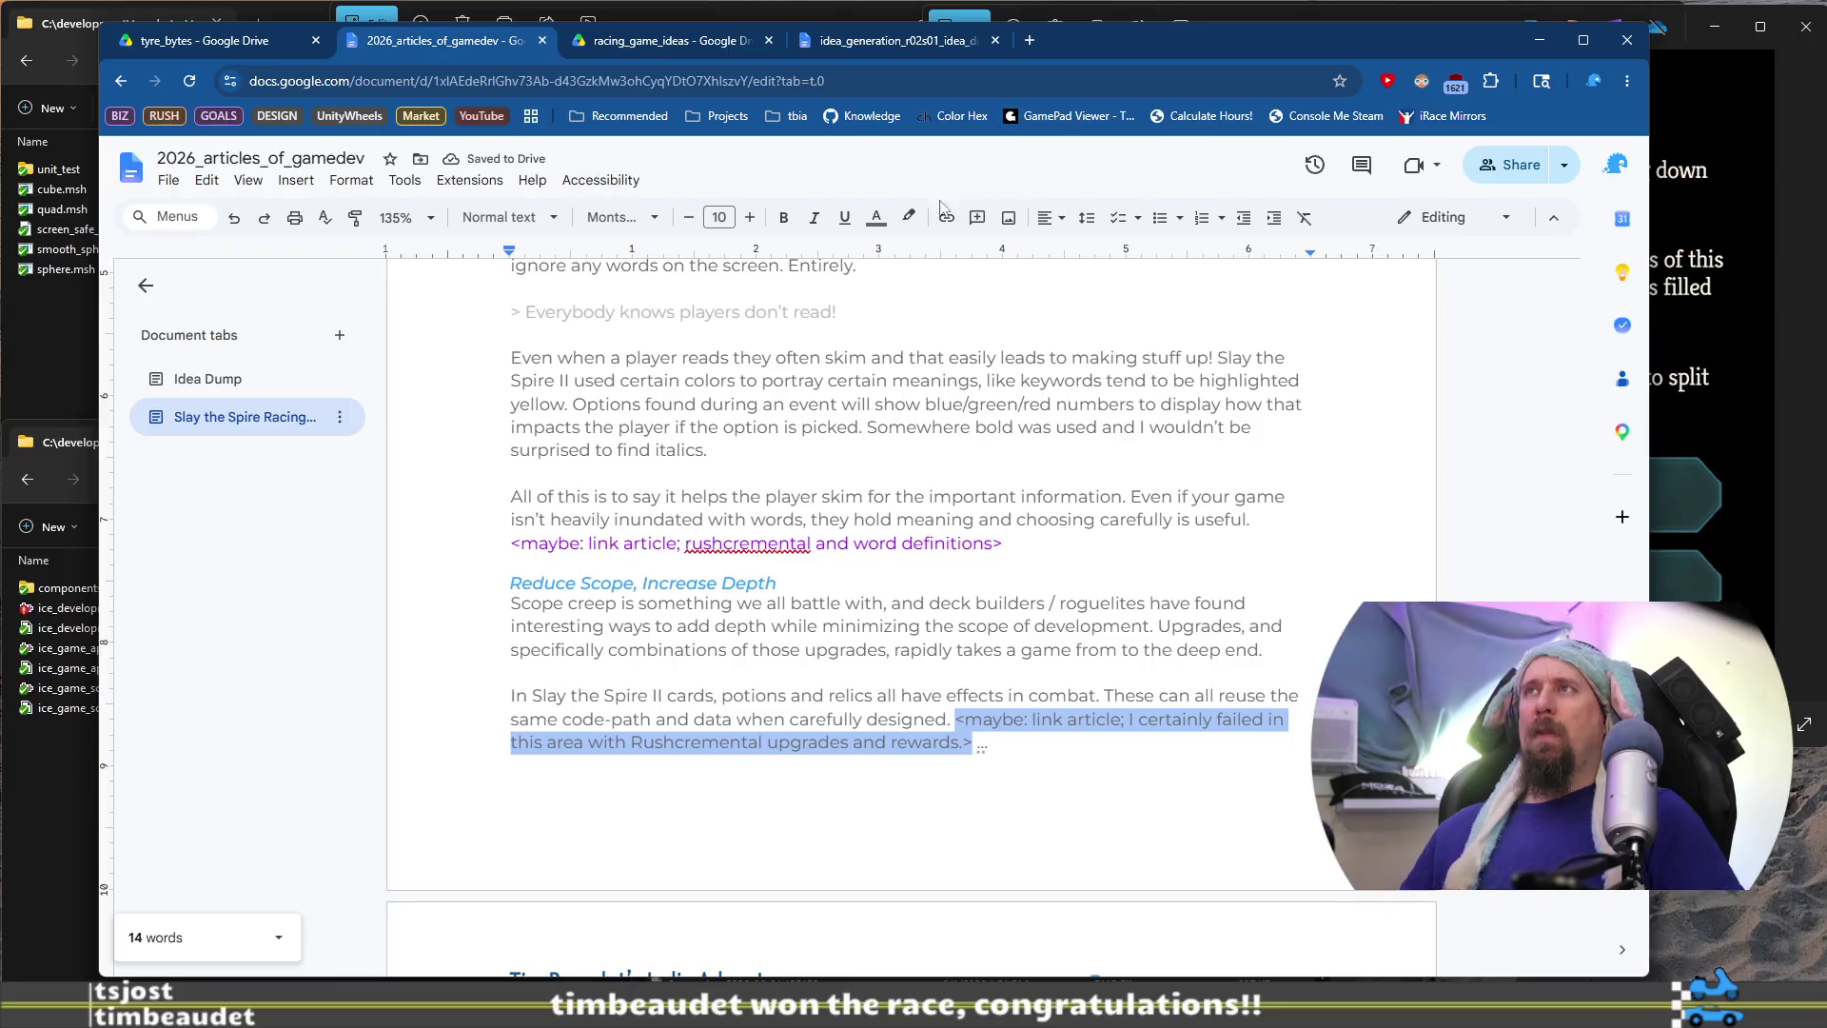
Colour the Rushcremental link note purple
{"action": "left_click", "coordinate": [876, 217]}
{"action": "left_click", "coordinate": [1048, 289]}
{"action": "left_click", "coordinate": [1069, 751]}
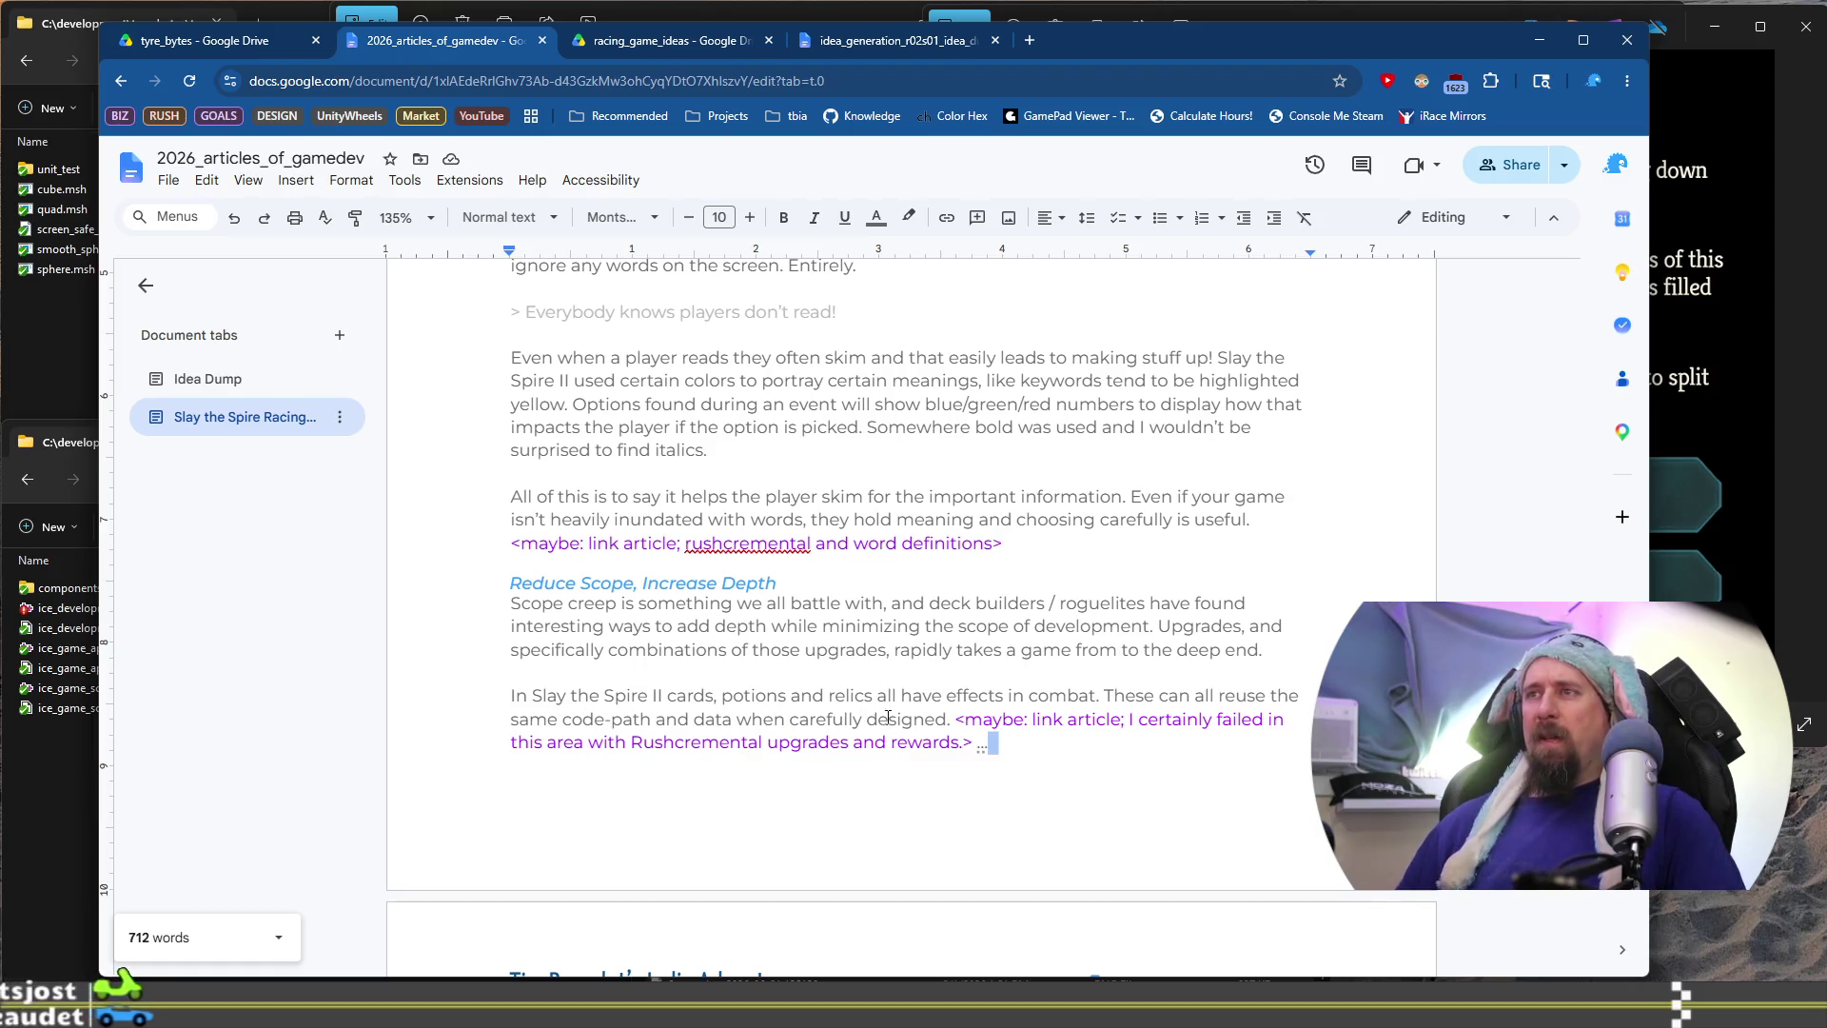
Add a sentence after the note: every relic, potion and card has a tool-tip and stats
{"action": "left_click", "coordinate": [1013, 738]}
{"action": "type", "text": "Every up"}
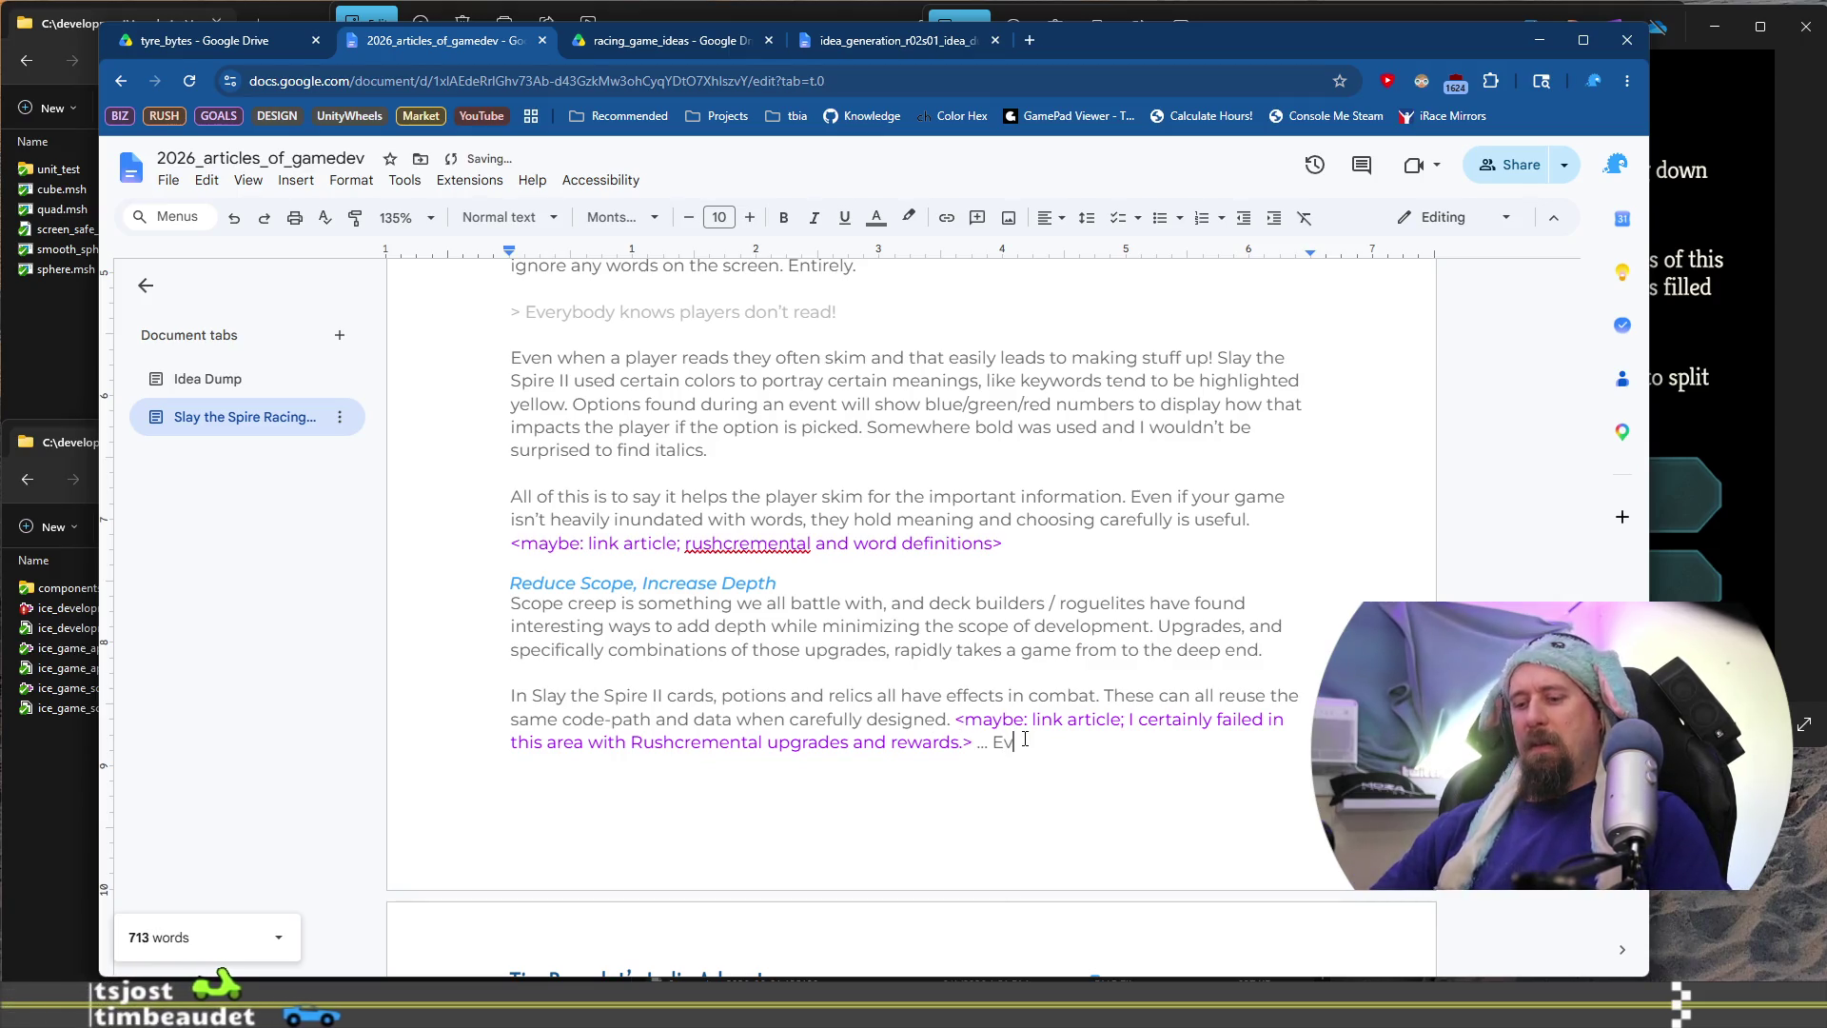
{"action": "key", "text": "BackSpace"}
{"action": "key", "text": "BackSpace"}
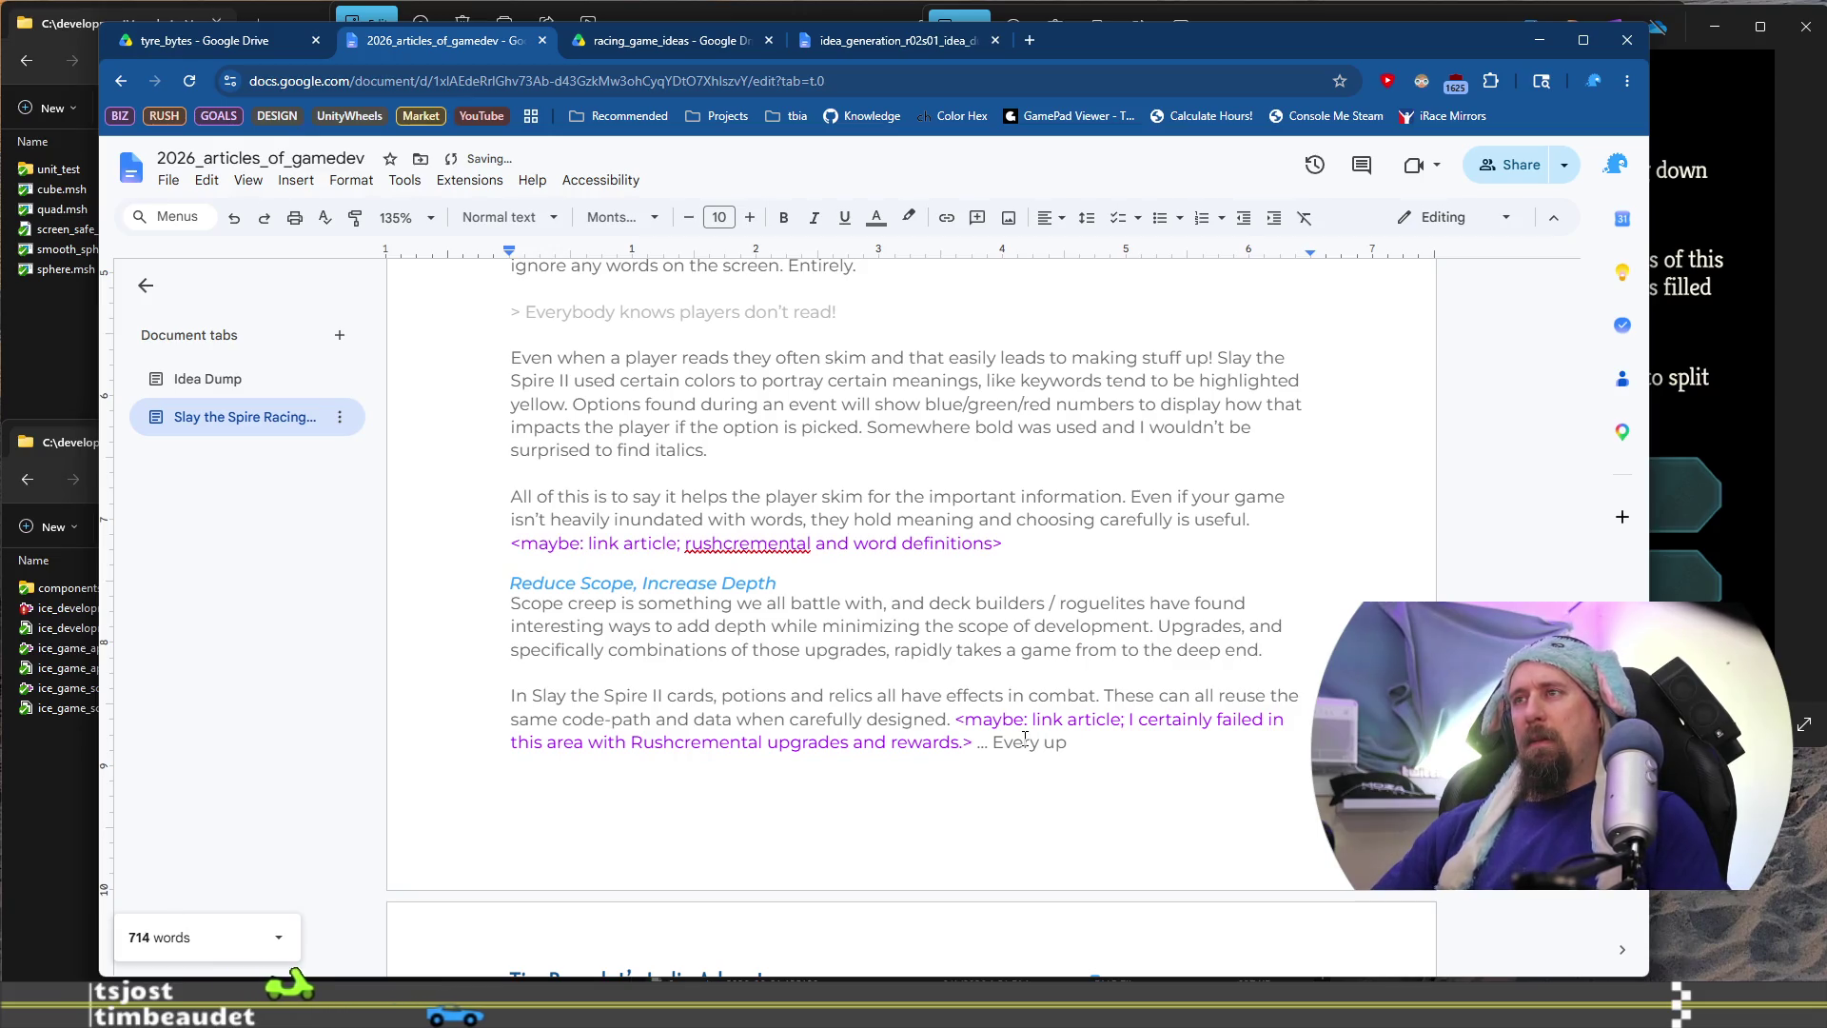
{"action": "type", "text": "rel"}
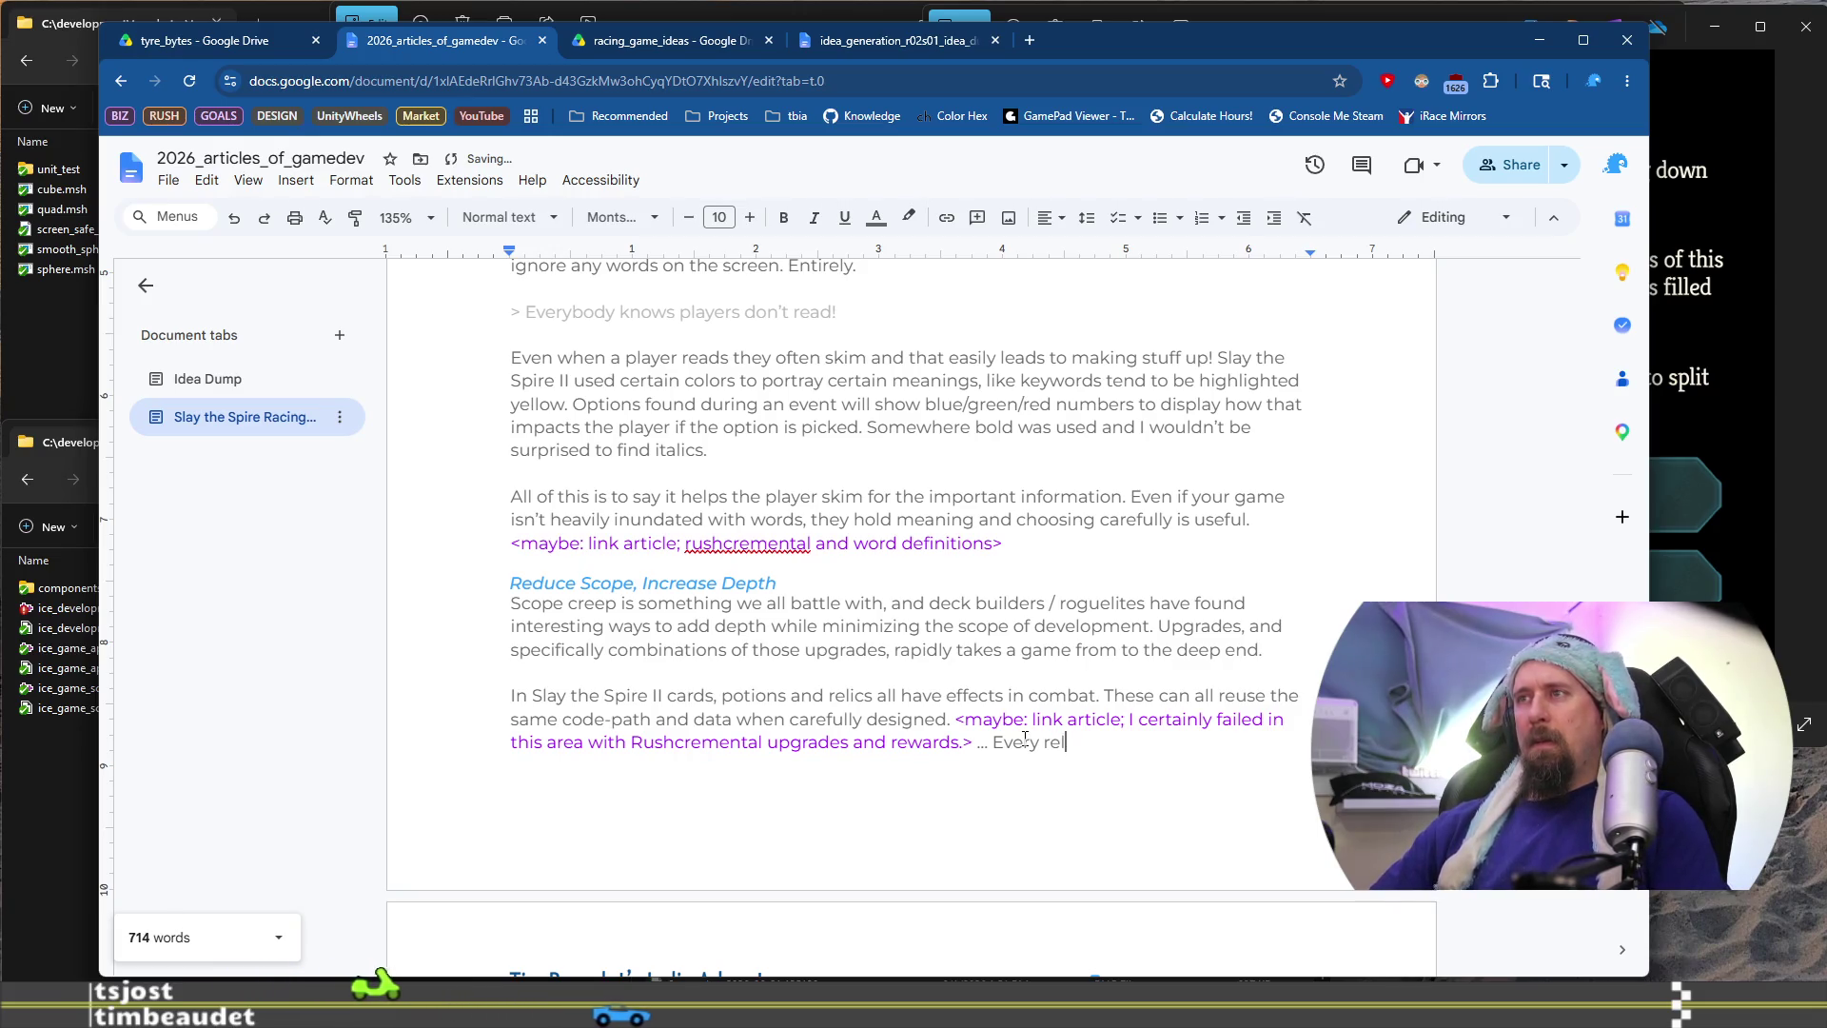
{"action": "type", "text": "ic, potion "}
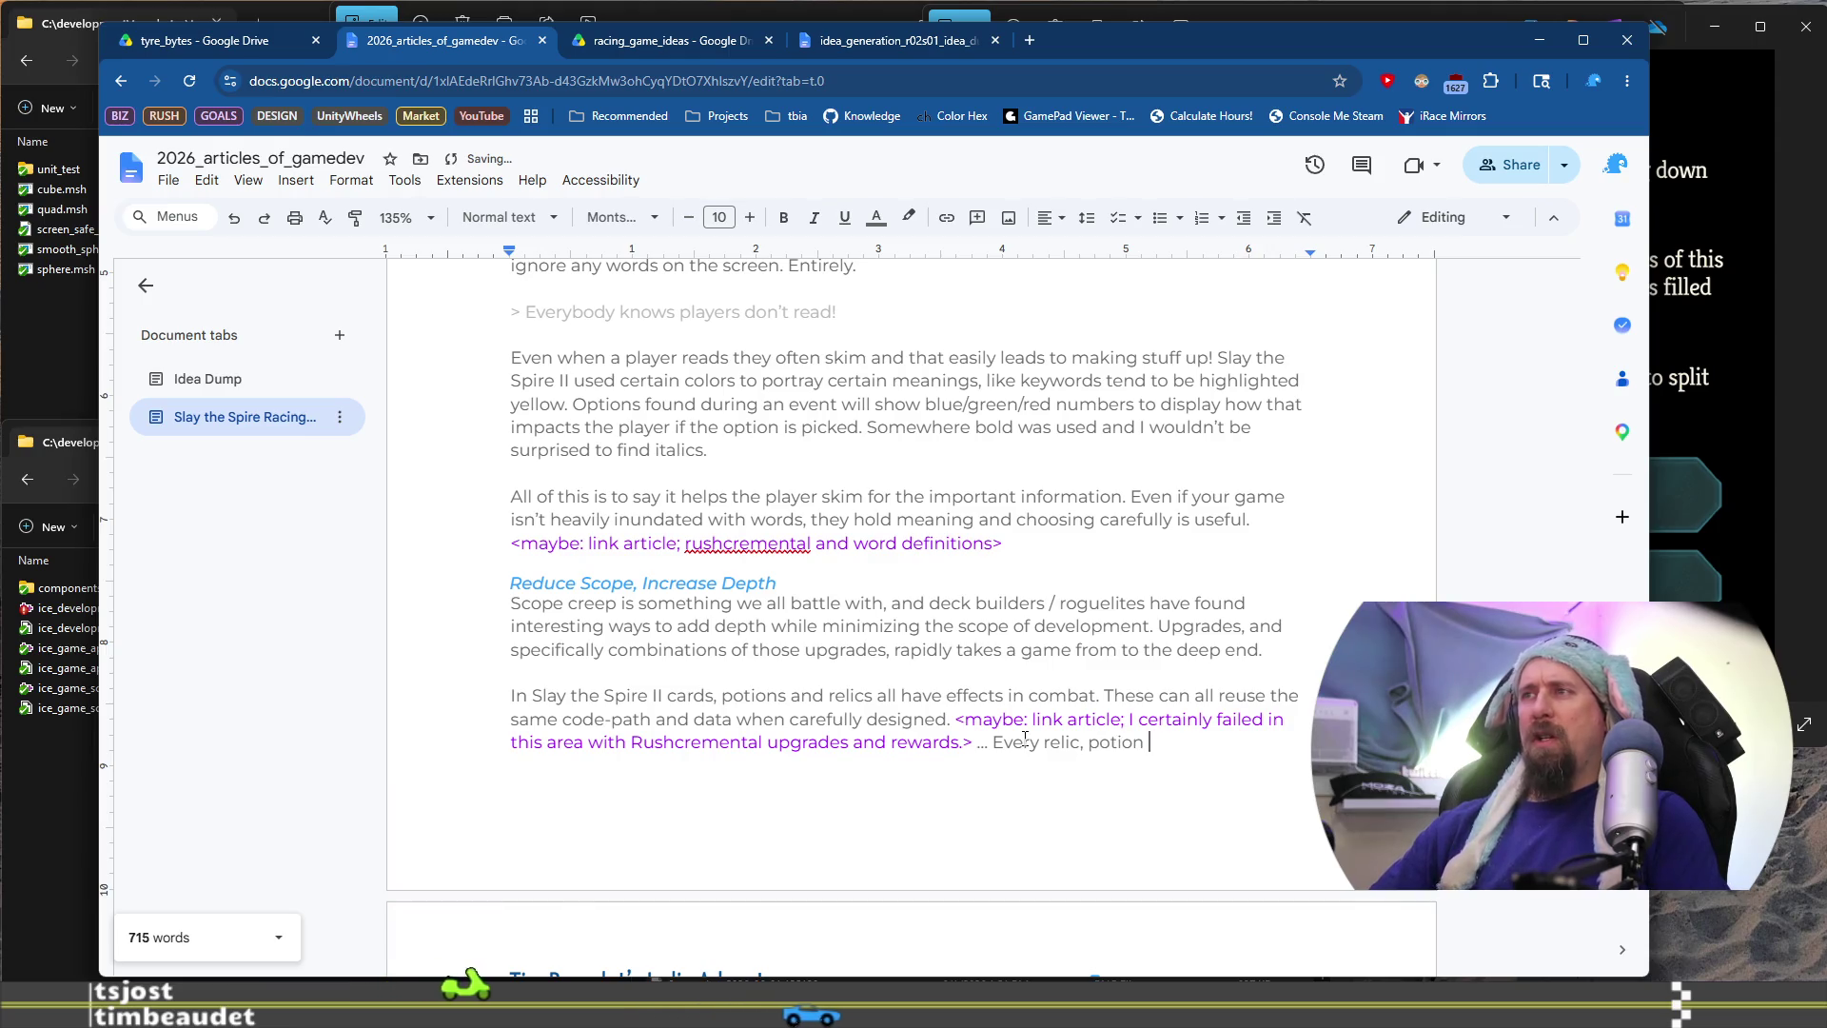
{"action": "type", "text": "and card has a "}
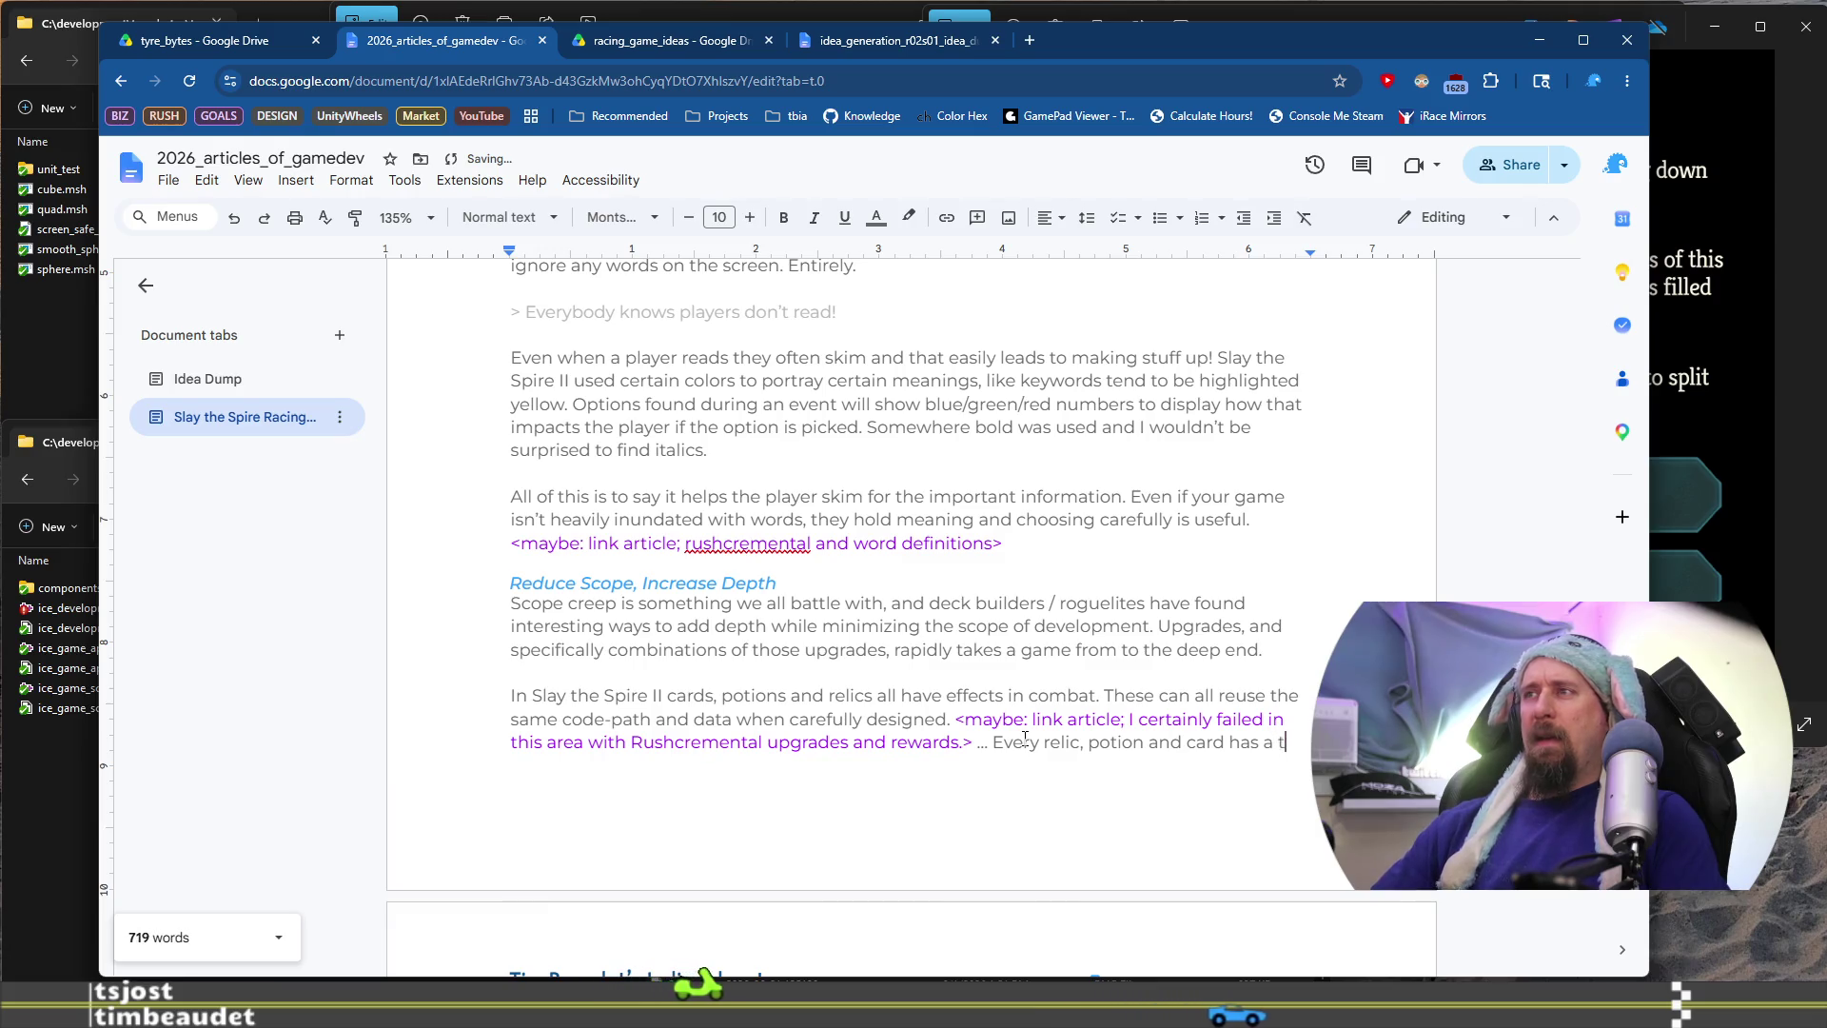
{"action": "type", "text": "tool-tip, a"}
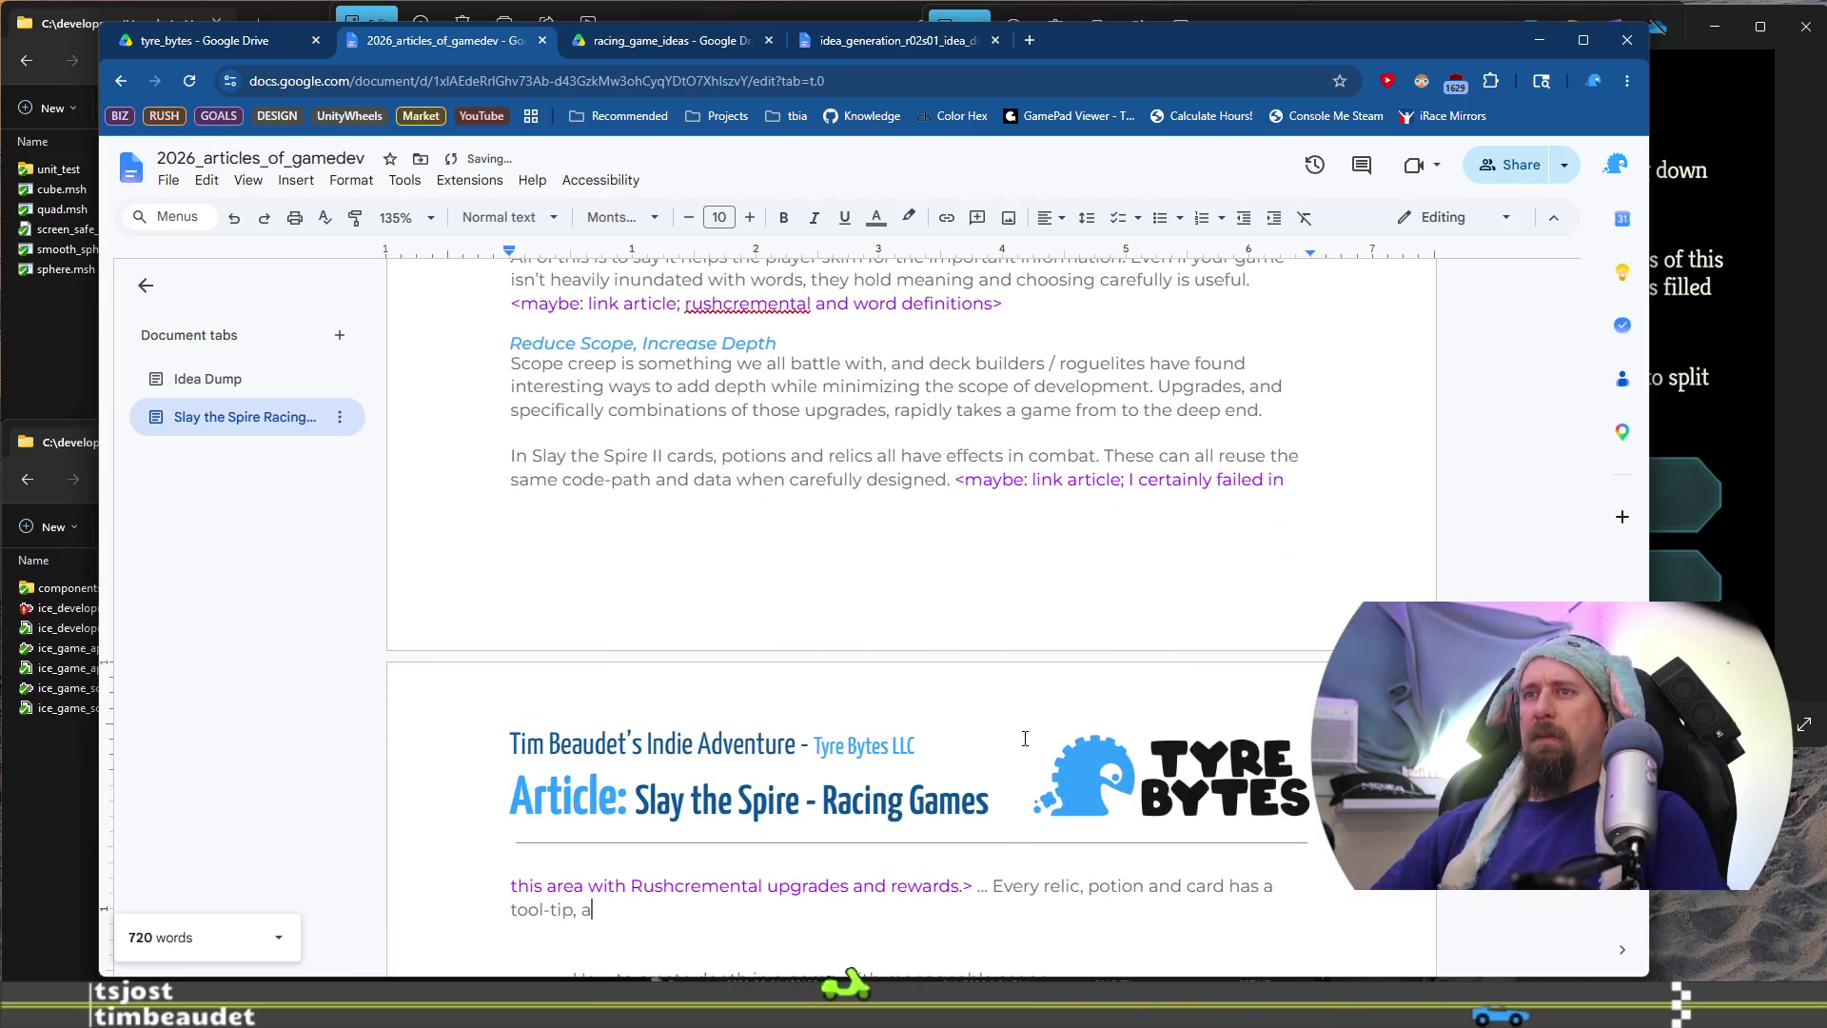
{"action": "type", "text": " s"}
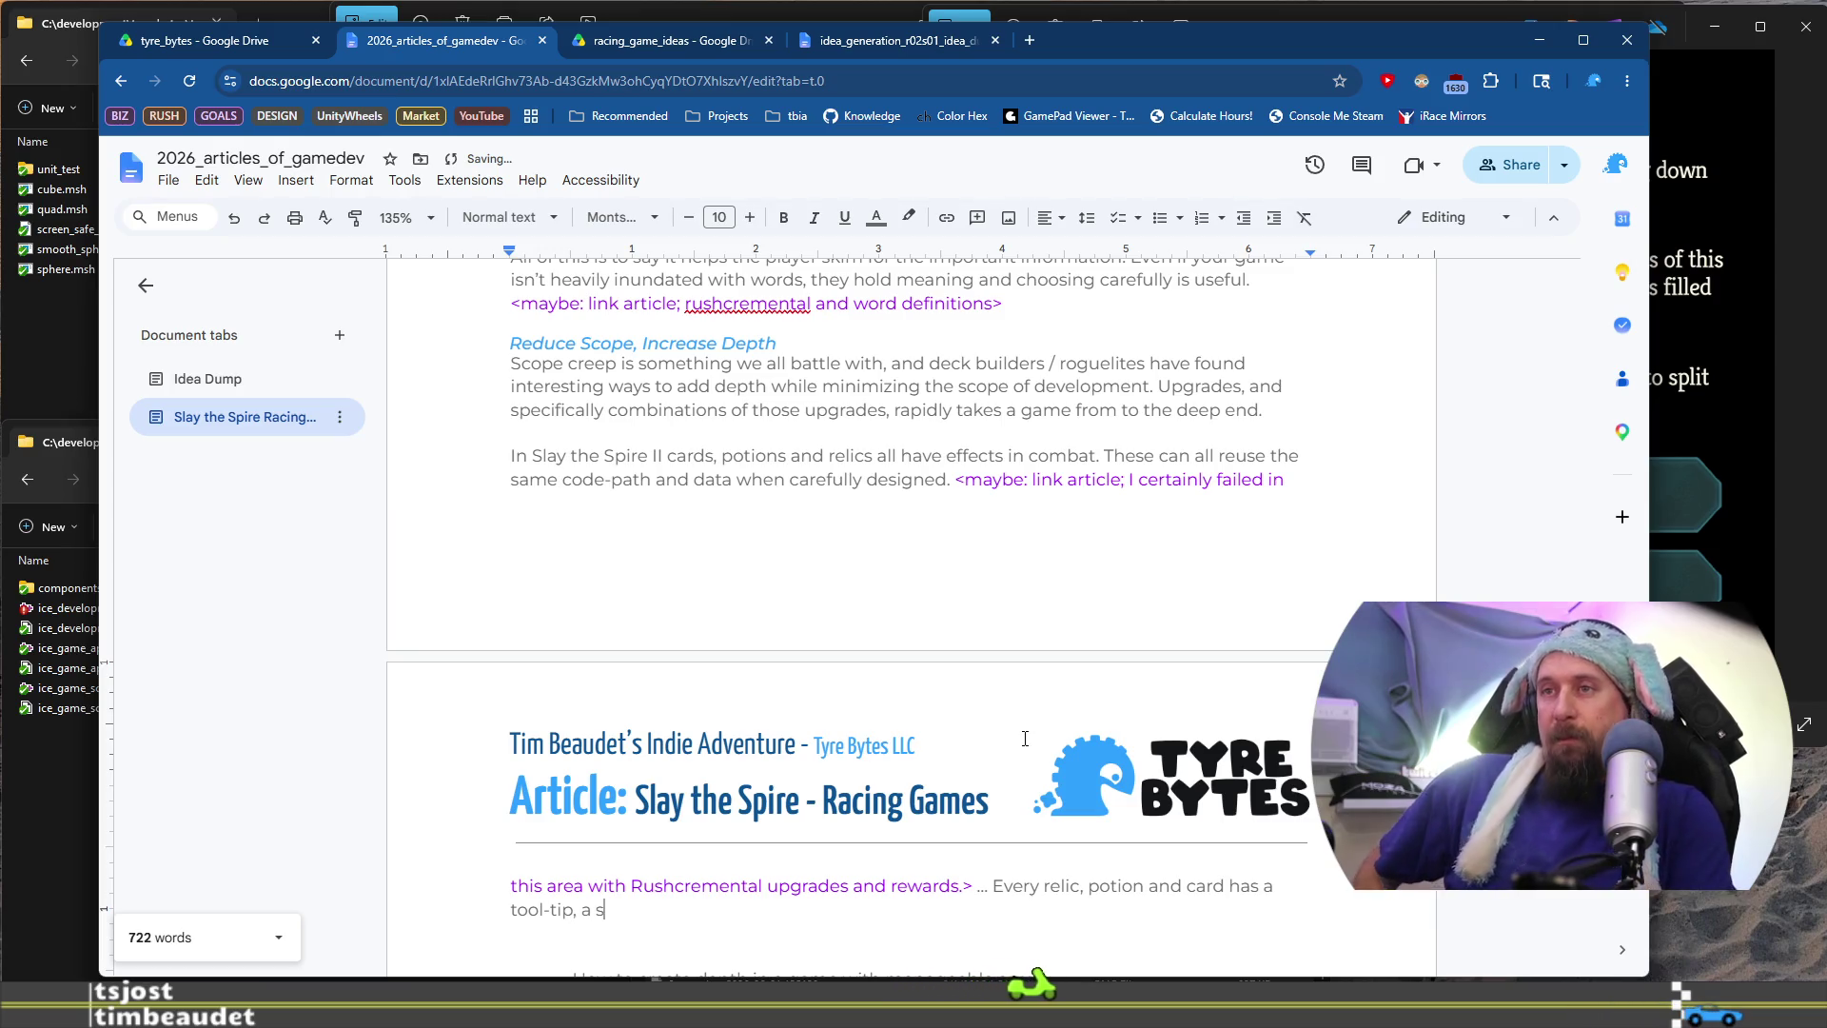
{"action": "type", "text": "et of"}
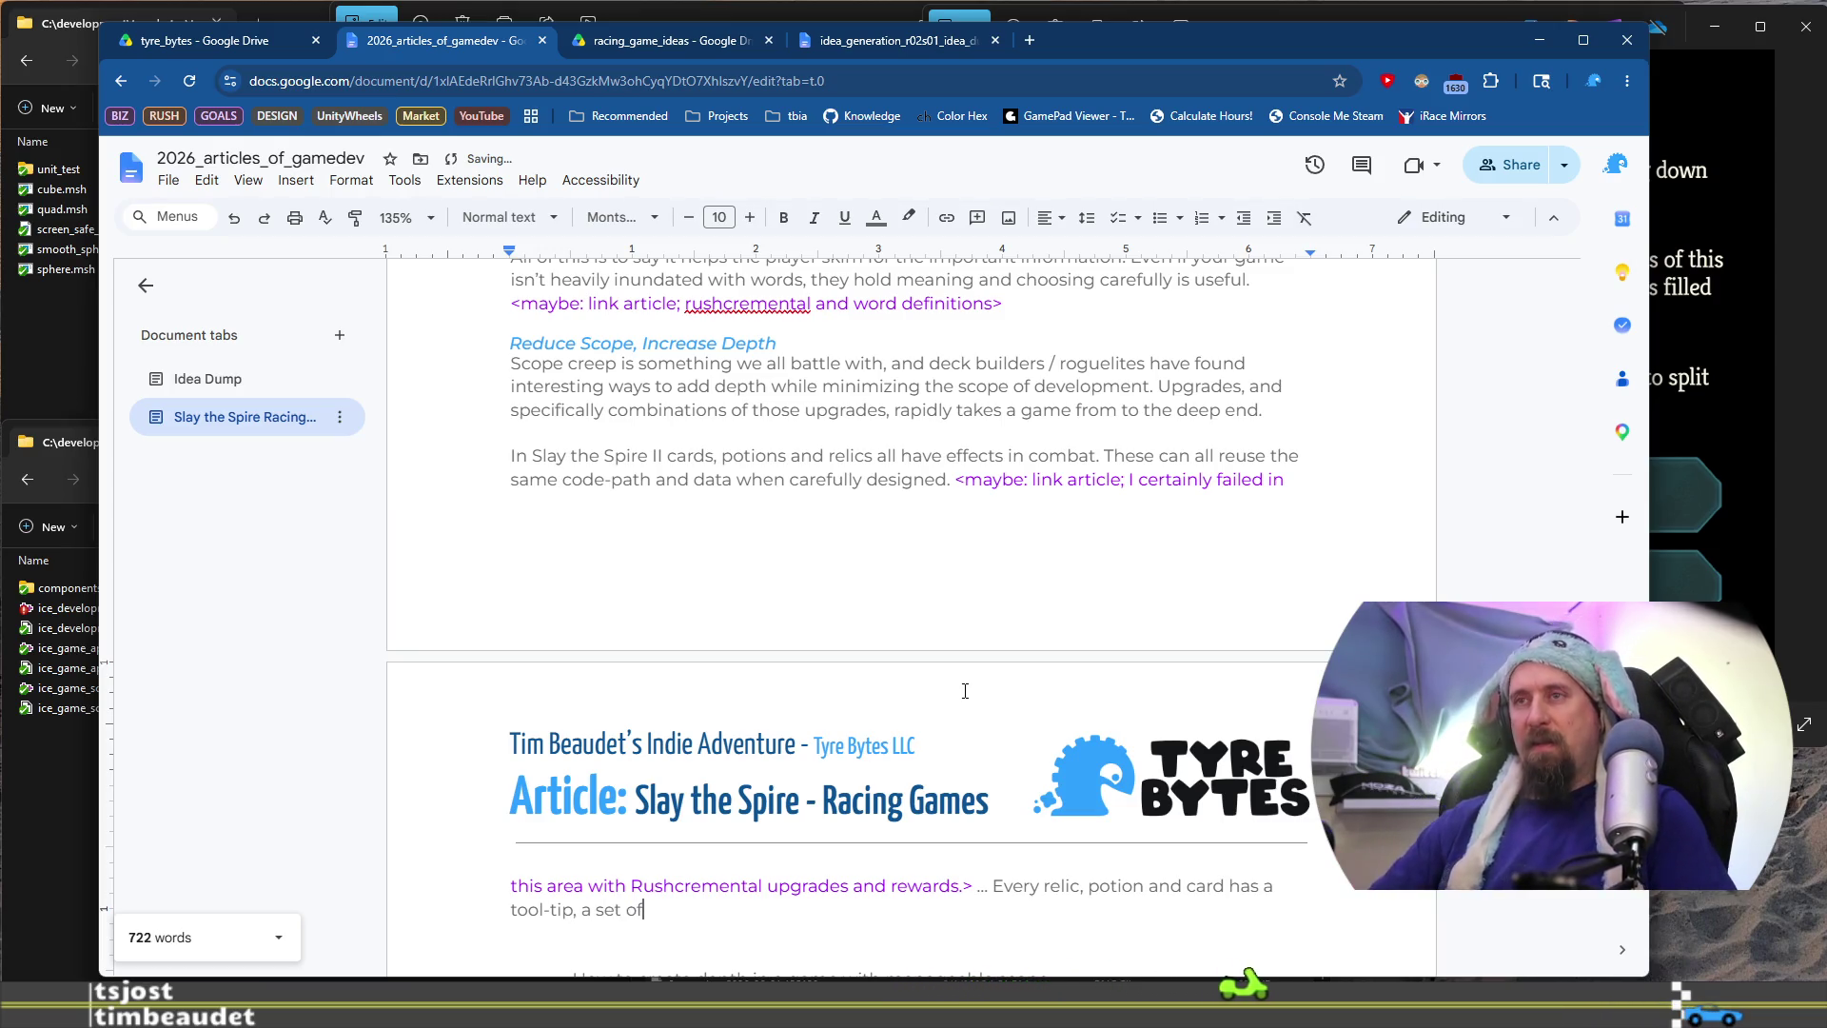
{"action": "type", "text": " stats"}
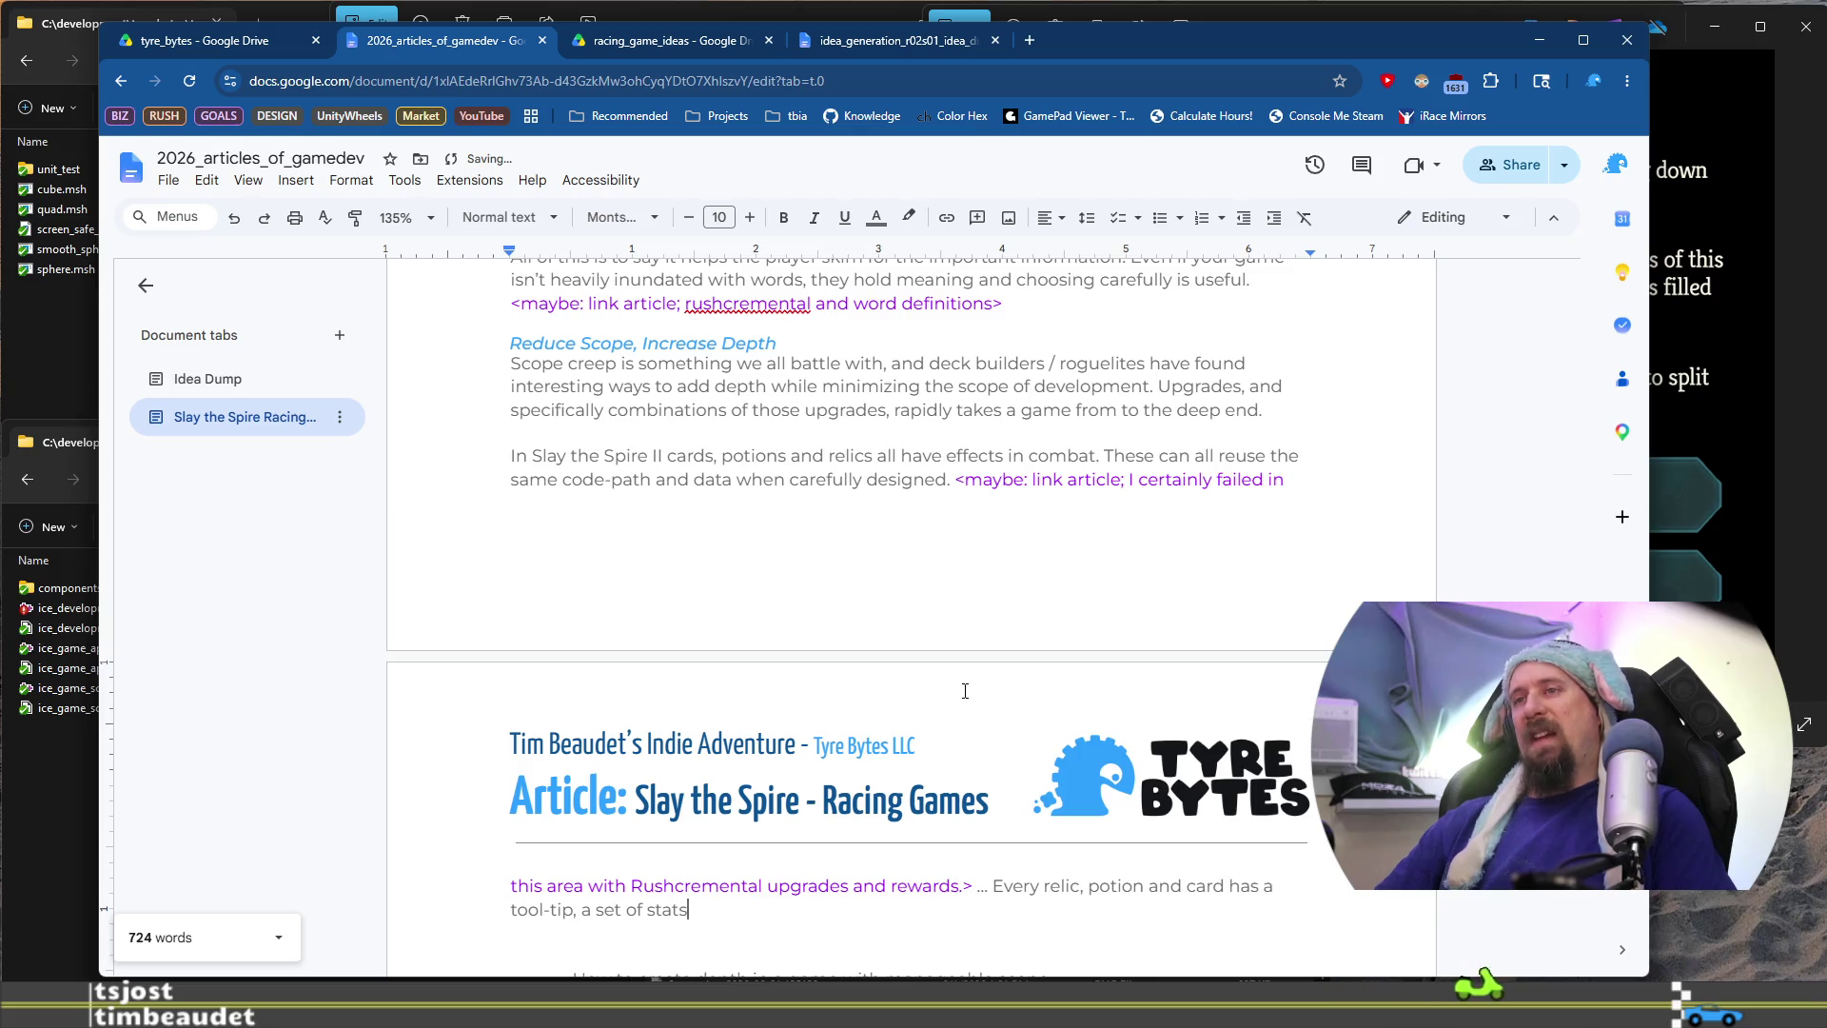
{"action": "type", "text": " it will effect,"}
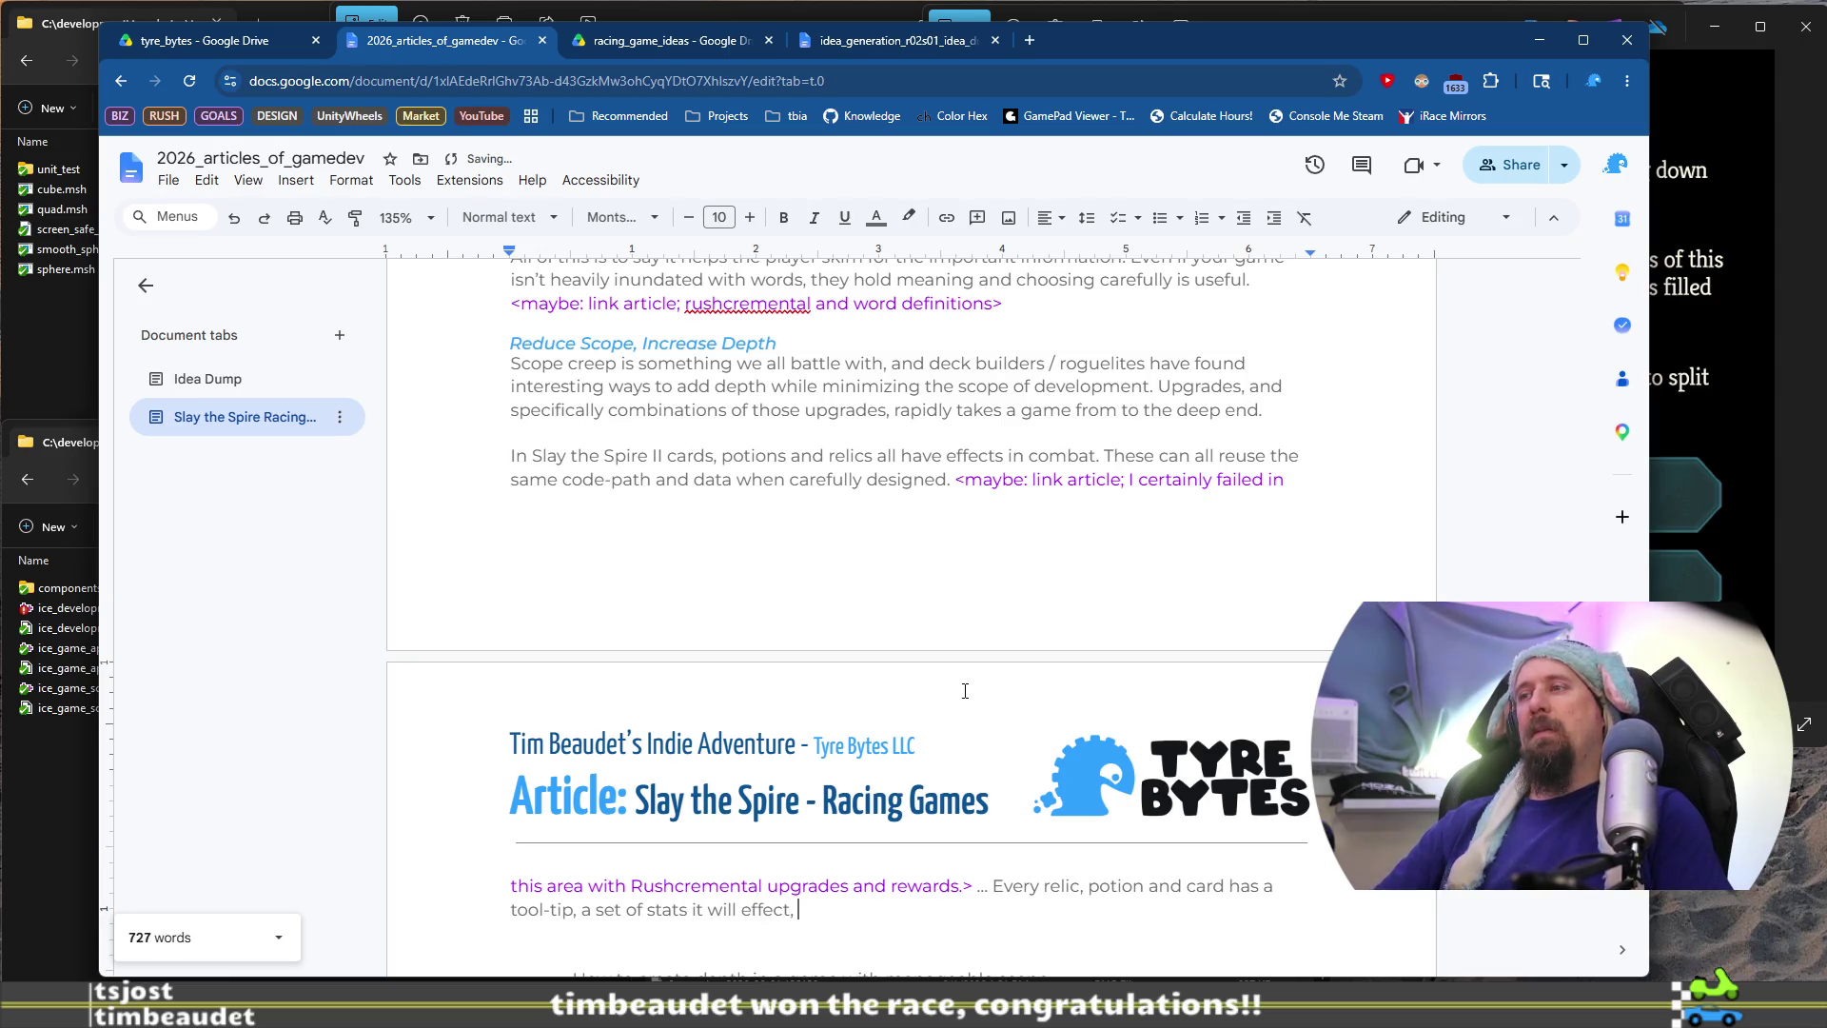
{"action": "key", "text": "BackSpace"}
{"action": "key", "text": "BackSpace"}
{"action": "key", "text": "BackSpace"}
{"action": "type", "text": "to"}
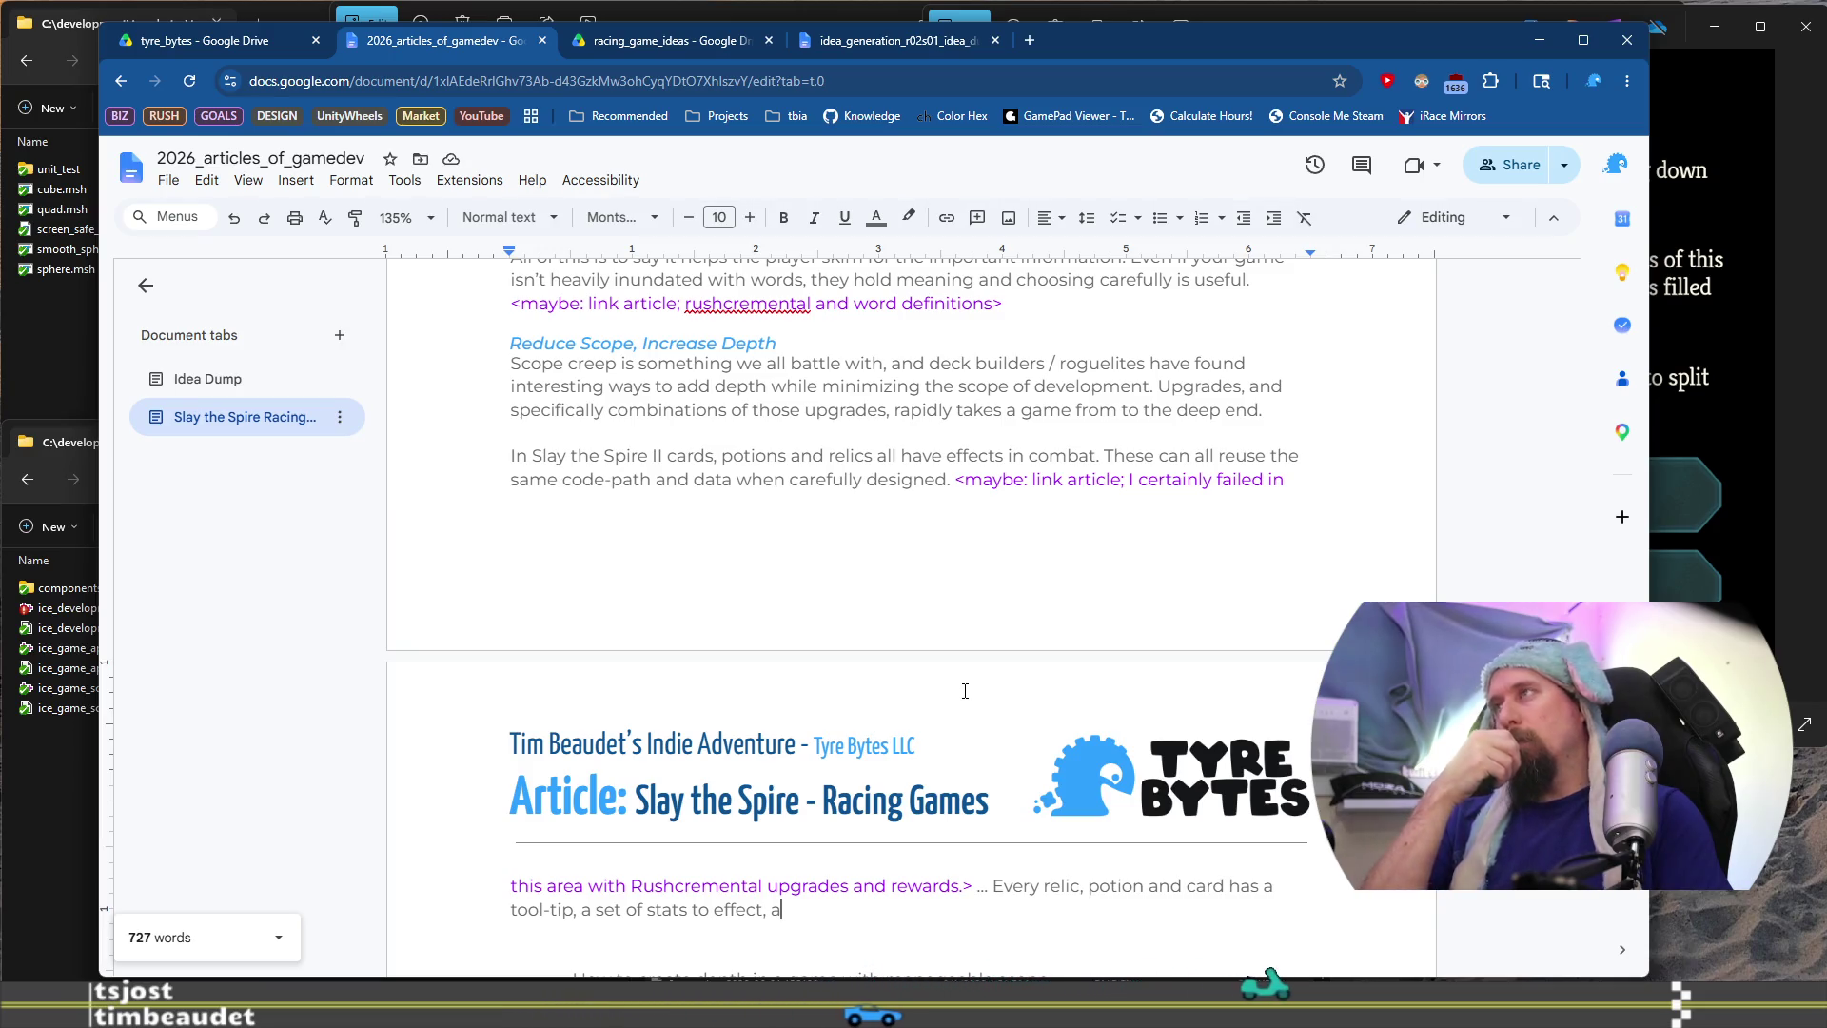
{"action": "left_click", "coordinate": [1785, 124]}
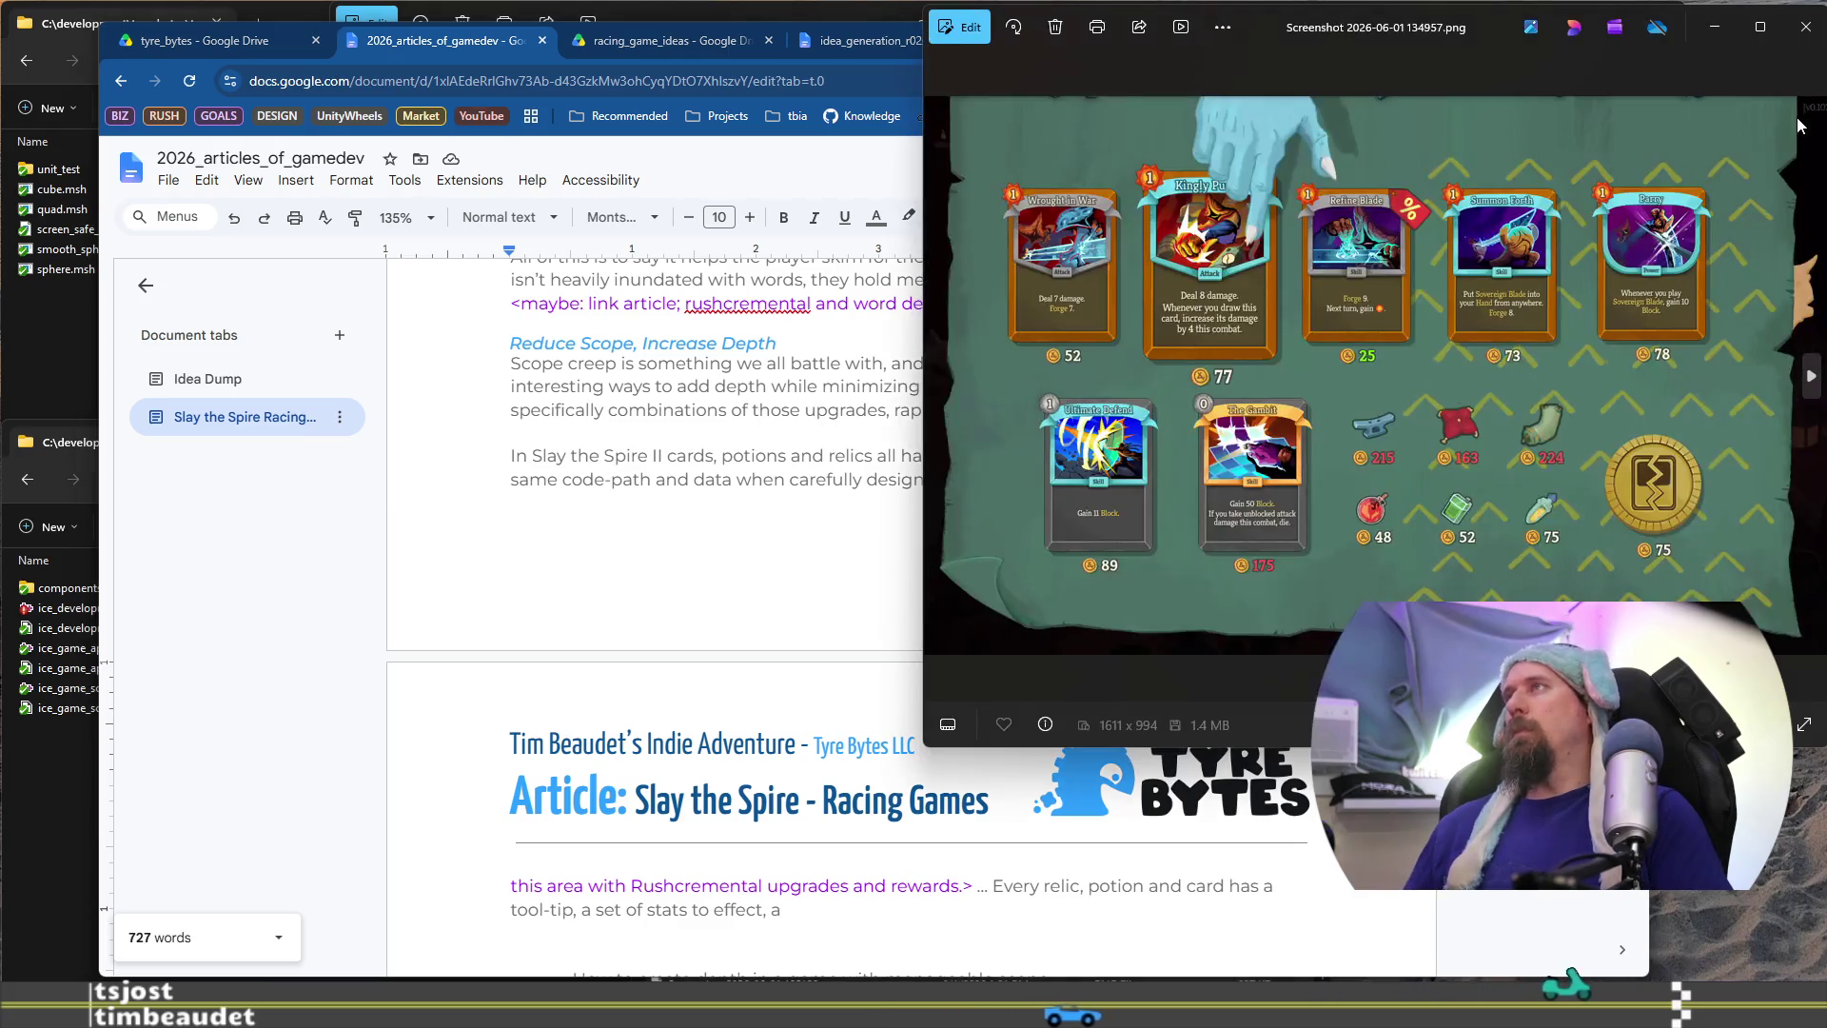
{"action": "left_click", "coordinate": [1810, 376]}
{"action": "key", "text": "Left"}
{"action": "key", "text": "Left"}
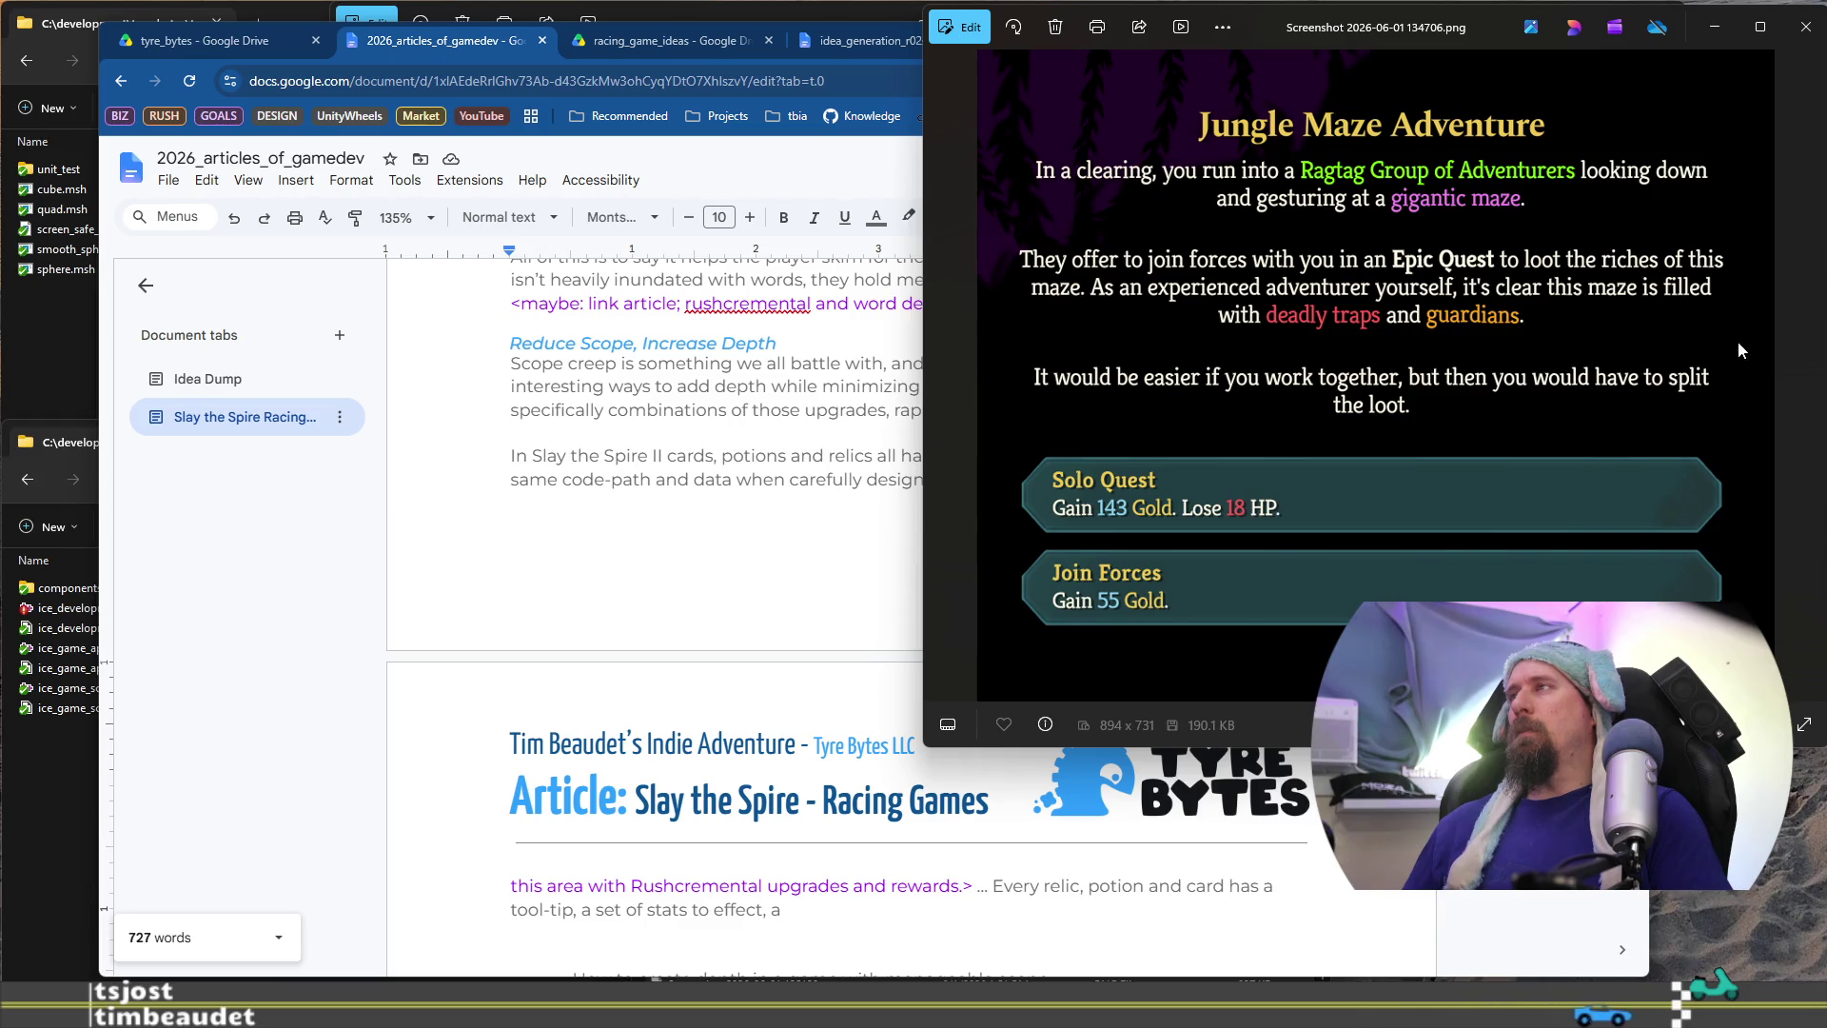
{"action": "left_click", "coordinate": [1808, 375]}
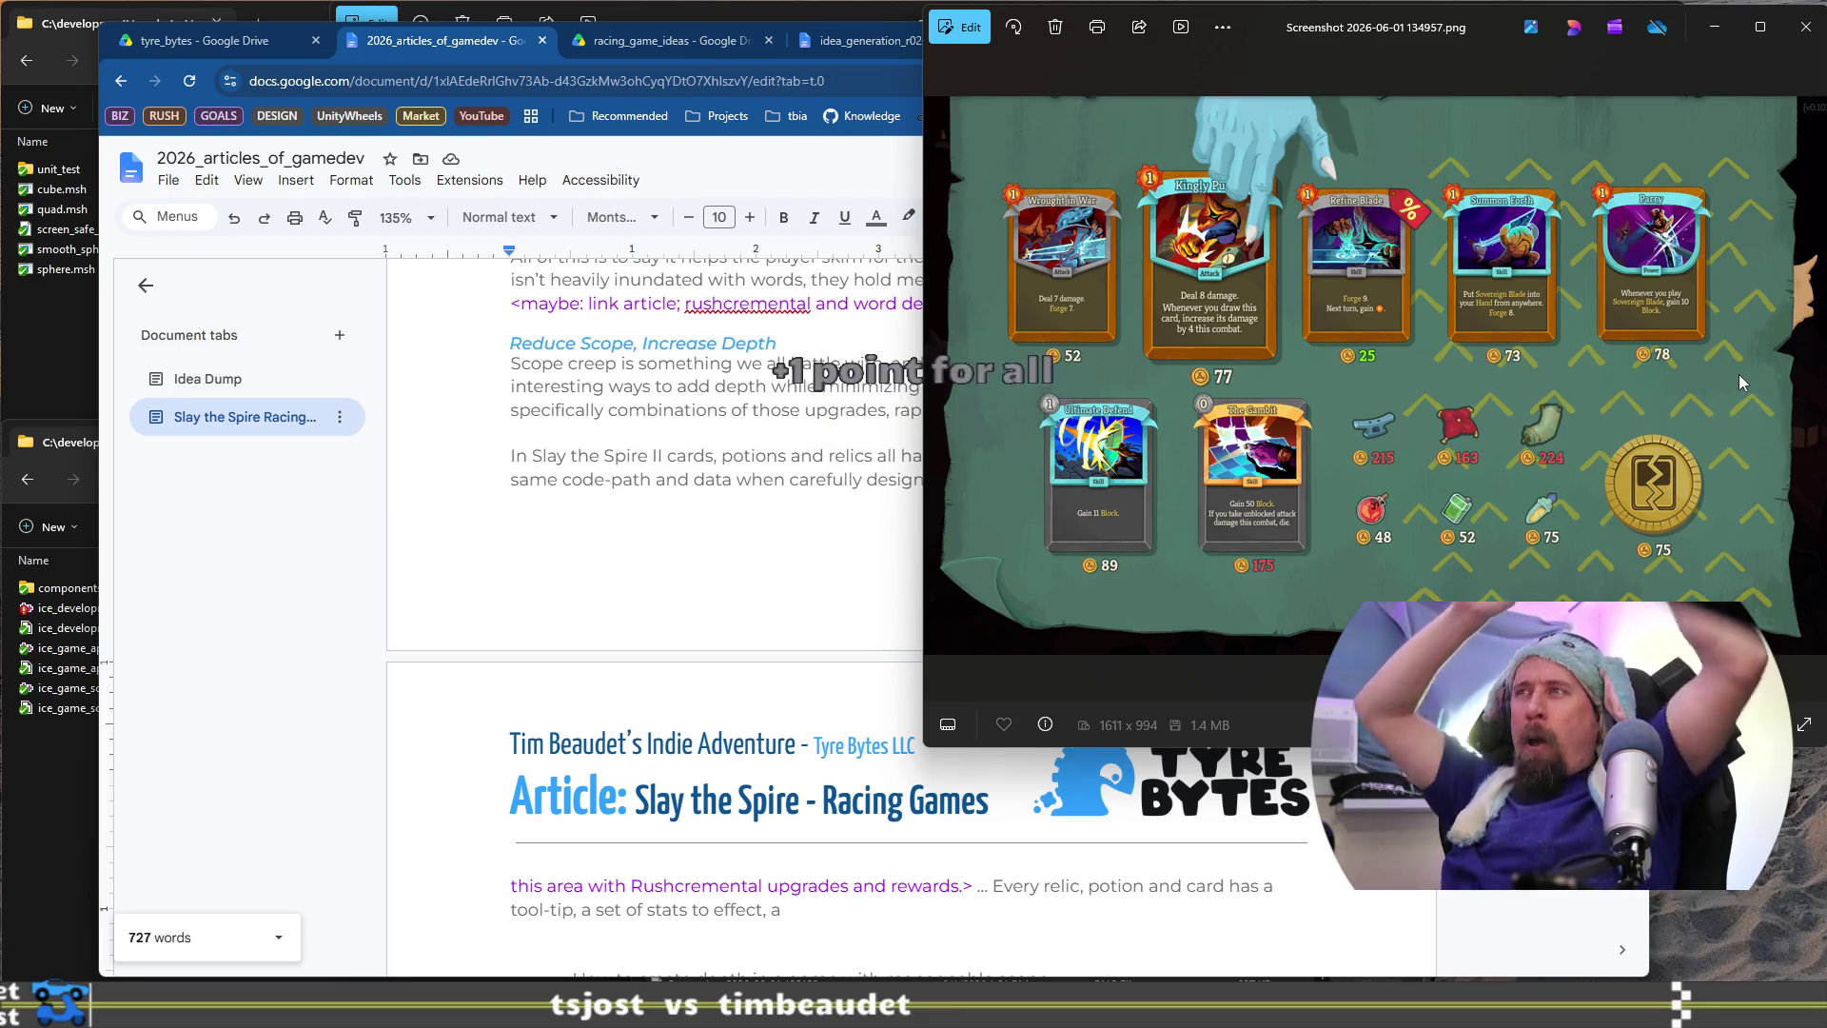
{"action": "left_click", "coordinate": [849, 919]}
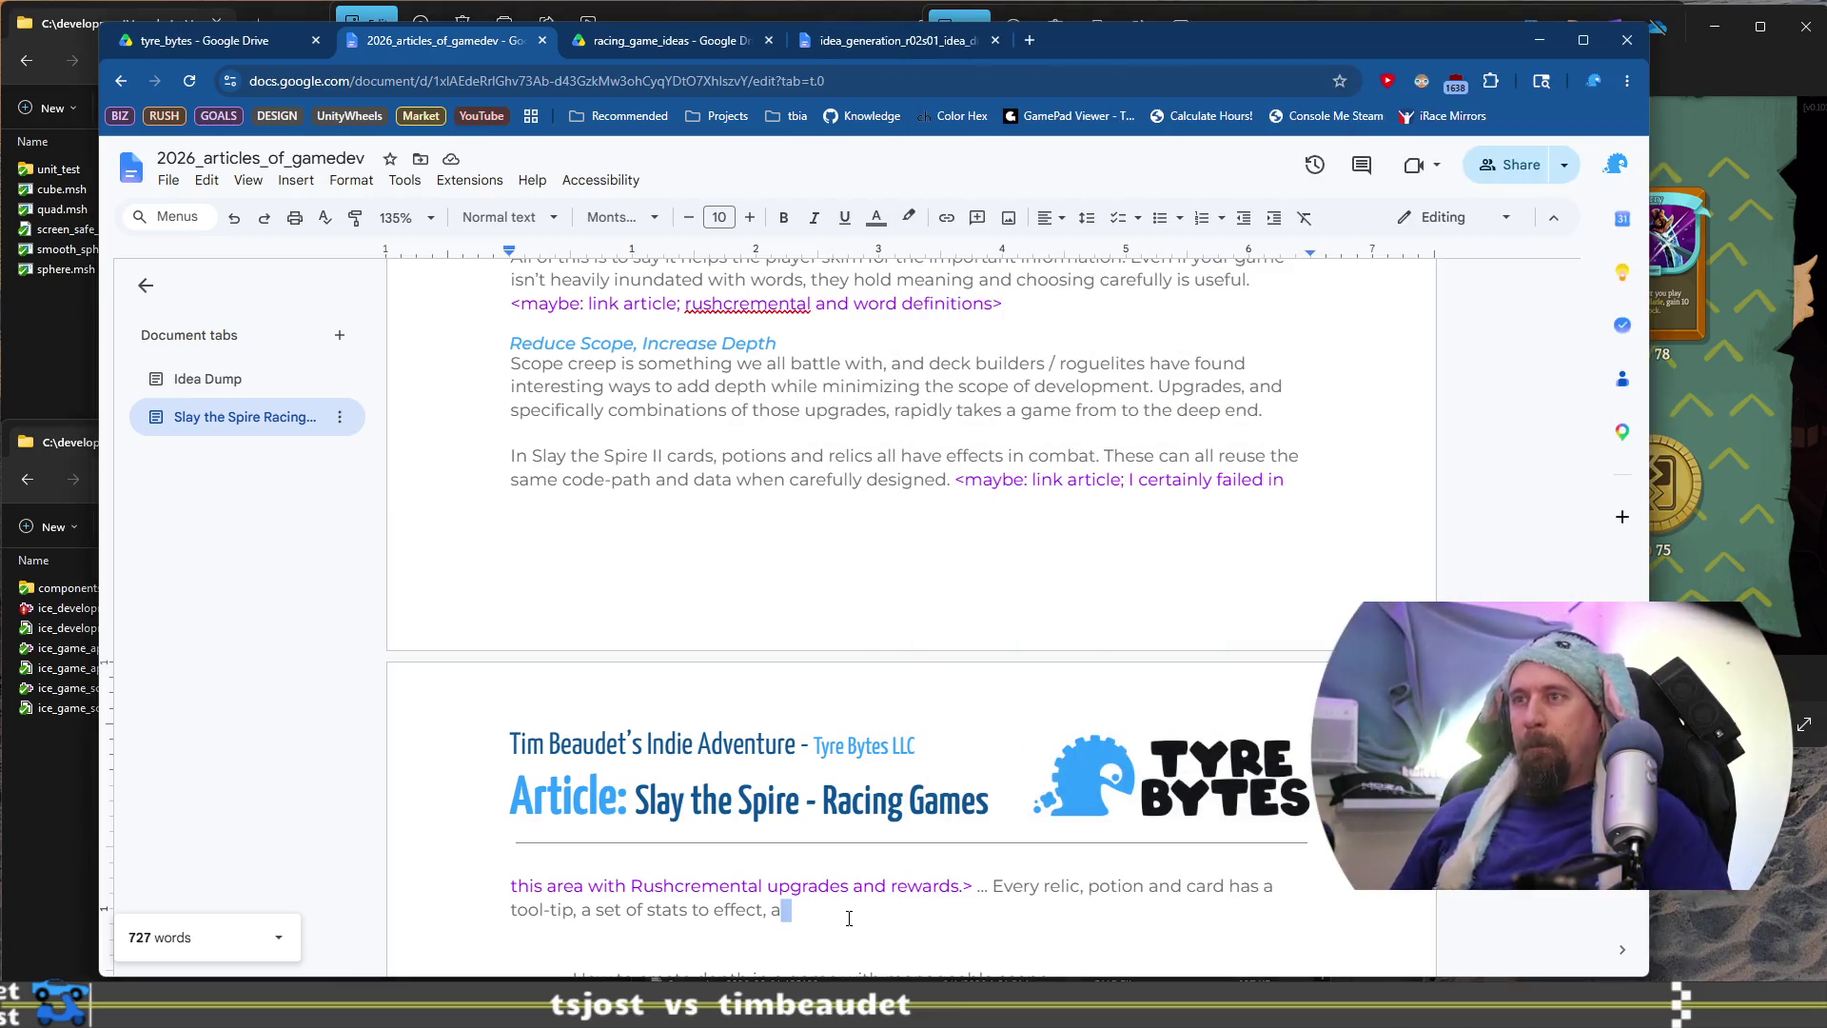
Continue the tool-tip paragraph about images and cards being edited in practice
{"action": "type", "text": "nd an image"}
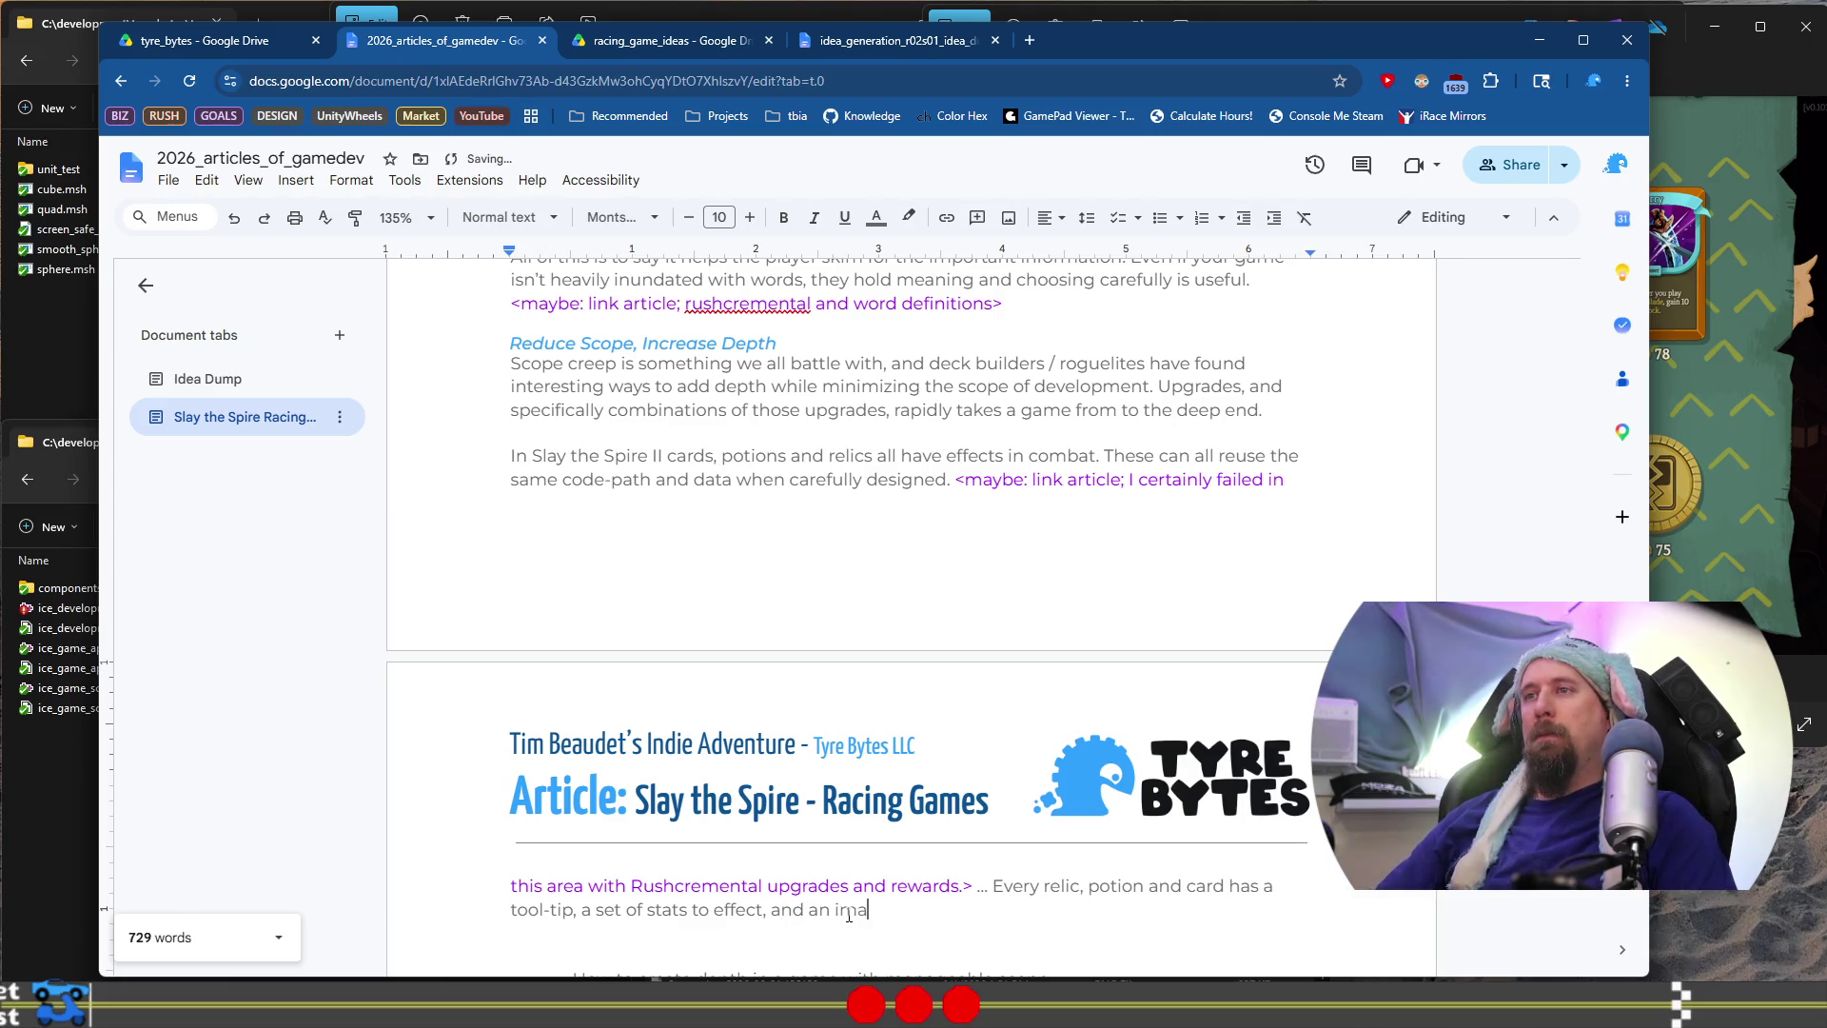
{"action": "type", "text": ". "}
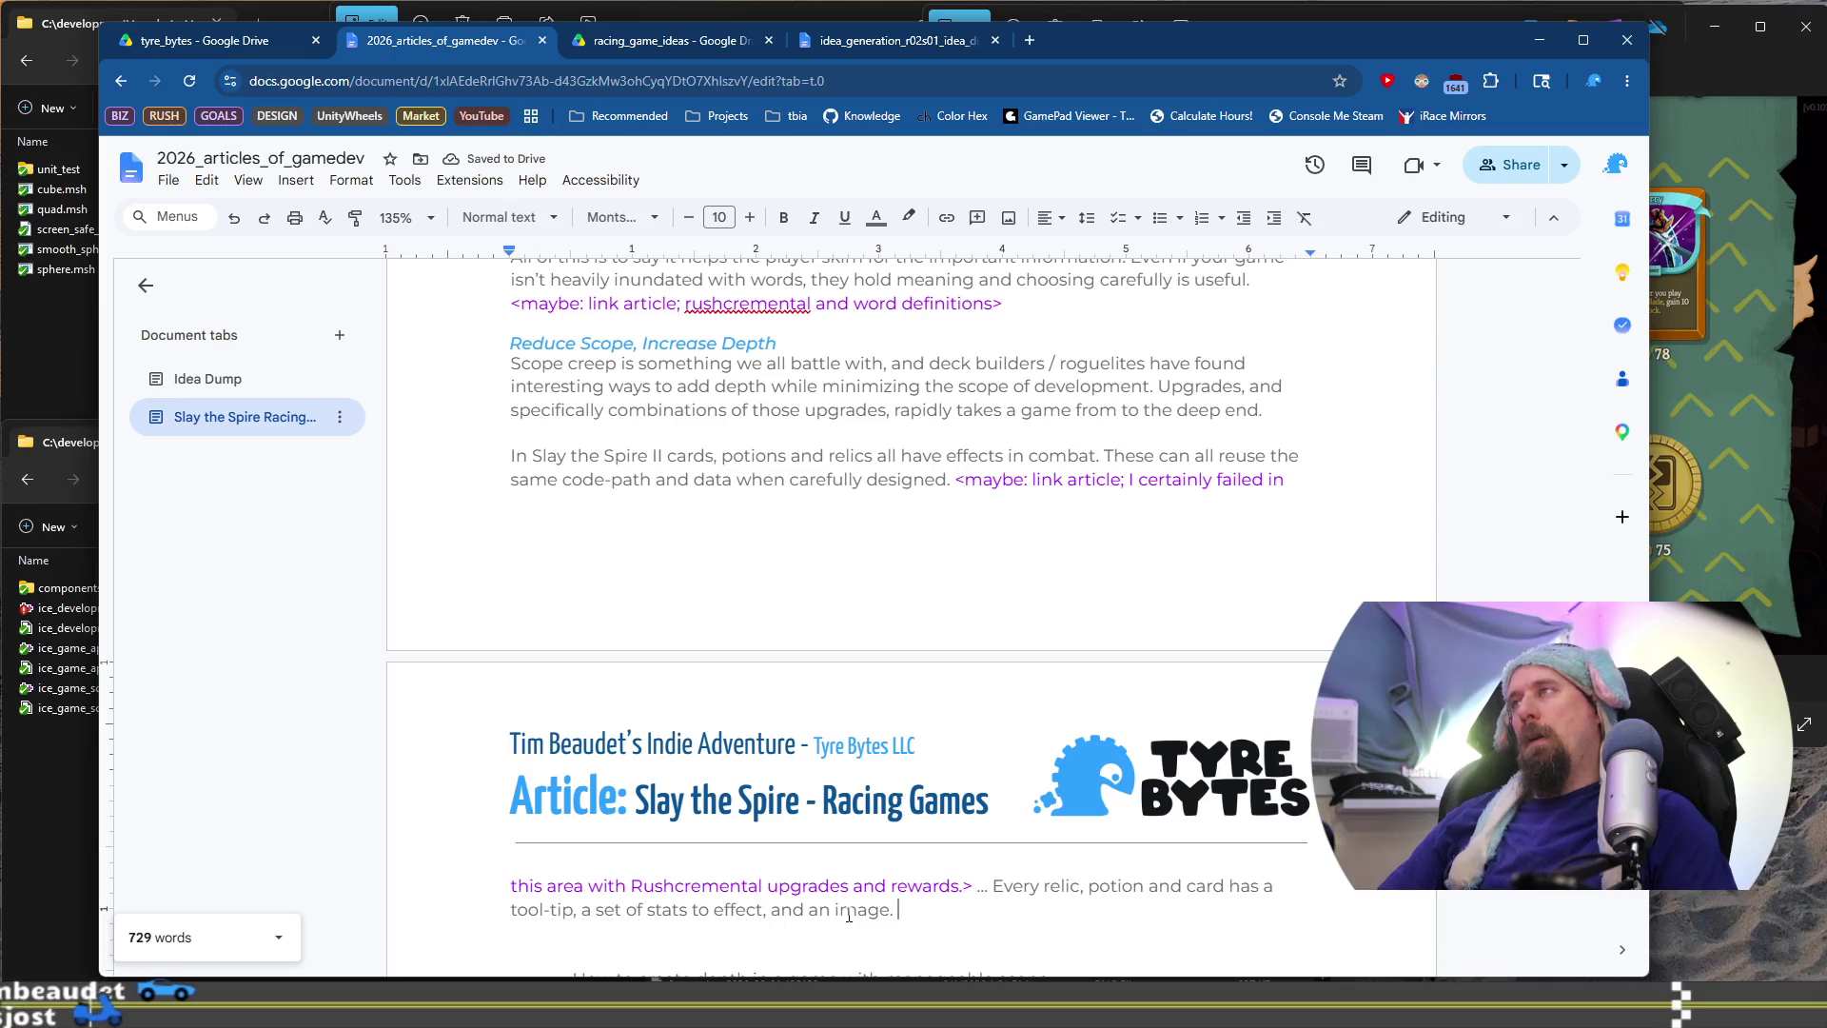
{"action": "type", "text": "Probably"}
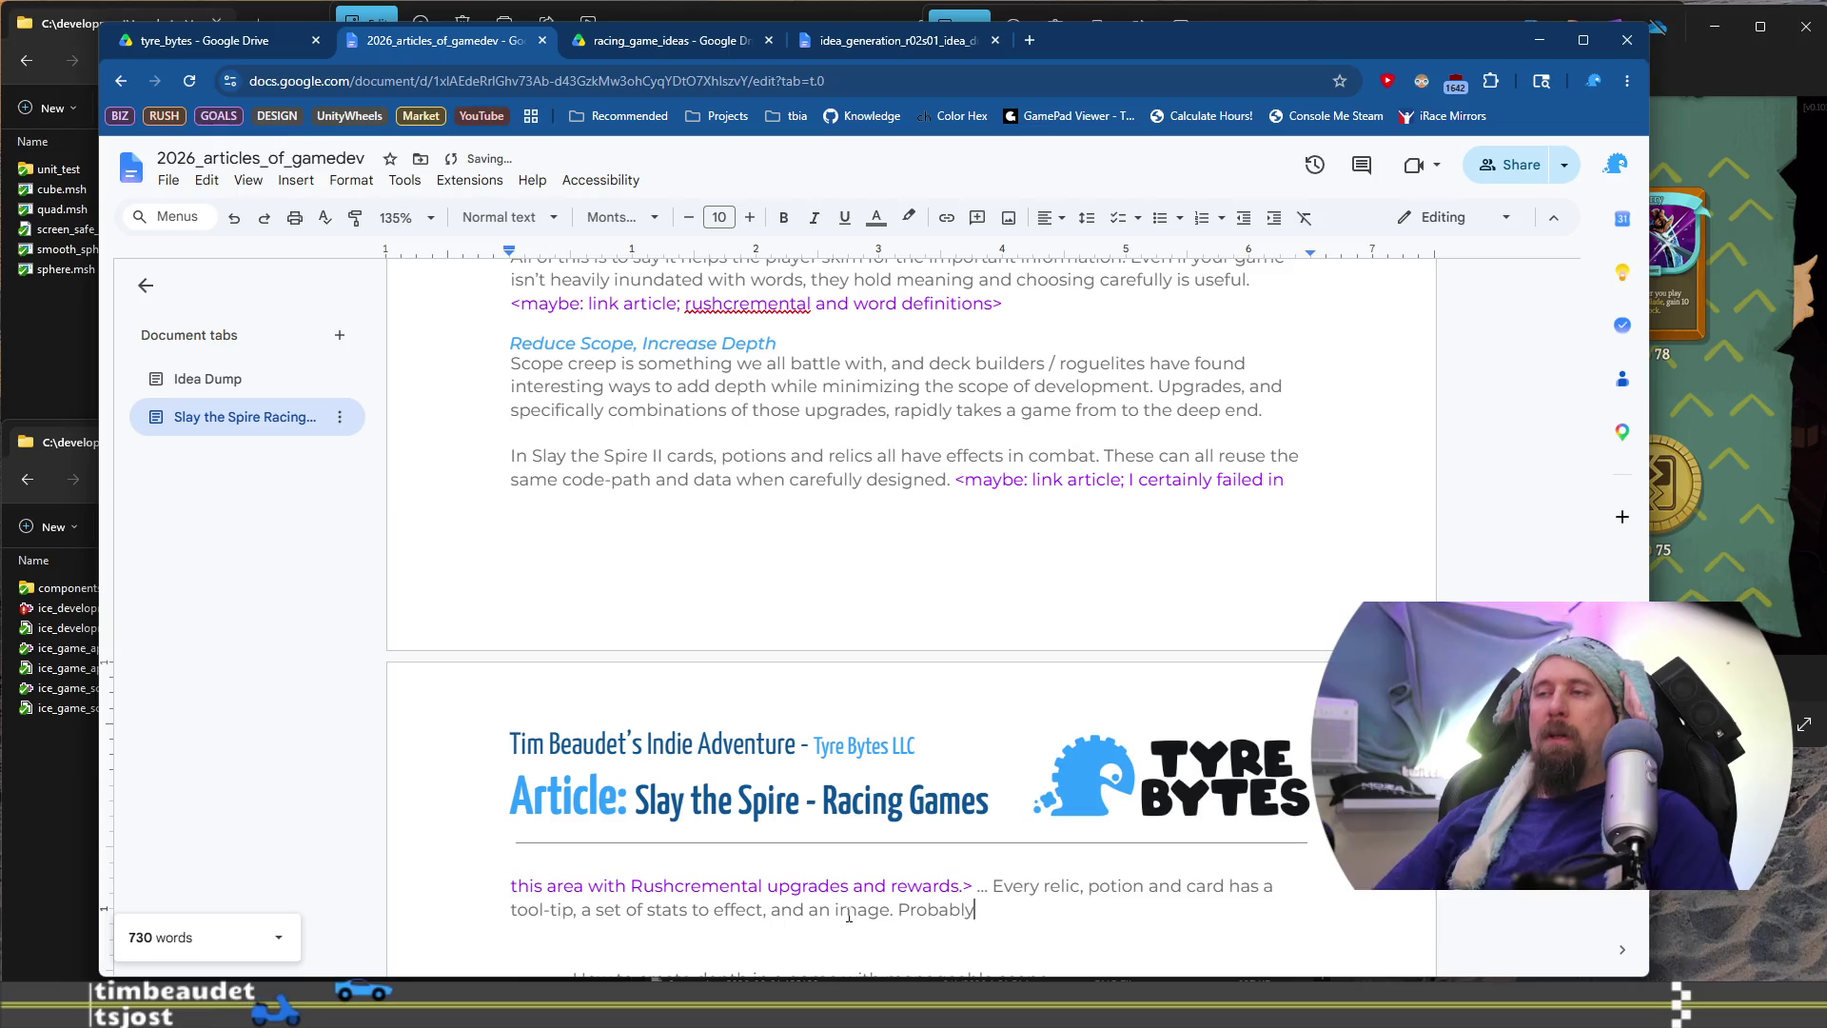
{"action": "scroll", "coordinate": [847, 856], "scroll_direction": "down", "scroll_amount": 3}
{"action": "type", "text": " more "}
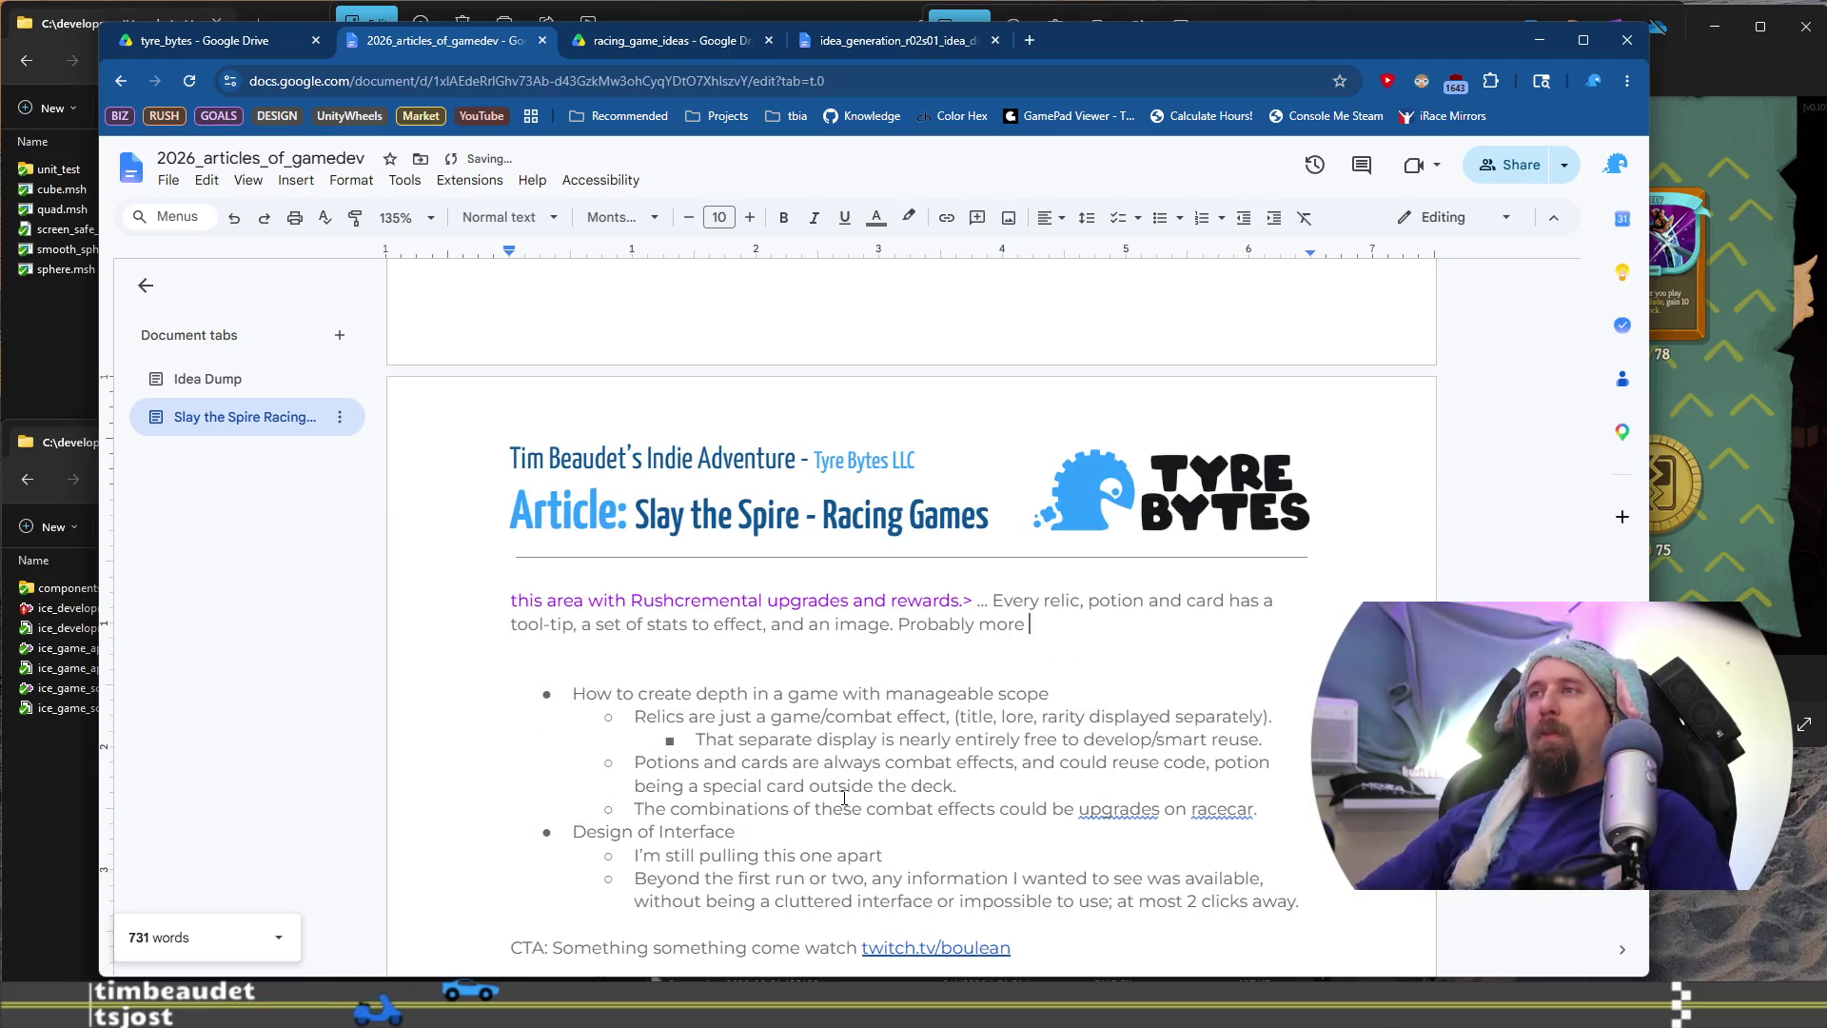
{"action": "type", "text": "in practice, but"}
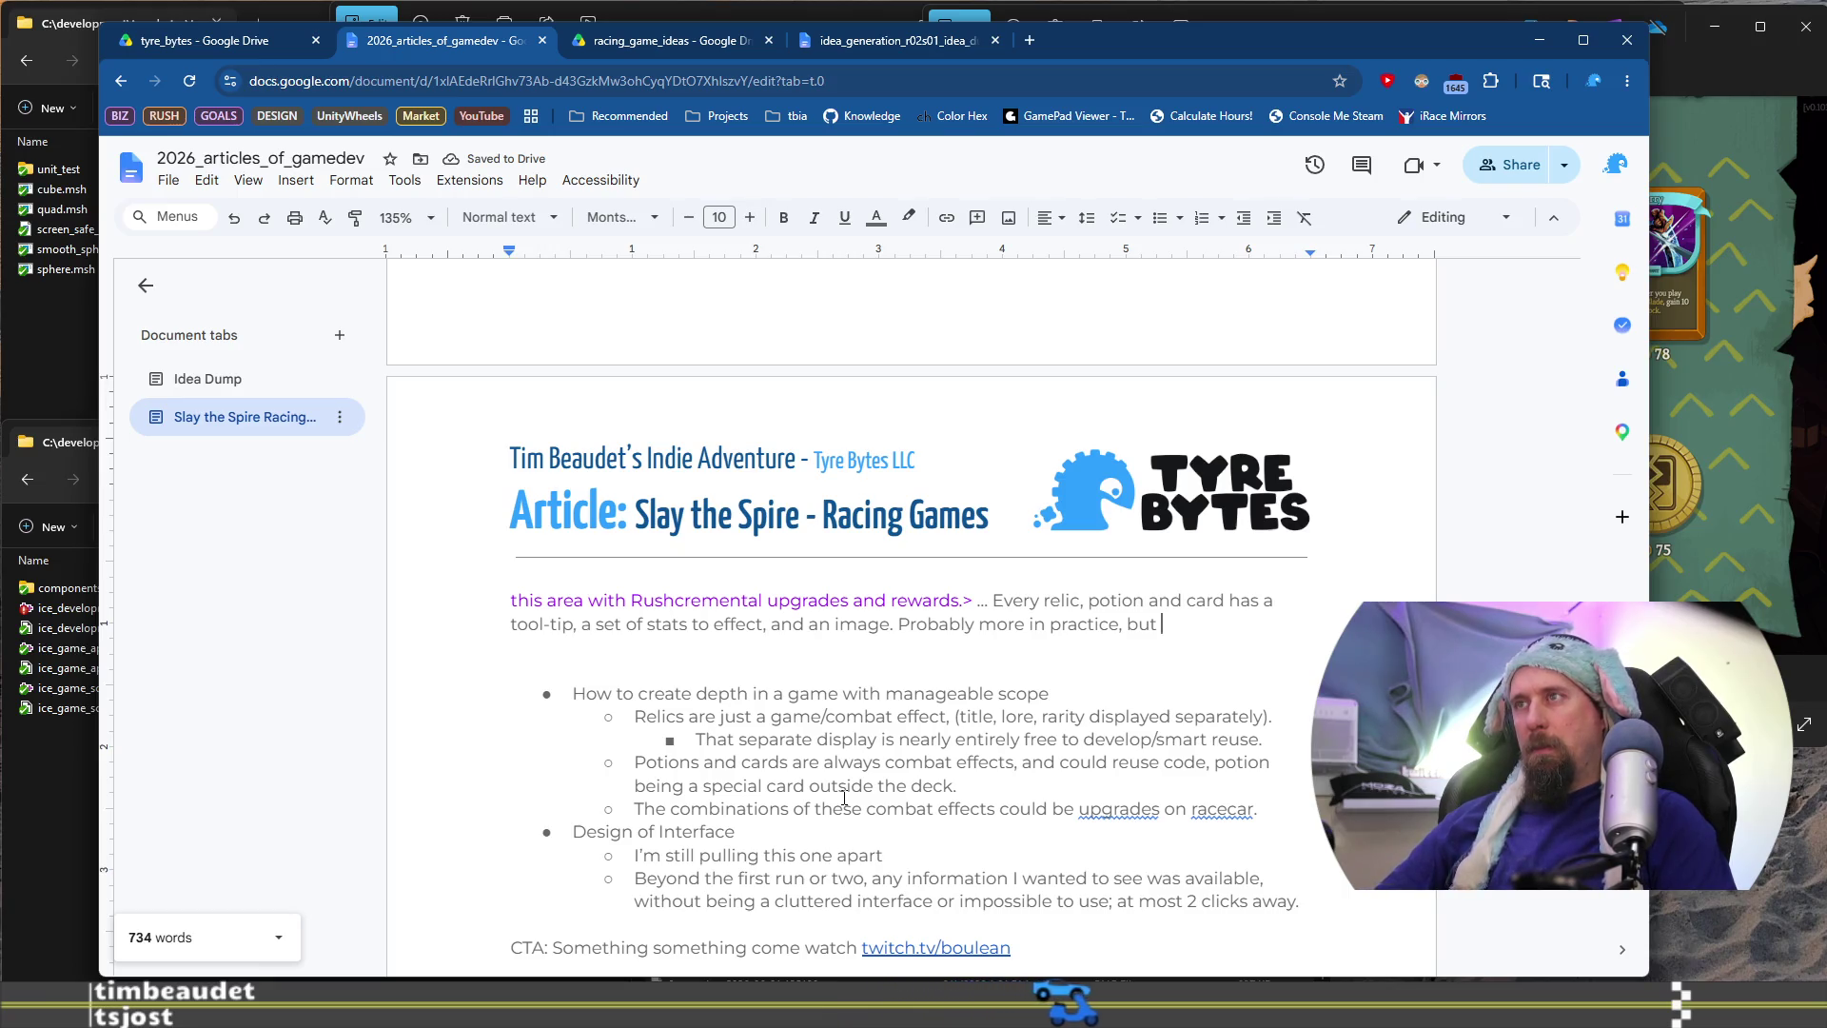
{"action": "key", "text": "BackSpace"}
{"action": "key", "text": "BackSpace"}
{"action": "key", "text": "BackSpace"}
{"action": "type", "text": "like cards "}
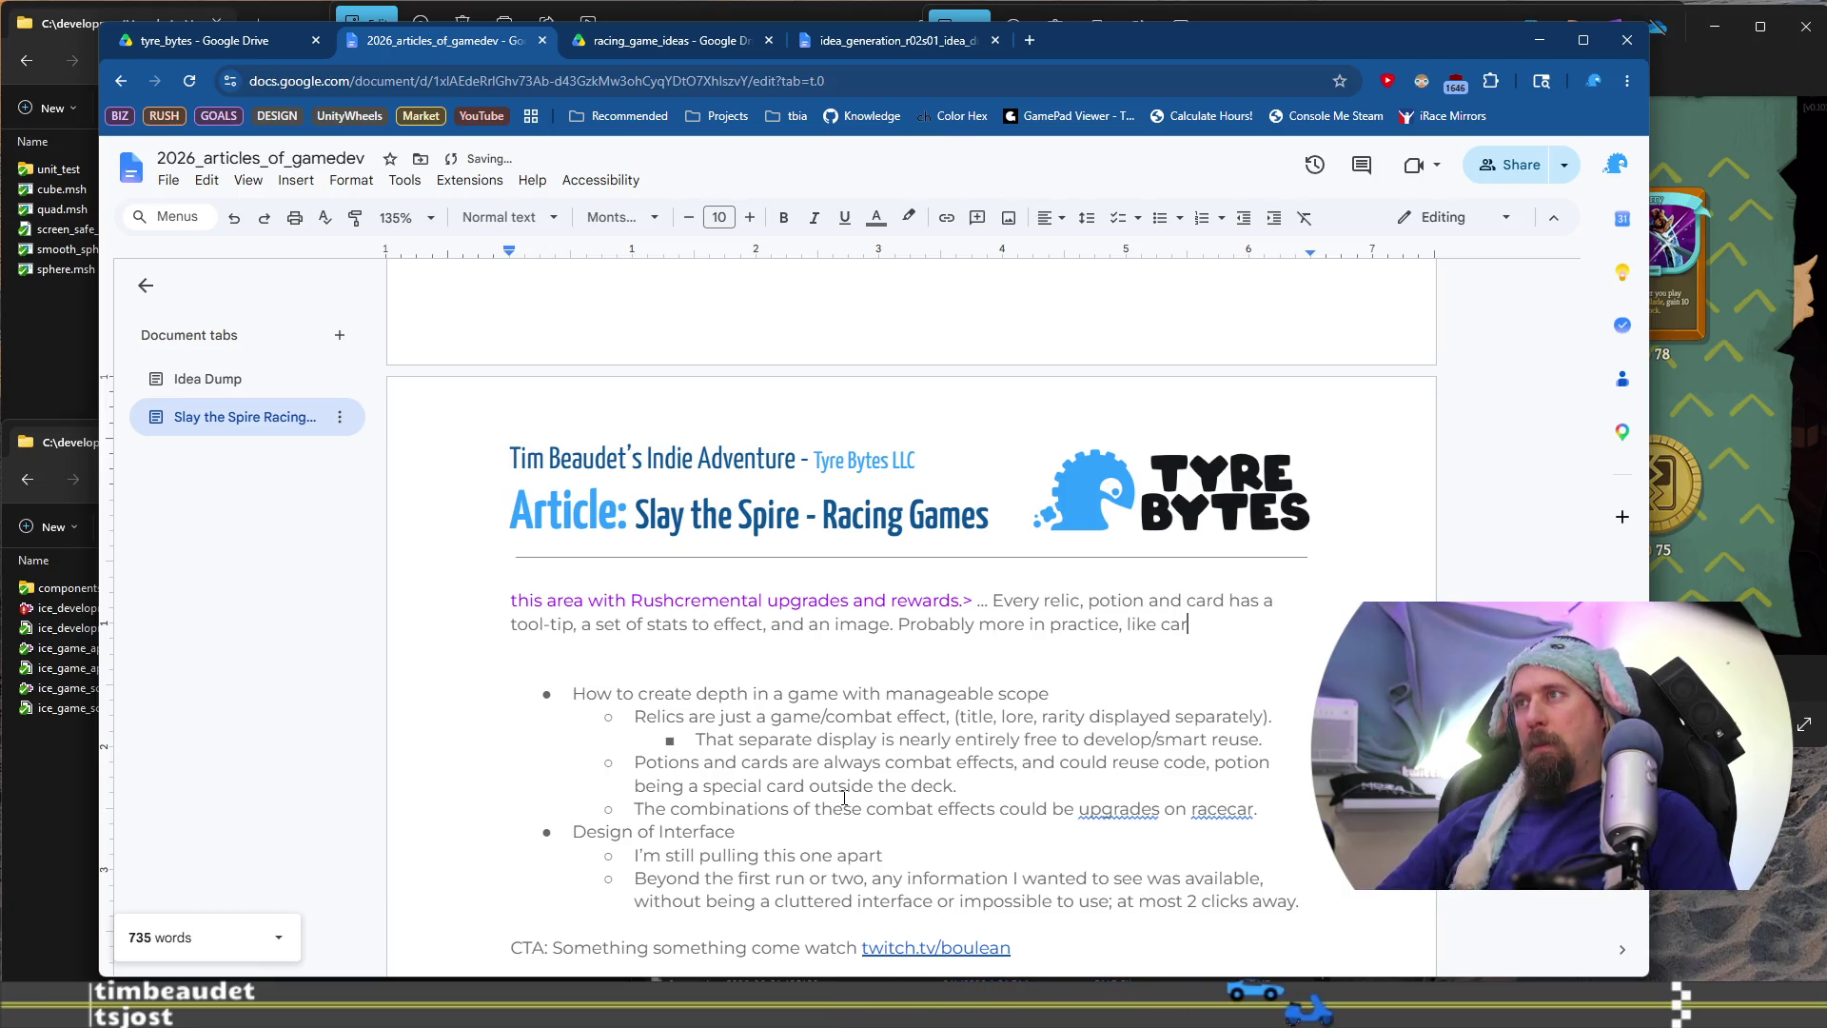
{"action": "type", "text": "can have"}
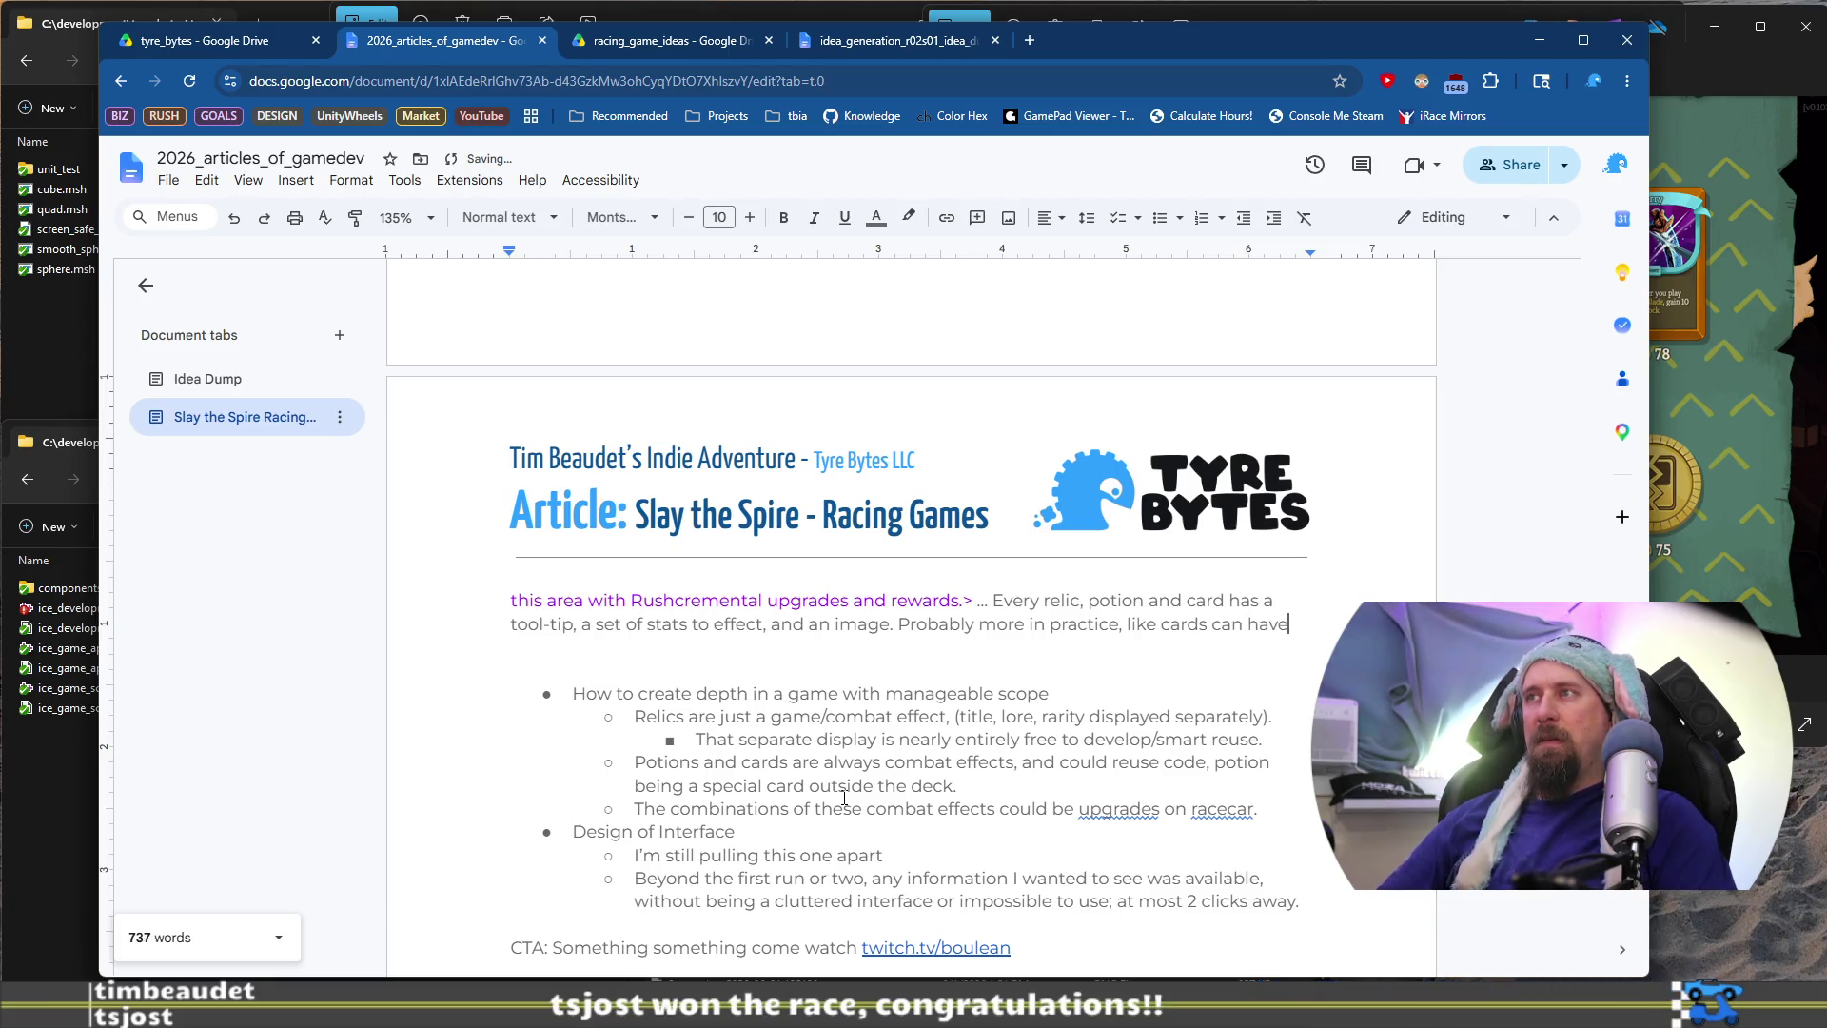
{"action": "type", "text": "dditional effects stac"}
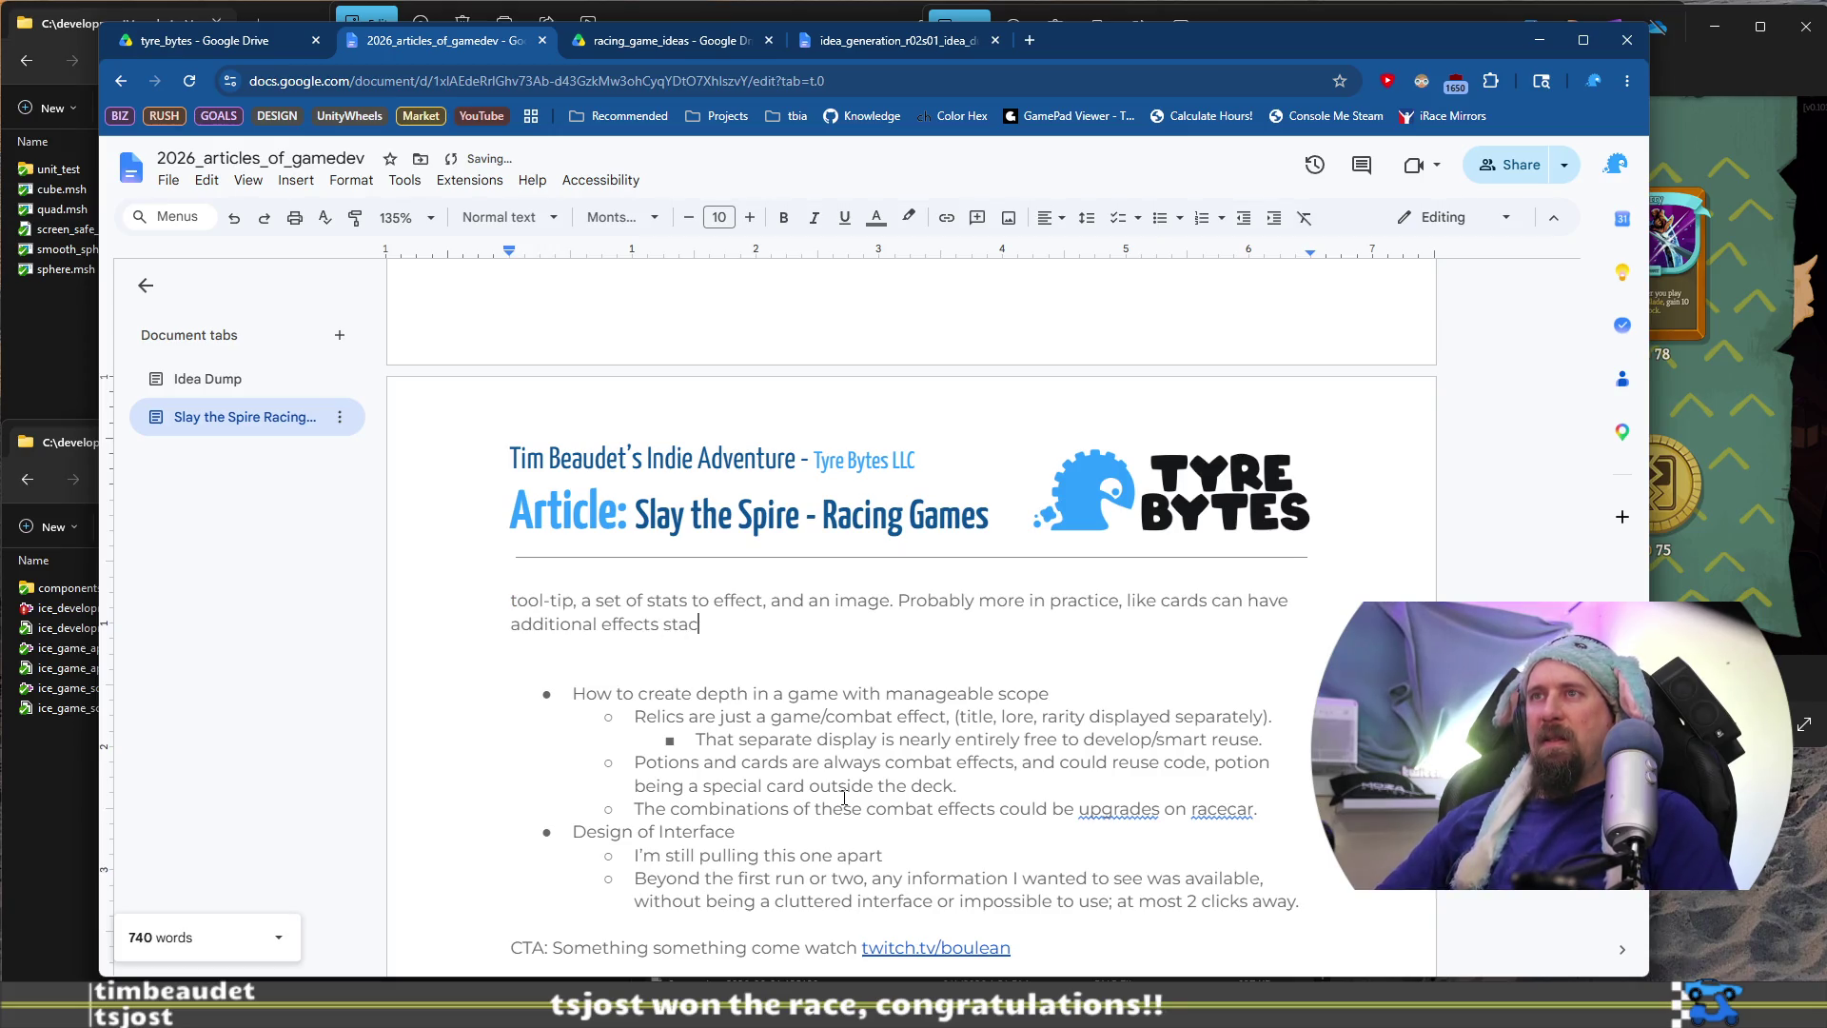
{"action": "type", "text": "ked on, and"}
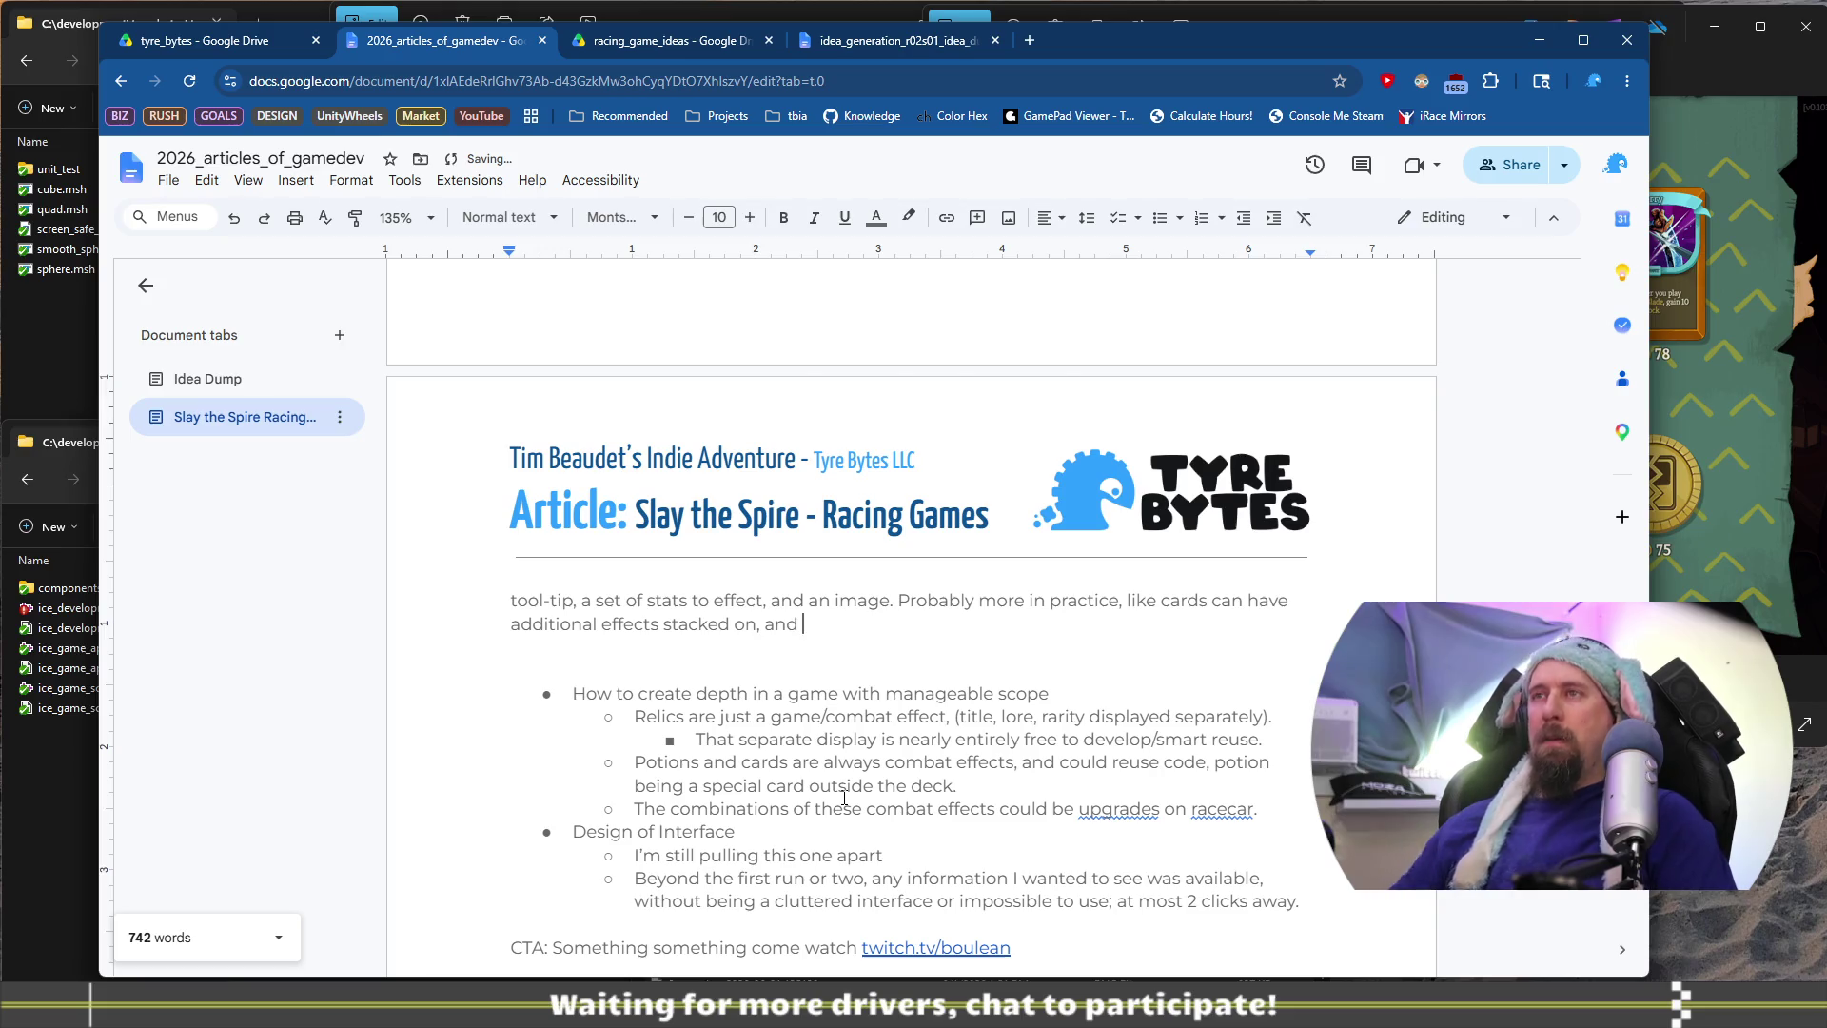
{"action": "scroll", "coordinate": [809, 780], "scroll_direction": "up", "scroll_amount": 3}
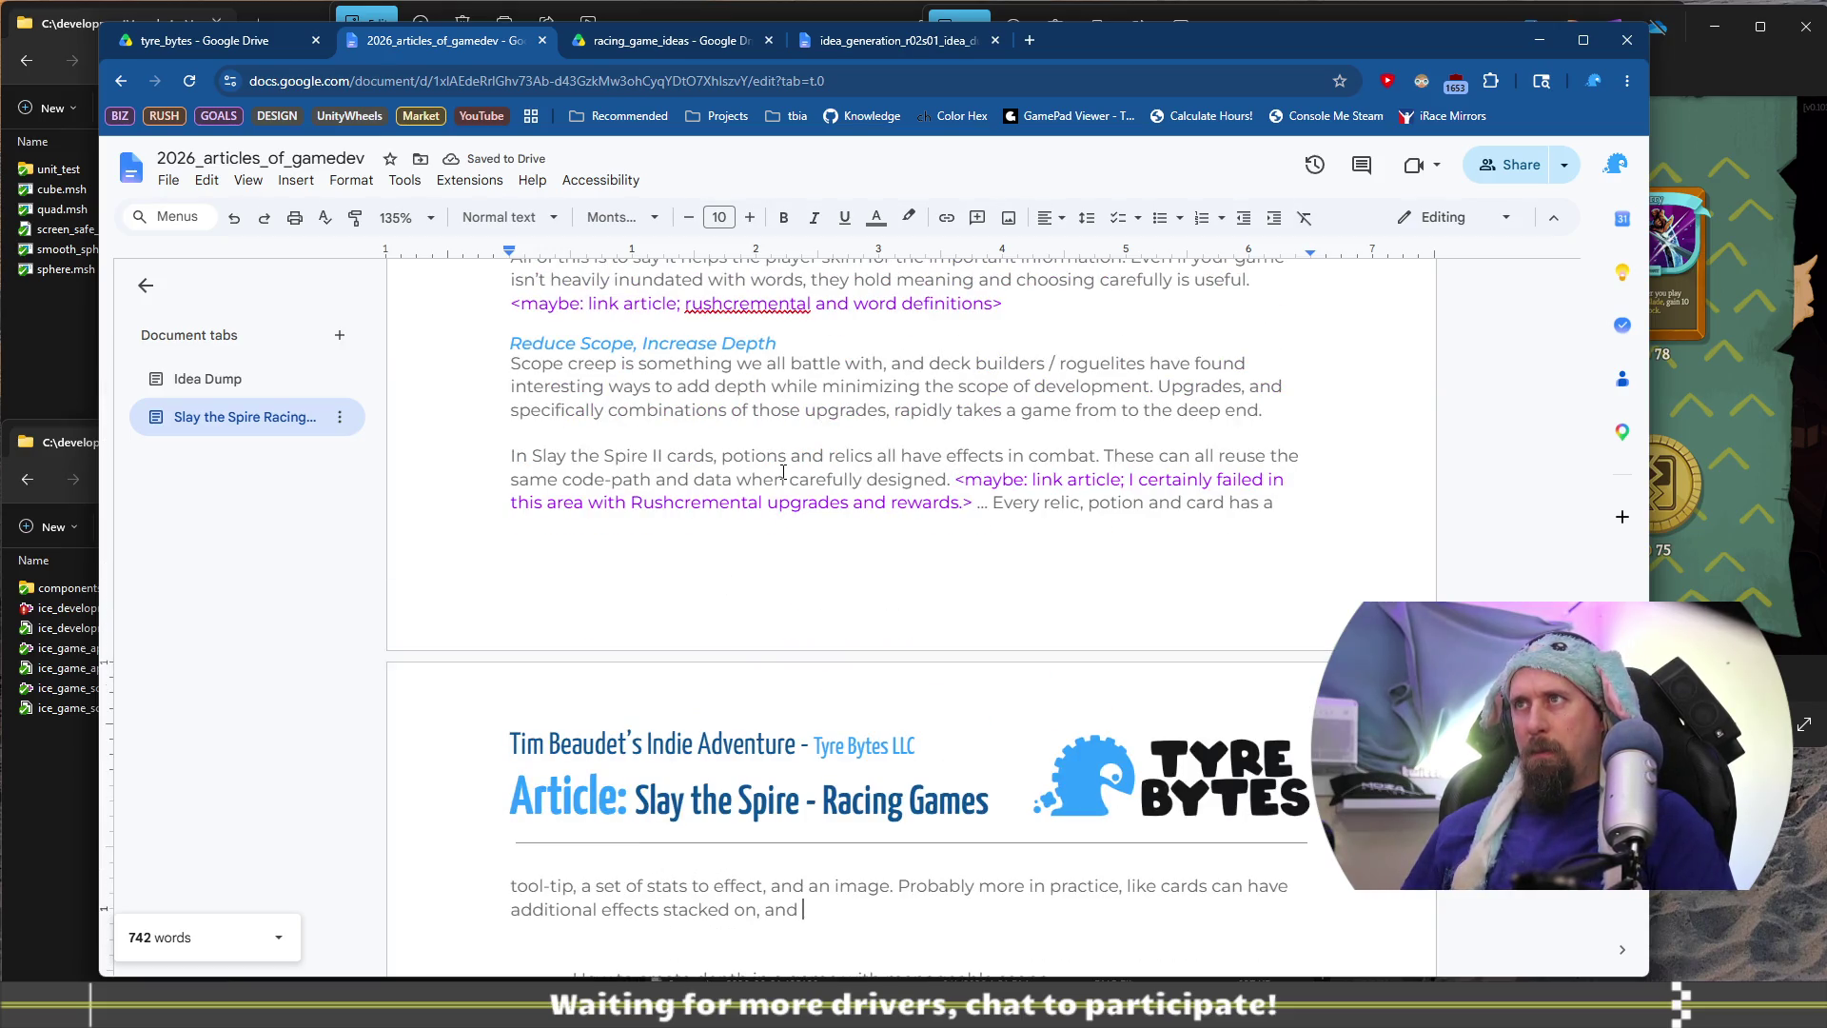
{"action": "type", "text": "relics can"}
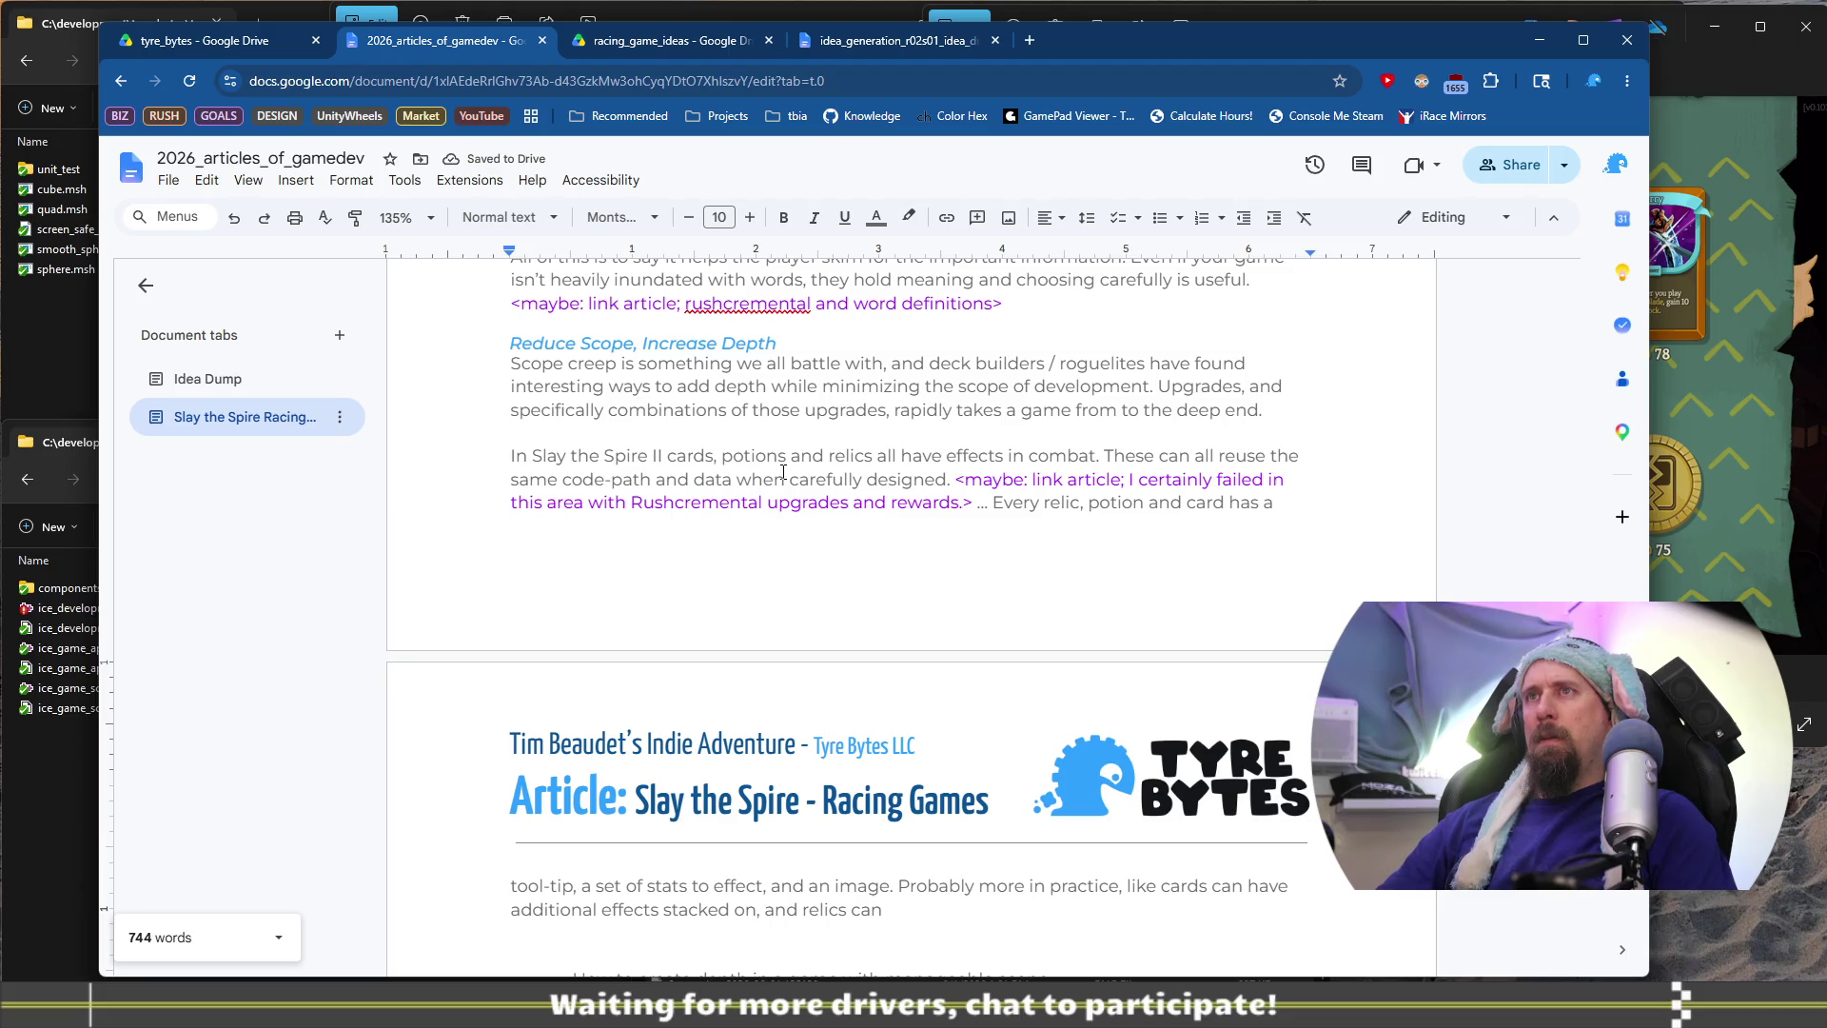
{"action": "type", "text": "h"}
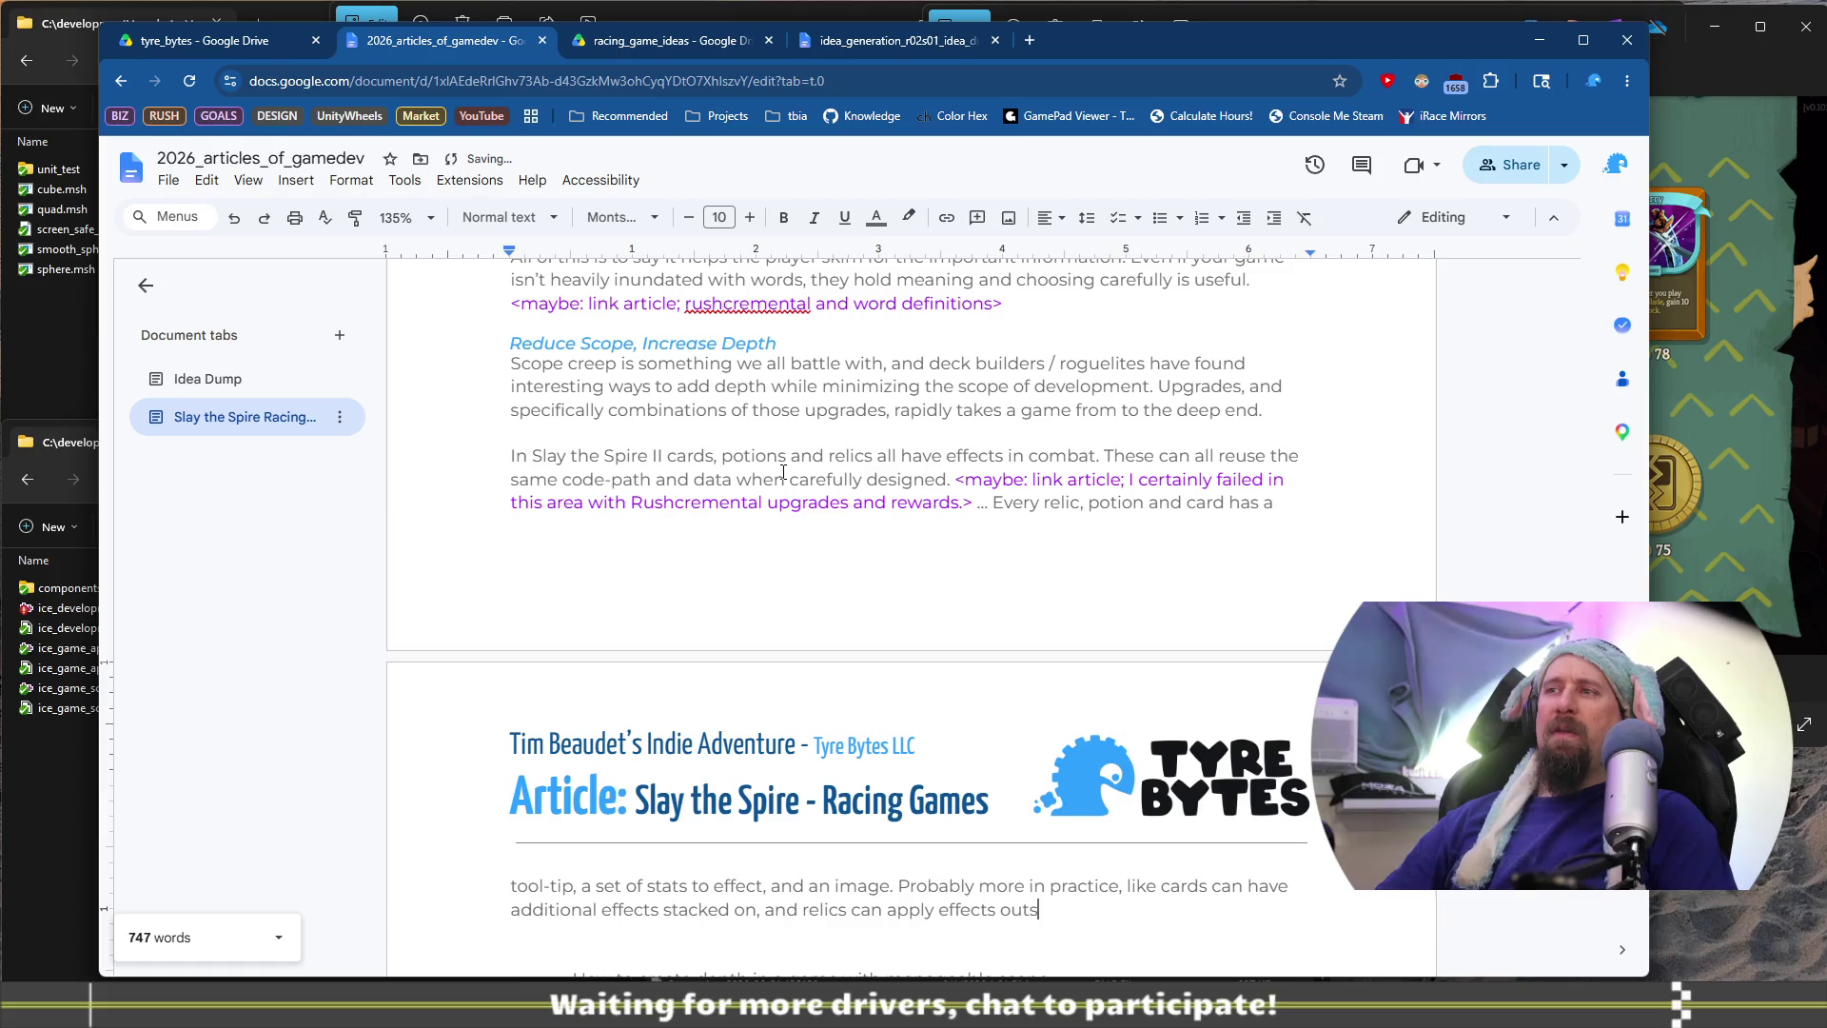
End the paragraph with 'as well.', drop the dangling 'But' and start an empty paragraph
{"action": "type", "text": "as well. "}
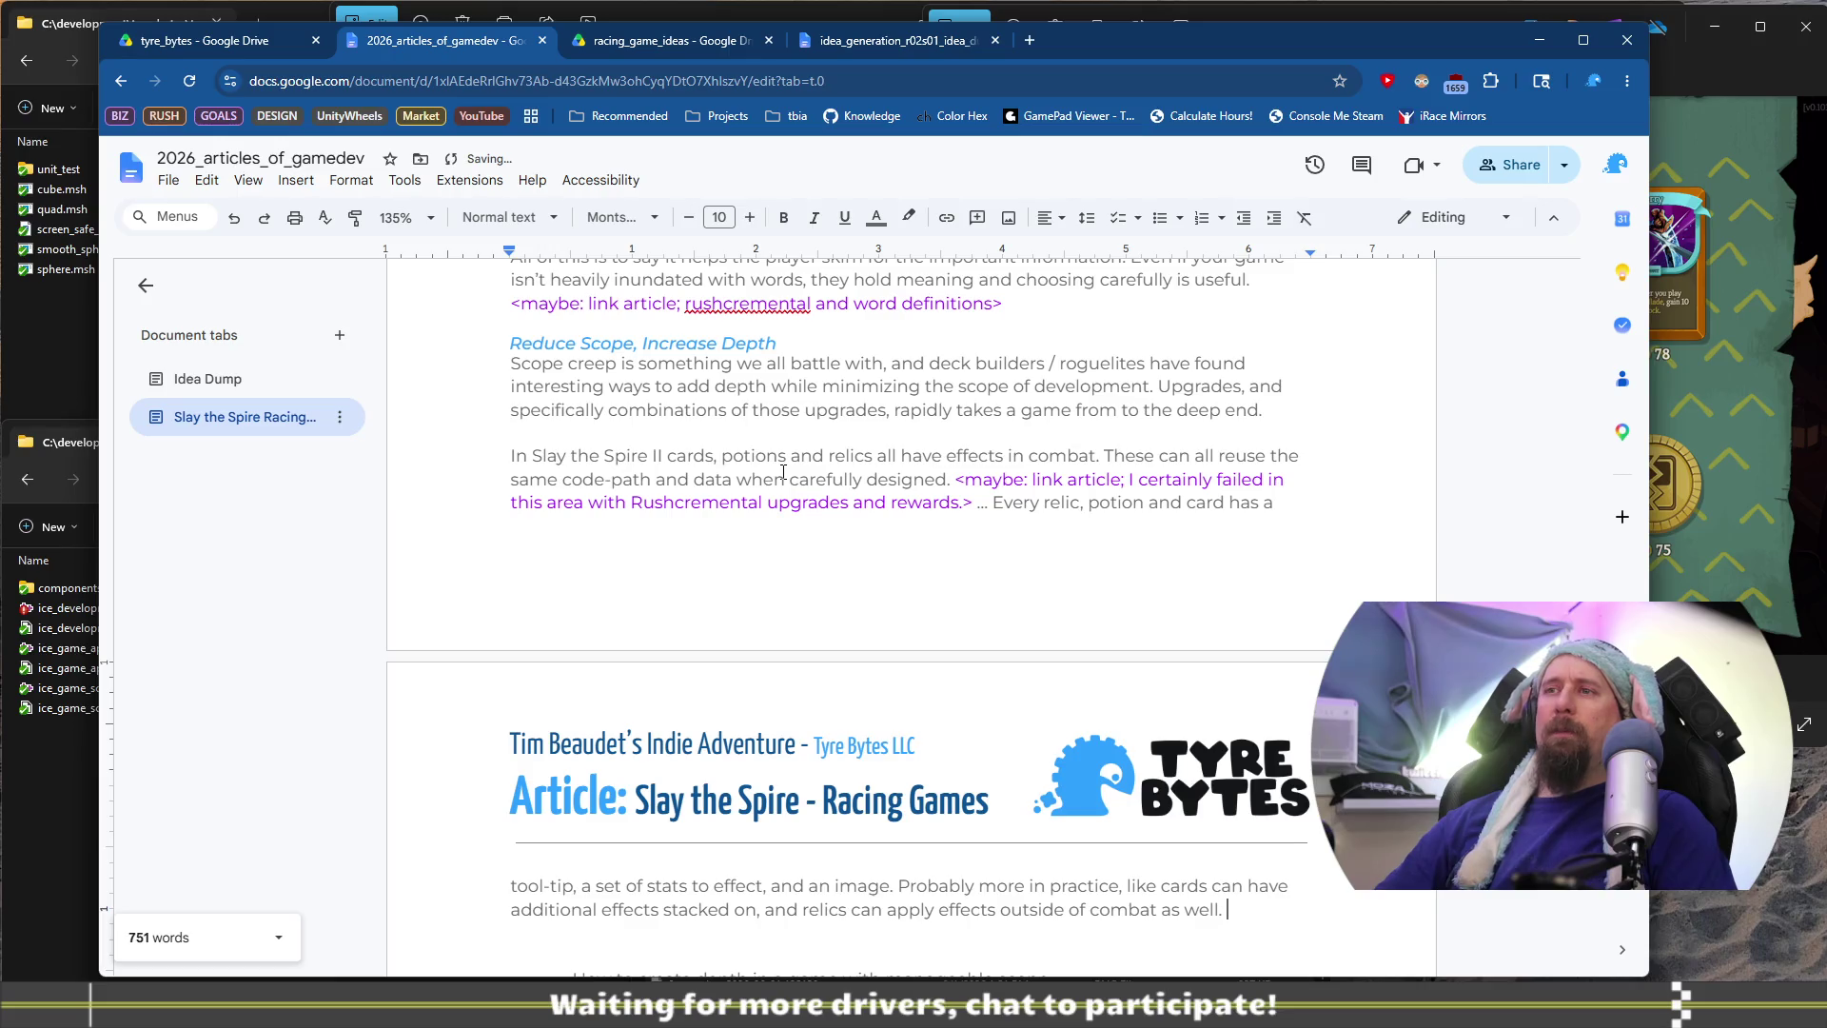
{"action": "type", "text": "But"}
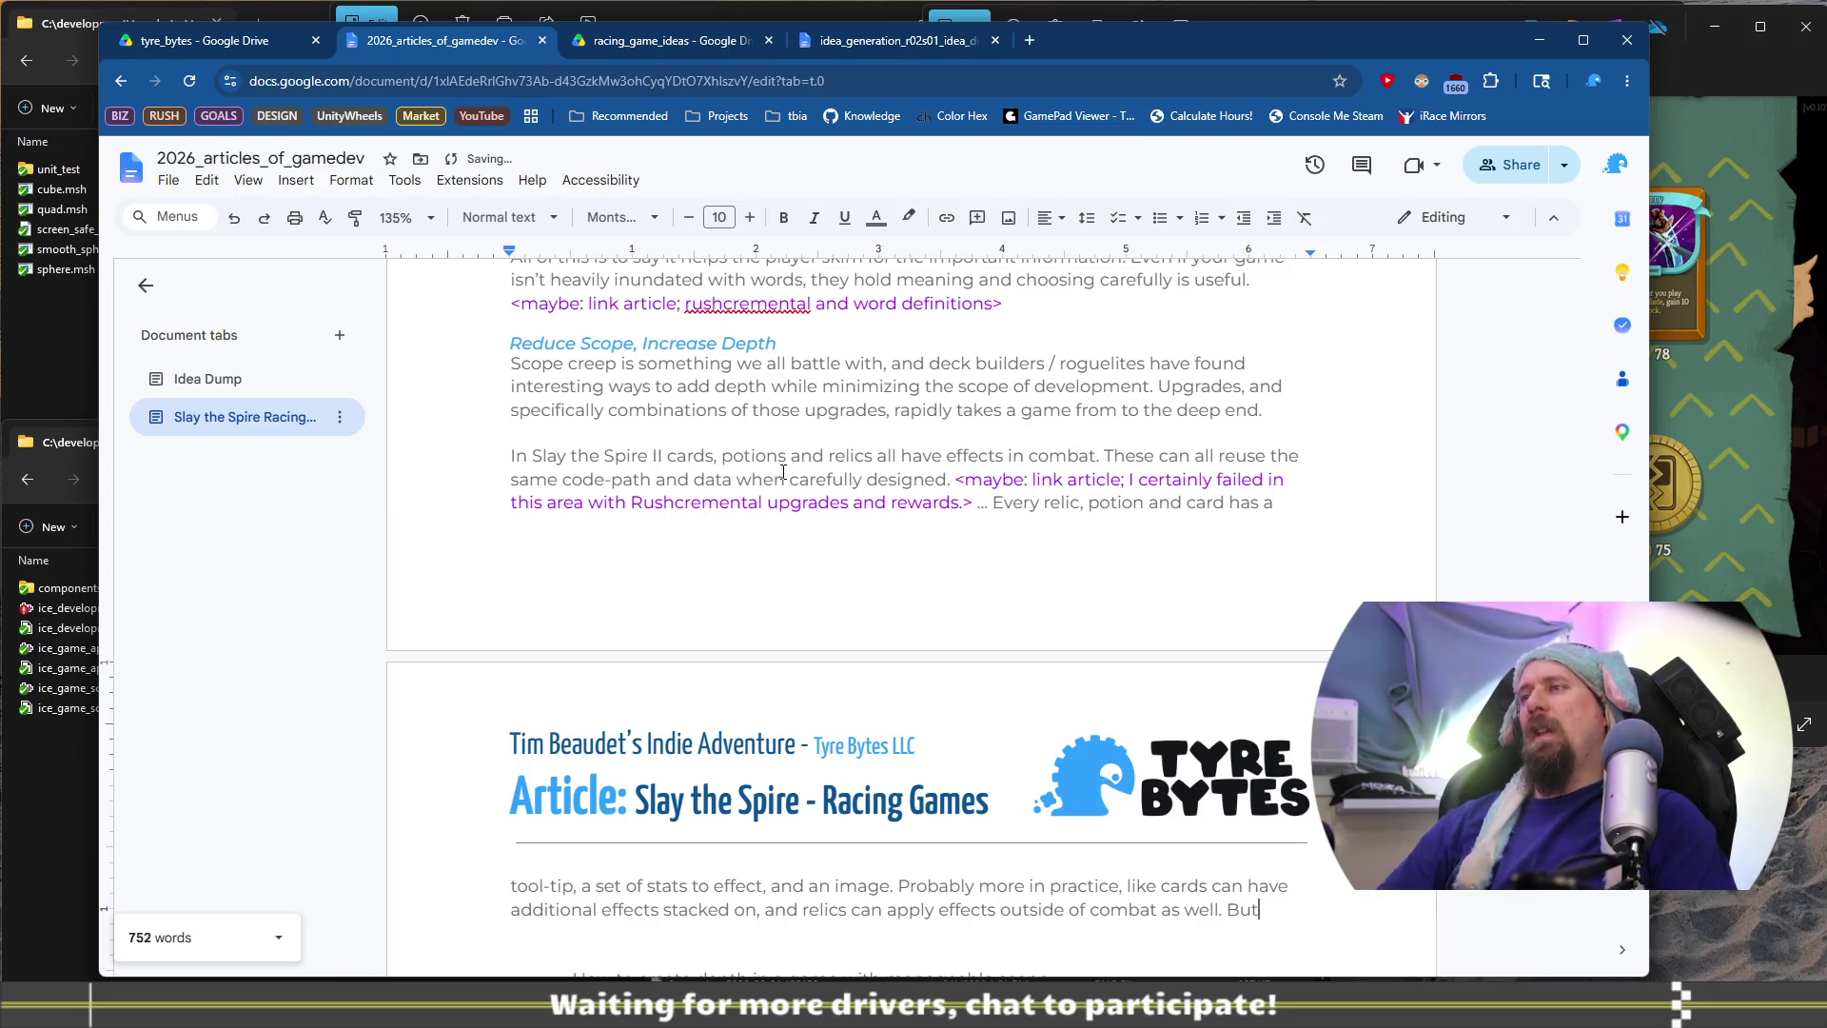
{"action": "scroll", "coordinate": [784, 472], "scroll_direction": "down", "scroll_amount": 3}
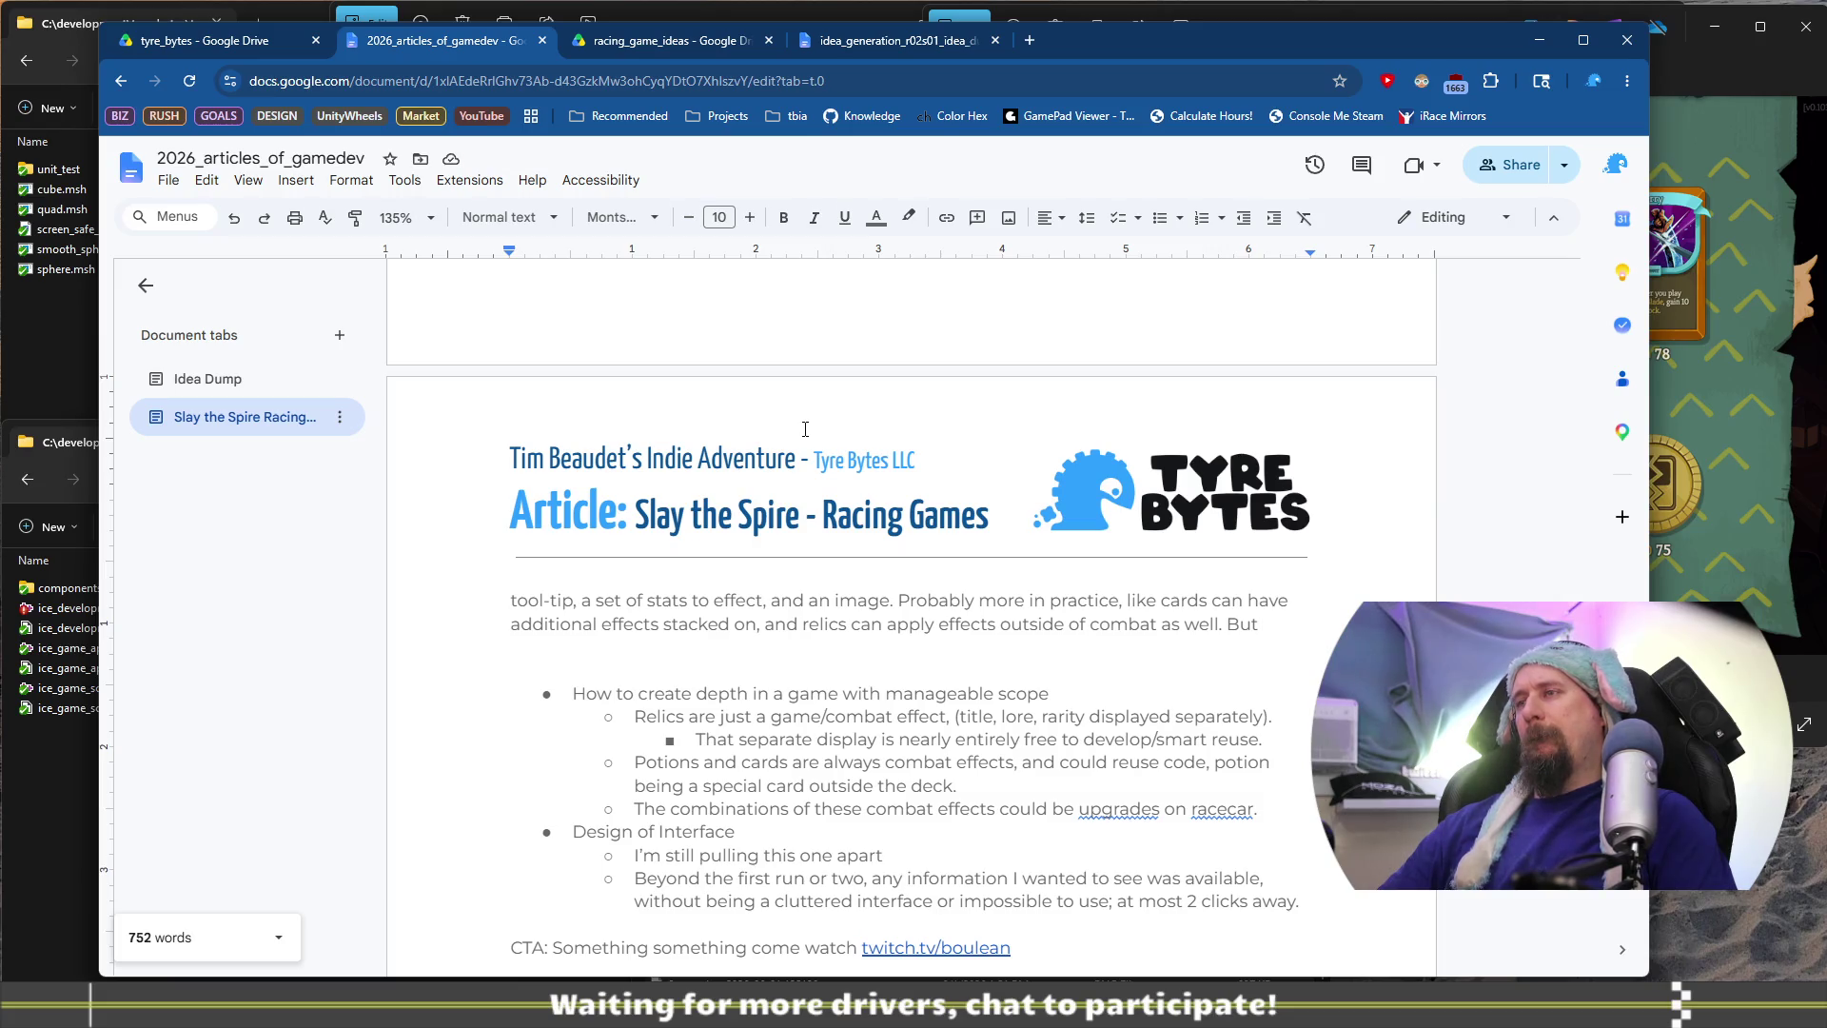
{"action": "key", "text": "BackSpace"}
{"action": "key", "text": "BackSpace"}
{"action": "key", "text": "BackSpace"}
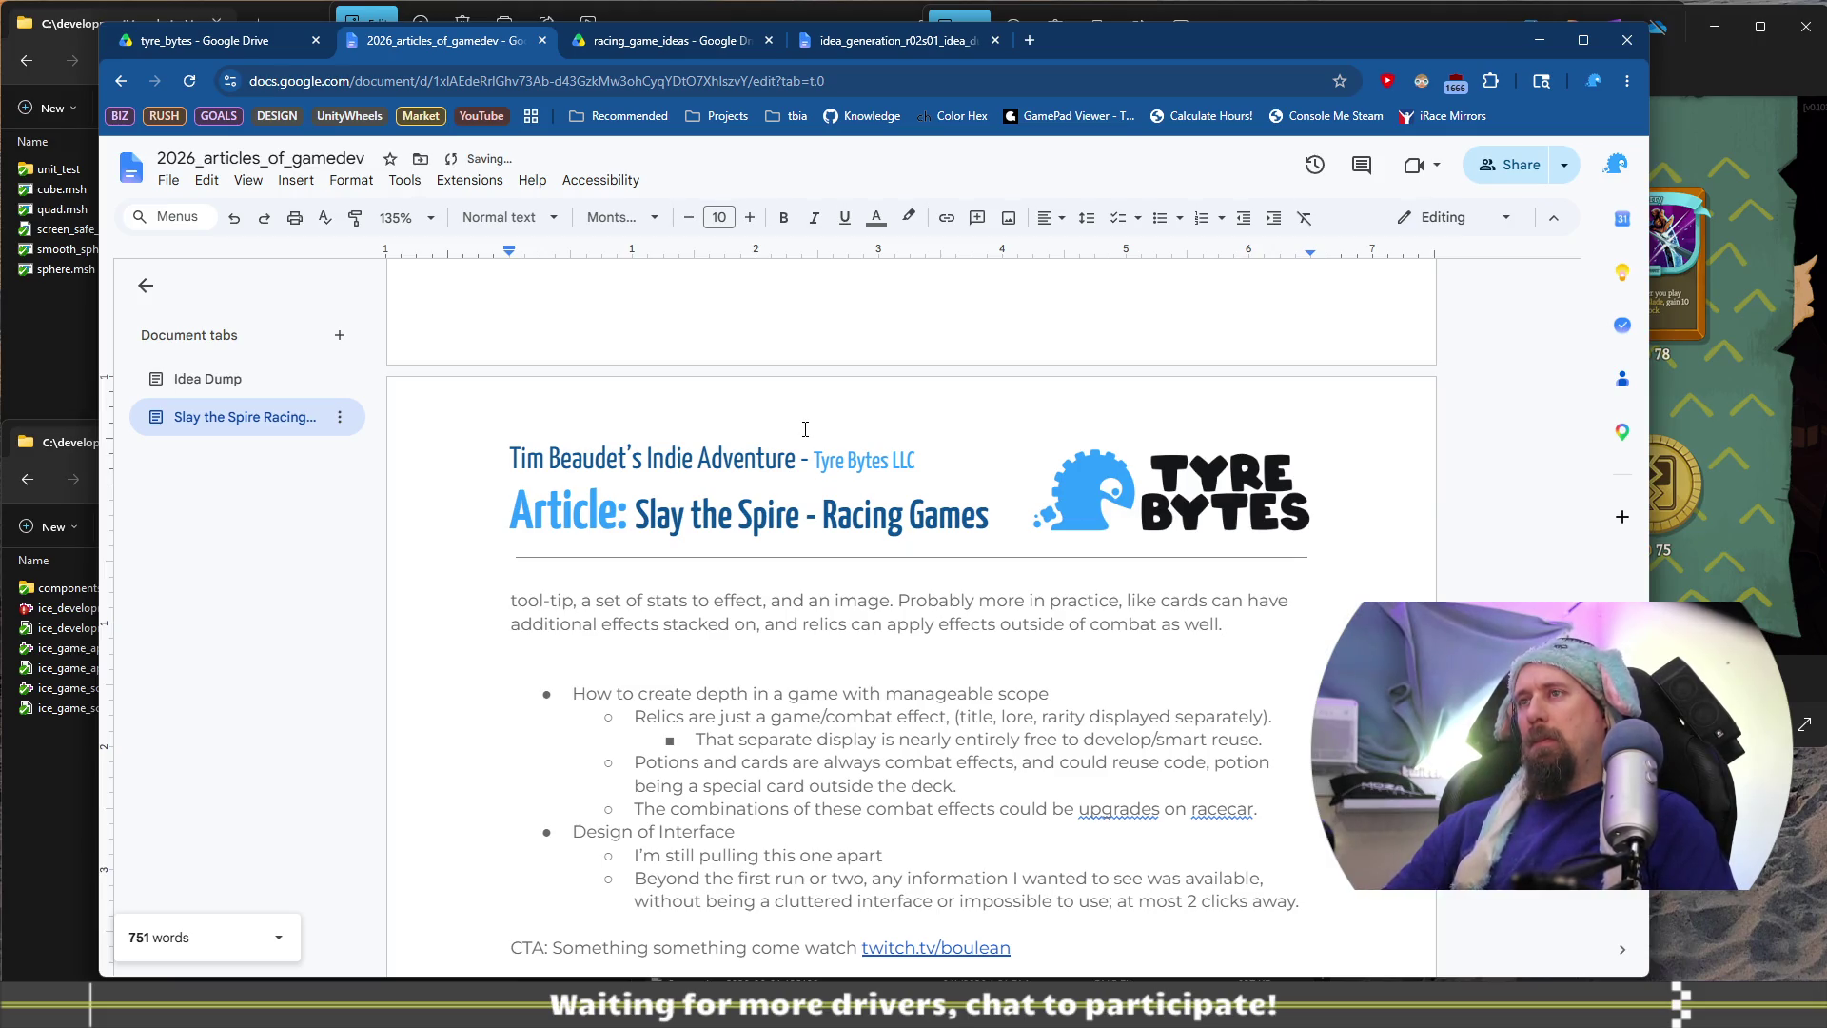
{"action": "key", "text": "Return"}
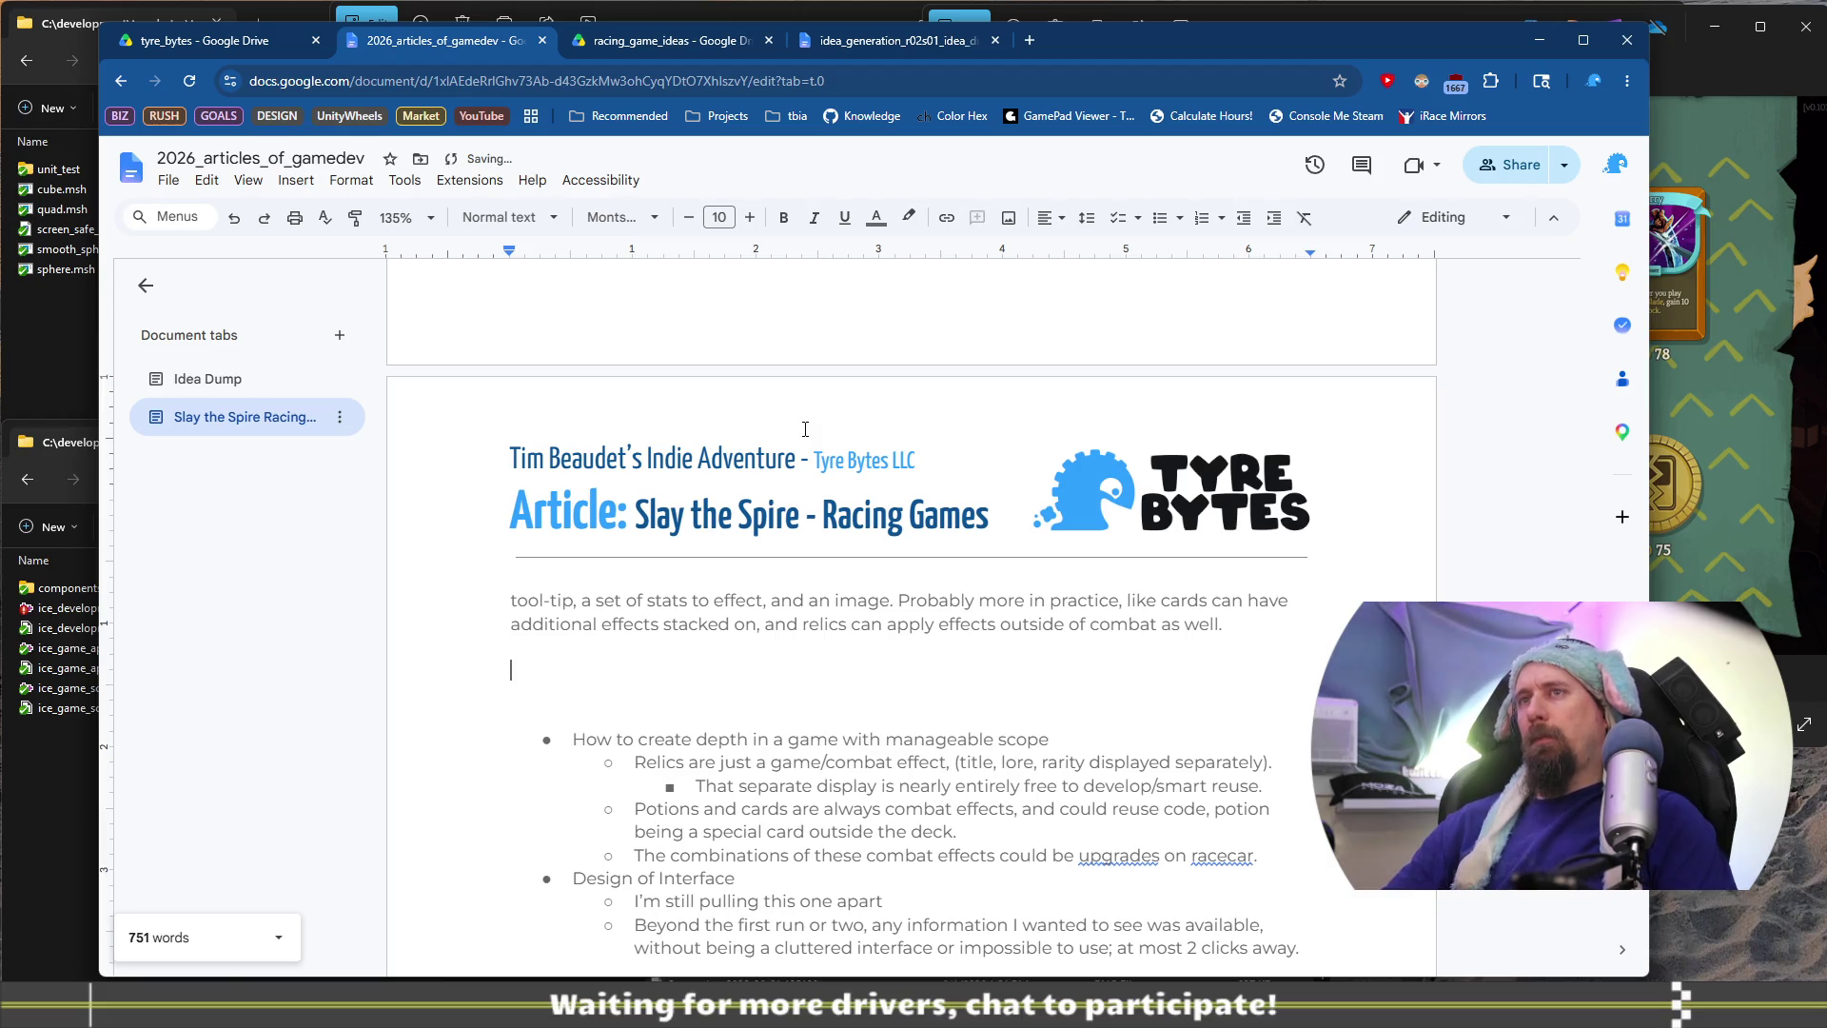
Start a paragraph saying this can be applied to other genres
{"action": "scroll", "coordinate": [721, 374], "scroll_direction": "up", "scroll_amount": 3}
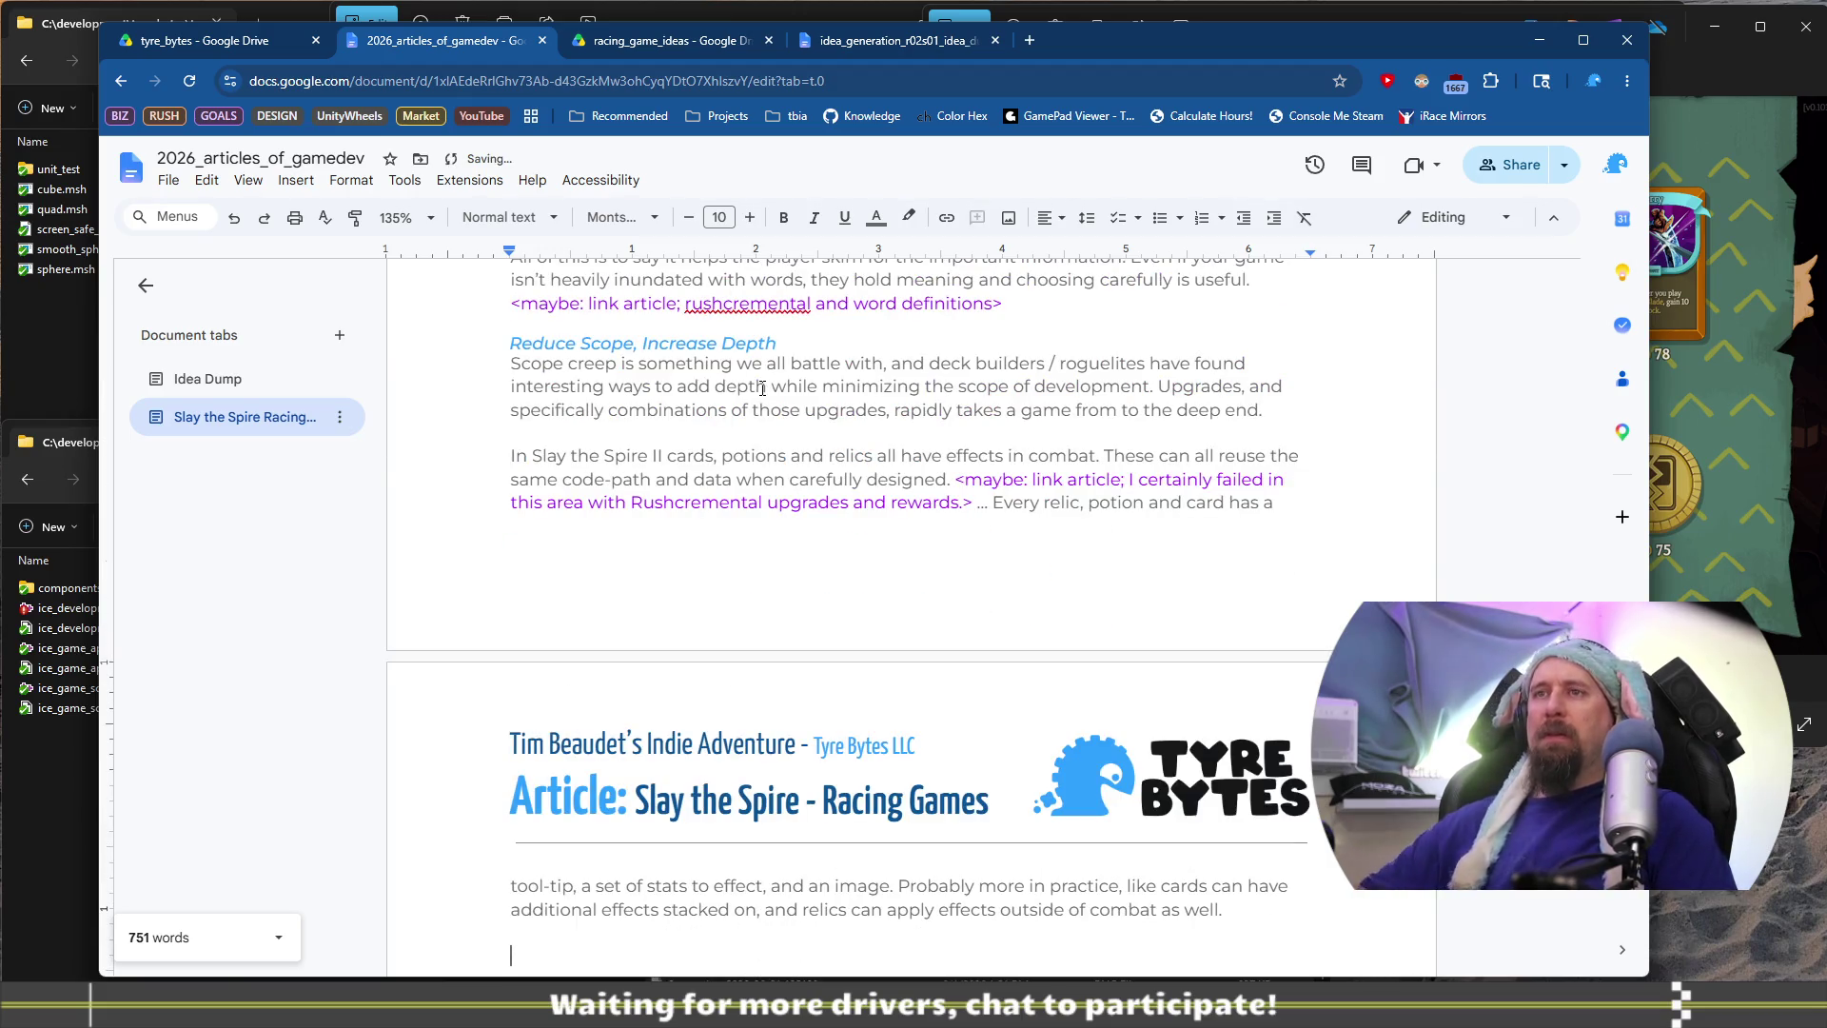
{"action": "scroll", "coordinate": [766, 381], "scroll_direction": "down", "scroll_amount": 4}
{"action": "type", "text": "This can"}
{"action": "key", "text": "shift+Home"}
{"action": "type", "text": "Th"}
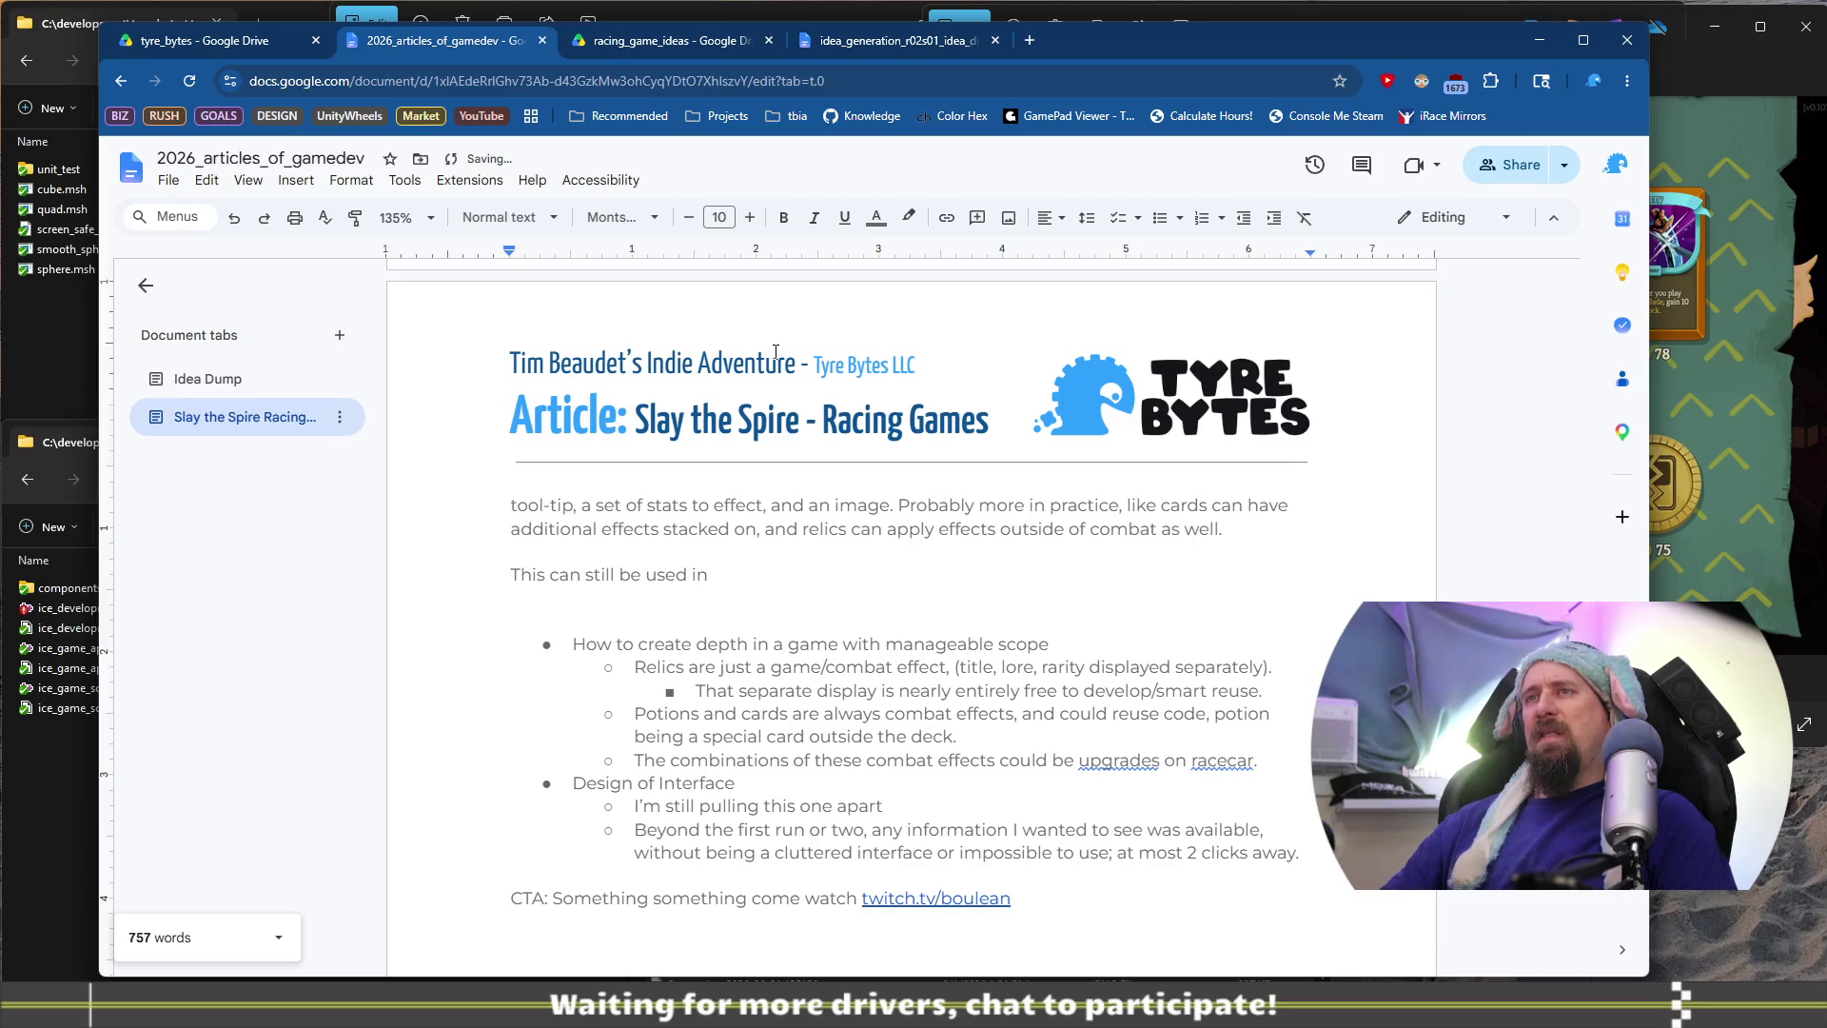
{"action": "key", "text": "Home"}
{"action": "key", "text": "Down"}
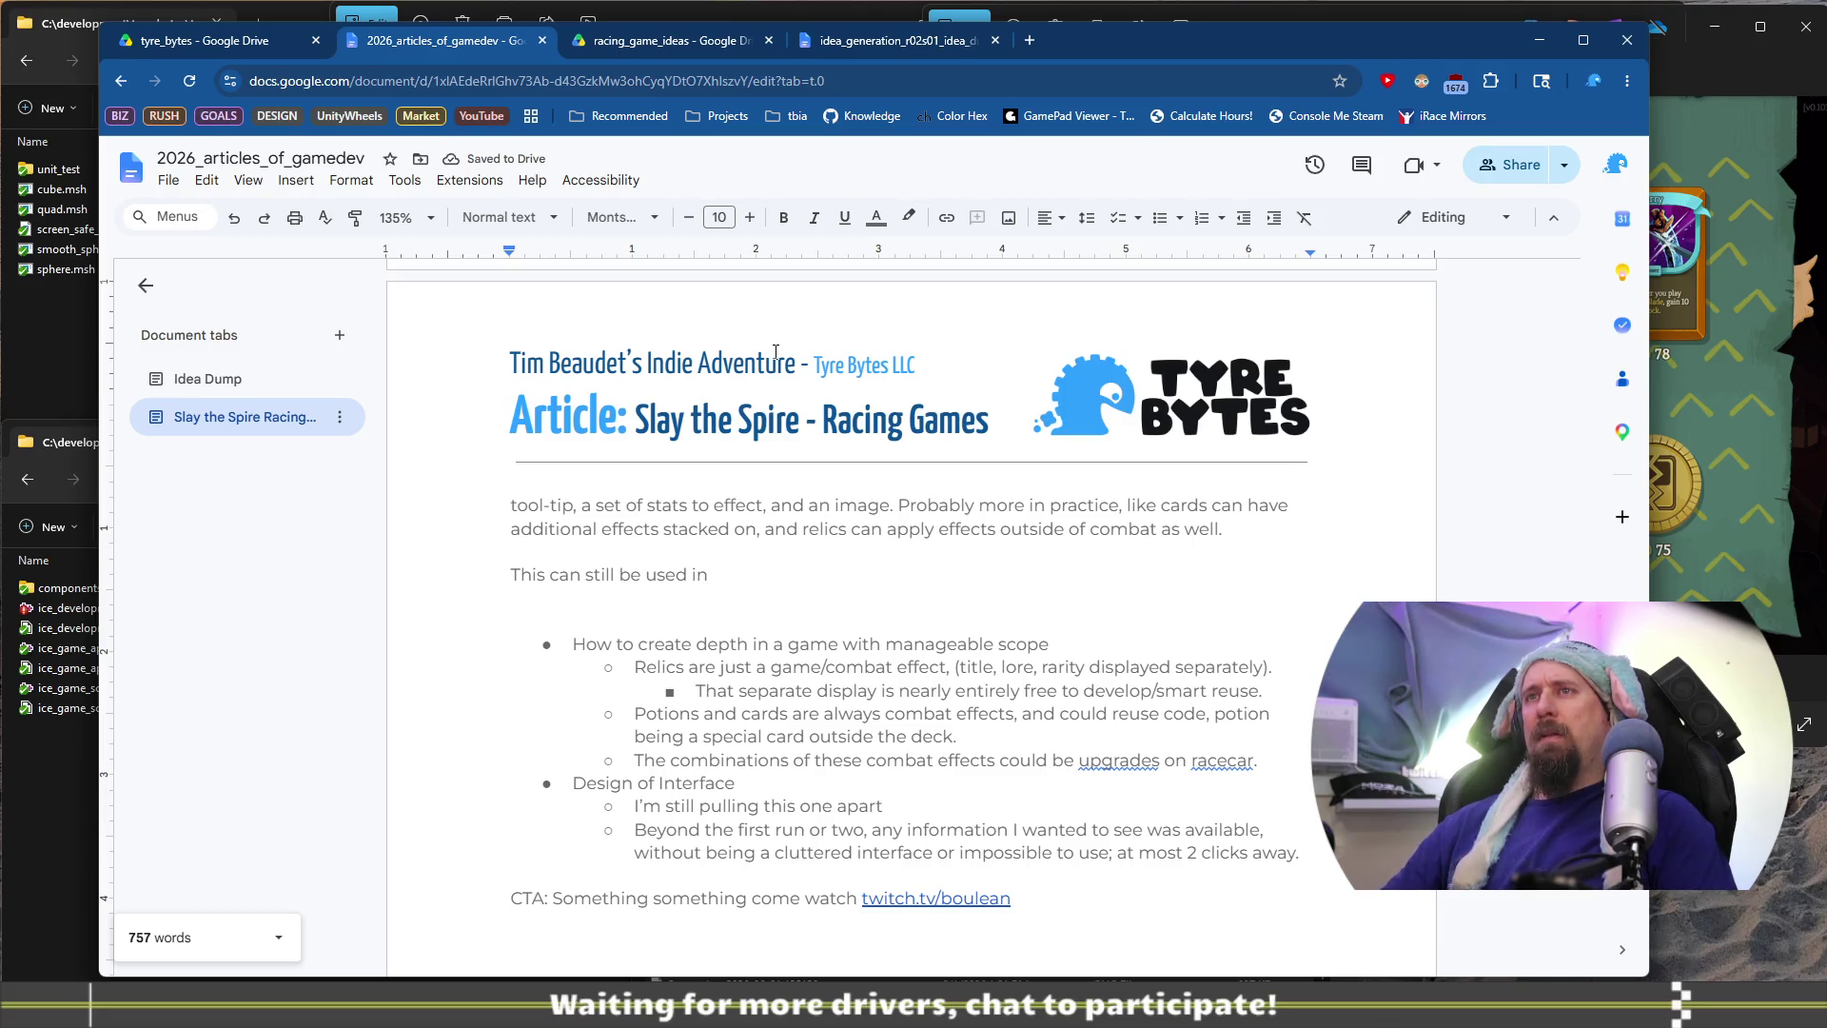
{"action": "key", "text": "ctrl+Right"}
{"action": "key", "text": "ctrl+Right"}
{"action": "key", "text": "shift+End"}
{"action": "type", "text": "be applied to other "}
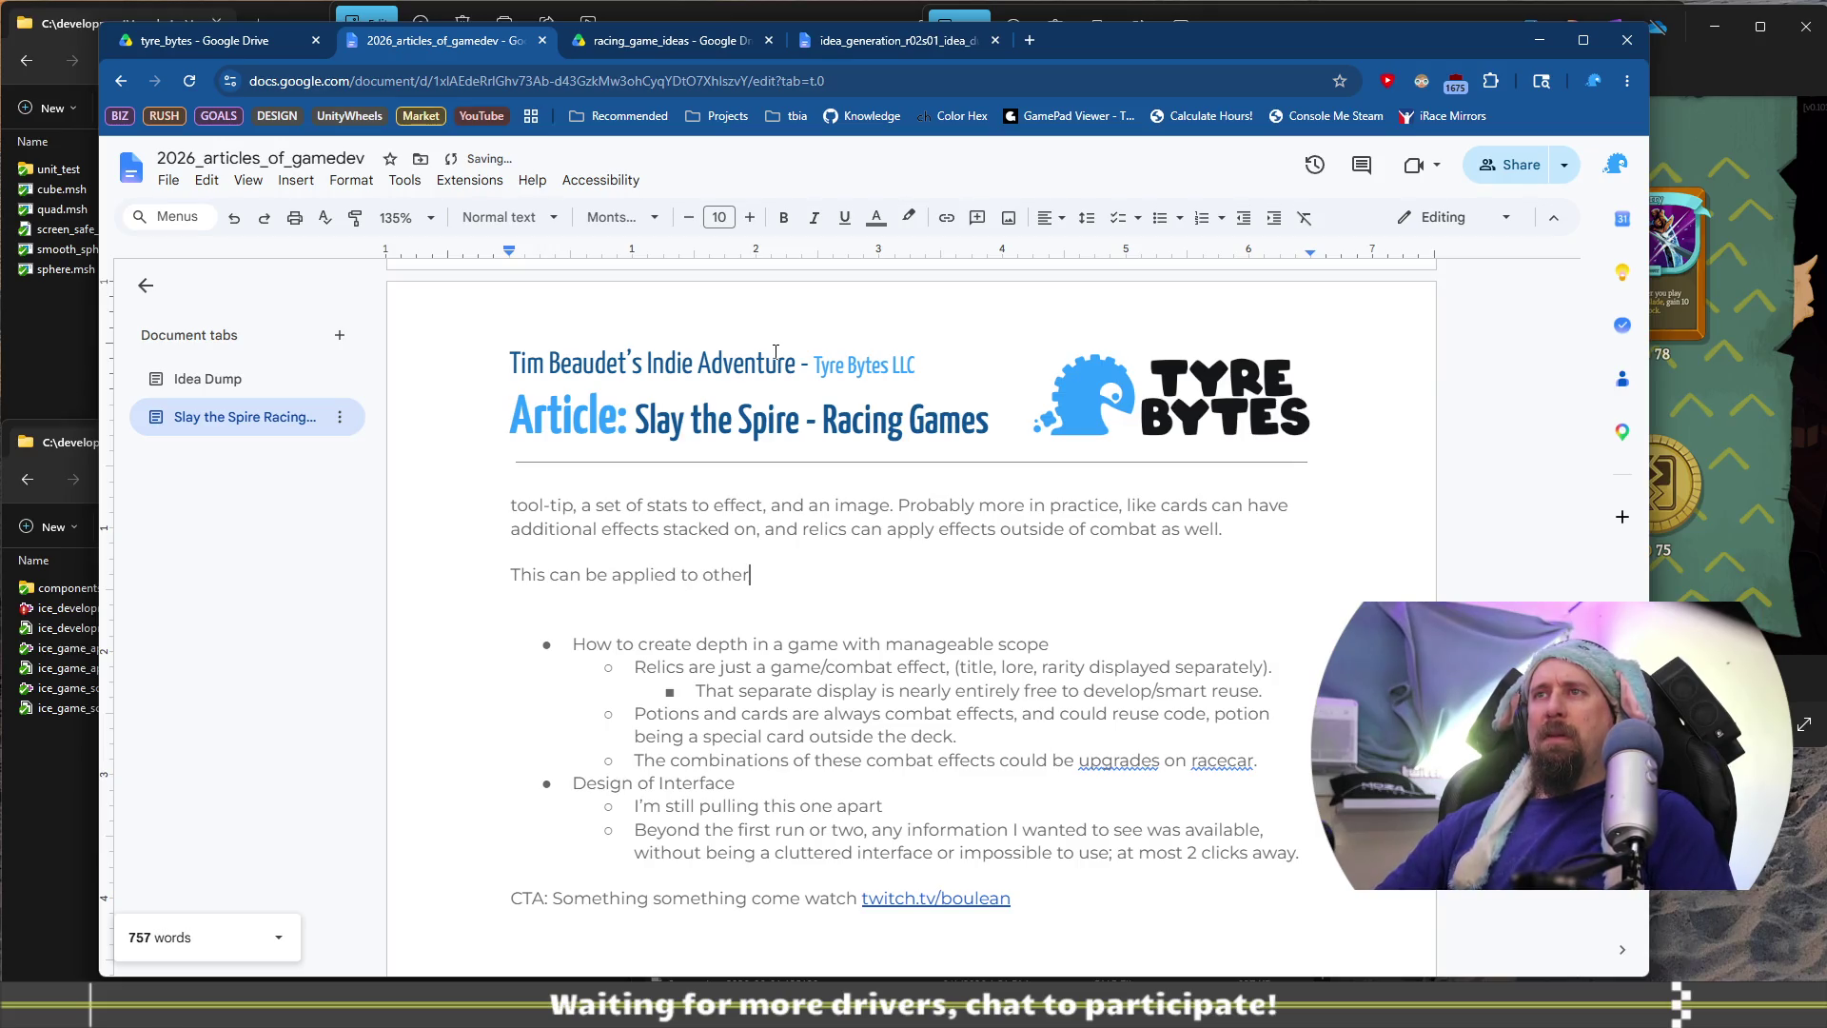
{"action": "type", "text": "genres as"}
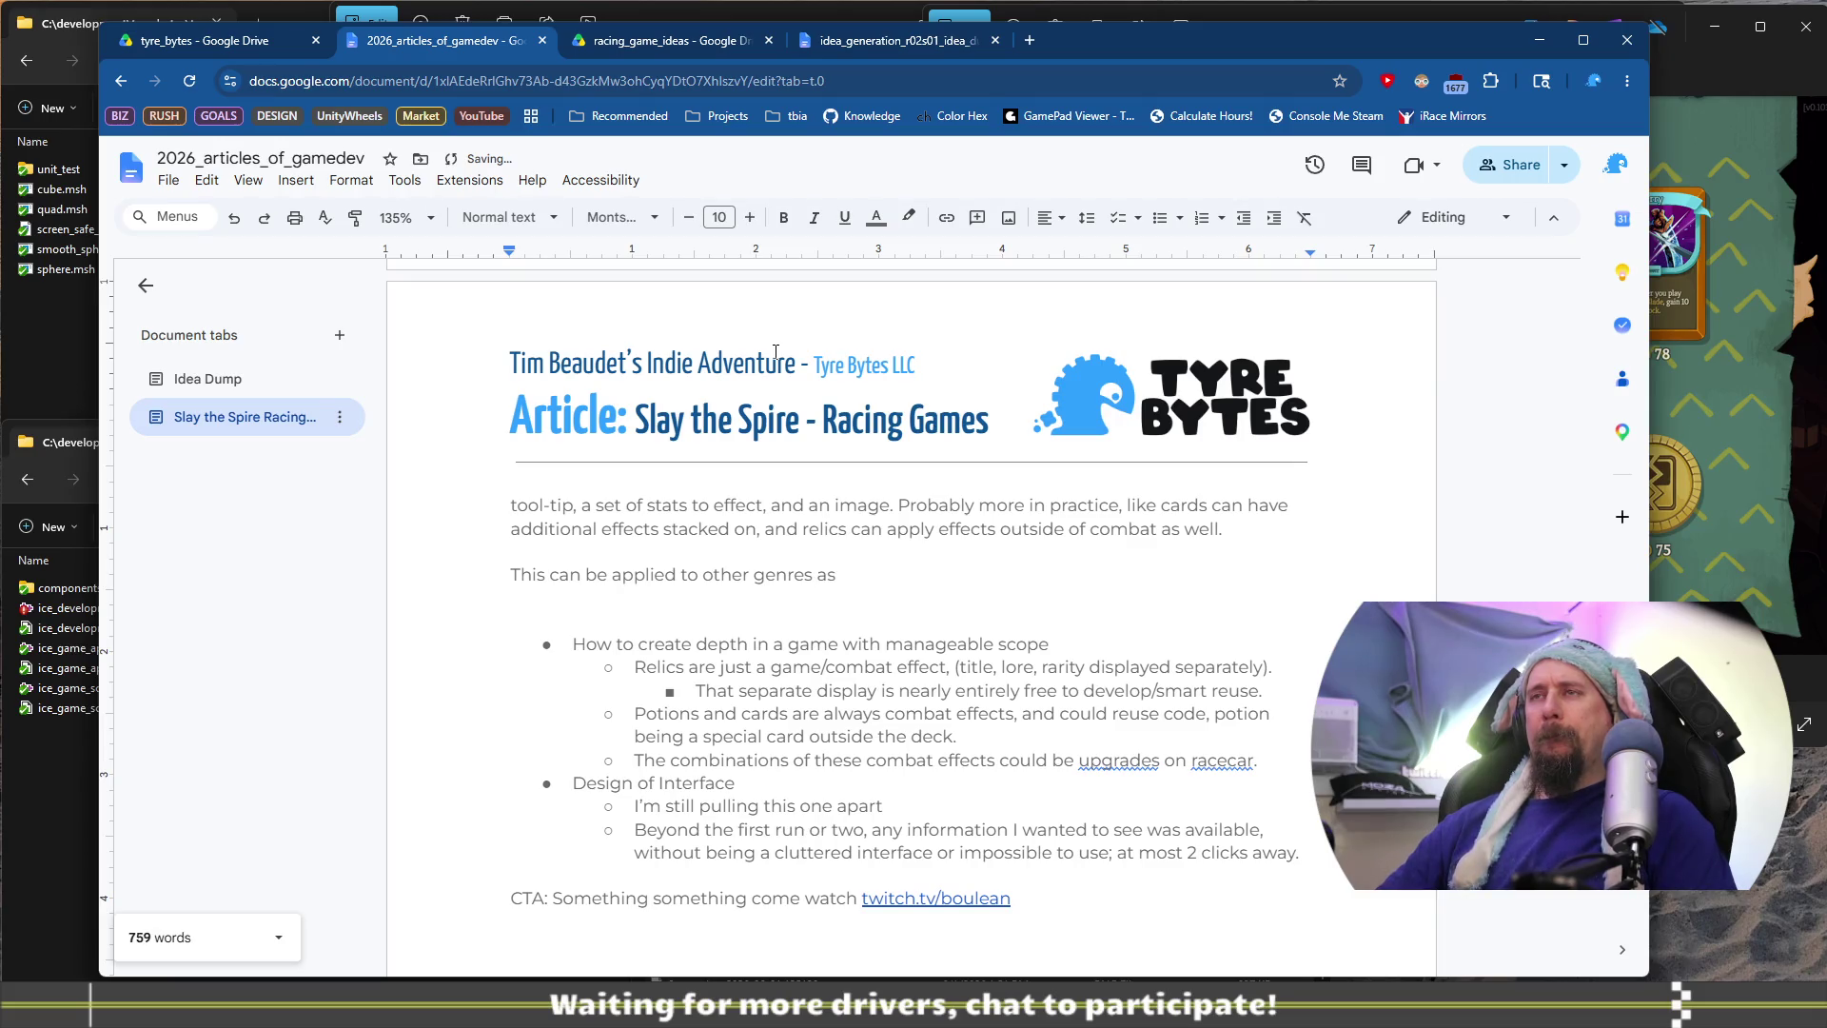
{"action": "type", "text": " the"}
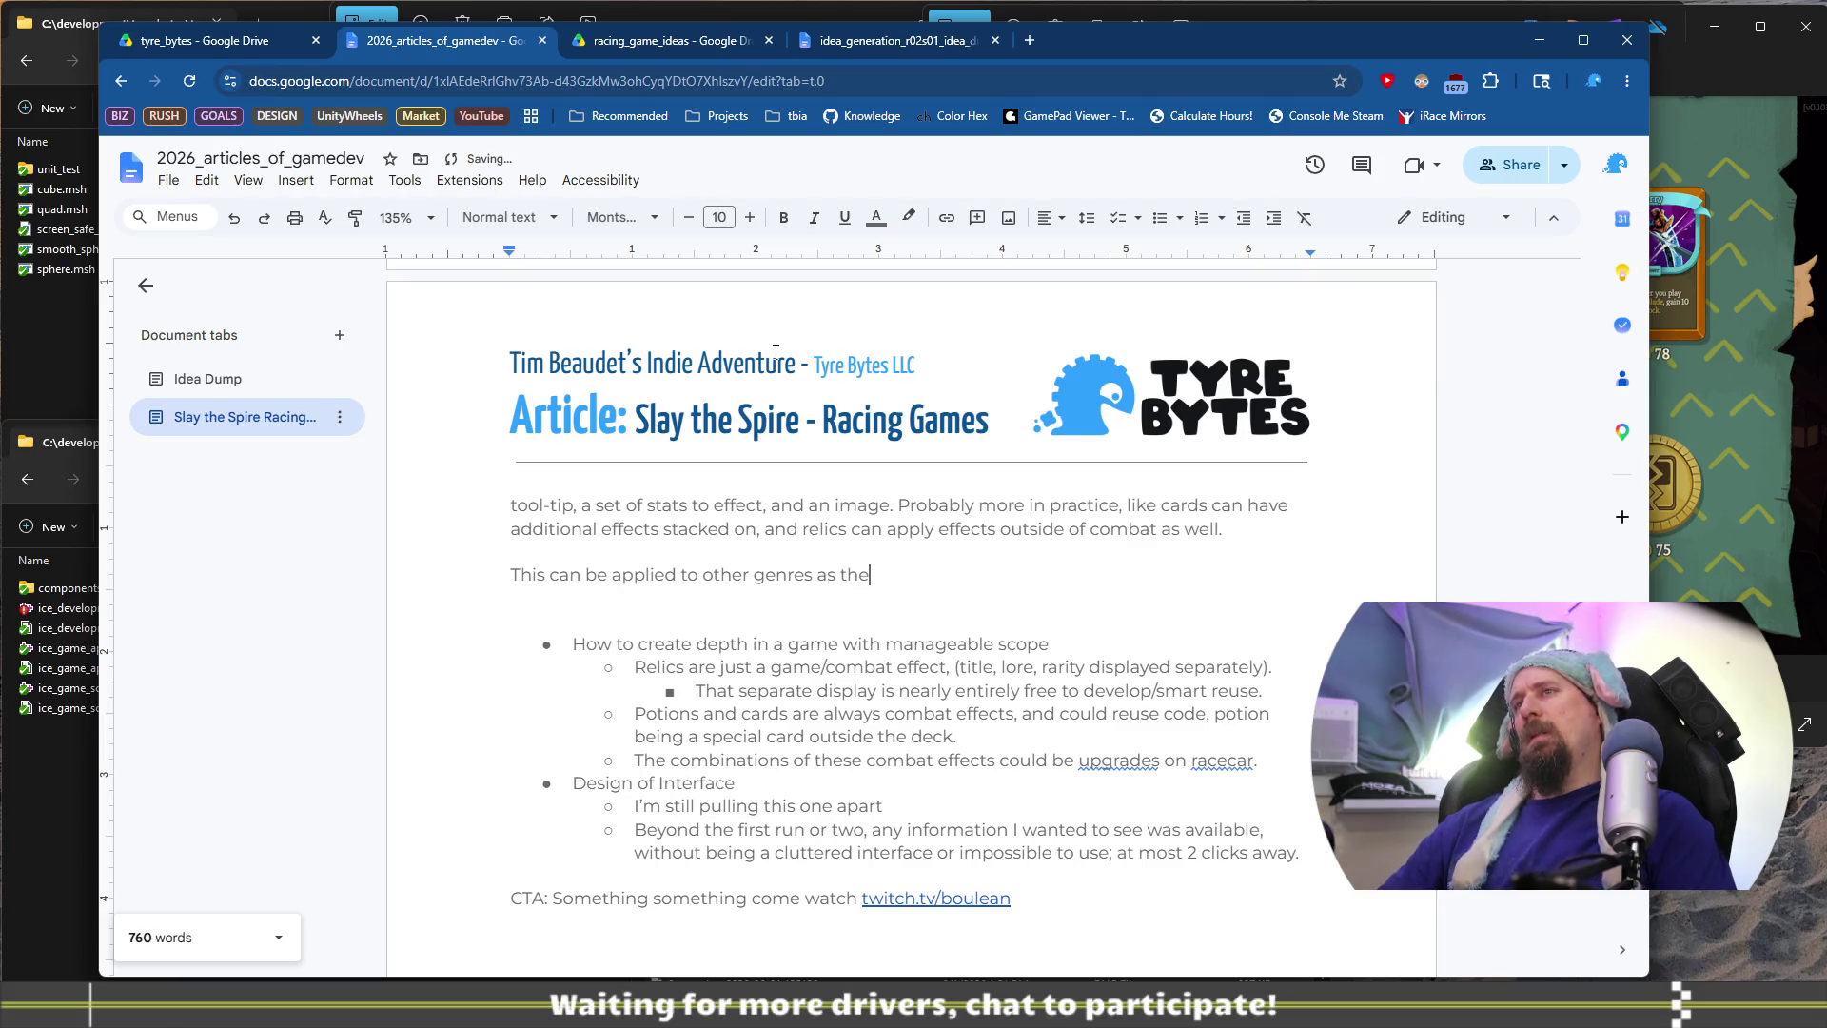
{"action": "key", "text": "BackSpace"}
{"action": "key", "text": "BackSpace"}
{"action": "key", "text": "BackSpace"}
Describe racing-game uses: car upgrades, pitstop effectiveness and weapon upgrades in a combat racer
{"action": "type", "text": "where the player can make changes to some state."}
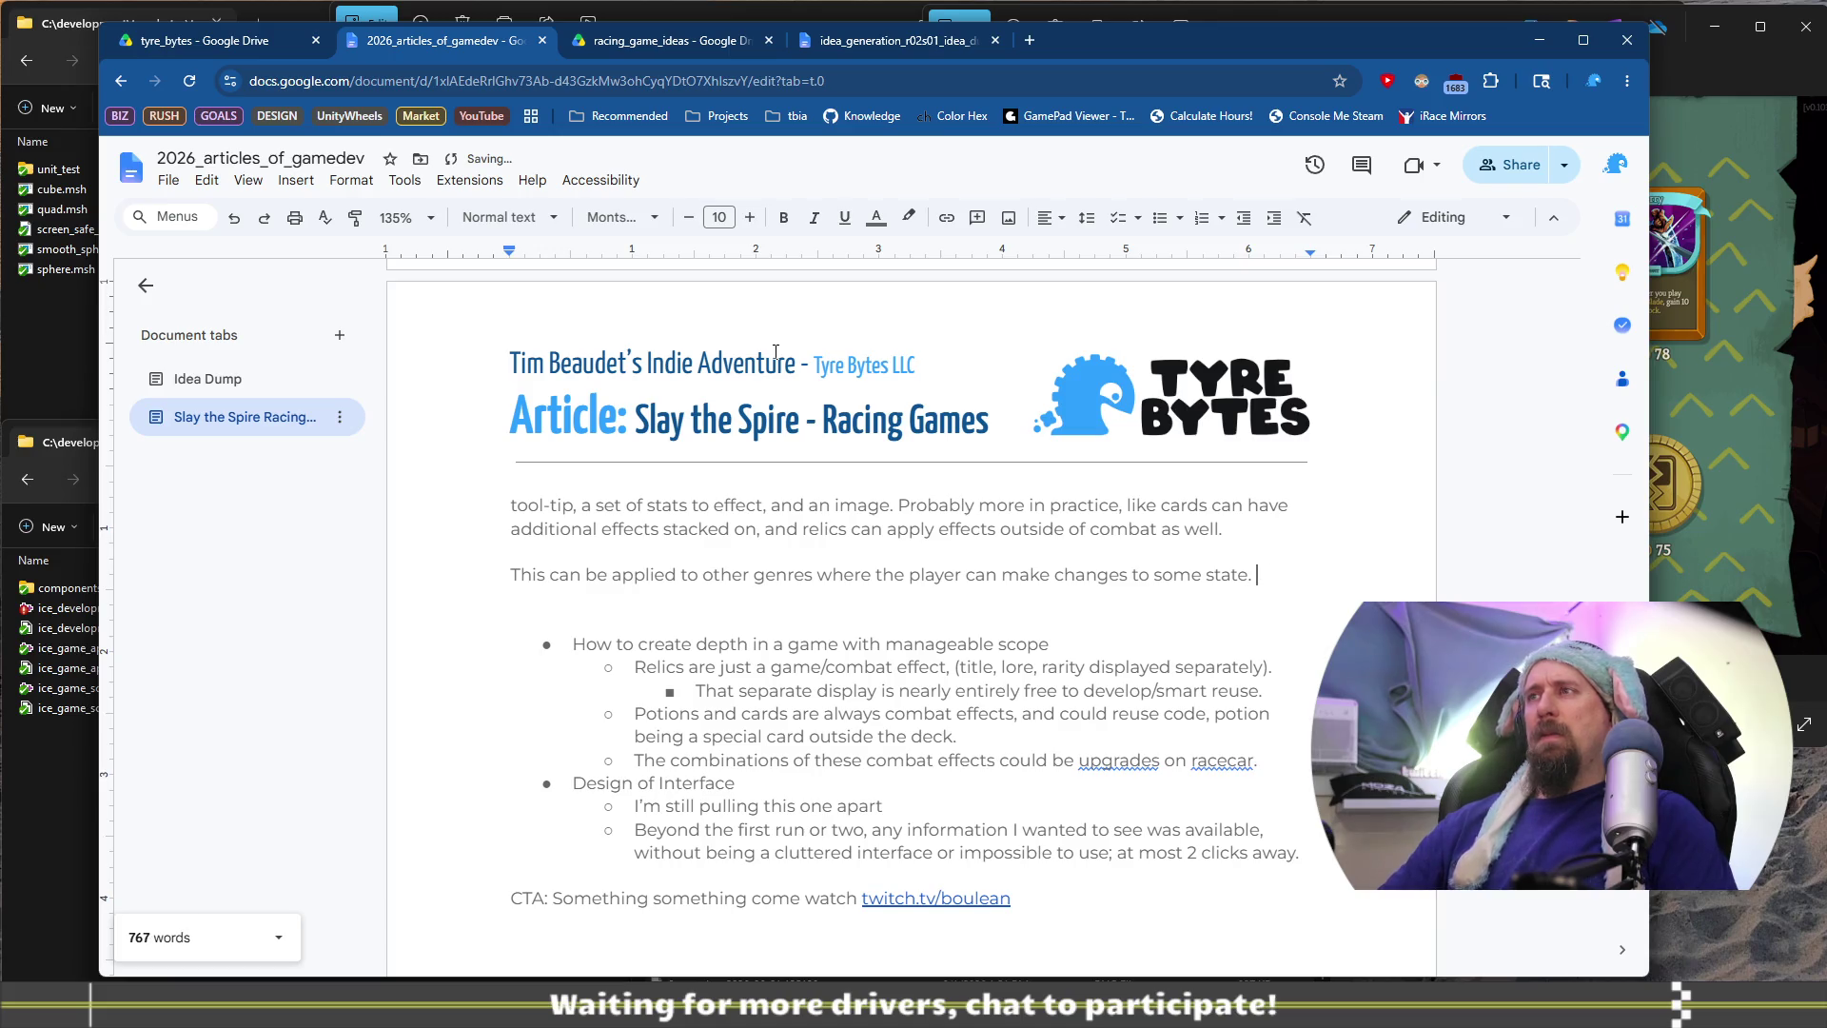
{"action": "type", "text": " For my "}
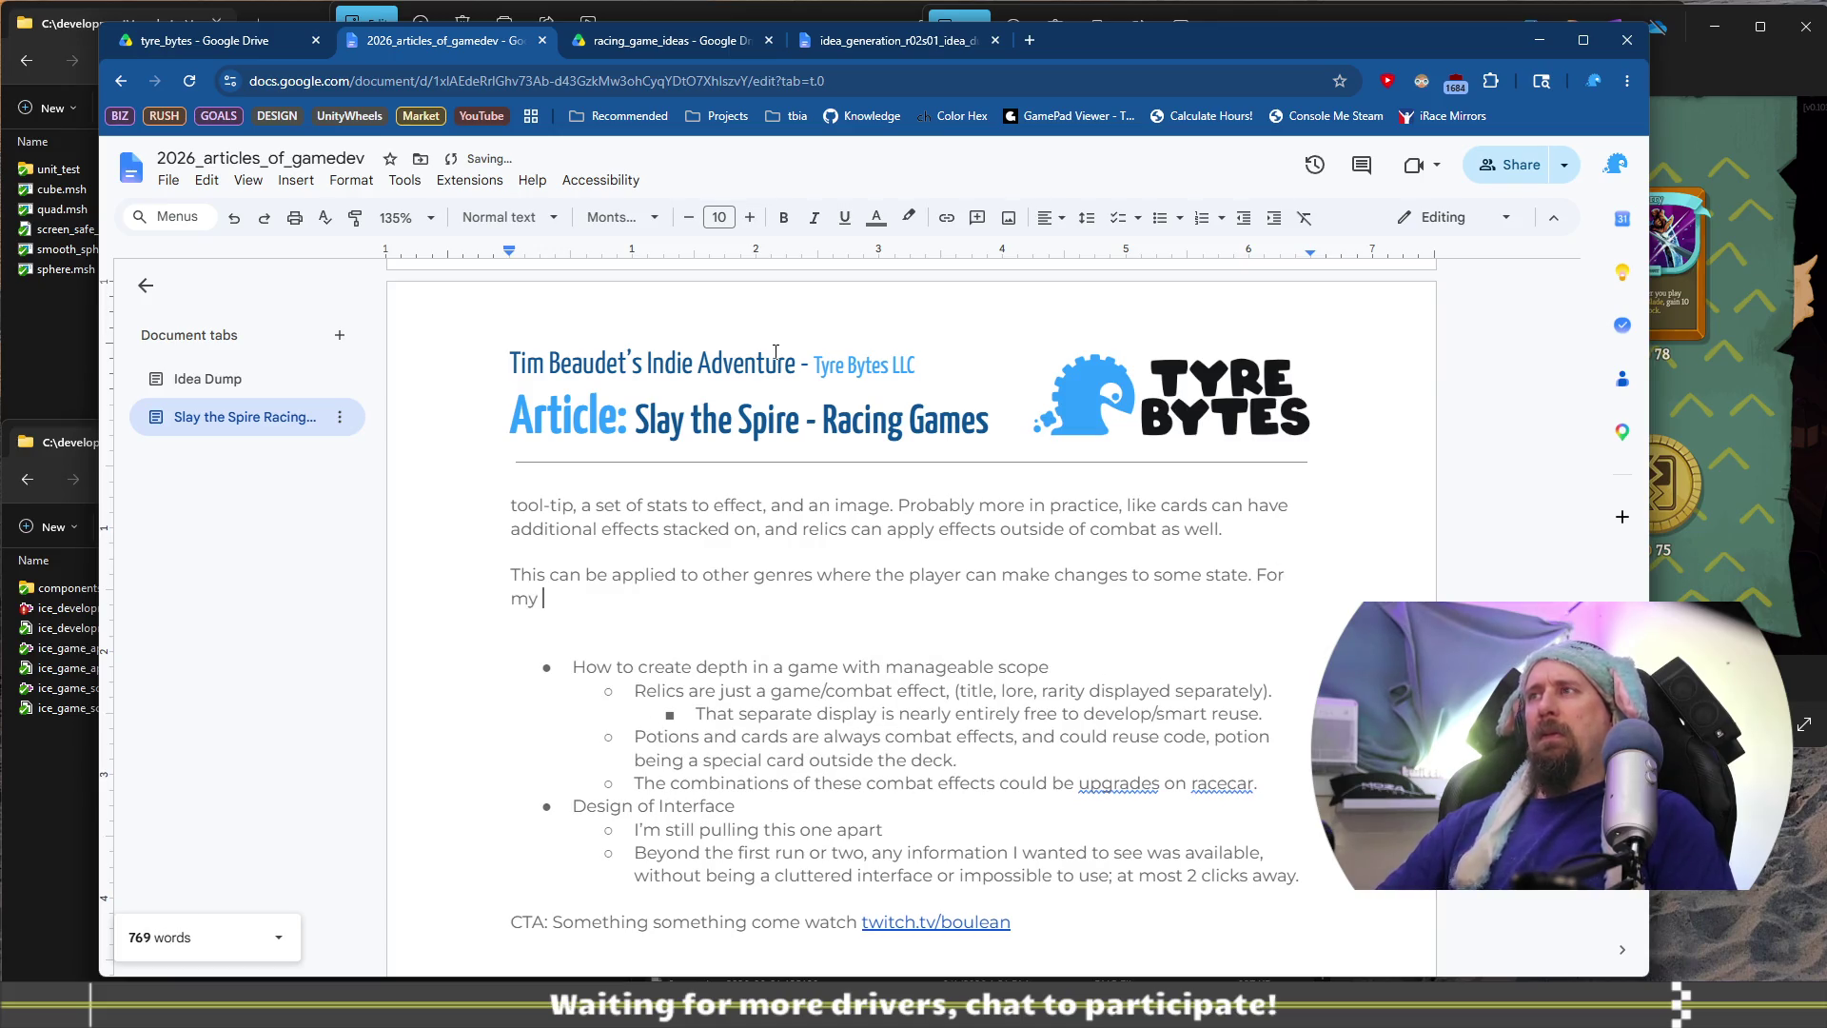
{"action": "type", "text": "racing games this "}
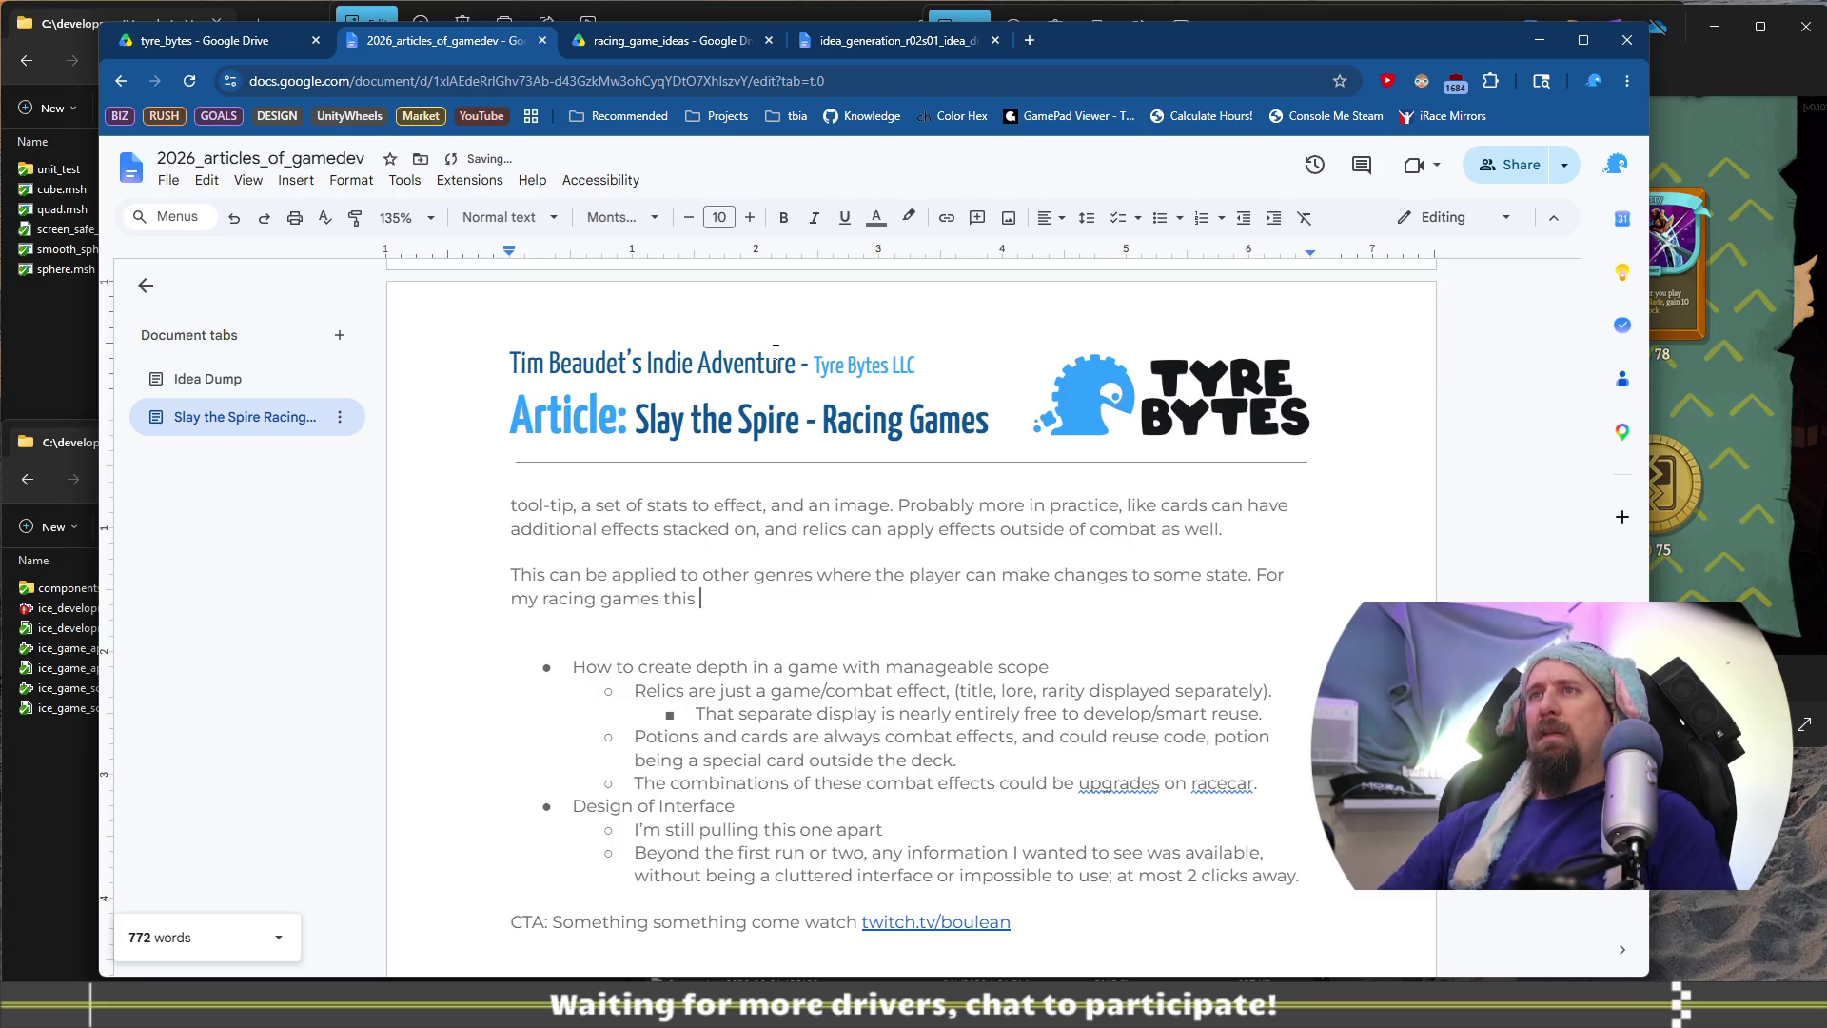
{"action": "type", "text": "could be how "}
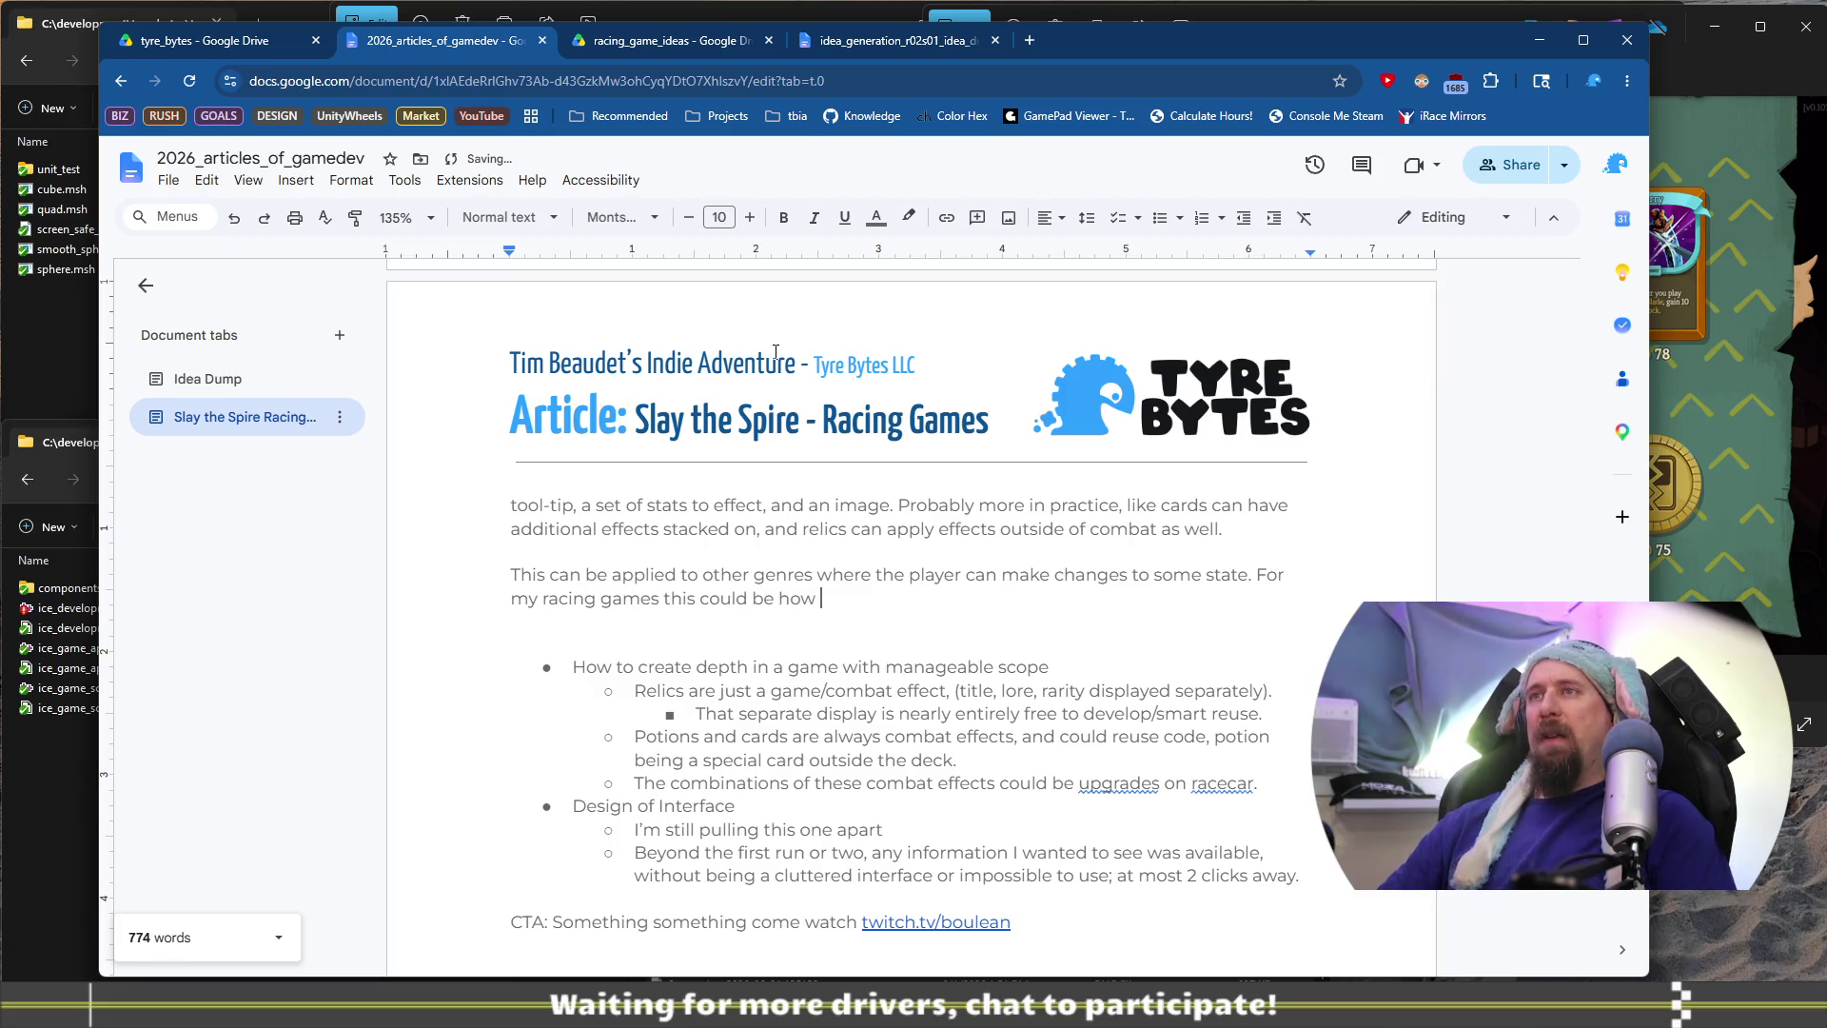
{"action": "type", "text": "the car up"}
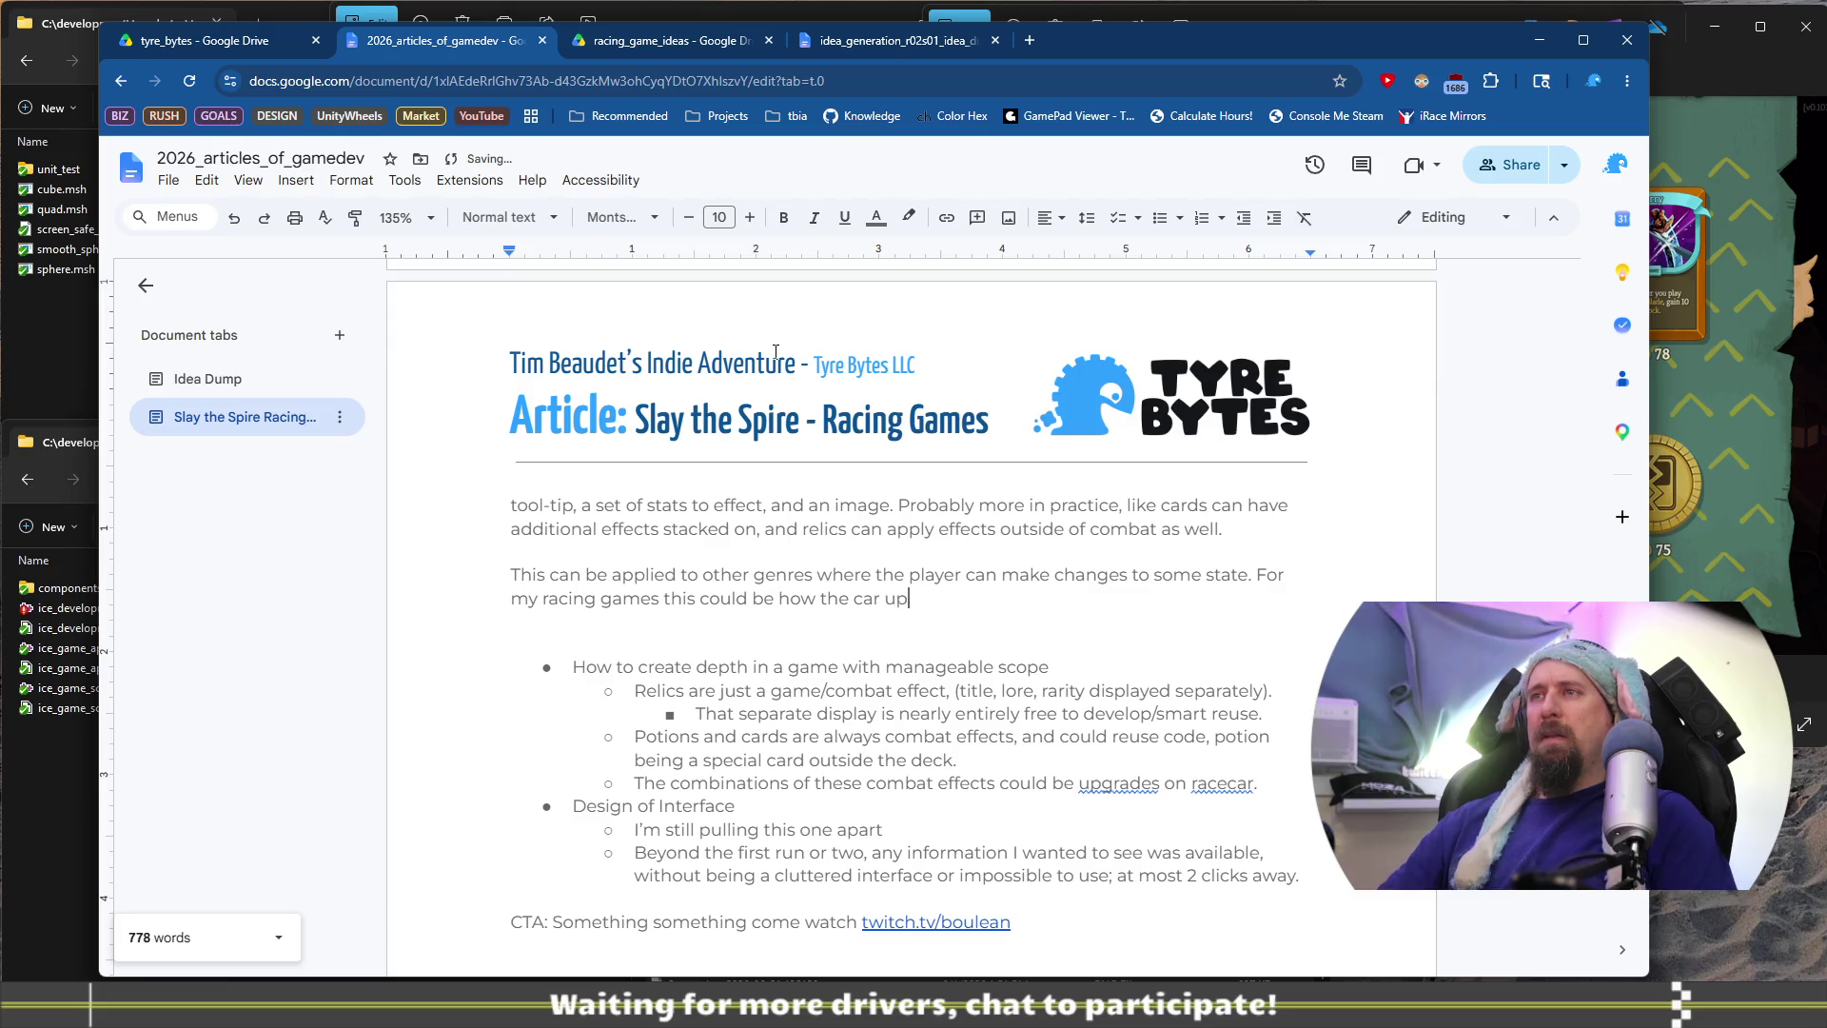
{"action": "type", "text": "grades are des"}
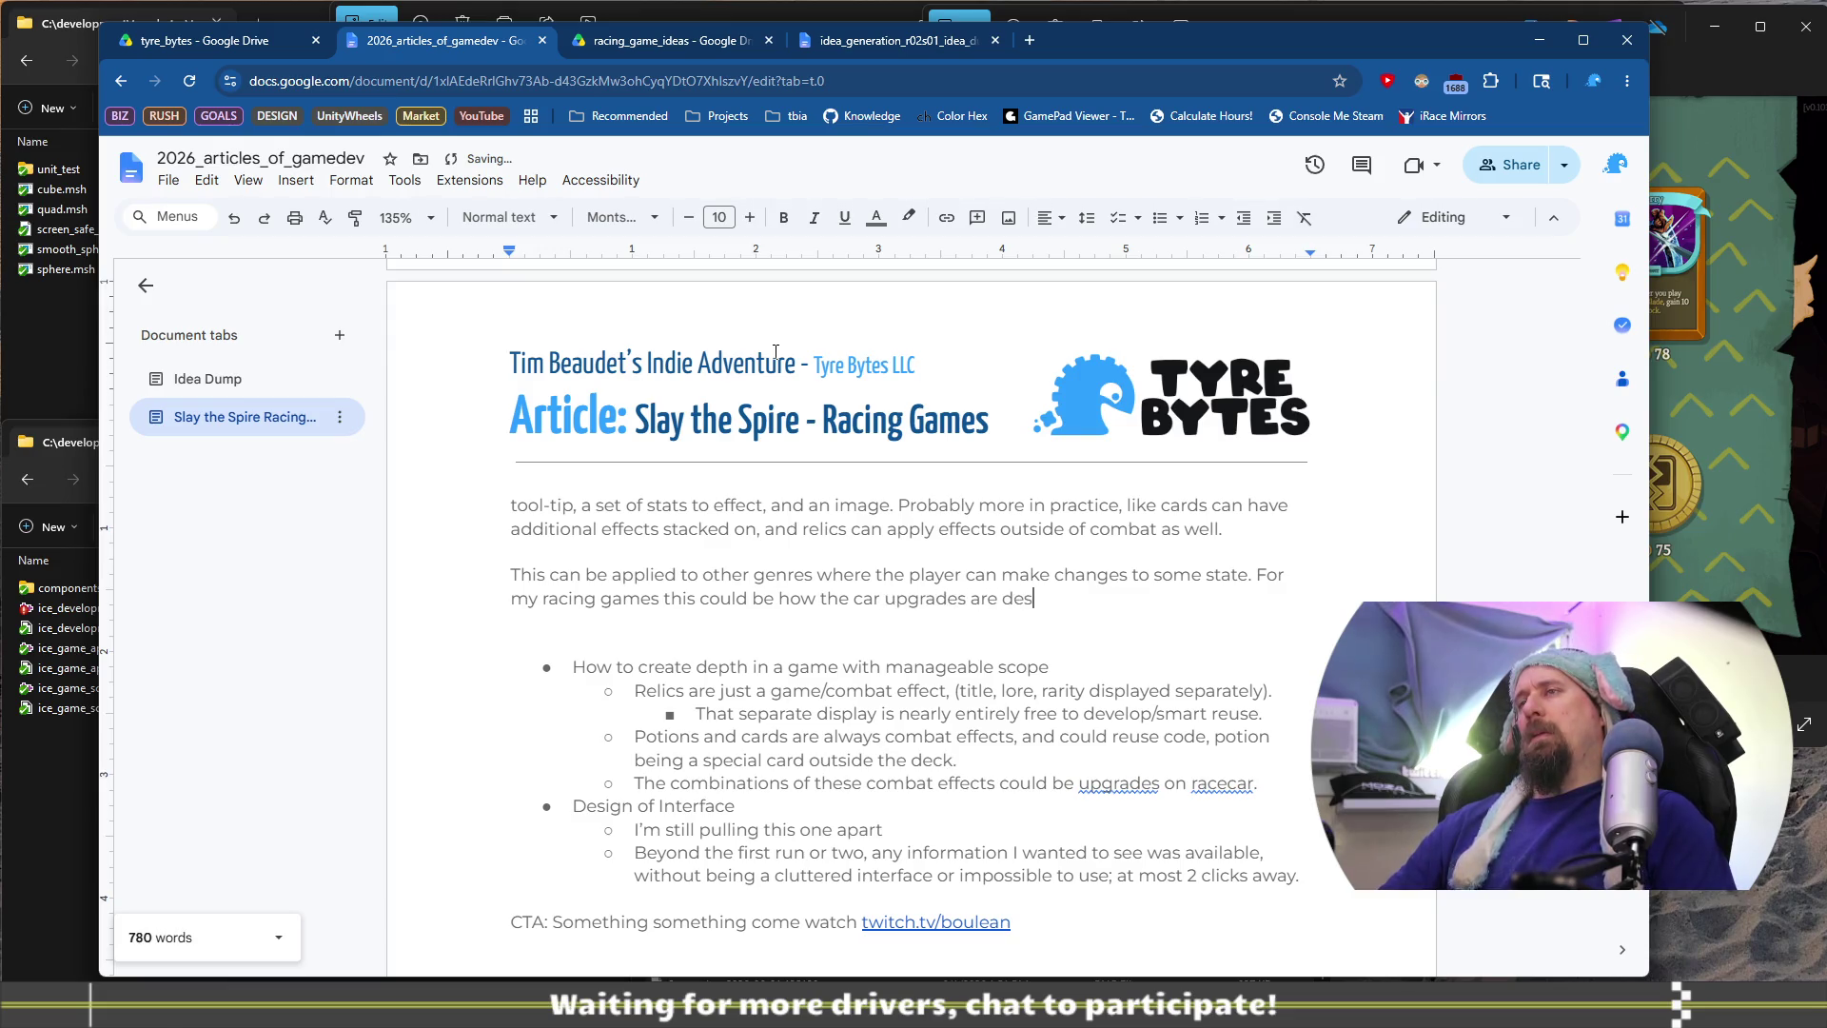
{"action": "type", "text": "igned"}
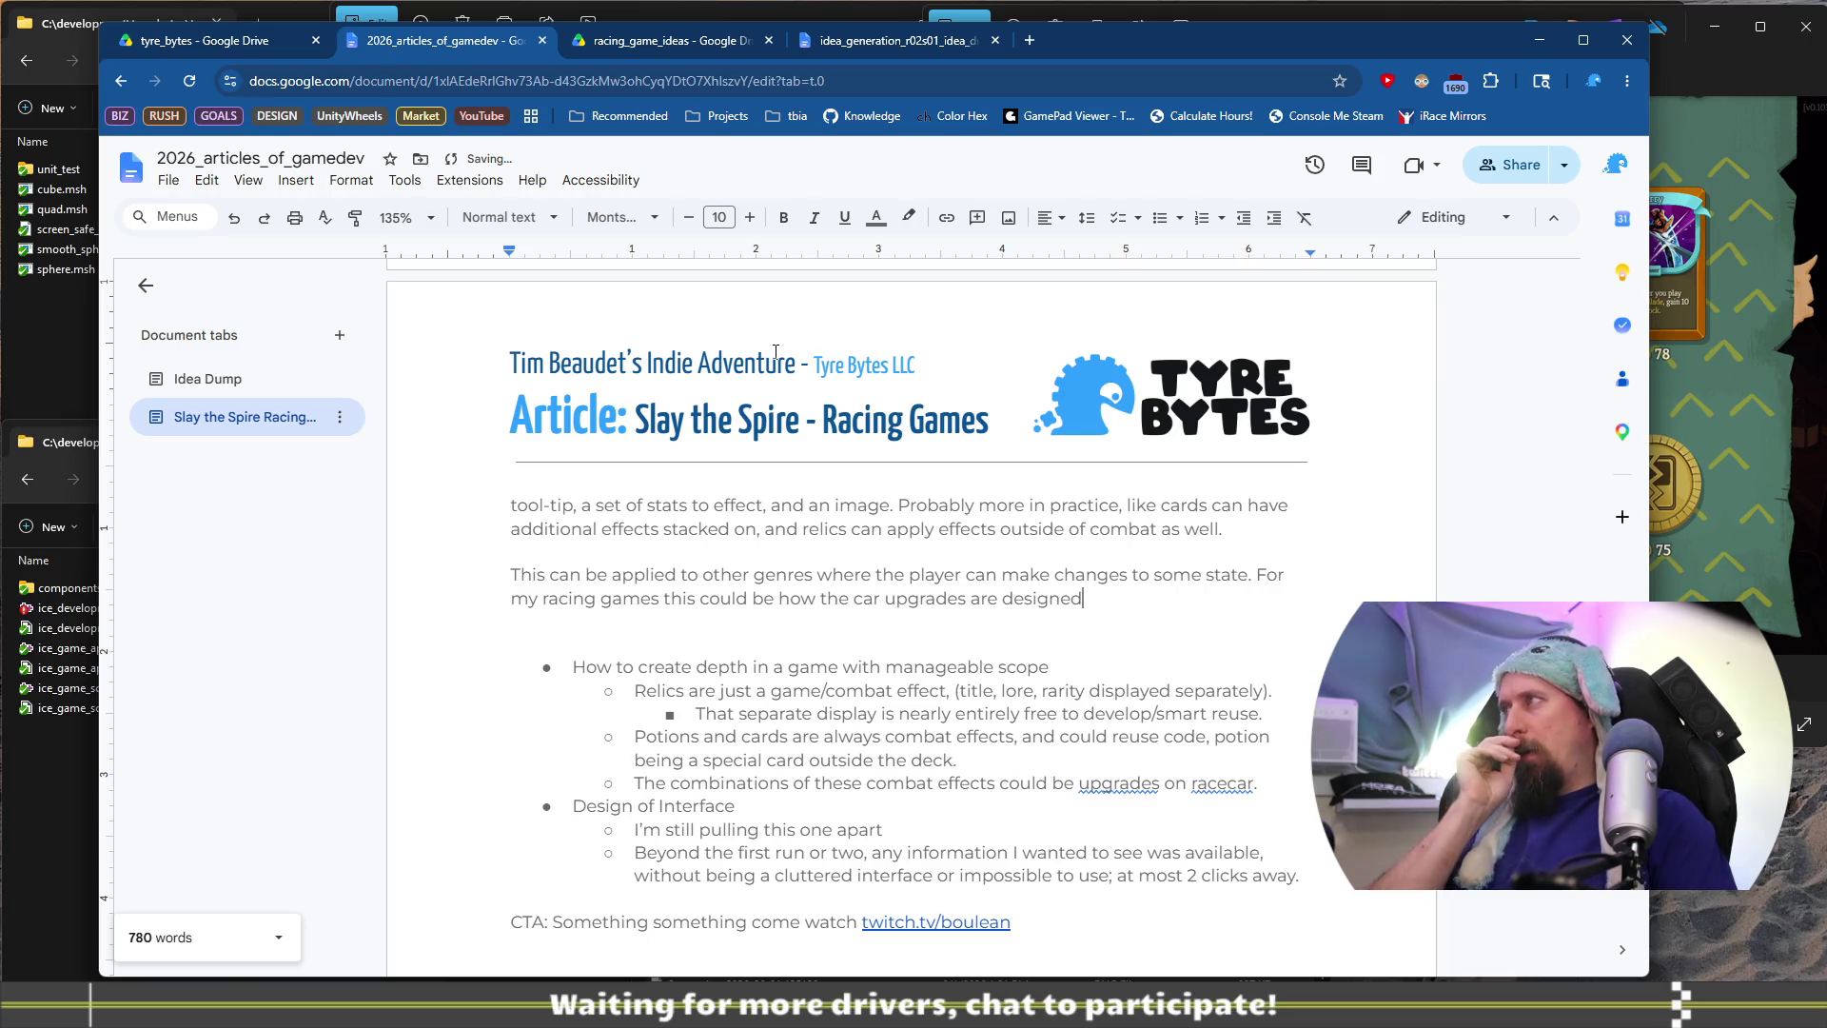
{"action": "type", "text": ", o"}
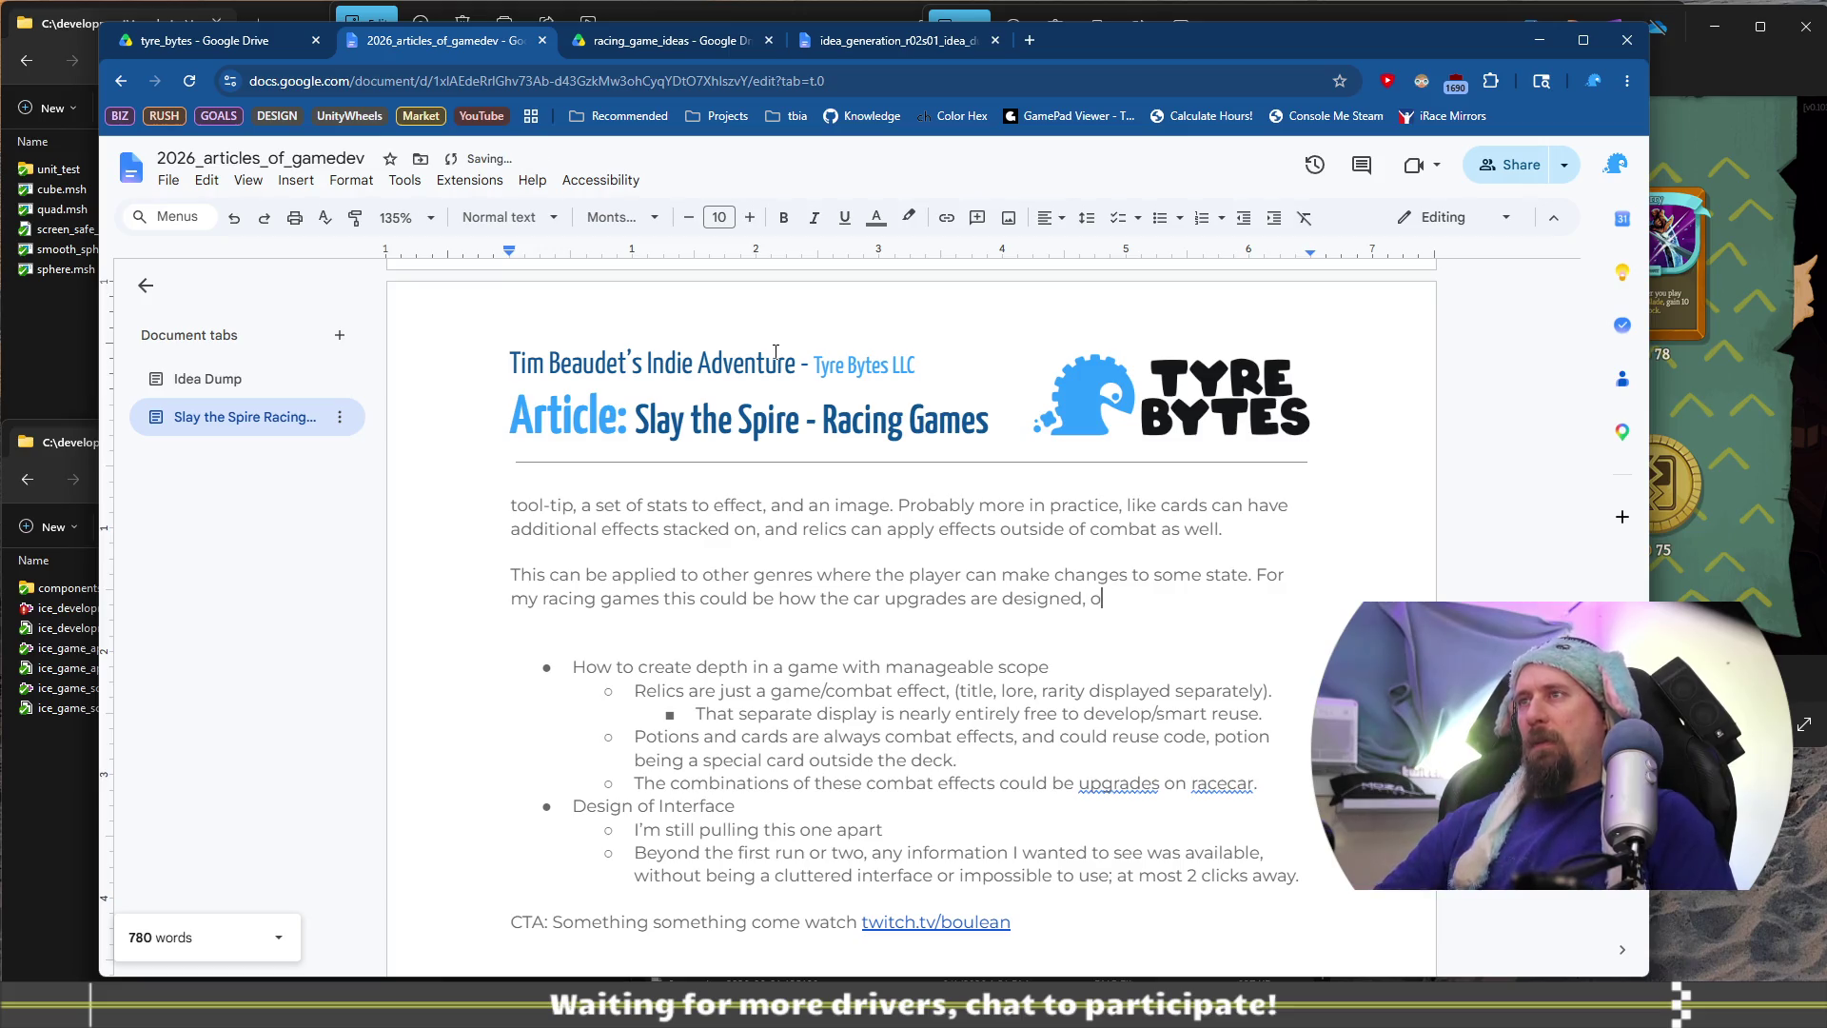
{"action": "type", "text": "r even ho"}
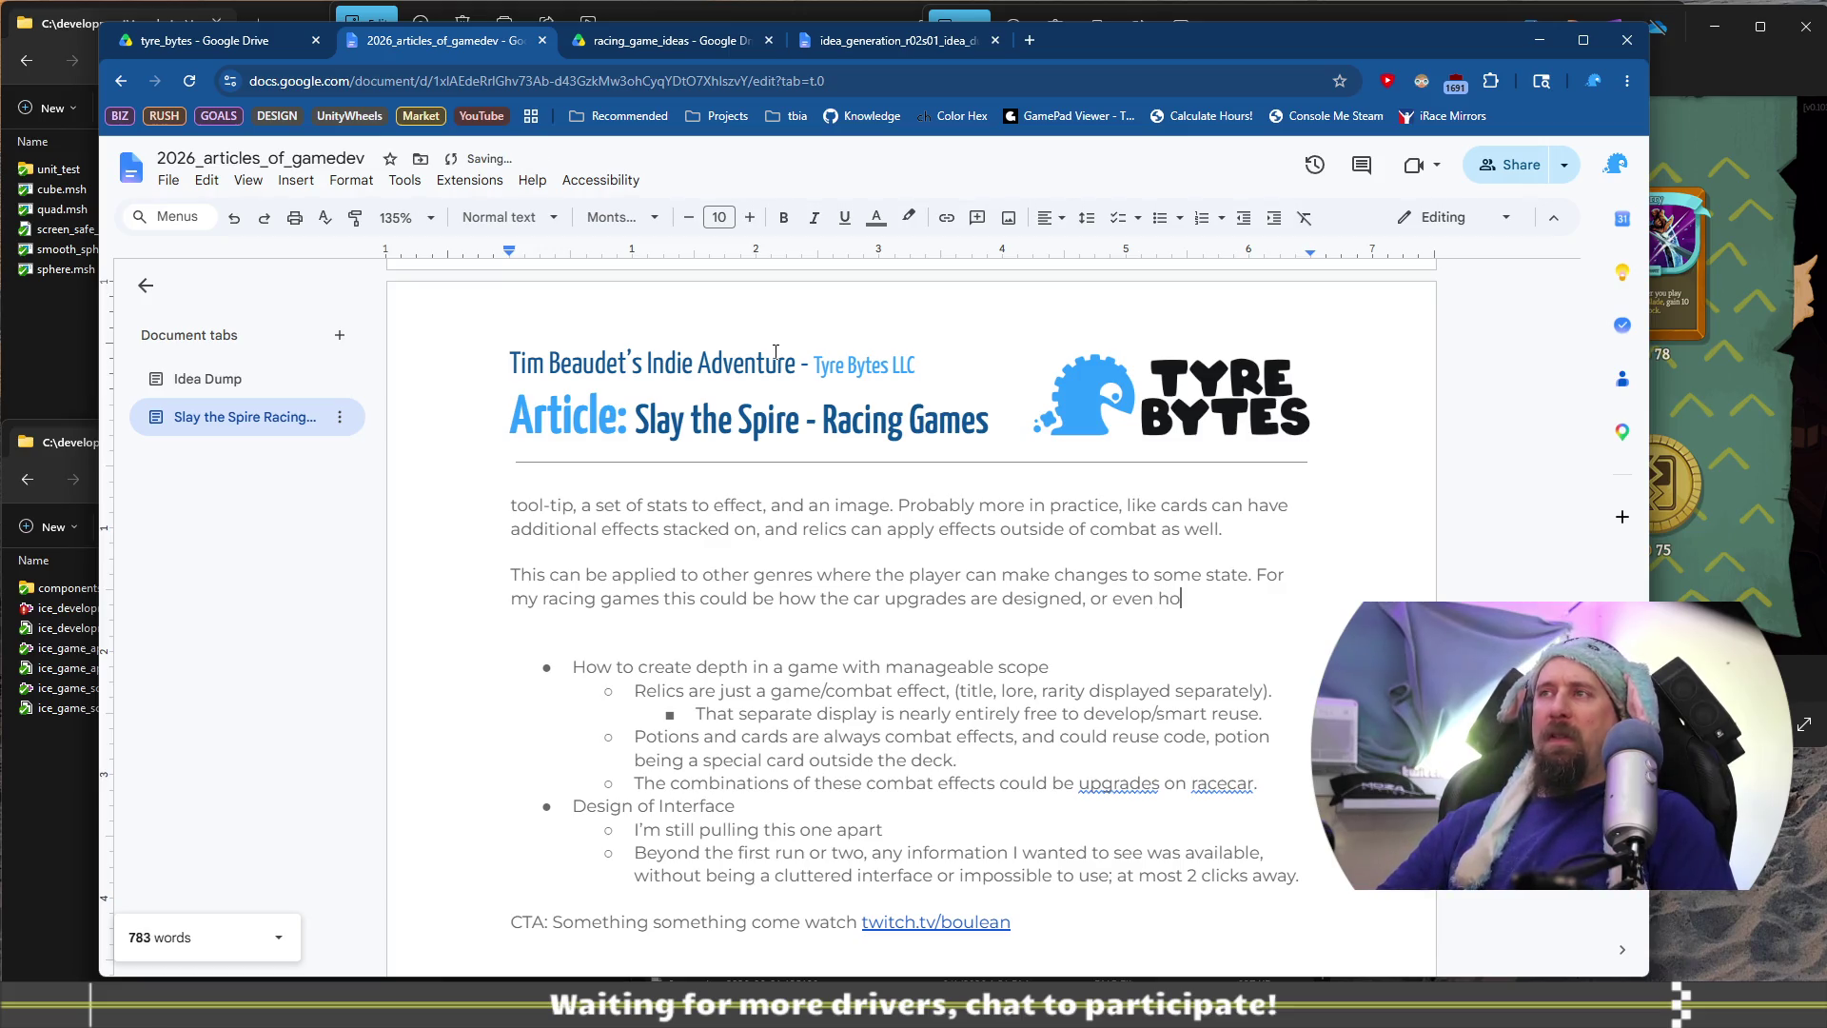
{"action": "type", "text": "w effecti"}
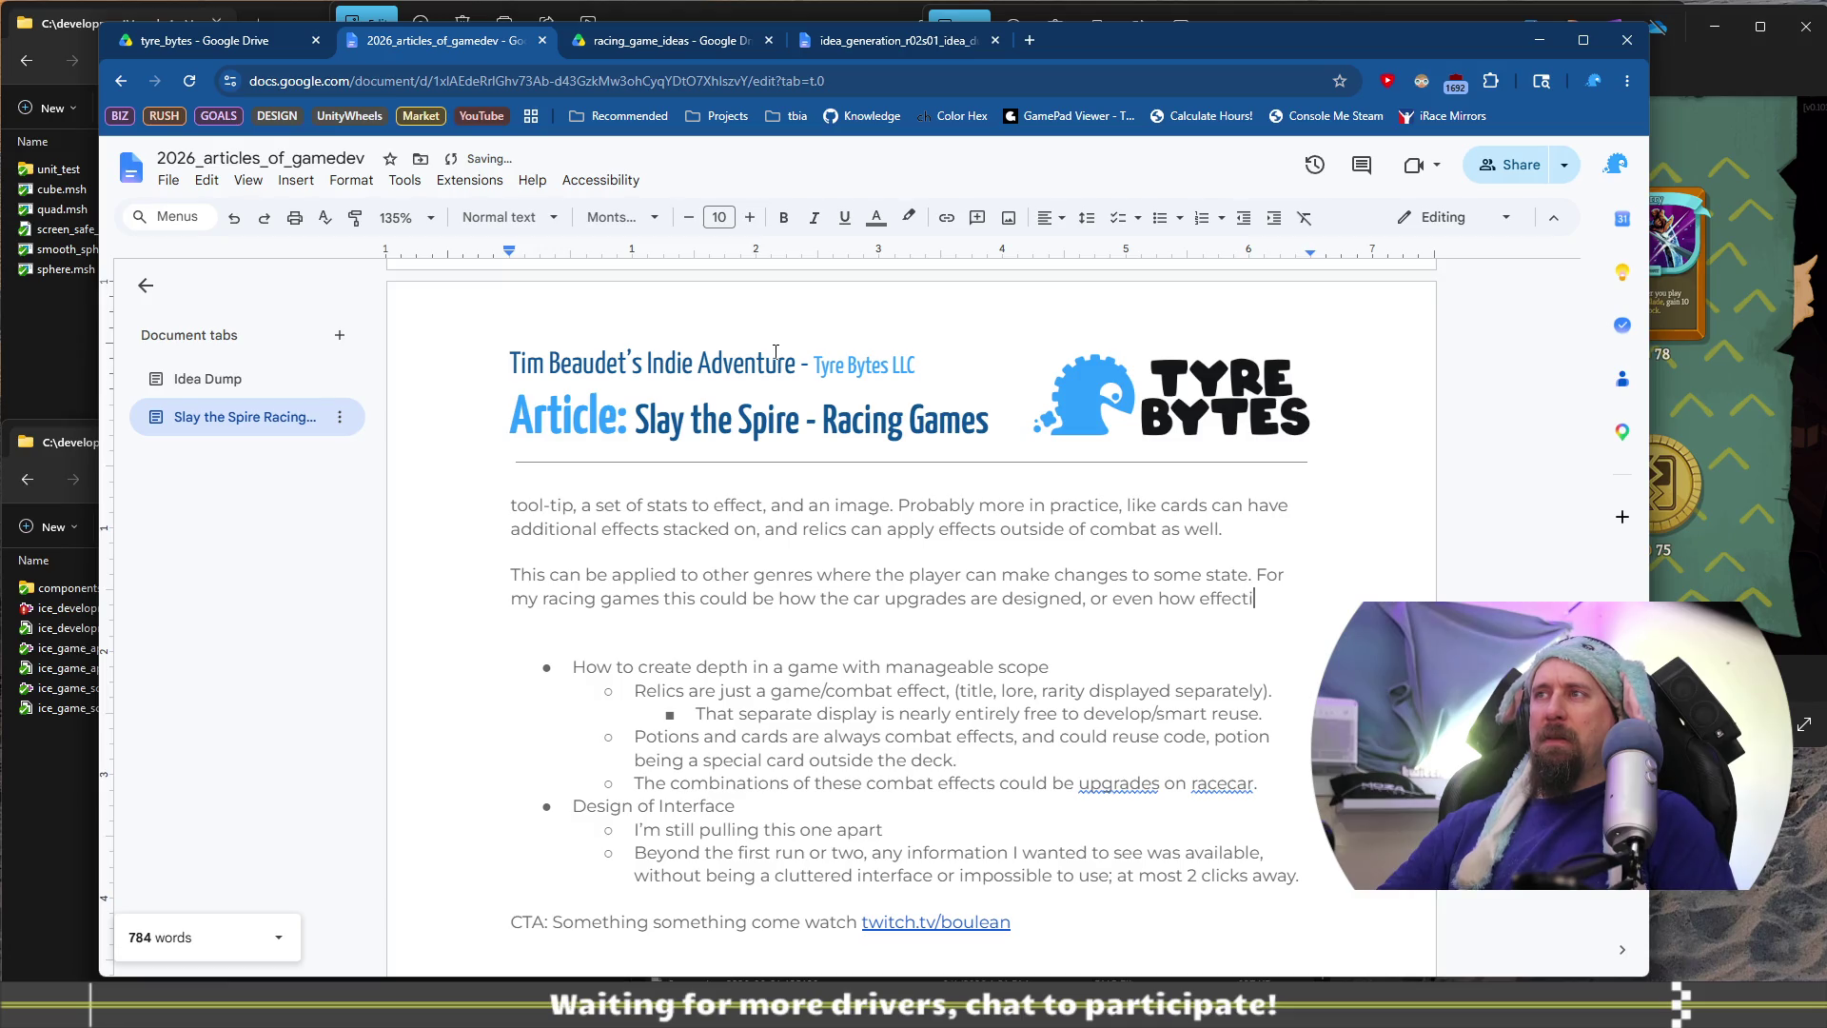
{"action": "type", "text": "ve a pitsto"}
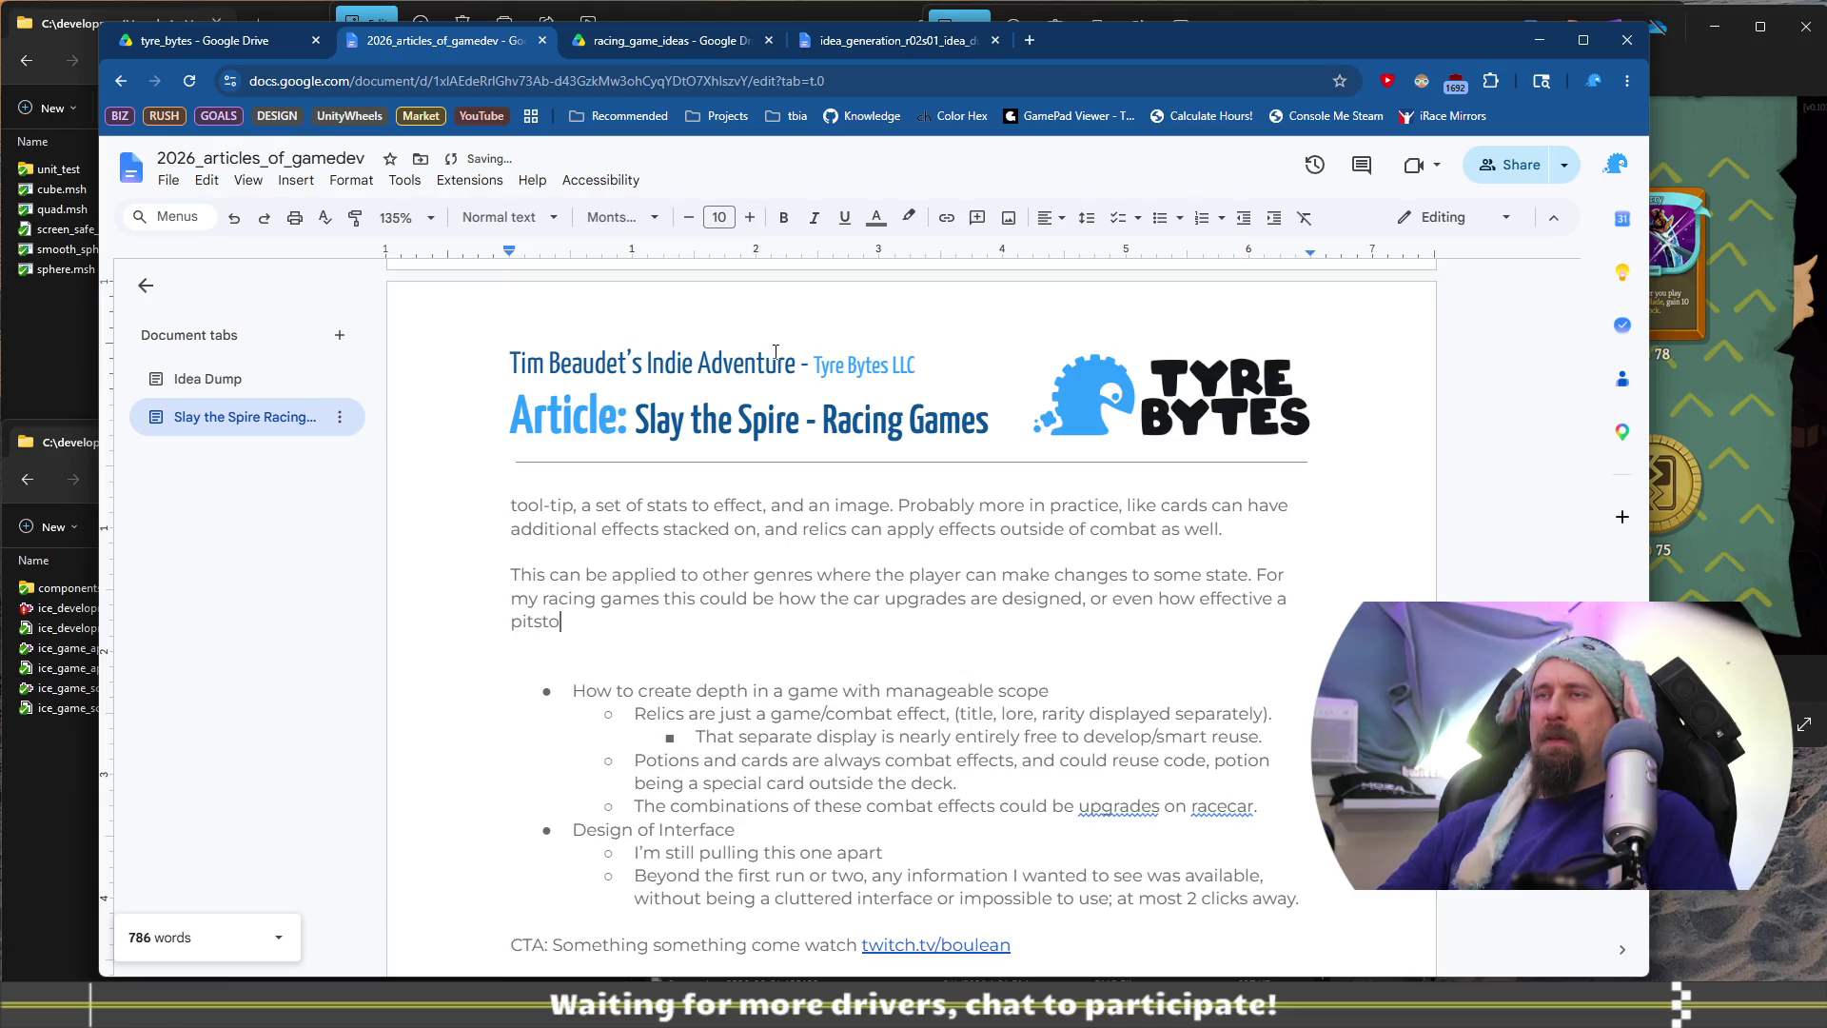
{"action": "type", "text": "p might become."}
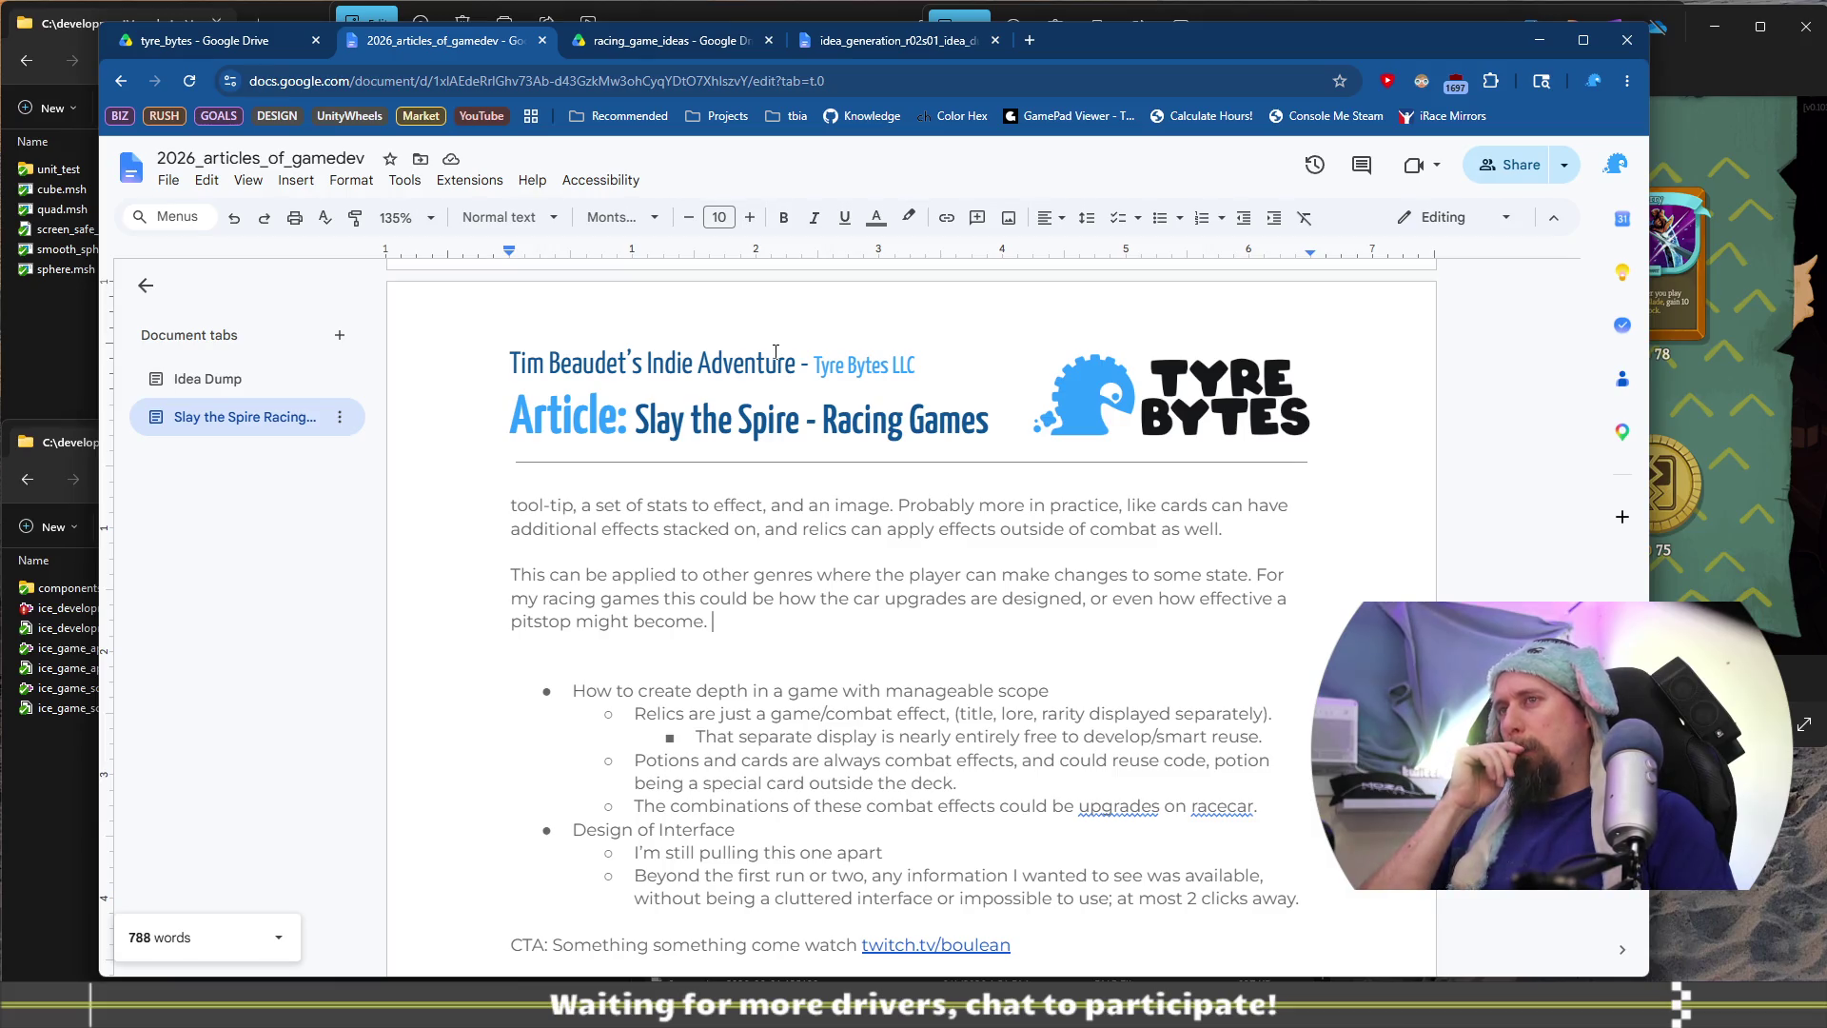
{"action": "key", "text": "BackSpace"}
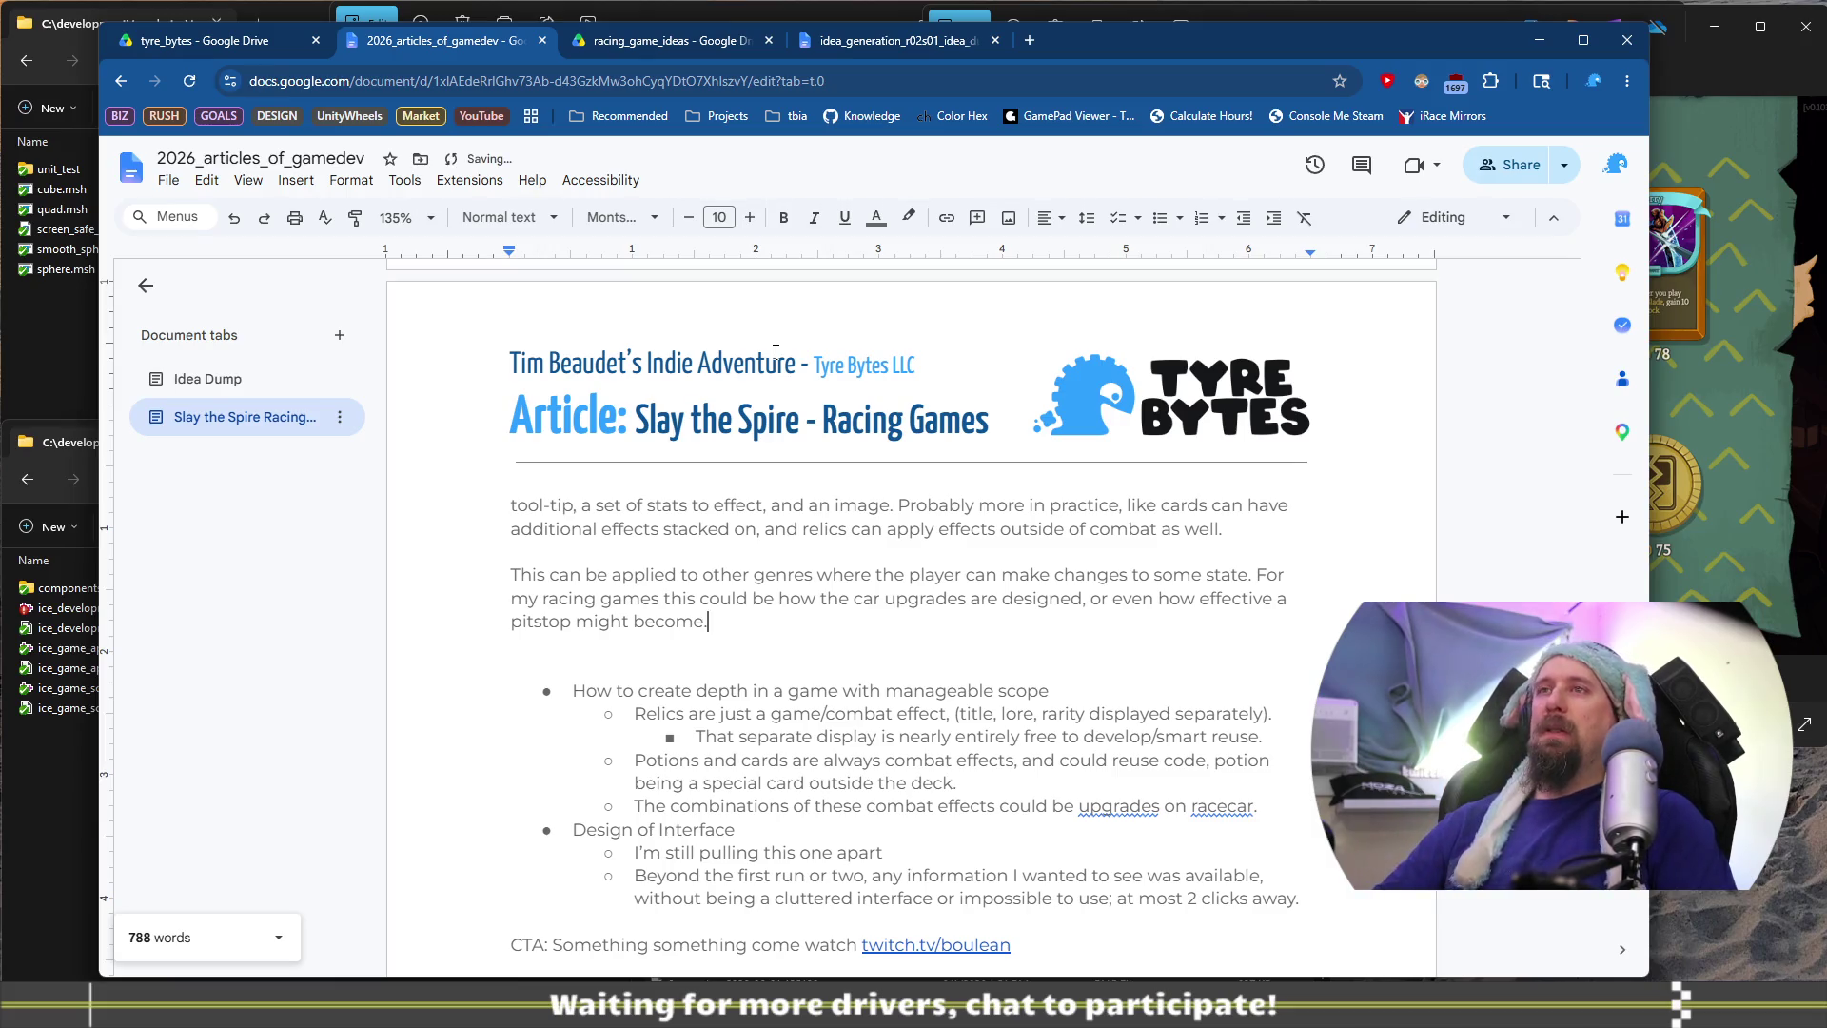
{"action": "type", "text": ",not to mention the chance for"}
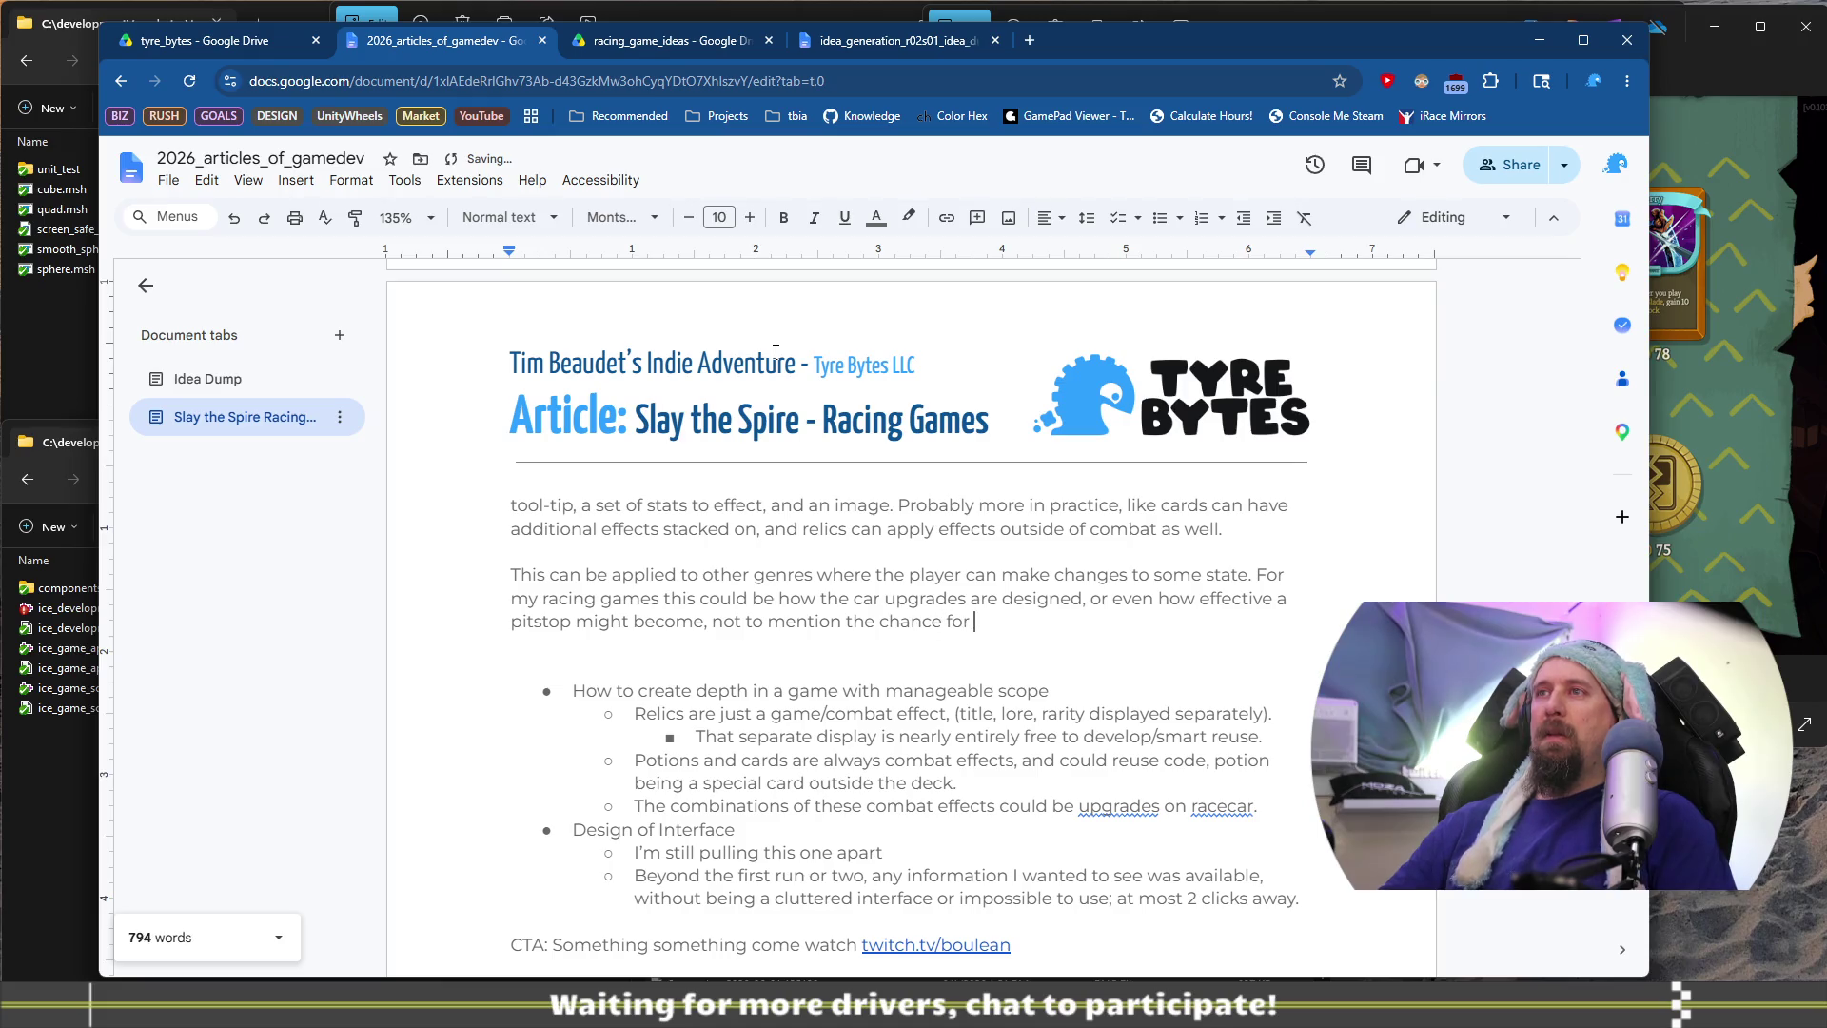
{"action": "key", "text": "ctrl+BackSpace"}
{"action": "key", "text": "ctrl+BackSpace"}
{"action": "type", "text": "po"}
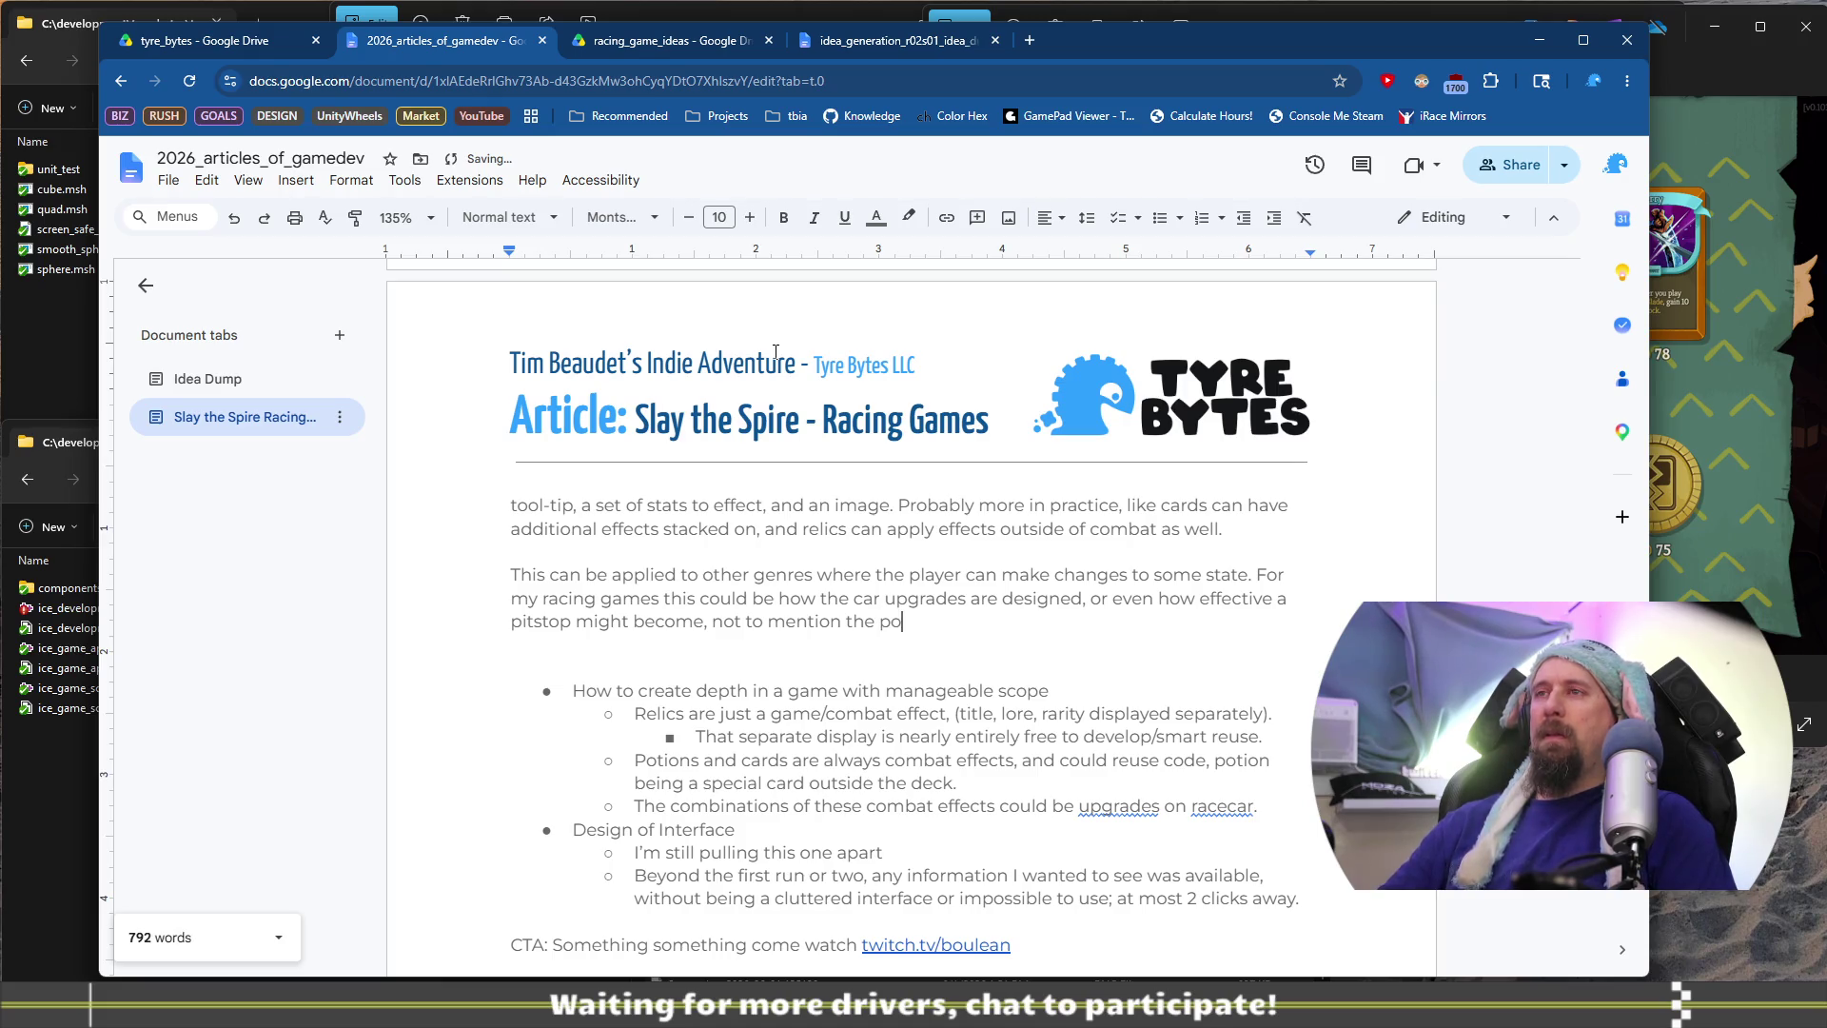
{"action": "type", "text": "tential for weapons"}
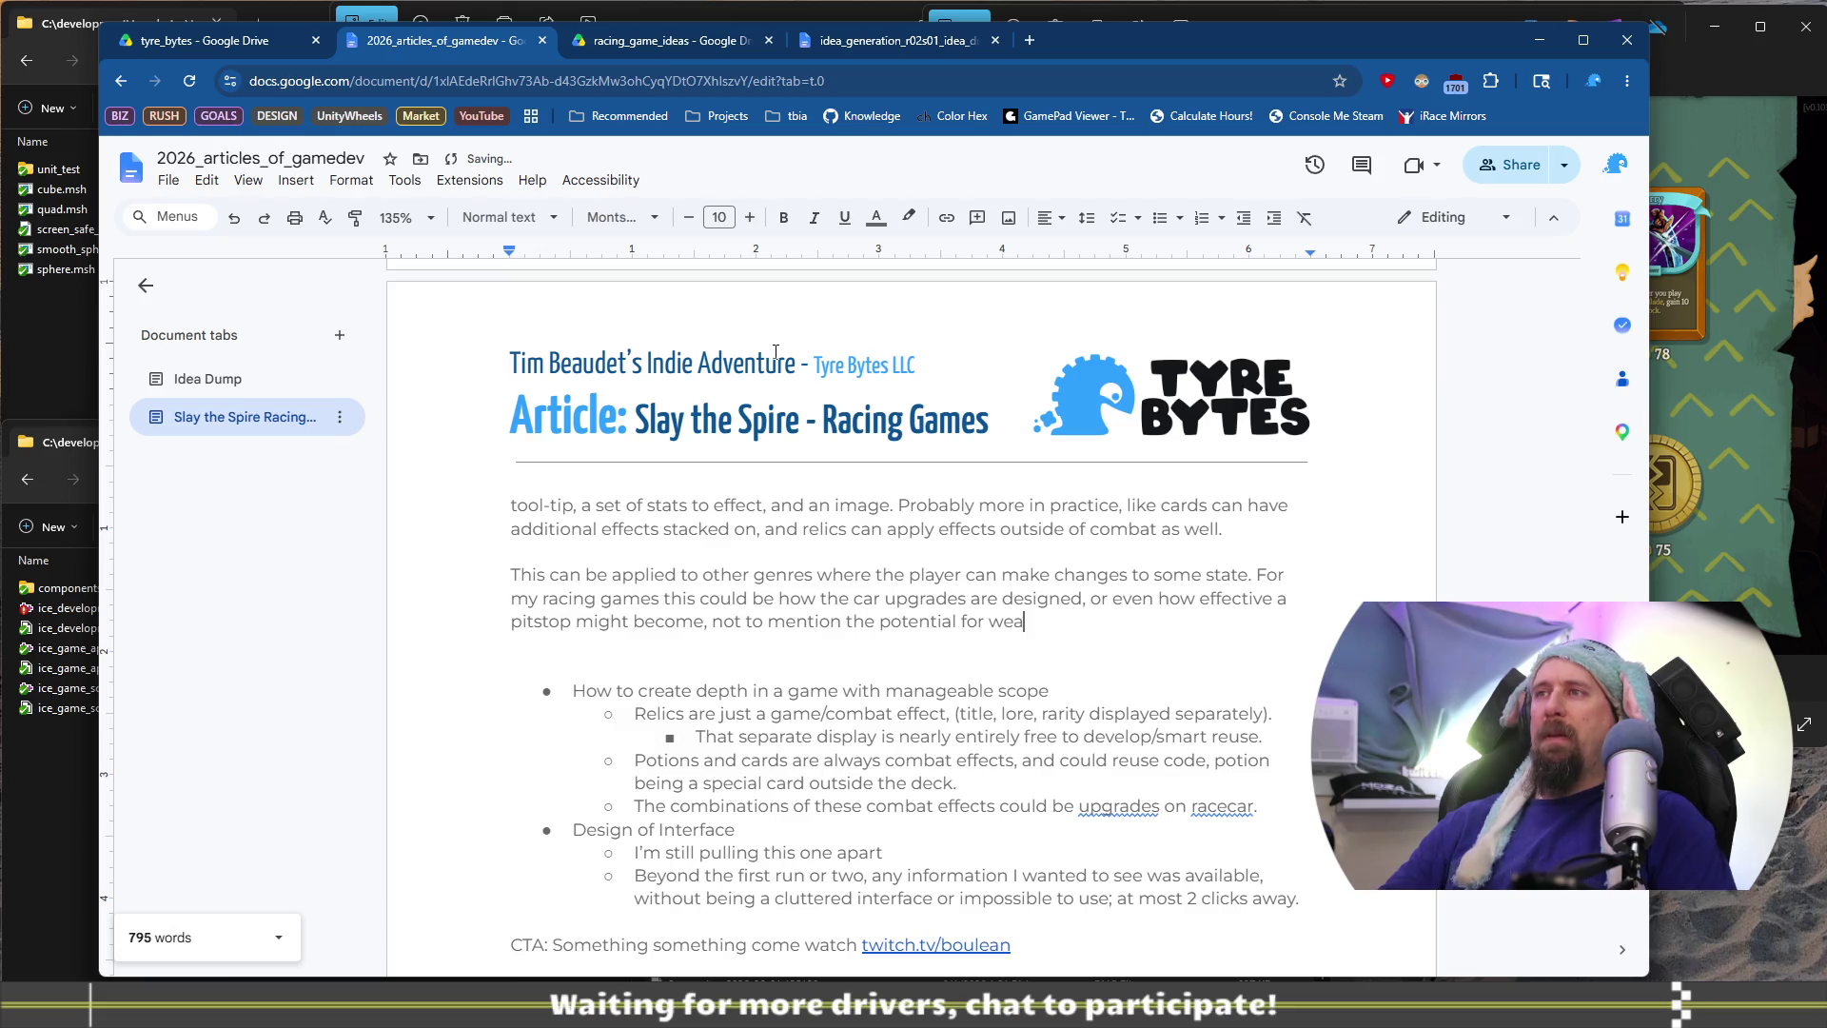
{"action": "key", "text": "BackSpace"}
{"action": "key", "text": "BackSpace"}
{"action": "type", "text": "u"}
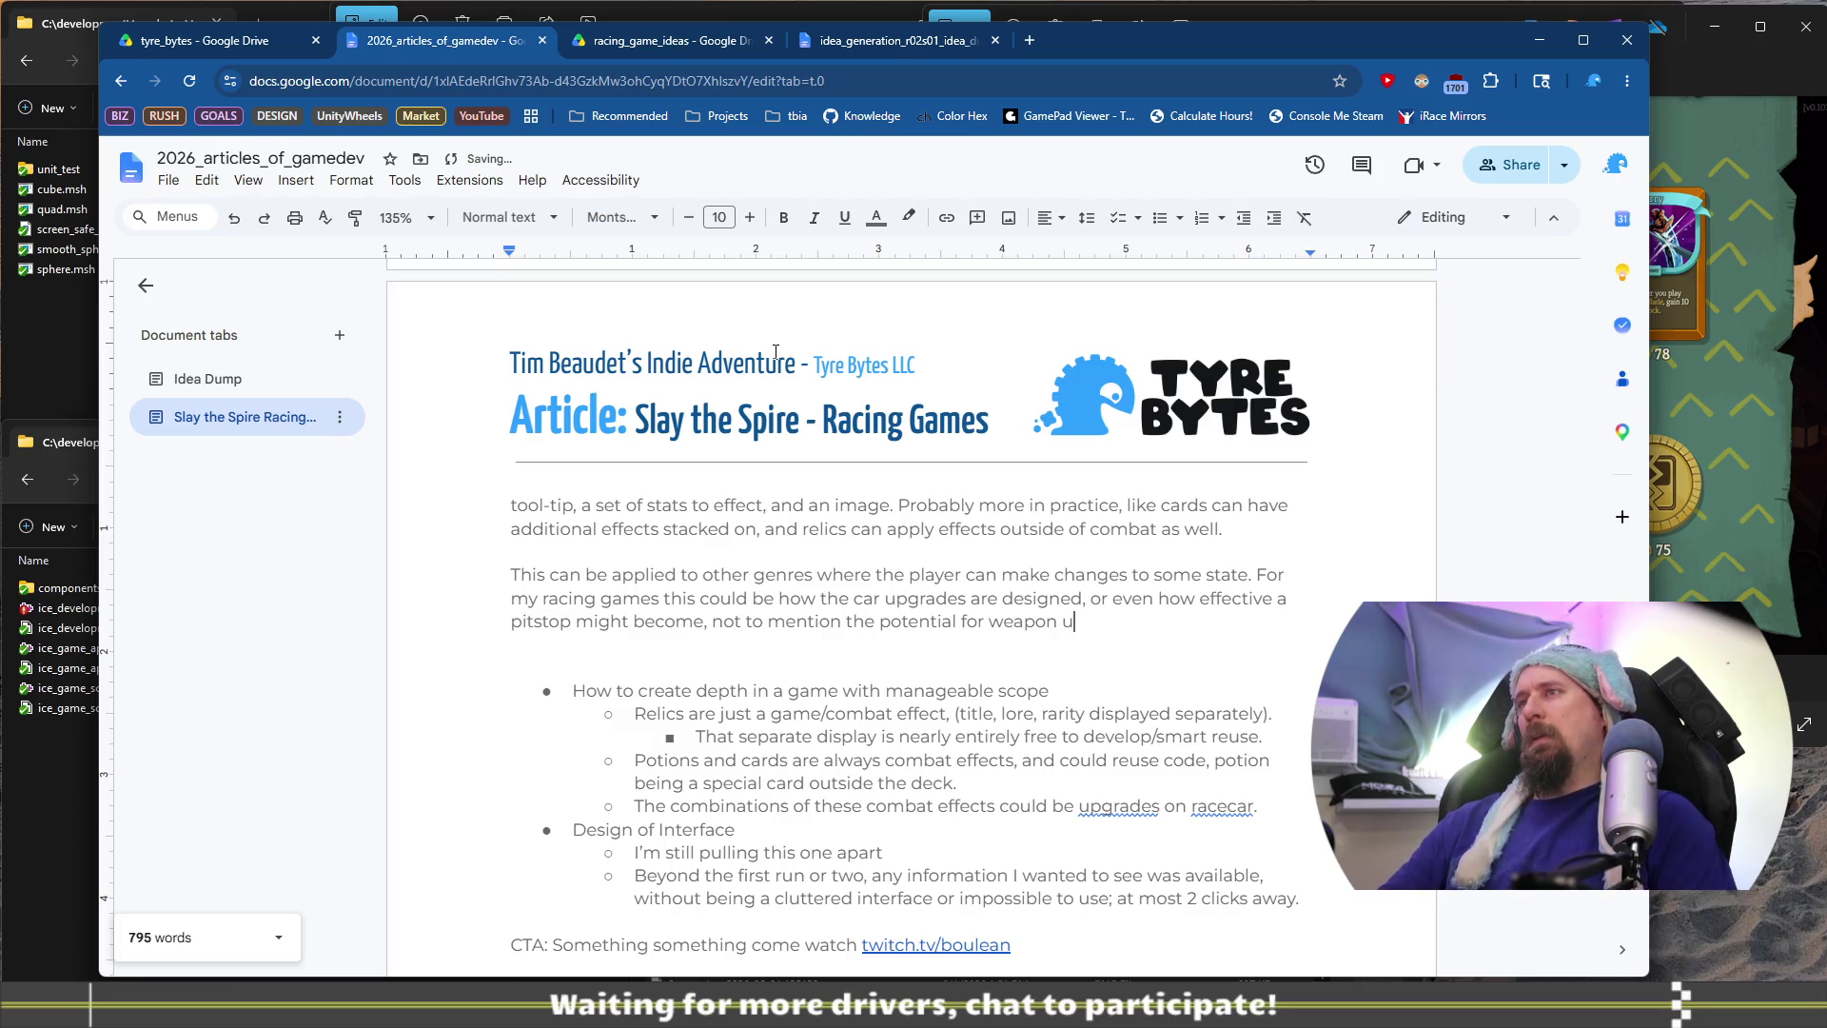
{"action": "type", "text": "pgrades in "}
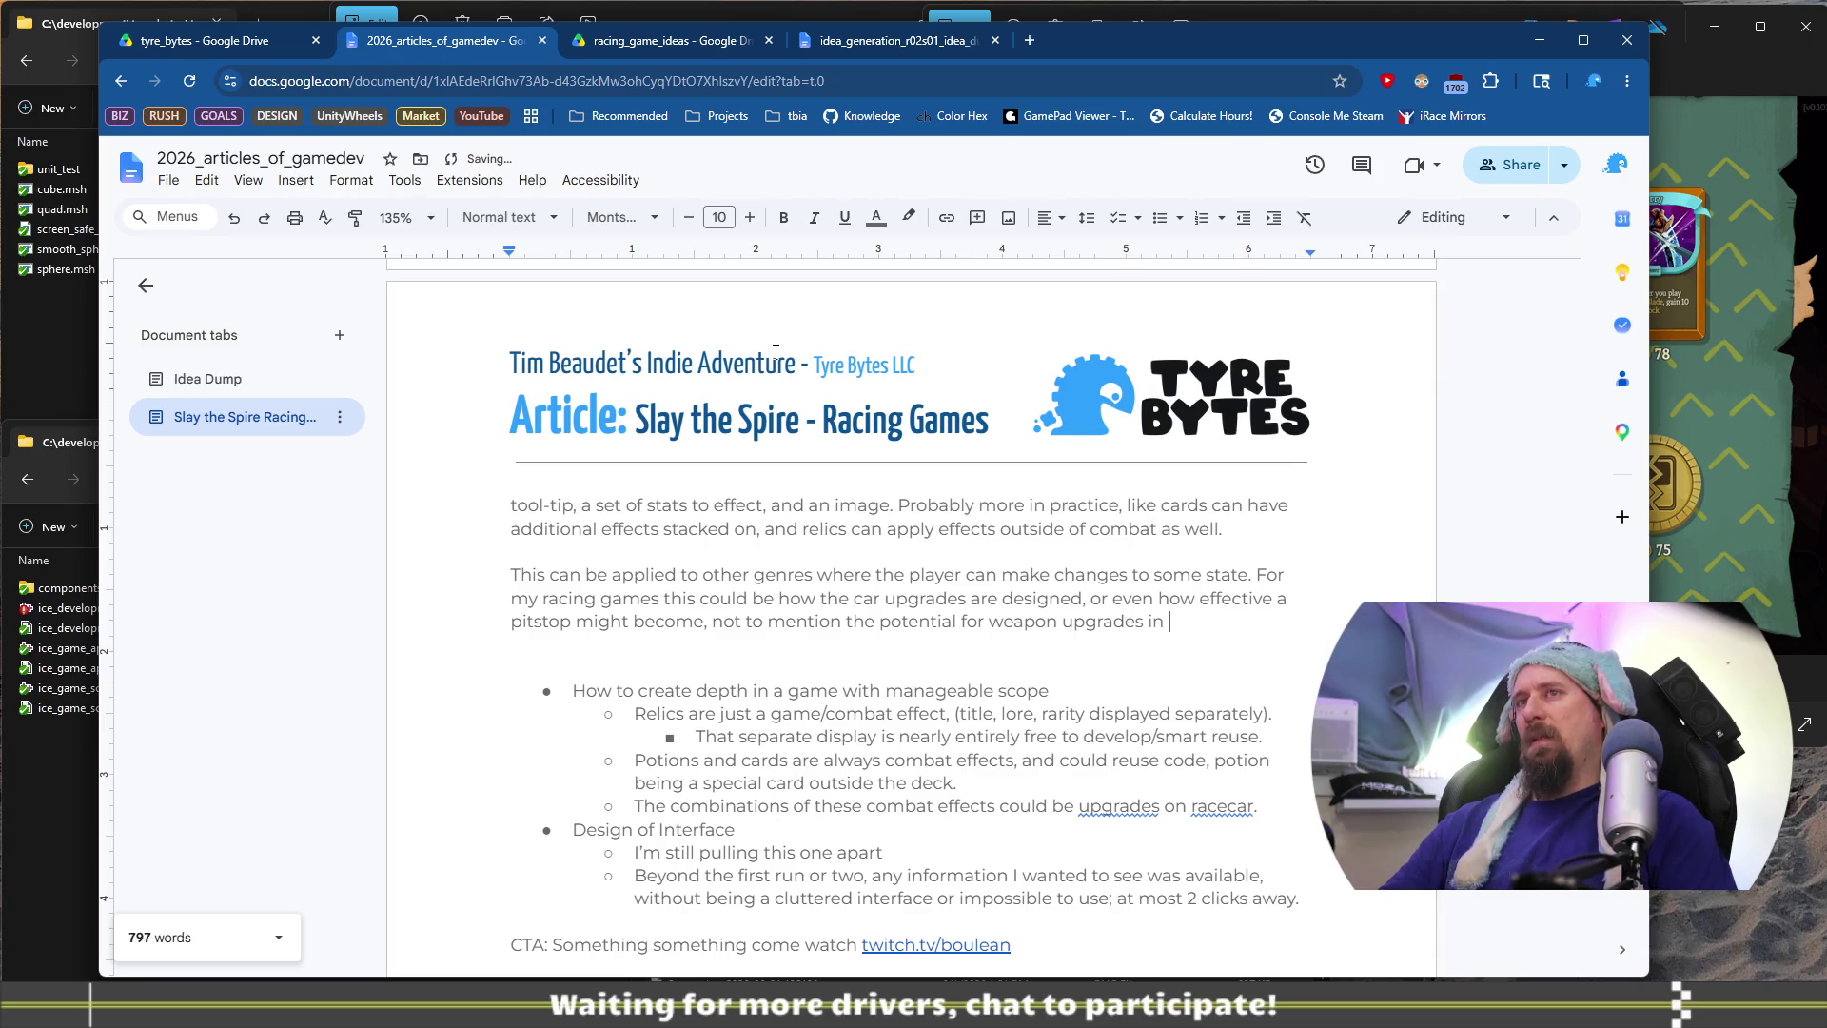
{"action": "type", "text": "a combat racer."}
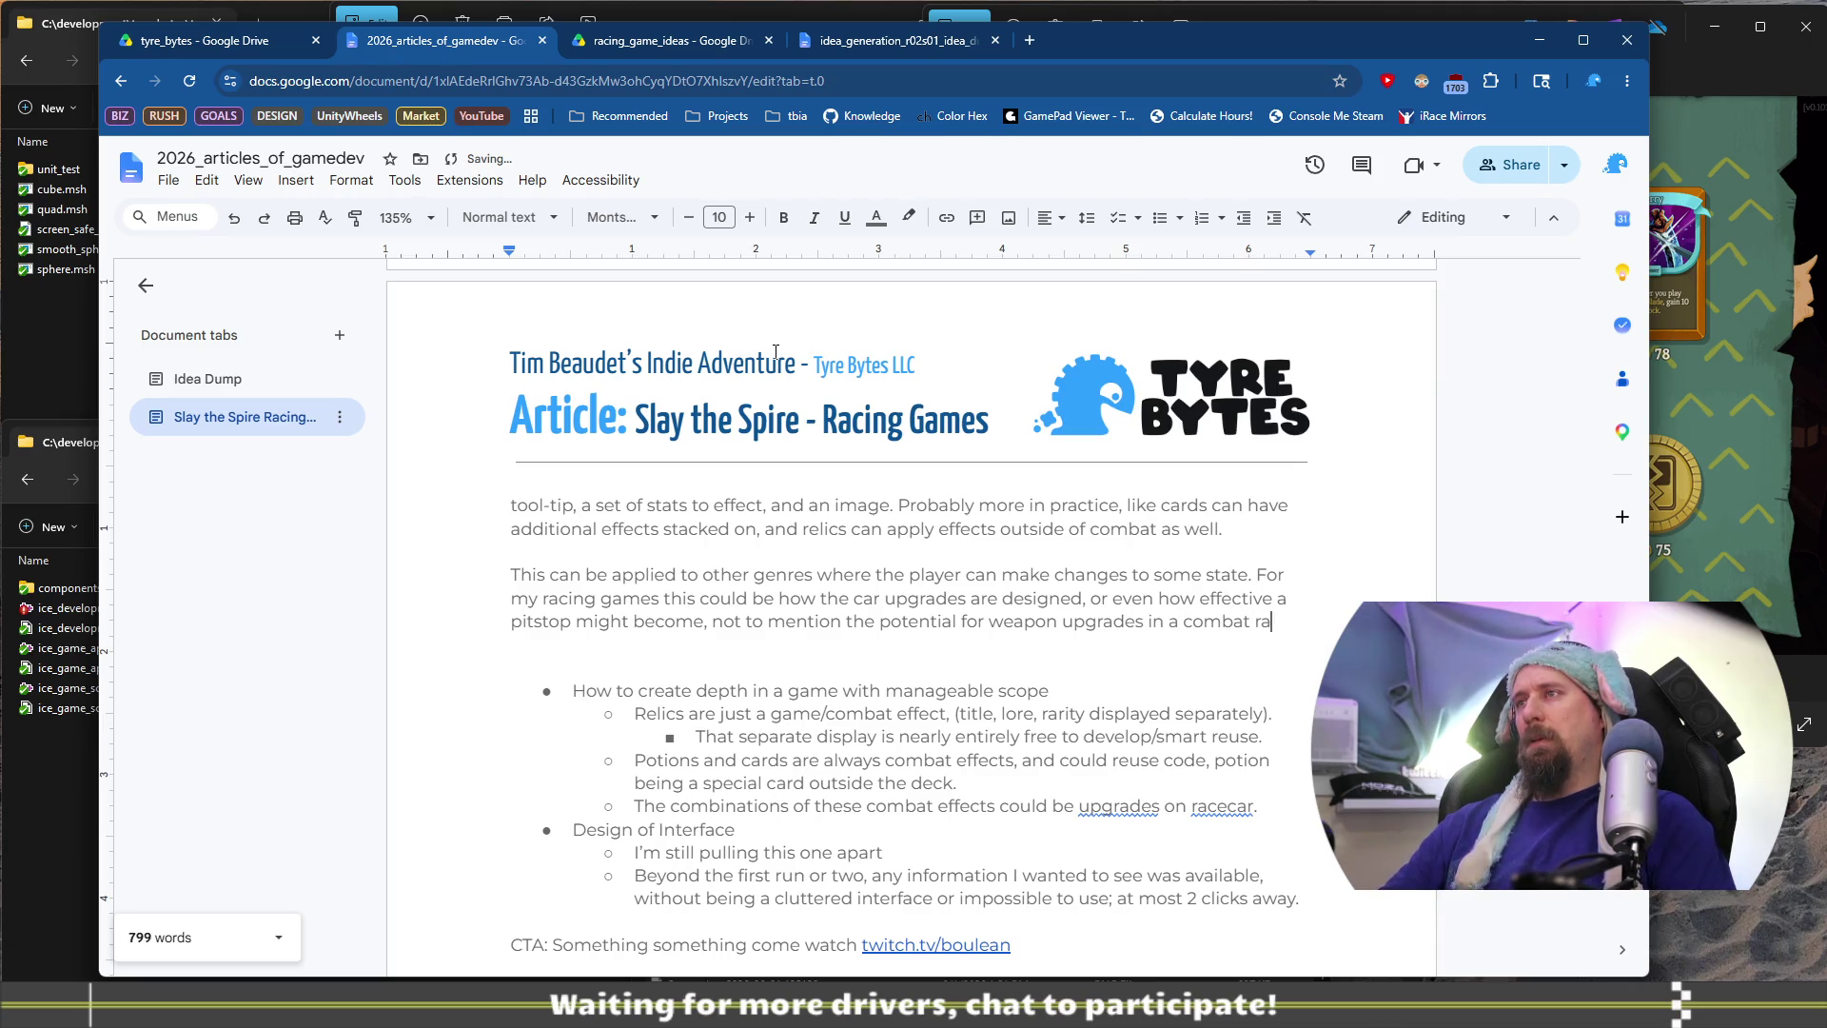
{"action": "key", "text": "Down"}
{"action": "key", "text": "Down"}
{"action": "key", "text": "Down"}
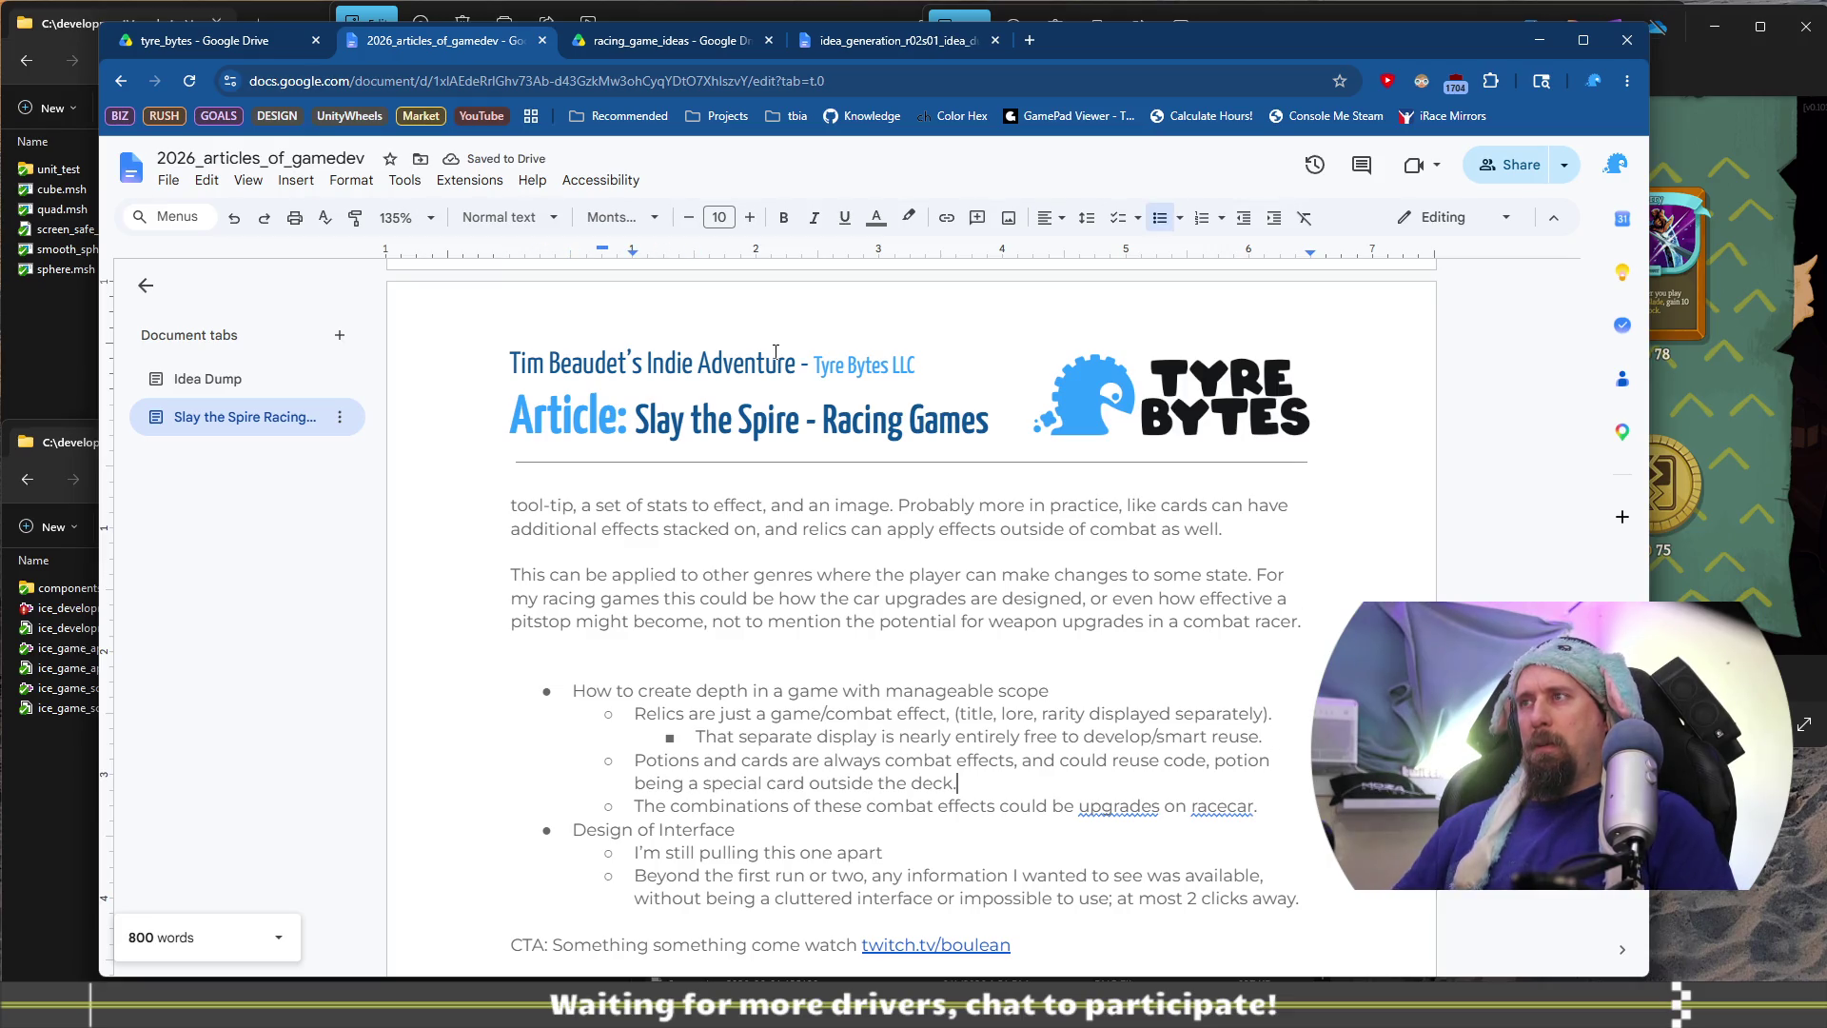
{"action": "key", "text": "Up"}
{"action": "key", "text": "Up"}
{"action": "key", "text": "Up"}
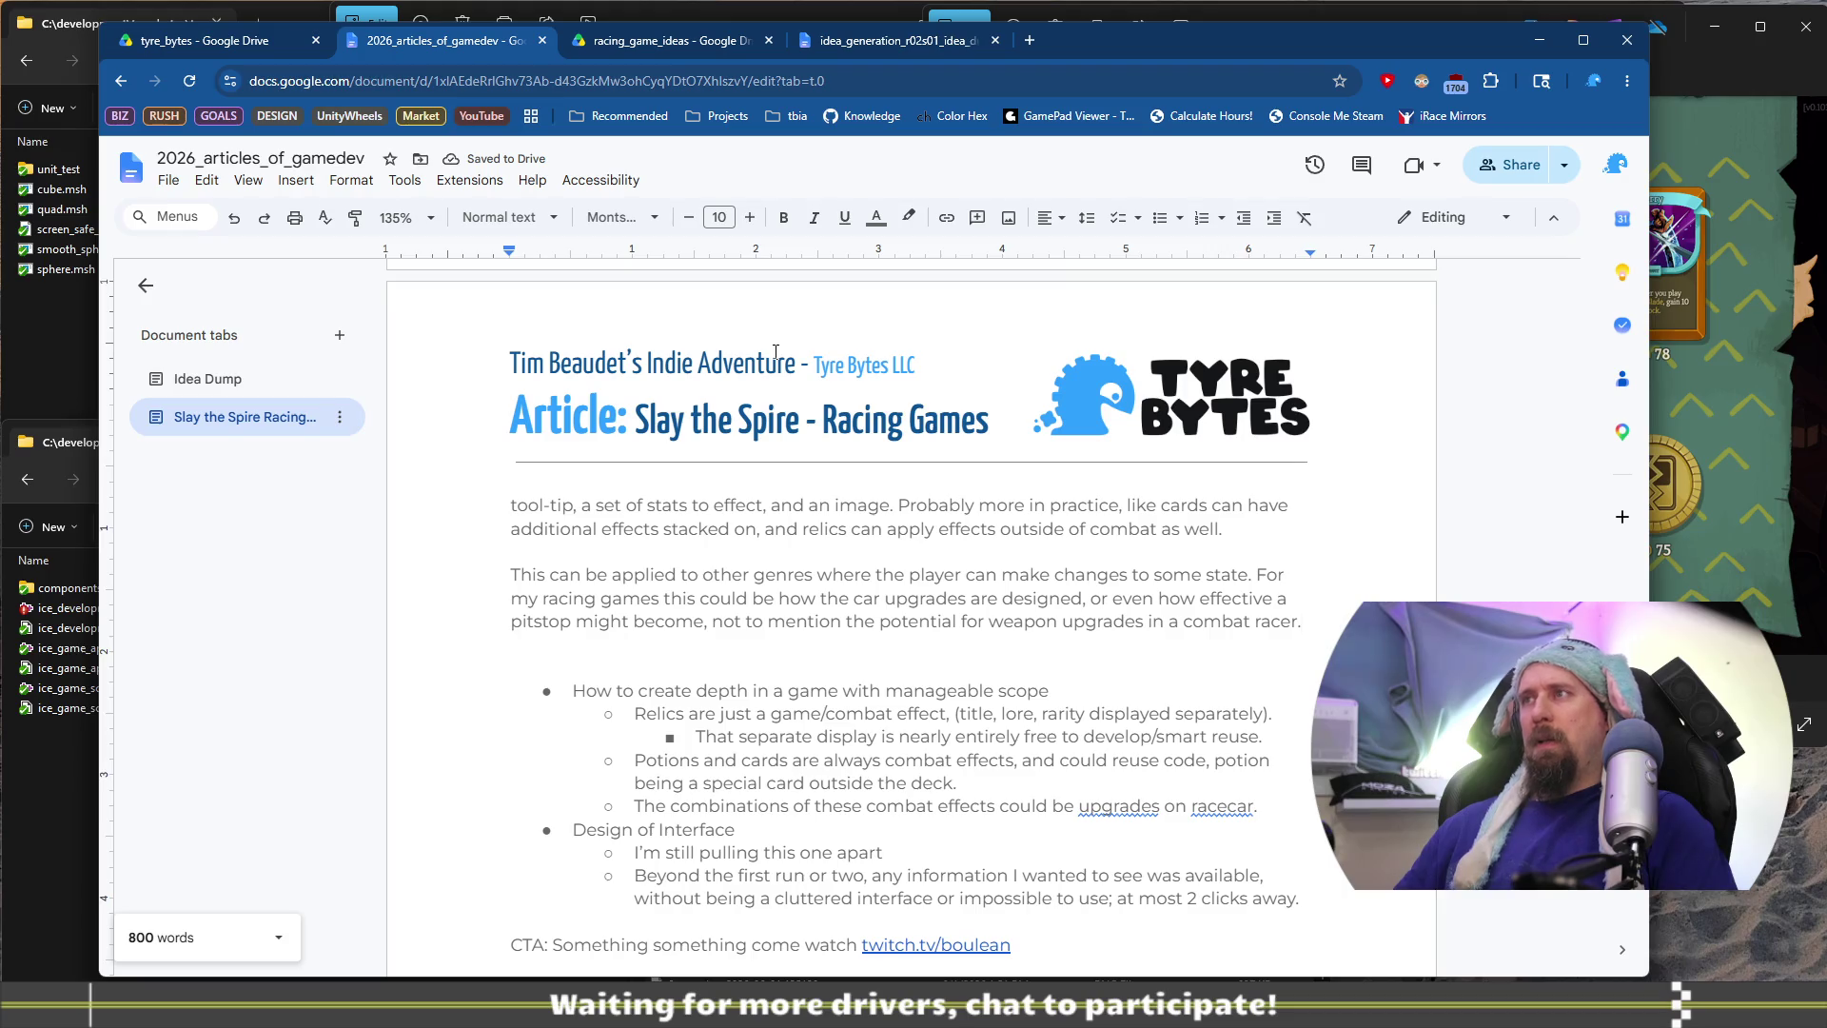
Delete the unfinished XRGA sentence so the paragraph ends at 'in a combat racer.'
{"action": "type", "text": " I be"}
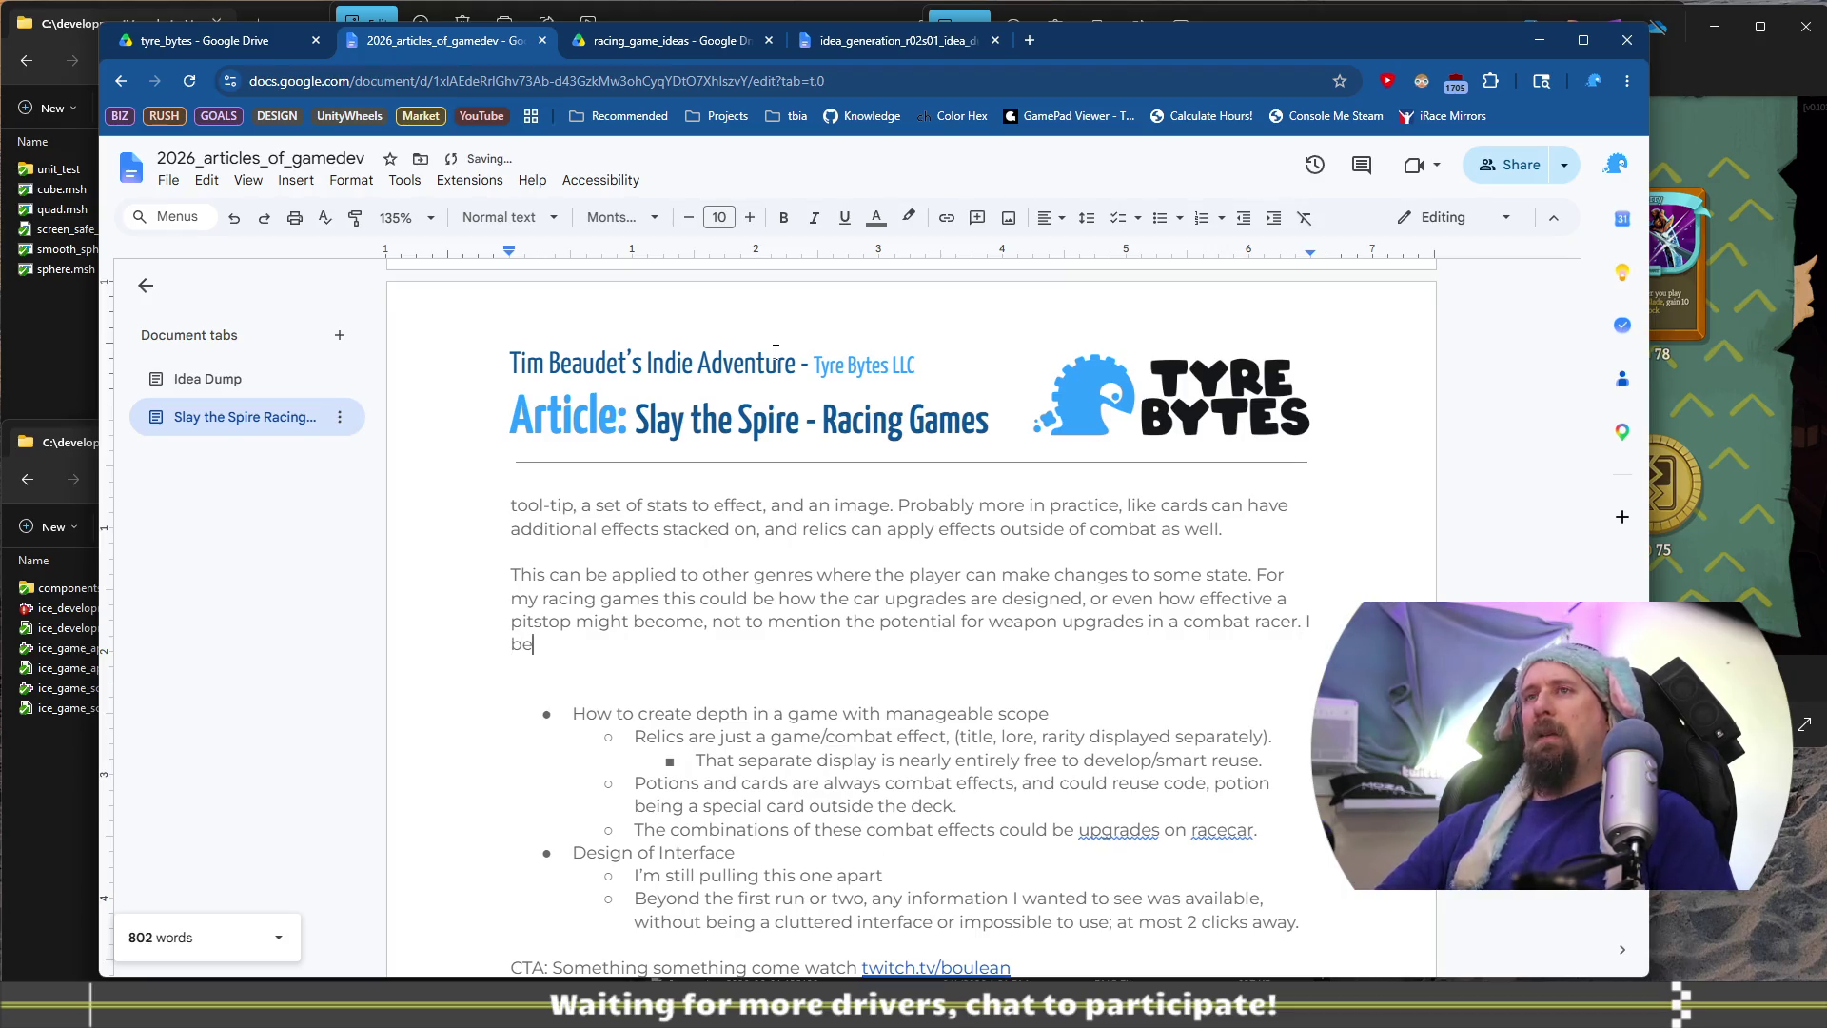
{"action": "type", "text": "lieve it was XRGA "}
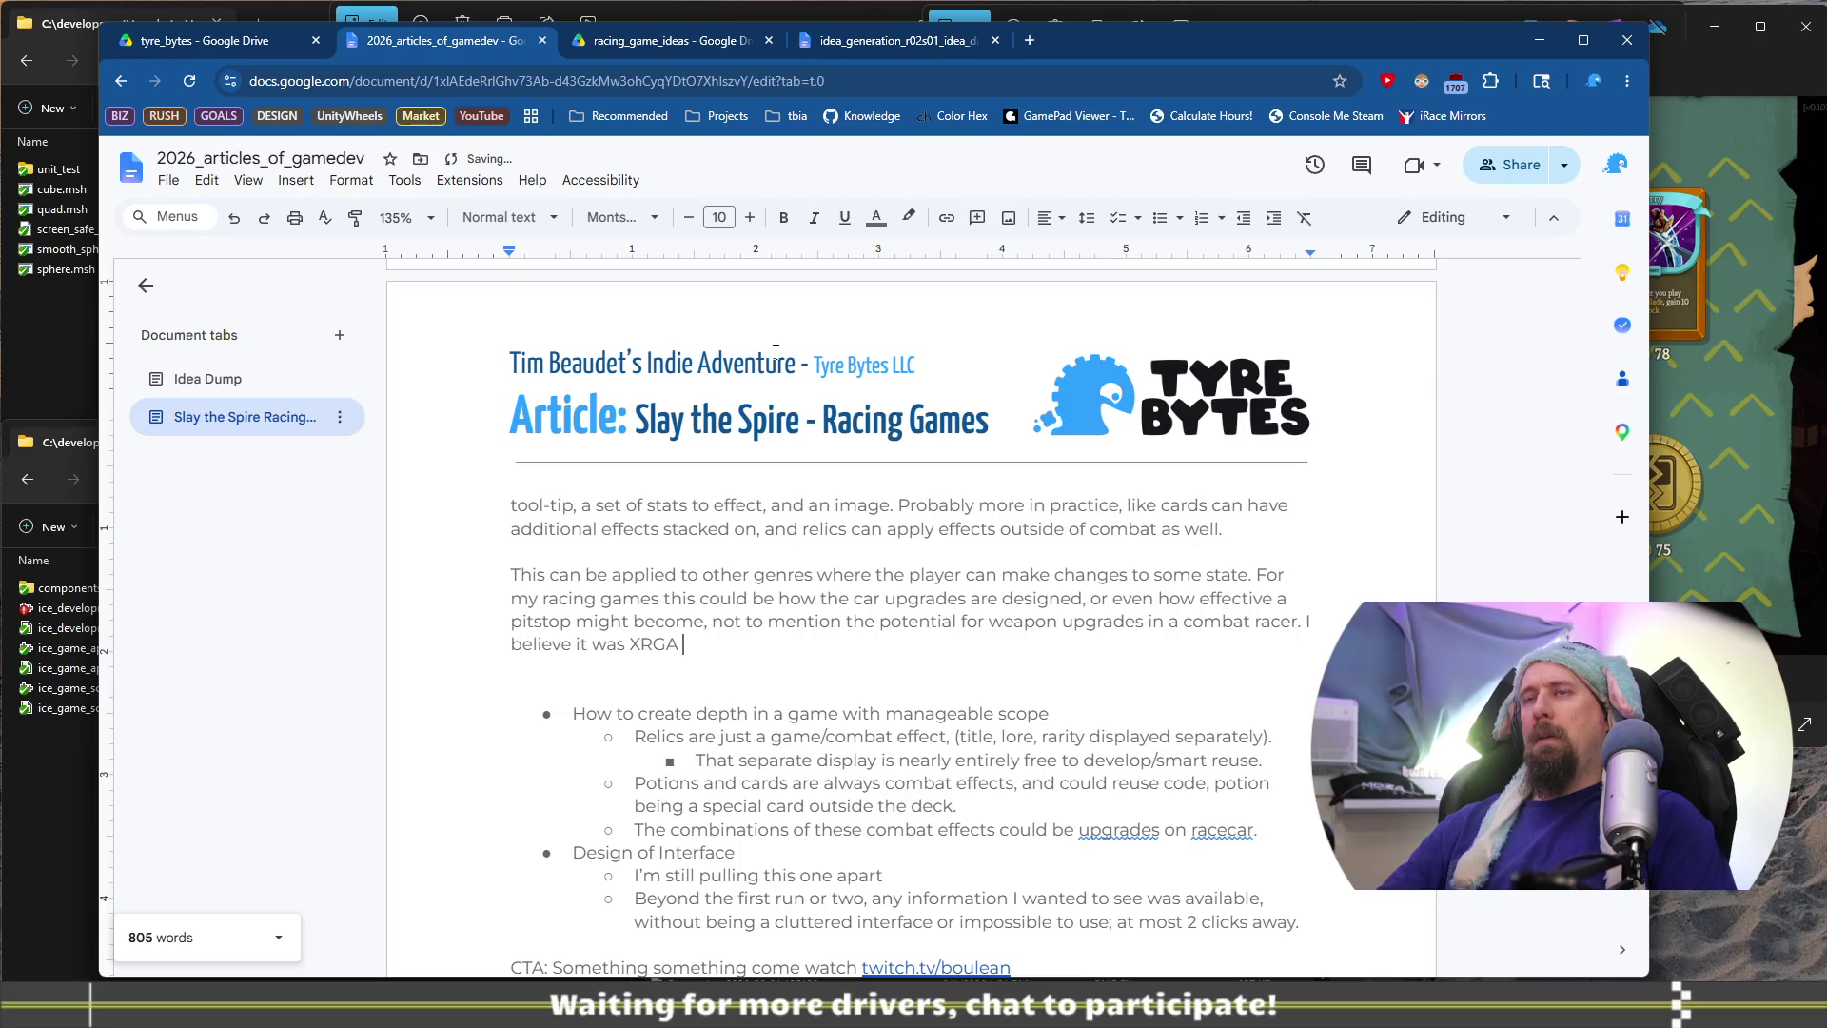
{"action": "type", "text": "that "}
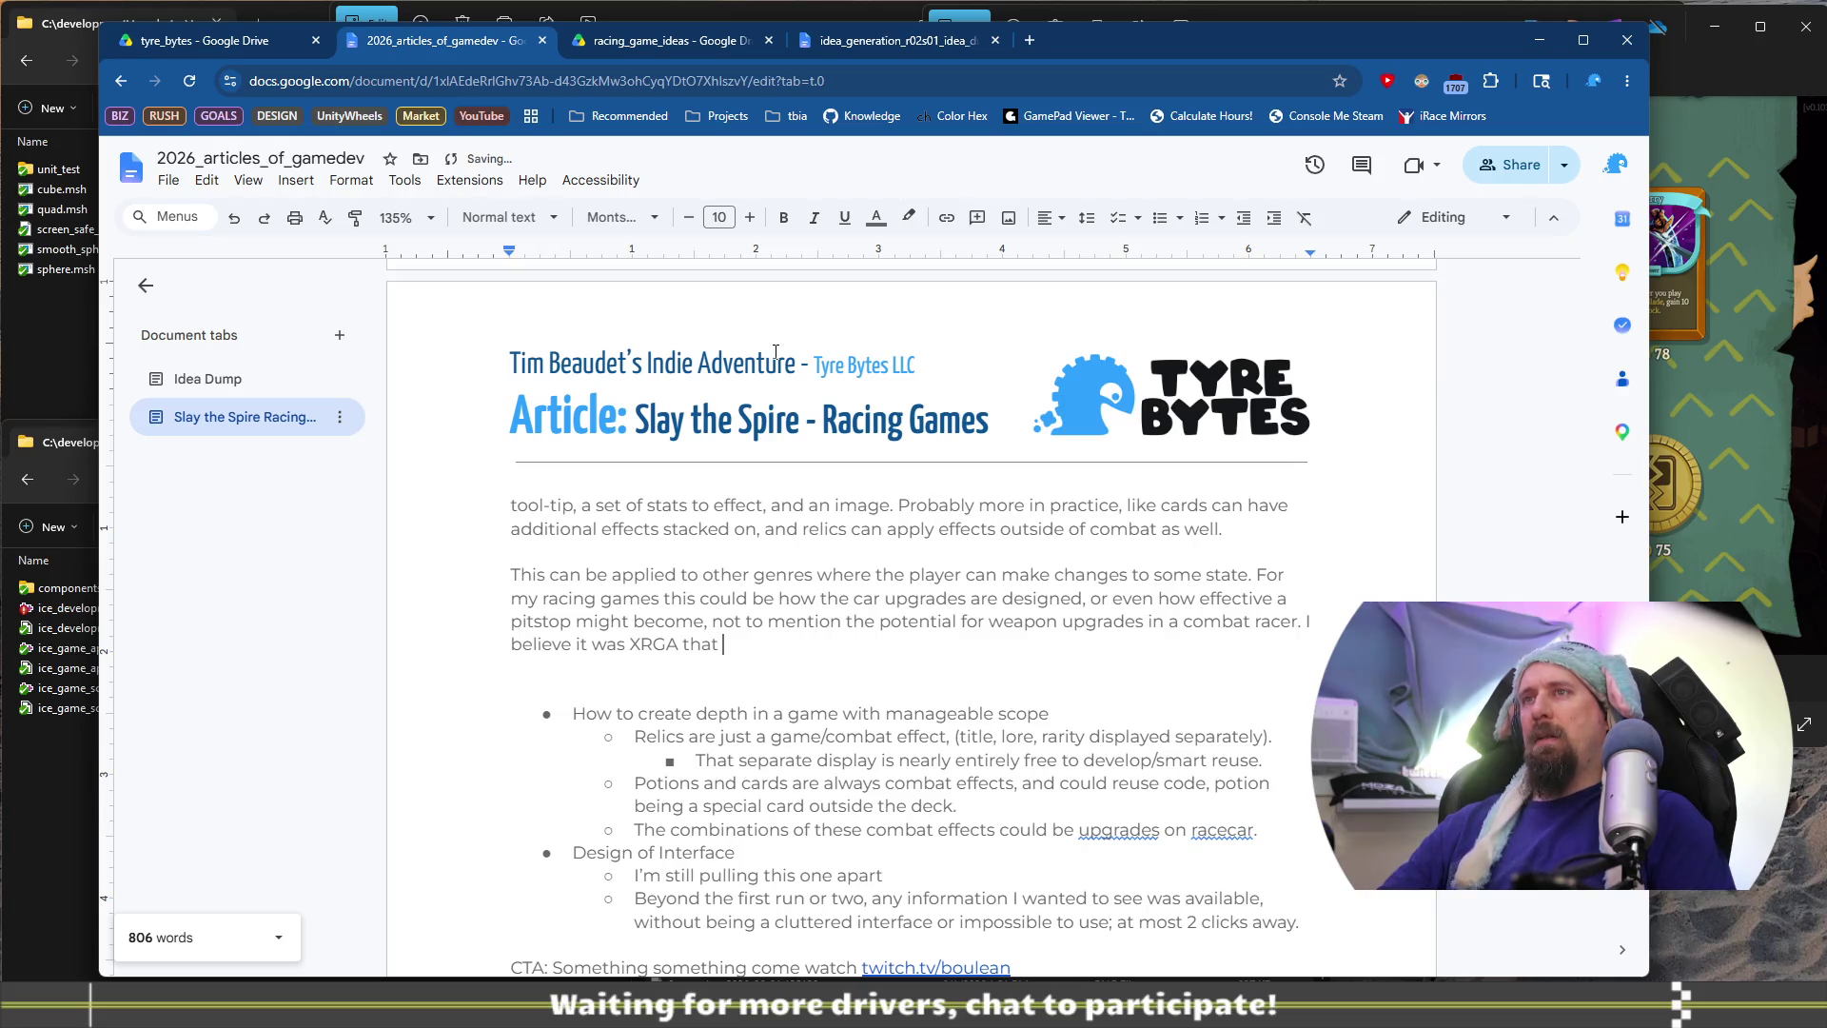
{"action": "type", "text": "let the player"}
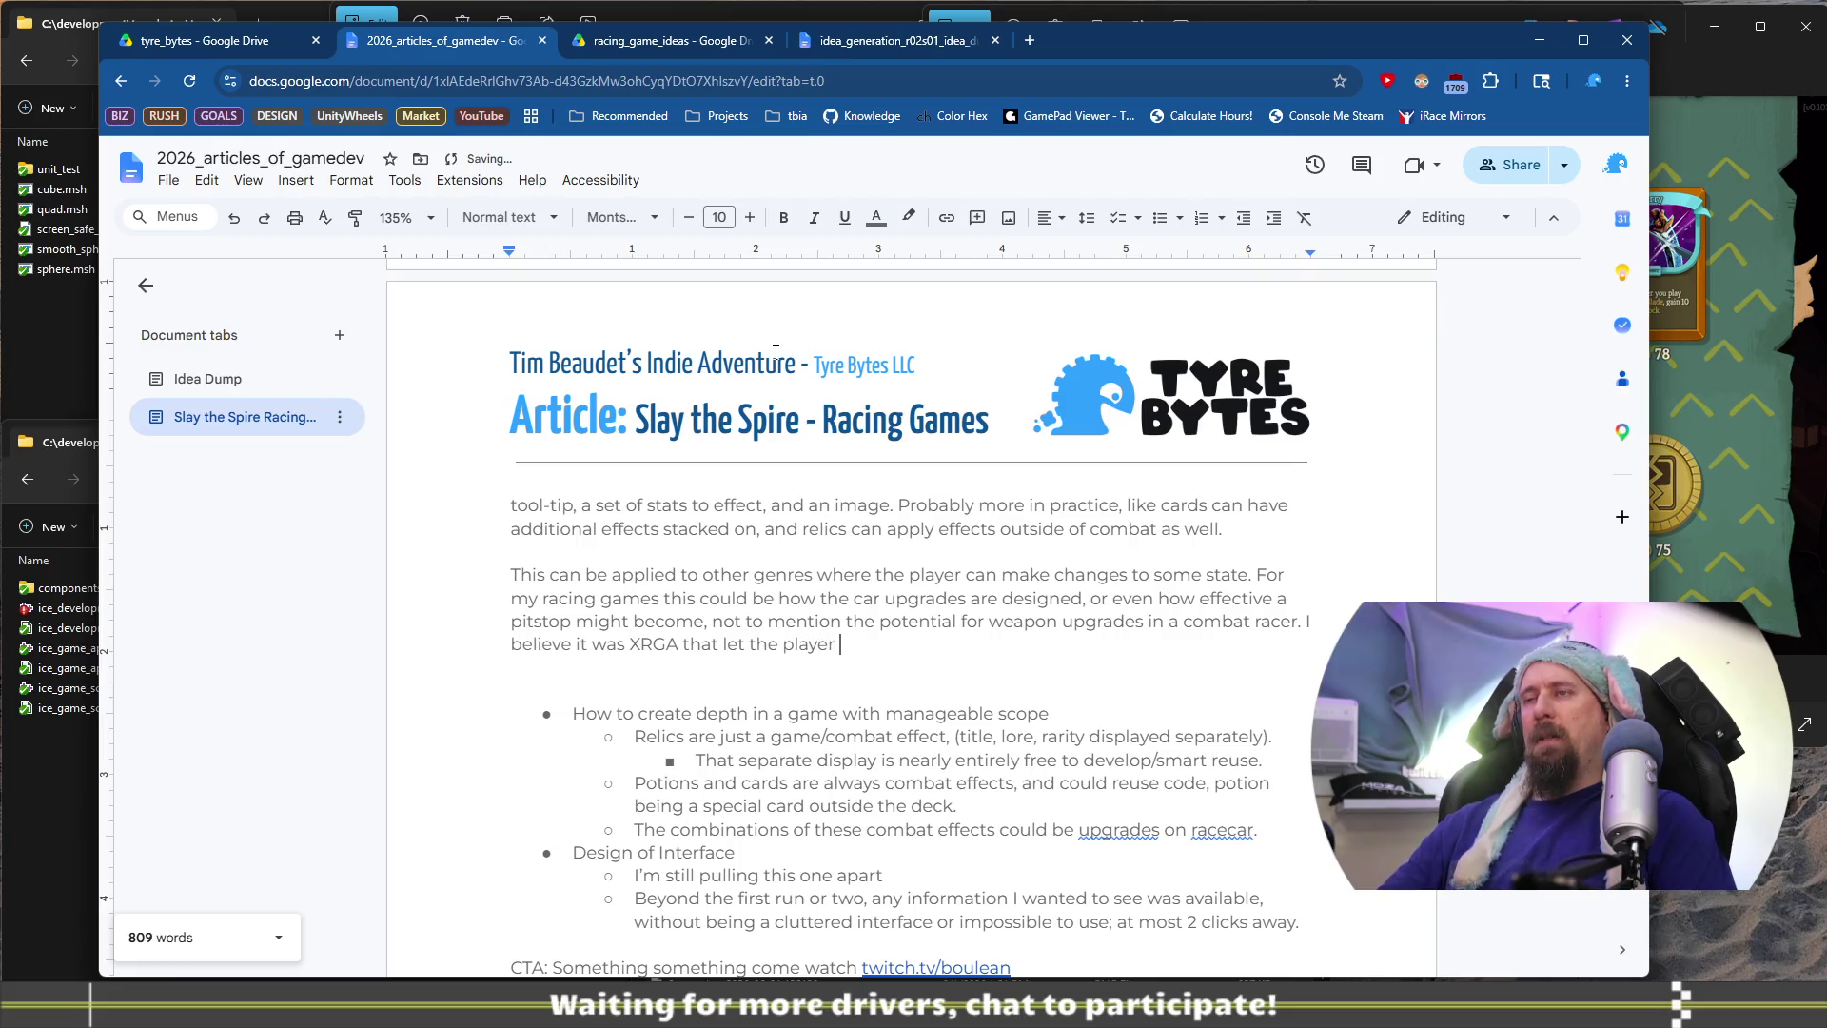
{"action": "type", "text": " 'upgrade' t"}
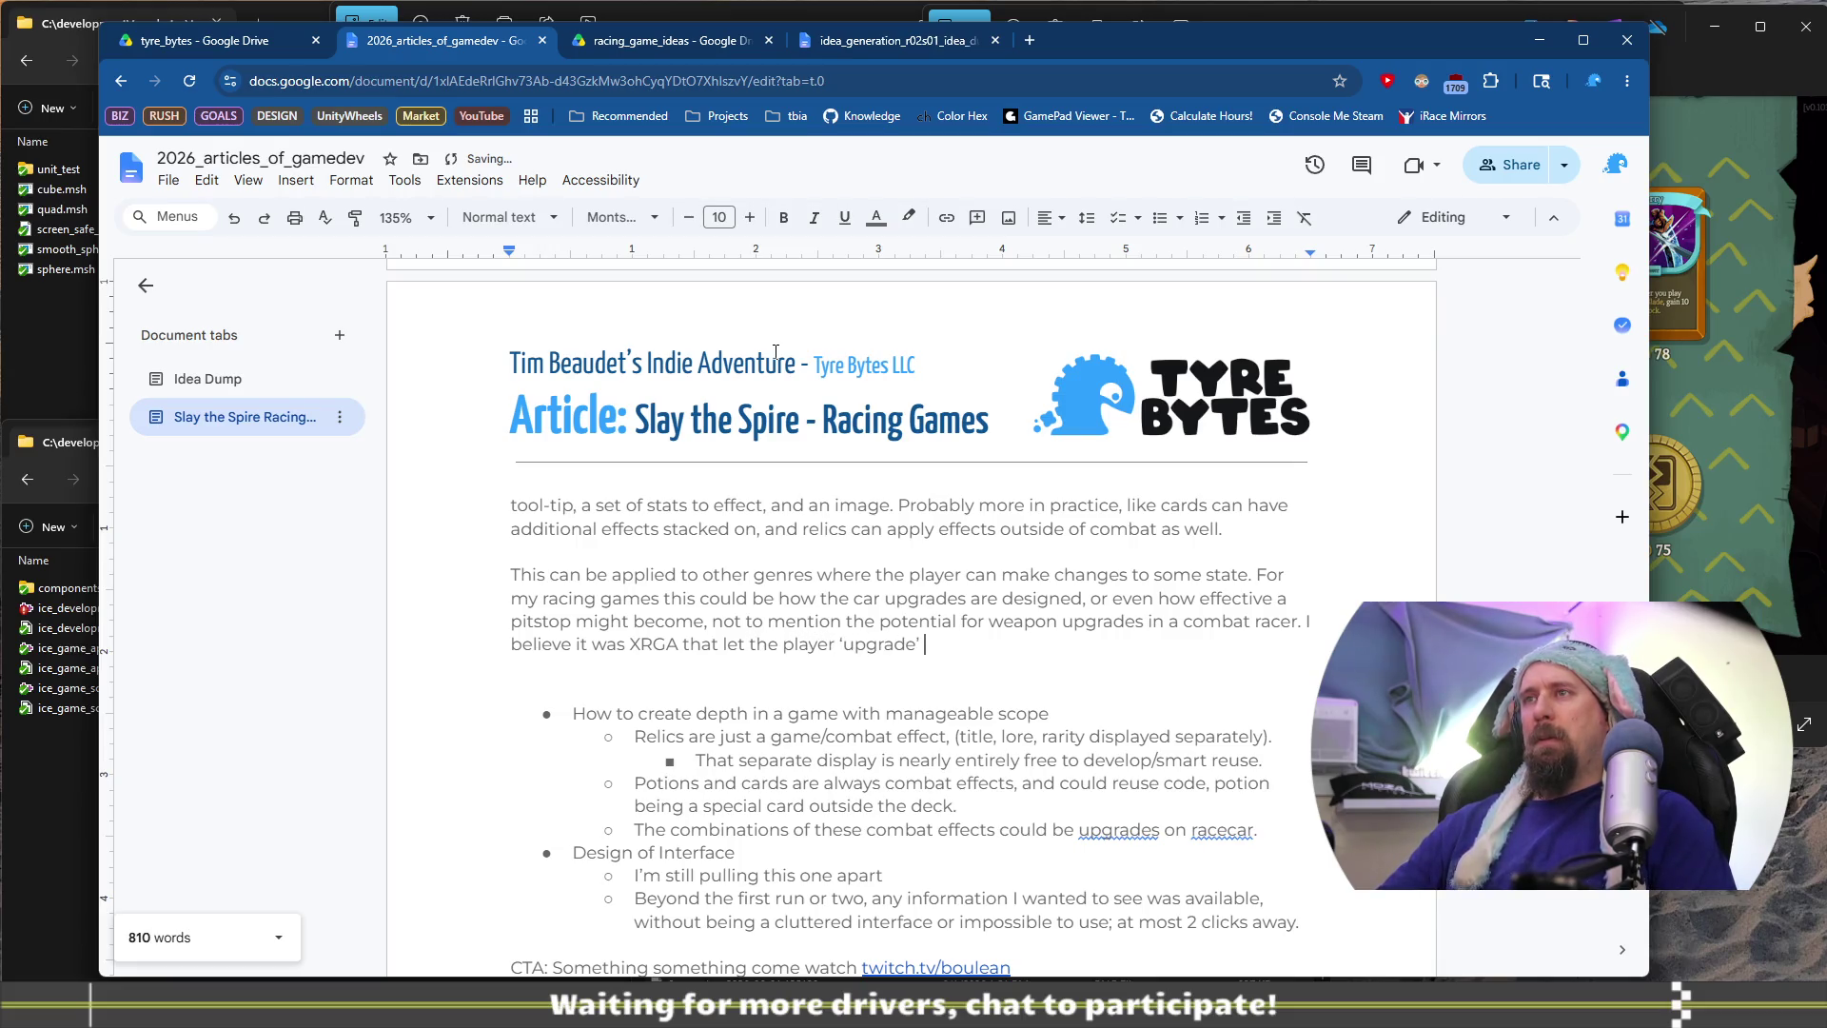
{"action": "type", "text": "heir"}
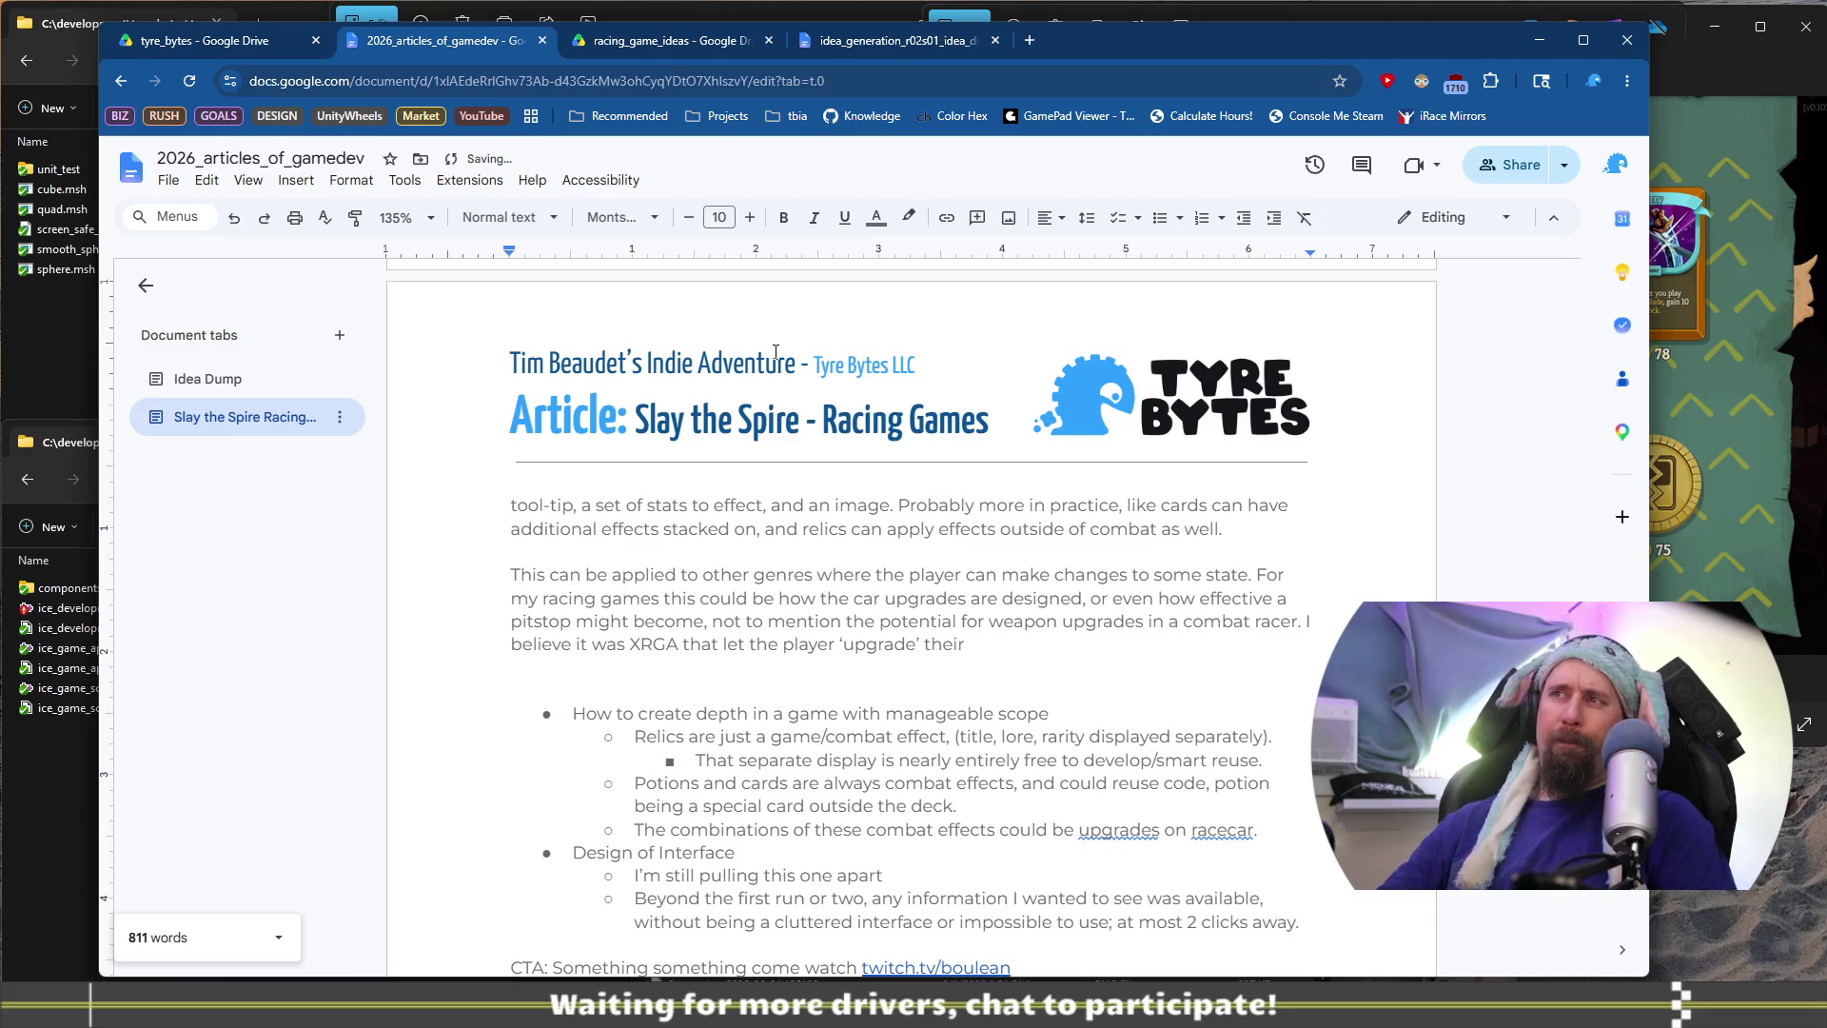
{"action": "type", "text": " weasp"}
{"action": "key", "text": "BackSpace"}
{"action": "key", "text": "BackSpace"}
{"action": "type", "text": "pons"}
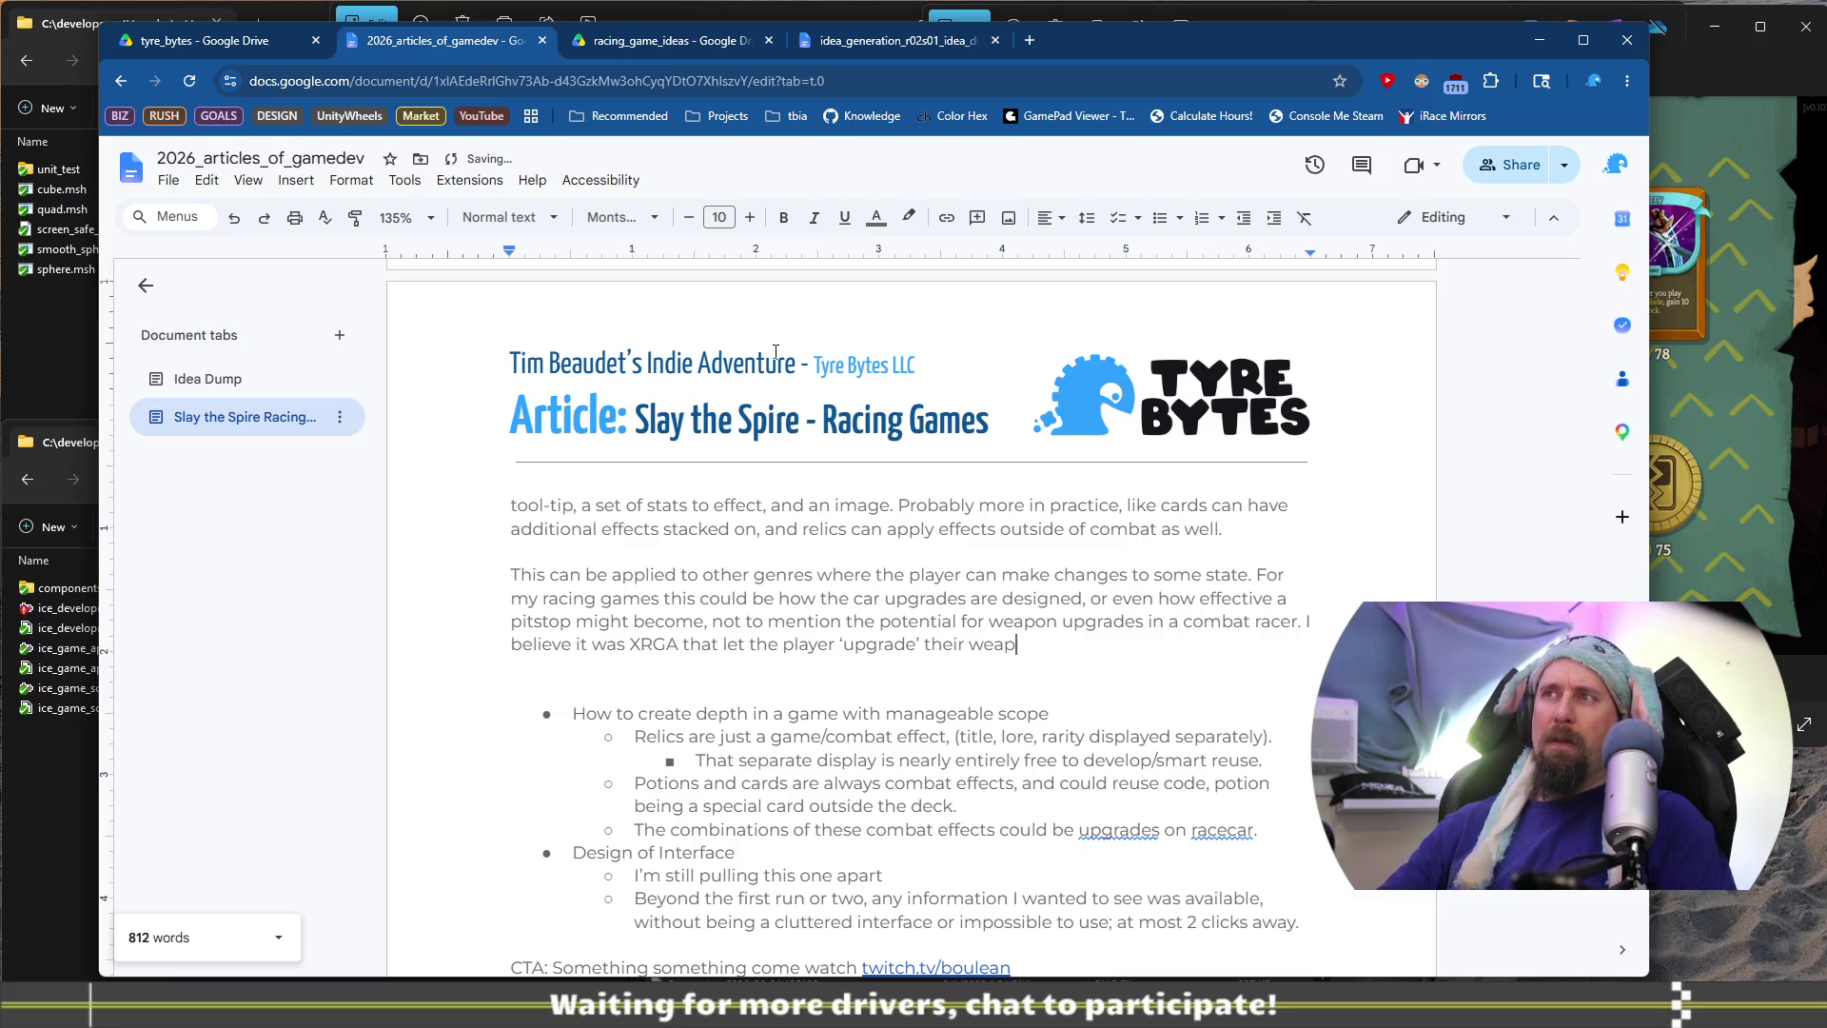
{"action": "key", "text": "shift+Home"}
{"action": "key", "text": "shift+Left"}
{"action": "key", "text": "shift+Left"}
{"action": "key", "text": "BackSpace"}
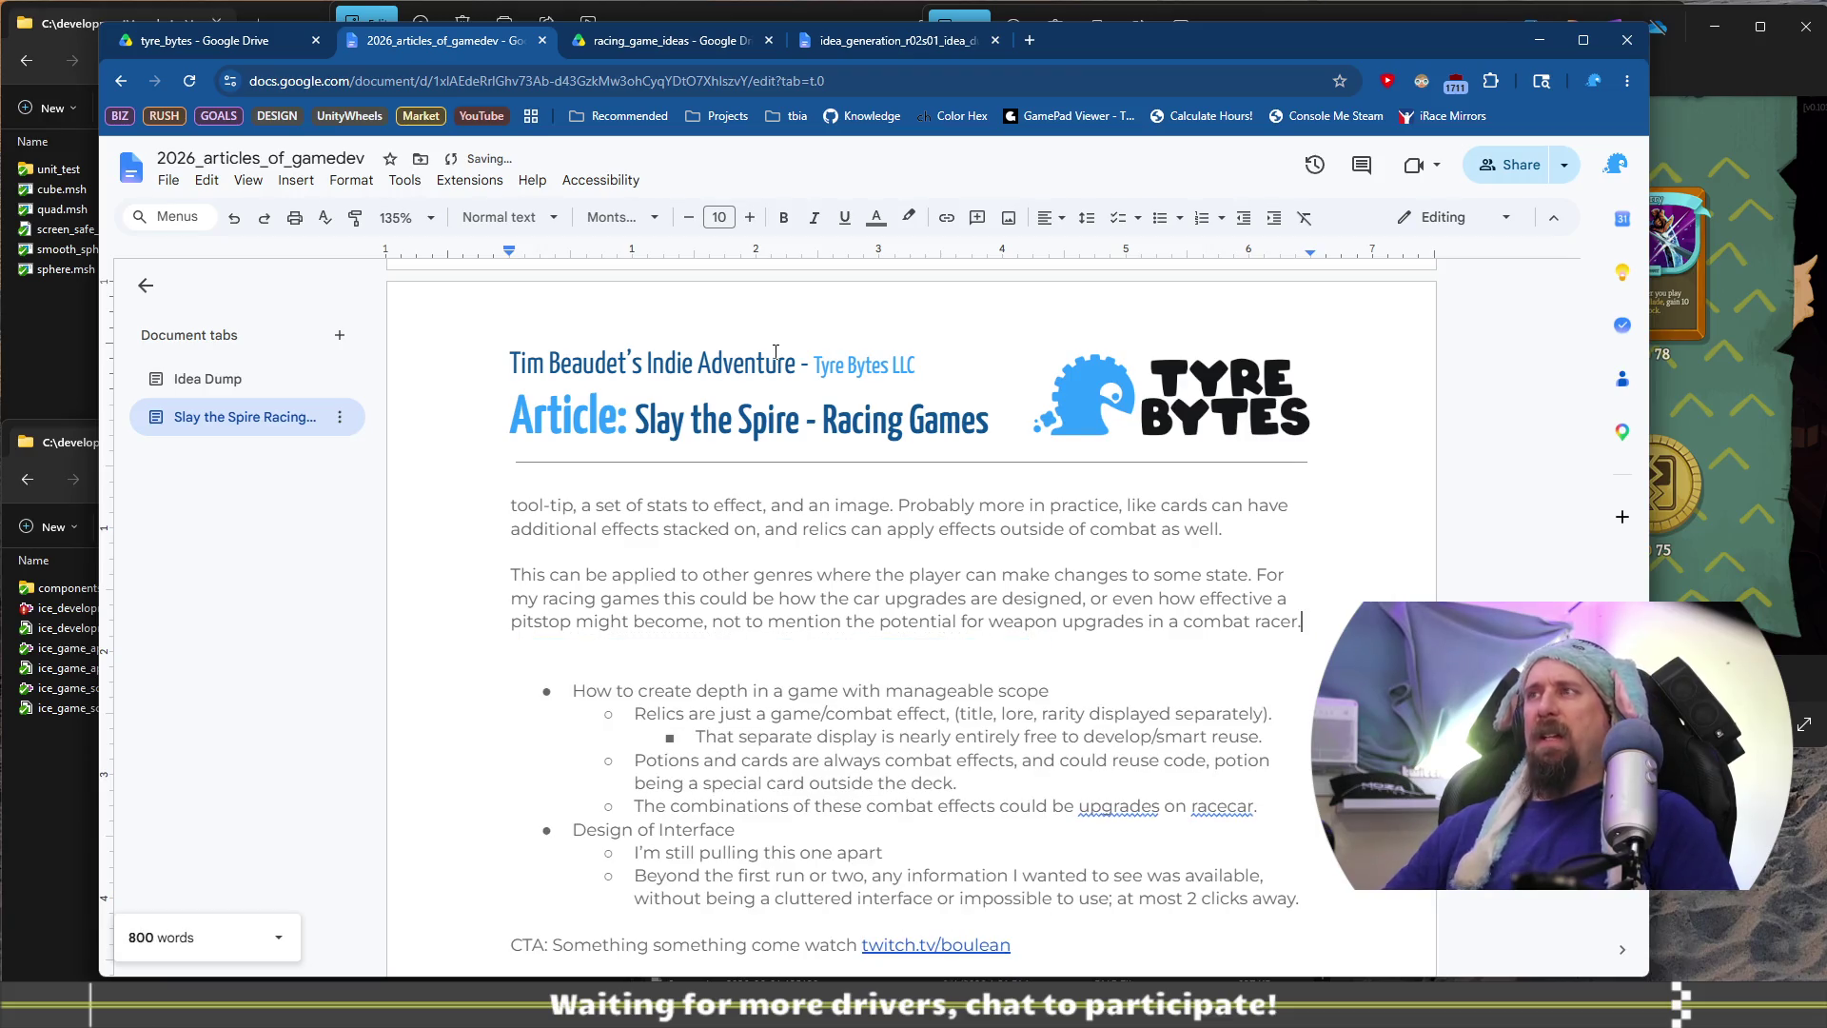
{"action": "key", "text": "Down"}
{"action": "key", "text": "Down"}
{"action": "key", "text": "Down"}
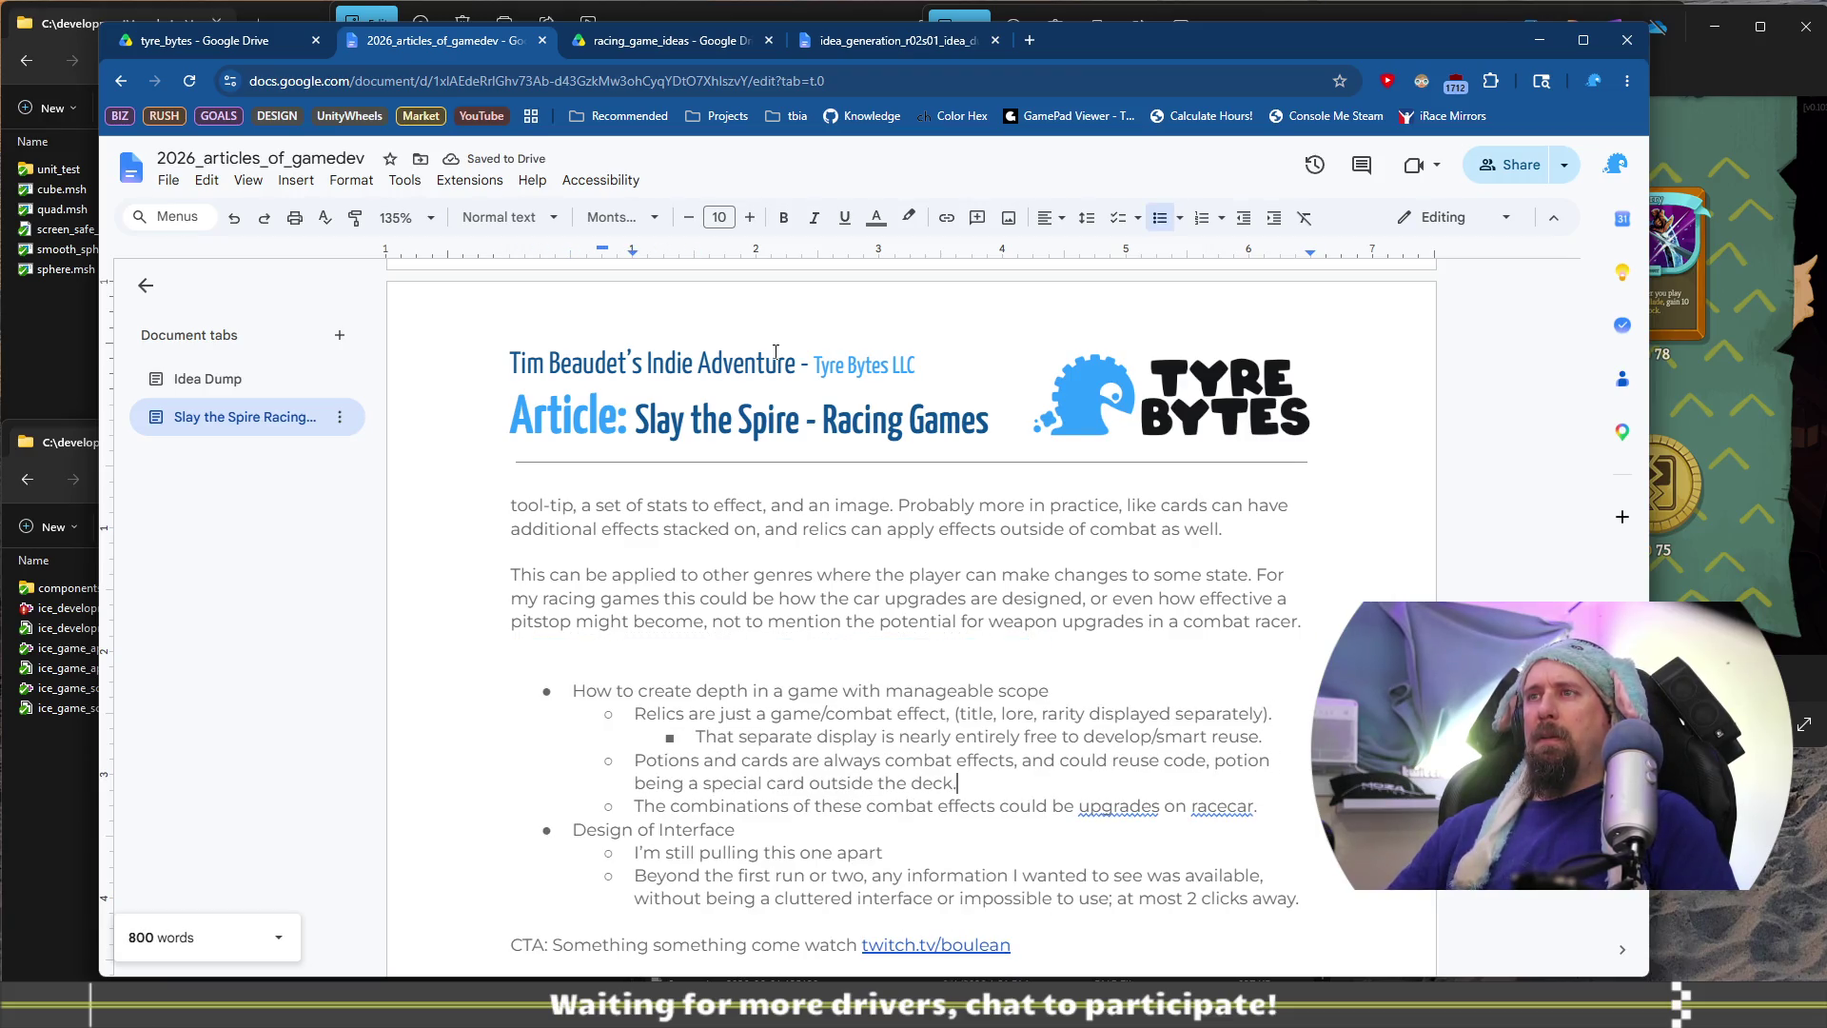
{"action": "key", "text": "Home"}
{"action": "key", "text": "shift+Down"}
{"action": "key", "text": "shift+End"}
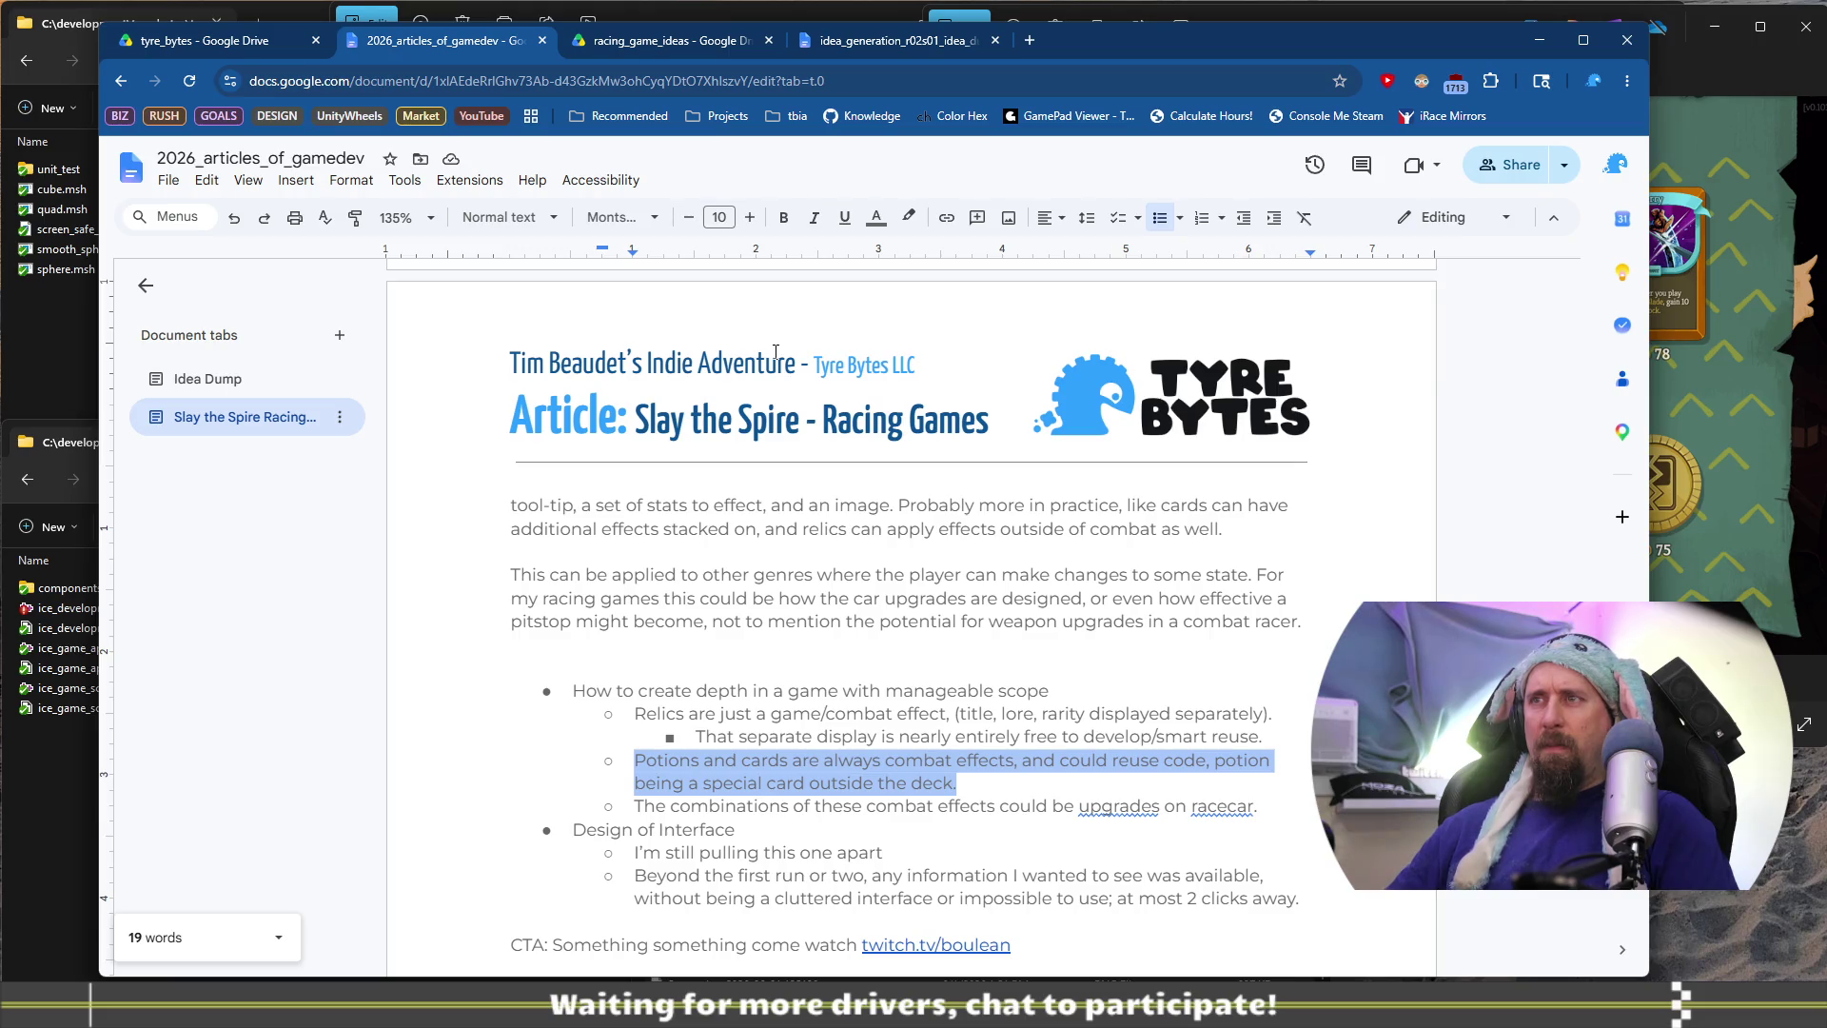
{"action": "key", "text": "Left"}
{"action": "key", "text": "Up"}
{"action": "key", "text": "Up"}
{"action": "key", "text": "Up"}
{"action": "key", "text": "Up"}
{"action": "key", "text": "Up"}
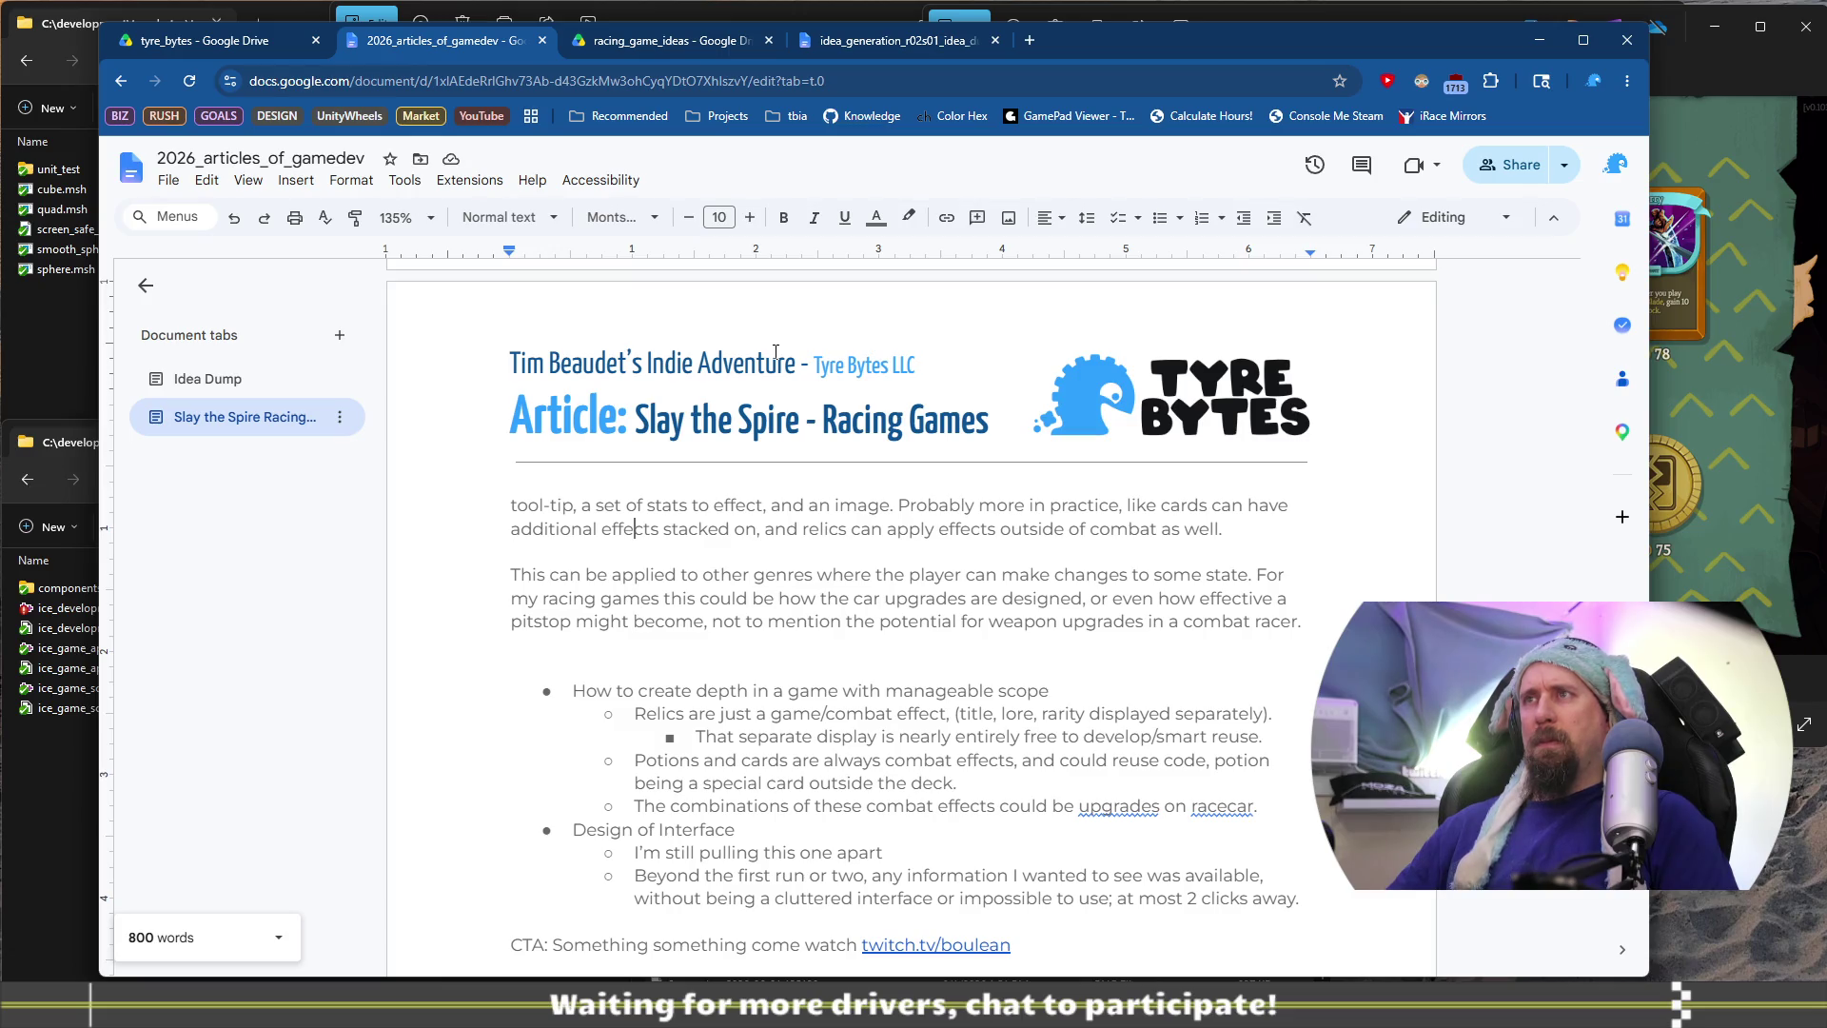
{"action": "scroll", "coordinate": [635, 371], "scroll_direction": "up", "scroll_amount": 3}
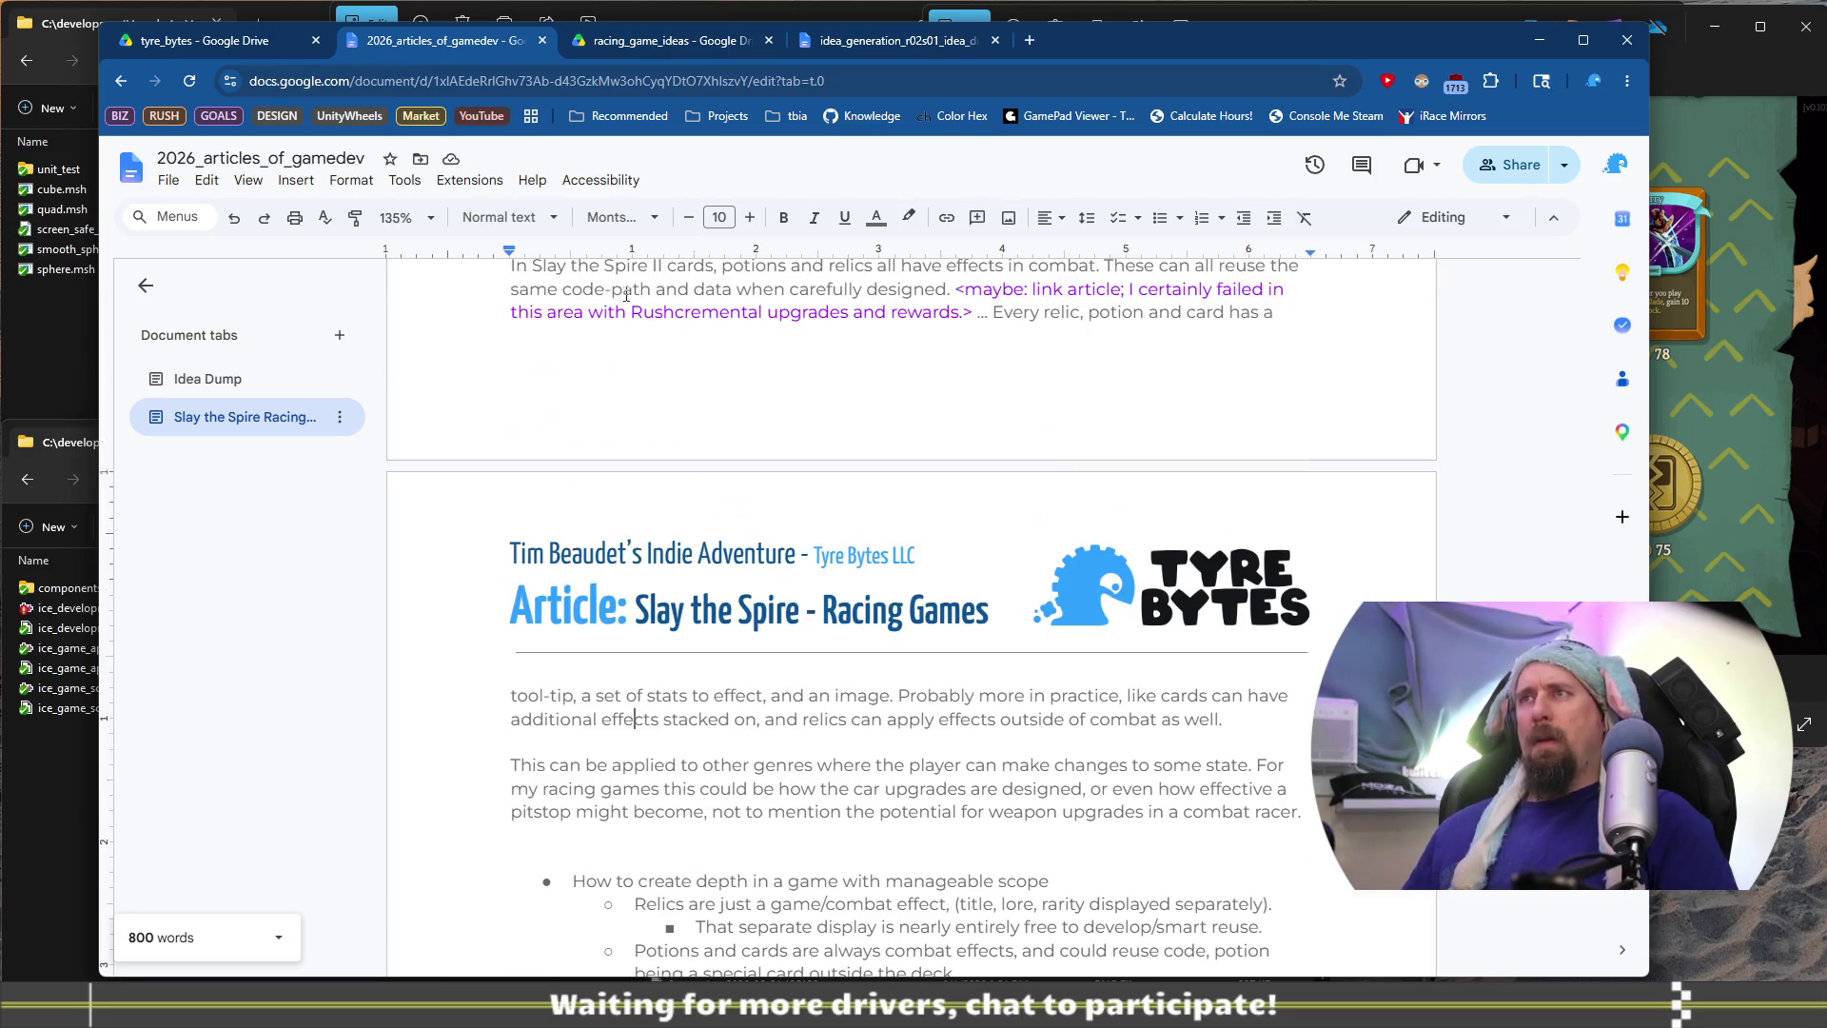
{"action": "left_click_drag", "start_coordinate": [575, 362], "coordinate": [889, 384]}
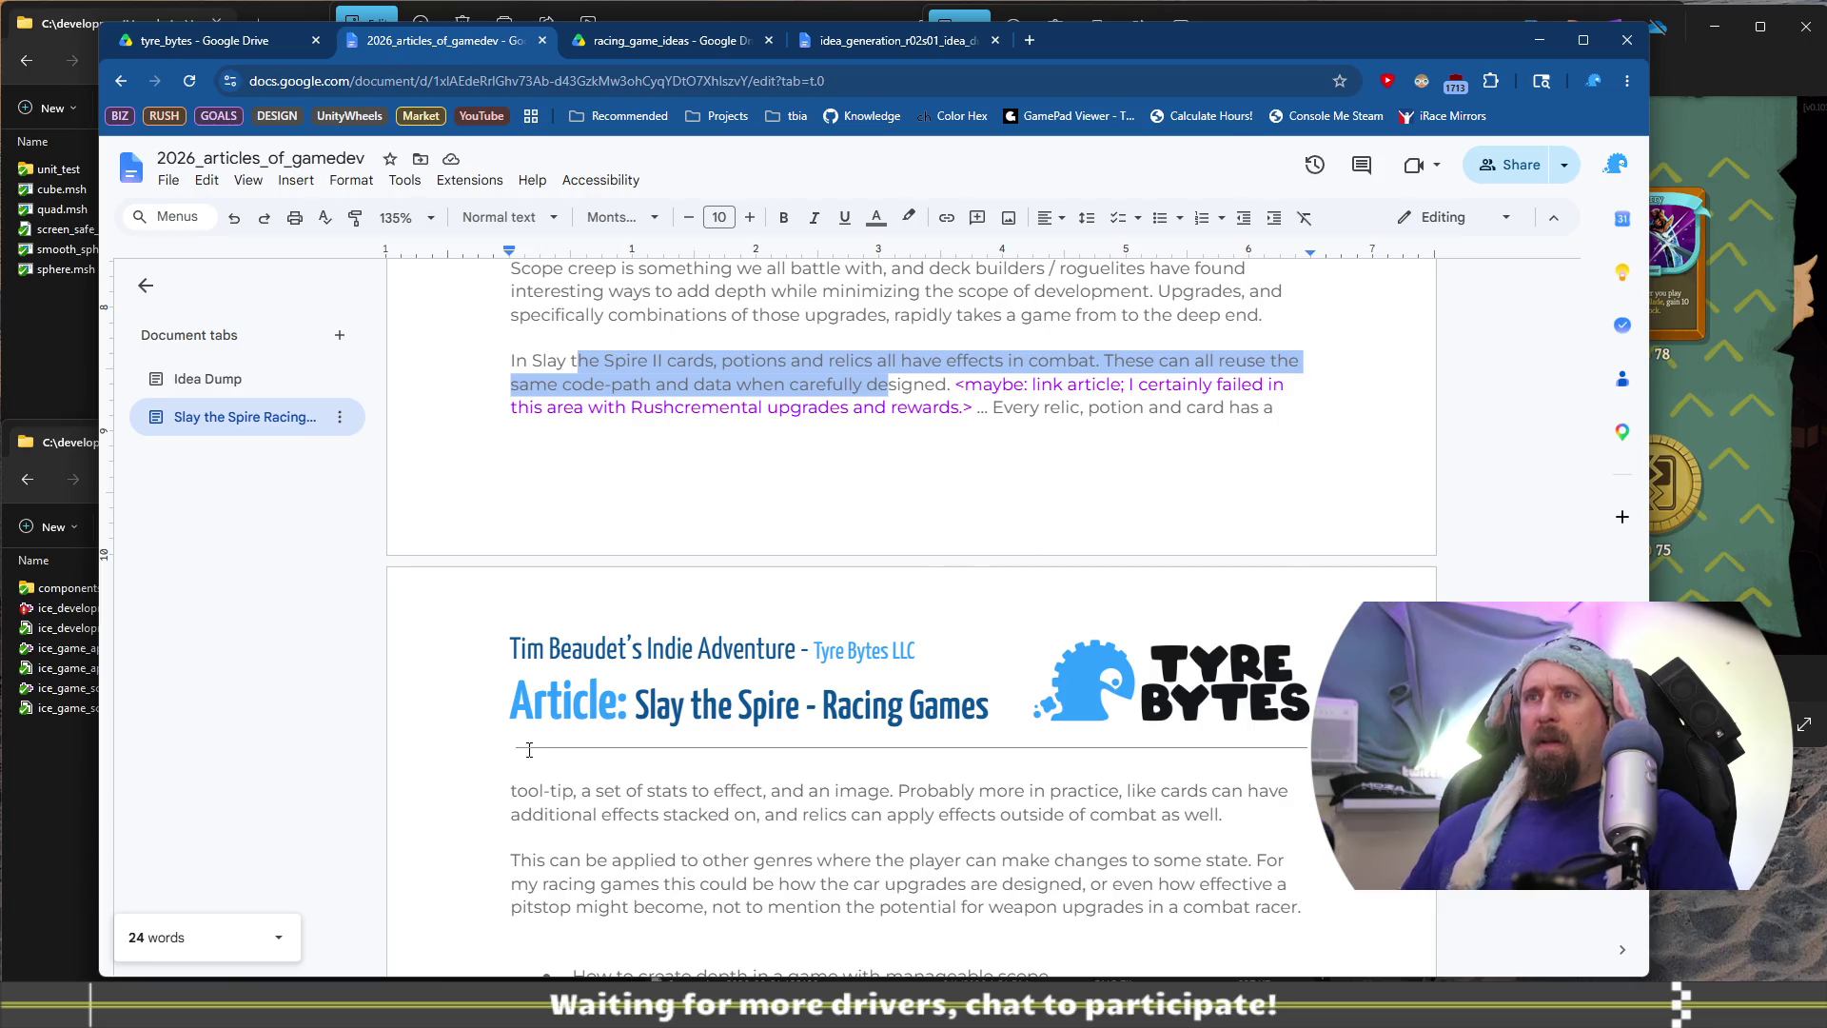
{"action": "scroll", "coordinate": [992, 790], "scroll_direction": "down", "scroll_amount": 1}
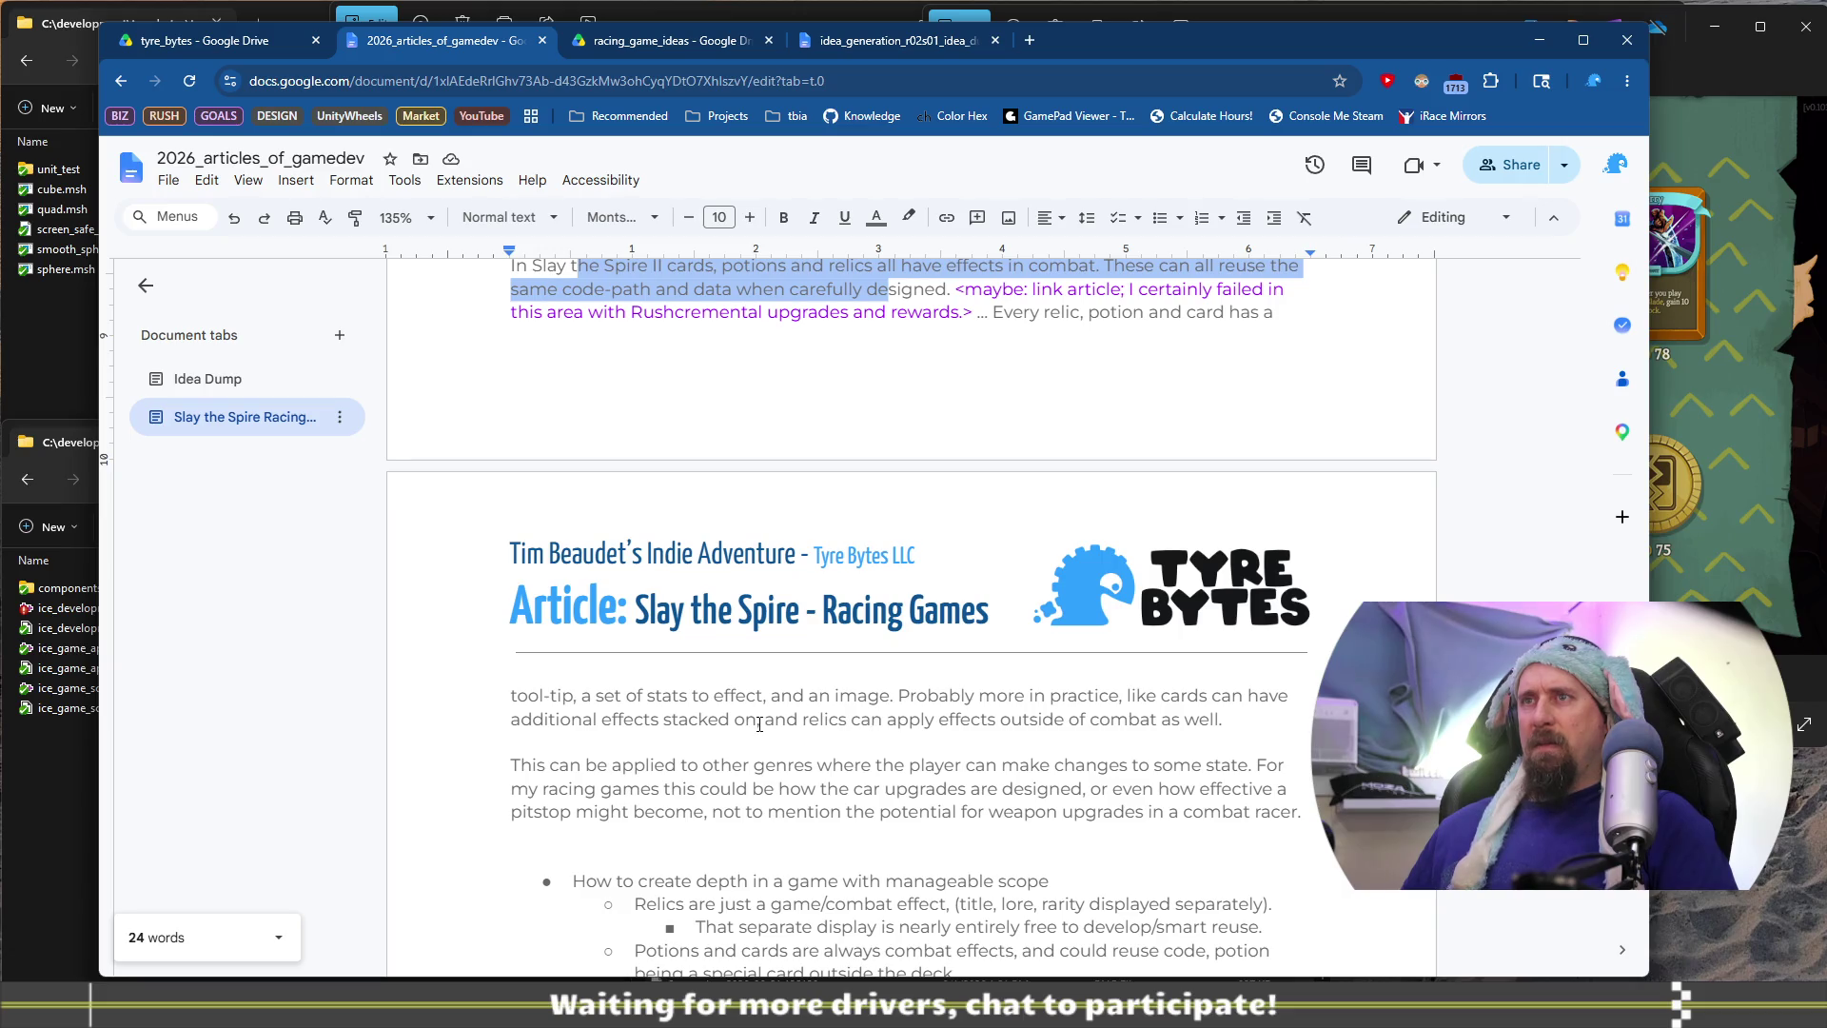
Begin a 'However' sentence after 'combat as well.' about relics at the start of combat
{"action": "left_click", "coordinate": [1227, 712]}
{"action": "type", "text": "However during a "}
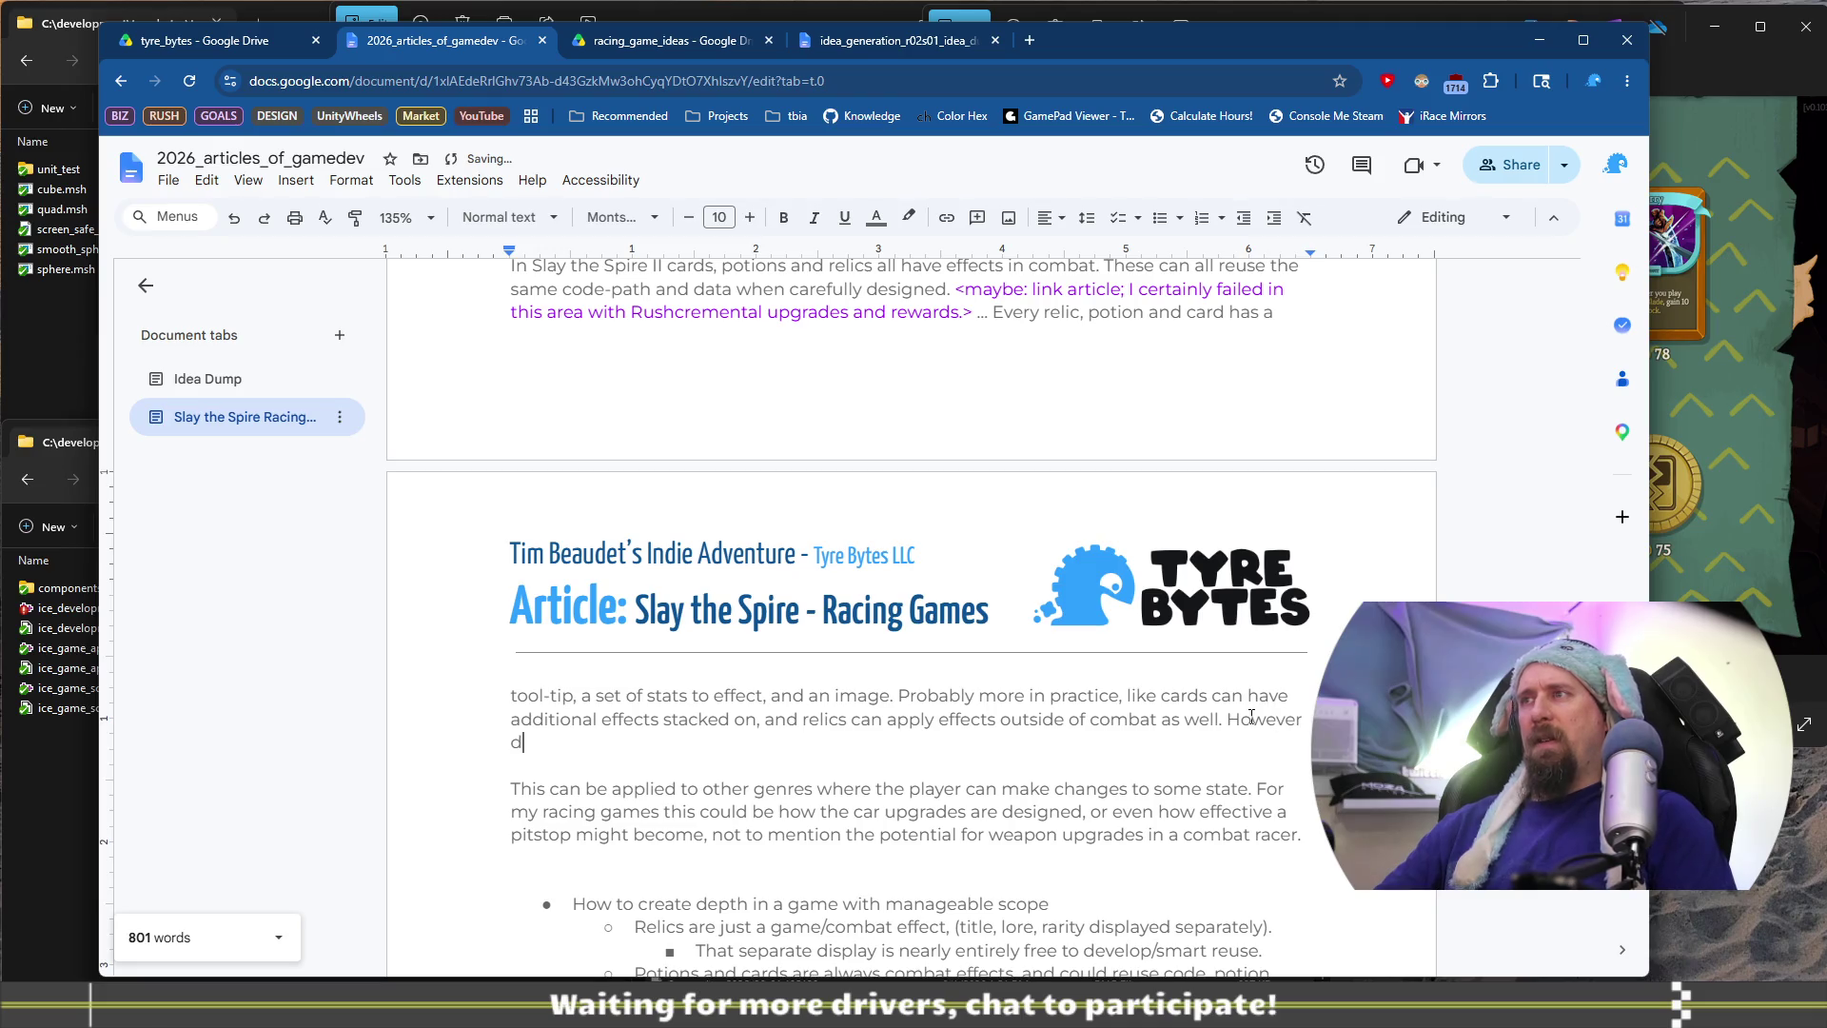
{"action": "type", "text": "comba"}
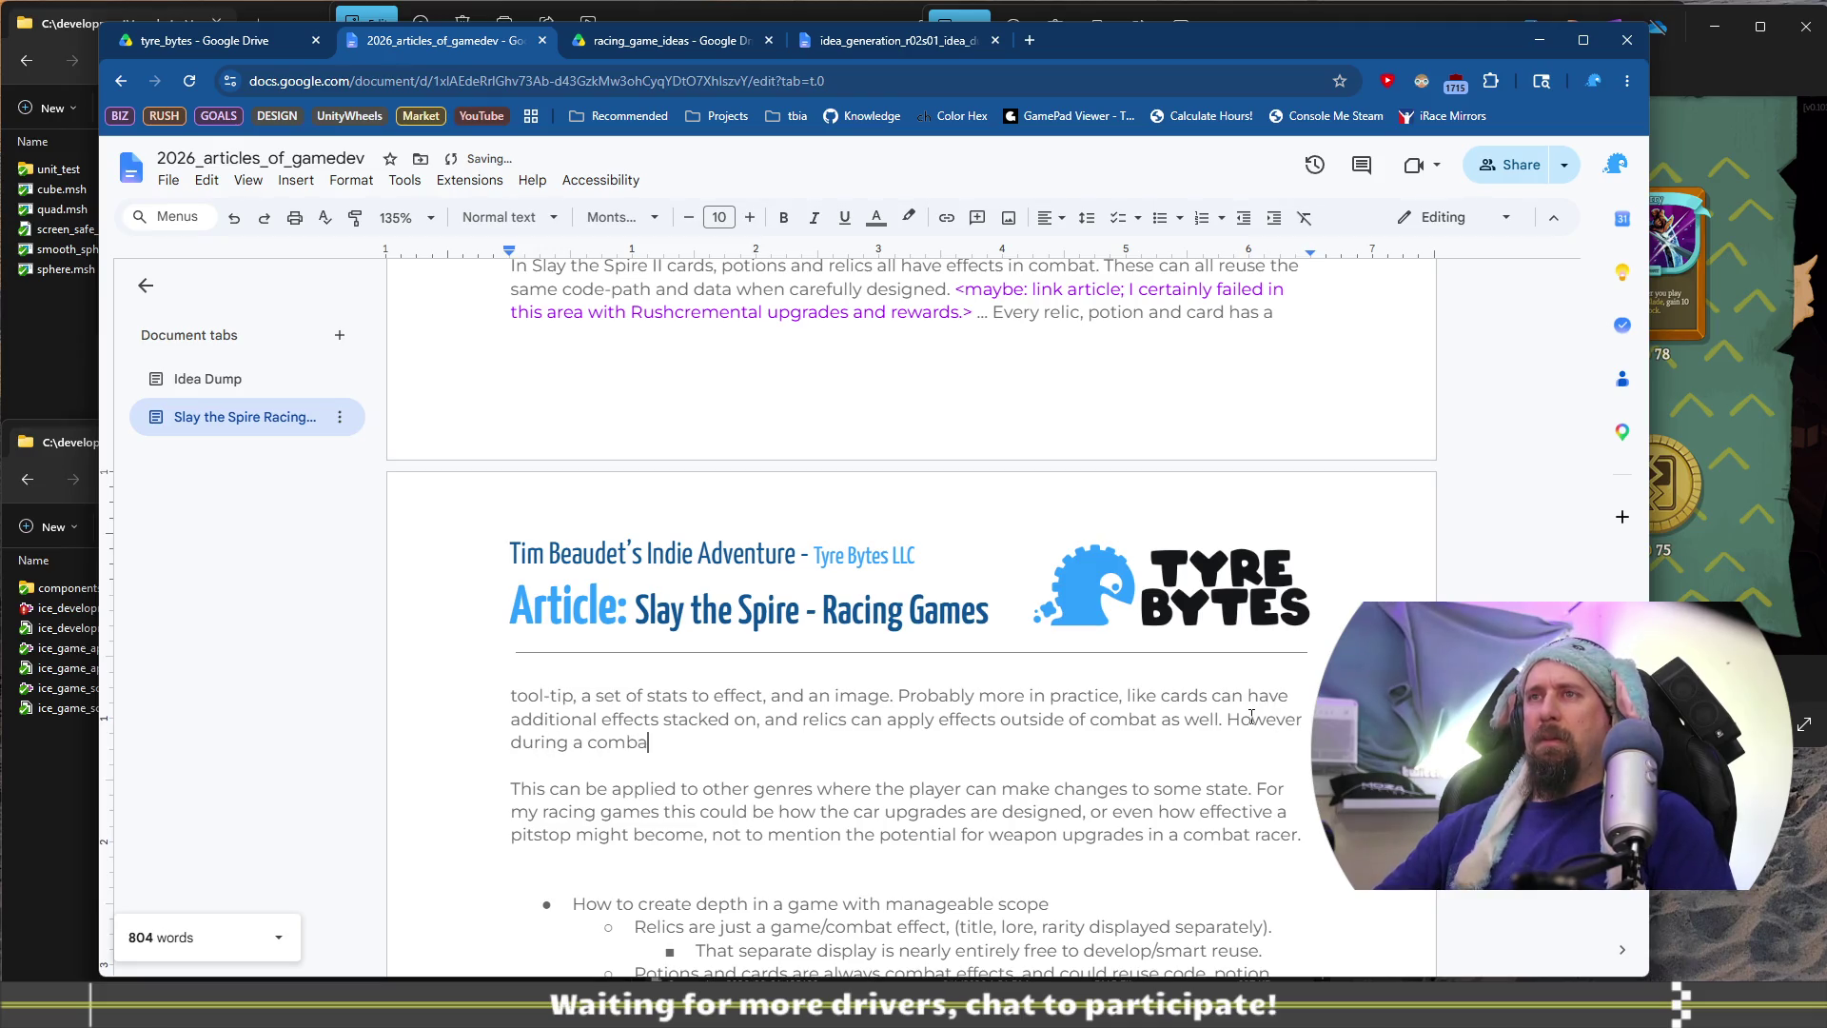
{"action": "key", "text": "ctrl+shift+Left"}
{"action": "key", "text": "ctrl+shift+Left"}
{"action": "key", "text": "ctrl+shift+Left"}
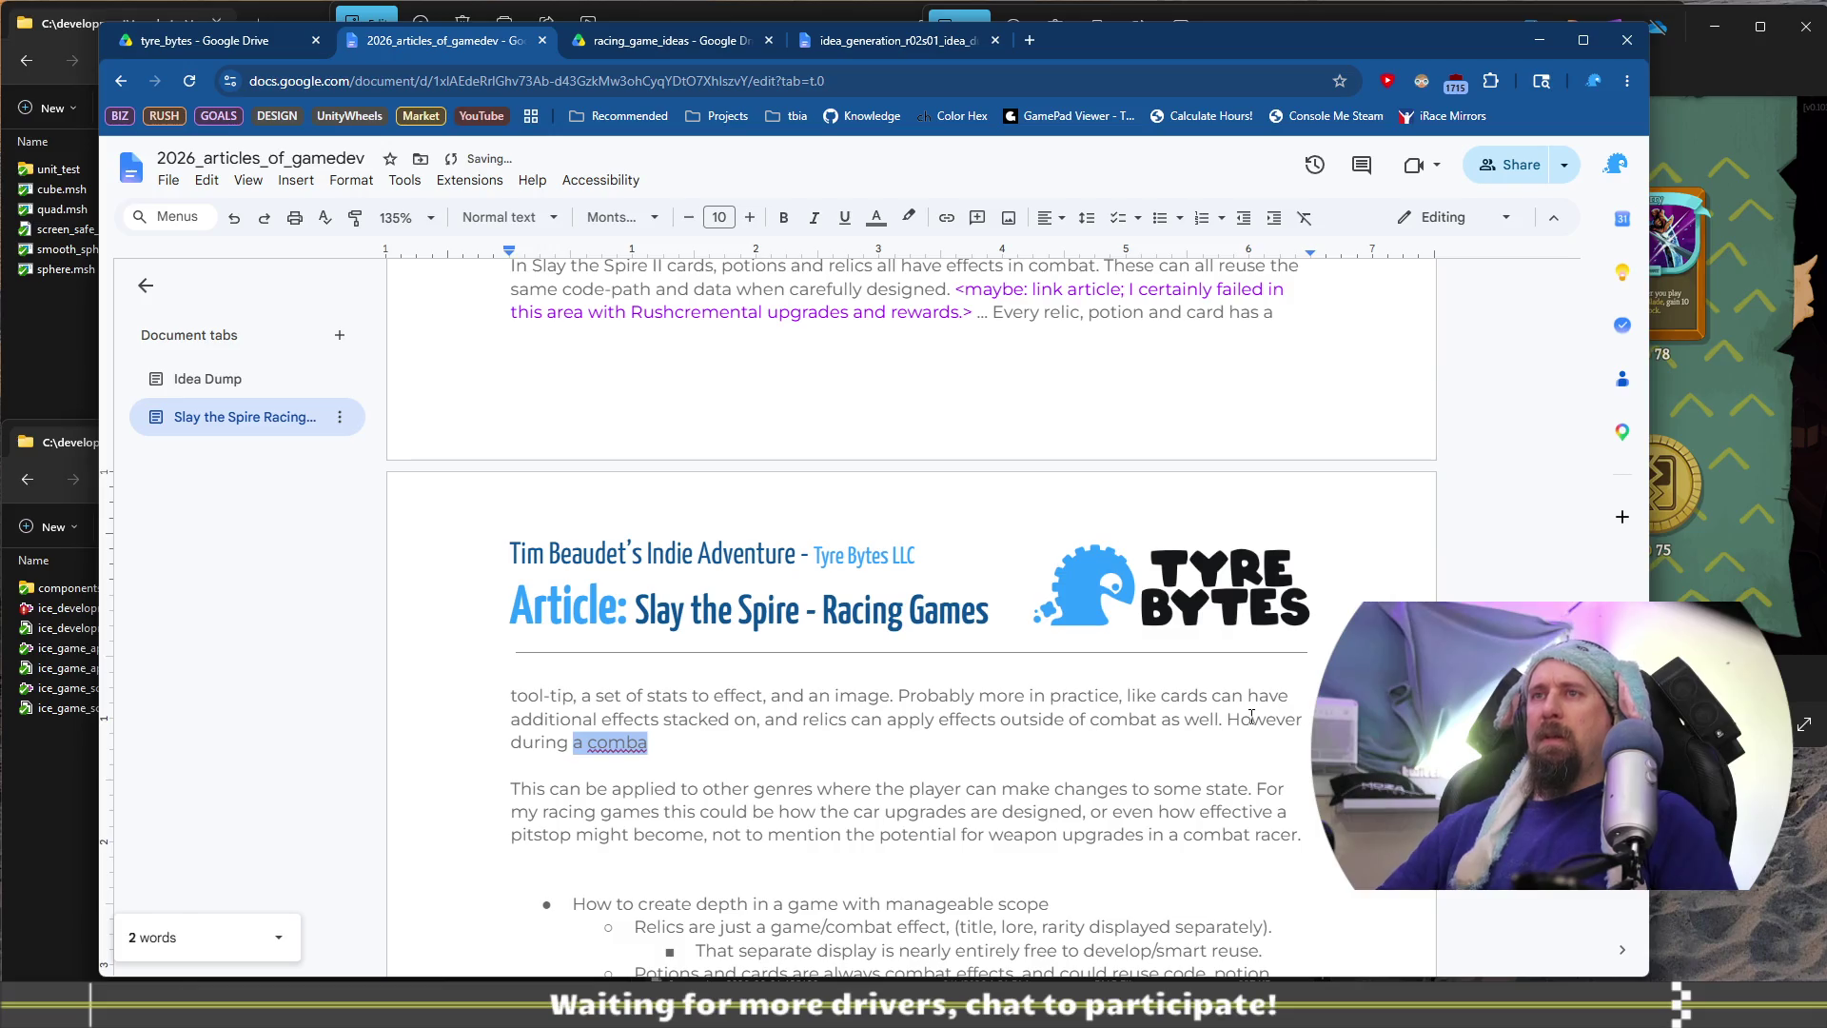
{"action": "type", "text": "at the "}
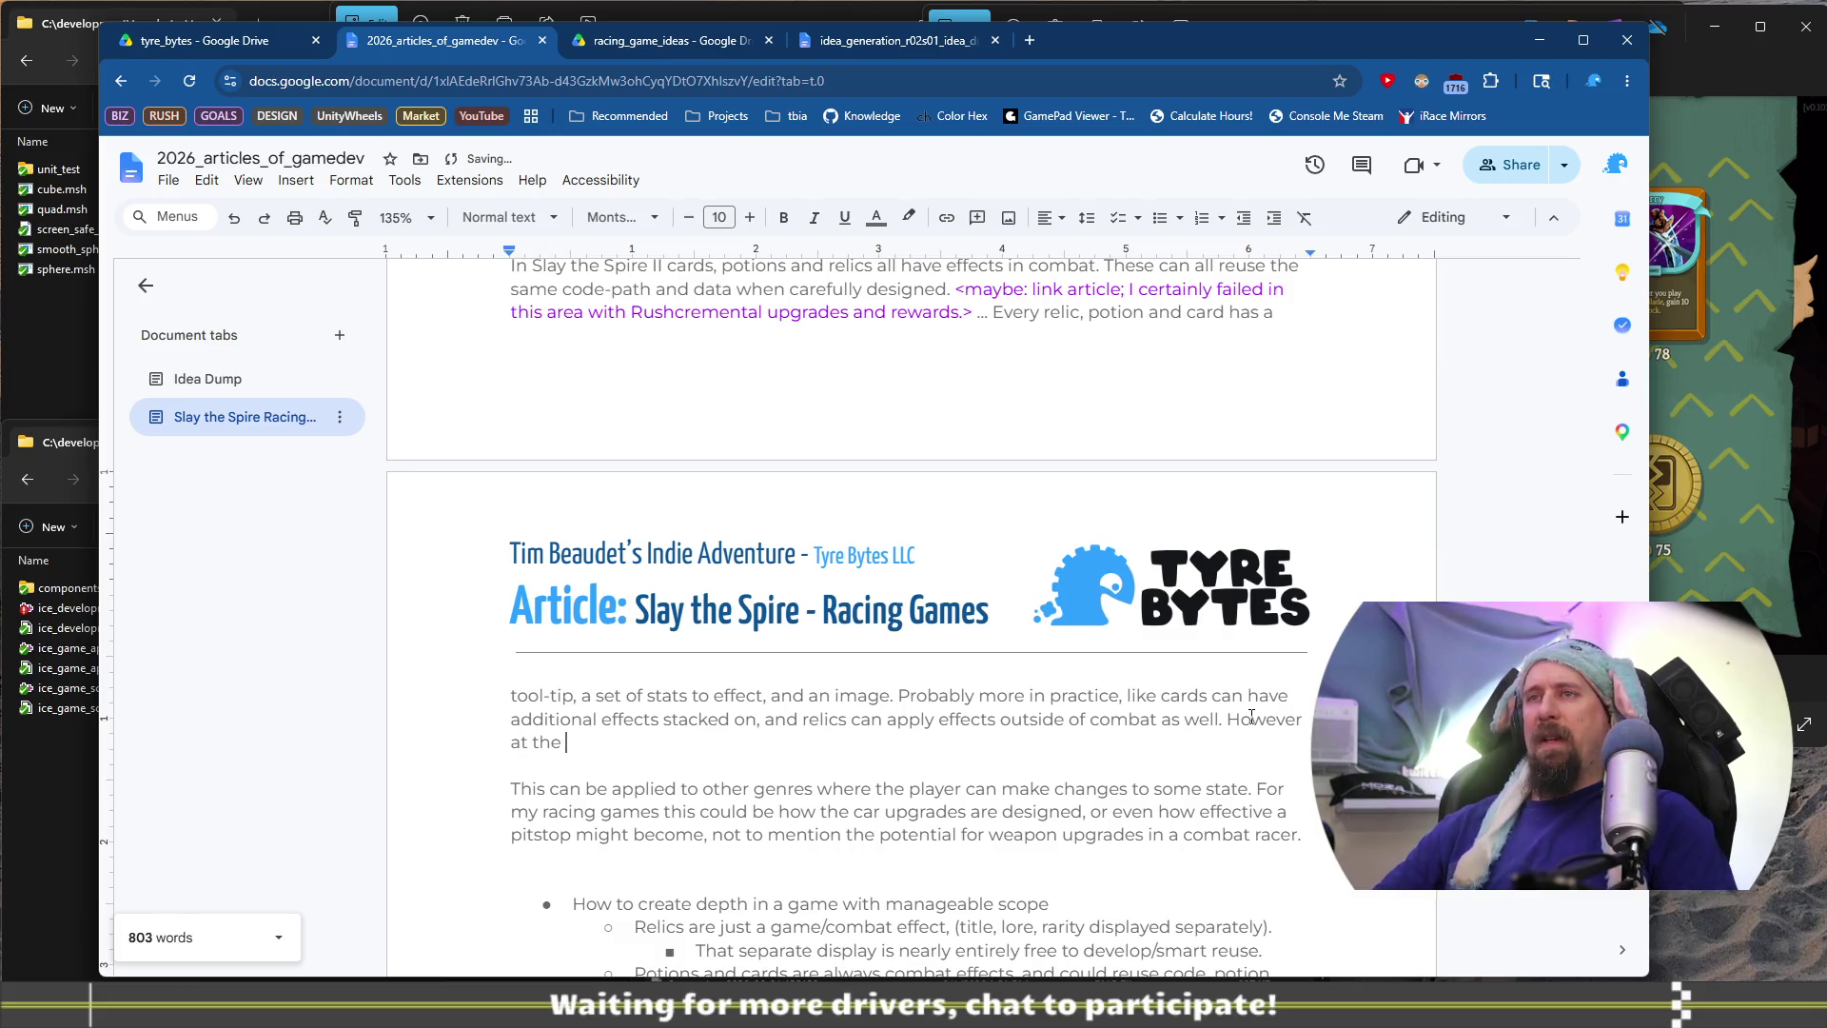
{"action": "type", "text": "start of comba"}
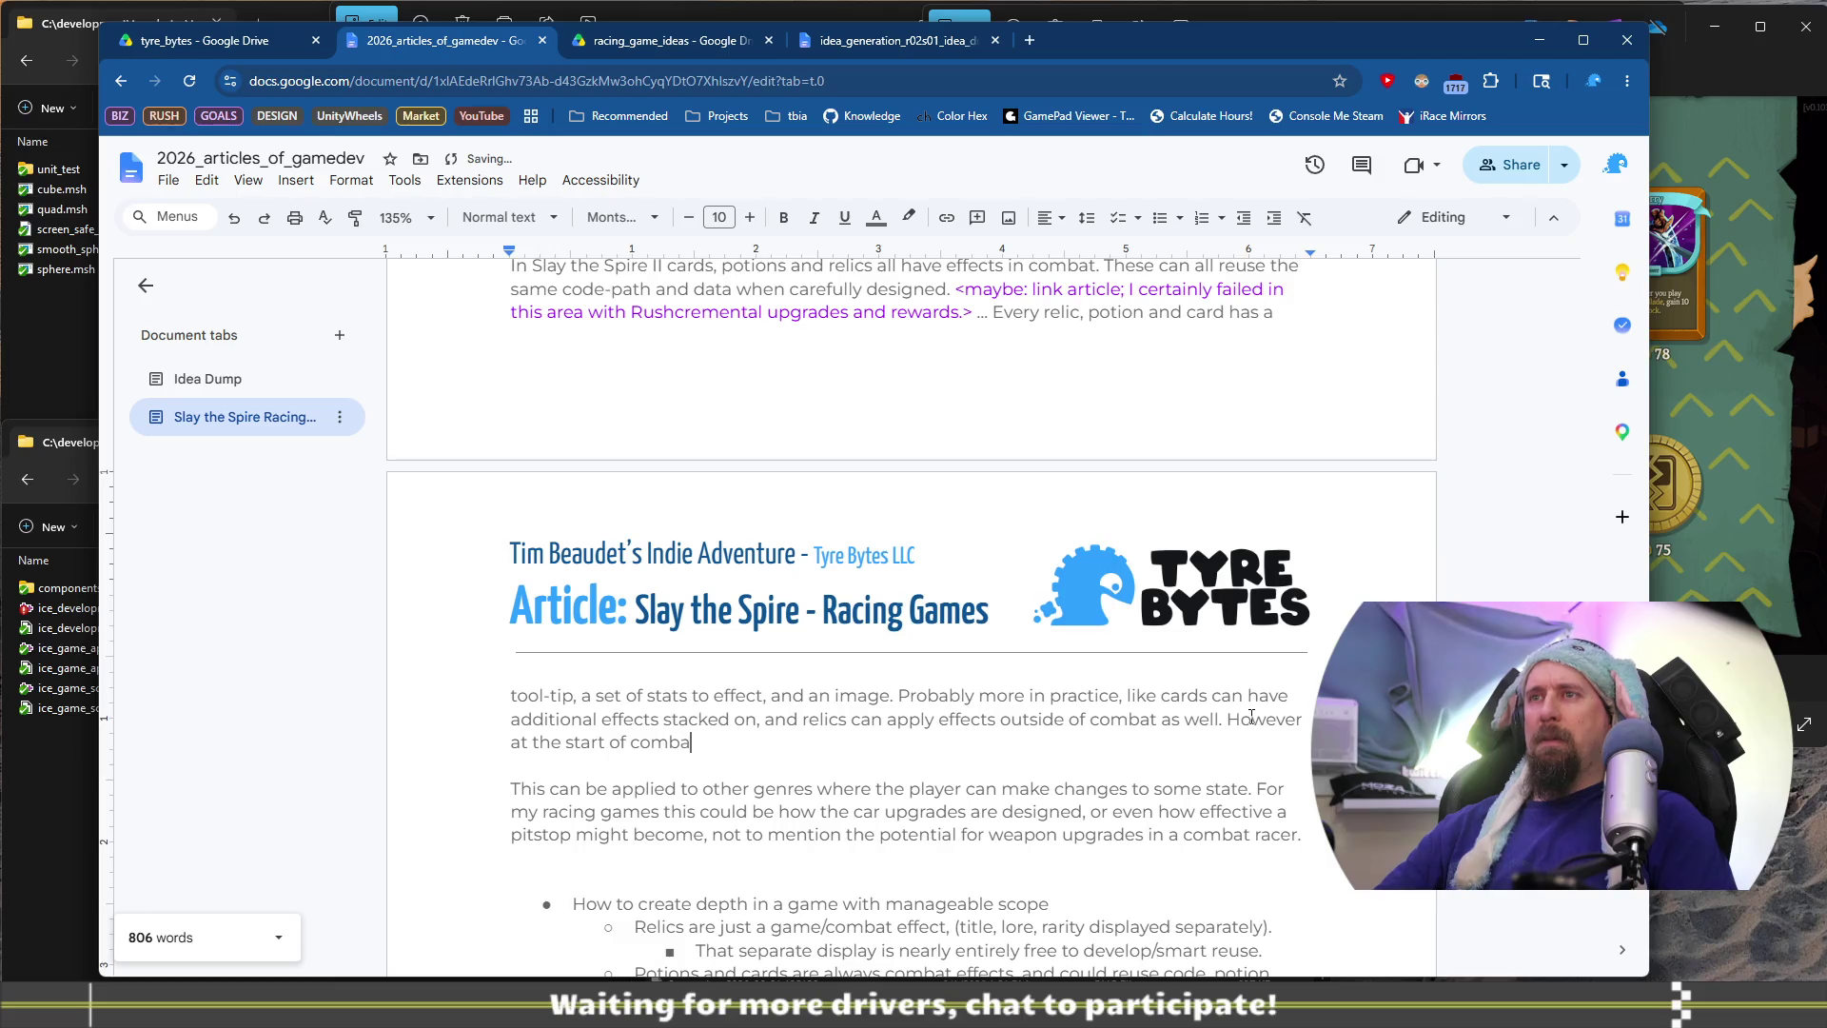
{"action": "type", "text": "t each reli"}
{"action": "type", "text": "c c"}
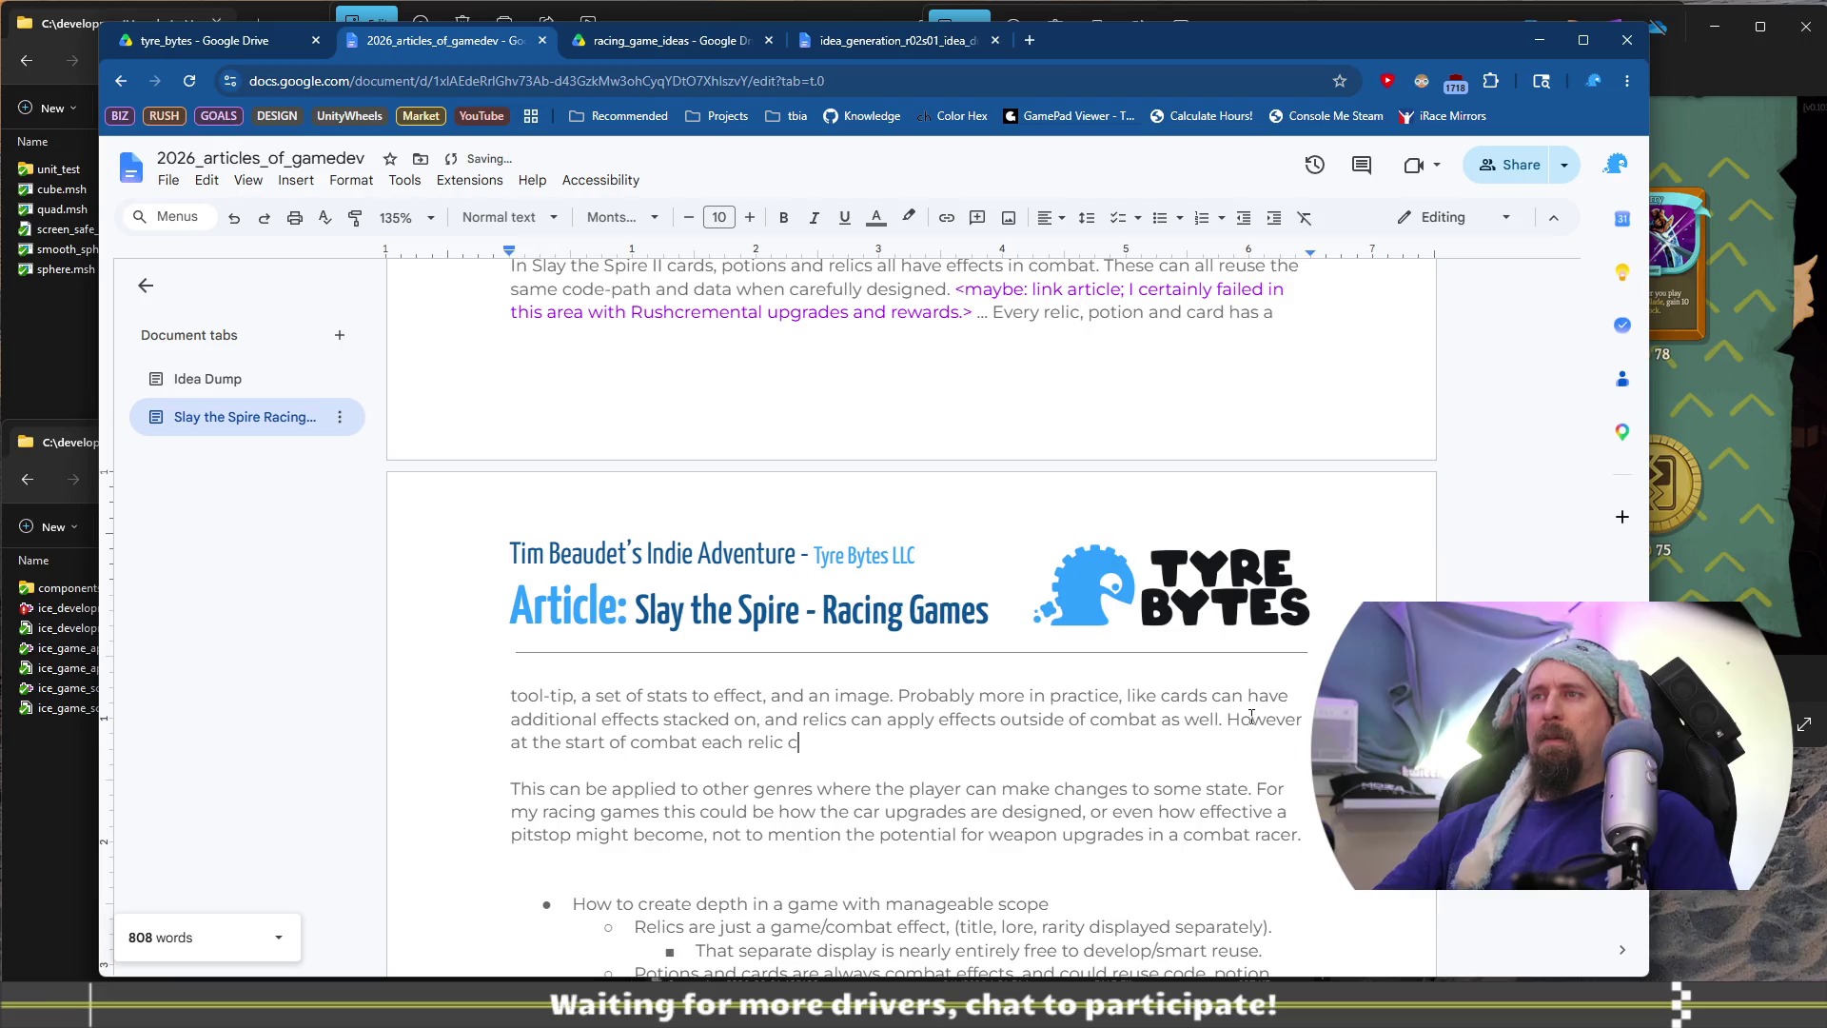
{"action": "type", "text": "ould be play"}
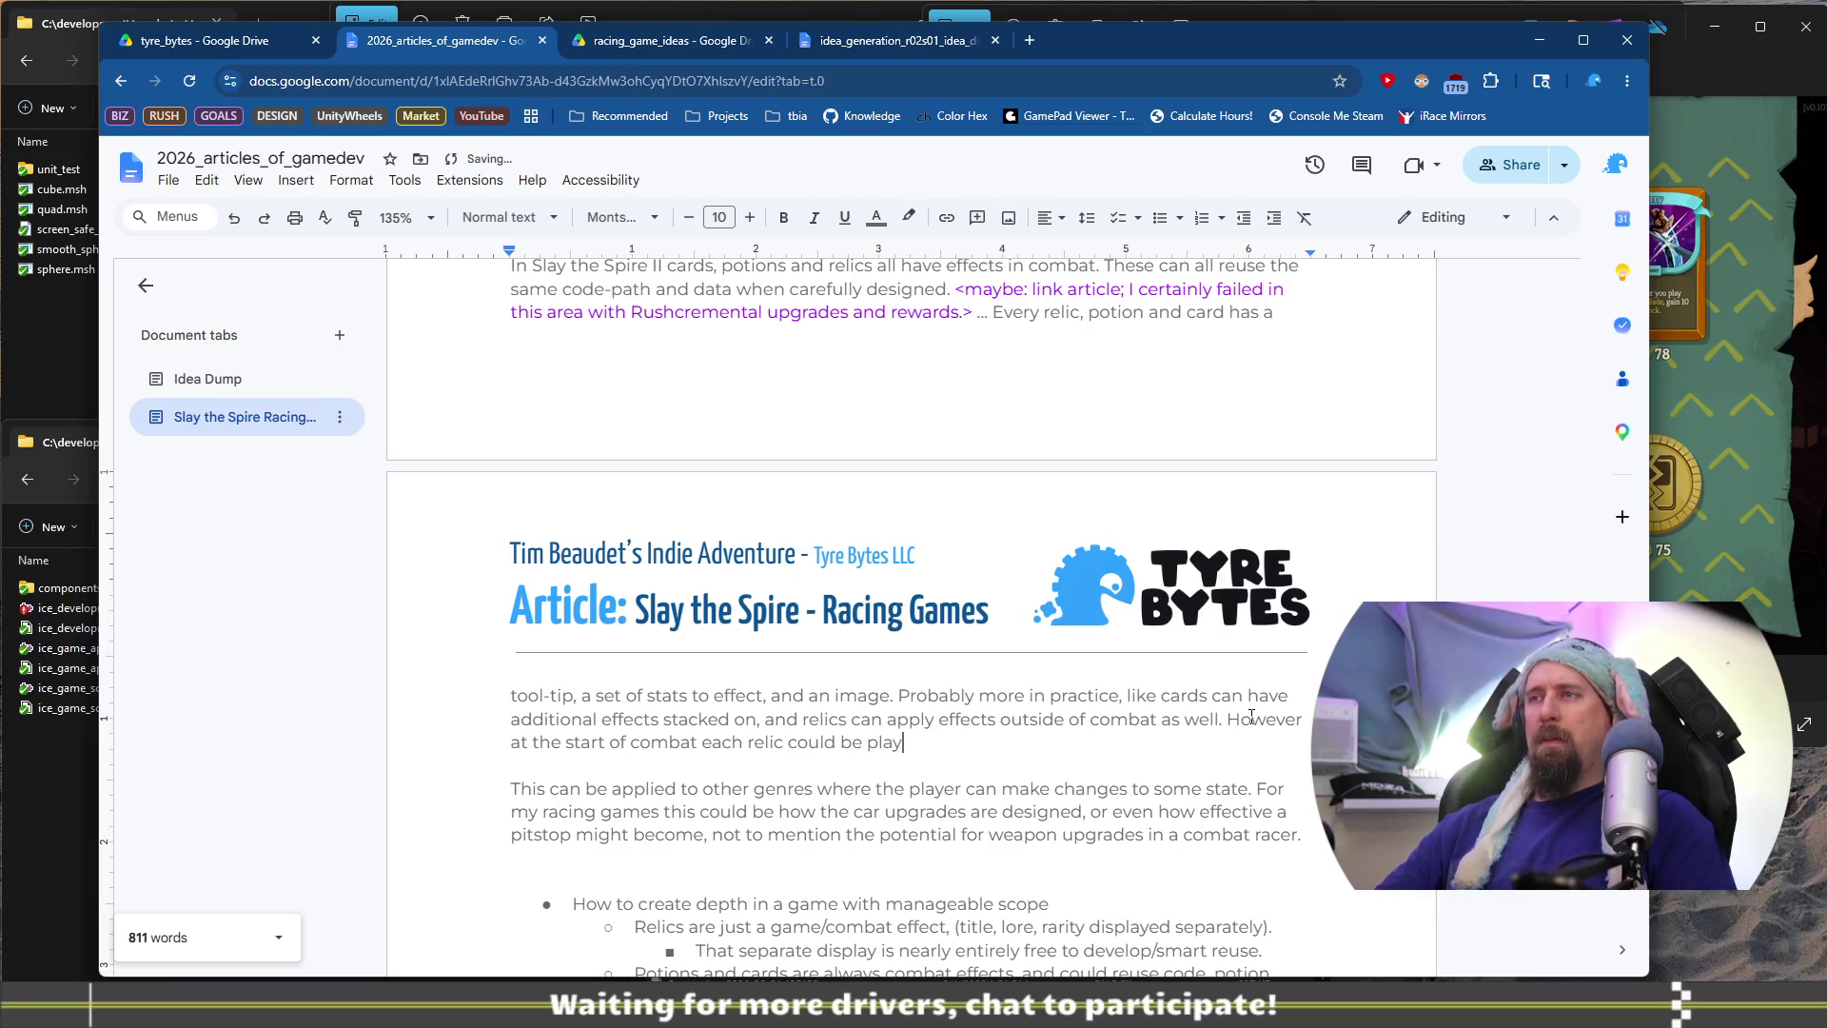
{"action": "key", "text": "ctrl+Left"}
{"action": "key", "text": "ctrl+Left"}
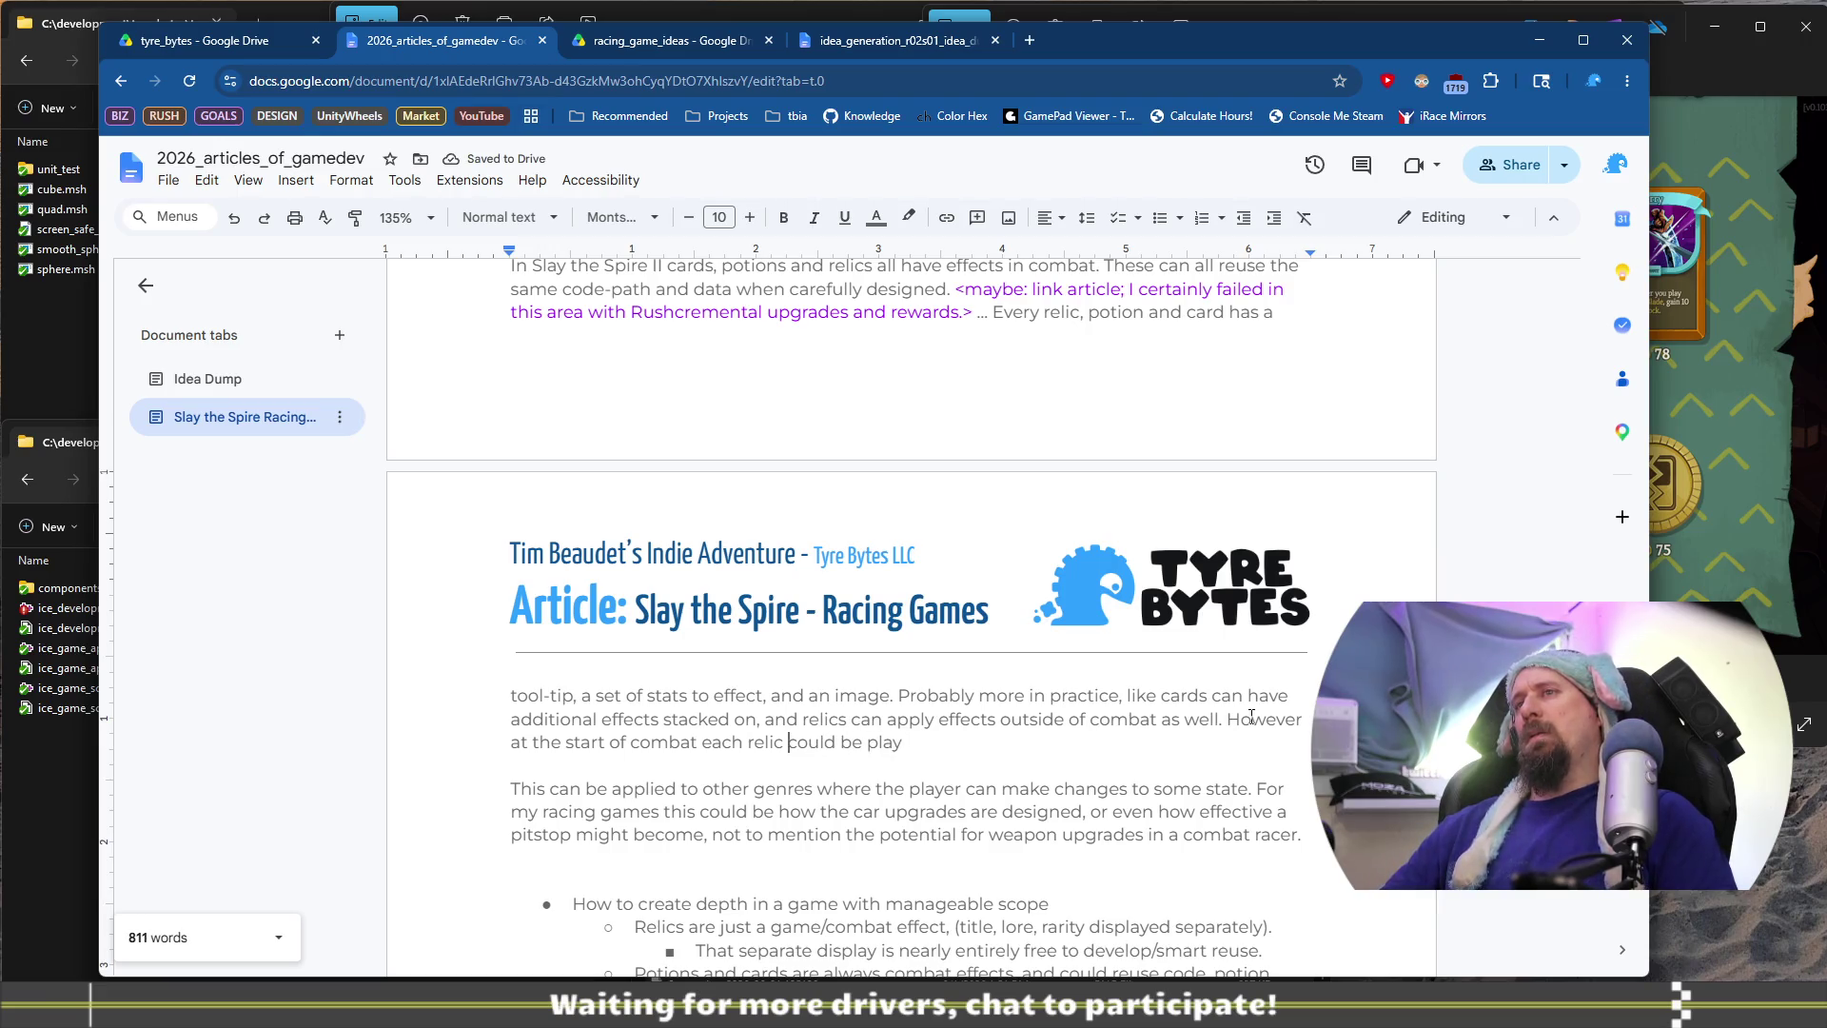
{"action": "key", "text": "ctrl+Left"}
{"action": "key", "text": "ctrl+Left"}
{"action": "key", "text": "ctrl+Left"}
{"action": "key", "text": "ctrl+Right"}
{"action": "key", "text": "ctrl+Right"}
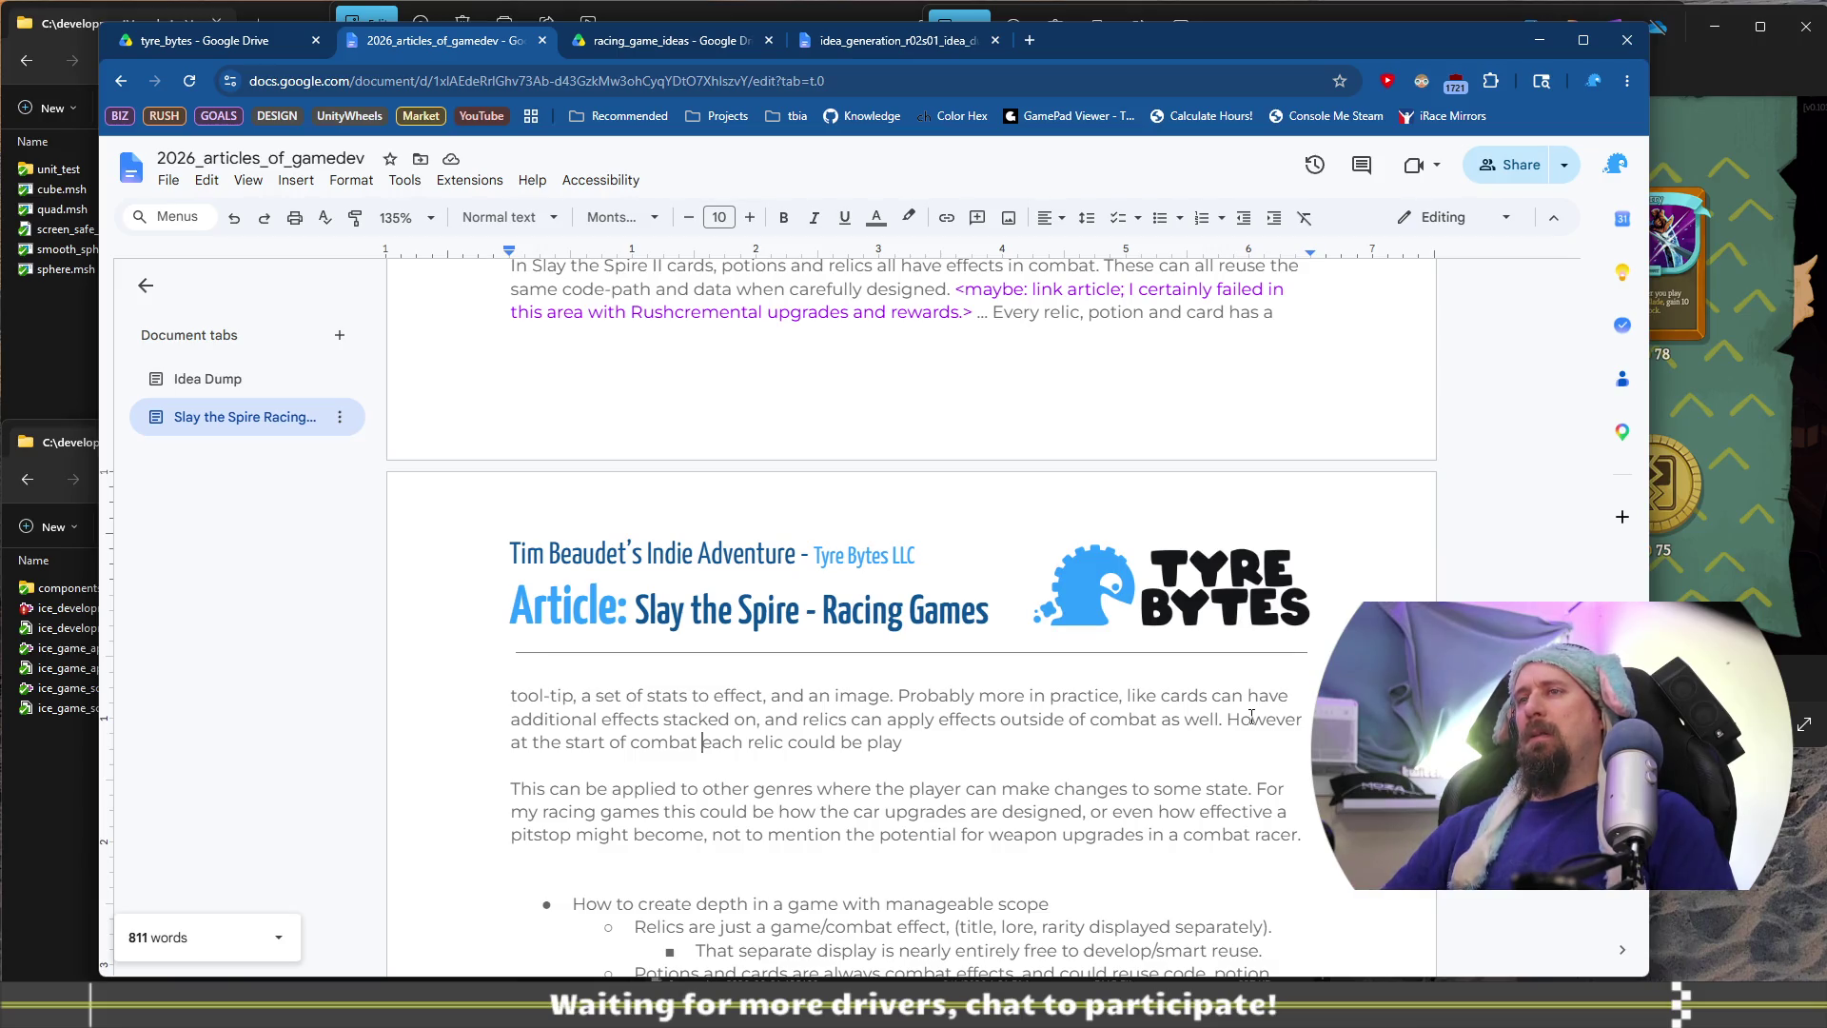
{"action": "key", "text": "Home"}
{"action": "type", "text": "the"}
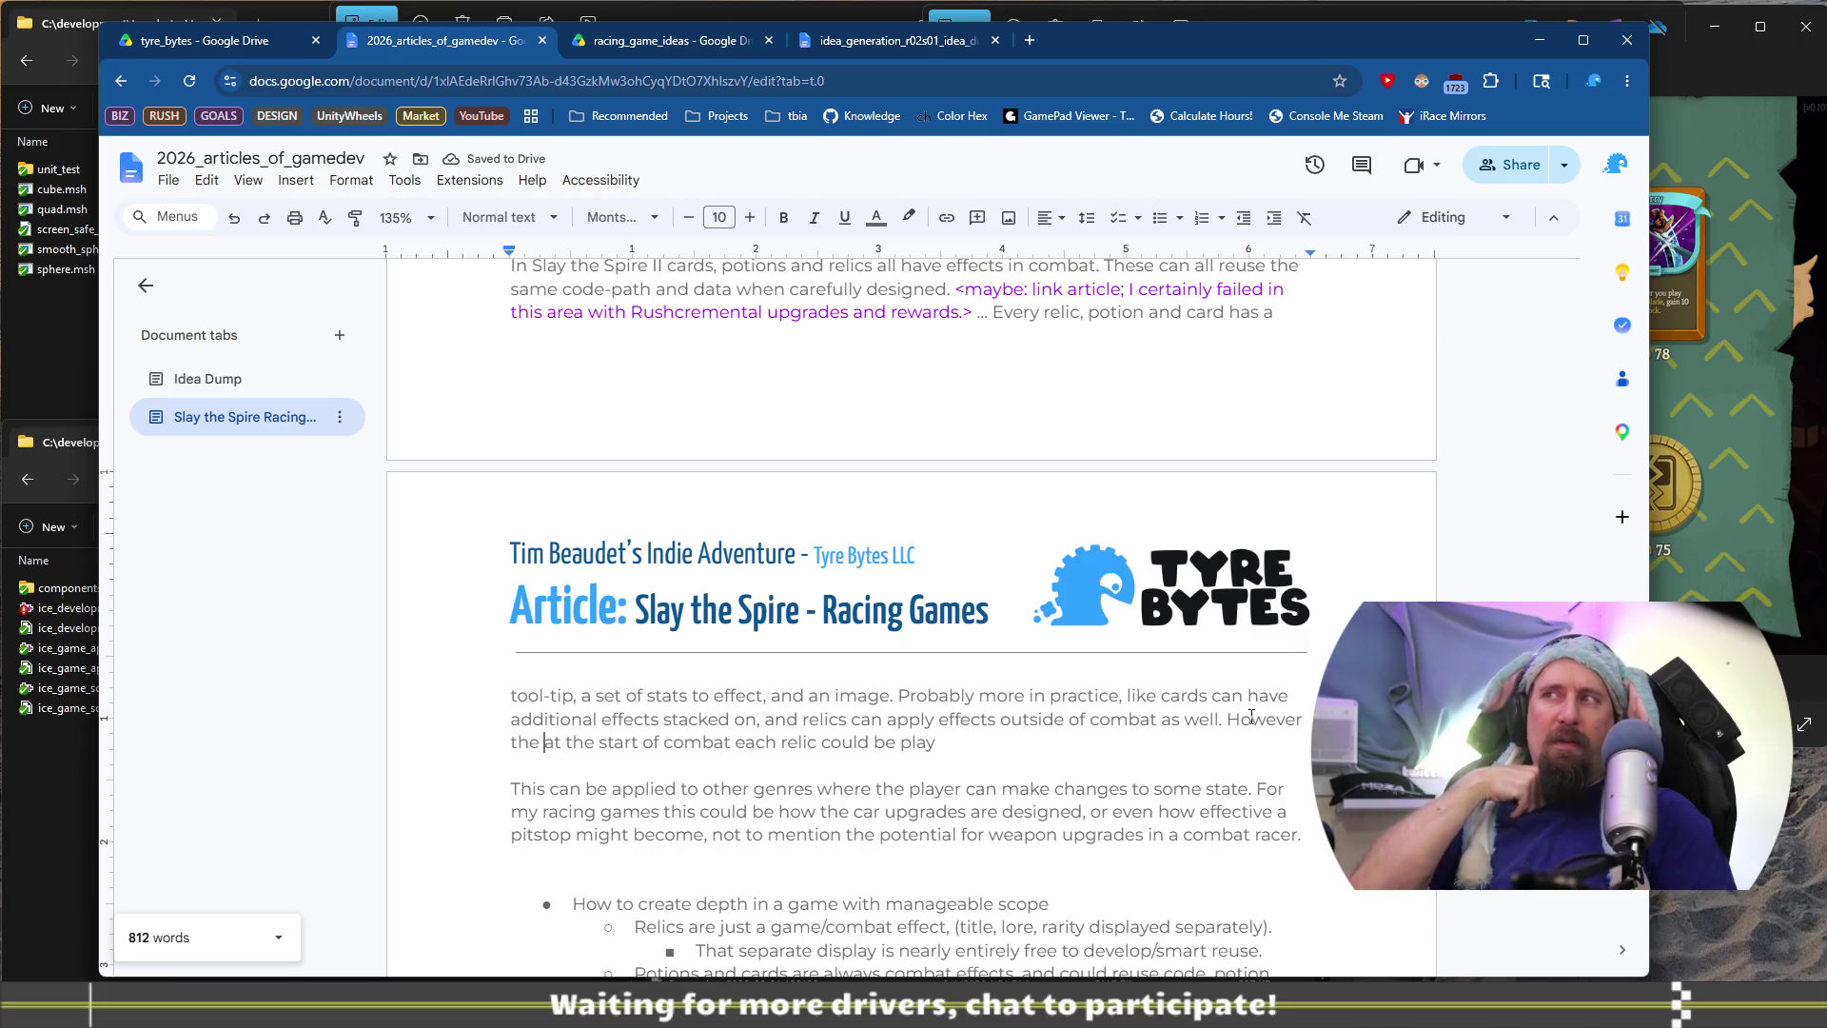
{"action": "key", "text": "shift+End"}
{"action": "key", "text": "Delete"}
Draft the trigger times: at the start of combat, the turn, or when a card is played
{"action": "type", "text": "rel"}
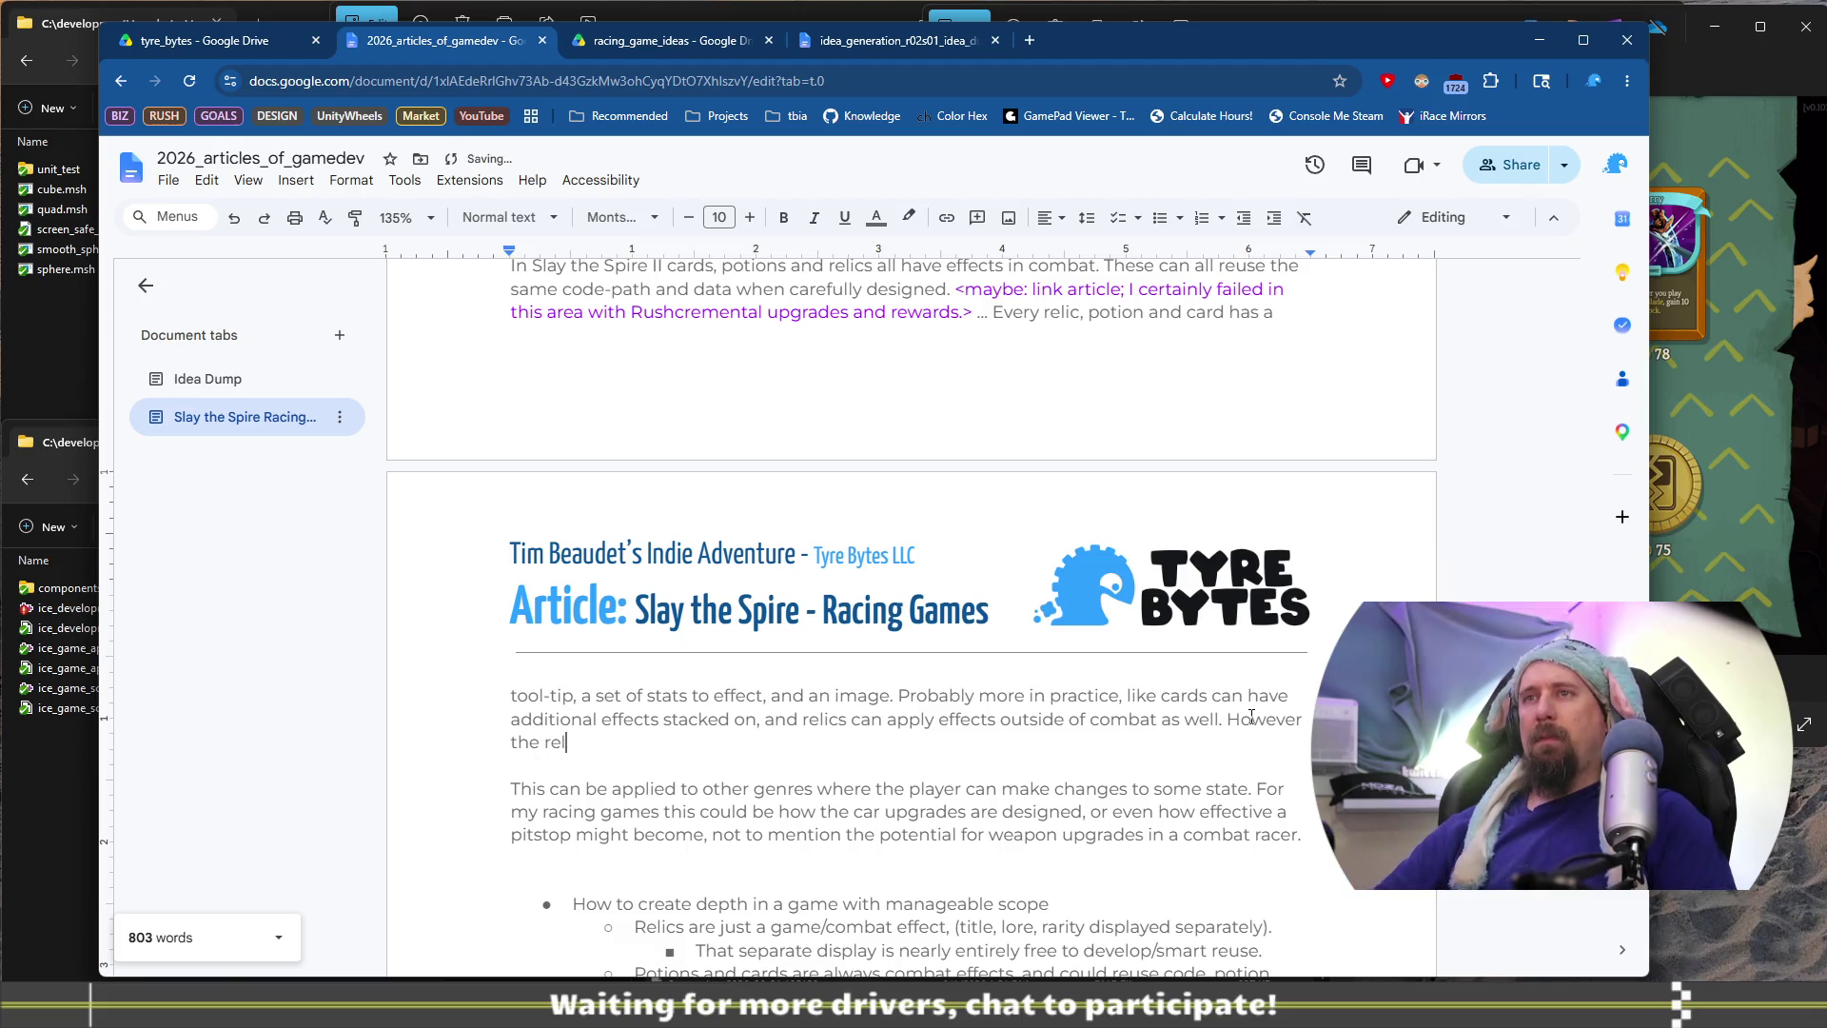
{"action": "type", "text": "ics coul"}
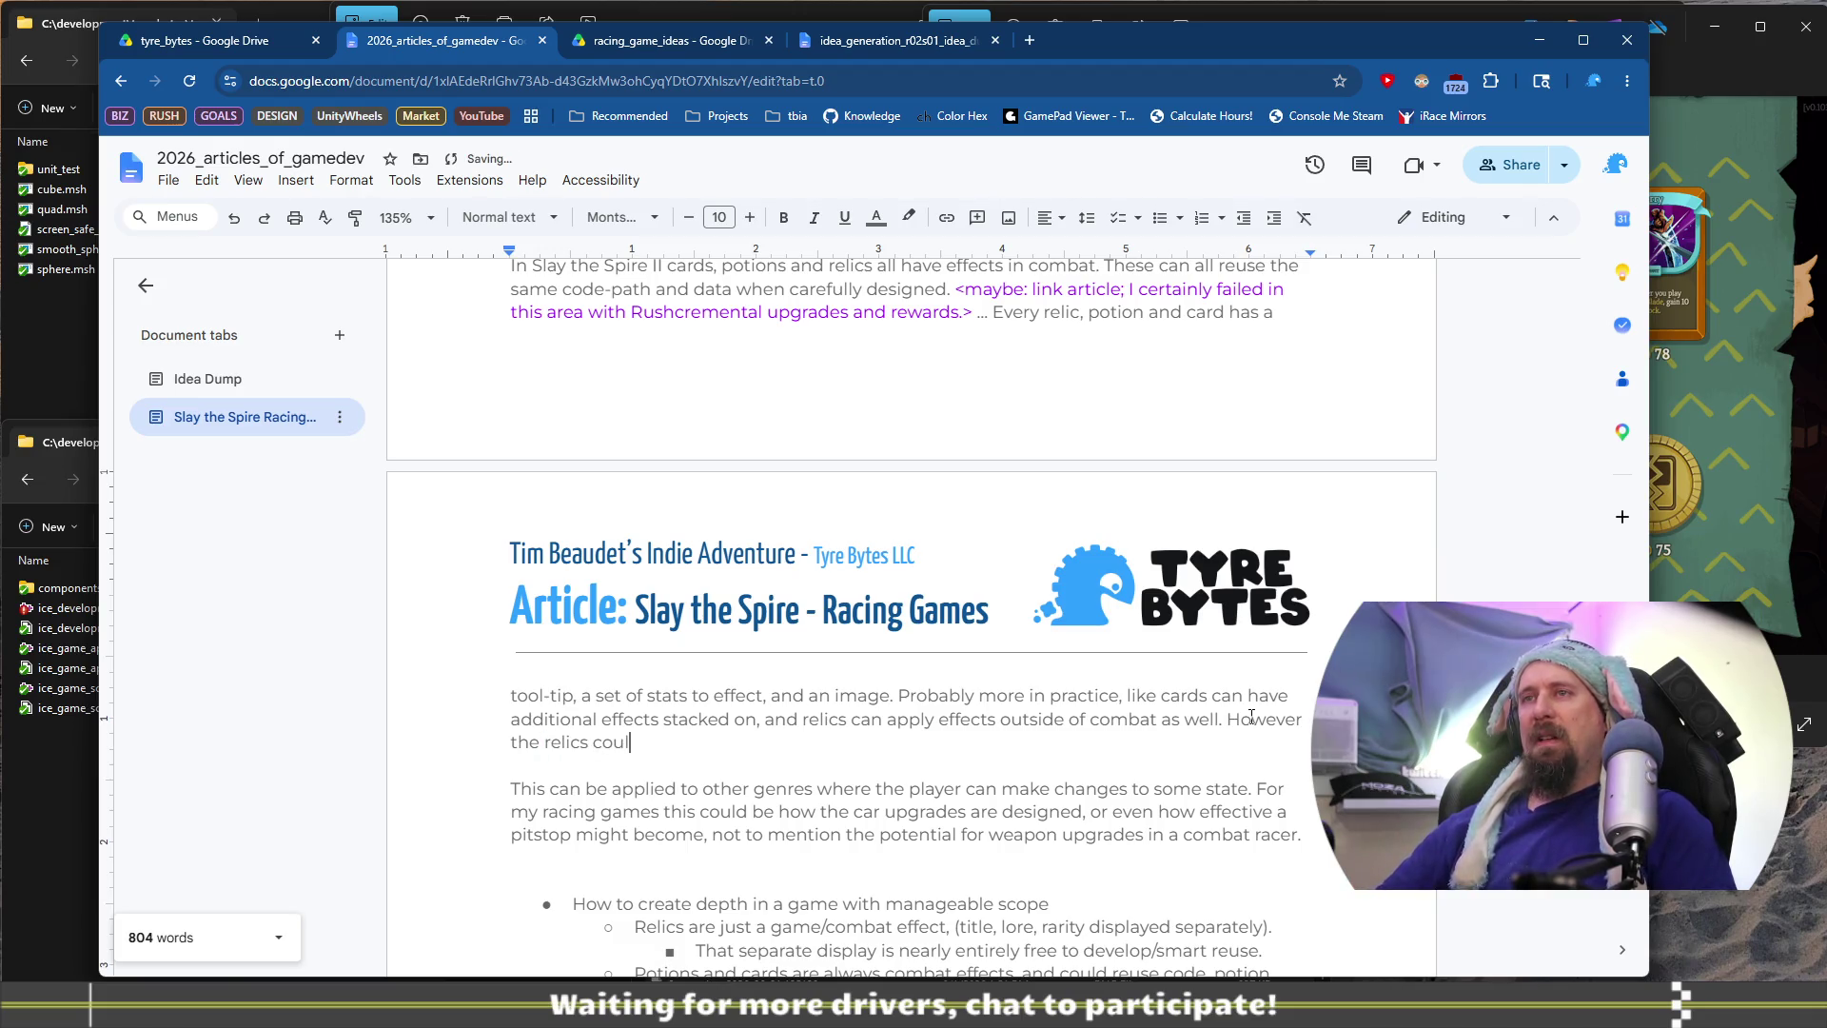
{"action": "key", "text": "shift+Home"}
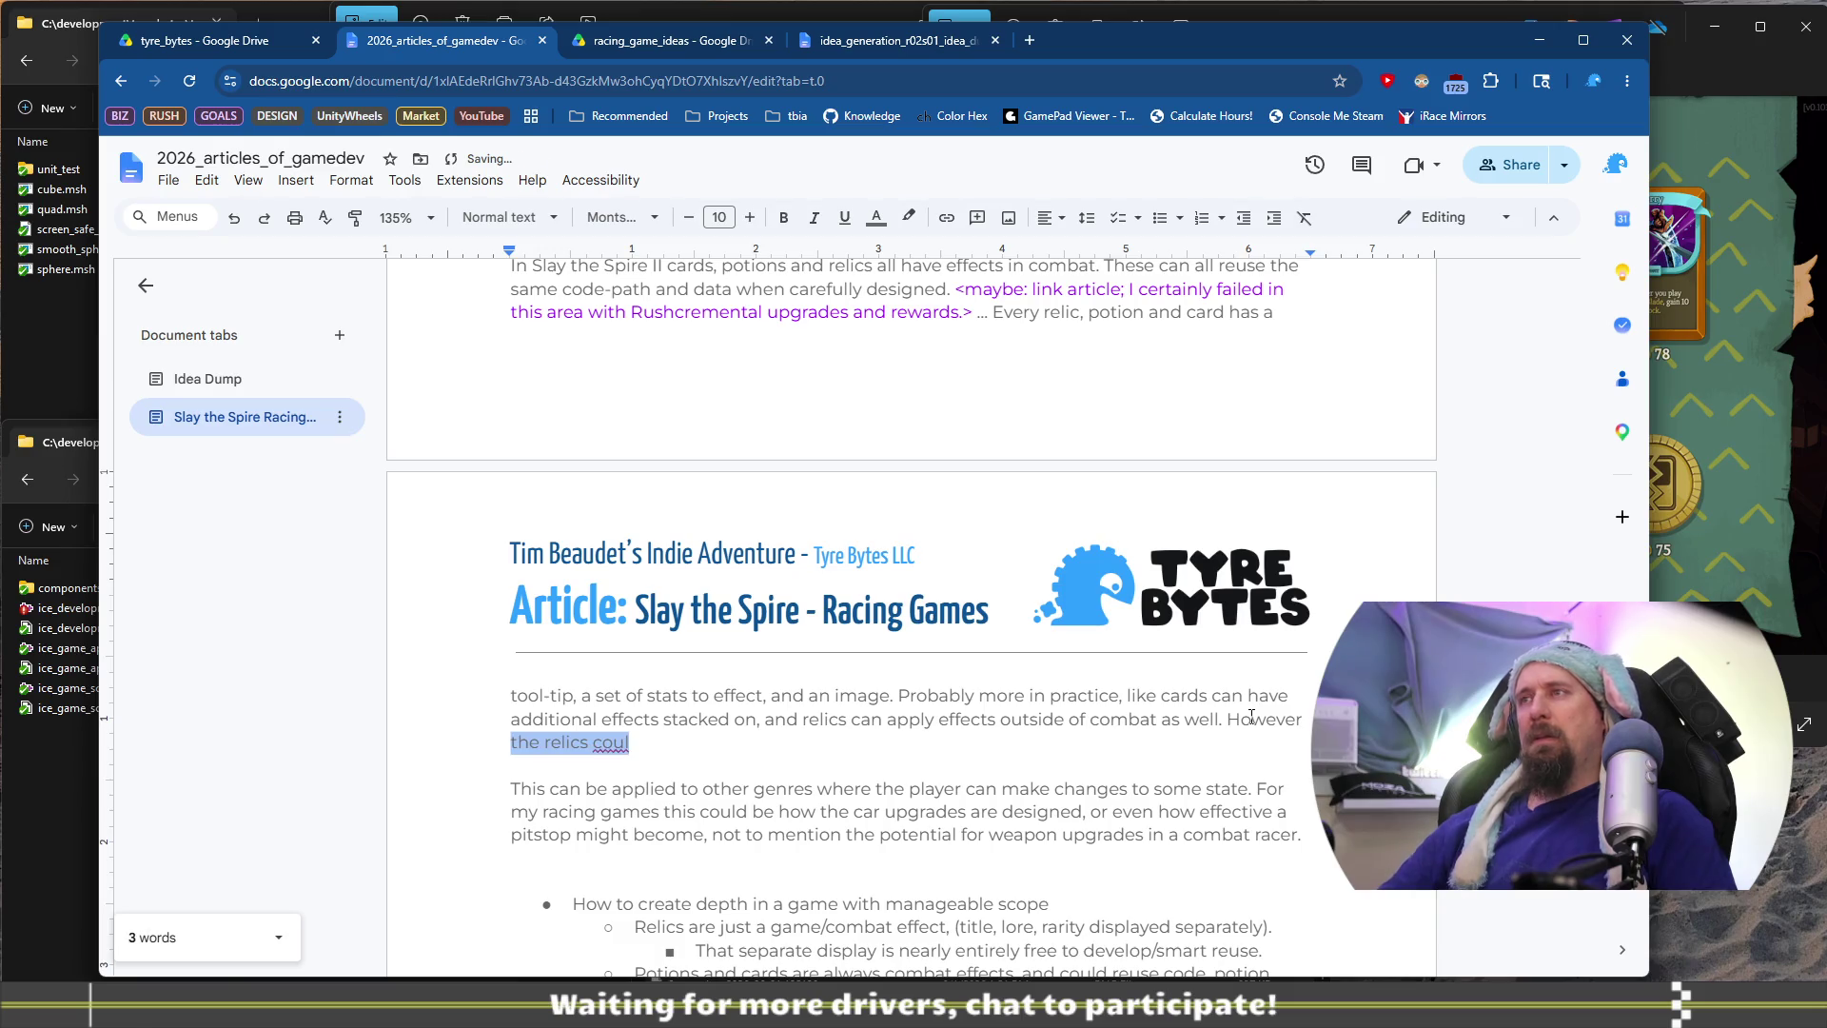
{"action": "key", "text": "ctrl+shift+Left"}
{"action": "key", "text": "ctrl+shift+Right"}
{"action": "type", "text": "a"}
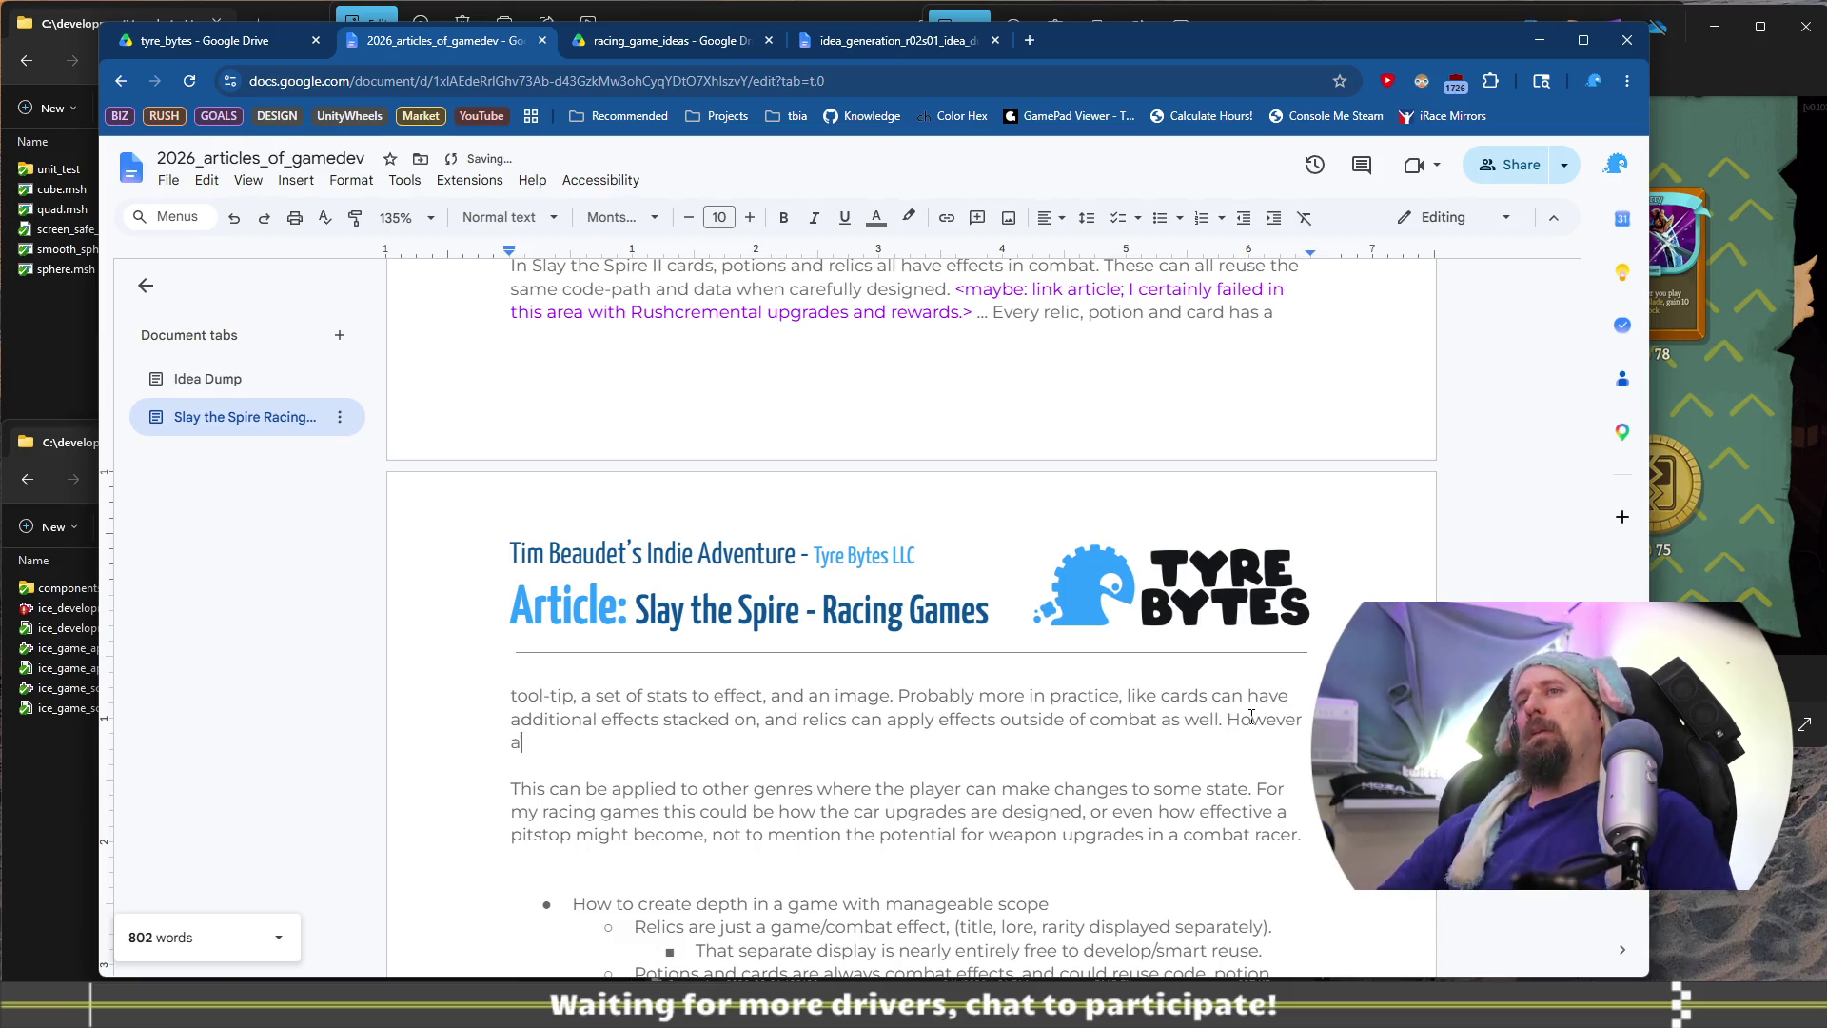
{"action": "type", "text": "t the start of c"}
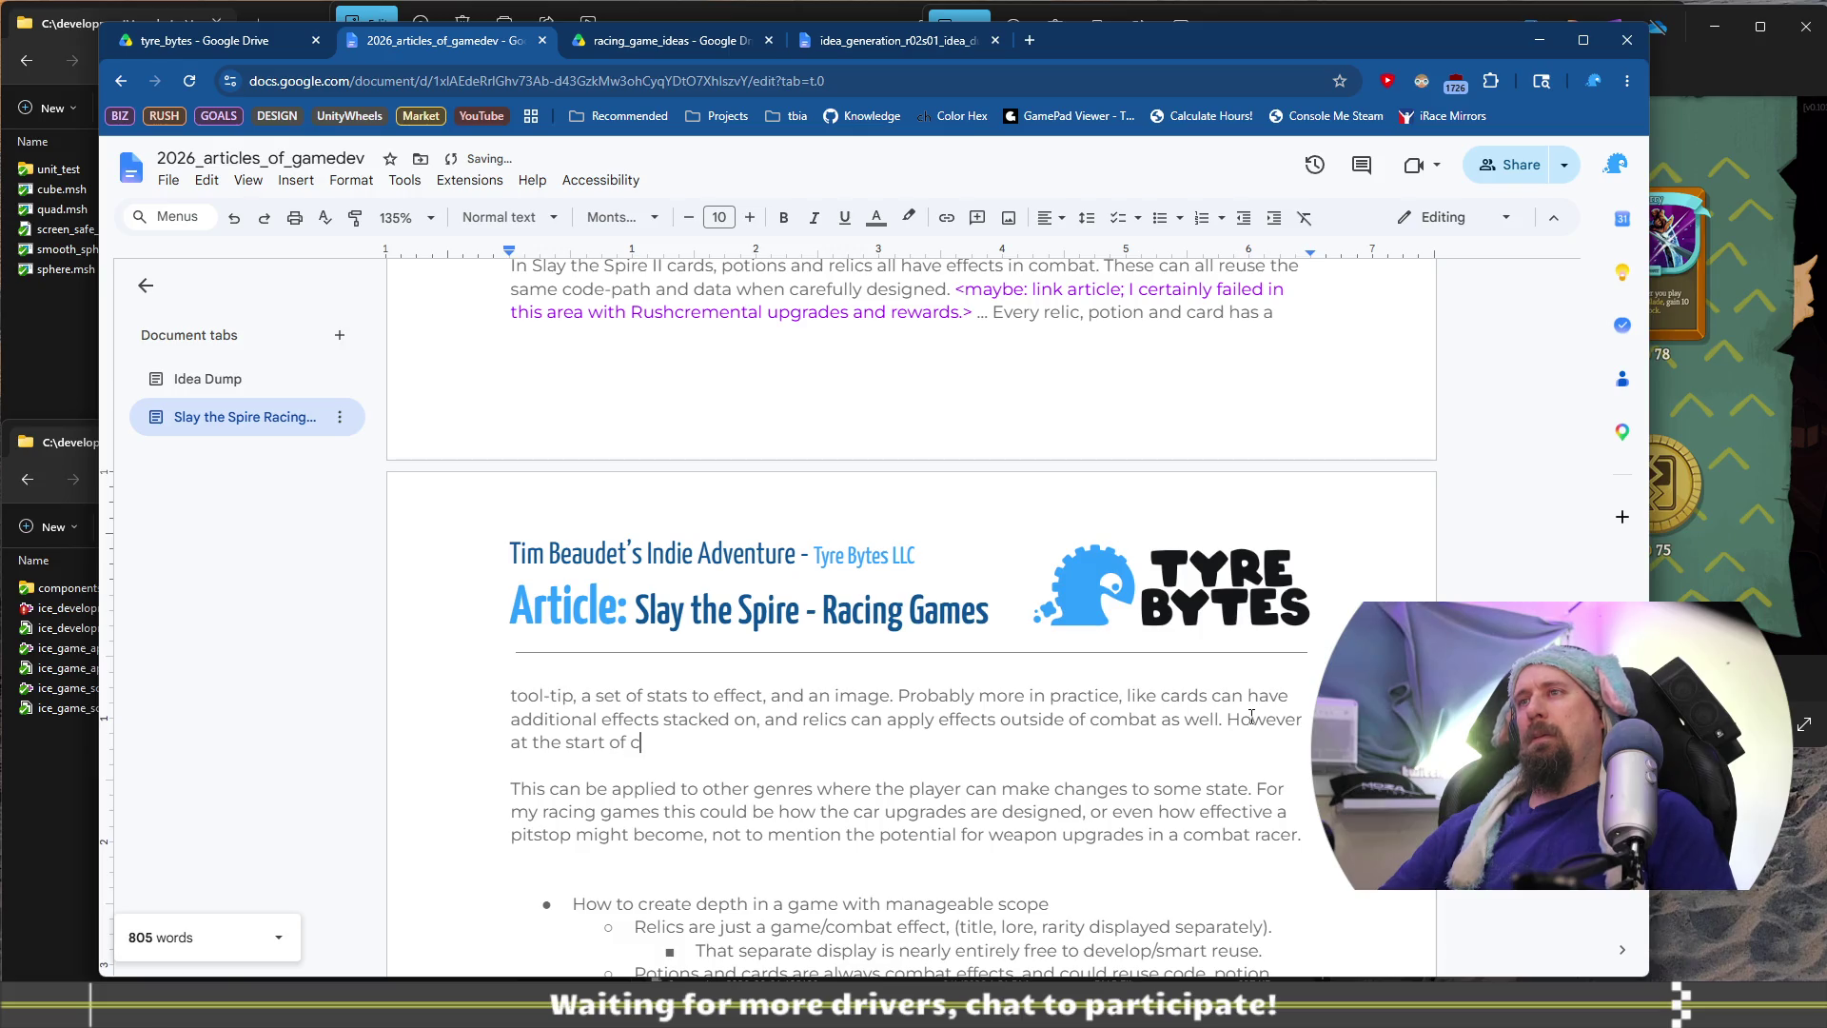
{"action": "type", "text": "ombat, or t"}
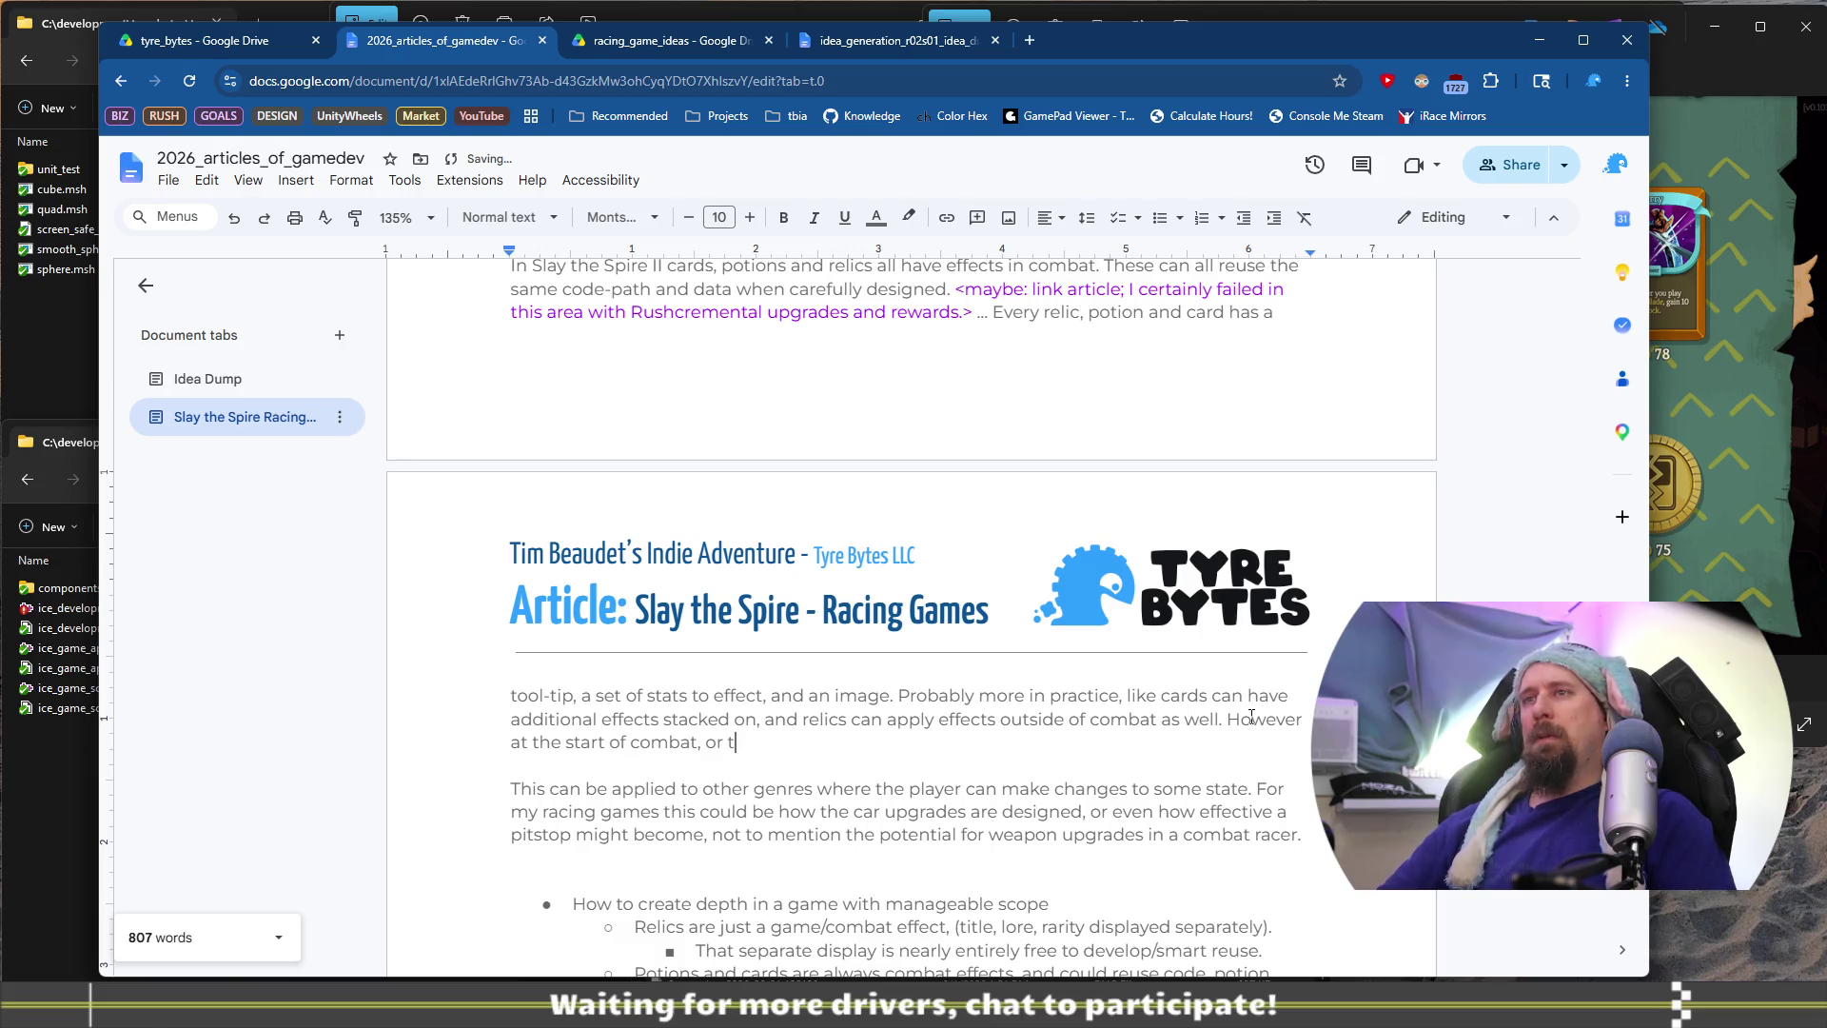
{"action": "type", "text": "he turn or"}
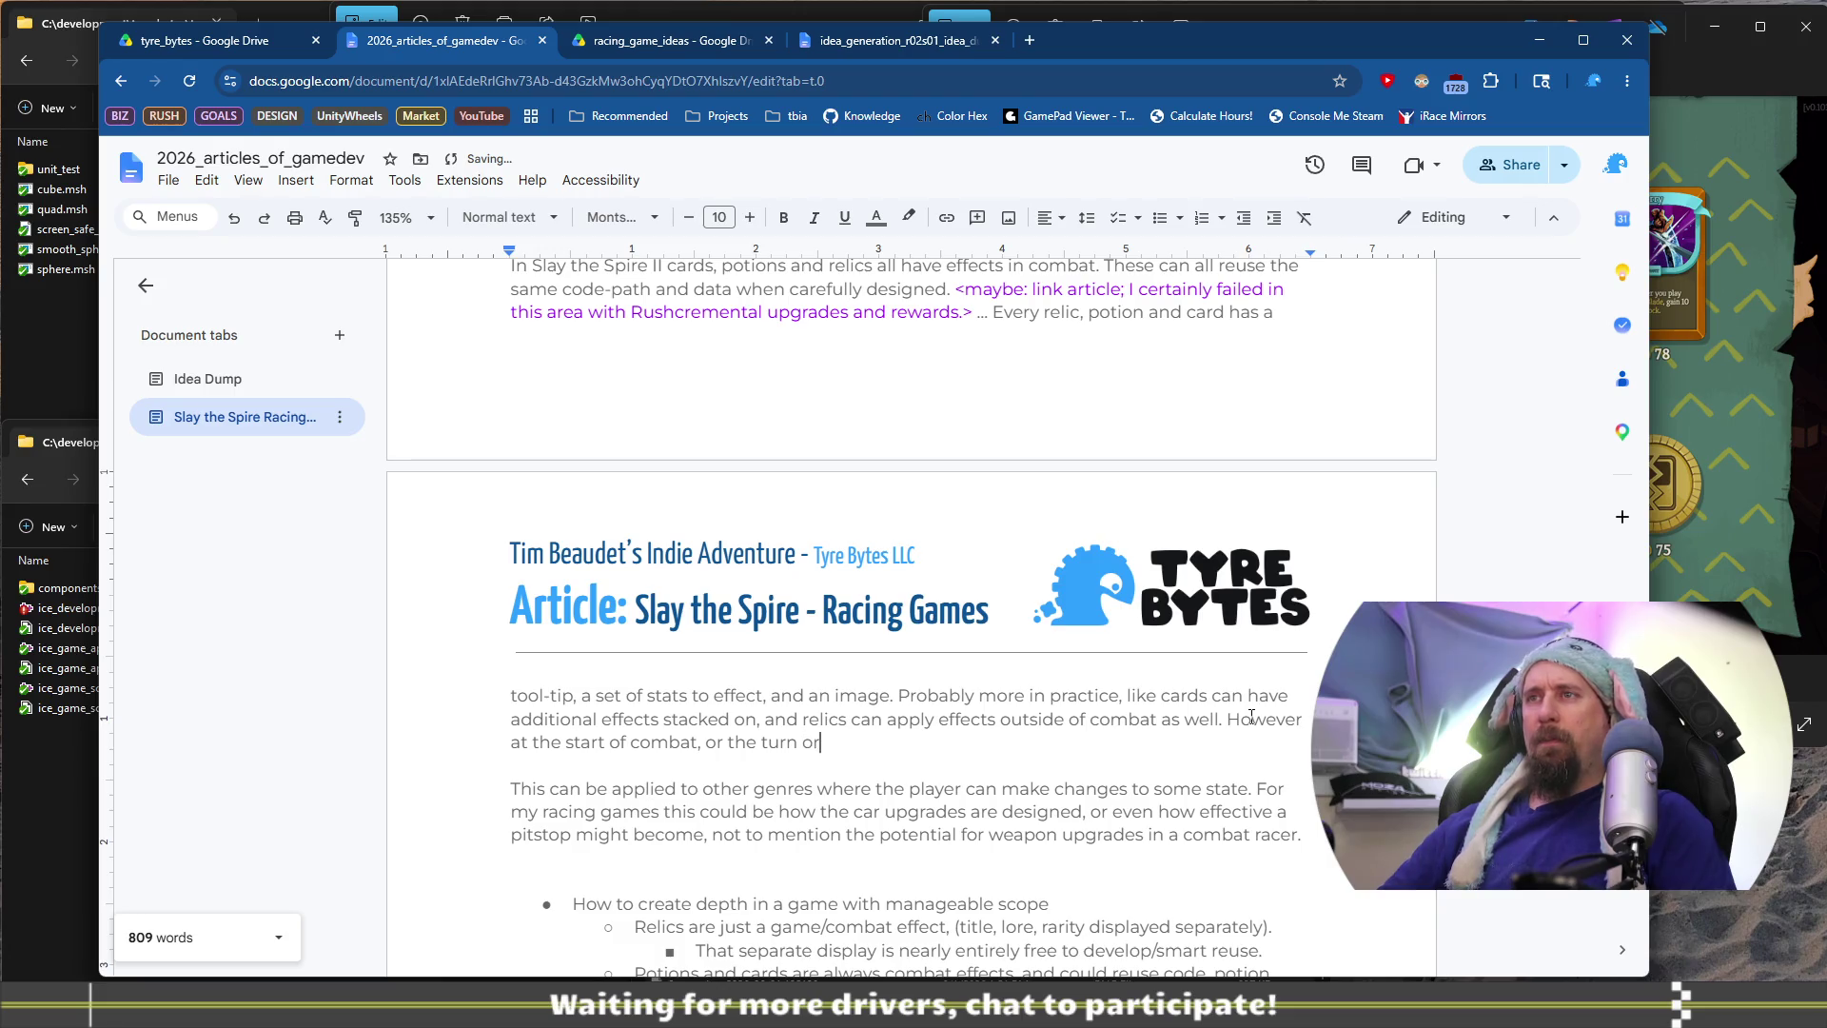
{"action": "type", "text": " when the plyaer"}
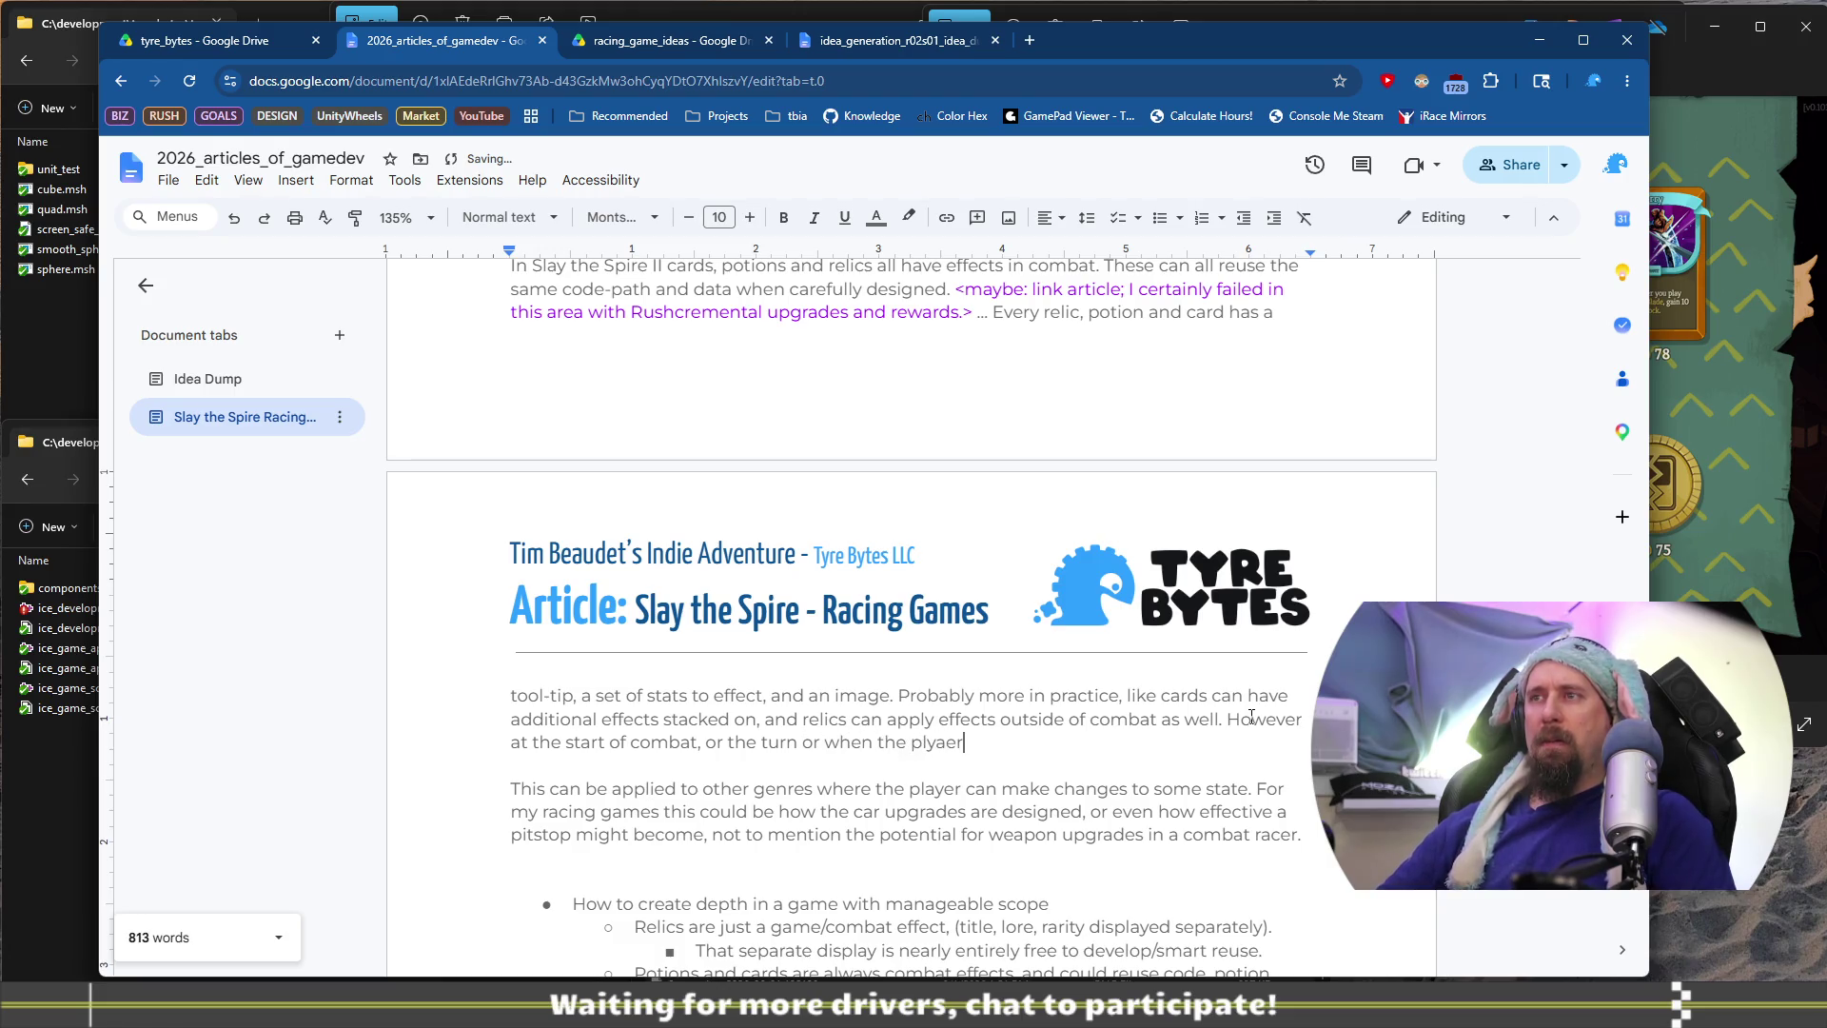
{"action": "key", "text": "BackSpace"}
{"action": "key", "text": "BackSpace"}
{"action": "key", "text": "BackSpace"}
{"action": "key", "text": "BackSpace"}
{"action": "type", "text": "ayer play"}
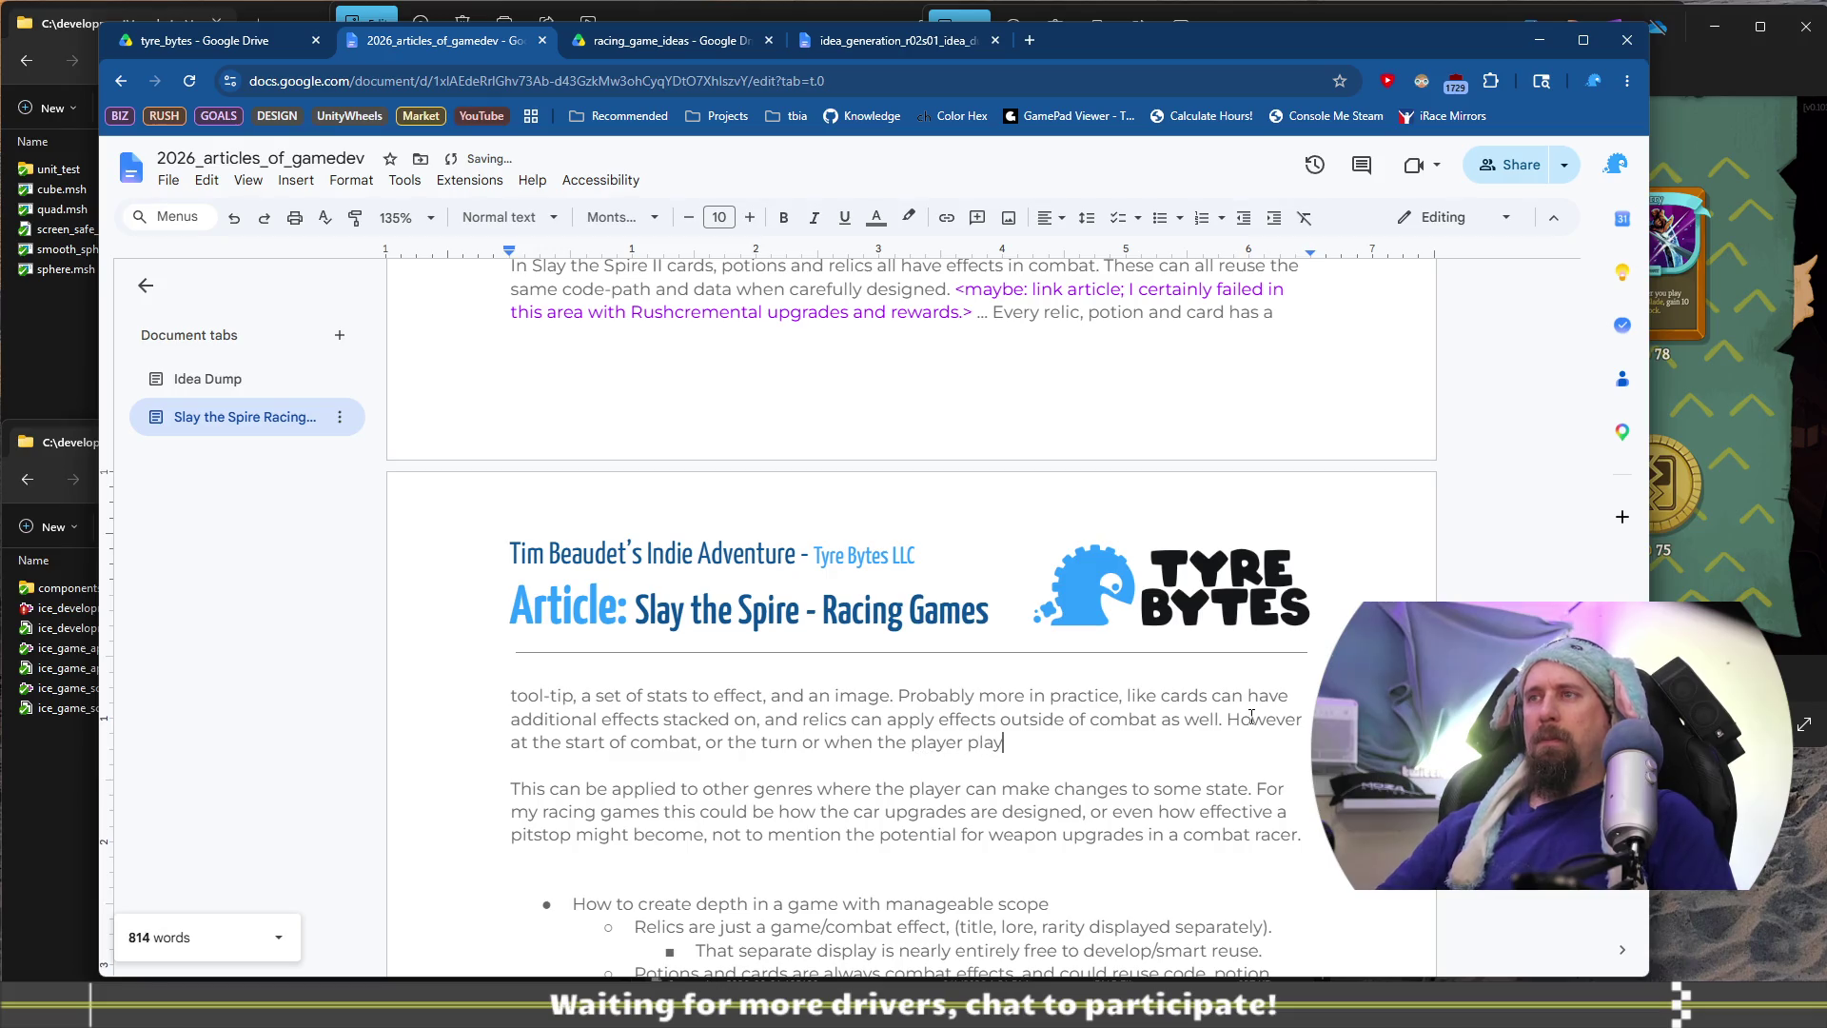
{"action": "type", "text": "s a car"}
{"action": "key", "text": "ctrl+Left"}
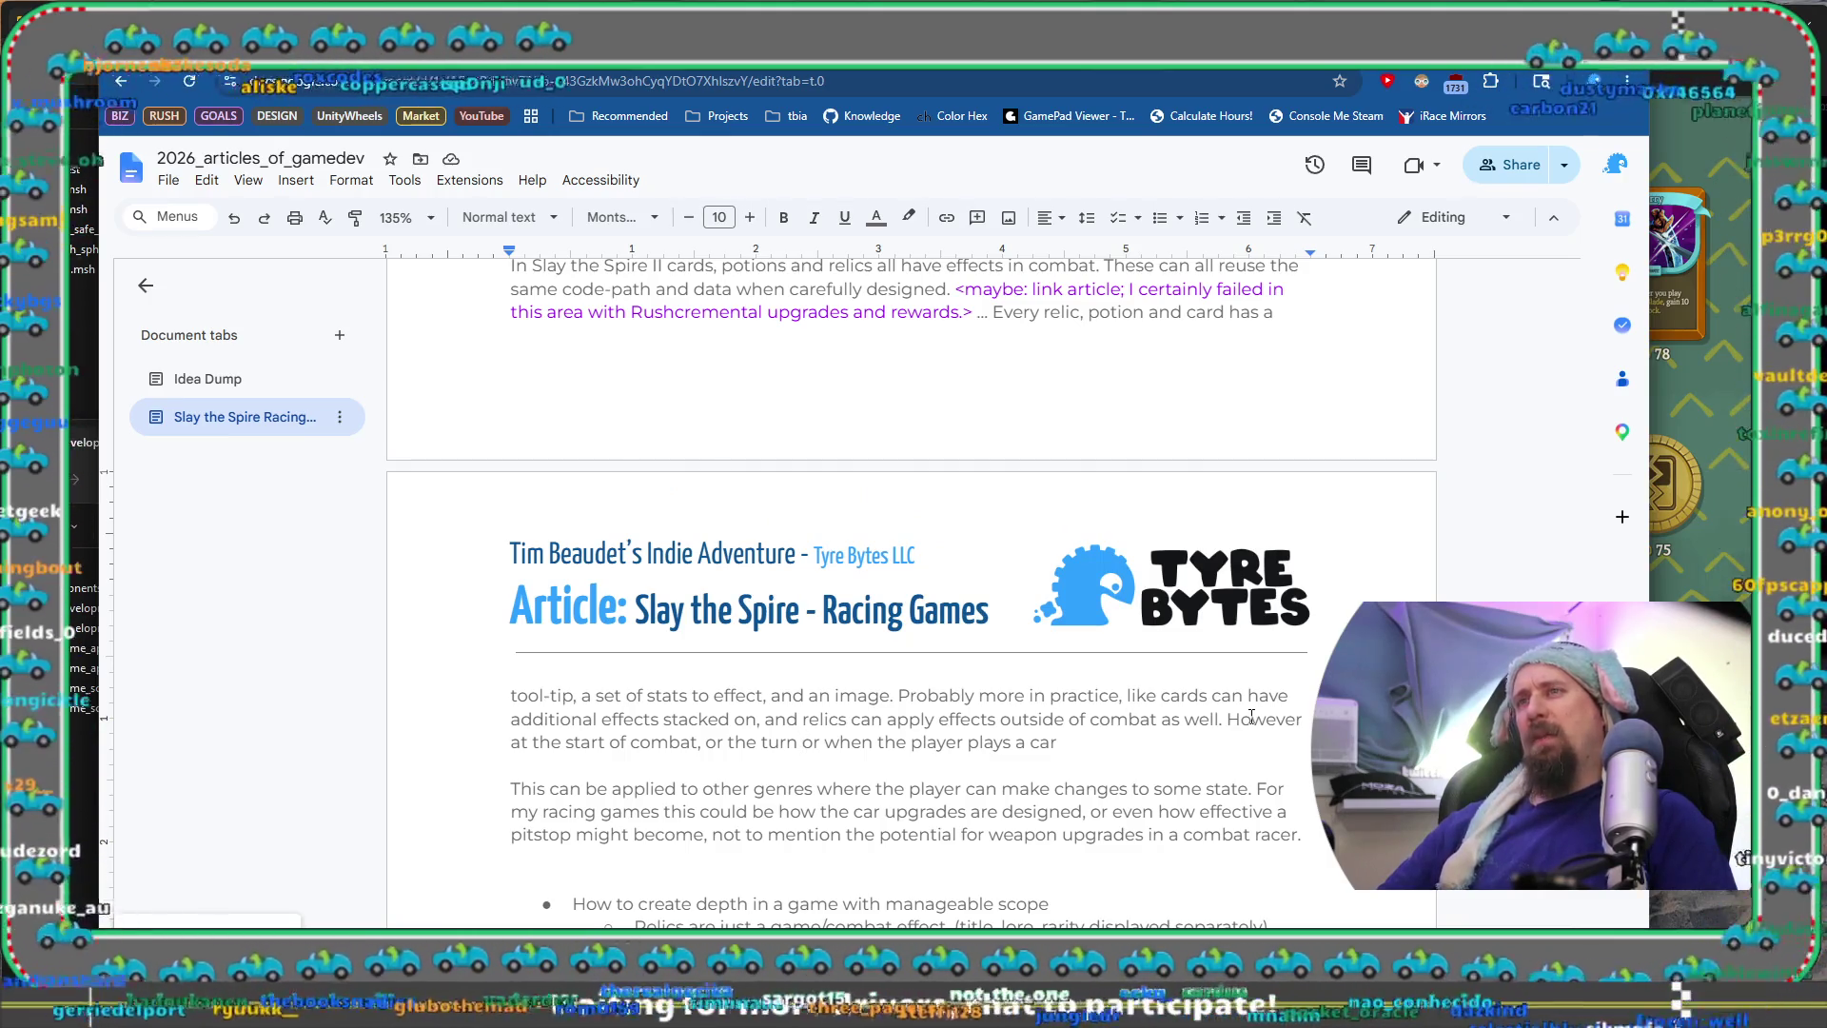
Rewrite the ending to 'all three can apply their effects the same way at different times in a combat.'
{"action": "key", "text": "shift+Home"}
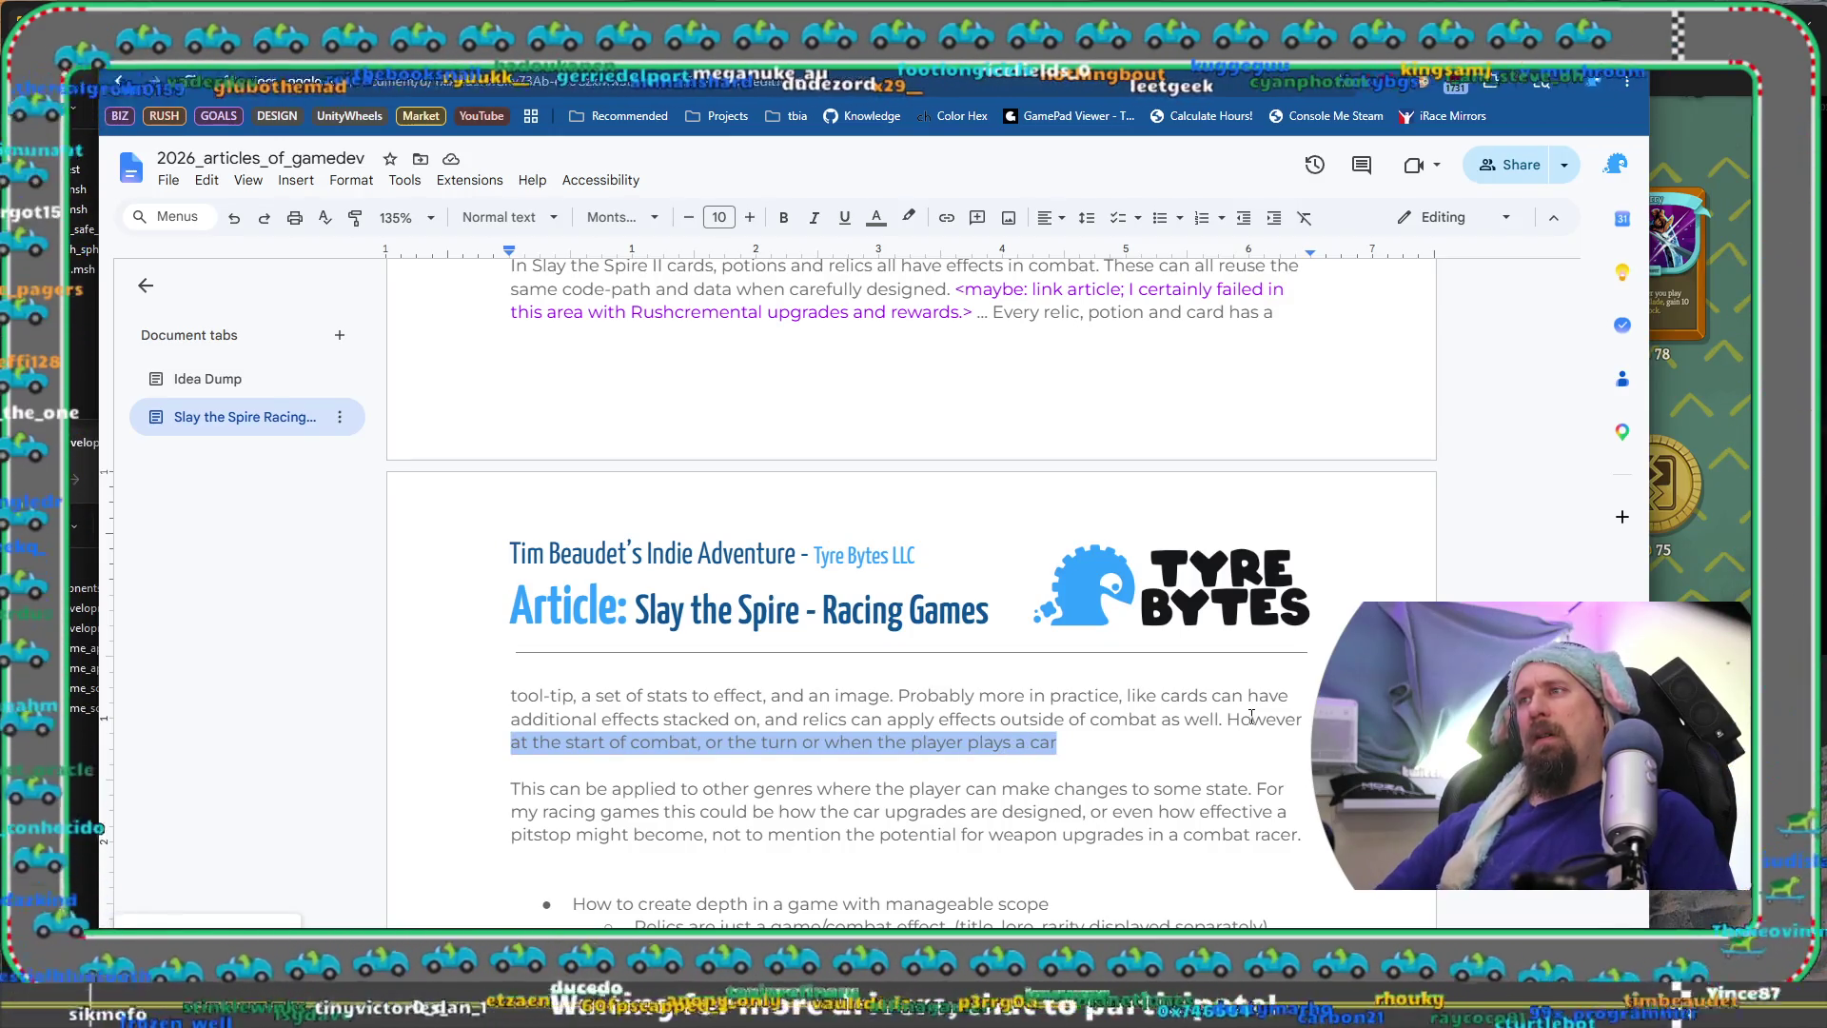
{"action": "type", "text": "during different times"}
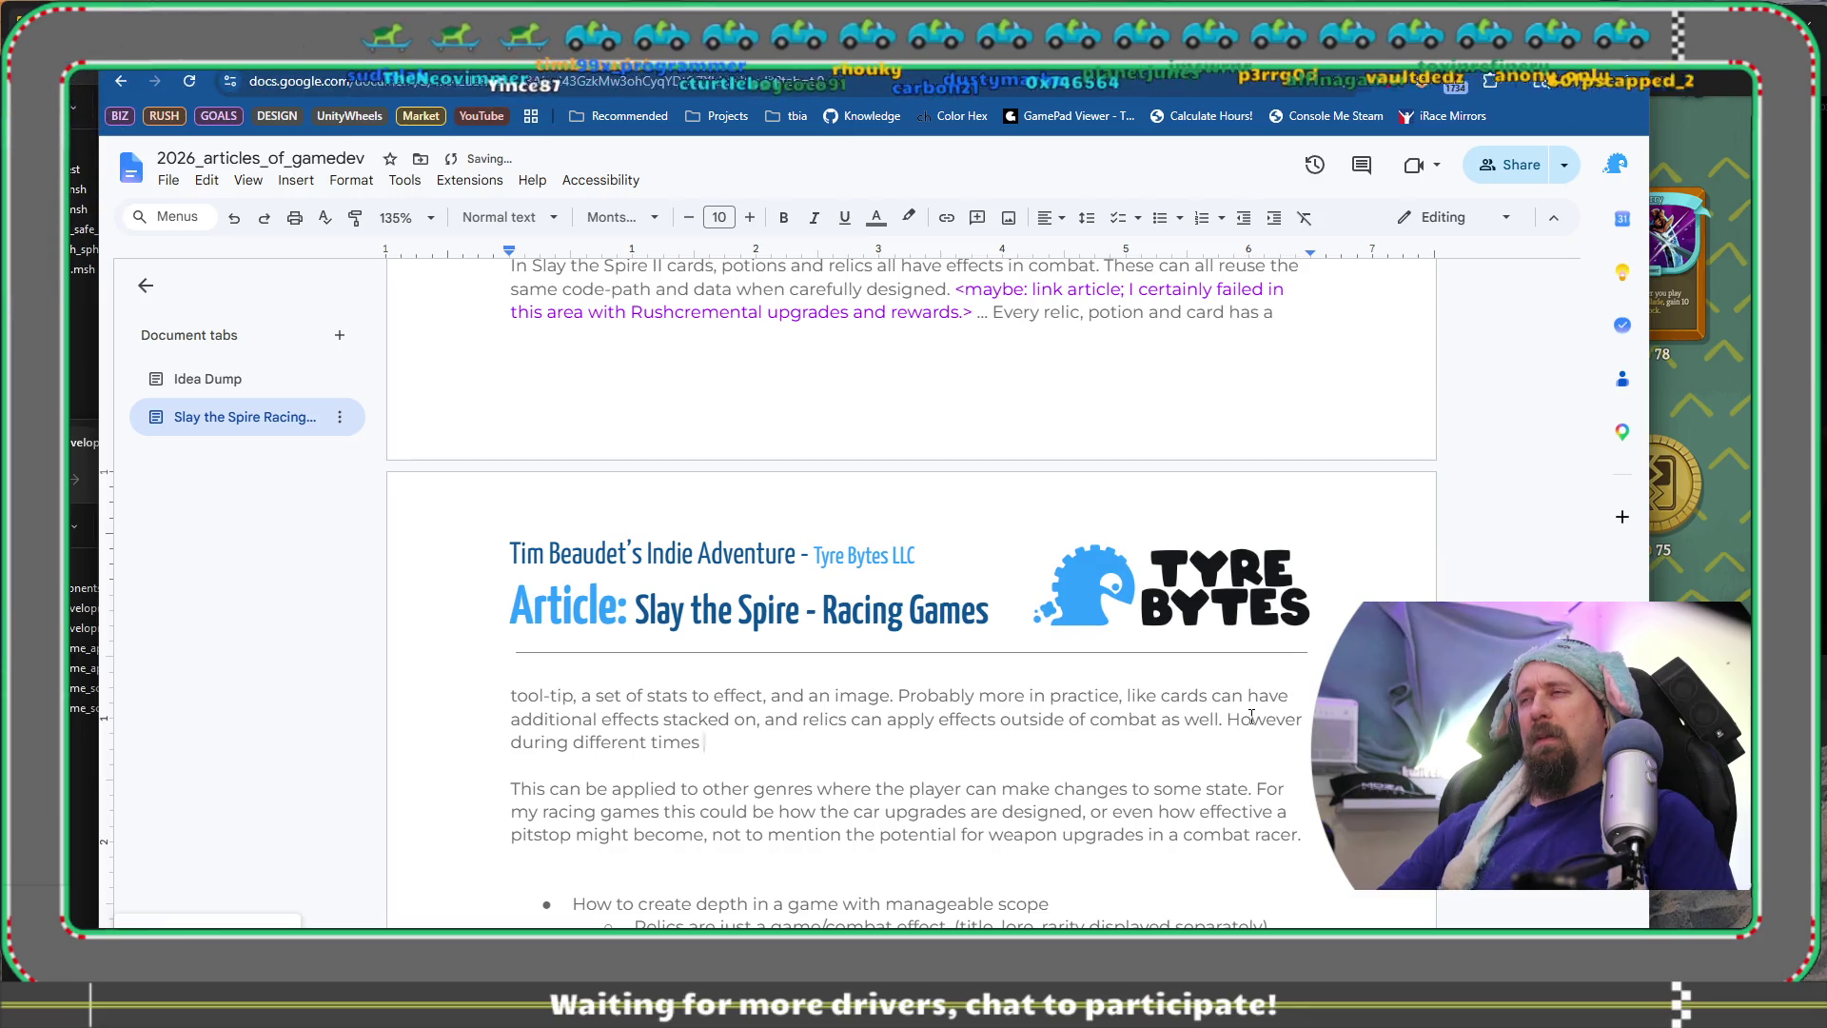
{"action": "key", "text": "ctrl+shift+Left"}
{"action": "key", "text": "ctrl+shift+Left"}
{"action": "key", "text": "ctrl+shift+Left"}
{"action": "type", "text": "all "}
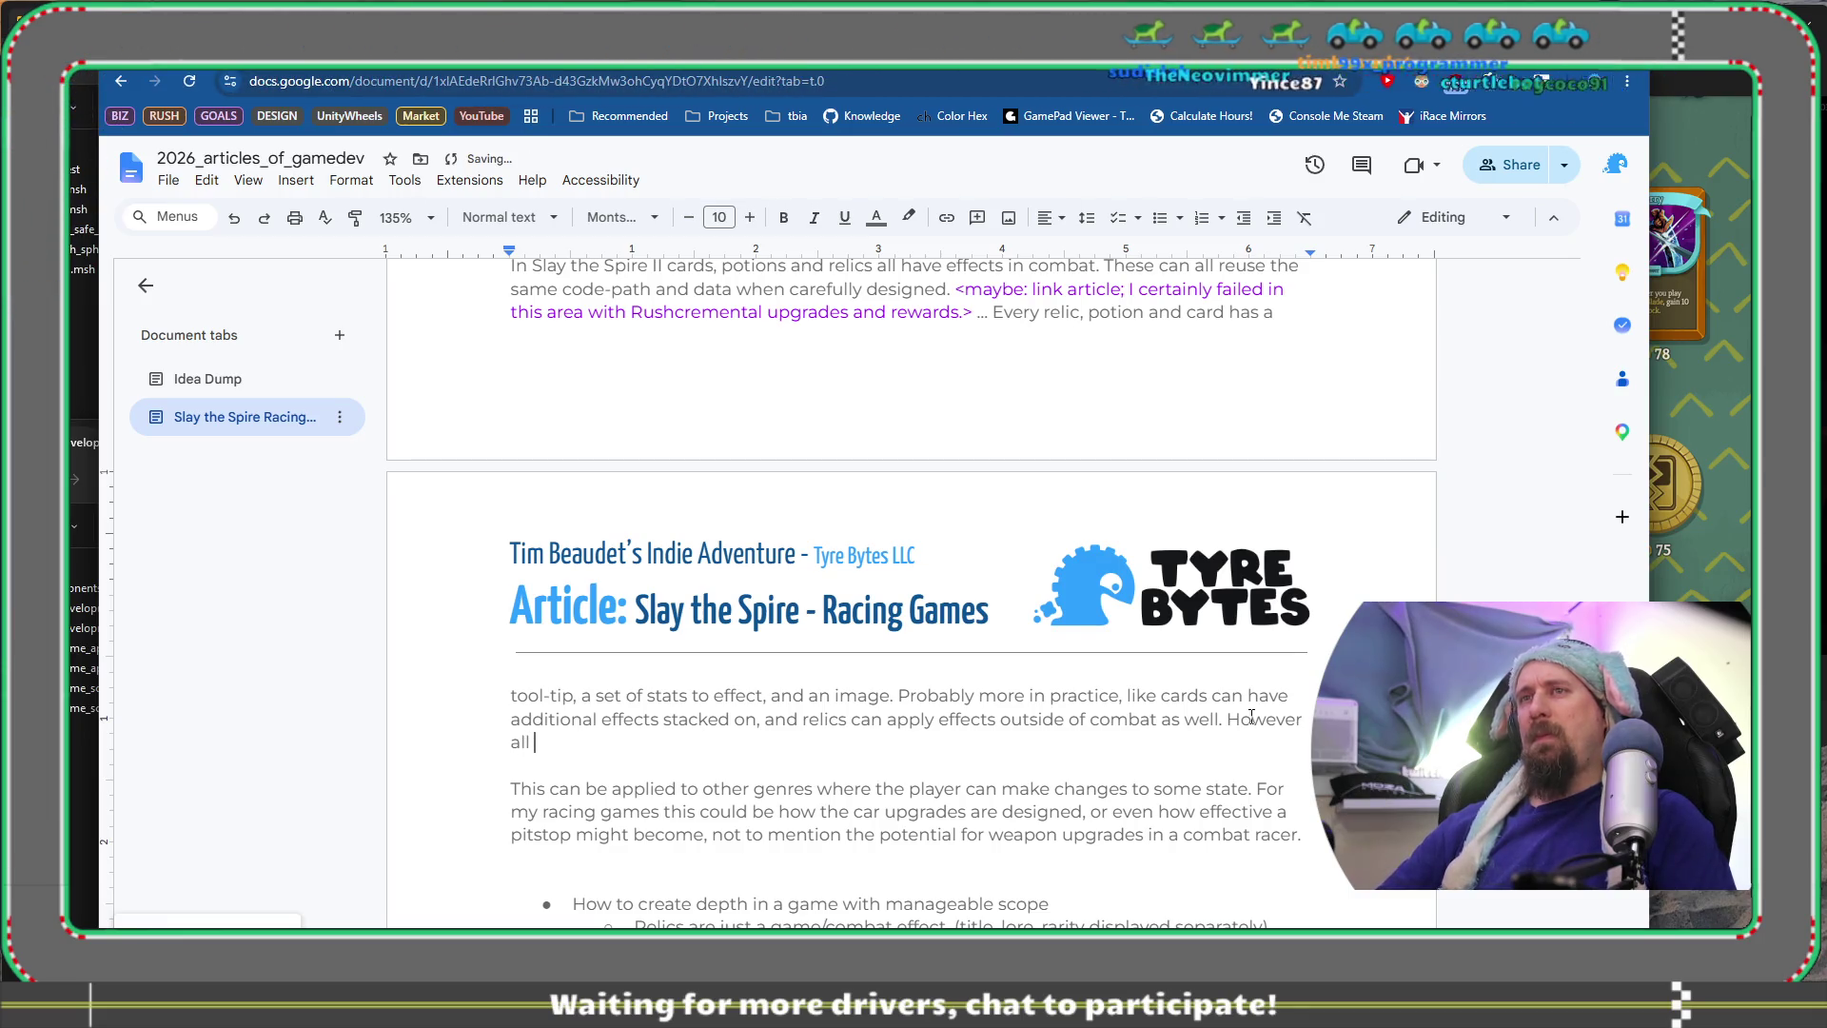
{"action": "type", "text": "three can apply their effects the same away at differf"}
{"action": "key", "text": "BackSpace"}
{"action": "type", "text": "ent"}
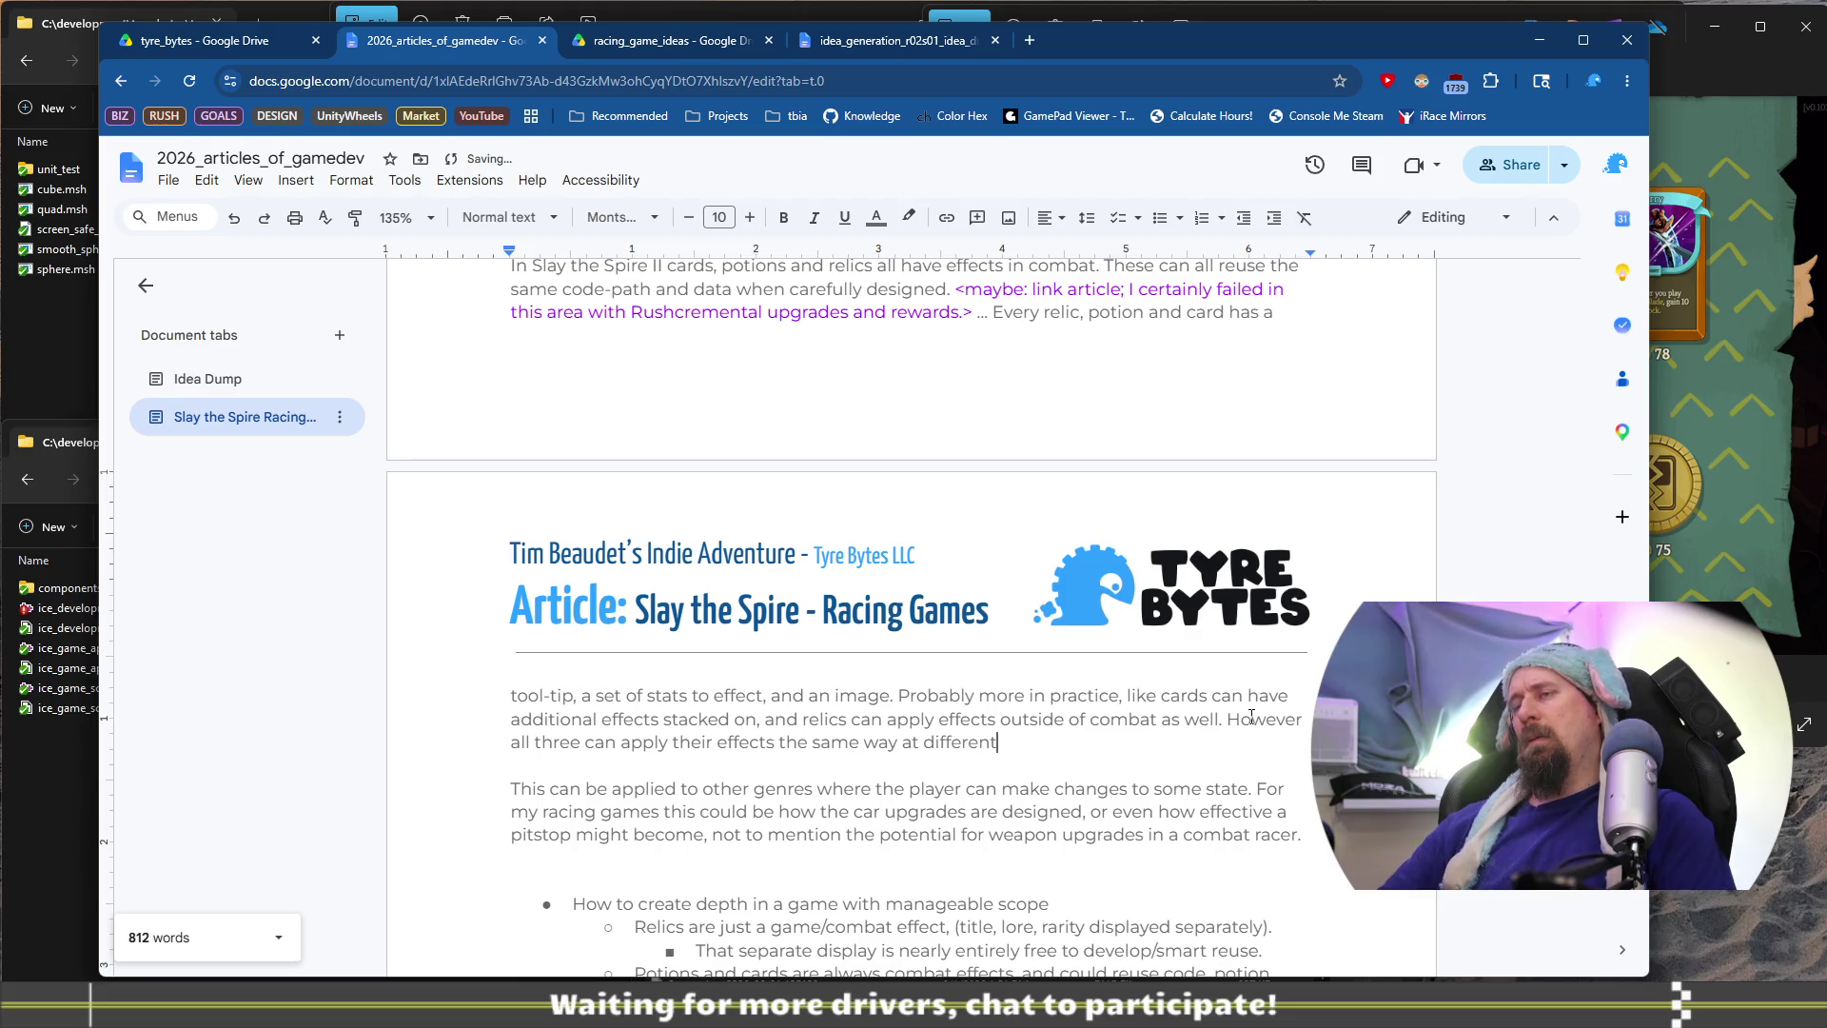
{"action": "type", "text": " times in a combat."}
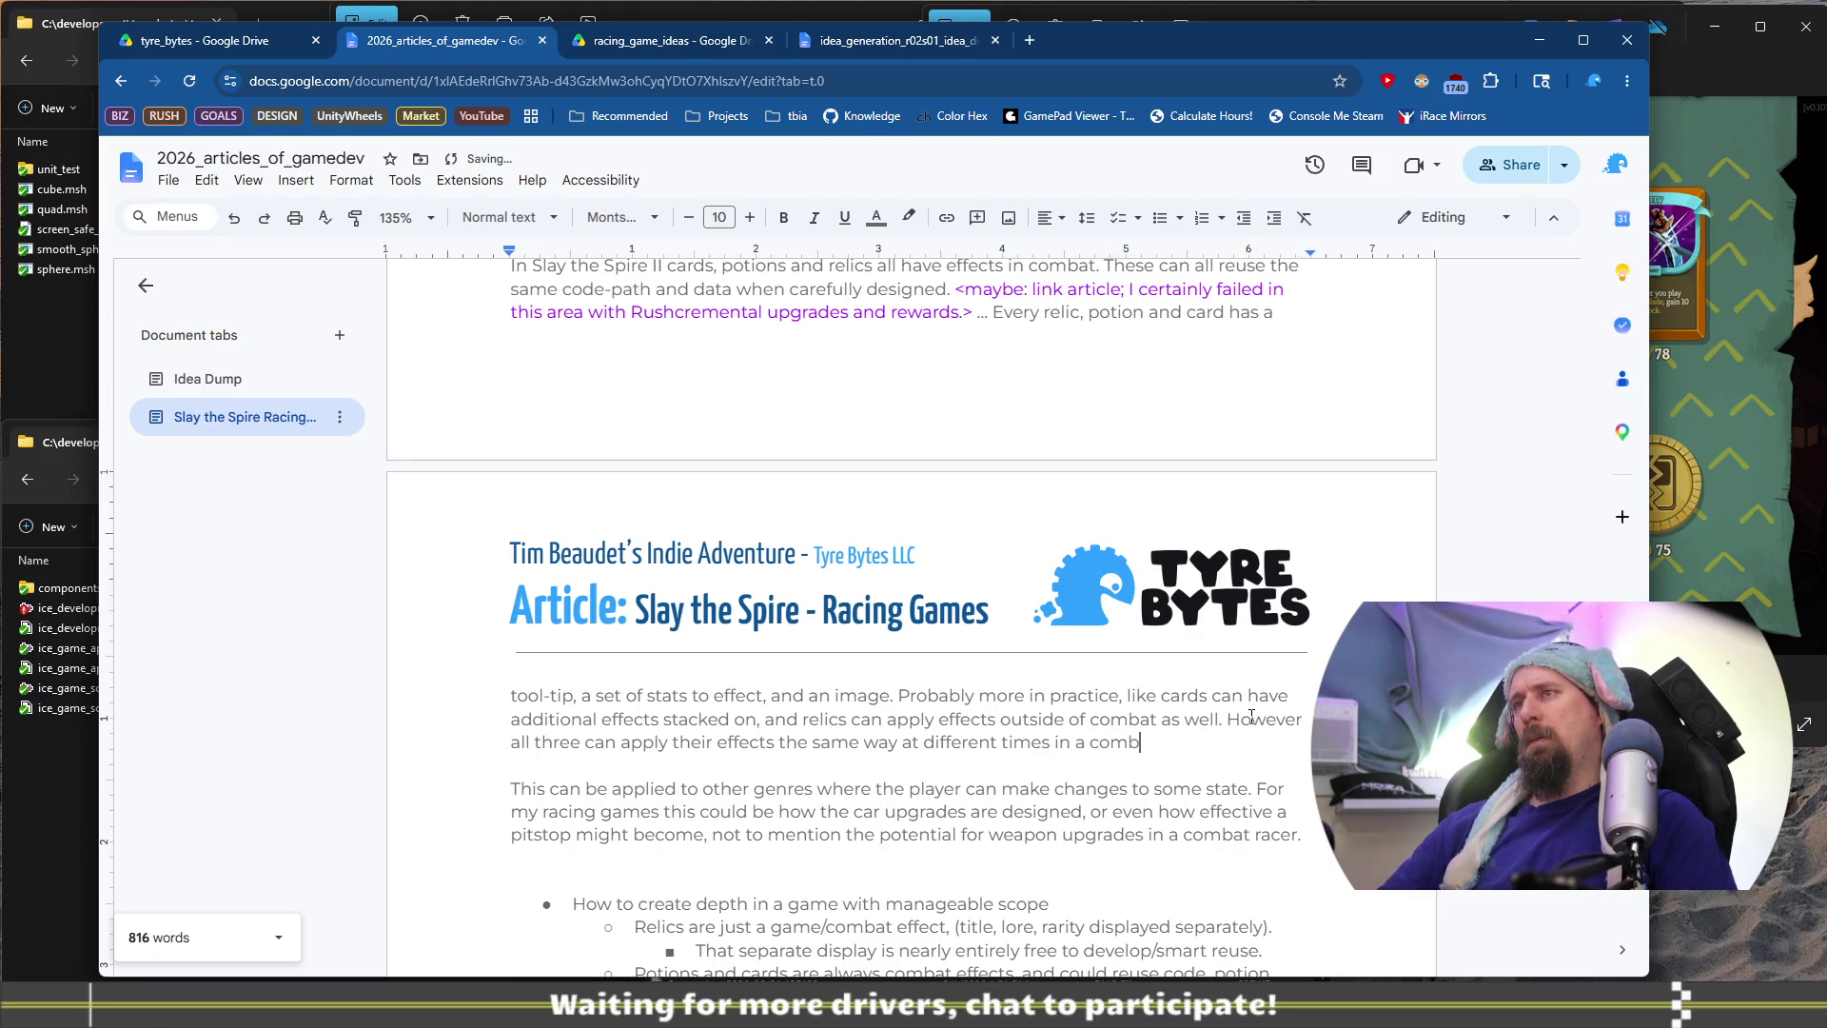
{"action": "key", "text": "Down"}
{"action": "key", "text": "Down"}
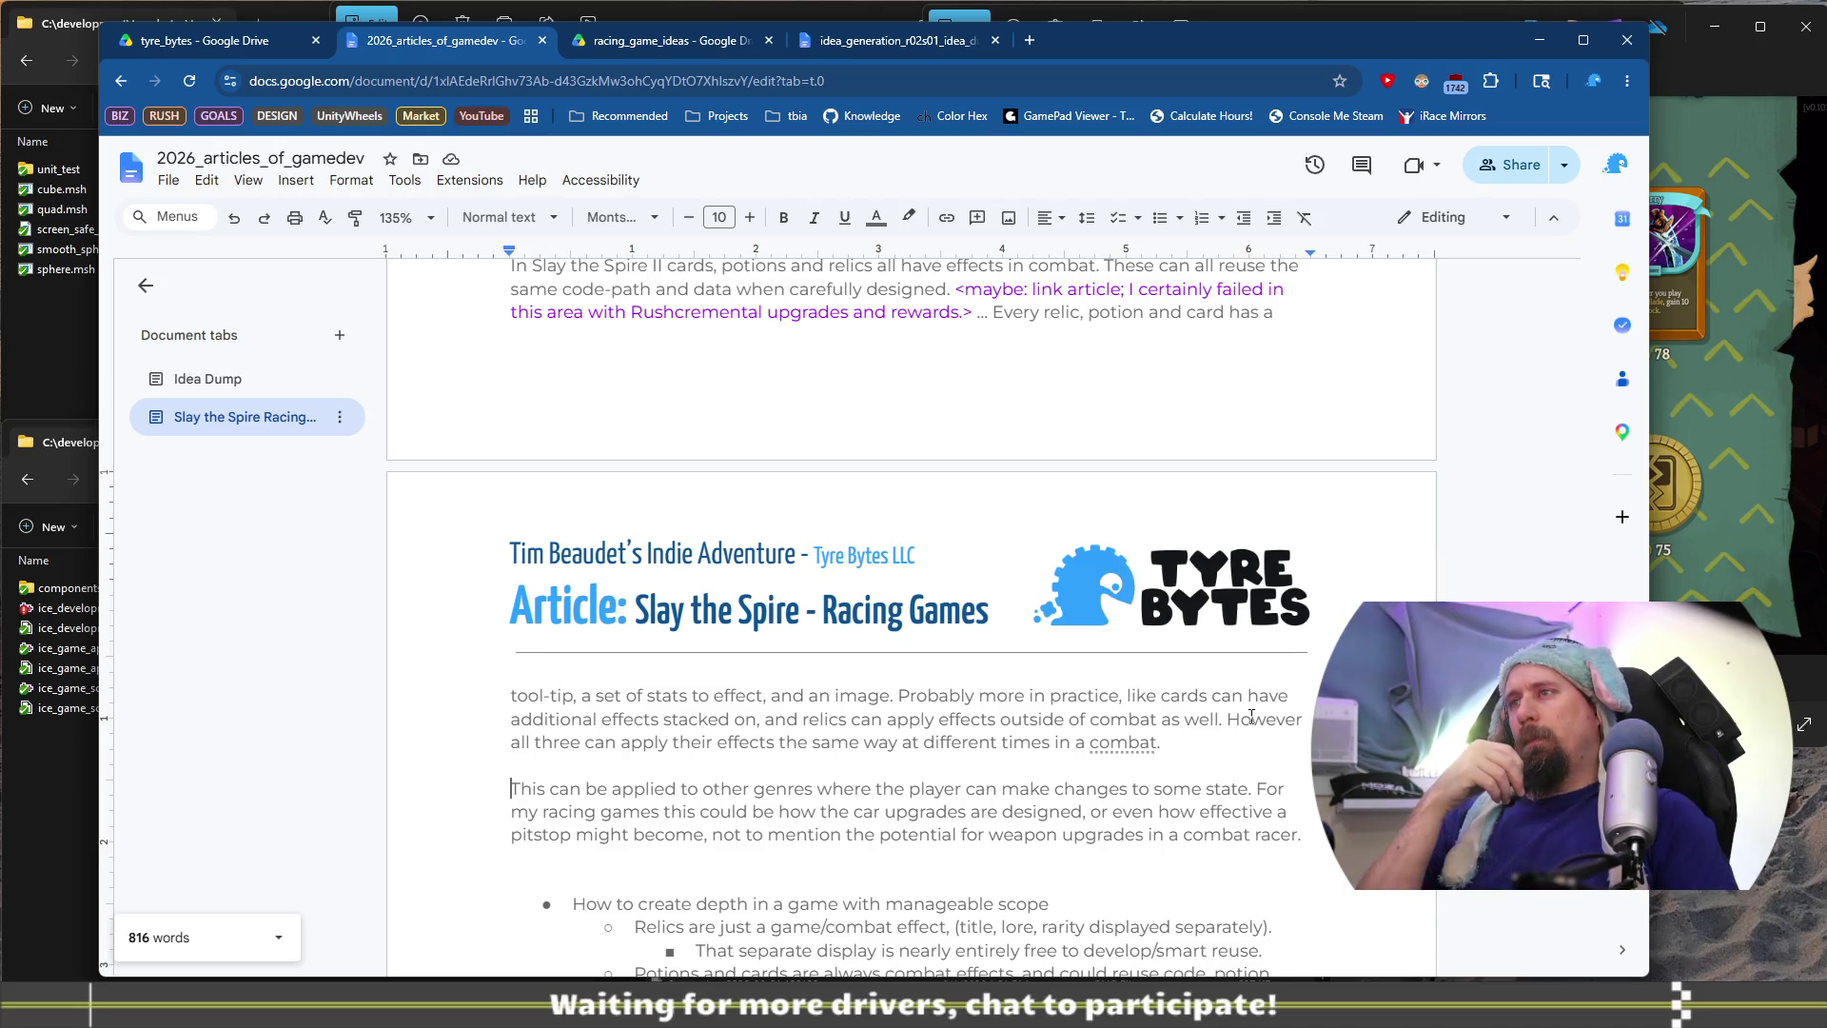
Reword the paragraph opening to 'Any game where the player can make changes to game state'
{"action": "key", "text": "ctrl+shift+Right"}
{"action": "key", "text": "ctrl+shift+Right"}
{"action": "key", "text": "ctrl+shift+Right"}
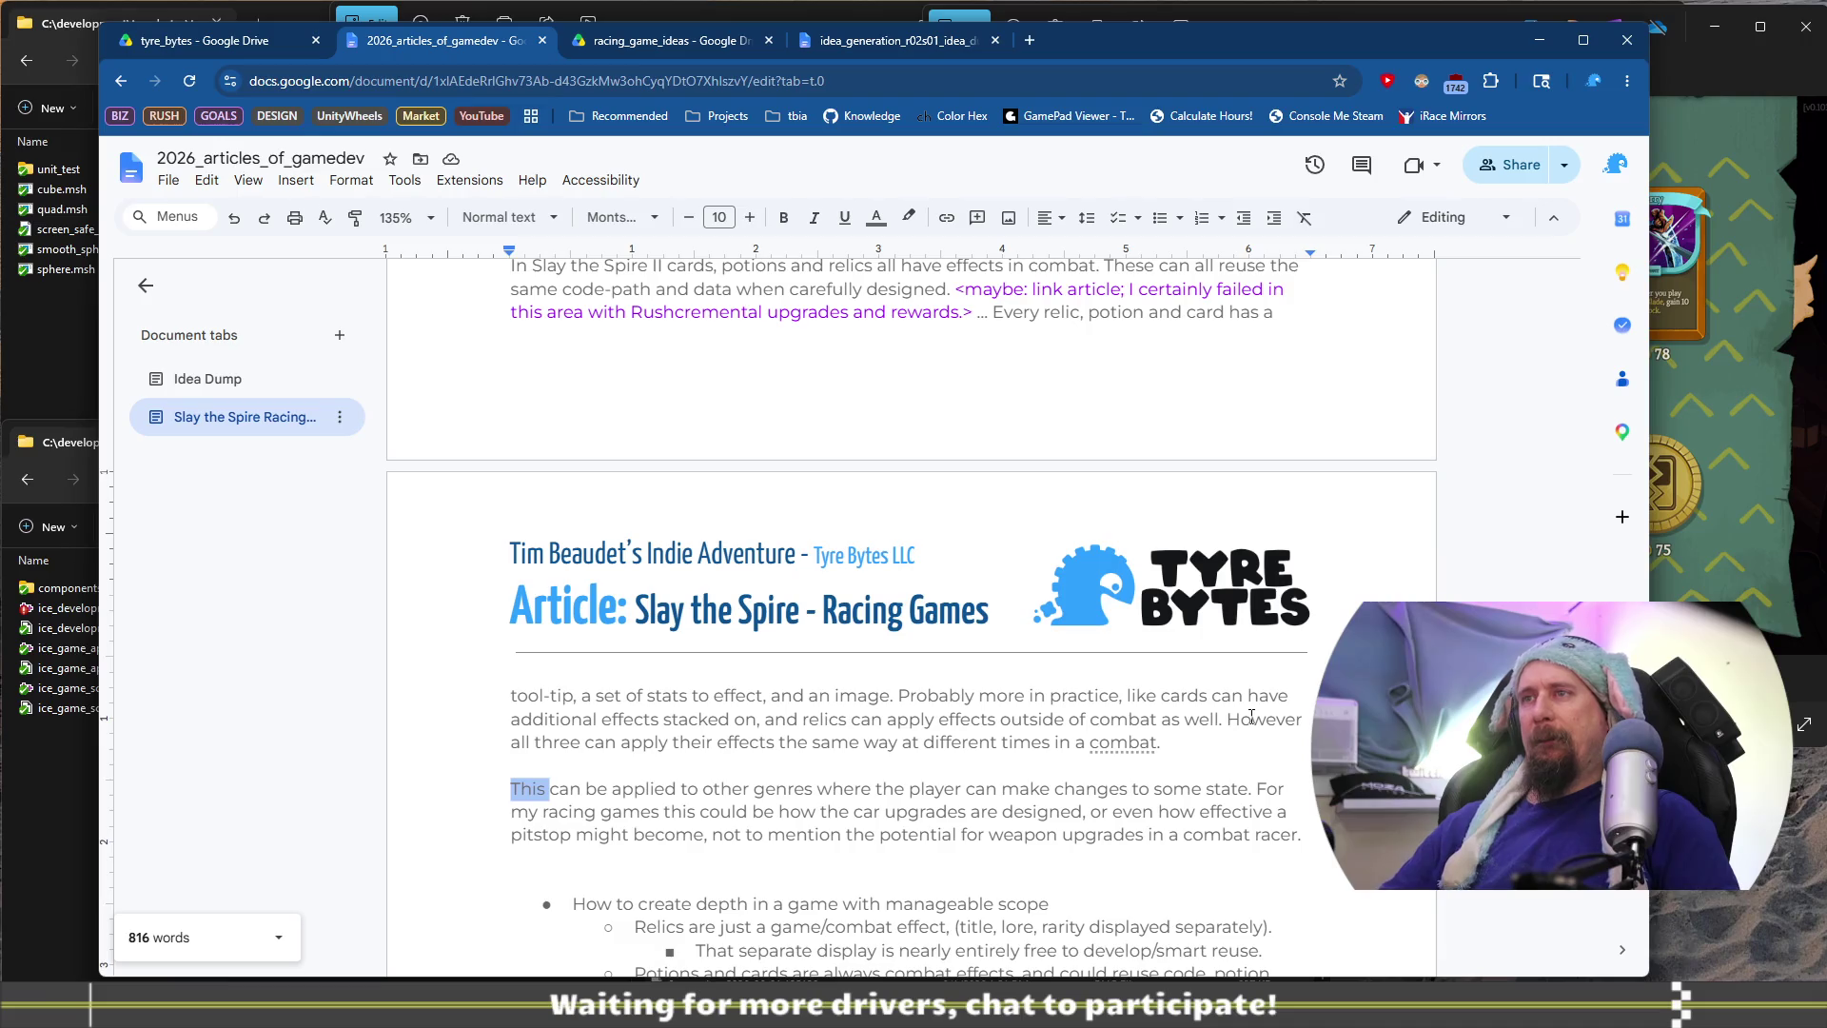
{"action": "key", "text": "ctrl+shift+Right"}
{"action": "key", "text": "BackSpace"}
{"action": "type", "text": "Any g"}
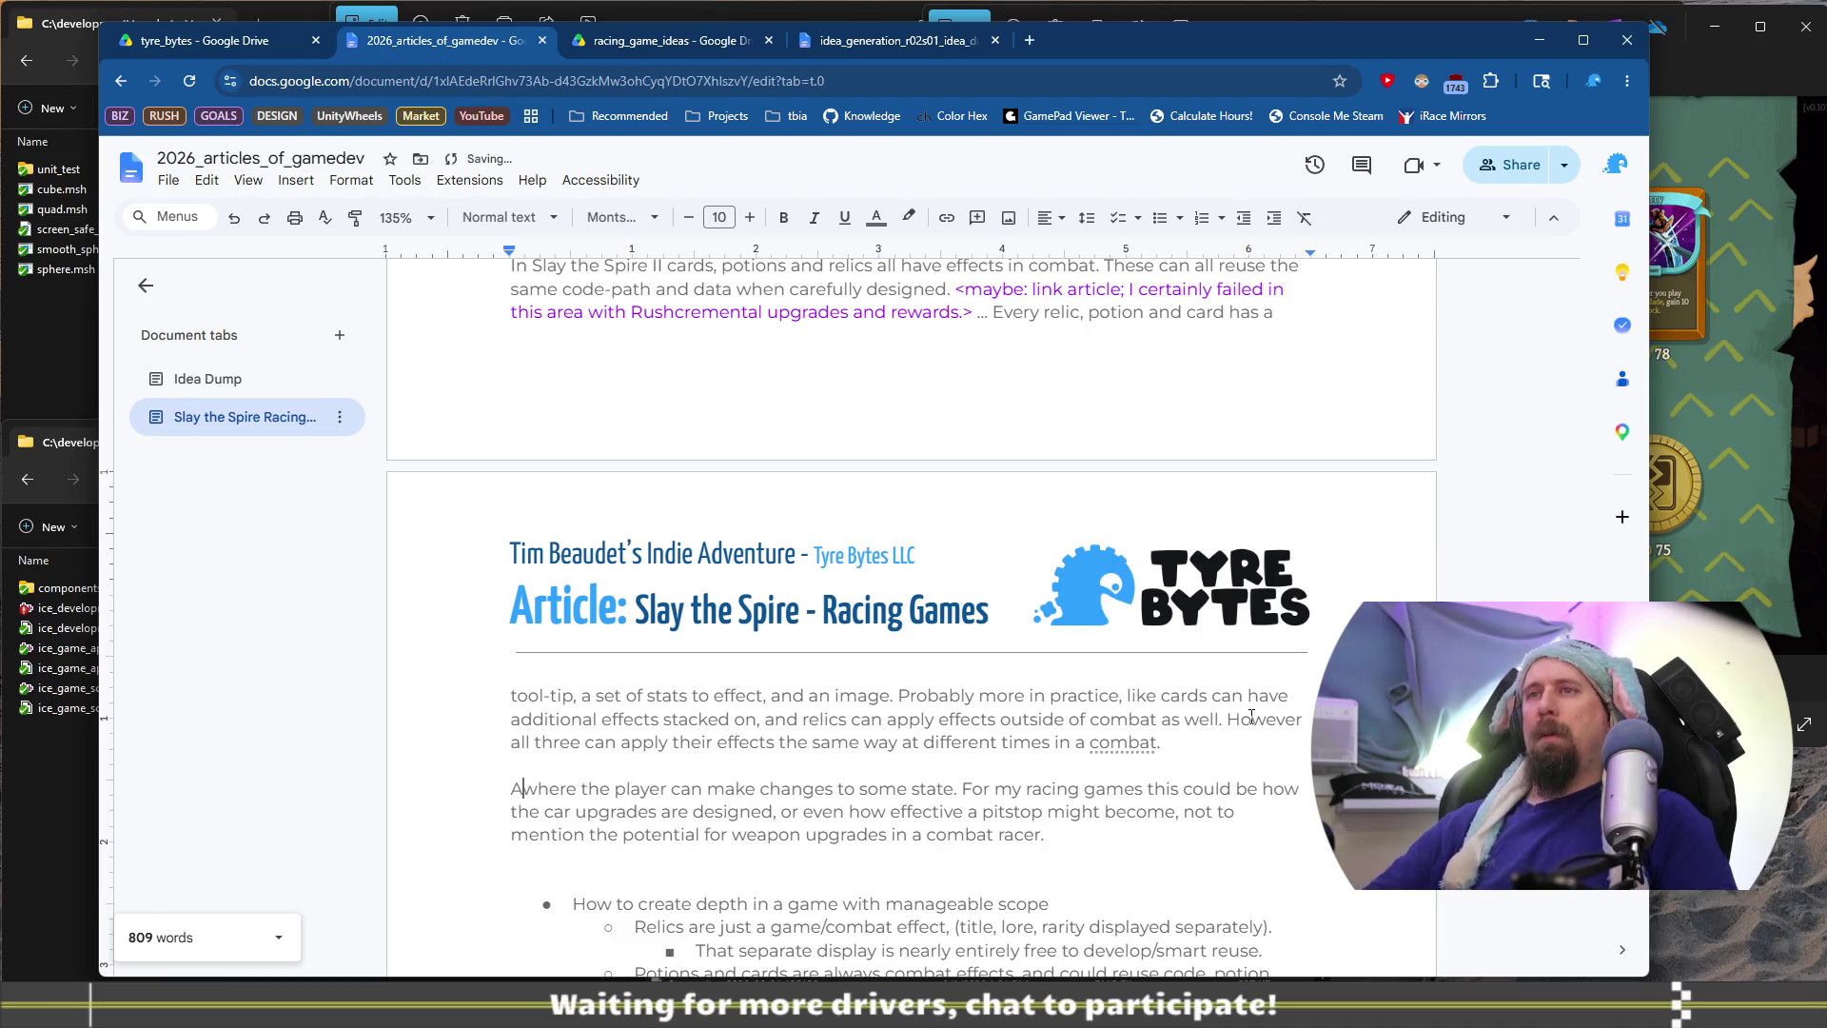
{"action": "type", "text": "ame"}
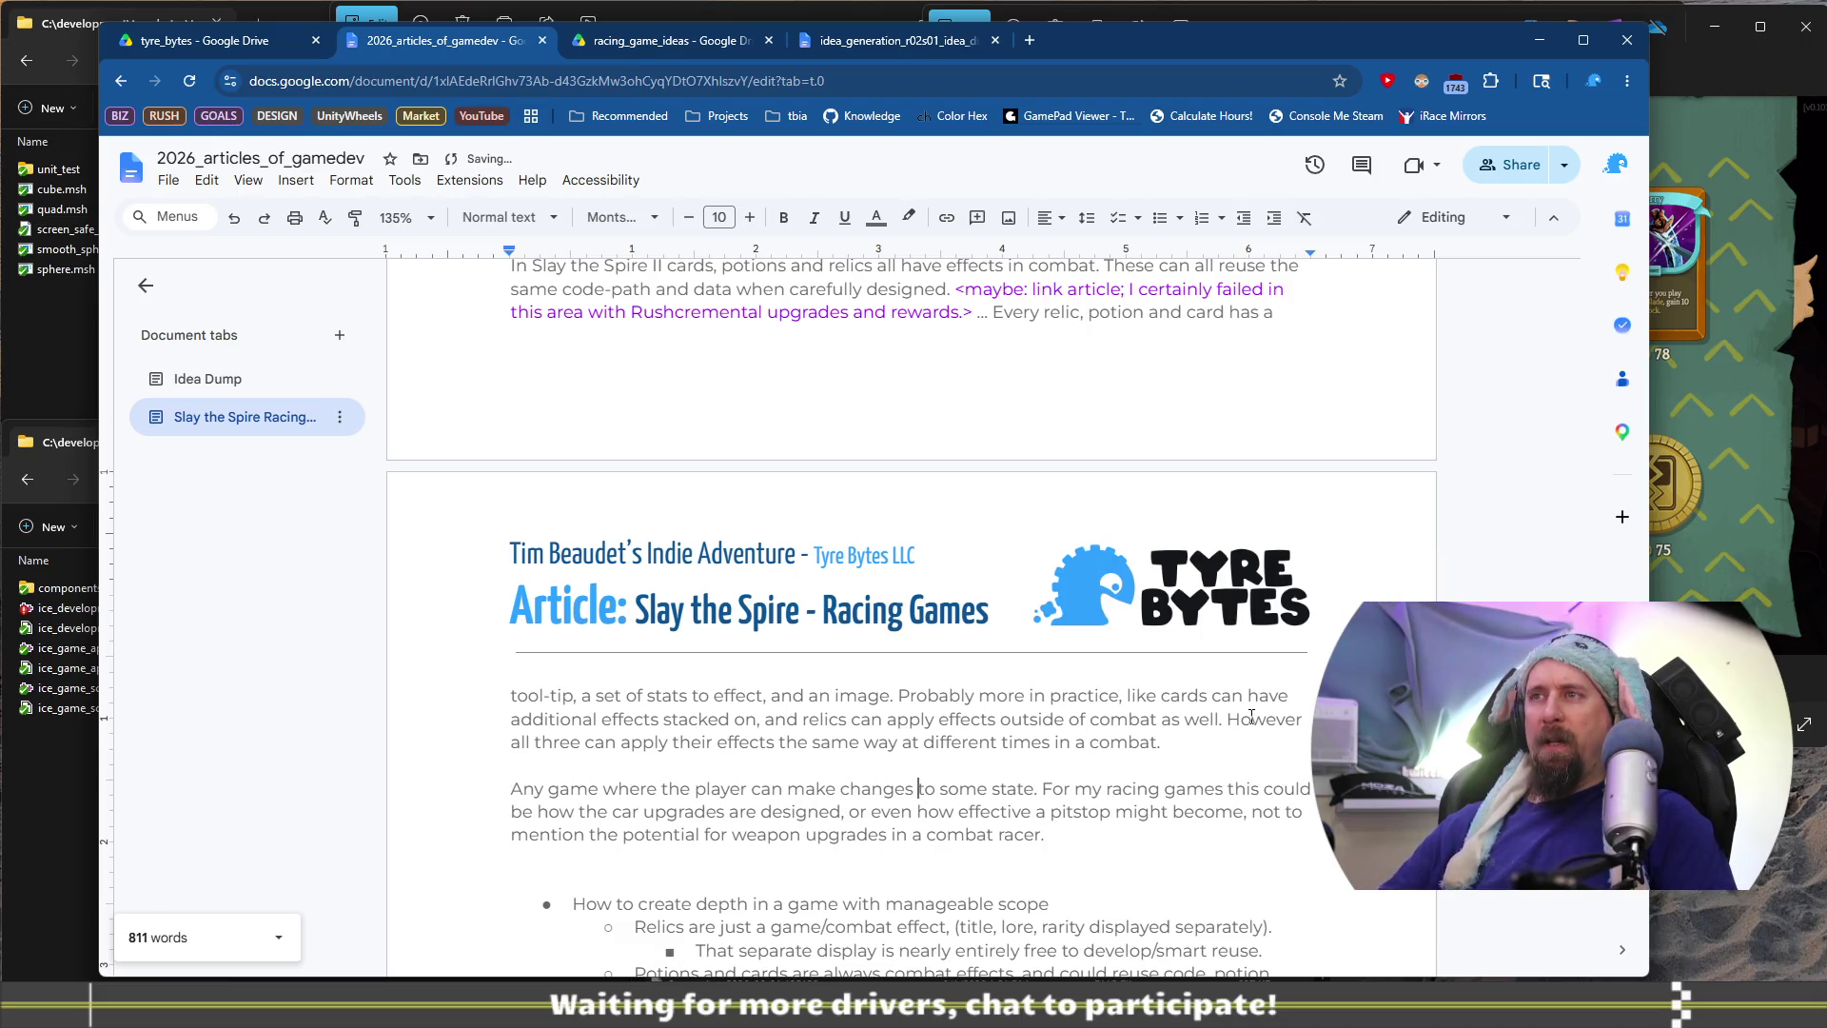
{"action": "key", "text": "ctrl+shift+Right"}
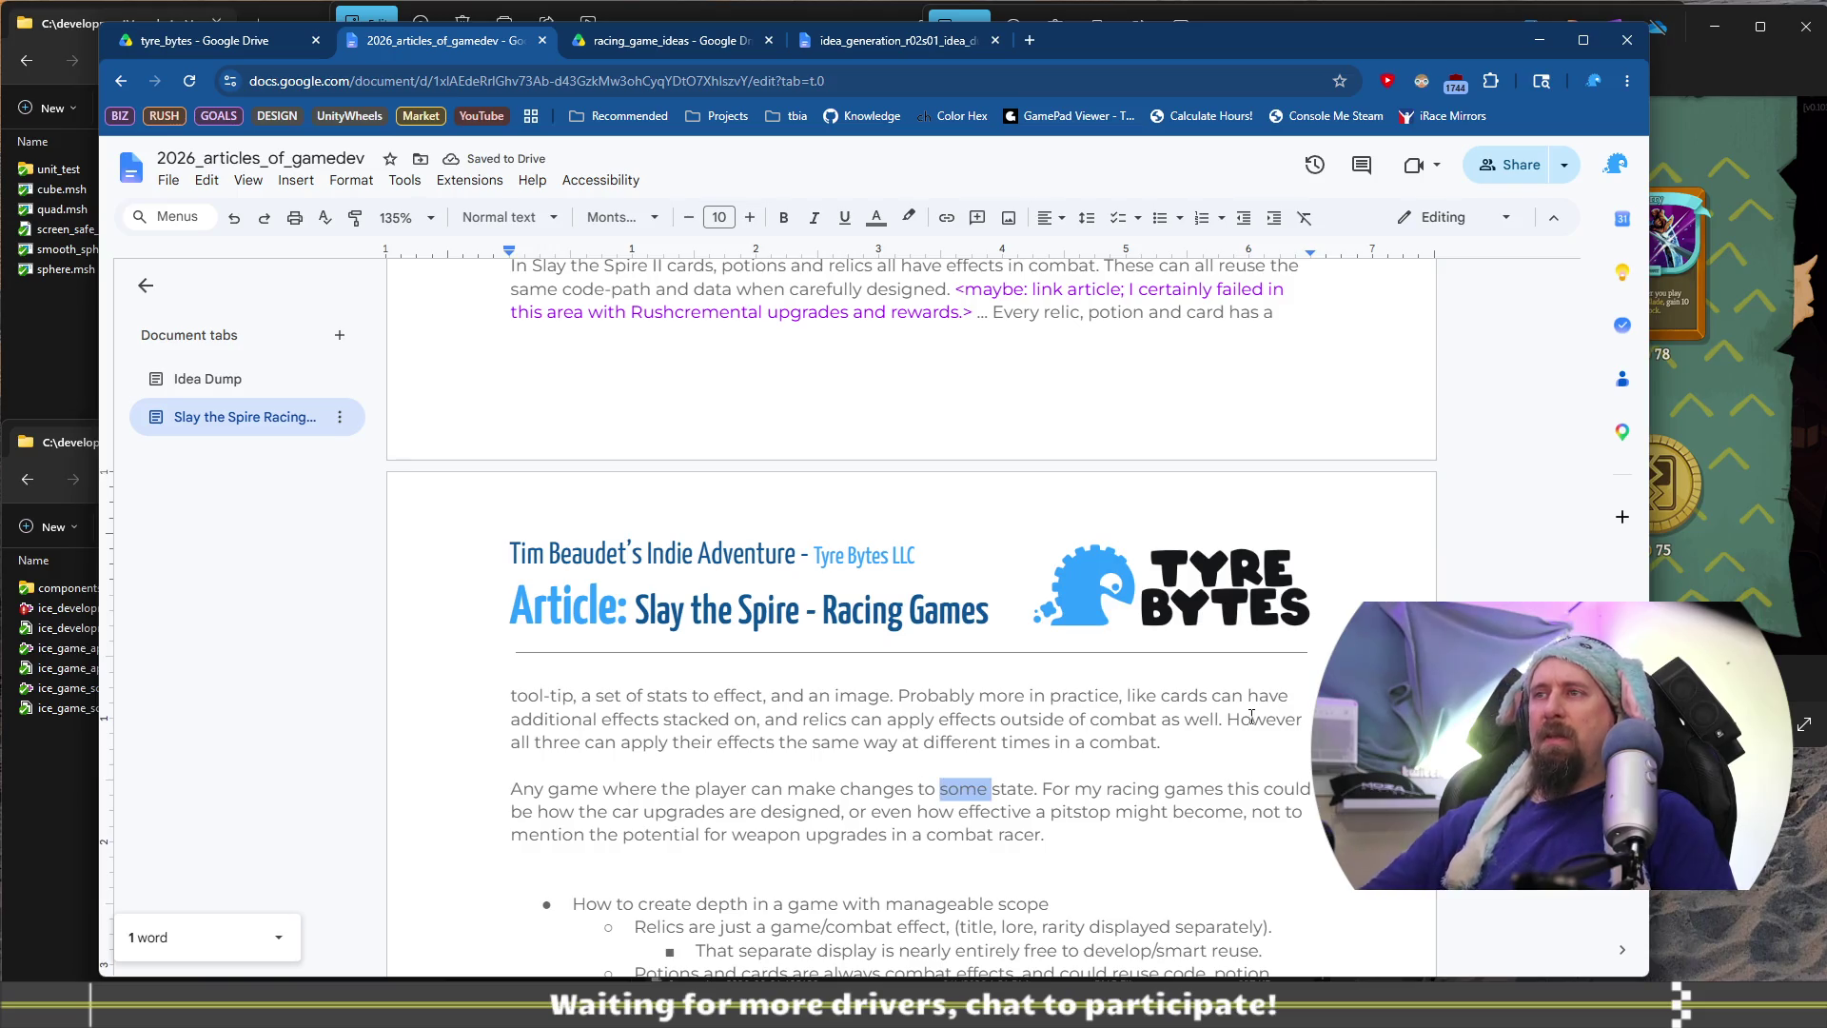
{"action": "key", "text": "BackSpace"}
{"action": "type", "text": "the status "}
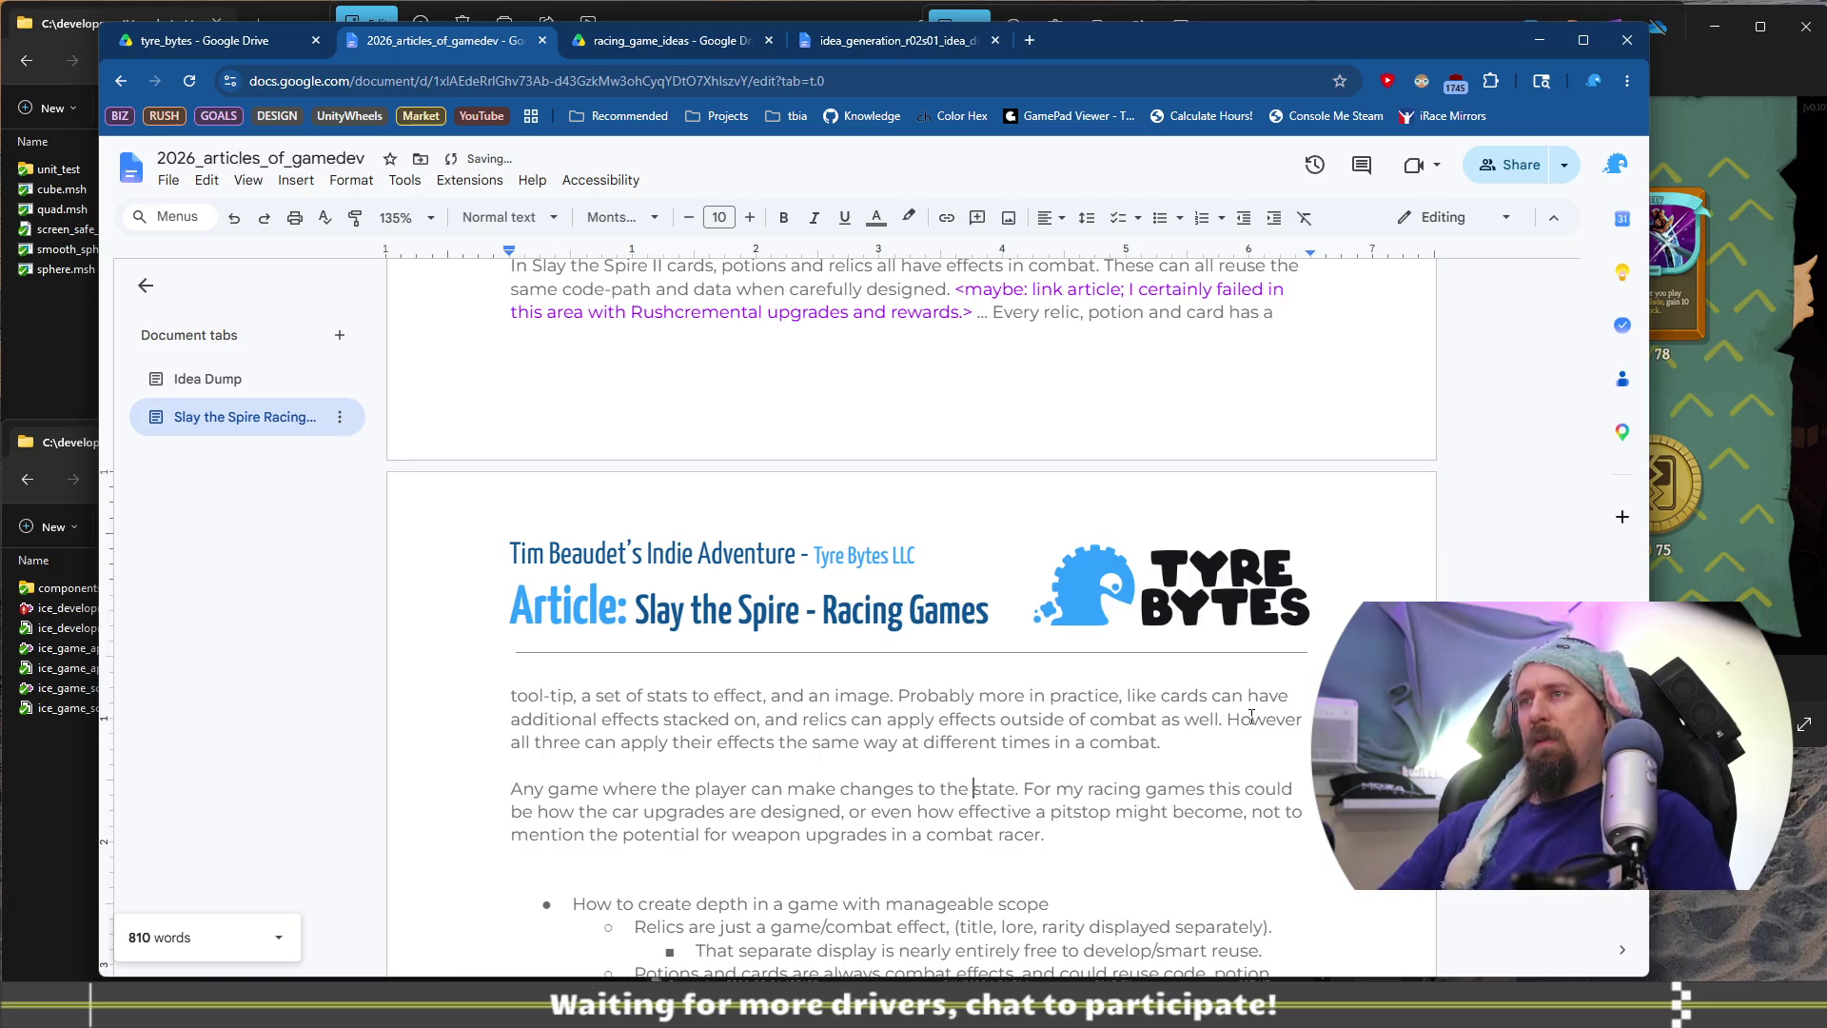
{"action": "type", "text": ","}
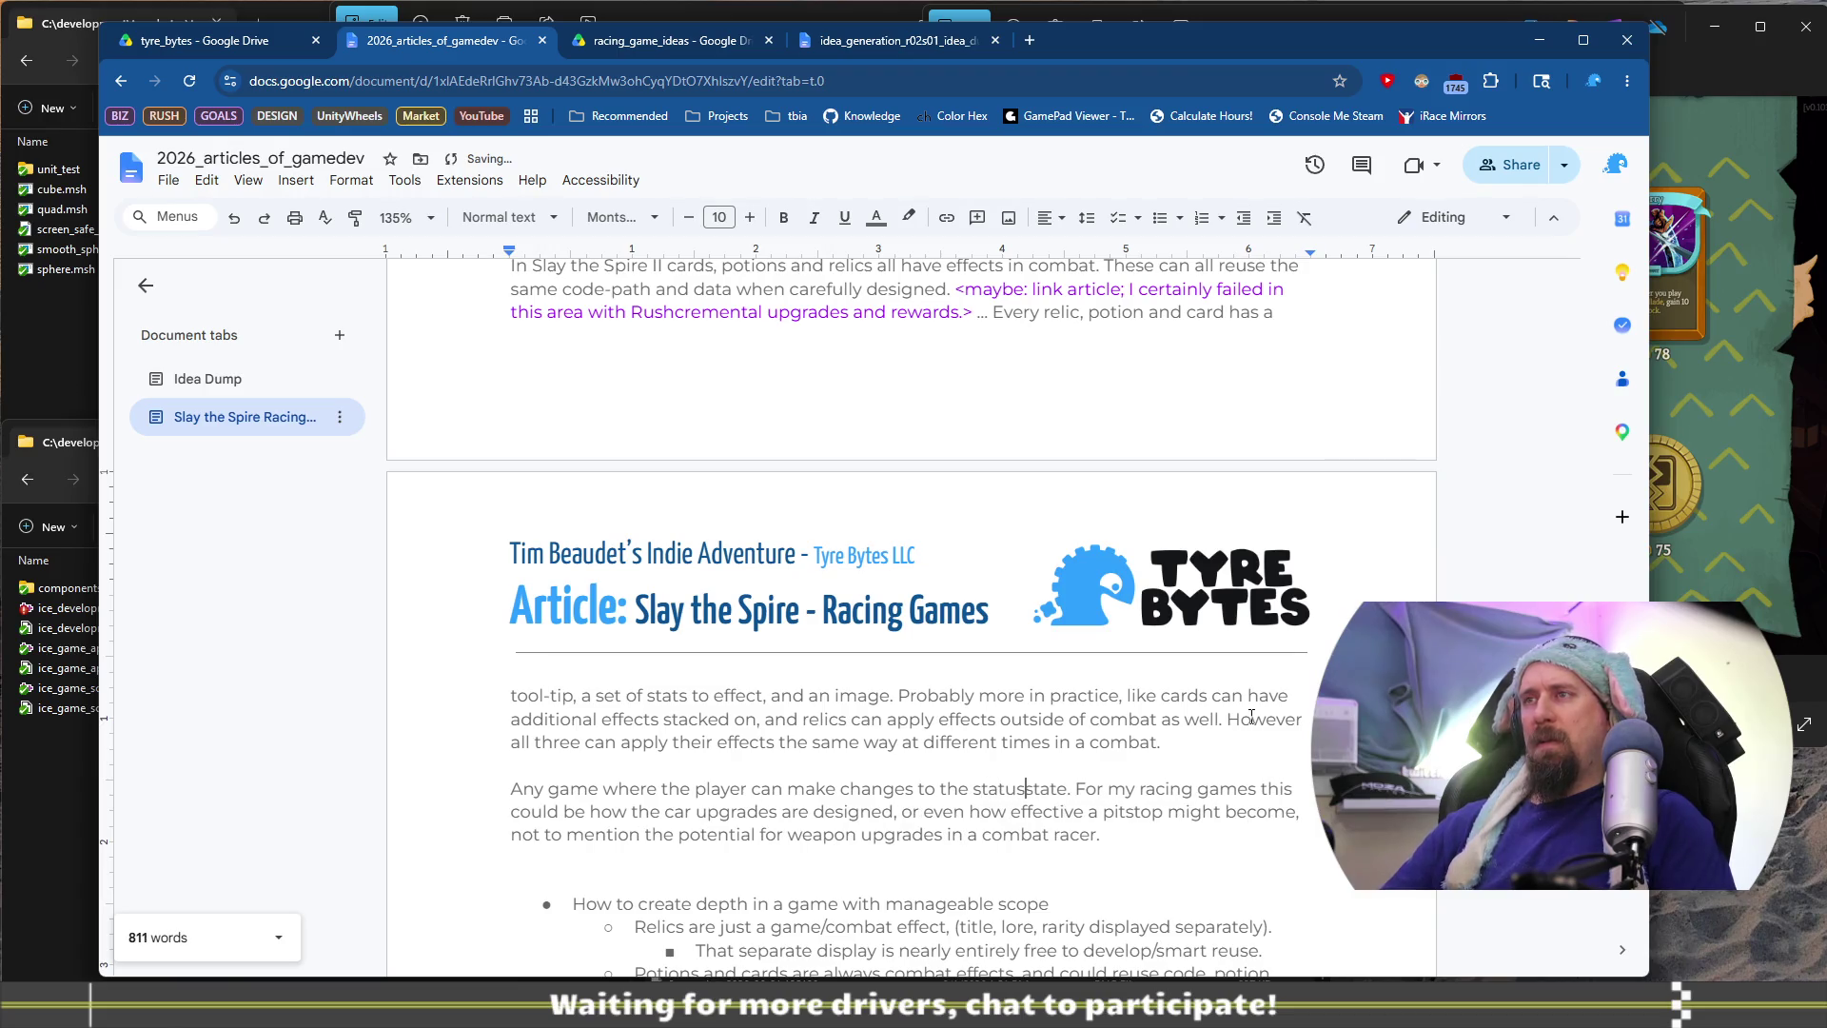
{"action": "key", "text": "BackSpace"}
{"action": "key", "text": "BackSpace"}
{"action": "key", "text": "BackSpace"}
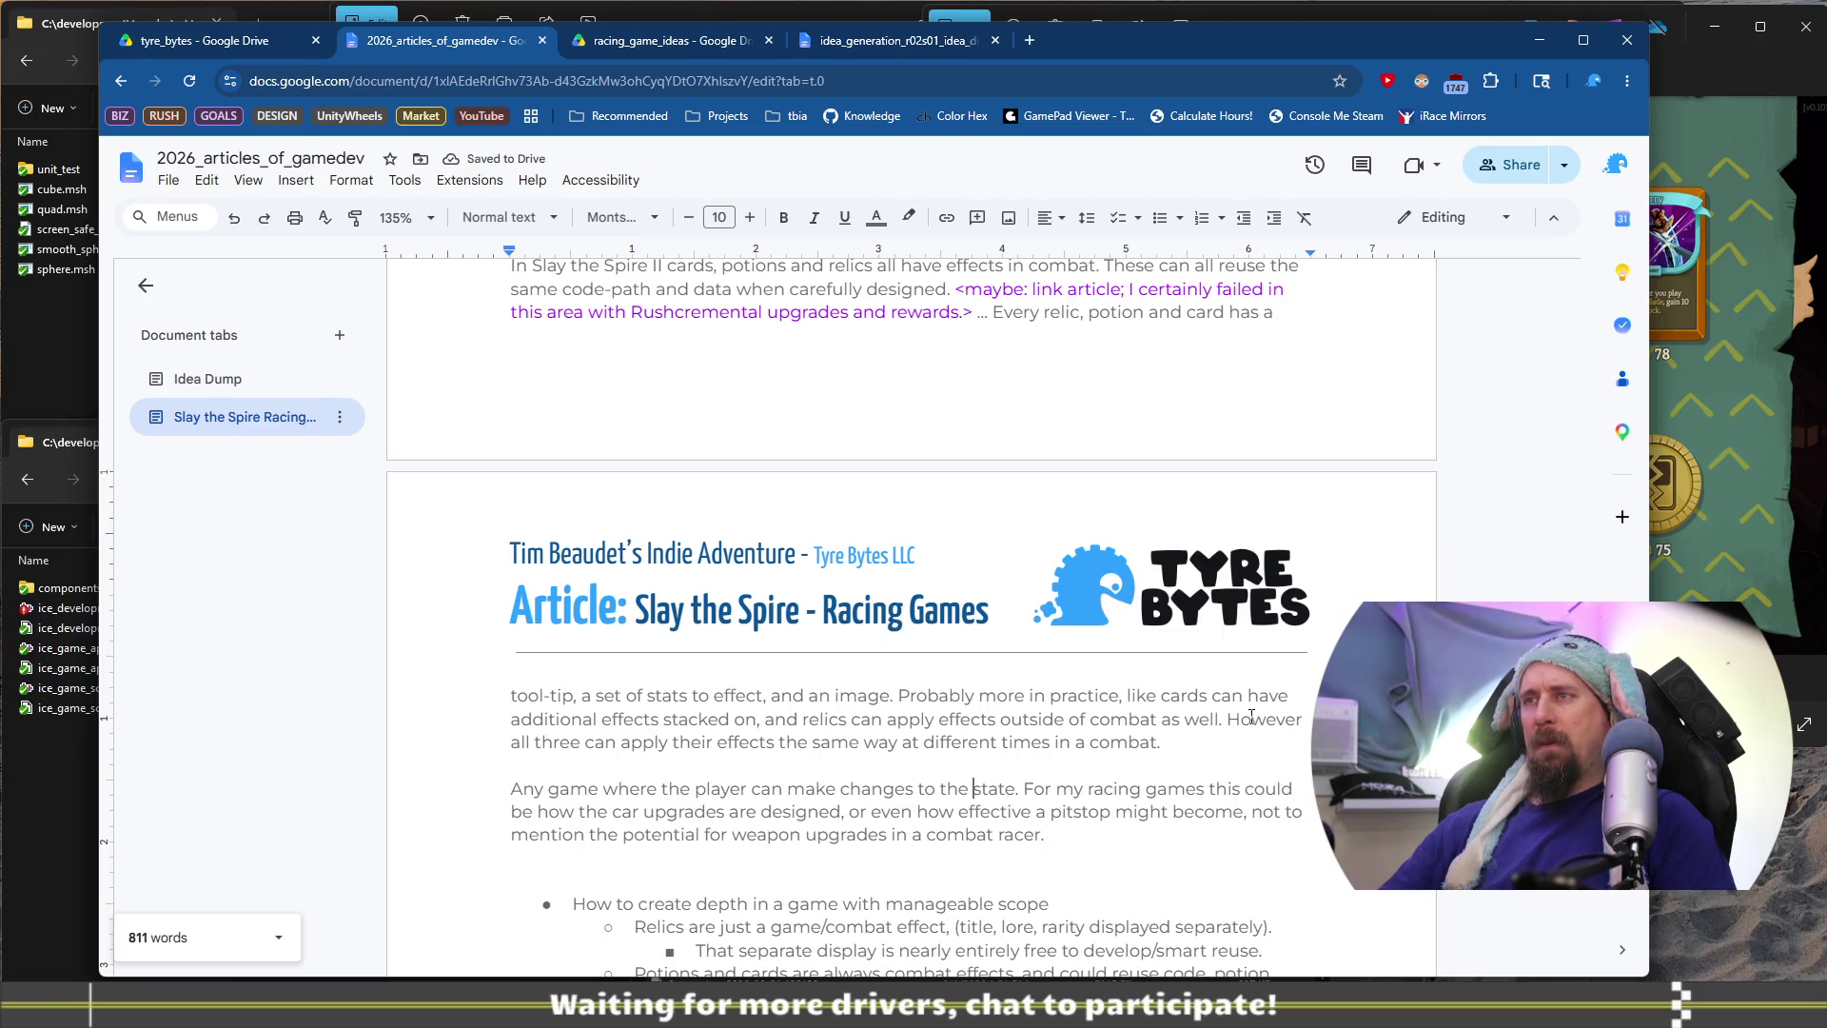
{"action": "key", "text": "BackSpace"}
{"action": "key", "text": "BackSpace"}
{"action": "key", "text": "BackSpace"}
{"action": "type", "text": "game"}
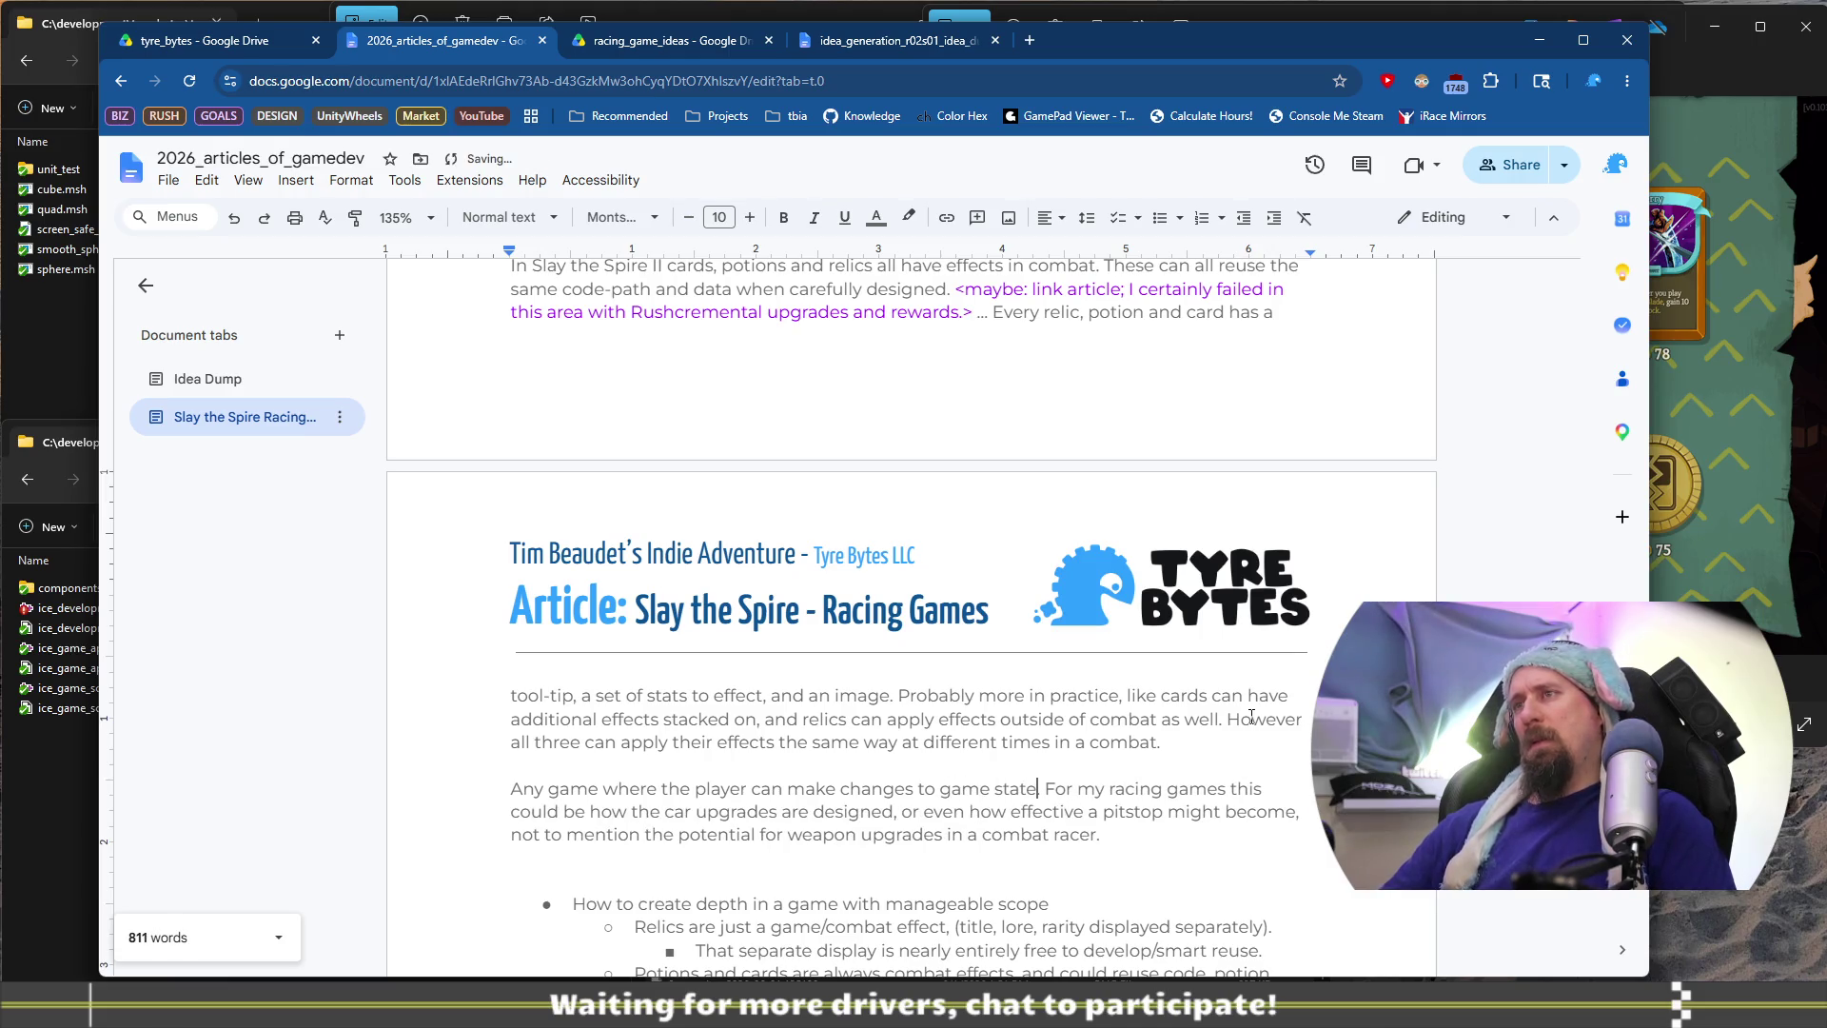
Continue the sentence with 'can make use of effects like this', running into 'For my racing games'
{"action": "key", "text": "ctrl+Right"}
{"action": "key", "text": "Delete"}
{"action": "type", "text": "can mak"}
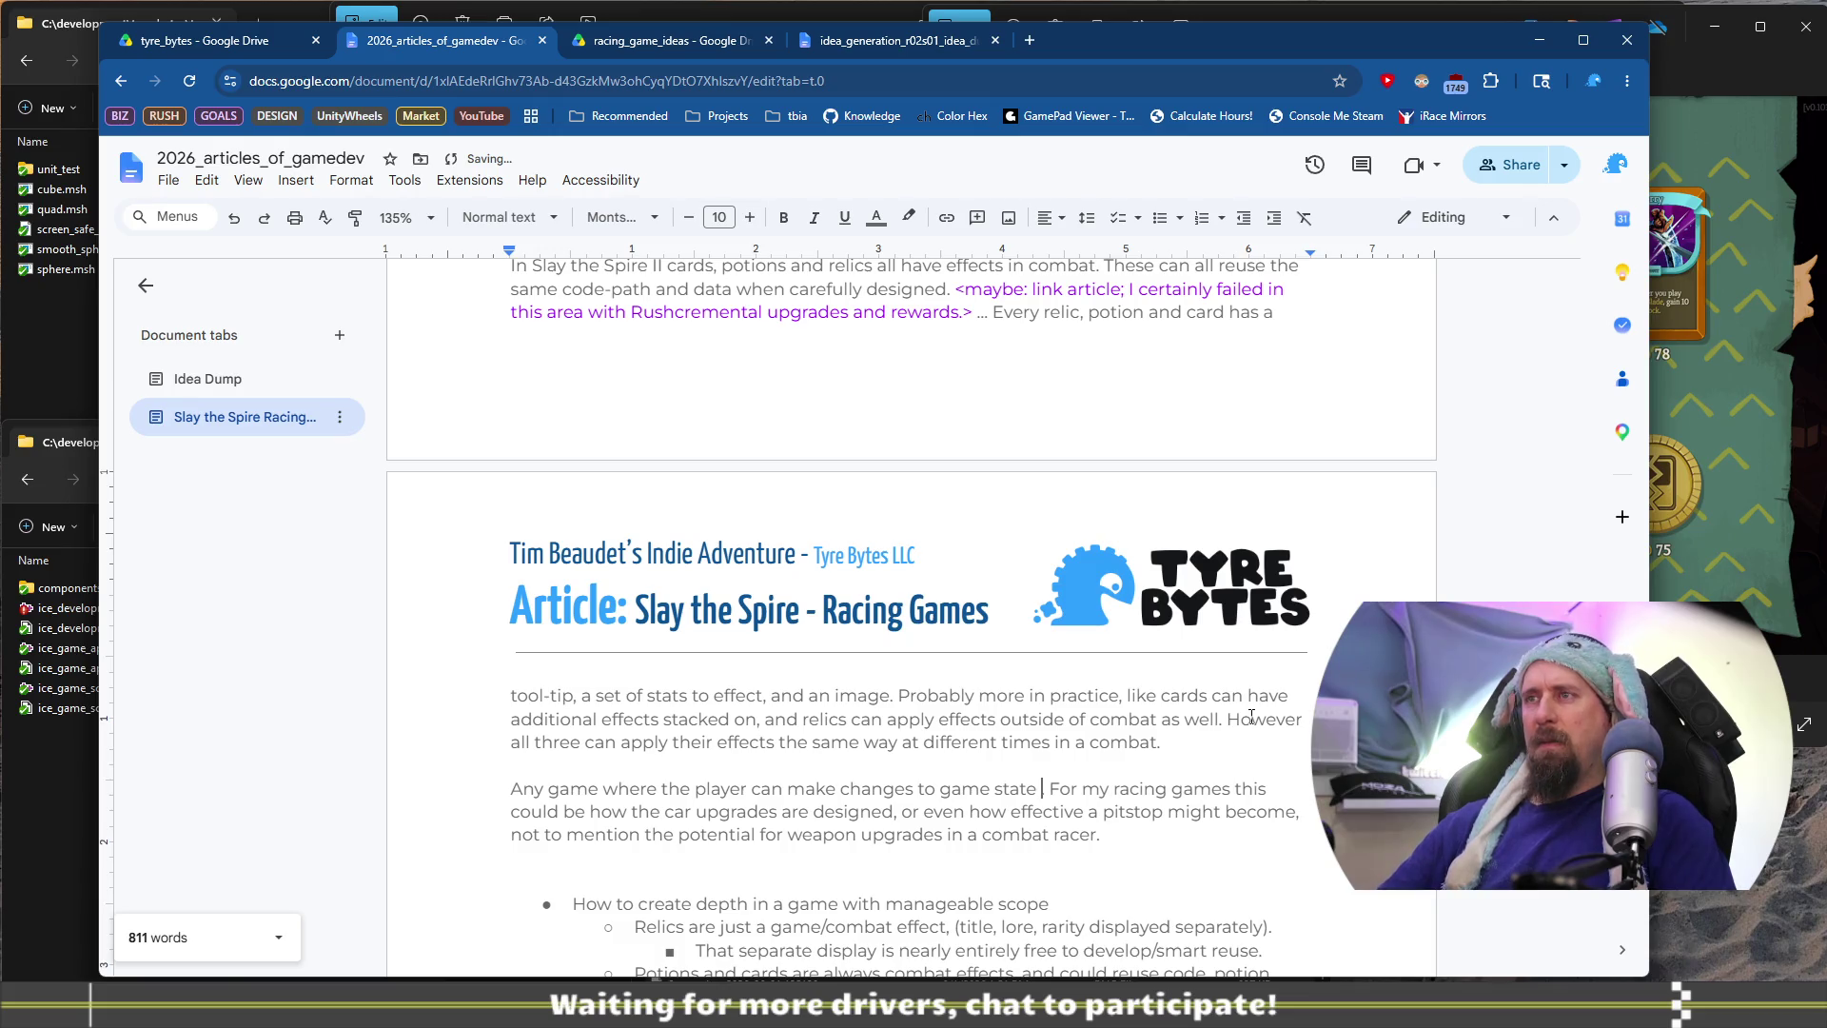
{"action": "type", "text": "e use of a"}
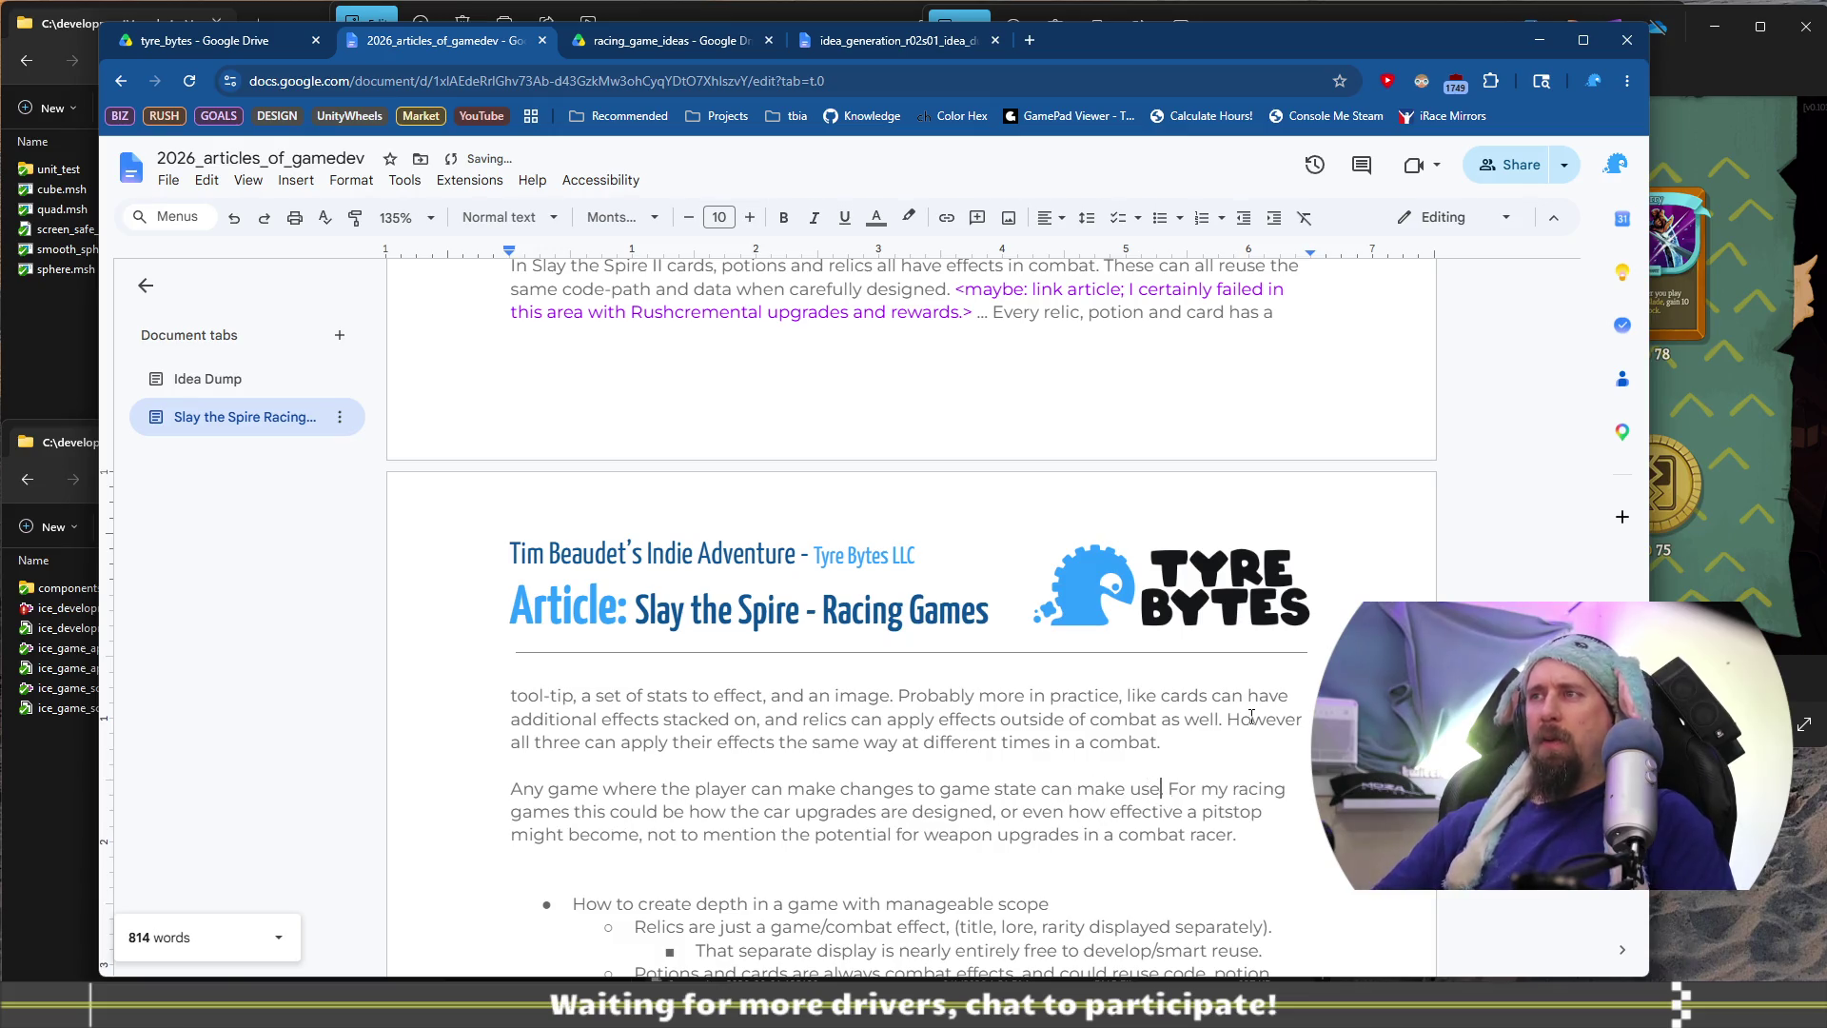
{"action": "key", "text": "BackSpace"}
{"action": "key", "text": "BackSpace"}
{"action": "type", "text": "rewards"}
{"action": "key", "text": "BackSpace"}
{"action": "key", "text": "BackSpace"}
{"action": "key", "text": "BackSpace"}
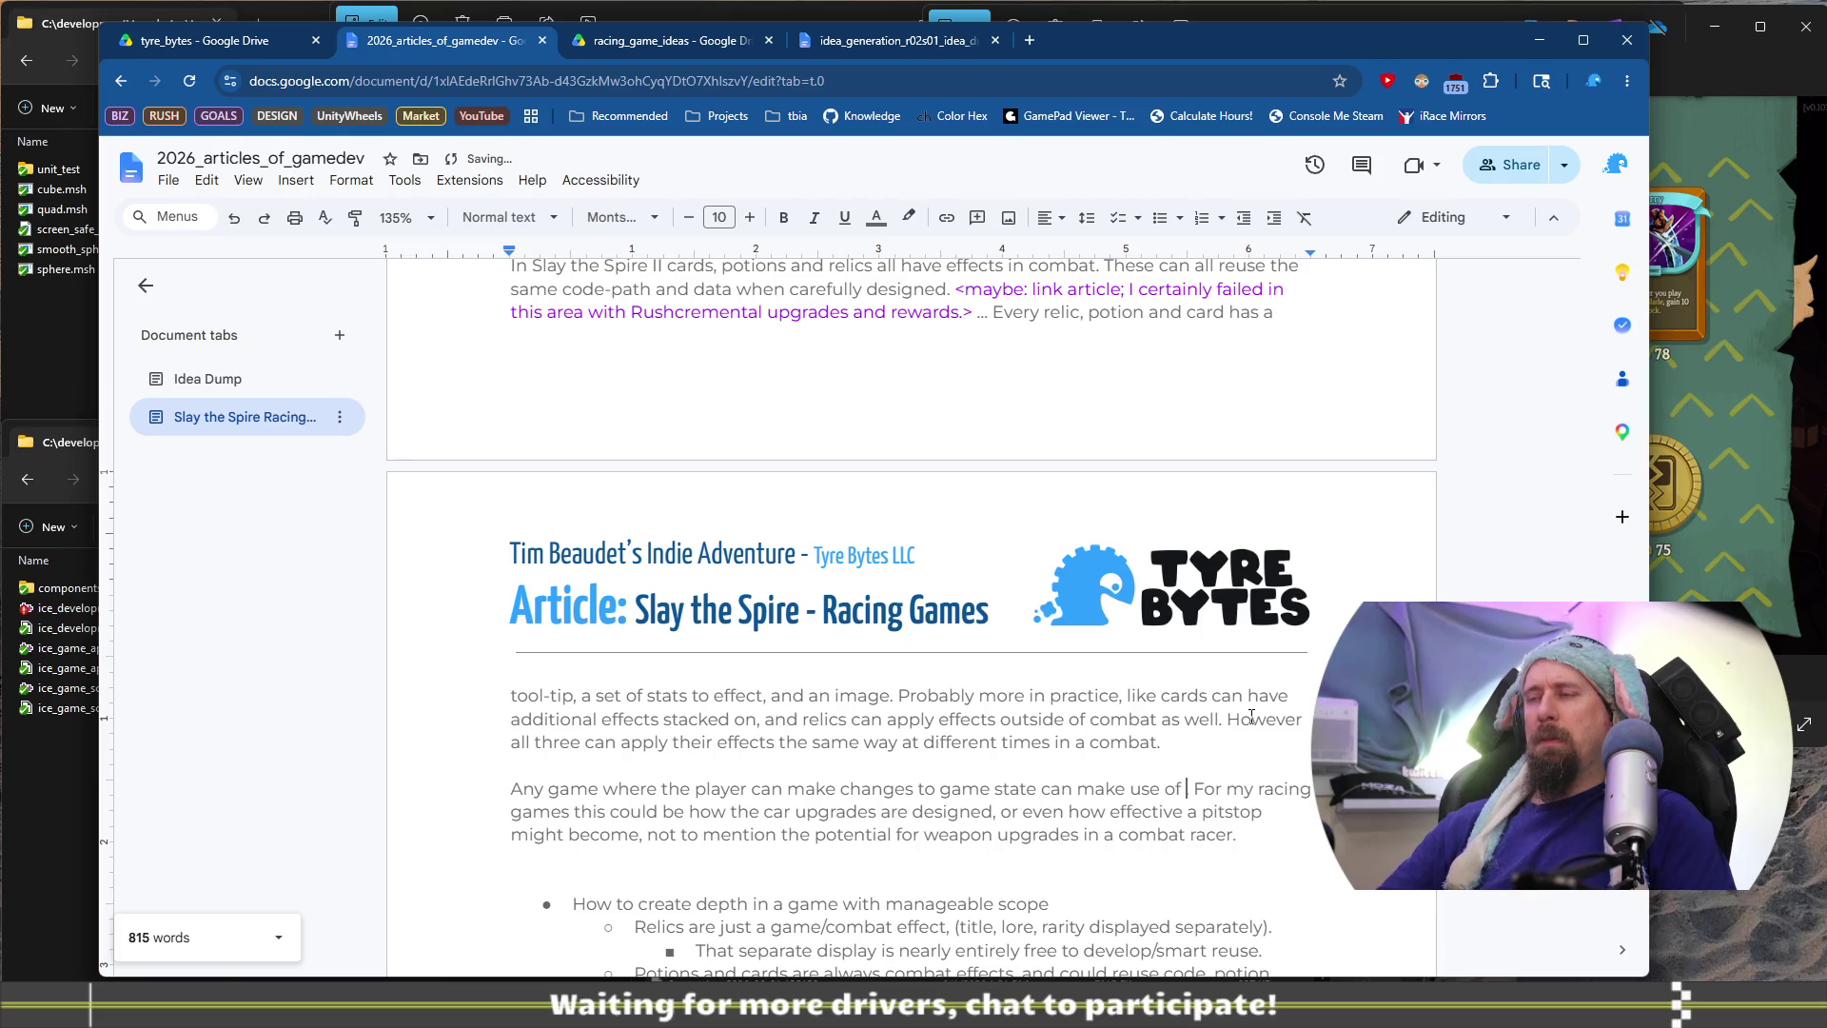
{"action": "type", "text": "reward"}
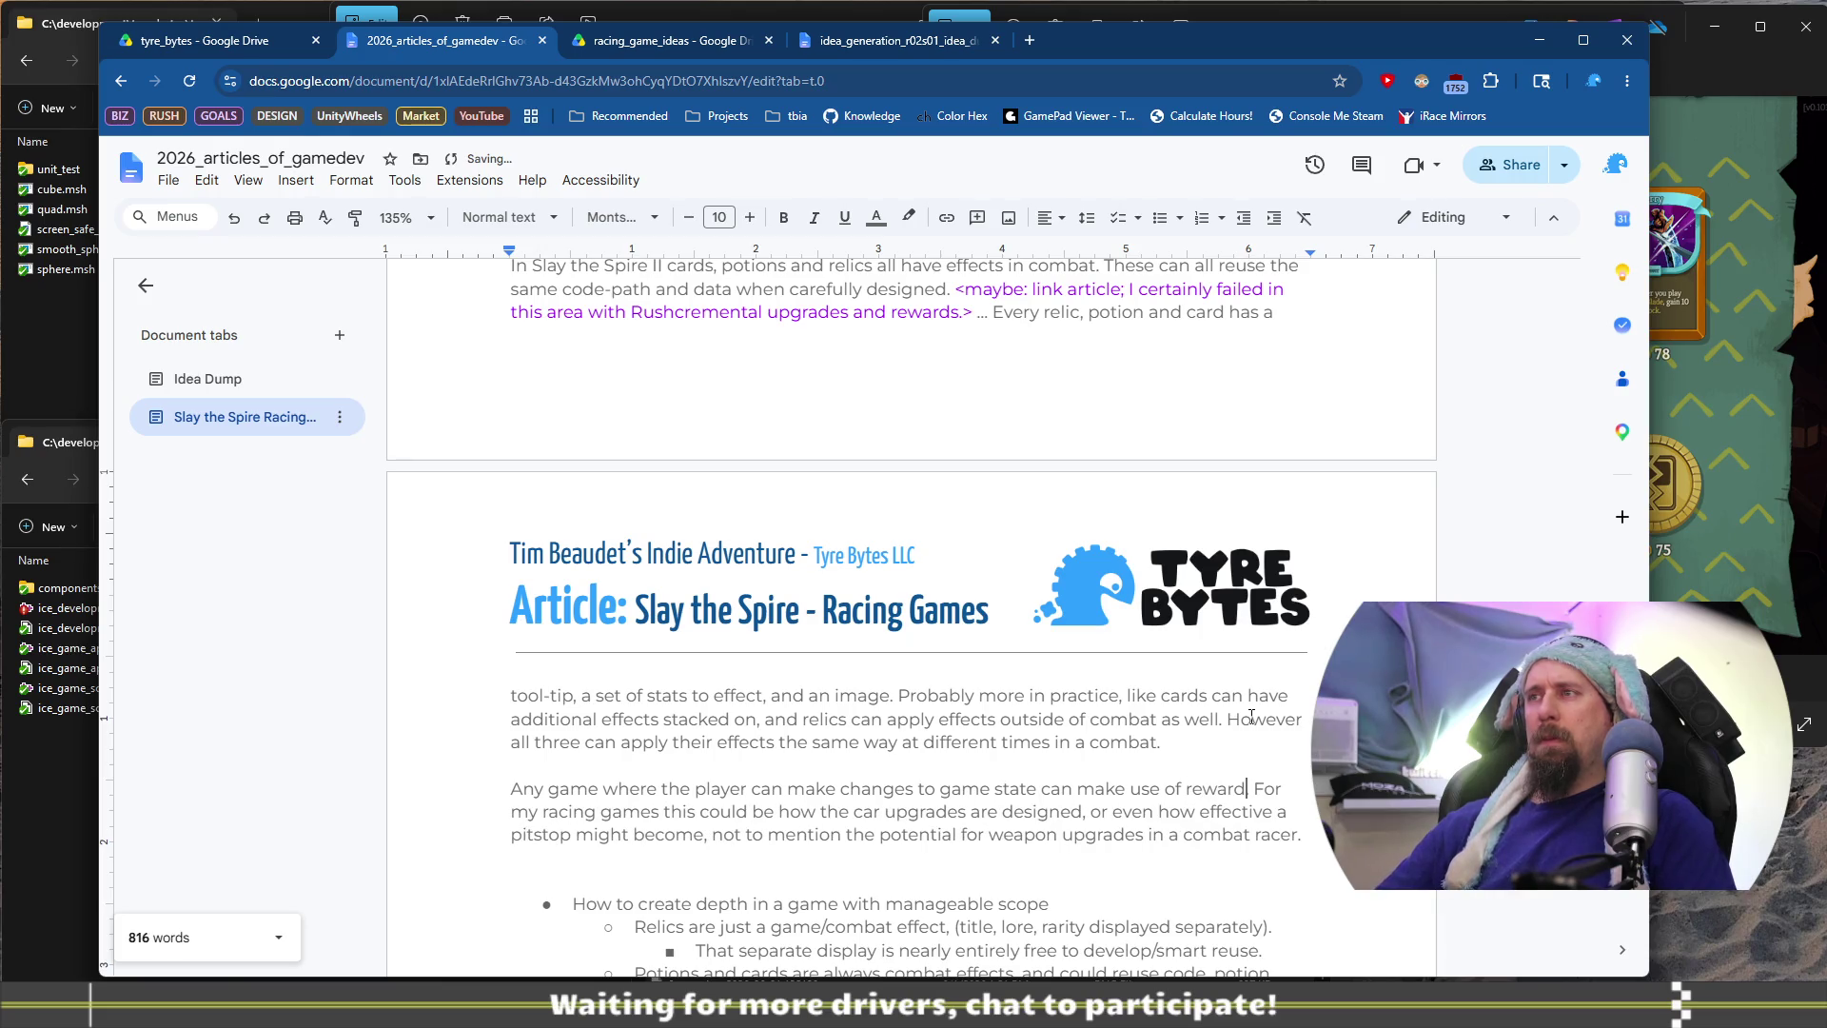
{"action": "key", "text": "BackSpace"}
{"action": "key", "text": "BackSpace"}
{"action": "key", "text": "BackSpace"}
{"action": "type", "text": "effects like "}
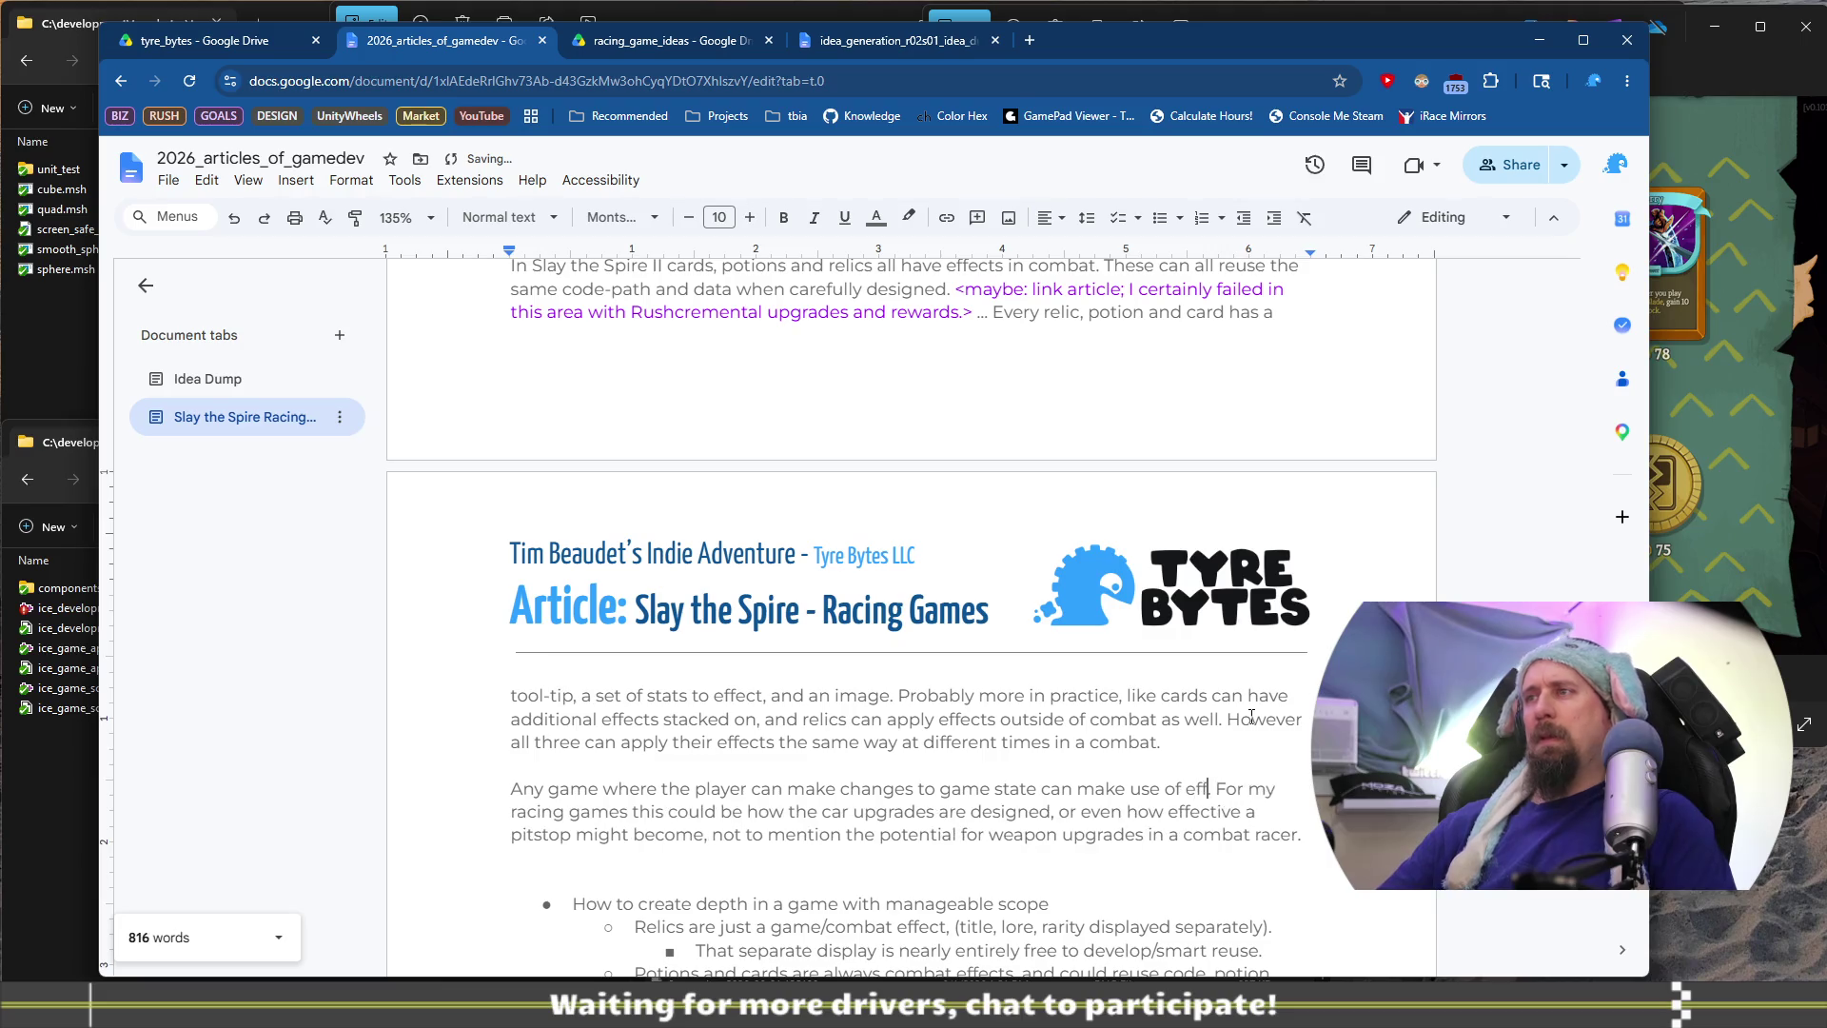
{"action": "type", "text": "this"}
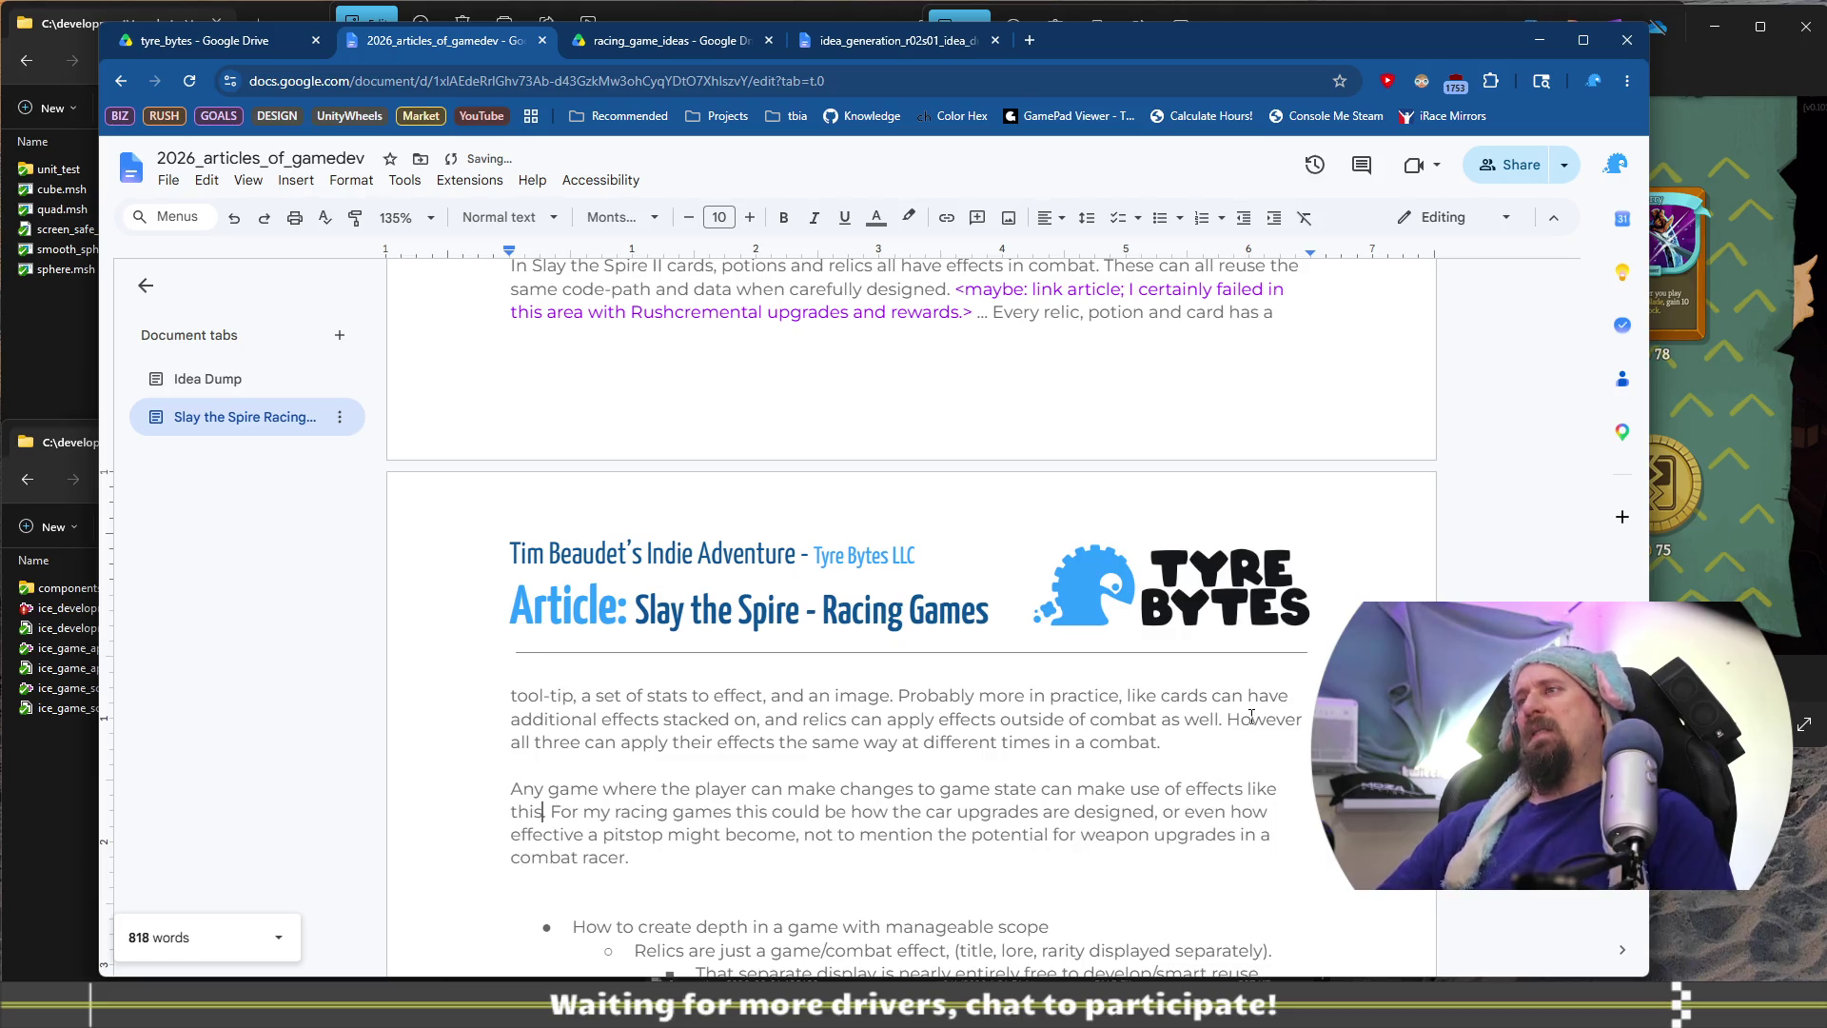
{"action": "type", "text": "."}
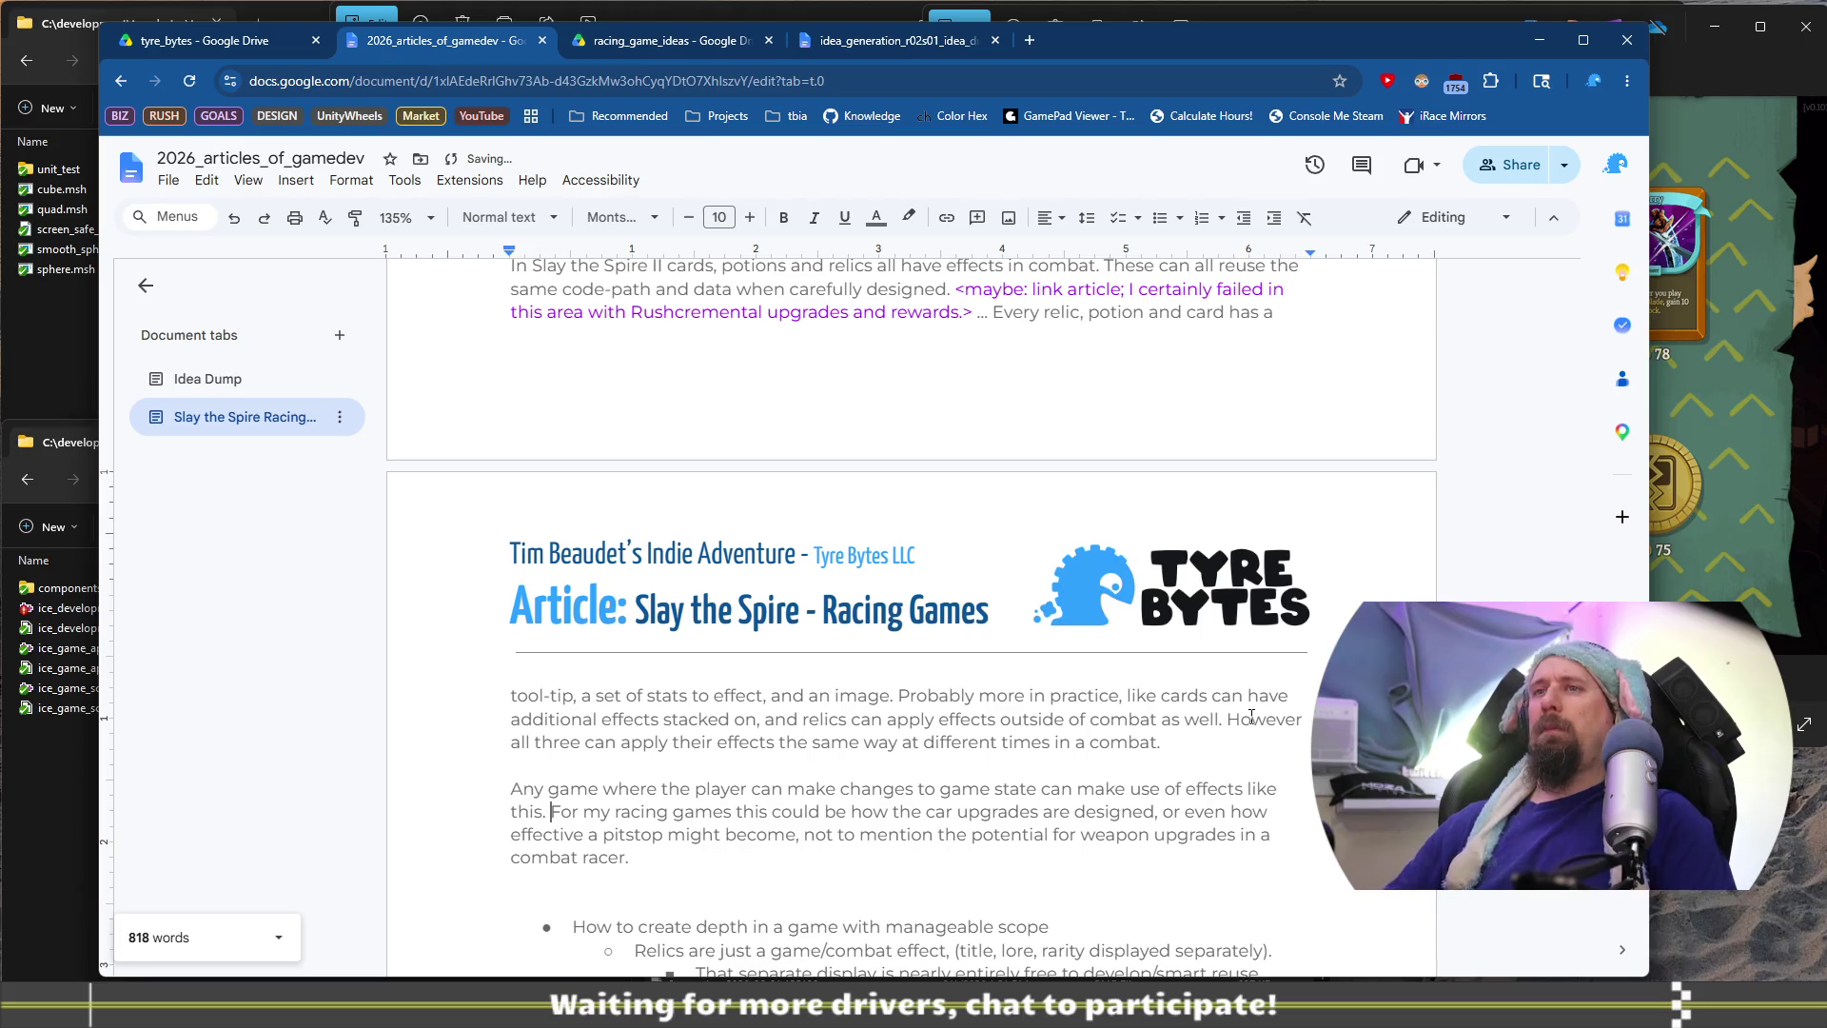
{"action": "key", "text": "ctrl+Right"}
{"action": "key", "text": "ctrl+Right"}
{"action": "key", "text": "ctrl+Right"}
{"action": "key", "text": "ctrl+Left"}
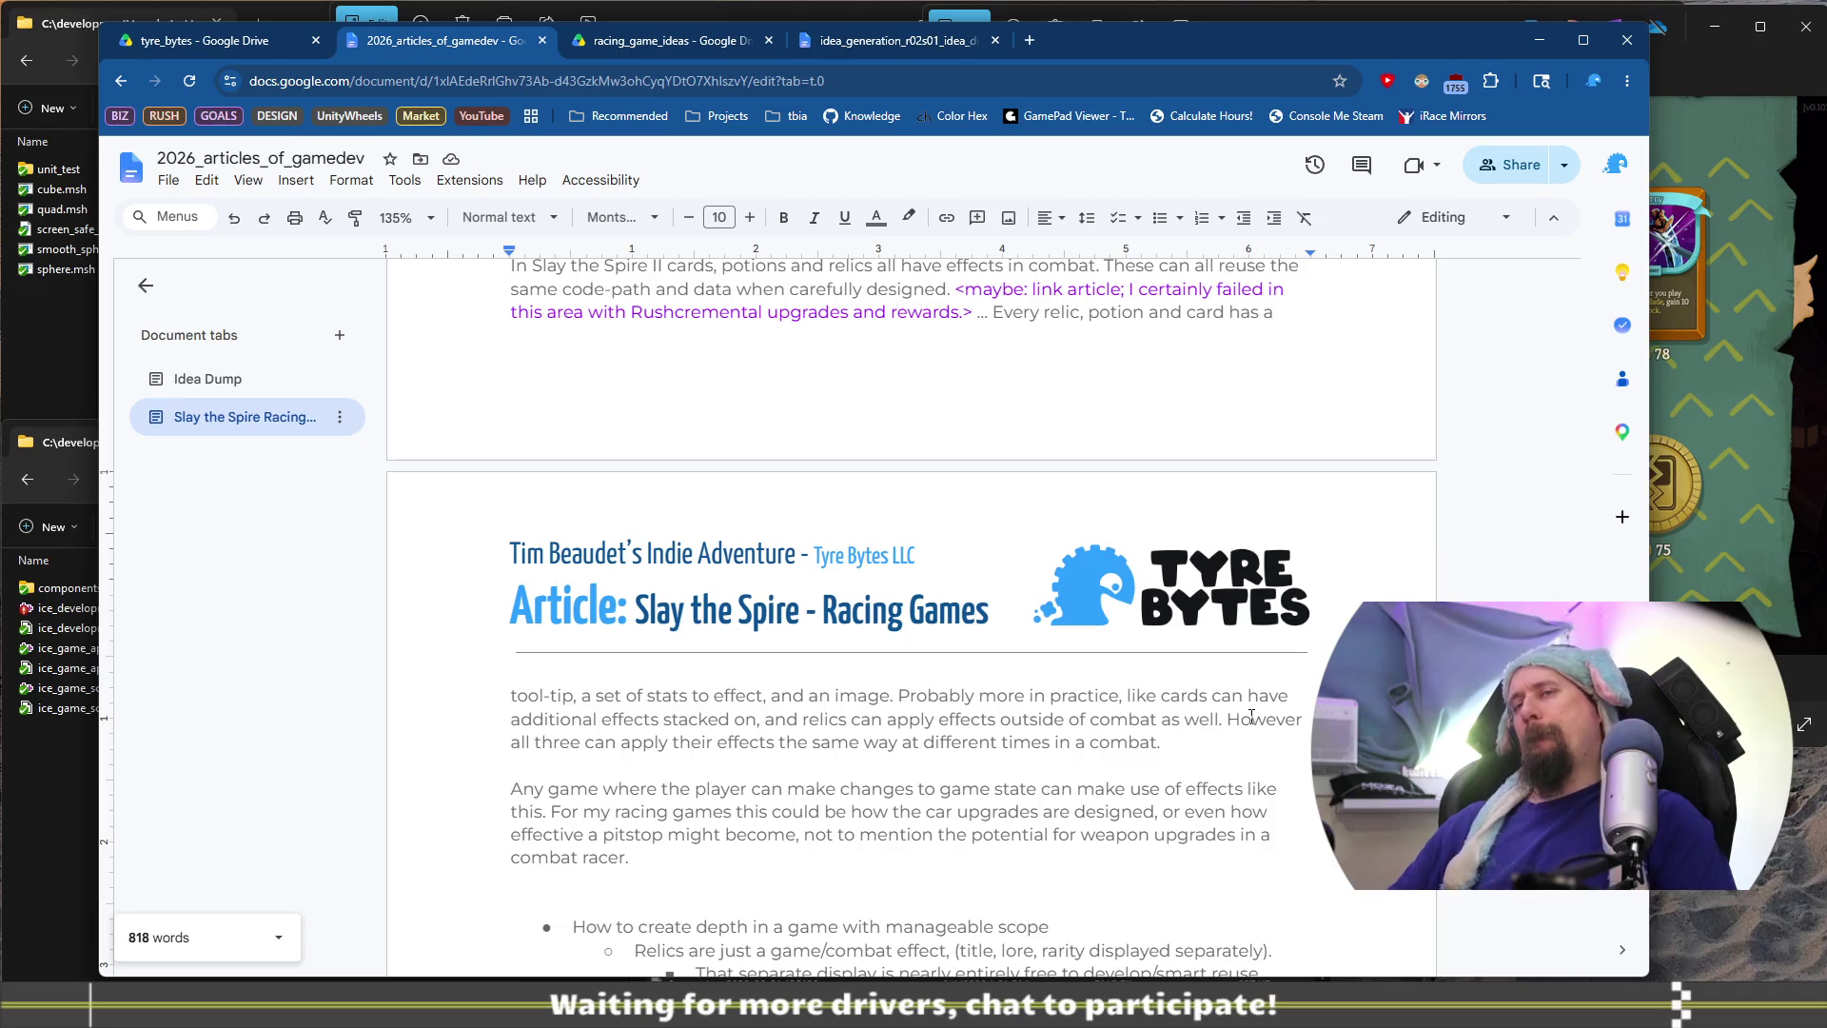
{"action": "key", "text": "ctrl+Right"}
{"action": "key", "text": "ctrl+Right"}
{"action": "key", "text": "ctrl+Right"}
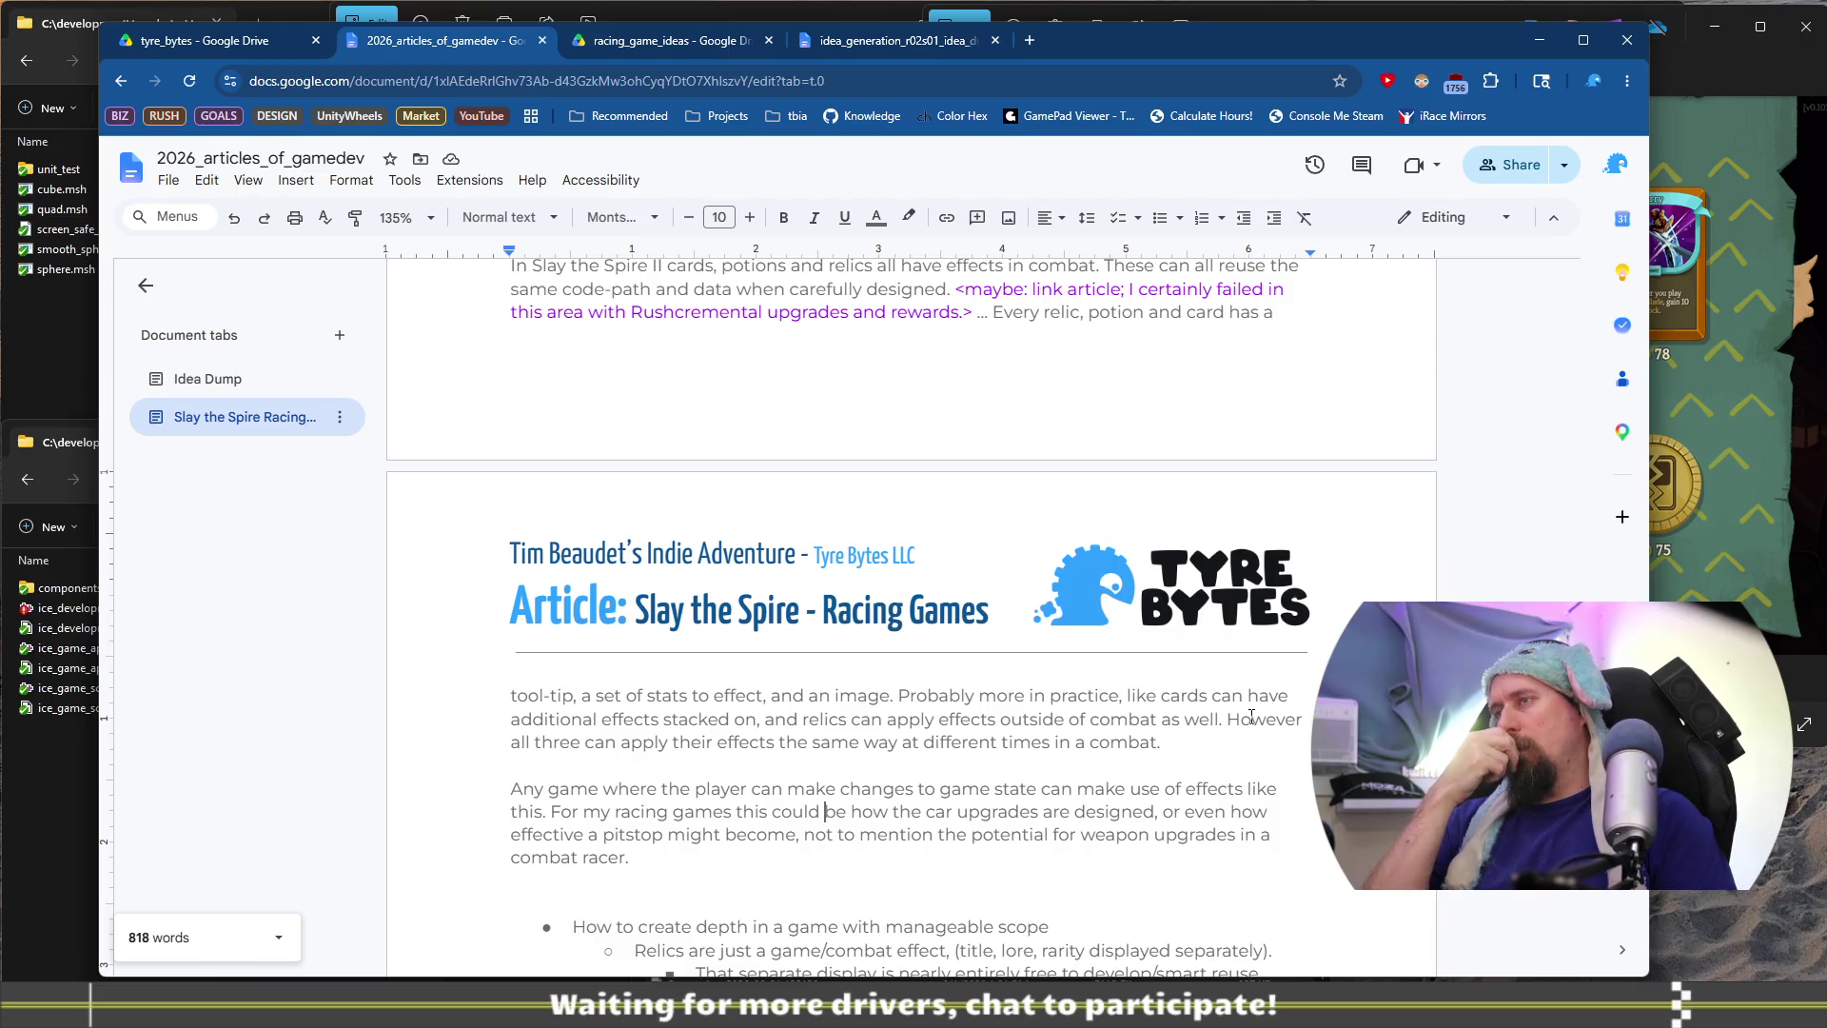
{"action": "key", "text": "Home"}
Move 'For my racing games' onto its own paragraph
{"action": "key", "text": "Right"}
{"action": "key", "text": "Right"}
{"action": "key", "text": "Right"}
{"action": "key", "text": "Delete"}
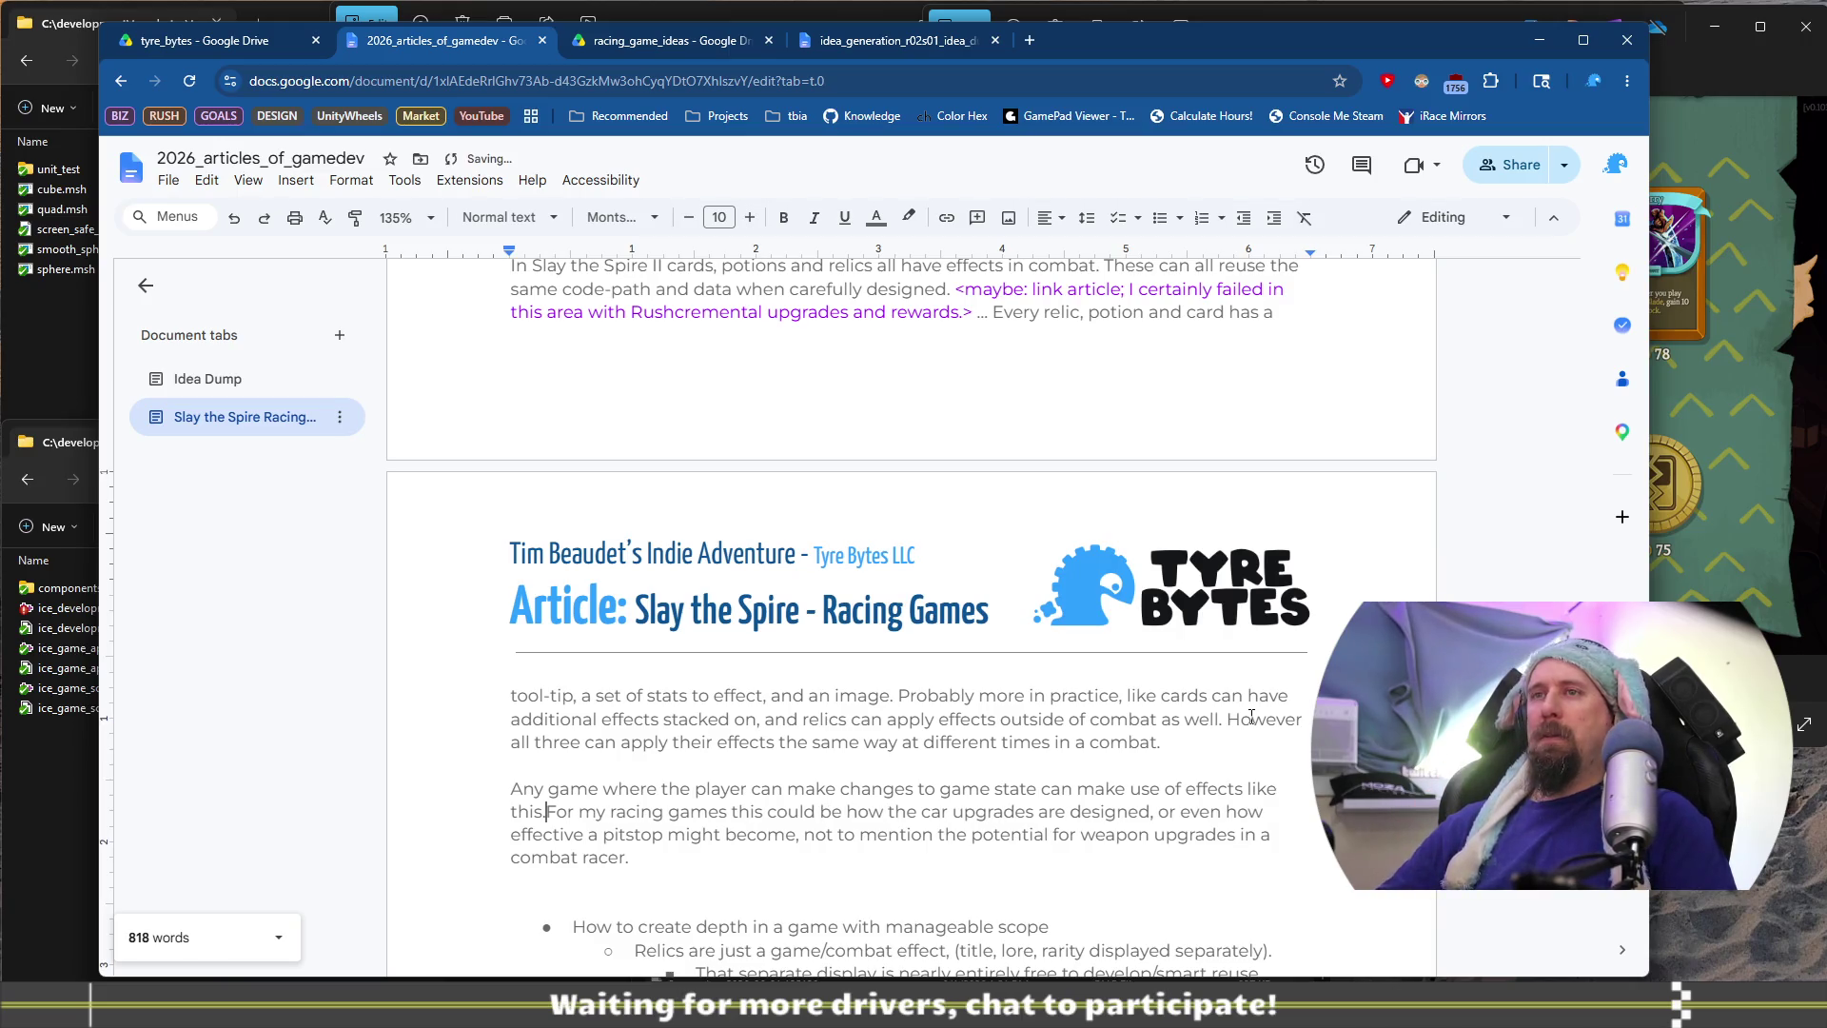
{"action": "key", "text": "Return"}
{"action": "key", "text": "Up"}
{"action": "key", "text": "End"}
Add the Mario Kart weapon pickups example, each needing a whole visual/audio effect
{"action": "type", "text": "Sometimes that will "}
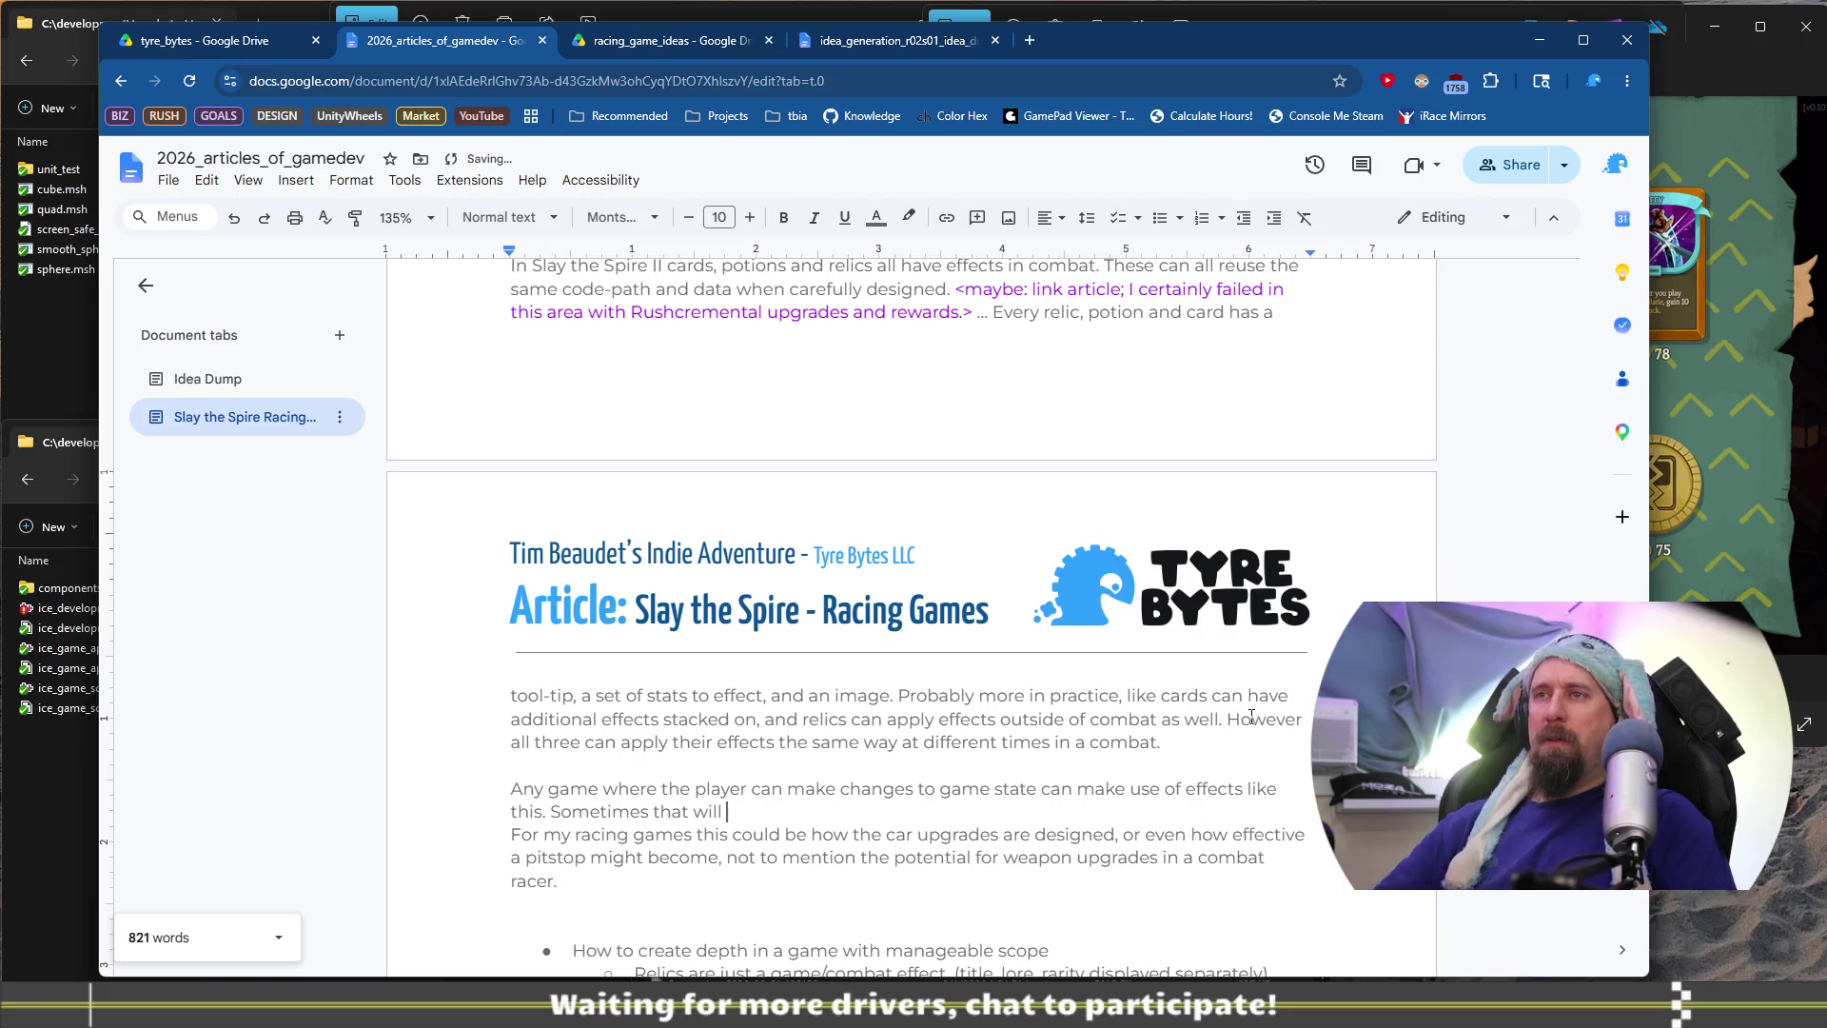
{"action": "type", "text": "increase scrop"}
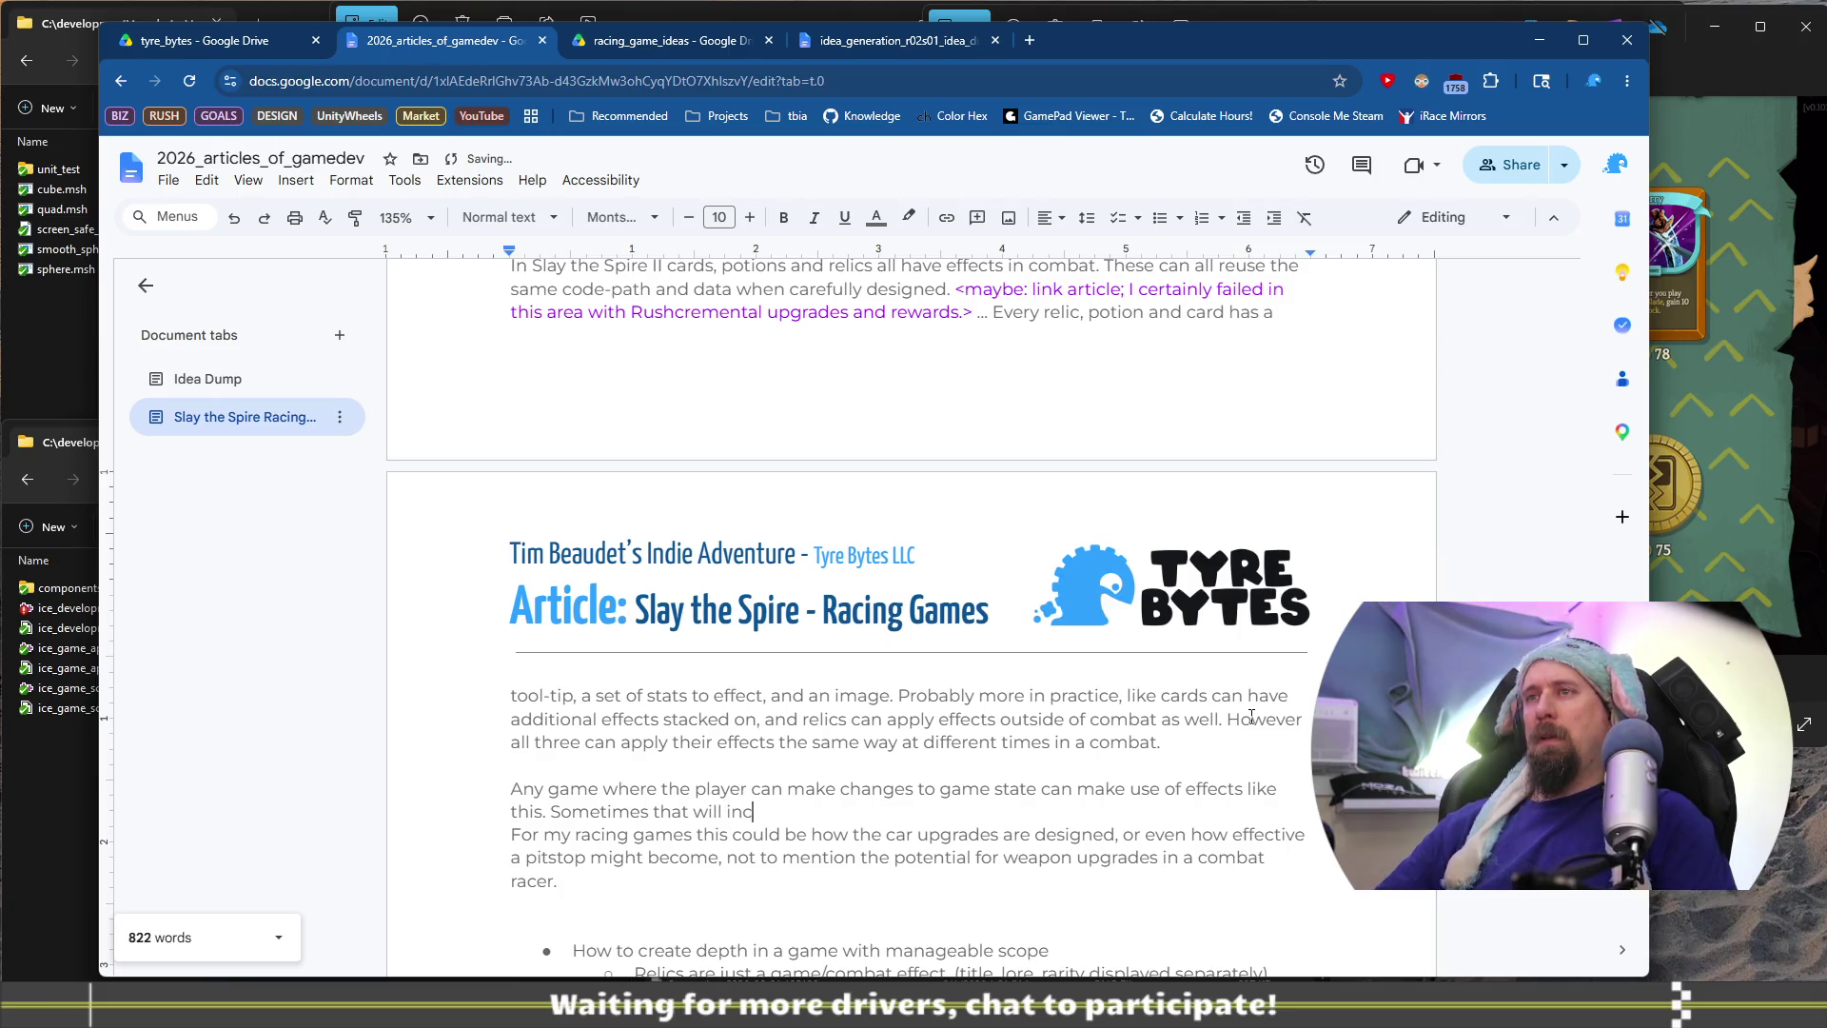
{"action": "key", "text": "BackSpace"}
{"action": "key", "text": "BackSpace"}
{"action": "key", "text": "BackSpace"}
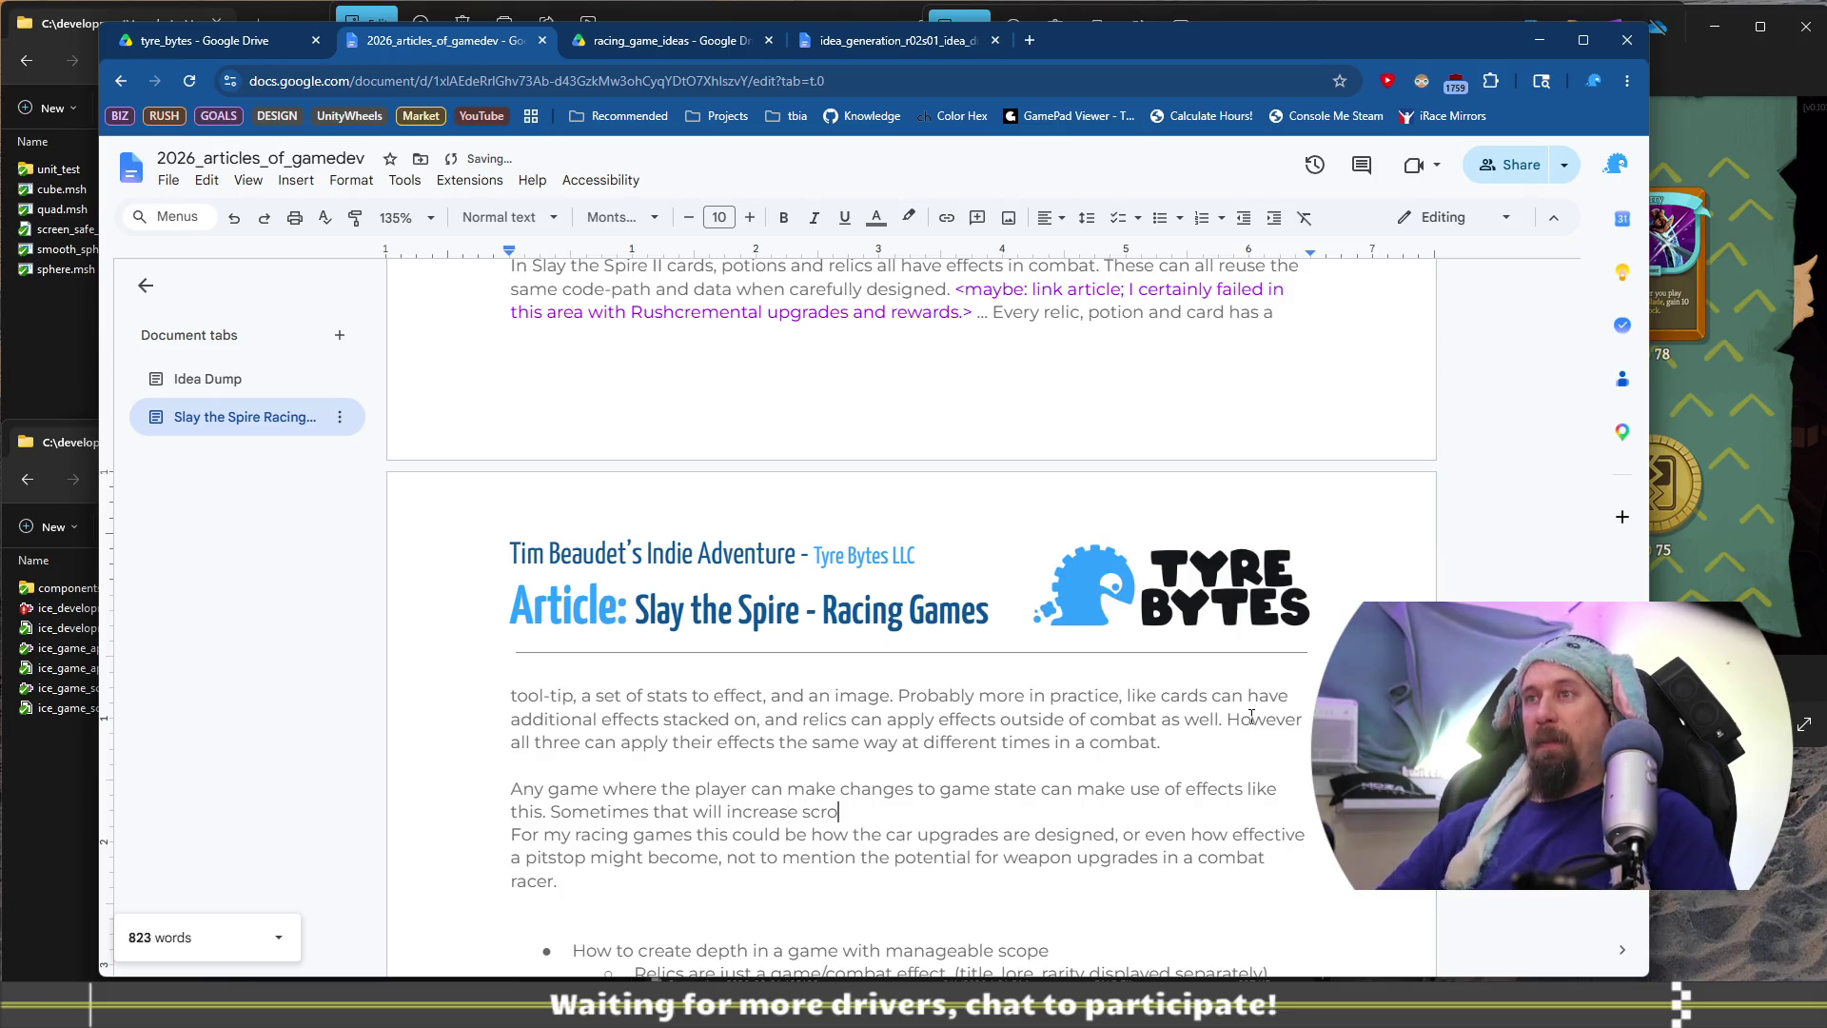
{"action": "type", "text": "ope a bit more, "}
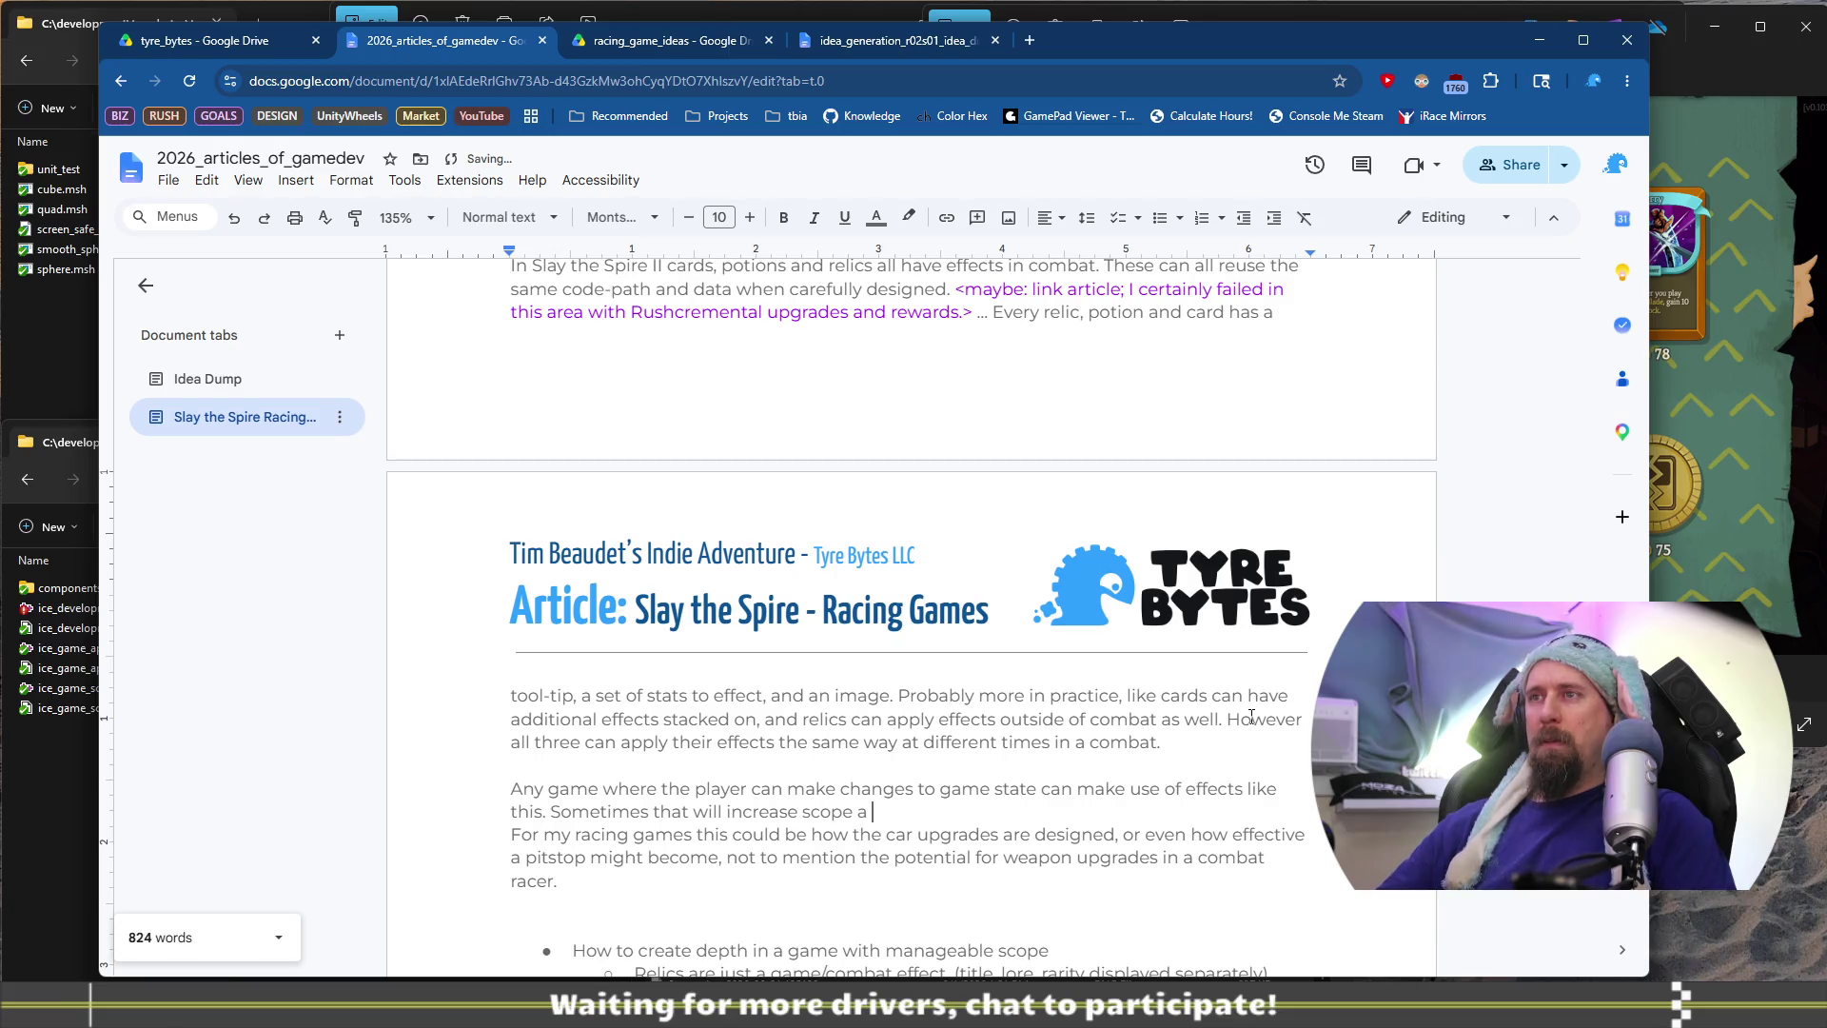
{"action": "type", "text": "like "}
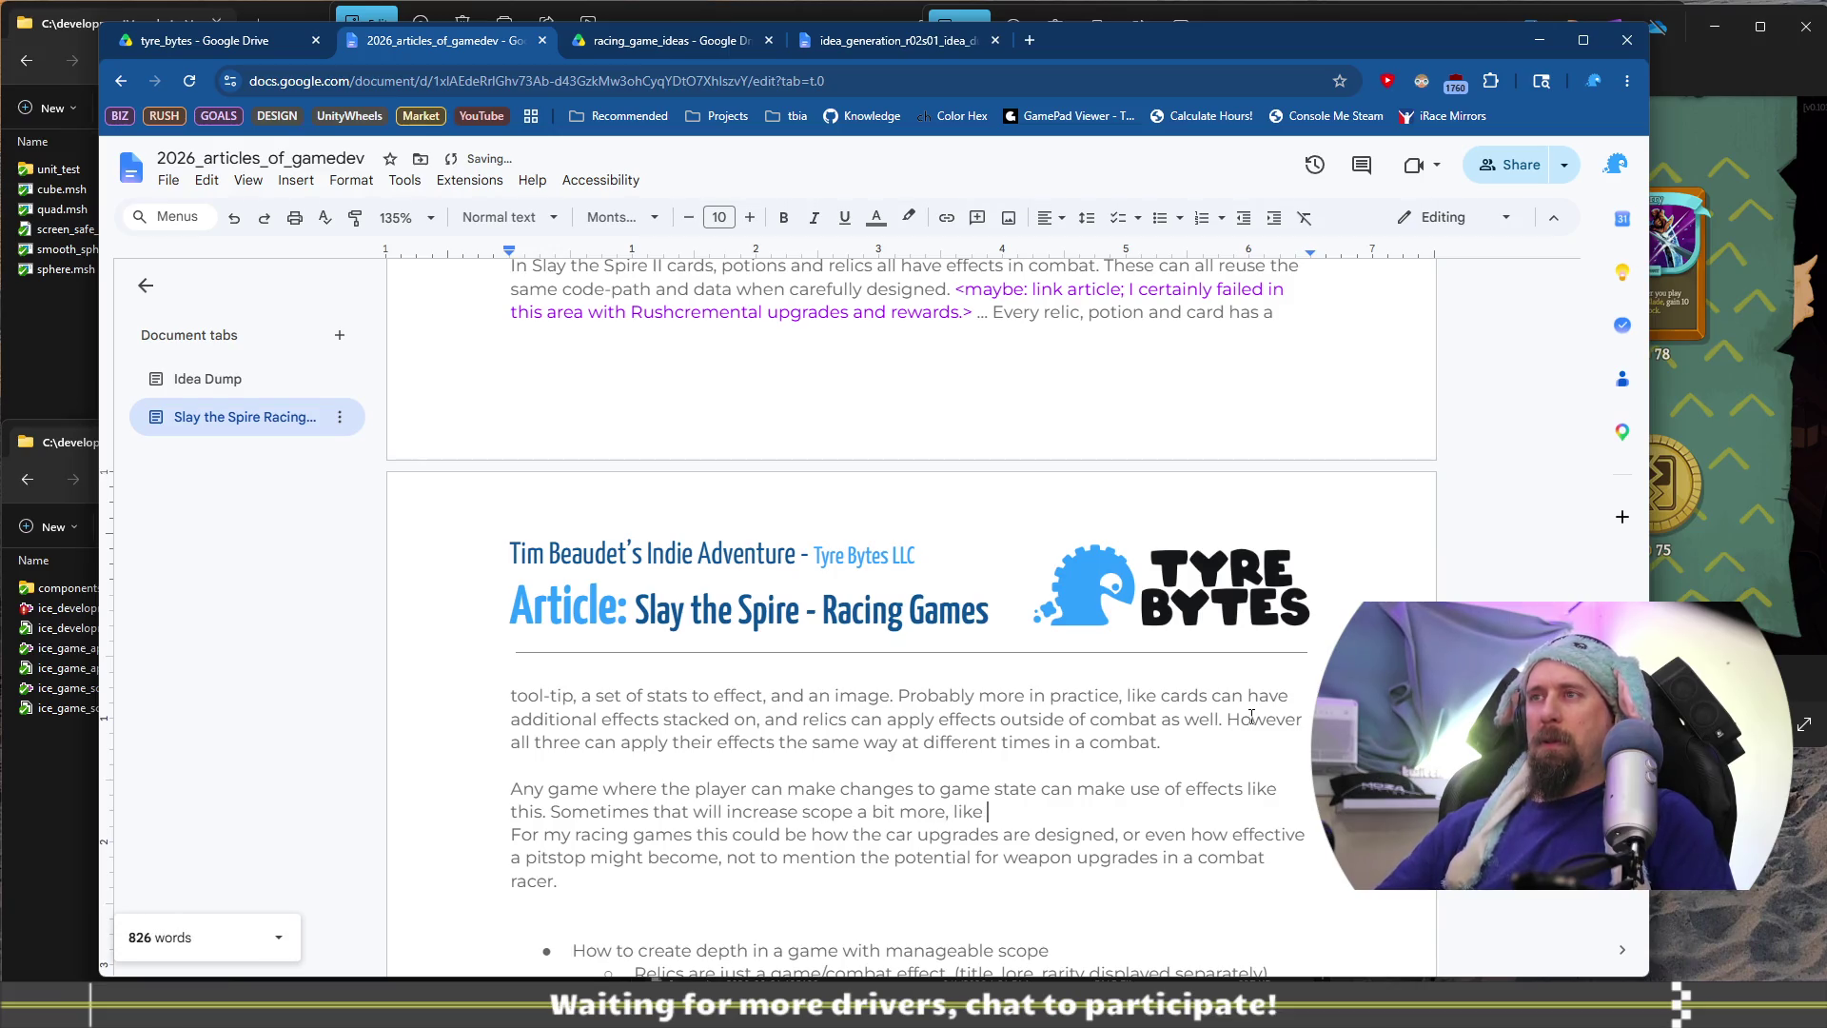
{"action": "type", "text": "Mario Ka"}
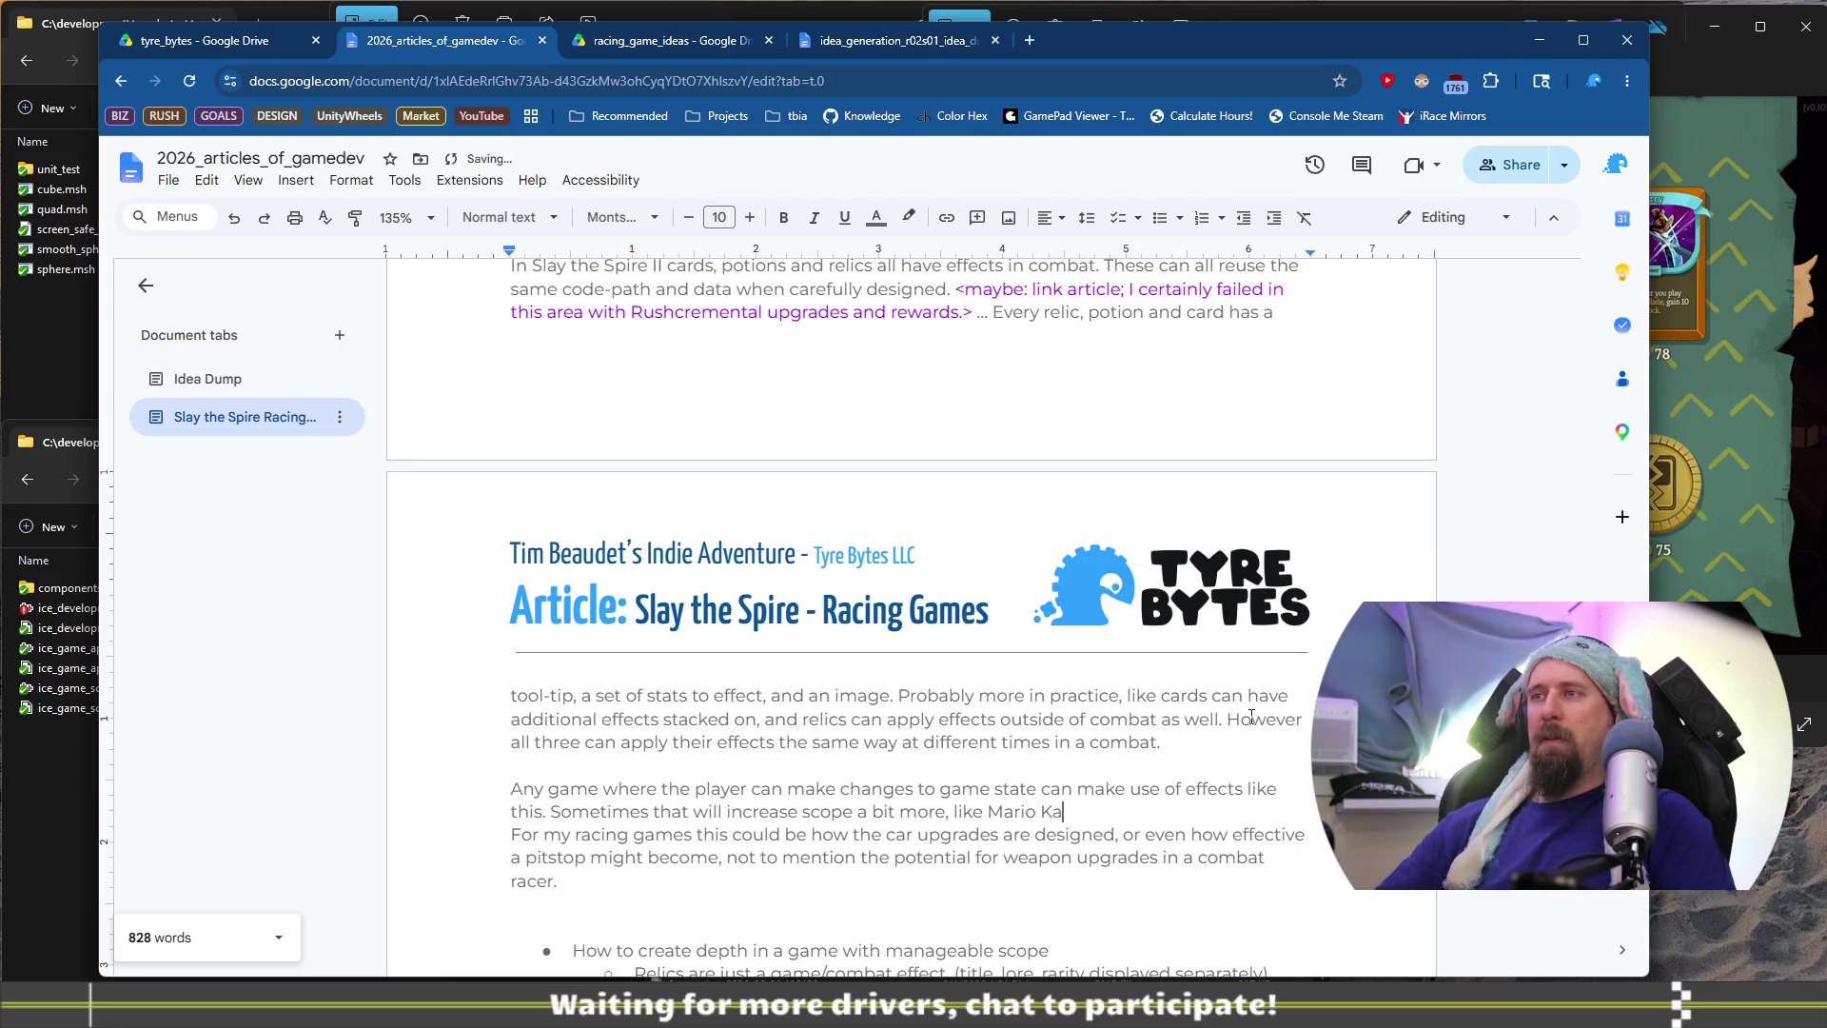
{"action": "type", "text": "rt weapo"}
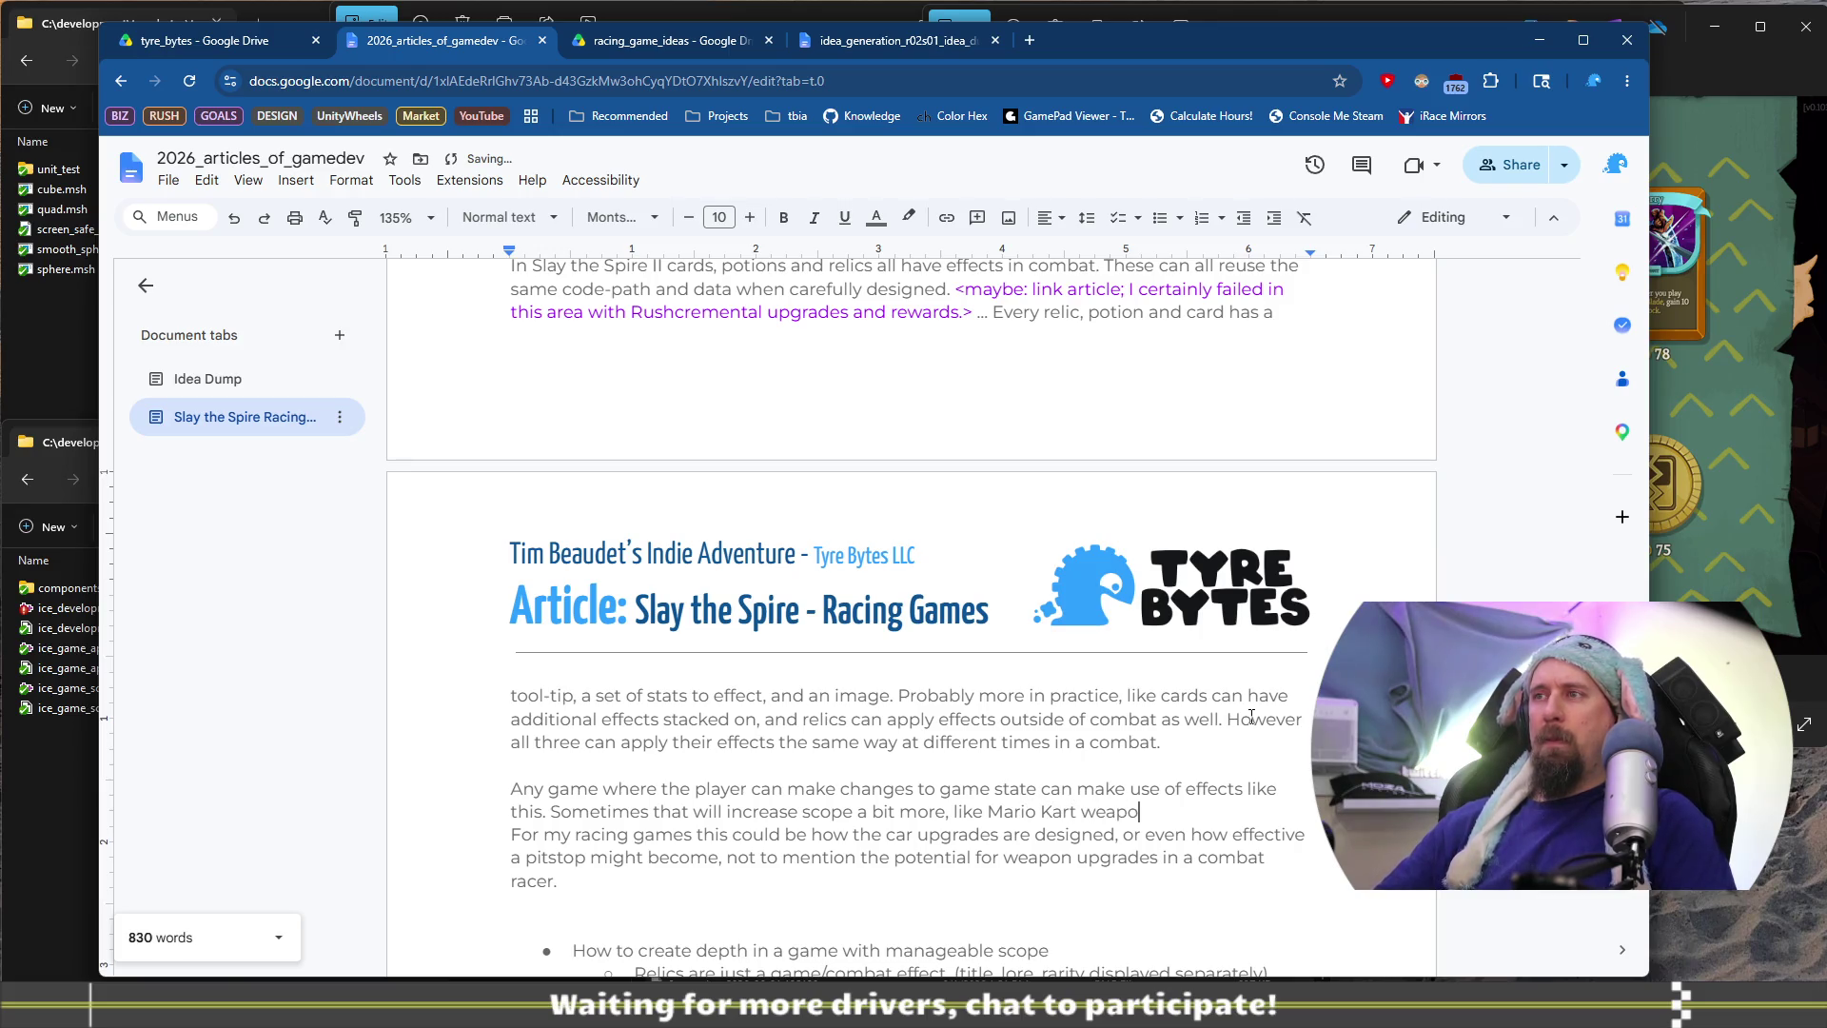
{"action": "type", "text": "n pickups"}
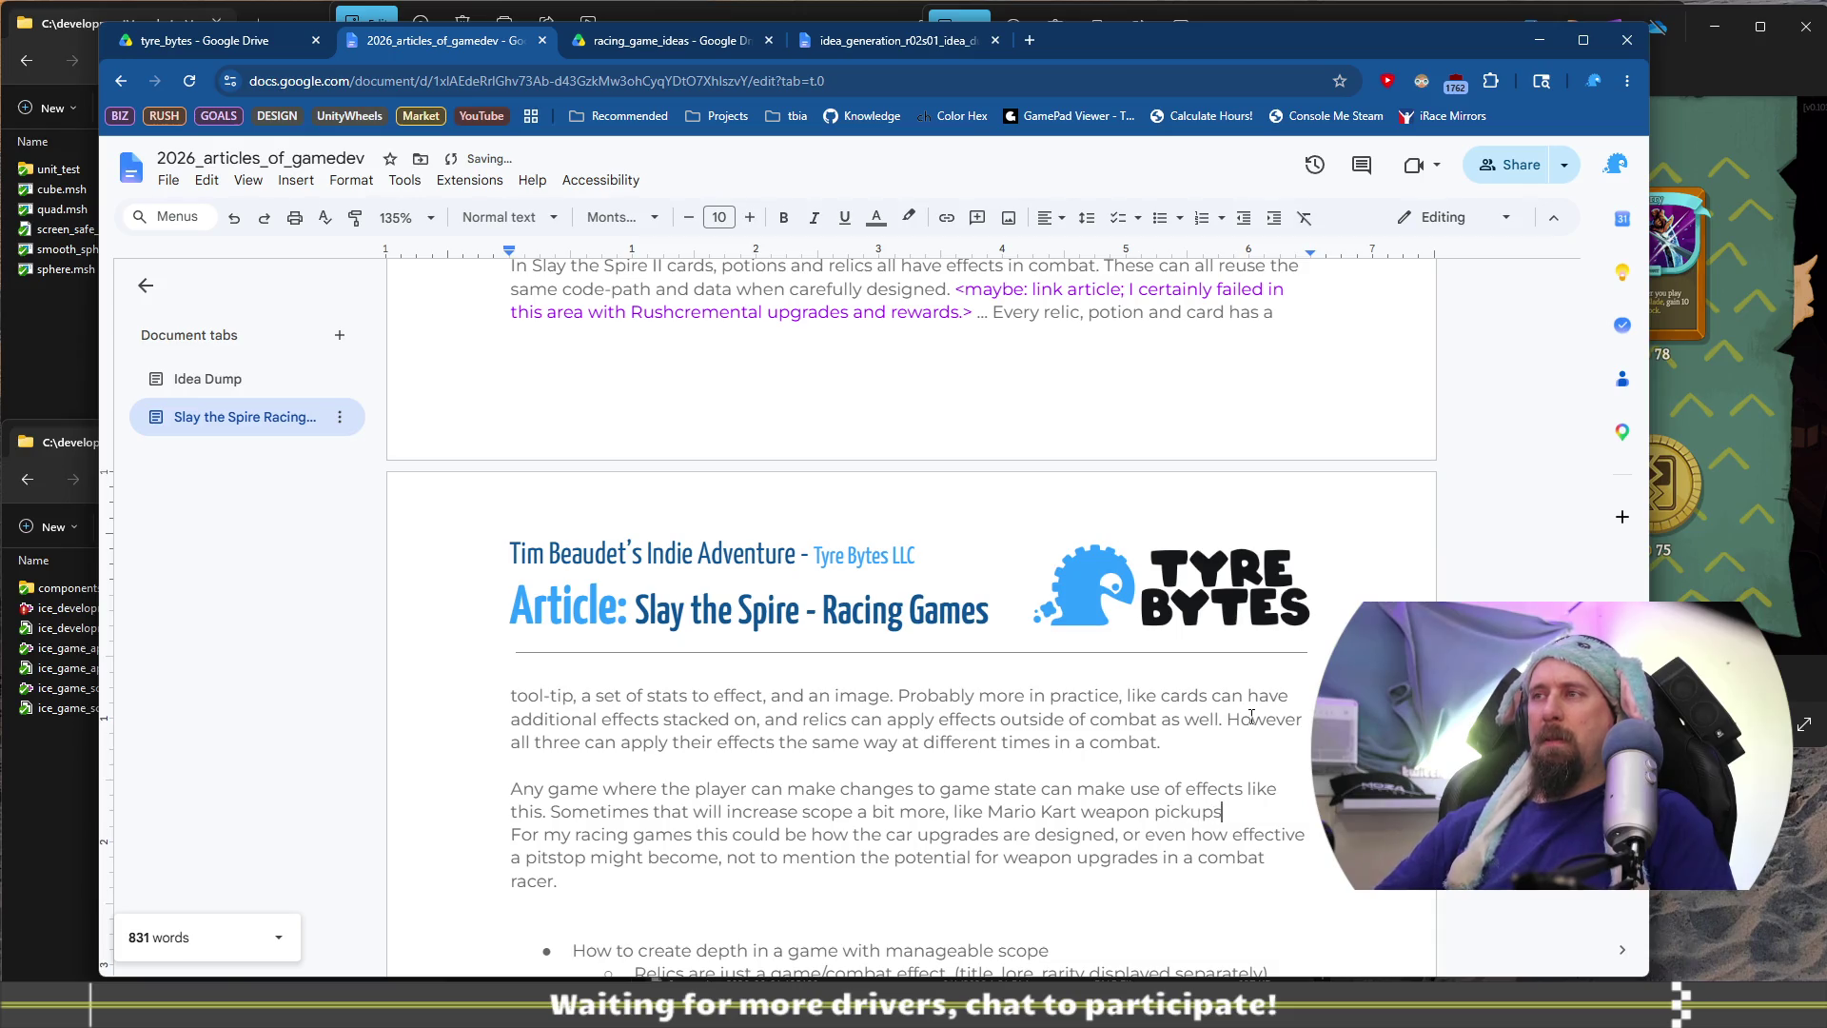
{"action": "type", "text": "; each"}
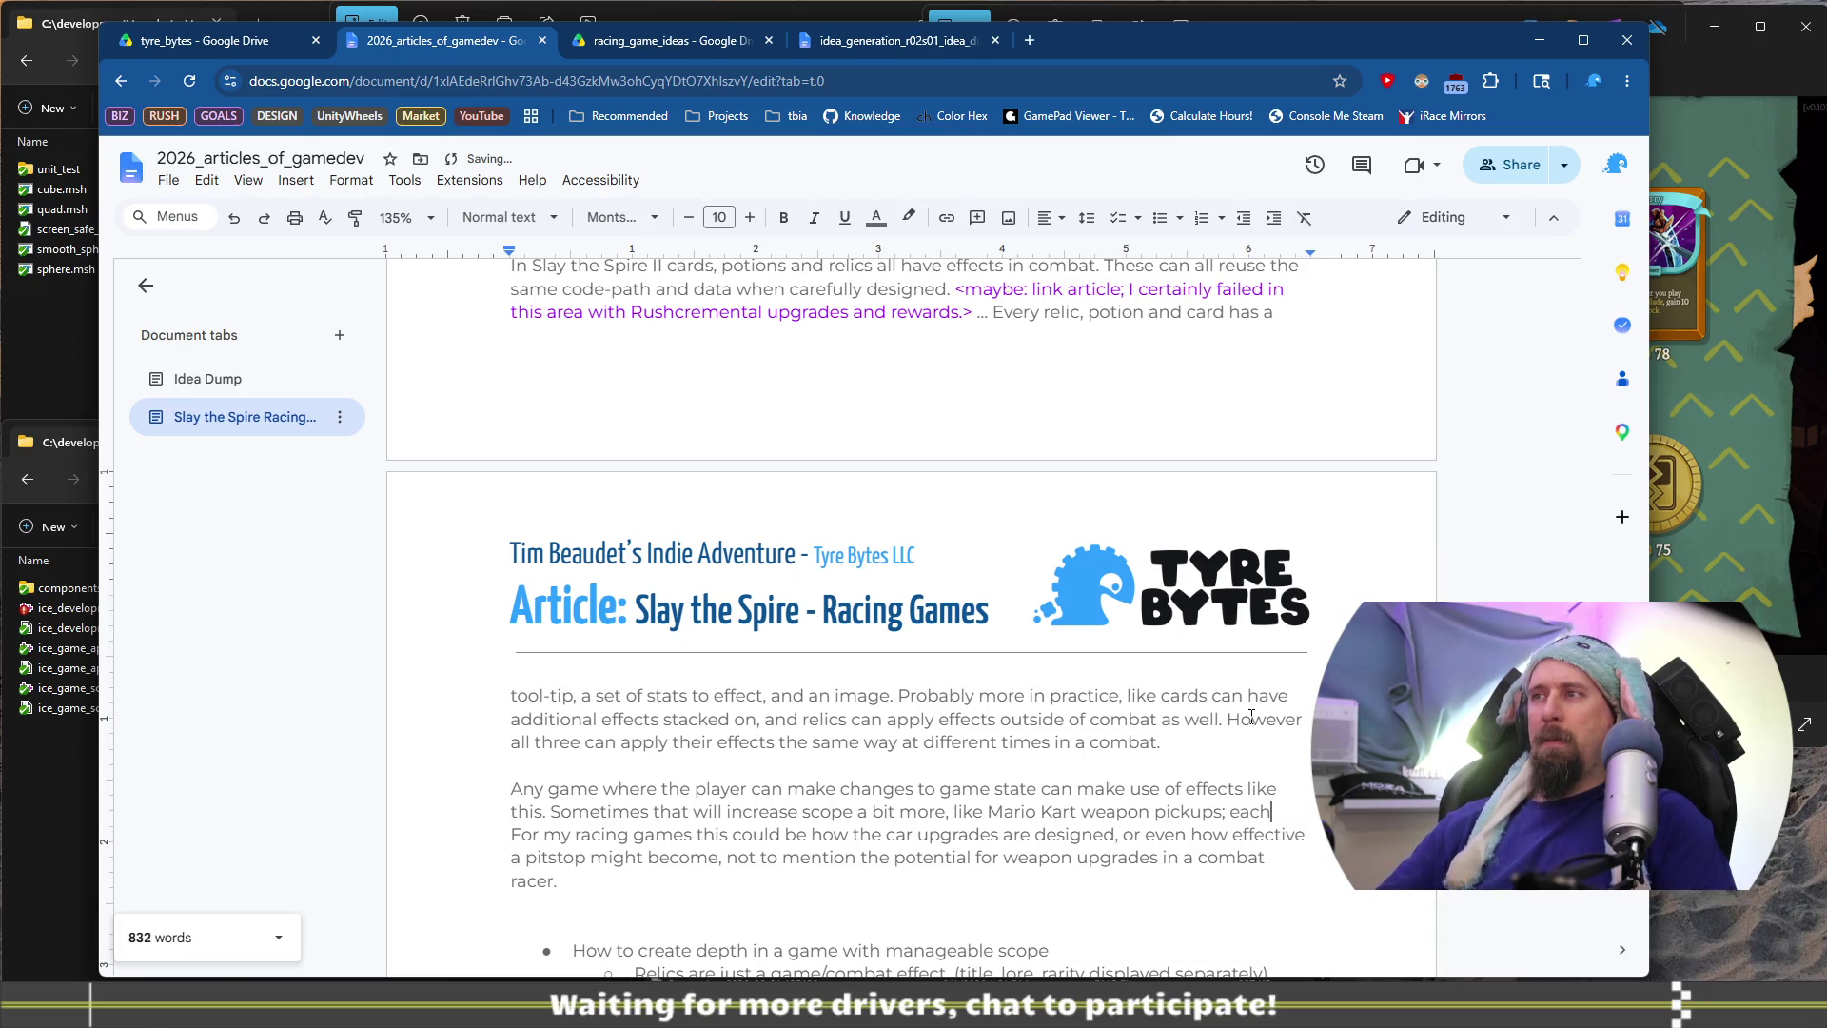
{"action": "type", "text": " needs a w"}
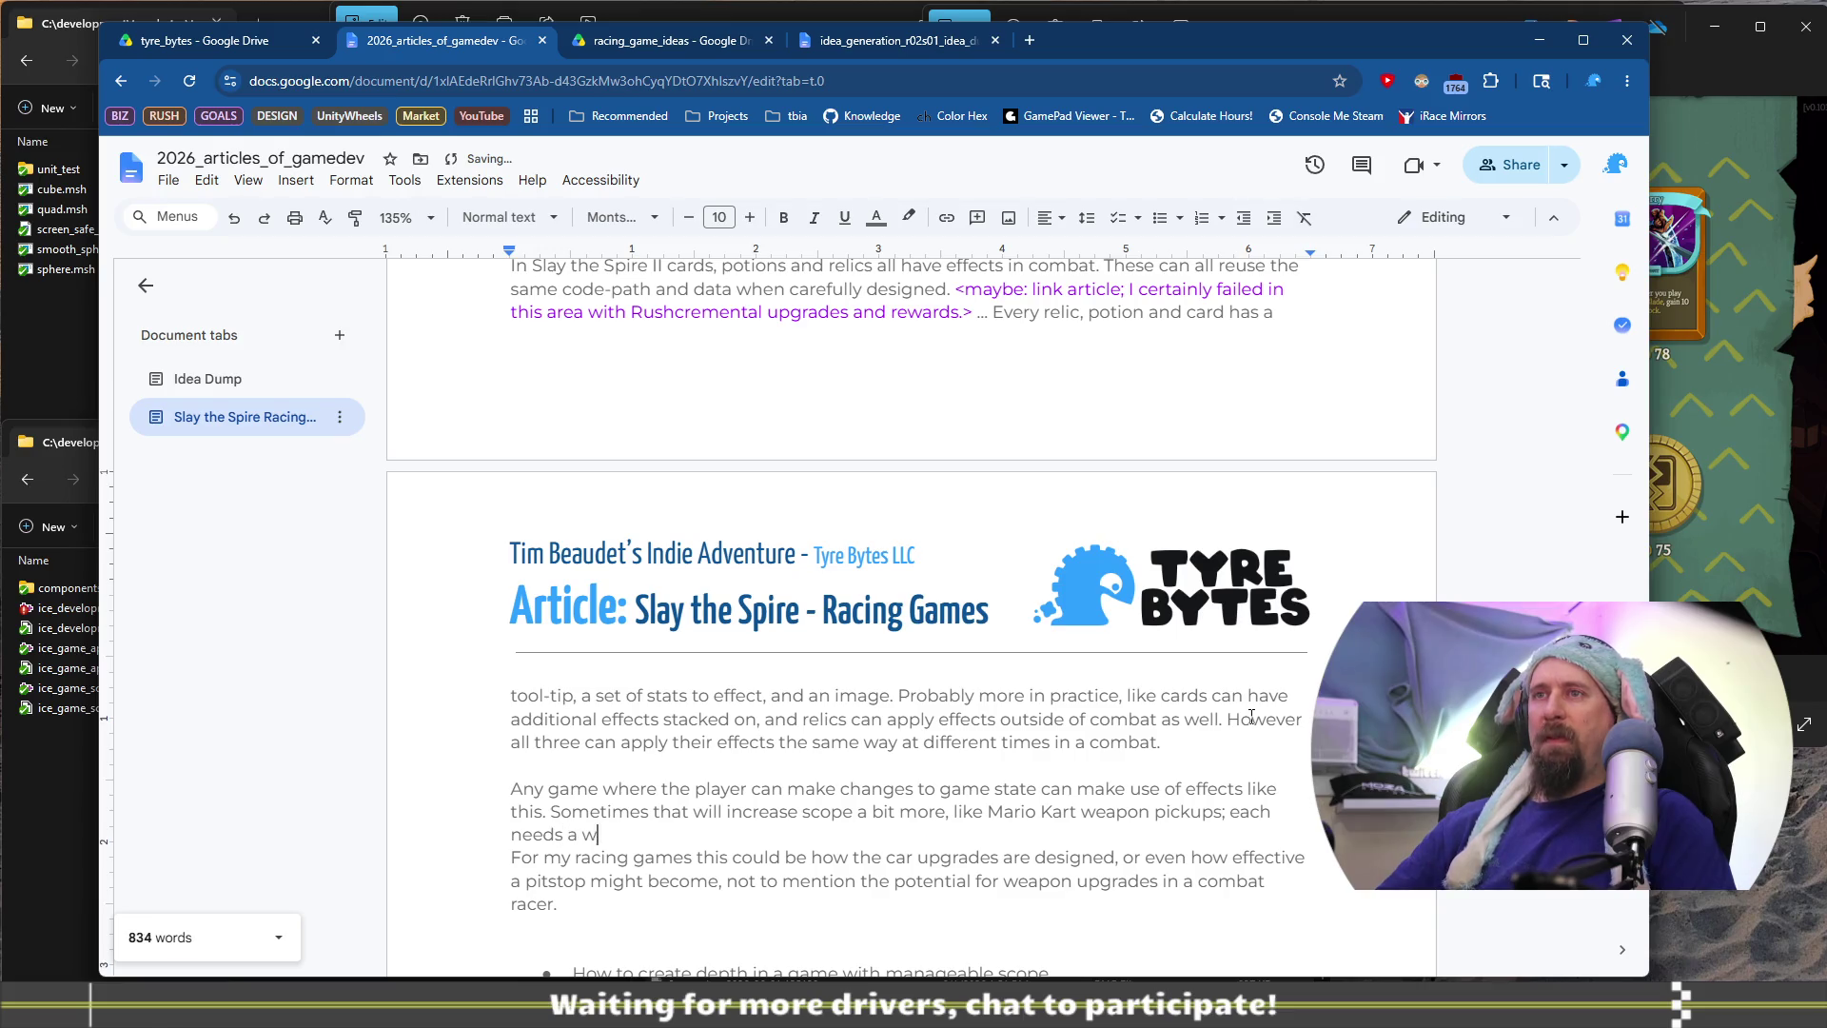
{"action": "type", "text": "hole effect."}
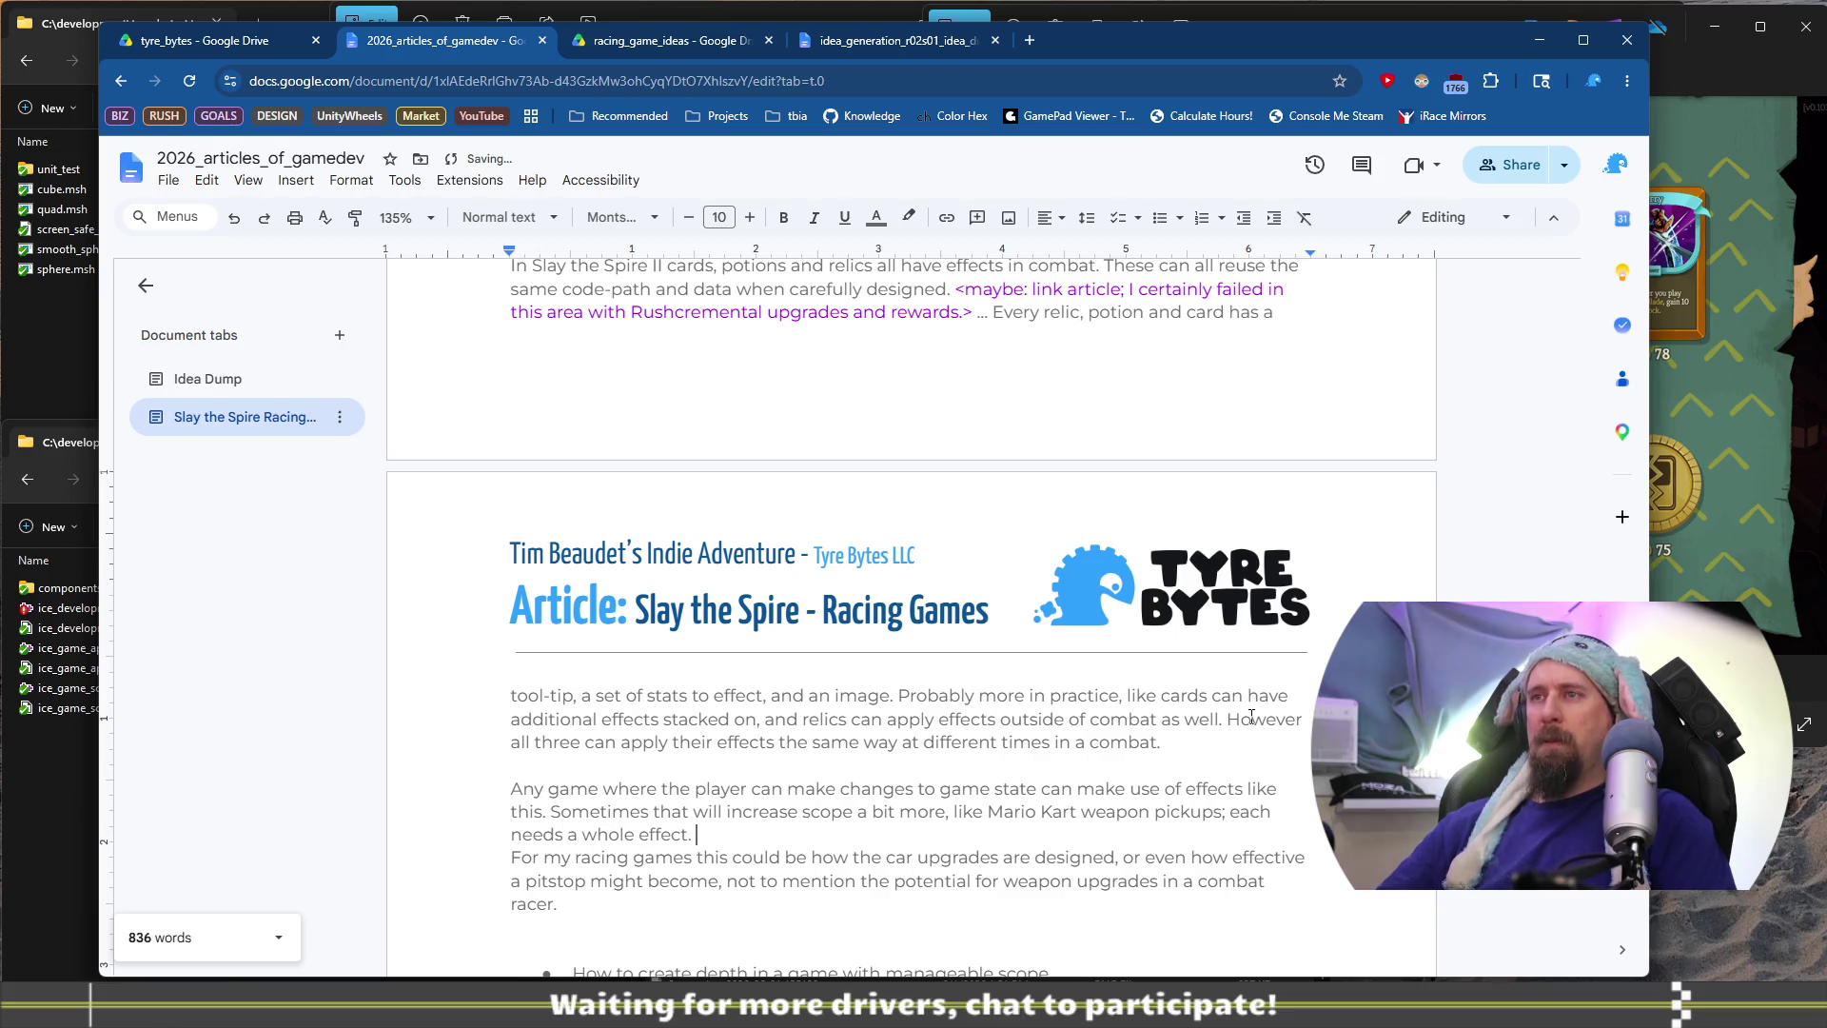
{"action": "key", "text": "ctrl+BackSpace"}
{"action": "key", "text": "ctrl+BackSpace"}
{"action": "type", "text": "visual/"}
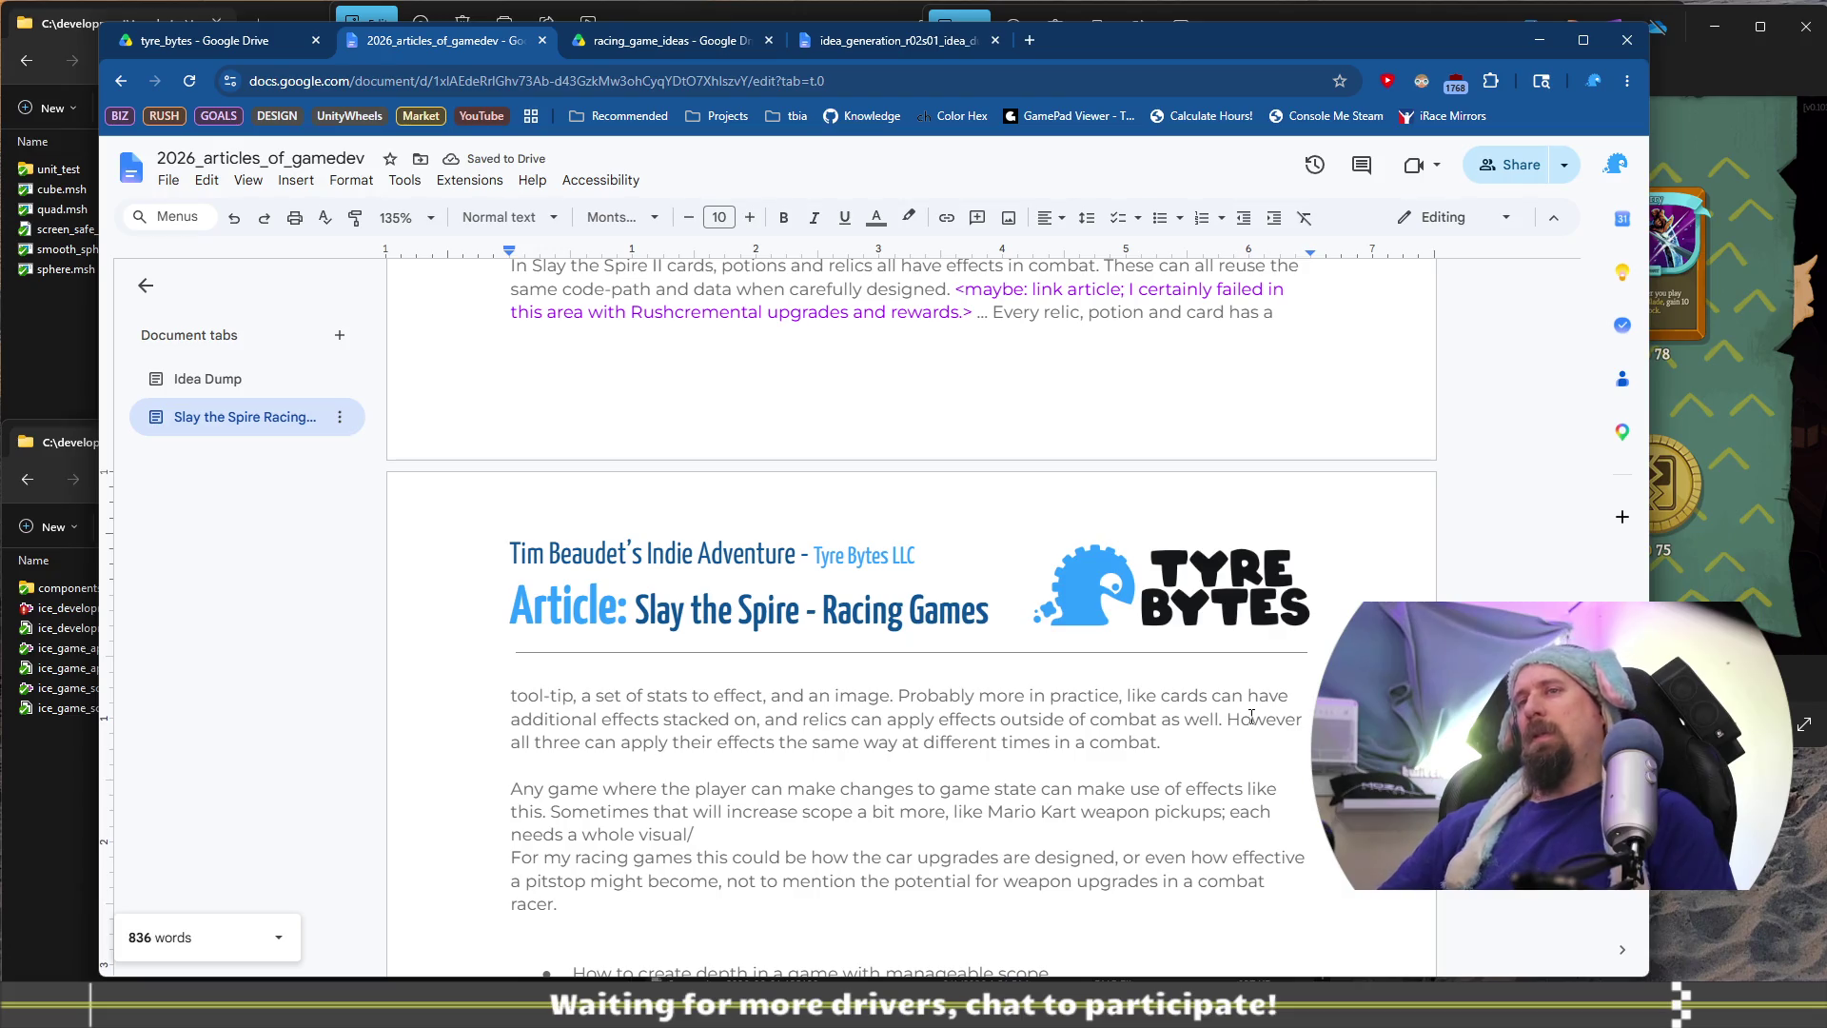
{"action": "key", "text": "ctrl+Left"}
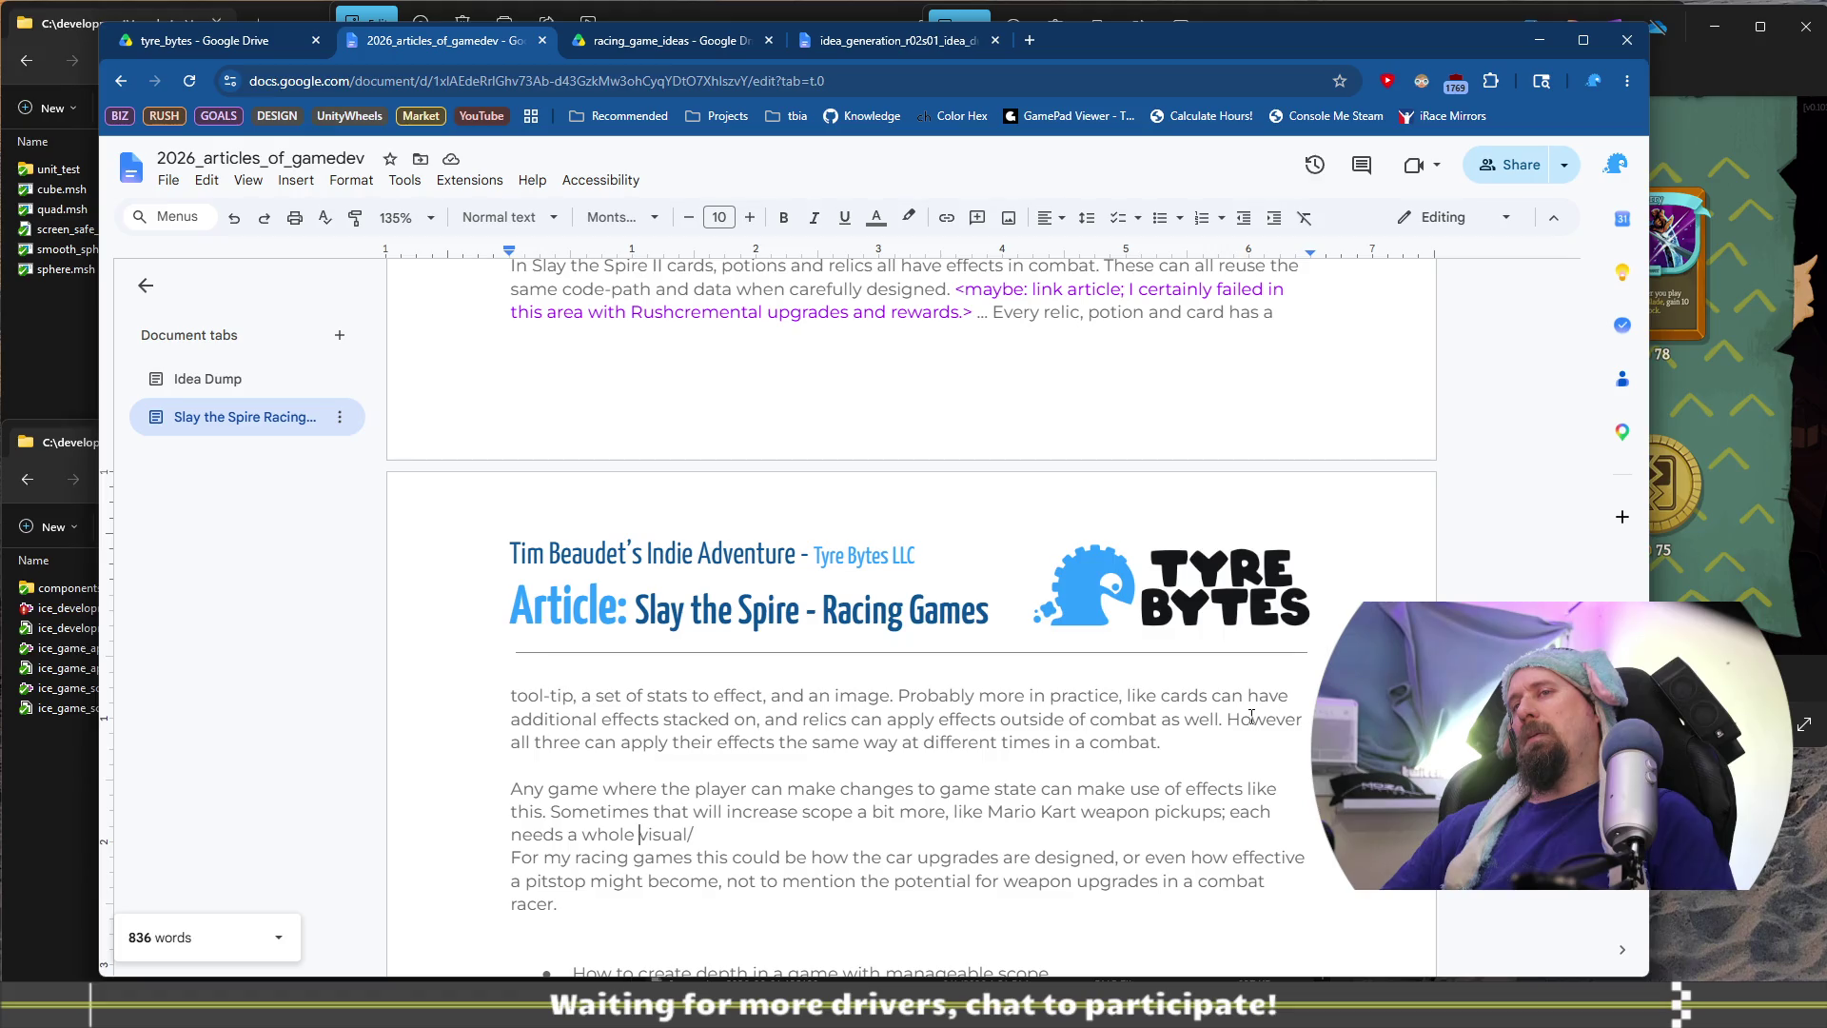
{"action": "key", "text": "ctrl+shift+Left"}
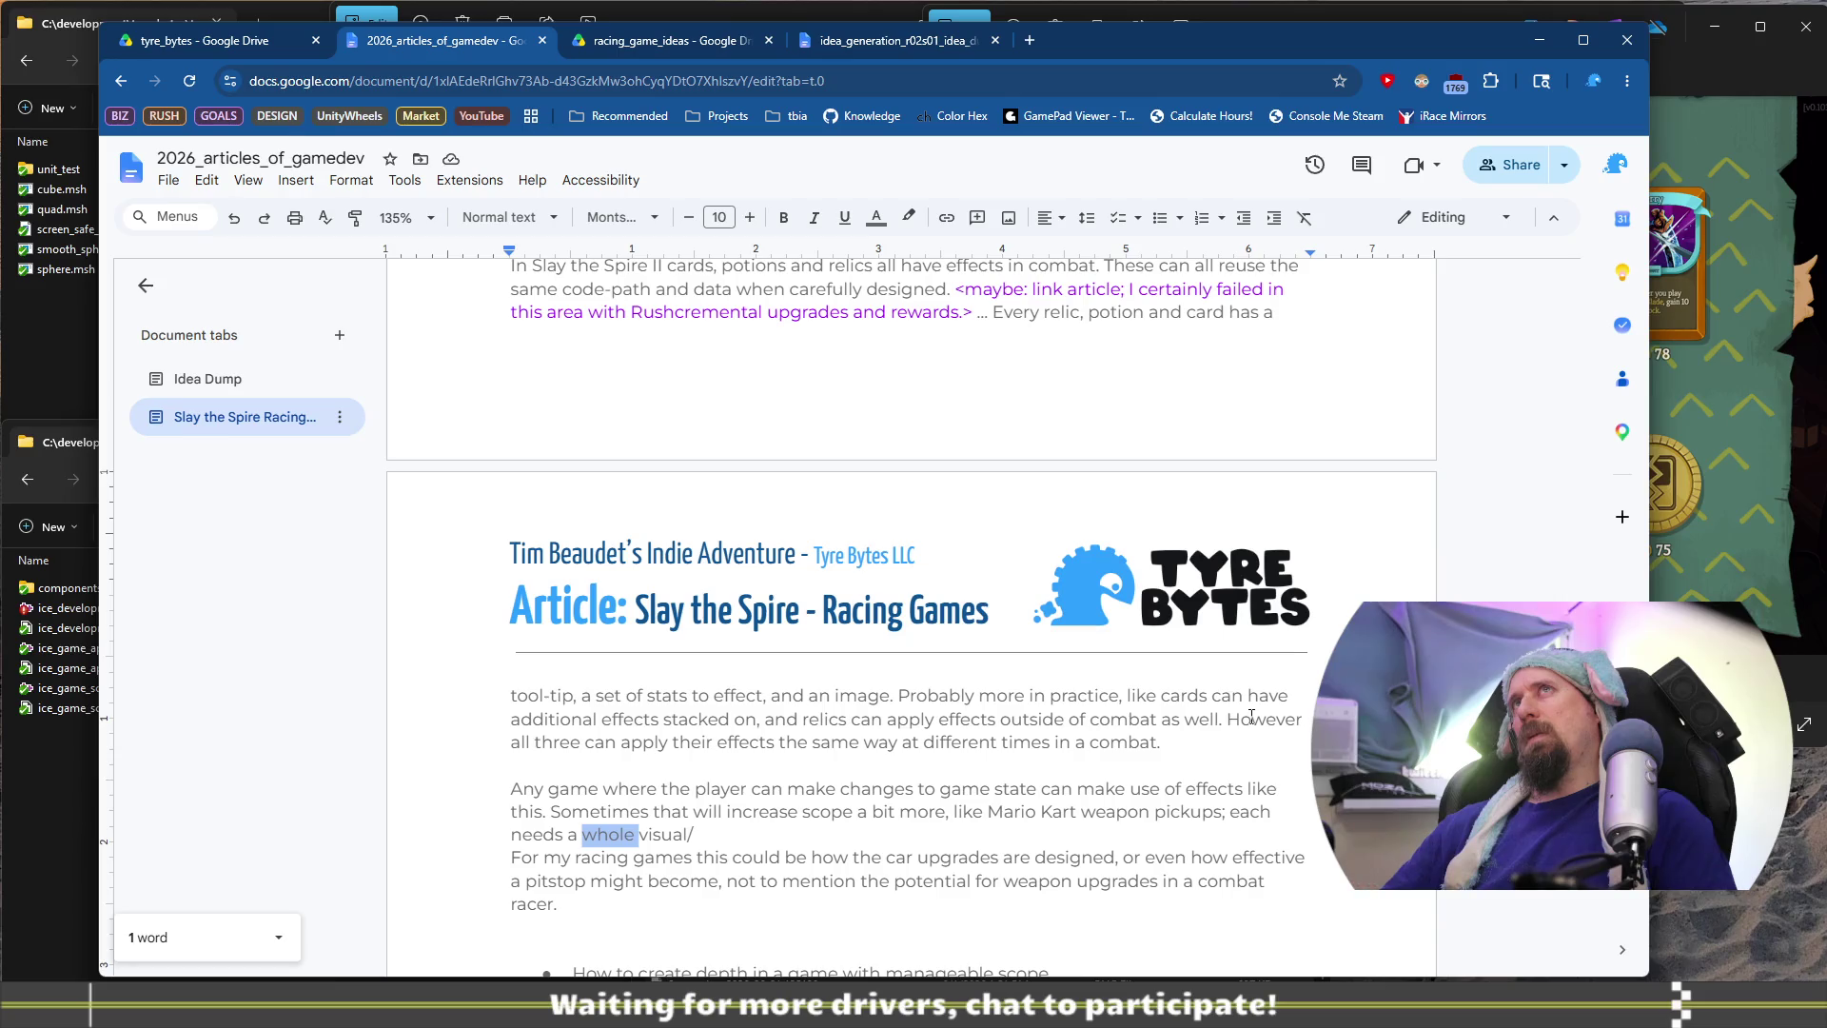
{"action": "key", "text": "End"}
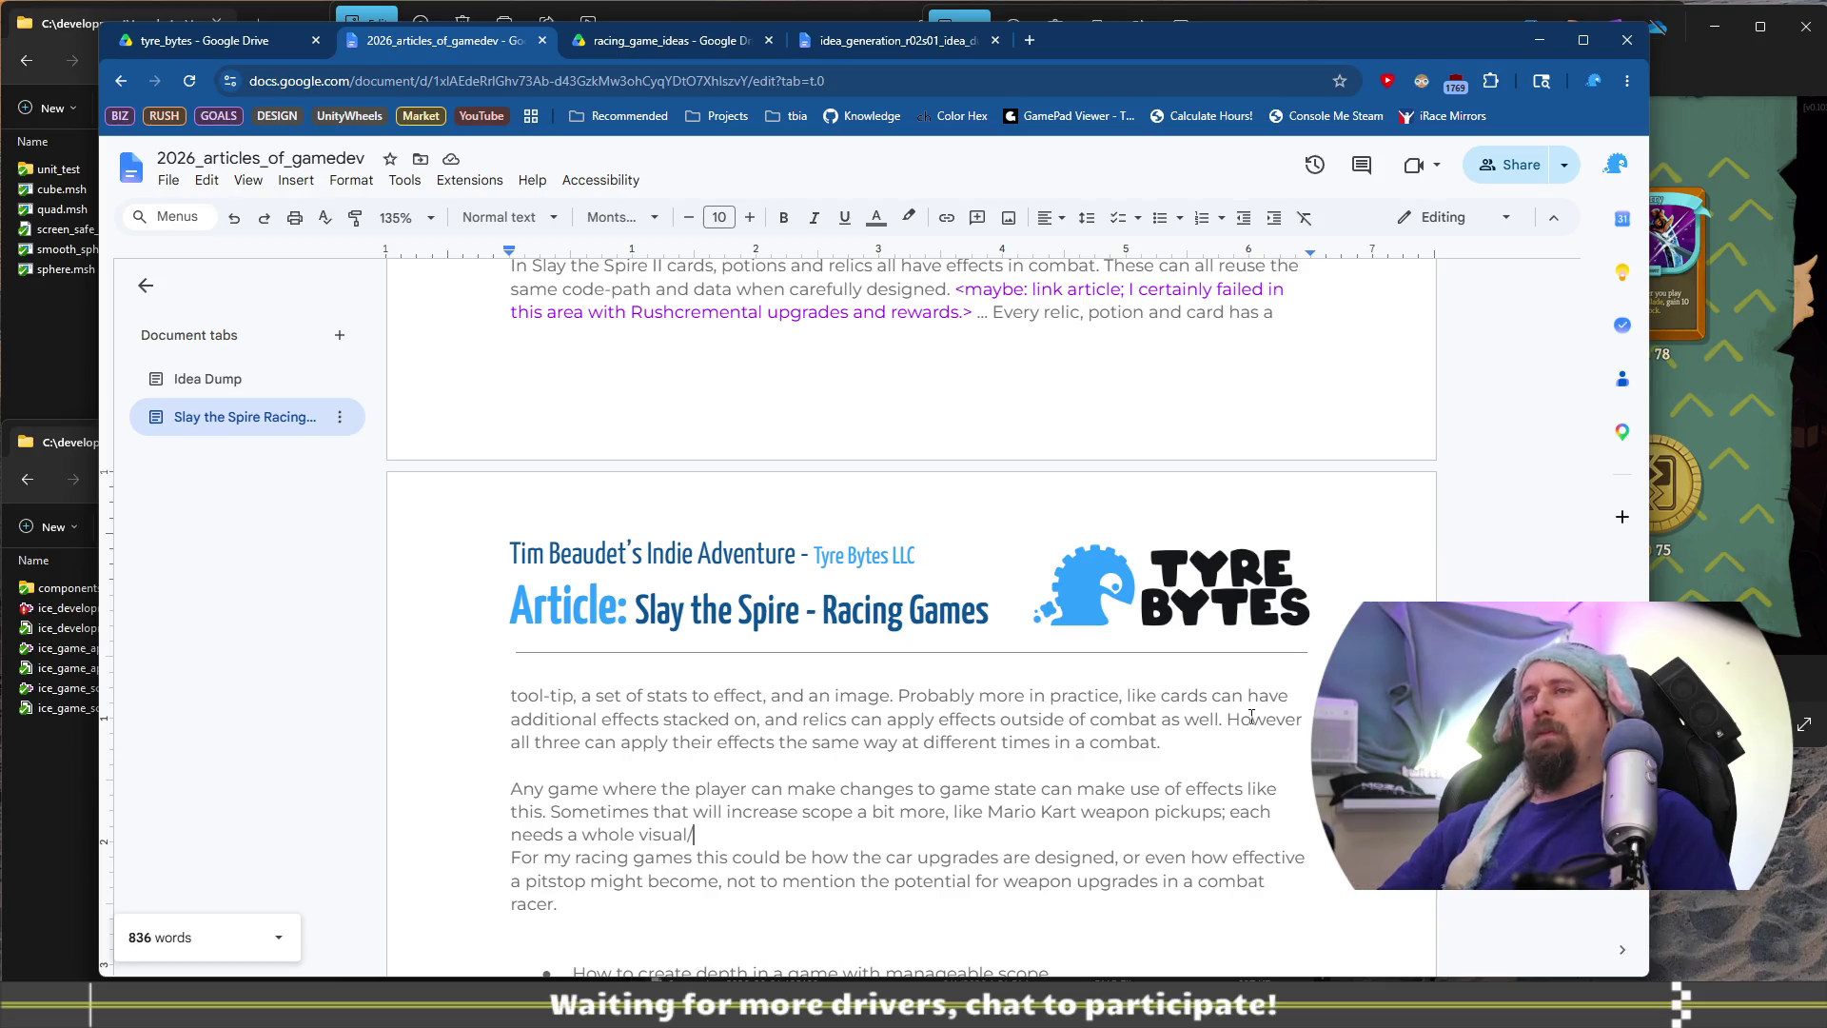
{"action": "type", "text": "audio"}
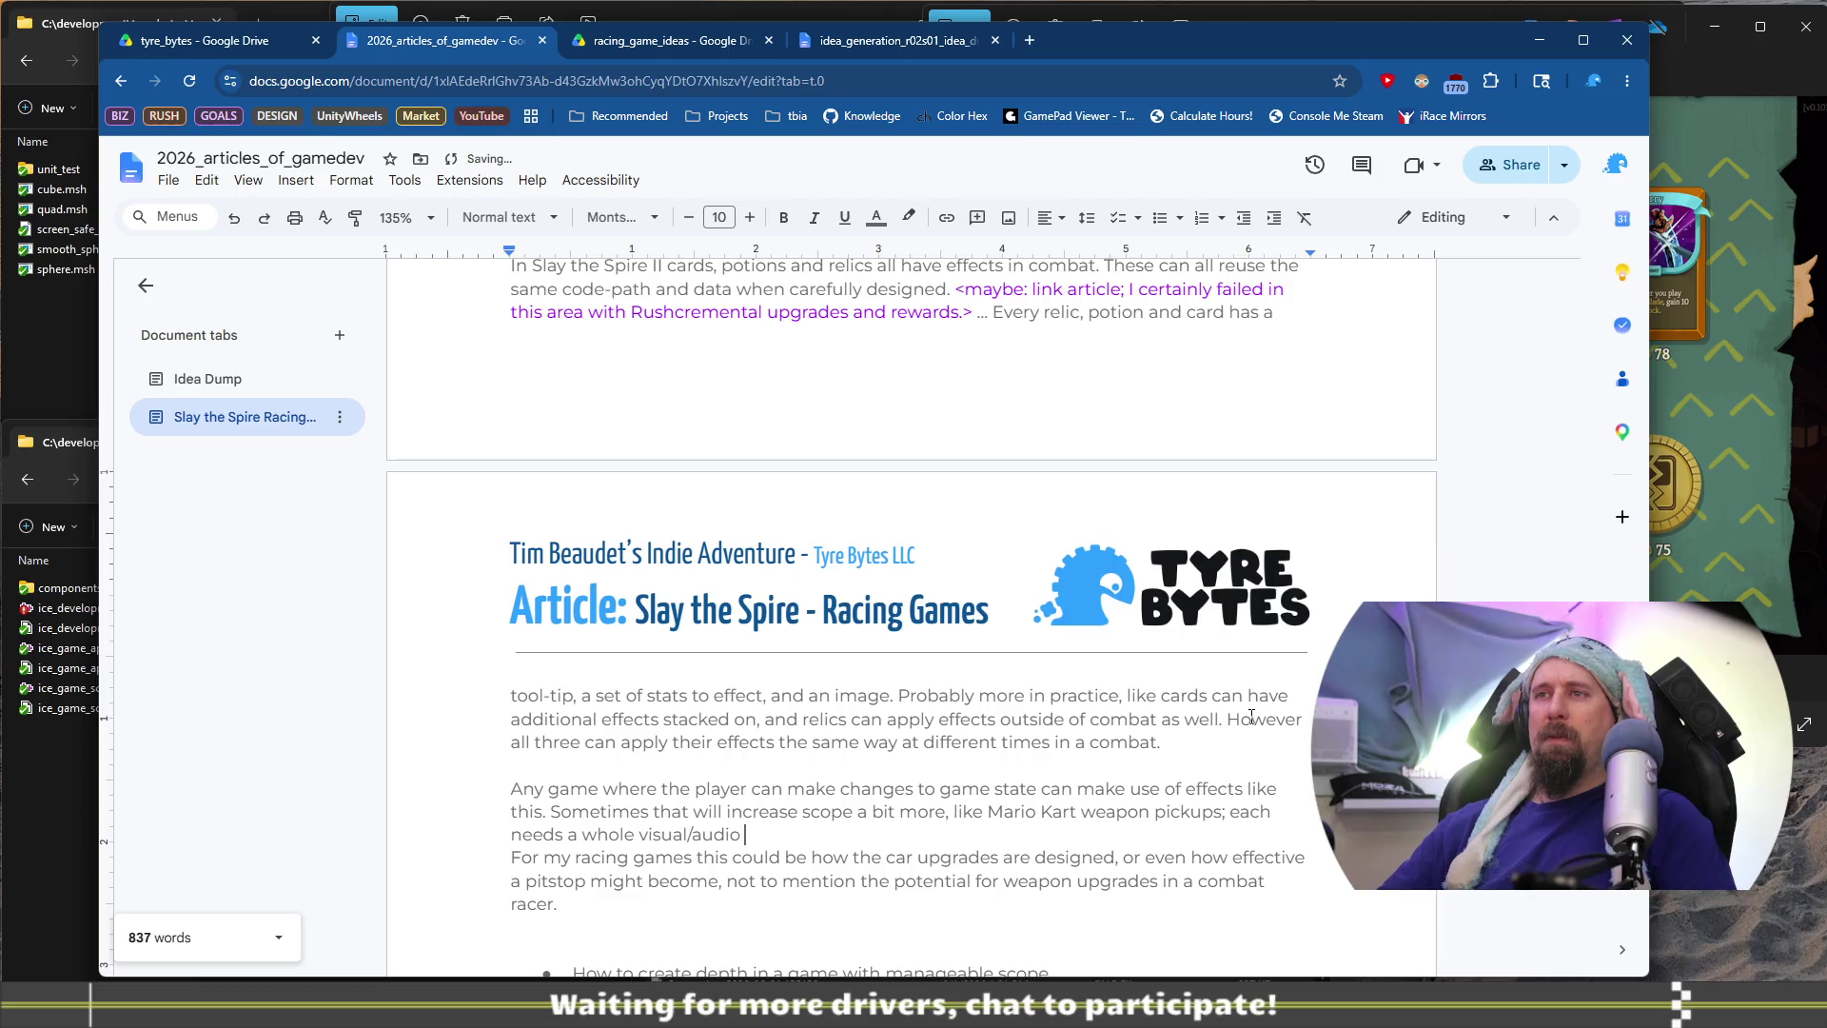
{"action": "type", "text": " effe"}
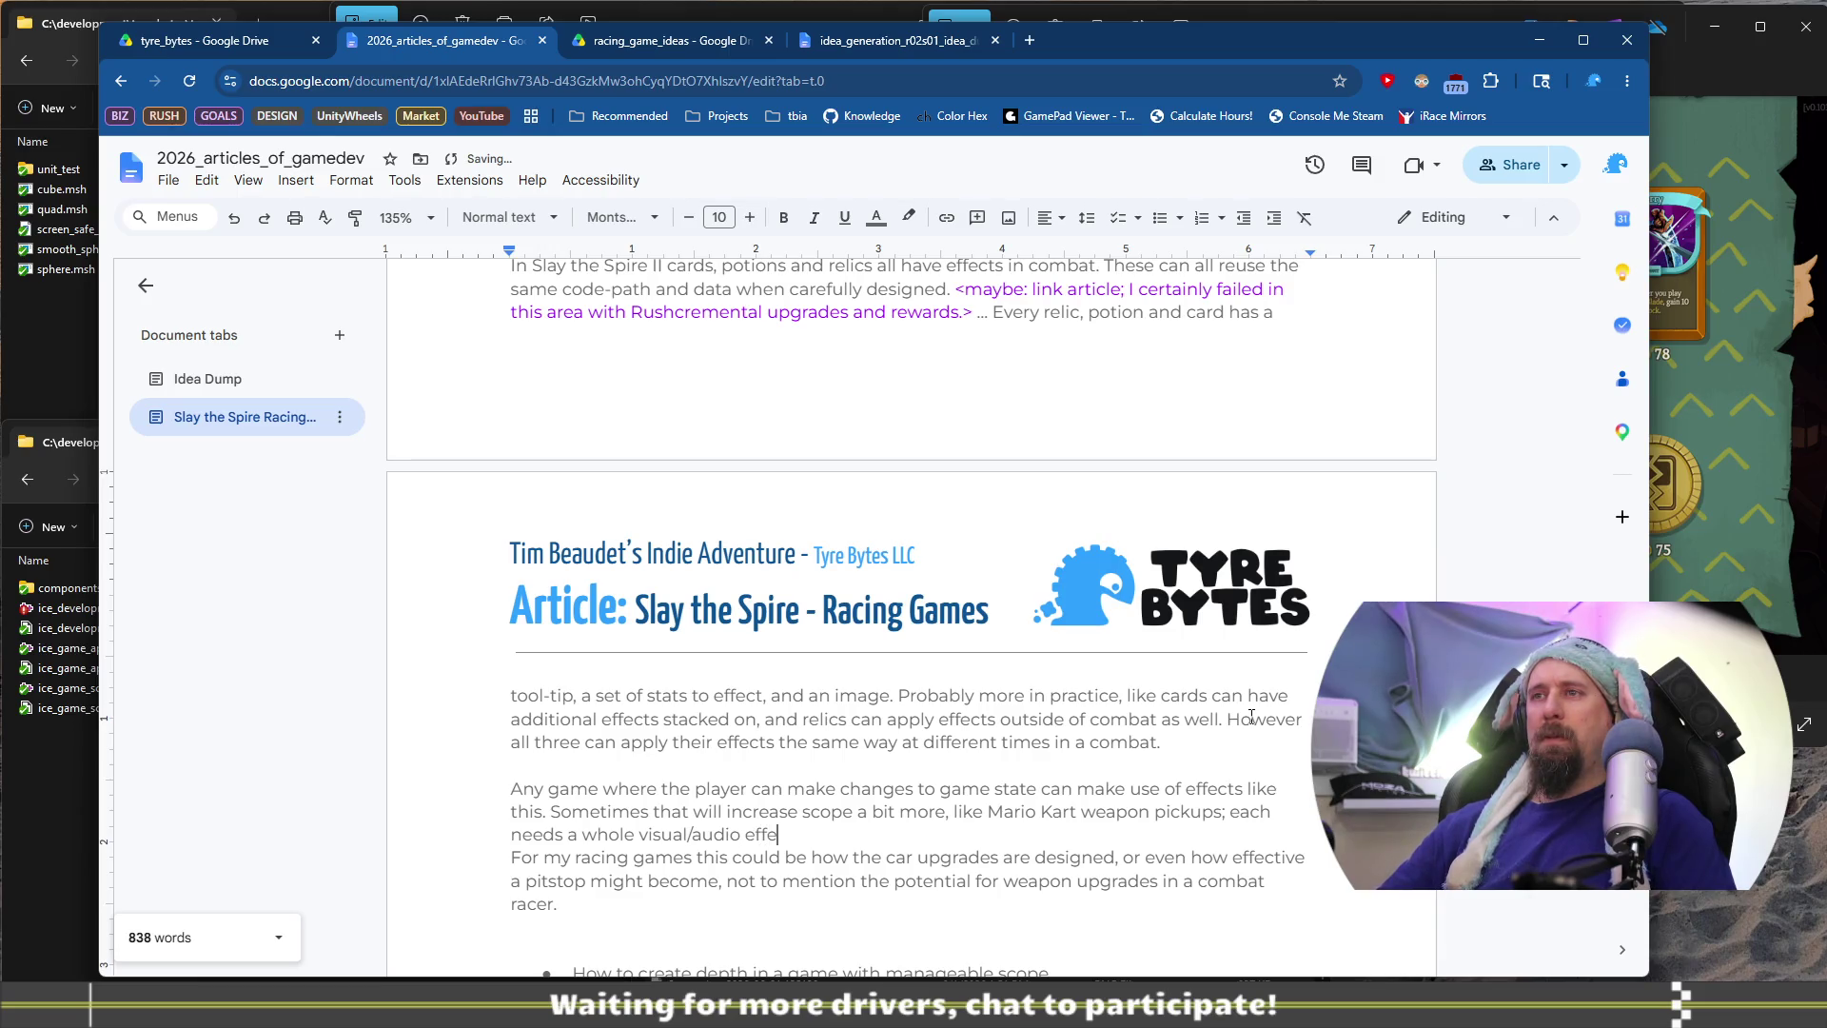
{"action": "type", "text": "ct"}
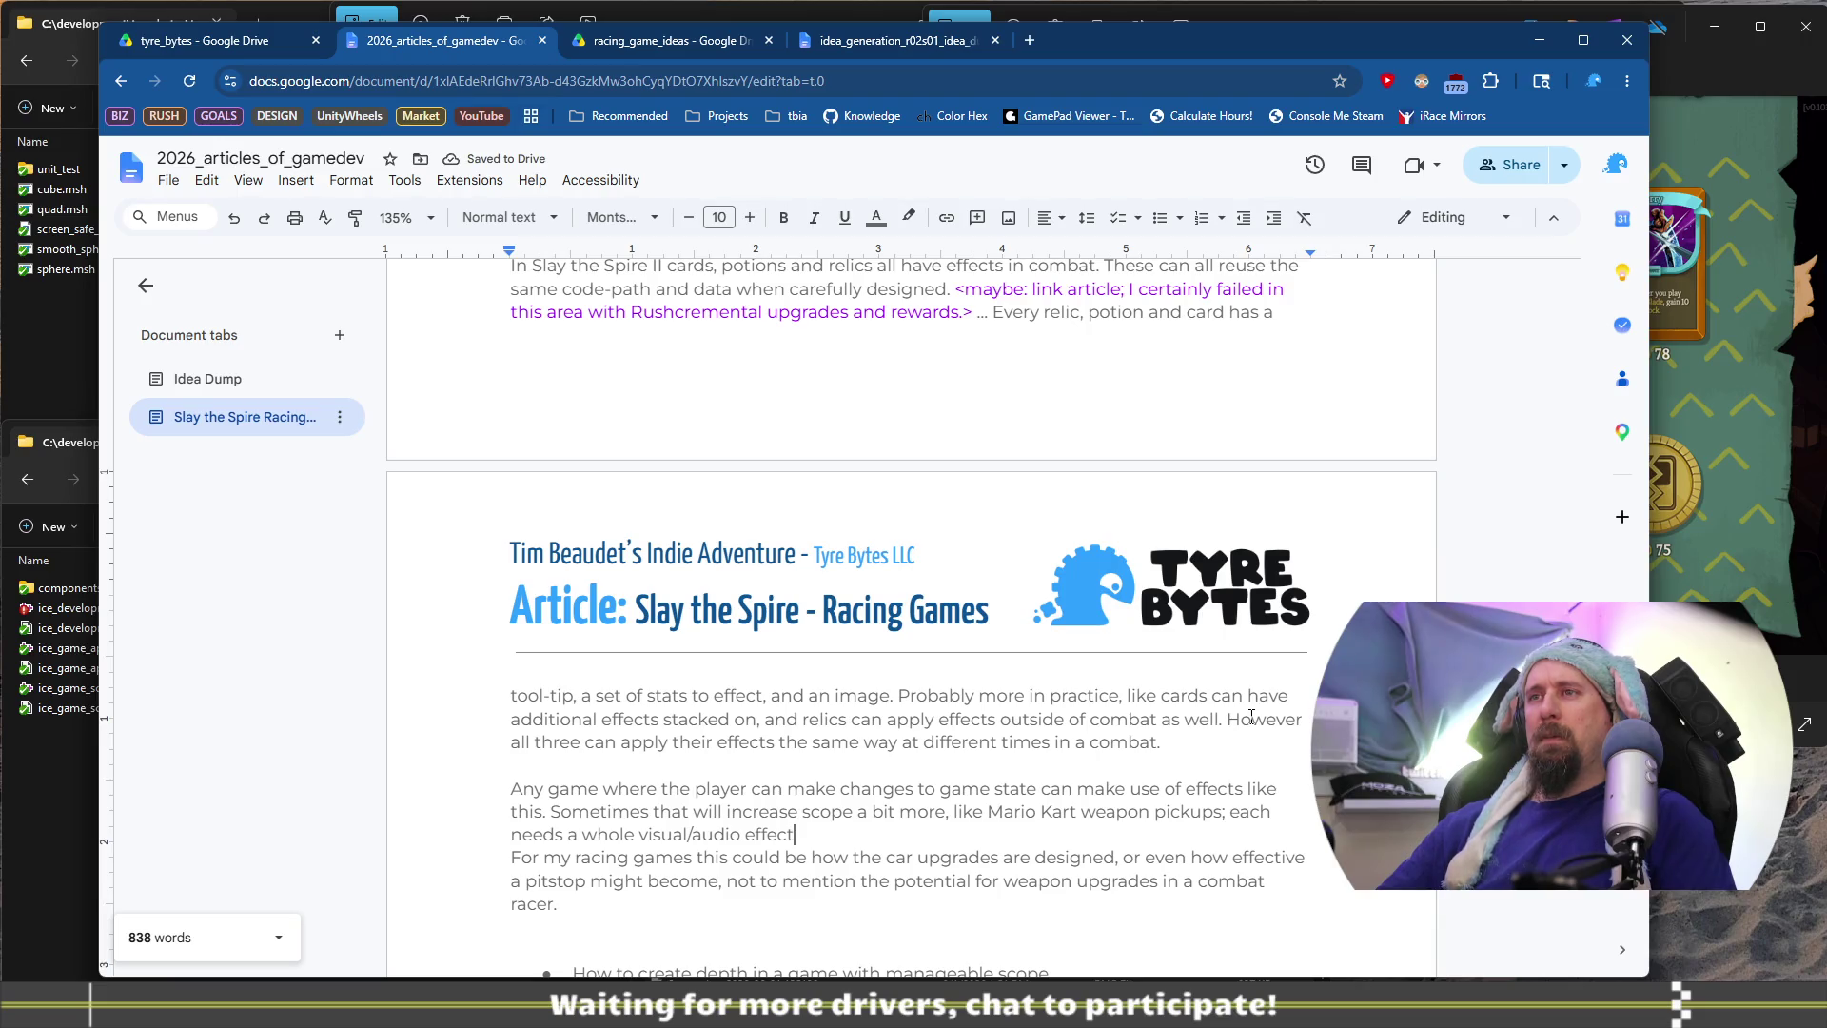
{"action": "type", "text": "."}
{"action": "key", "text": "BackSpace"}
{"action": "key", "text": "BackSpace"}
{"action": "type", "text": "but other"}
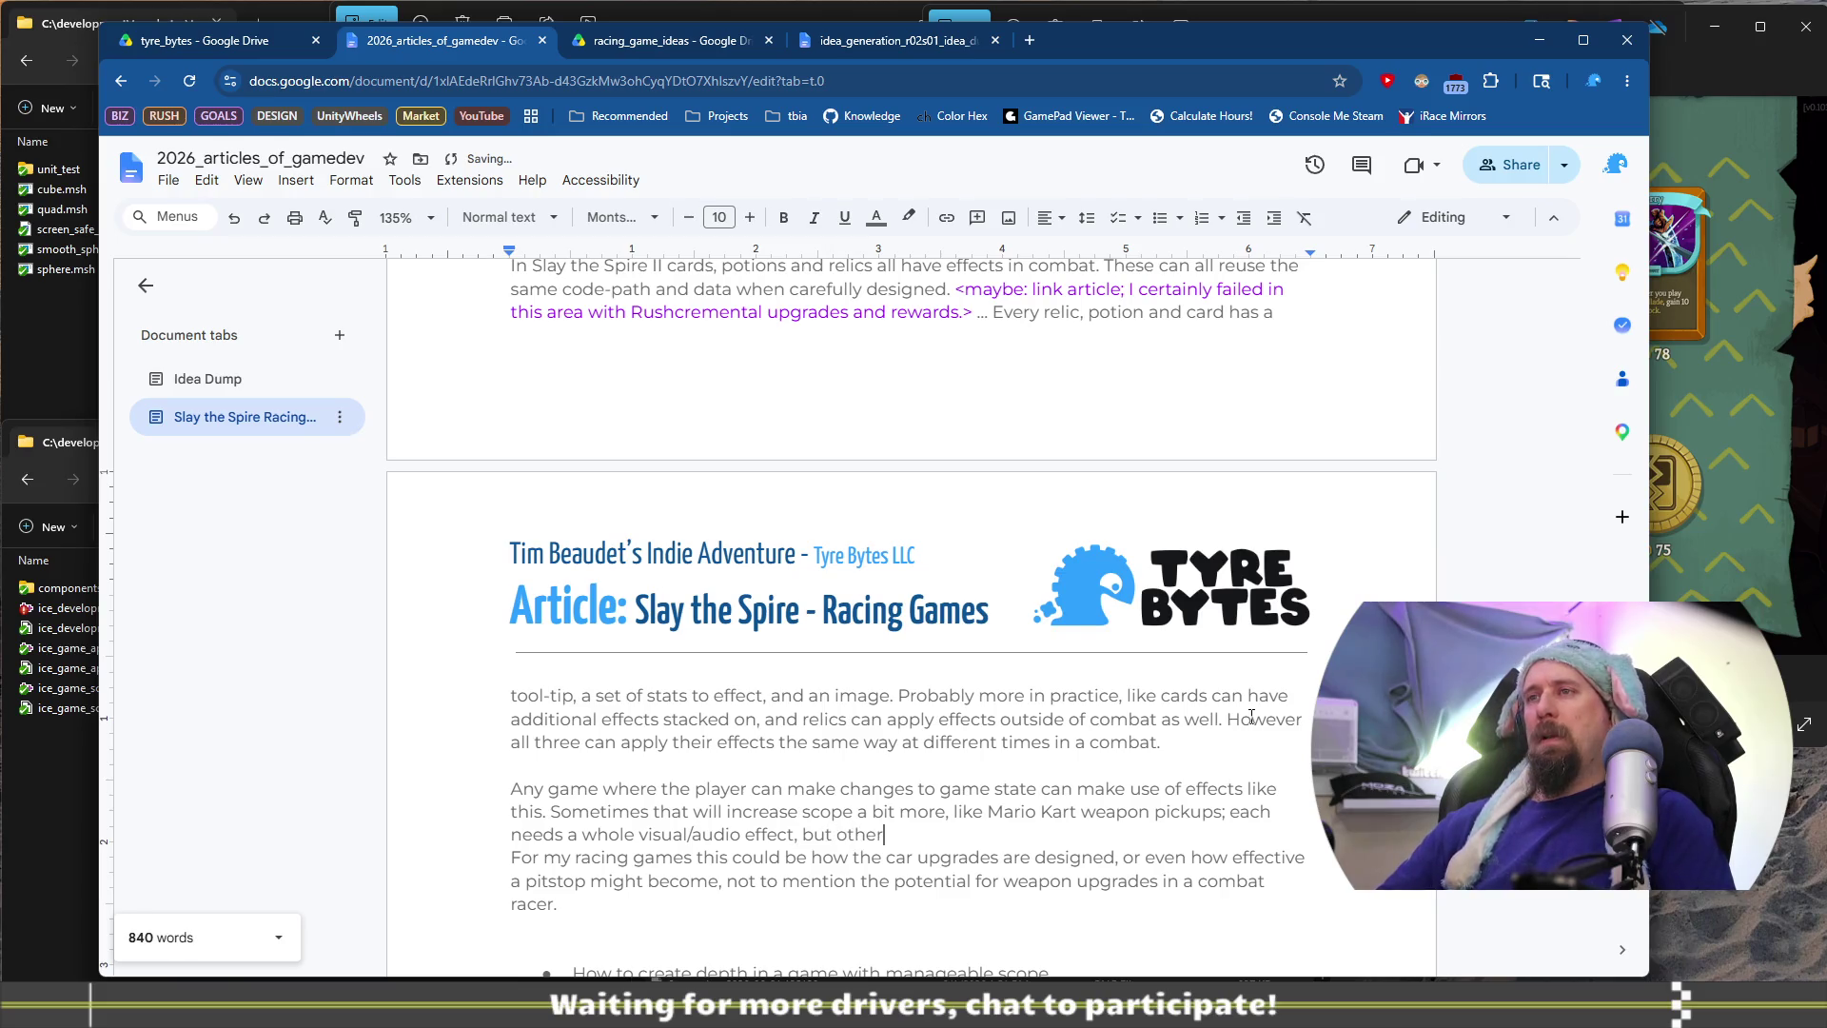
{"action": "key", "text": "ctrl+BackSpace"}
{"action": "key", "text": "ctrl+BackSpace"}
{"action": "type", "text": "."}
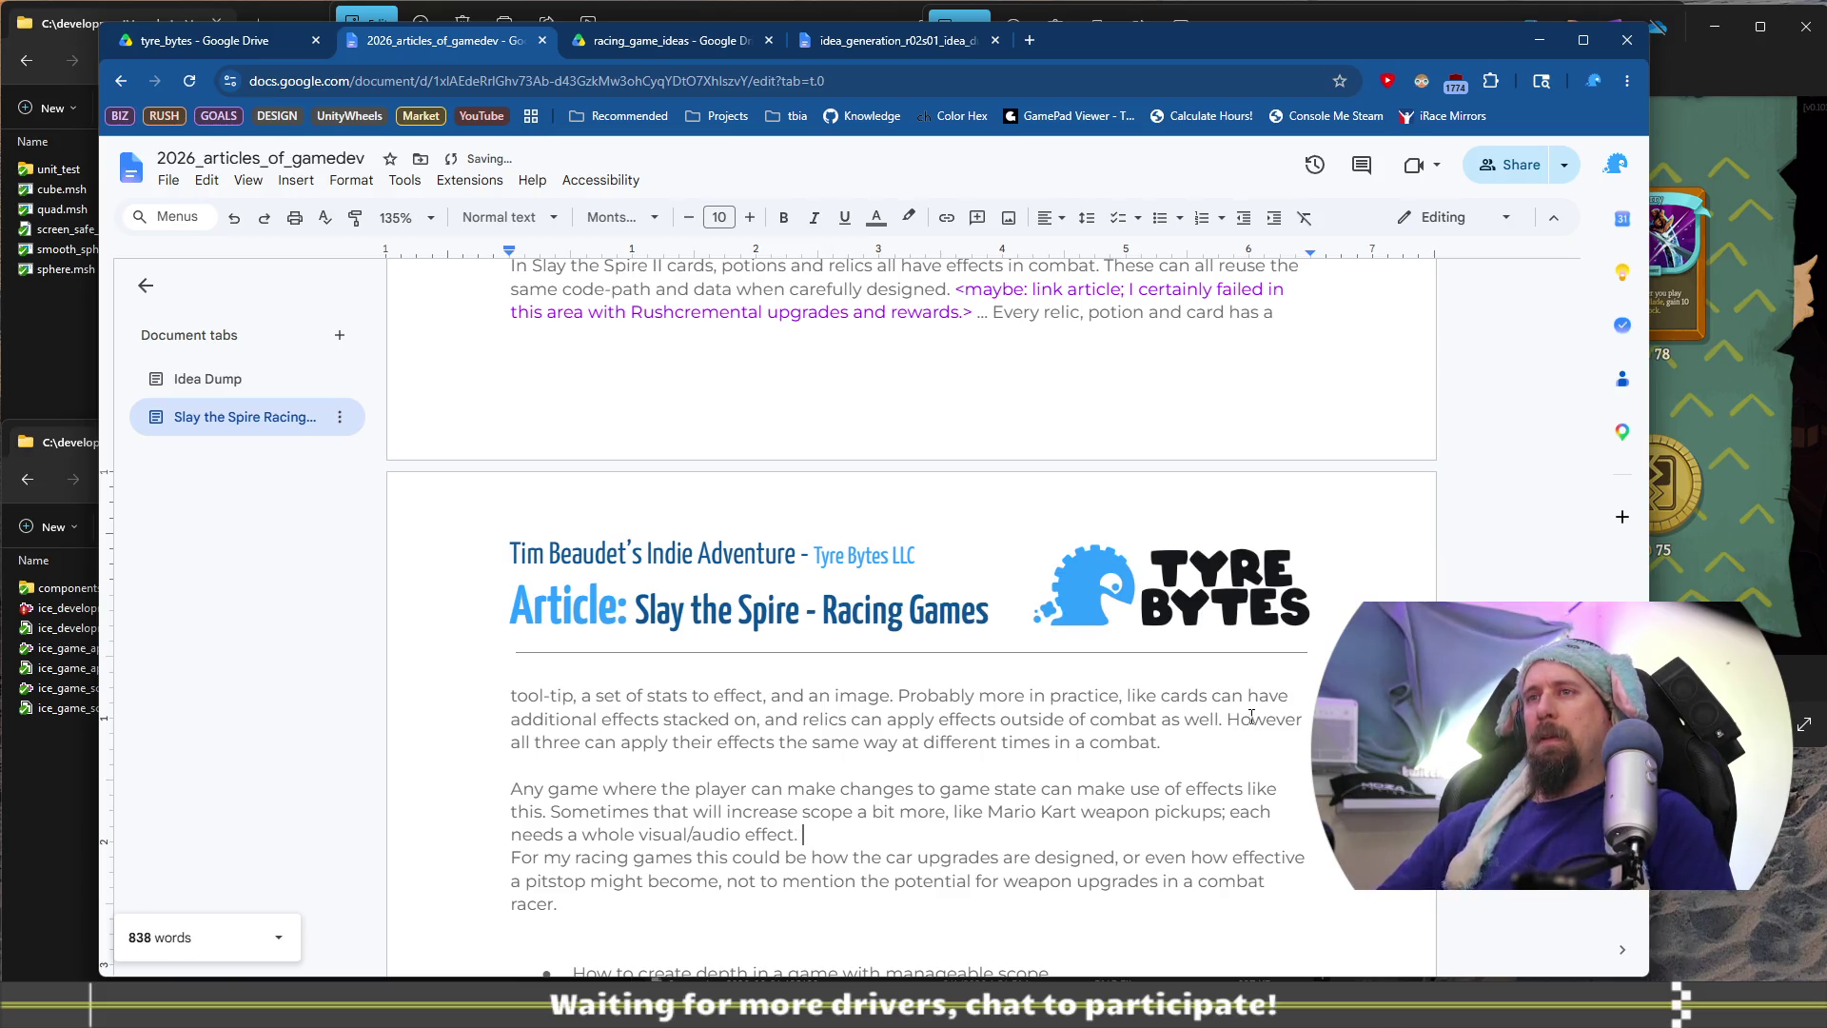
Reword the opening to 'This will sometimes increase development scope,'
{"action": "key", "text": "Up"}
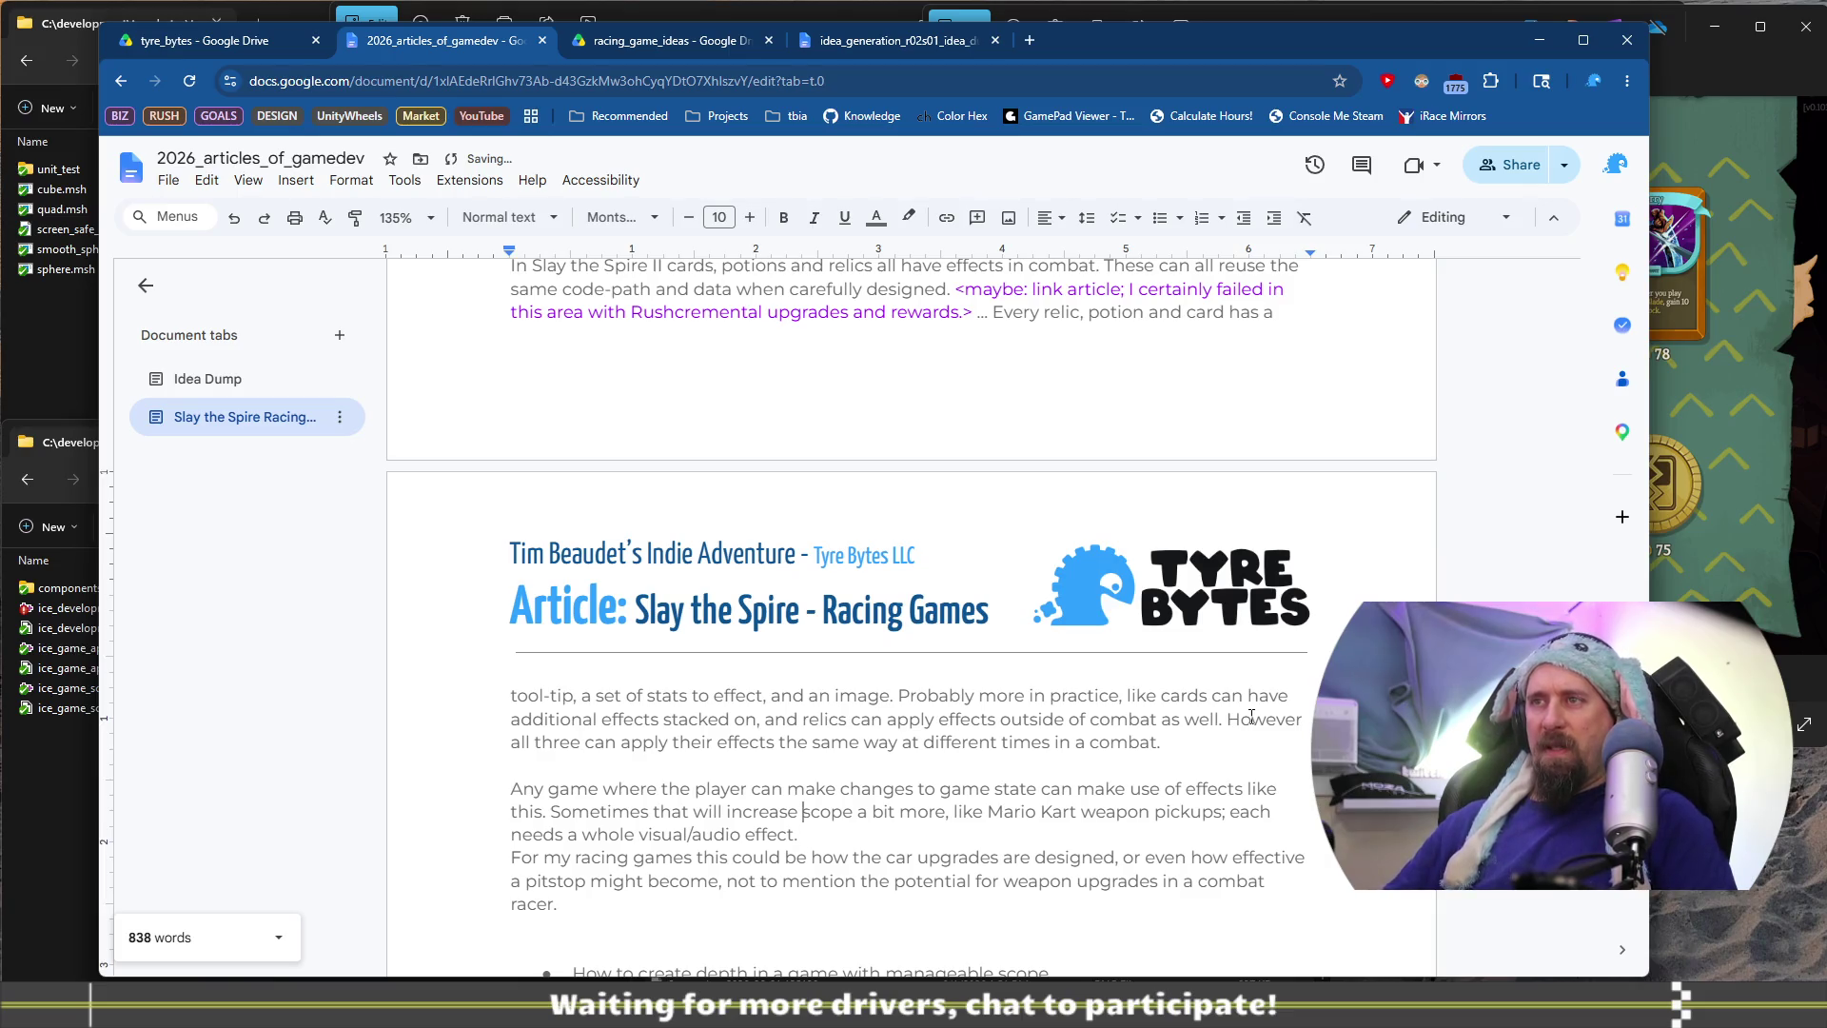
{"action": "type", "text": "developme"}
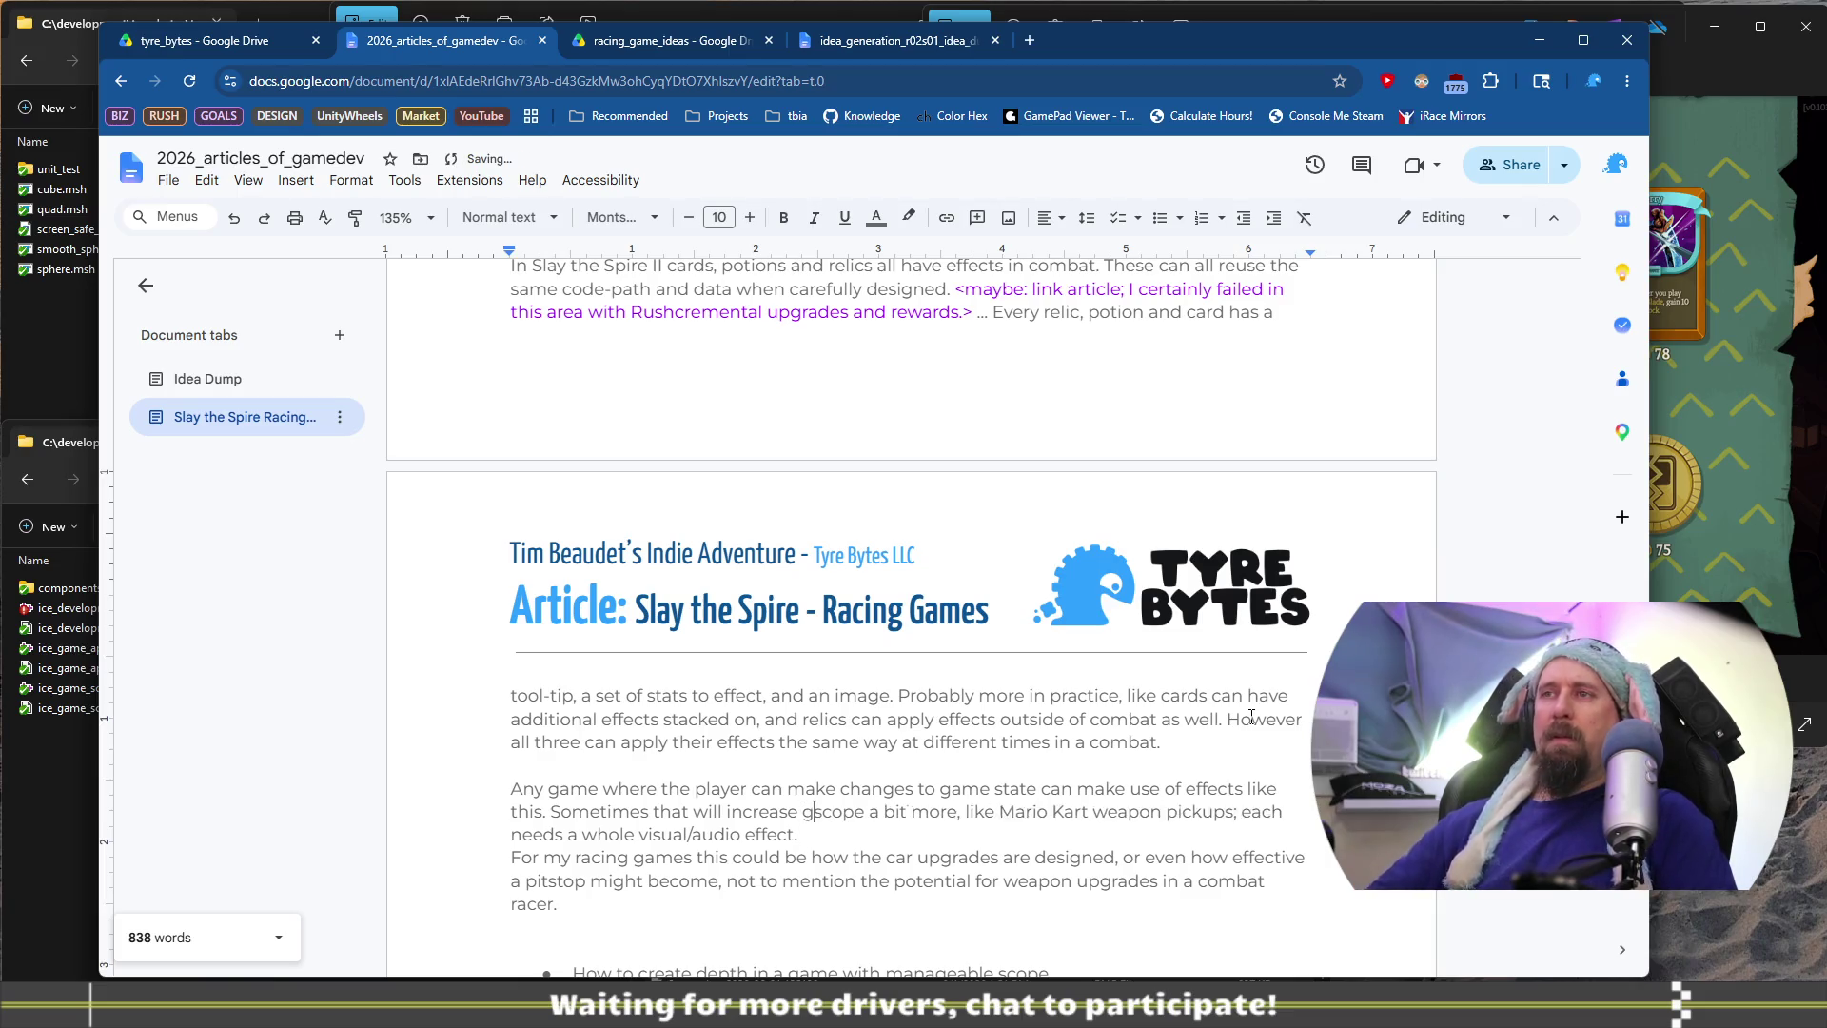
{"action": "type", "text": "nt"}
{"action": "key", "text": "ctrl+Right"}
{"action": "key", "text": "ctrl+shift+Right"}
{"action": "key", "text": "ctrl+shift+Right"}
{"action": "key", "text": "ctrl+shift+Right"}
{"action": "key", "text": "Delete"}
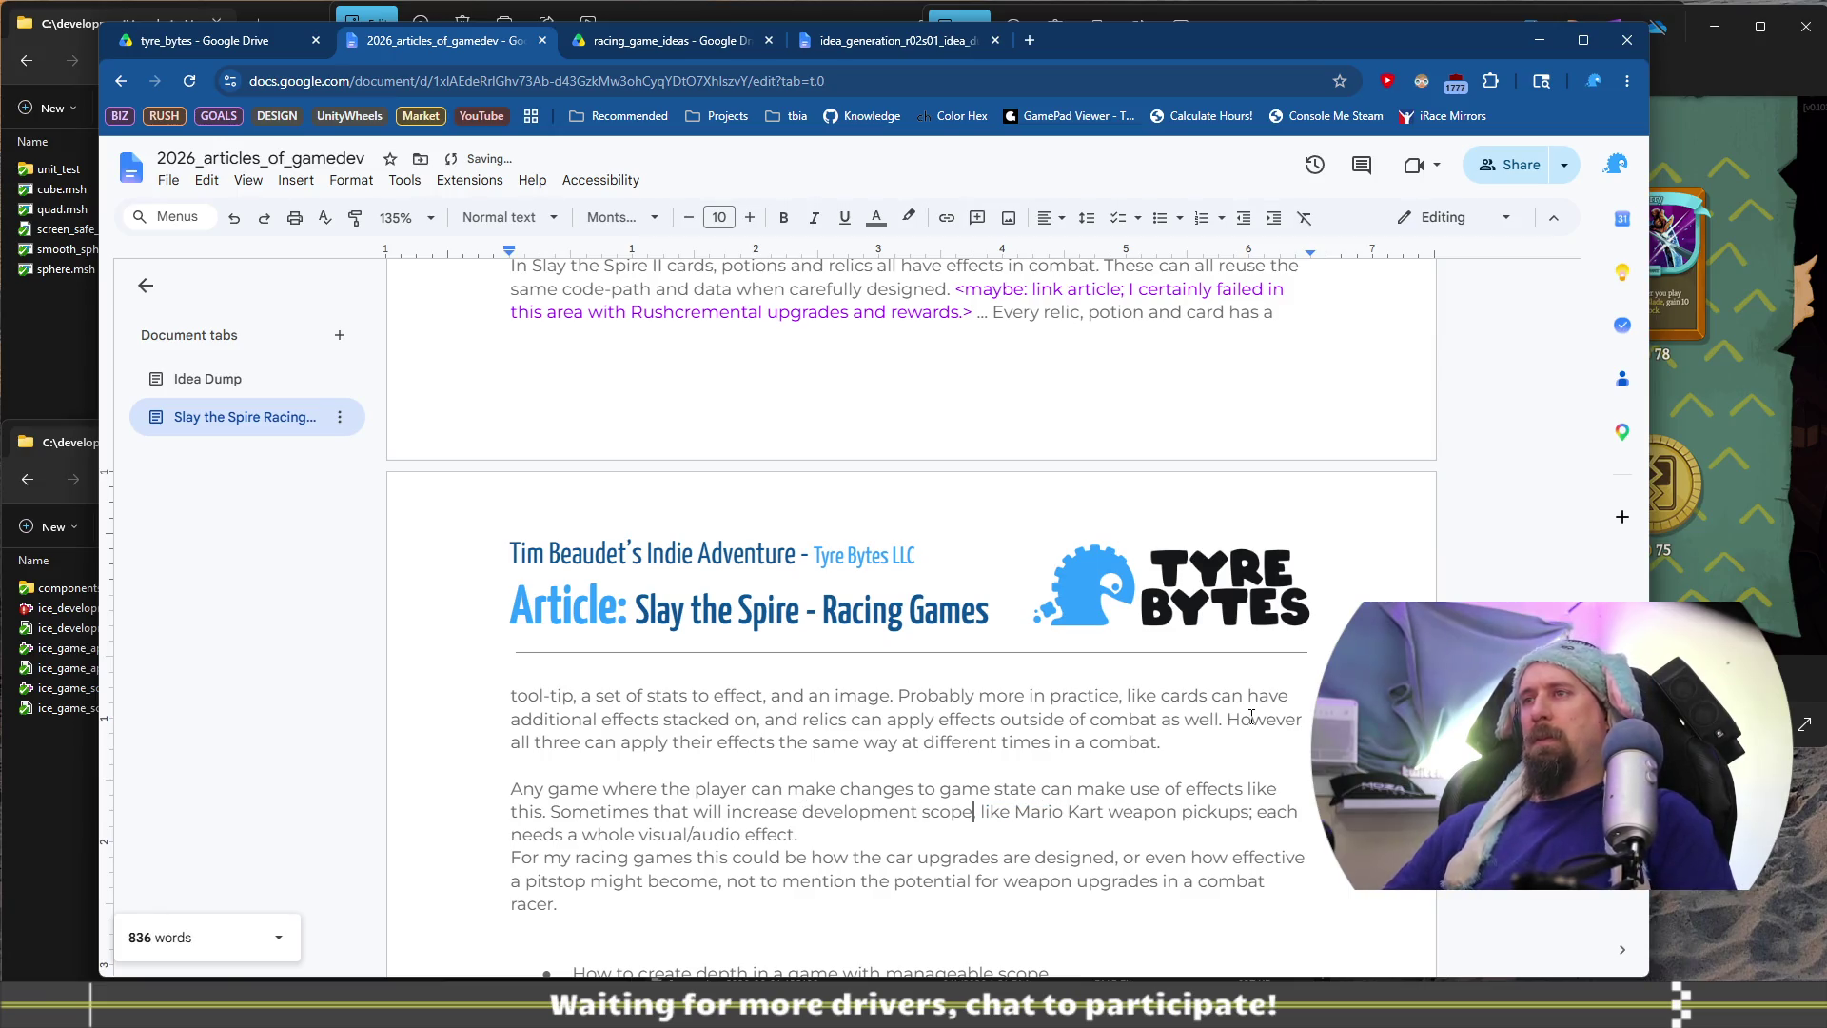
{"action": "type", "text": ","}
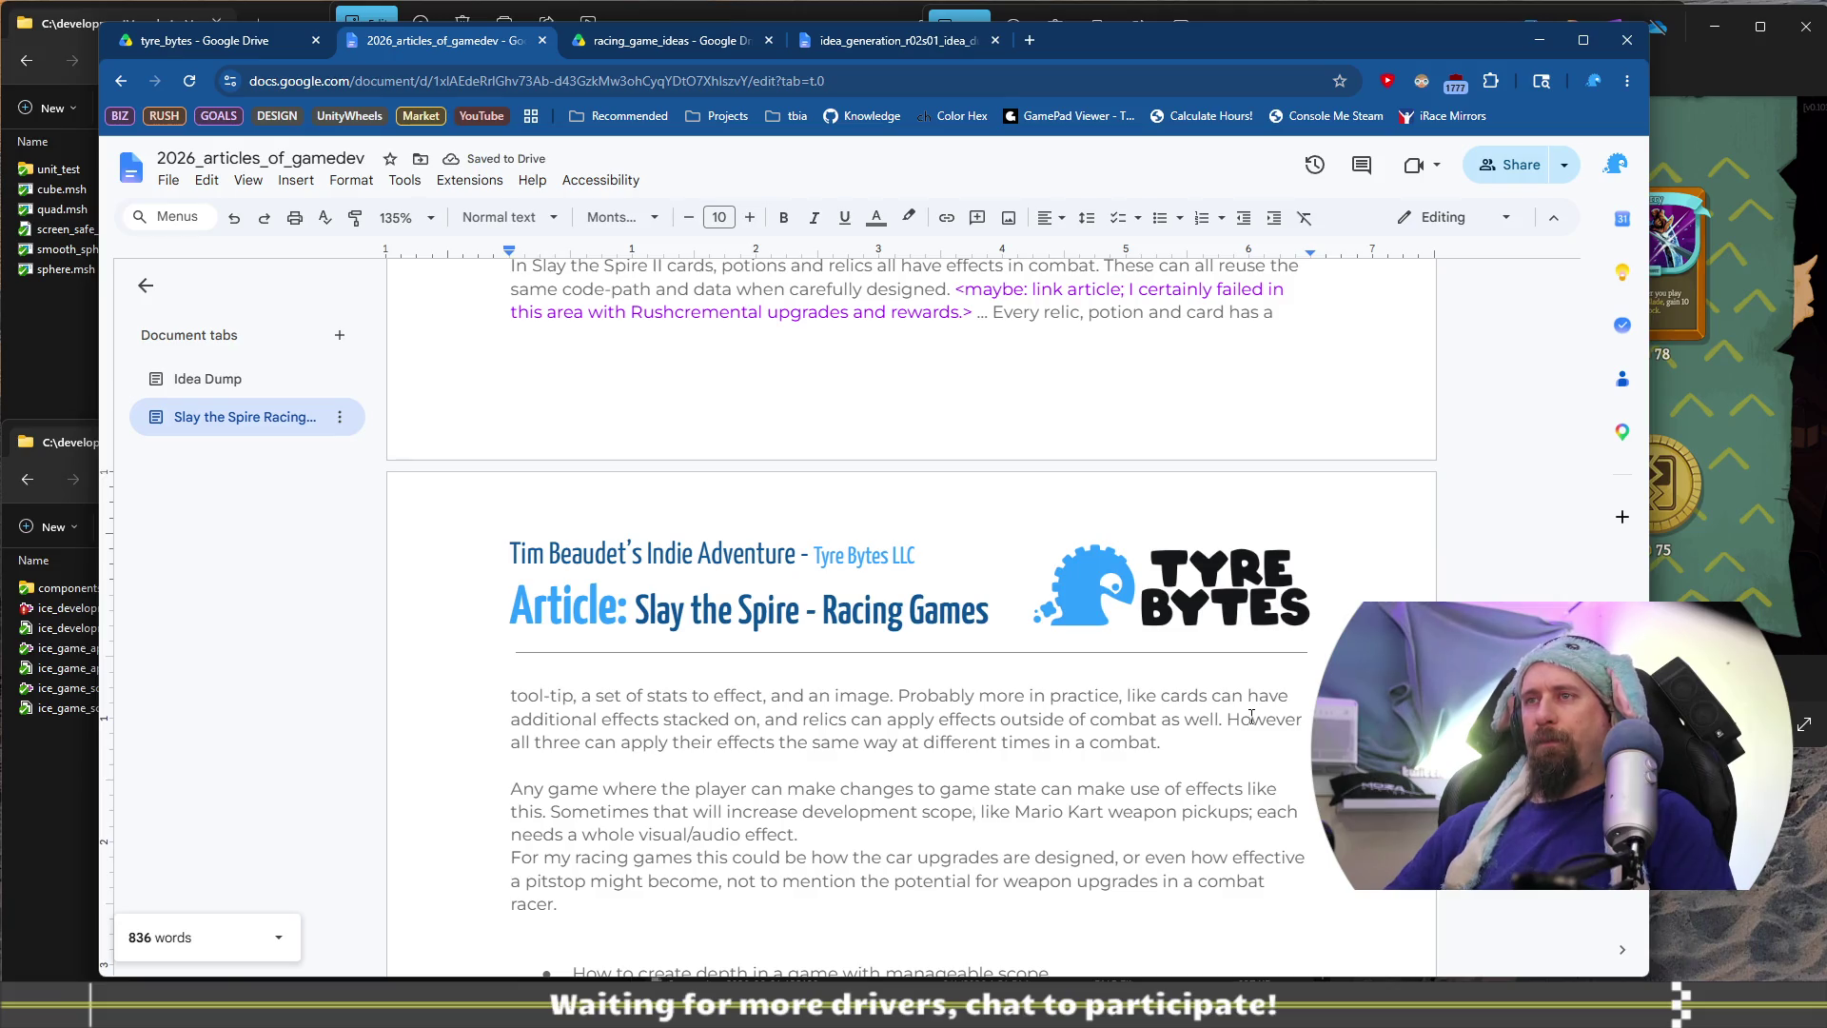
{"action": "key", "text": "ctrl+Right"}
{"action": "key", "text": "ctrl+Right"}
{"action": "key", "text": "ctrl+shift+Right"}
{"action": "key", "text": "ctrl+shift+Right"}
{"action": "type", "text": "This"}
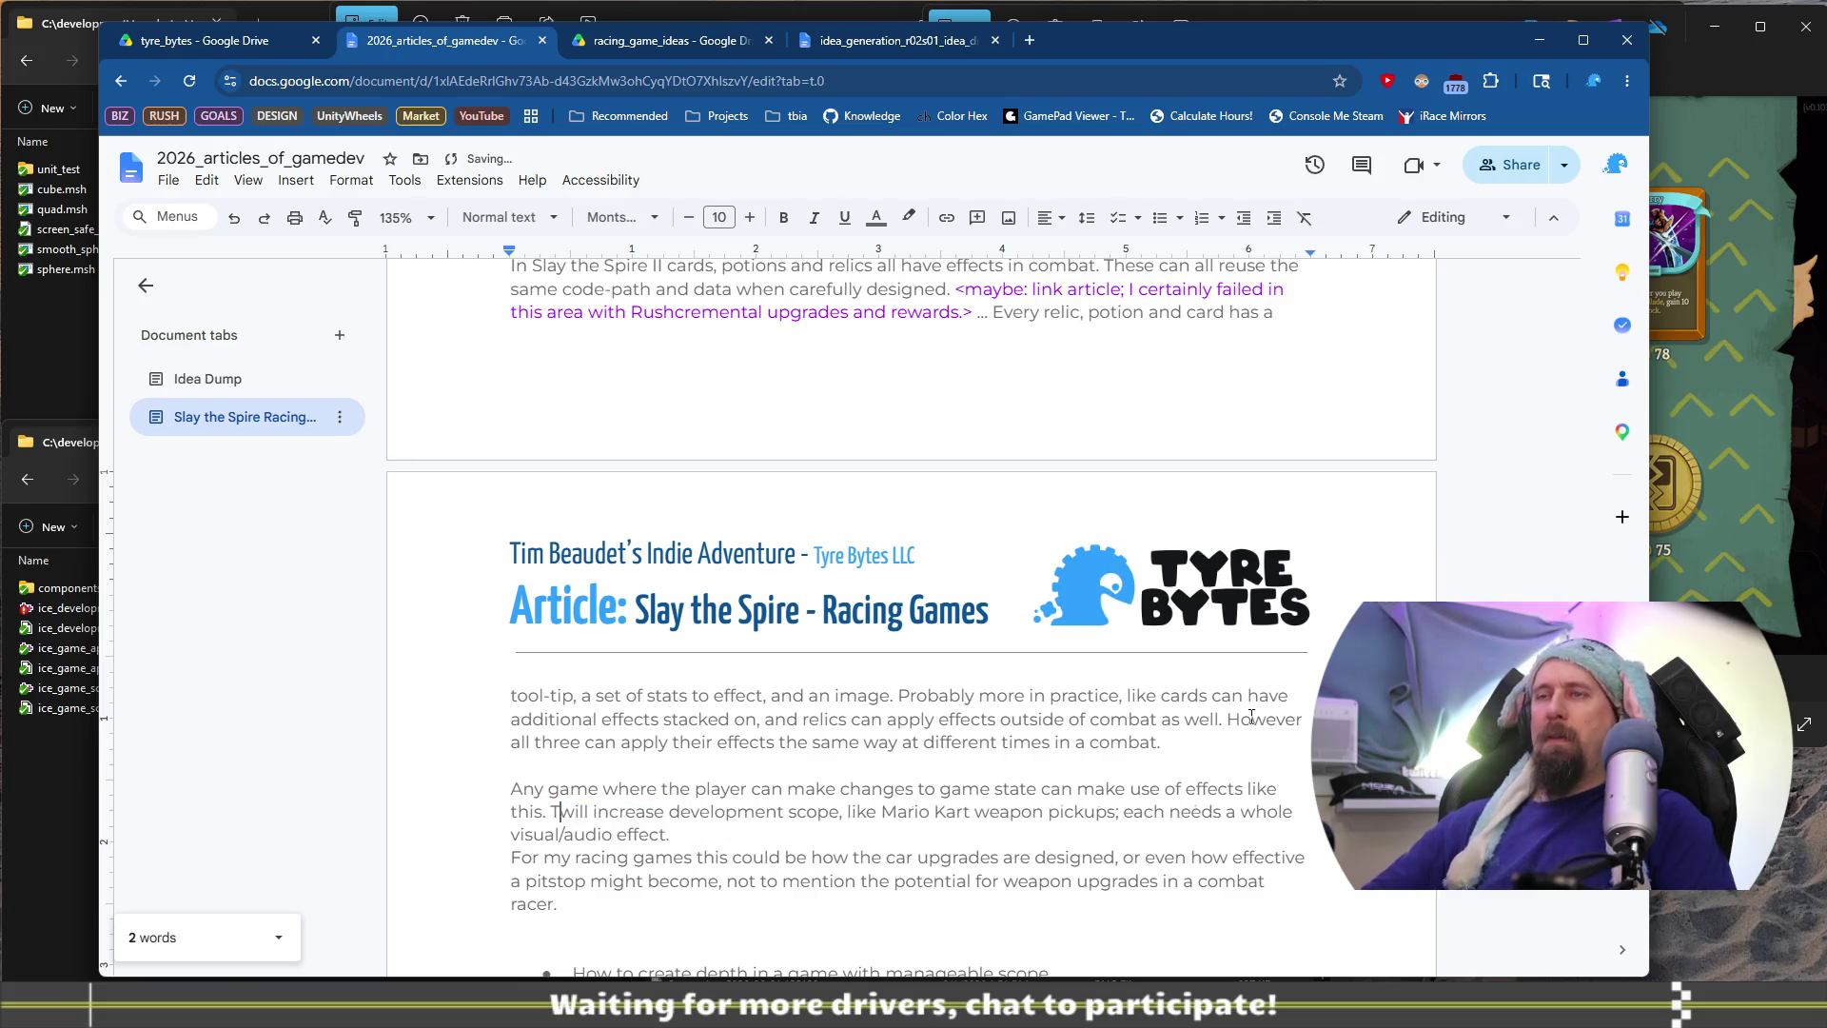
{"action": "key", "text": "ctrl+Right"}
{"action": "type", "text": "sometimes"}
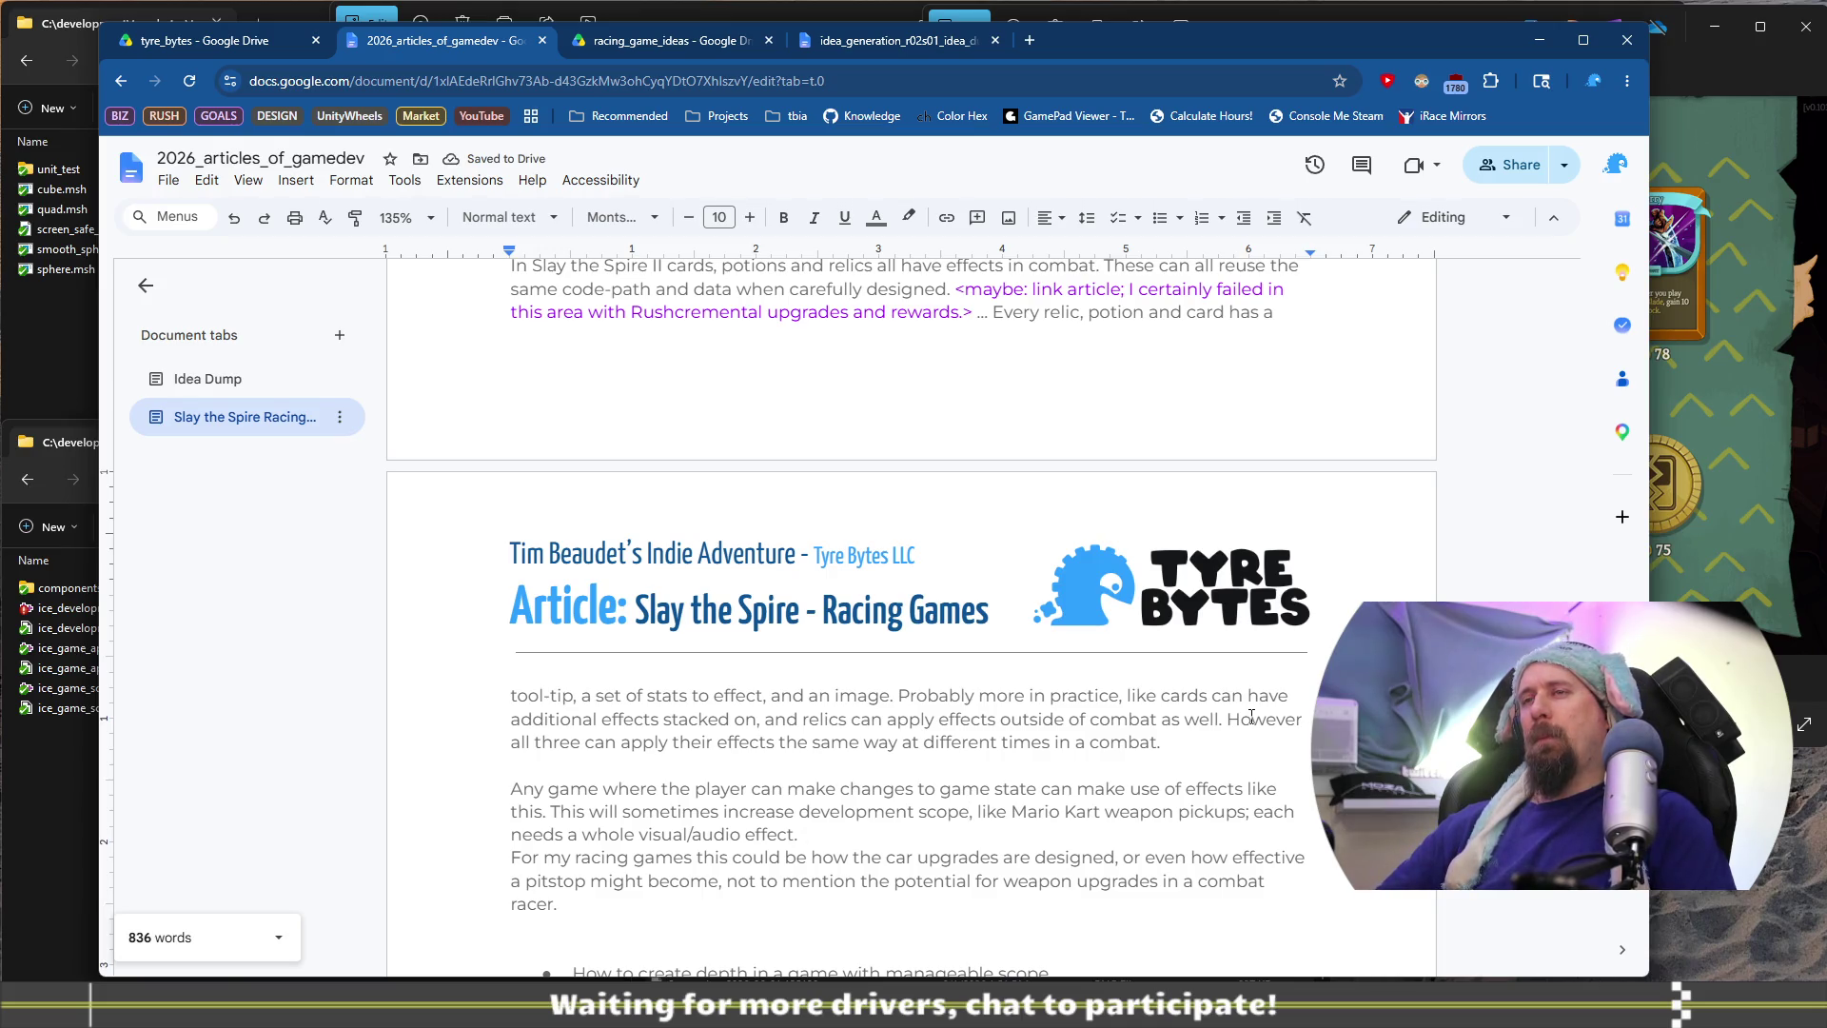
{"action": "key", "text": "Down"}
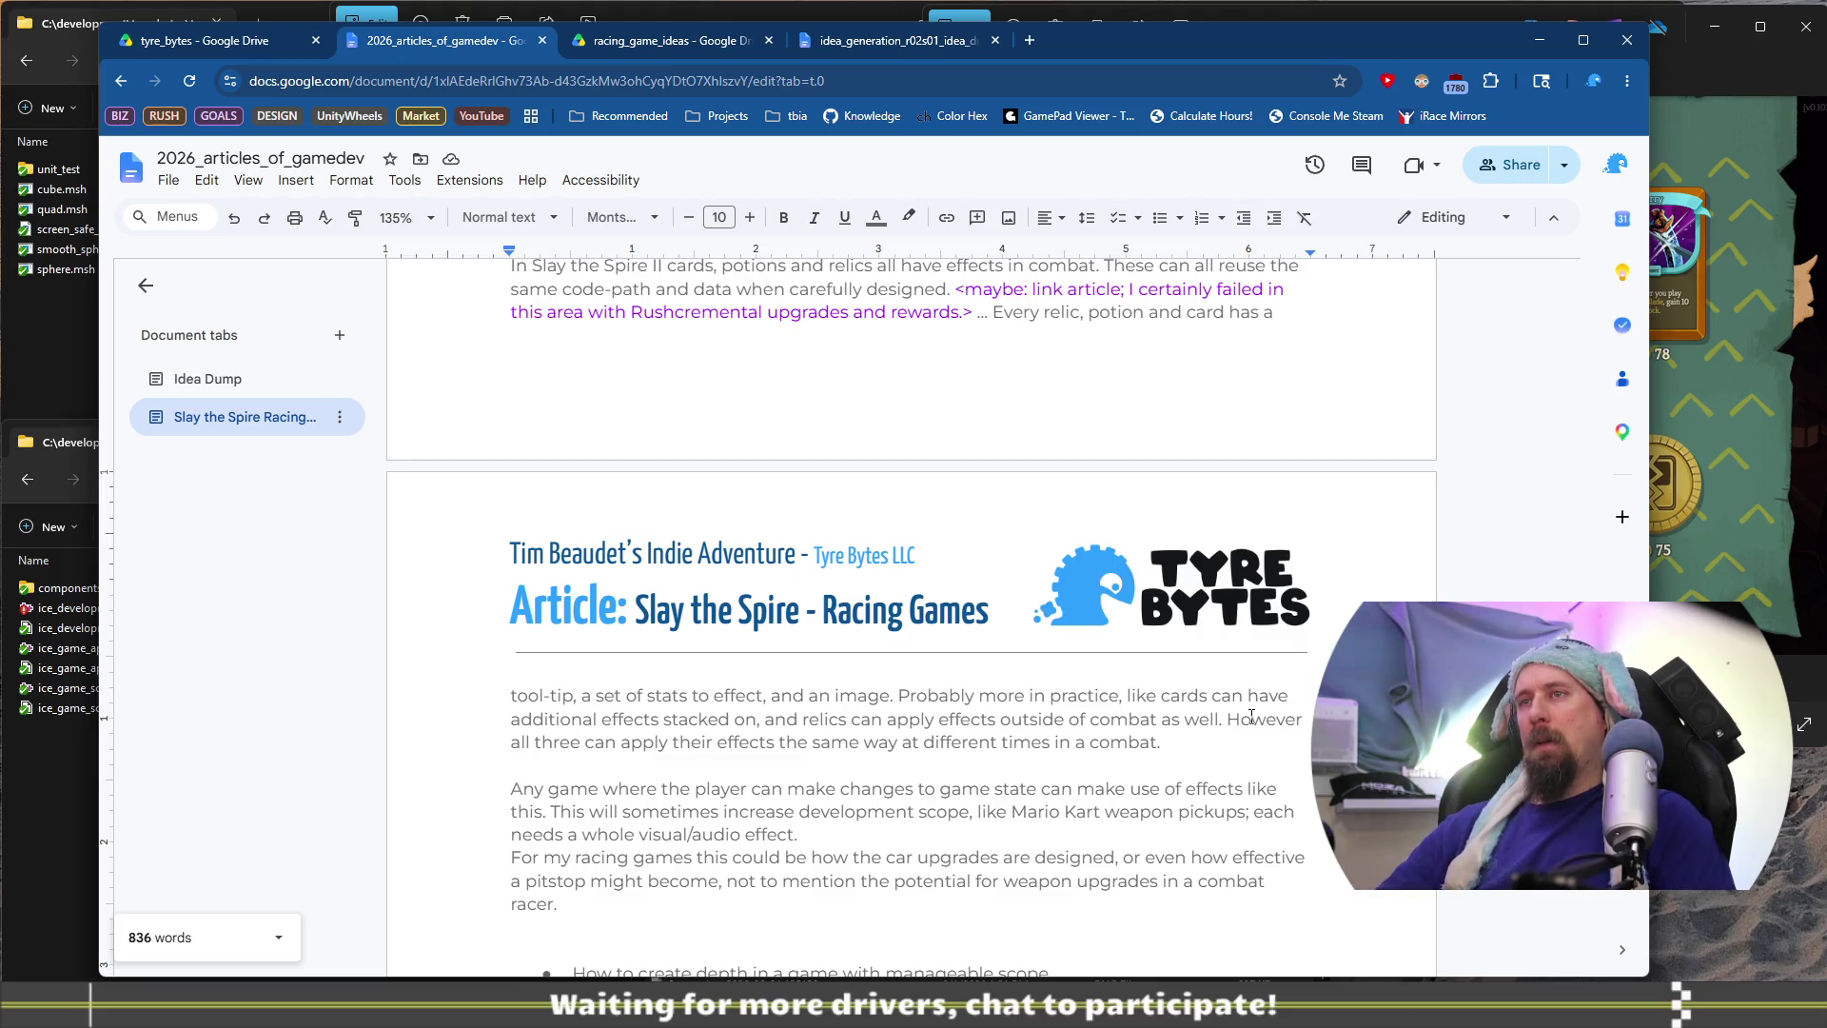
Type 'Sometimes it can be just words and numbers' in the effects paragraph
{"action": "type", "text": " So"}
{"action": "type", "text": "metimes it will"}
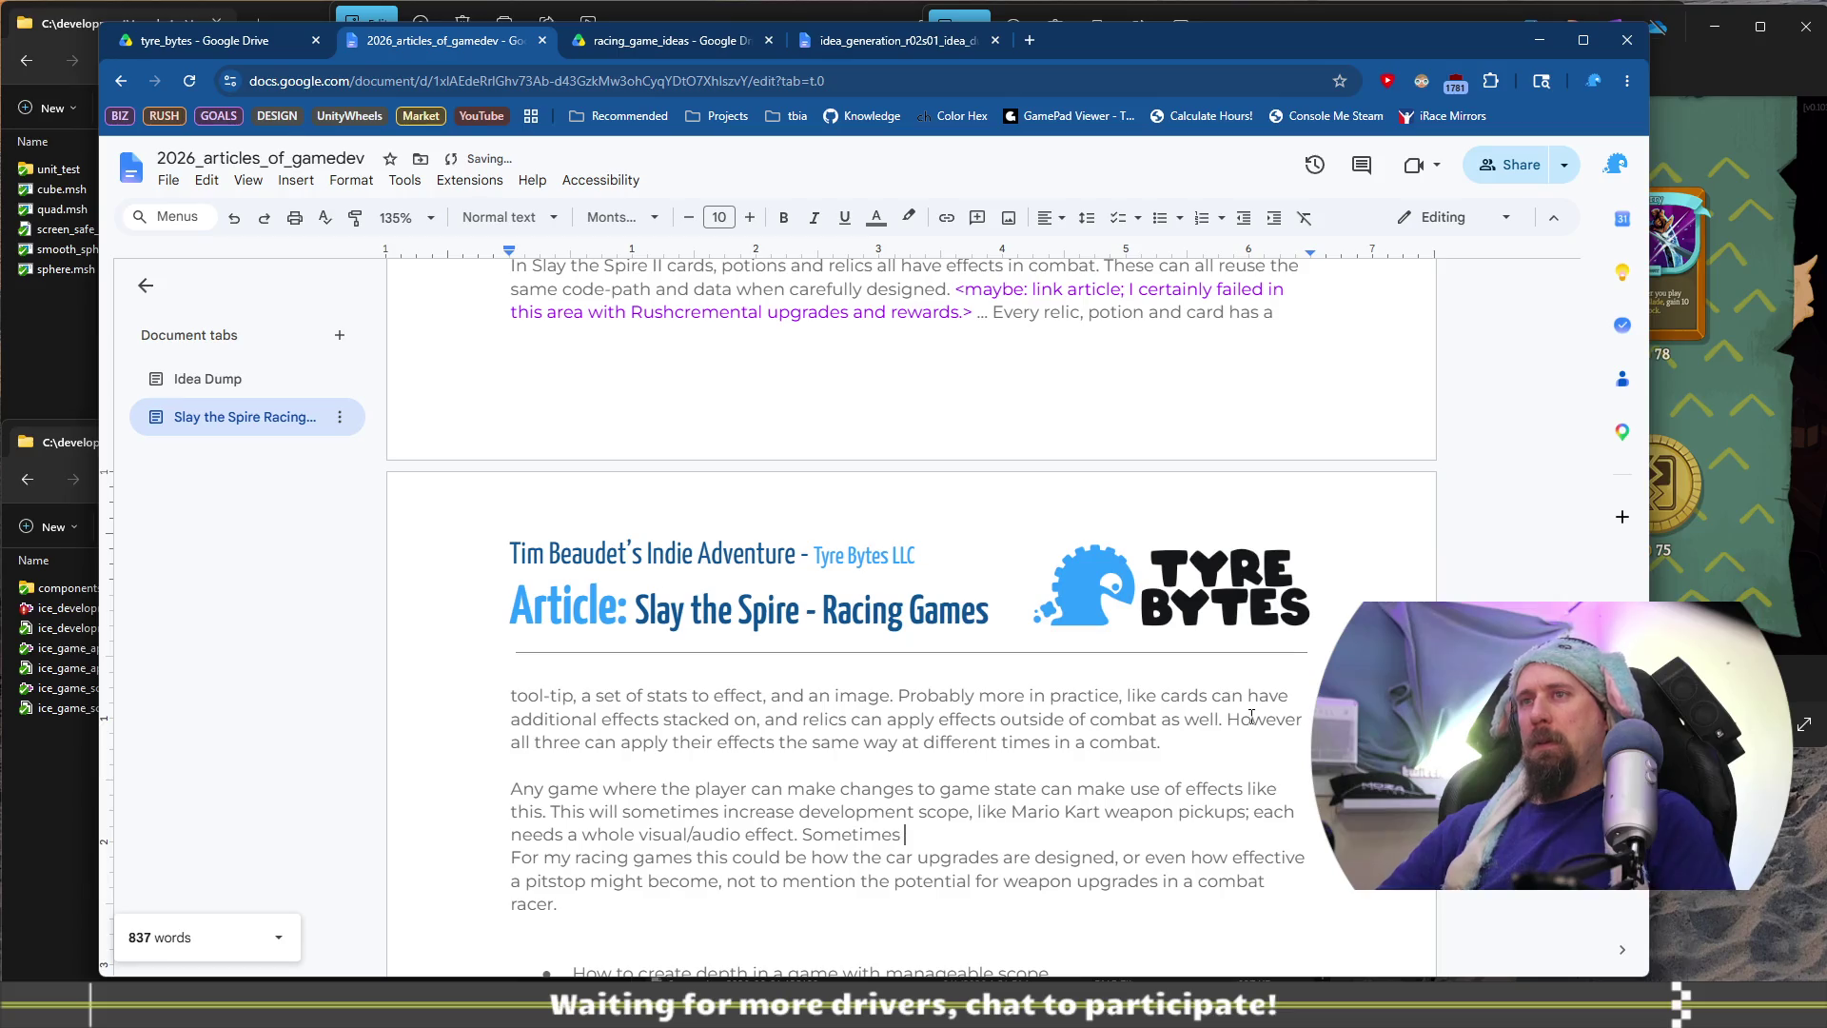
{"action": "key", "text": "BackSpace"}
{"action": "key", "text": "BackSpace"}
{"action": "key", "text": "BackSpace"}
{"action": "type", "text": "can be just wor"}
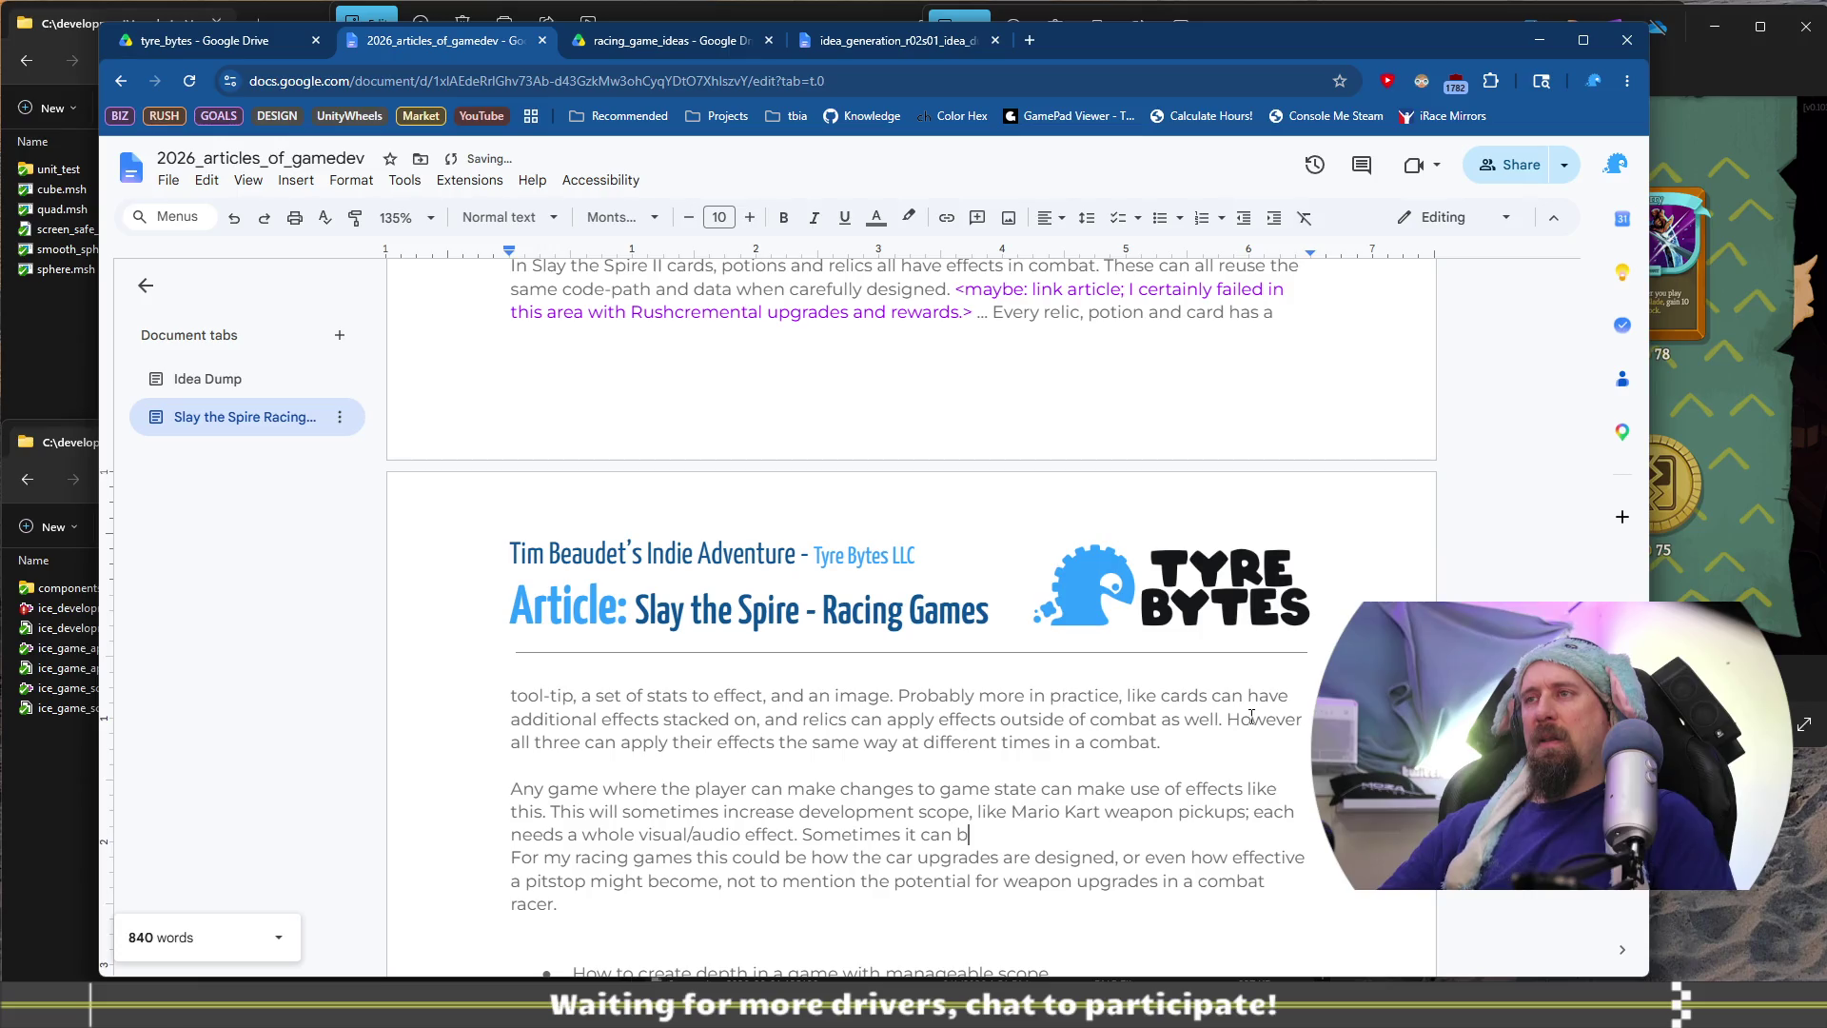
{"action": "type", "text": "ds and a"}
{"action": "key", "text": "BackSpace"}
{"action": "type", "text": "numbers."}
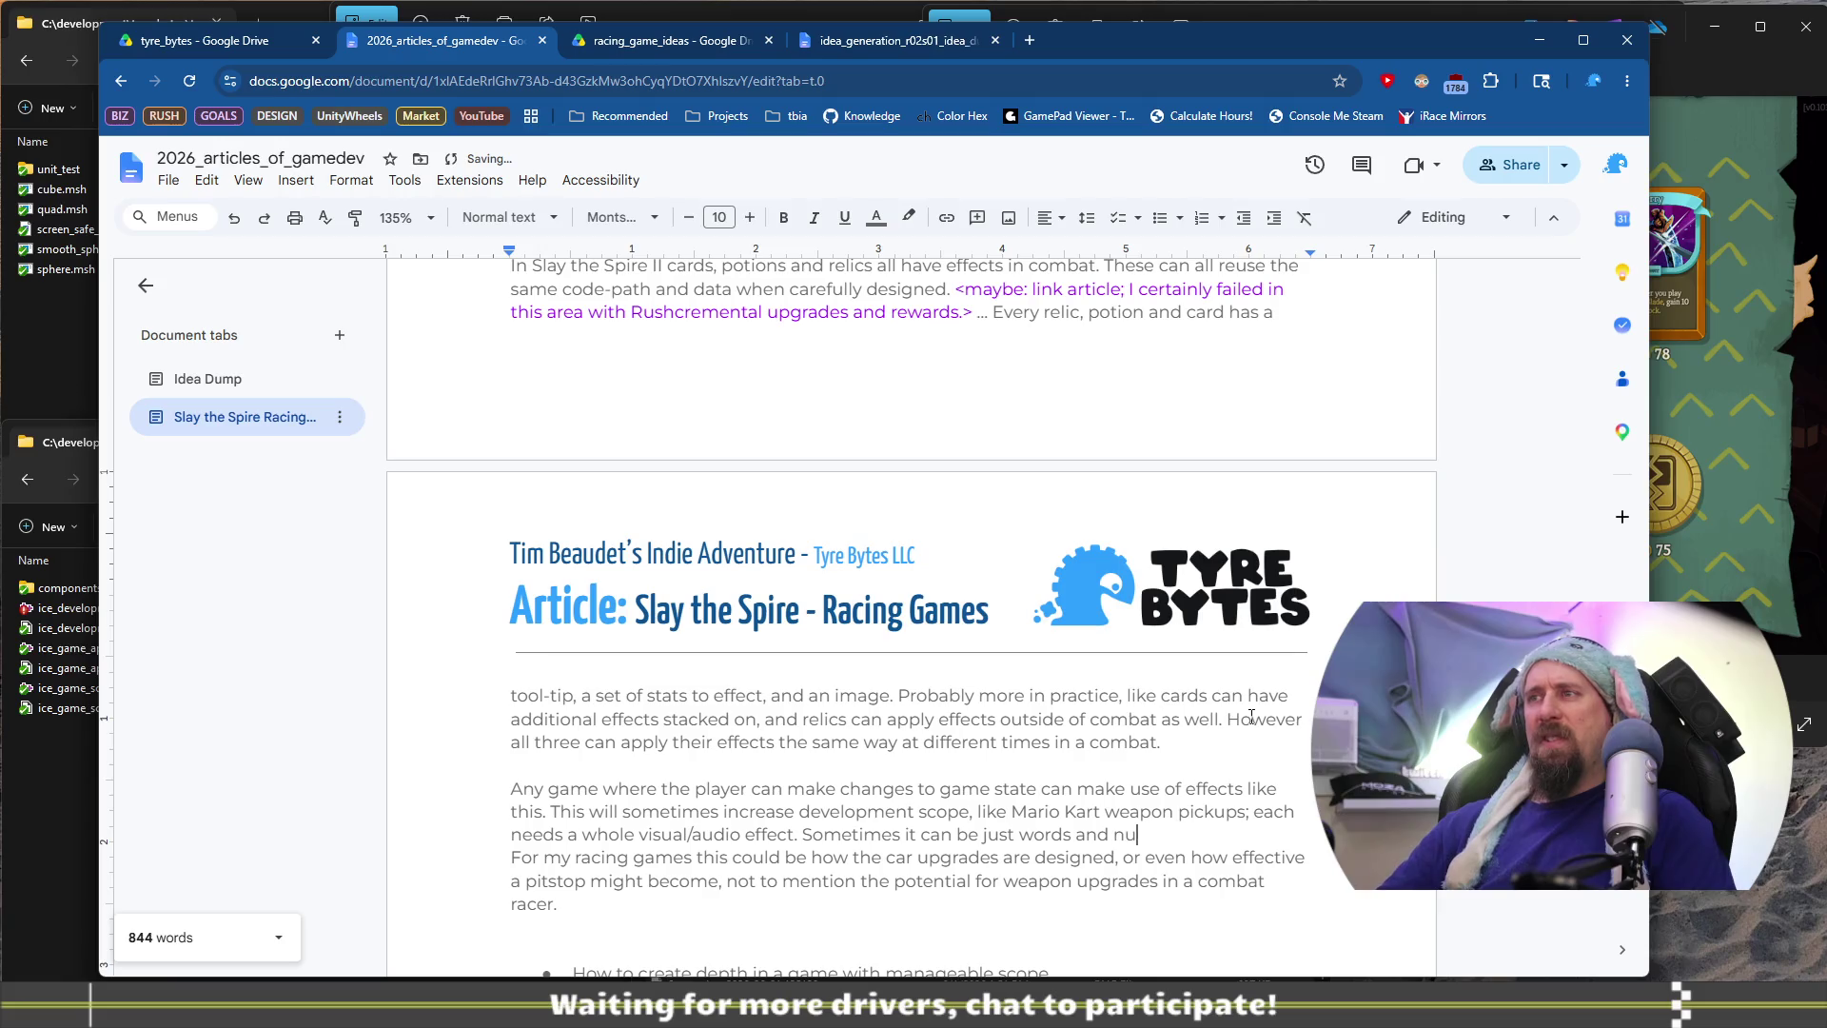
{"action": "key", "text": "BackSpace"}
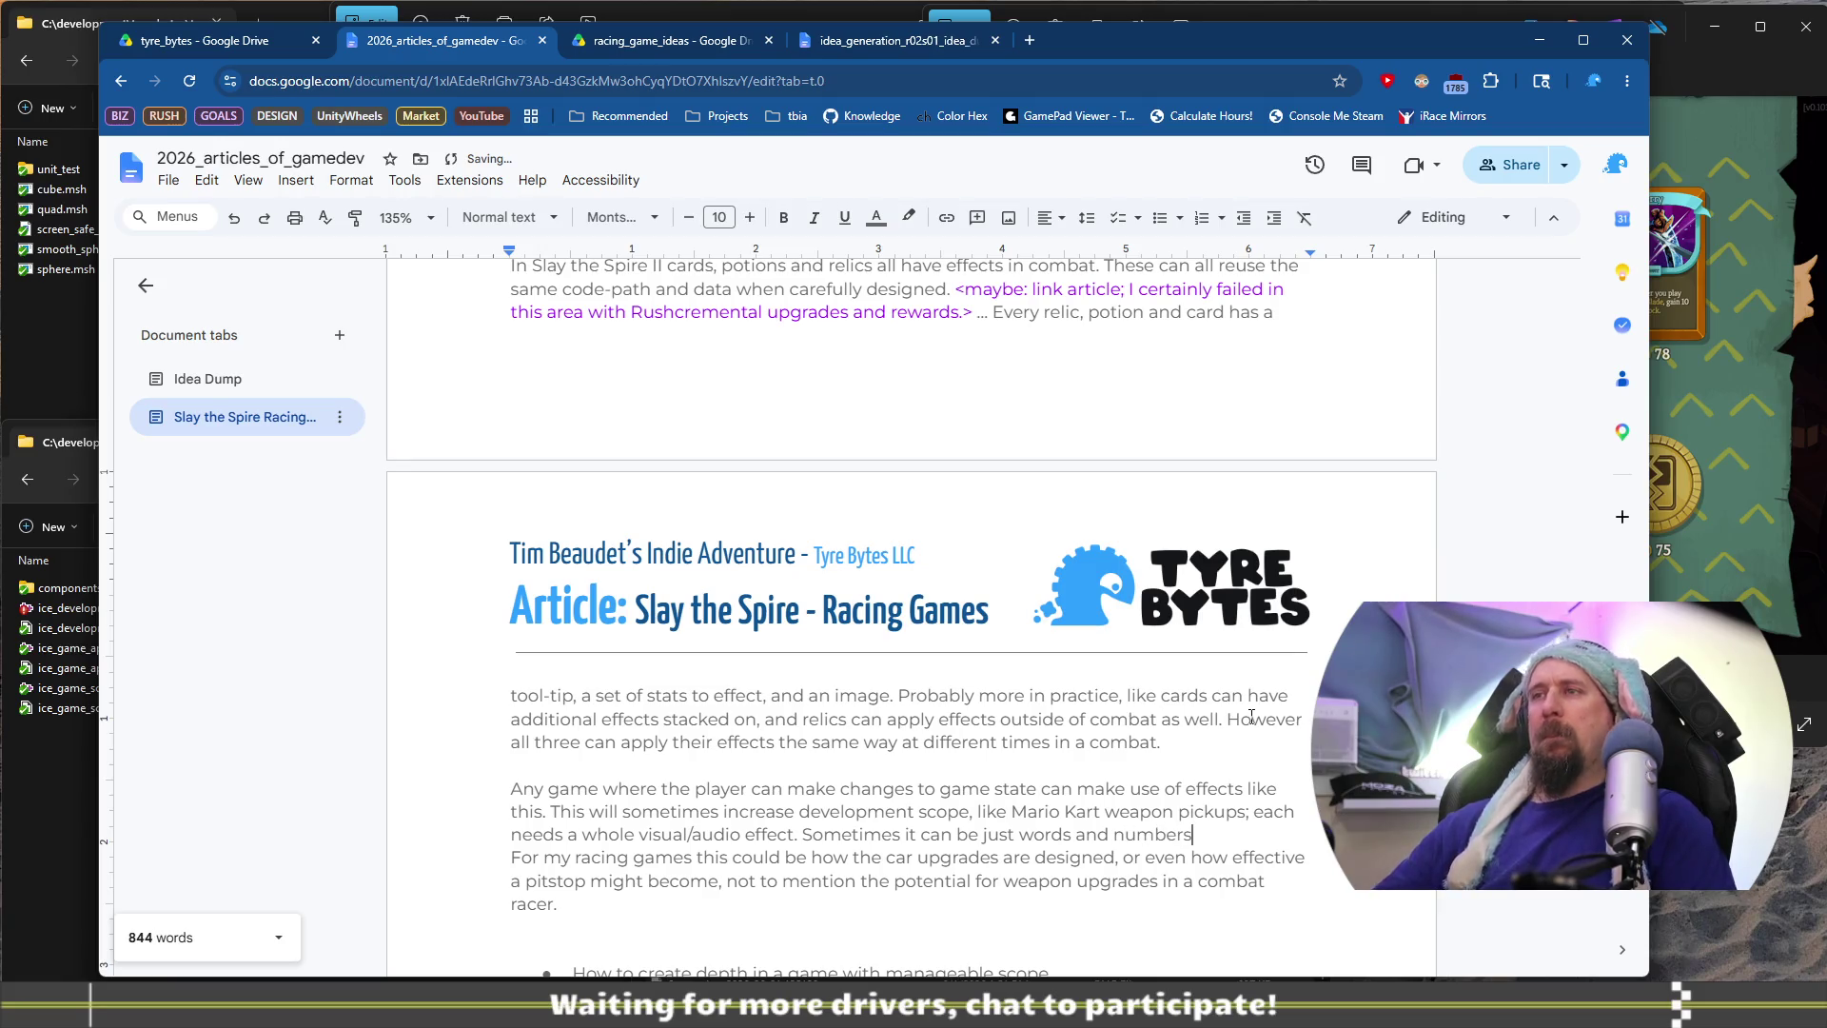
Replace 'just' with 'as simple as an image with a few' and end with a period
{"action": "key", "text": "ctrl+Left"}
{"action": "key", "text": "ctrl+Left"}
{"action": "key", "text": "ctrl+Left"}
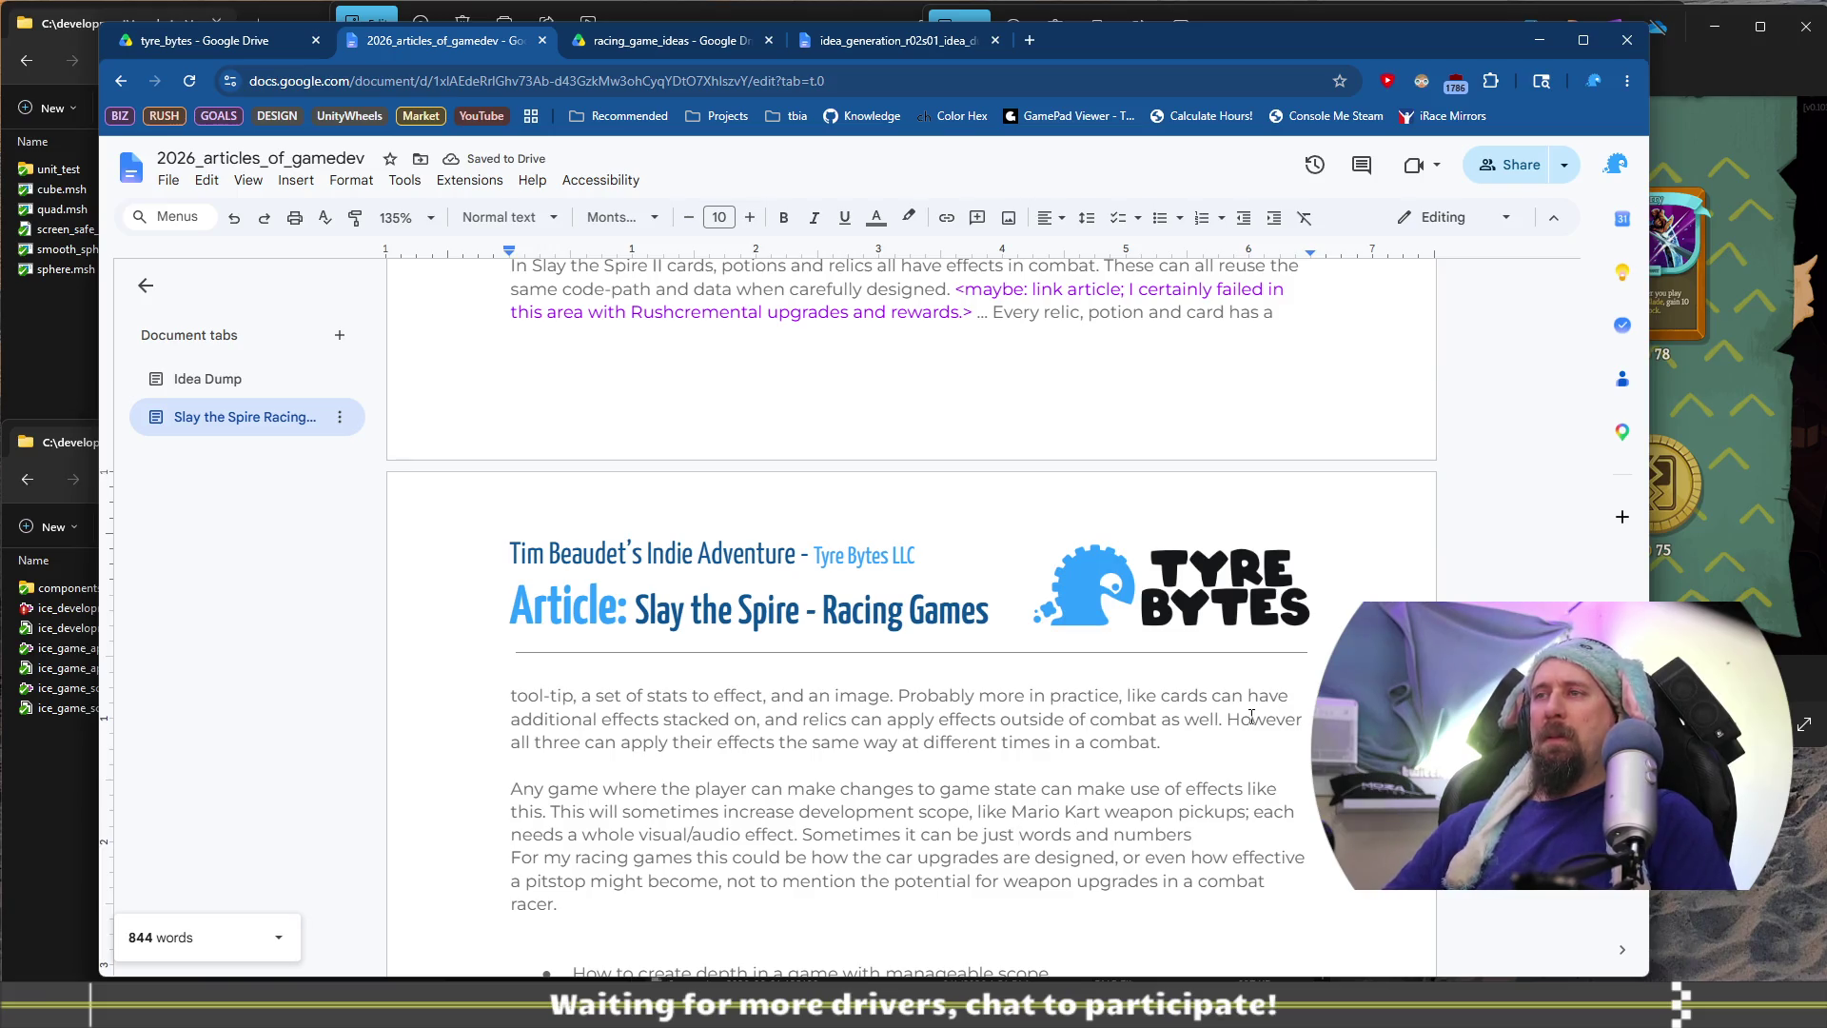
{"action": "key", "text": "ctrl+shift+Left"}
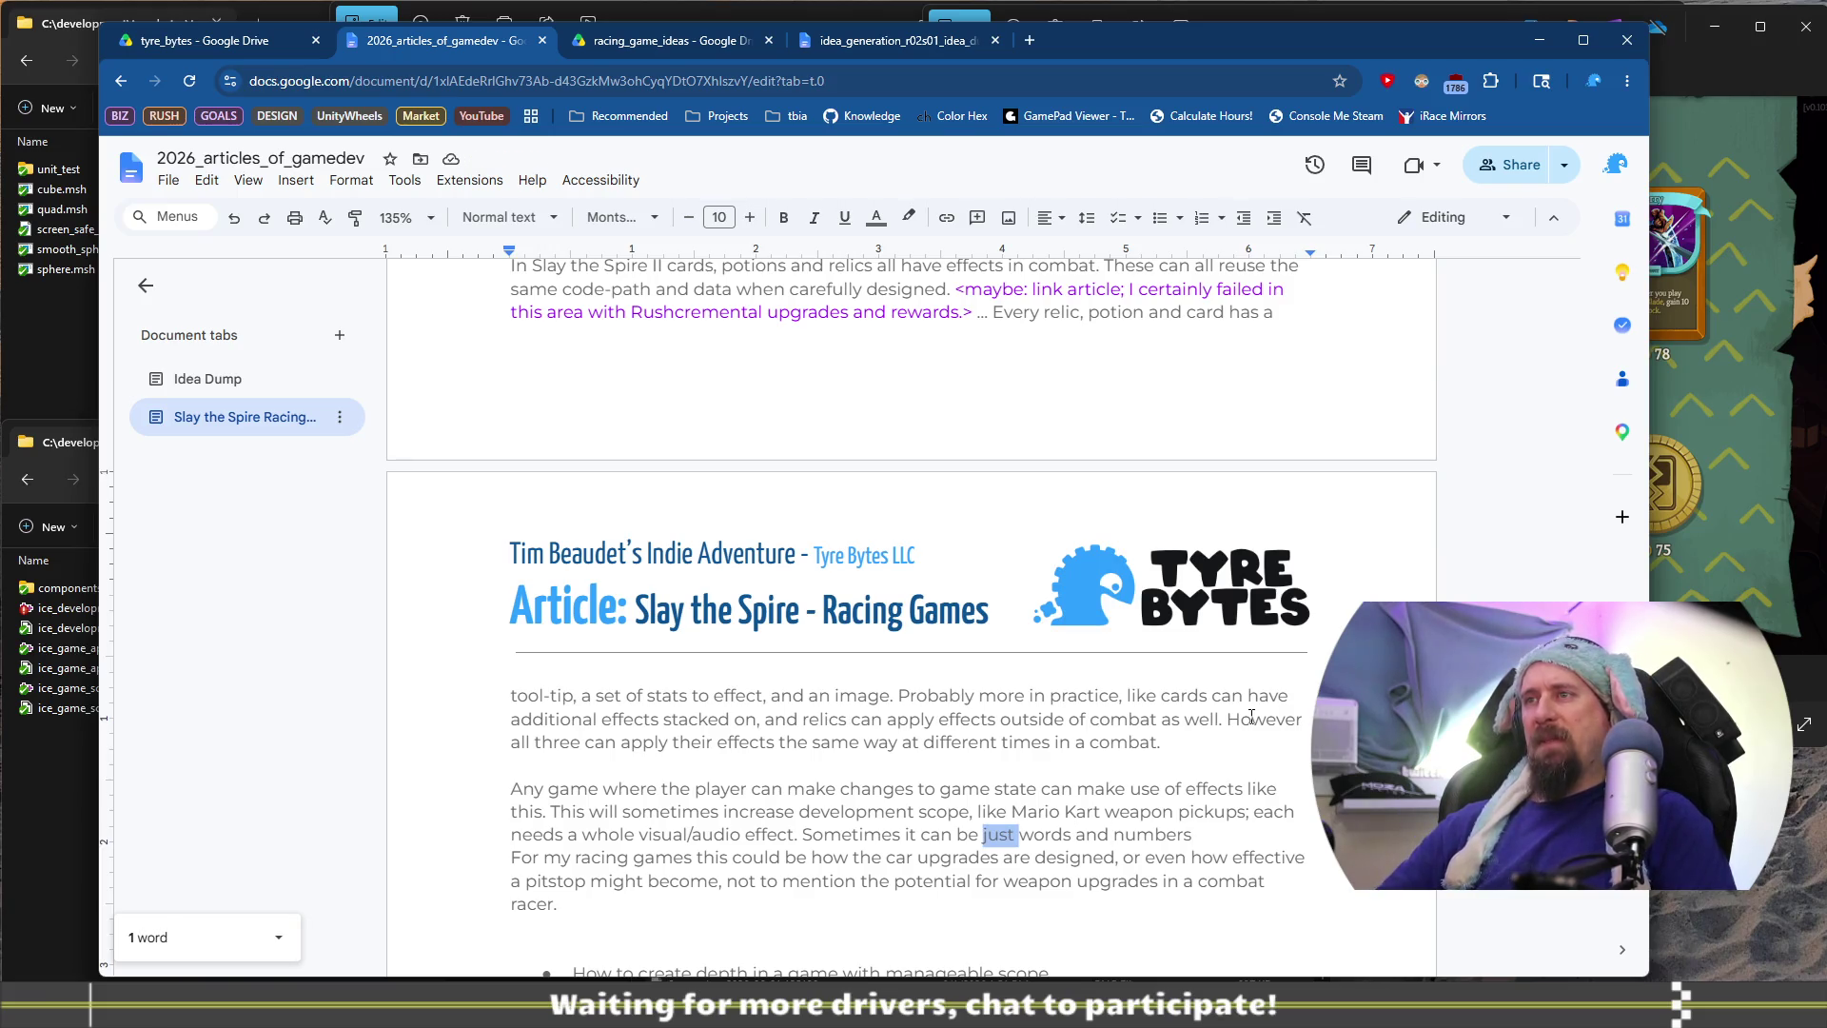
{"action": "type", "text": "as simple as "}
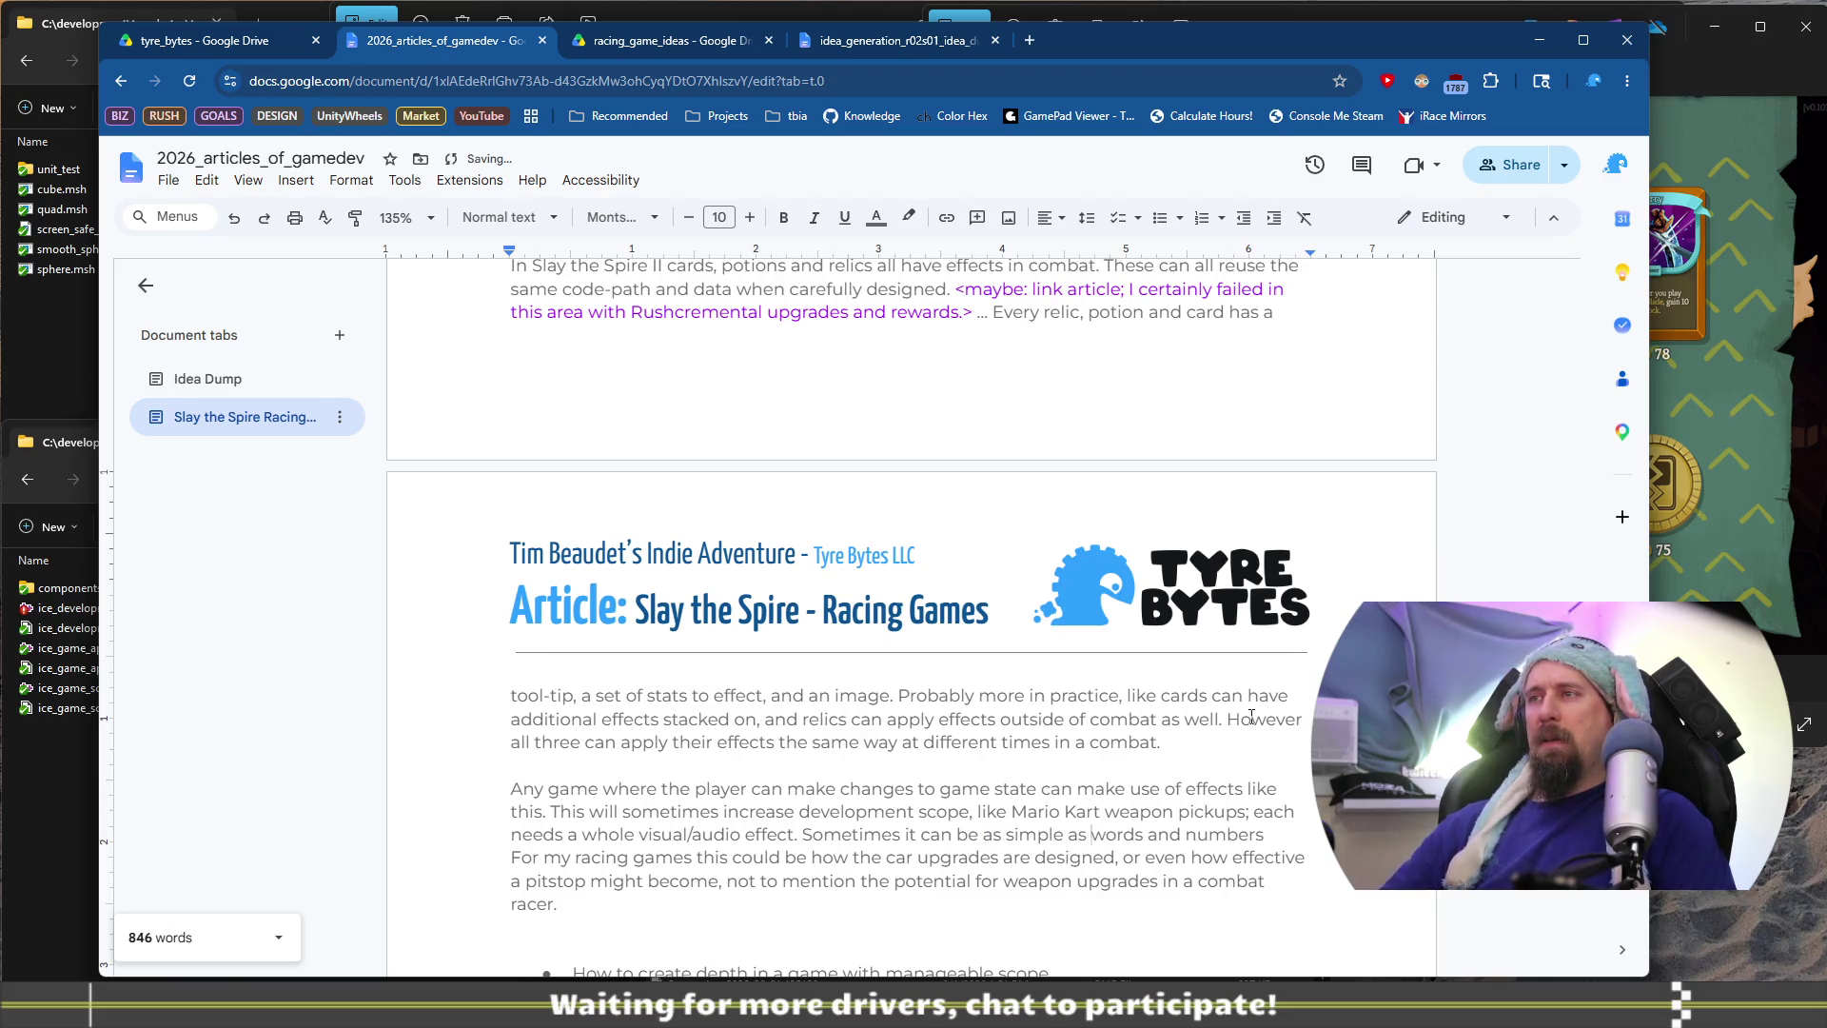
{"action": "type", "text": "an image with "}
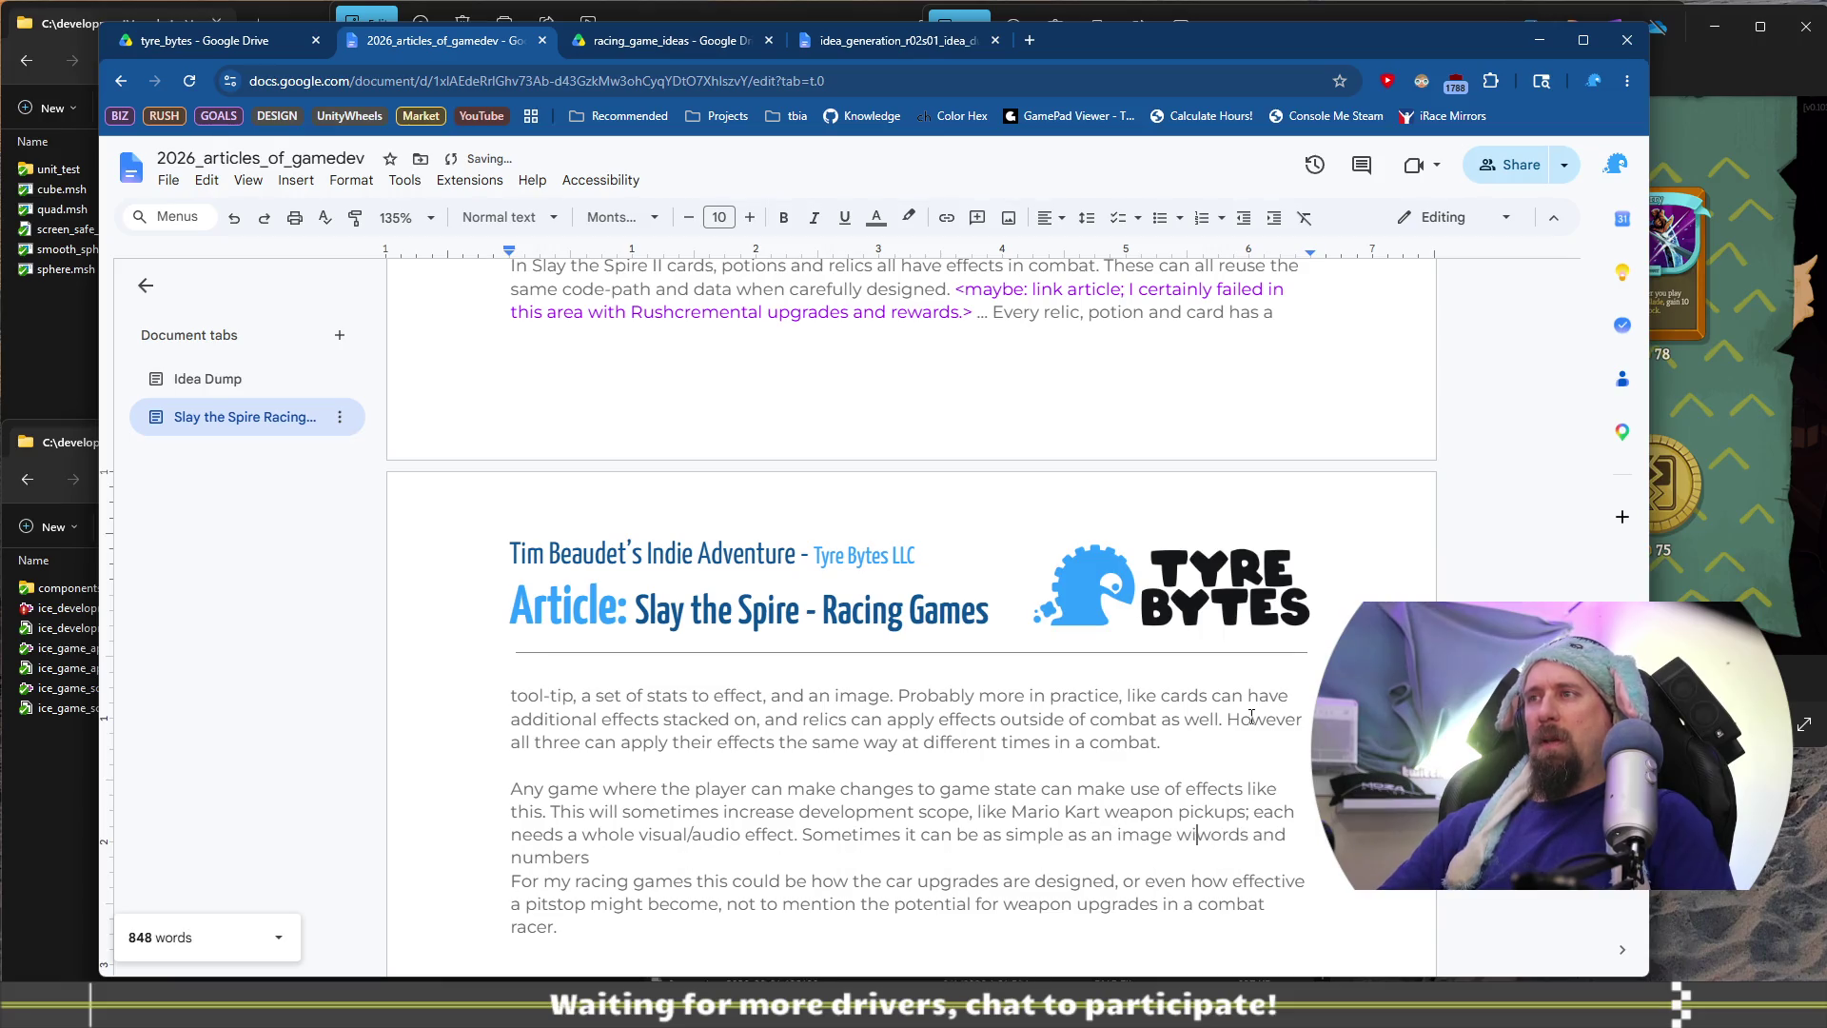
{"action": "type", "text": "a f"}
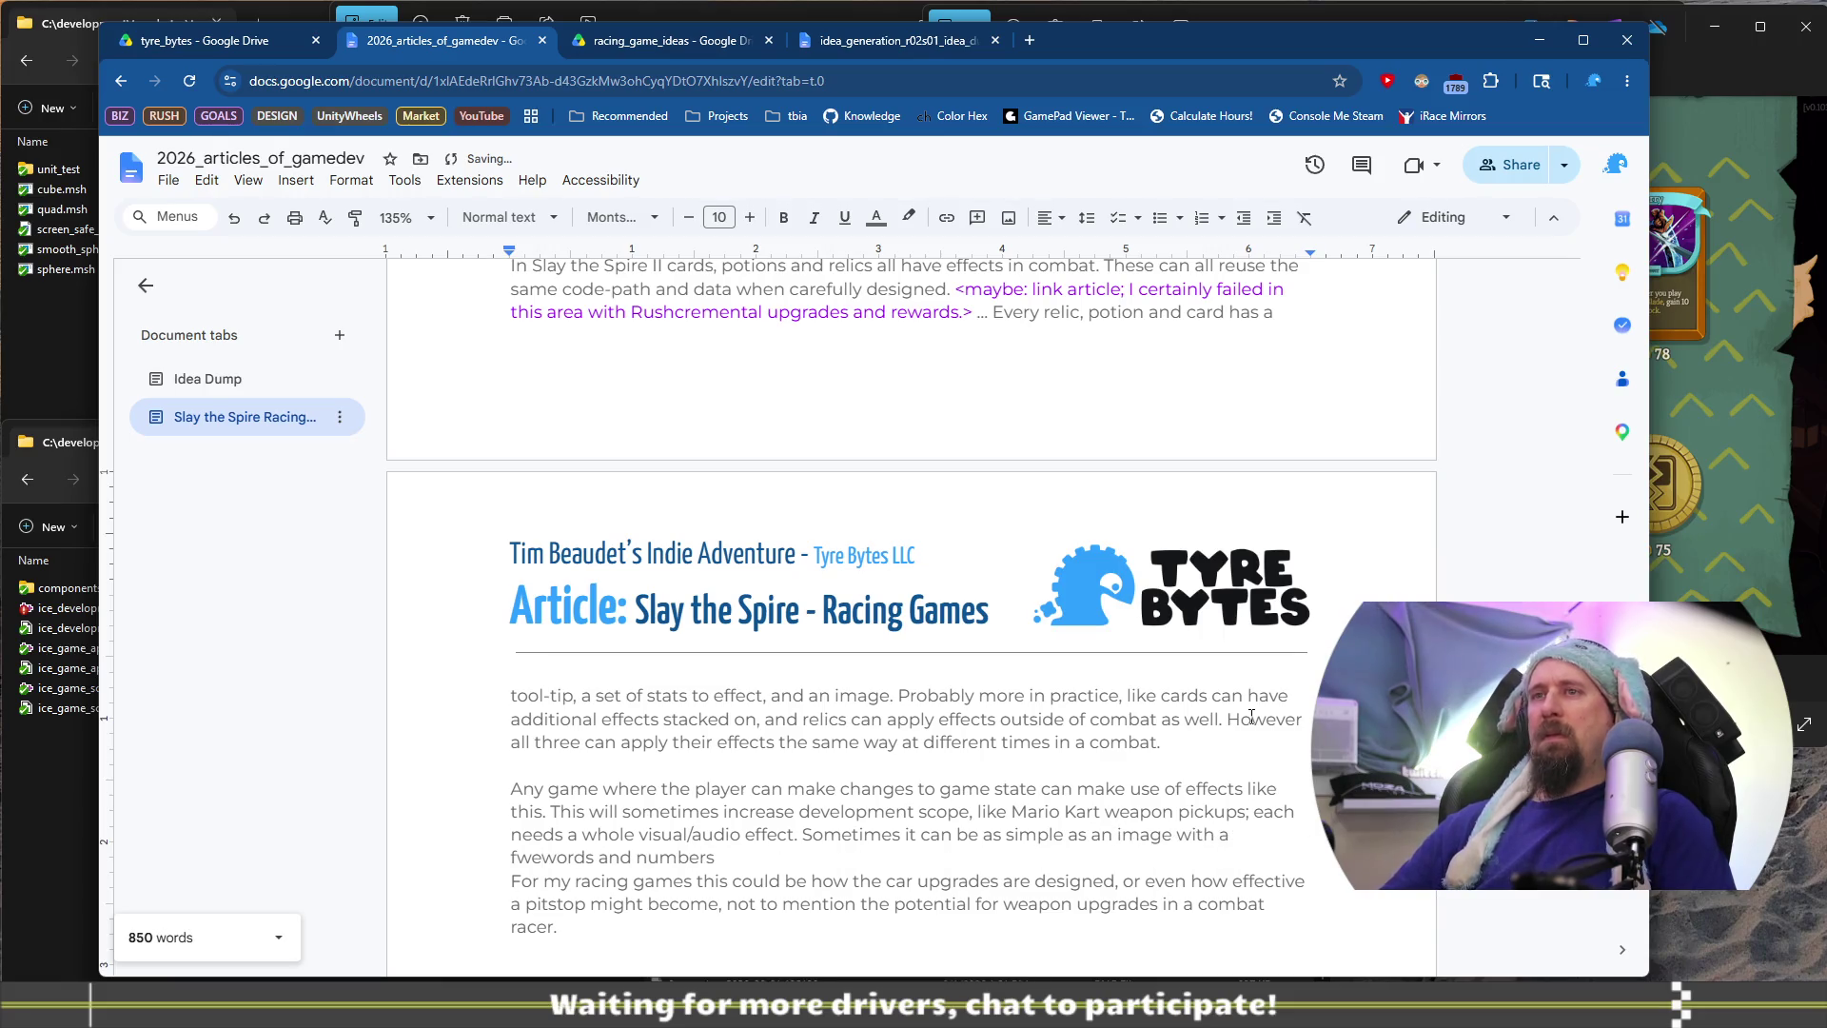
{"action": "type", "text": "ew"}
{"action": "key", "text": "End"}
{"action": "type", "text": "."}
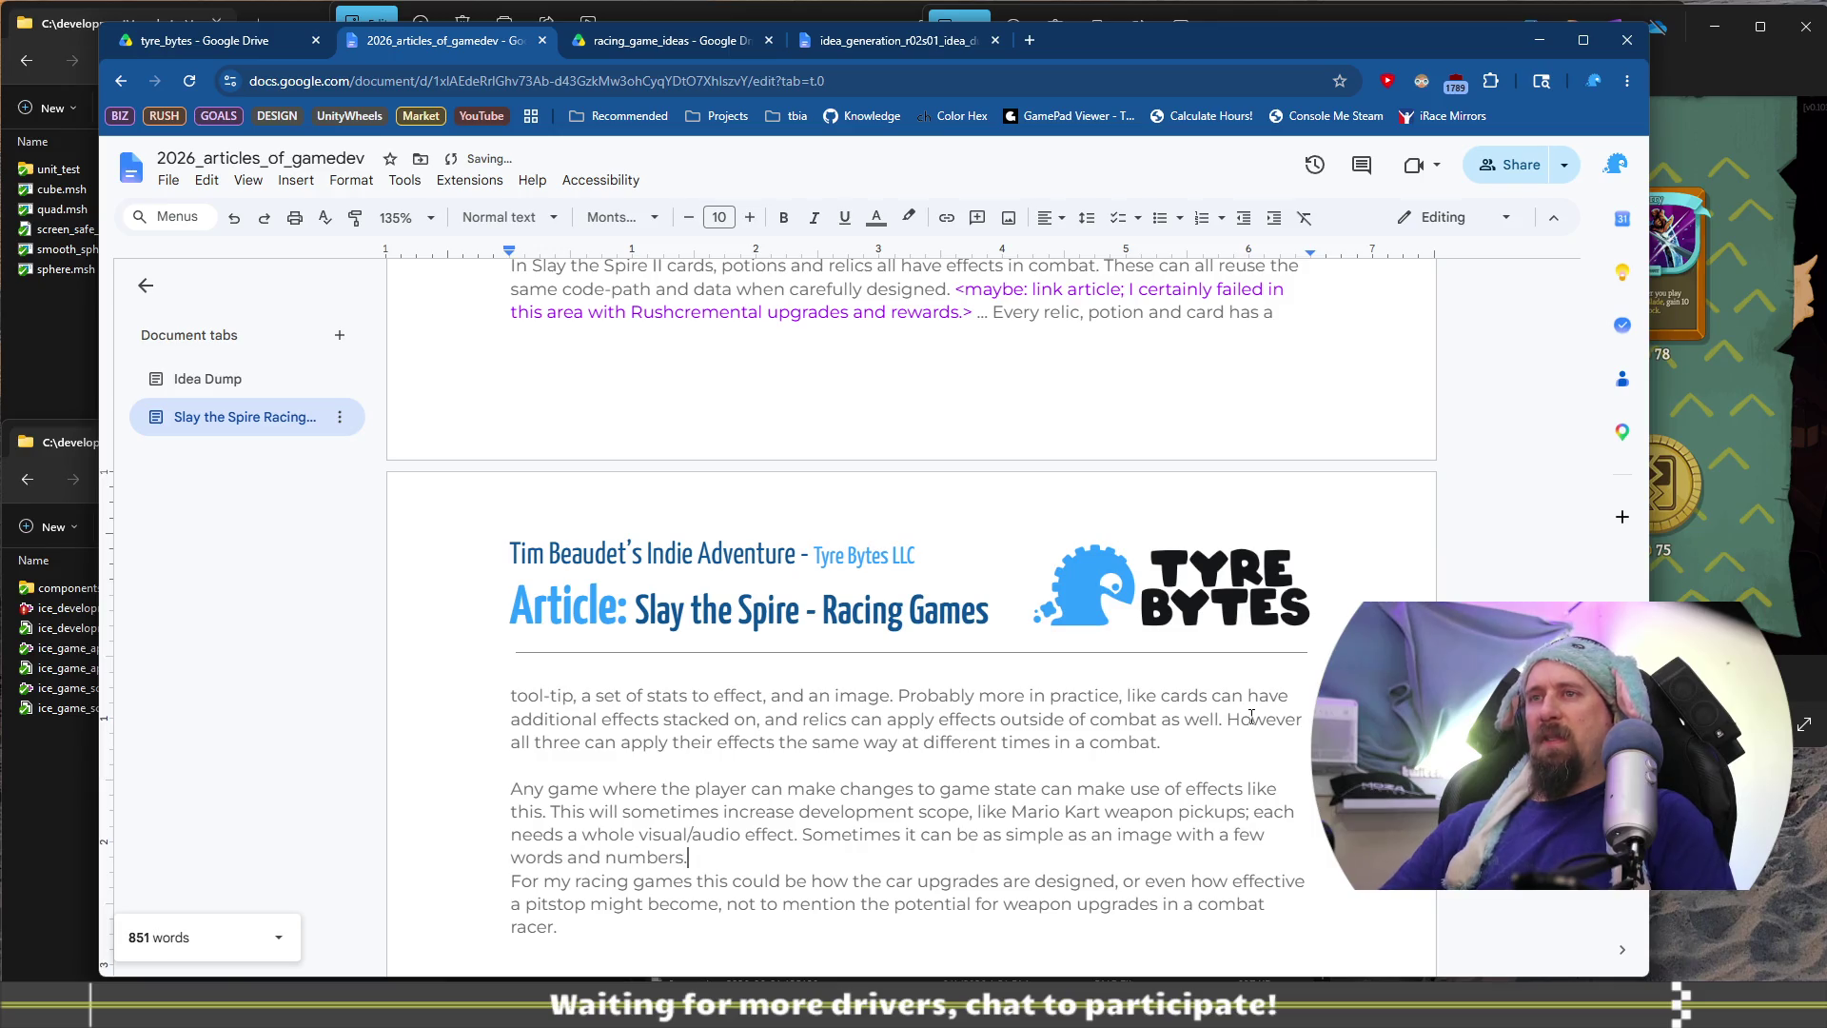
{"action": "key", "text": "shift+Down"}
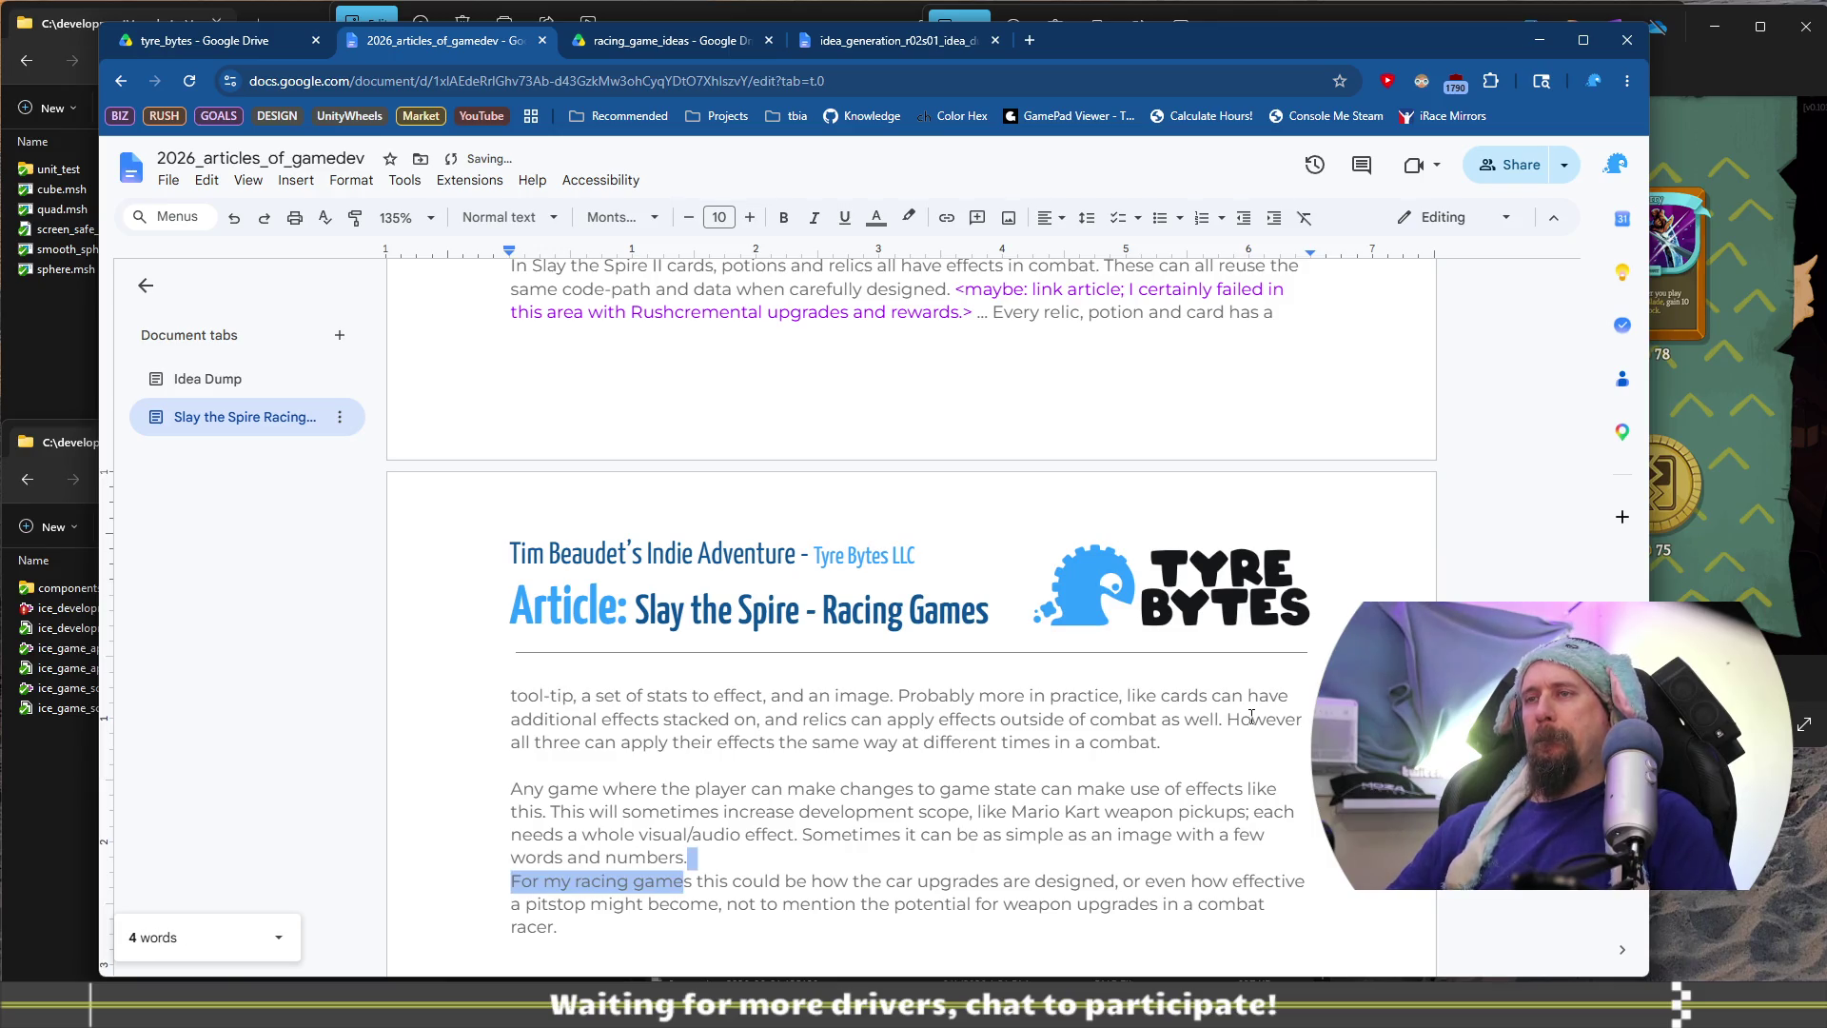
Join the racing-games sentence onto the effects paragraph, starting it with 'I think'
{"action": "key", "text": "Delete"}
{"action": "key", "text": "ctrl+z"}
{"action": "key", "text": "Left"}
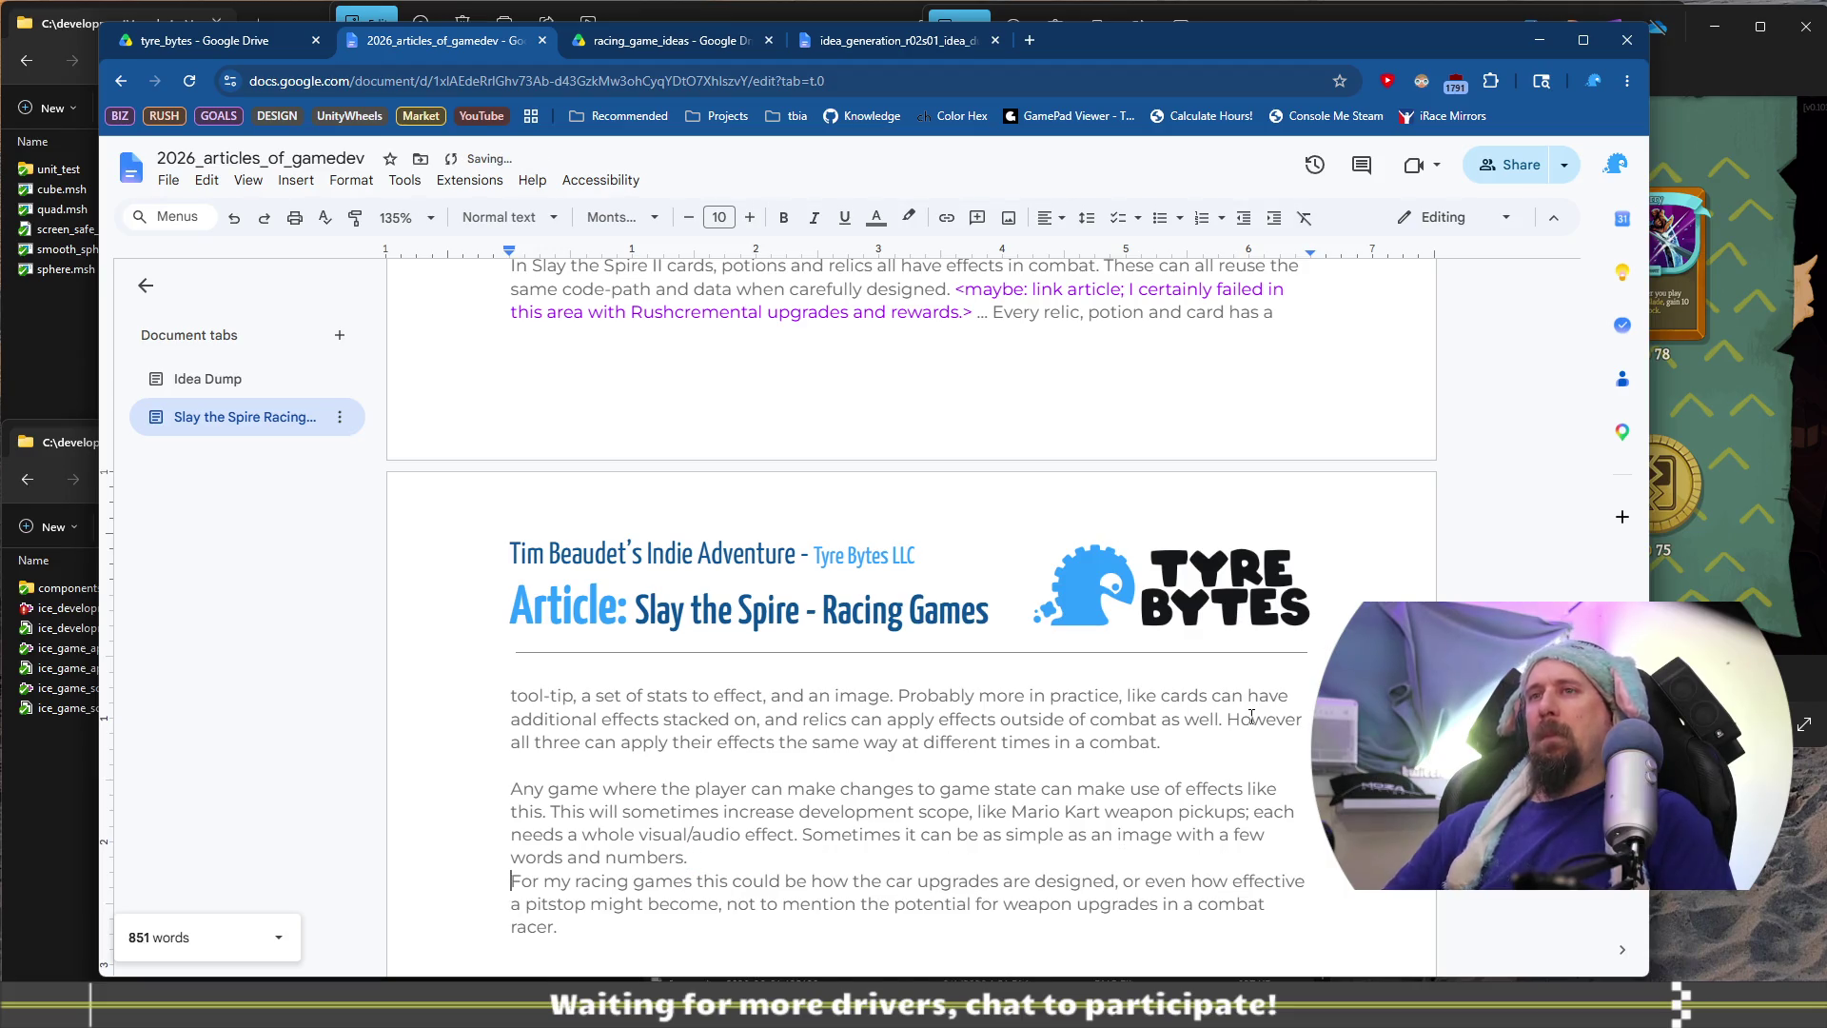
{"action": "key", "text": "Delete"}
{"action": "type", "text": "I think"}
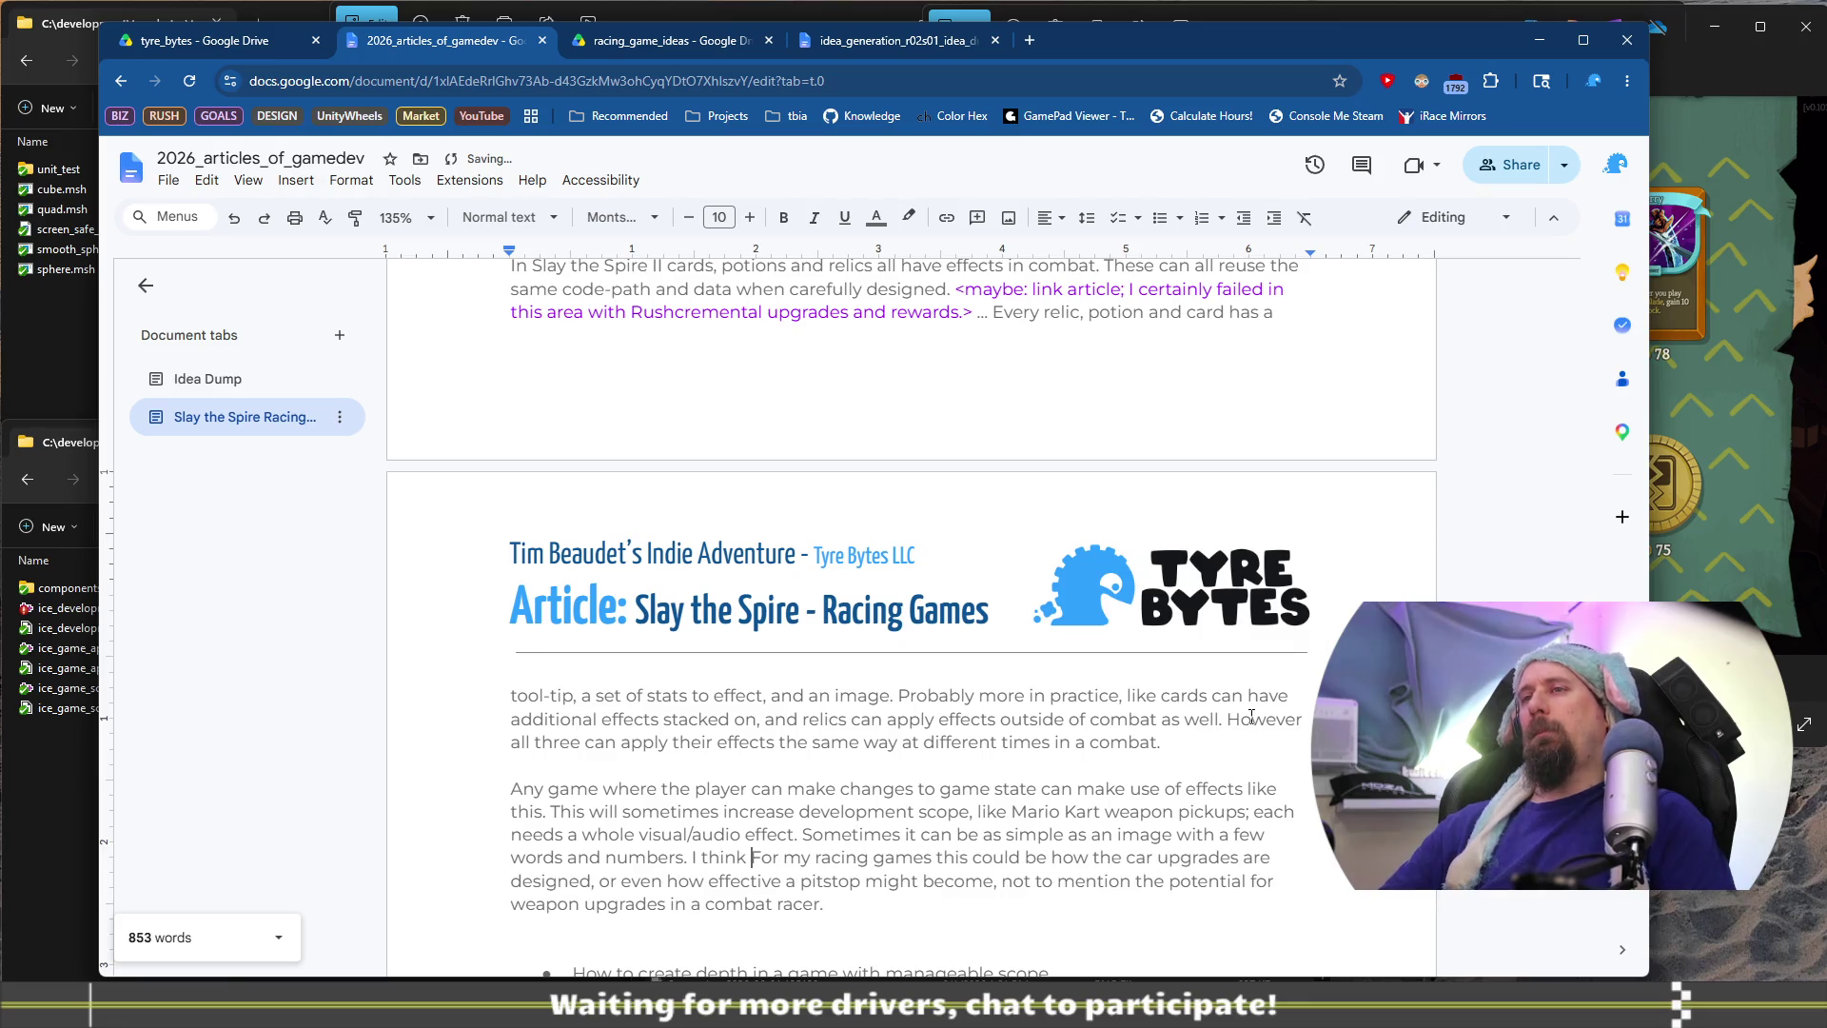
Reword it to 'I think car upgrades could be designed this way', dropping the lead-in and 'are'
{"action": "key", "text": "ctrl+shift+Right"}
{"action": "key", "text": "ctrl+shift+Right"}
{"action": "key", "text": "ctrl+shift+Right"}
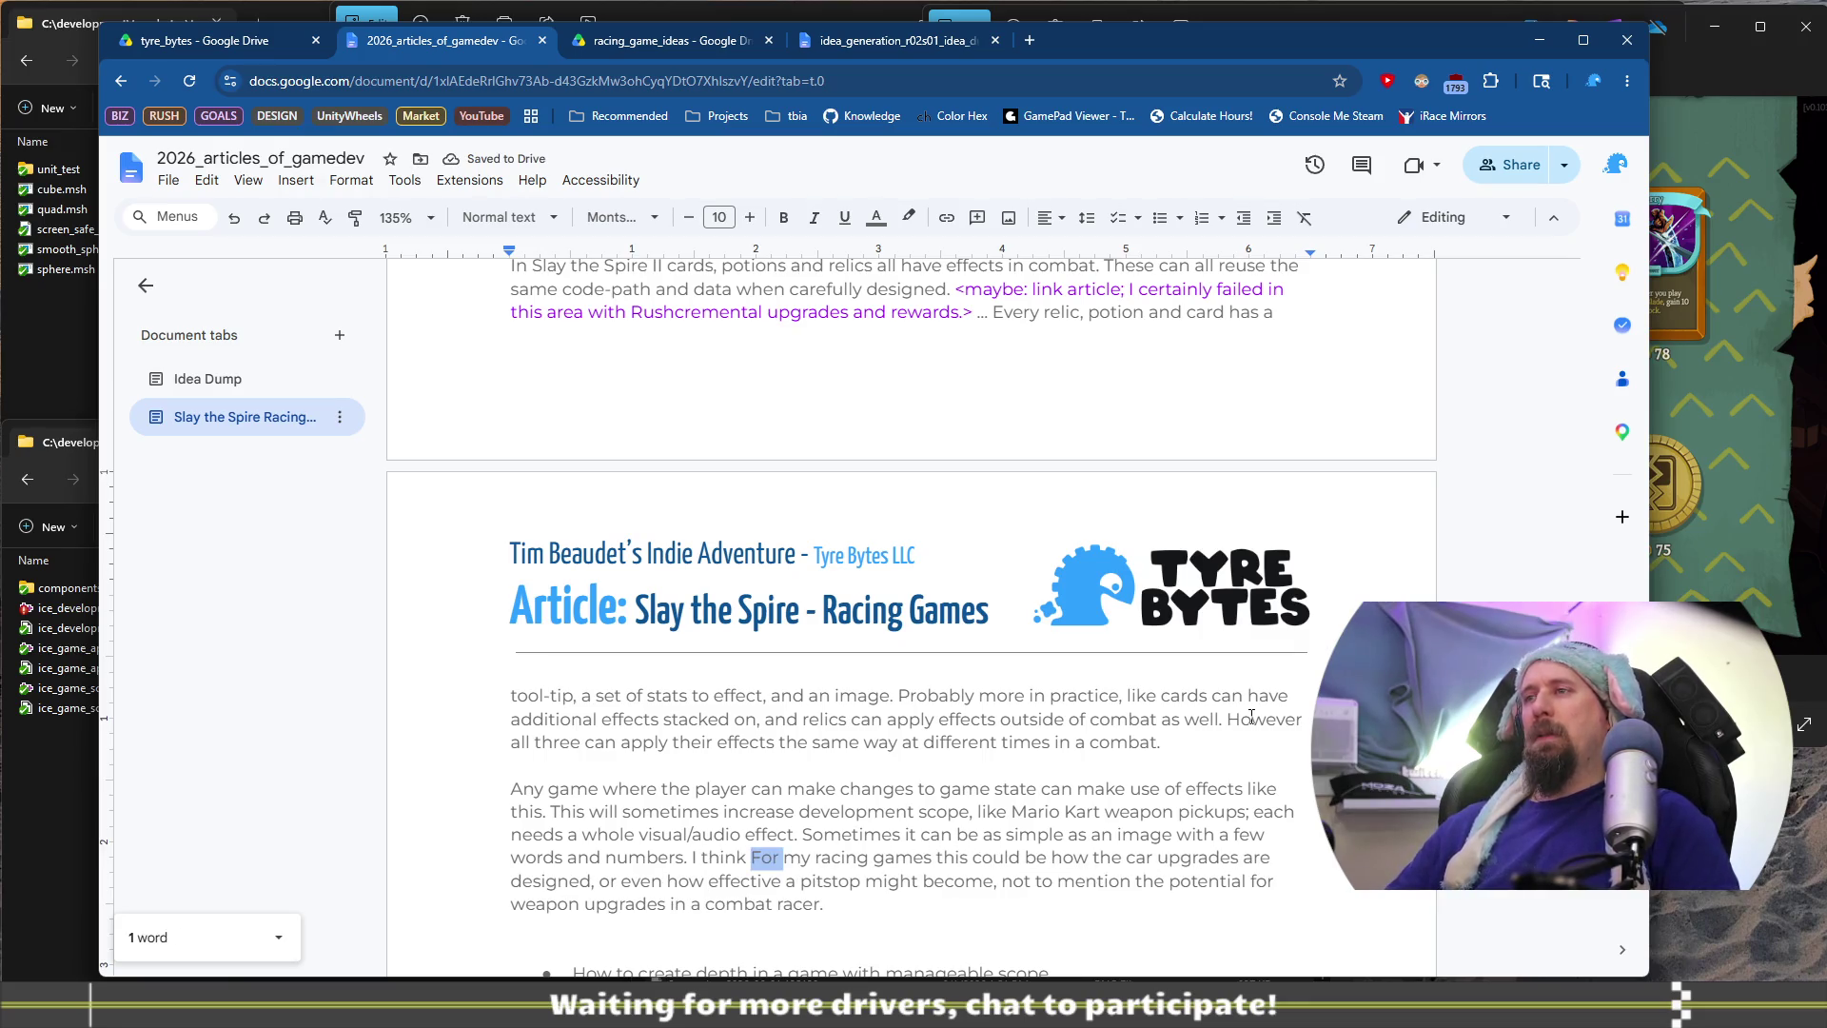
{"action": "key", "text": "ctrl+shift+Left"}
{"action": "key", "text": "ctrl+shift+Left"}
{"action": "key", "text": "ctrl+shift+Left"}
{"action": "key", "text": "BackSpace"}
{"action": "key", "text": "ctrl+Right"}
{"action": "key", "text": "ctrl+Right"}
{"action": "key", "text": "ctrl+Right"}
{"action": "type", "text": "could be"}
{"action": "key", "text": "ctrl+shift+Right"}
{"action": "key", "text": "Delete"}
{"action": "key", "text": "Delete"}
{"action": "key", "text": "ctrl+Right"}
{"action": "key", "text": "Delete"}
{"action": "type", "text": "this way"}
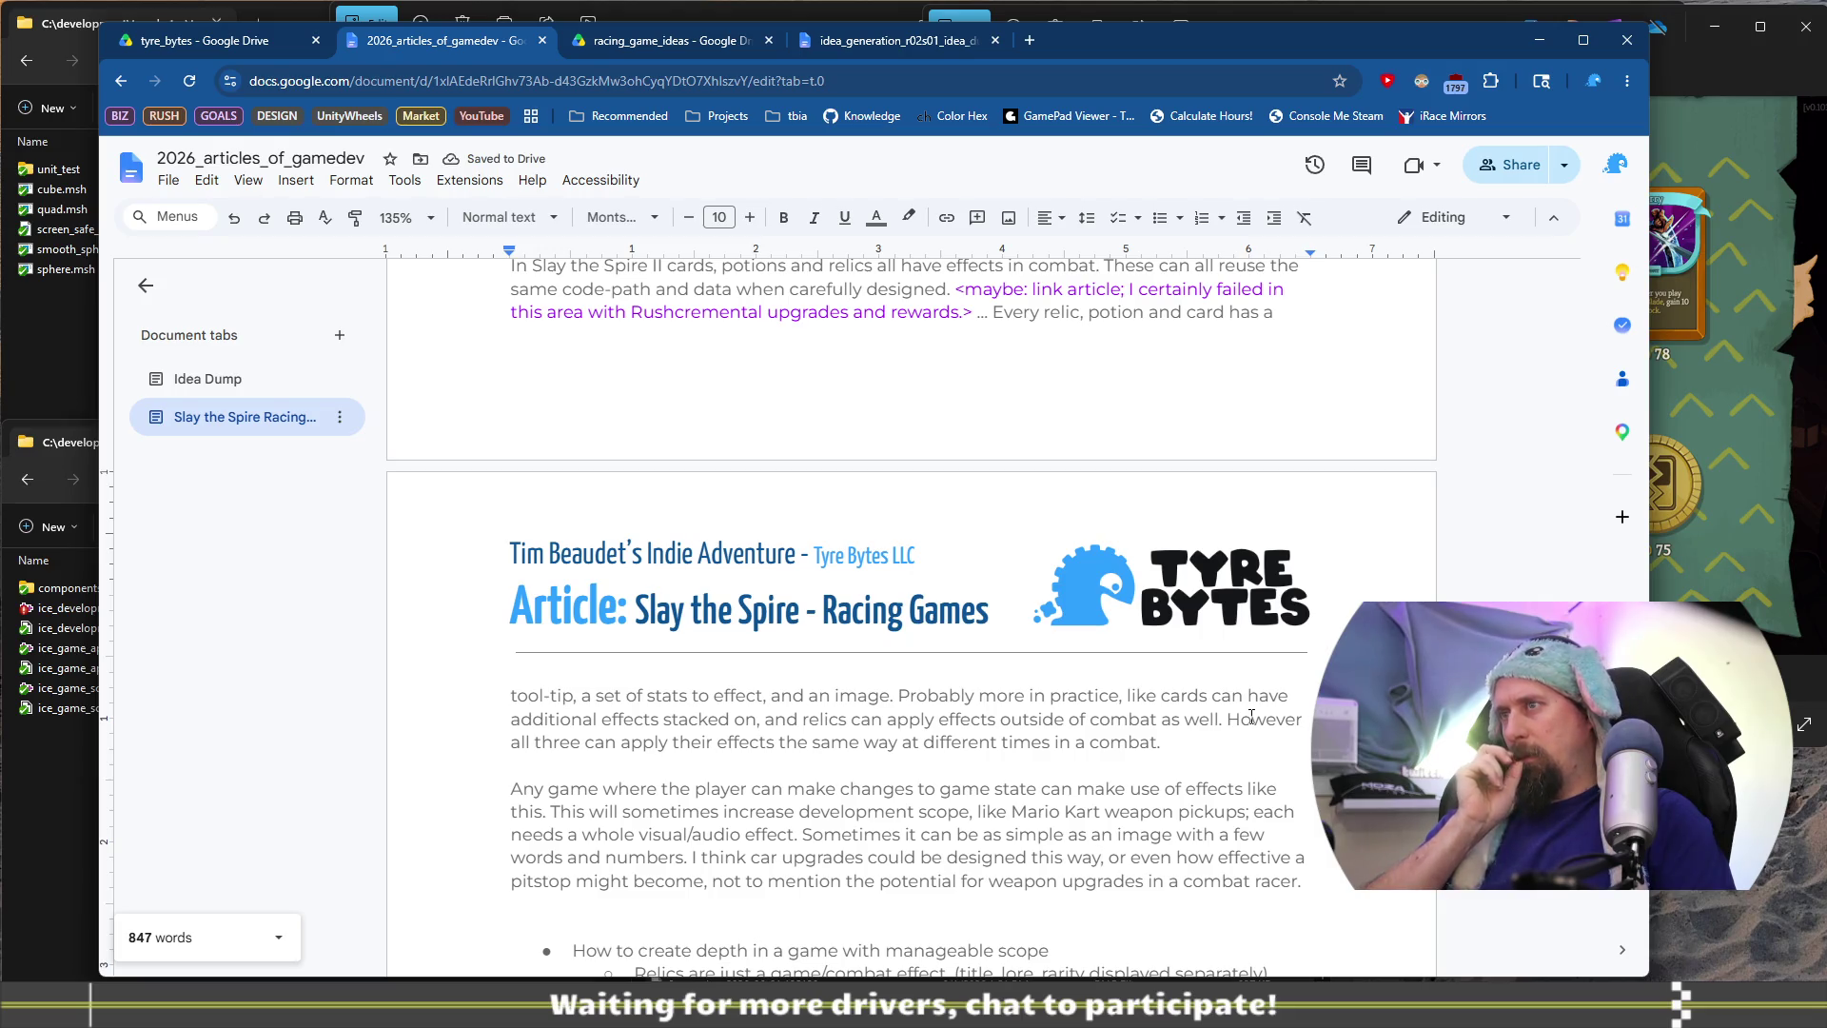
Delete the weapon-upgrades clause after 'become' on the following line
{"action": "key", "text": "Down"}
{"action": "key", "text": "Home"}
{"action": "key", "text": "ctrl+Right"}
{"action": "key", "text": "ctrl+Right"}
{"action": "key", "text": "ctrl+Right"}
{"action": "key", "text": "shift+End"}
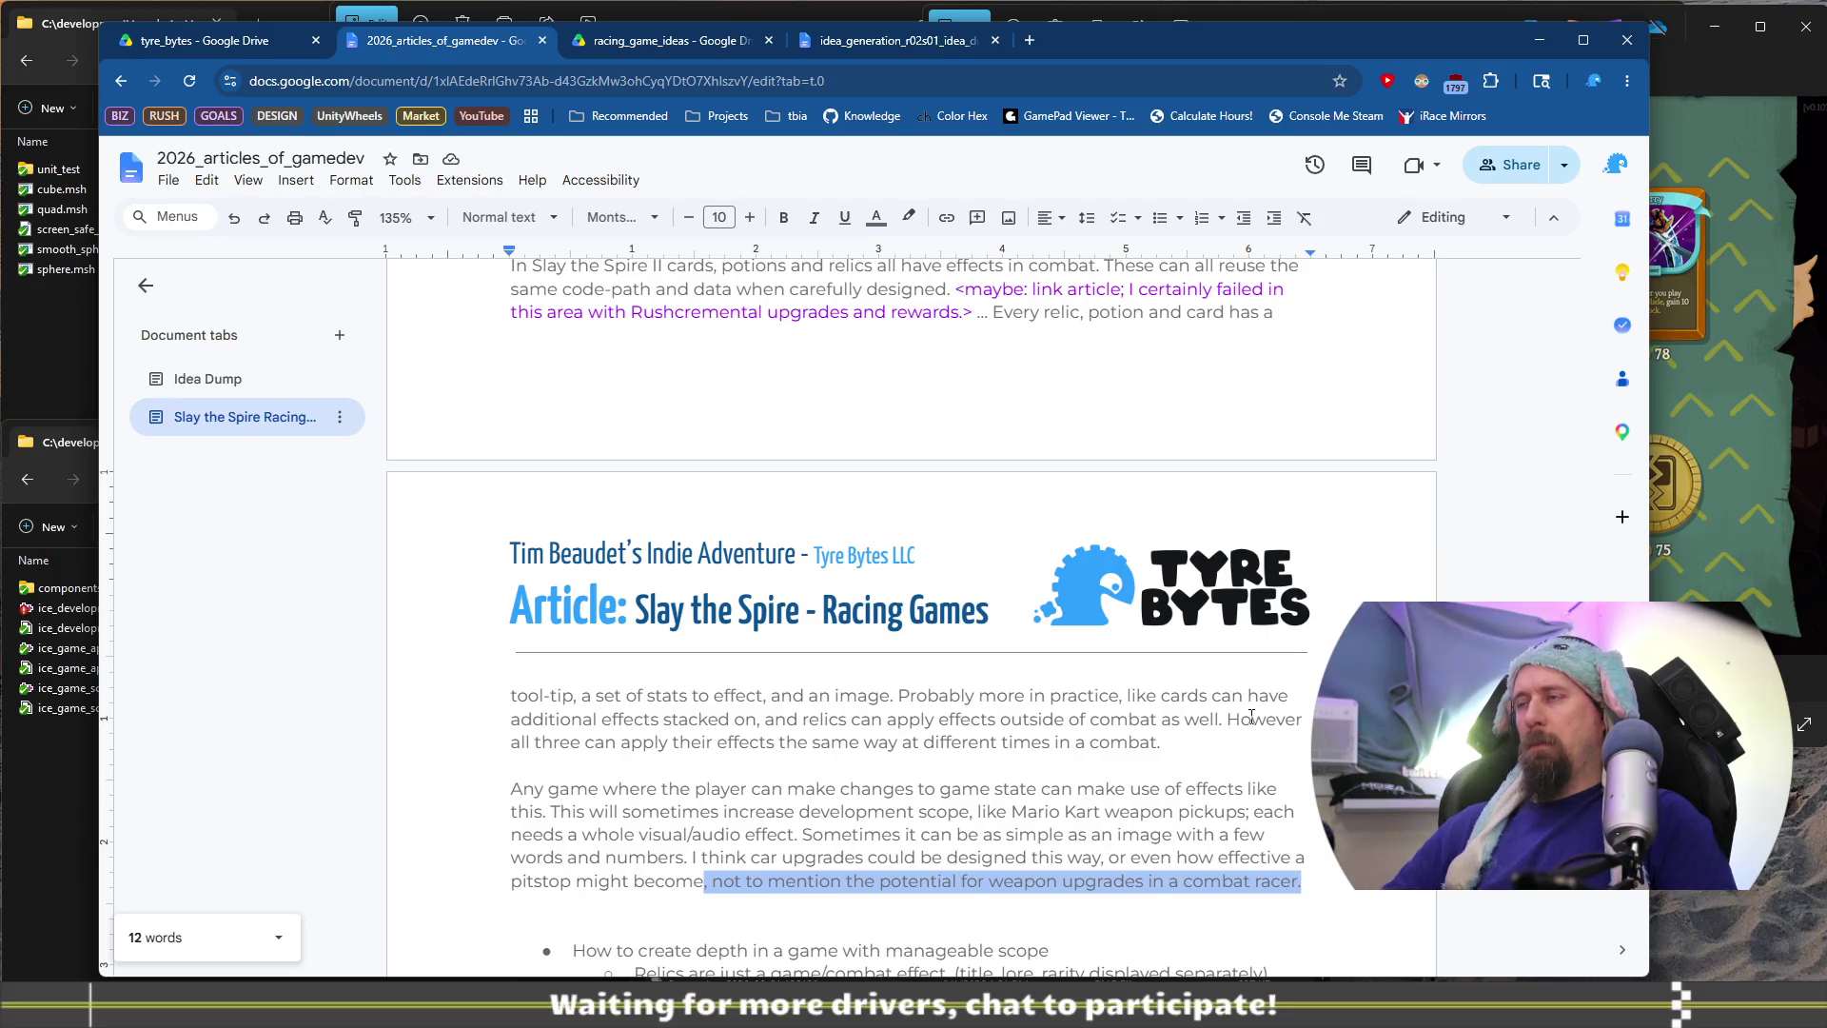
{"action": "key", "text": "Delete"}
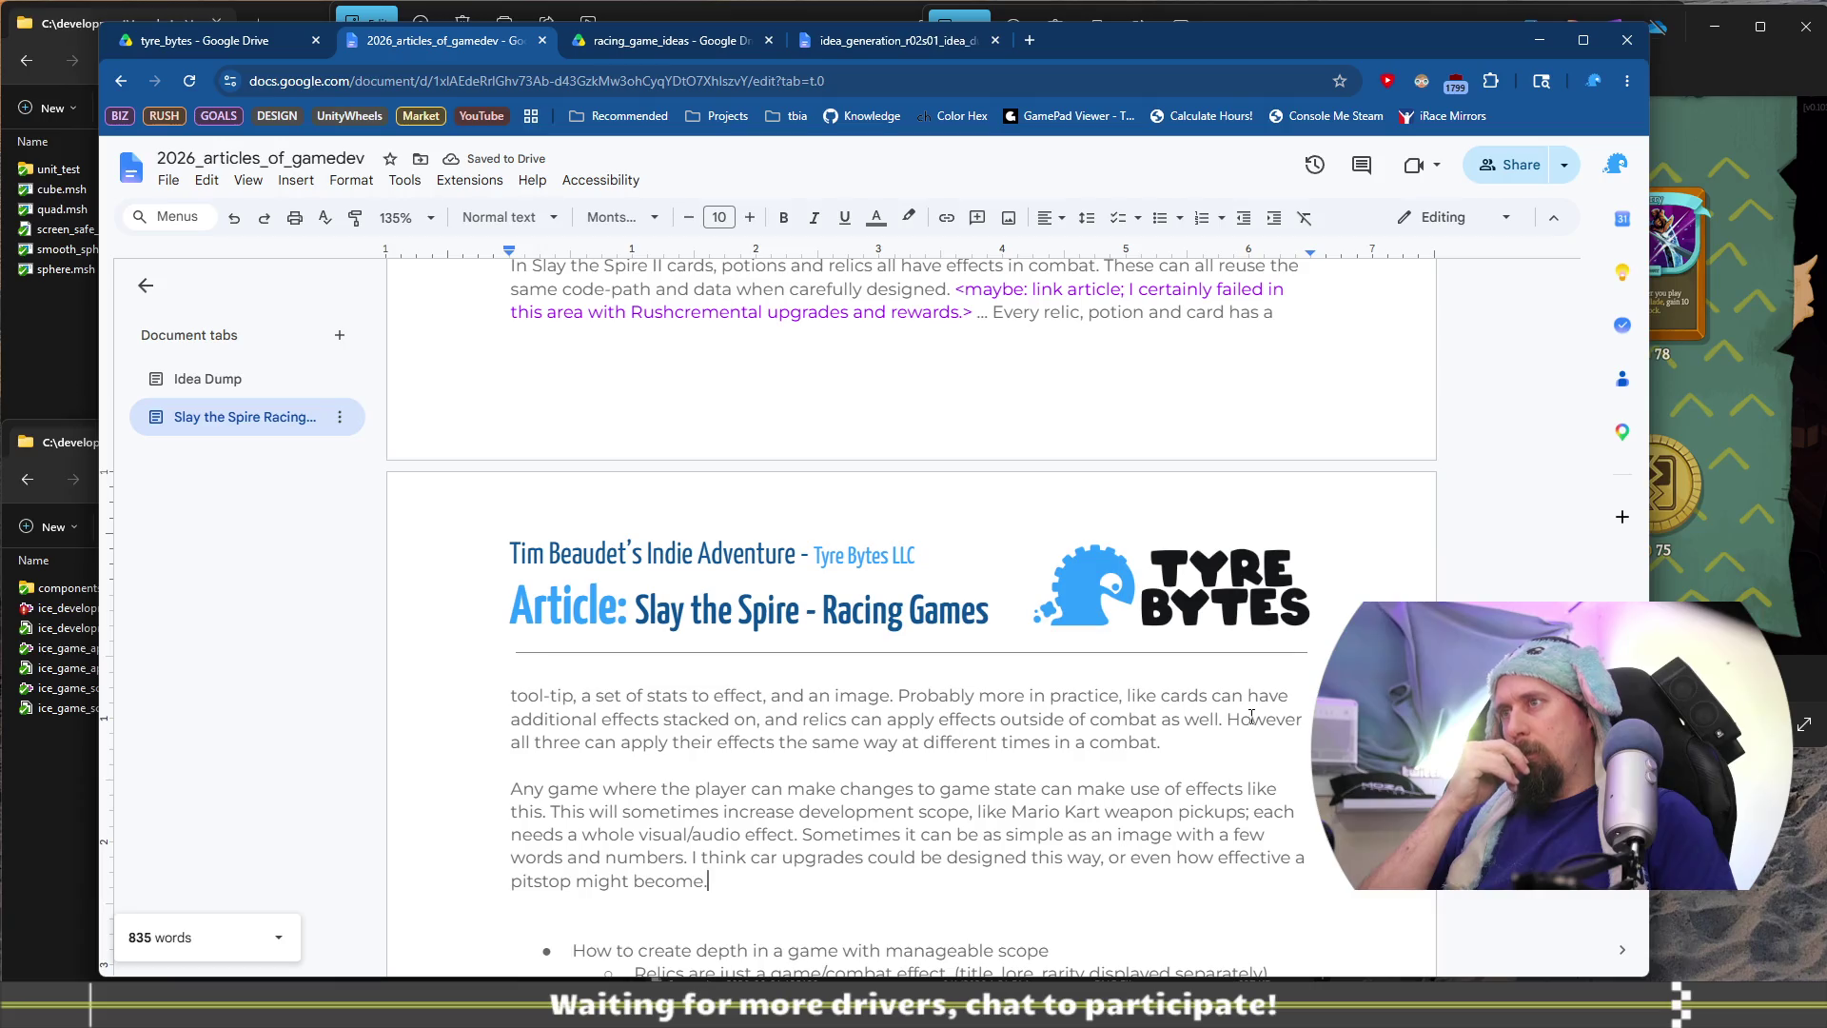
Remove the abandoned 'like where' phrase and the pitstop clause, dropping the trailing comma
{"action": "key", "text": "Up"}
{"action": "key", "text": "ctrl+Right"}
{"action": "key", "text": "ctrl+Right"}
{"action": "key", "text": "ctrl+Right"}
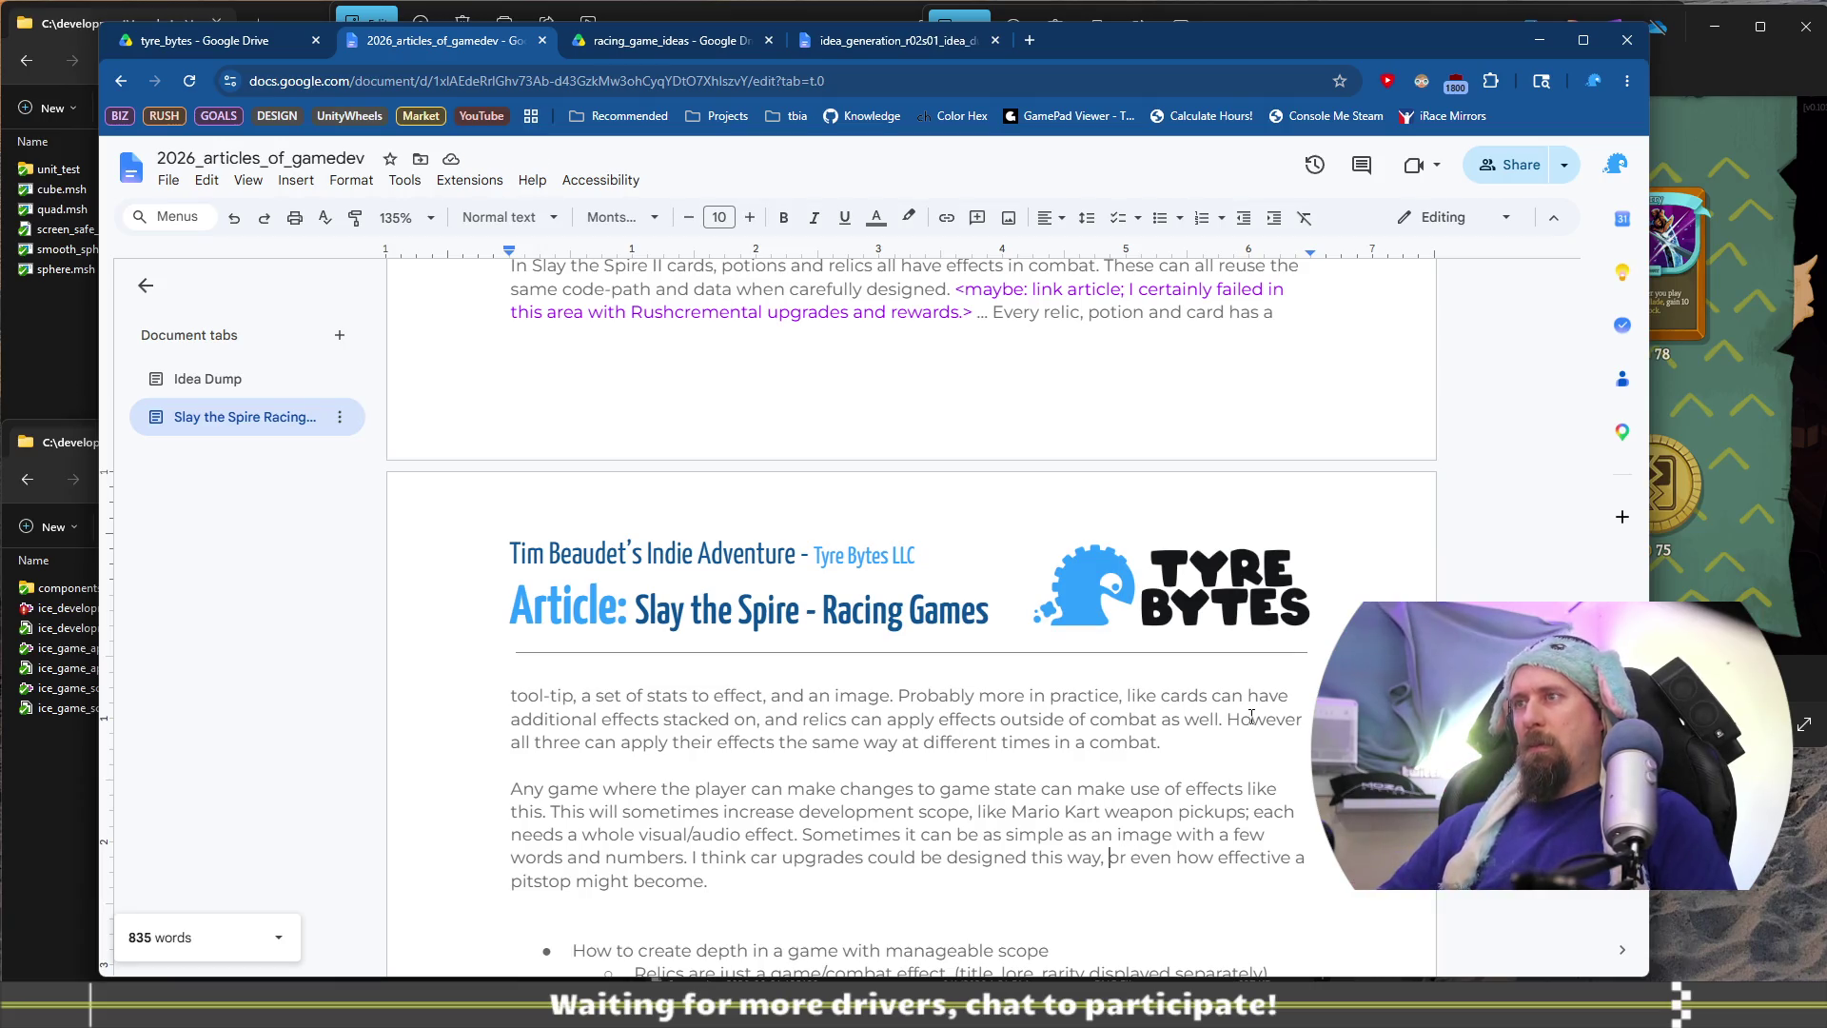
{"action": "type", "text": "like wher"}
{"action": "type", "text": "e"}
{"action": "key", "text": "ctrl+shift+Left"}
{"action": "key", "text": "ctrl+shift+Left"}
{"action": "key", "text": "BackSpace"}
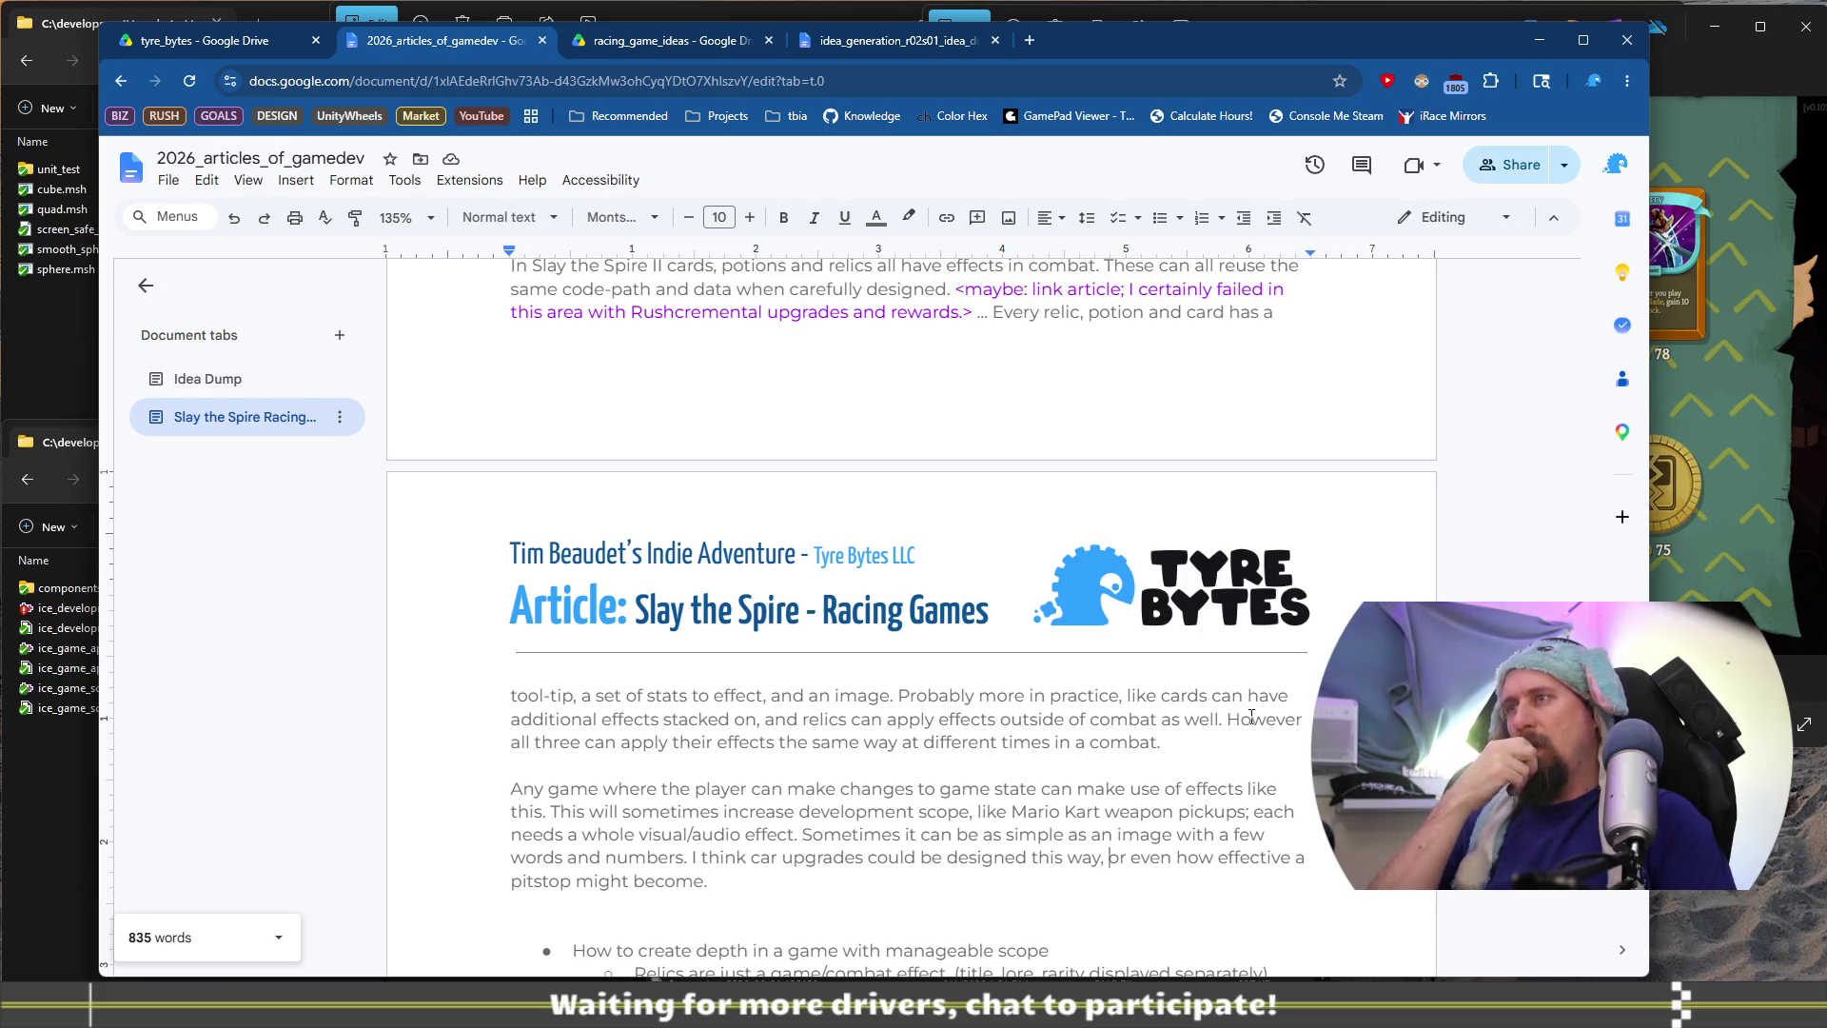
{"action": "key", "text": "ctrl+shift+Down"}
{"action": "key", "text": "BackSpace"}
{"action": "key", "text": "Home"}
{"action": "key", "text": "ctrl+Right"}
{"action": "key", "text": "ctrl+Right"}
{"action": "key", "text": "ctrl+Right"}
{"action": "key", "text": "ctrl+Right"}
{"action": "key", "text": "ctrl+Right"}
{"action": "key", "text": "ctrl+Right"}
{"action": "key", "text": "BackSpace"}
{"action": "key", "text": "BackSpace"}
Try extending the sentence with 'in some racing games', trimming the unfinished 'and re' ending
{"action": "type", "text": "in "}
{"action": "type", "text": "some r"}
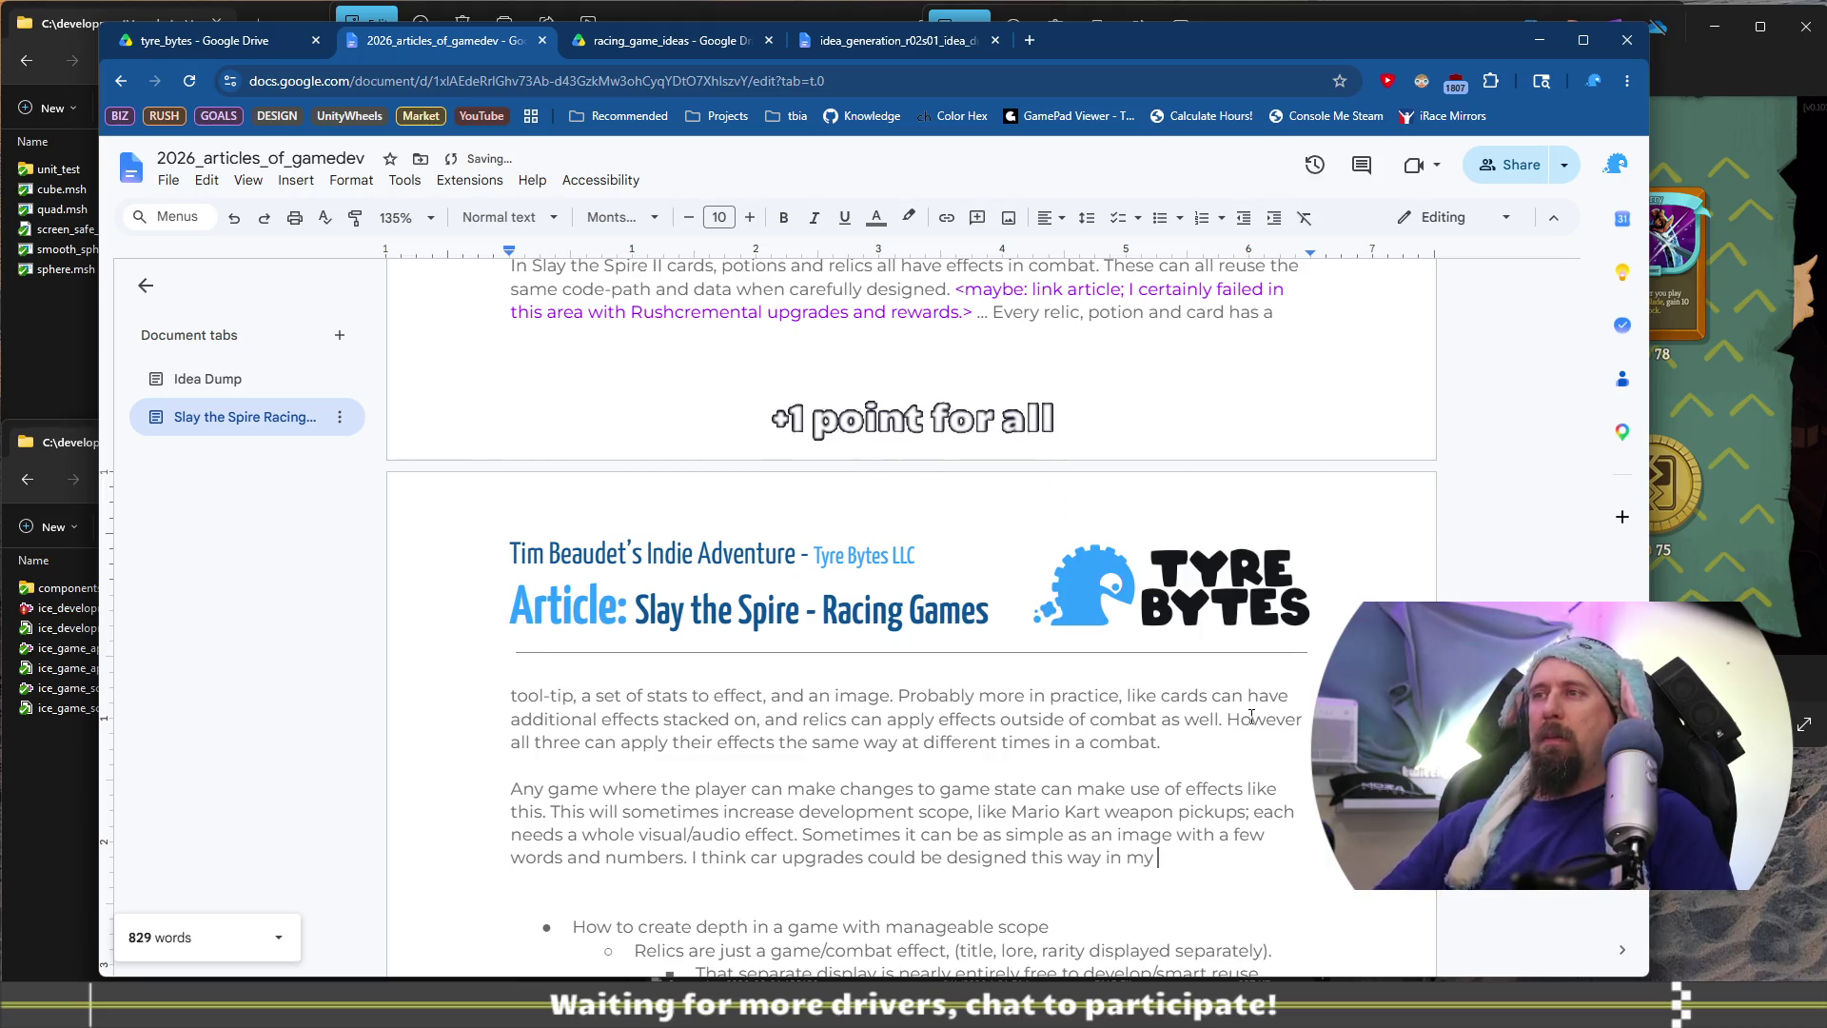
{"action": "type", "text": "acing games,"}
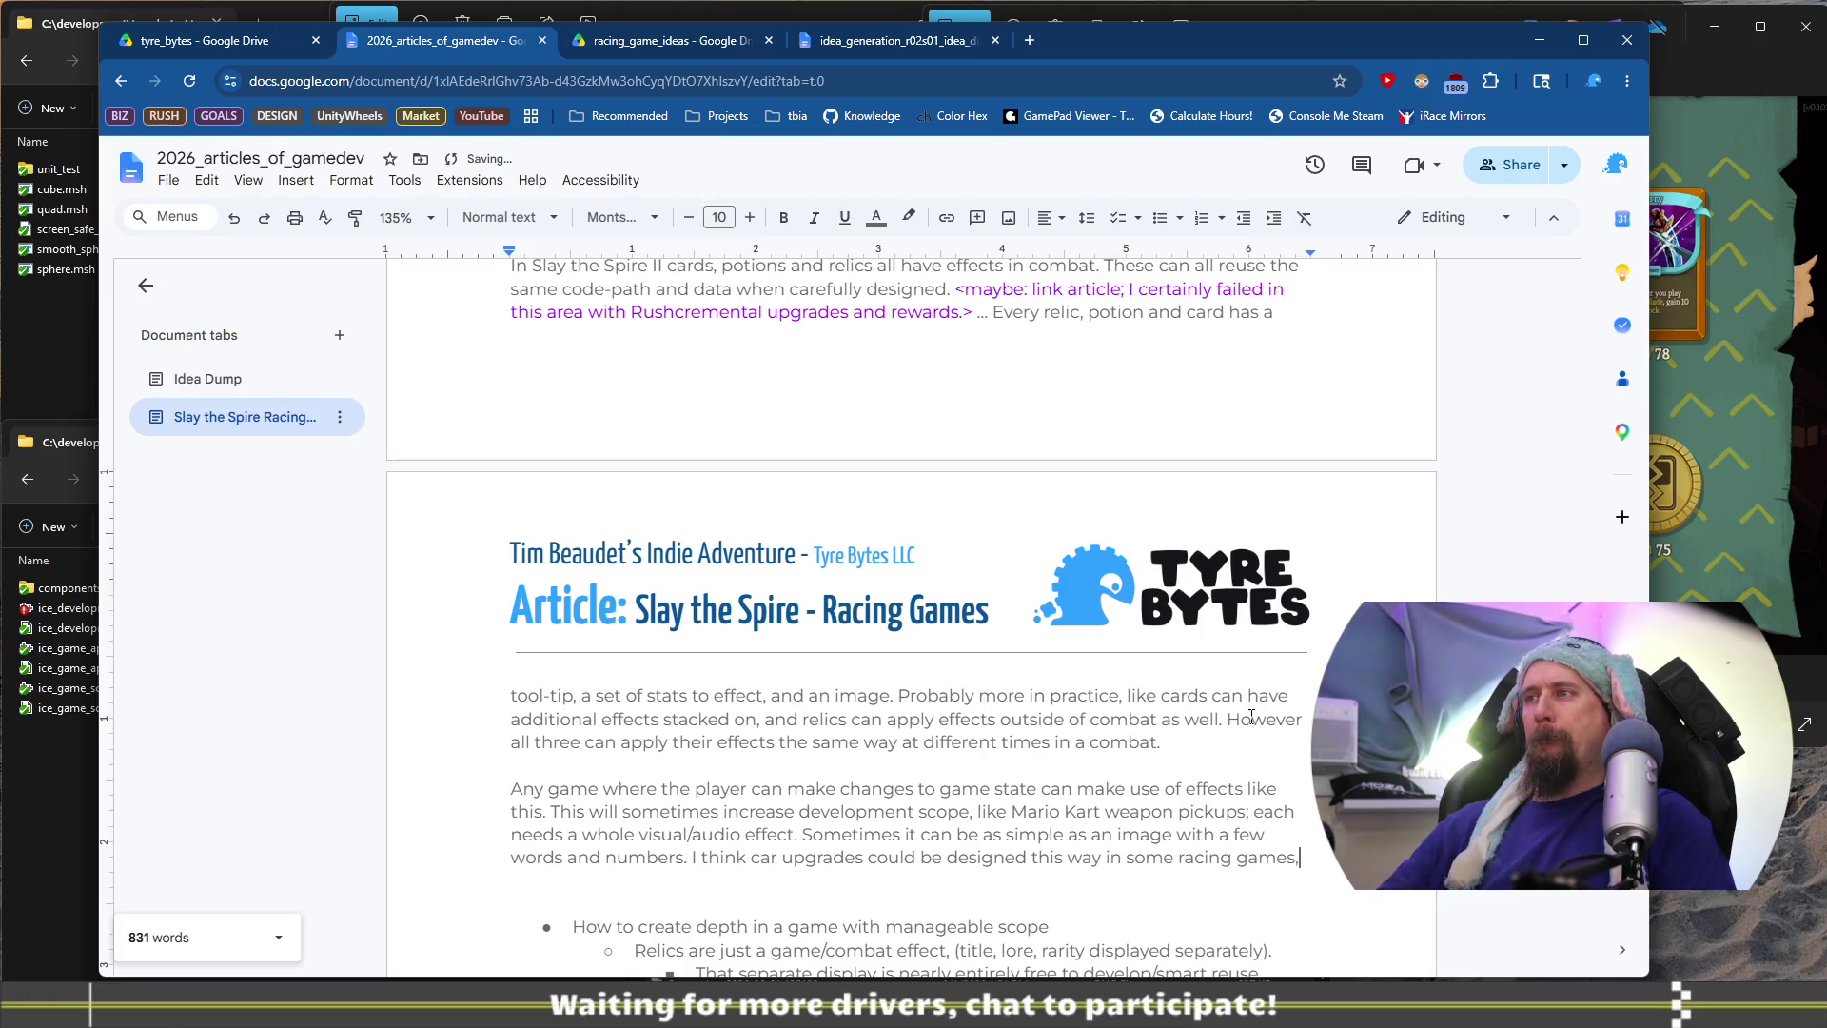
{"action": "type", "text": " and re"}
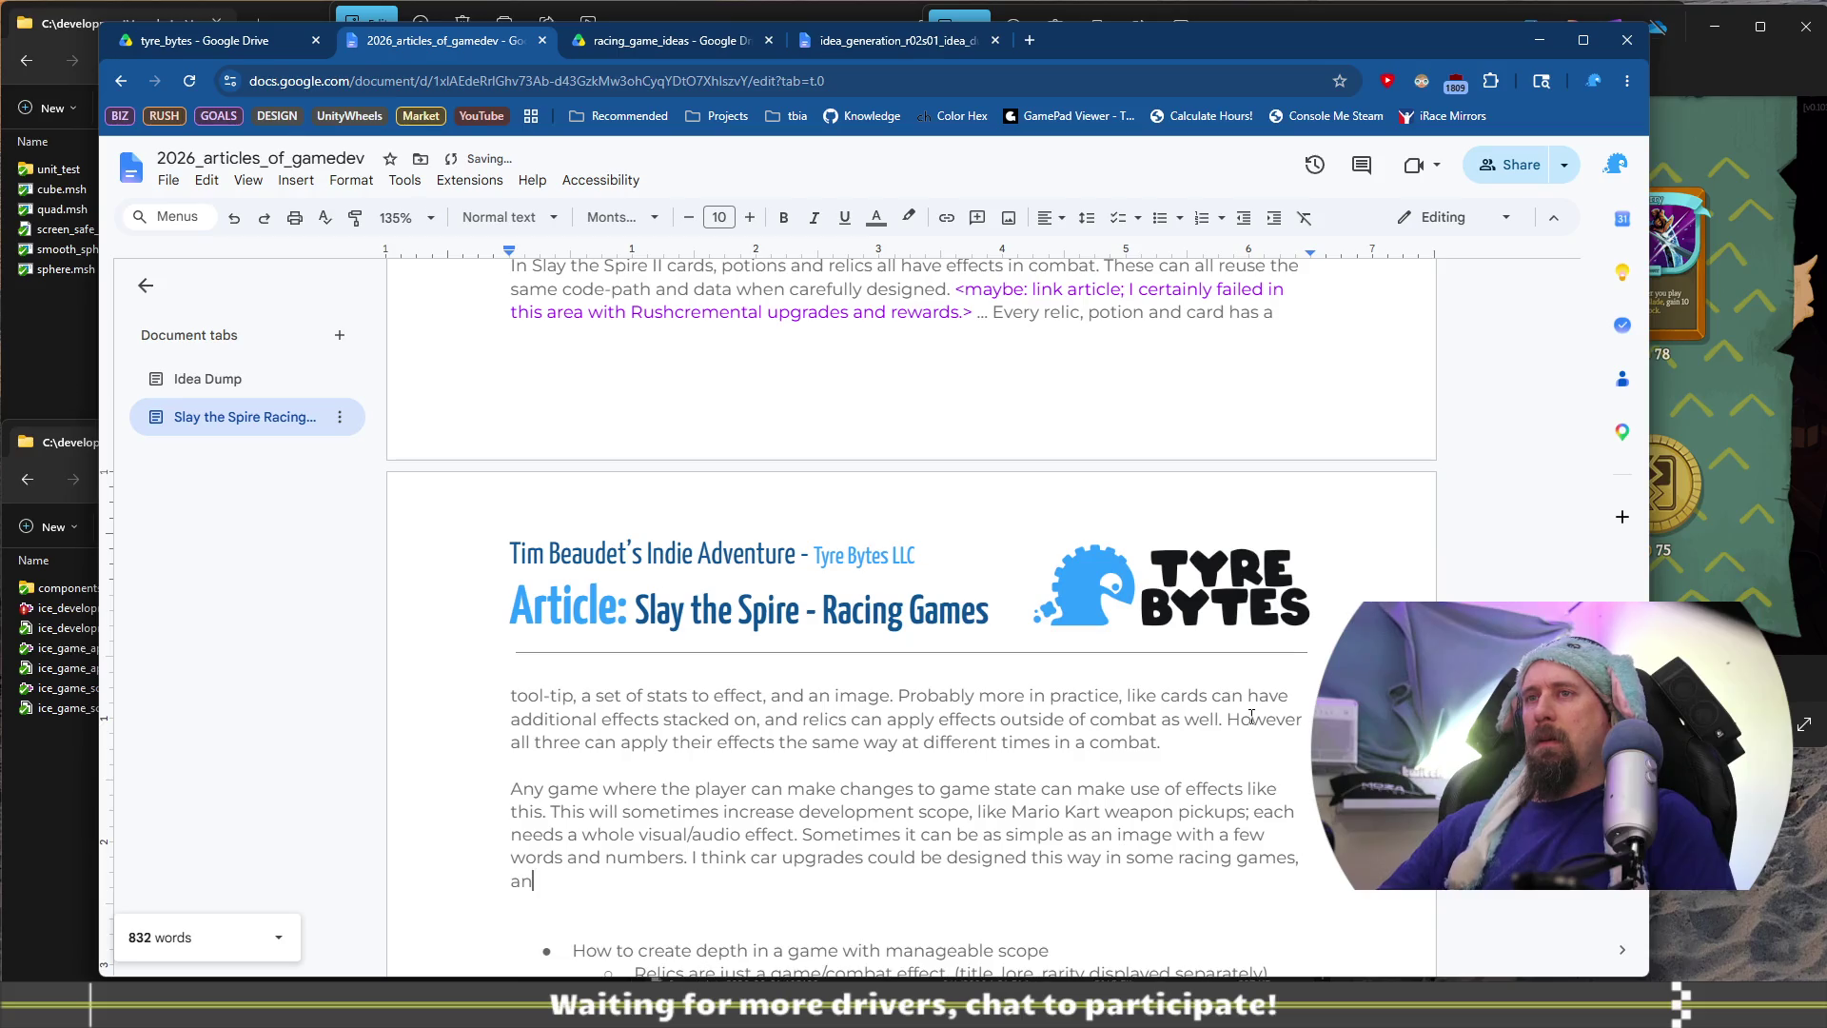
{"action": "scroll", "coordinate": [461, 466], "scroll_direction": "up", "scroll_amount": 3}
{"action": "scroll", "coordinate": [767, 564], "scroll_direction": "down", "scroll_amount": 5}
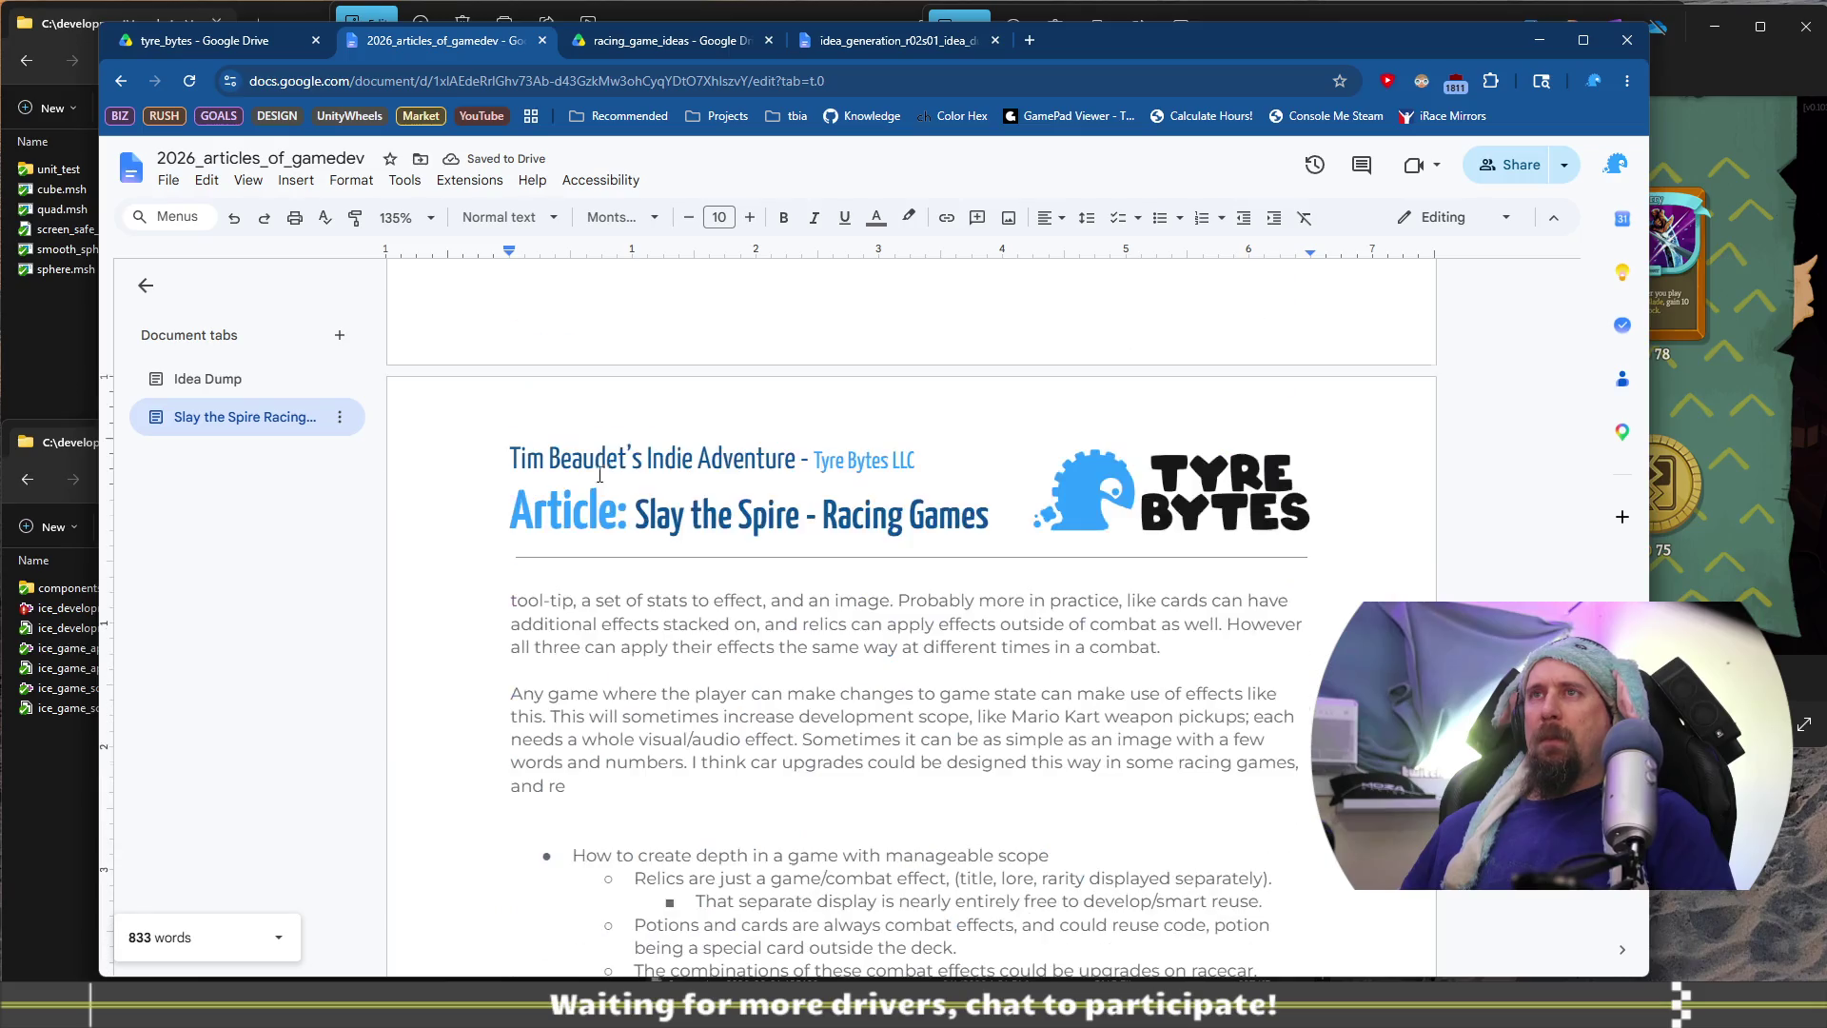
{"action": "key", "text": "ctrl+shift+Left"}
{"action": "key", "text": "ctrl+shift+Left"}
{"action": "key", "text": "ctrl+shift+Left"}
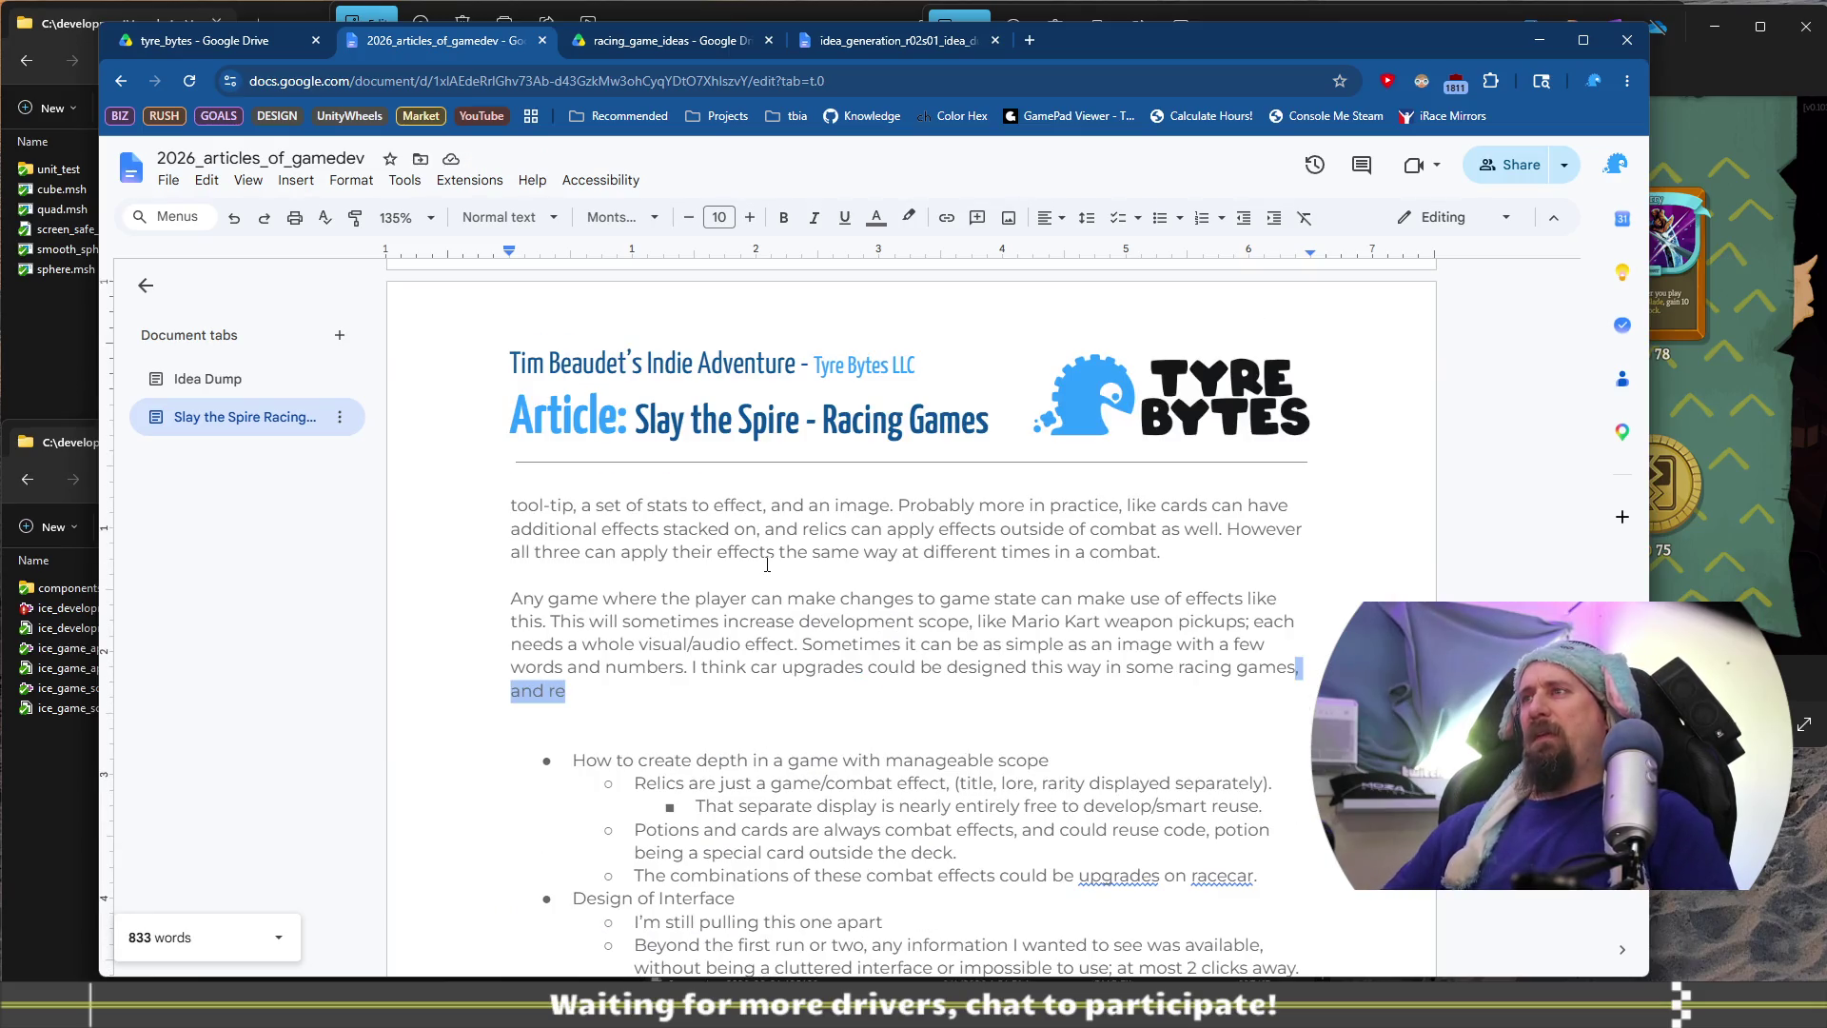
{"action": "type", "text": "."}
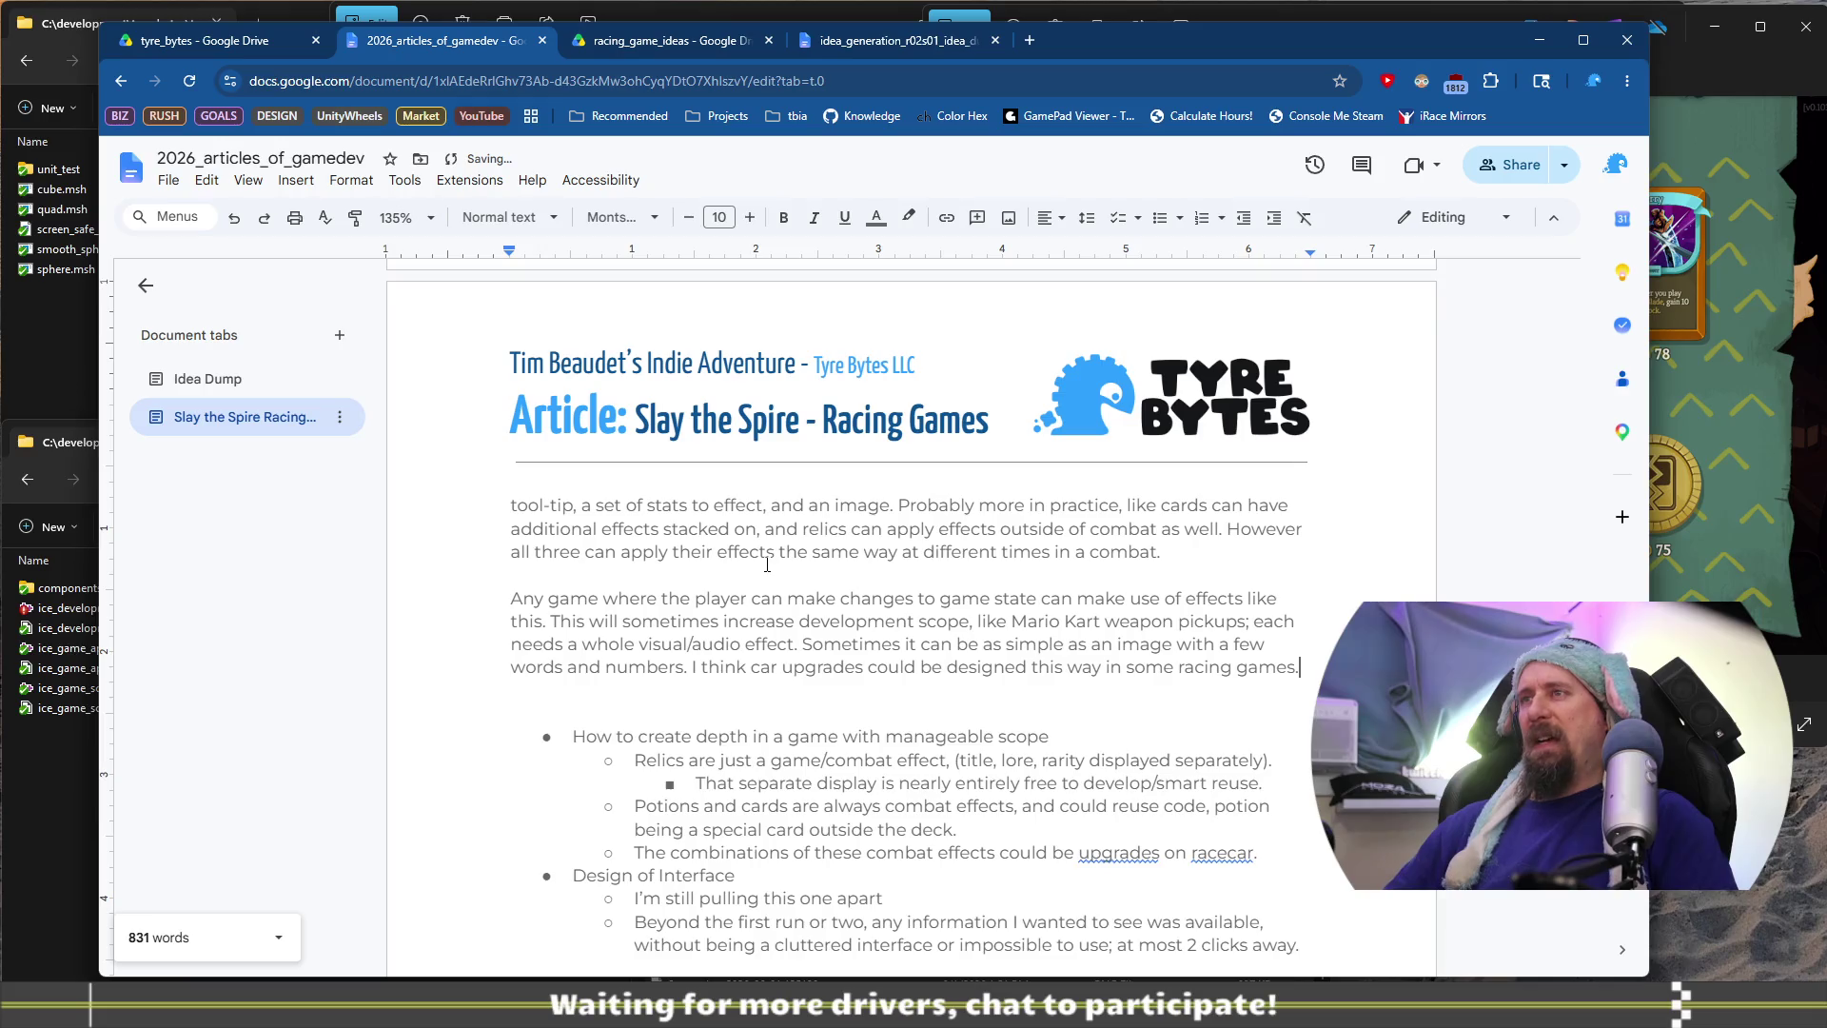
Remove that addition and the pitstop clause so the sentence ends with a period
{"action": "key", "text": "ctrl+BackSpace"}
{"action": "key", "text": "ctrl+BackSpace"}
{"action": "key", "text": "ctrl+BackSpace"}
{"action": "key", "text": "BackSpace"}
{"action": "type", "text": ","}
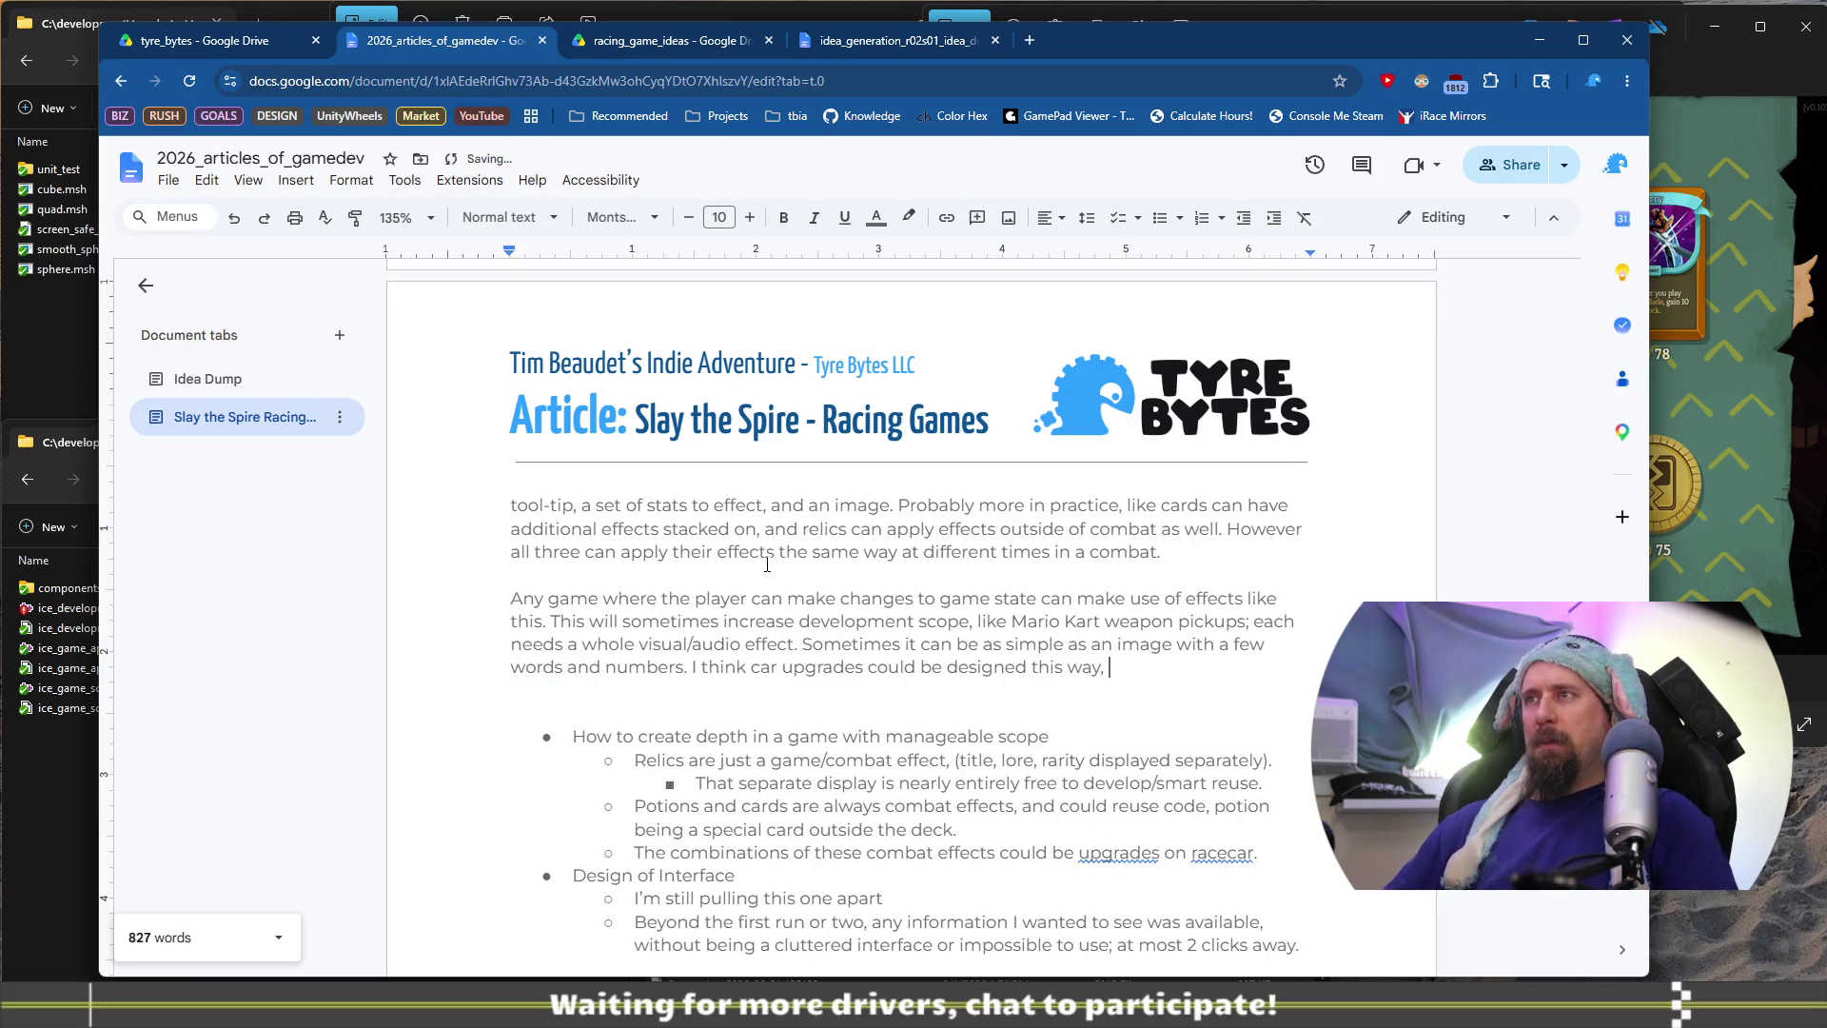
{"action": "type", "text": "or even how effective a pitstop might become."}
{"action": "key", "text": "BackSpace"}
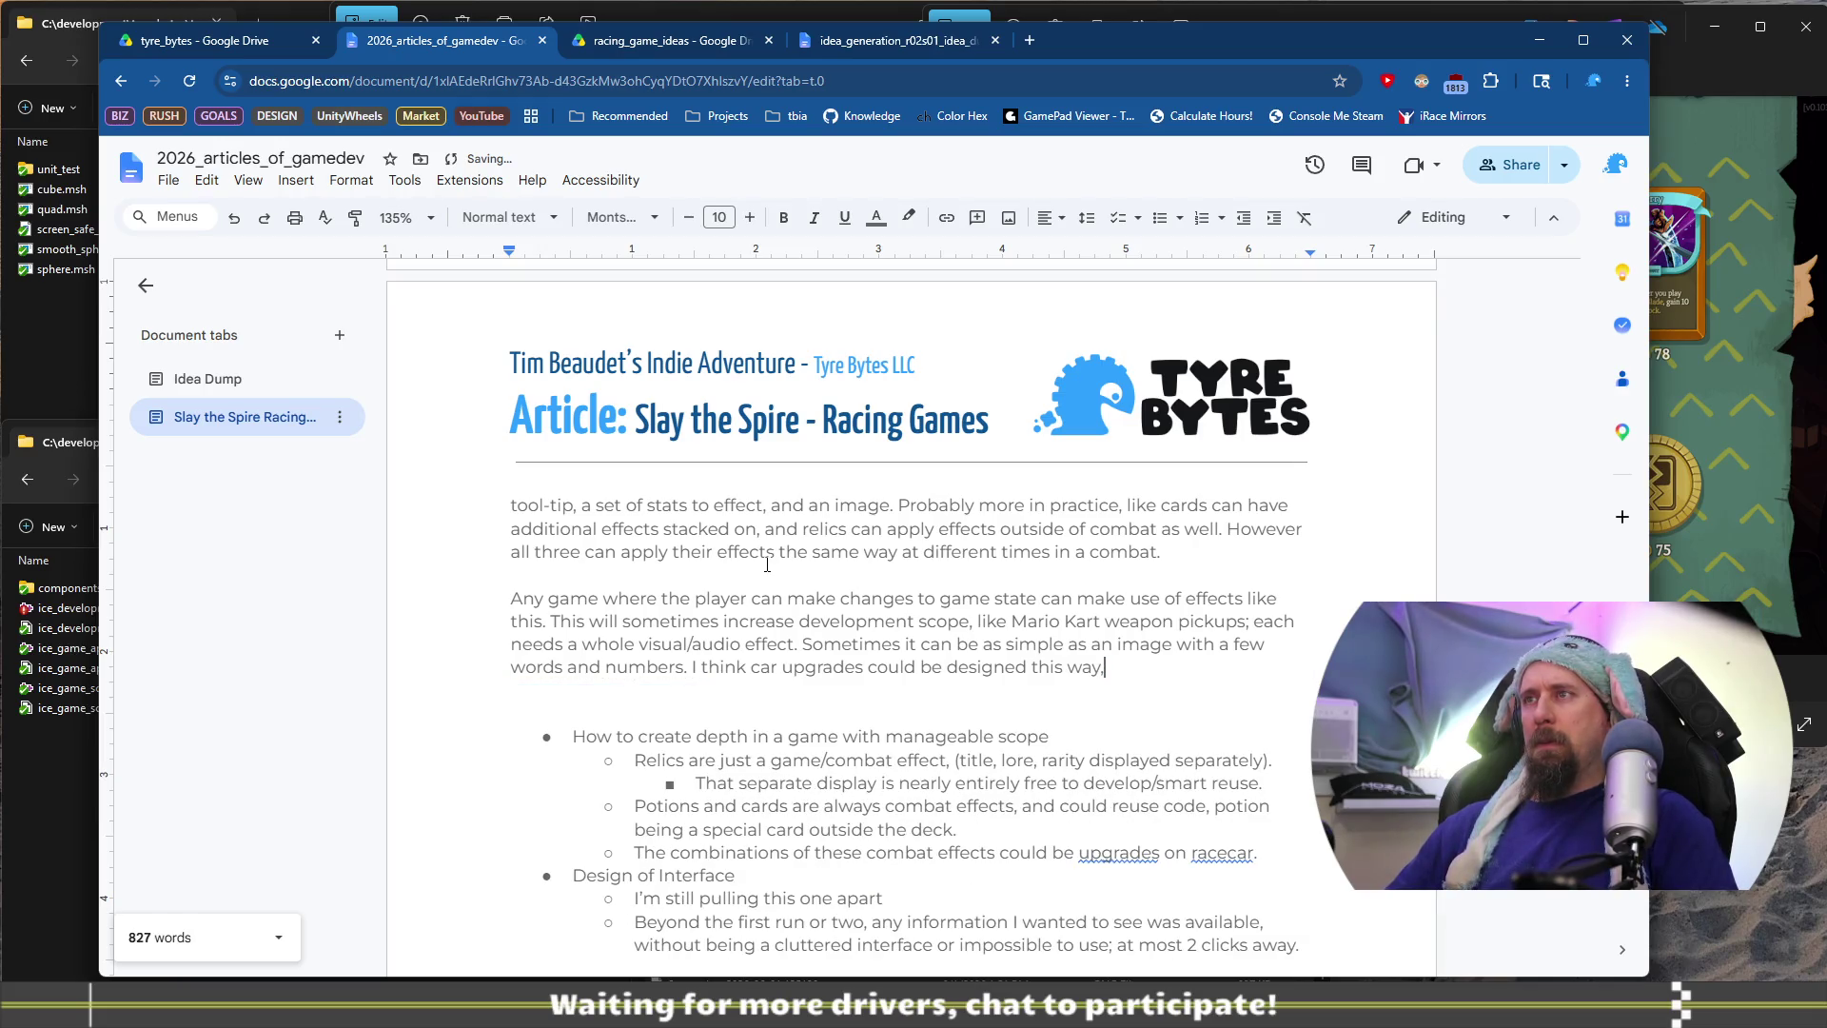
{"action": "key", "text": "BackSpace"}
{"action": "type", "text": "."}
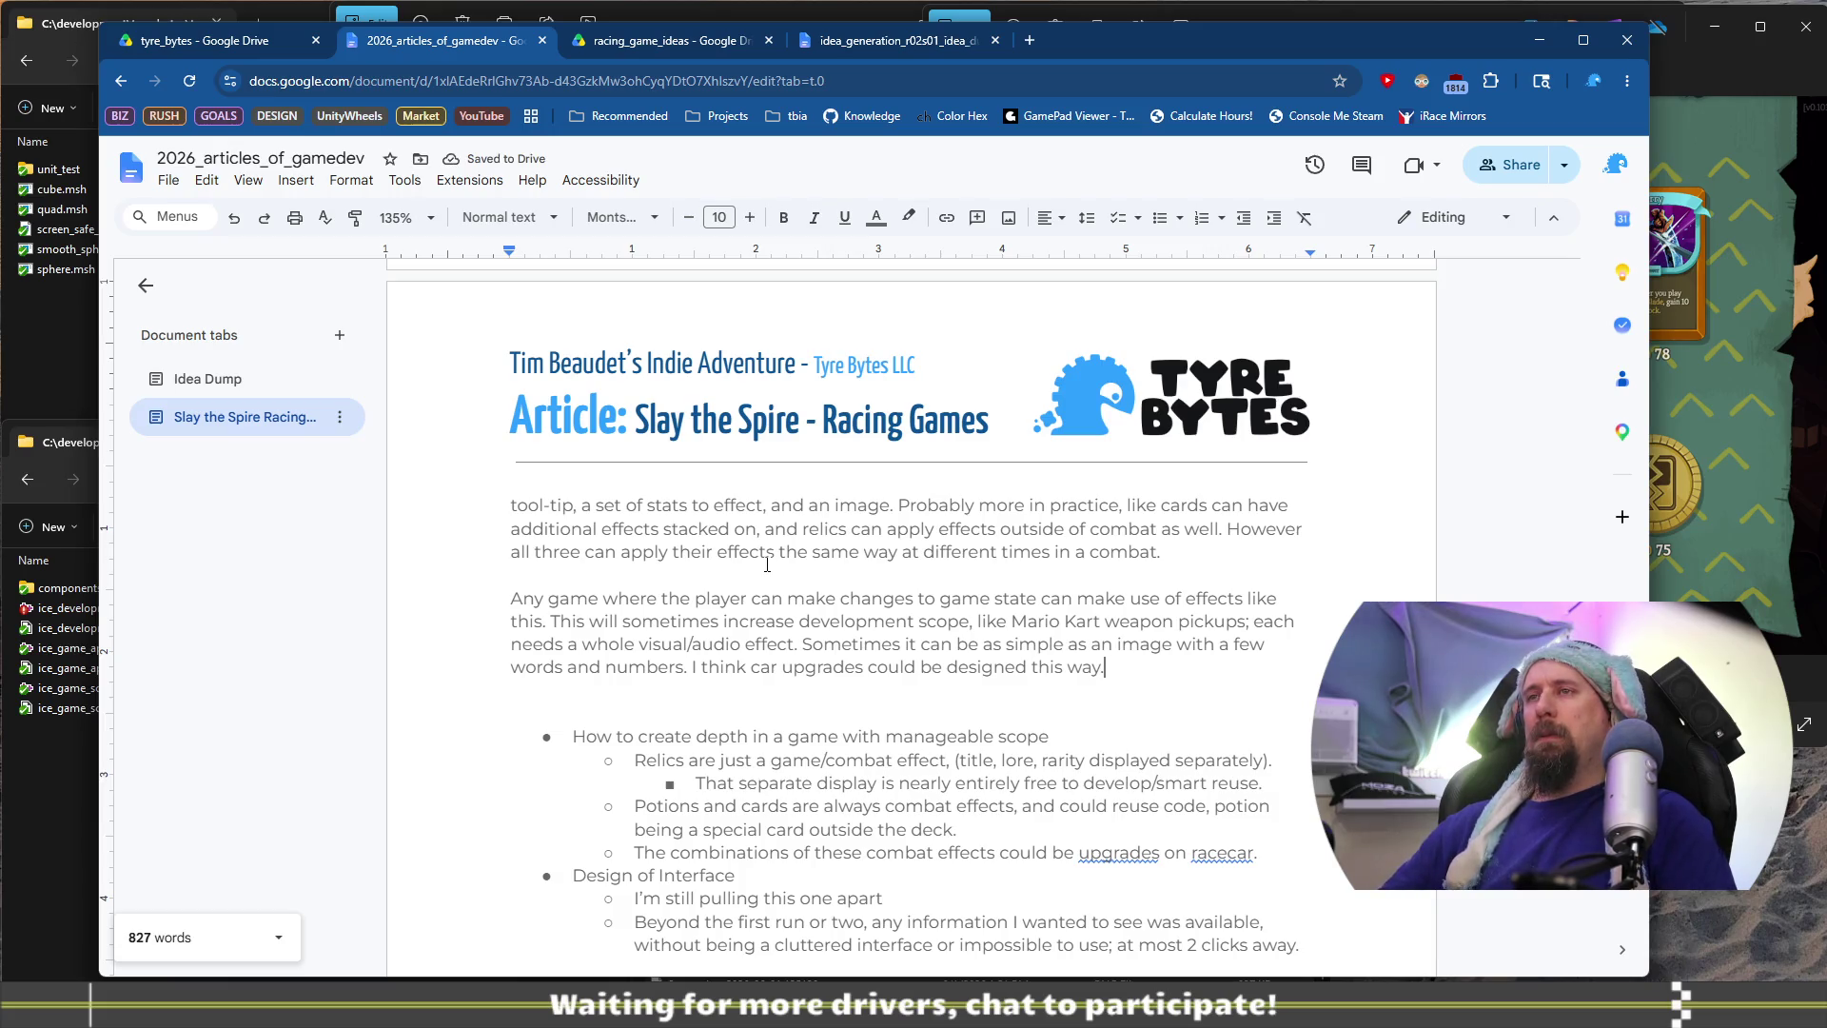
{"action": "key", "text": "shift+Down"}
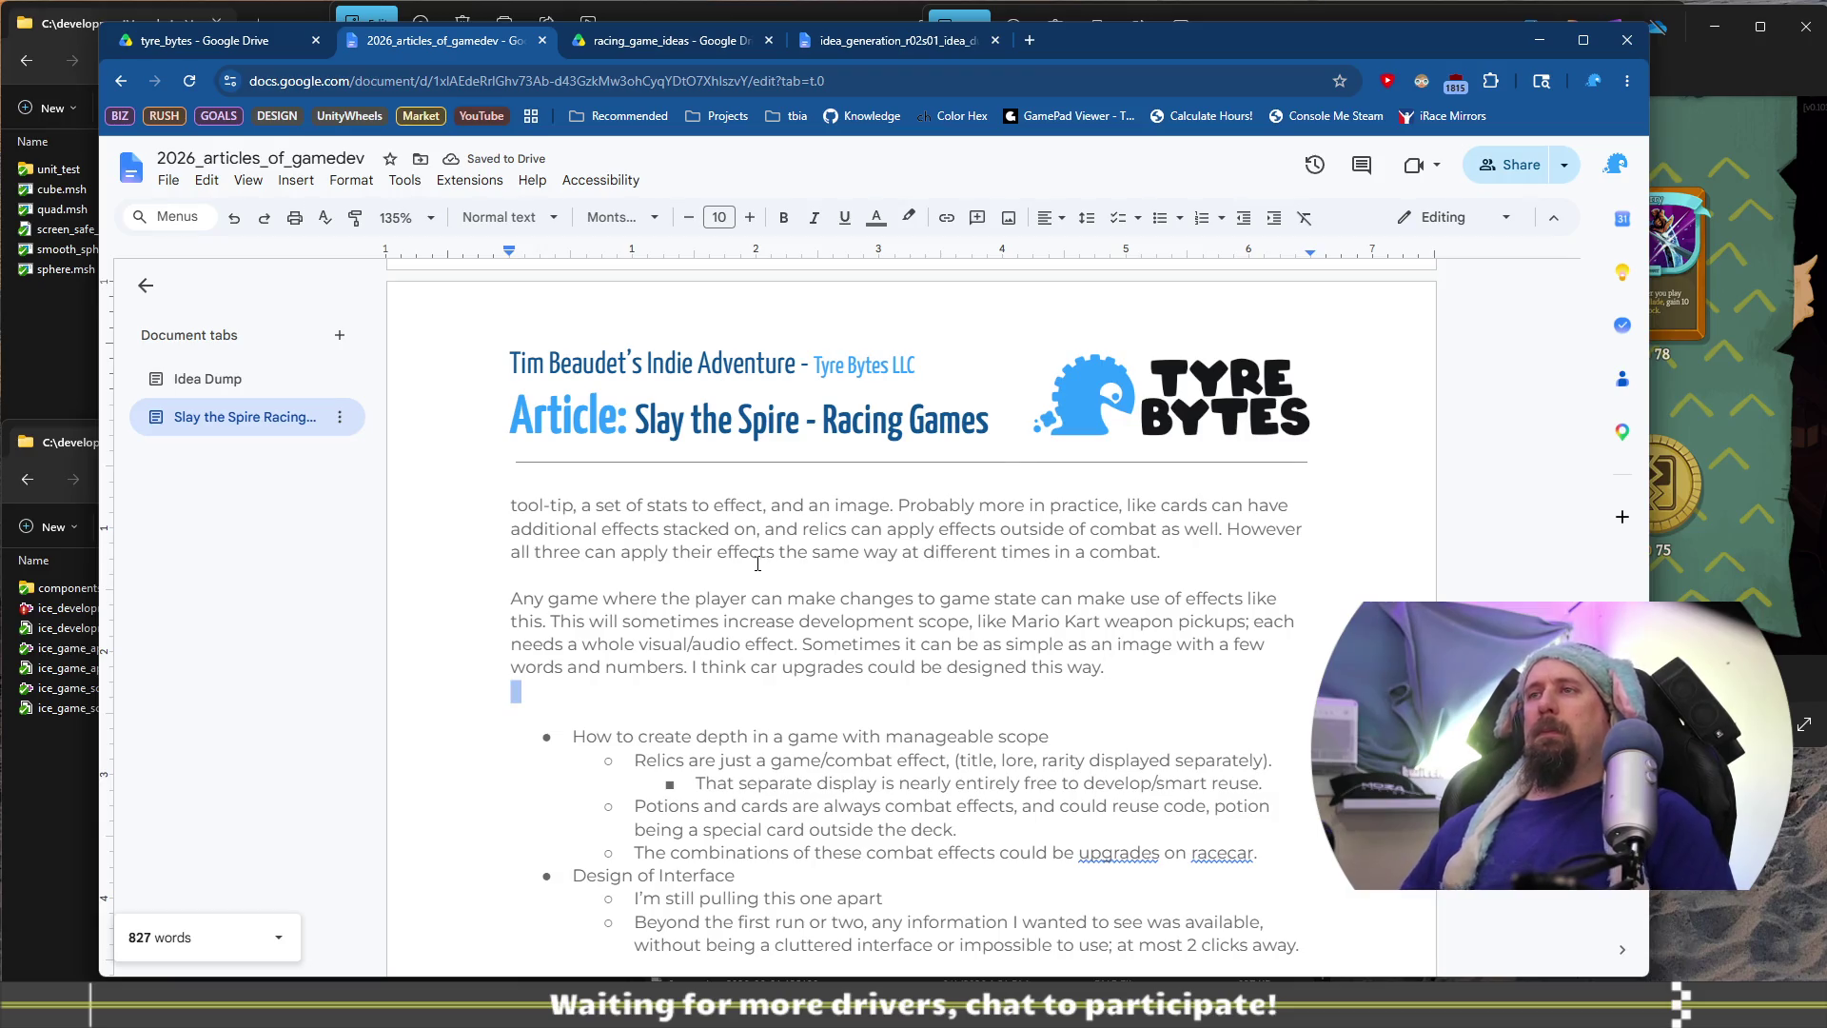
Select the 'How to create depth' bullets down to the '…upgrades on racecar.' line
{"action": "scroll", "coordinate": [767, 567], "scroll_direction": "down", "scroll_amount": 3}
{"action": "left_click", "coordinate": [979, 568], "text": "shift"}
{"action": "left_click", "coordinate": [1234, 561], "text": "shift"}
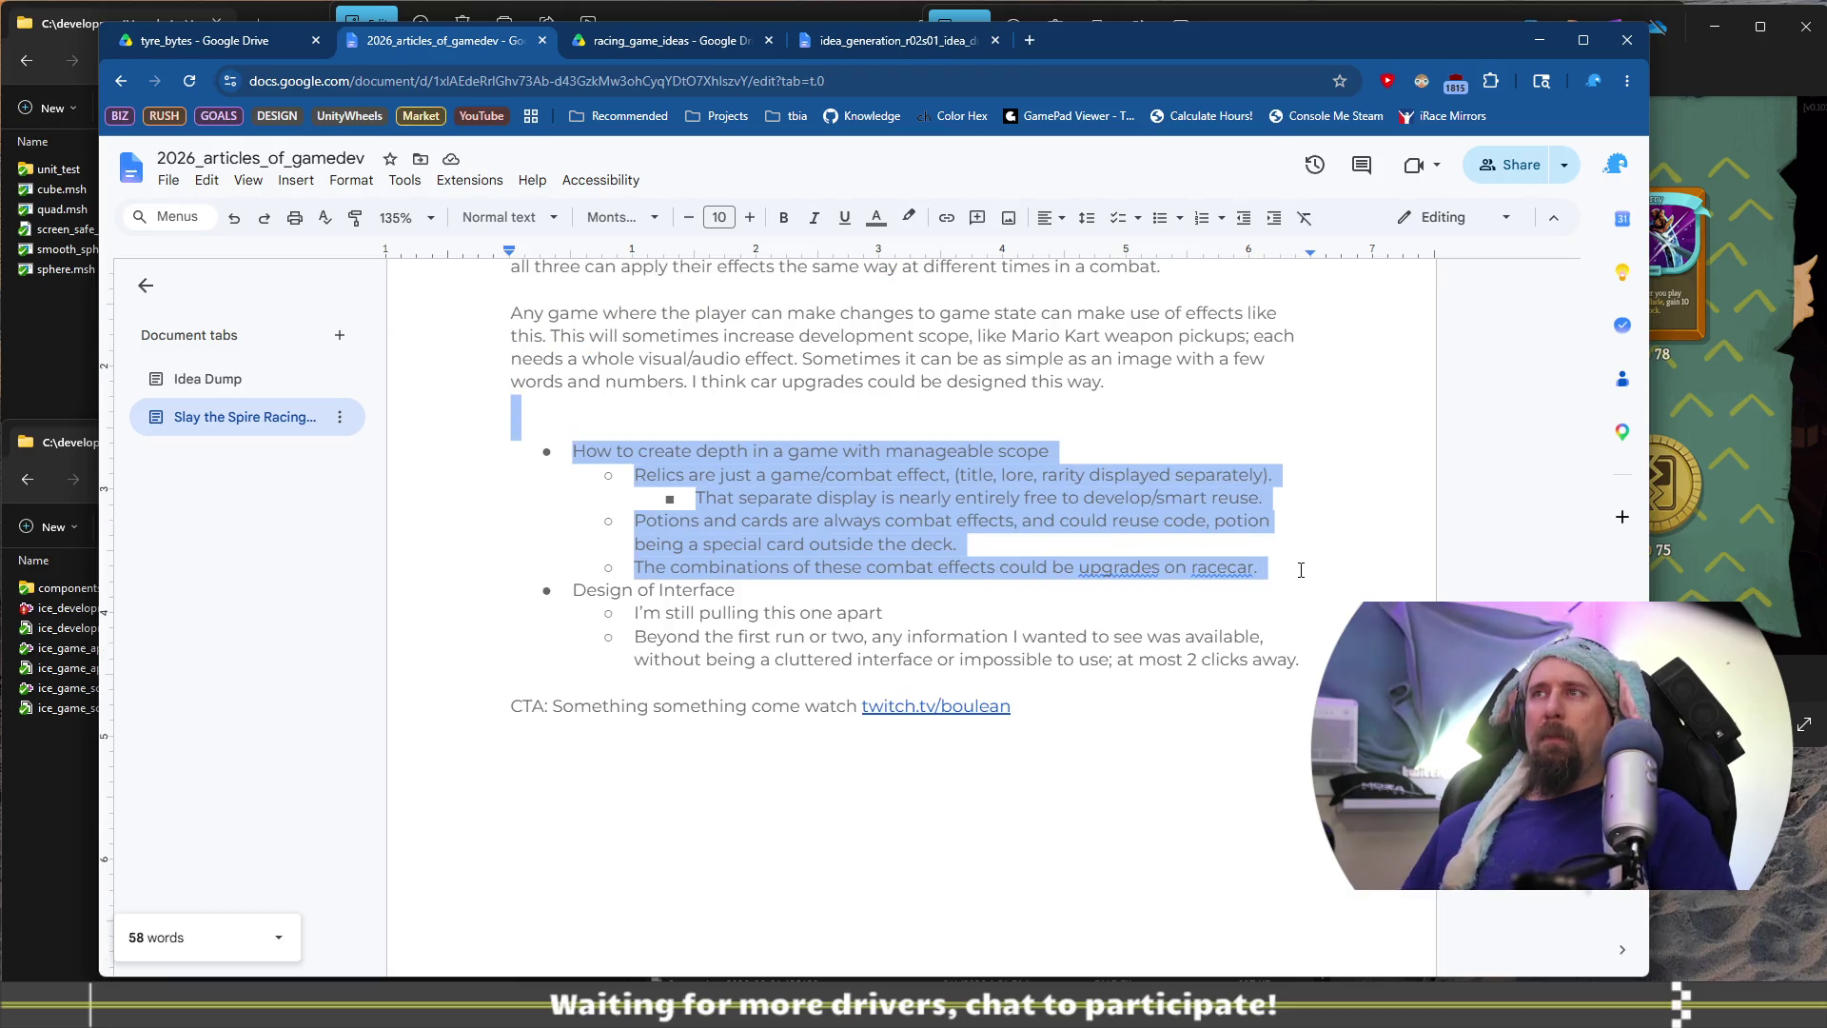
{"action": "scroll", "coordinate": [1235, 562], "scroll_direction": "up", "scroll_amount": 10}
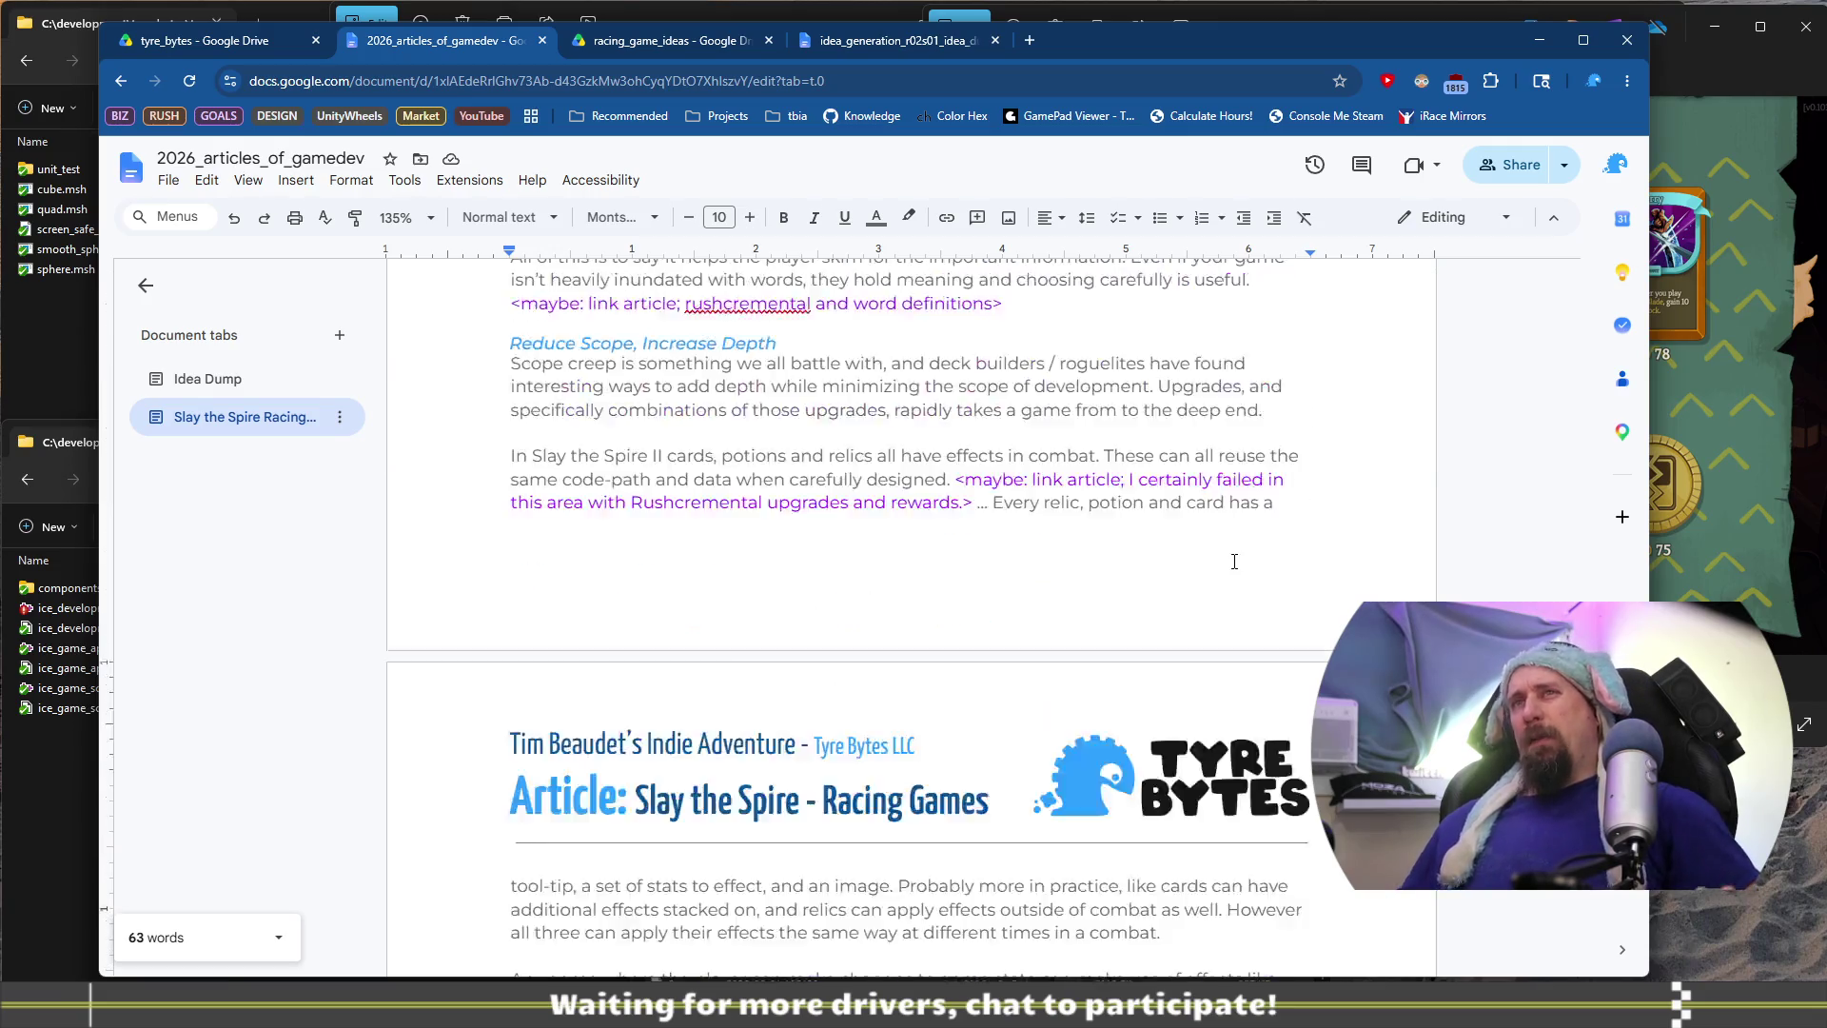
{"action": "scroll", "coordinate": [1234, 562], "scroll_direction": "up", "scroll_amount": 1}
{"action": "scroll", "coordinate": [854, 473], "scroll_direction": "down", "scroll_amount": 3}
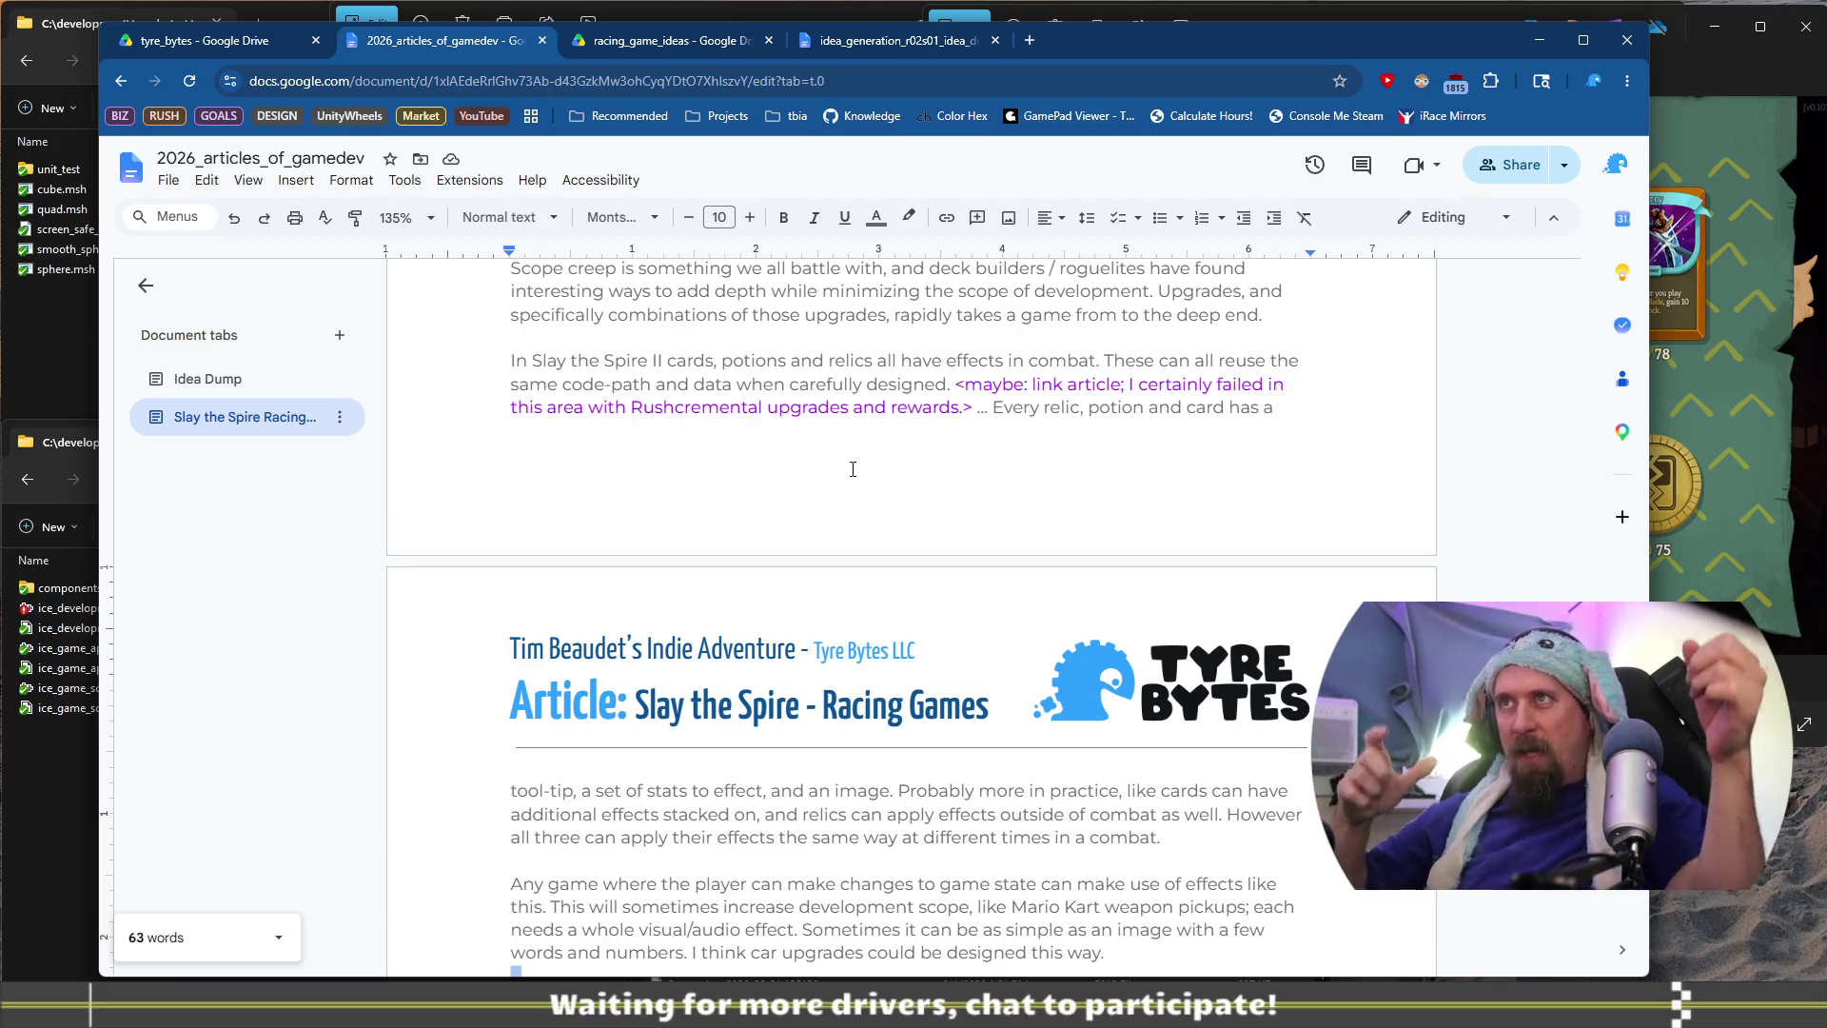
Bring the Slay the Spire card-shop screenshot in Windows Photos to the front
{"action": "scroll", "coordinate": [853, 468], "scroll_direction": "up", "scroll_amount": 3}
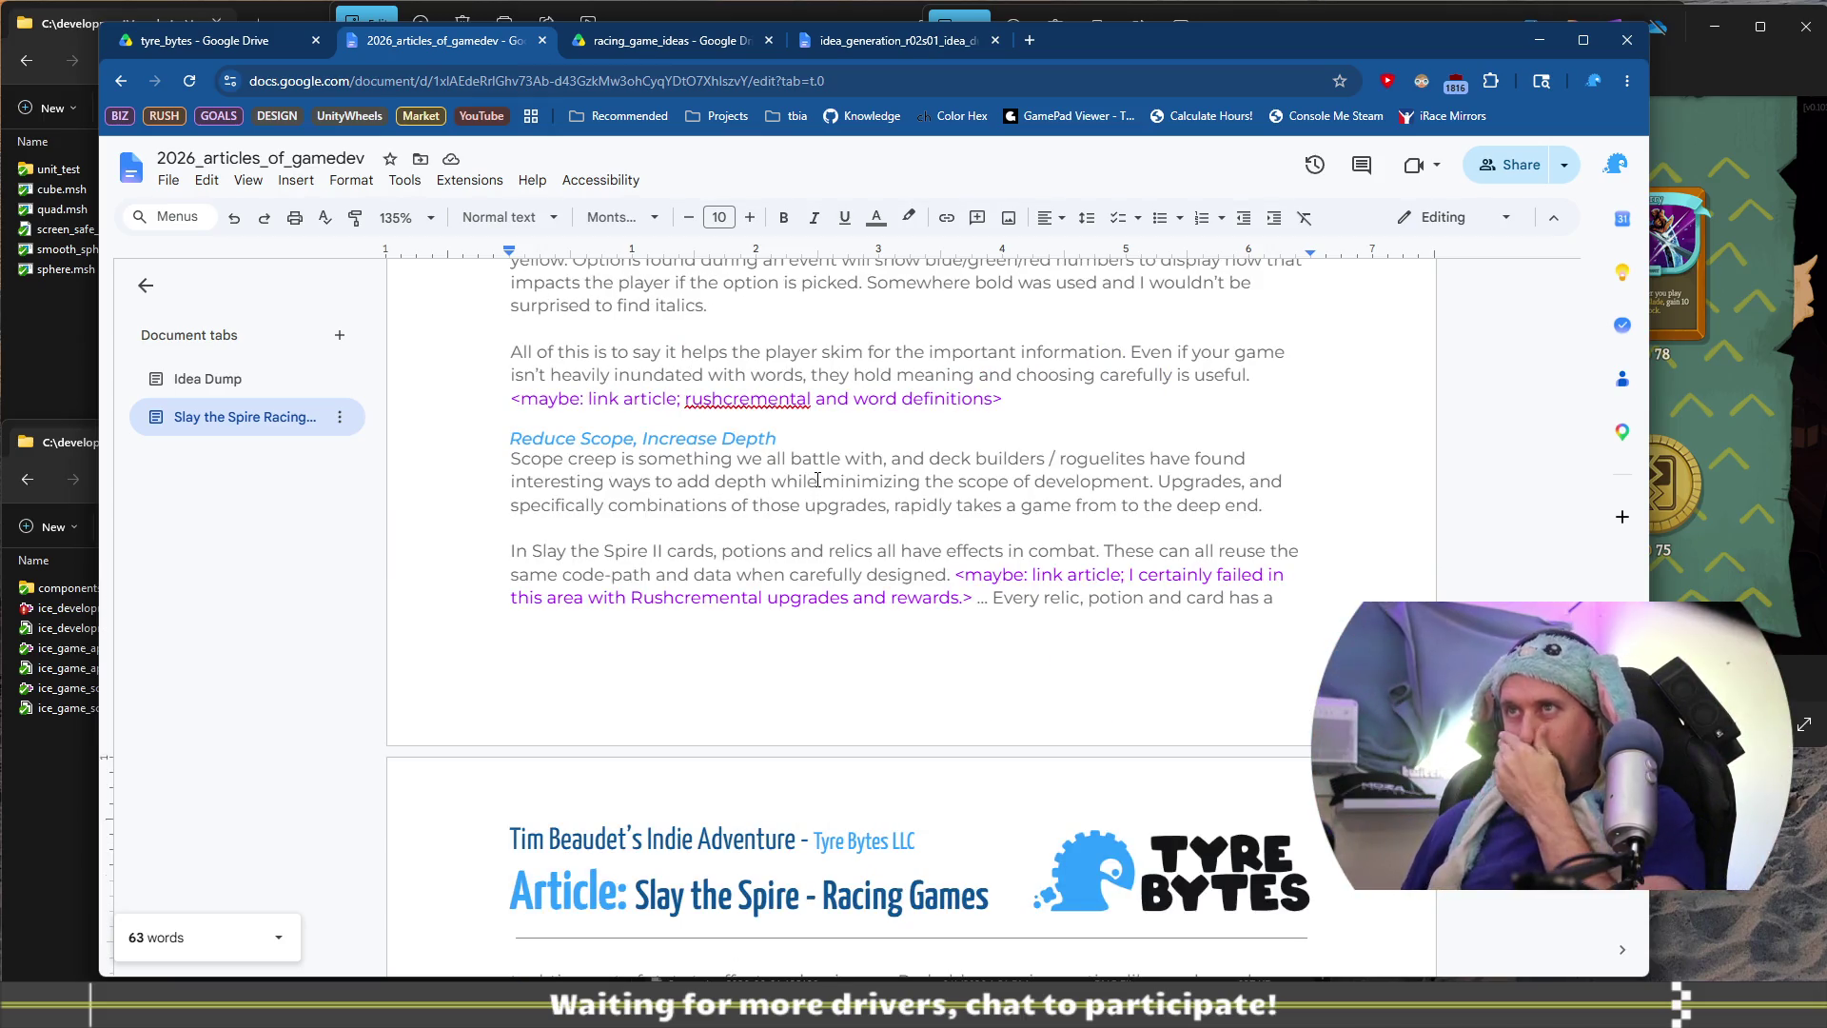
{"action": "scroll", "coordinate": [828, 475], "scroll_direction": "down", "scroll_amount": 7}
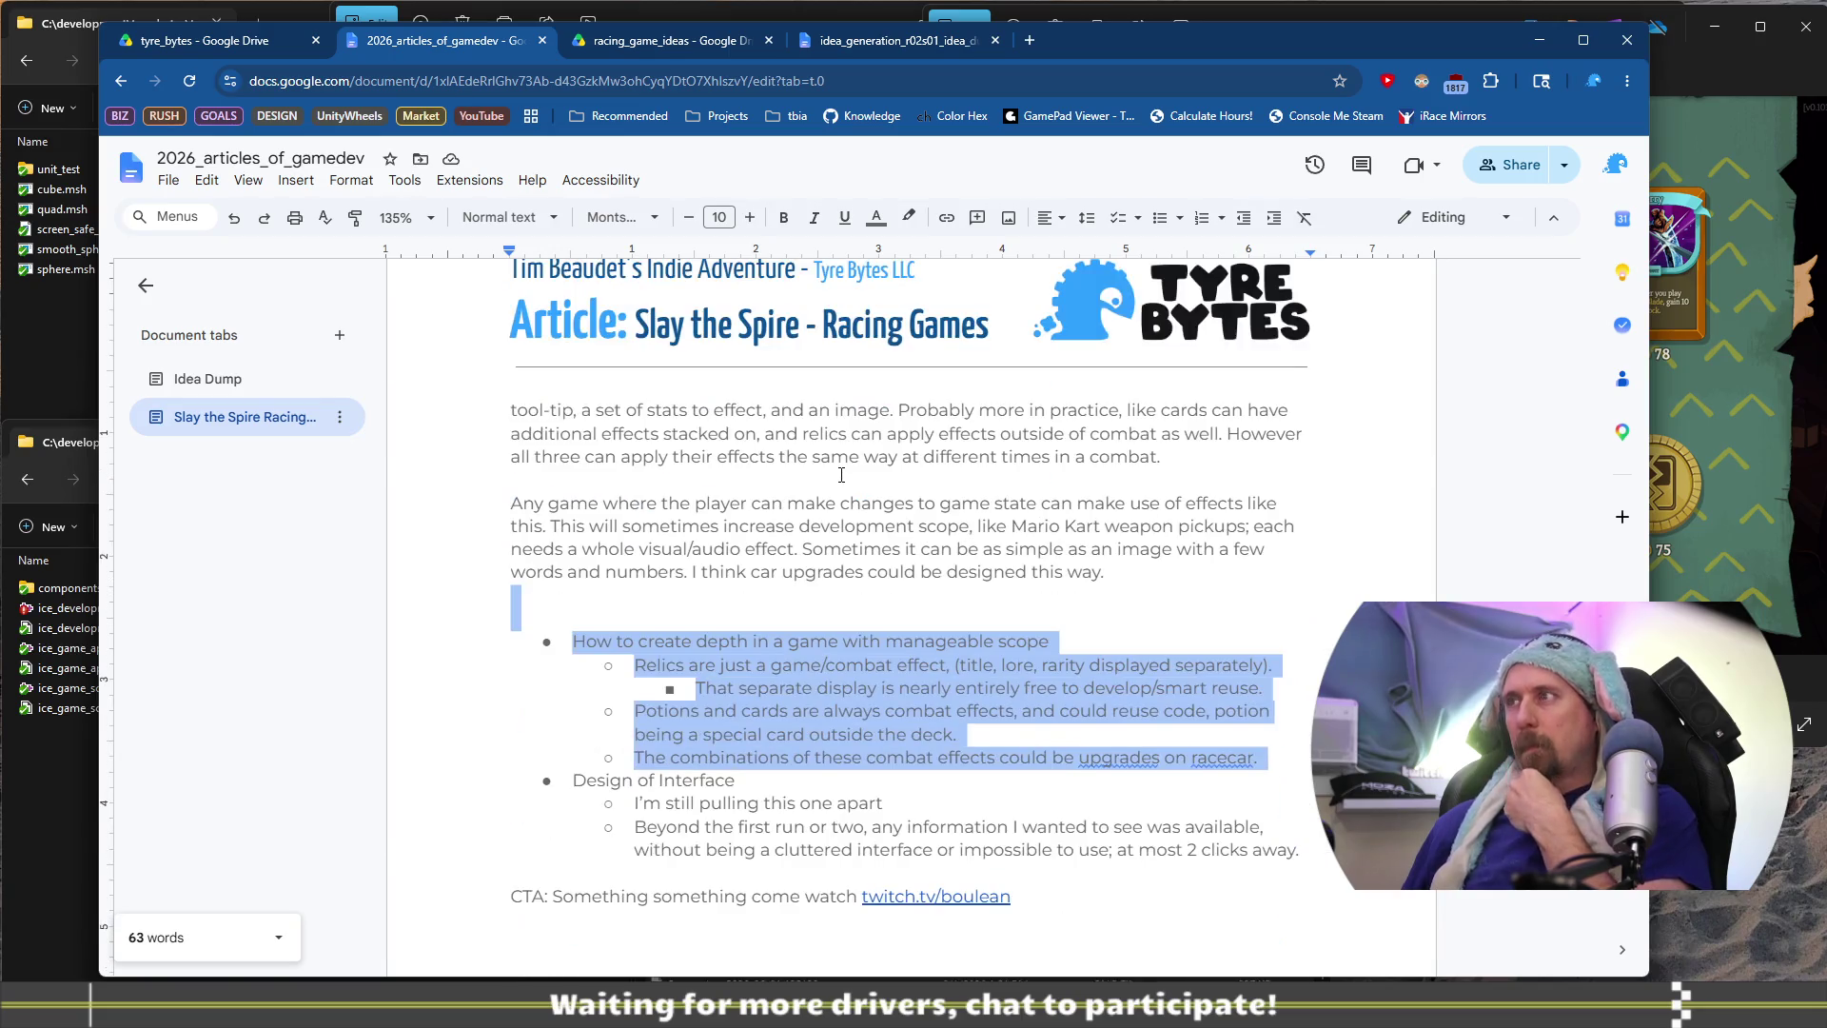
{"action": "left_click", "coordinate": [1711, 74]}
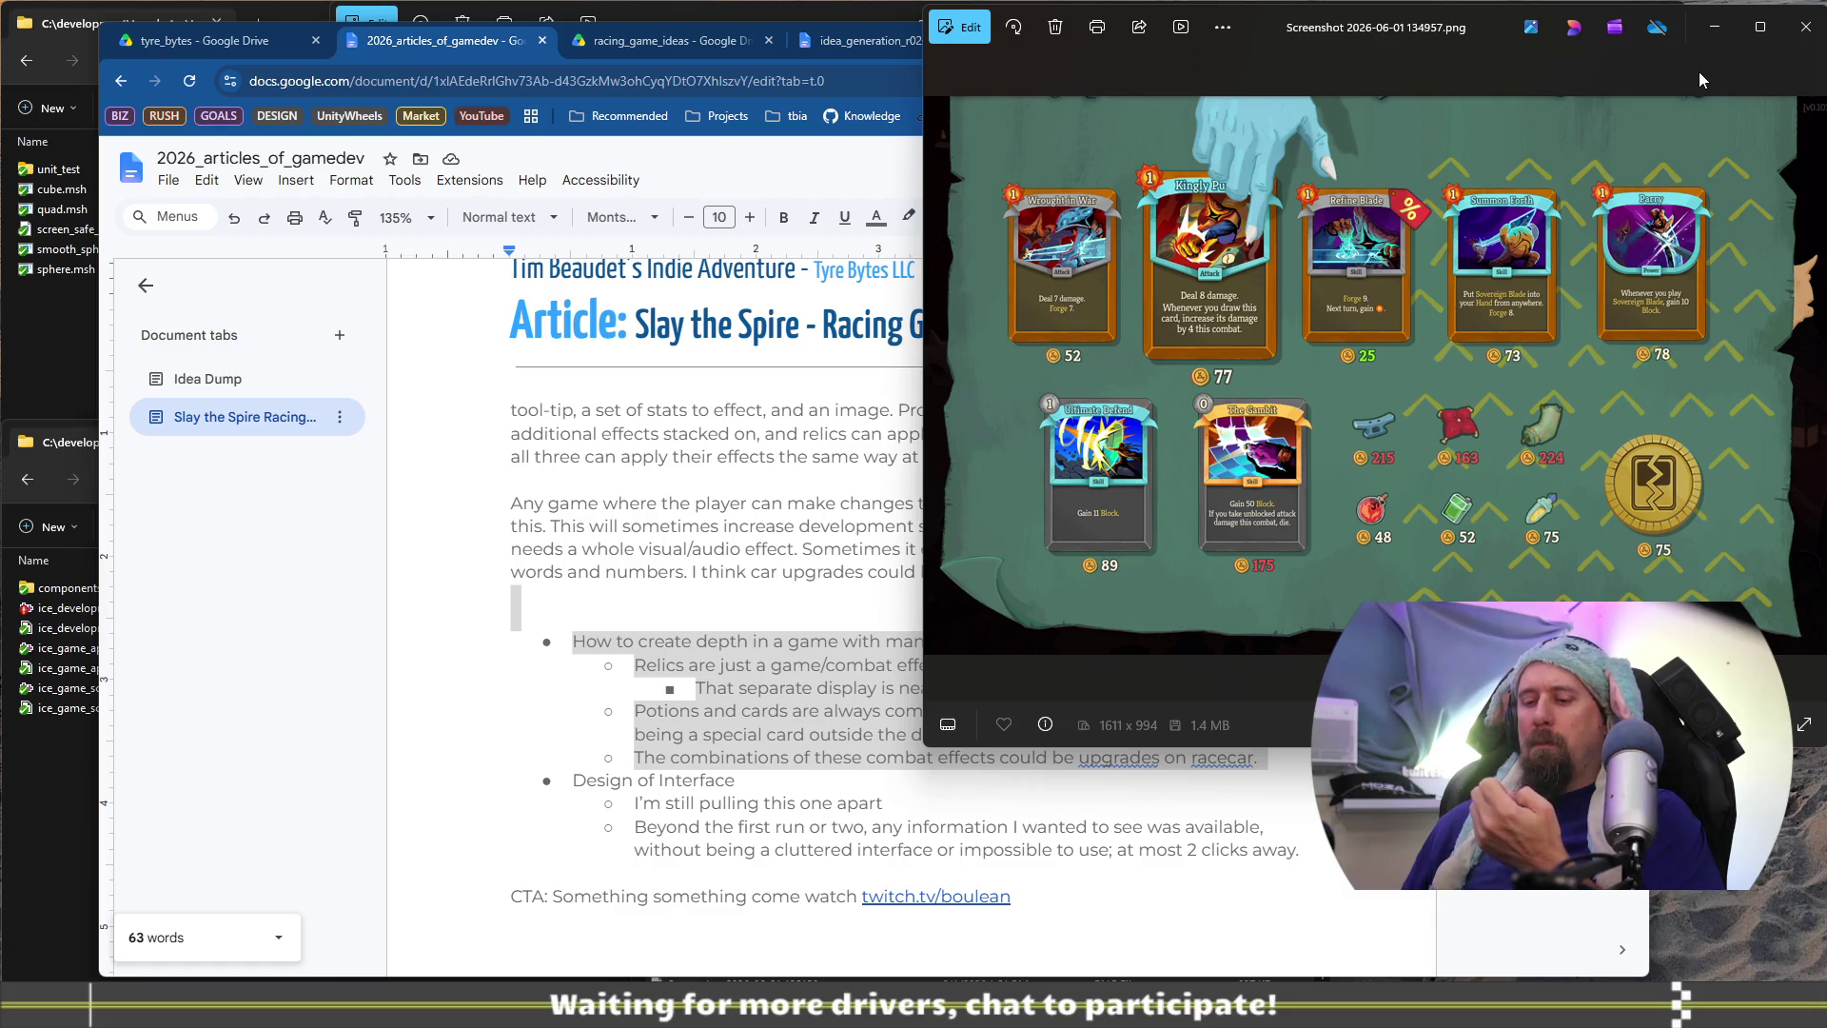
{"action": "left_click", "coordinate": [819, 685]}
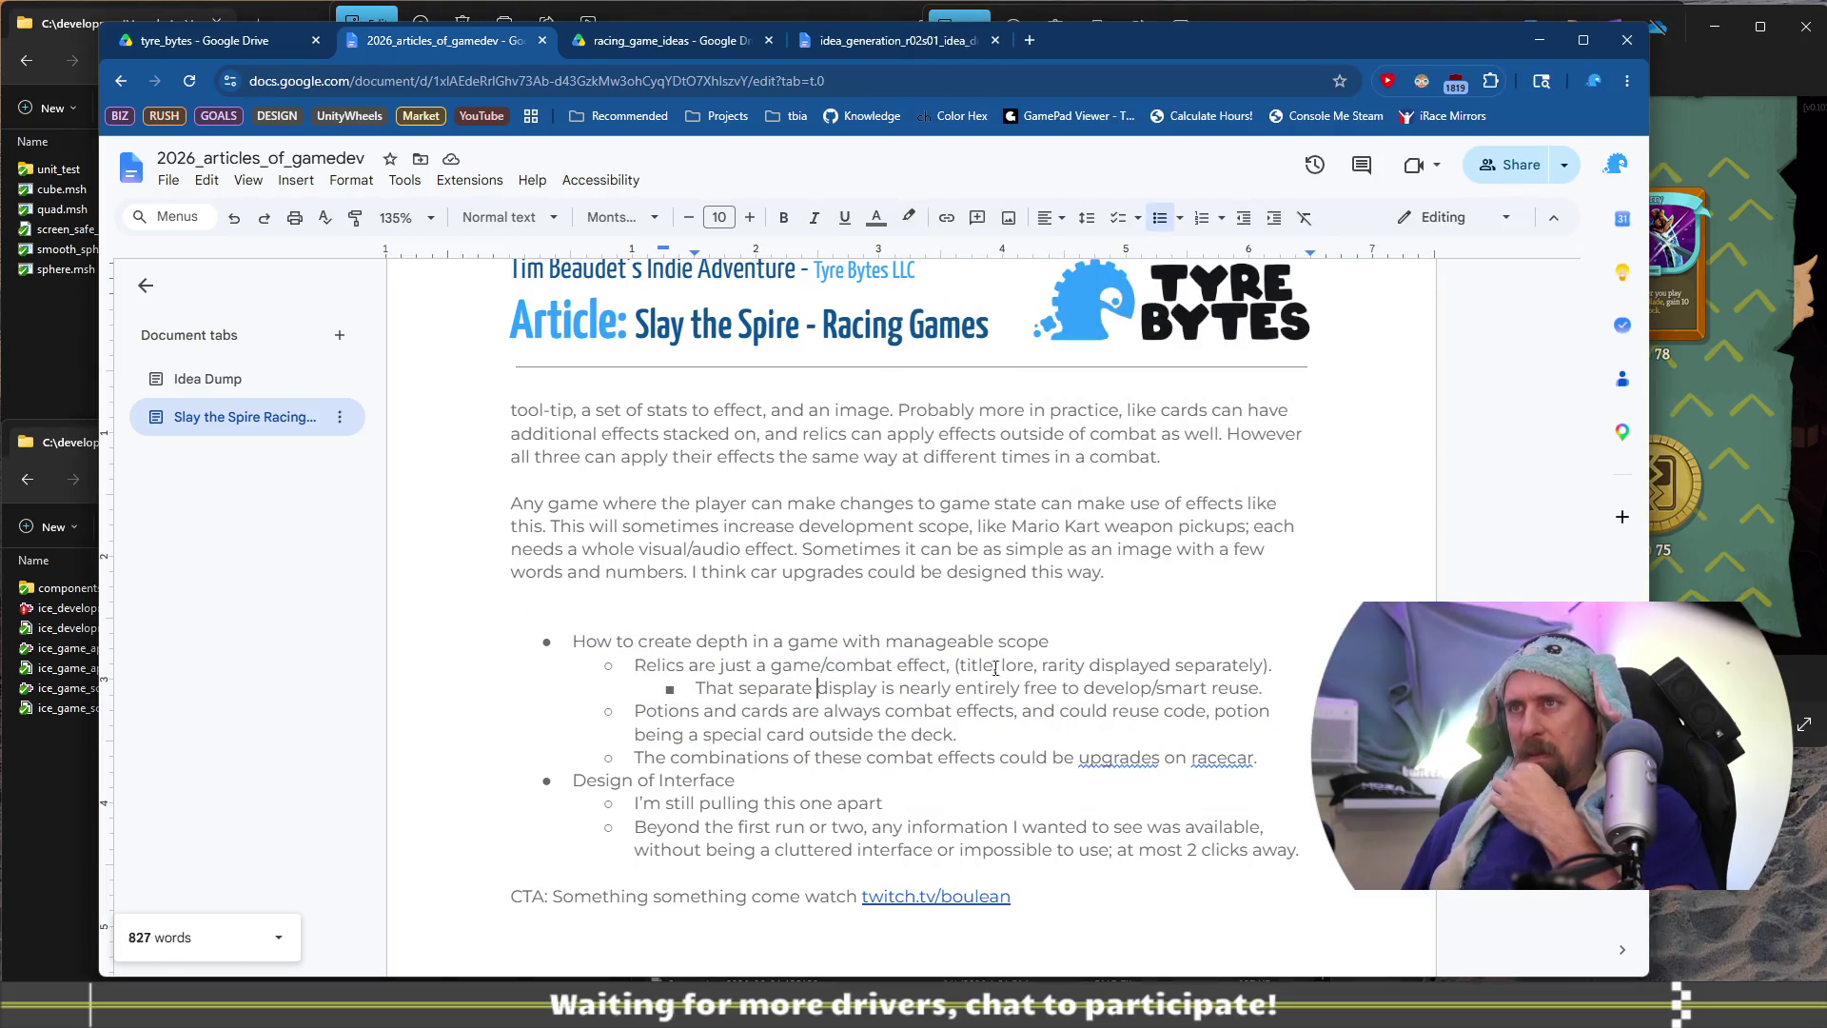
Select the Relics bullet with its sub-point, then the Potions and combinations bullets
{"action": "scroll", "coordinate": [946, 654], "scroll_direction": "up", "scroll_amount": 5}
{"action": "scroll", "coordinate": [947, 654], "scroll_direction": "down", "scroll_amount": 5}
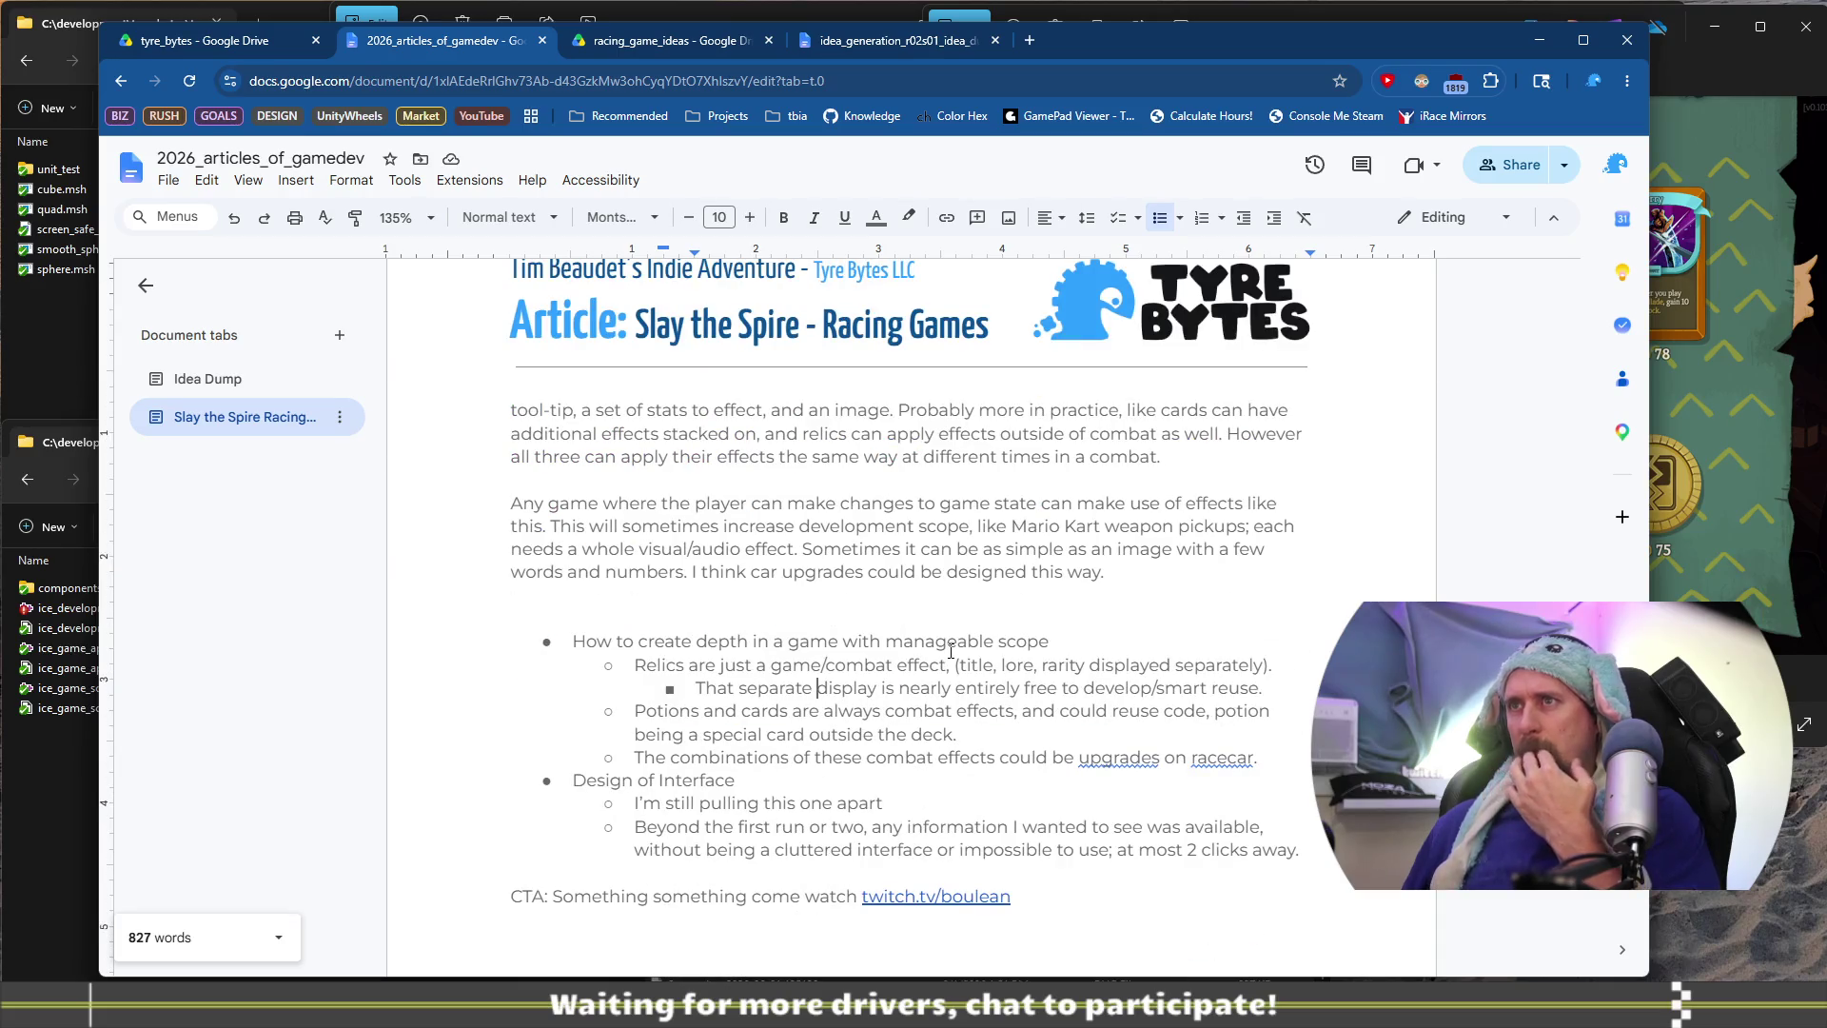
{"action": "left_click_drag", "start_coordinate": [955, 665], "coordinate": [1102, 671]}
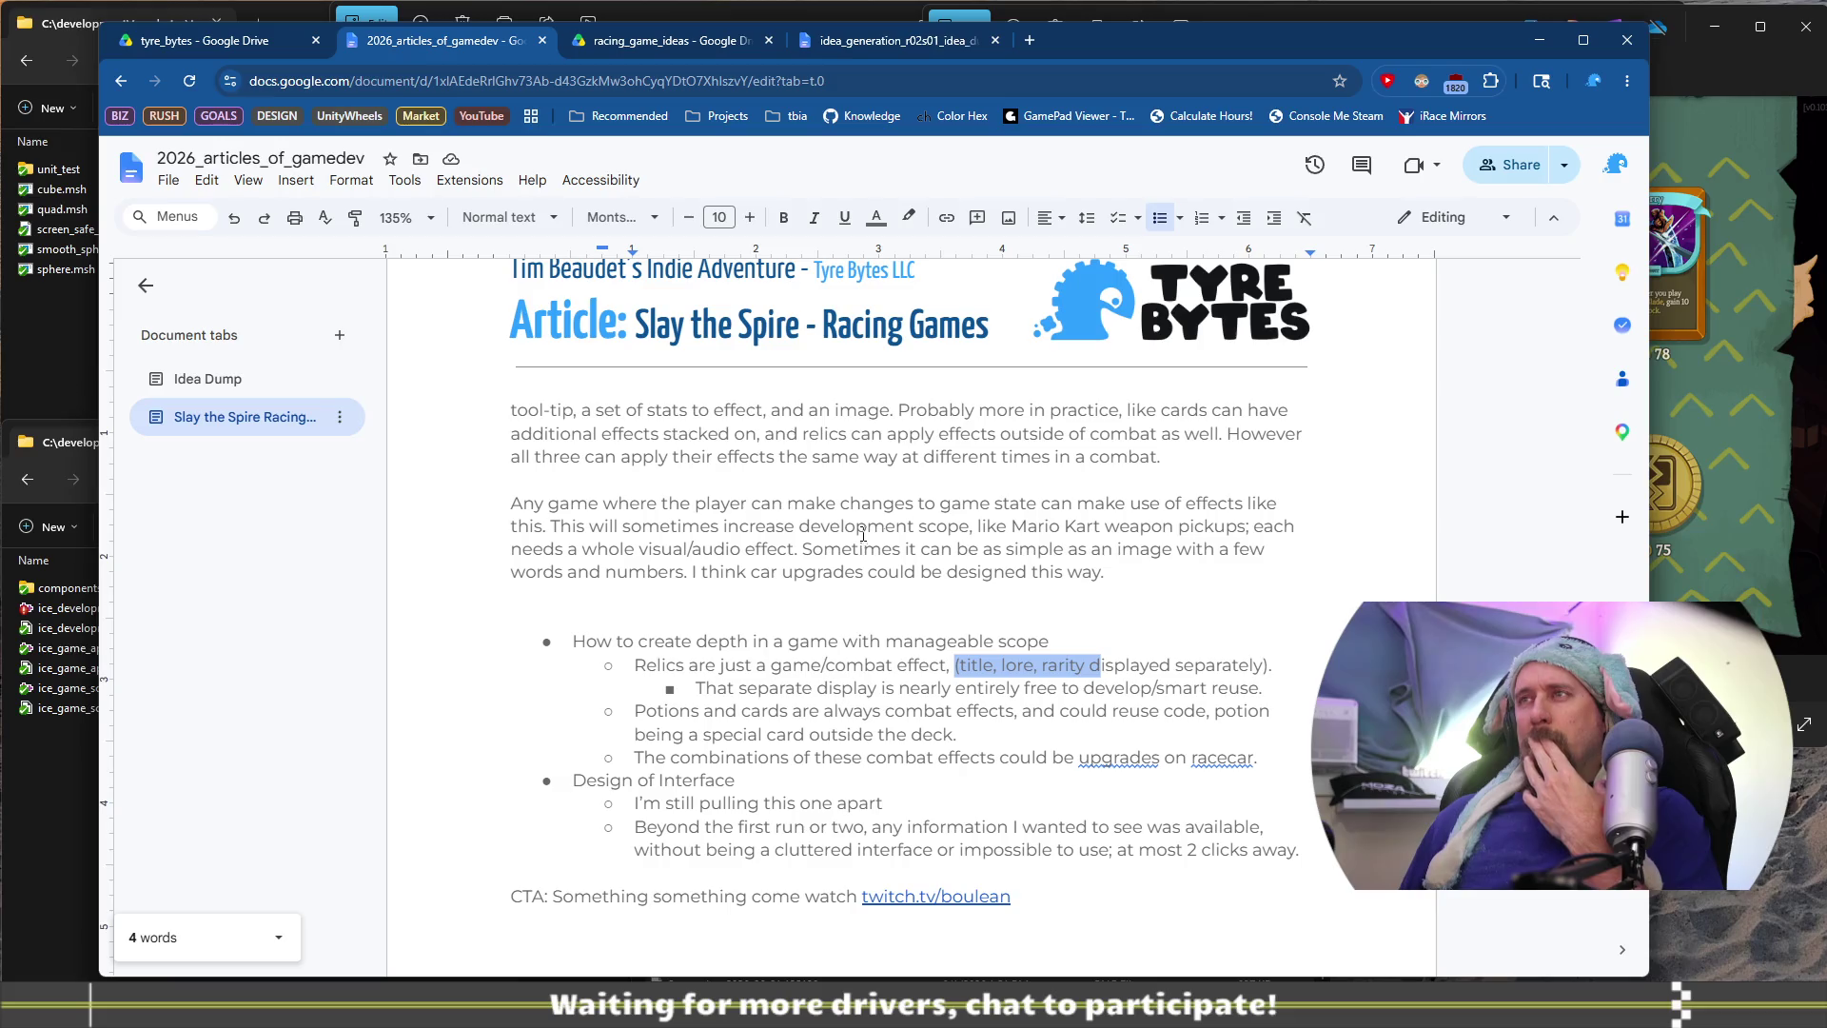
{"action": "left_click_drag", "start_coordinate": [706, 665], "coordinate": [1036, 687]}
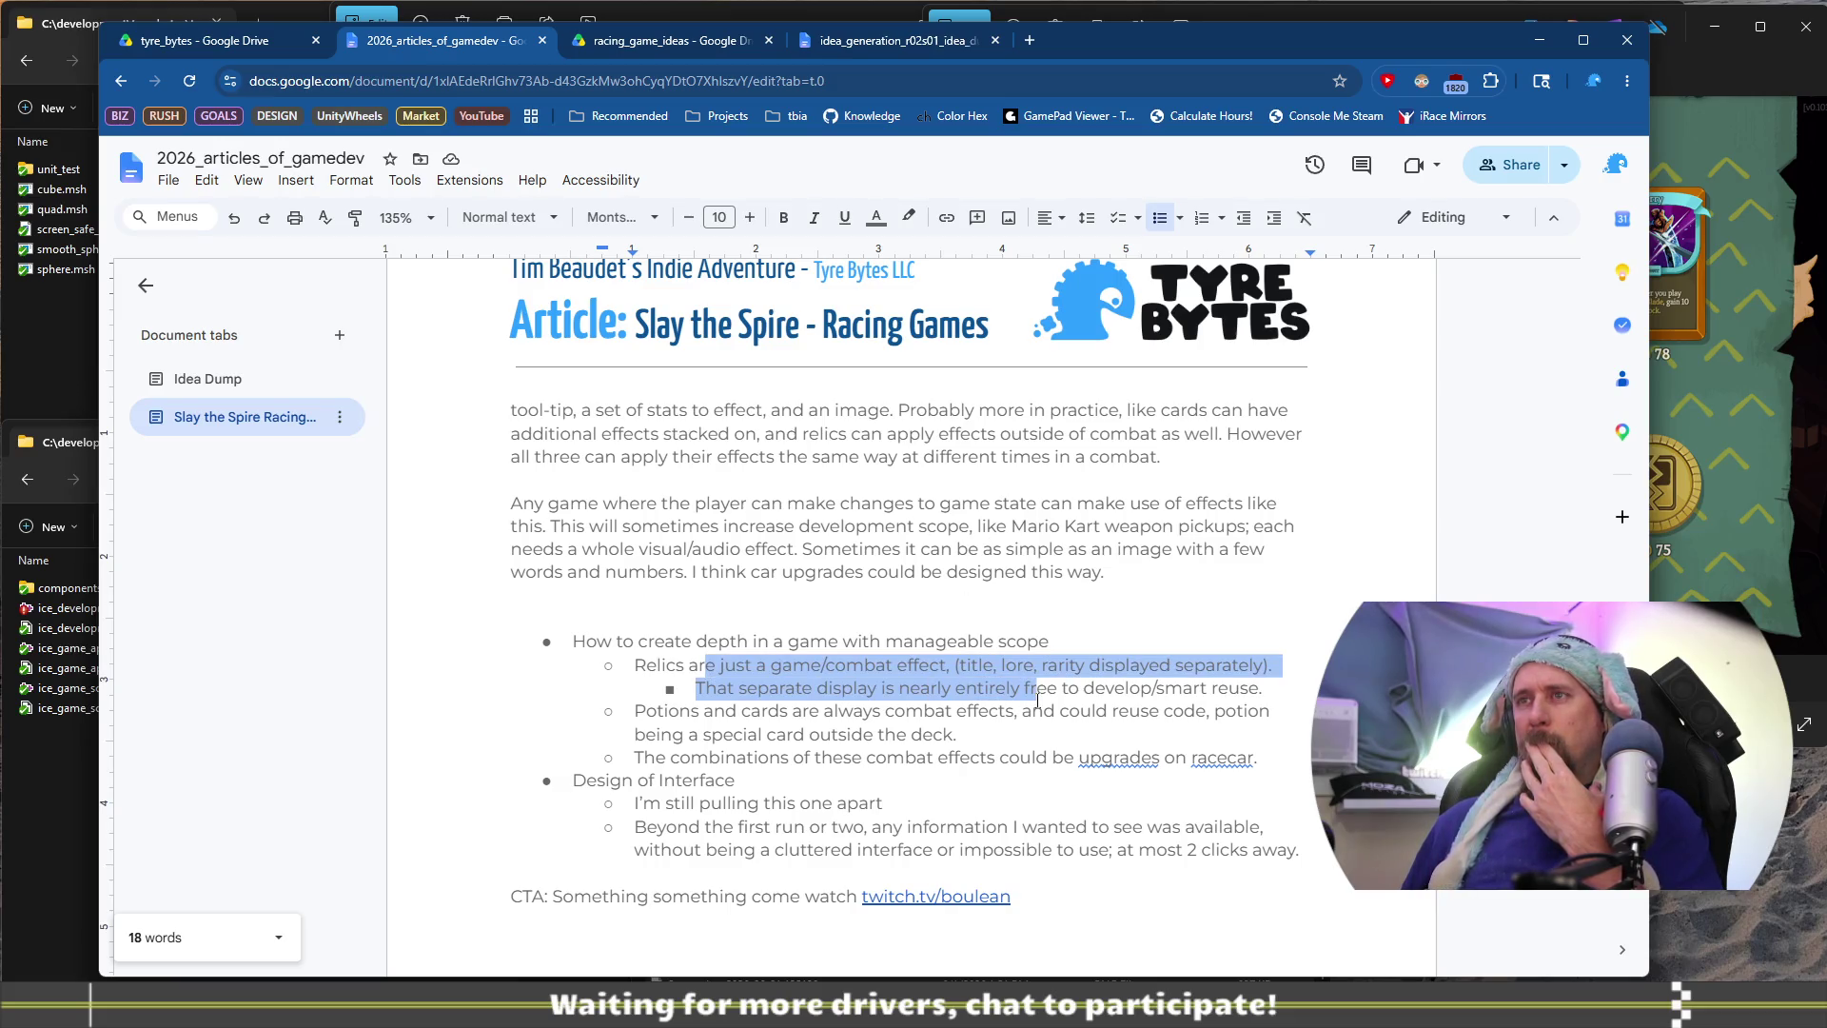
{"action": "left_click_drag", "start_coordinate": [634, 664], "coordinate": [1207, 687]}
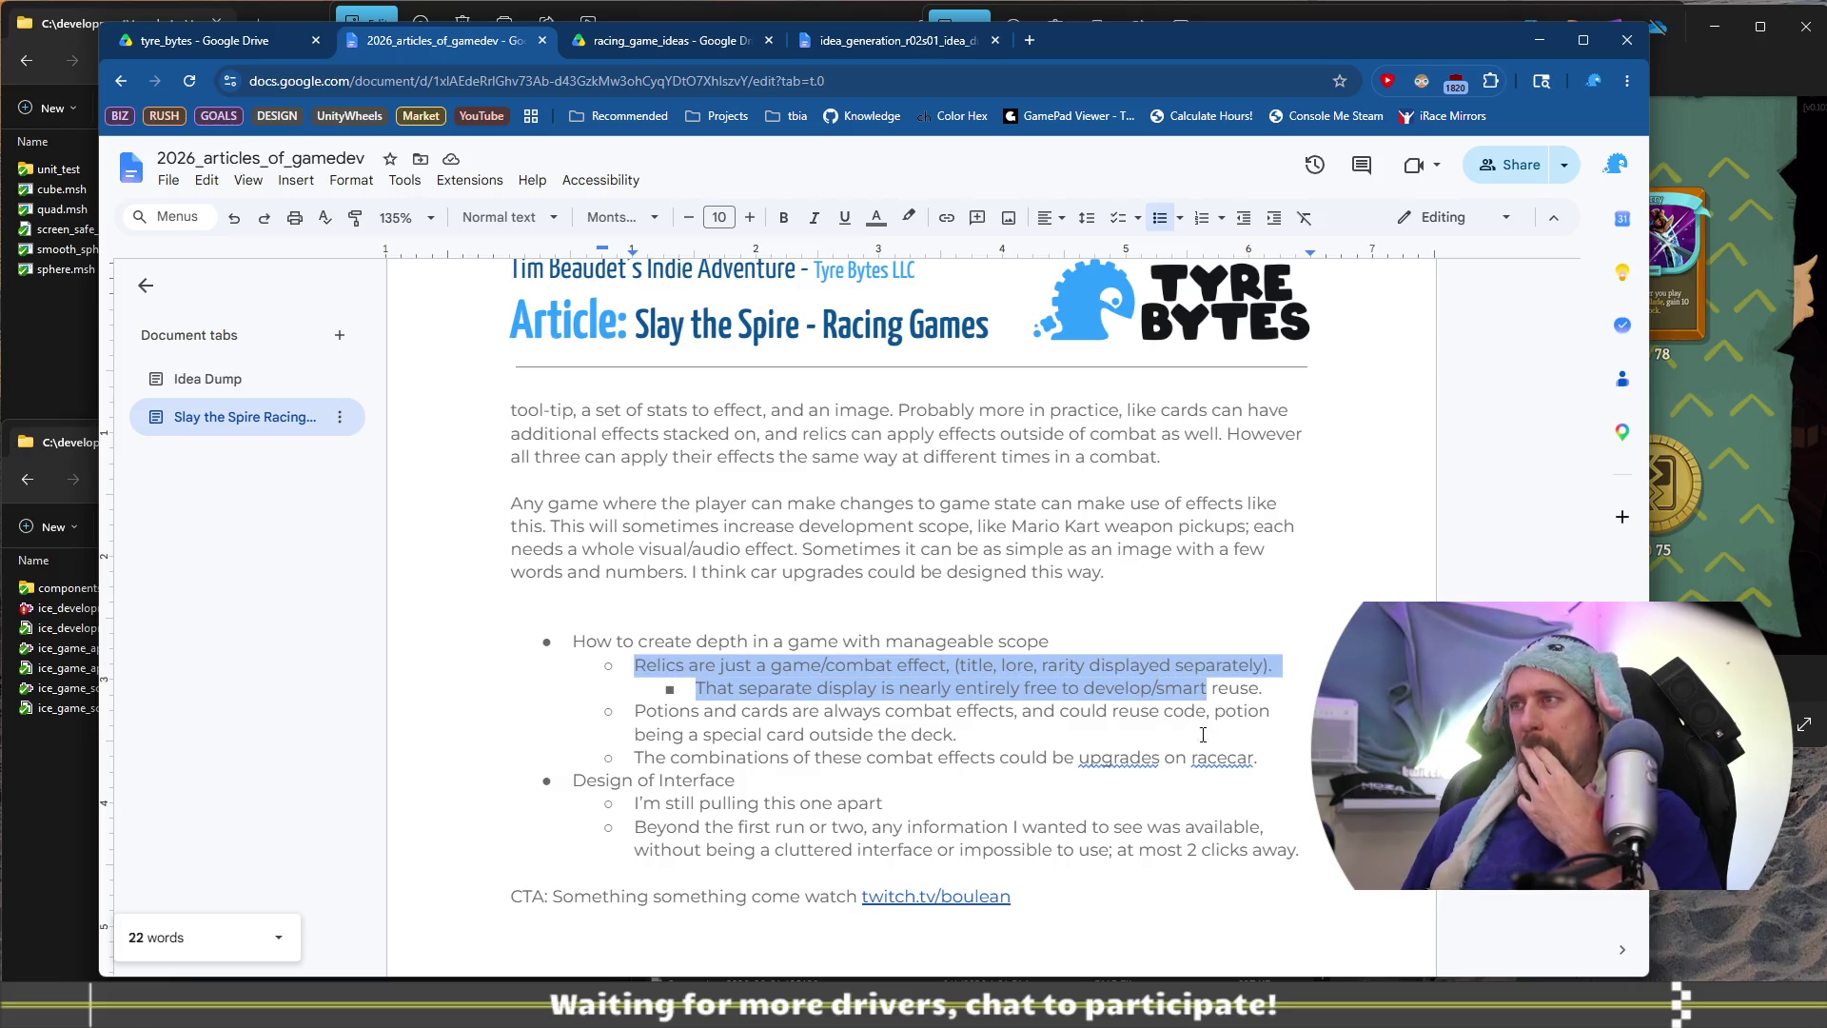
{"action": "mouse_move", "coordinate": [1277, 758]}
{"action": "left_mouse_down"}
{"action": "mouse_move", "coordinate": [647, 757]}
{"action": "mouse_move", "coordinate": [623, 713]}
{"action": "left_mouse_up"}
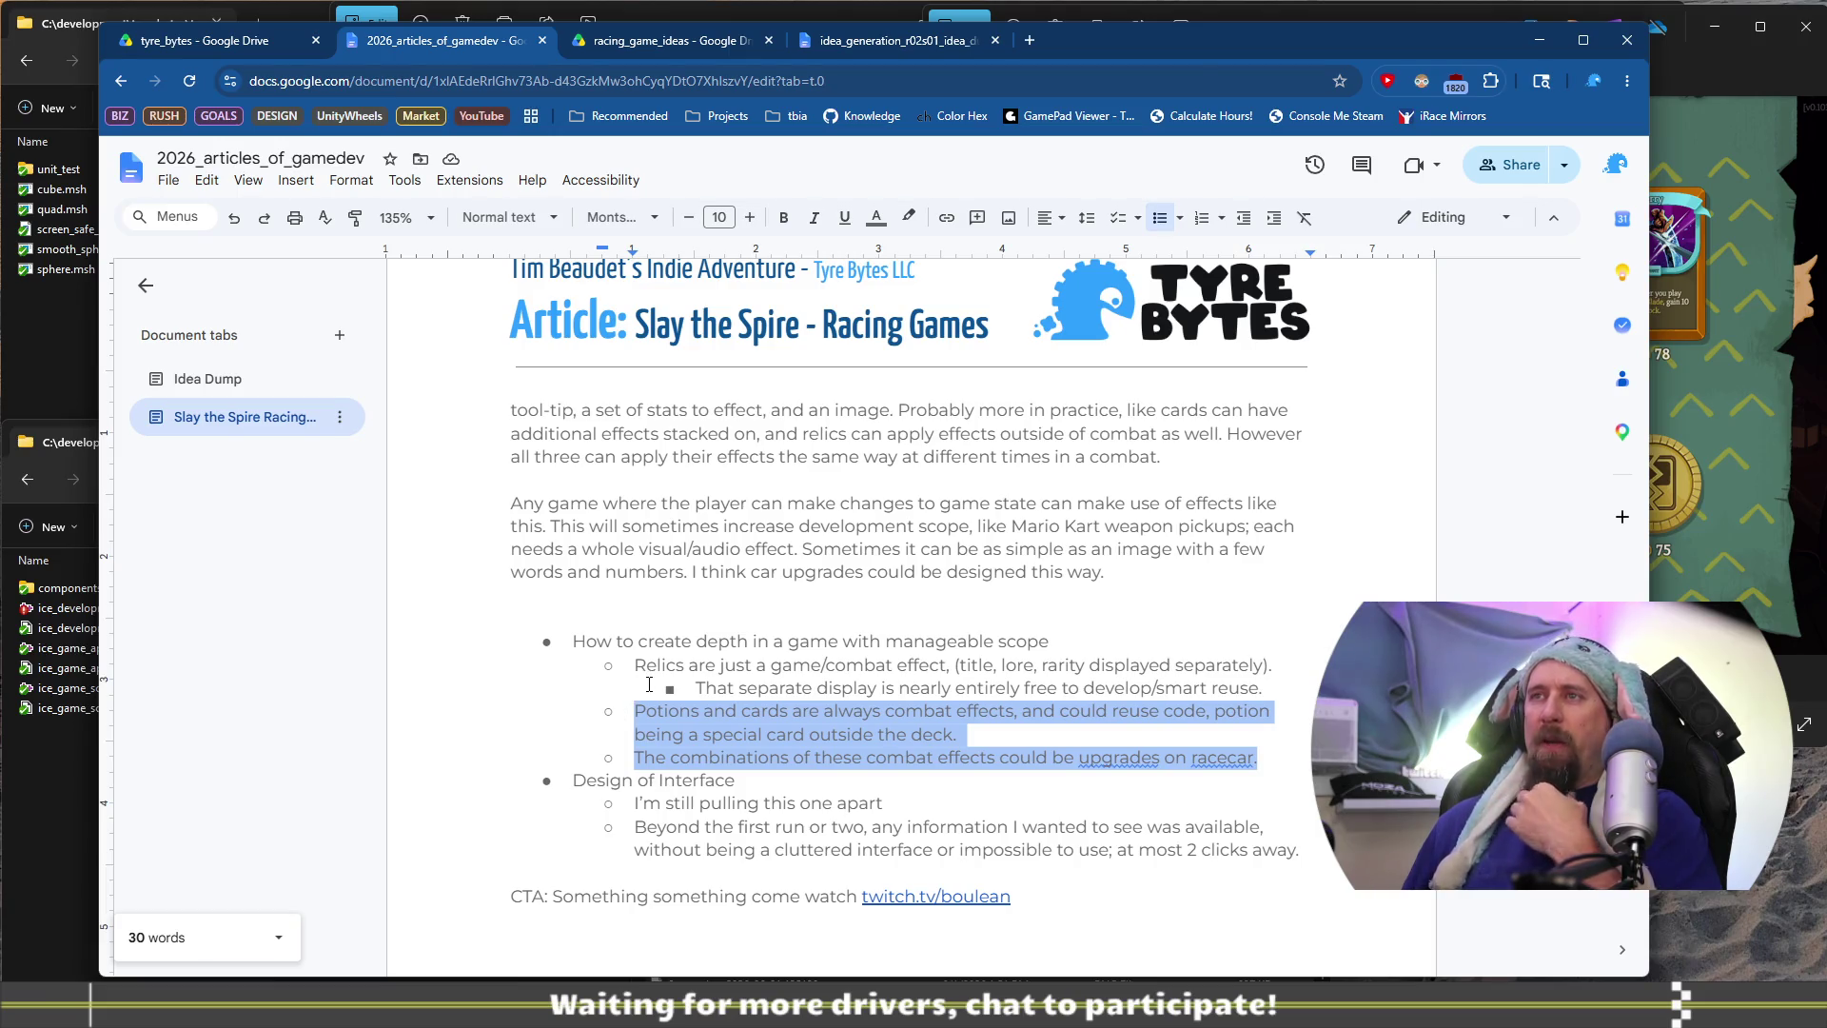
{"action": "scroll", "coordinate": [667, 682], "scroll_direction": "up", "scroll_amount": 5}
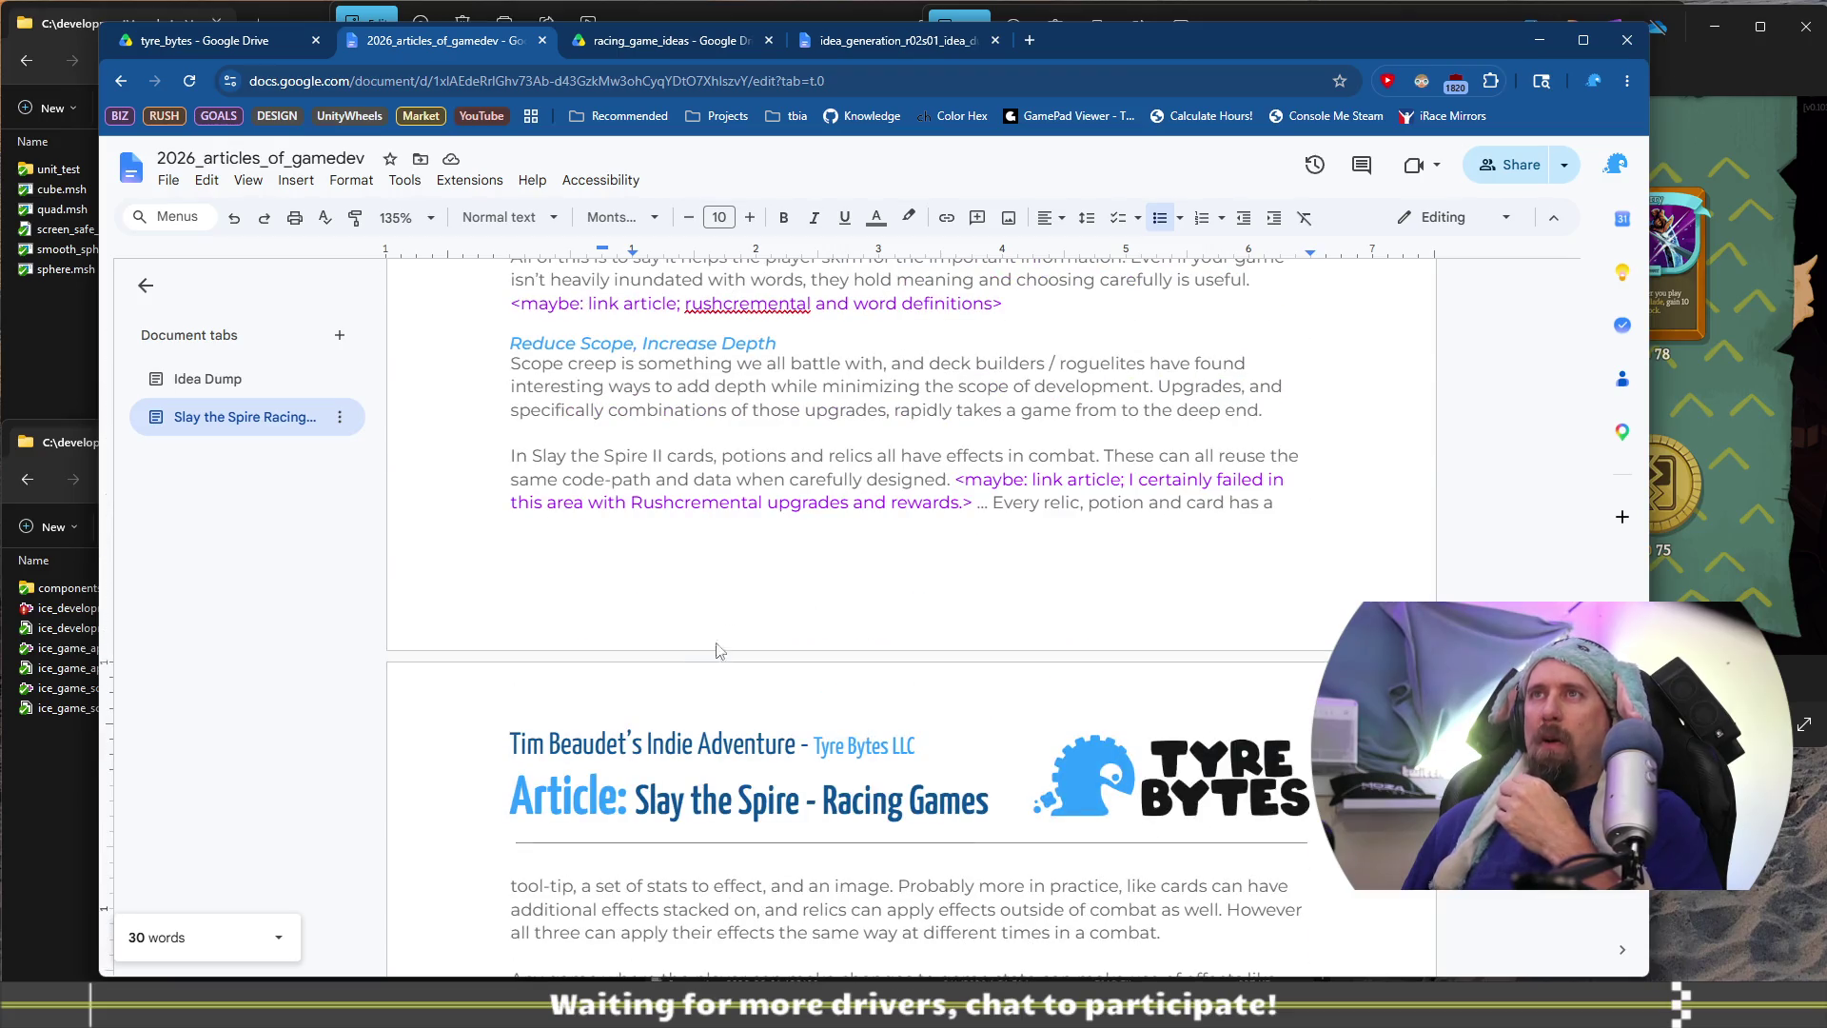
Replace 'and' with 'yet' in the Scope creep sentence
{"action": "mouse_move", "coordinate": [565, 363]}
{"action": "left_mouse_down"}
{"action": "mouse_move", "coordinate": [1185, 366]}
{"action": "mouse_move", "coordinate": [865, 384]}
{"action": "left_mouse_up"}
{"action": "double_click", "coordinate": [908, 362]}
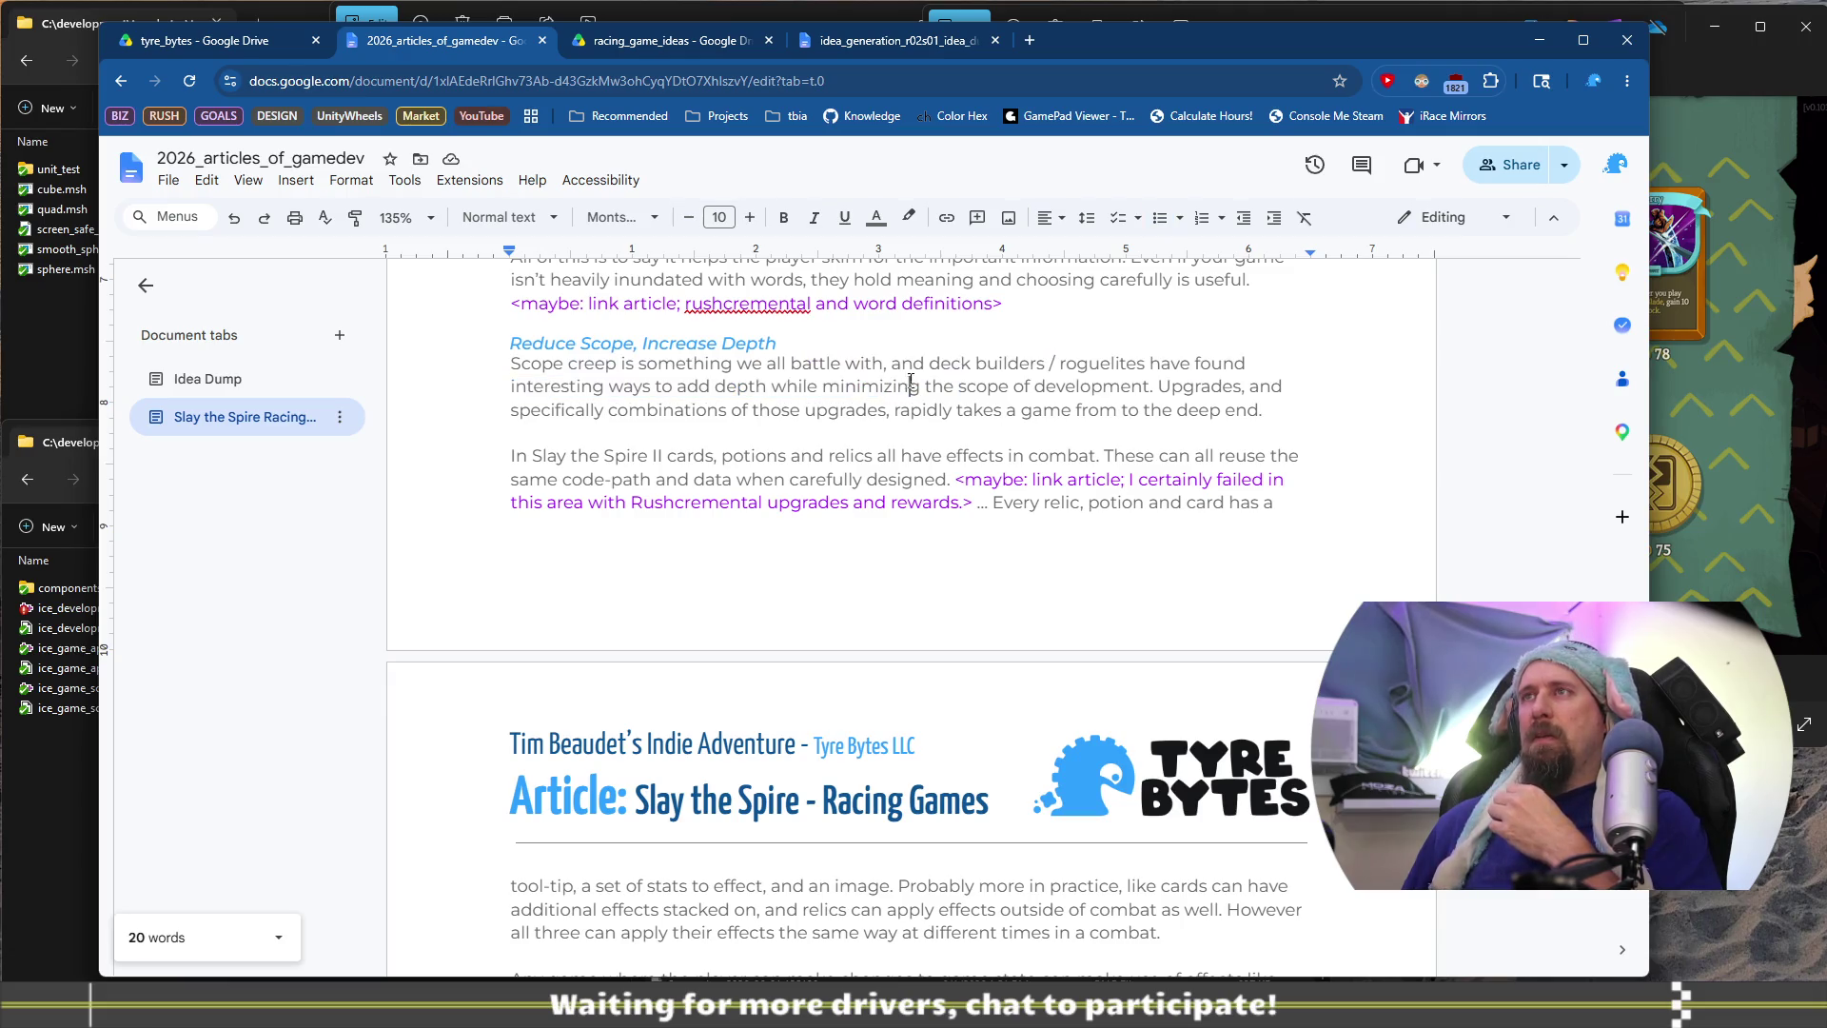
{"action": "type", "text": "yet"}
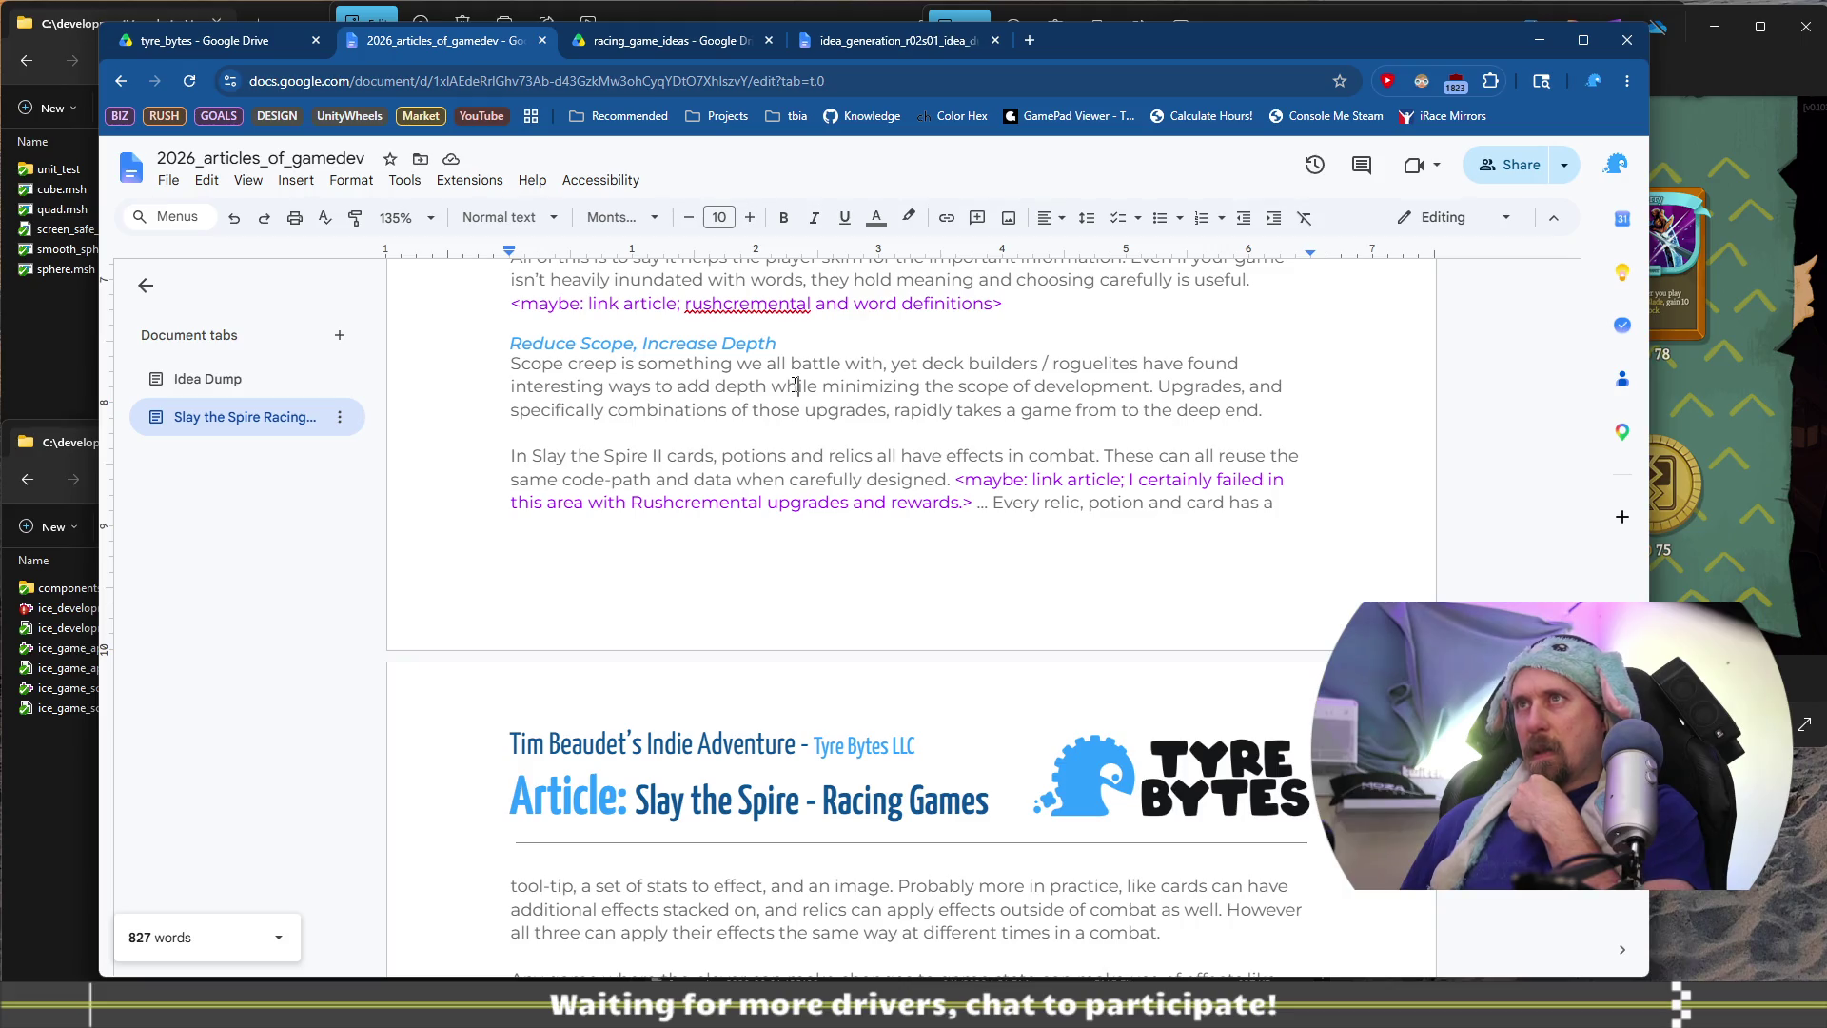
{"action": "left_click", "coordinate": [901, 362]}
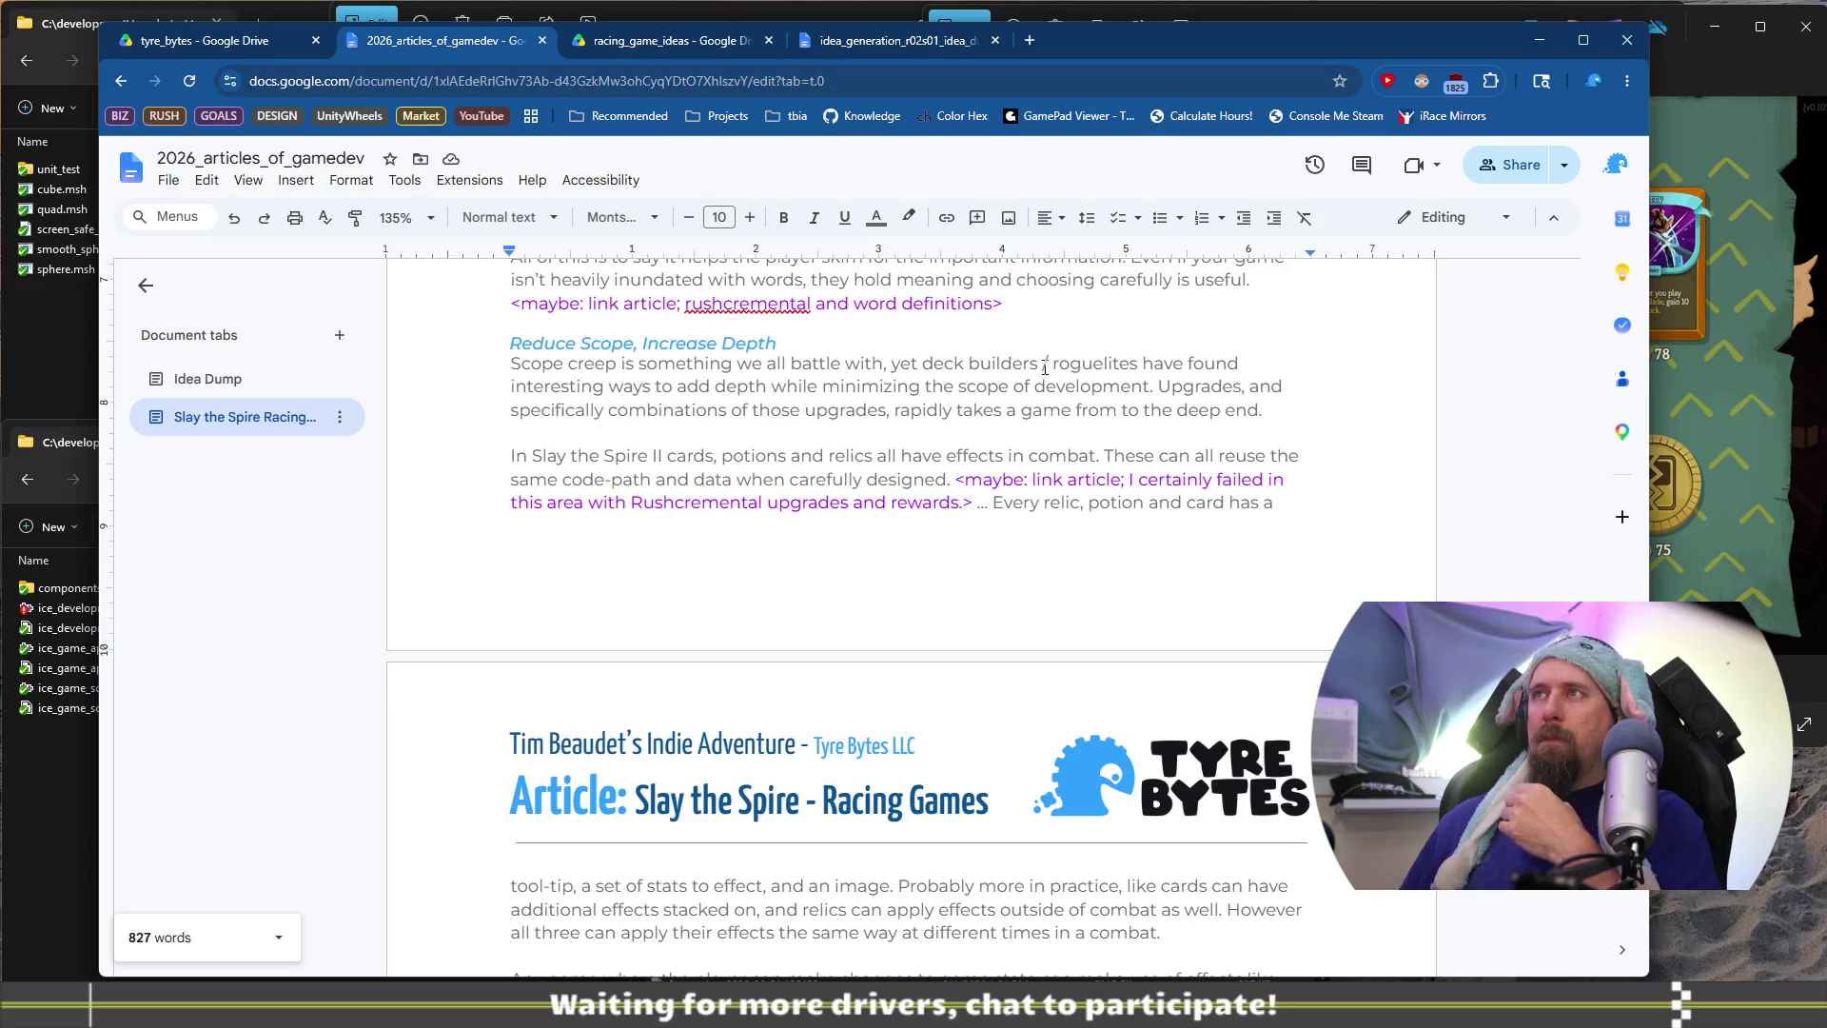
Try replacing the slash between 'deck builders' and 'roguelites' with 'or', then a comma
{"action": "left_click", "coordinate": [969, 363]}
{"action": "key", "text": "ctrl+shift+Right"}
{"action": "key", "text": "Right"}
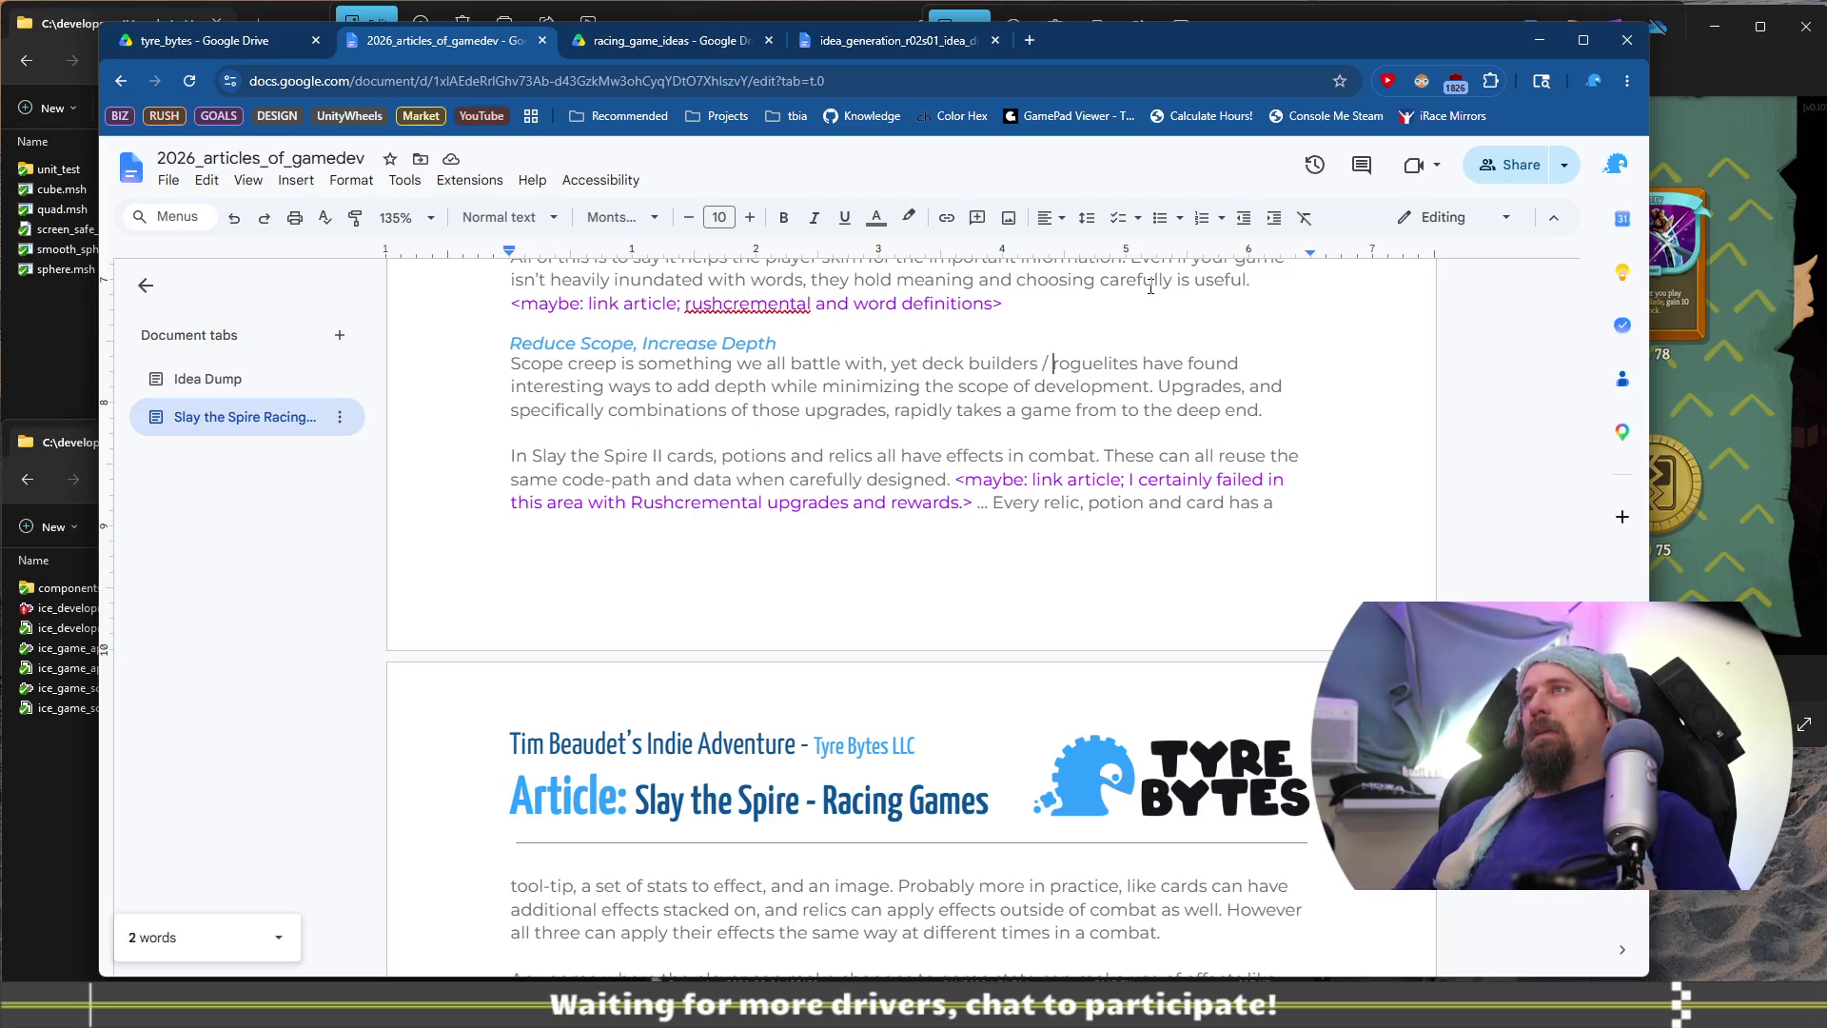
{"action": "key", "text": "Delete"}
{"action": "type", "text": "or"}
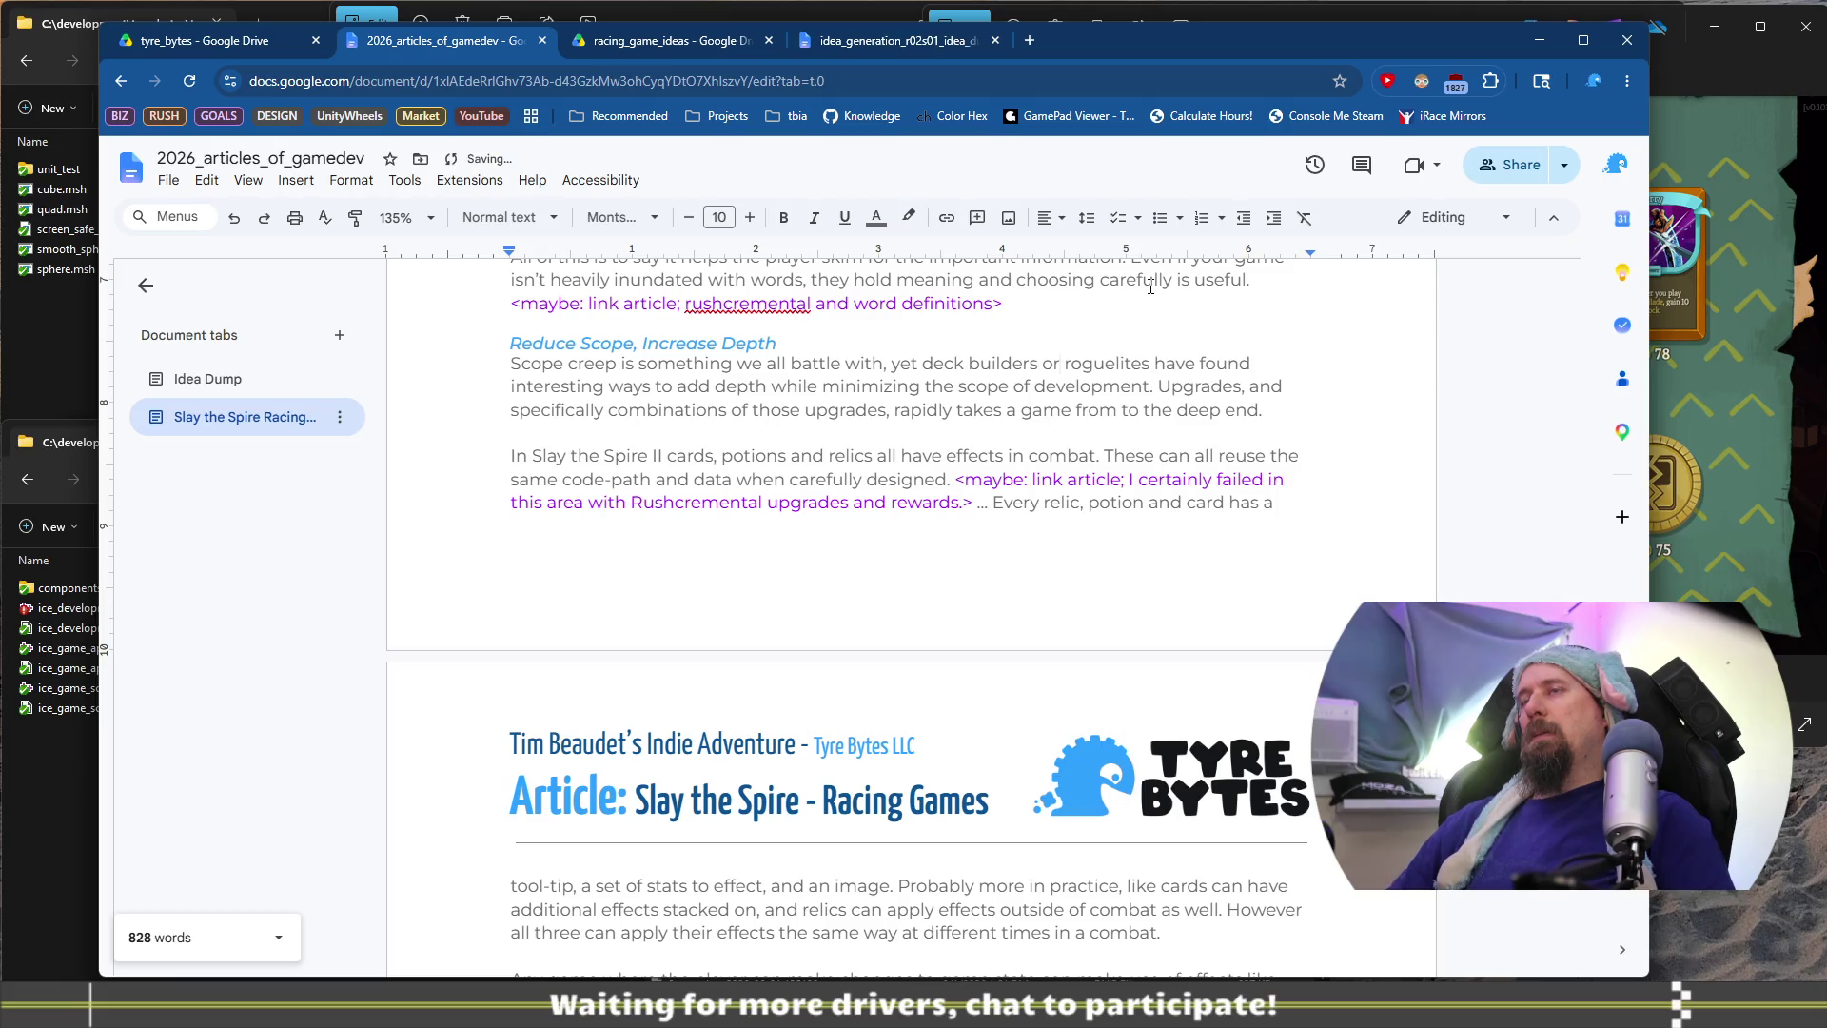
{"action": "key", "text": "BackSpace"}
{"action": "key", "text": "BackSpace"}
{"action": "key", "text": "BackSpace"}
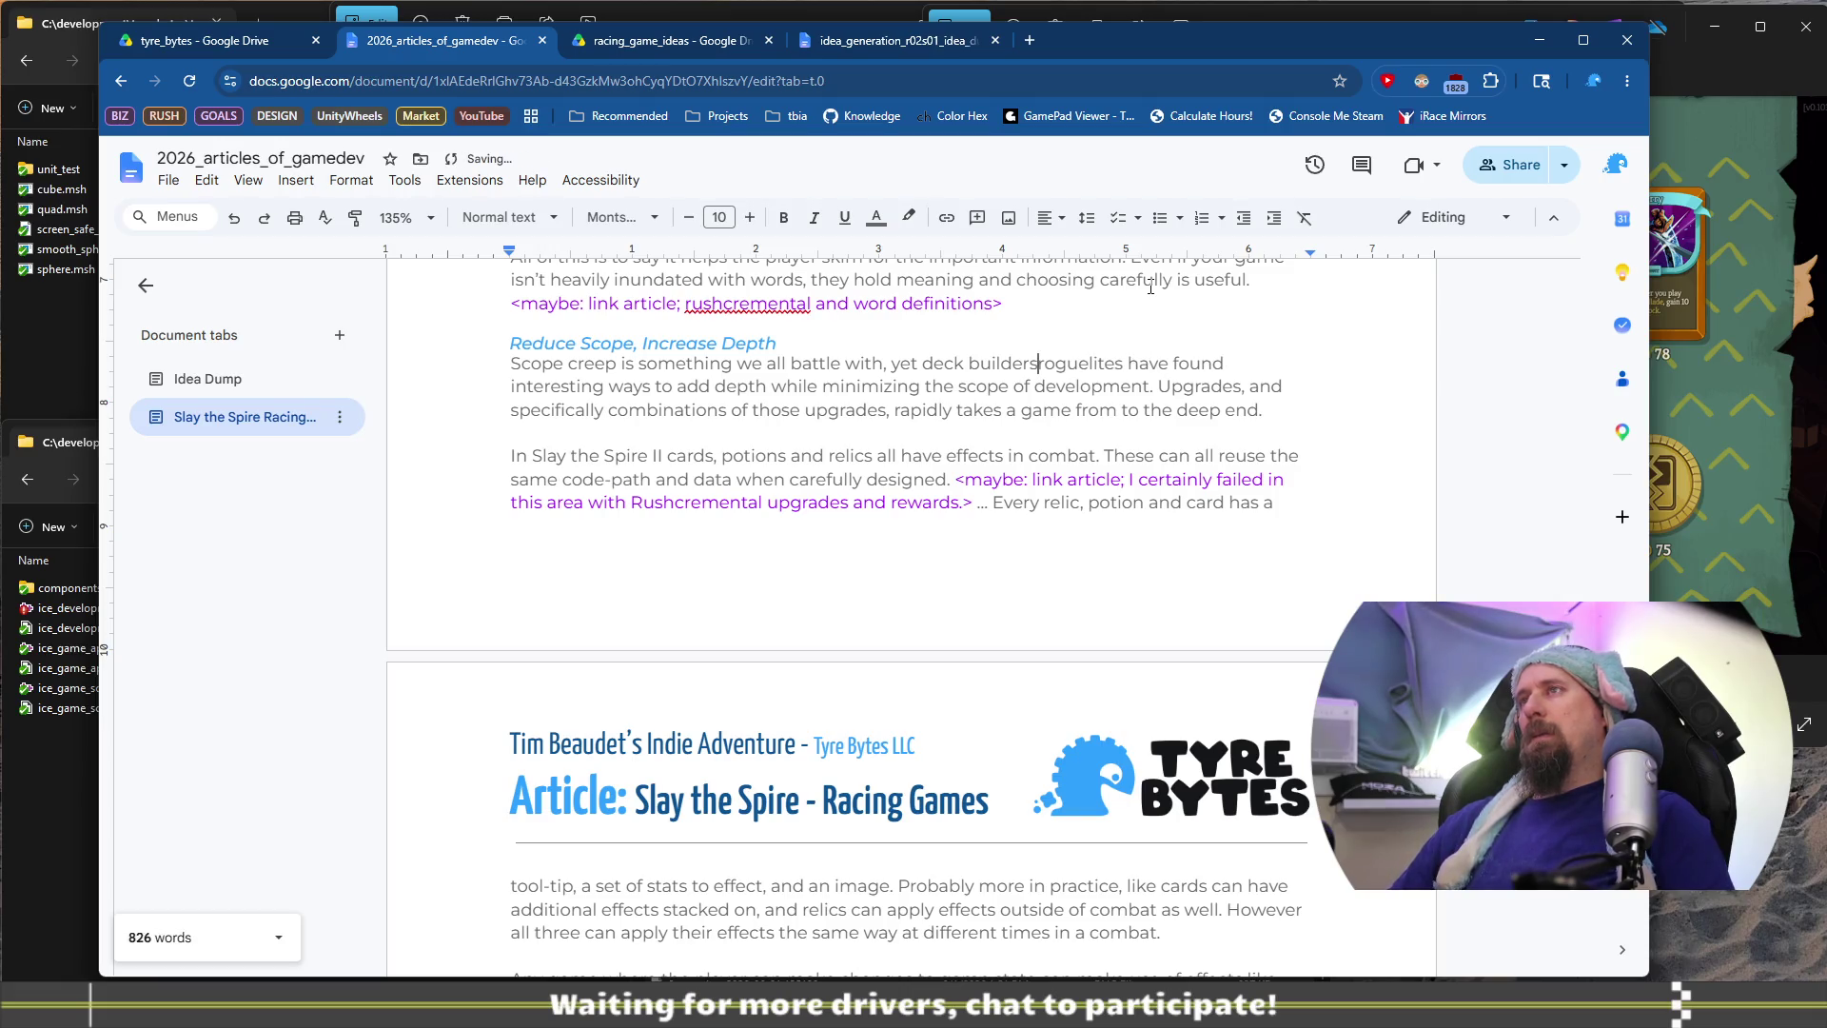
{"action": "type", "text": ","}
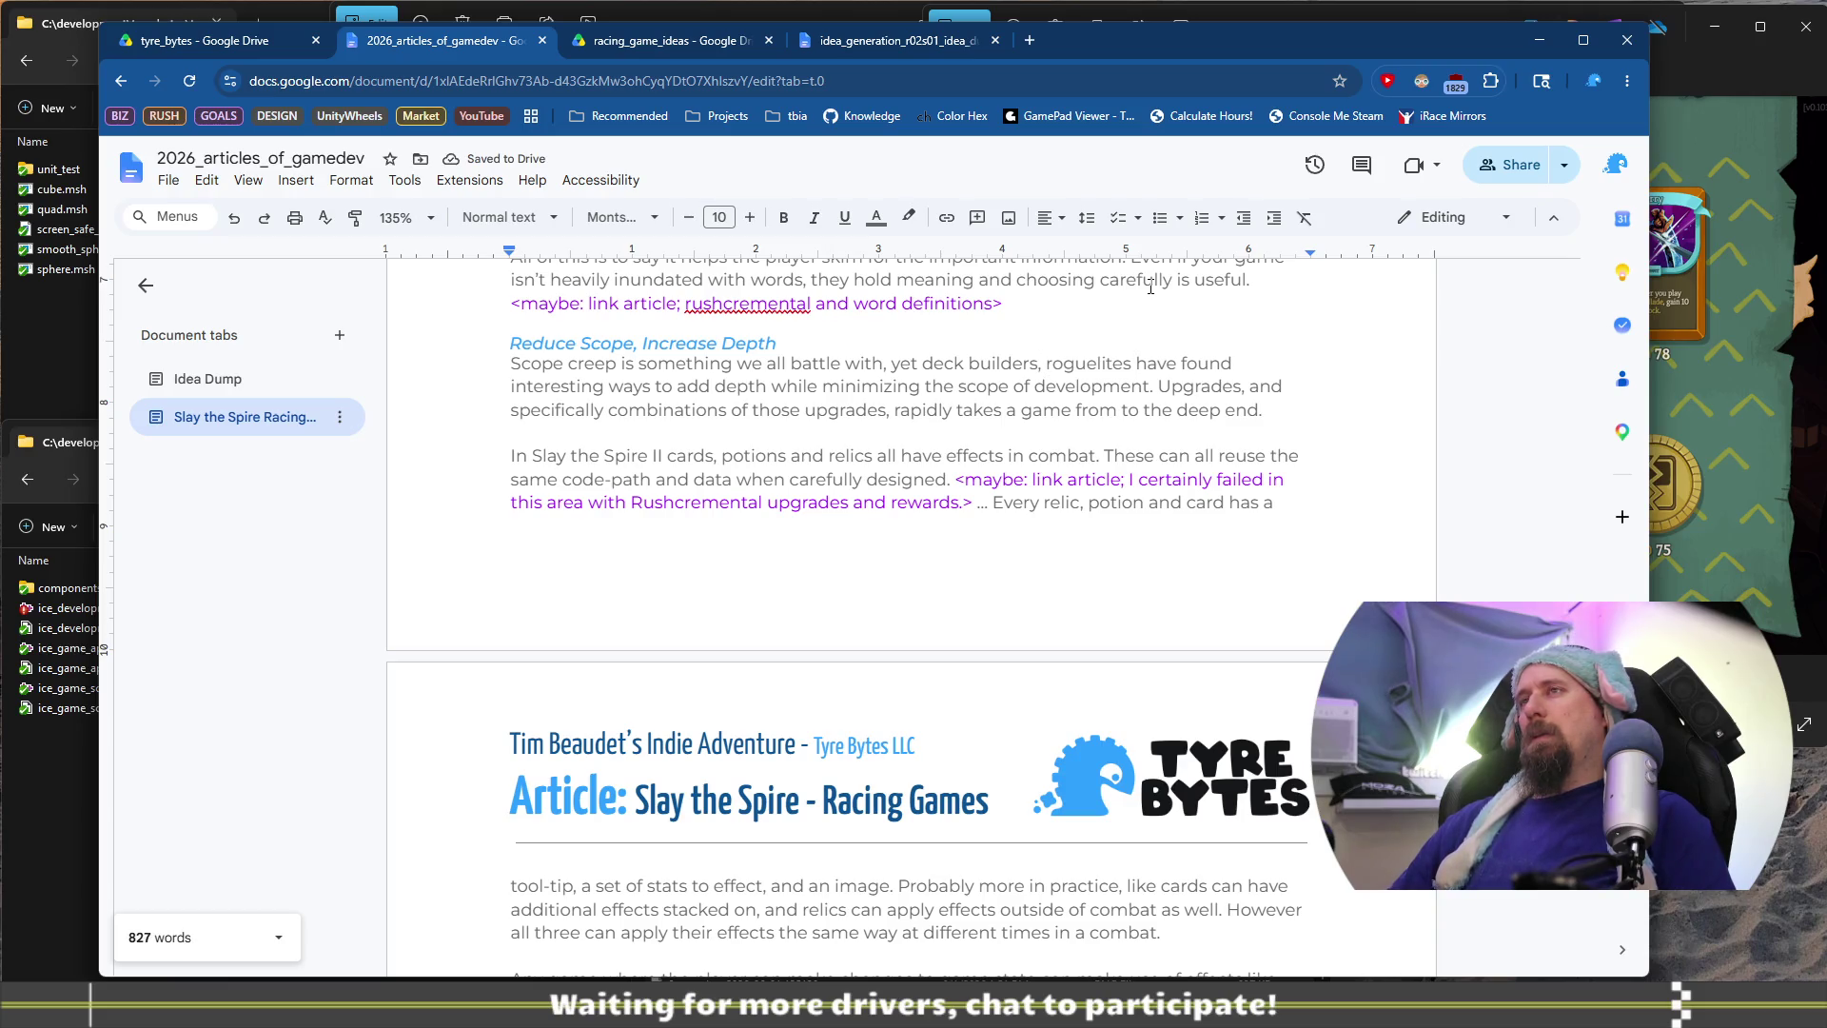
Settle on 'deck builders or roguelites', replacing the comma
{"action": "key", "text": "ctrl+shift+Left"}
{"action": "key", "text": "ctrl+shift+Left"}
{"action": "key", "text": "ctrl+shift+Left"}
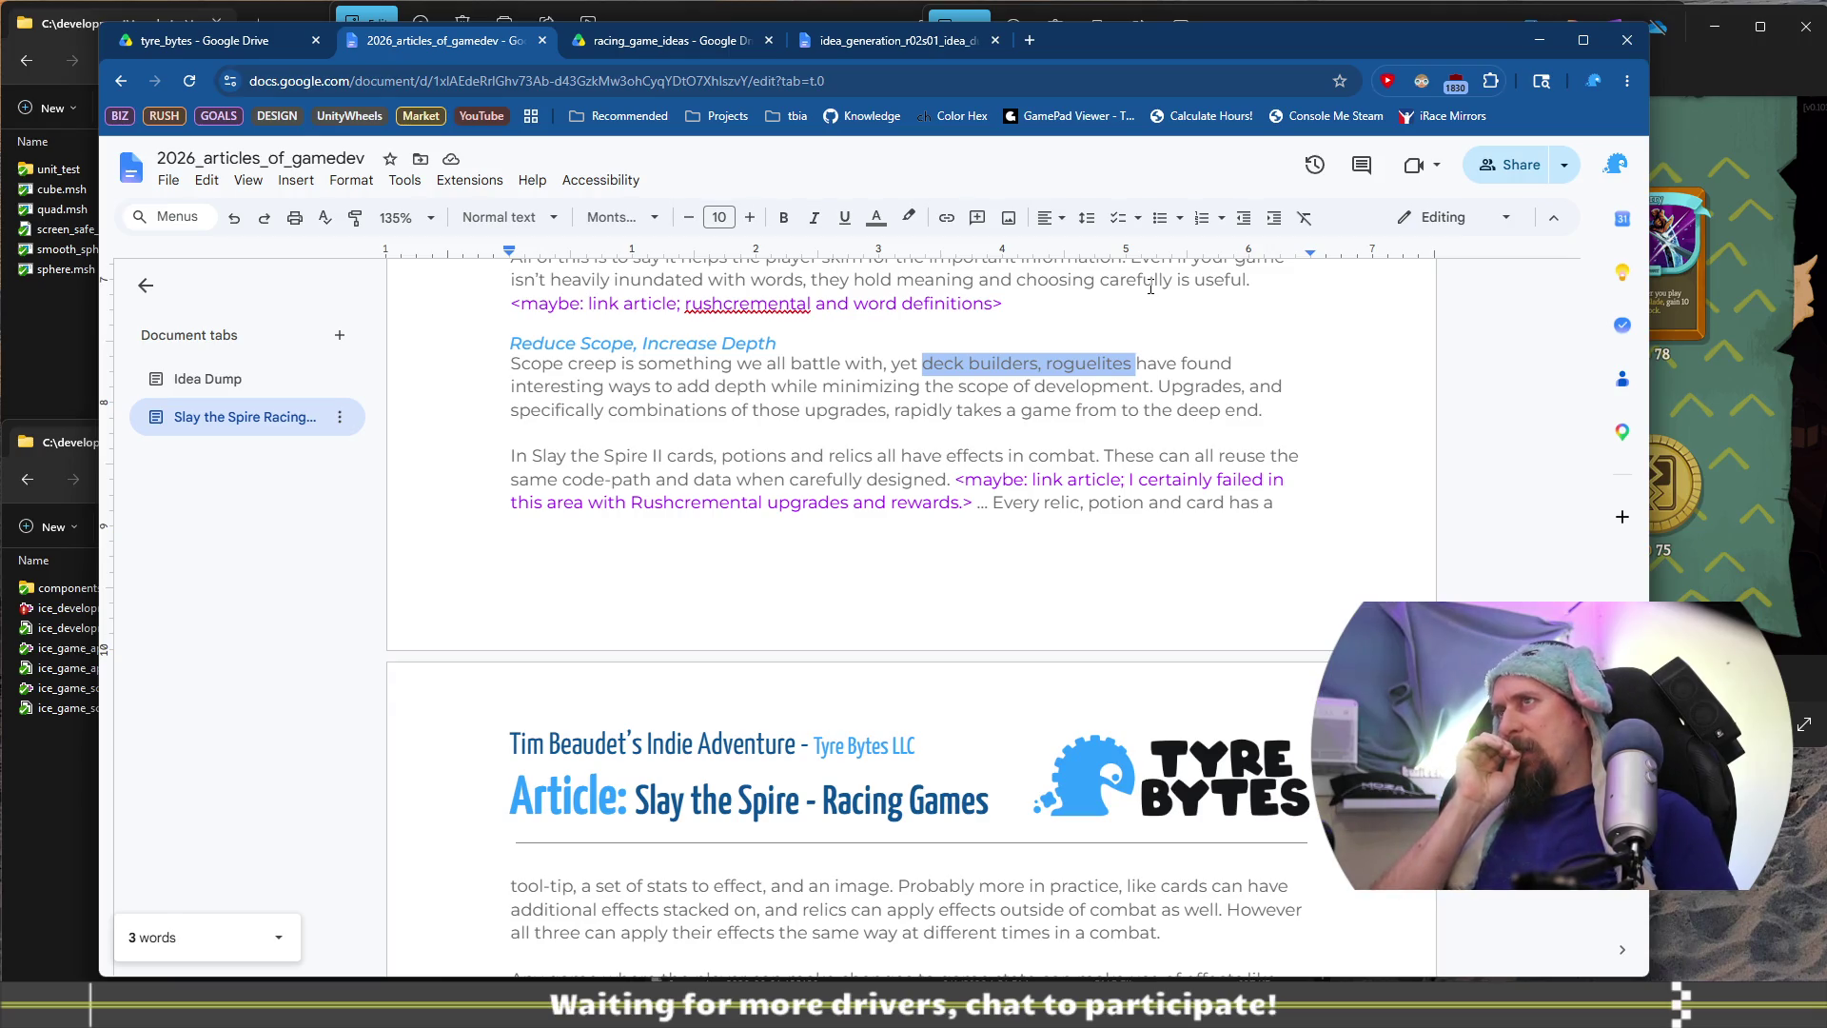
{"action": "key", "text": "Right"}
{"action": "key", "text": "ctrl+Left"}
{"action": "key", "text": "BackSpace"}
{"action": "type", "text": "/"}
{"action": "key", "text": "Down"}
{"action": "key", "text": "BackSpace"}
{"action": "key", "text": "BackSpace"}
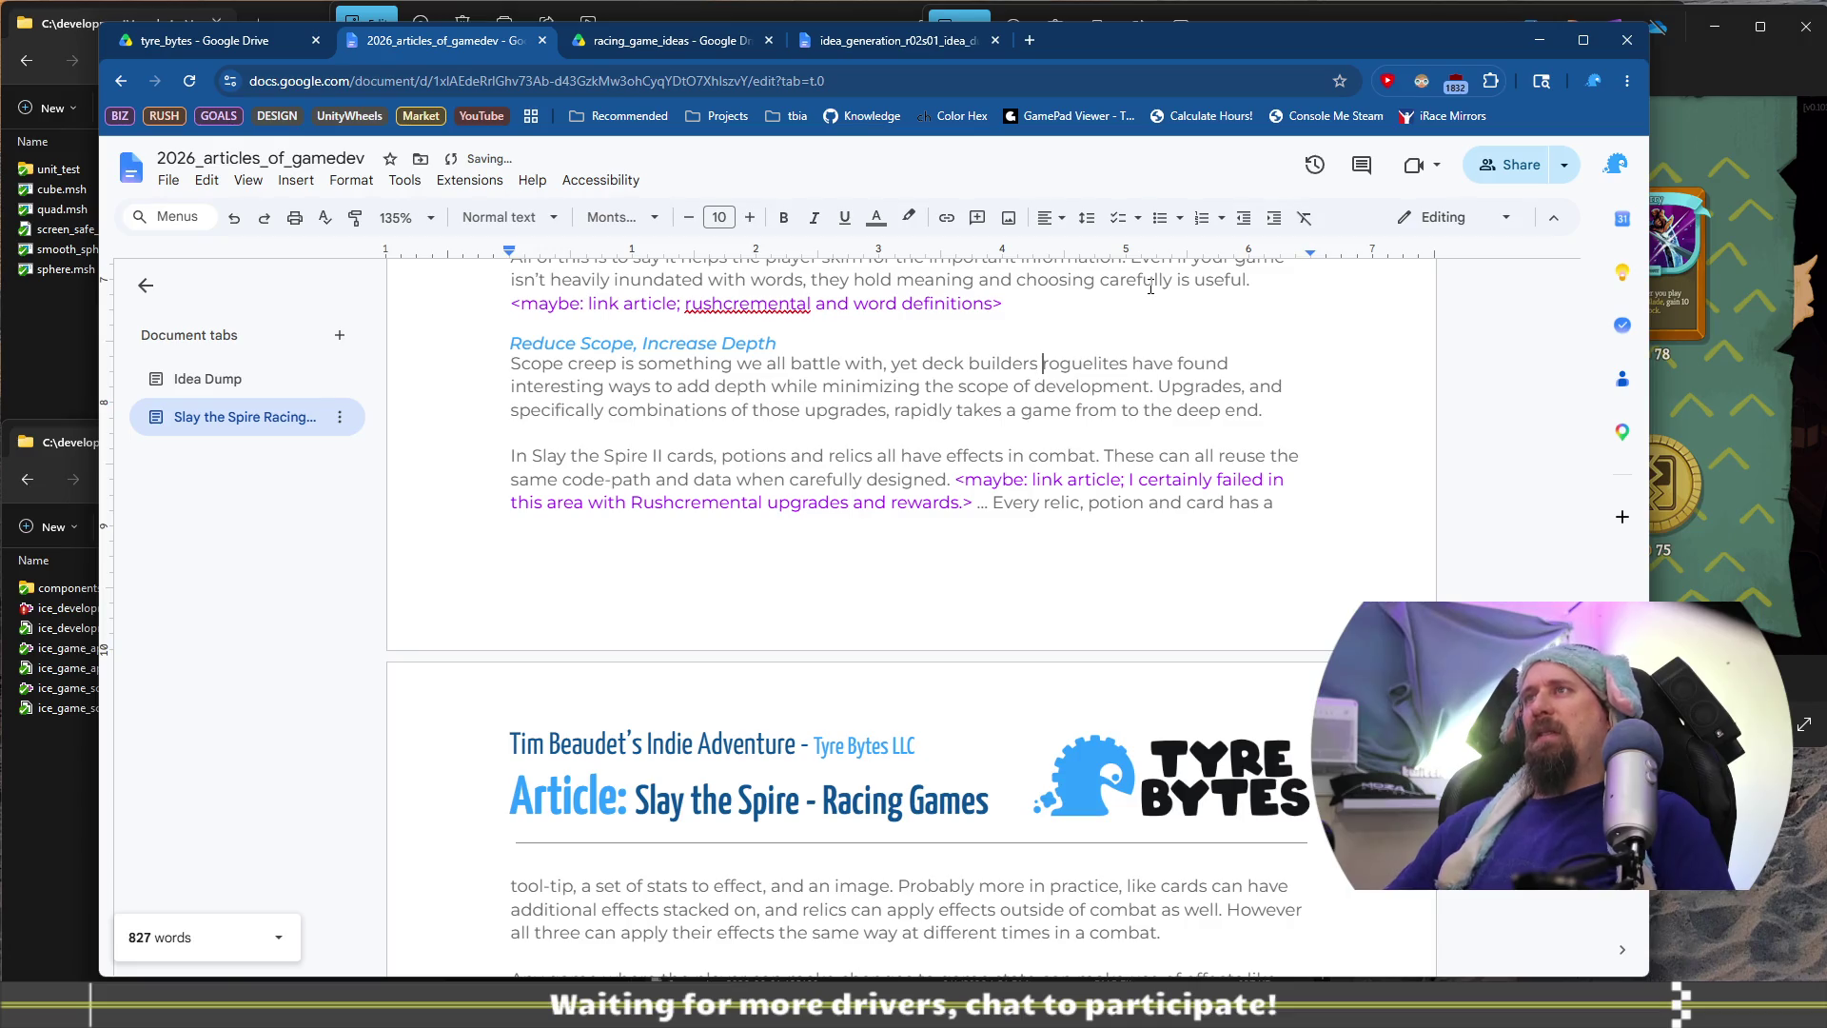
{"action": "type", "text": "or"}
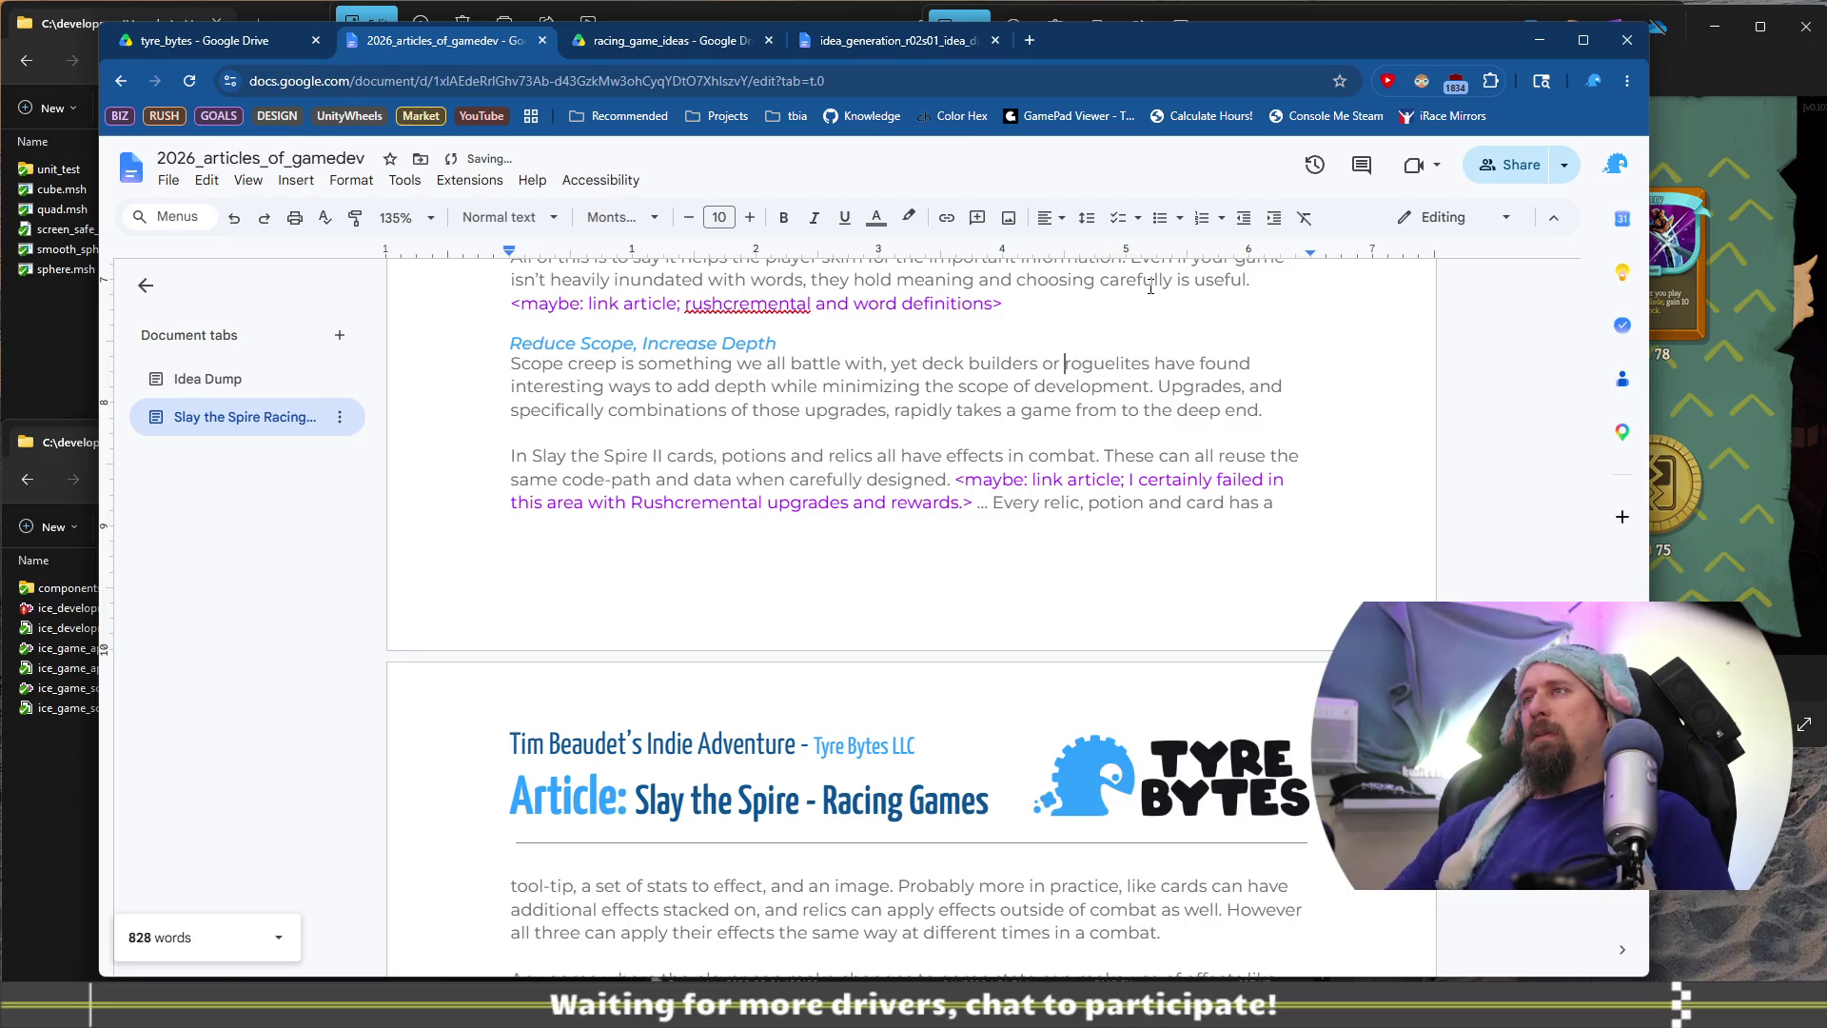
{"action": "key", "text": "Down"}
{"action": "key", "text": "Home"}
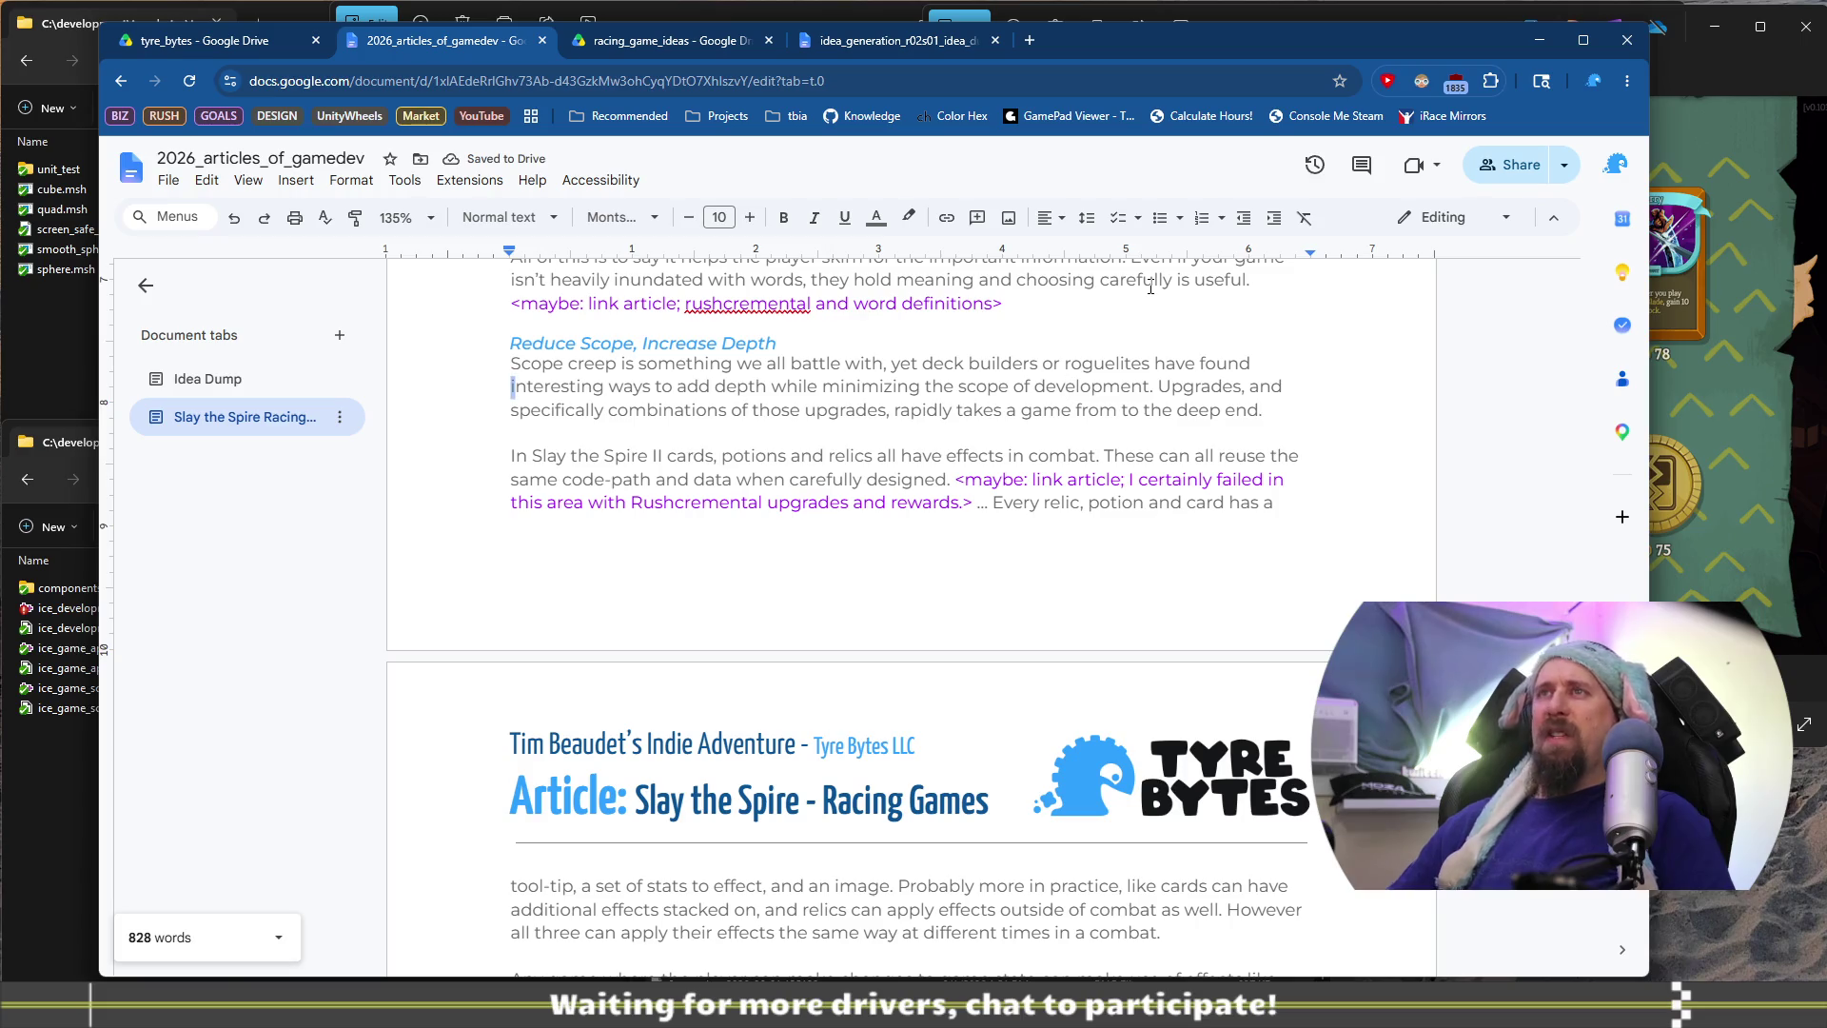
Turn ', yet deck' into a new sentence beginning 'Deck'
{"action": "key", "text": "shift+Right"}
{"action": "key", "text": "shift+Right"}
{"action": "key", "text": "shift+Right"}
{"action": "key", "text": "shift+Right"}
{"action": "key", "text": "shift+Right"}
{"action": "key", "text": "shift+Right"}
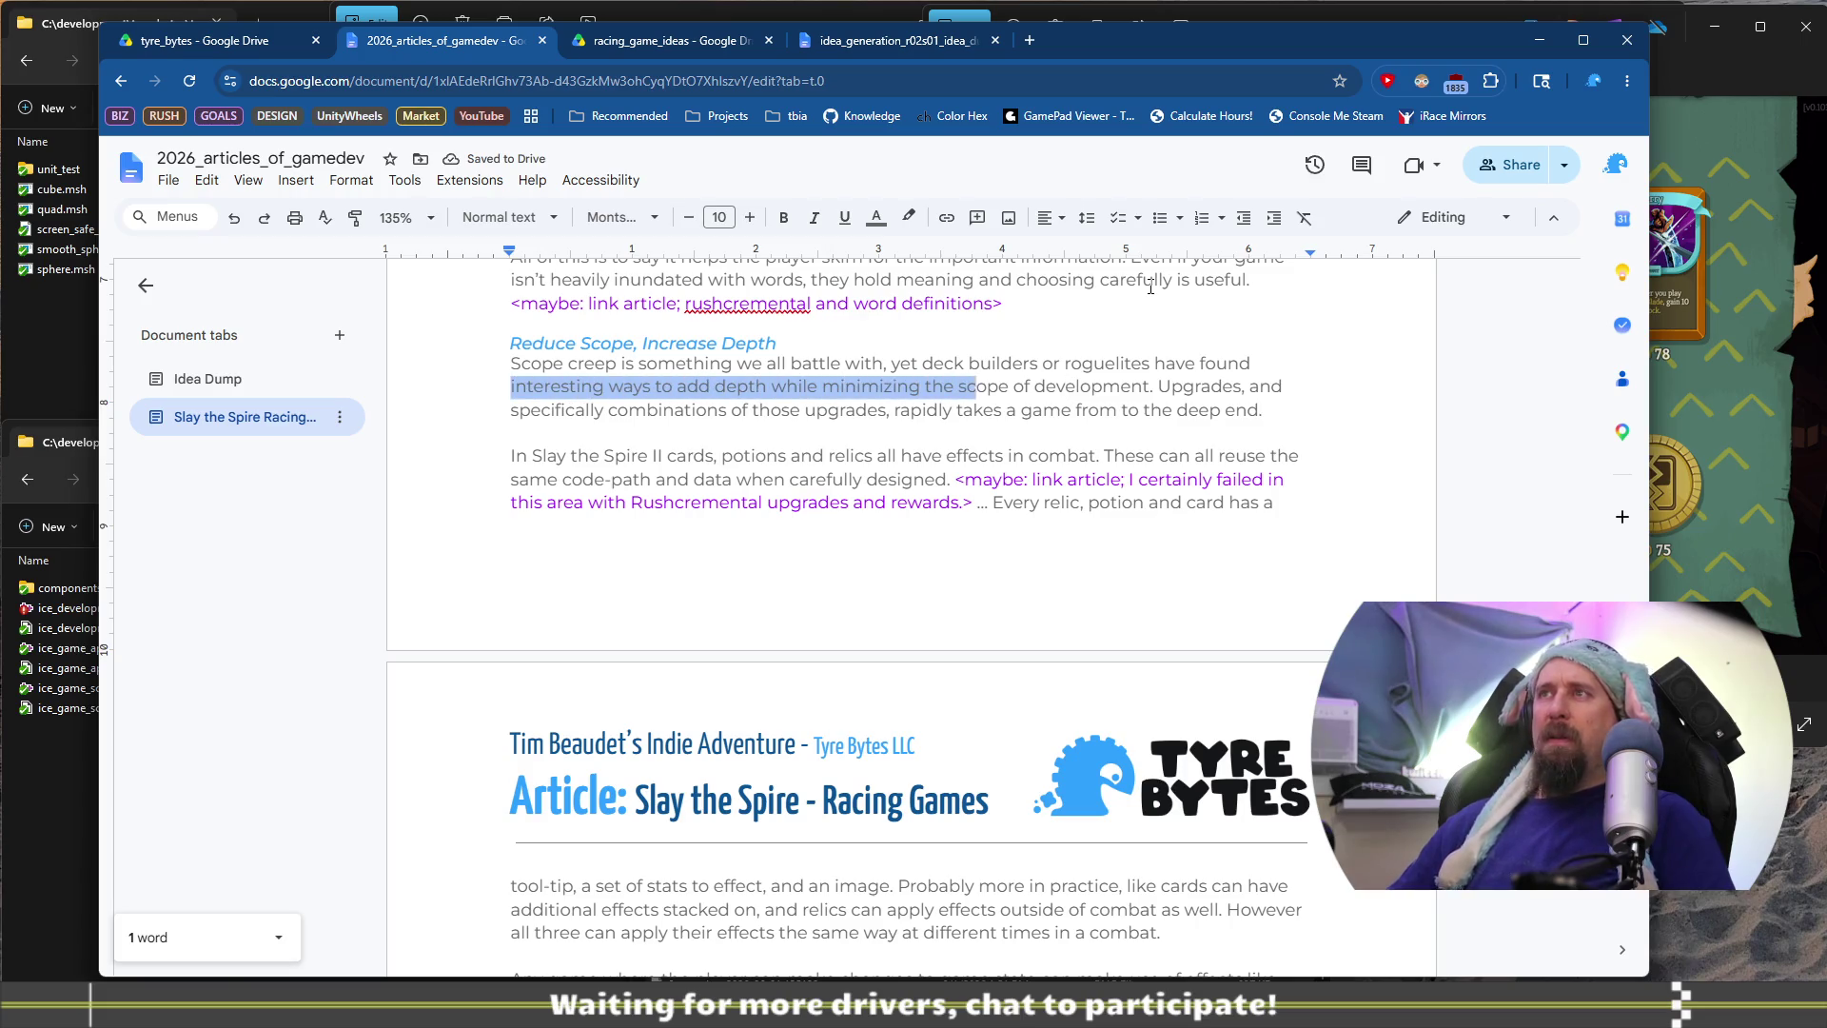
{"action": "key", "text": "shift+Right"}
{"action": "key", "text": "shift+Right"}
{"action": "key", "text": "shift+Right"}
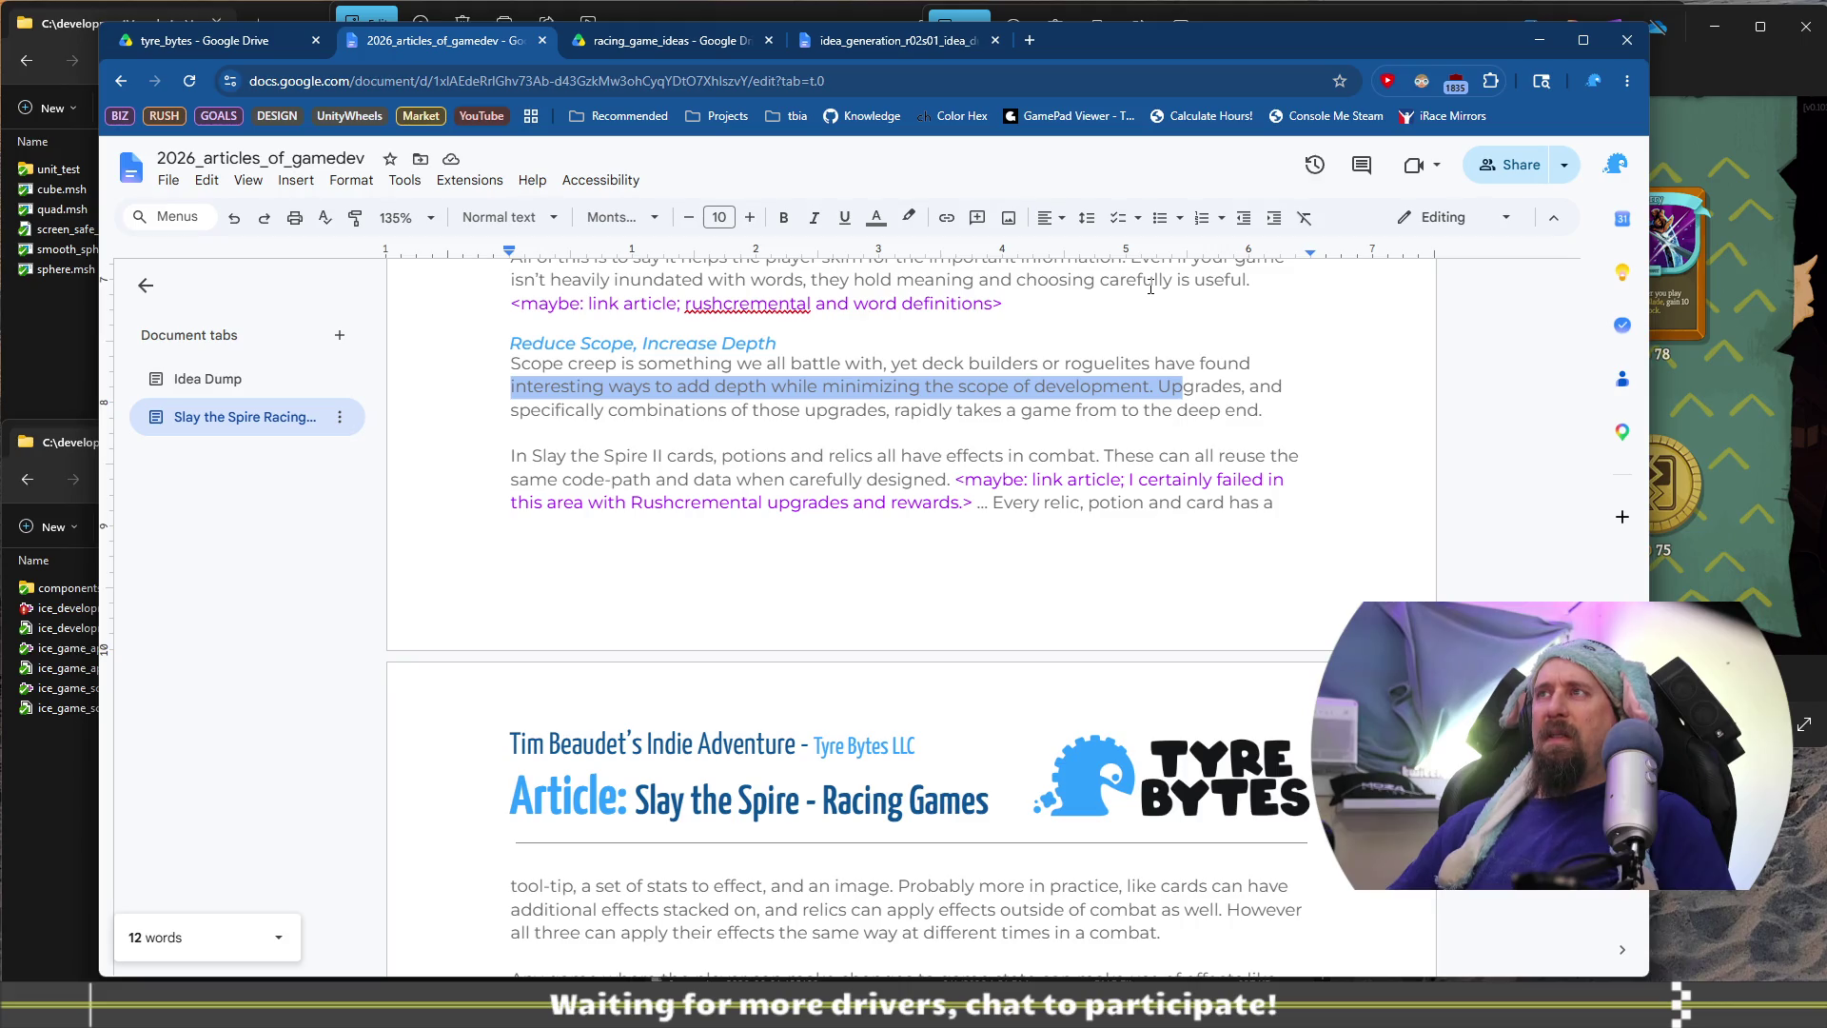
{"action": "key", "text": "Right"}
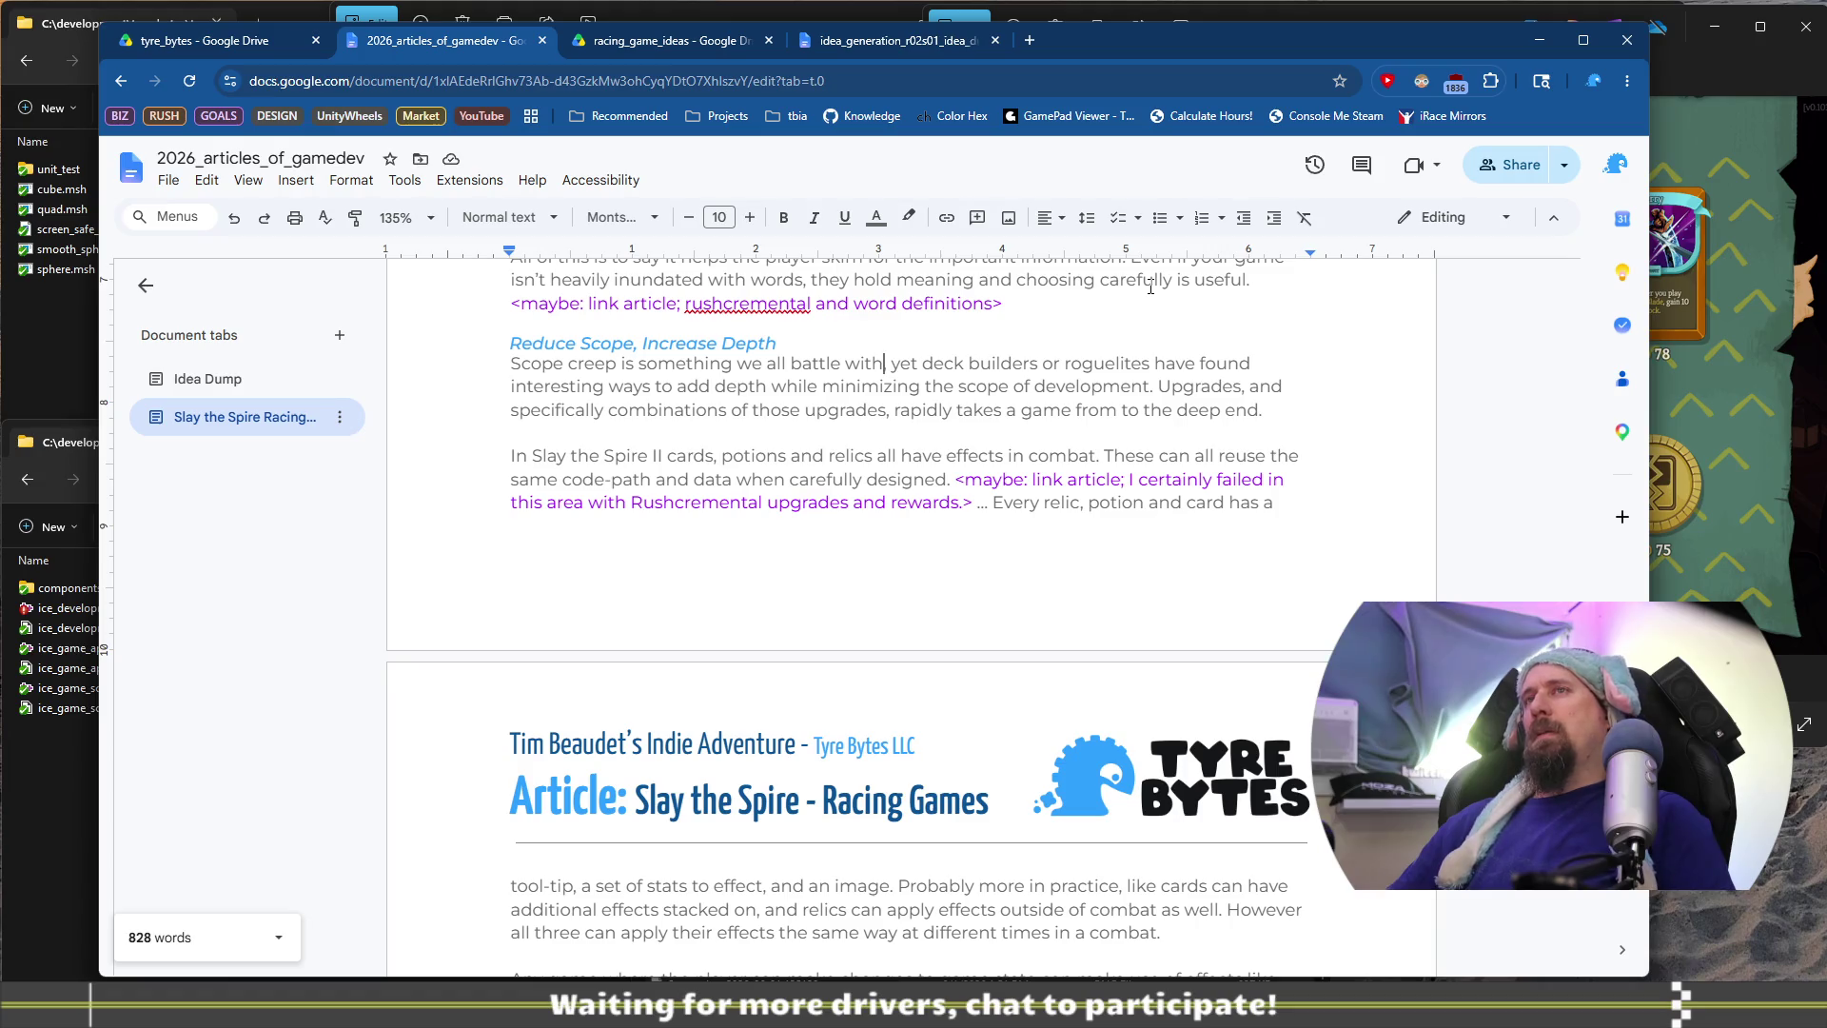
{"action": "key", "text": "BackSpace"}
{"action": "type", "text": ";"}
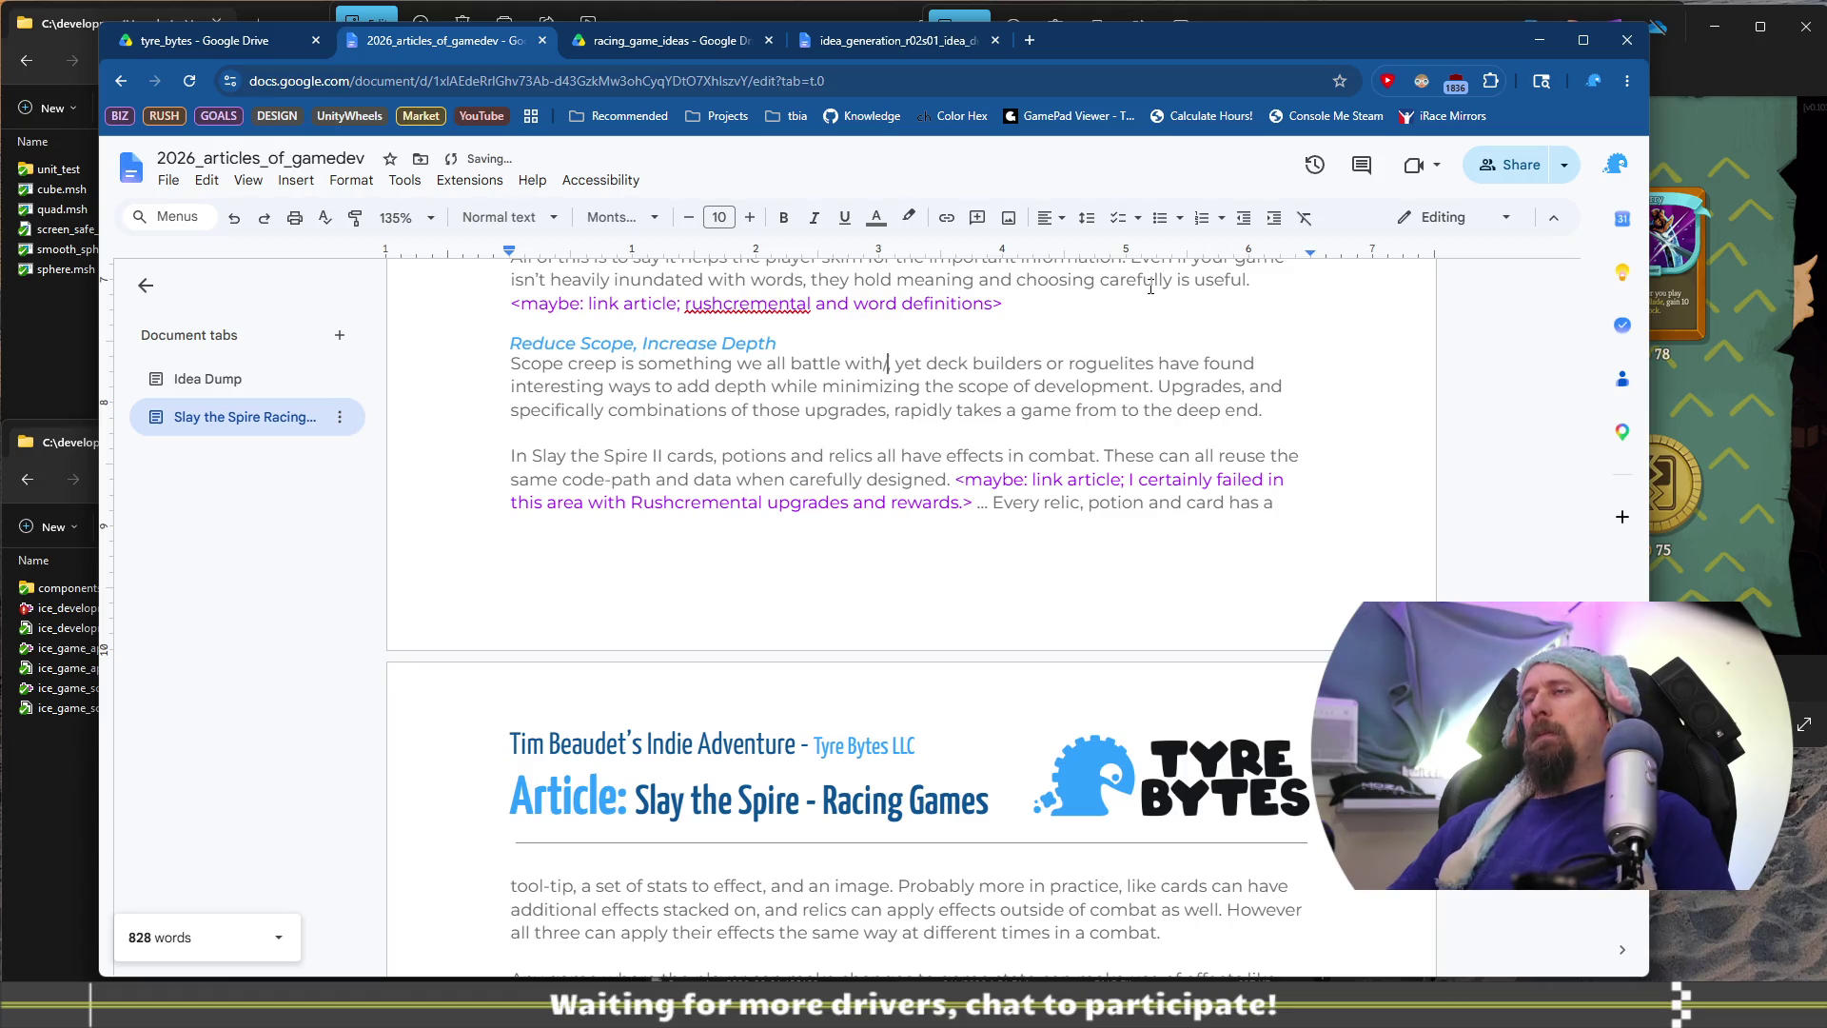
{"action": "type", "text": "."}
{"action": "key", "text": "shift+Right"}
{"action": "key", "text": "shift+Right"}
{"action": "key", "text": "shift+Right"}
{"action": "key", "text": "shift+Right"}
{"action": "key", "text": "shift+Right"}
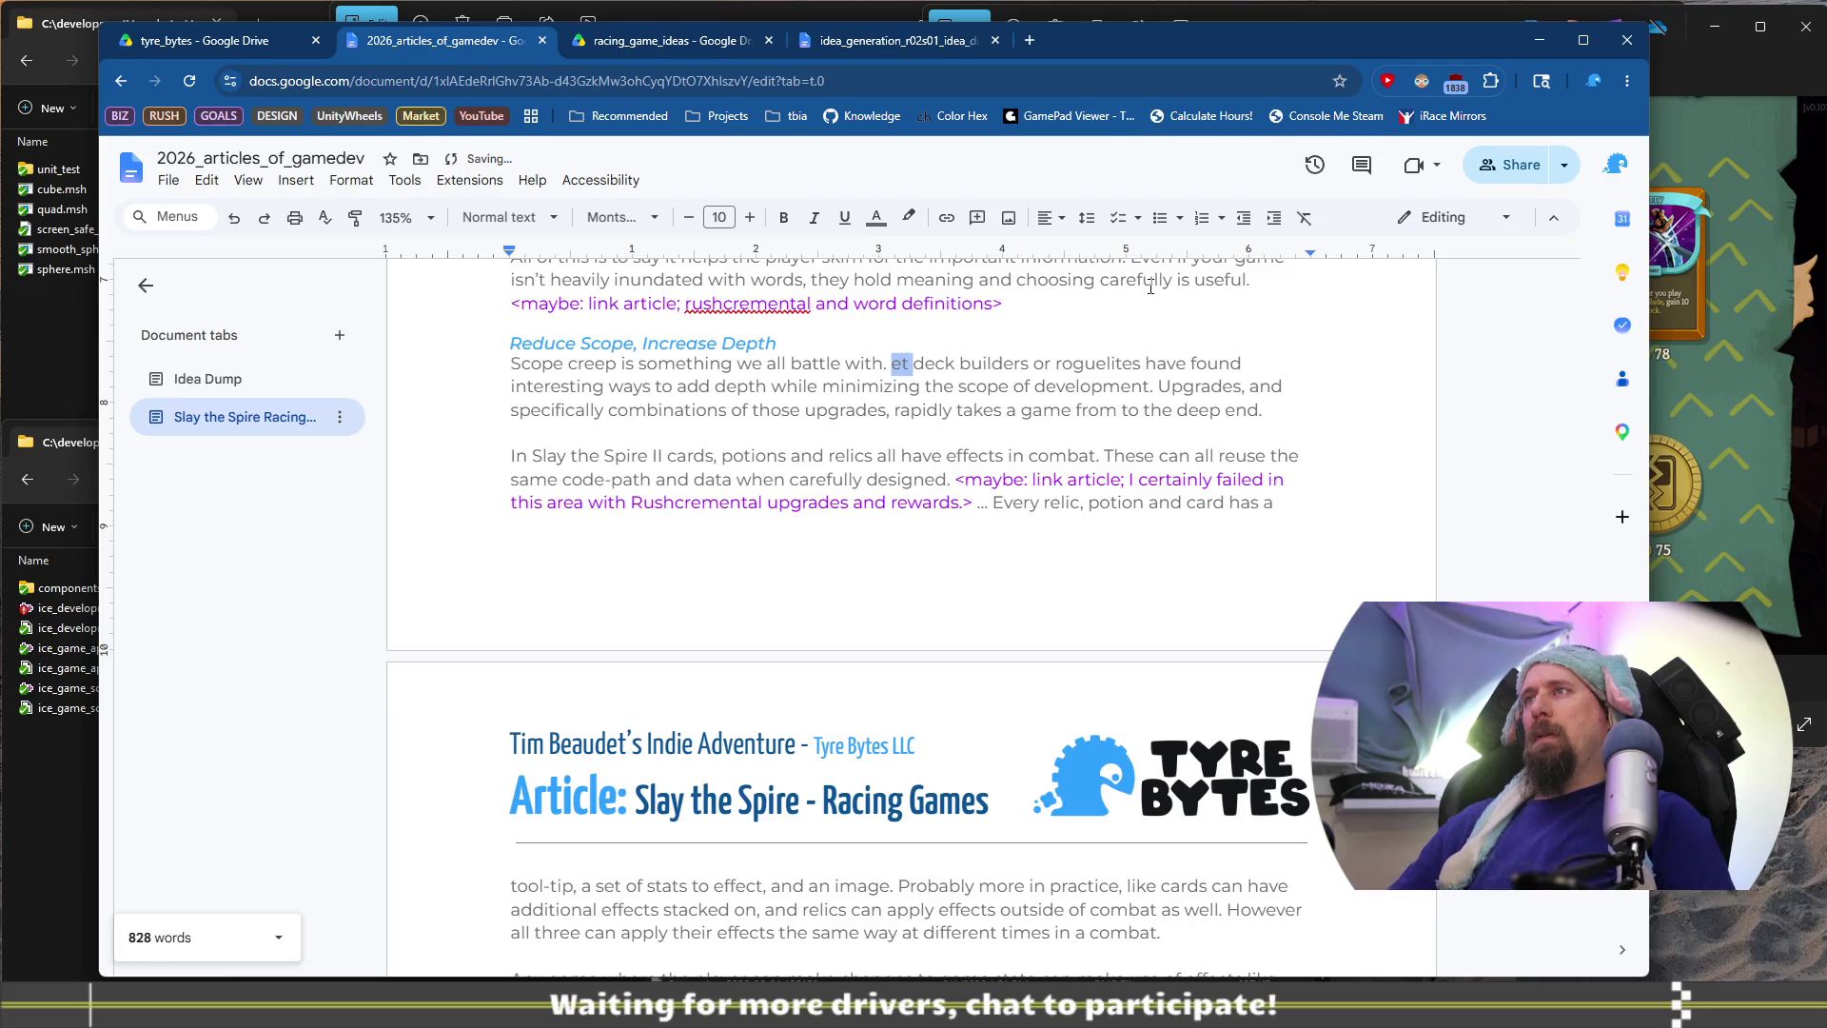
{"action": "type", "text": "D"}
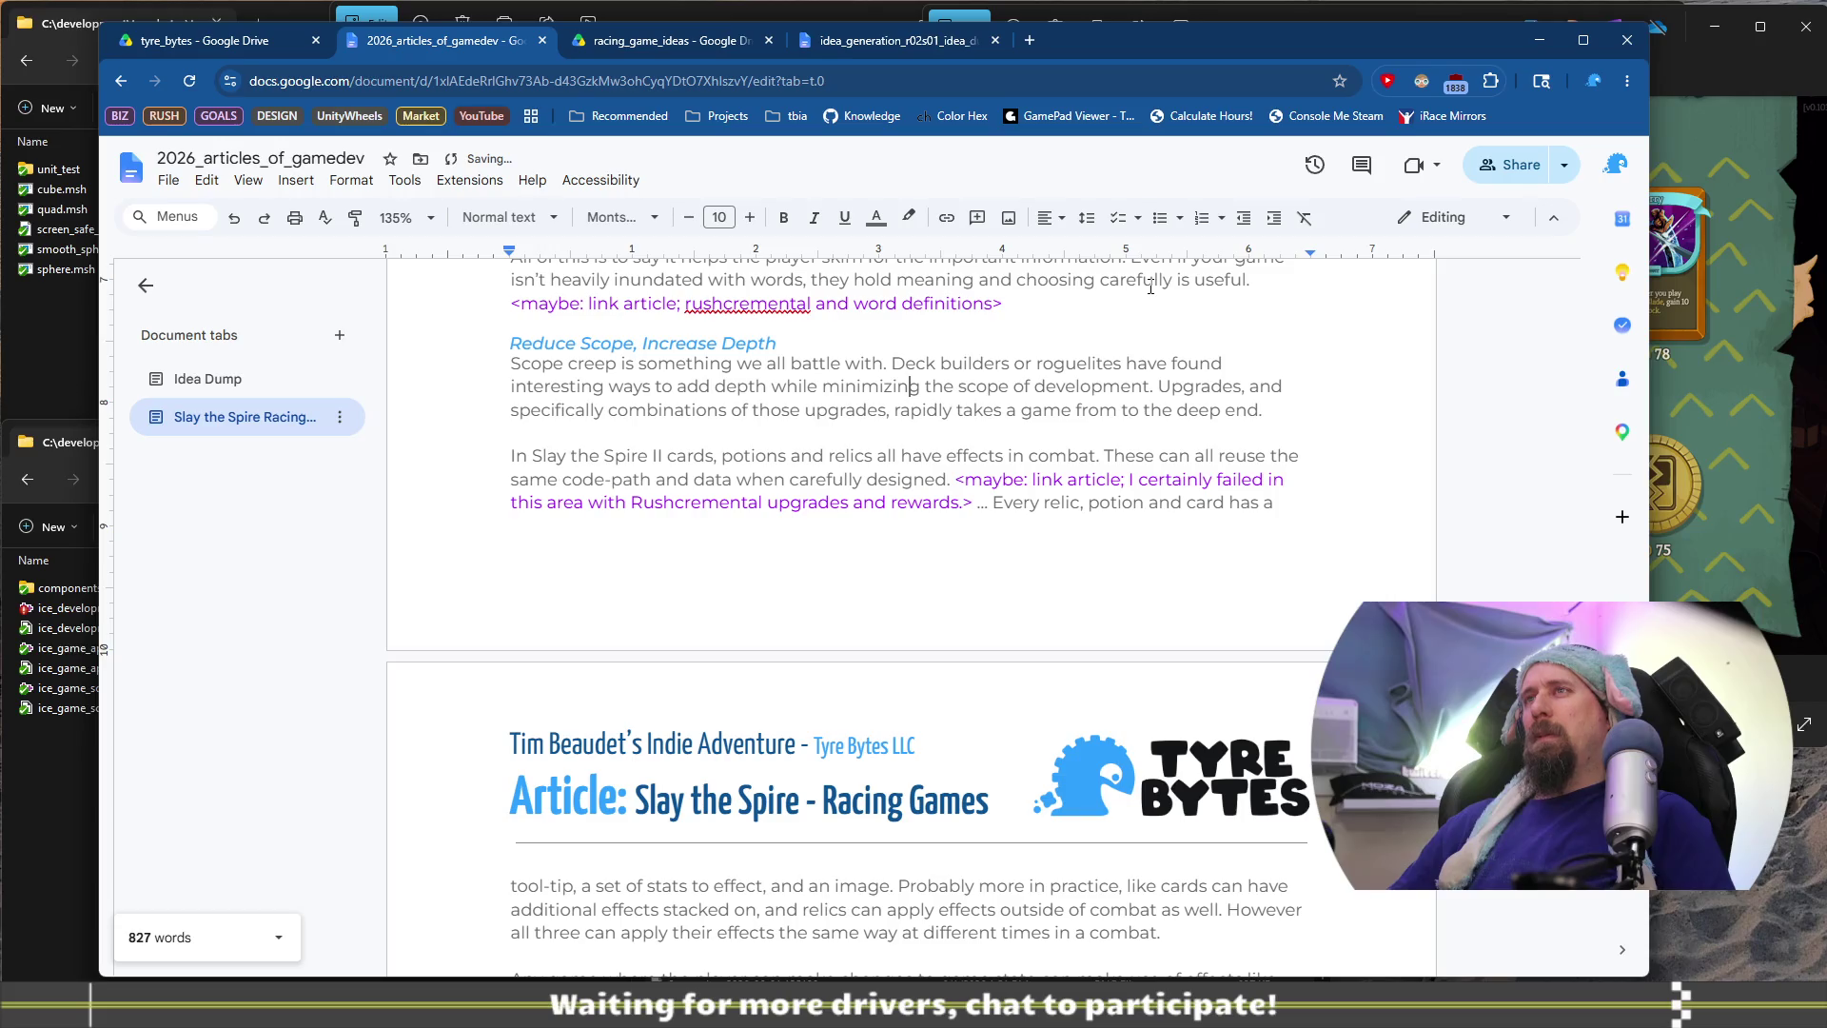
Delete the stray word 'from' on the next line
{"action": "key", "text": "Down"}
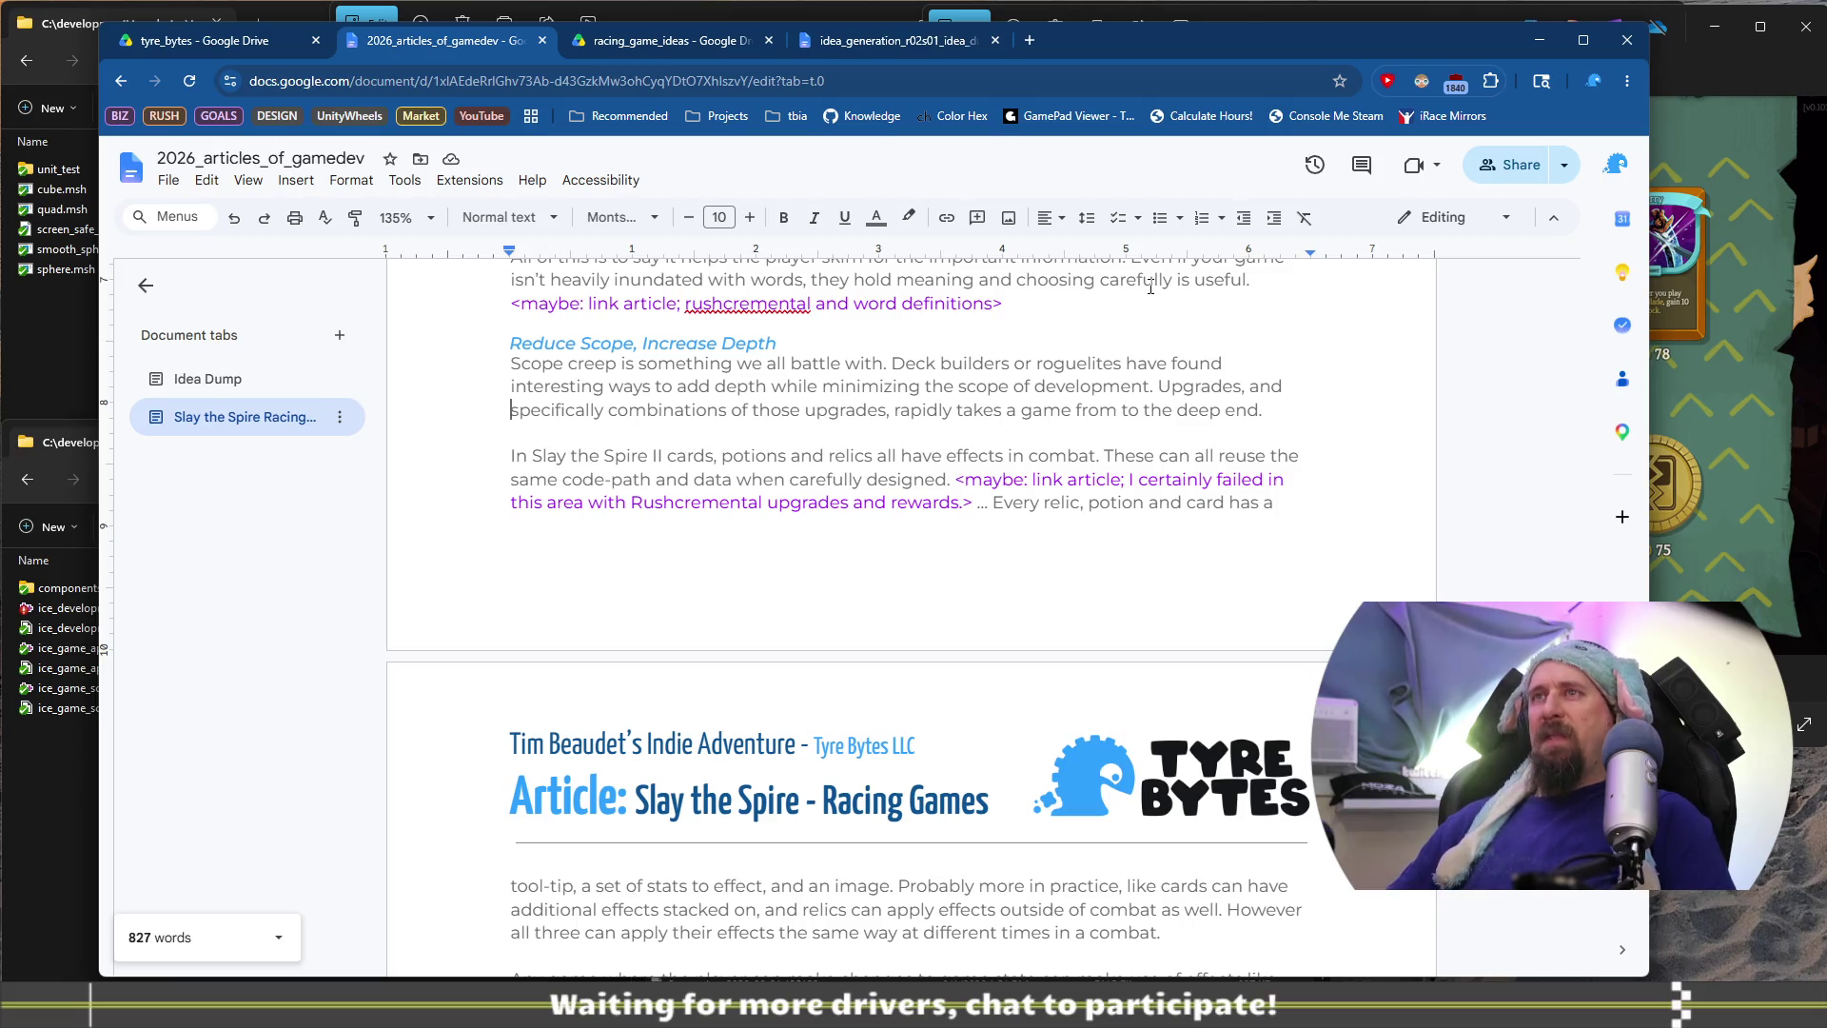
{"action": "key", "text": "ctrl+Right"}
{"action": "key", "text": "ctrl+Right"}
{"action": "key", "text": "ctrl+Right"}
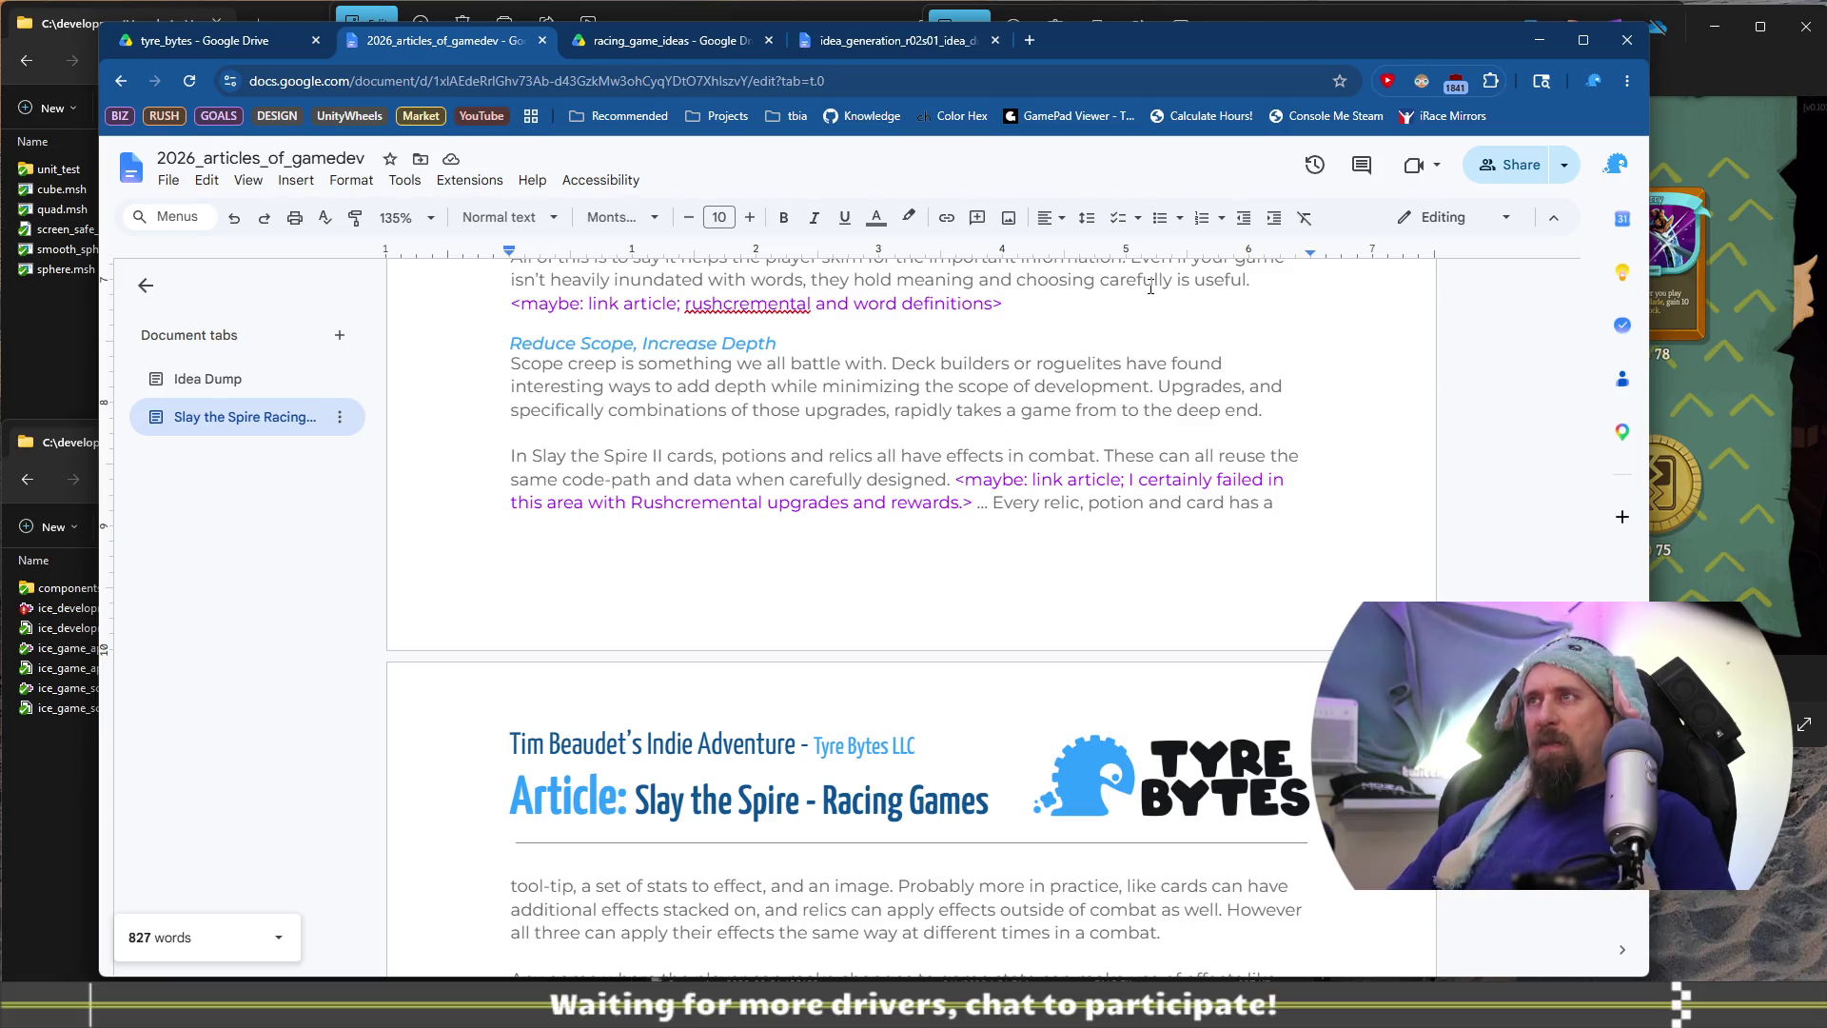
{"action": "key", "text": "ctrl+shift+Right"}
{"action": "key", "text": "Delete"}
{"action": "key", "text": "End"}
Merge the Slay the Spire II paragraph into the Scope creep paragraph
{"action": "key", "text": "Down"}
{"action": "key", "text": "Down"}
{"action": "key", "text": "Down"}
{"action": "key", "text": "Up"}
{"action": "key", "text": "Home"}
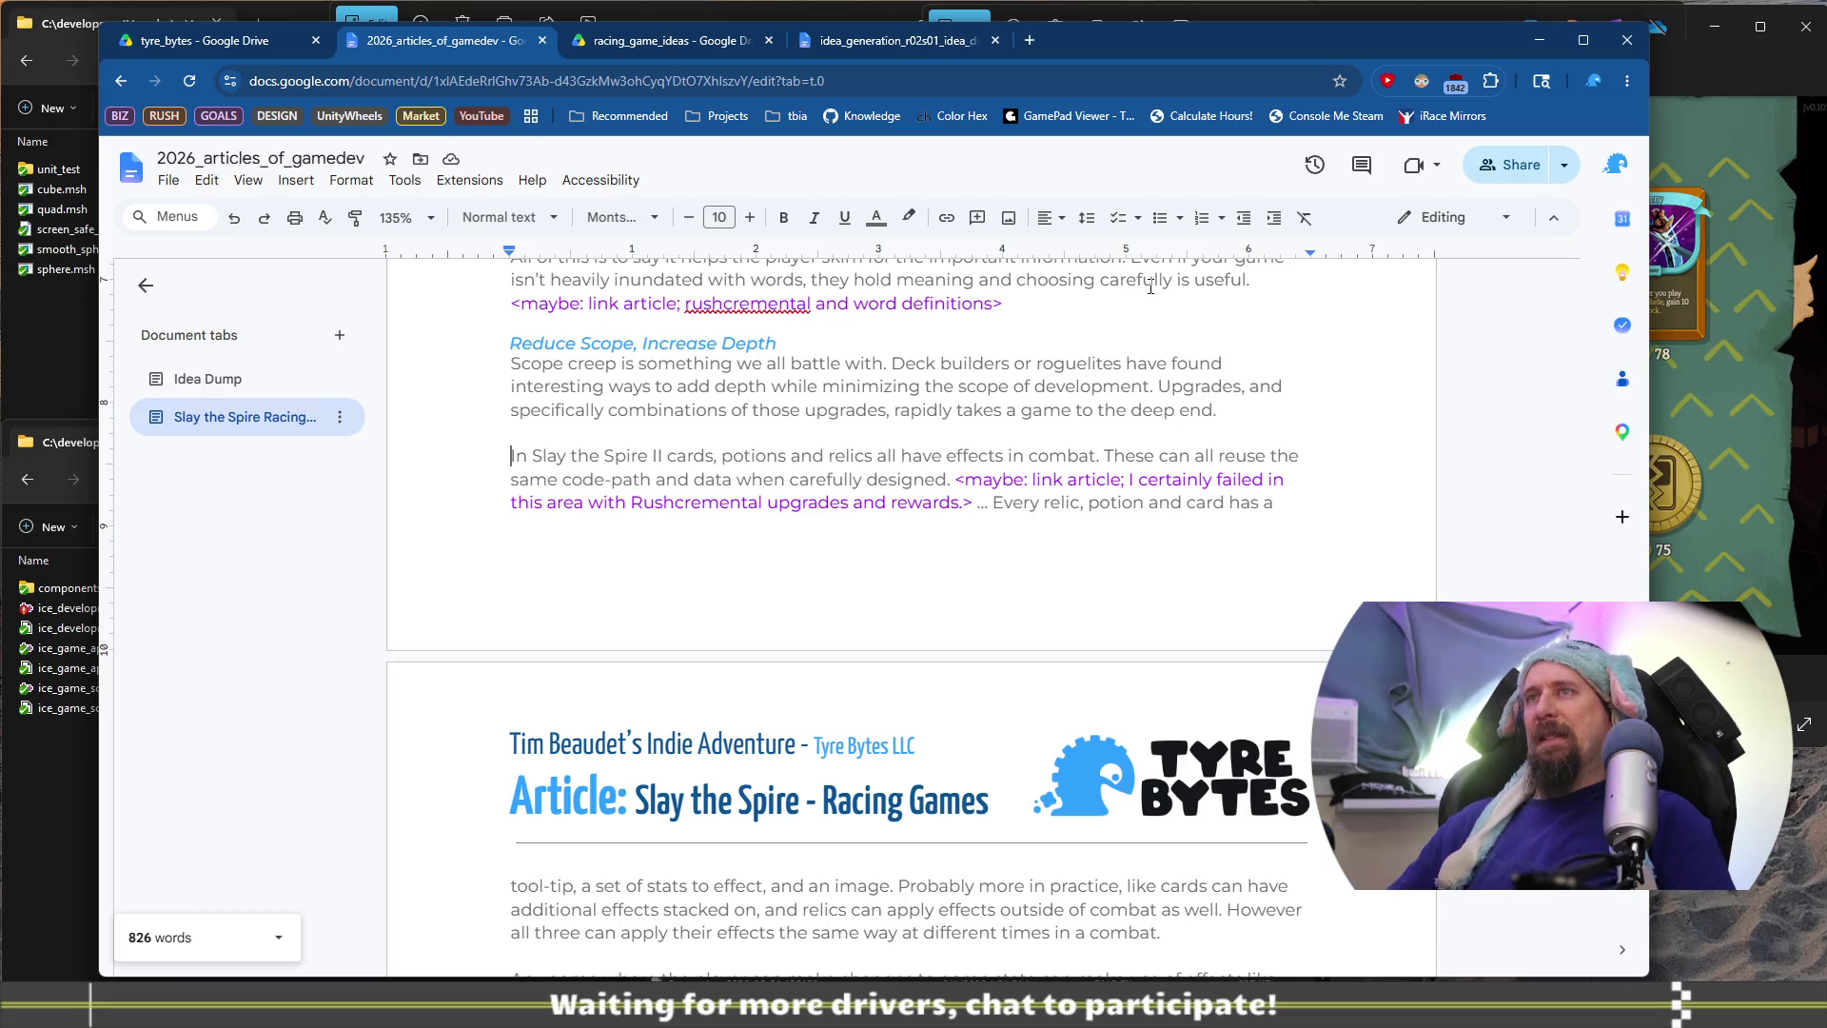
{"action": "key", "text": "BackSpace"}
{"action": "key", "text": "BackSpace"}
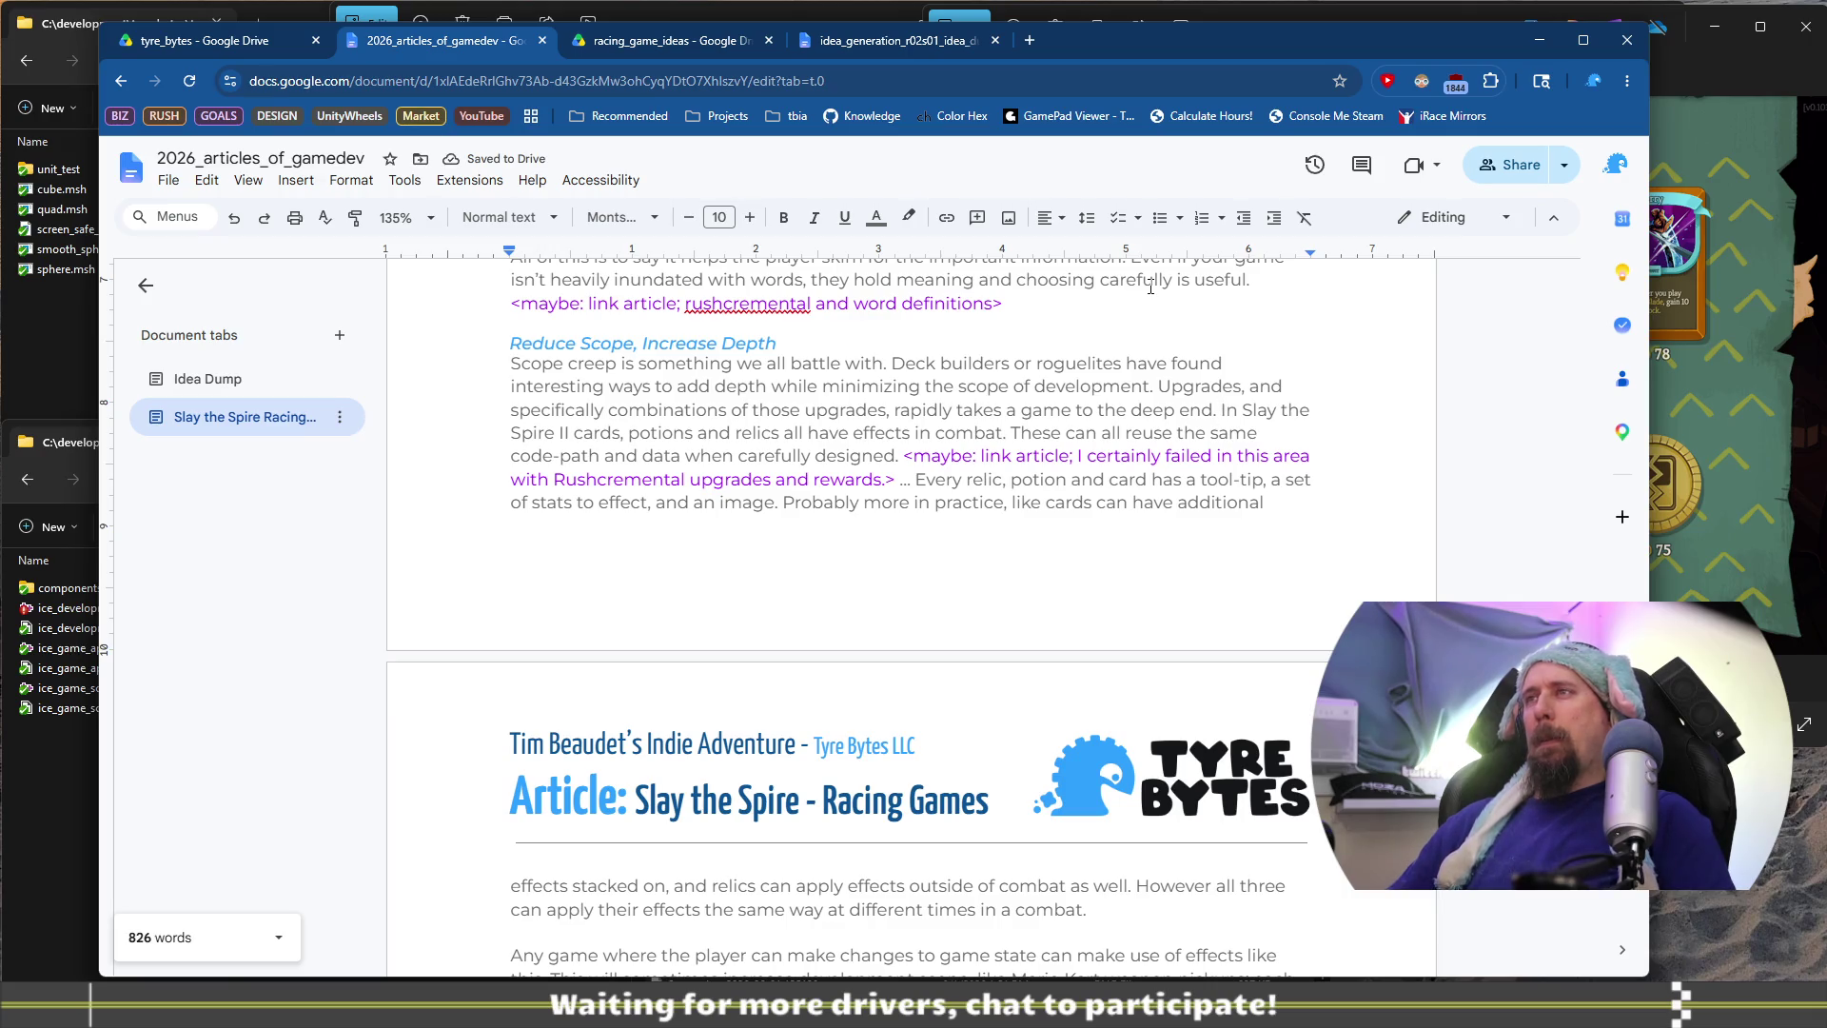
Copy the merged paragraph and start a new post in r/racinggames
{"action": "scroll", "coordinate": [1146, 530], "scroll_direction": "down", "scroll_amount": 2}
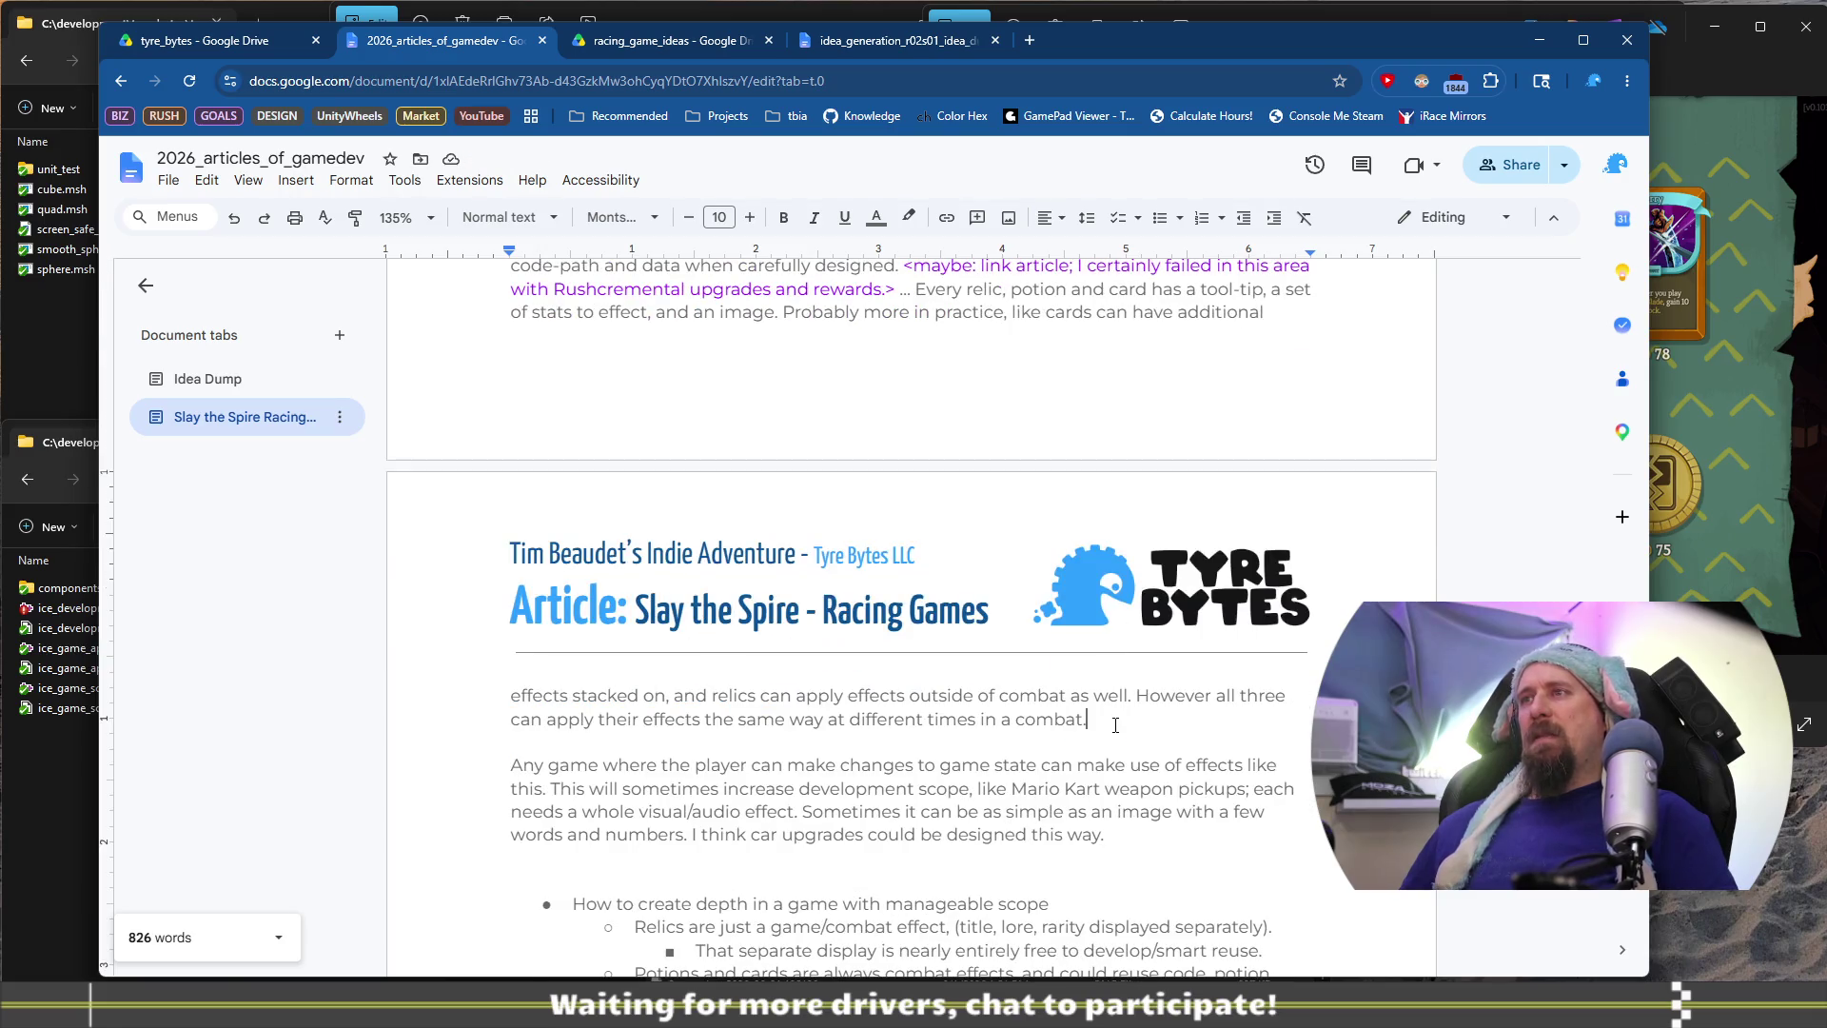
{"action": "scroll", "coordinate": [478, 447], "scroll_direction": "up", "scroll_amount": 3}
{"action": "triple_click", "coordinate": [504, 467]}
{"action": "key", "text": "ctrl+c"}
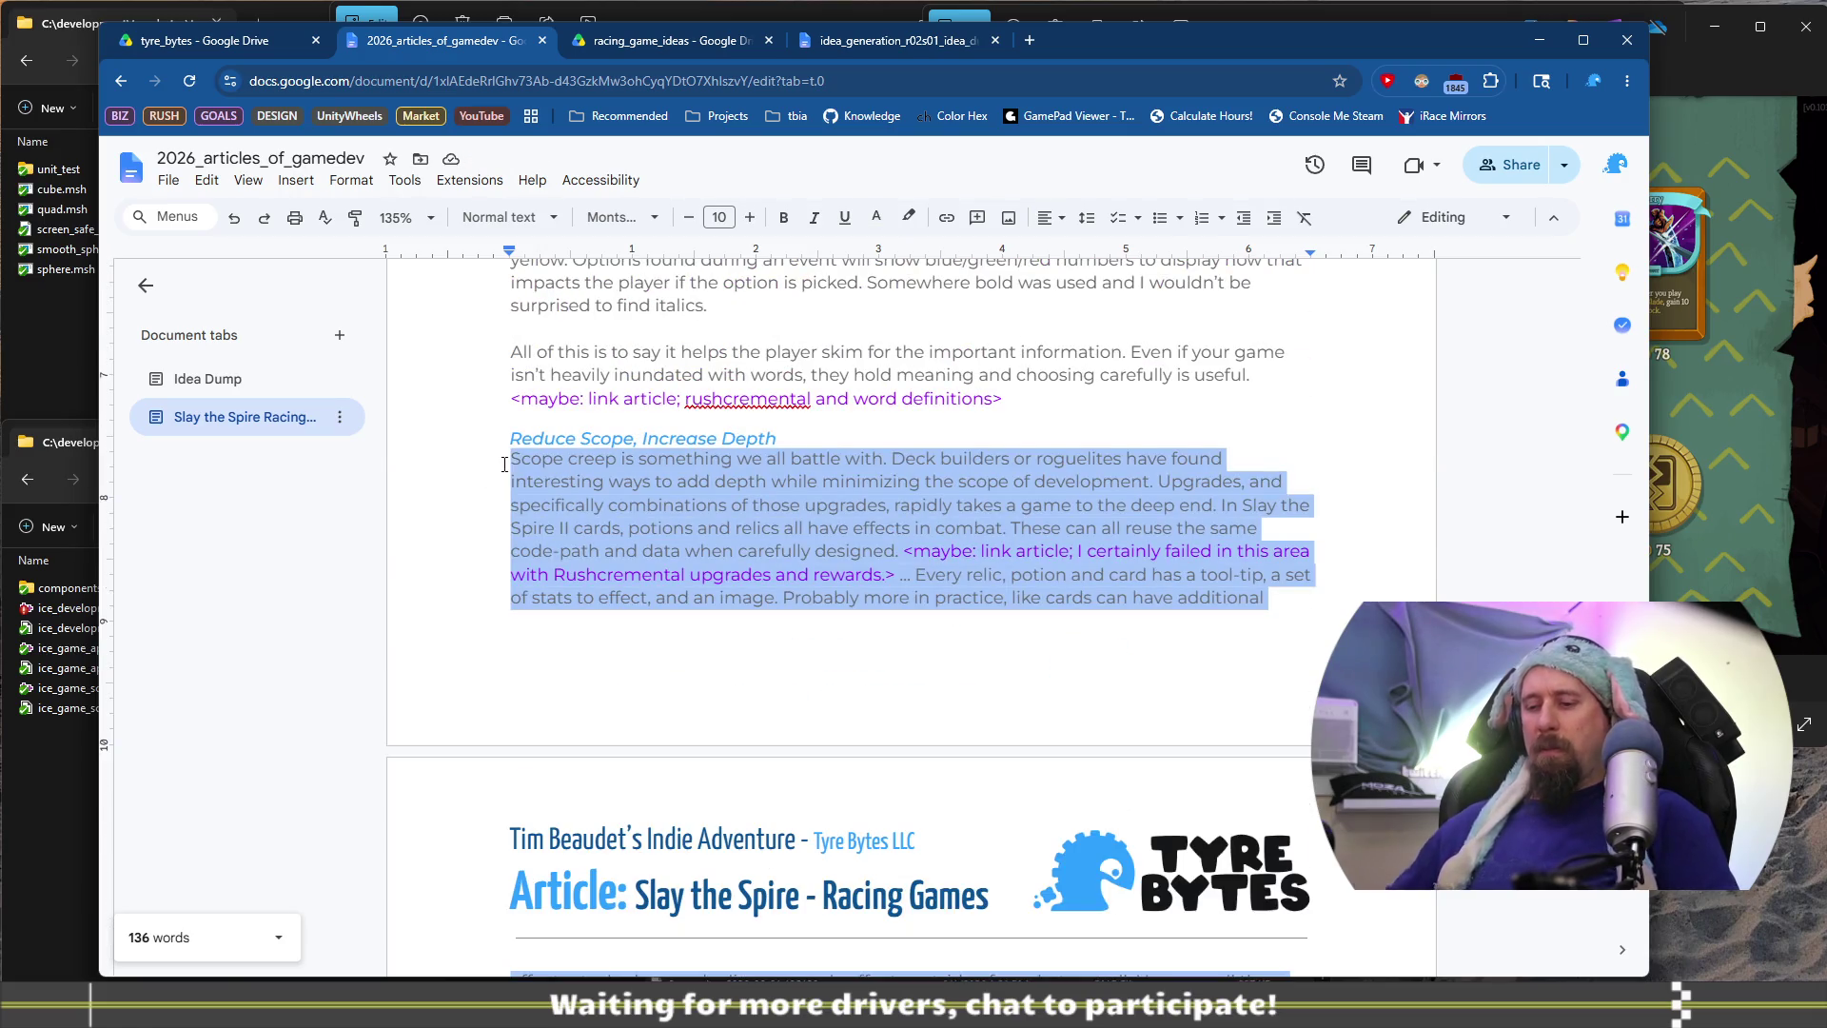
{"action": "key", "text": "ctrl+t"}
{"action": "type", "text": "redd"}
{"action": "key", "text": "Return"}
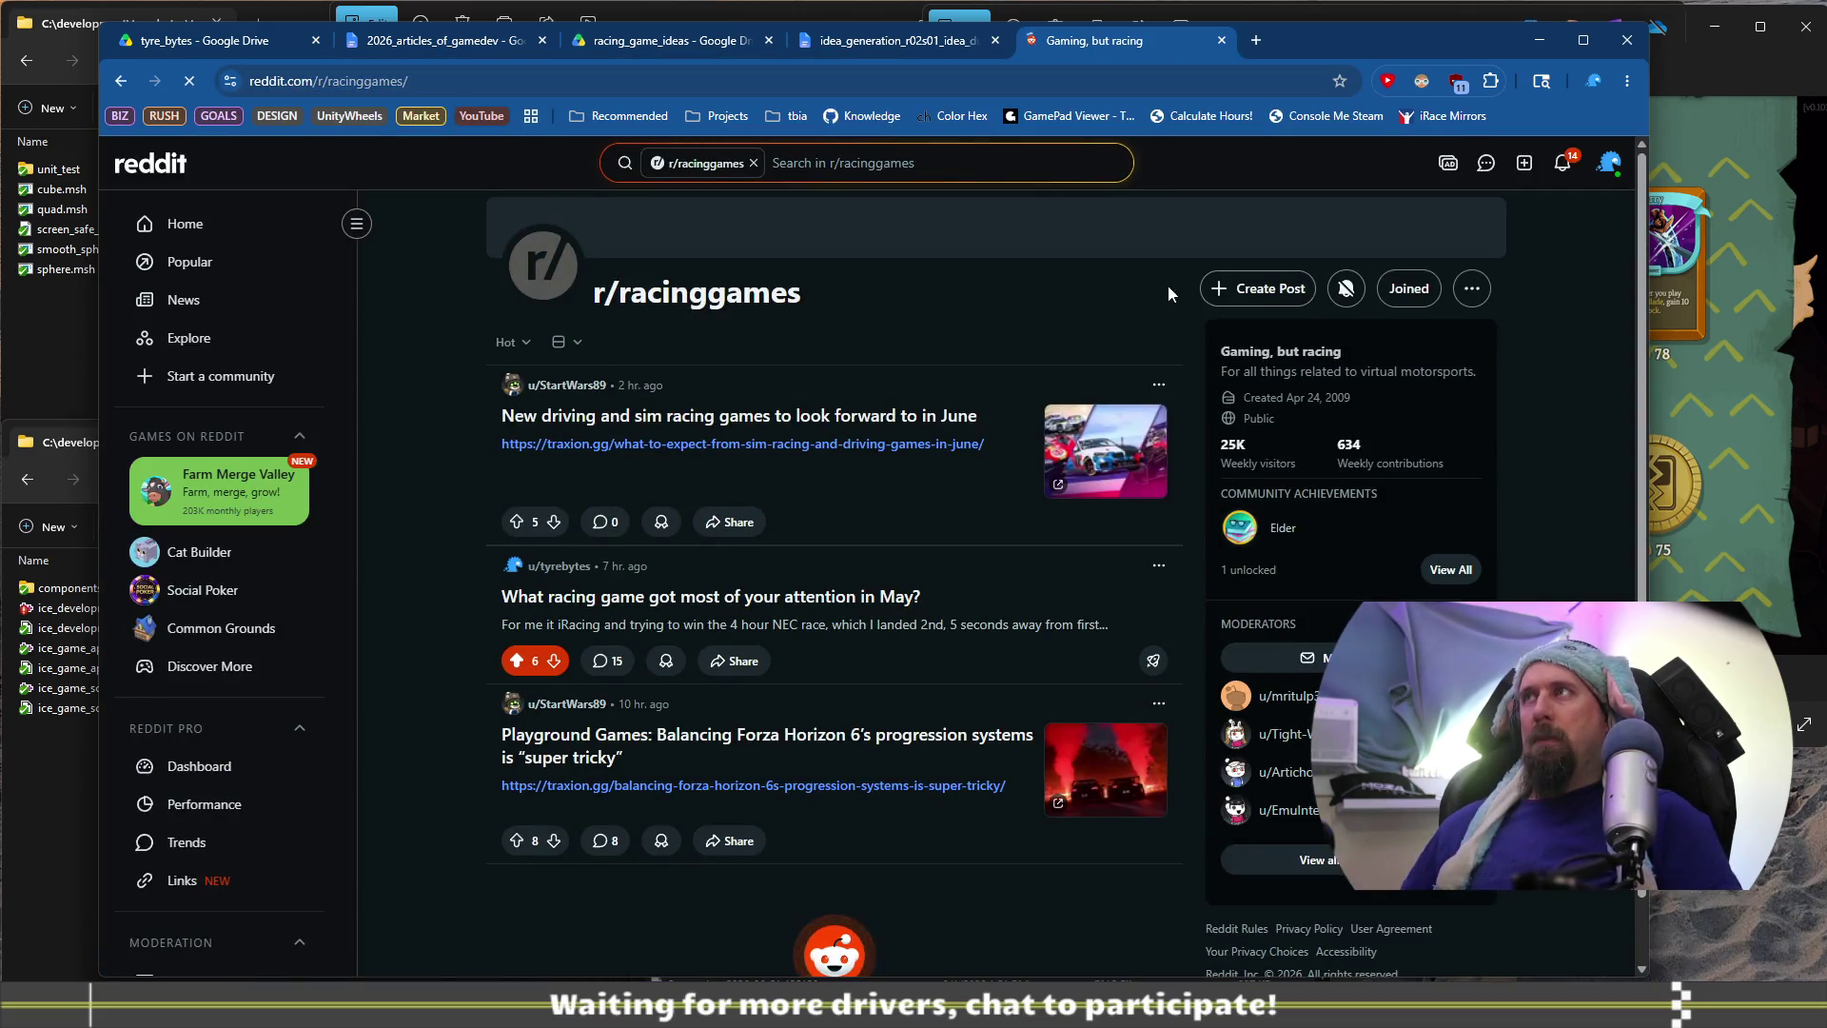
{"action": "left_click", "coordinate": [1258, 288]}
Paste the excerpt into the post body and delete its link-article note
{"action": "left_click", "coordinate": [683, 582]}
{"action": "key", "text": "ctrl+v"}
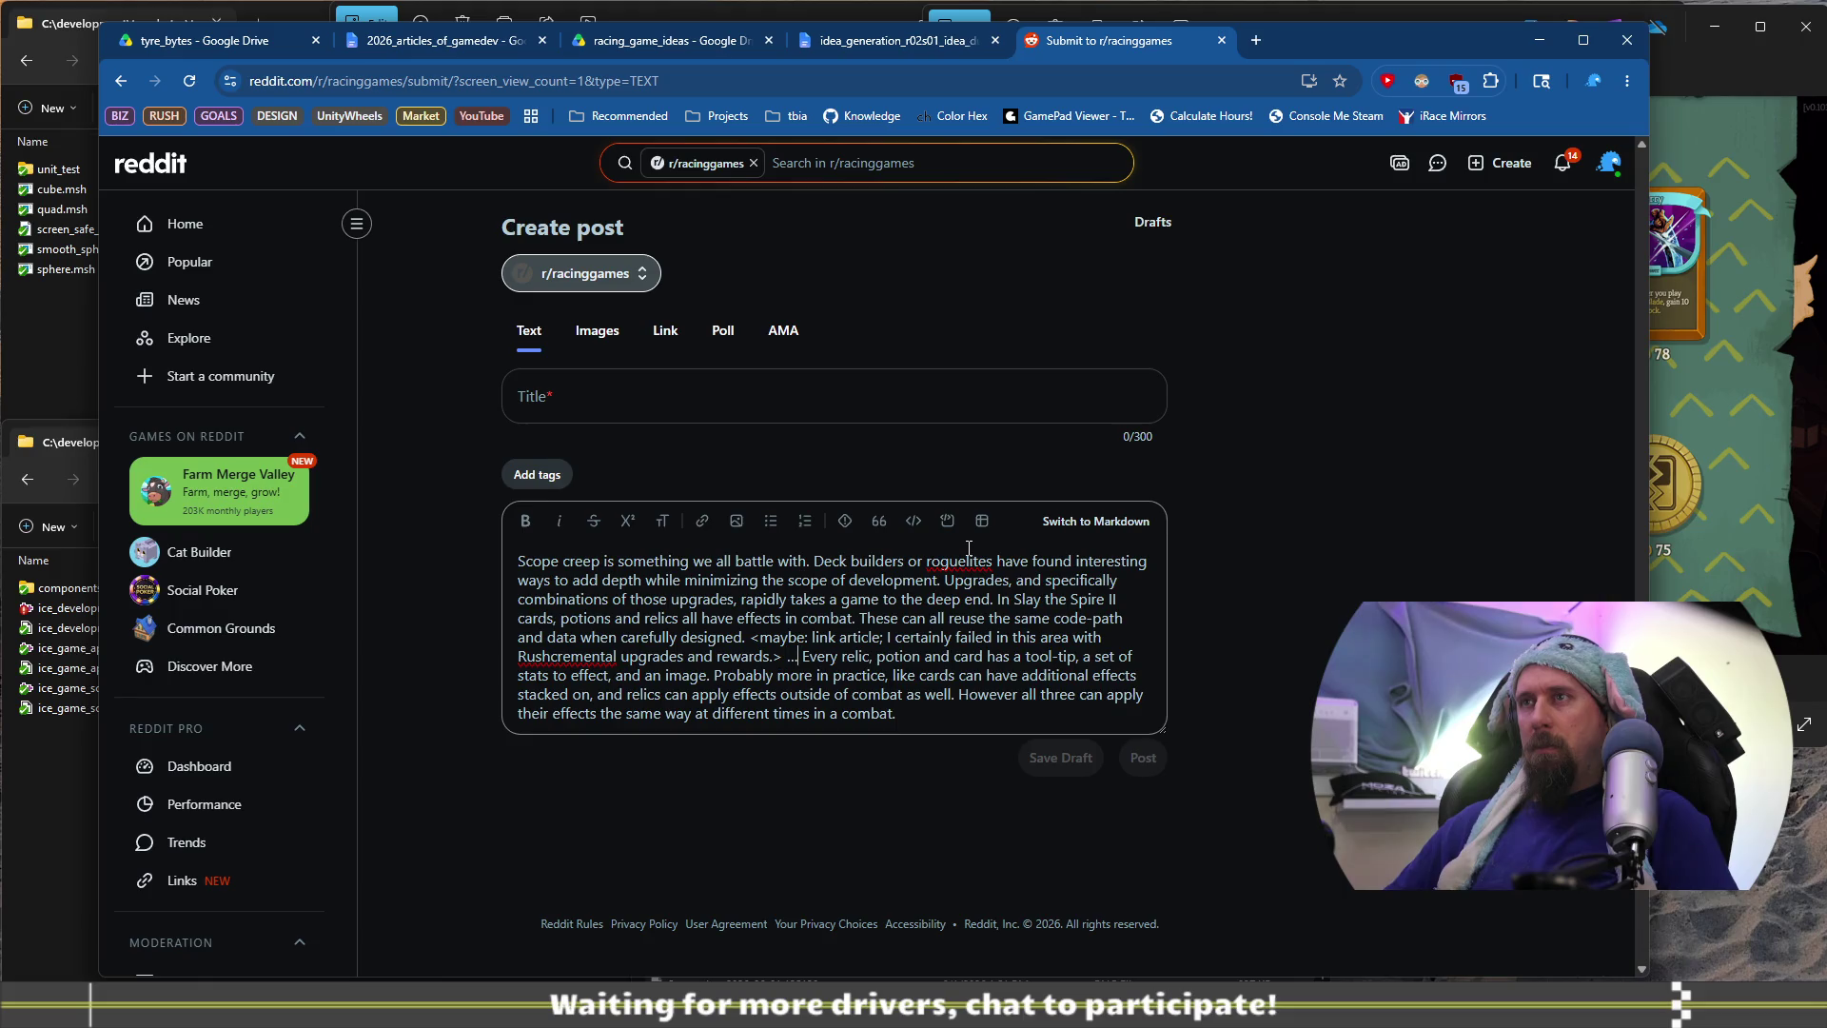
{"action": "key", "text": "ctrl+shift+Left"}
{"action": "key", "text": "ctrl+shift+Left"}
{"action": "key", "text": "ctrl+shift+Left"}
{"action": "key", "text": "BackSpace"}
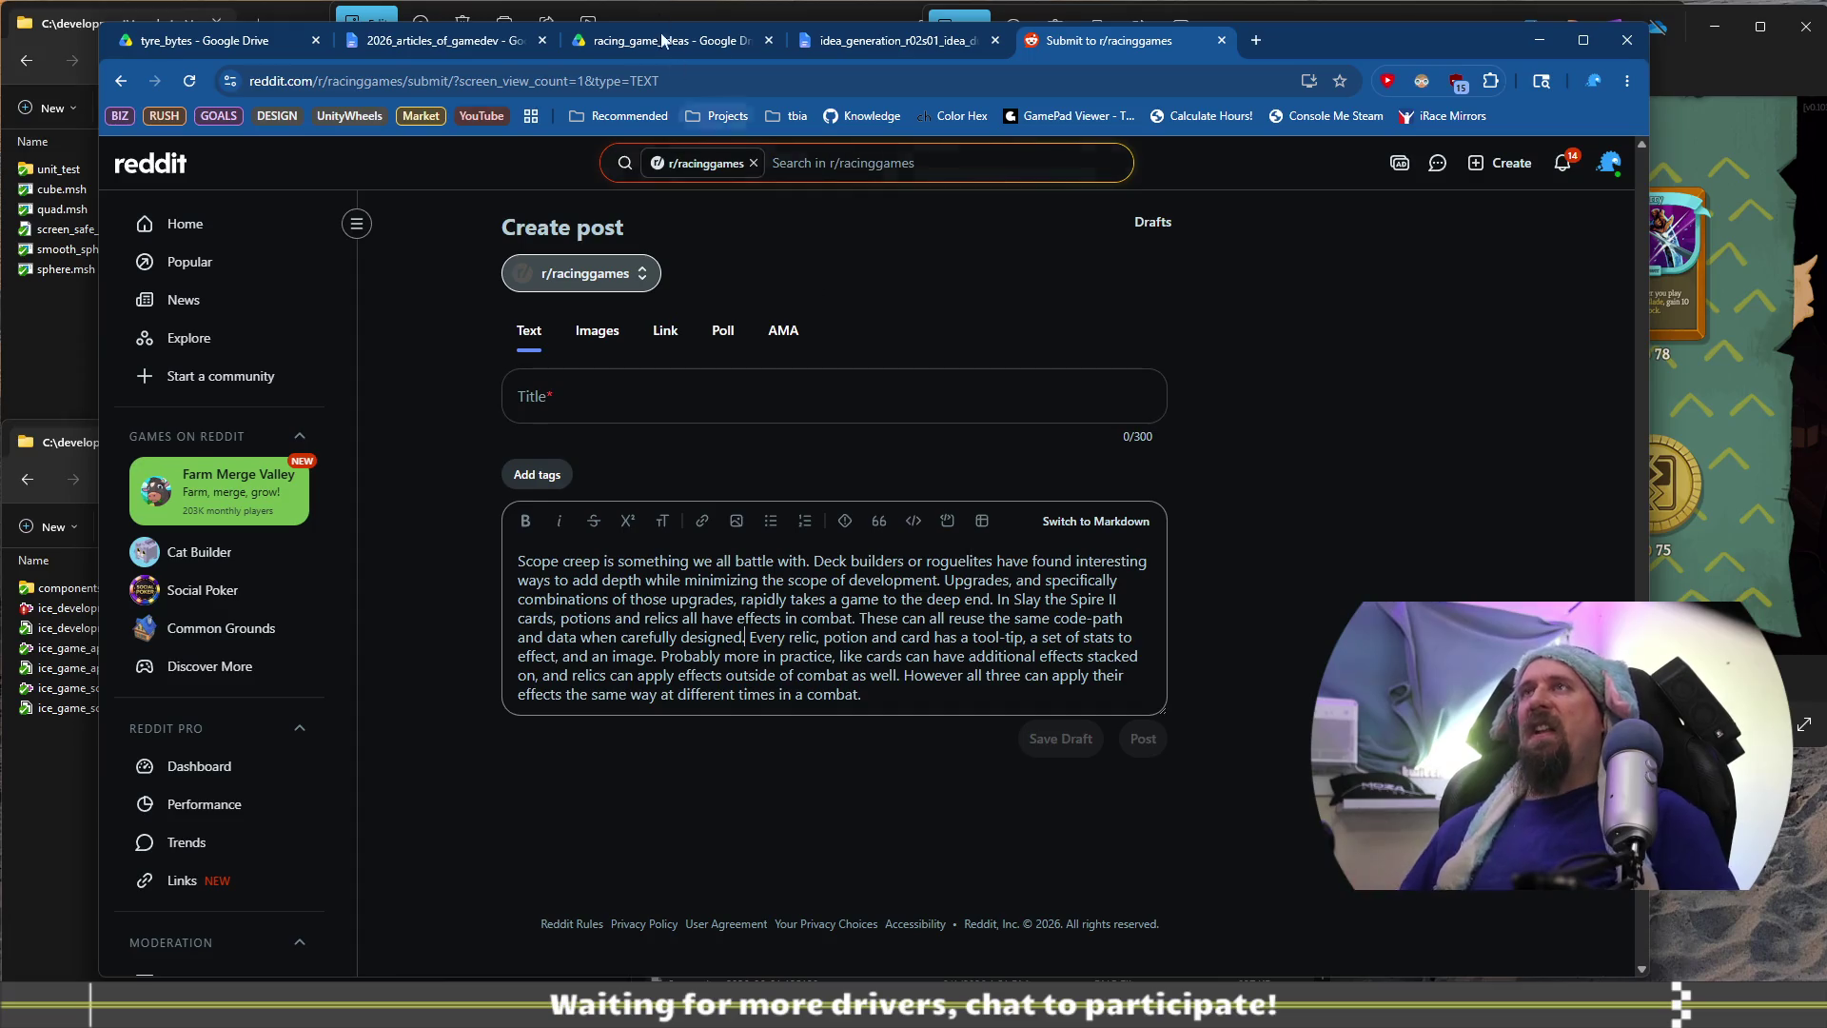
Undo the paragraph merge in the Docs article, then view the idea dump document
{"action": "left_click", "coordinate": [427, 50]}
{"action": "key", "text": "ctrl+z"}
{"action": "key", "text": "ctrl+z"}
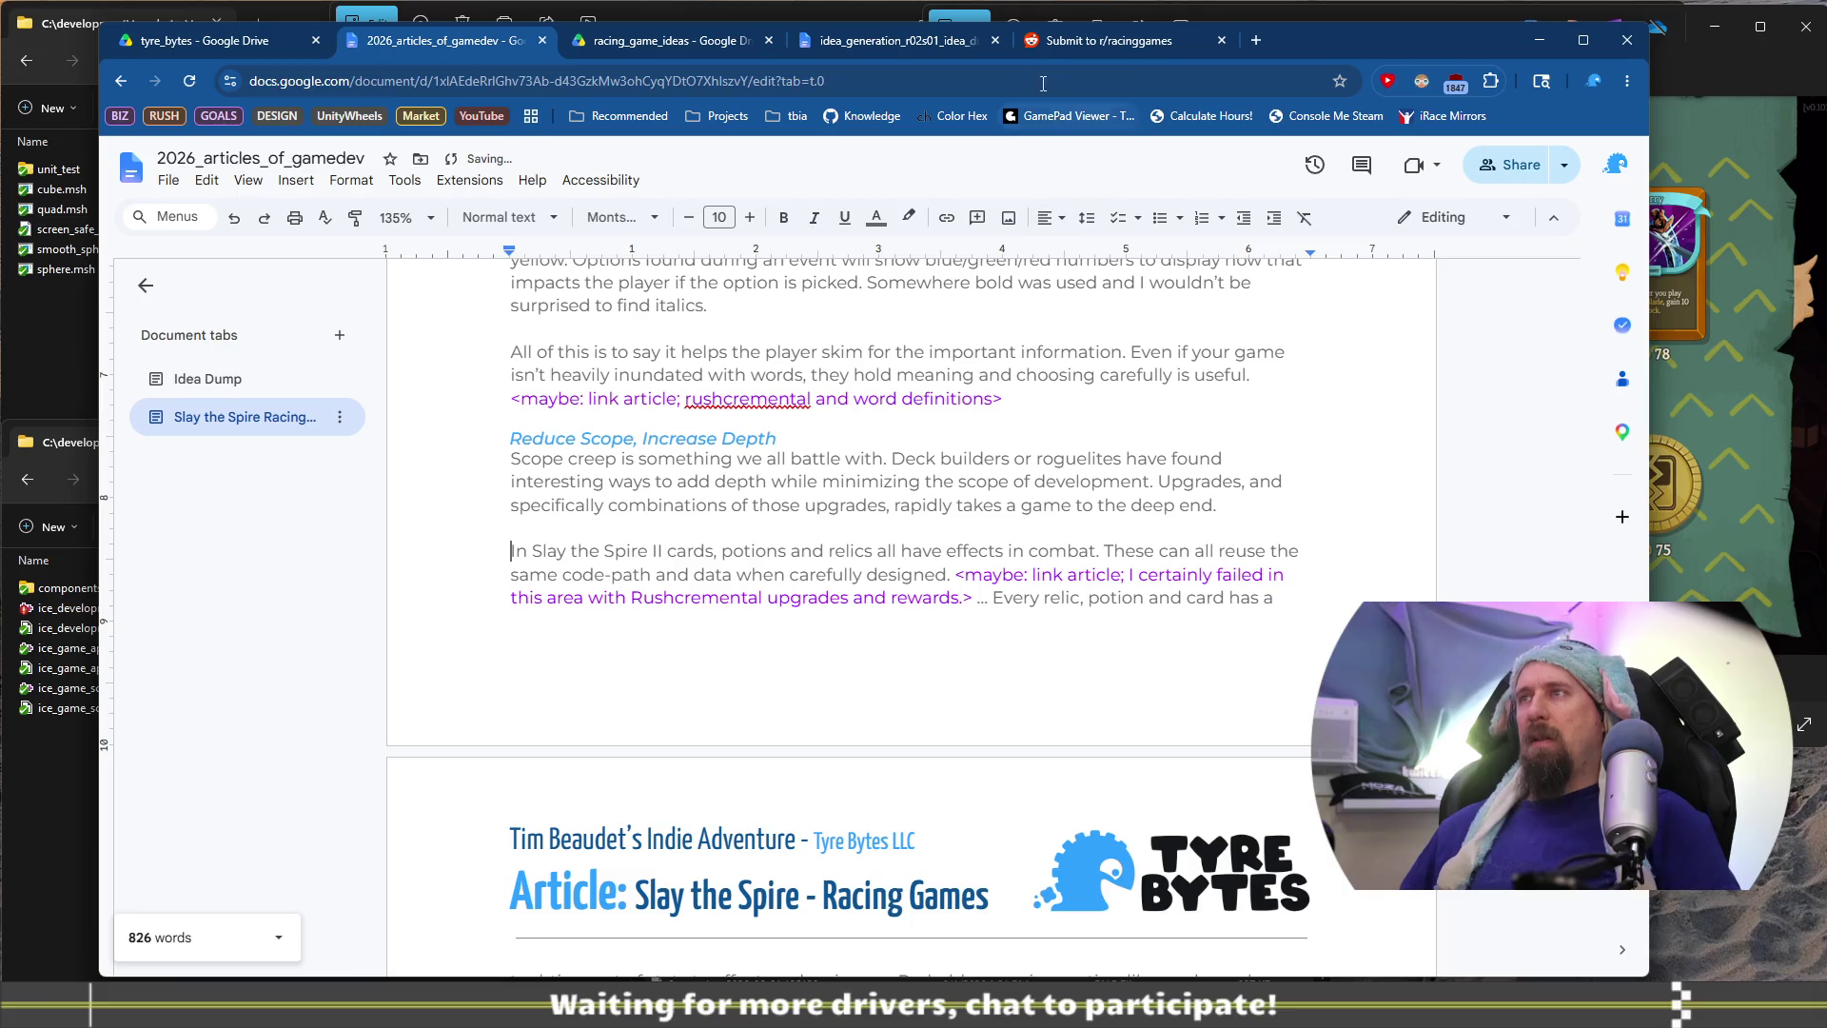
{"action": "left_click", "coordinate": [857, 43]}
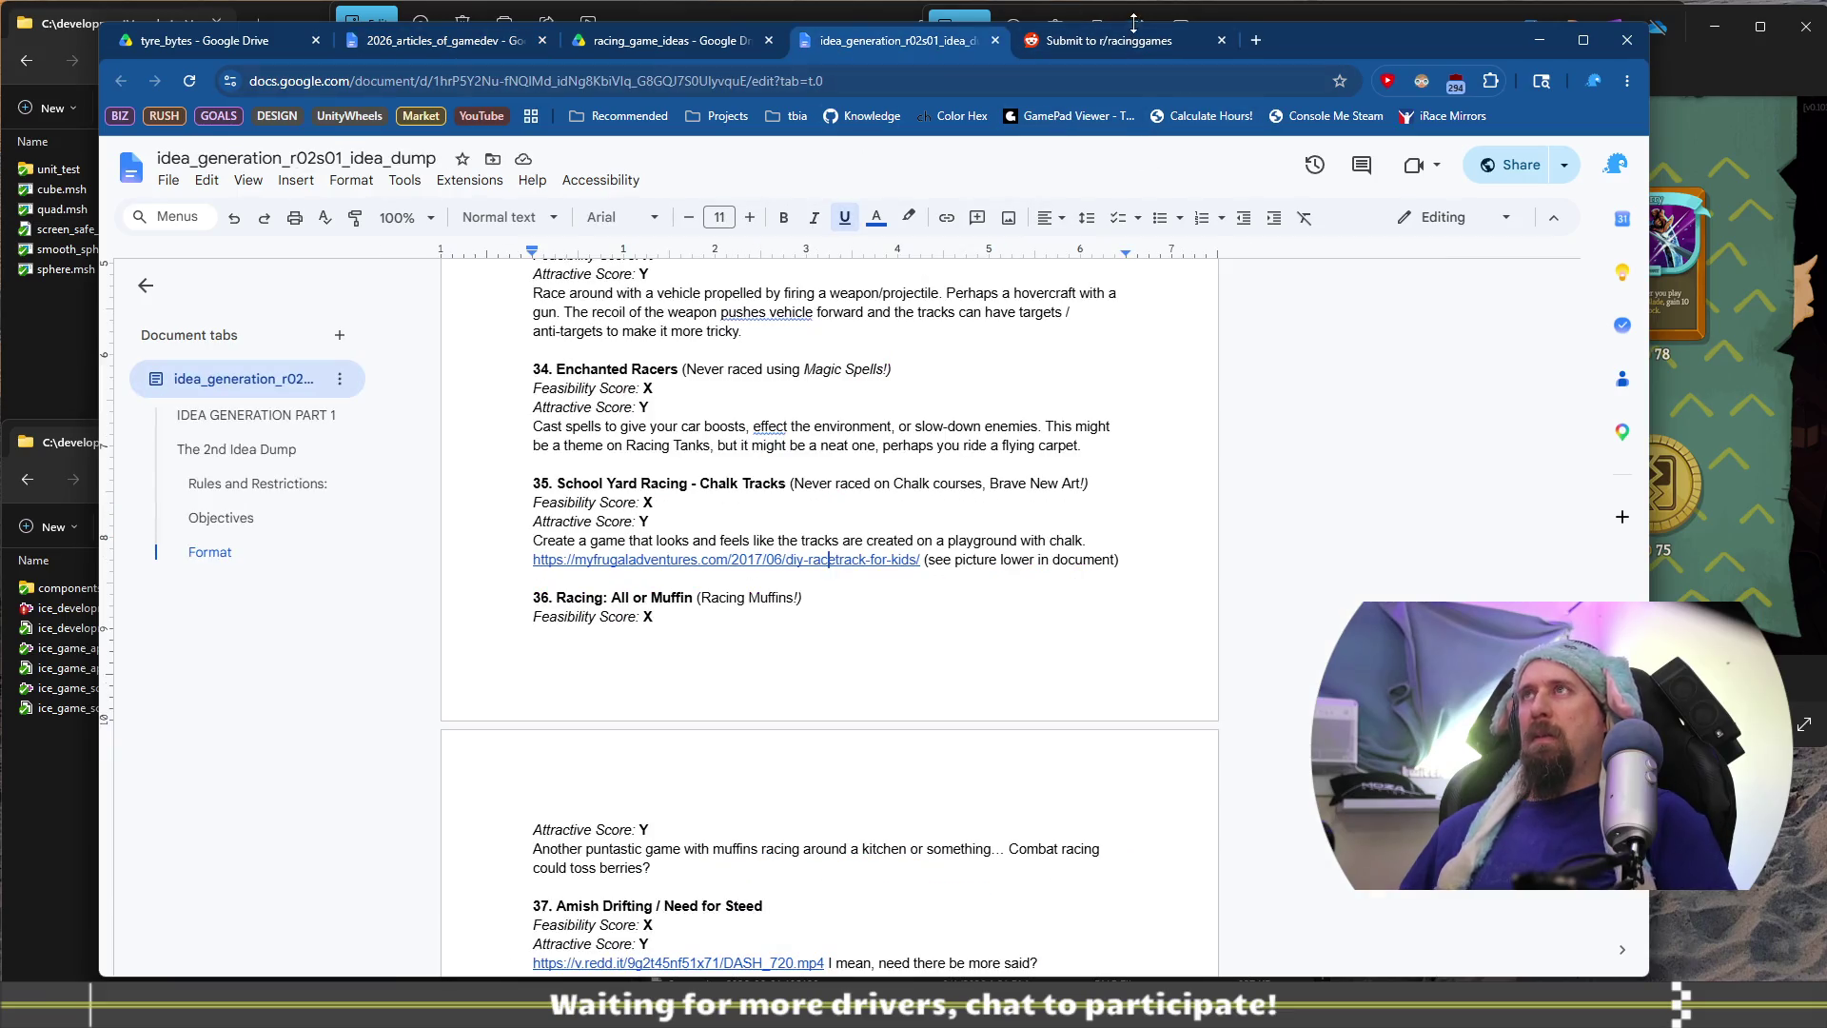
Break the Reddit post body before 'In Slay the Spire II' into a second paragraph
{"action": "left_click", "coordinate": [1104, 40]}
{"action": "left_click", "coordinate": [1012, 599]}
{"action": "key", "text": "Return"}
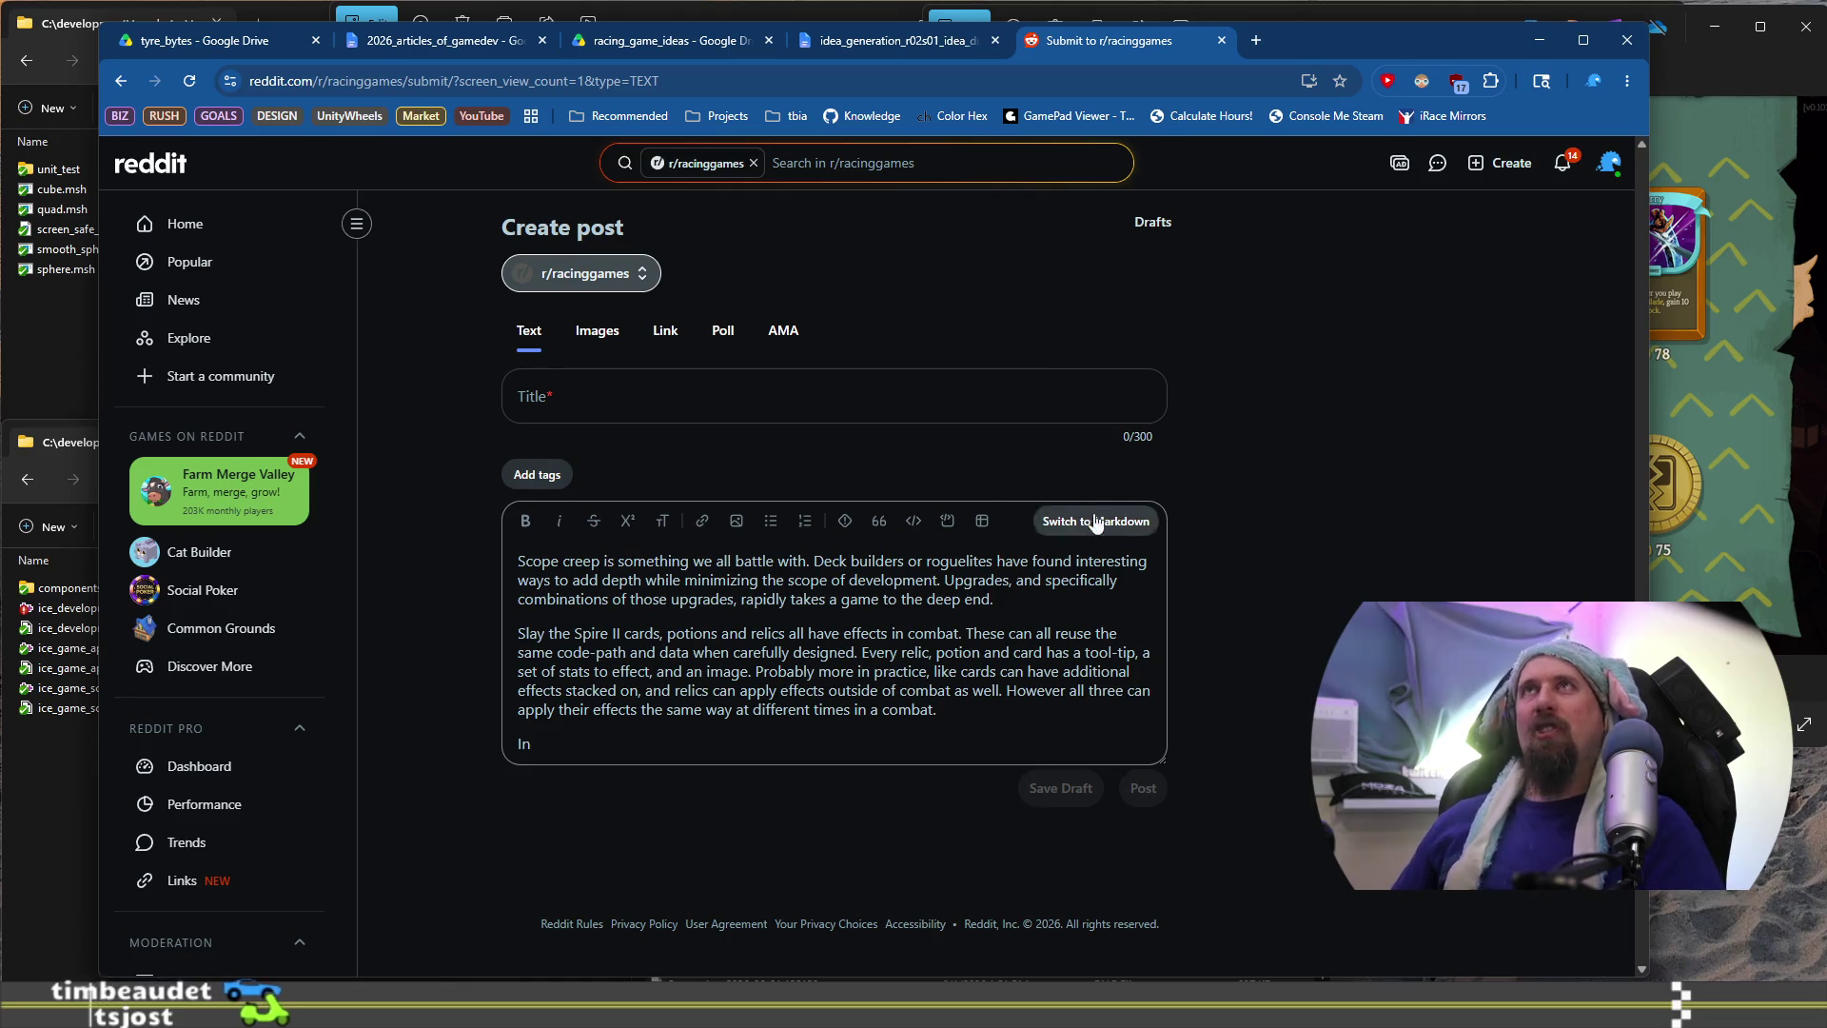
Return to the 2026_articles_of_gamedev article in Google Docs
{"action": "left_click", "coordinate": [442, 40]}
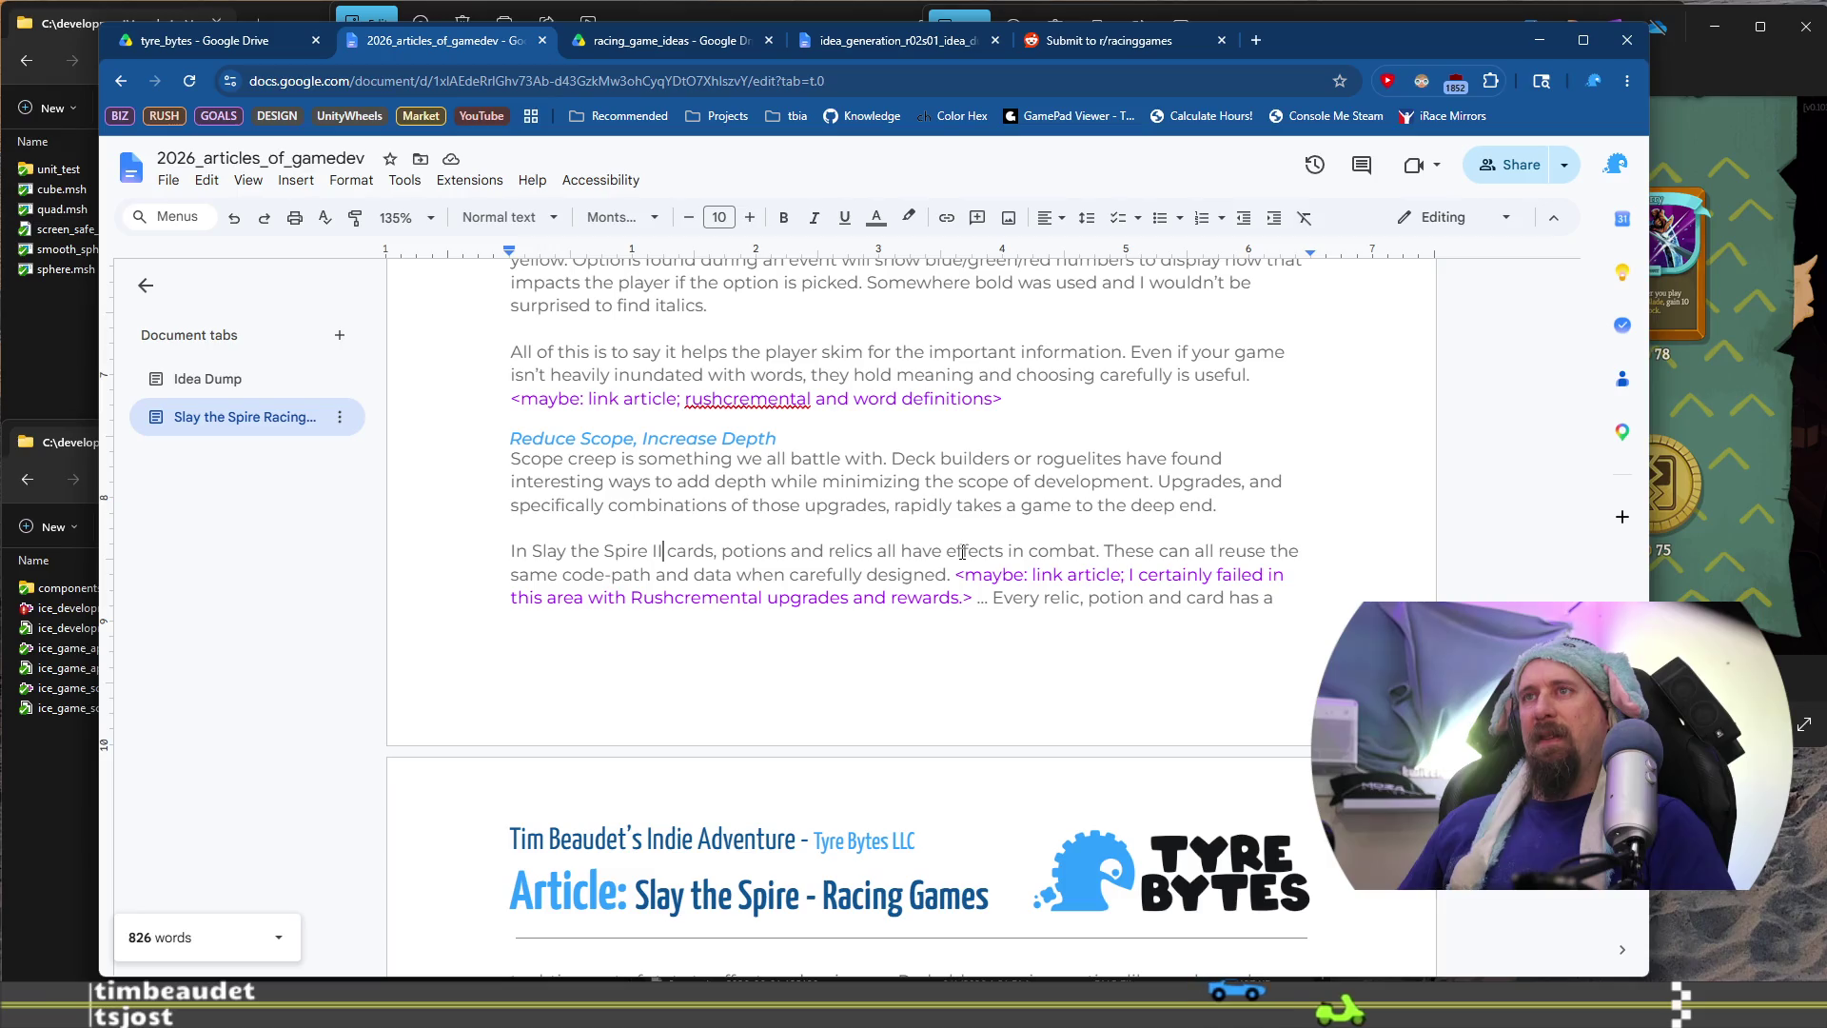
Add a comma after 'Slay the Spire II', trying and removing one after 'potions'
{"action": "type", "text": ","}
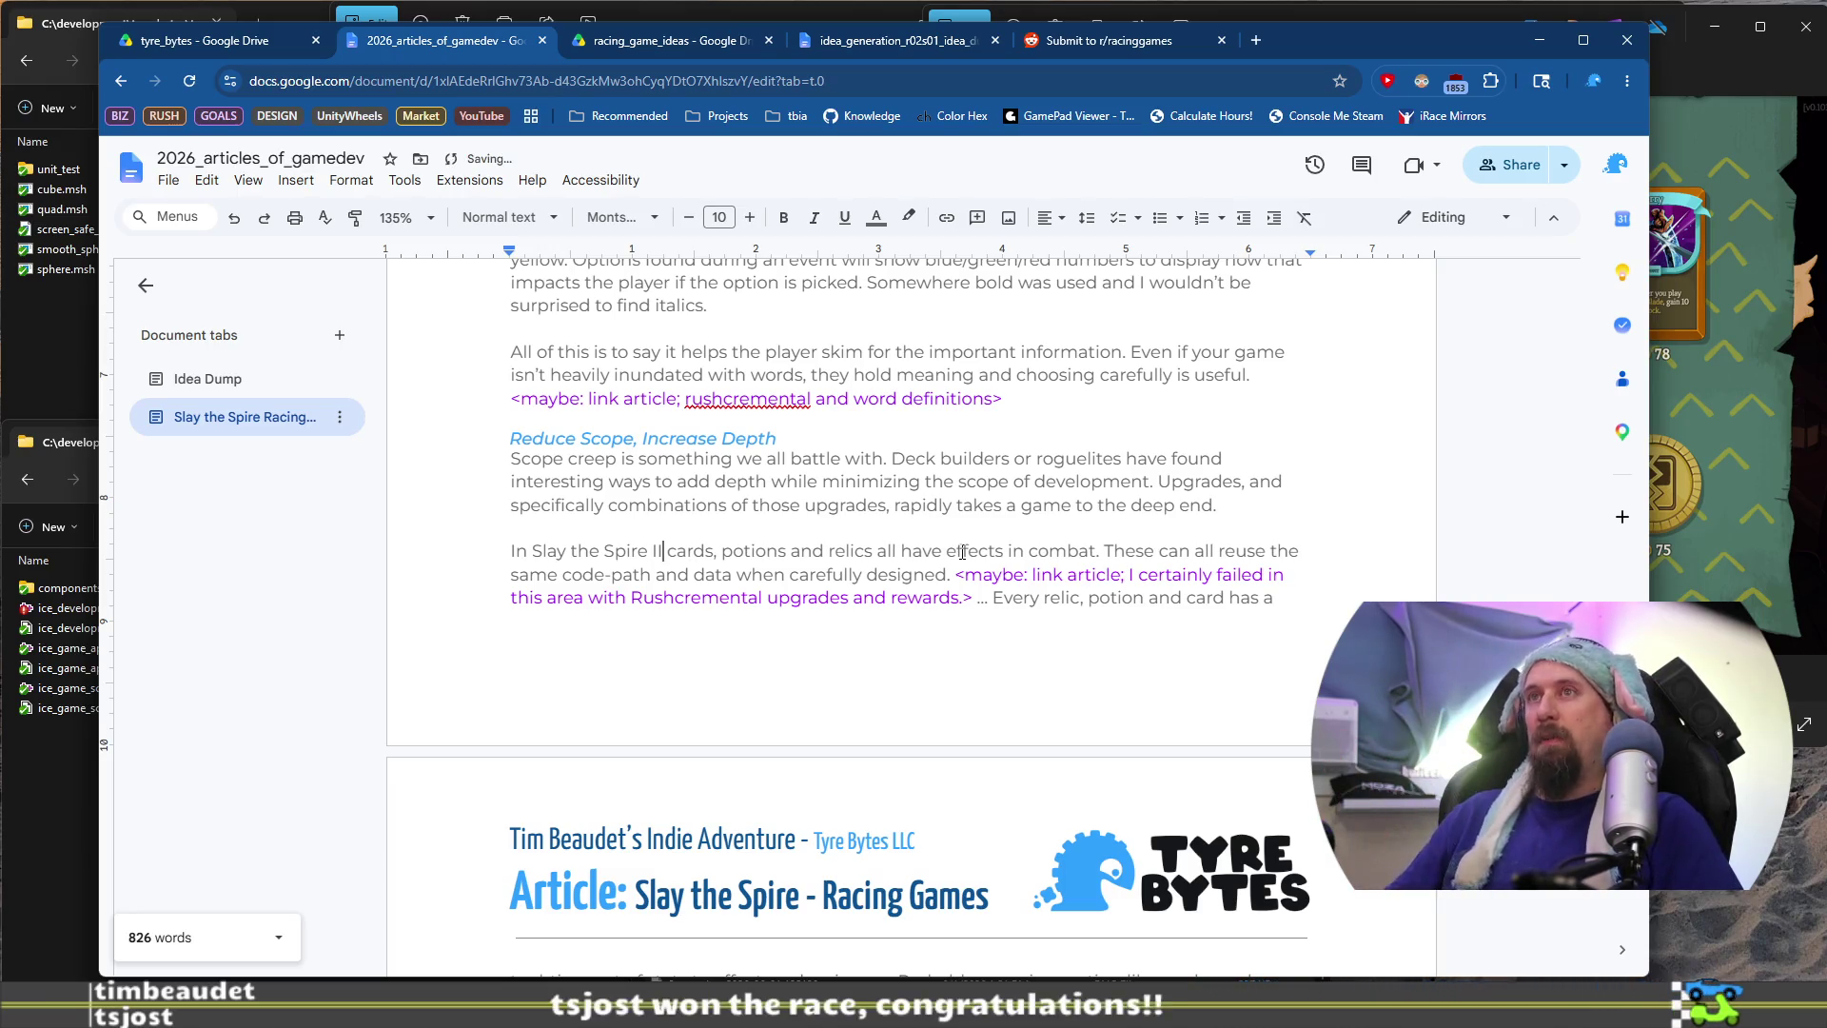
{"action": "key", "text": "BackSpace"}
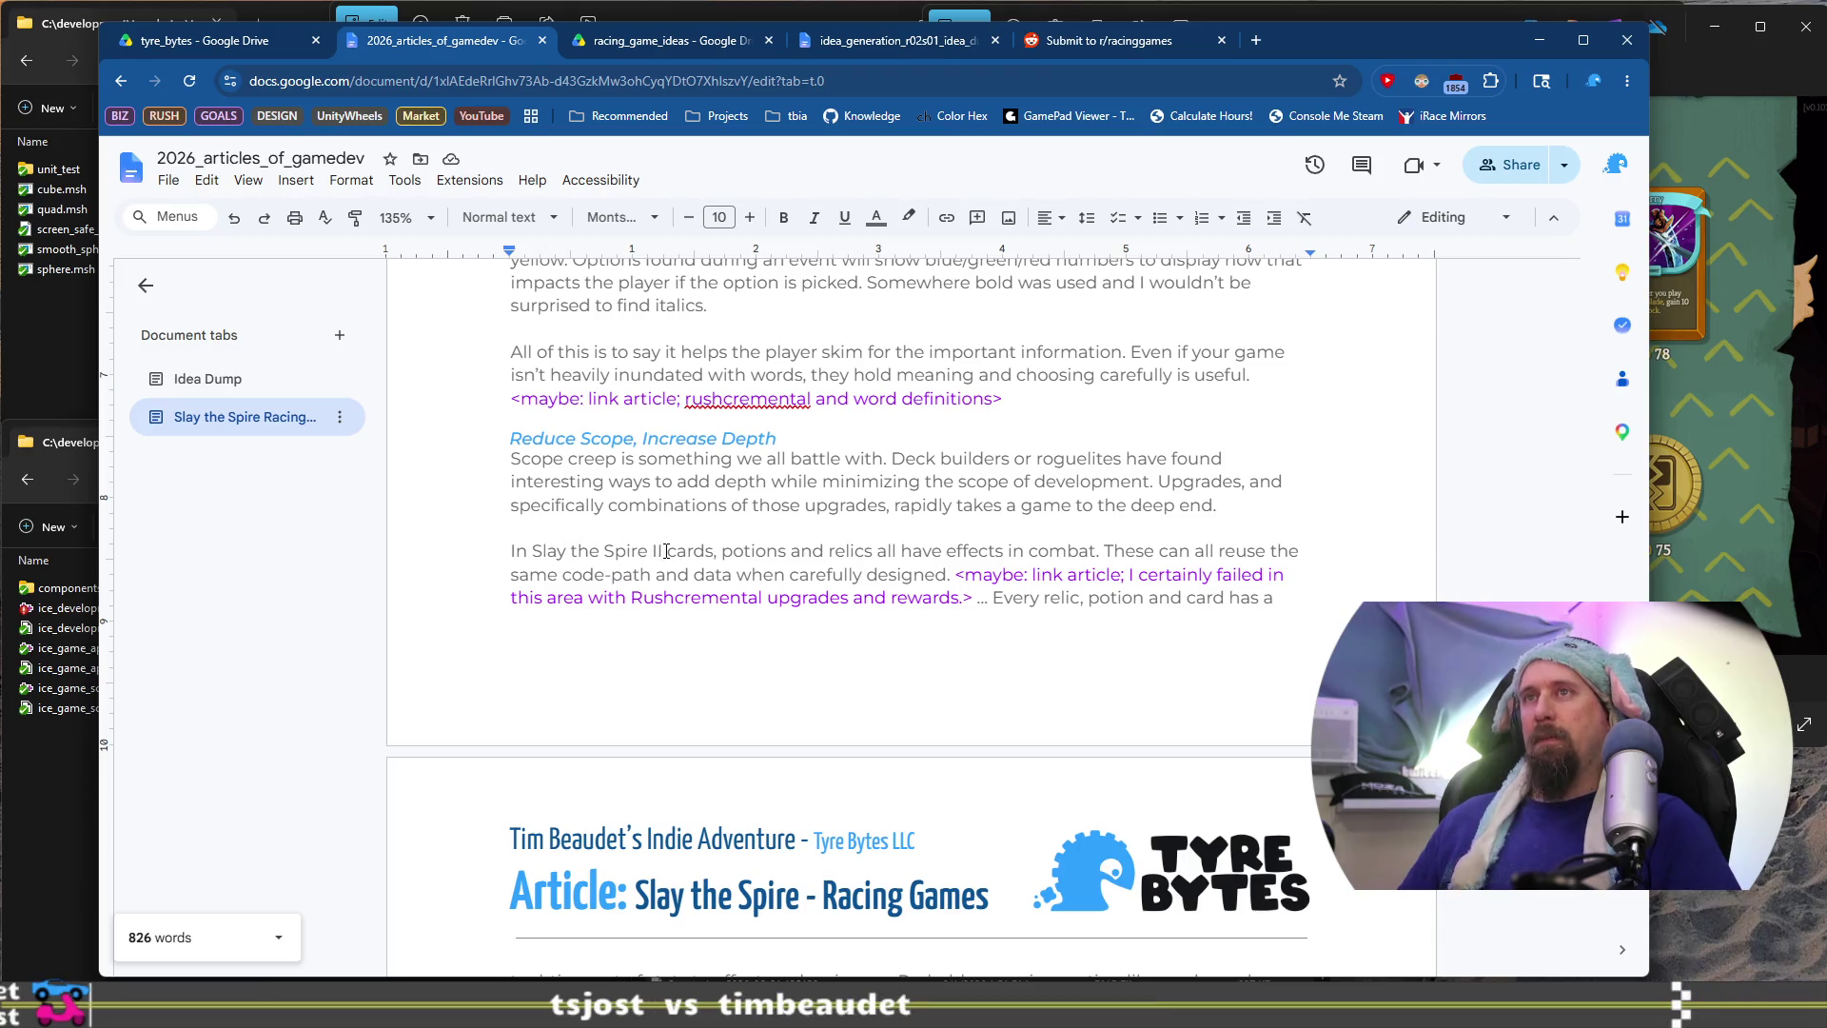
{"action": "type", "text": ","}
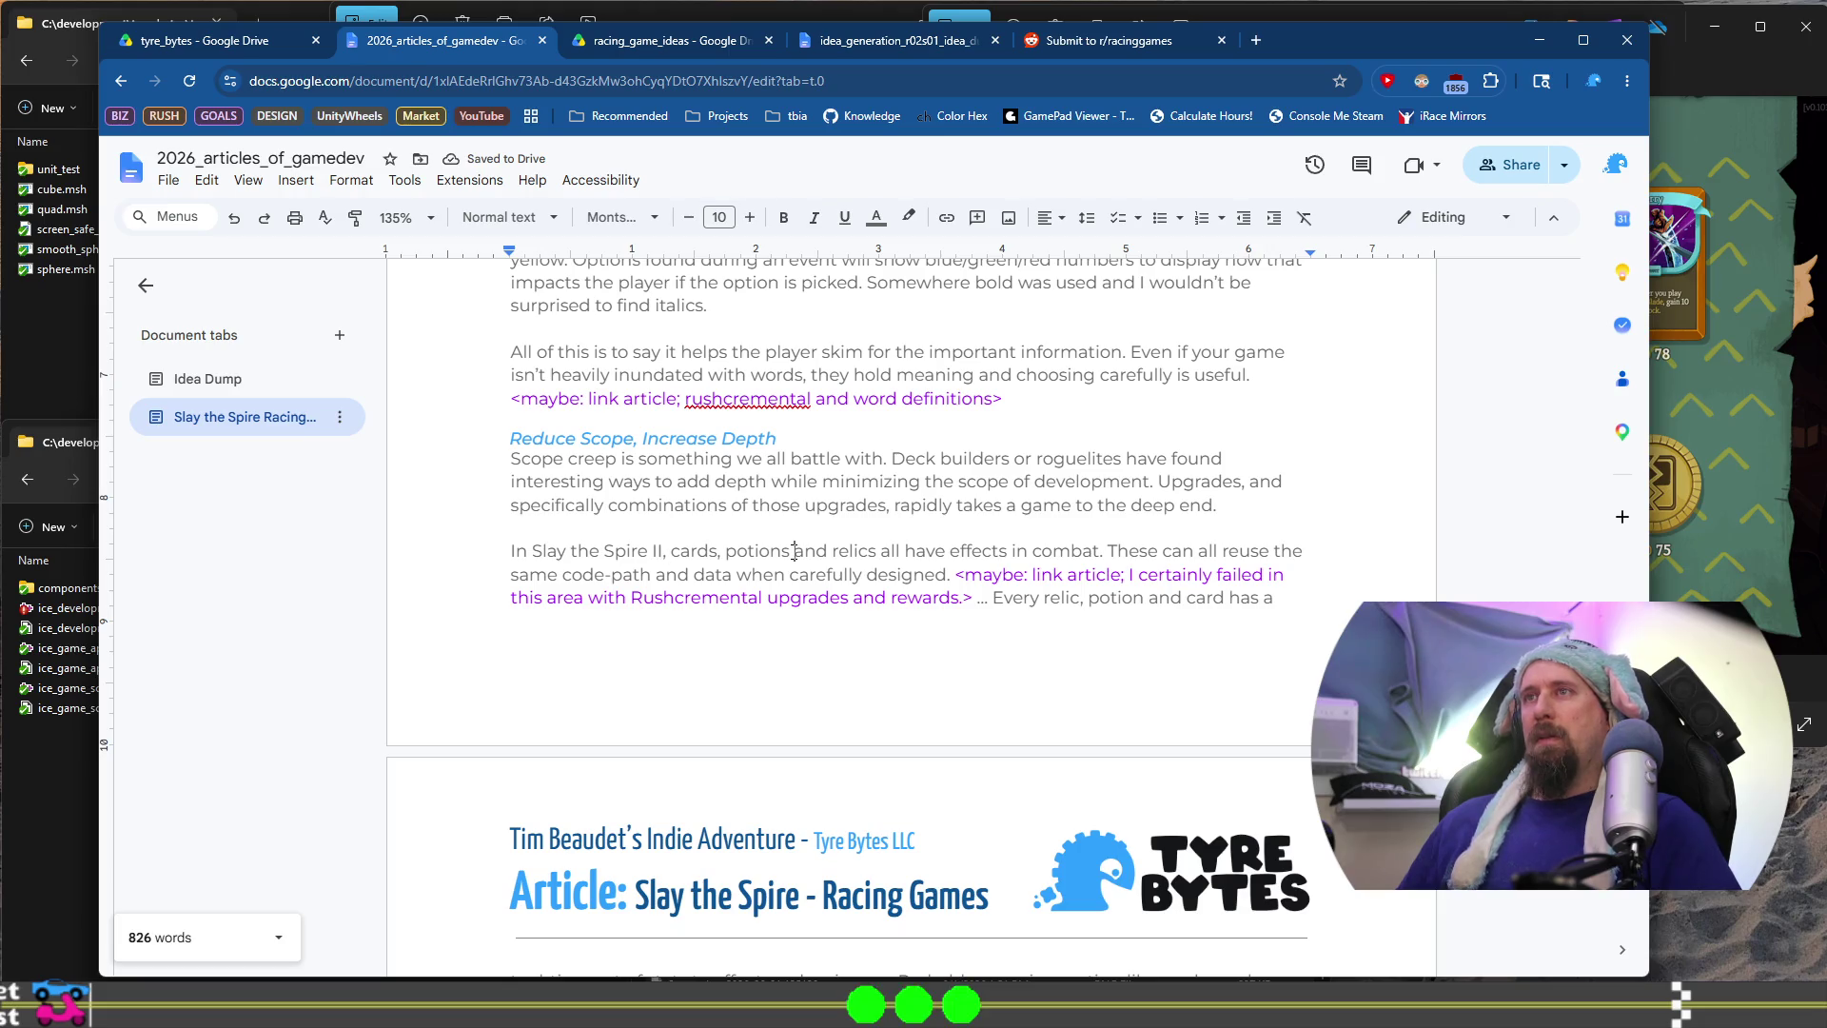
{"action": "left_click", "coordinate": [794, 552]}
{"action": "type", "text": ","}
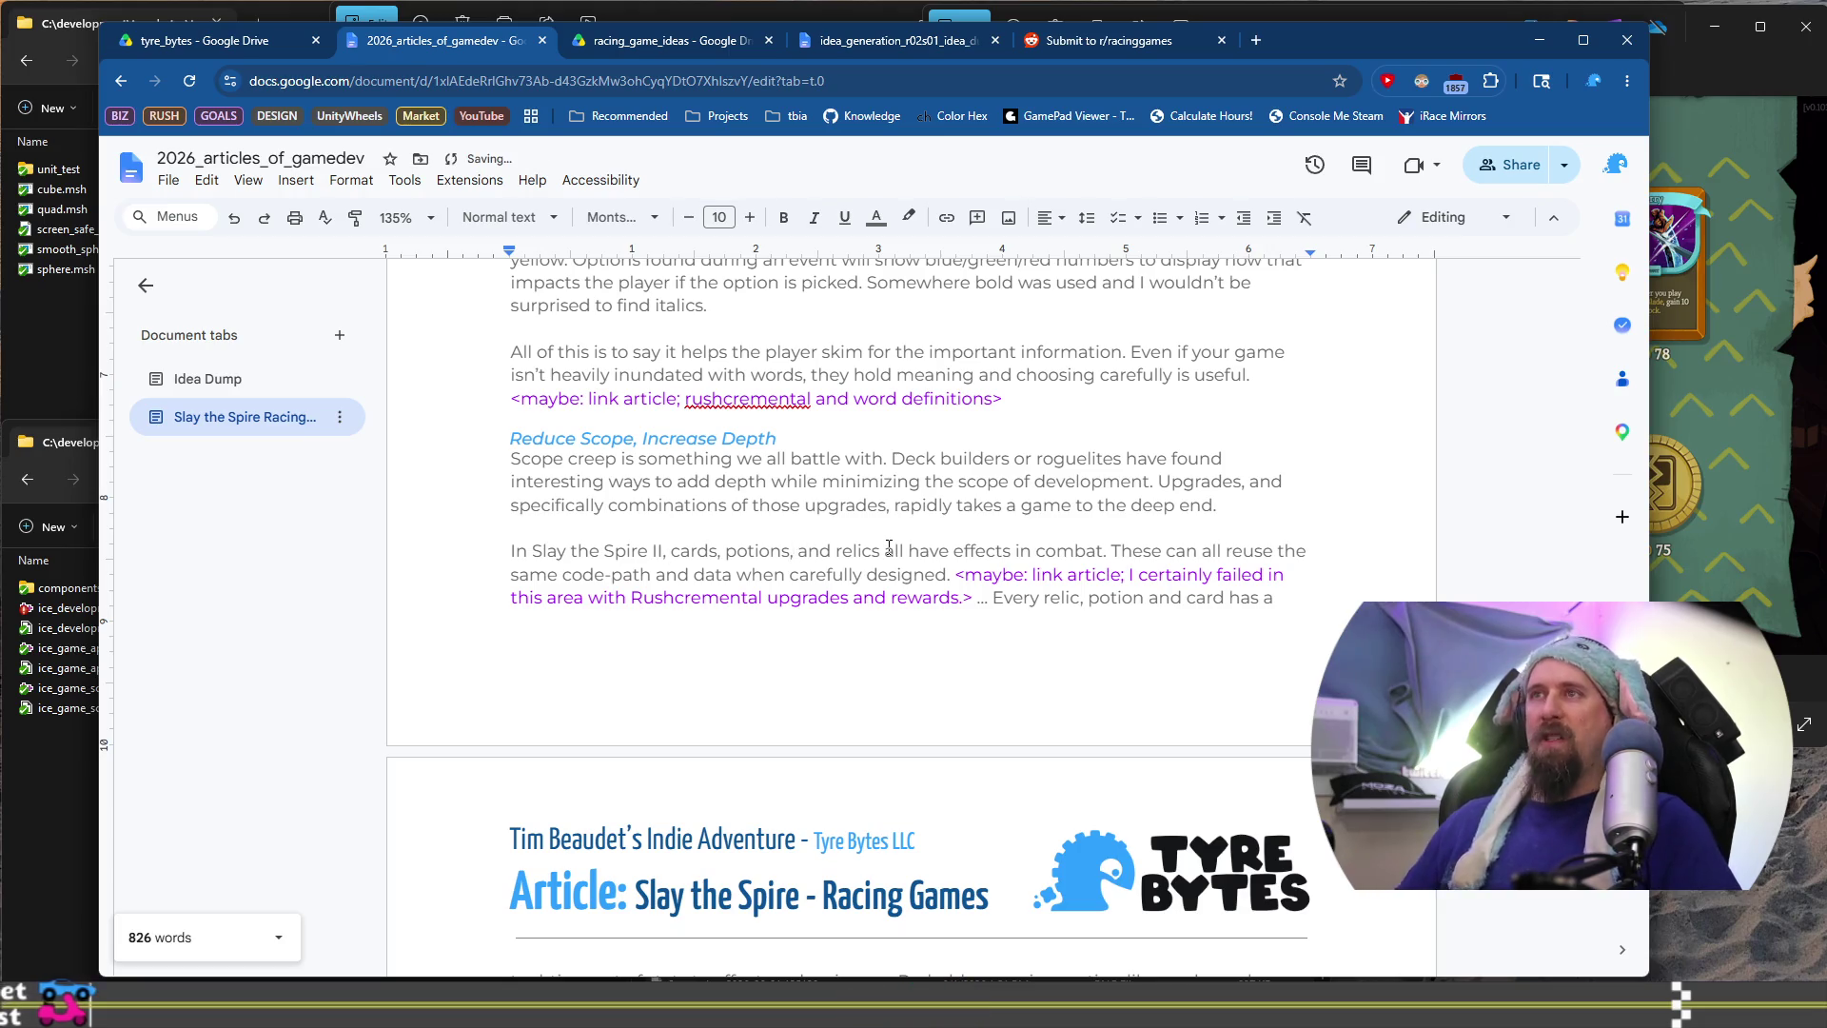
{"action": "key", "text": "BackSpace"}
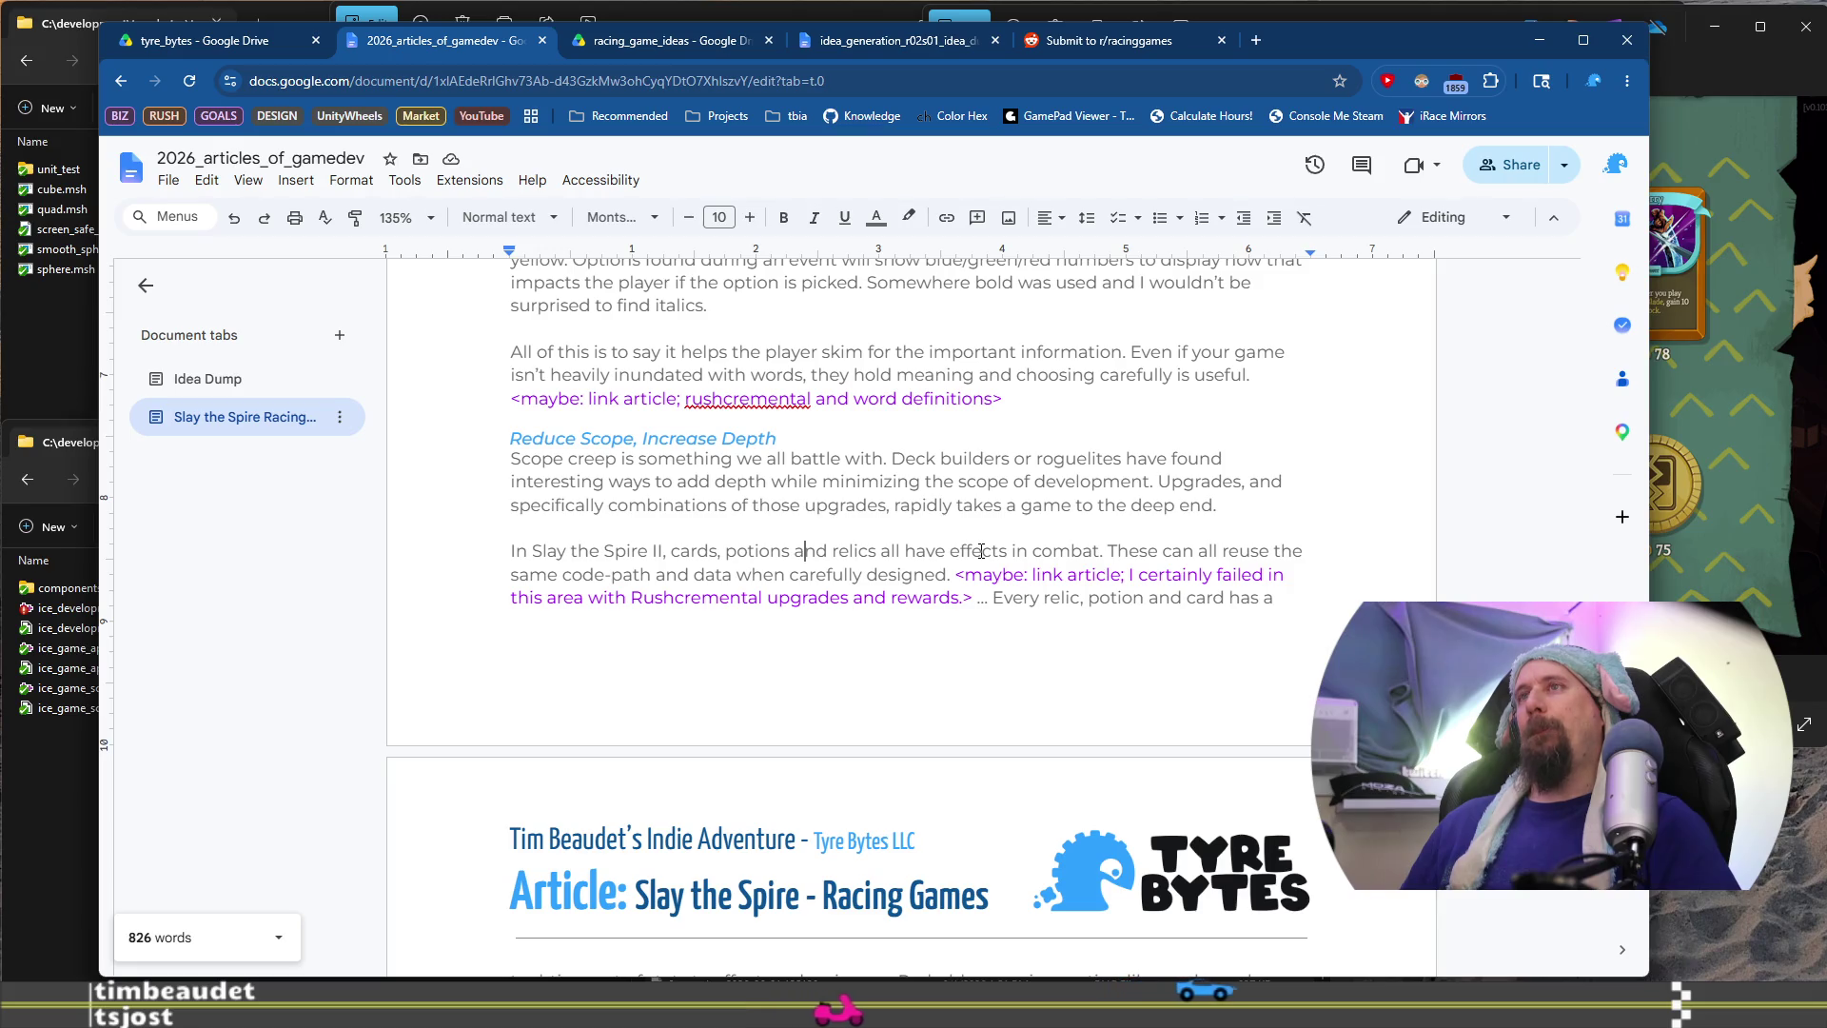
{"action": "mouse_move", "coordinate": [1107, 552]}
{"action": "left_mouse_down"}
{"action": "mouse_move", "coordinate": [1133, 552]}
{"action": "mouse_move", "coordinate": [767, 571]}
{"action": "mouse_move", "coordinate": [936, 573]}
{"action": "left_mouse_up"}
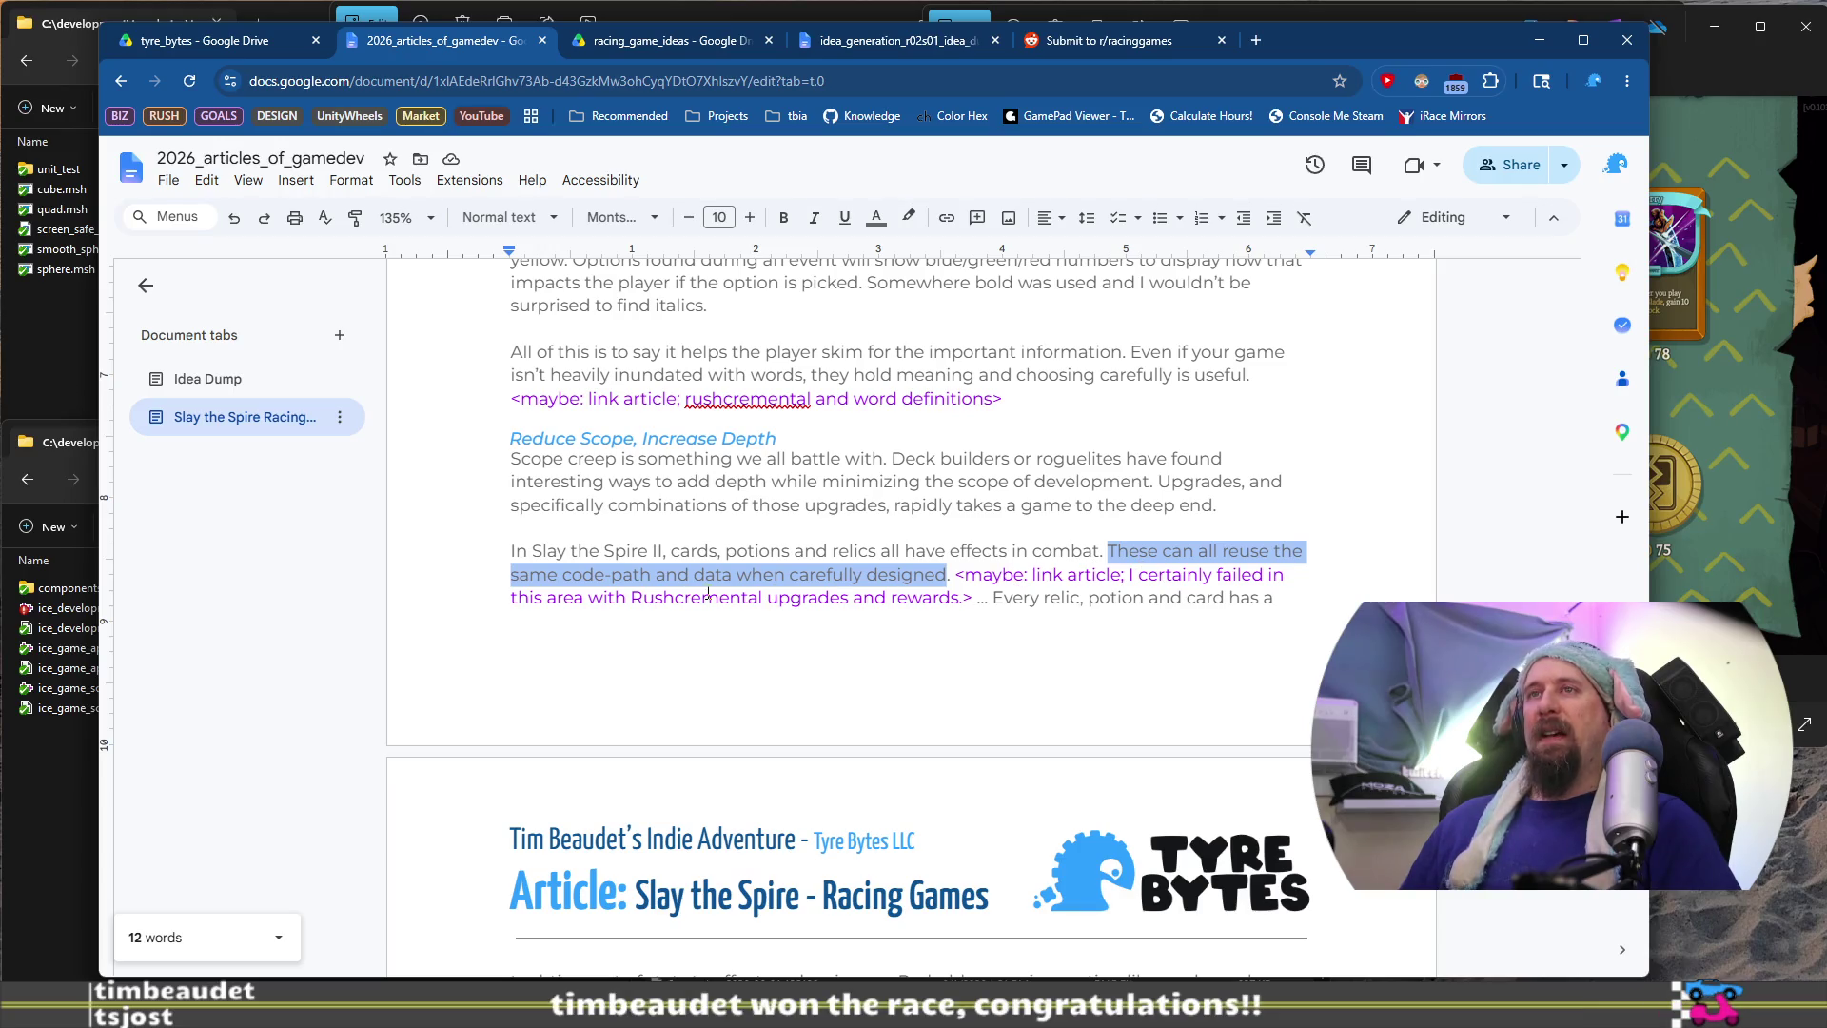
{"action": "left_click_drag", "start_coordinate": [995, 599], "coordinate": [1240, 599]}
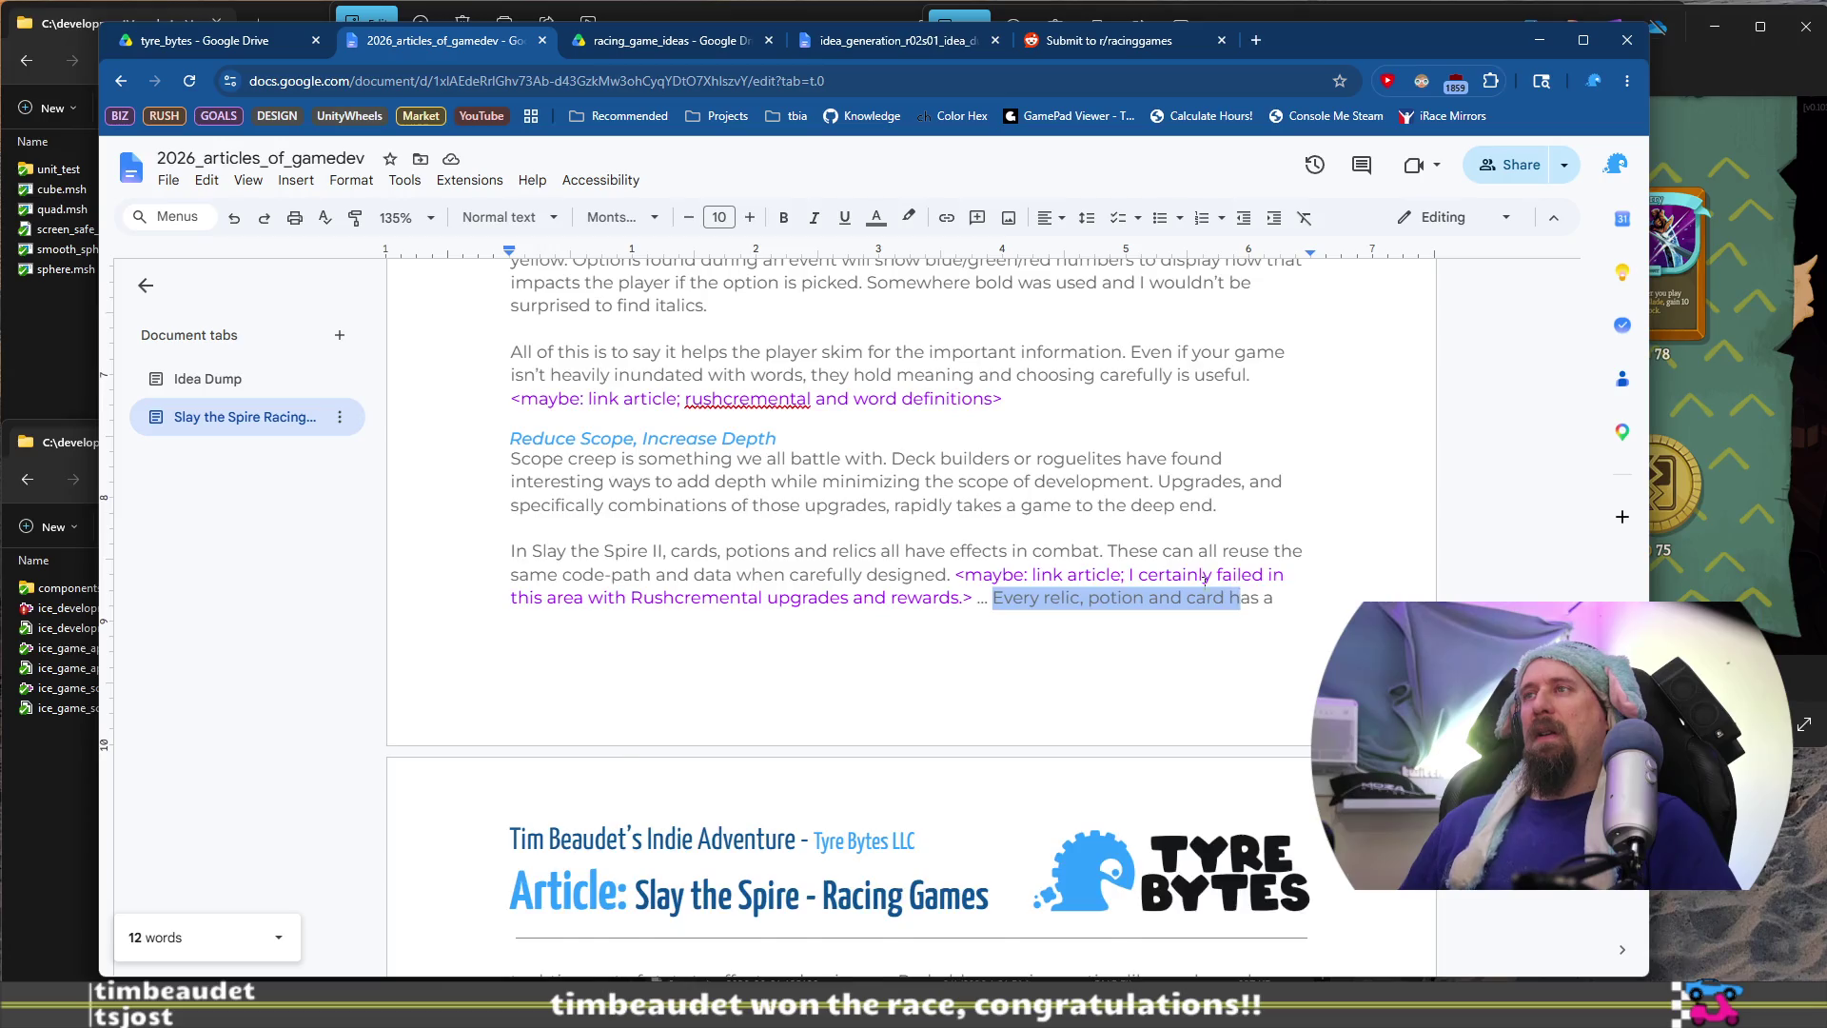
Swap 'relic' and 'card' so the list reads 'Every card, potion and relic'
{"action": "scroll", "coordinate": [1151, 569], "scroll_direction": "down", "scroll_amount": 3}
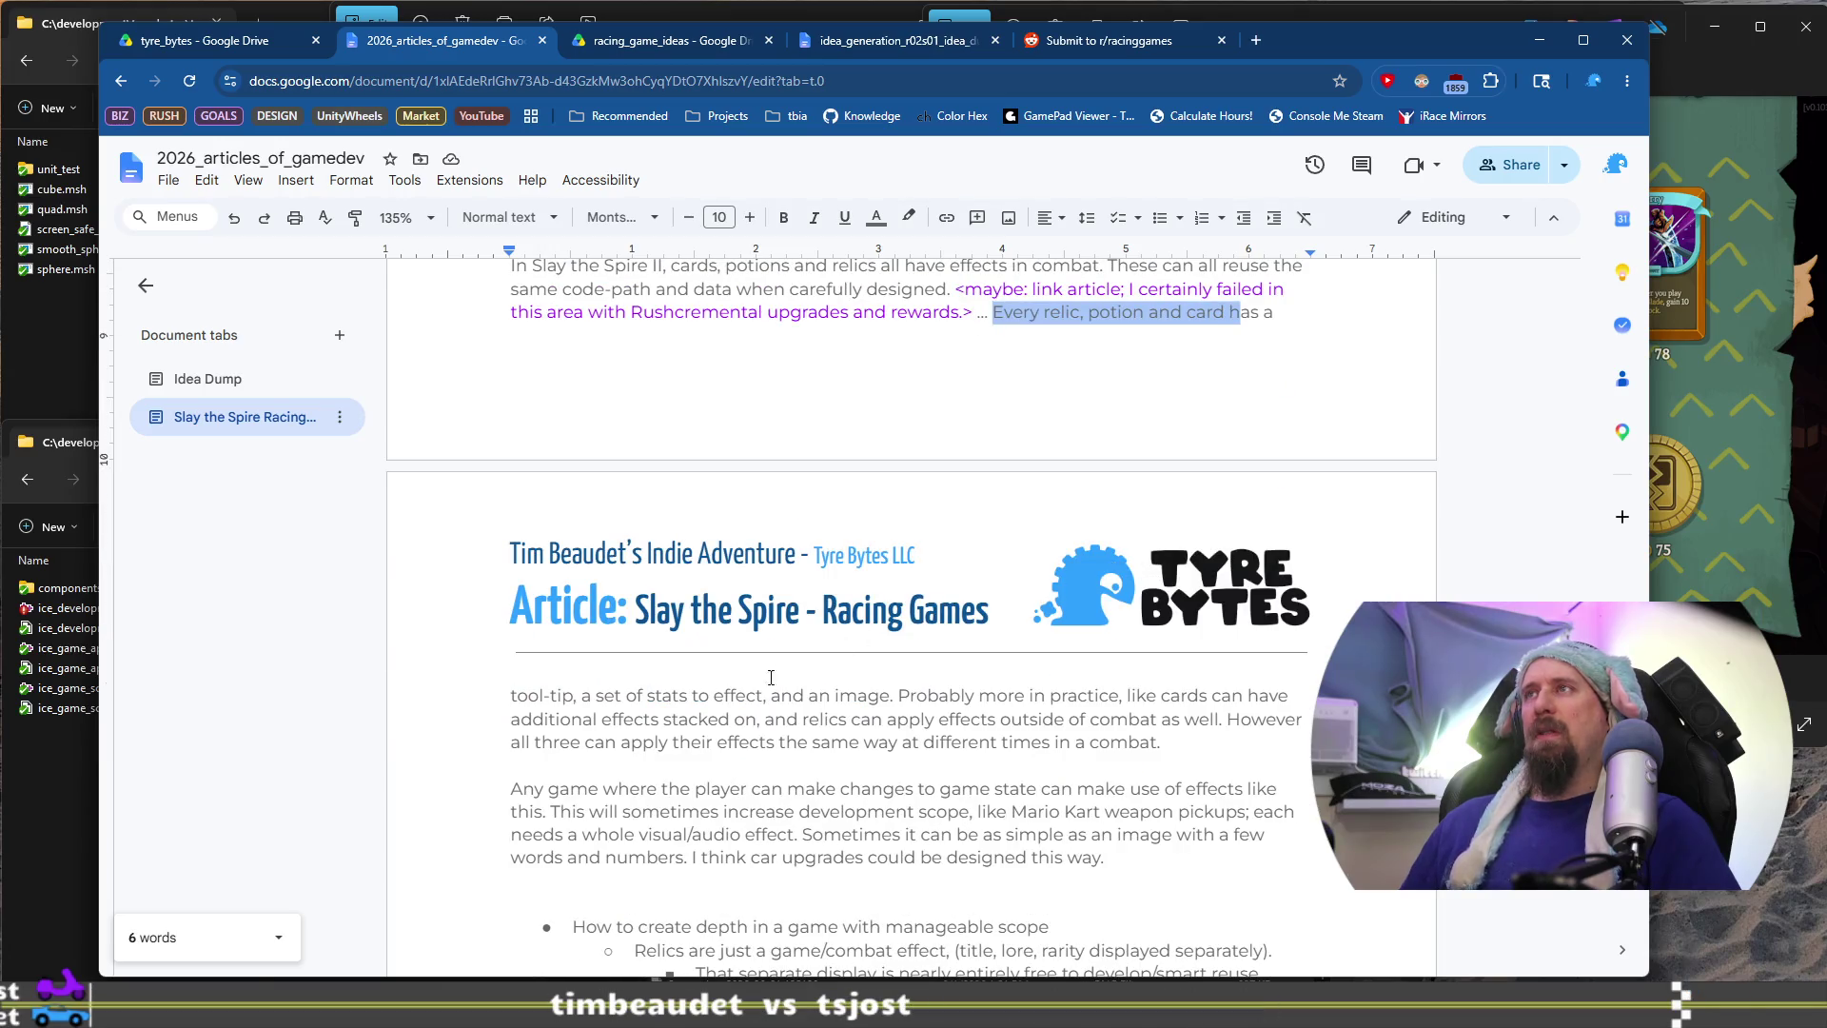
{"action": "scroll", "coordinate": [705, 714], "scroll_direction": "up", "scroll_amount": 1}
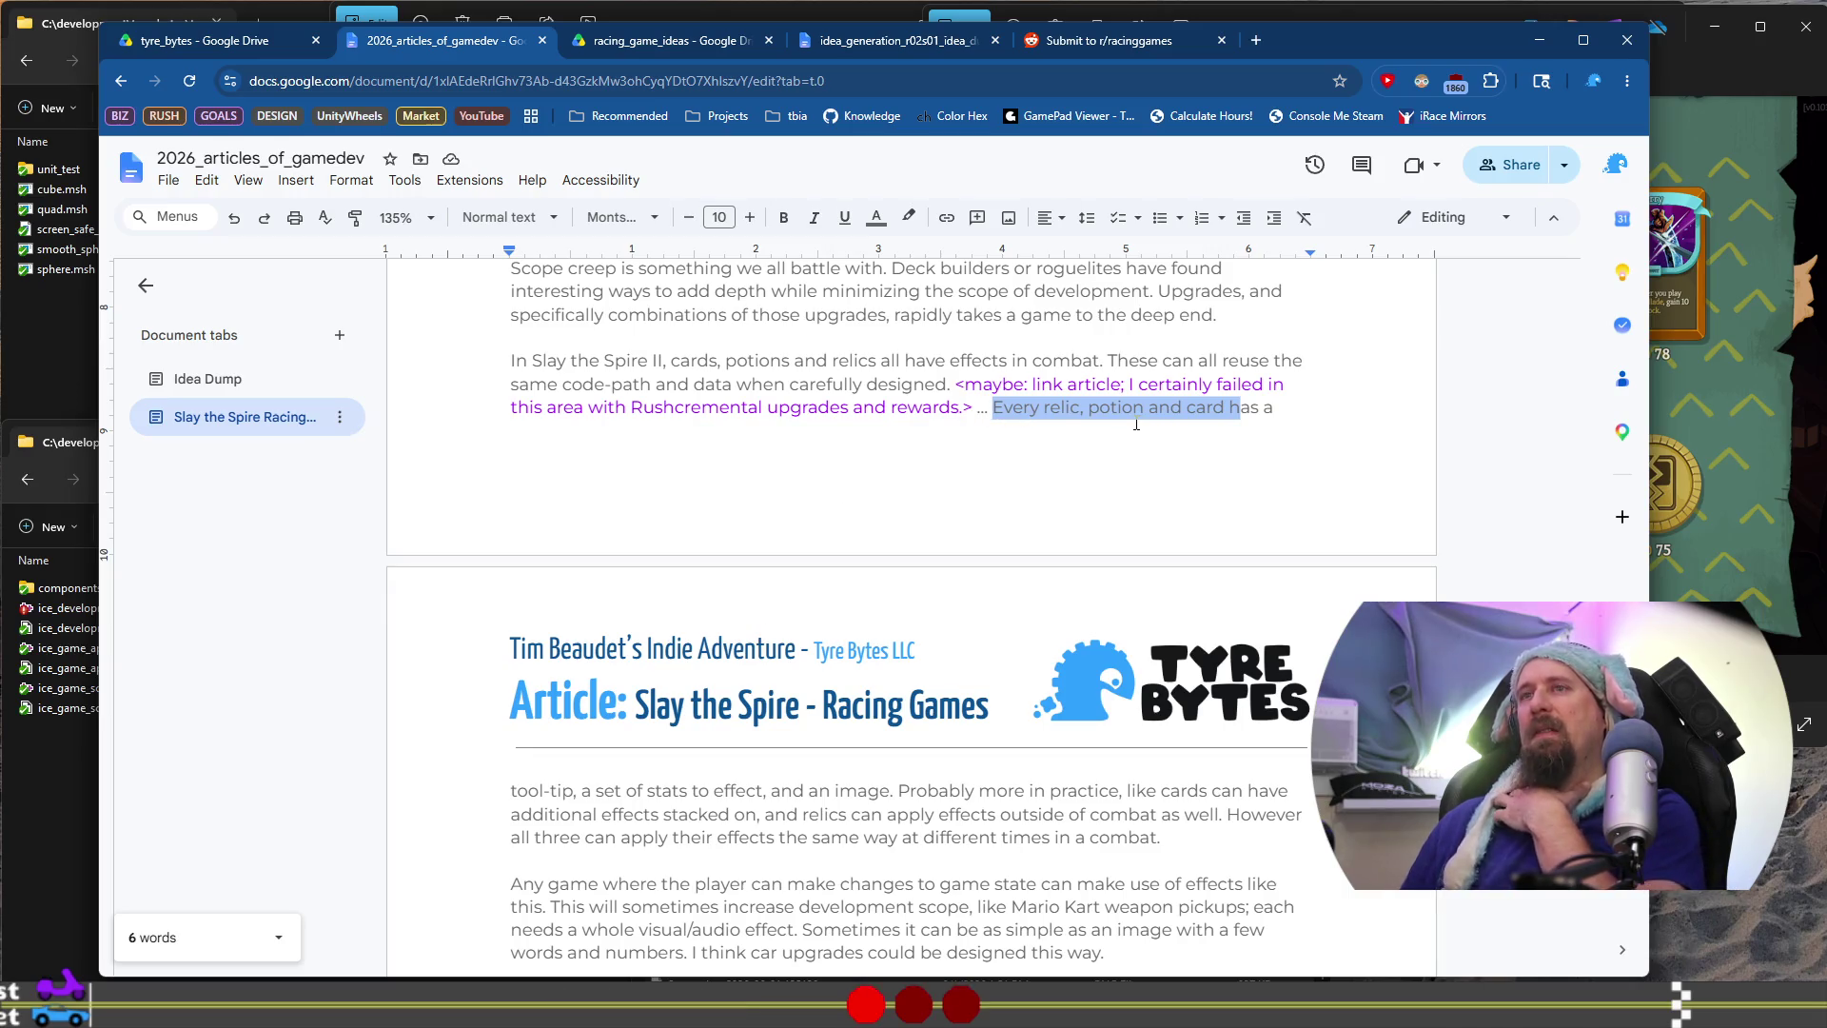
{"action": "left_click", "coordinate": [1104, 409]}
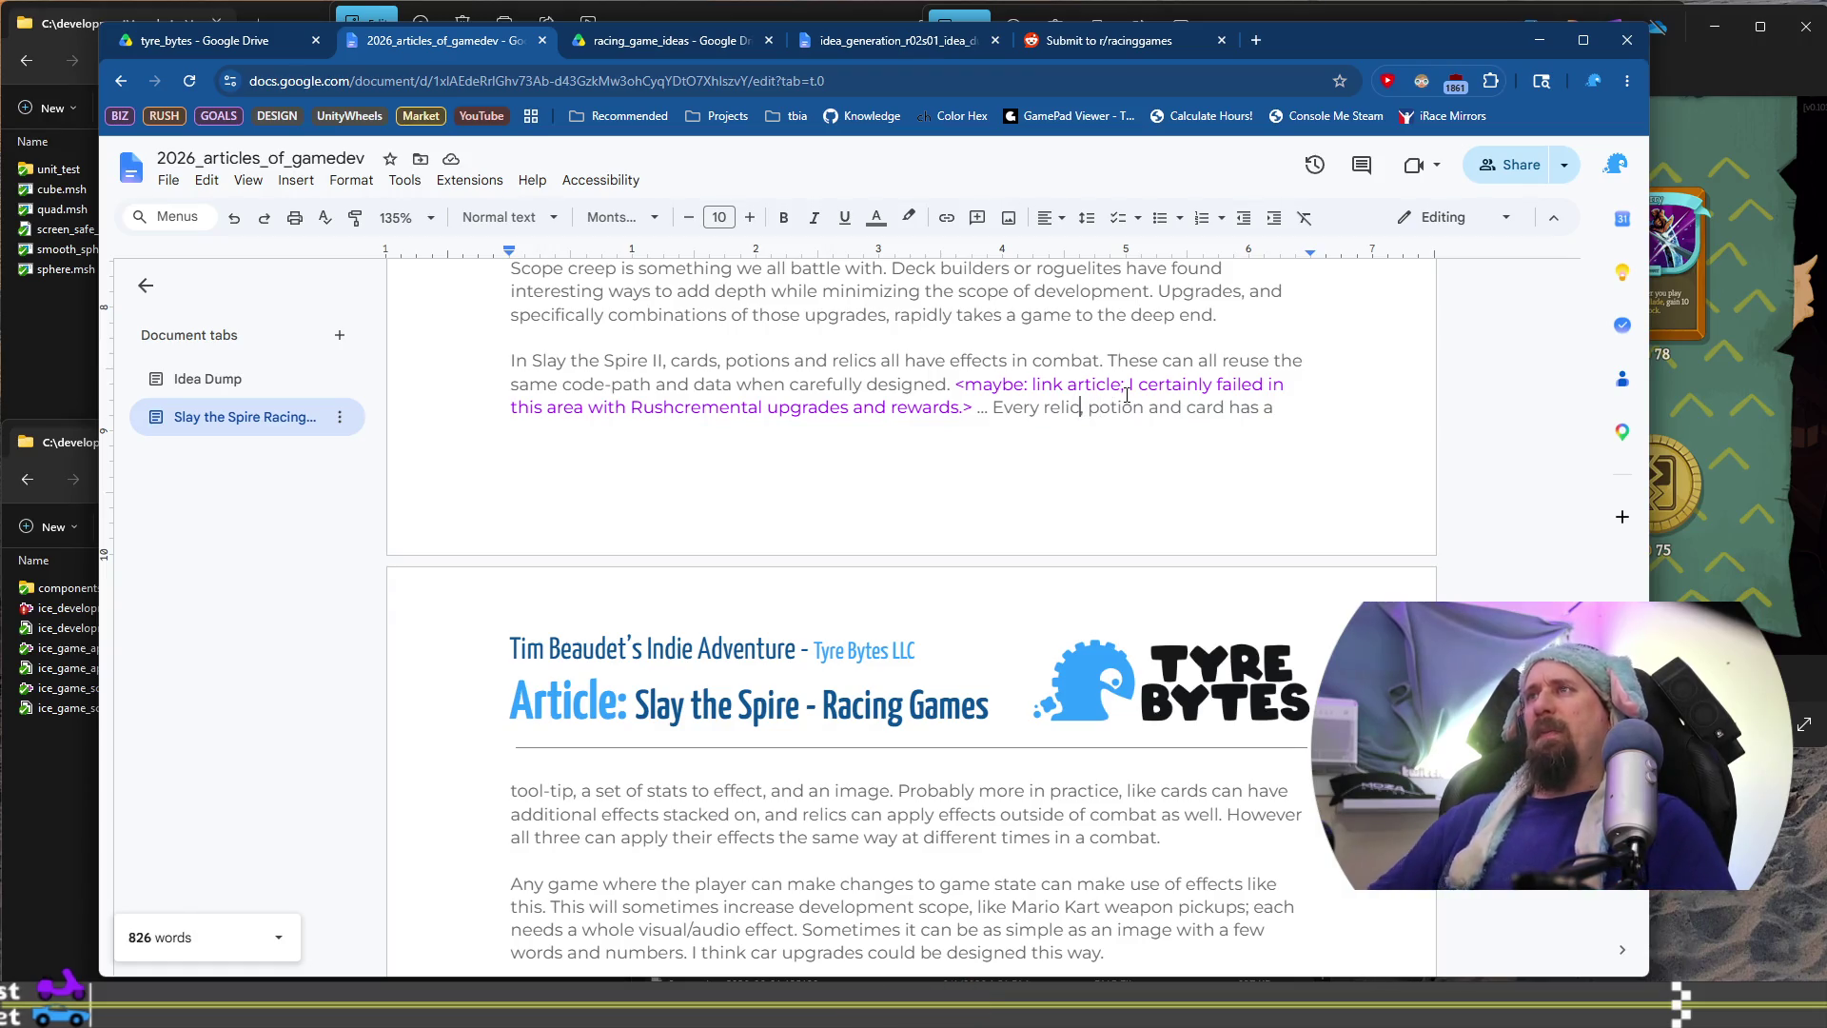
{"action": "key", "text": "BackSpace"}
{"action": "key", "text": "BackSpace"}
{"action": "key", "text": "BackSpace"}
{"action": "type", "text": "card"}
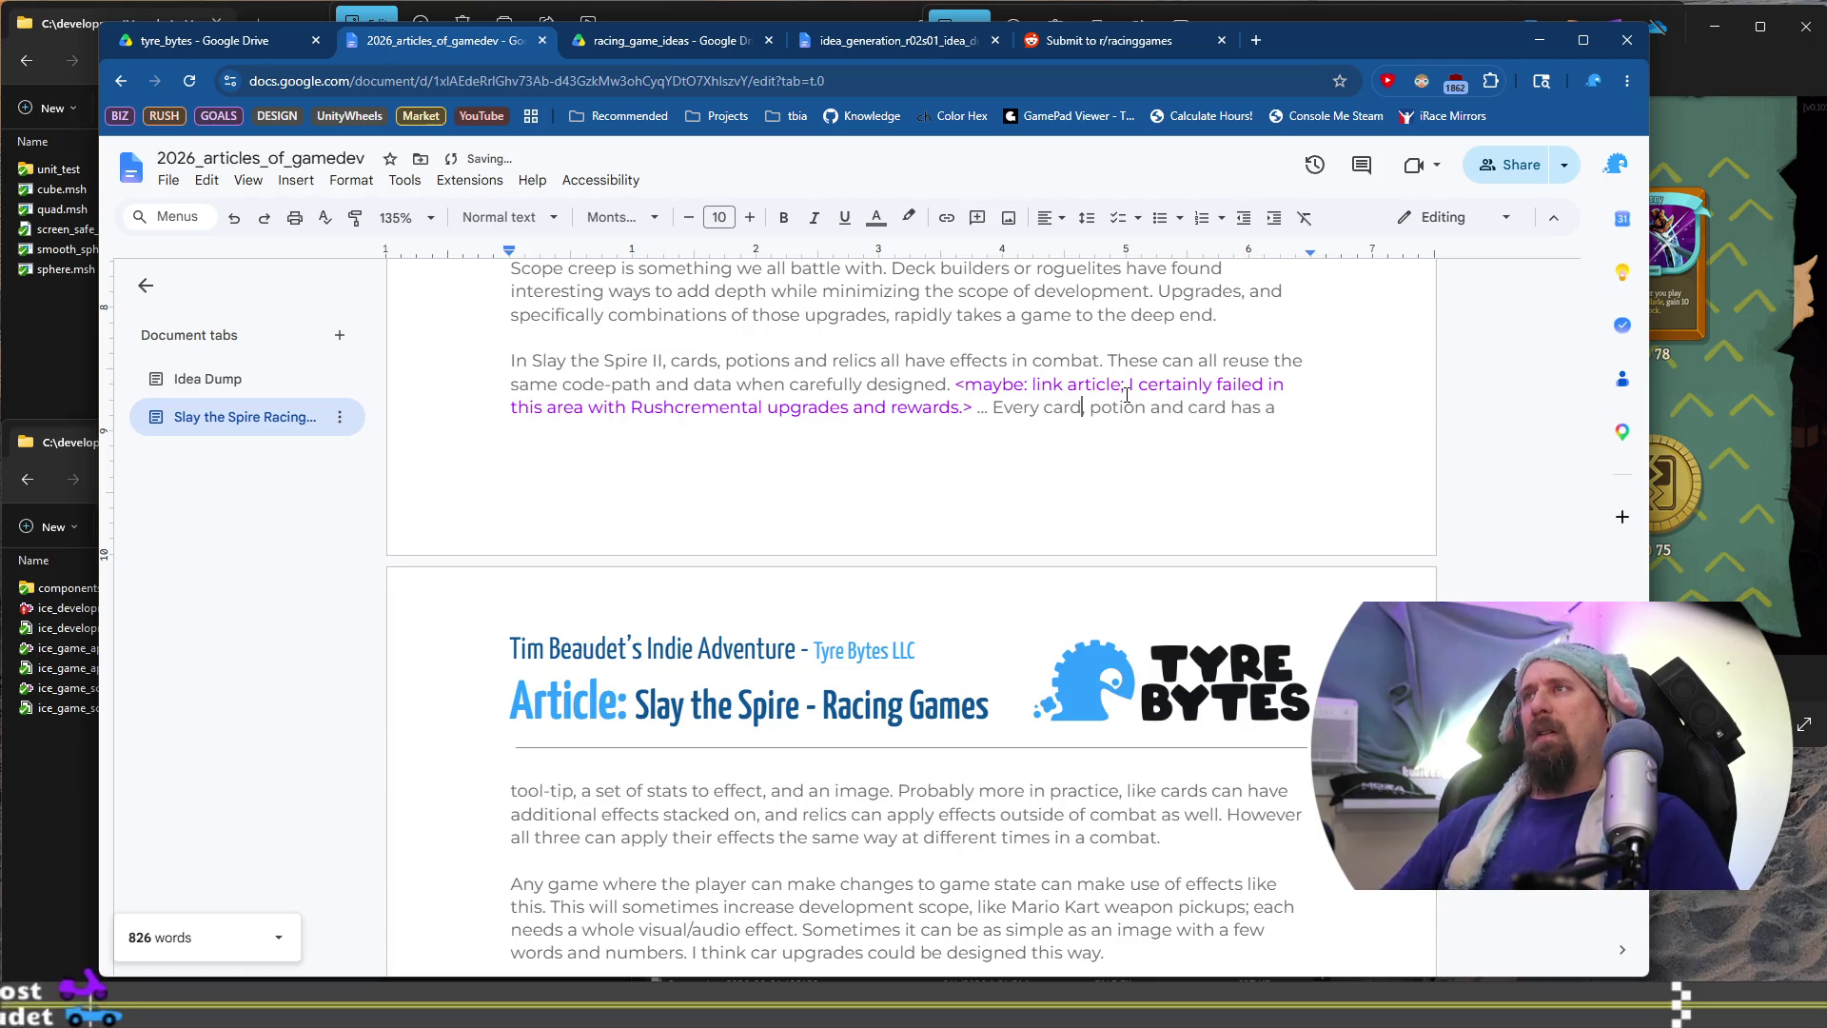
{"action": "key", "text": "ctrl+Right"}
{"action": "key", "text": "ctrl+Right"}
{"action": "key", "text": "ctrl+Right"}
{"action": "key", "text": "ctrl+shift+Right"}
{"action": "type", "text": "rel"}
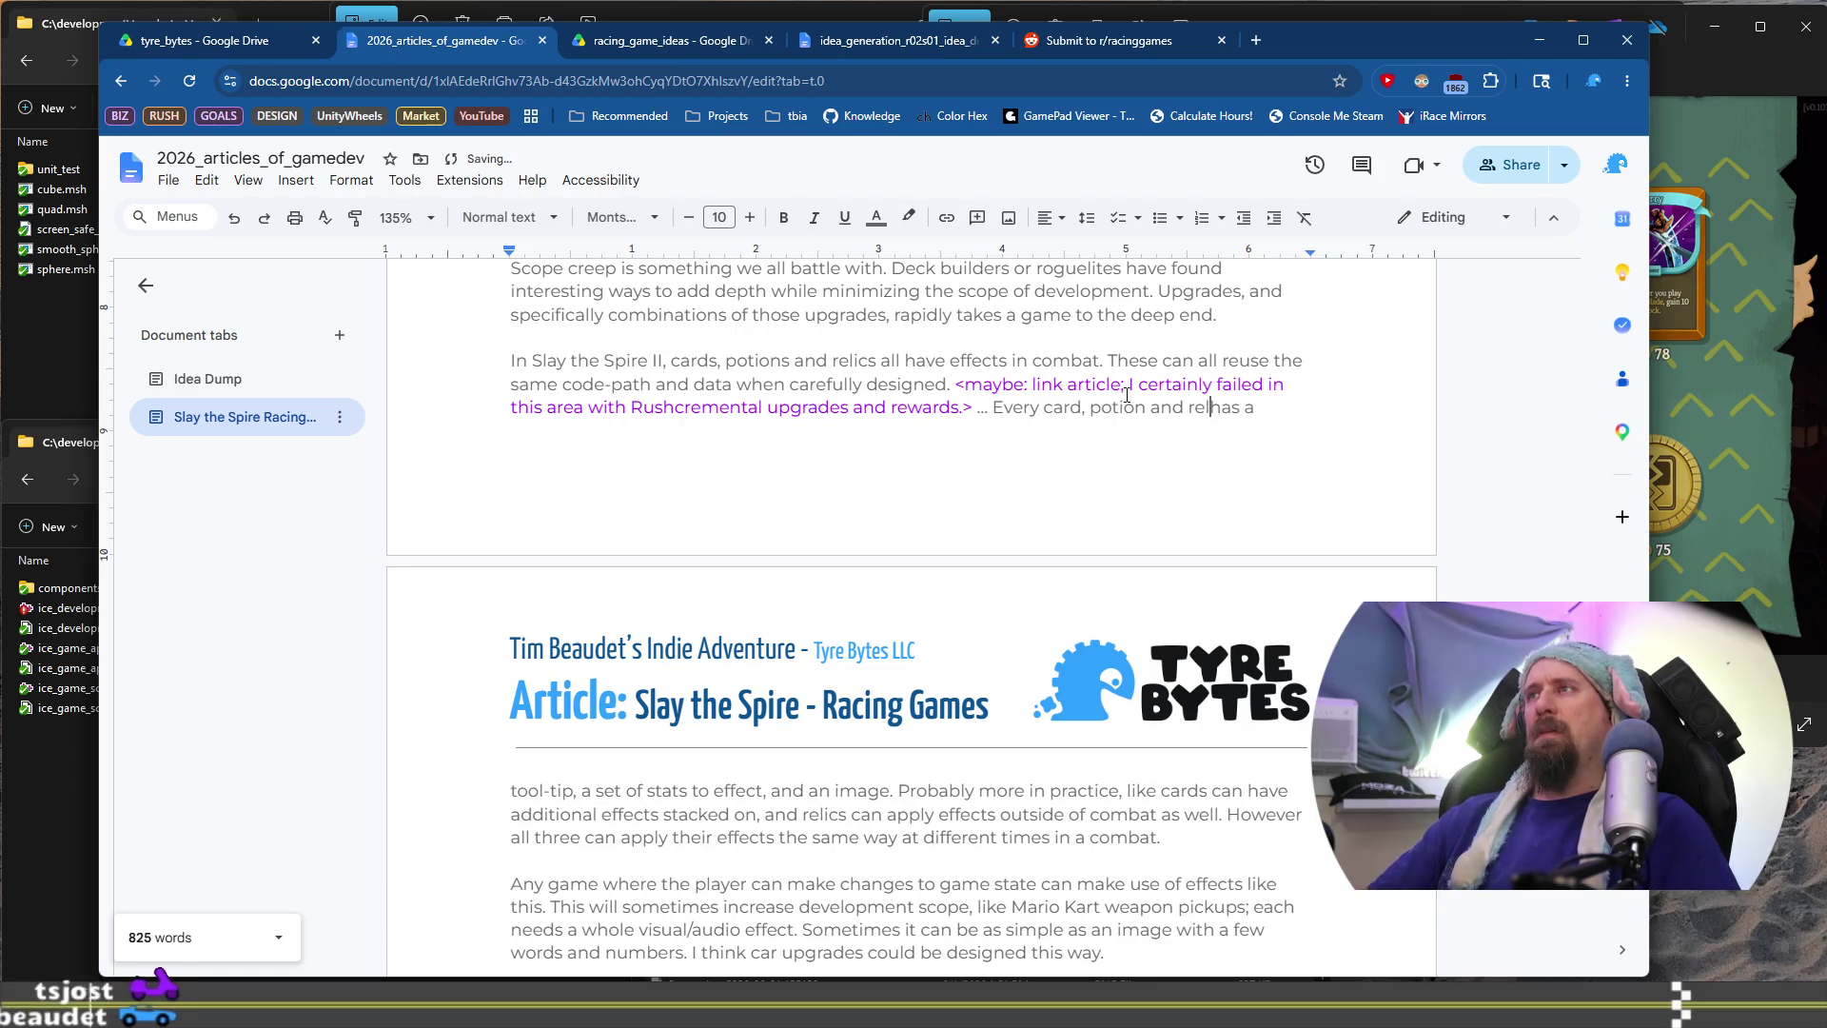
{"action": "type", "text": "ic"}
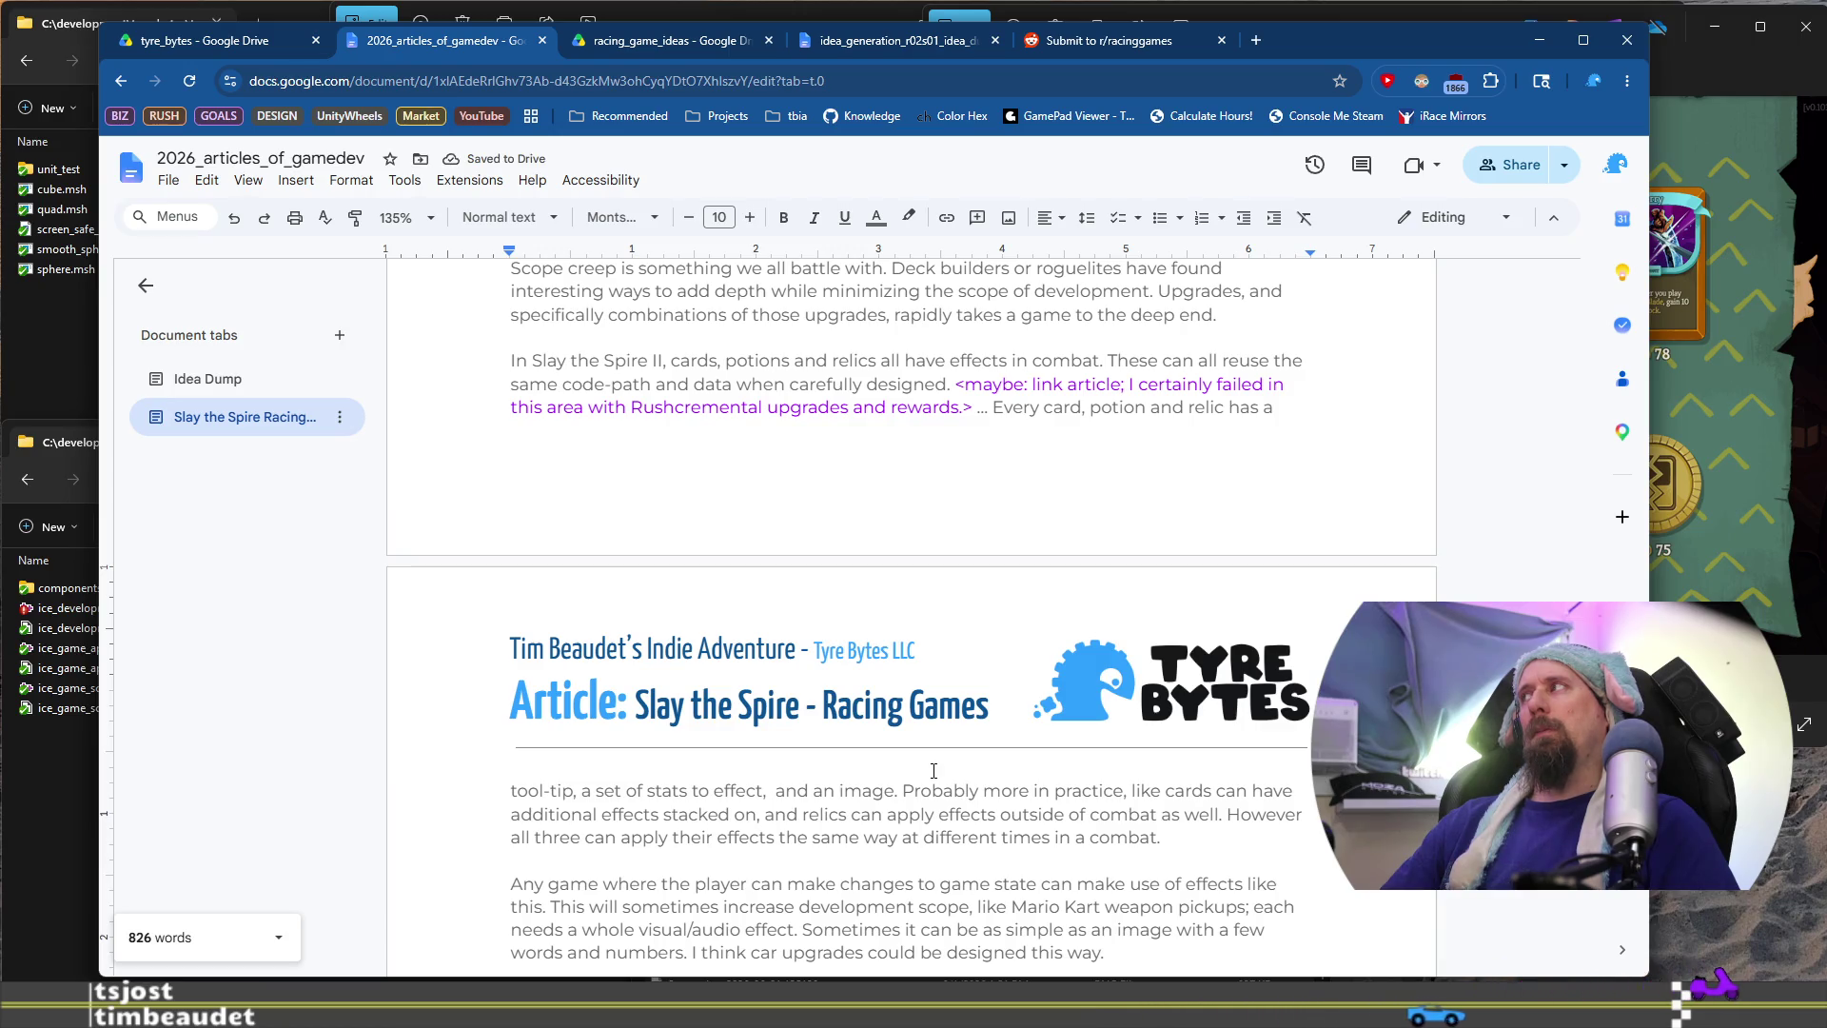
Add 'rarity,' to the list of what each effect has
{"action": "type", "text": "rarit,"}
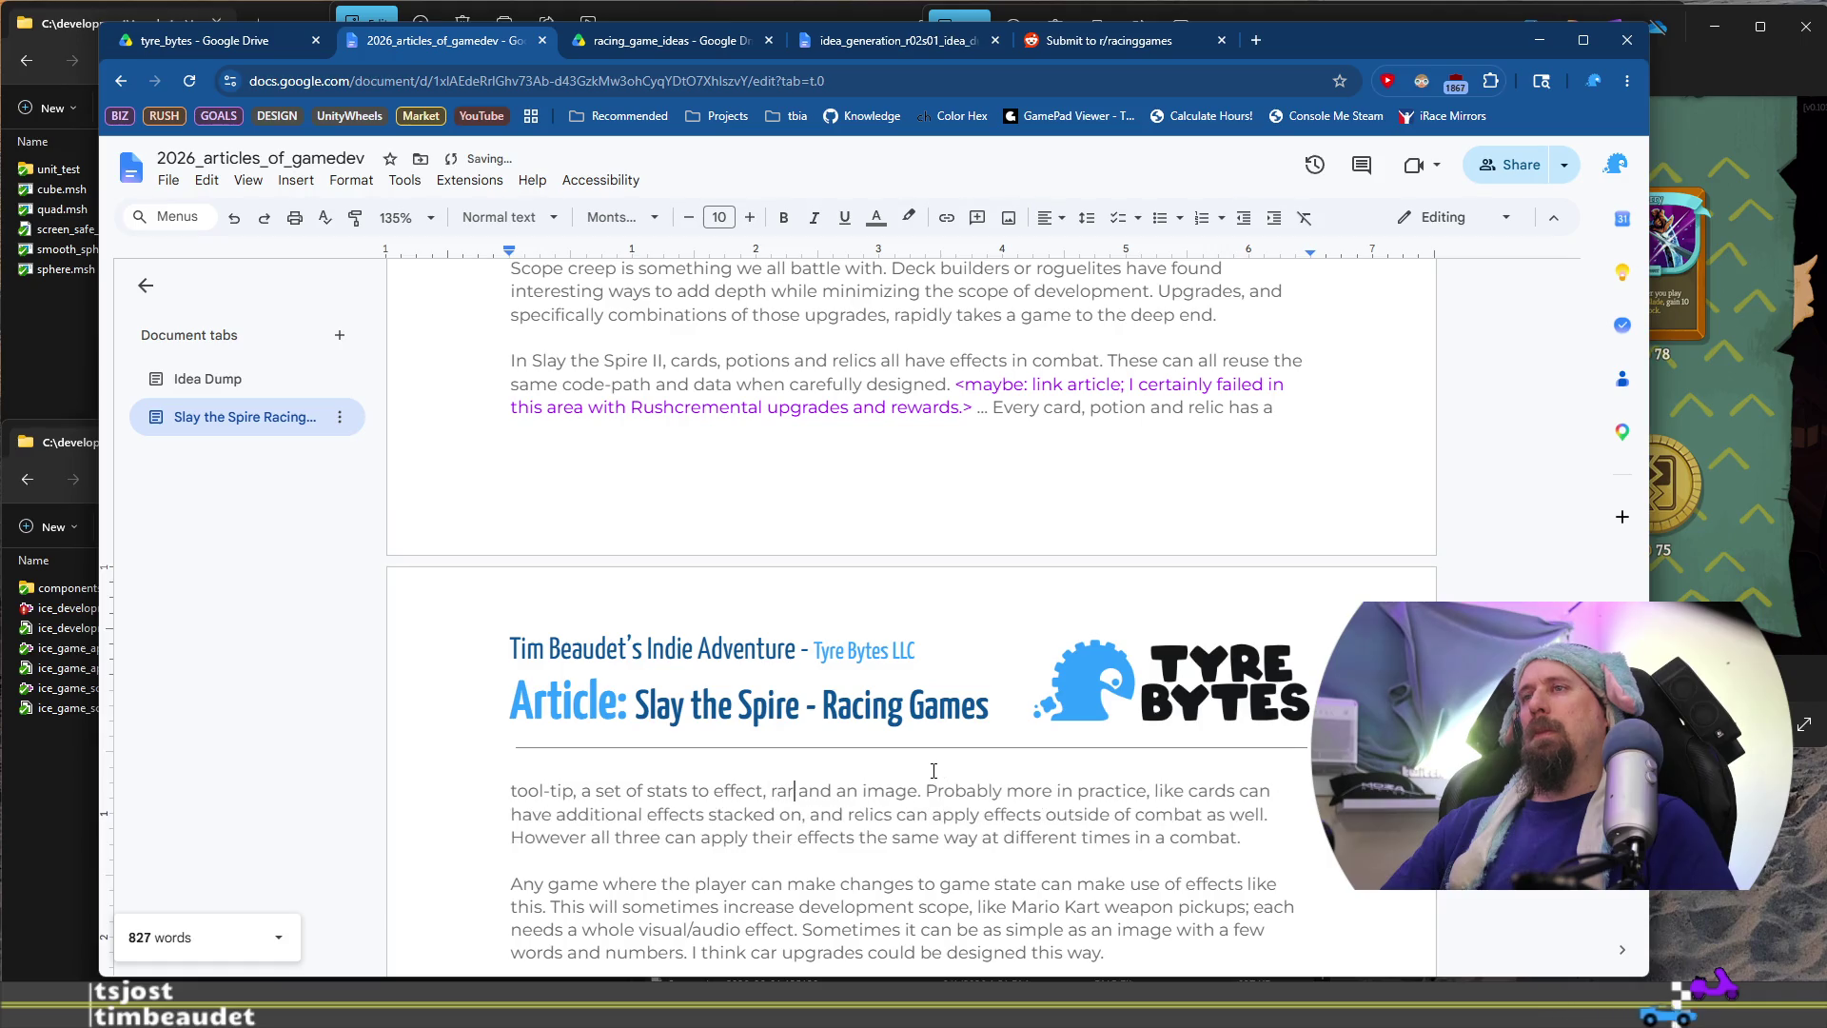
{"action": "key", "text": "BackSpace"}
{"action": "type", "text": "y,"}
{"action": "type", "text": ","}
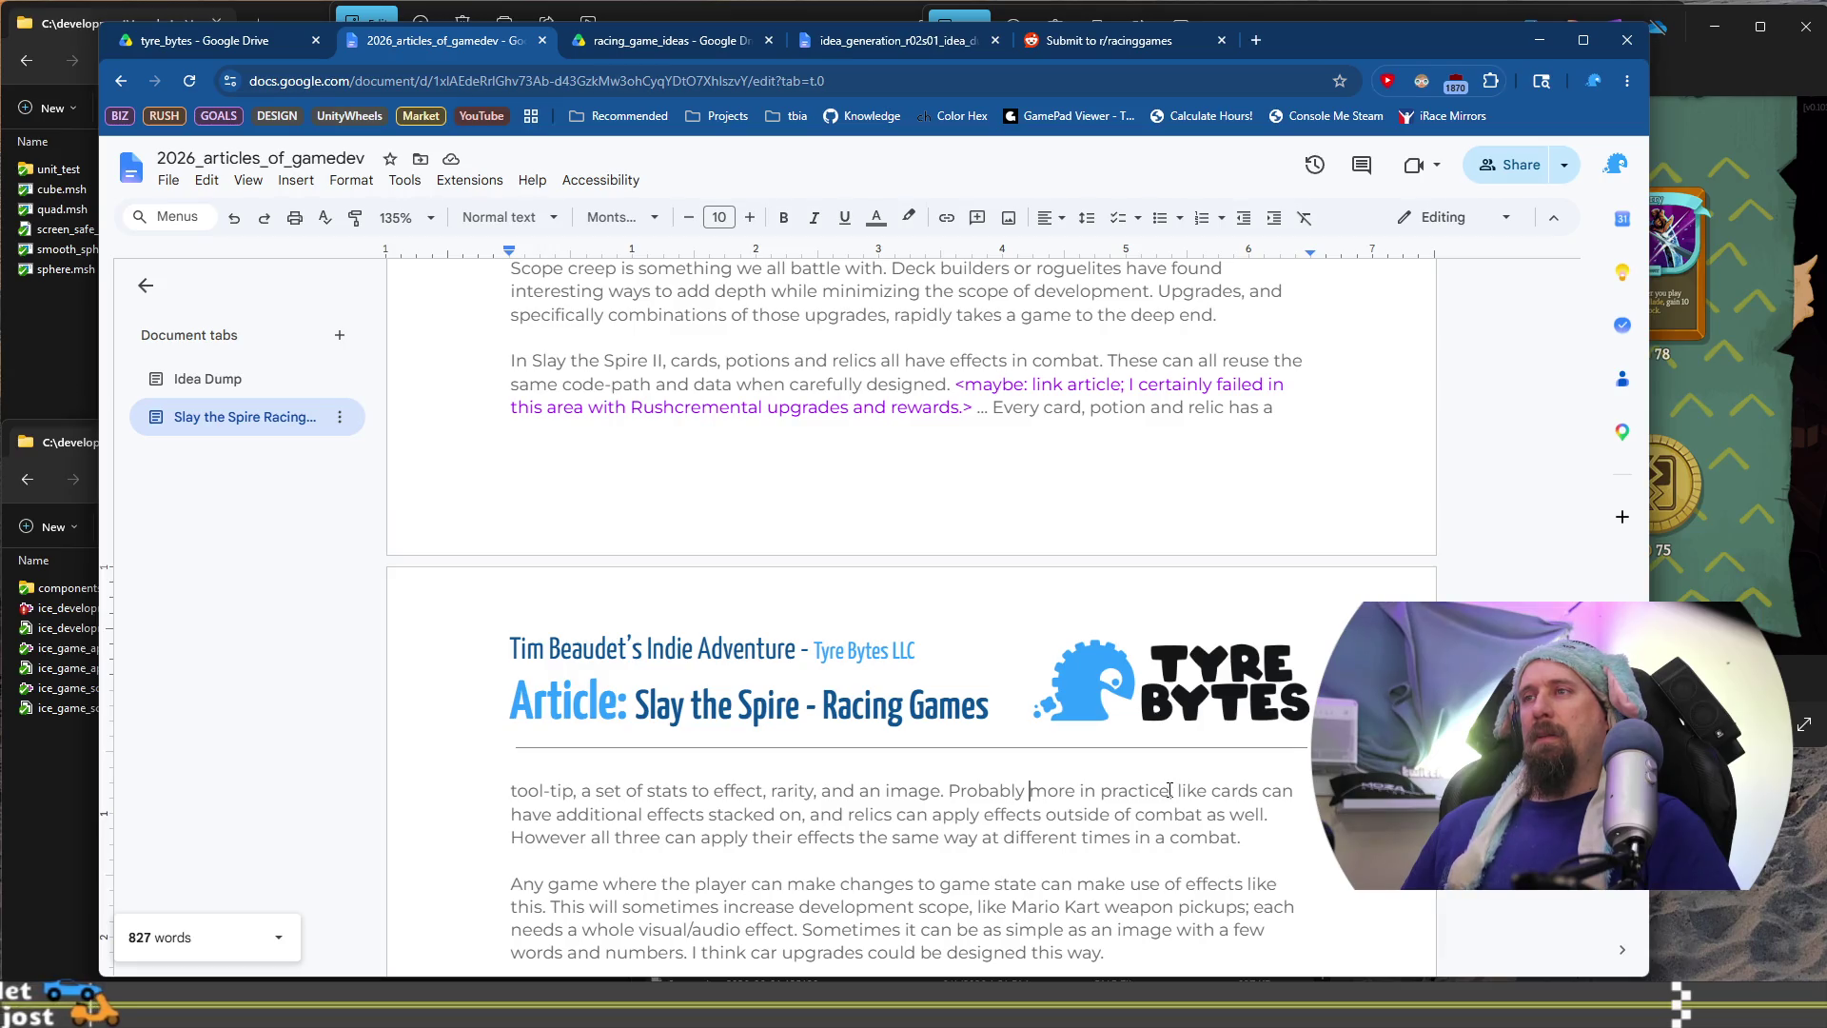
Cut the cards-and-relics example clause so the sentence ends 'Probably more in practice.'
{"action": "left_click", "coordinate": [1169, 790]}
{"action": "type", "text": ","}
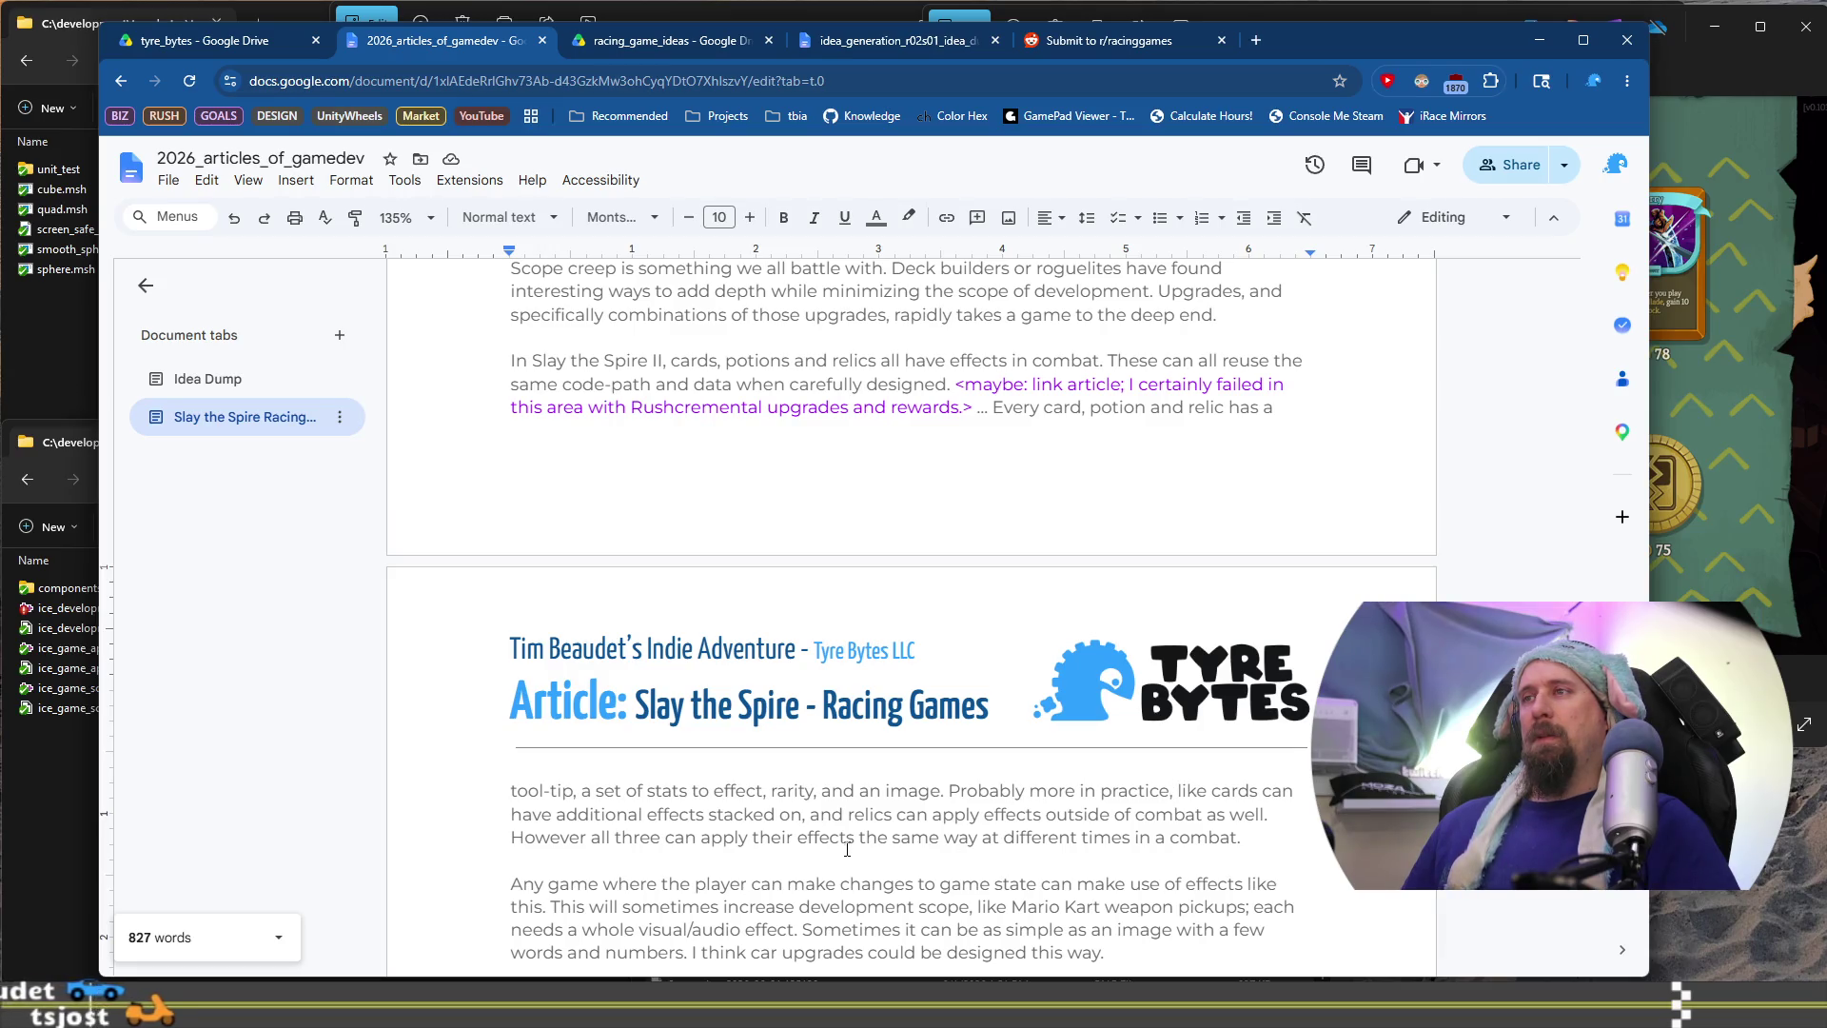
{"action": "left_click", "coordinate": [1269, 815], "text": "shift"}
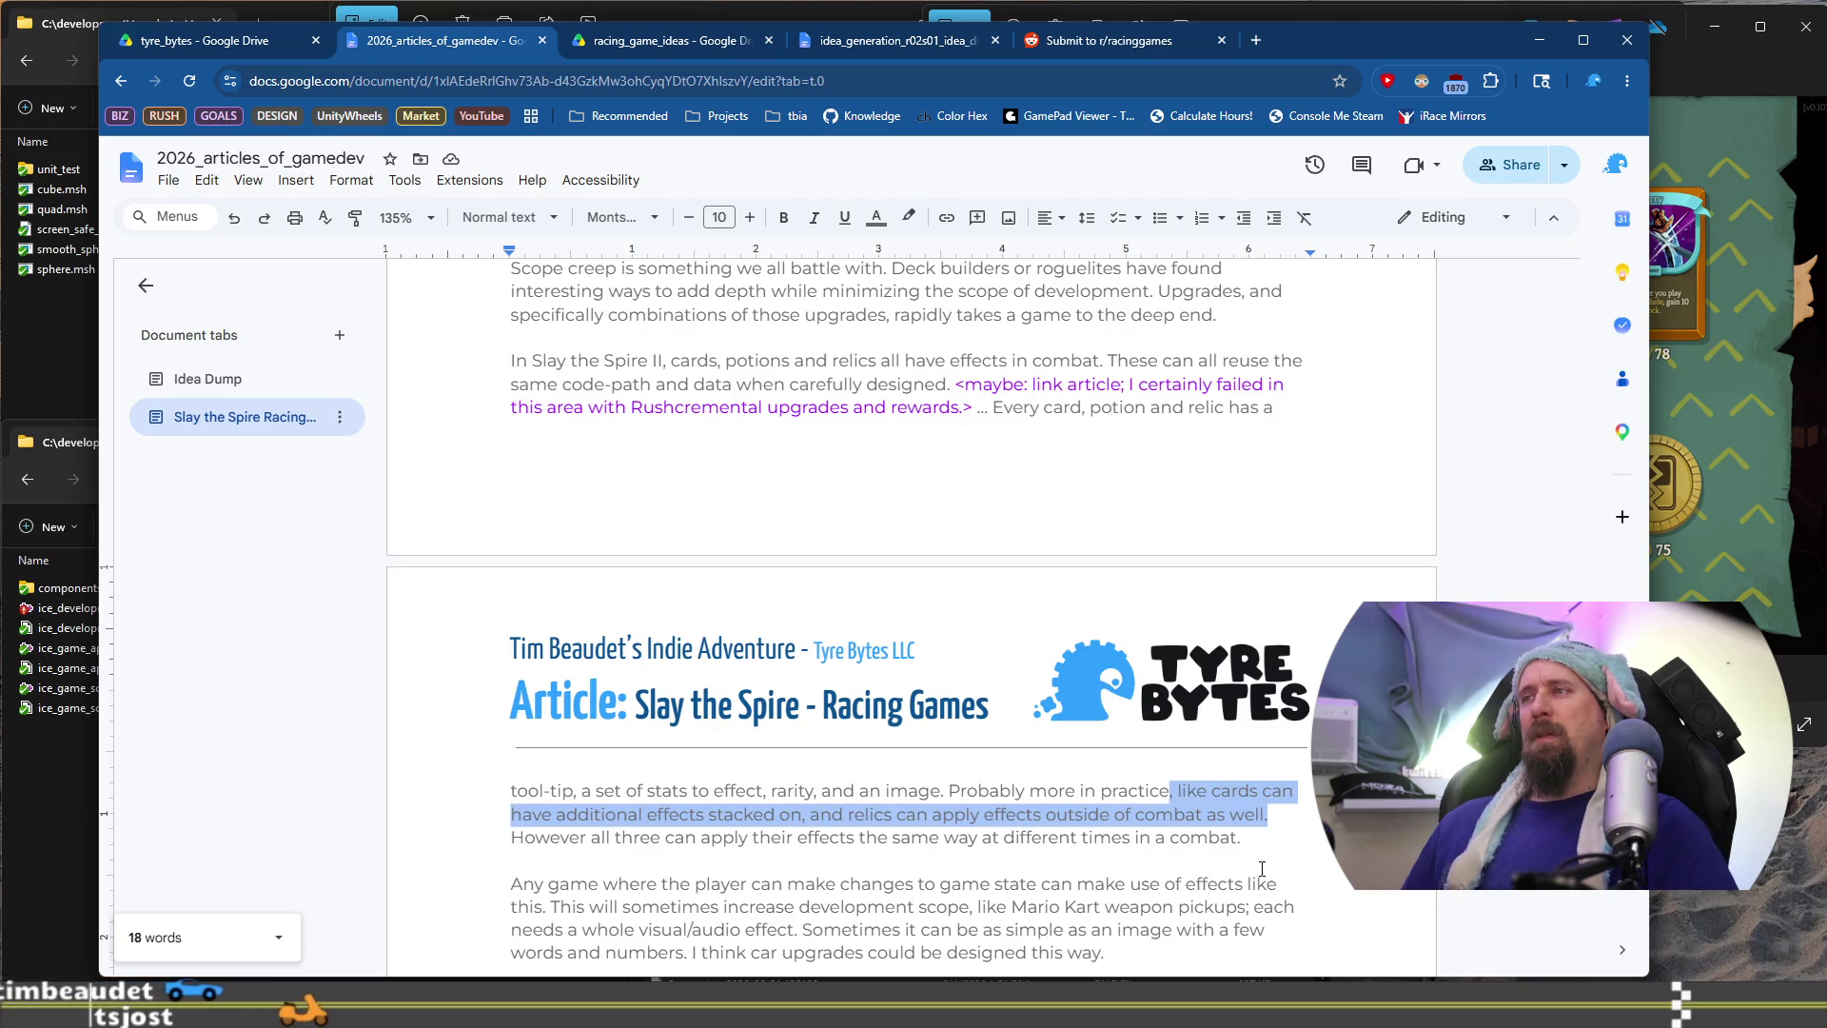
{"action": "key", "text": "BackSpace"}
{"action": "type", "text": "."}
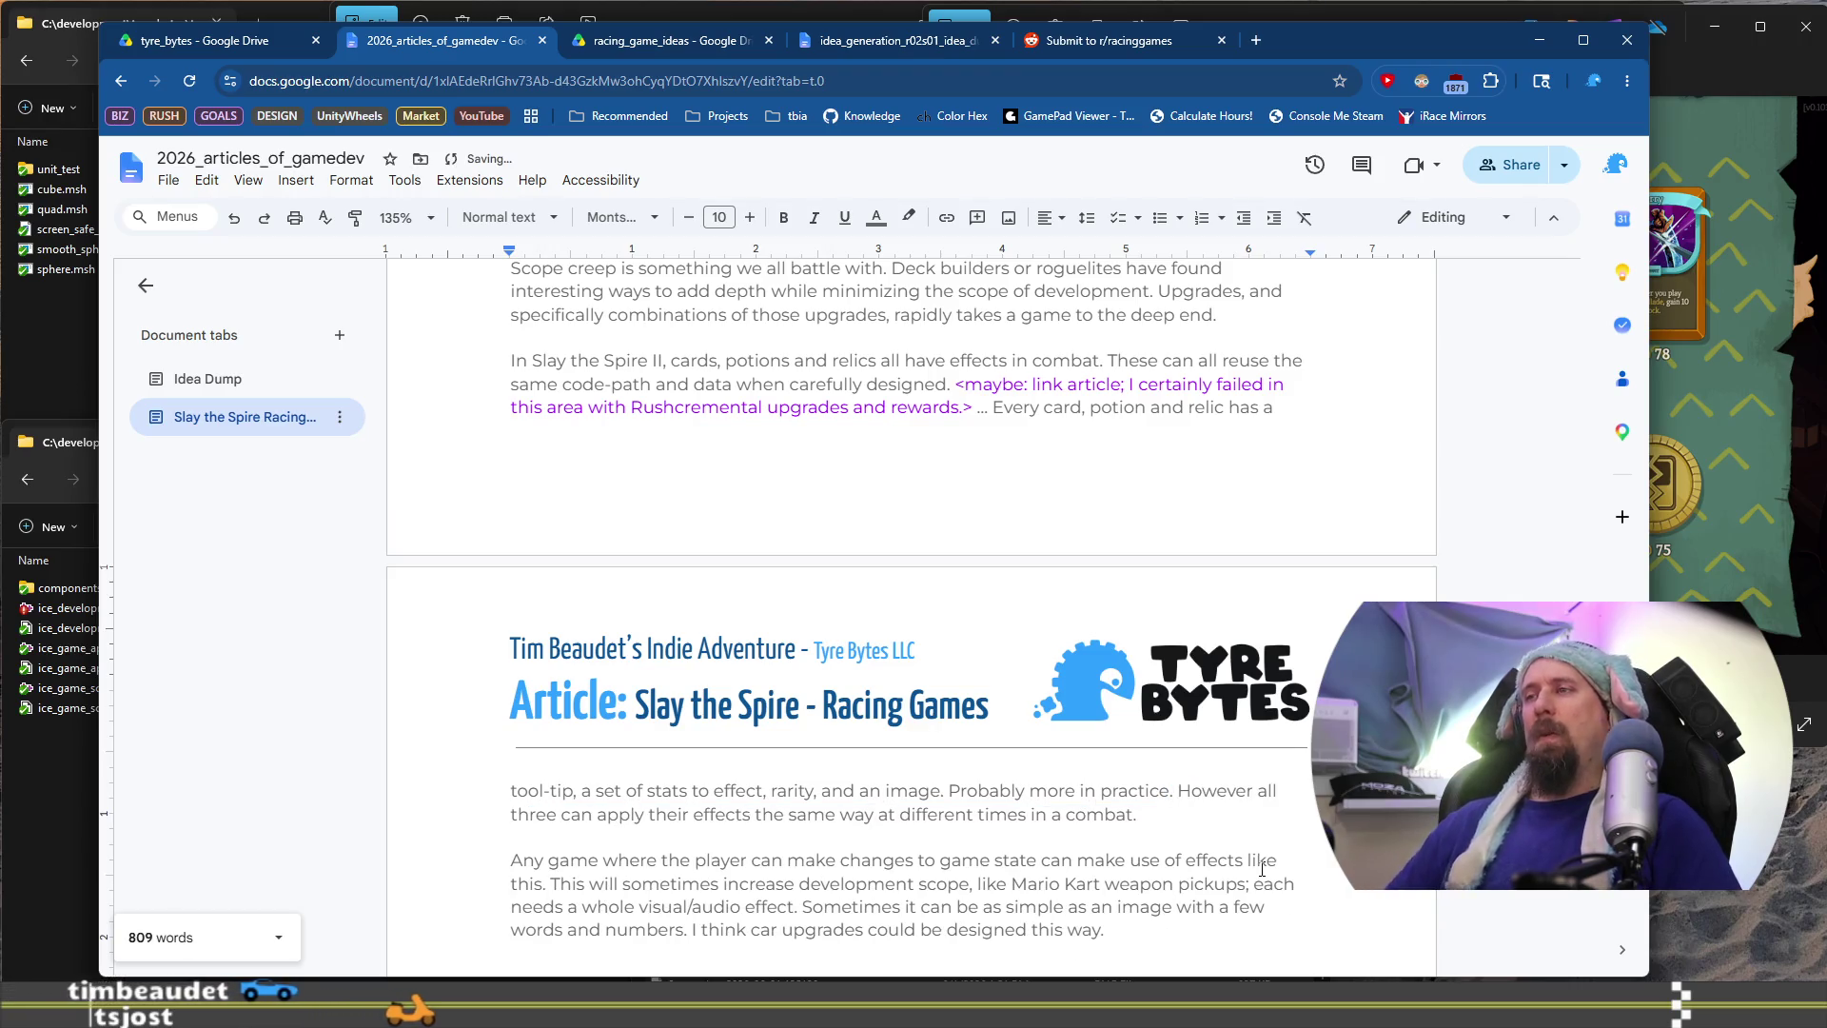
{"action": "scroll", "coordinate": [1193, 826], "scroll_direction": "down", "scroll_amount": 2}
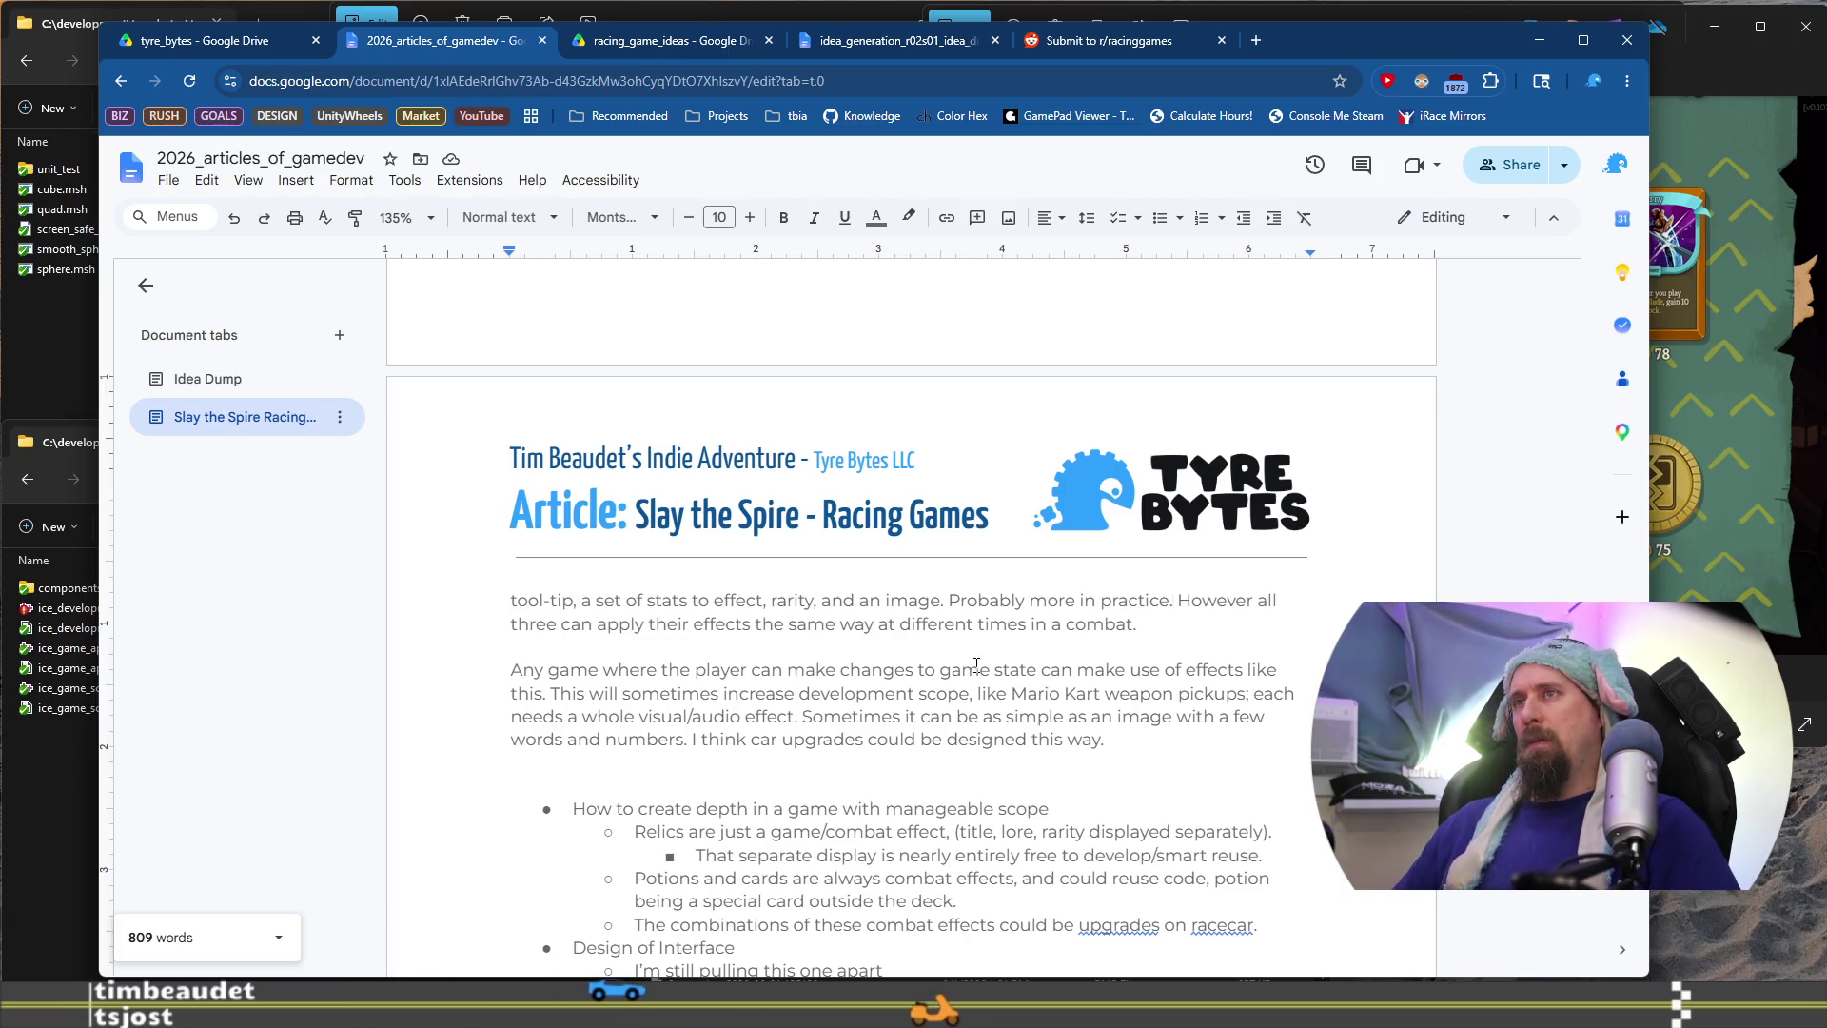
{"action": "key", "text": "ctrl+shift+Left"}
{"action": "key", "text": "ctrl+shift+Left"}
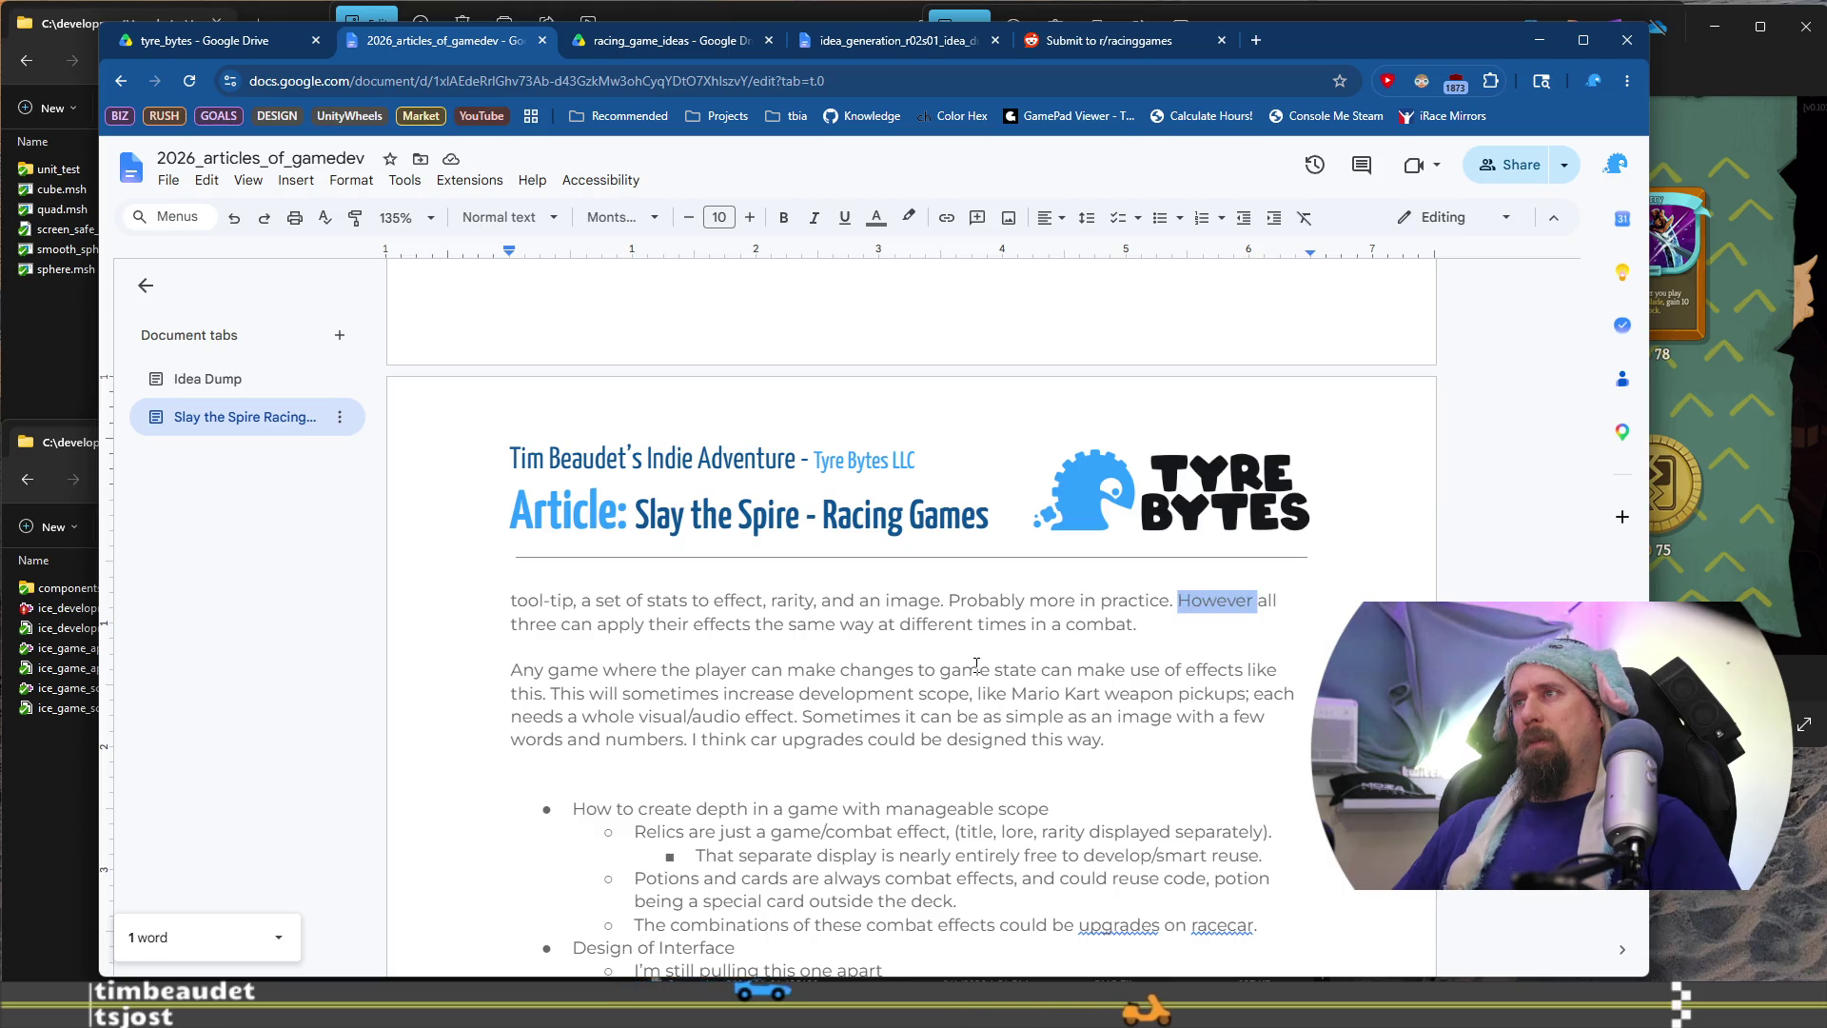
Drop 'However' and reword the sentence so all three apply their effects using shared code
{"action": "type", "text": "All three can"}
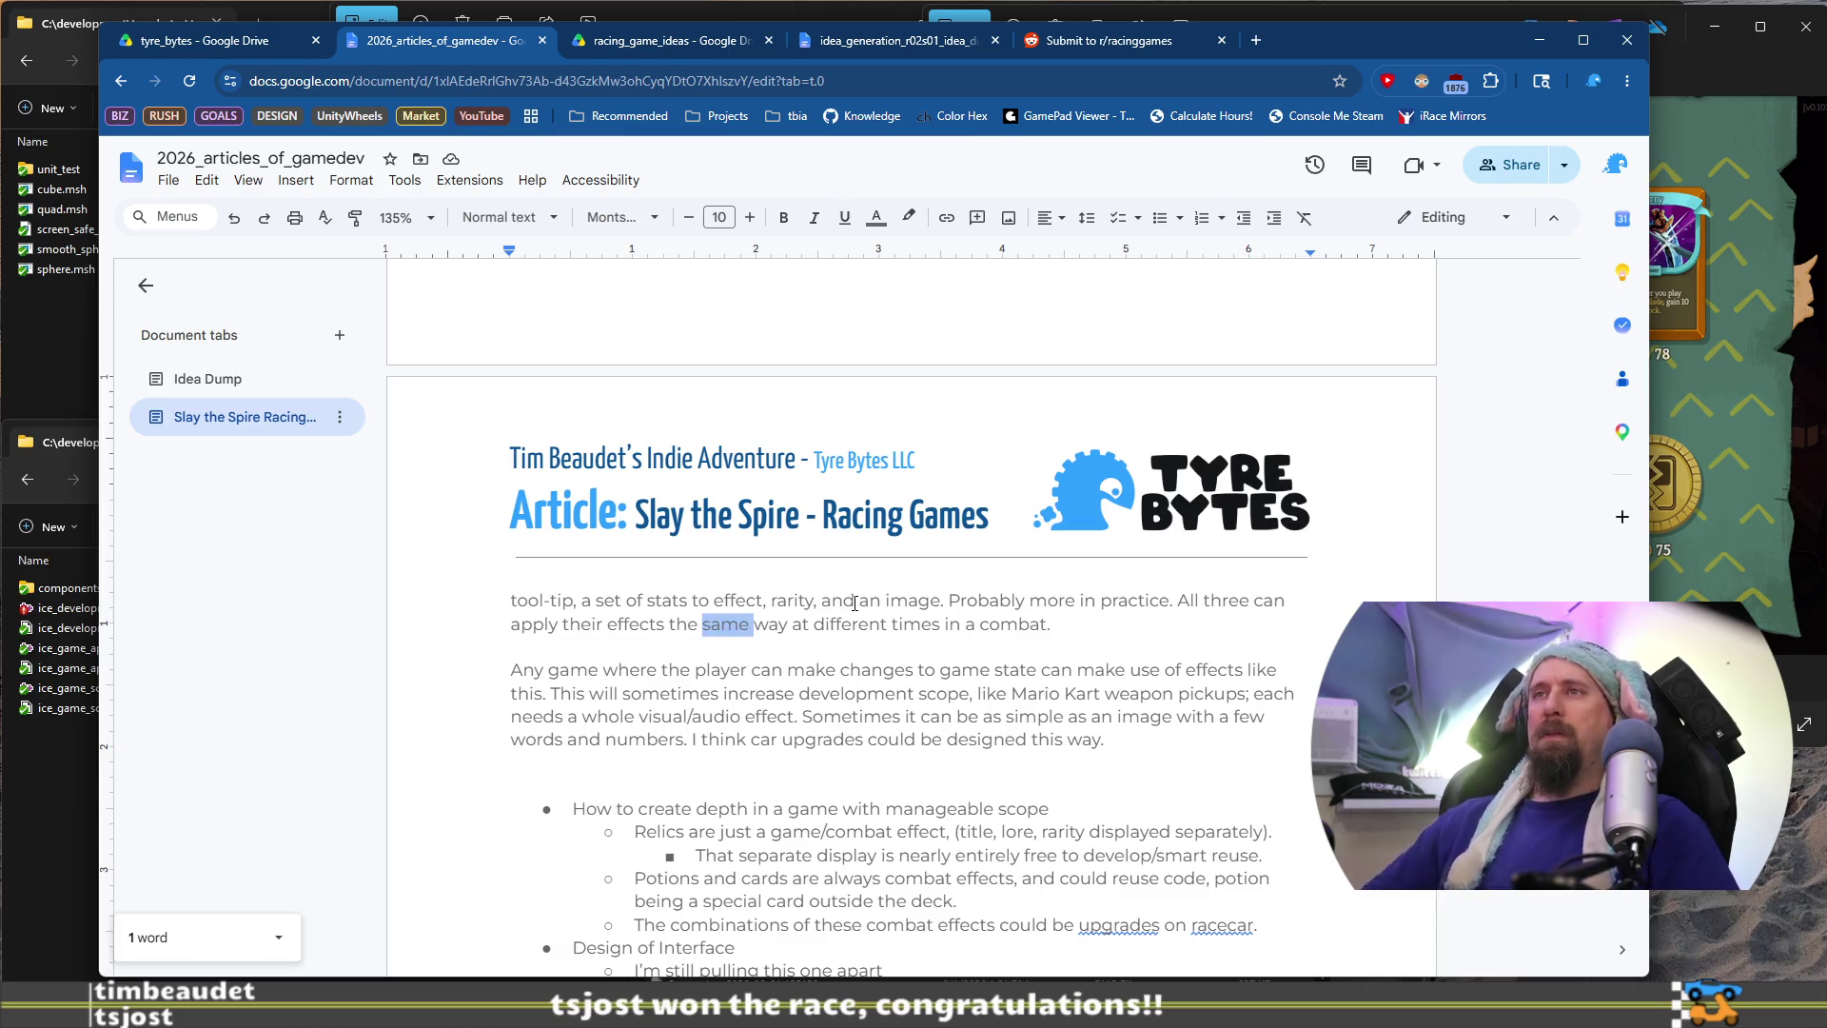
{"action": "key", "text": "BackSpace"}
{"action": "key", "text": "BackSpace"}
{"action": "key", "text": "BackSpace"}
{"action": "type", "text": "using a "}
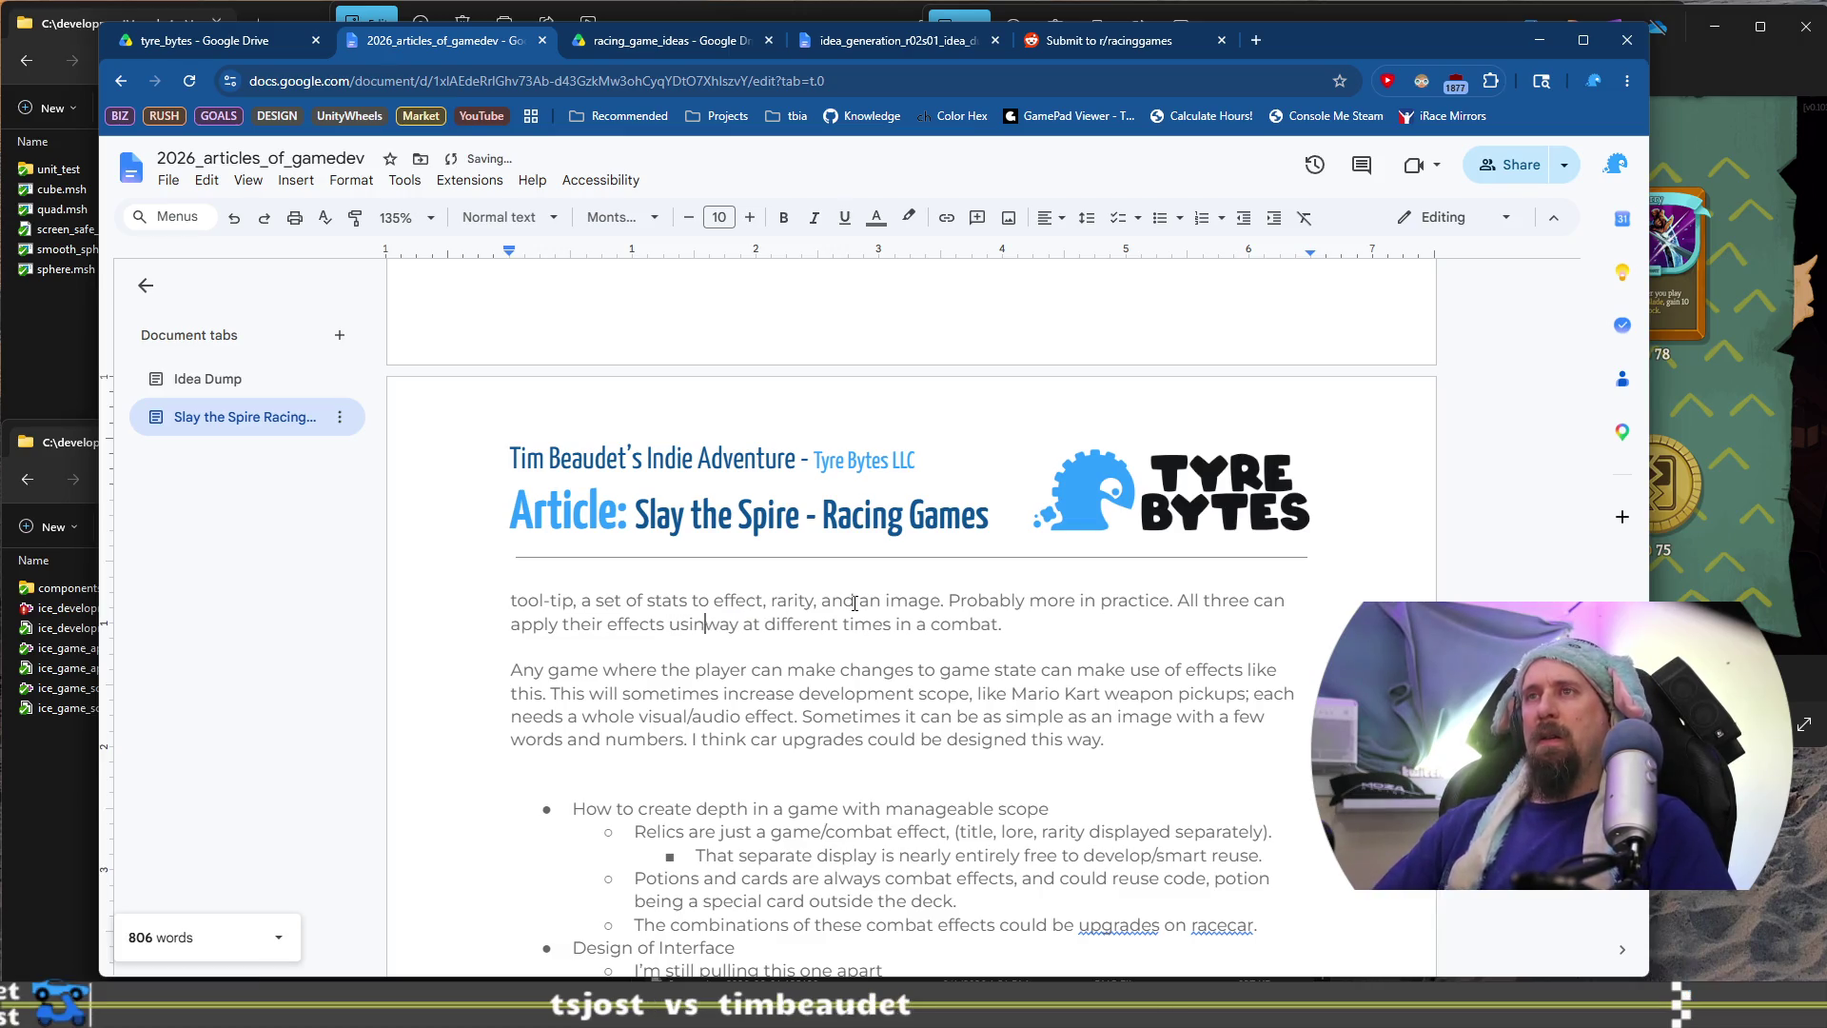
{"action": "type", "text": "single code"}
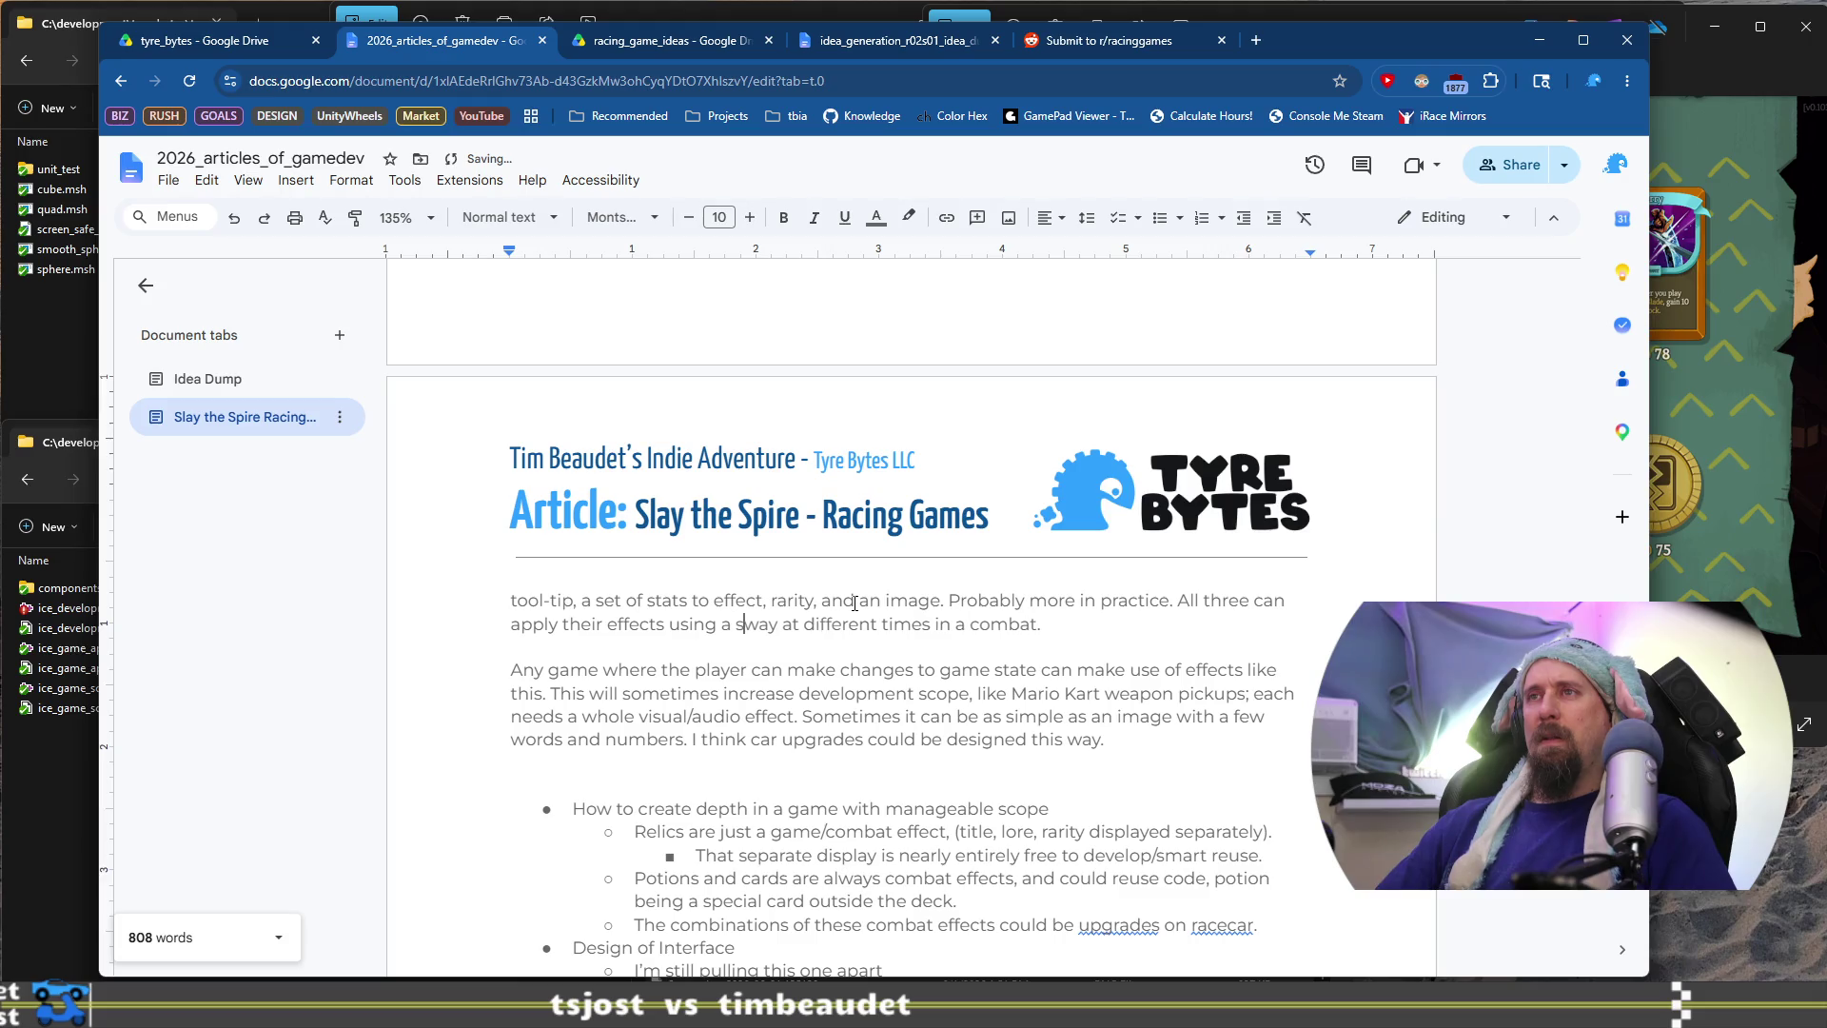
{"action": "key", "text": "BackSpace"}
{"action": "key", "text": "BackSpace"}
{"action": "key", "text": "BackSpace"}
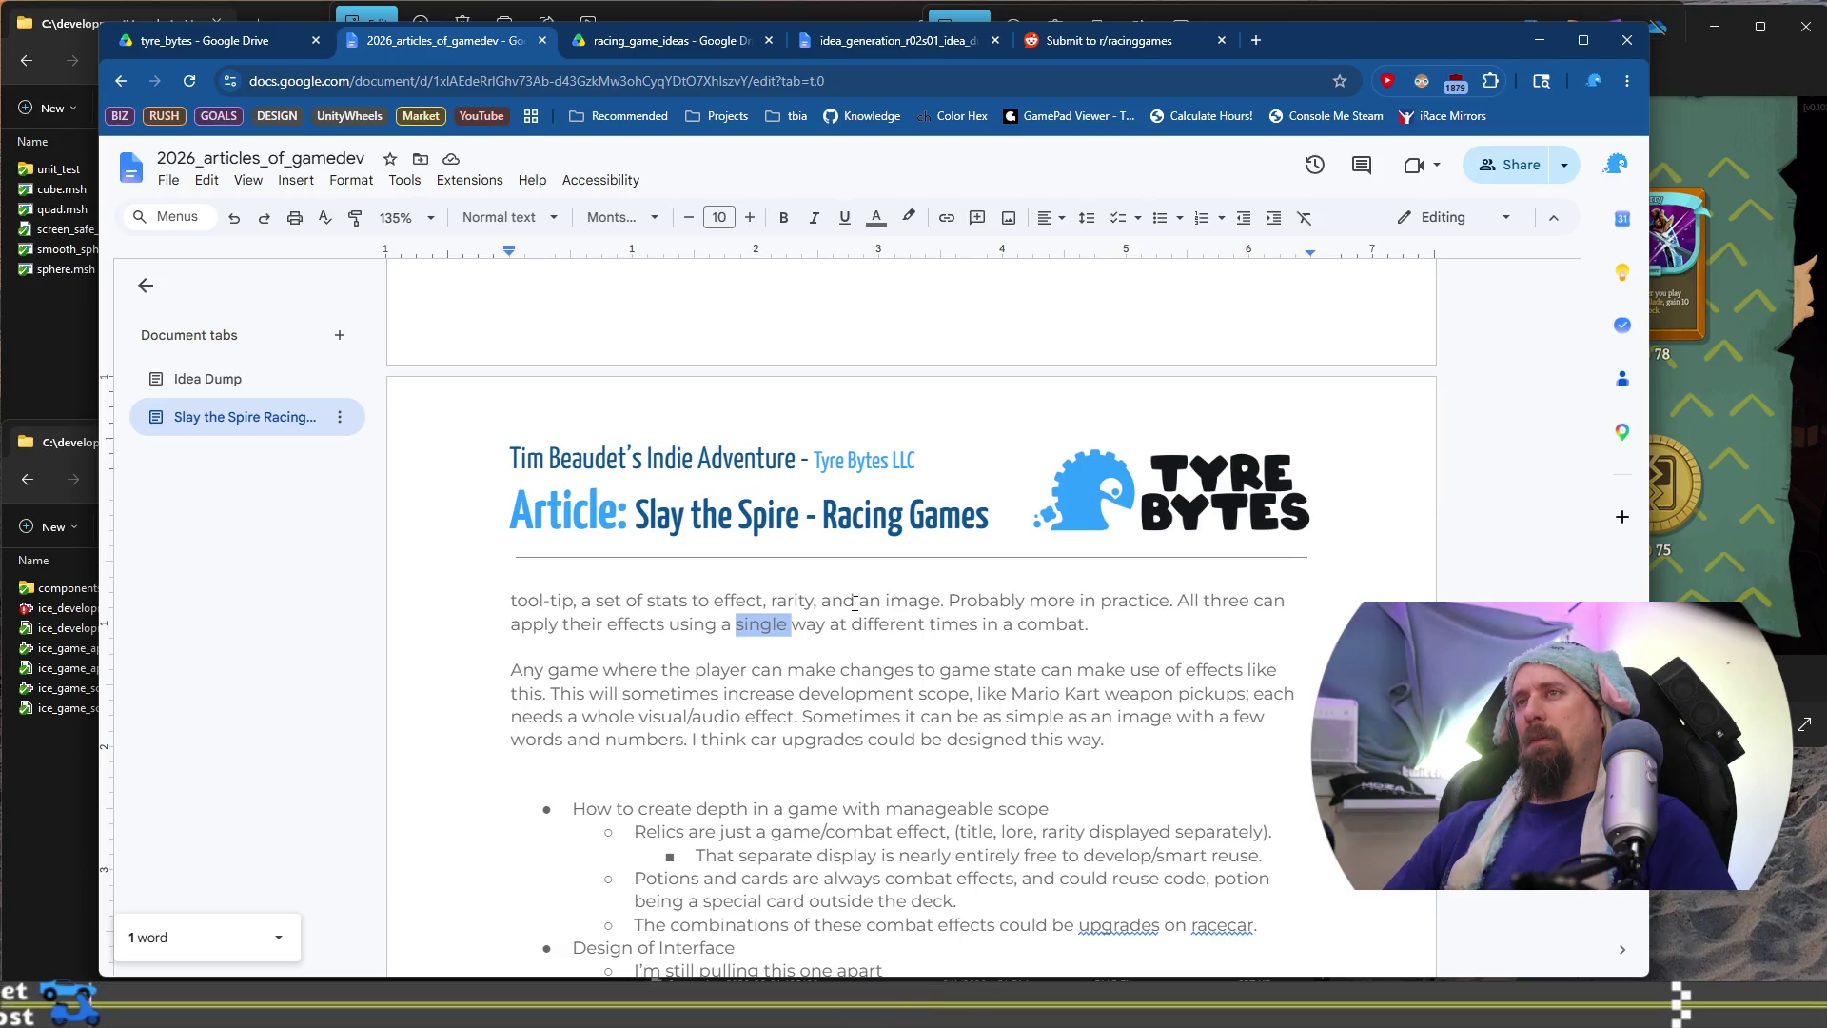
{"action": "key", "text": "ctrl+shift+Left"}
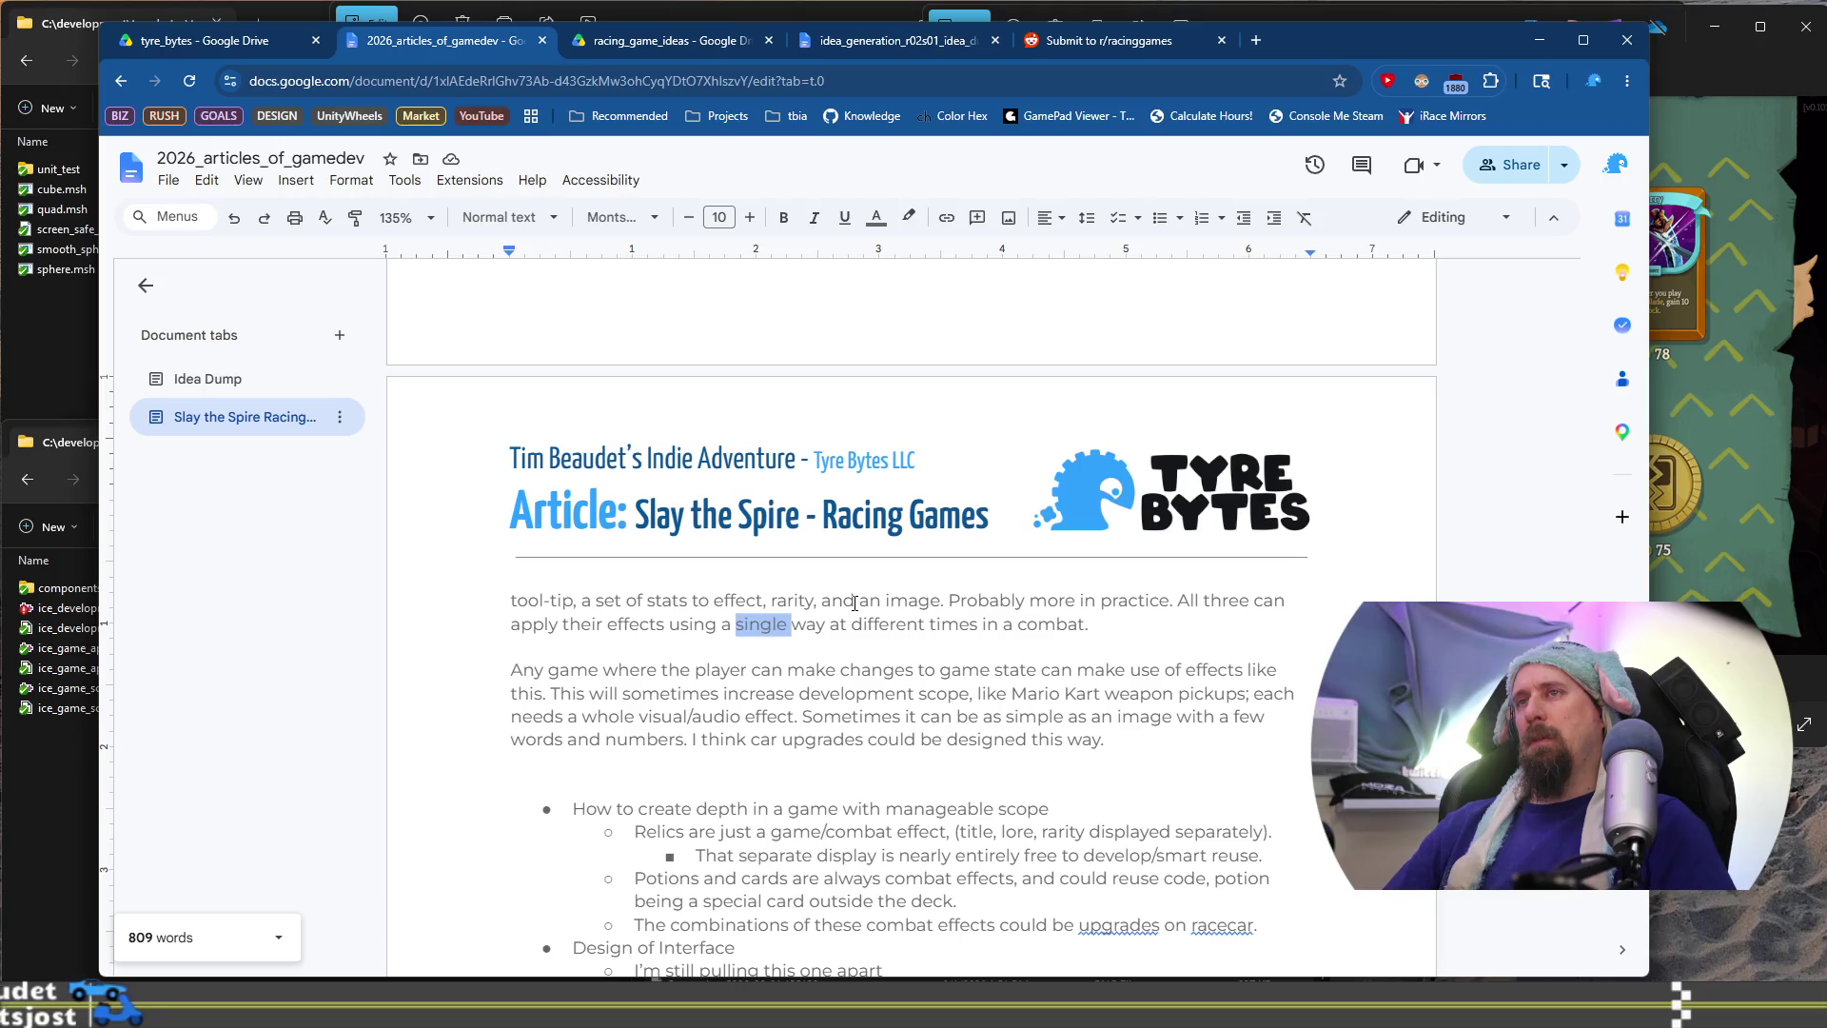
{"action": "type", "text": "a shad"}
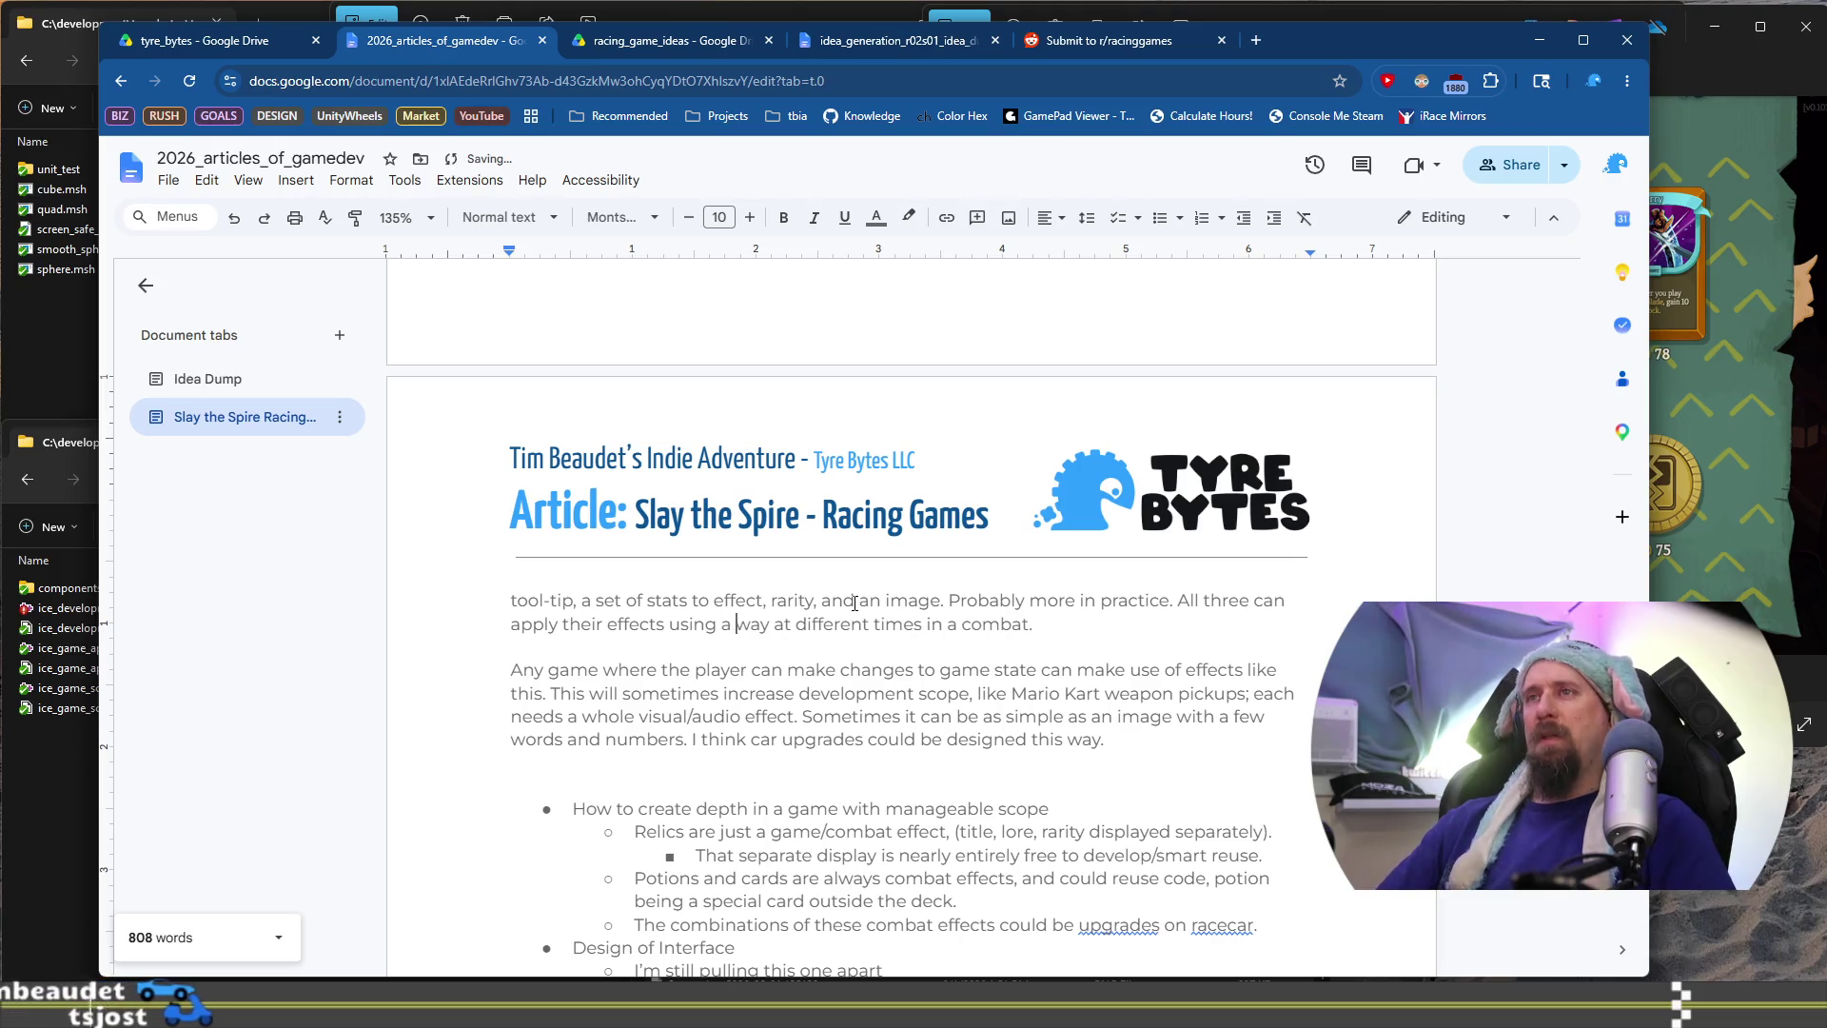
{"action": "key", "text": "BackSpace"}
{"action": "type", "text": "red"}
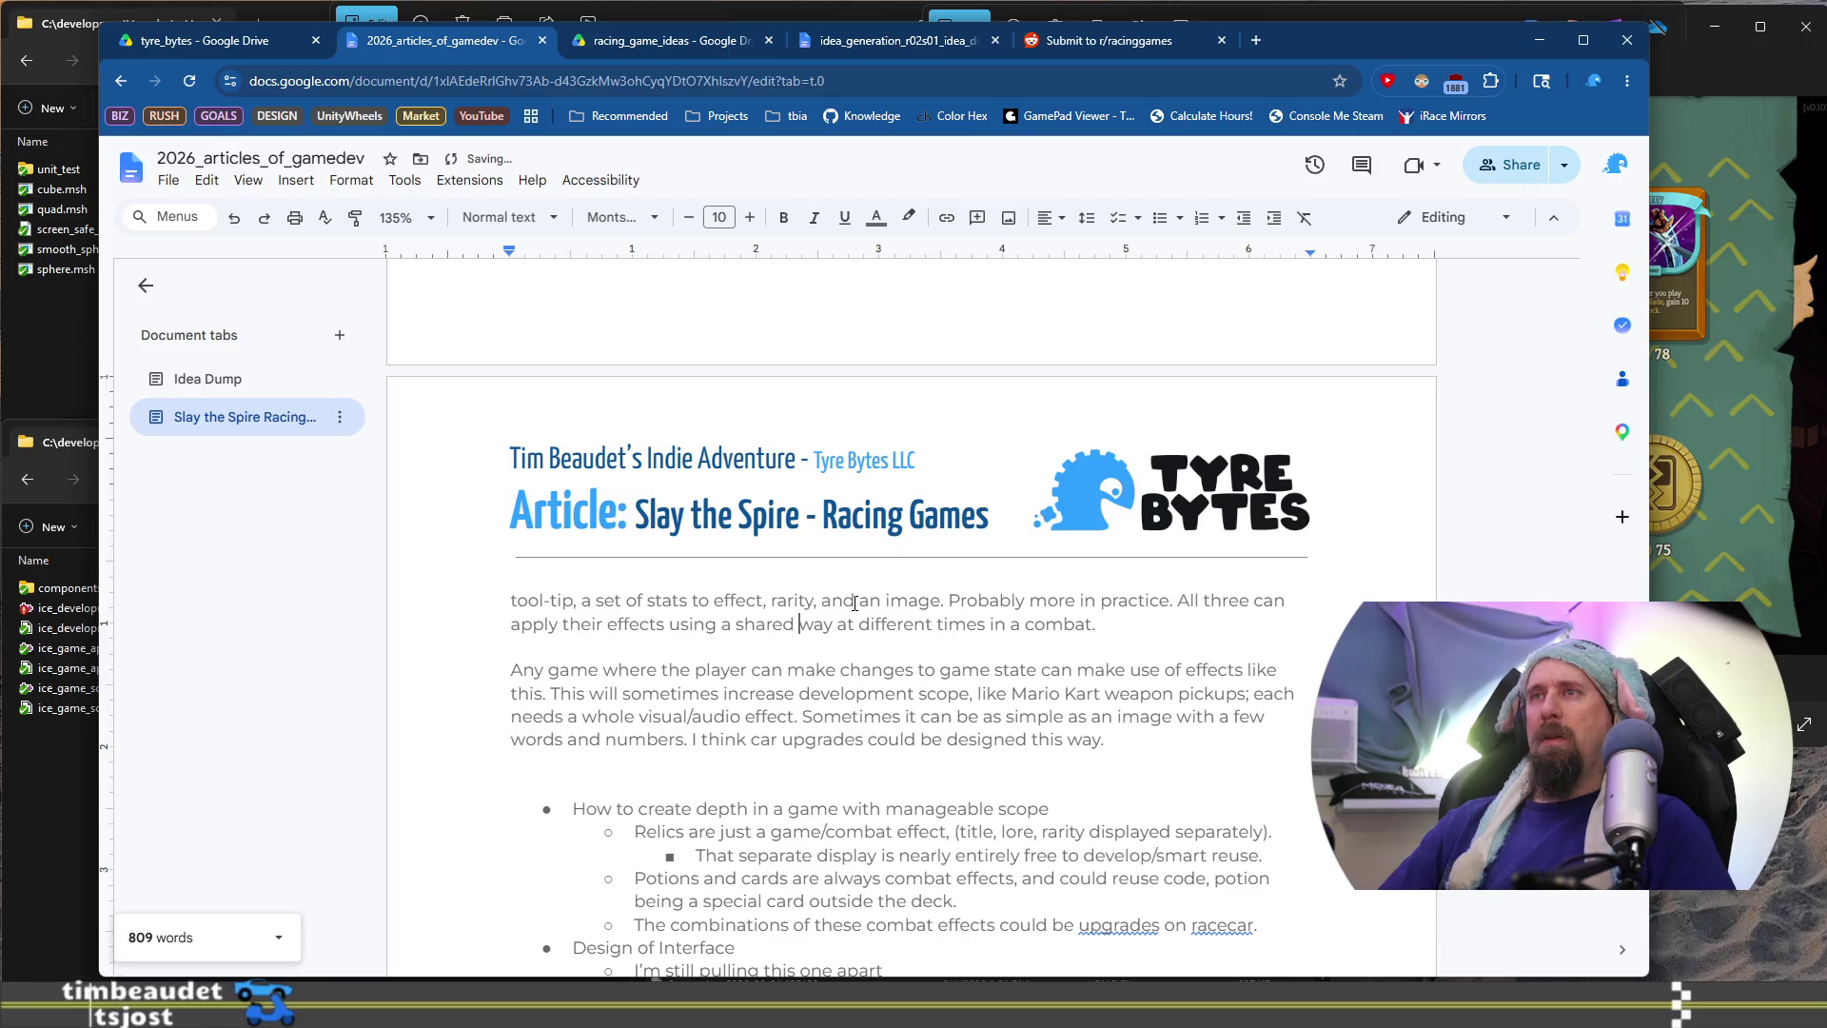
{"action": "key", "text": "BackSpace"}
{"action": "key", "text": "BackSpace"}
{"action": "key", "text": "ctrl+Right"}
{"action": "type", "text": "code"}
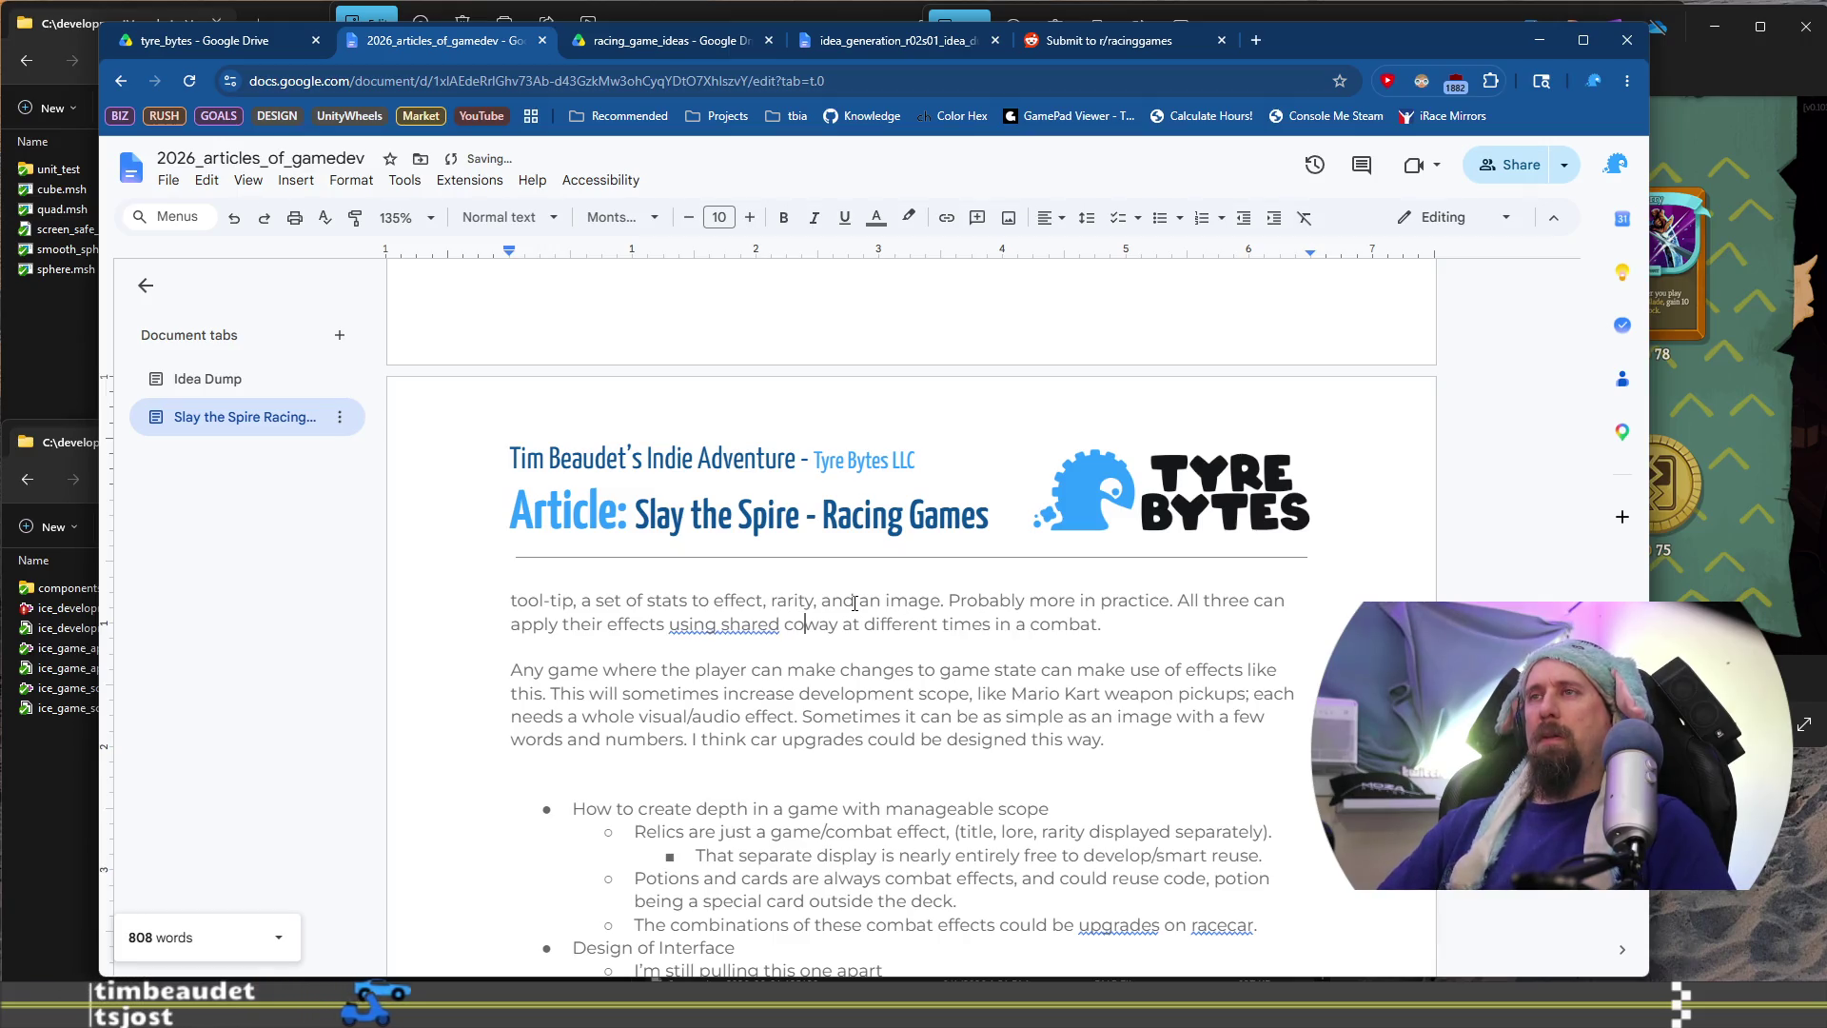
Replace the old sentence ending with 'in combat' and ', called as needed.'
{"action": "key", "text": "shift+End"}
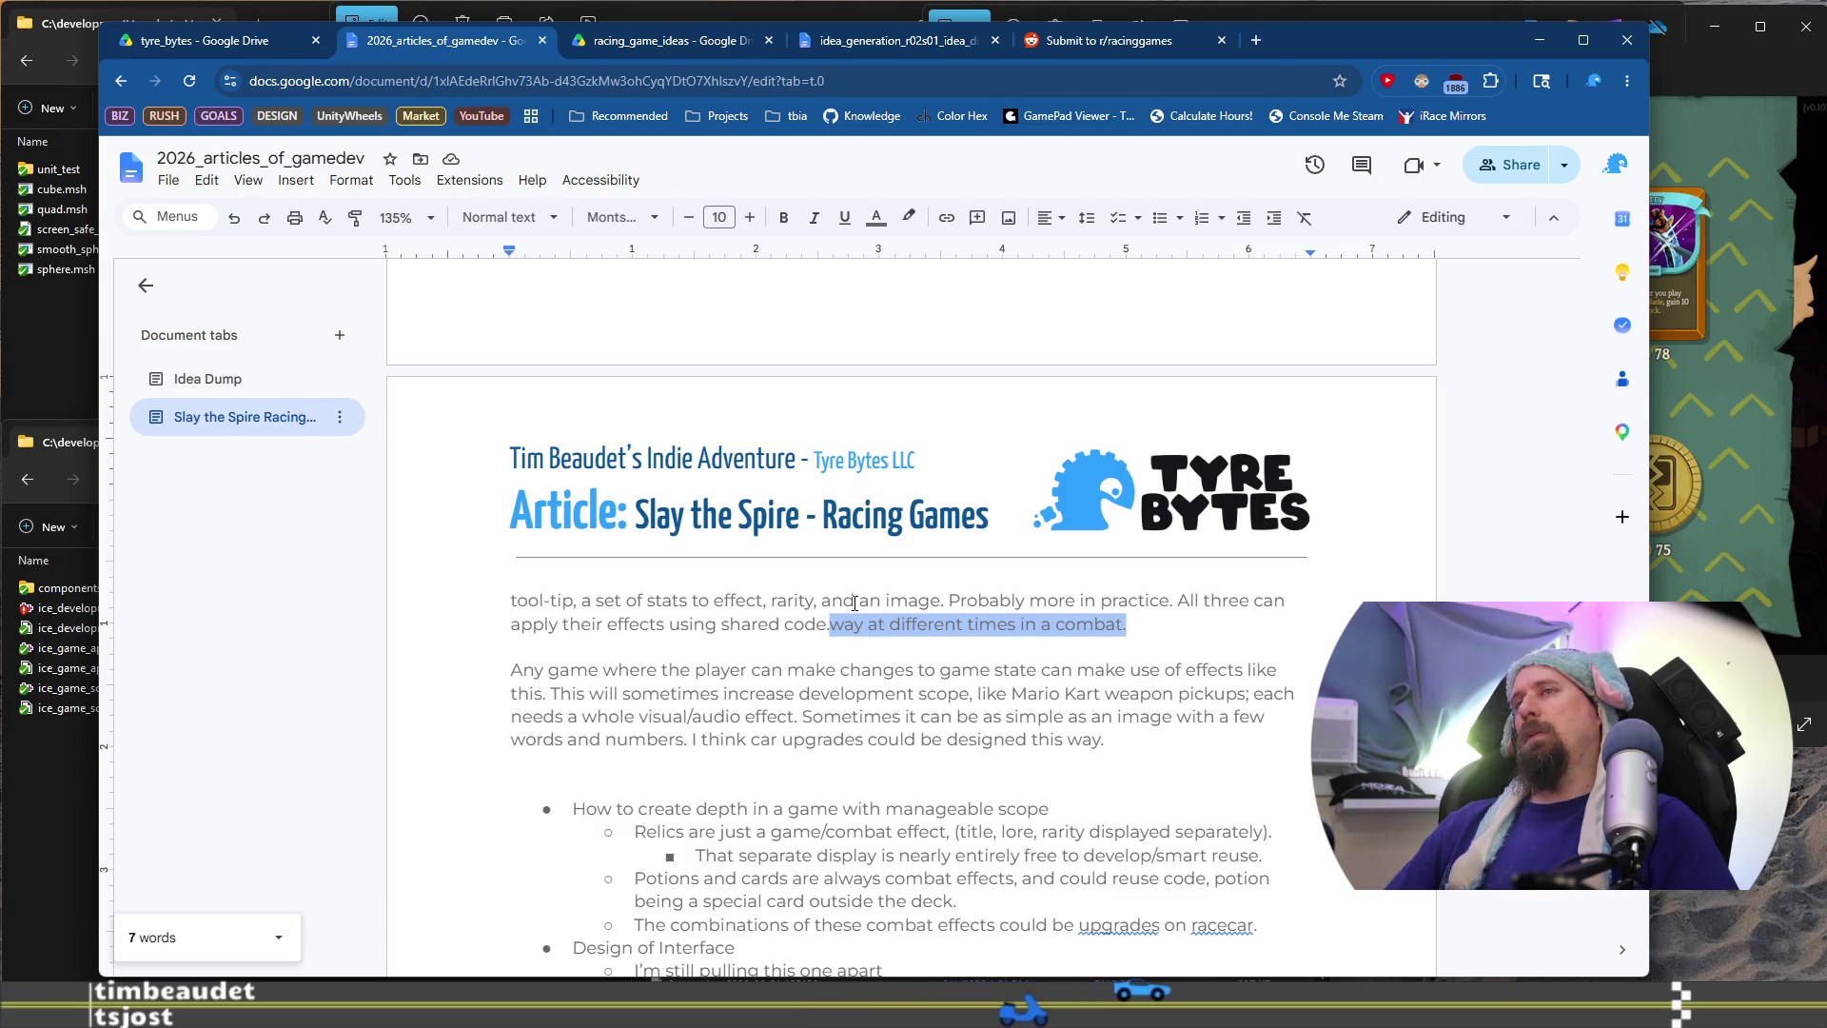
{"action": "key", "text": "BackSpace"}
{"action": "key", "text": "ctrl+Left"}
{"action": "key", "text": "ctrl+Left"}
{"action": "key", "text": "ctrl+Left"}
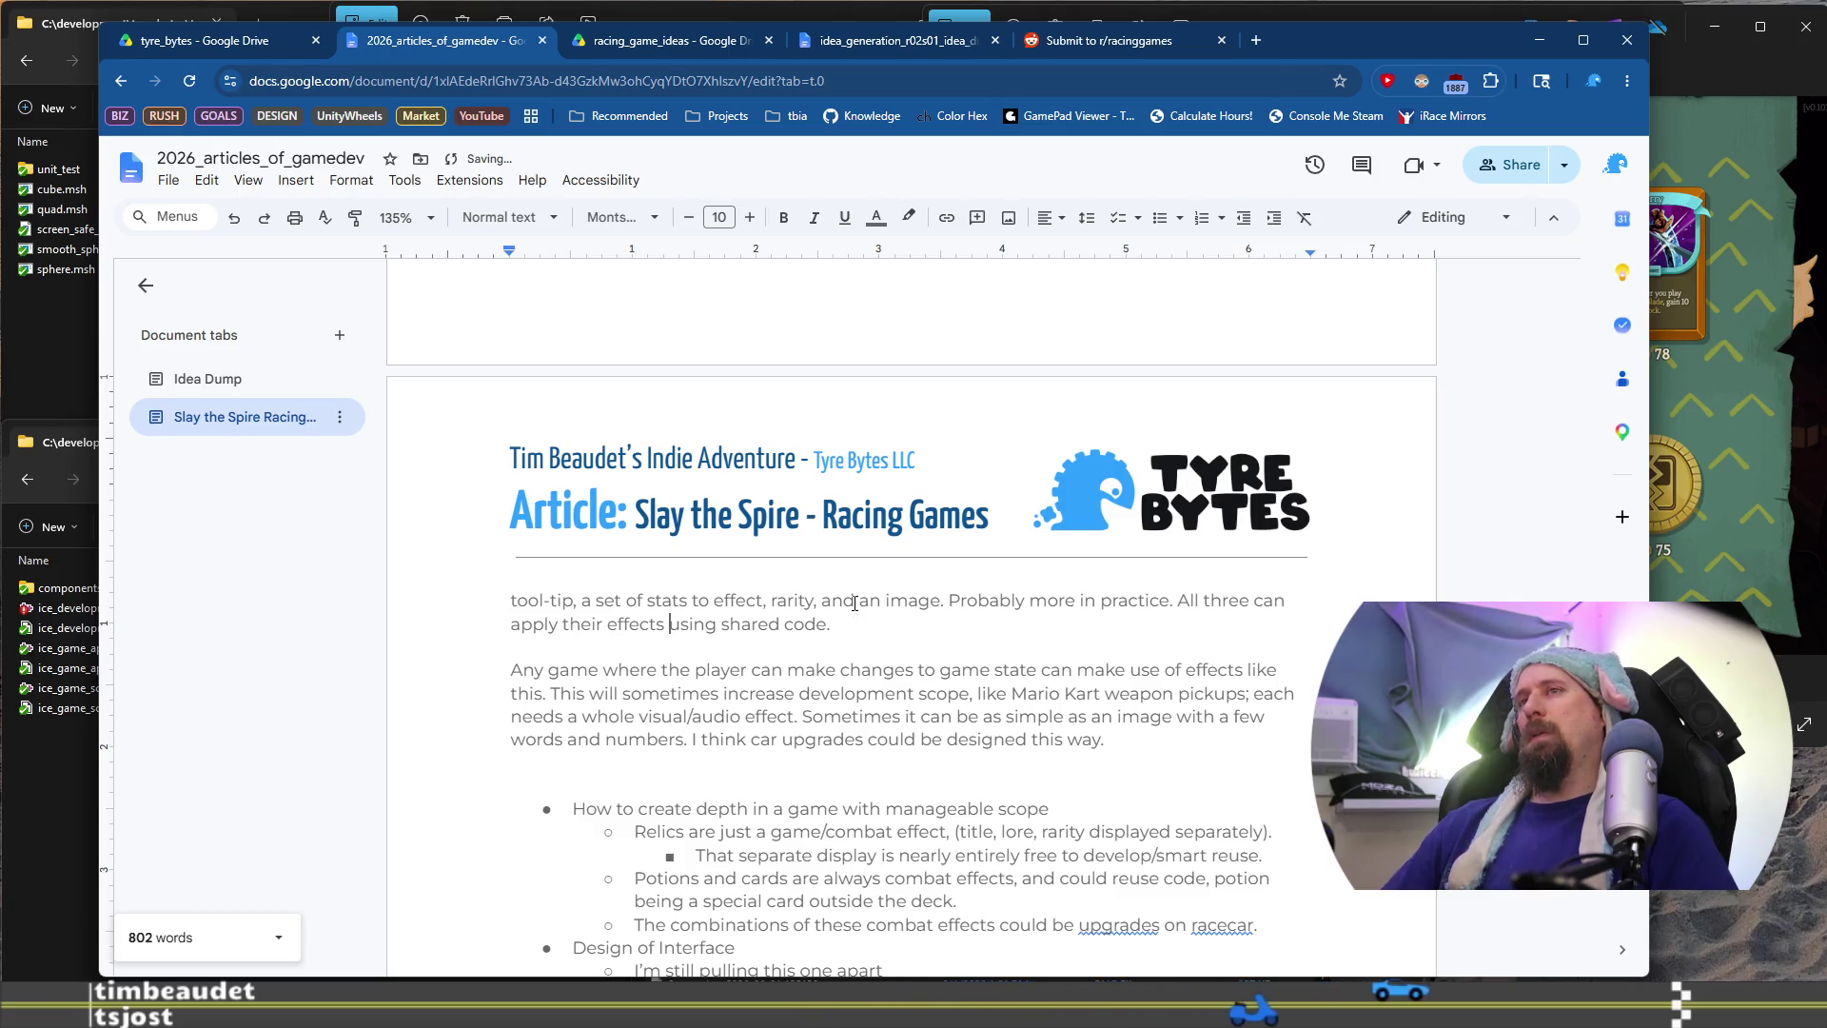
{"action": "type", "text": "in combat"}
{"action": "key", "text": "End"}
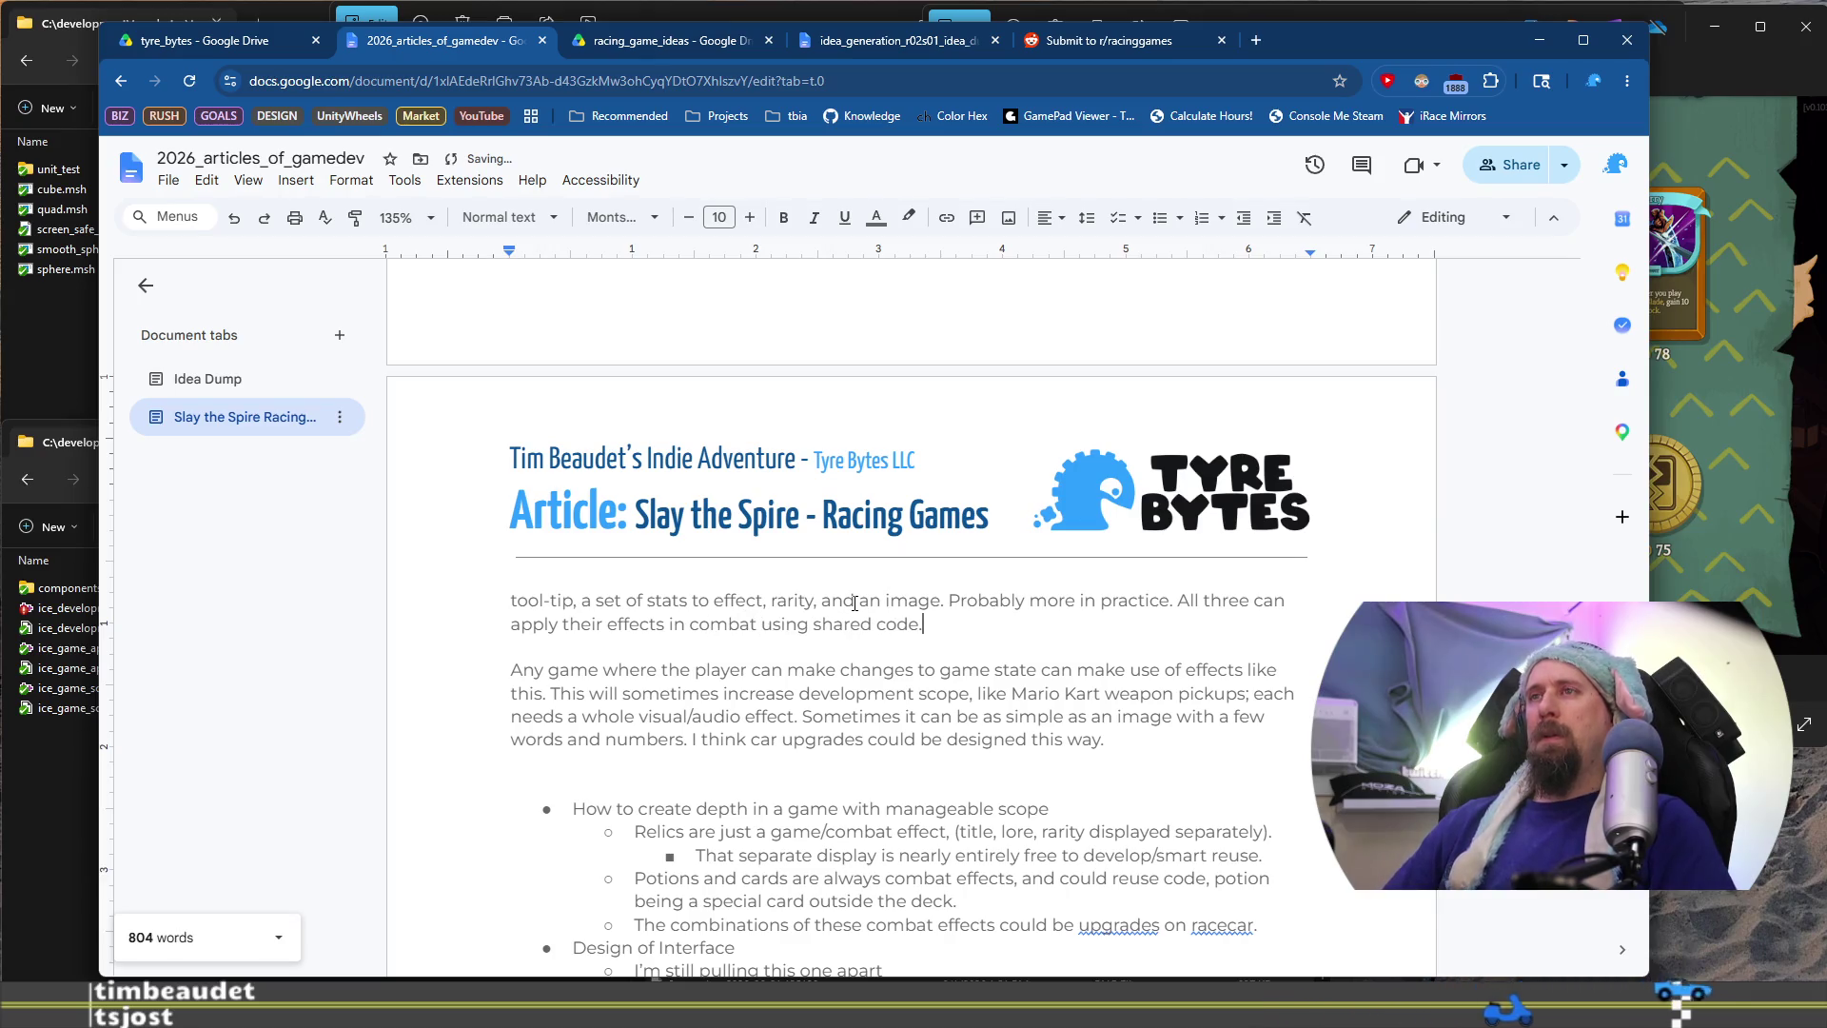
{"action": "type", "text": ", called at different"}
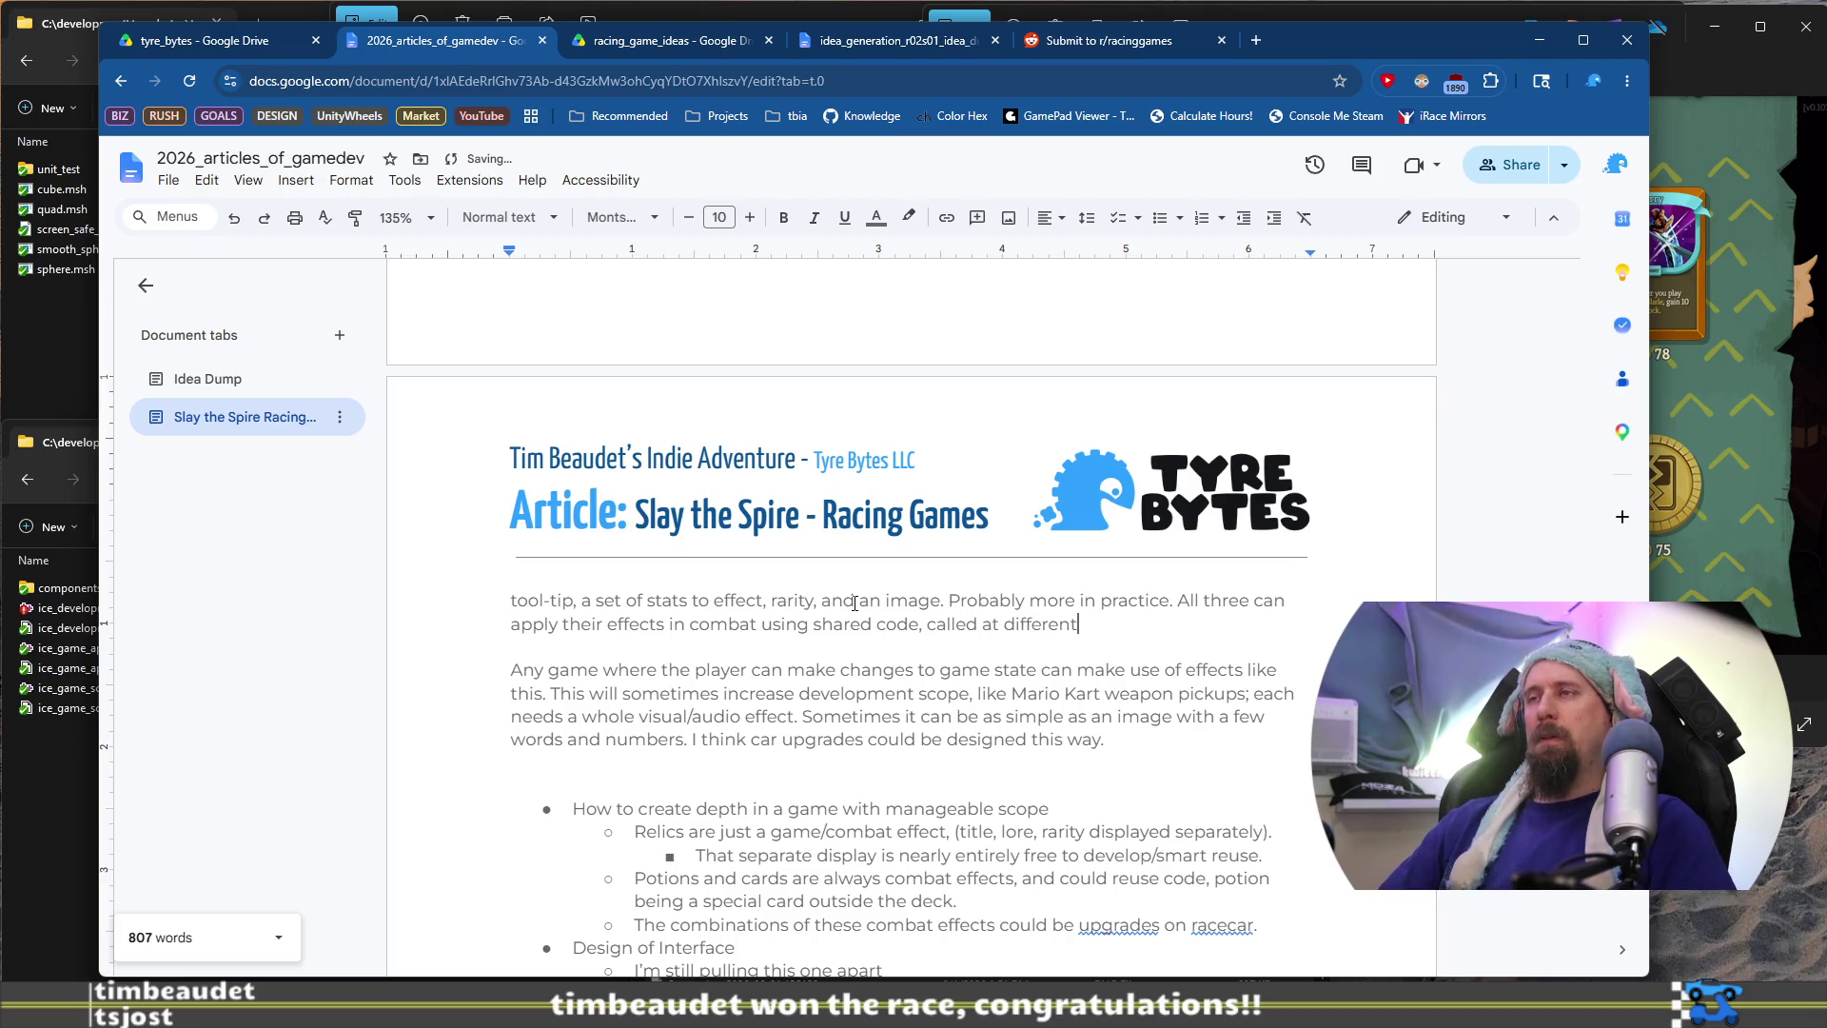
{"action": "type", "text": "as needed."}
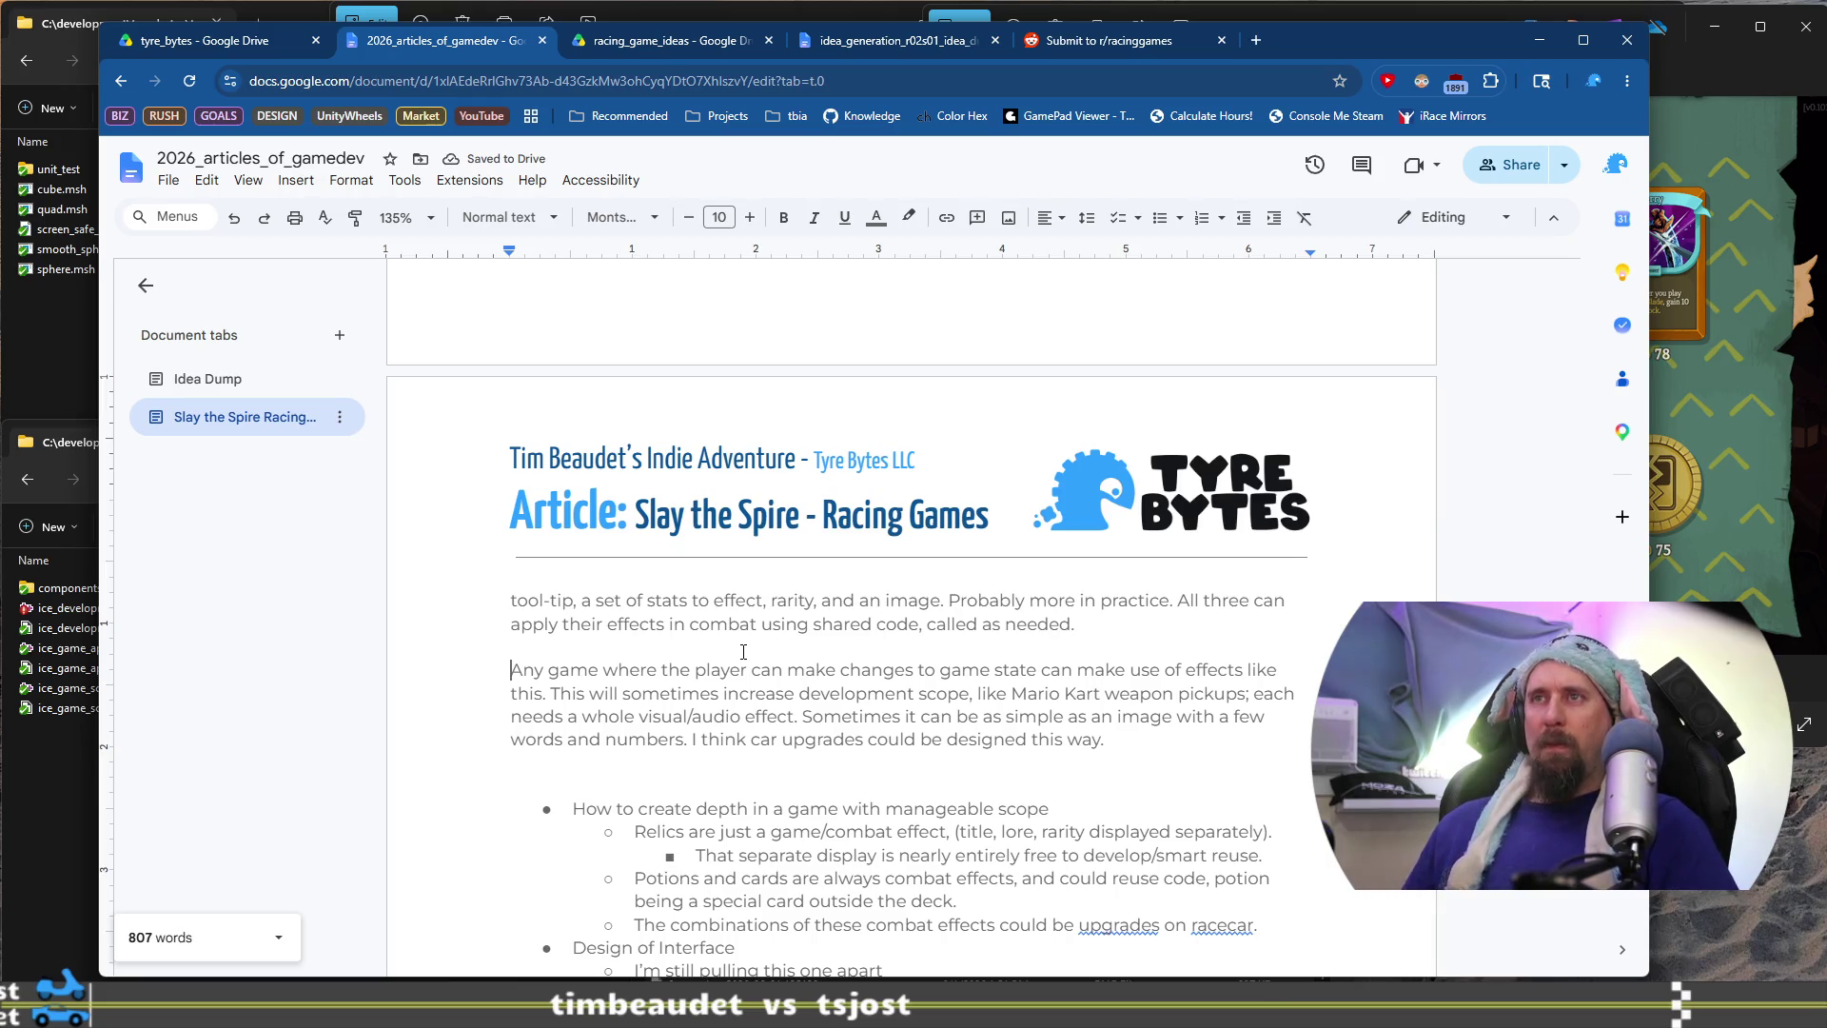
{"action": "scroll", "coordinate": [756, 657], "scroll_direction": "up", "scroll_amount": 3}
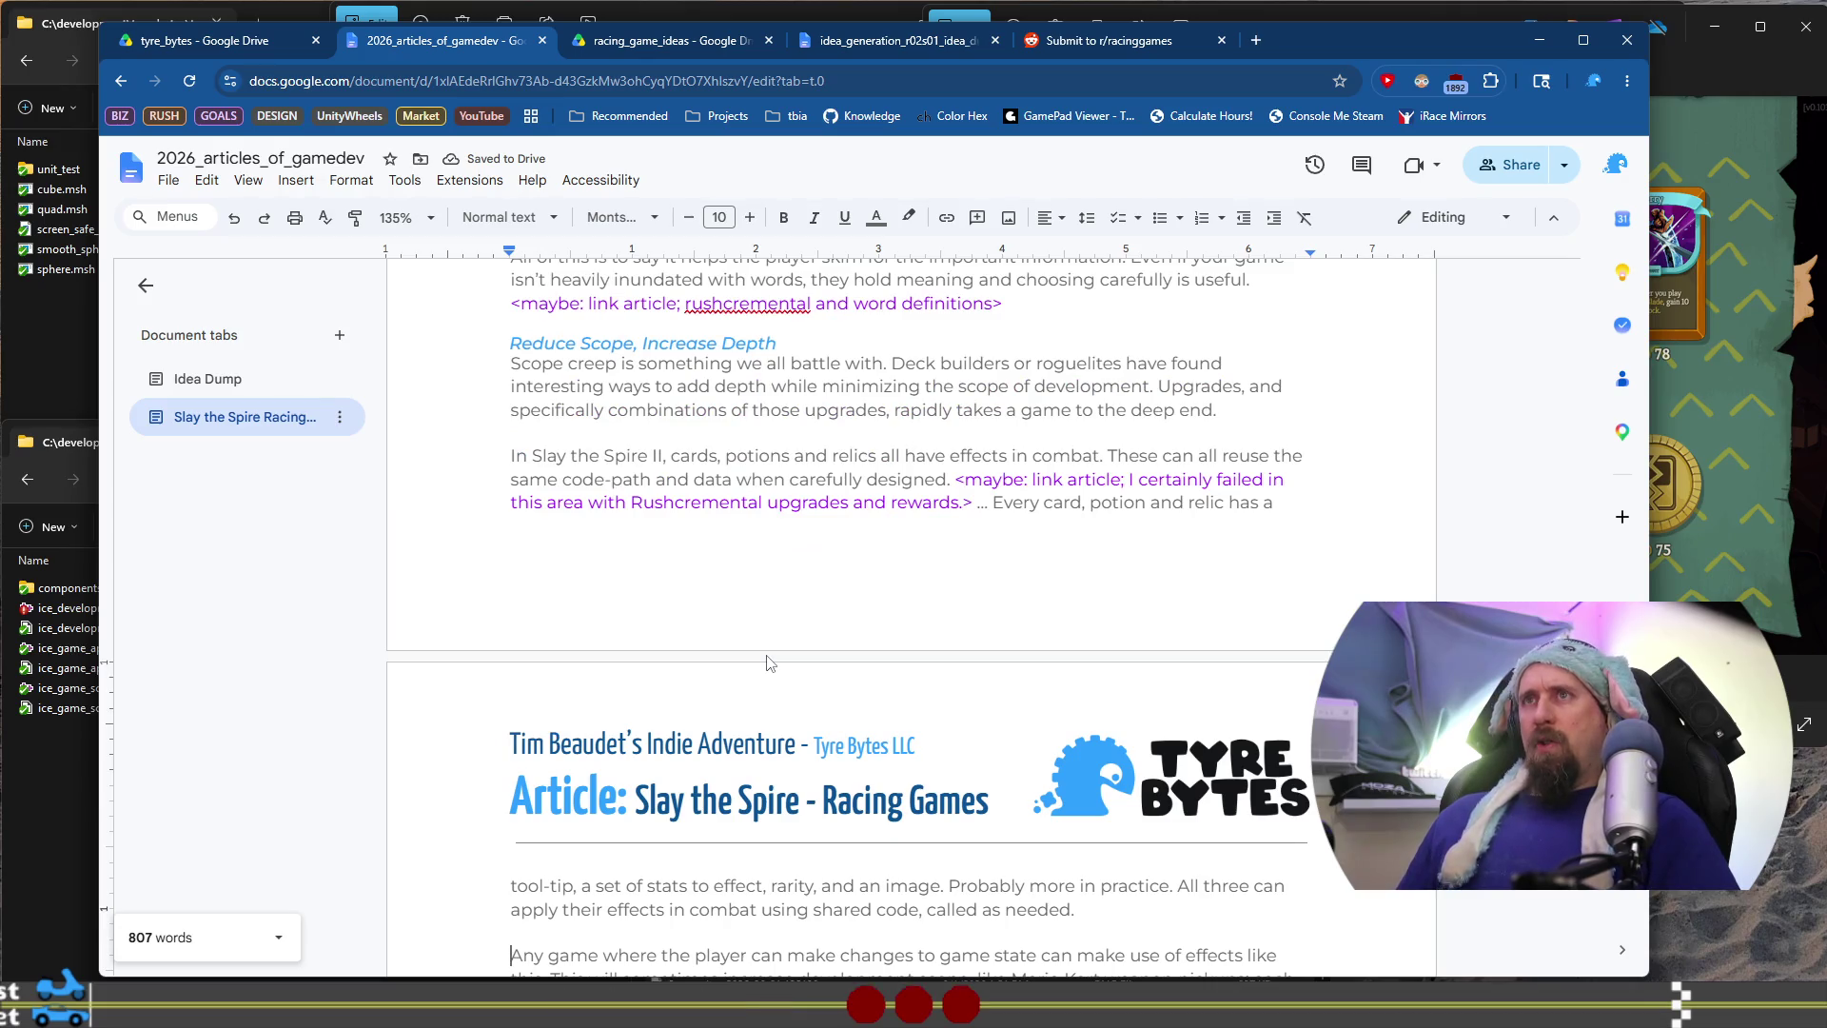
{"action": "scroll", "coordinate": [770, 663], "scroll_direction": "down", "scroll_amount": 1}
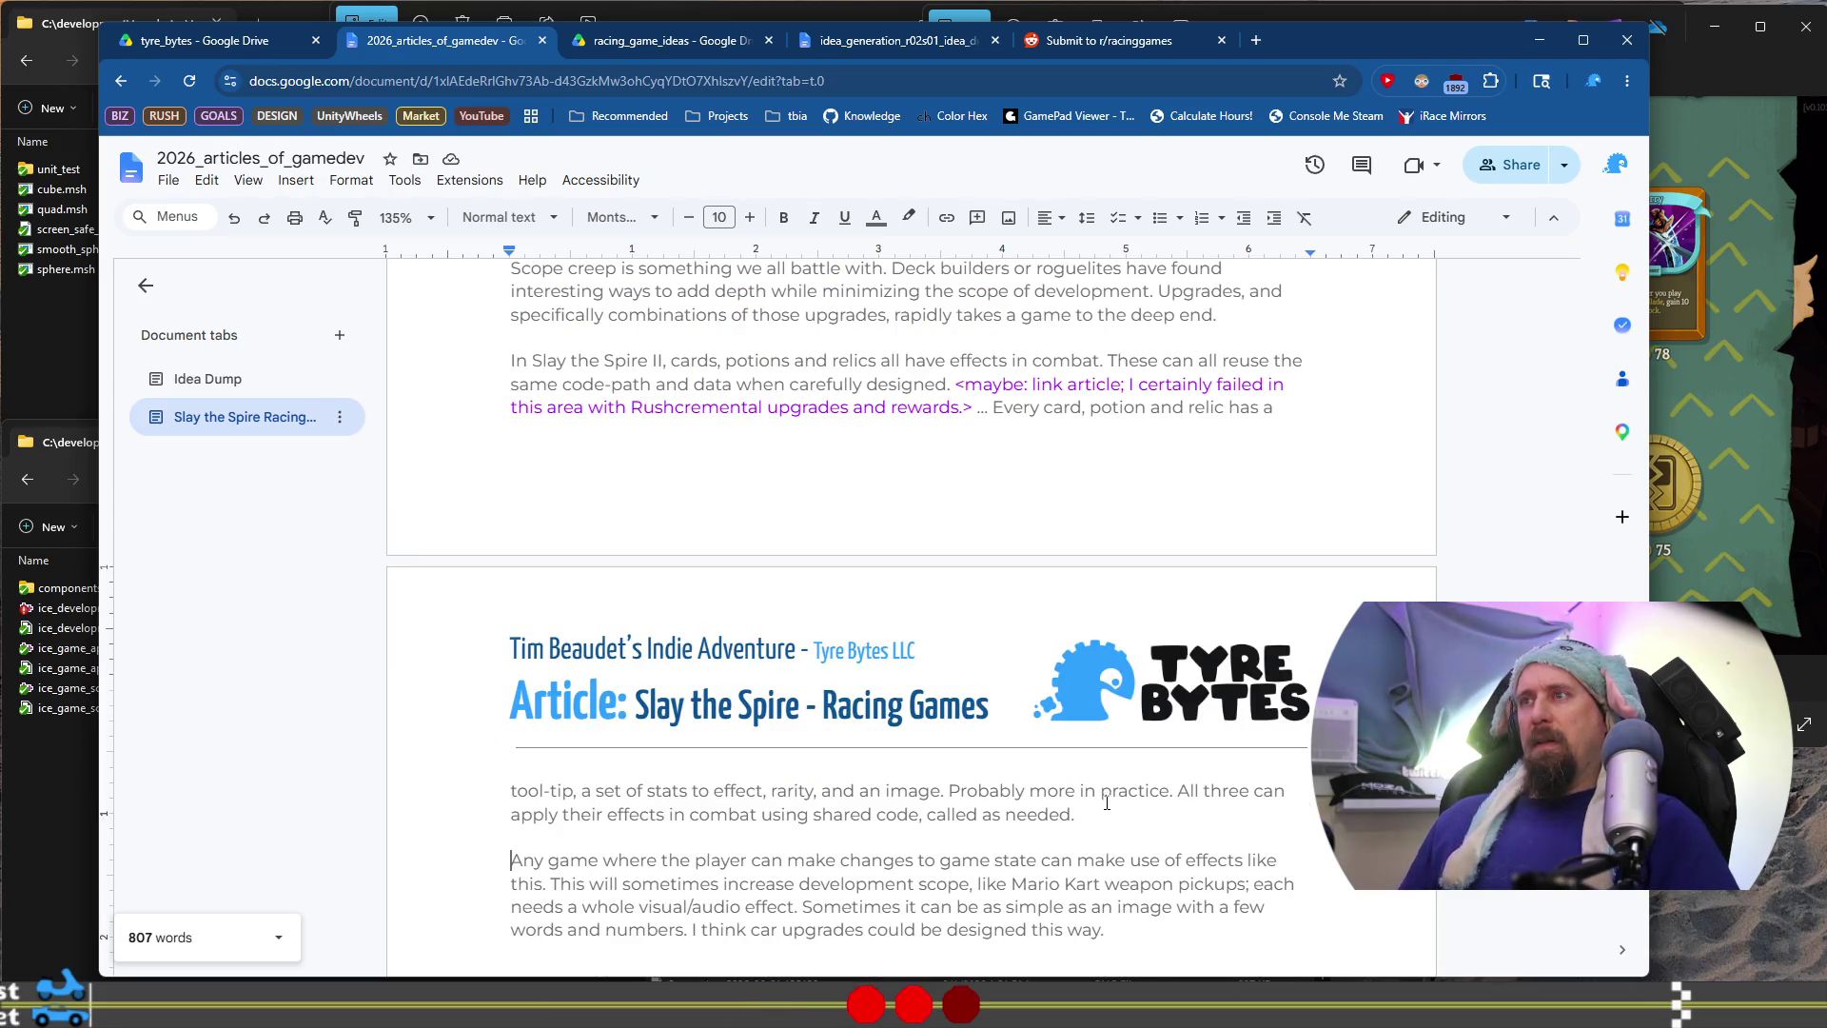
{"action": "scroll", "coordinate": [1007, 781], "scroll_direction": "up", "scroll_amount": 2}
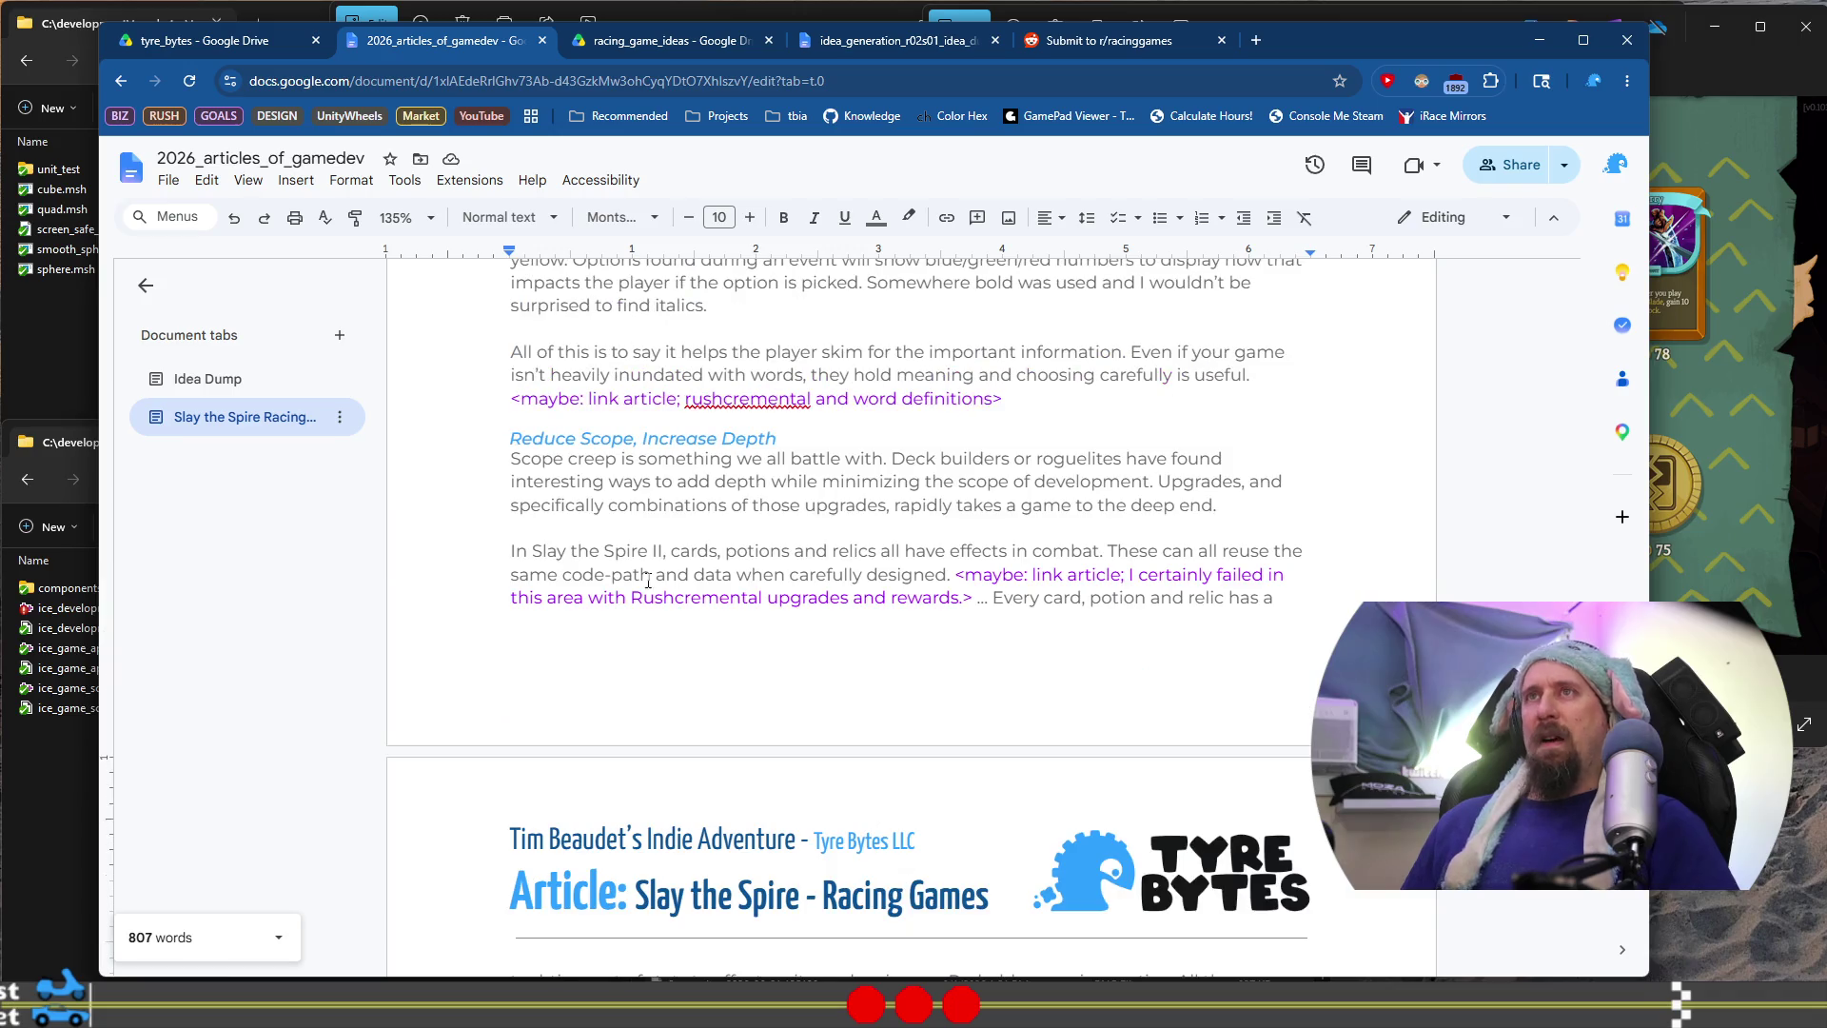
Paste the excerpt from Scope creep through 'called as needed.' over the Reddit post body
{"action": "left_click", "coordinate": [511, 458], "text": "shift"}
{"action": "left_click", "coordinate": [1090, 43]}
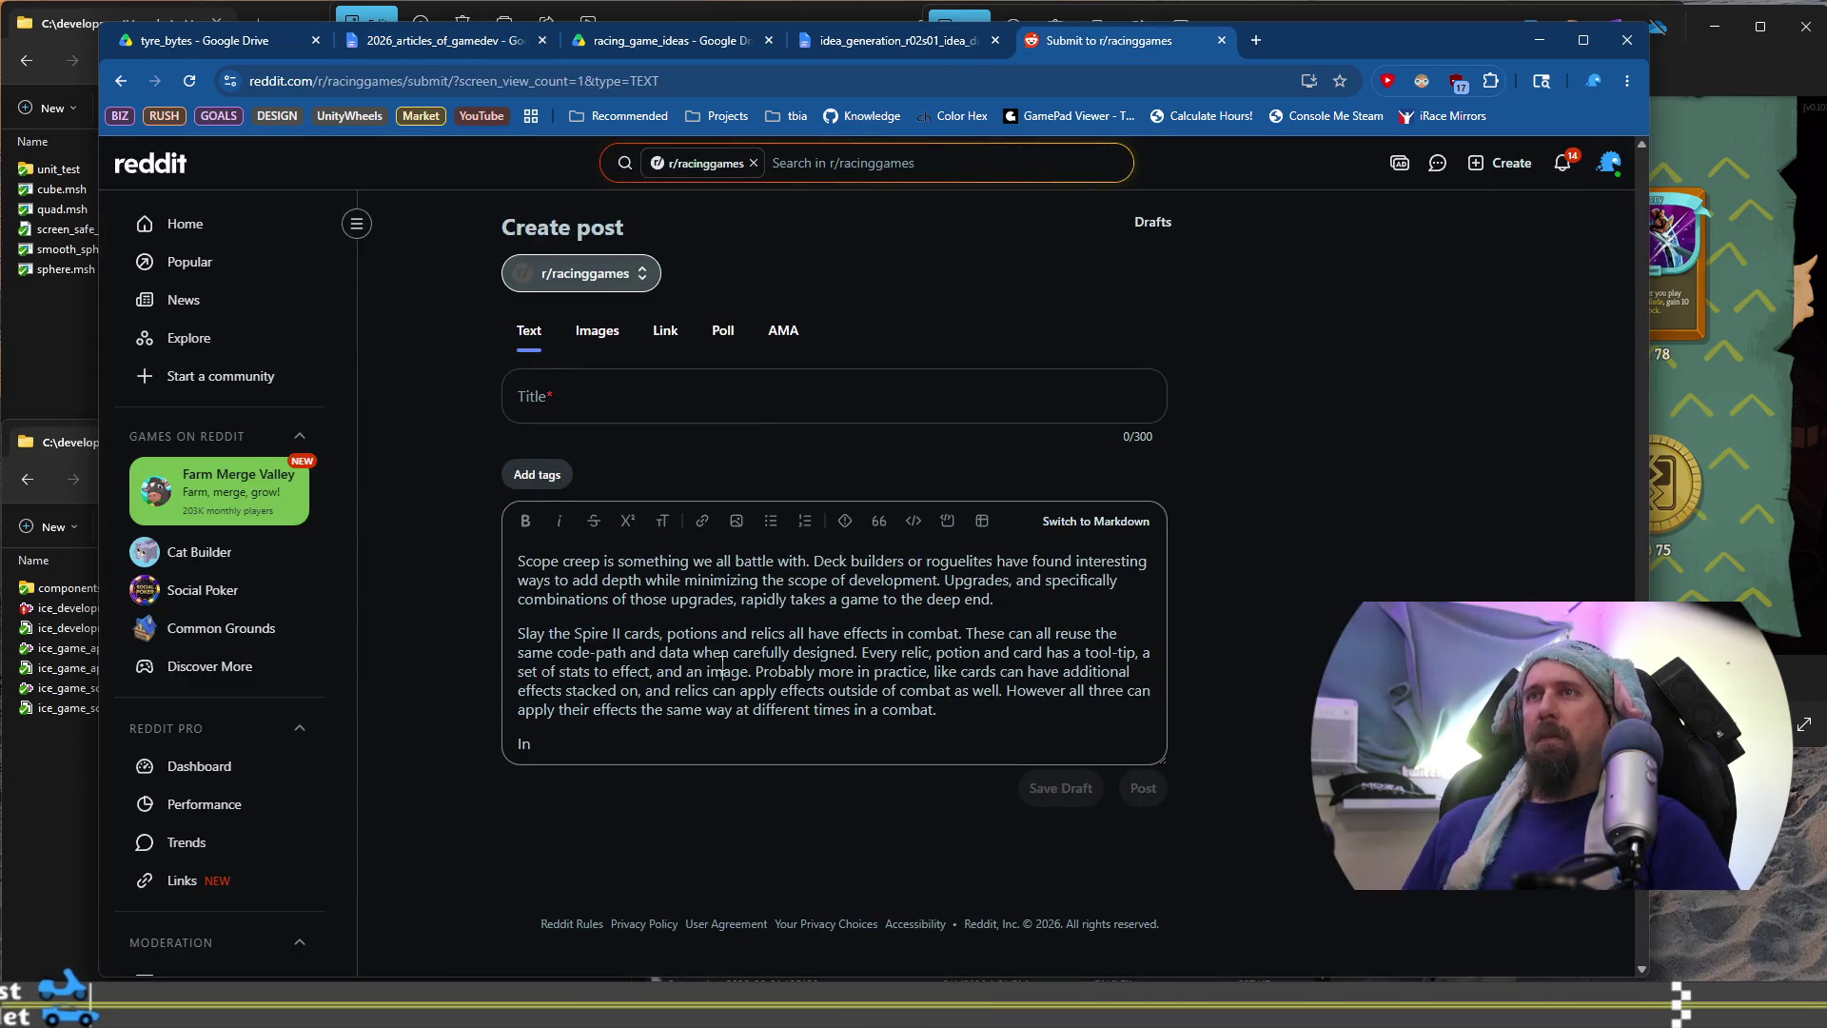
{"action": "key", "text": "ctrl+a"}
{"action": "type", "text": "Scope creep is something we all battle with. Deck builders or roguelites have found interesting ways to add depth while minimizing the scope of development. Upgrades, and specifically combinations of those upgrades, rapidly takes a game to the deep end.  In Slay the Spire II, cards, potions and relics all have effects in combat. These can all reuse the same code-path and data when carefully designed. <maybe: link article; I certainly failed in this area with Rushcremental upgrades and rewards.> ... Every card, potion and relic has a tool-tip, a set of stats to effect, rarity, and an image. Probably more in practice. All three can apply their effects in combat using shared code, called as needed."}
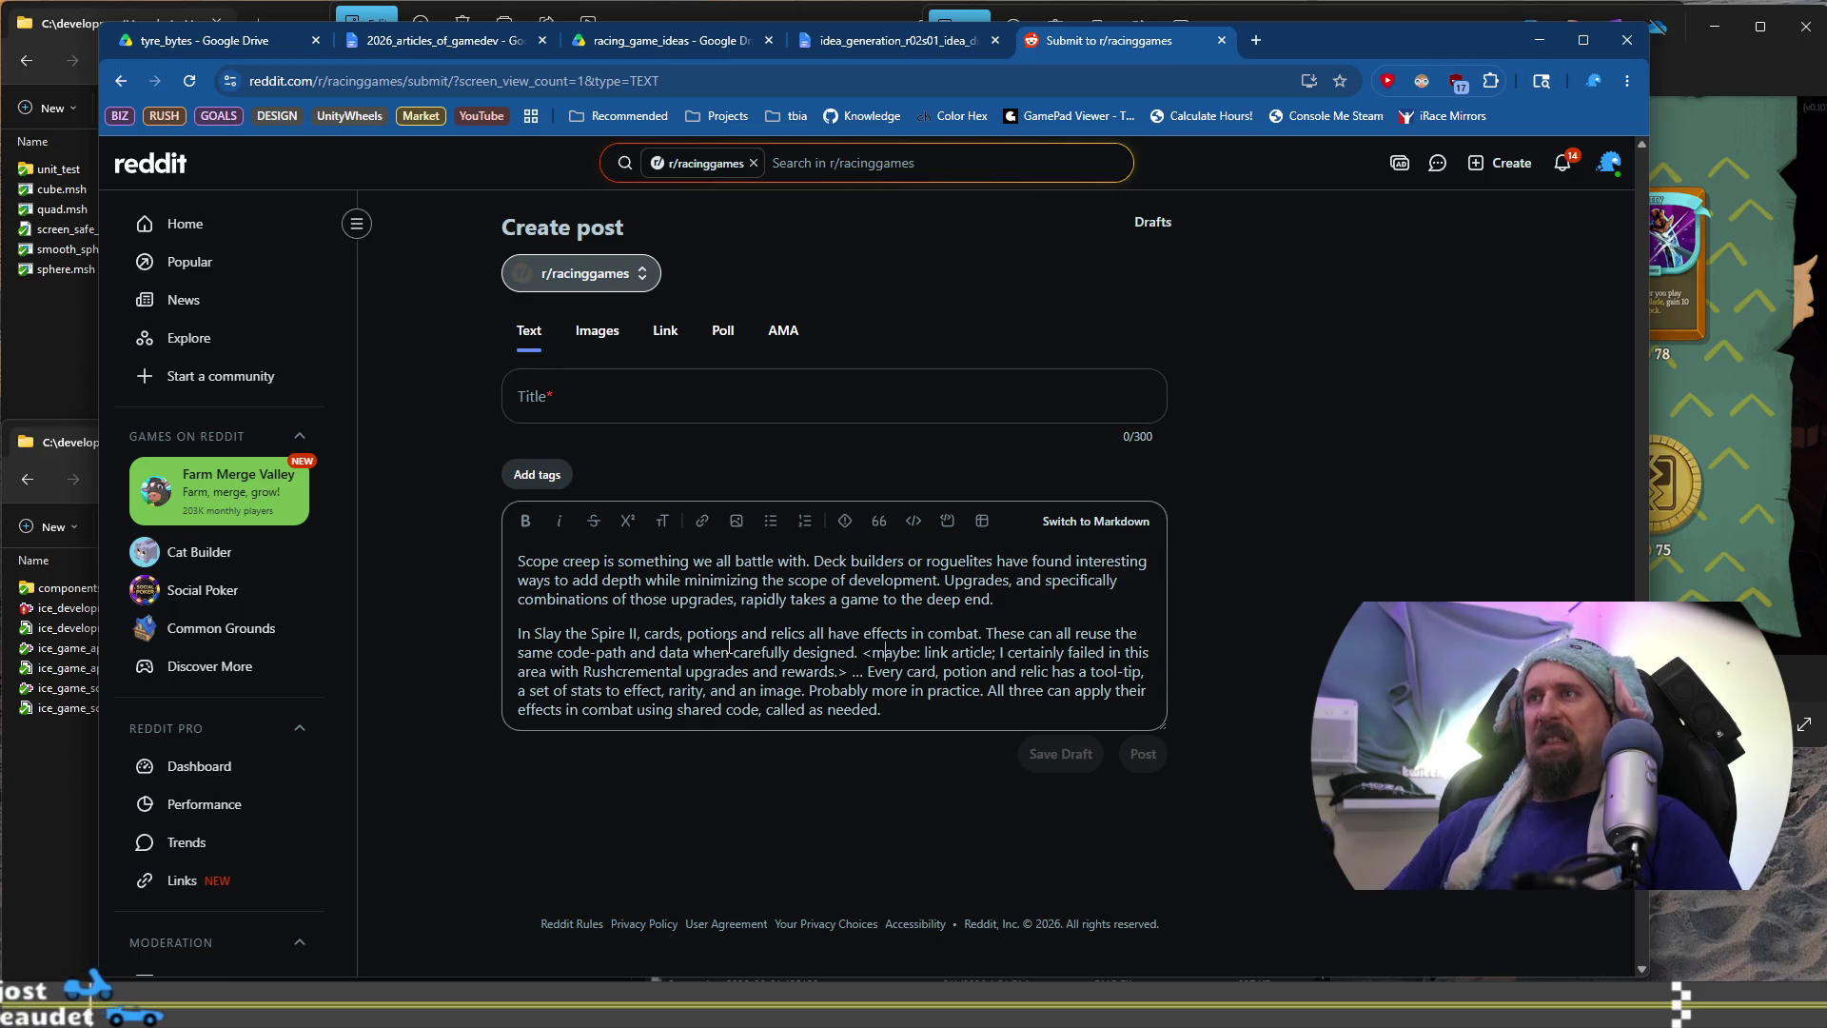
Fix the paragraph breaks so the Slay the Spire II text is its own paragraph, then return to the article
{"action": "key", "text": "Up"}
{"action": "key", "text": "Home"}
{"action": "key", "text": "BackSpace"}
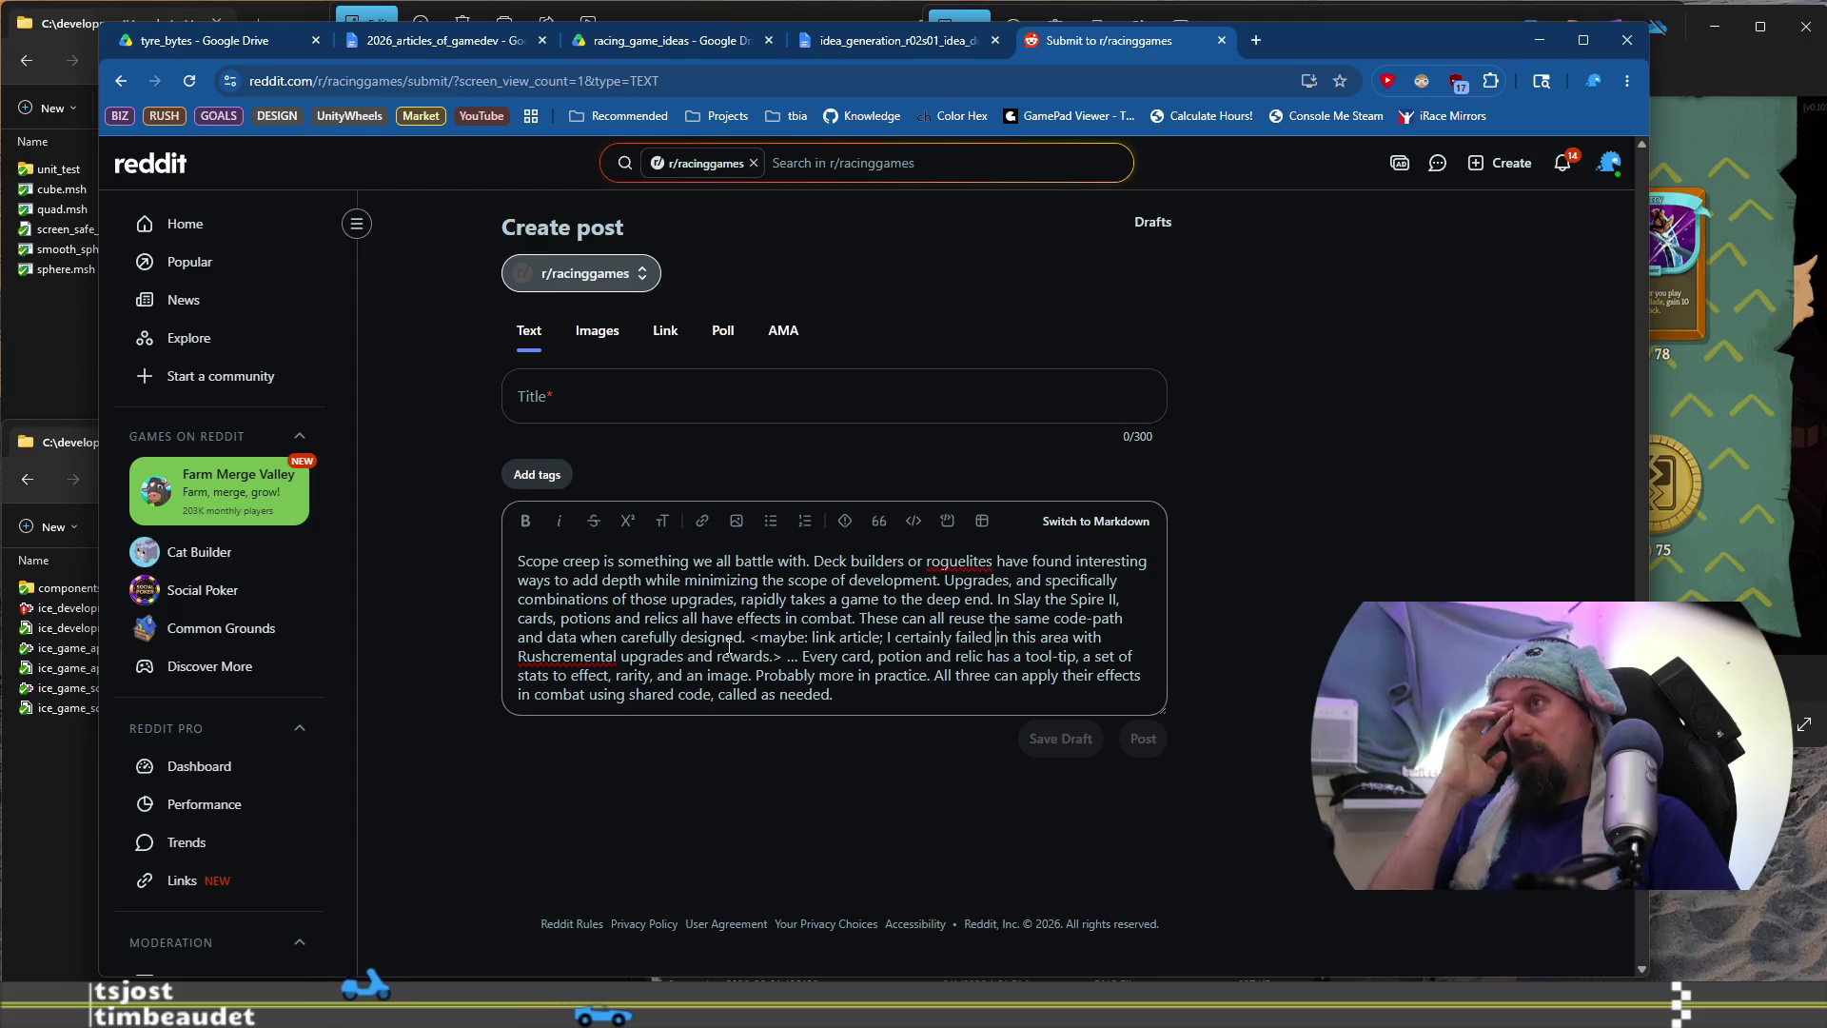
{"action": "key", "text": "Up"}
{"action": "key", "text": "Up"}
{"action": "key", "text": "Return"}
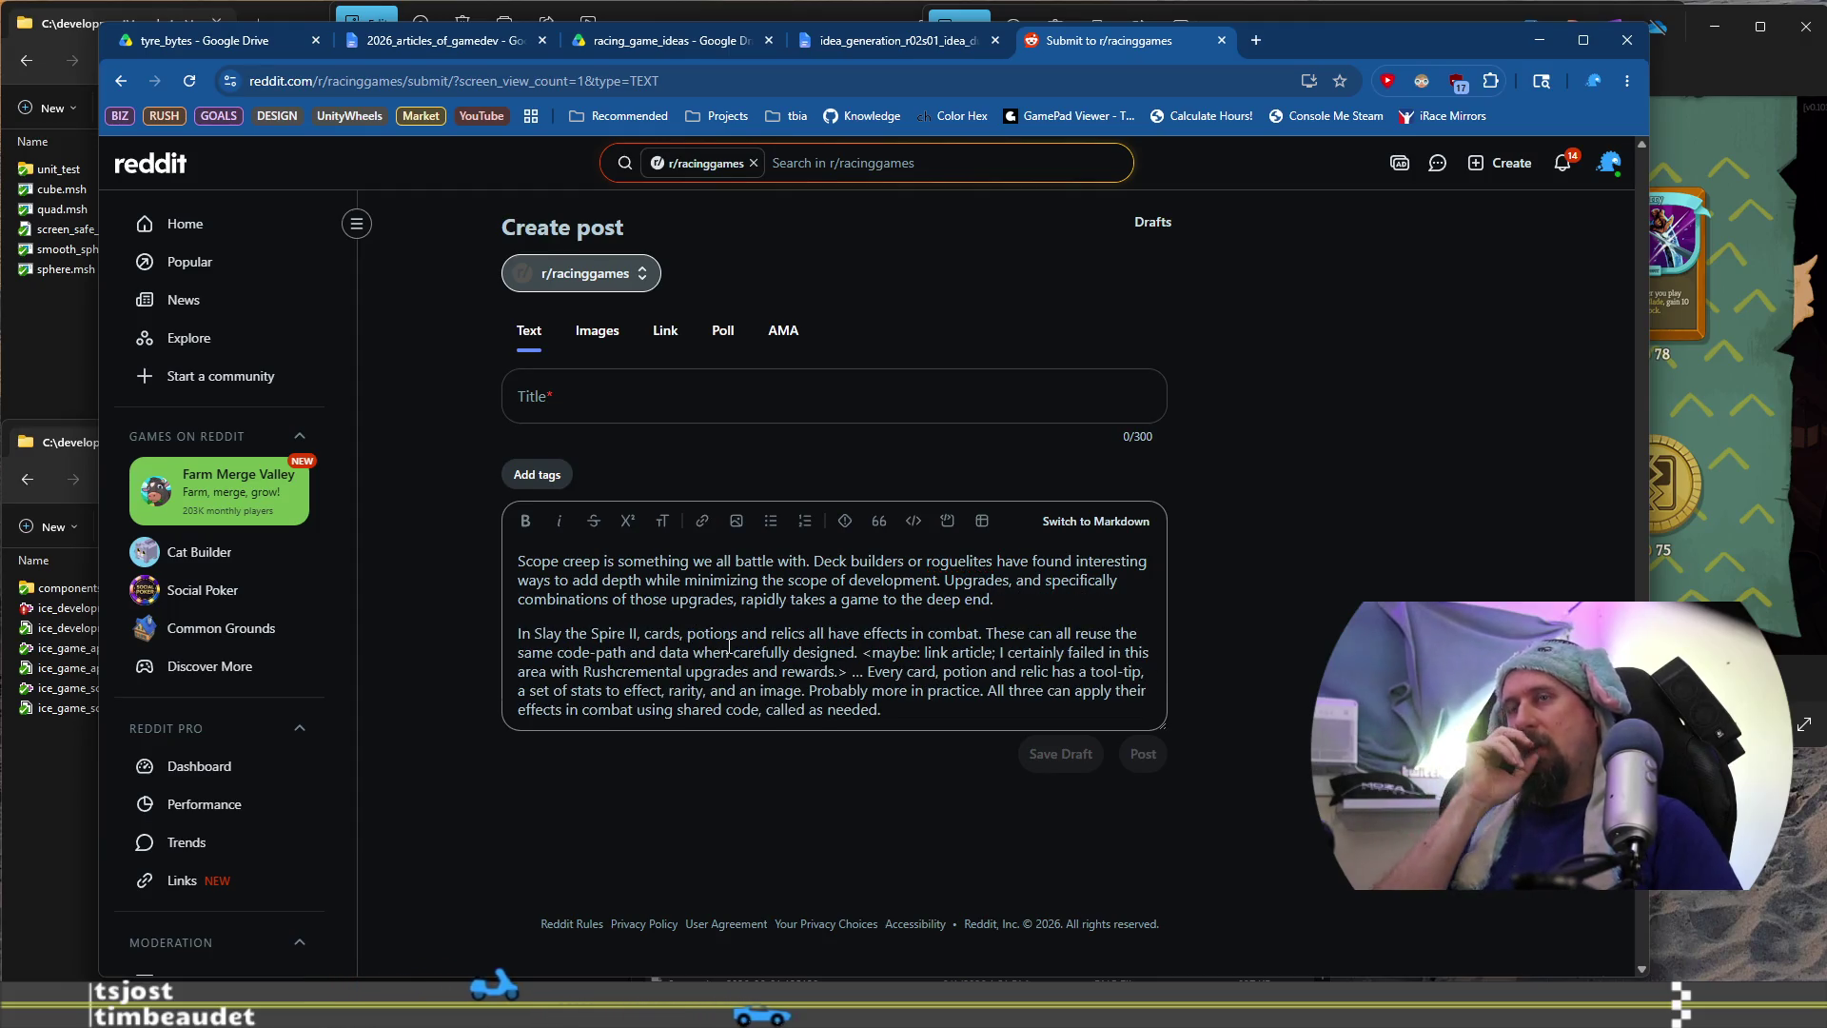
{"action": "key", "text": "shift+Down"}
{"action": "key", "text": "shift+Down"}
{"action": "key", "text": "shift+Down"}
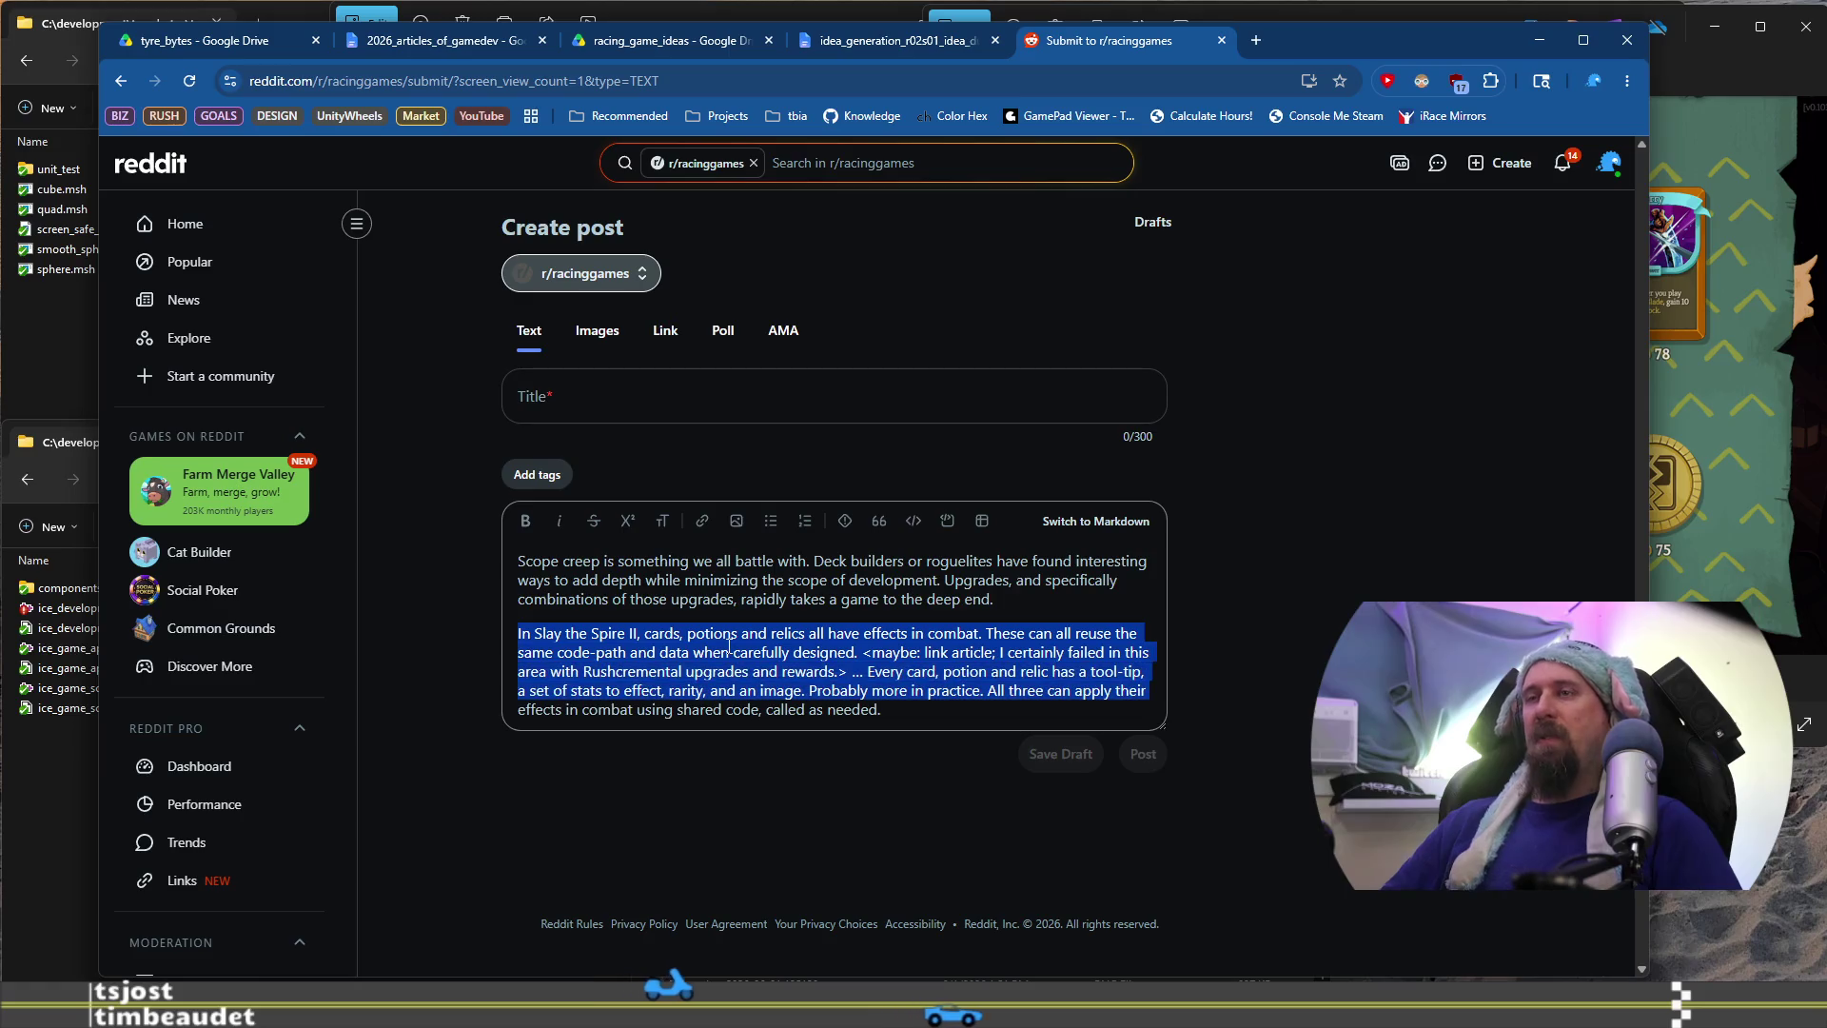
{"action": "key", "text": "shift+Down"}
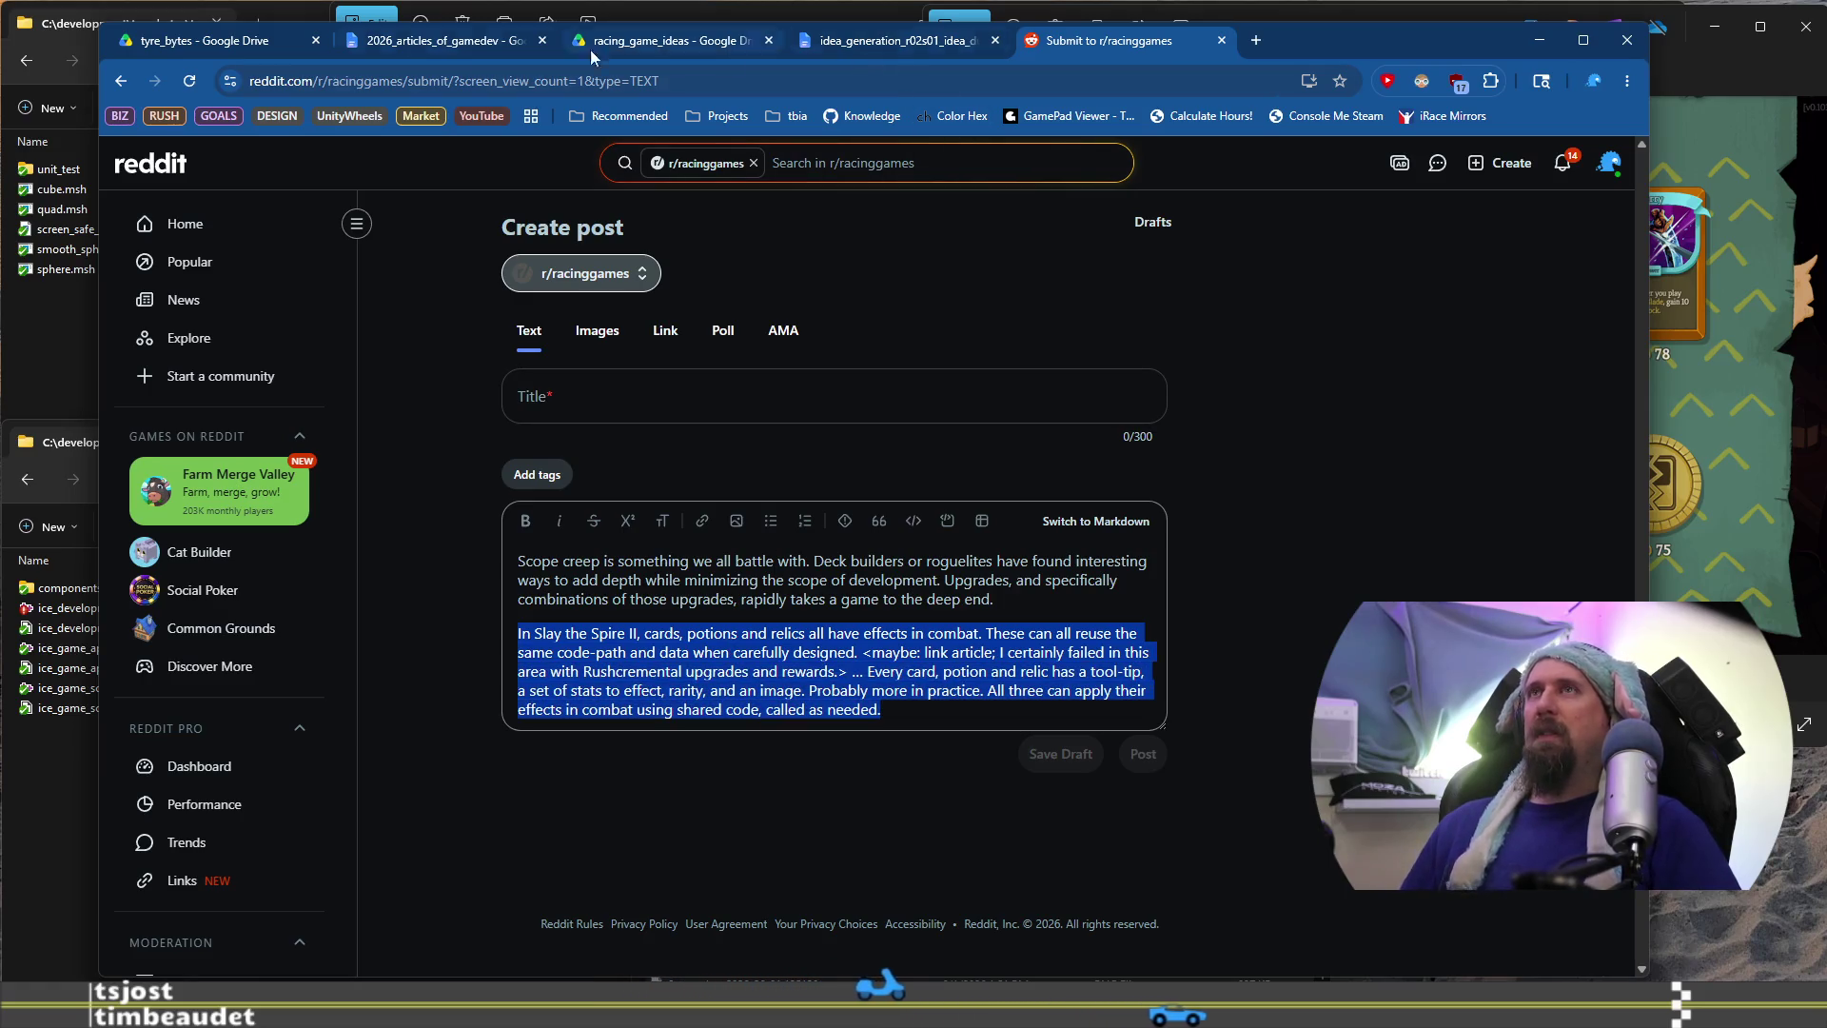
{"action": "left_click", "coordinate": [443, 40]}
{"action": "scroll", "coordinate": [812, 583], "scroll_direction": "down", "scroll_amount": 4}
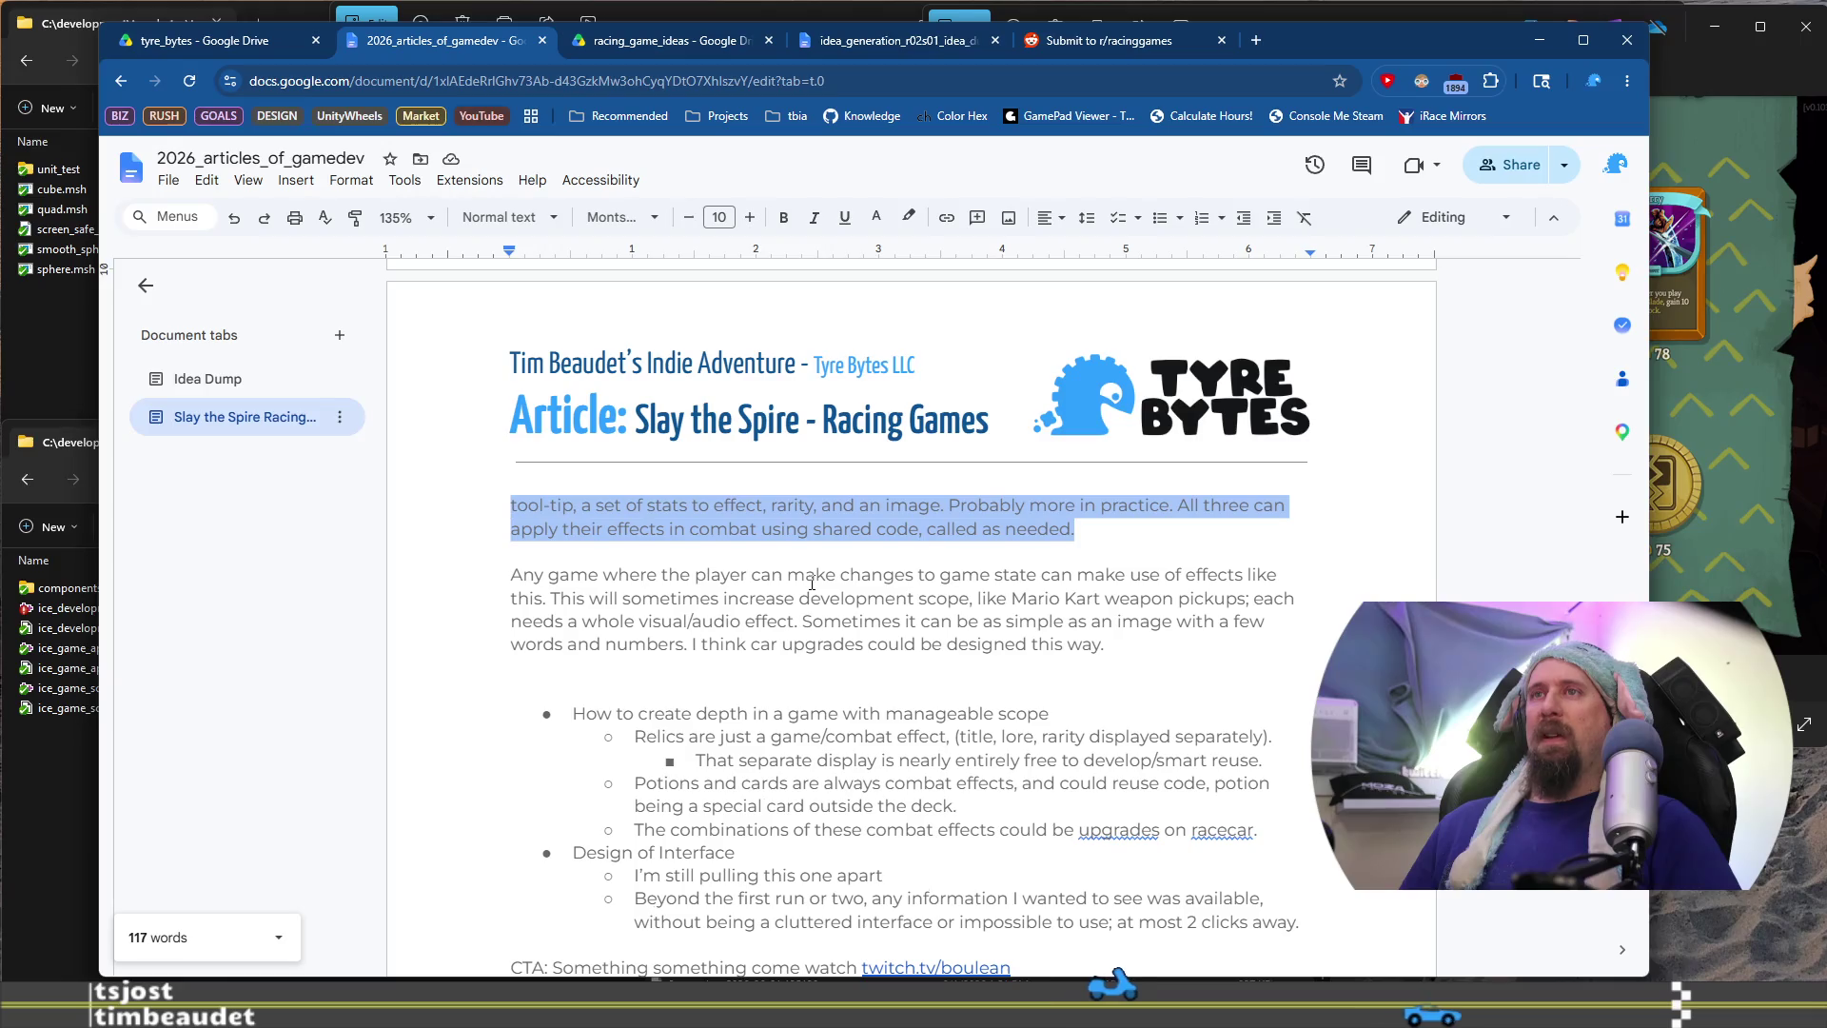
Delete 'I think car upgrades could be designed this way.' so the paragraph ends at 'words and numbers.'
{"action": "left_click", "coordinate": [507, 576]}
{"action": "key", "text": "shift+Down"}
{"action": "key", "text": "shift+Down"}
{"action": "key", "text": "shift+Down"}
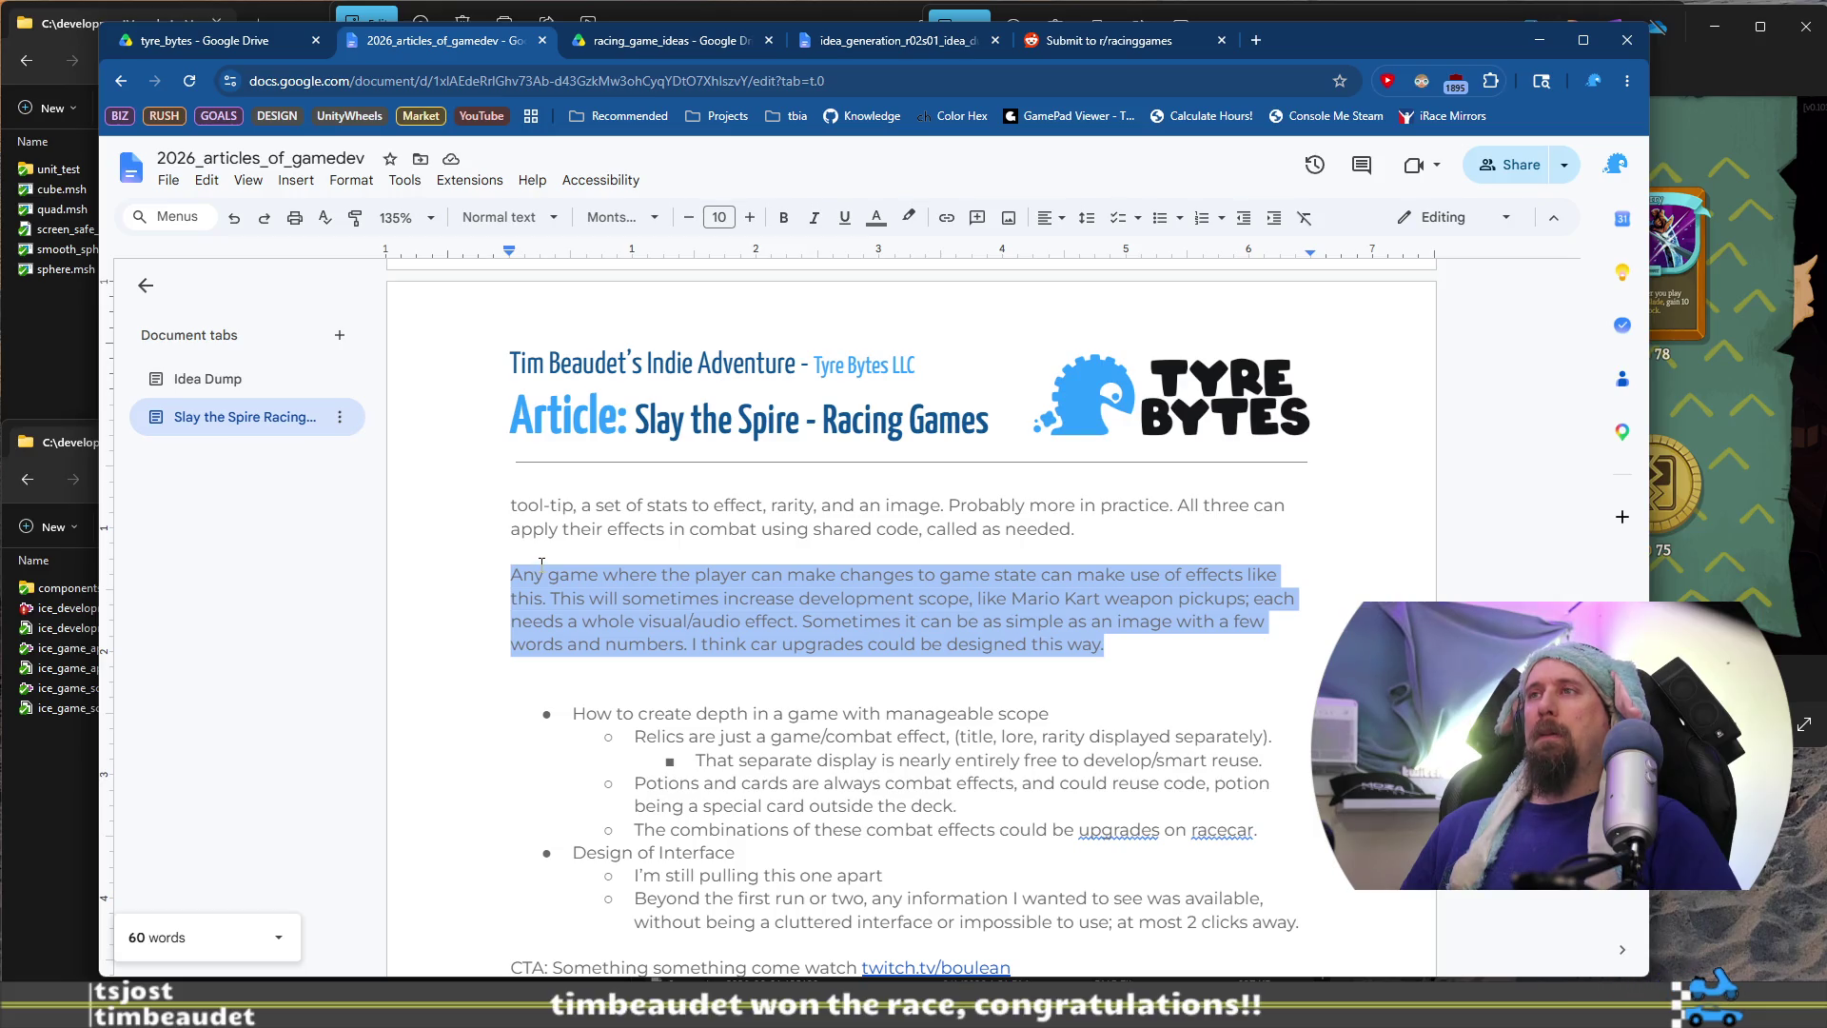
{"action": "left_click", "coordinate": [825, 622]}
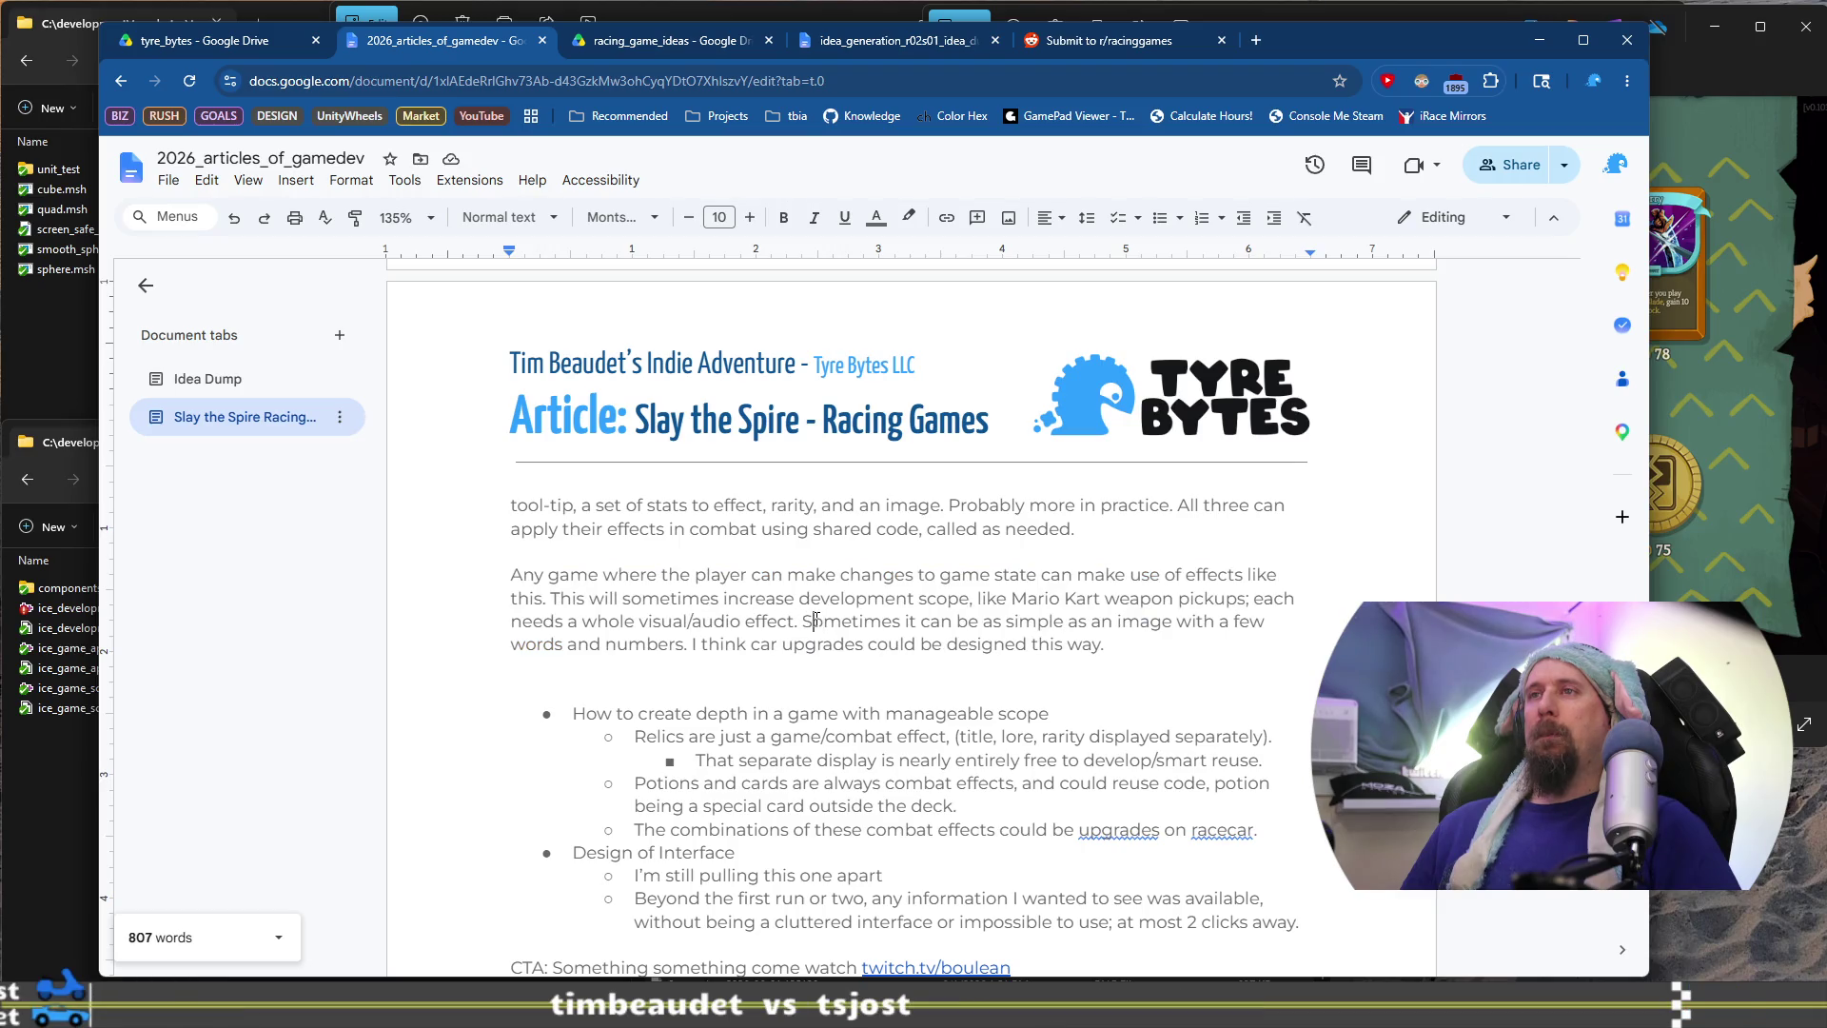
{"action": "mouse_move", "coordinate": [693, 644]}
{"action": "left_mouse_down"}
{"action": "mouse_move", "coordinate": [1119, 644]}
{"action": "mouse_move", "coordinate": [1104, 644]}
{"action": "left_mouse_up"}
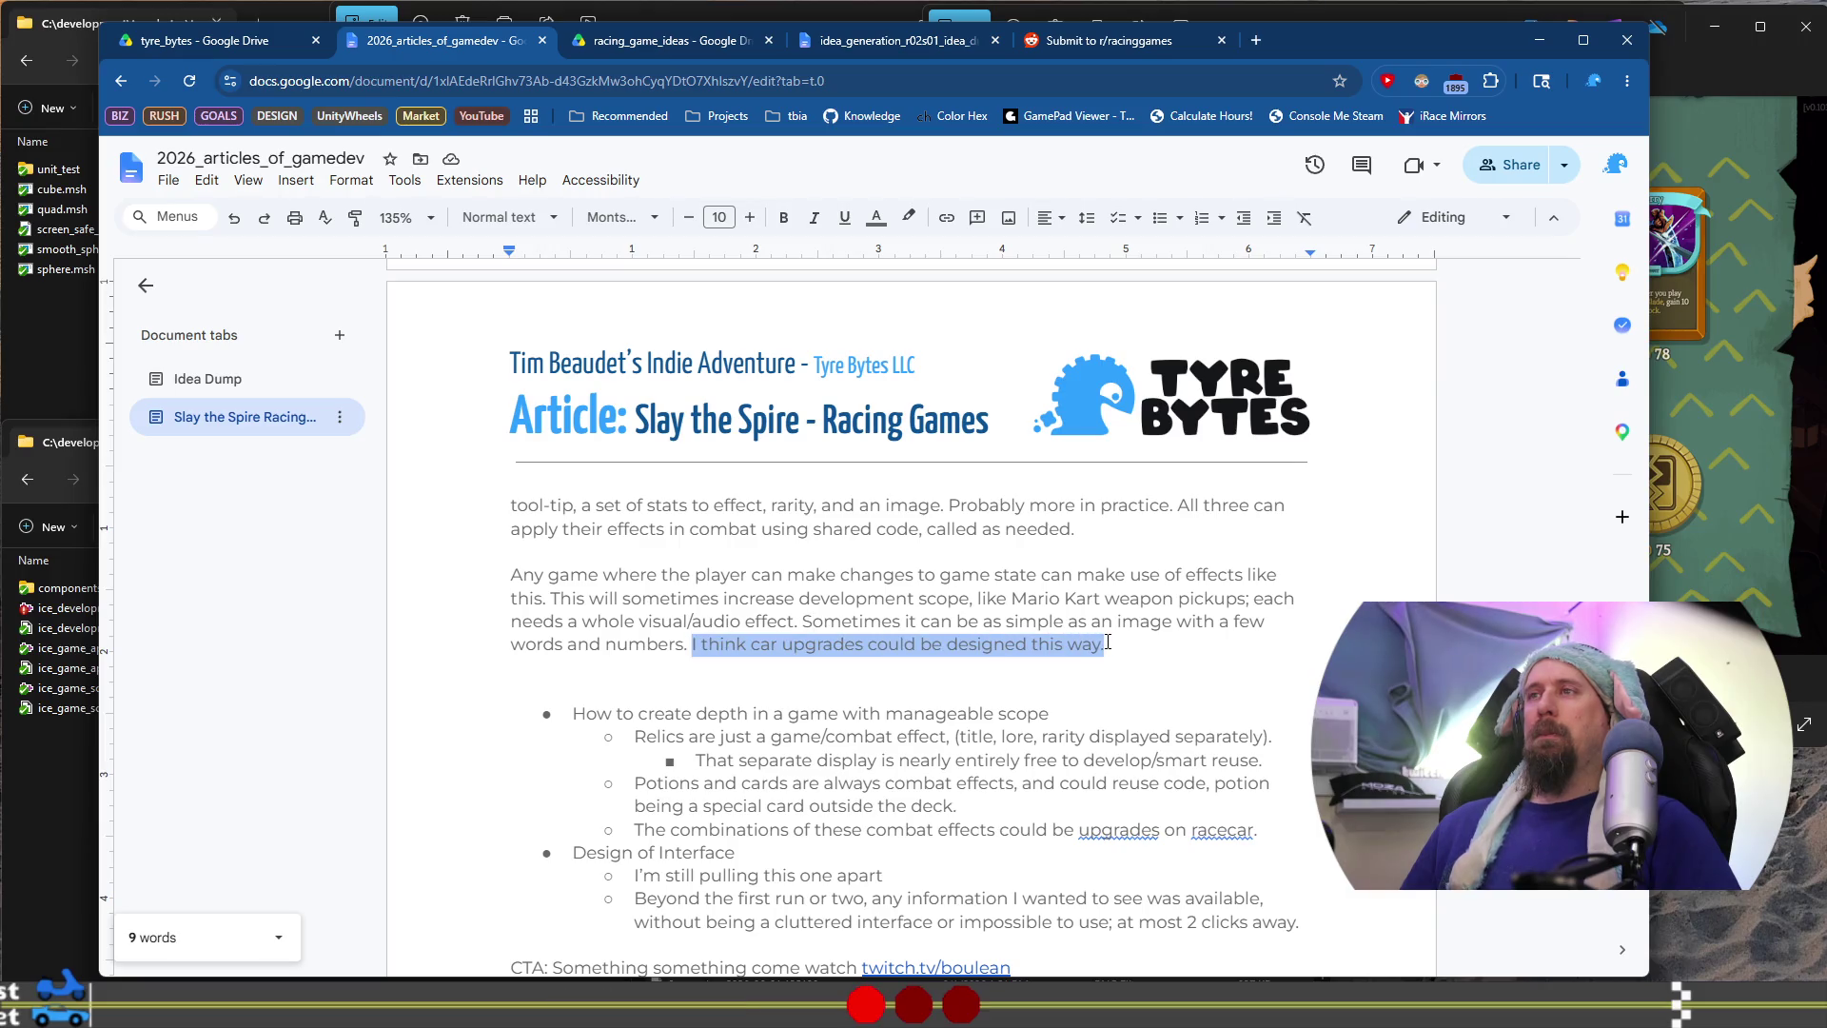
{"action": "key", "text": "Delete"}
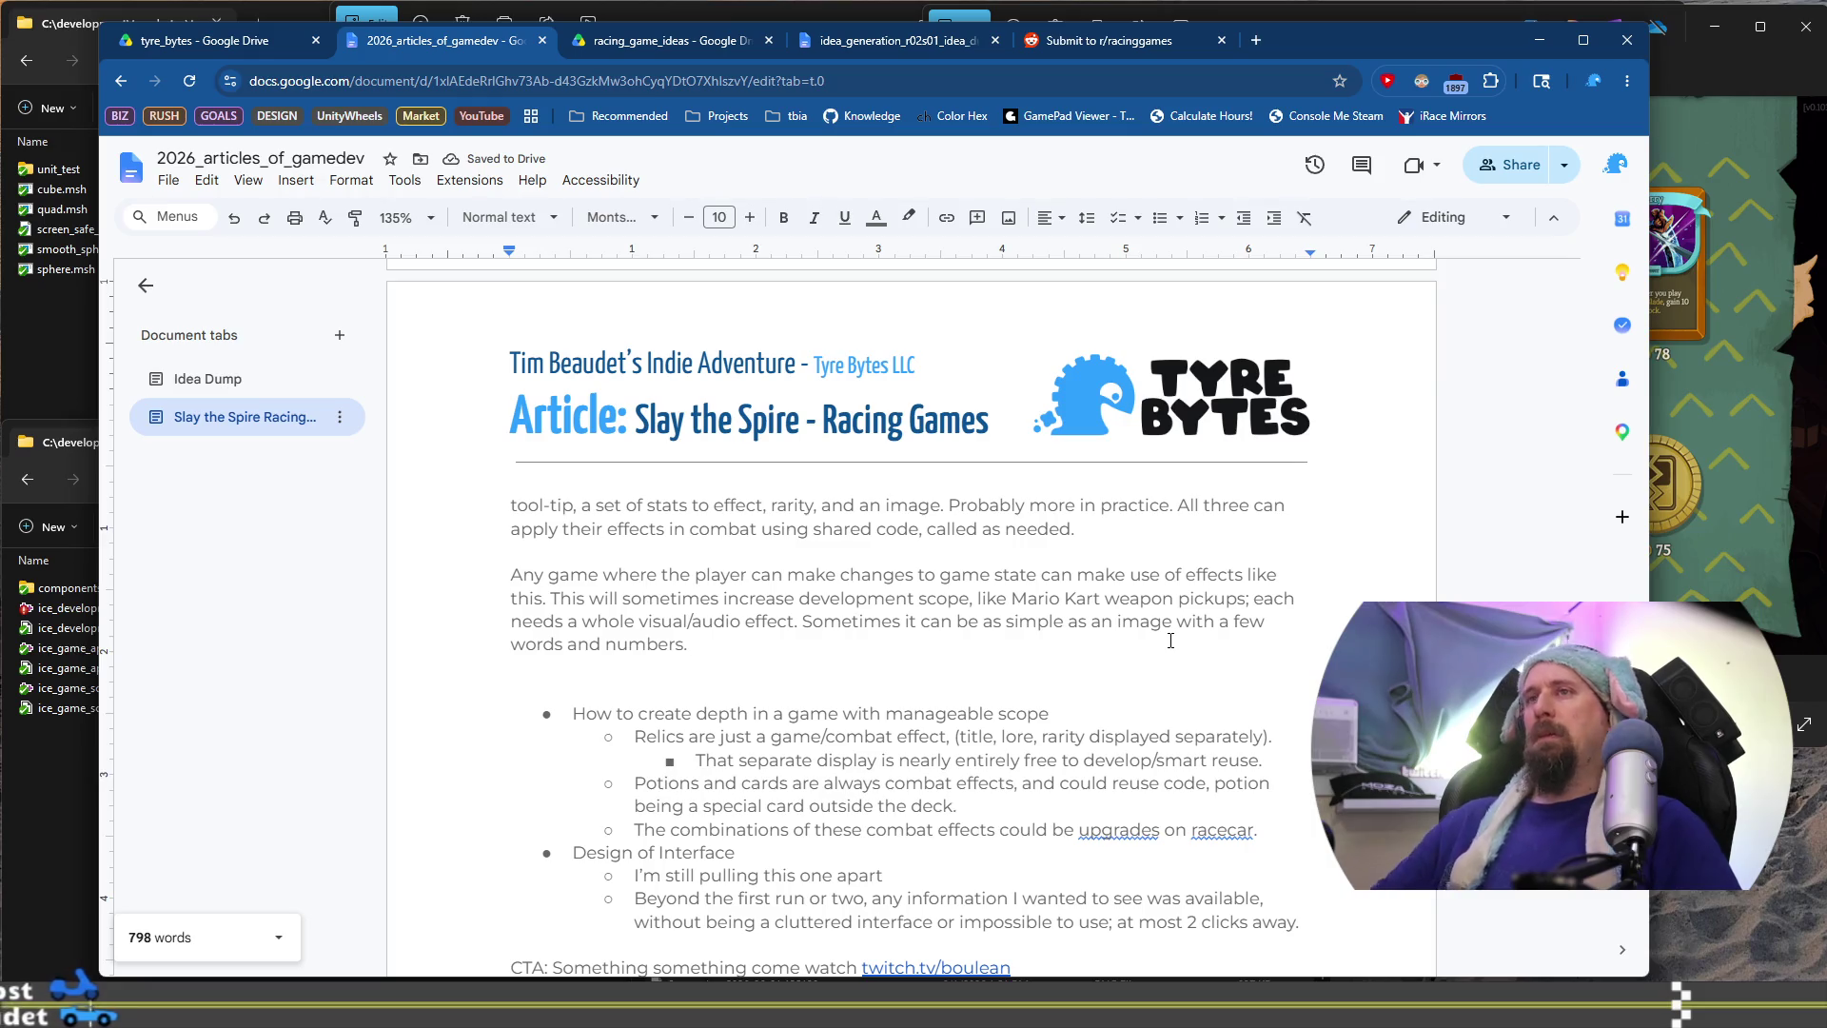
{"action": "scroll", "coordinate": [1171, 640], "scroll_direction": "up", "scroll_amount": 2}
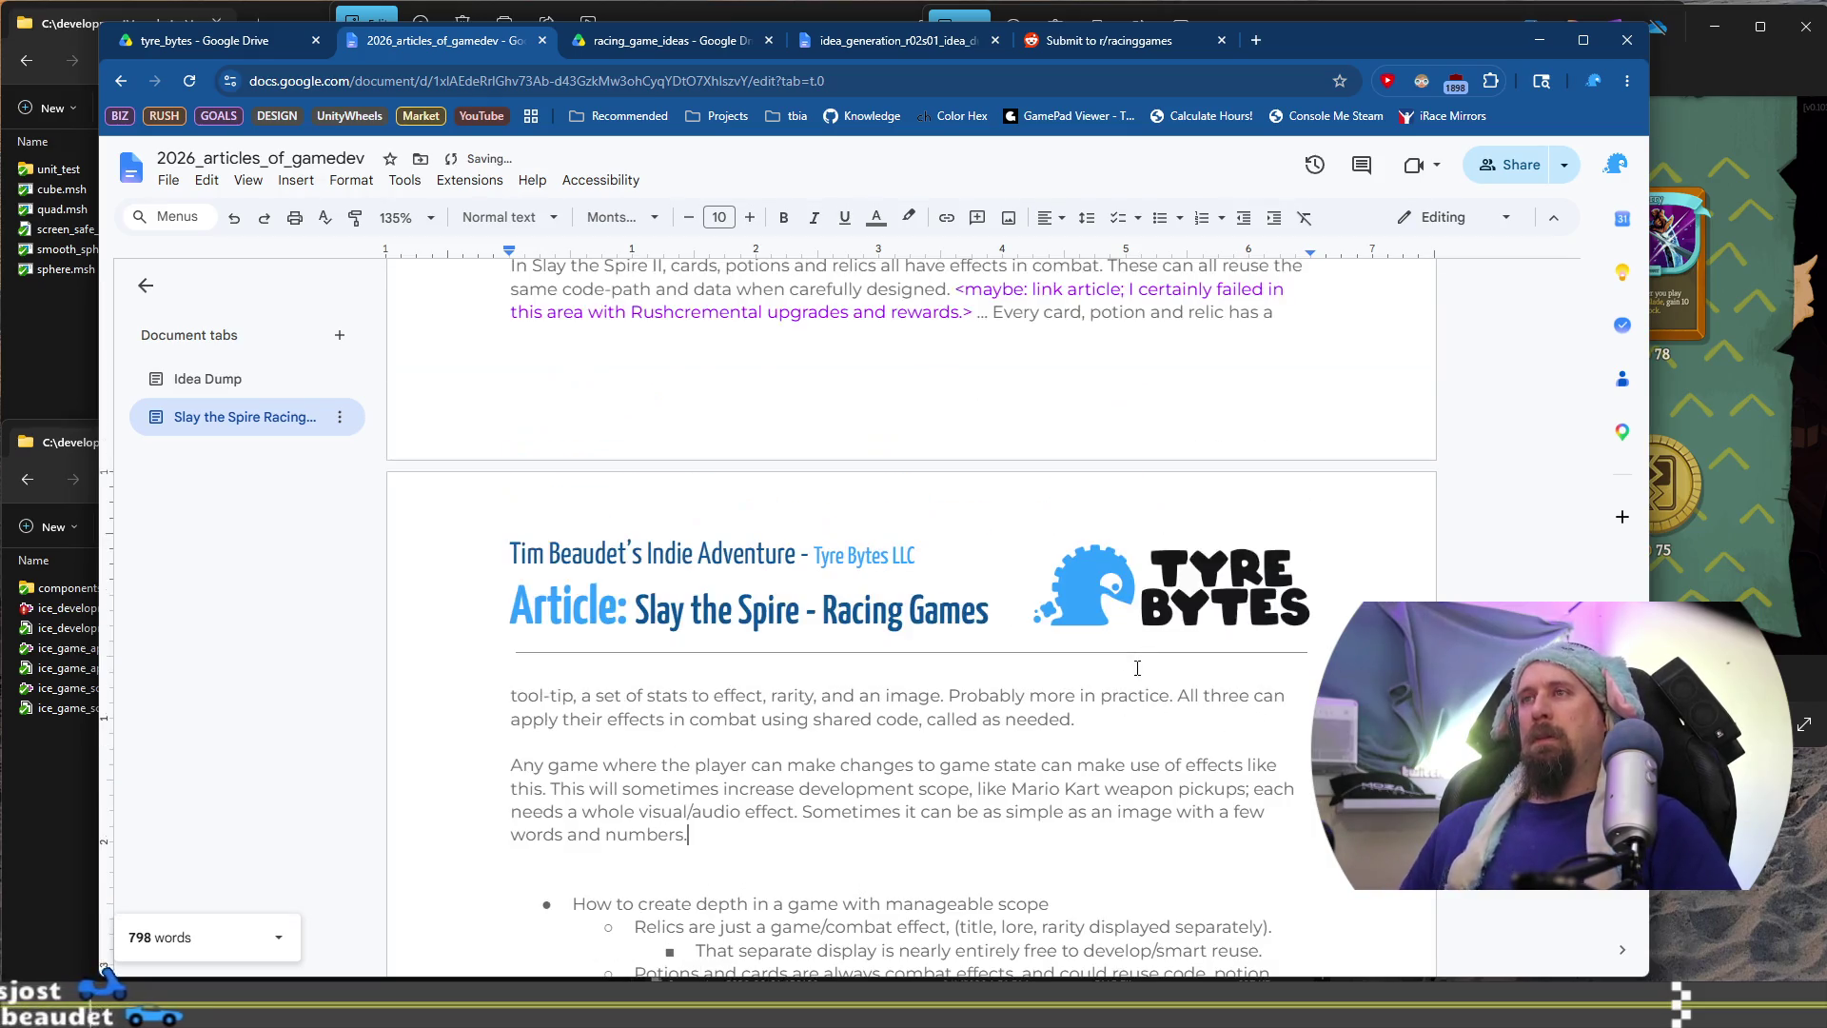
Add a line '> Imagine where this might be applied in your game. I think racecar upgrades could be designed this way.'
{"action": "left_click", "coordinate": [1119, 726]}
{"action": "key", "text": "Return"}
{"action": "key", "text": "Return"}
{"action": "type", "text": ">"}
{"action": "type", "text": " I"}
{"action": "type", "text": "a"}
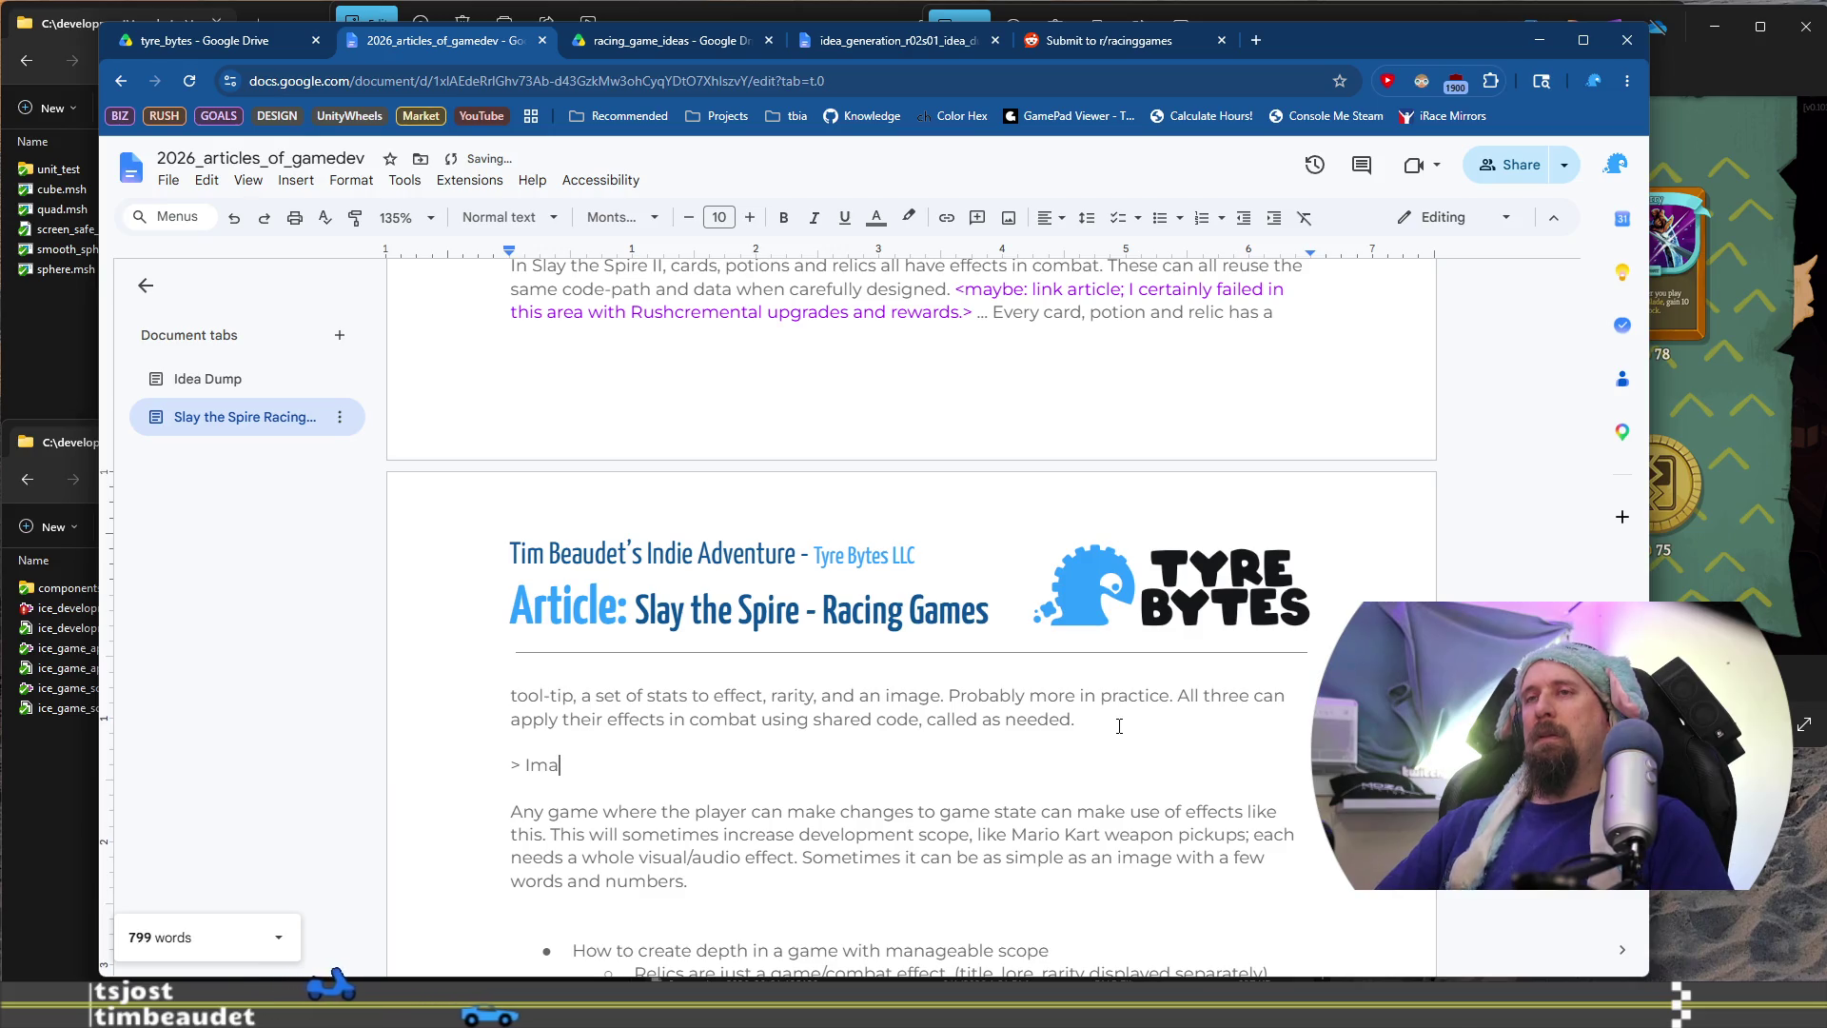
{"action": "type", "text": "gine wh"}
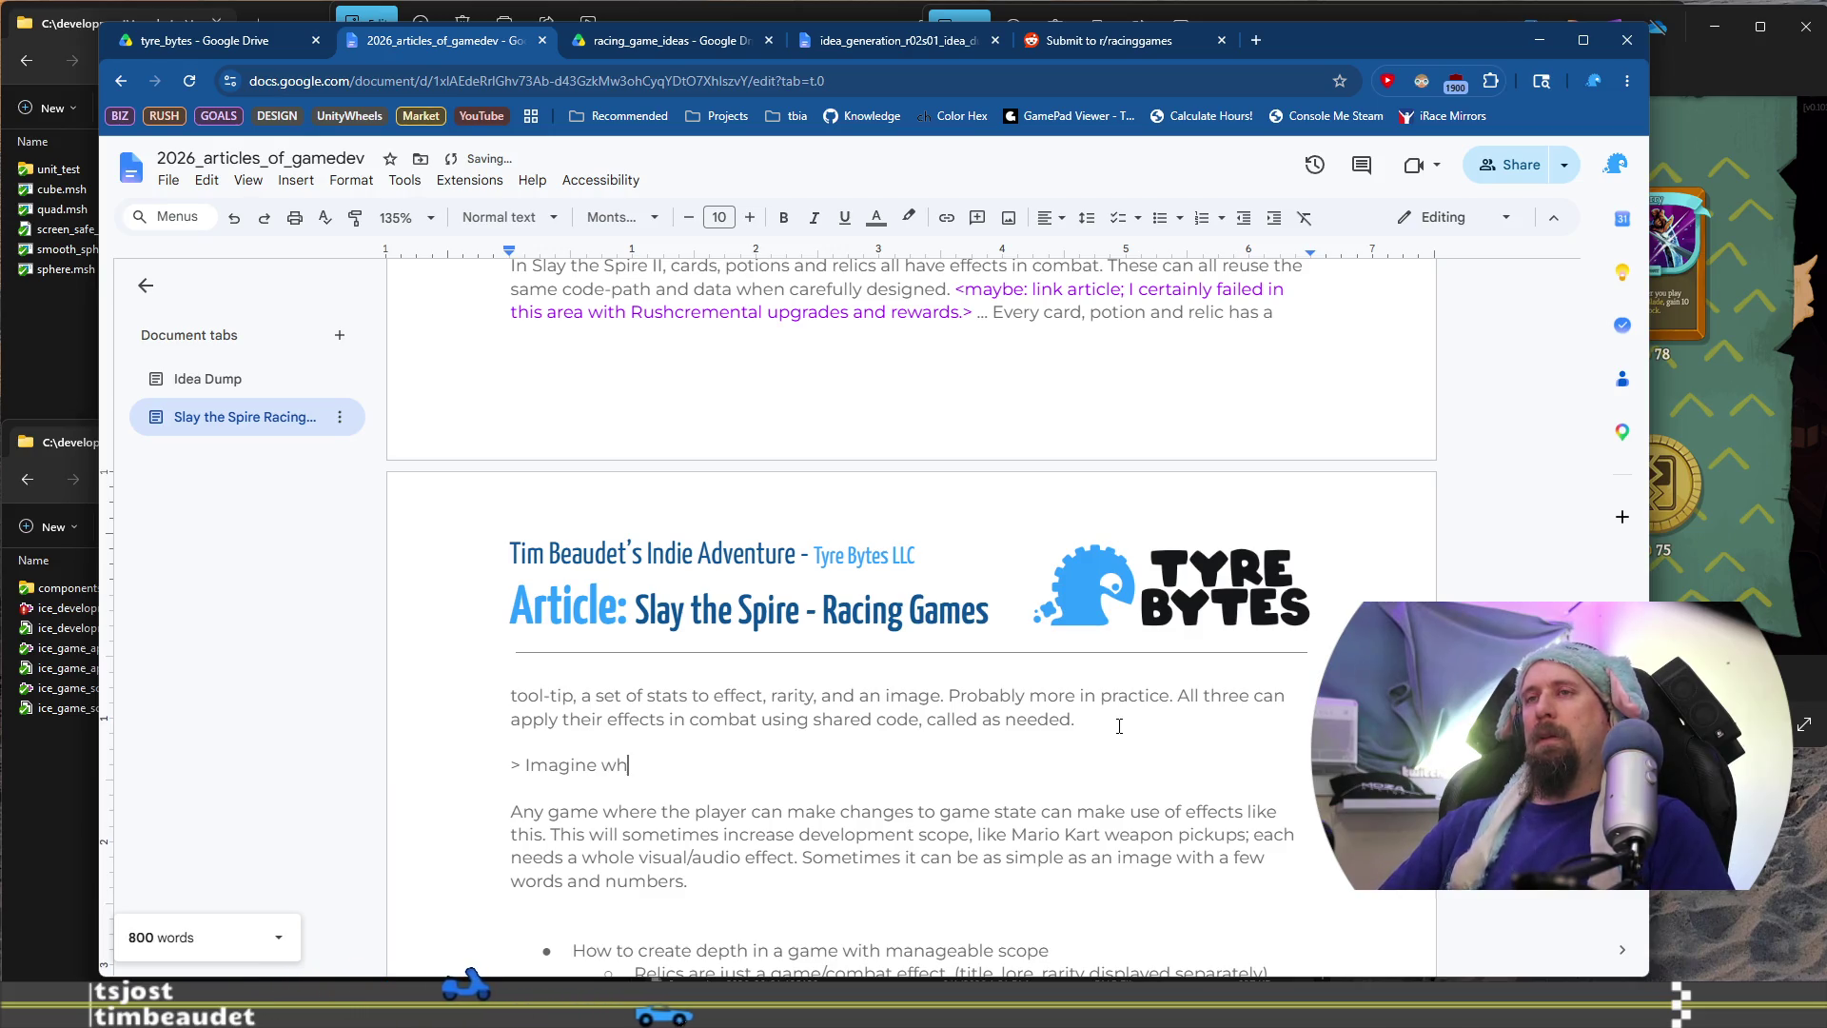
{"action": "type", "text": "at stats you"}
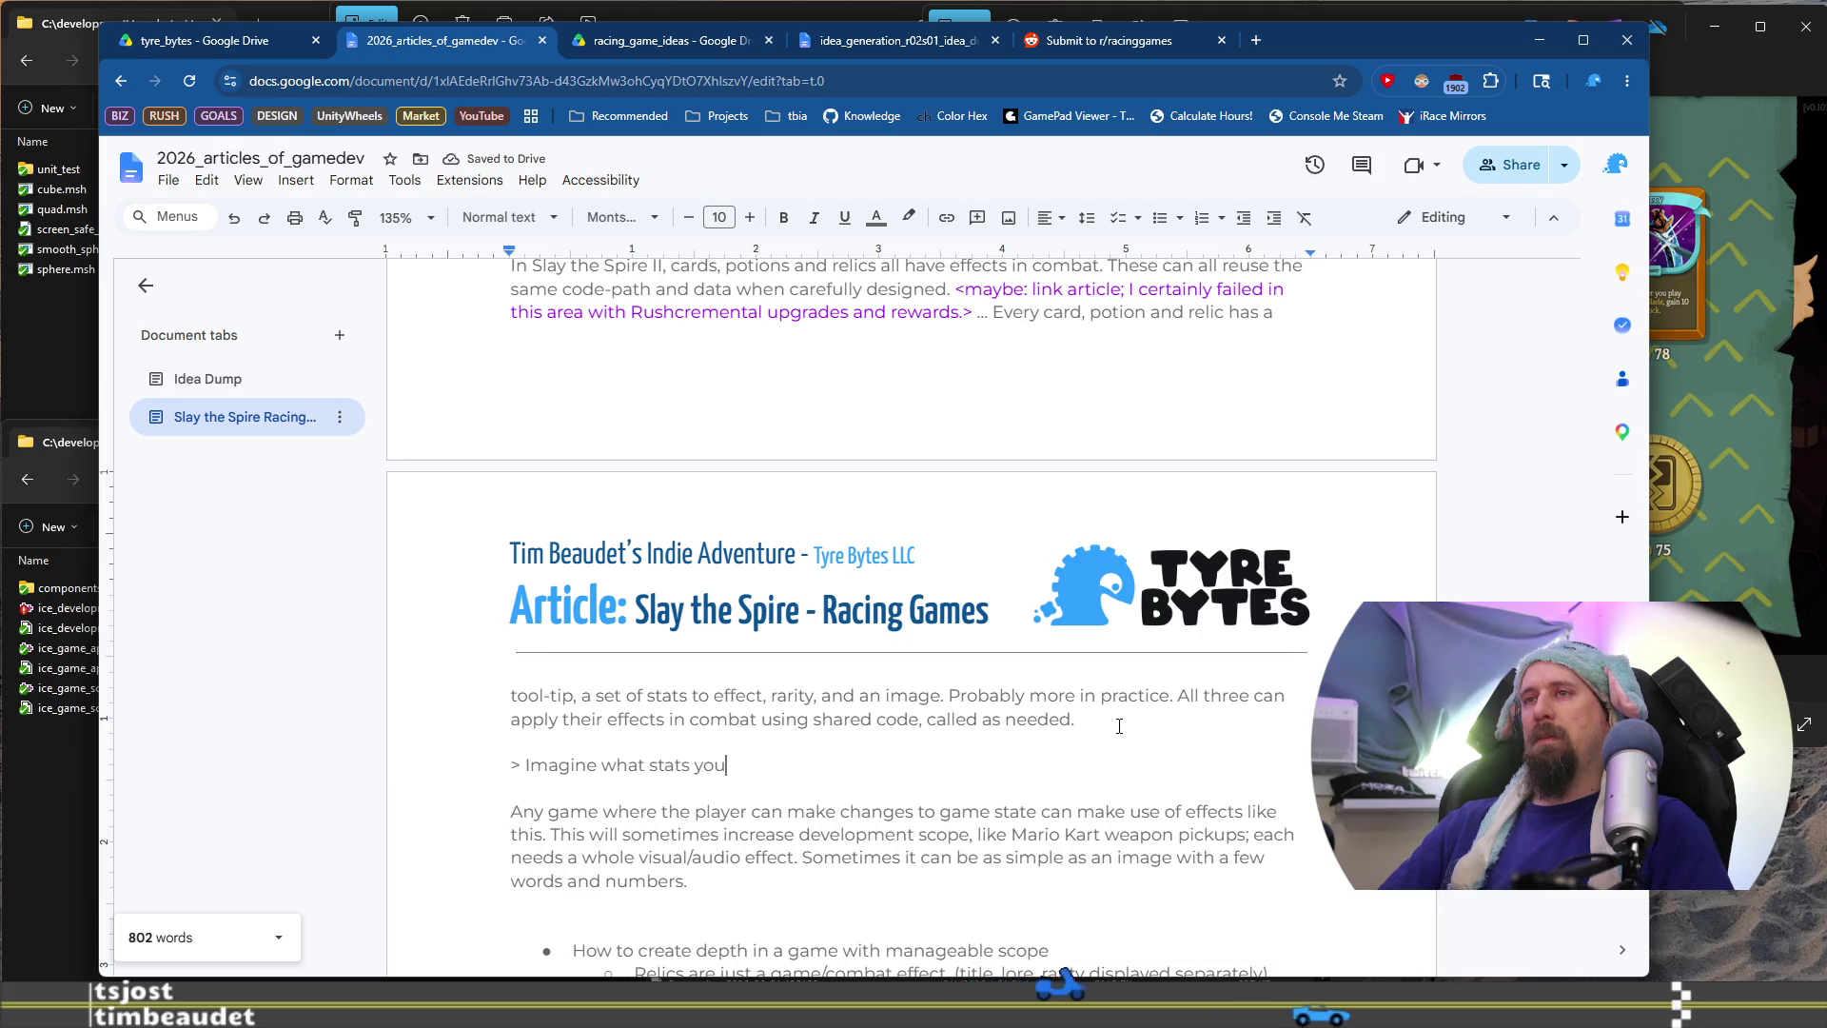
{"action": "key", "text": "BackSpace"}
{"action": "key", "text": "BackSpace"}
{"action": "key", "text": "BackSpace"}
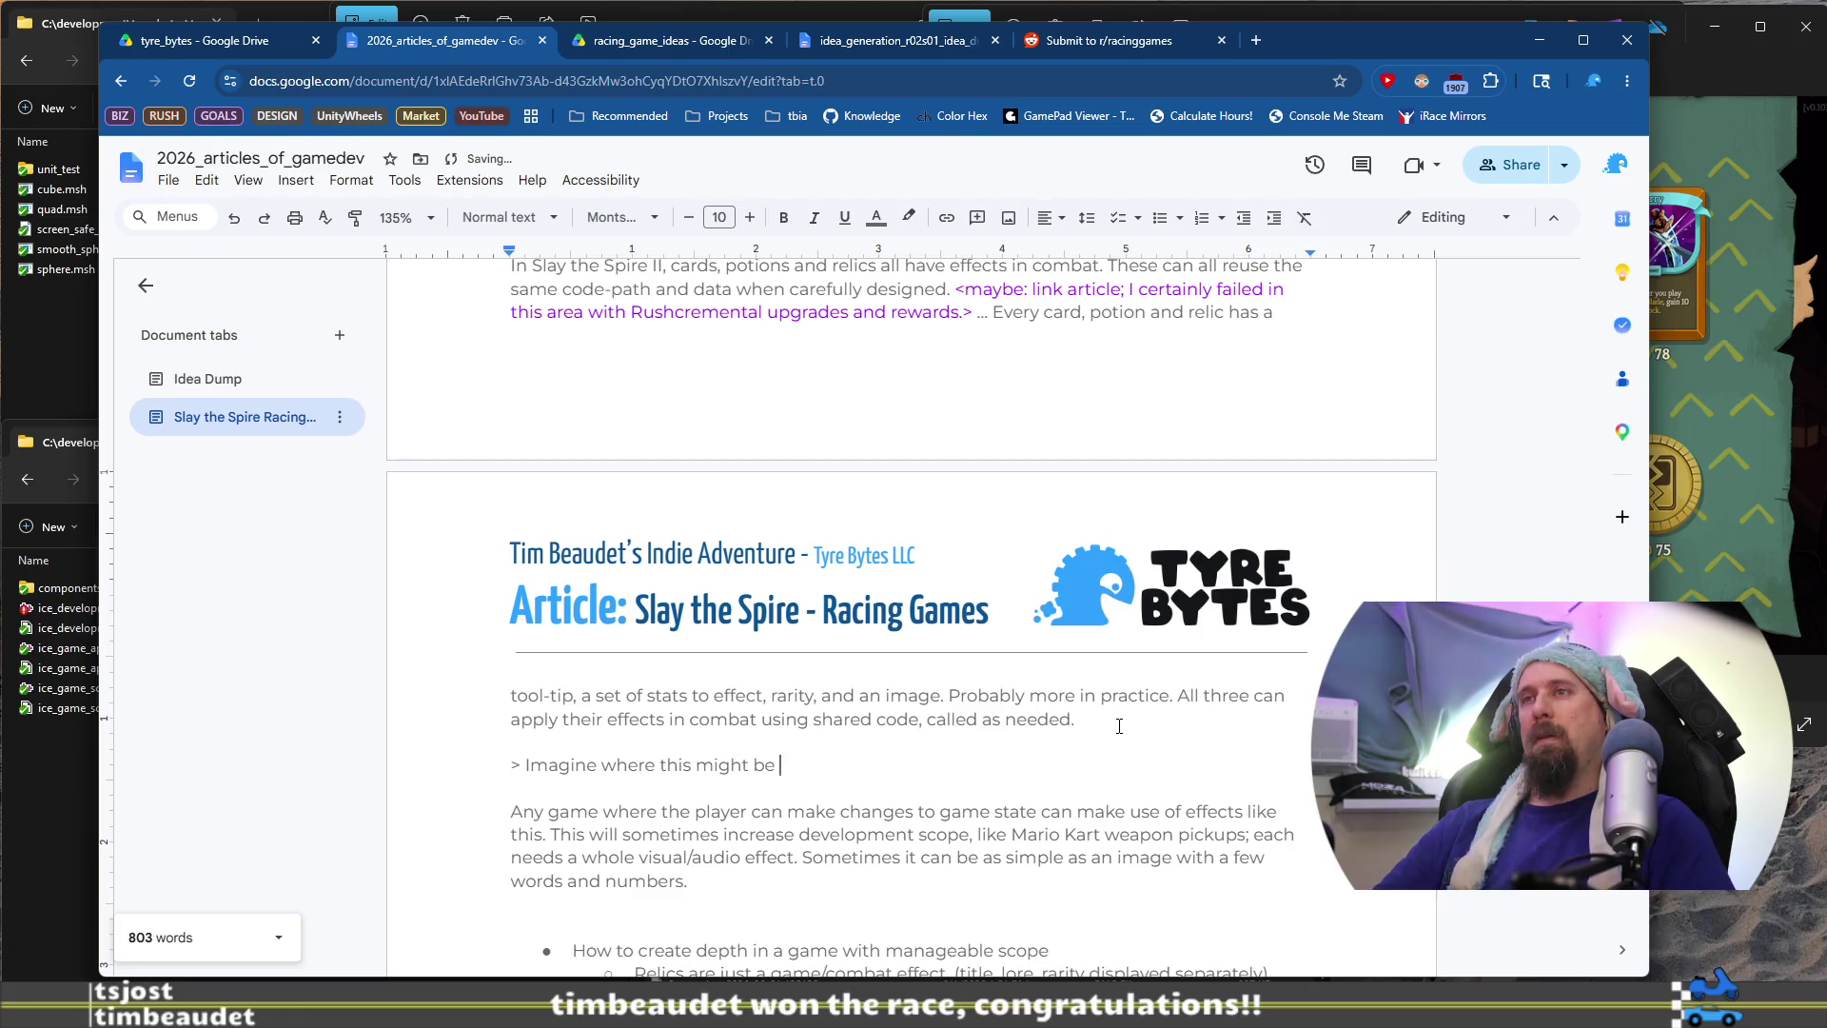
{"action": "type", "text": "ap p"}
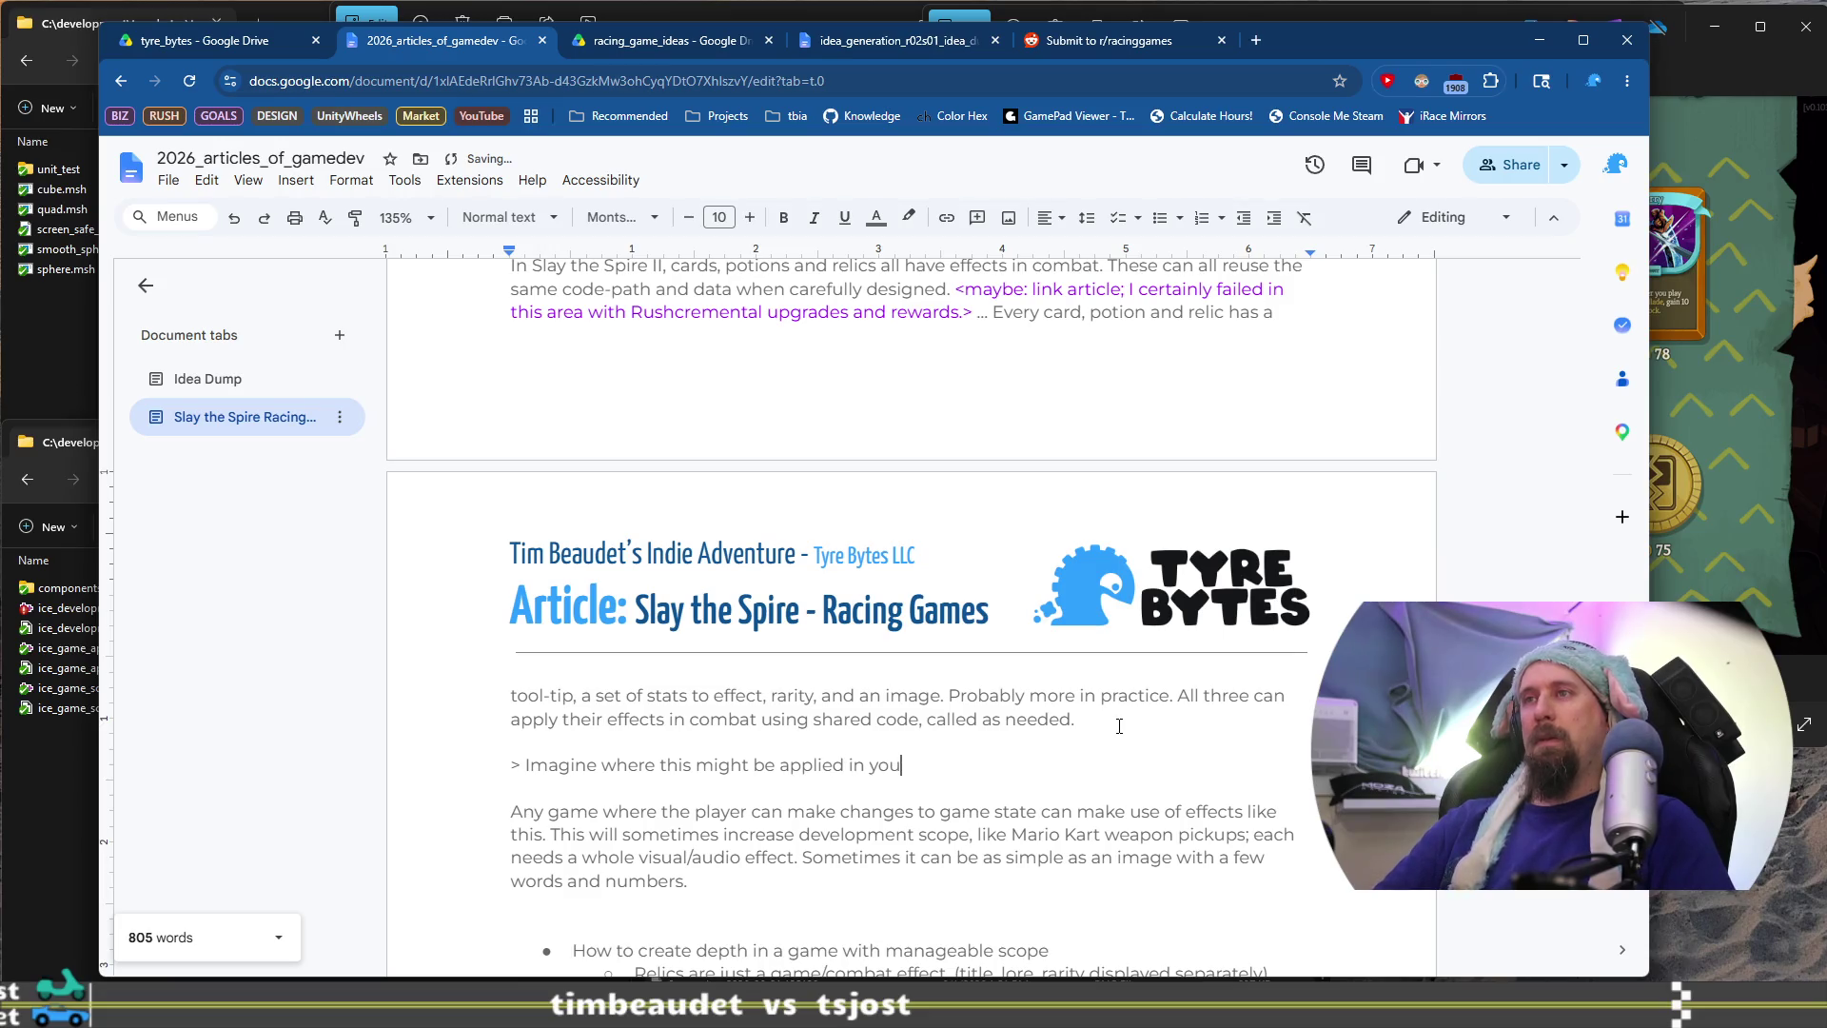
{"action": "type", "text": " I think car upgrades could be designed this way."}
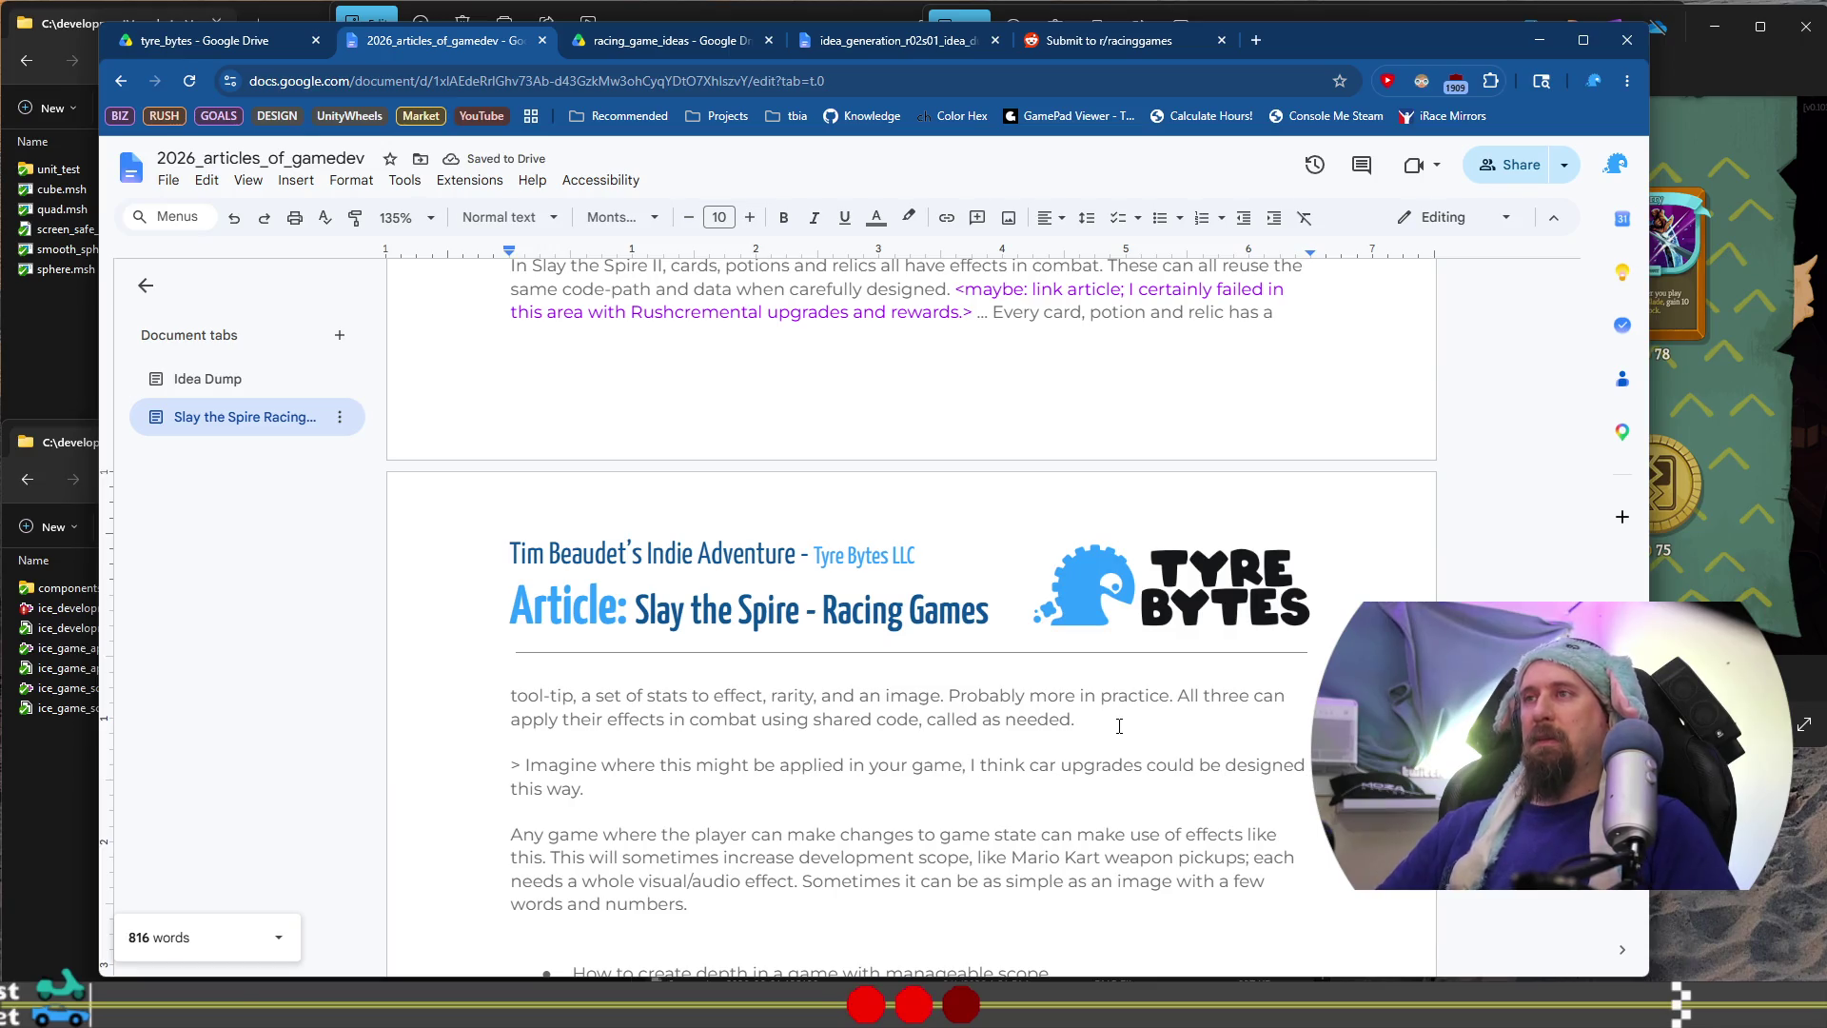
{"action": "type", "text": ". I th"}
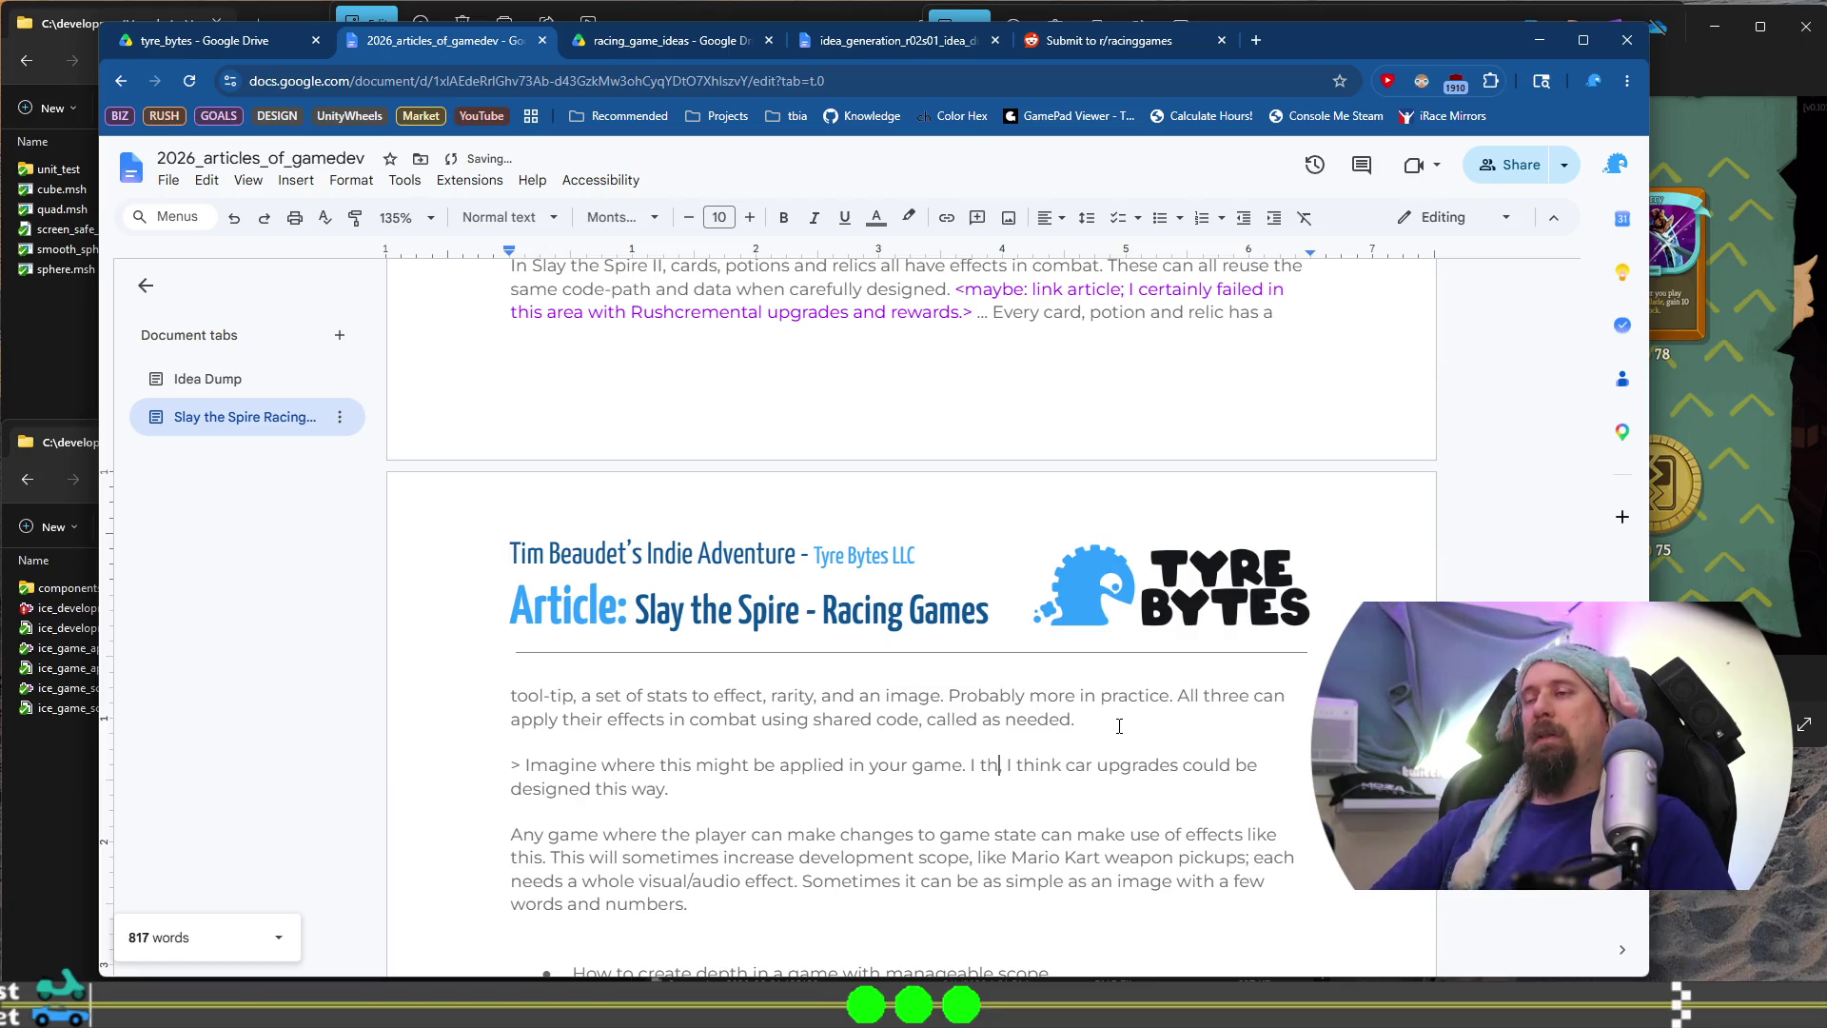
{"action": "type", "text": "ink ,"}
{"action": "key", "text": "ctrl+shift+Right"}
{"action": "key", "text": "ctrl+shift+Right"}
{"action": "key", "text": "ctrl+shift+Right"}
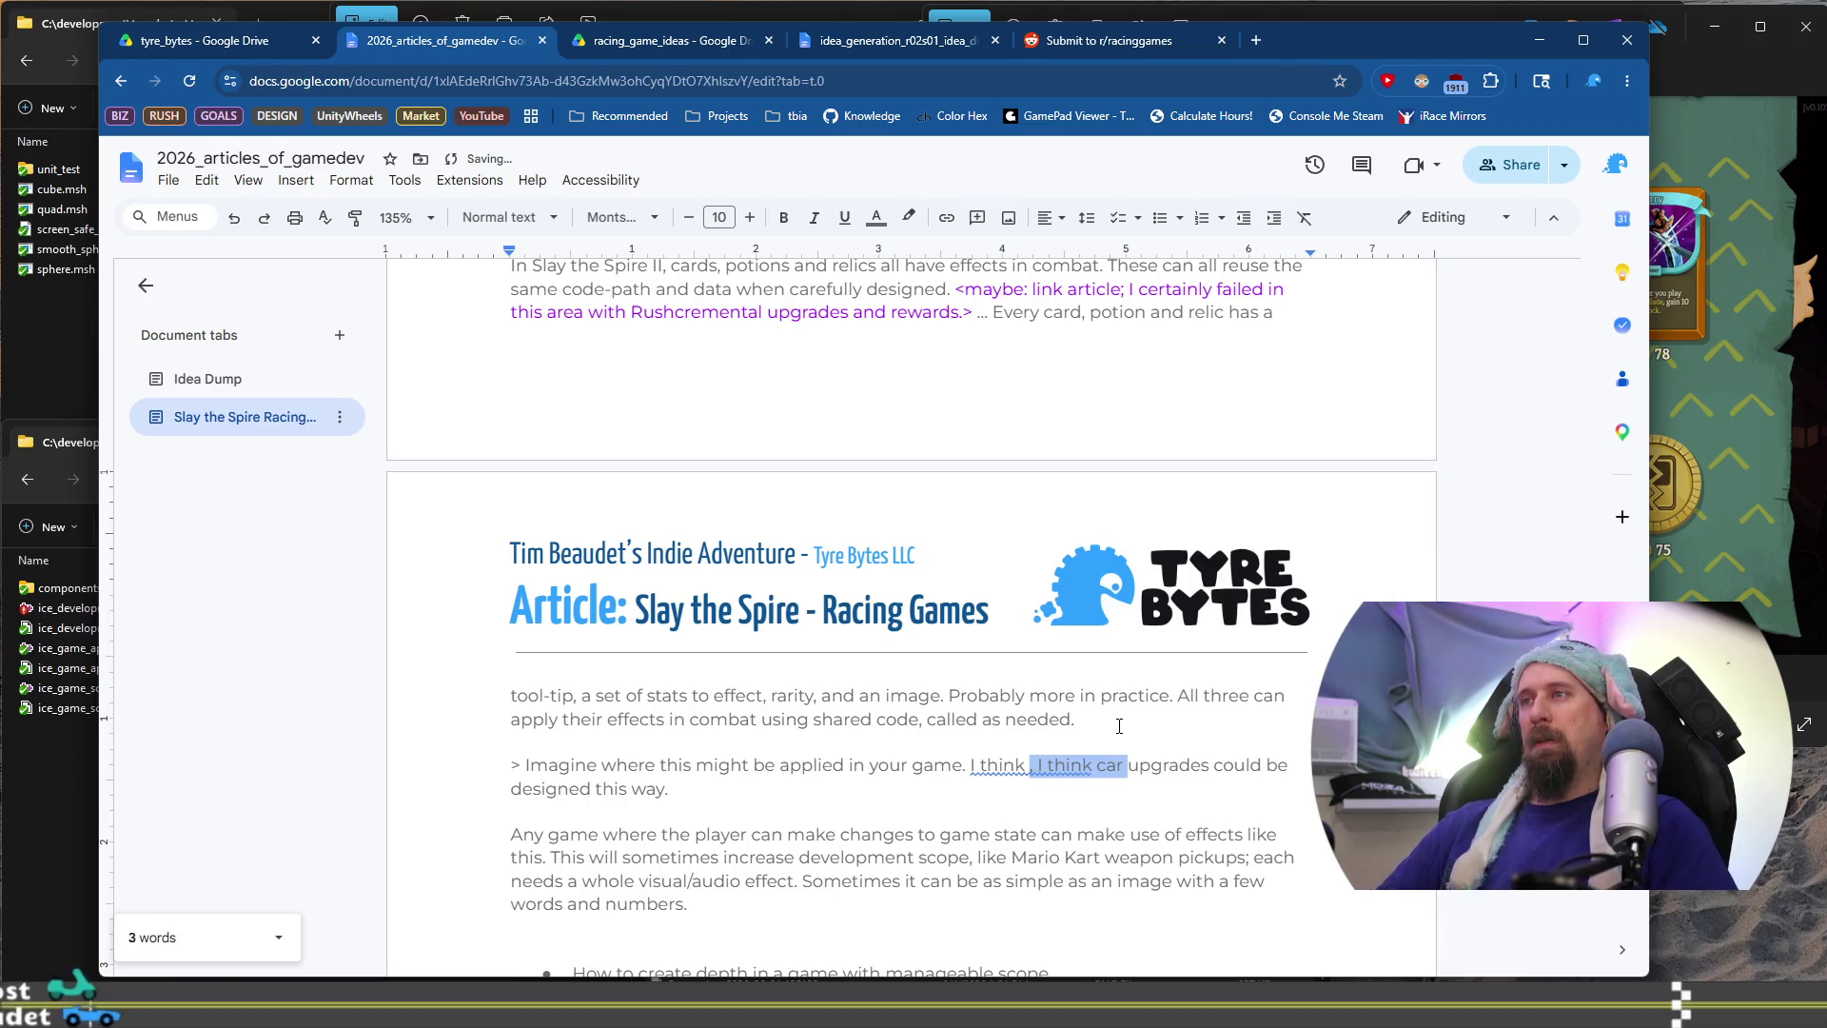
{"action": "type", "text": "car"}
{"action": "key", "text": "ctrl+Left"}
{"action": "type", "text": "race"}
{"action": "key", "text": "End"}
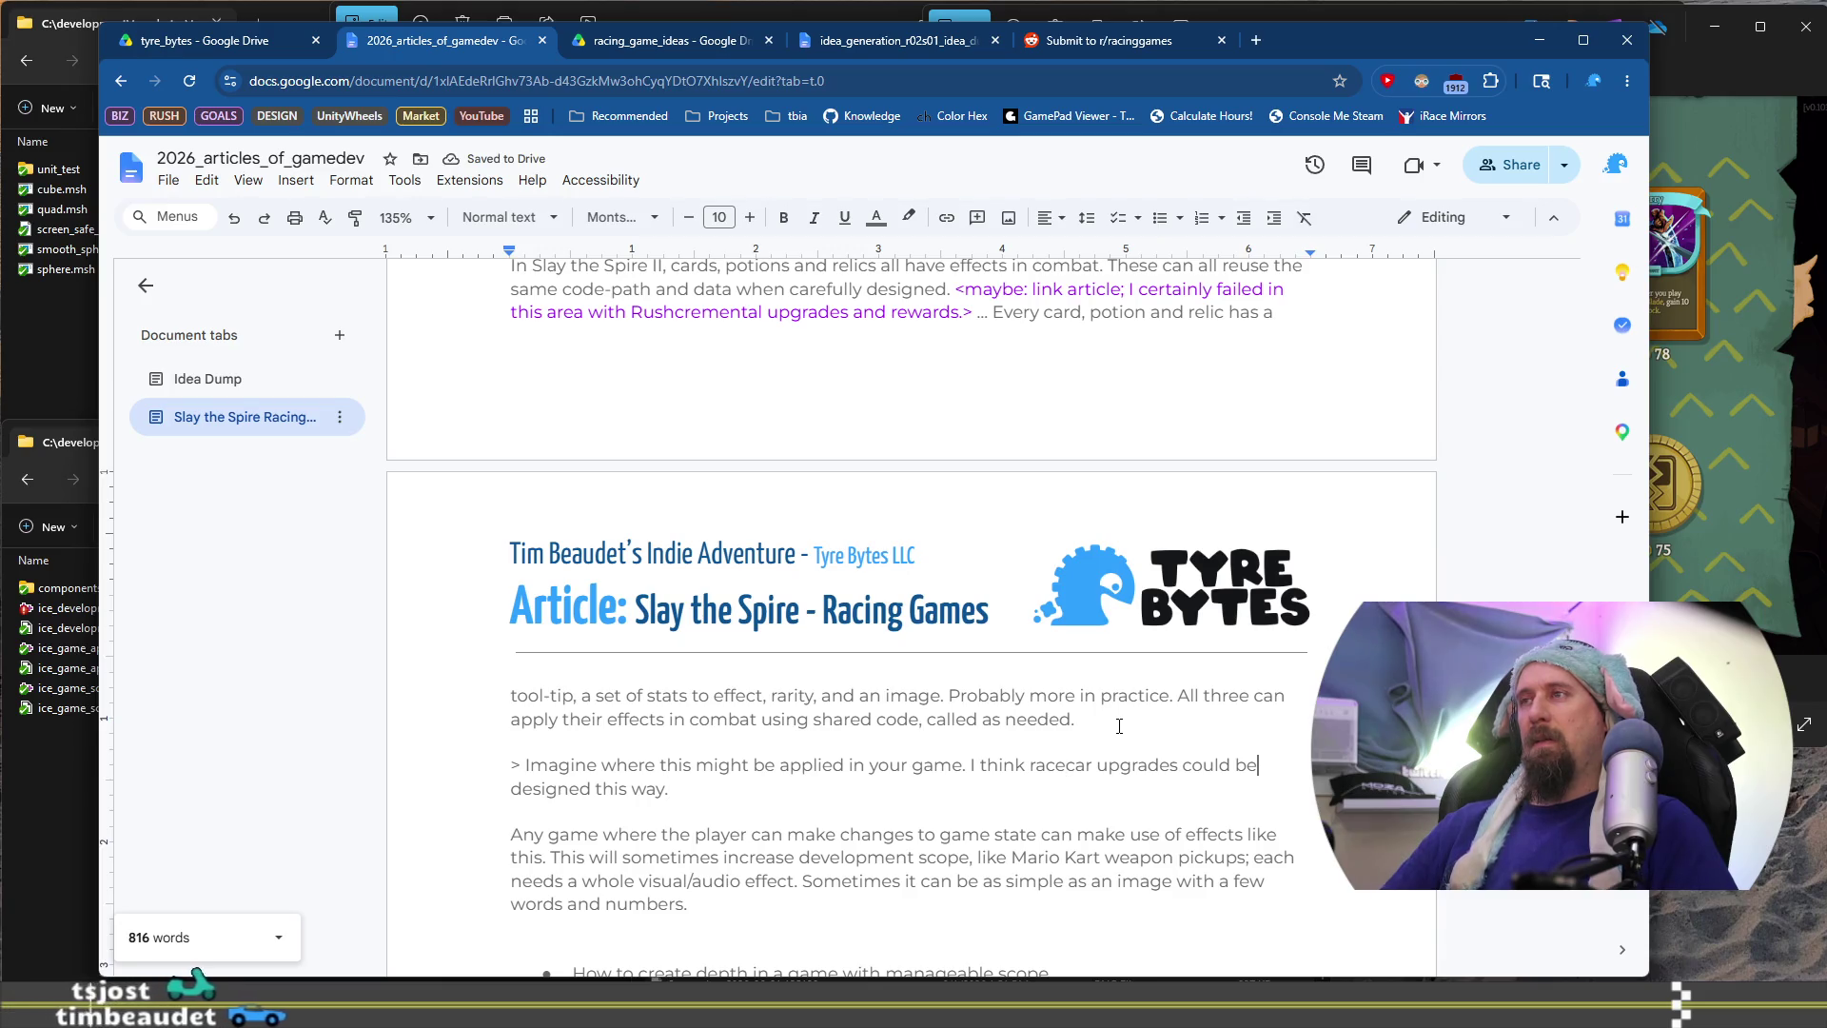
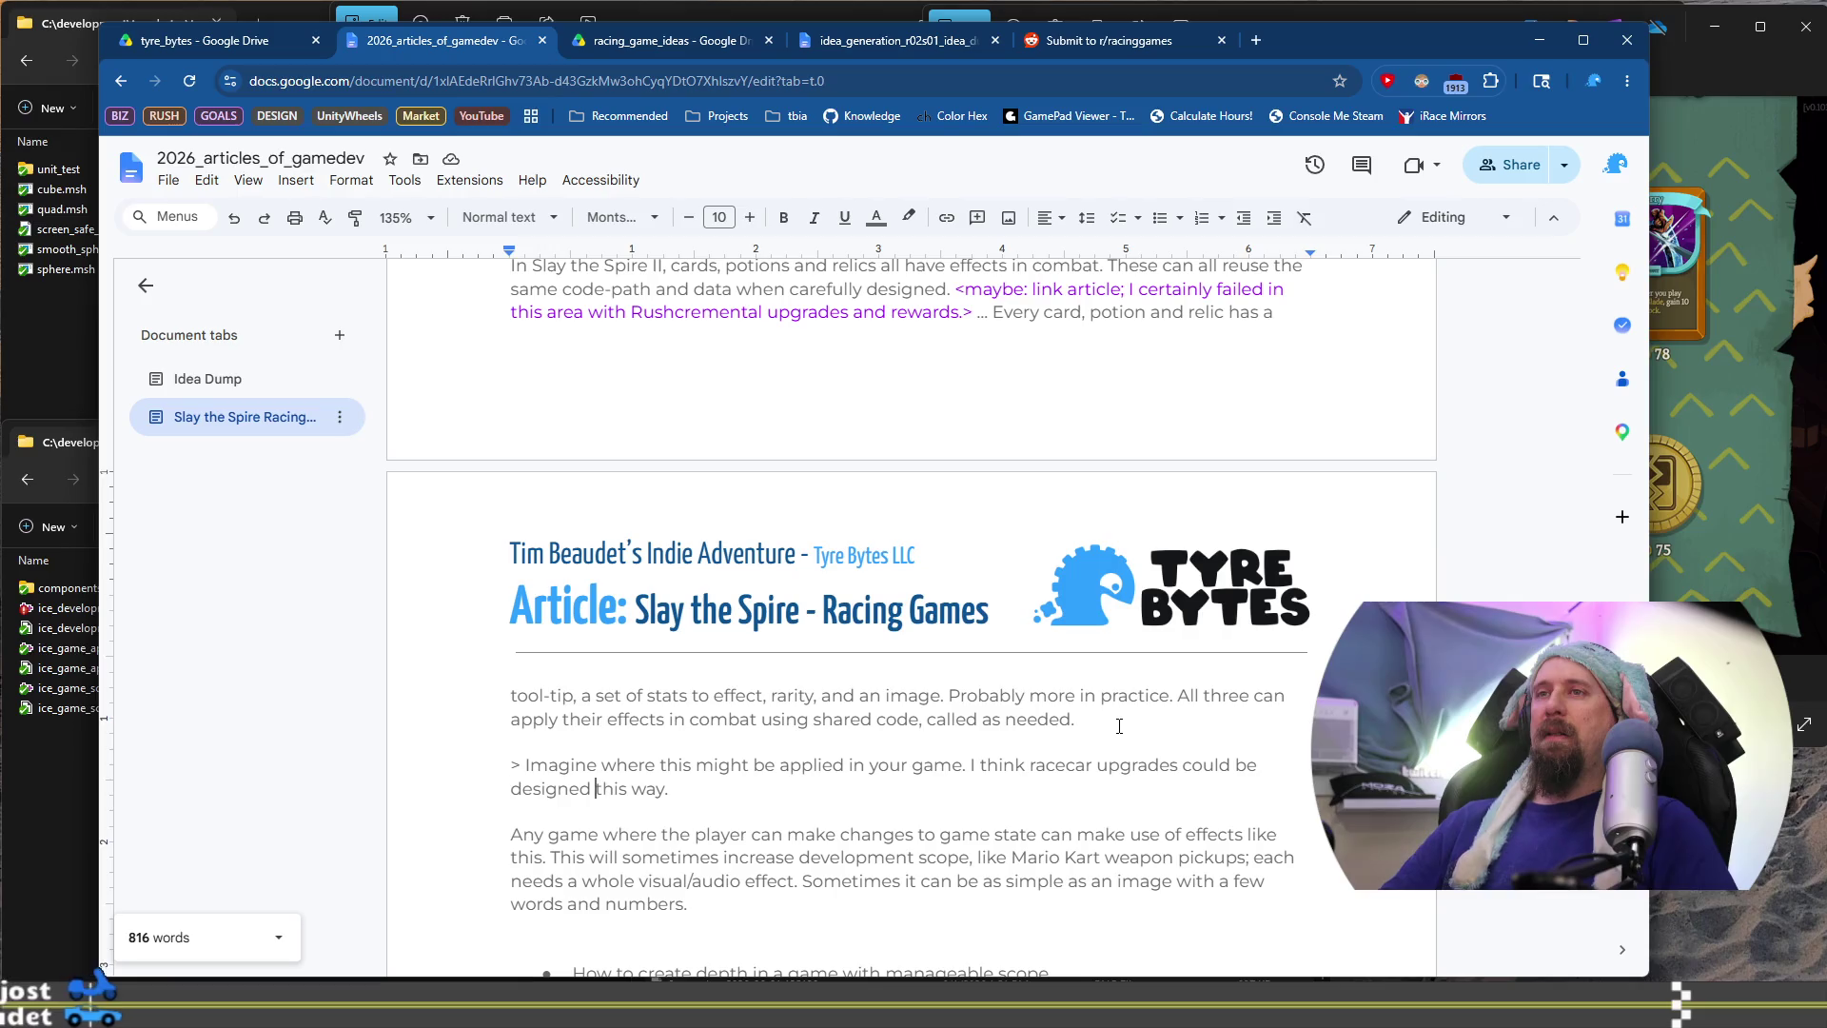
Extend the racecar-upgrades sentence with ', and perhaps racetracks apply addition effects.'
{"action": "type", "text": ", and perh"}
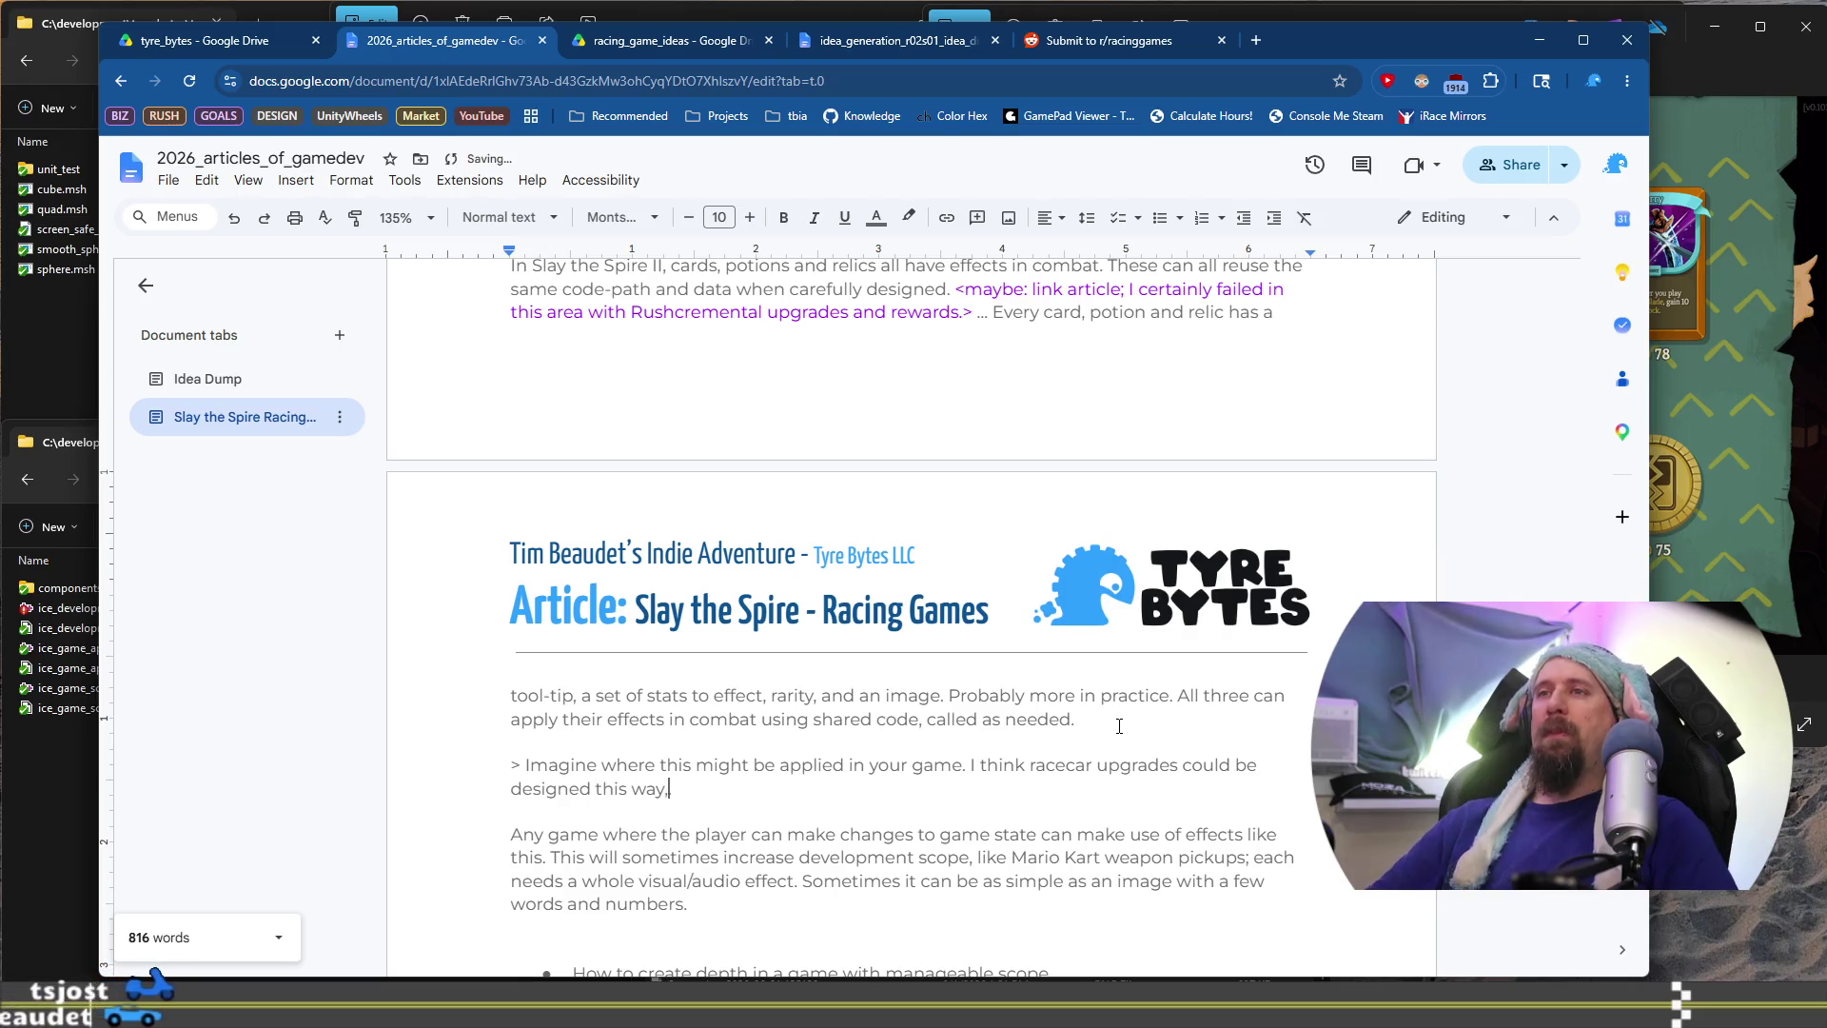
{"action": "type", "text": "aps "}
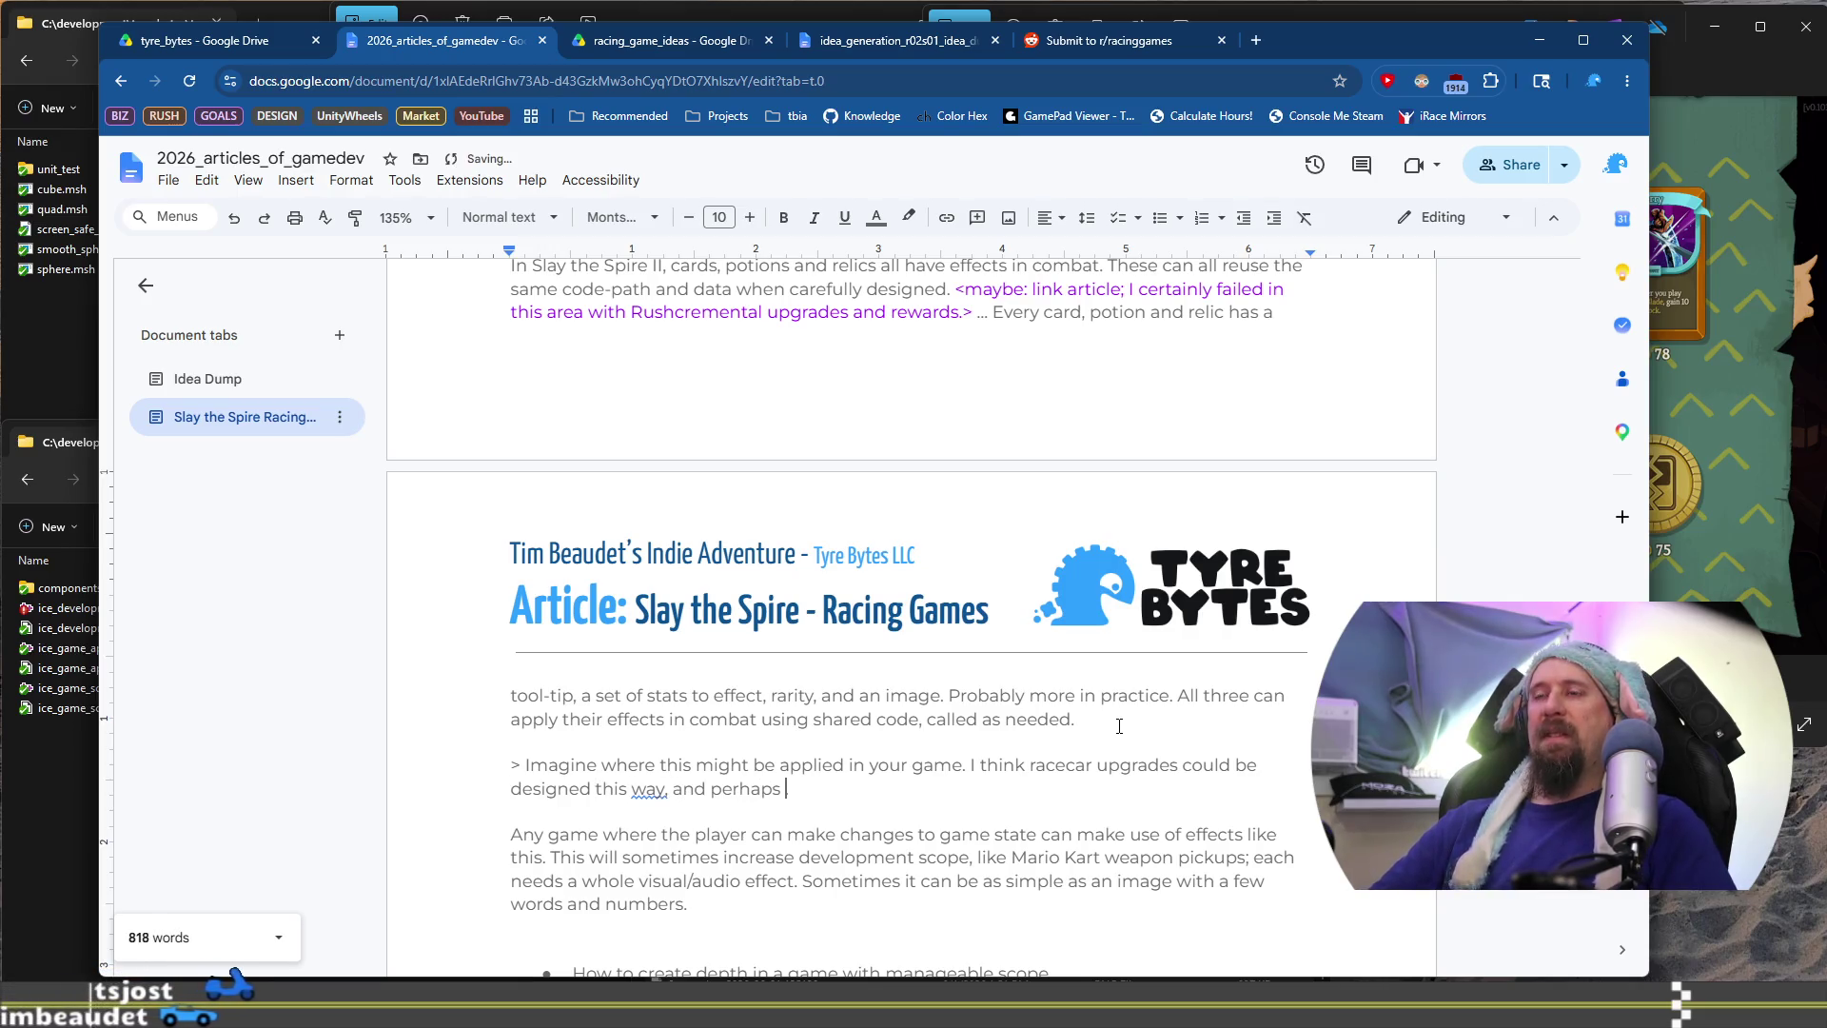
{"action": "type", "text": "different tracks"}
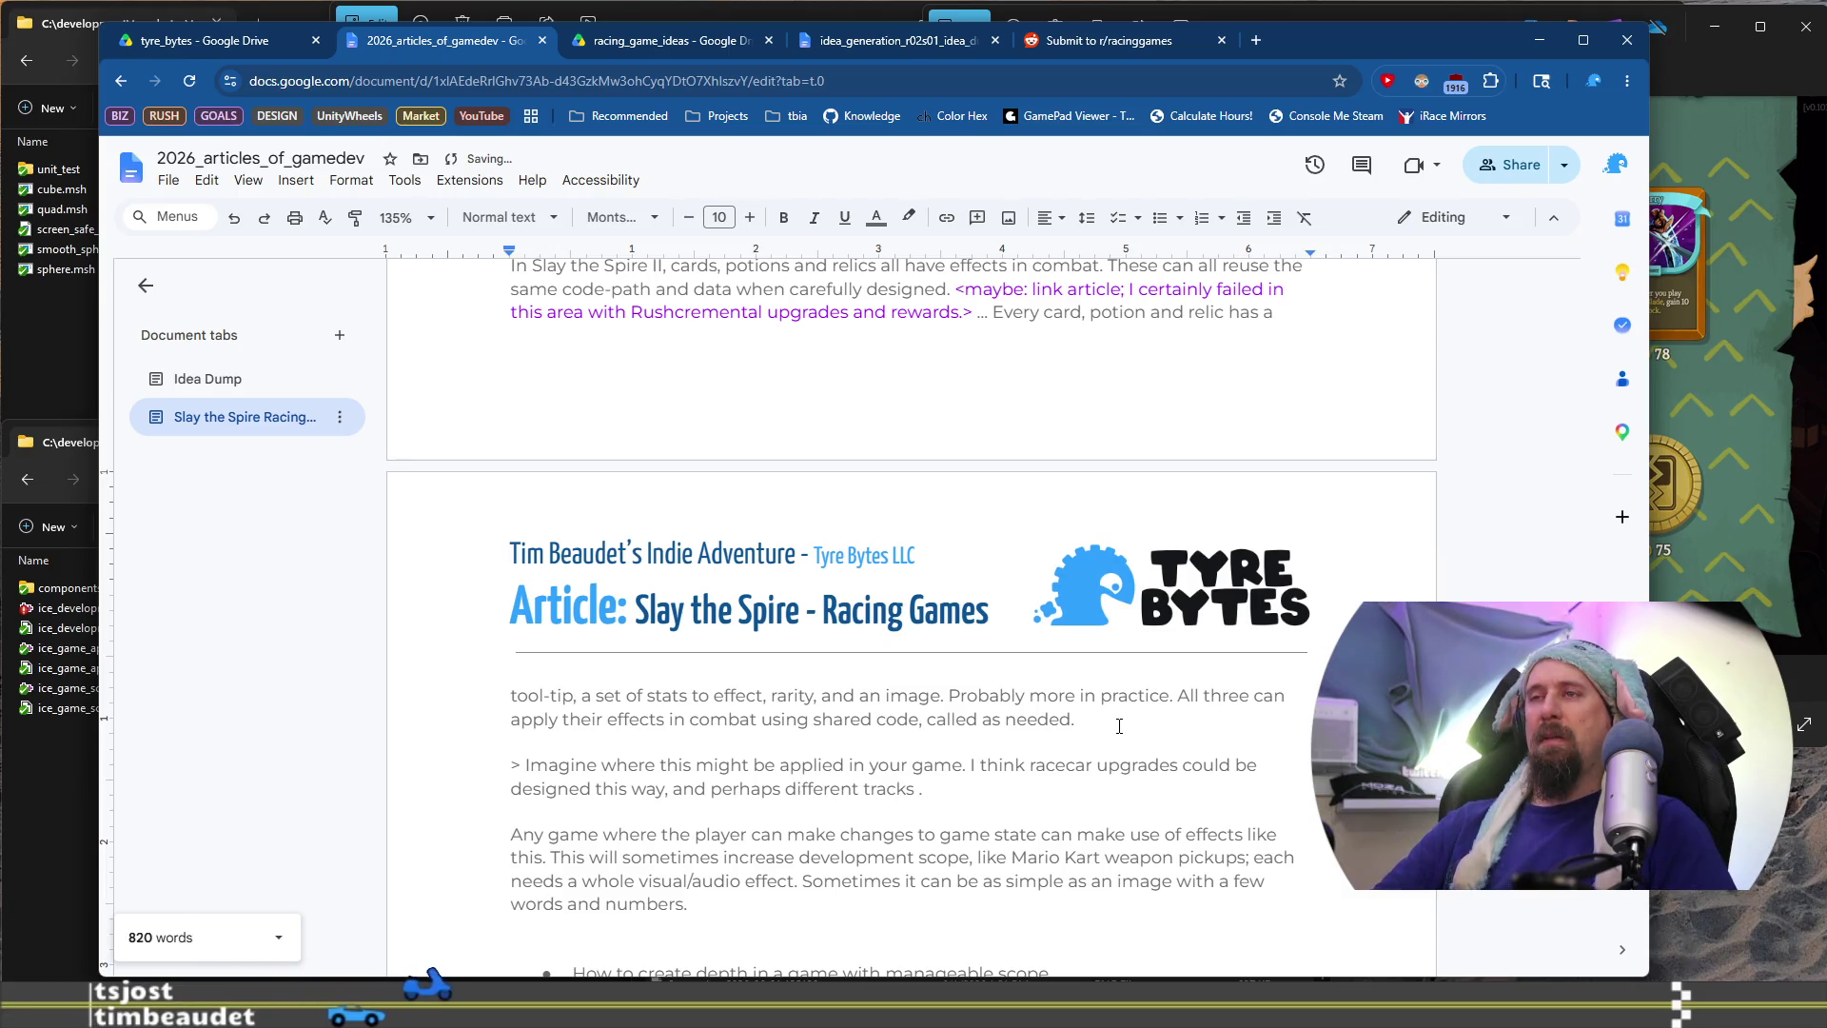
{"action": "key", "text": "ctrl+Left"}
{"action": "key", "text": "ctrl+shift+Left"}
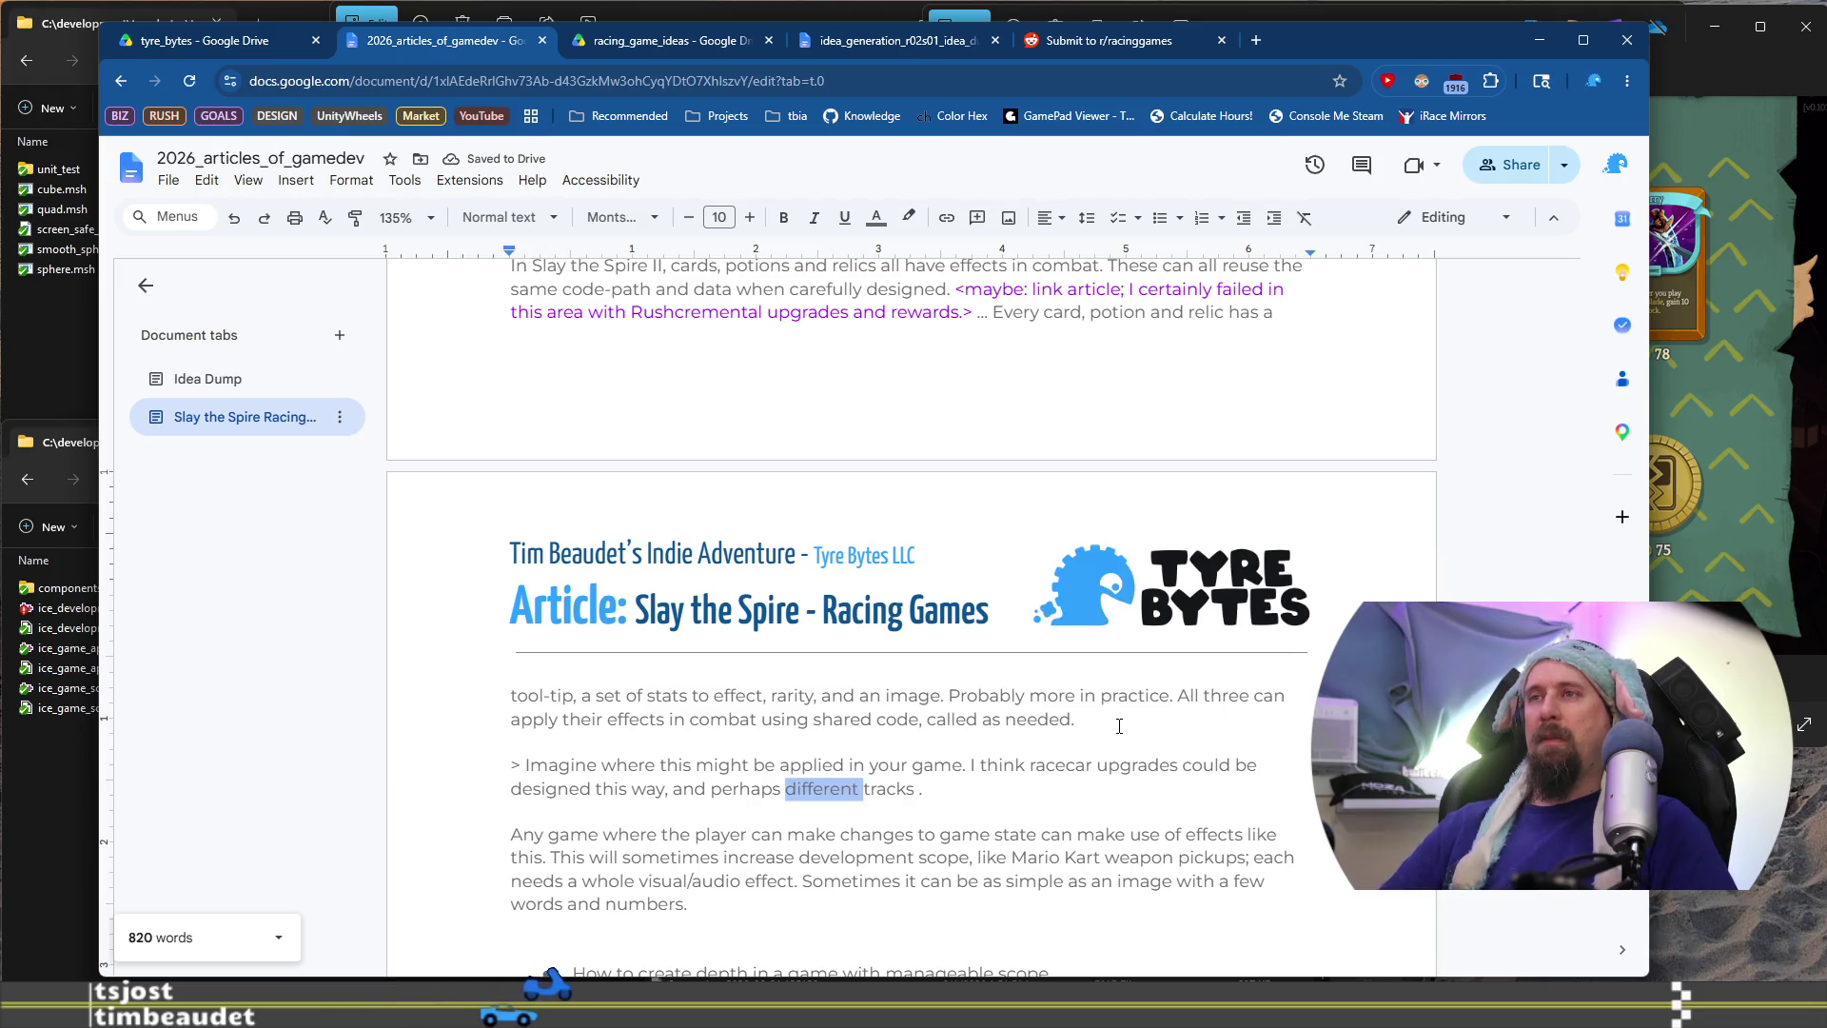
{"action": "type", "text": "race"}
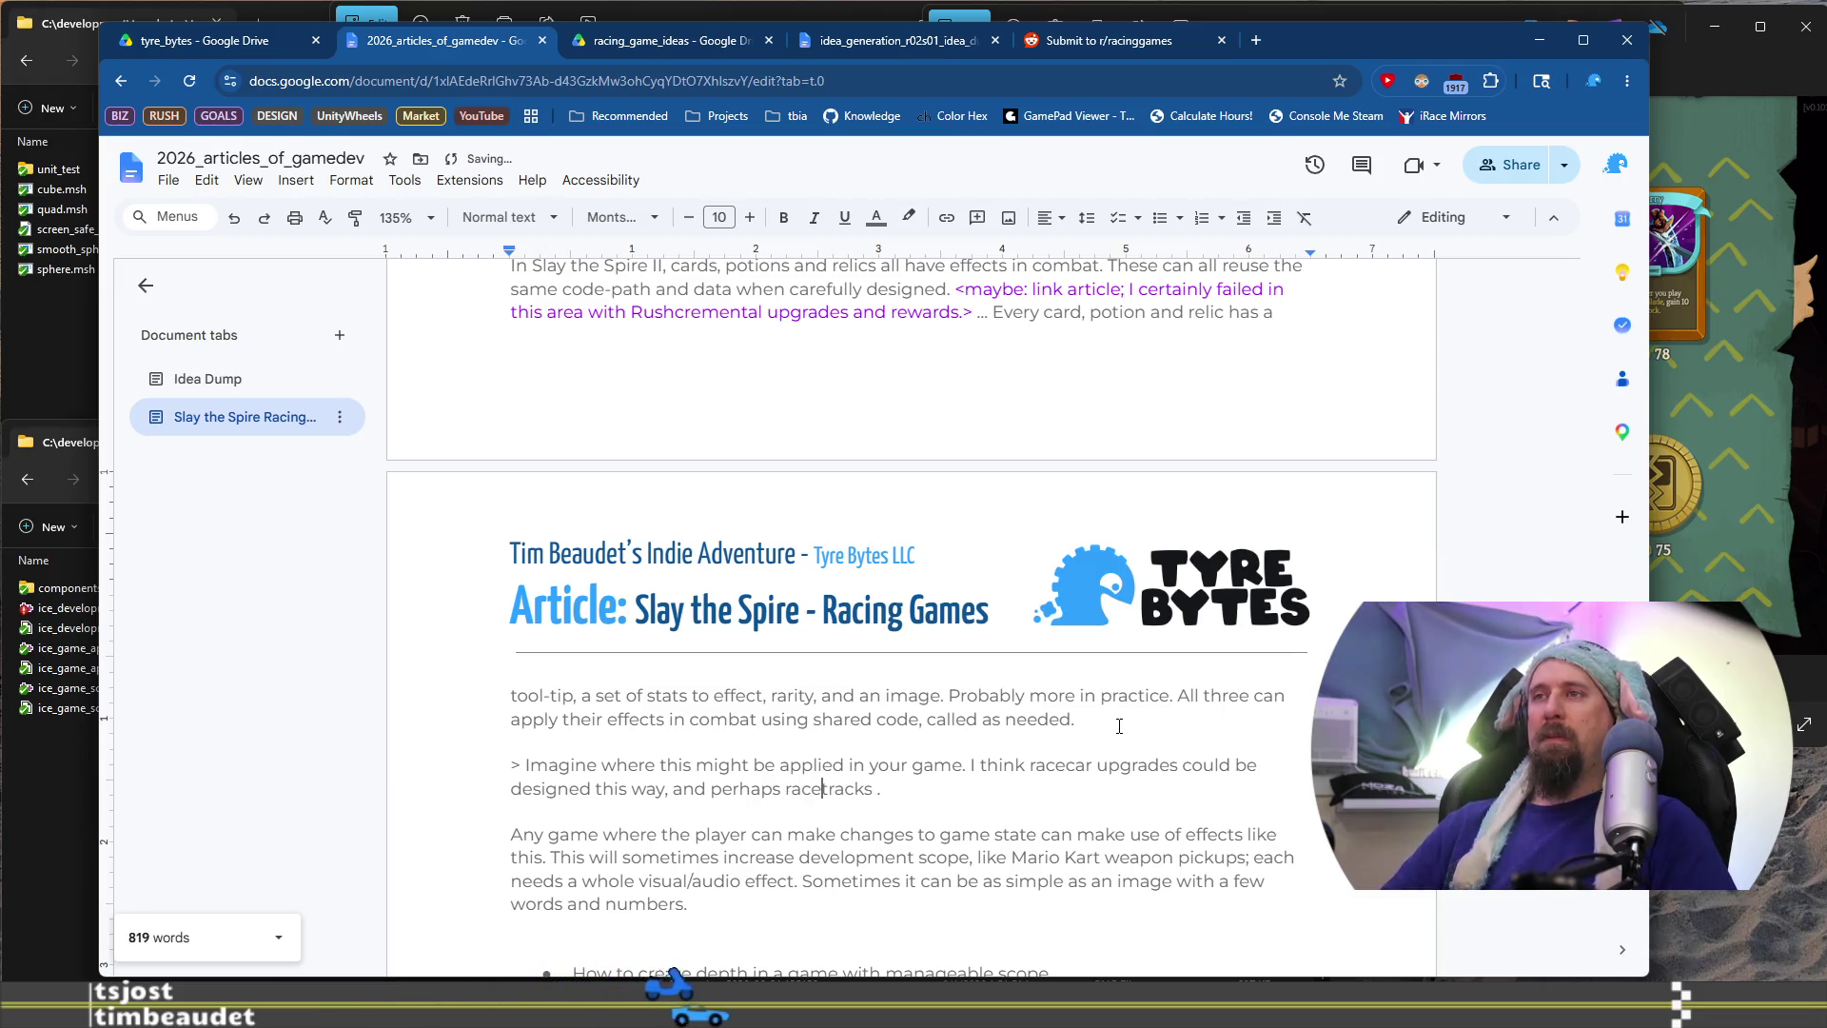
{"action": "key", "text": "ctrl+Right"}
{"action": "type", "text": "apply addition effects."}
Correct 'addition' to 'additional' and select the whole Imagine paragraph
{"action": "key", "text": "Down"}
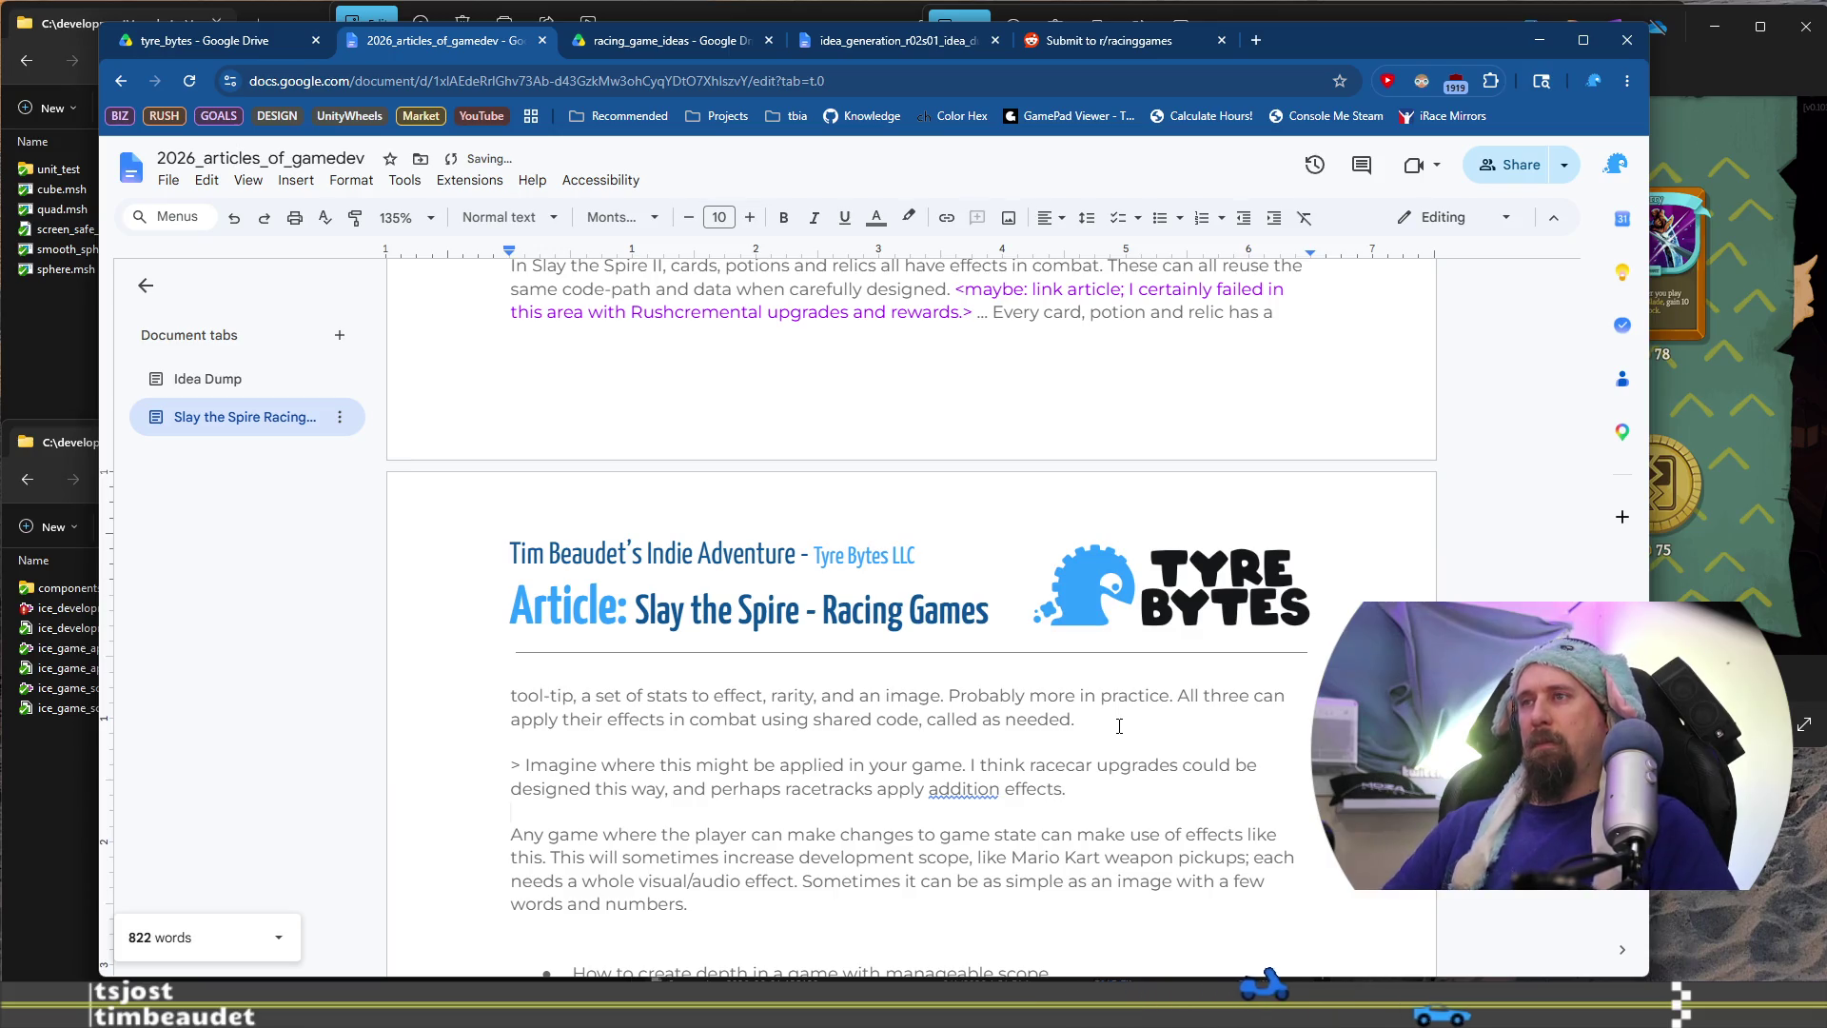
{"action": "left_click", "coordinate": [961, 790]}
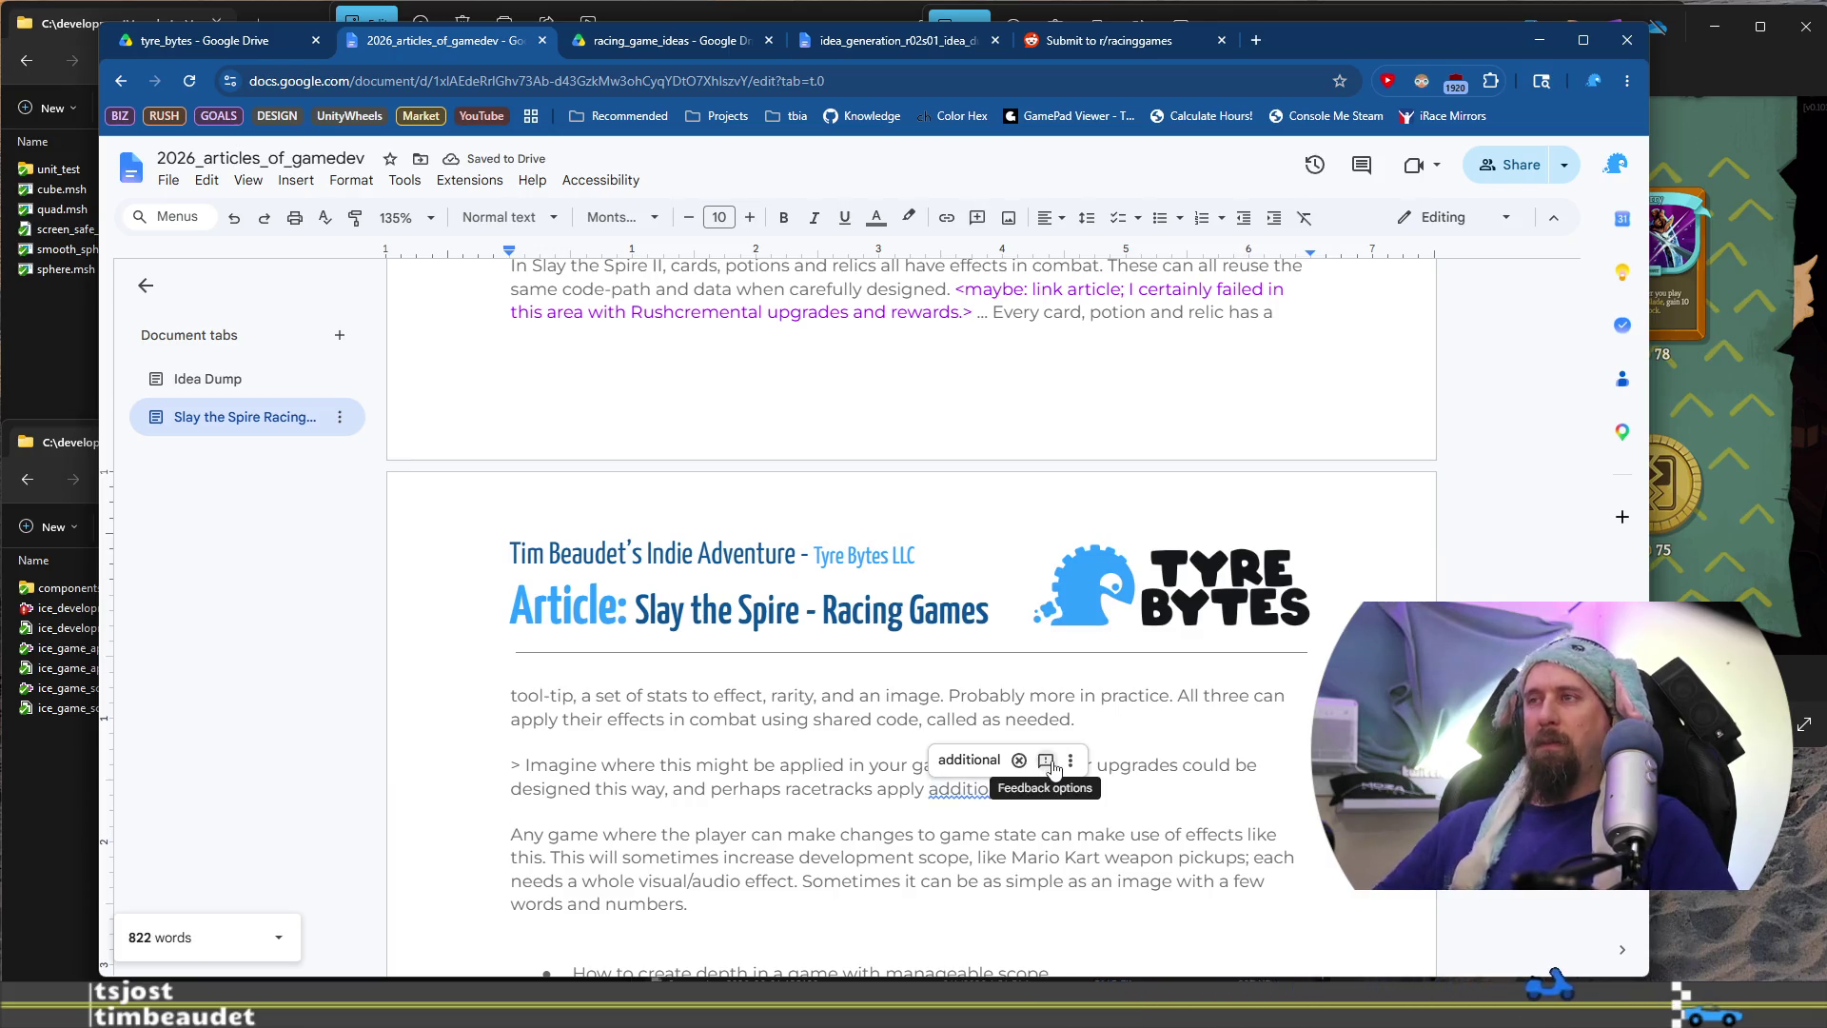
{"action": "type", "text": "nal effects."}
{"action": "key", "text": "shift+Home"}
{"action": "key", "text": "shift+Up"}
{"action": "key", "text": "ctrl+c"}
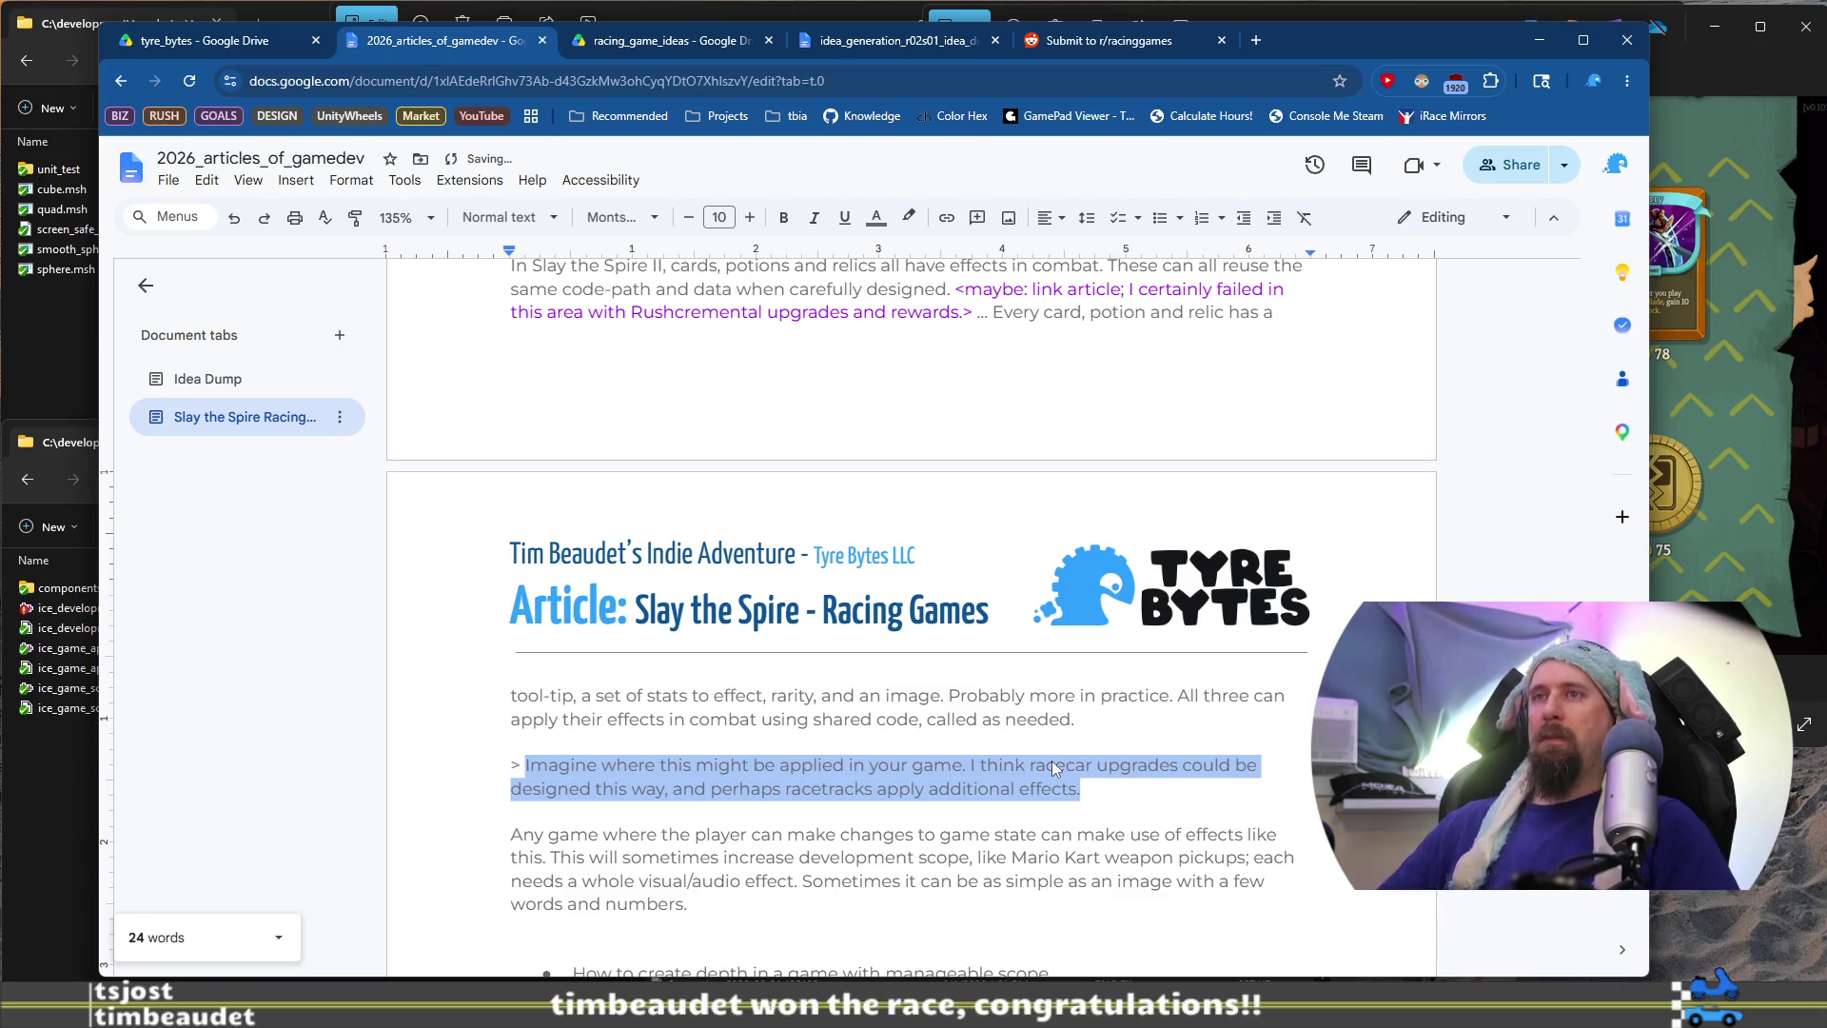
Paste the Imagine paragraph on a new line in the Reddit post draft and remove its leading '>'
{"action": "left_click", "coordinate": [1127, 53]}
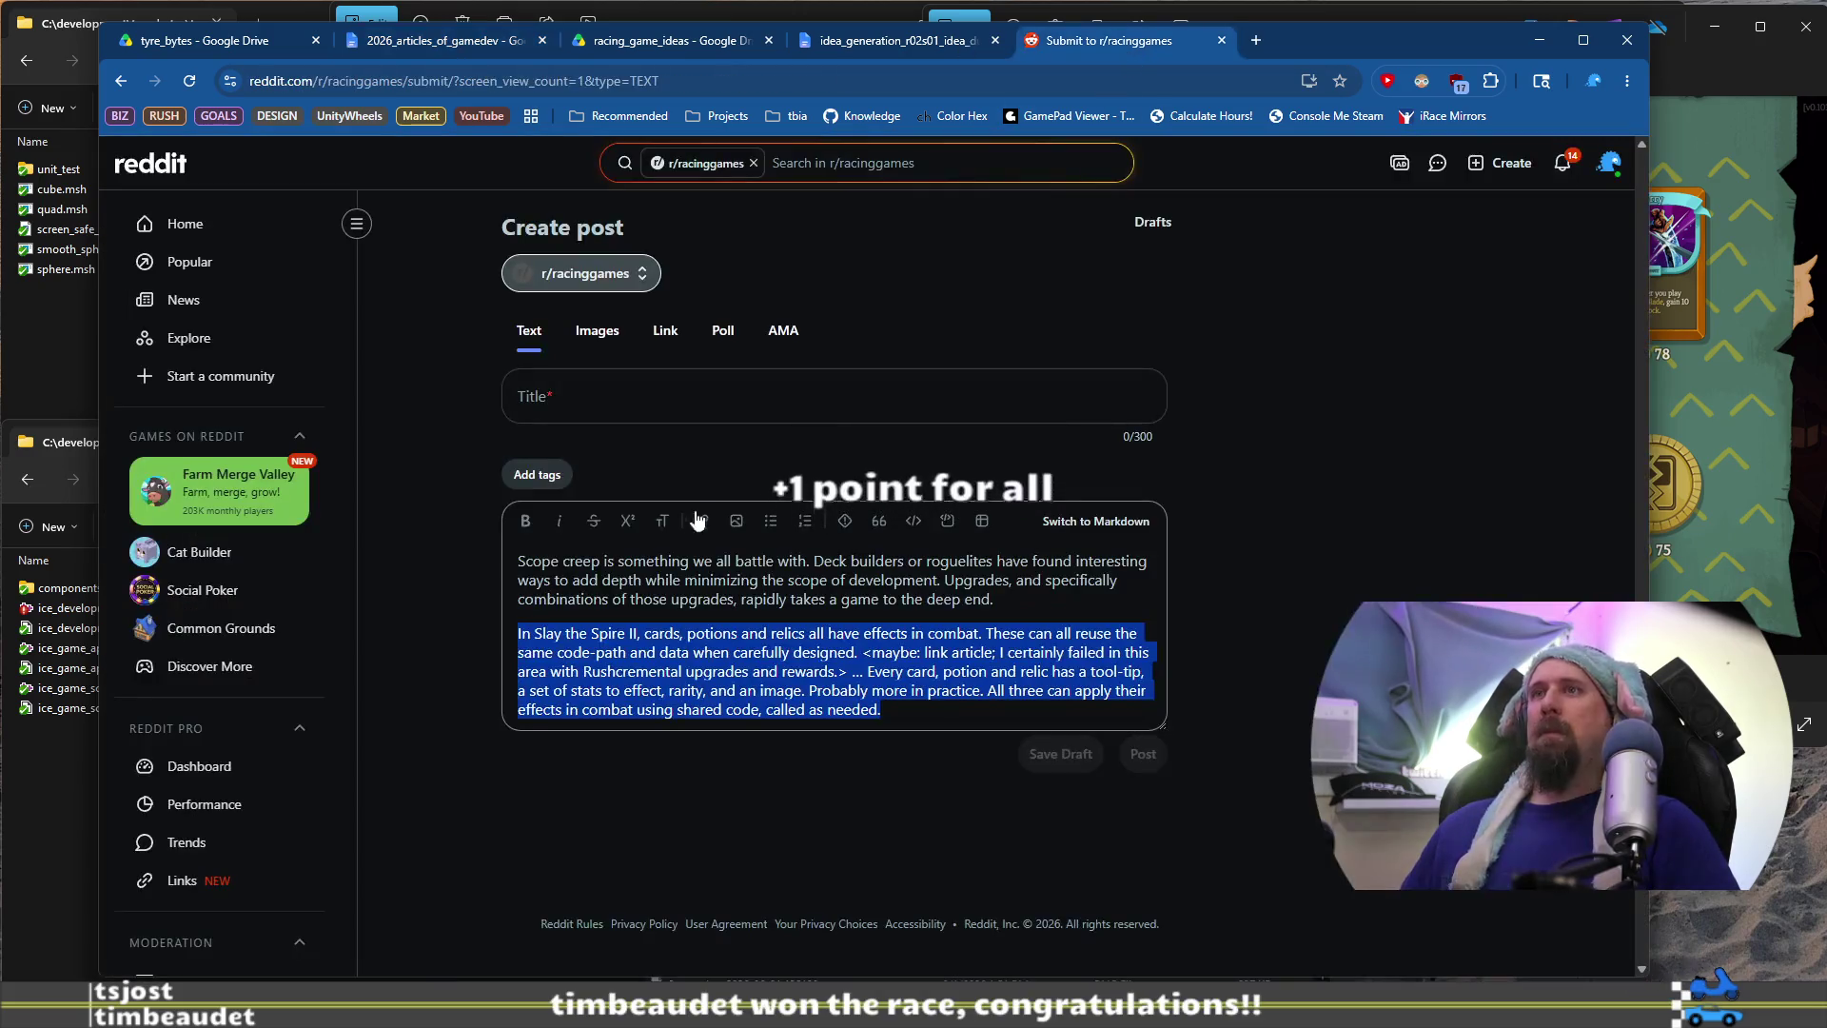
{"action": "left_click", "coordinate": [949, 710]}
{"action": "key", "text": "Return"}
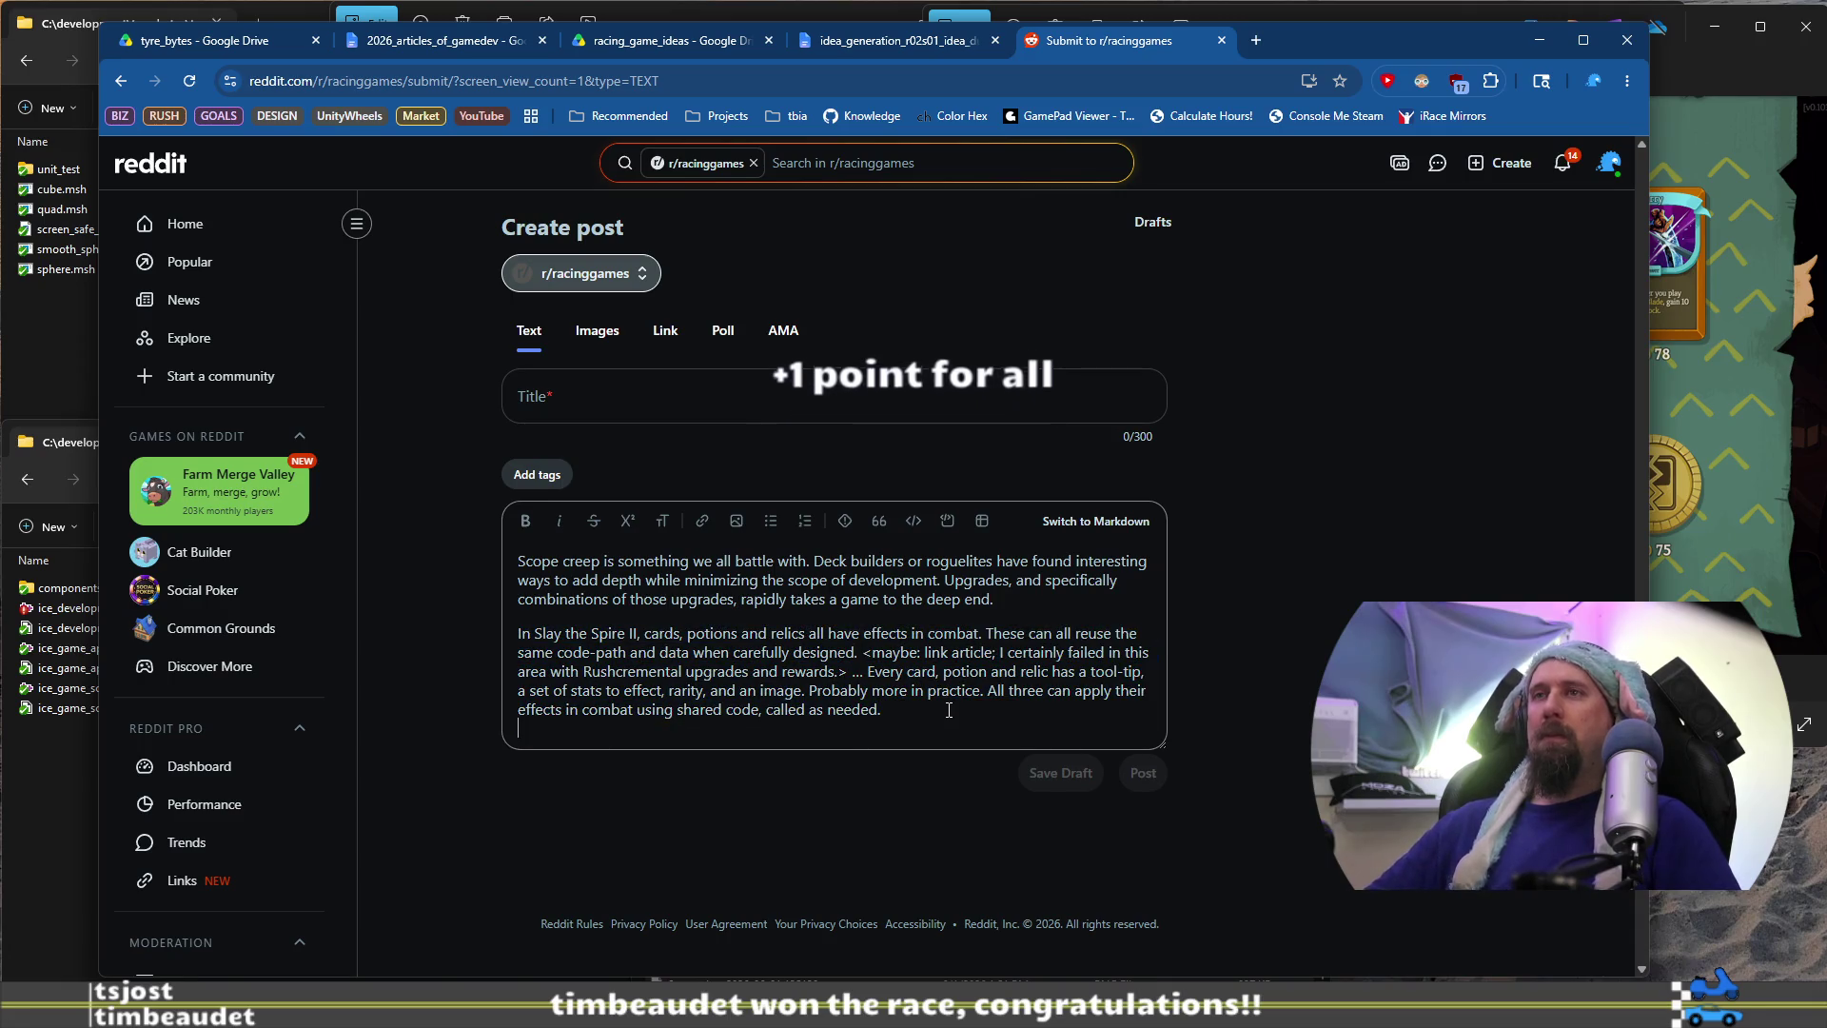
{"action": "type", "text": ">"}
{"action": "key", "text": "ctrl+v"}
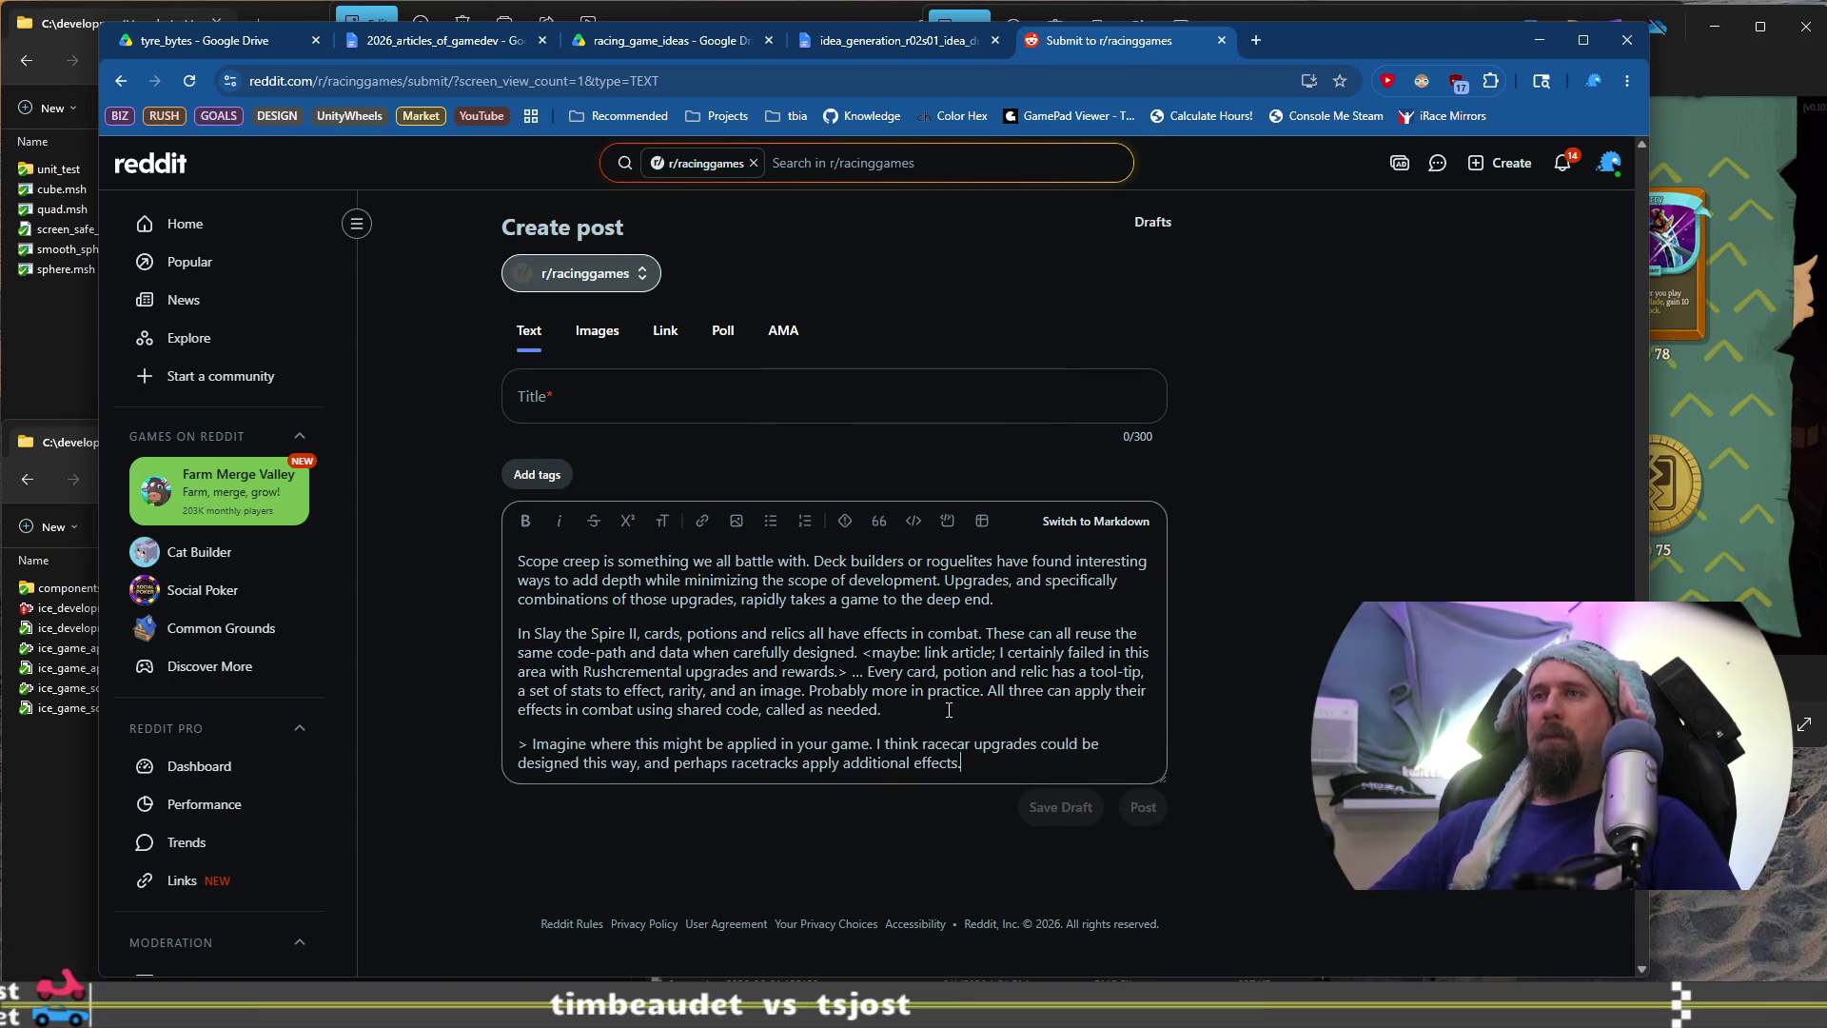
{"action": "key", "text": "Return"}
{"action": "key", "text": "BackSpace"}
{"action": "key", "text": "shift+Down"}
{"action": "key", "text": "shift+Down"}
{"action": "key", "text": "Right"}
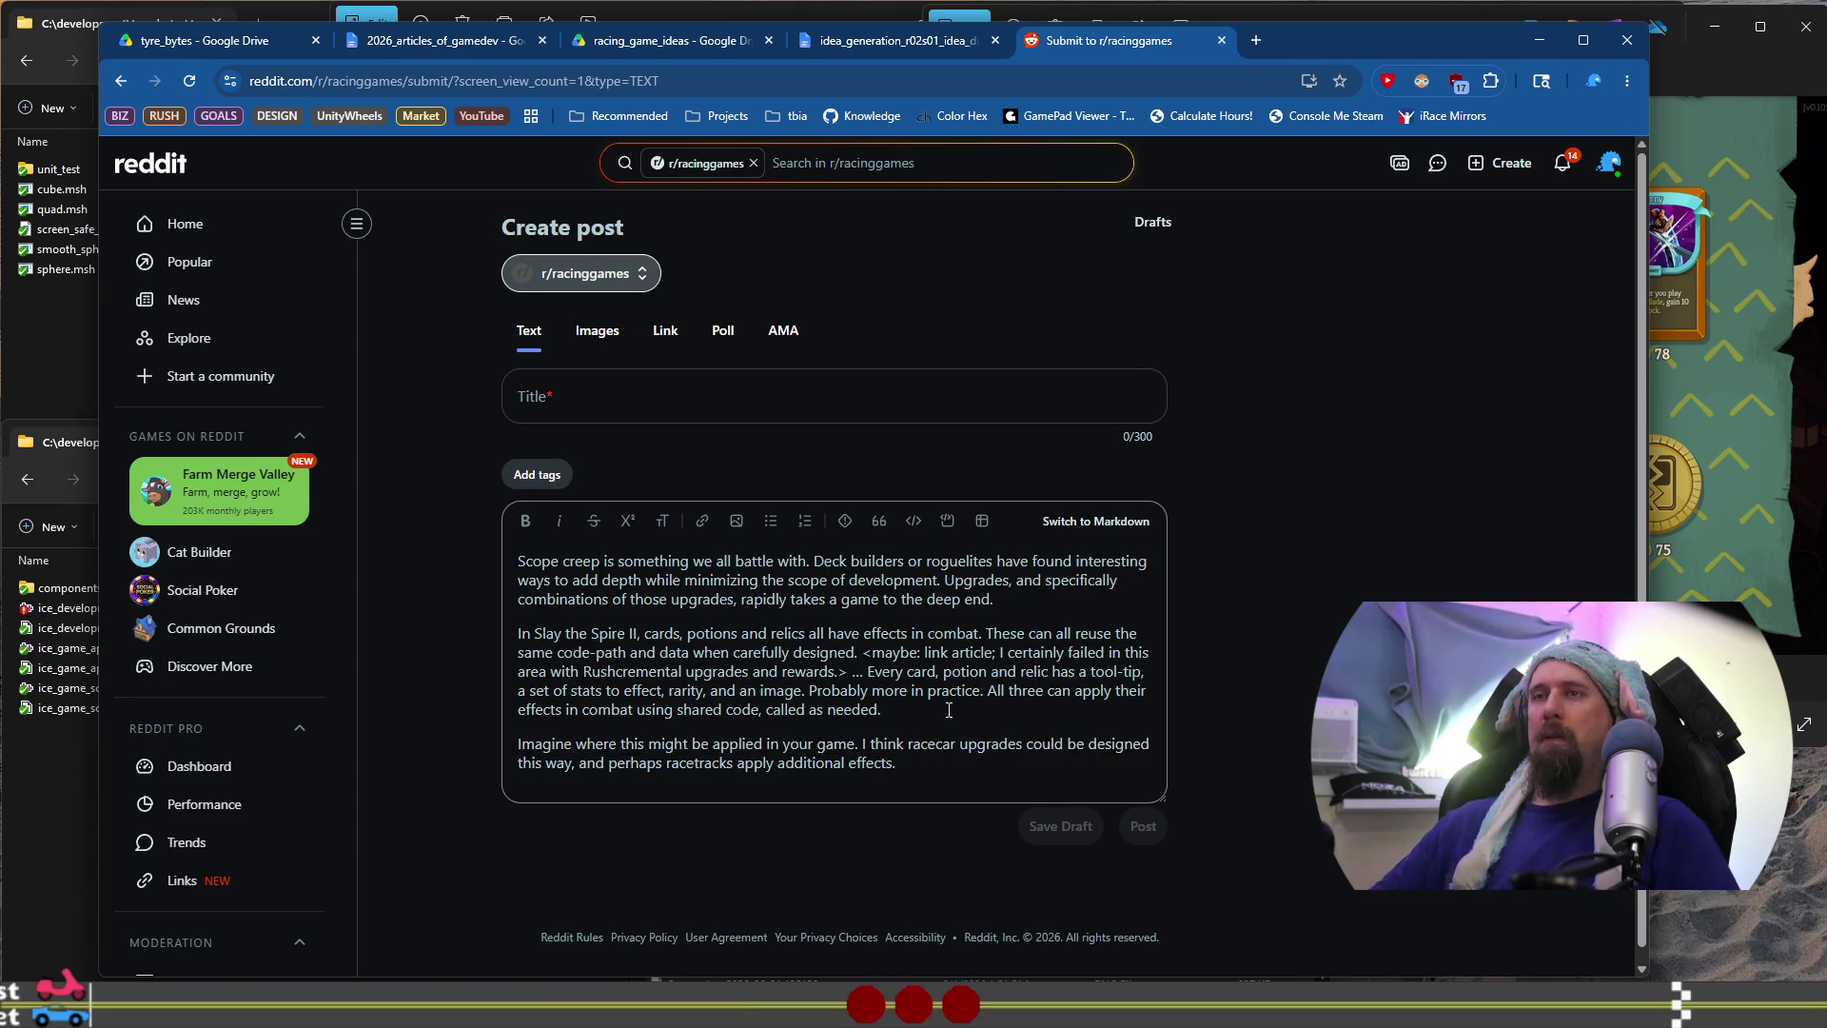
{"action": "key", "text": "Return"}
{"action": "type", "text": "ss"}
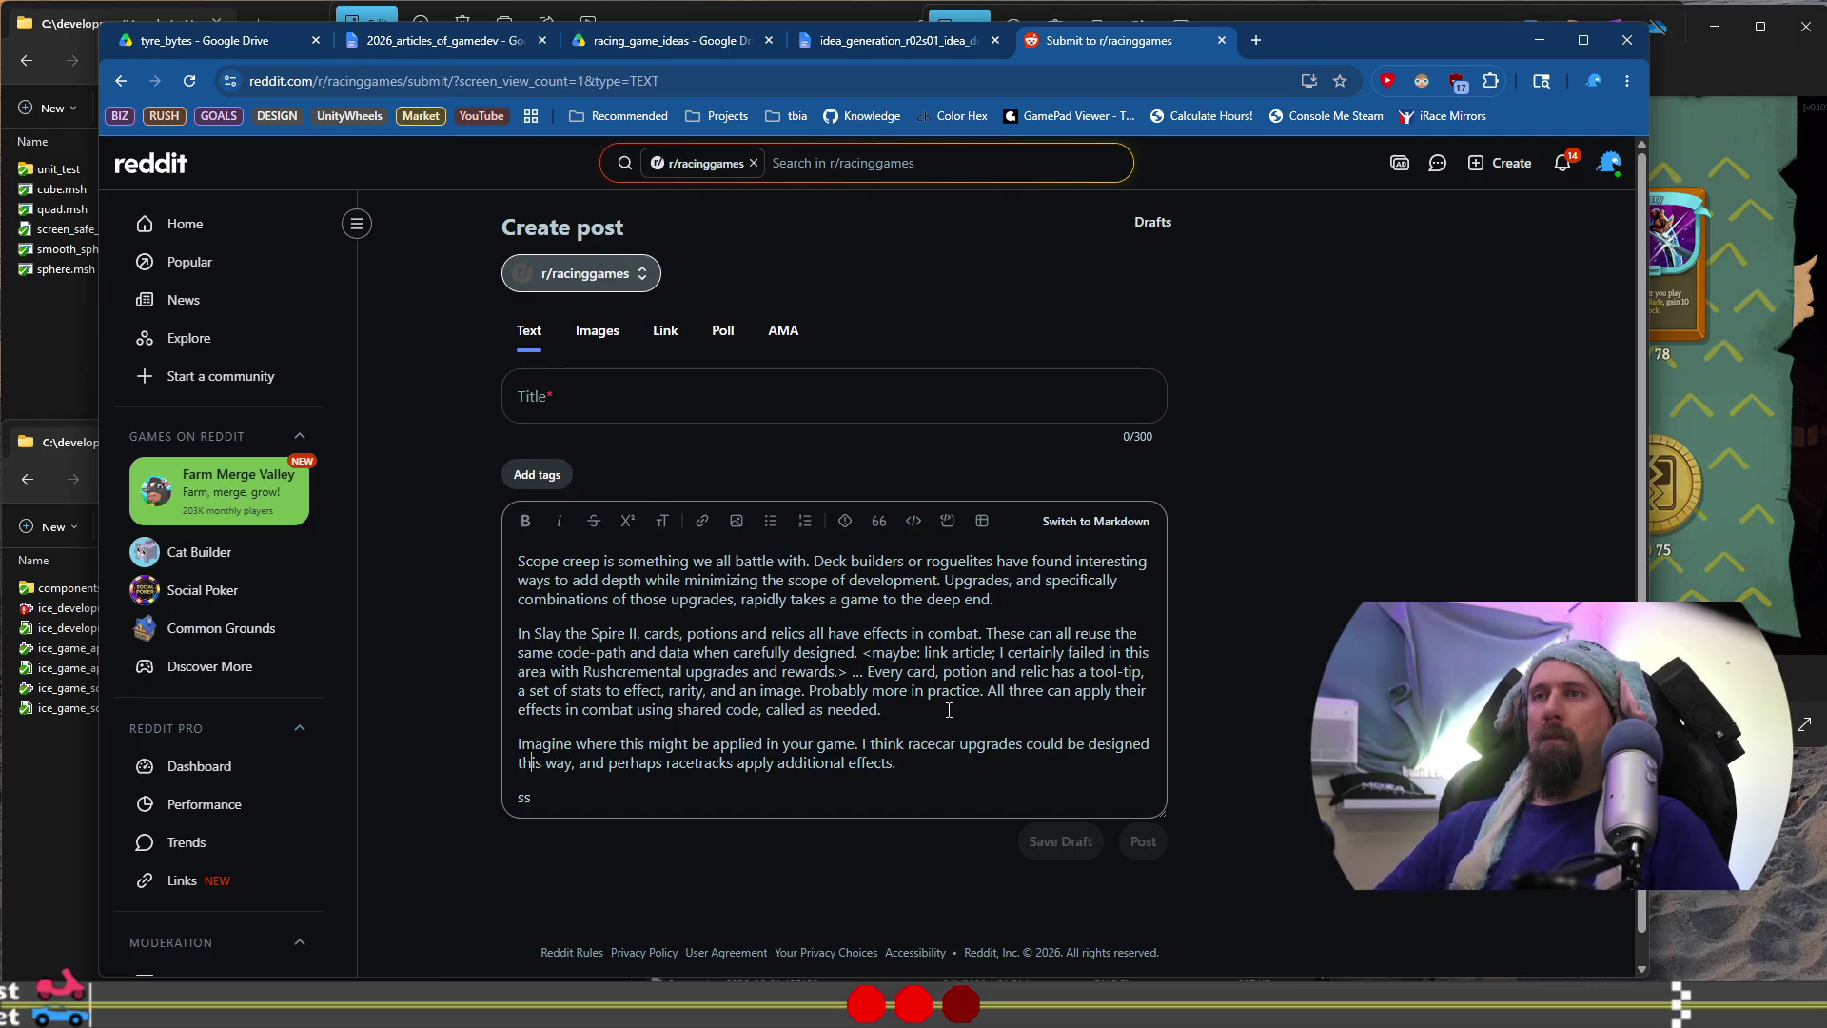
Keep the pasted Imagine text as its own separate paragraph in the post
{"action": "key", "text": "shift+Home"}
{"action": "key", "text": "shift+Up"}
{"action": "key", "text": "shift+Up"}
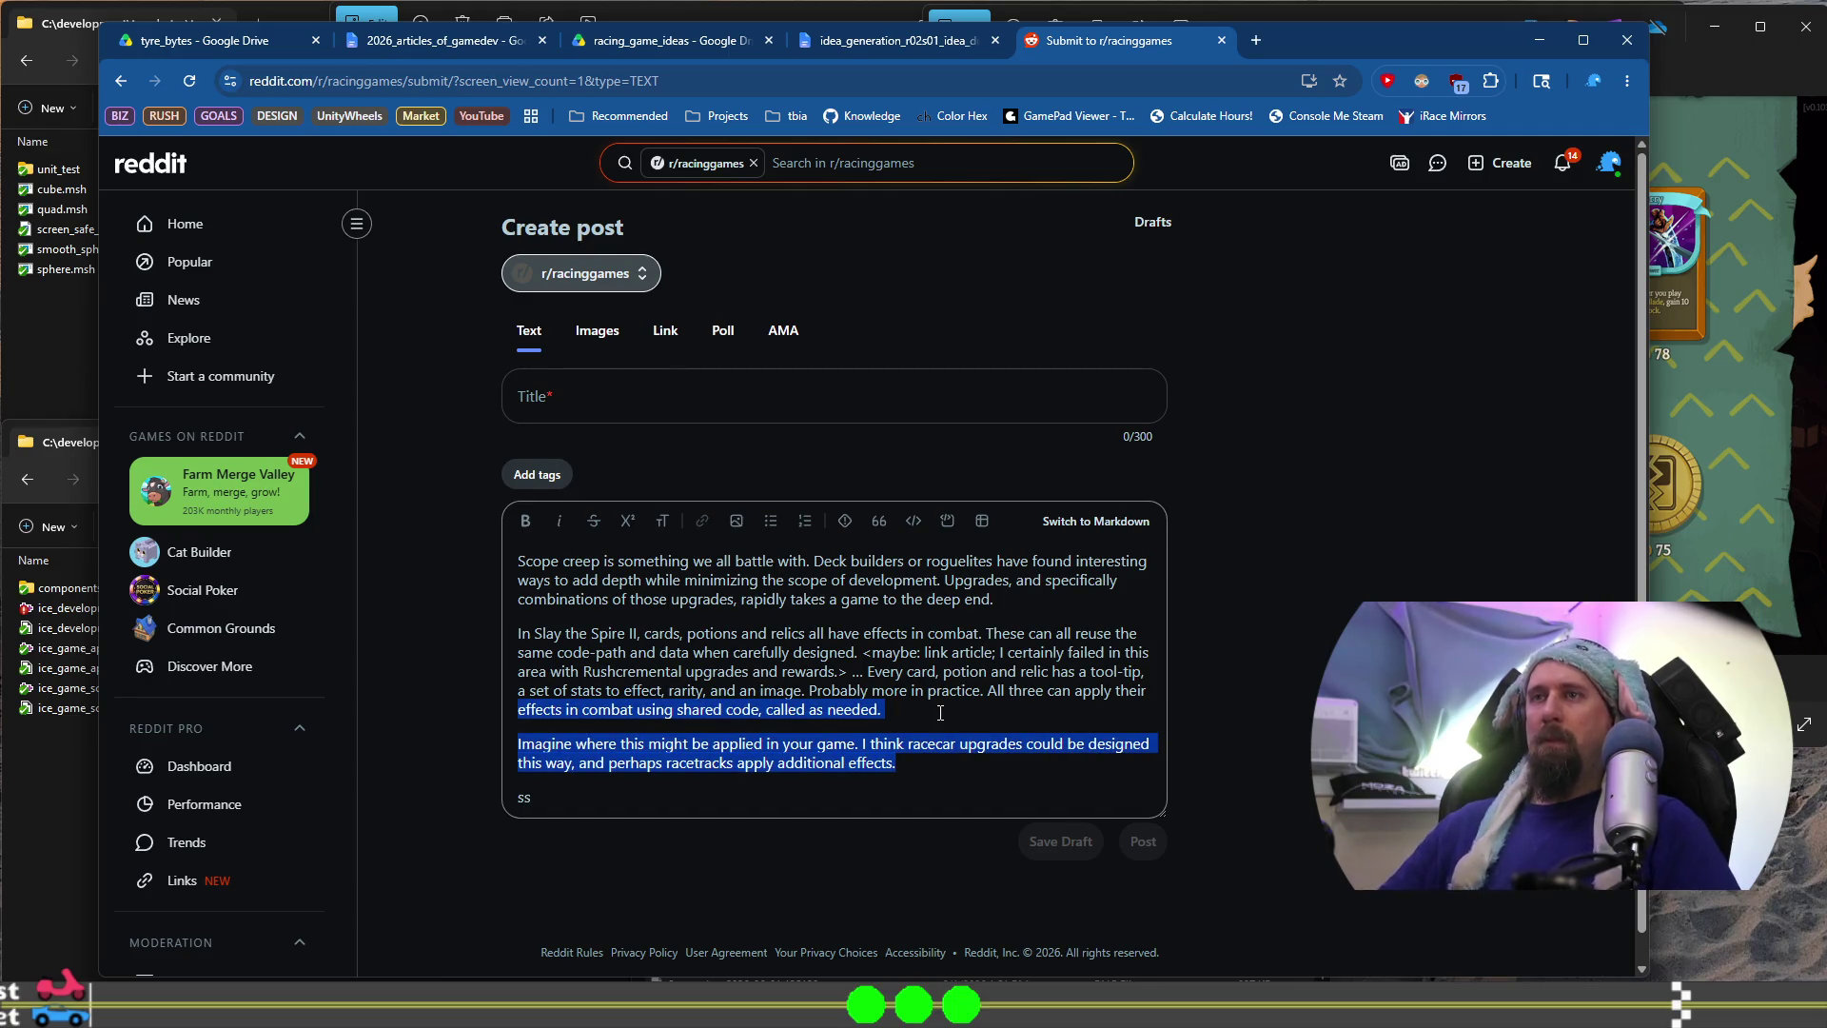
{"action": "key", "text": "Down"}
{"action": "key", "text": "BackSpace"}
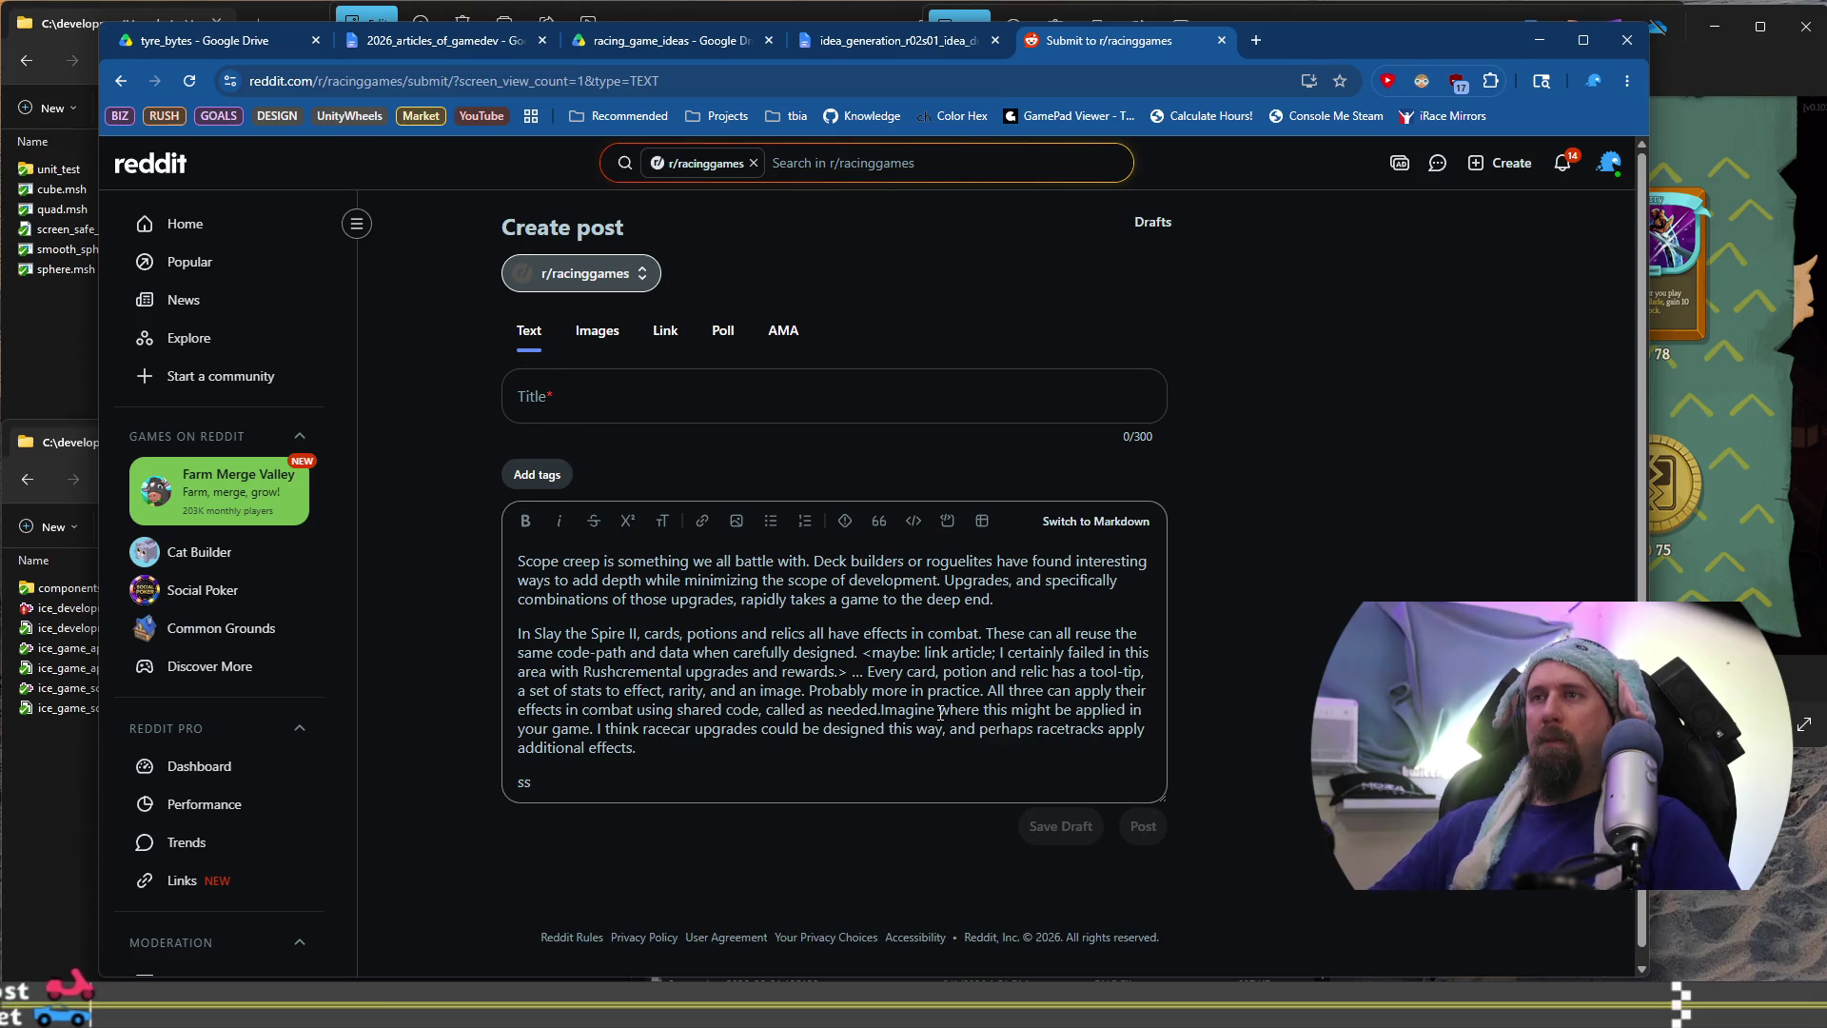
{"action": "key", "text": "Return"}
{"action": "key", "text": "Left"}
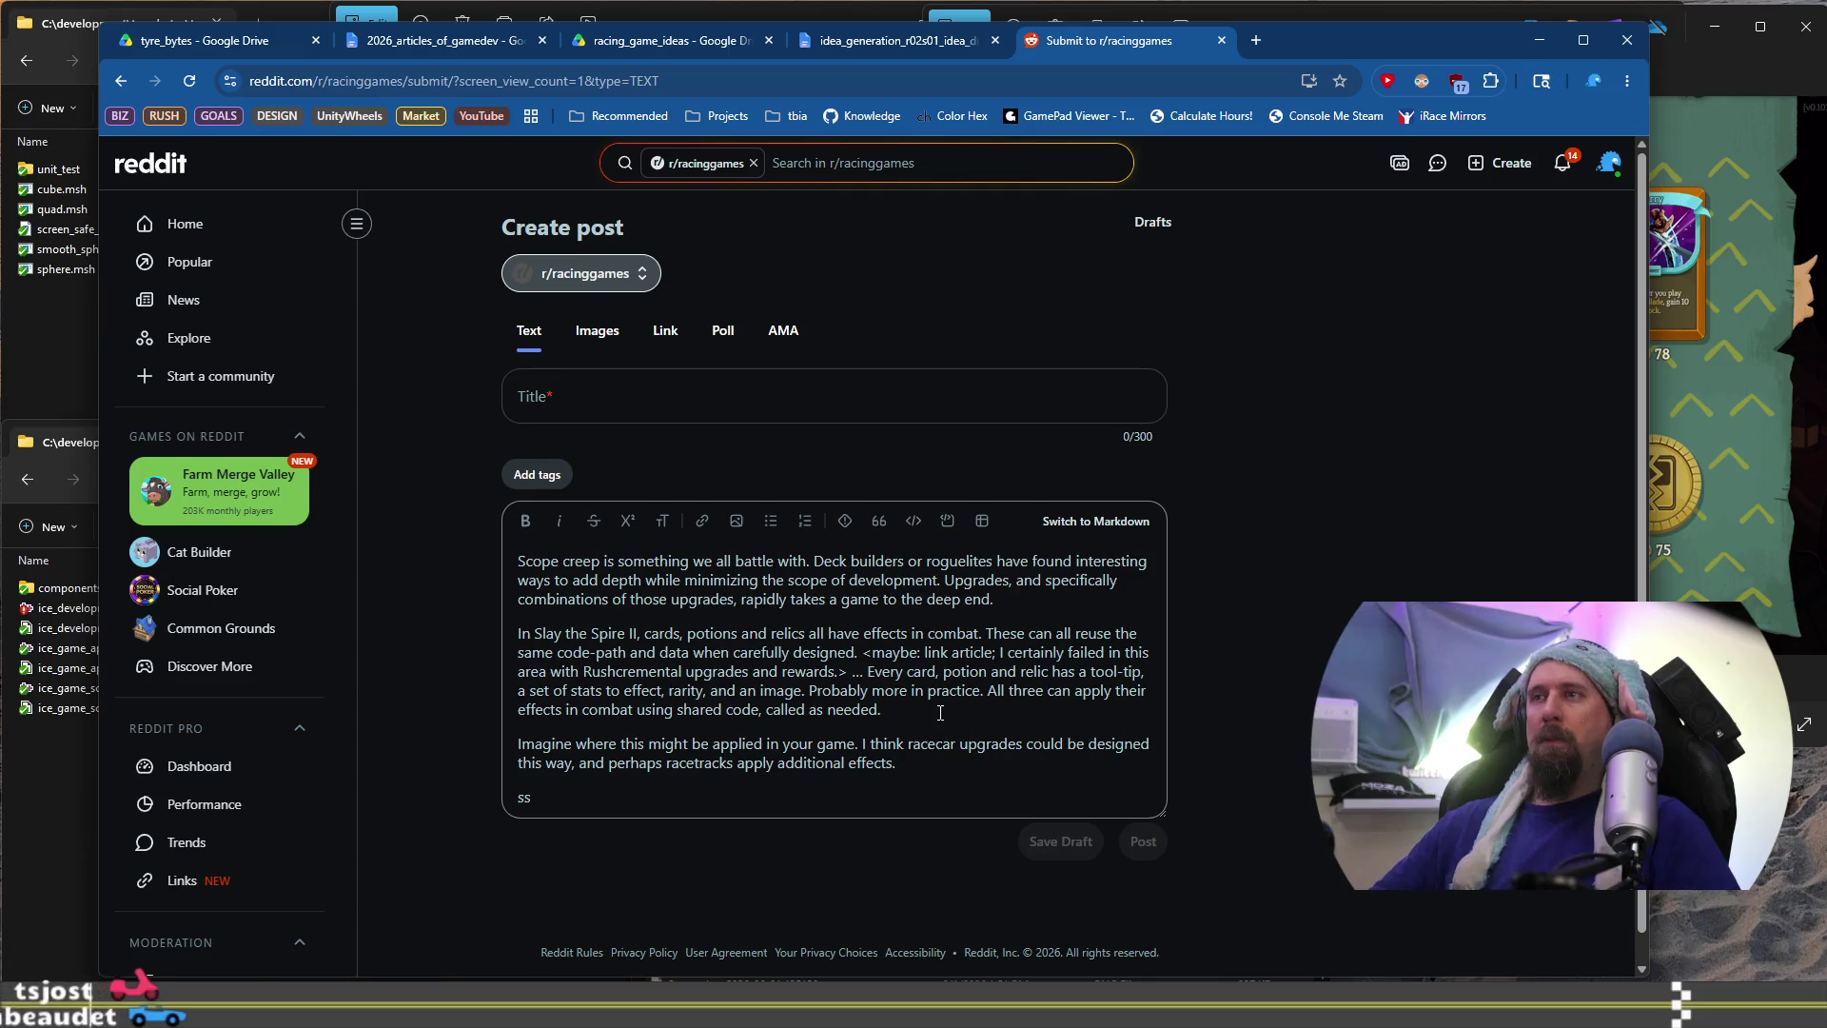
Format the whole Imagine paragraph as a block quote
{"action": "key", "text": "shift+Home"}
{"action": "key", "text": "shift+Up"}
{"action": "key", "text": "shift+Up"}
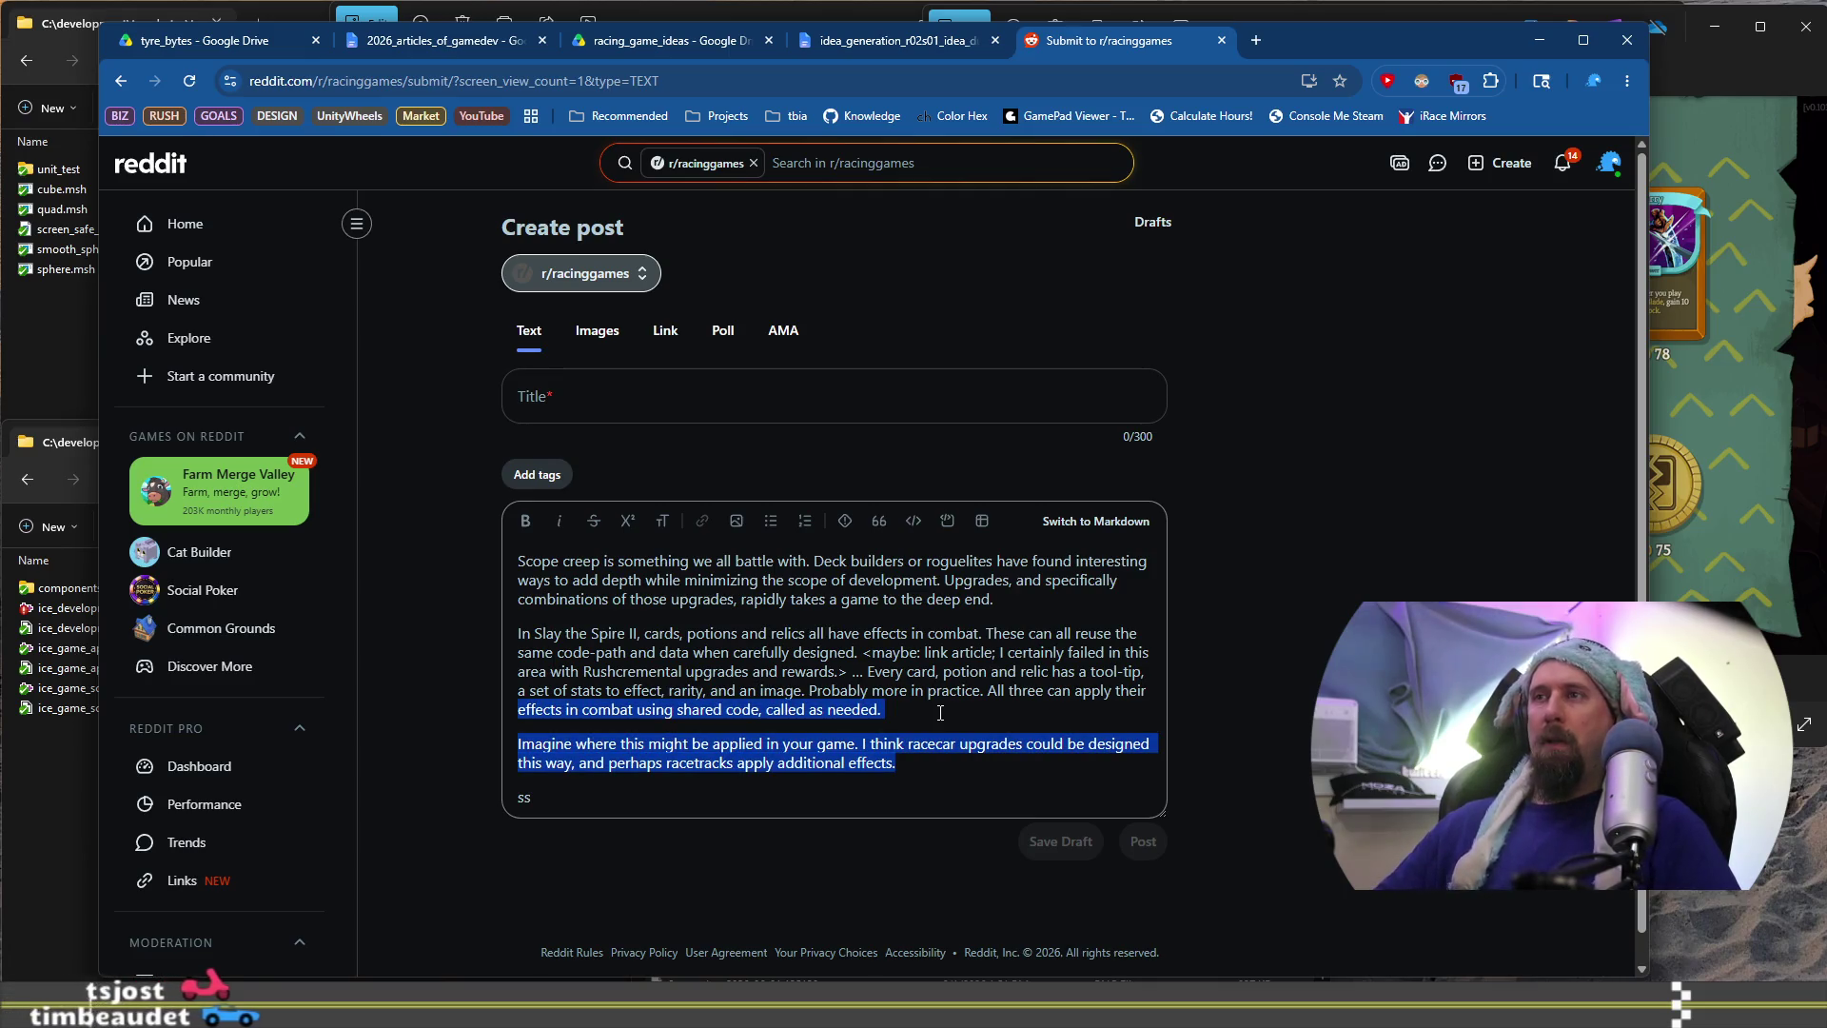
{"action": "key", "text": "Down"}
{"action": "key", "text": "shift+End"}
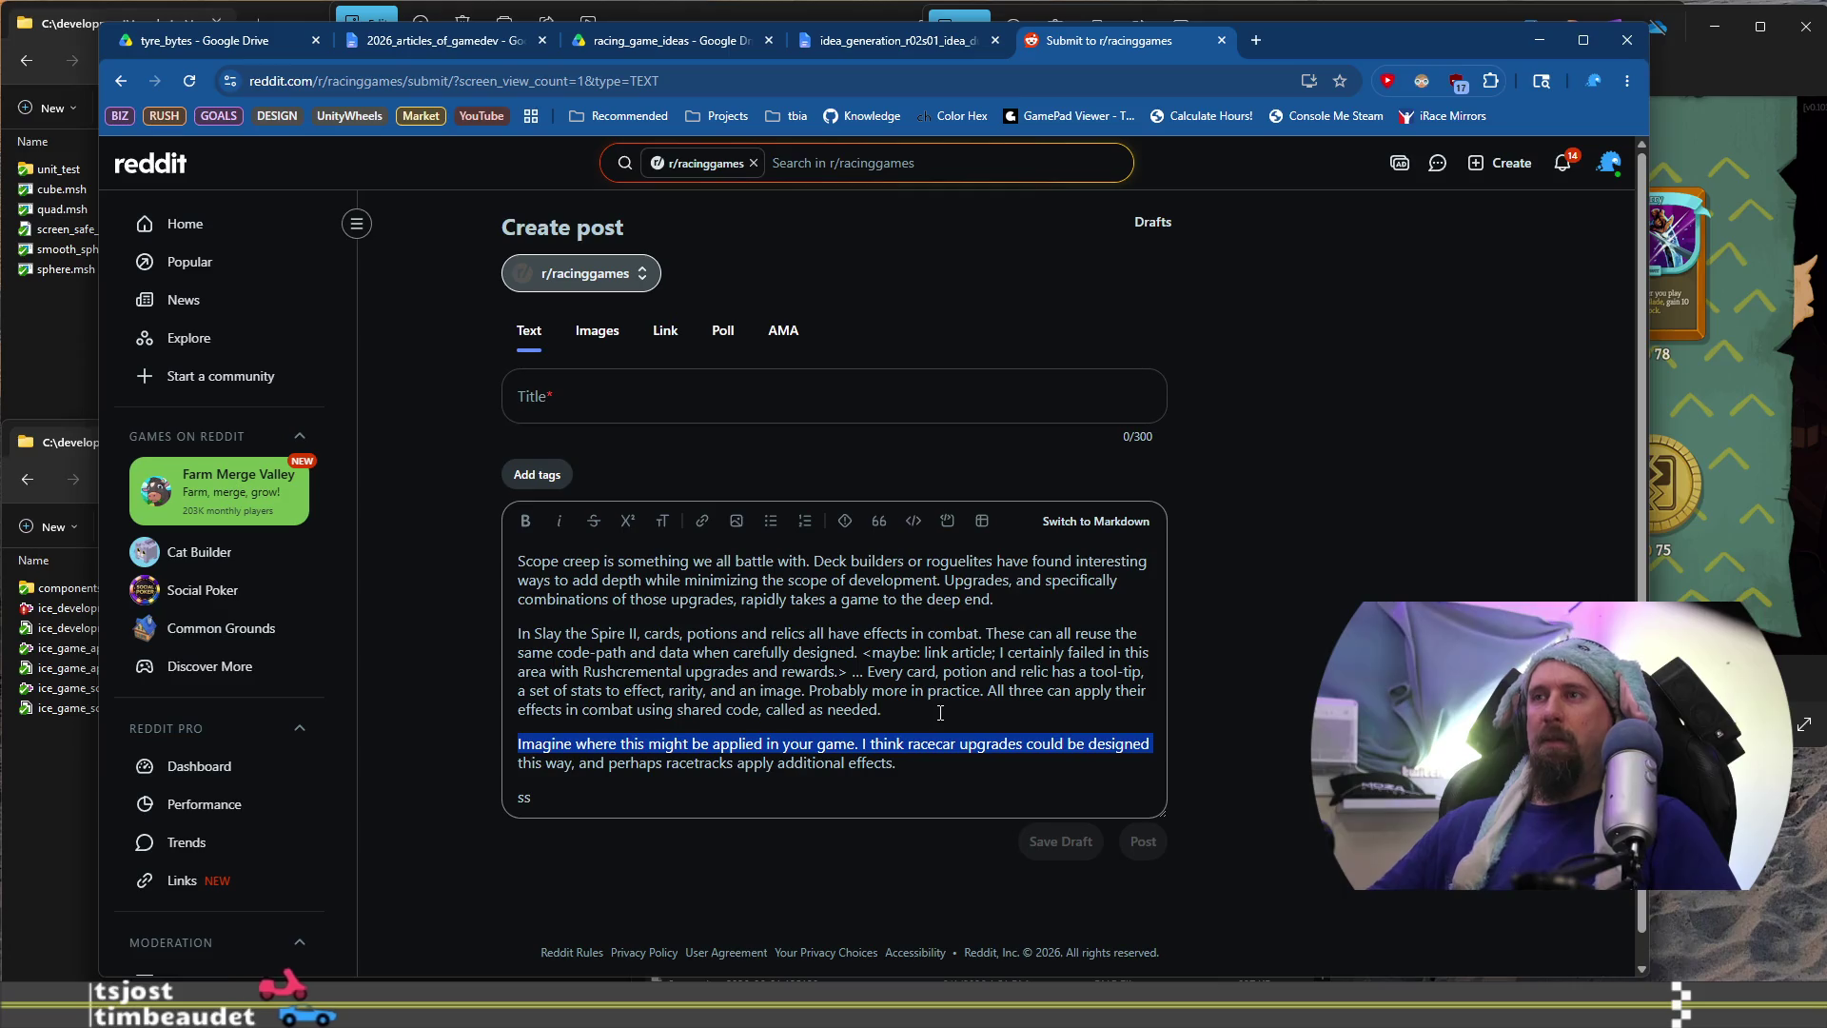
{"action": "key", "text": "shift+Down"}
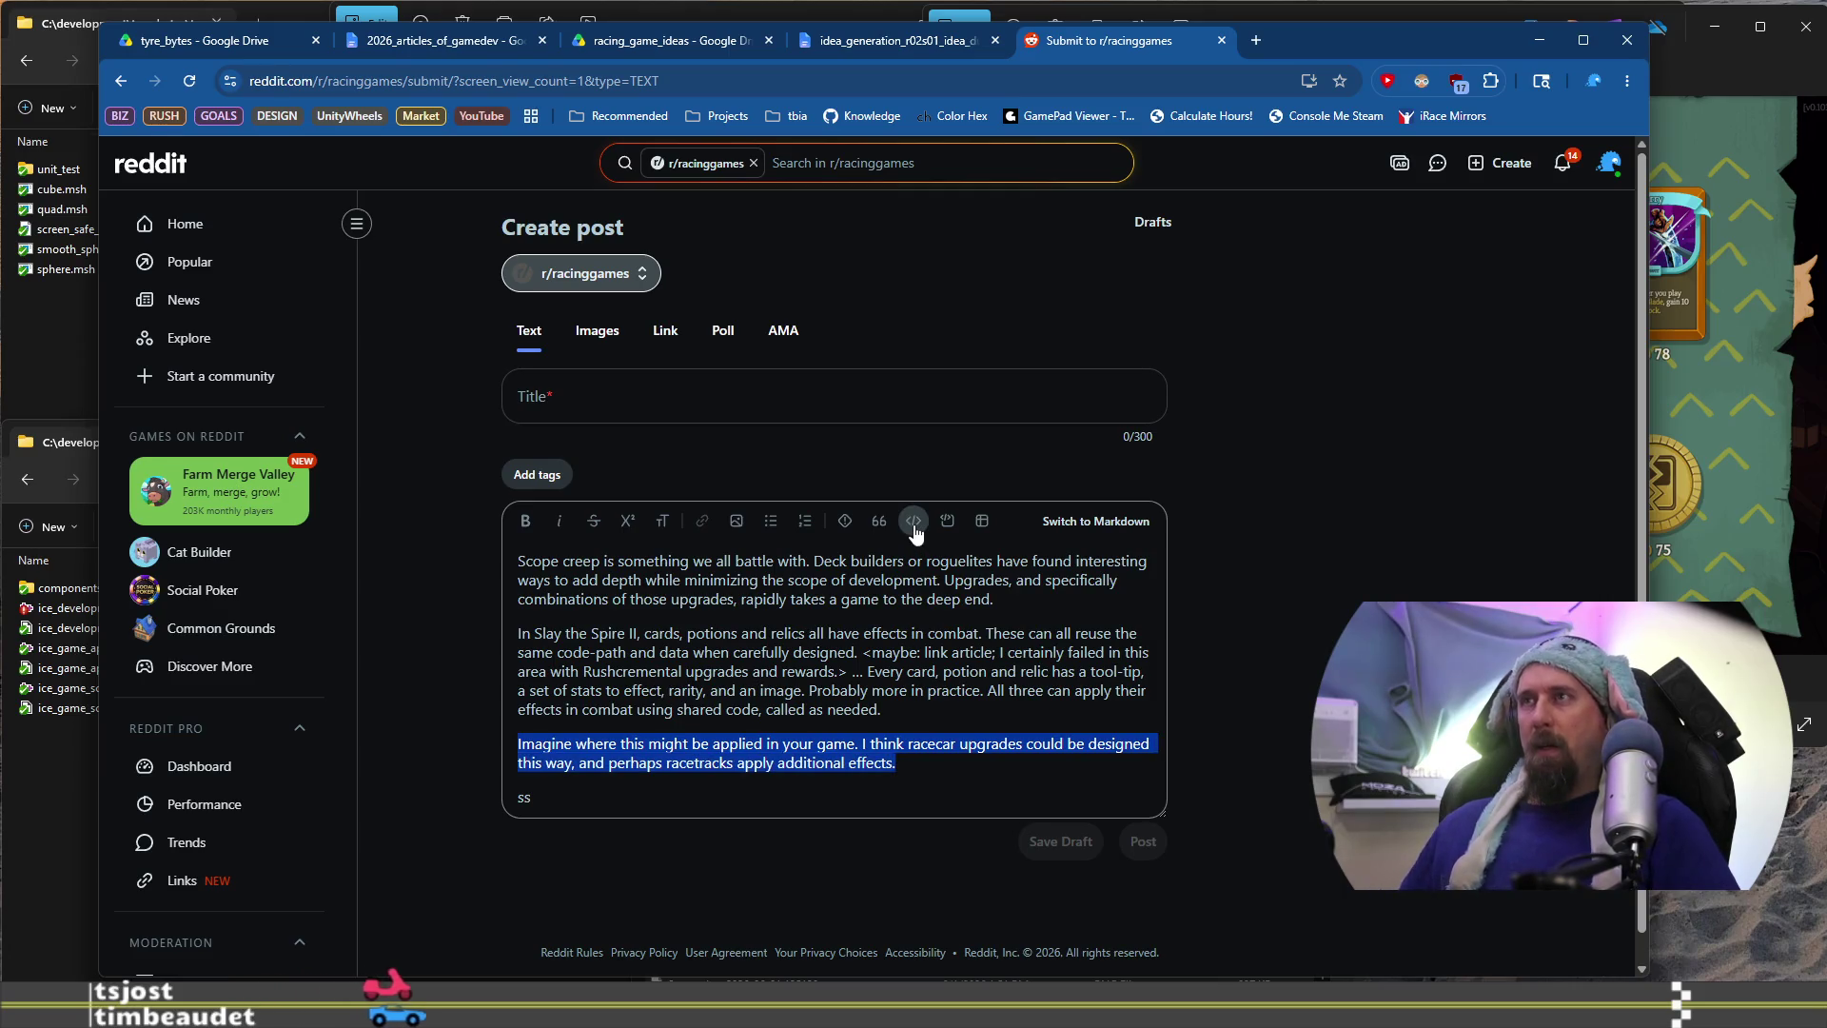
{"action": "left_click", "coordinate": [879, 521]}
Delete the stray 'ss' line, start a normal paragraph with 'Blay', and return to Google Docs
{"action": "left_click", "coordinate": [740, 835]}
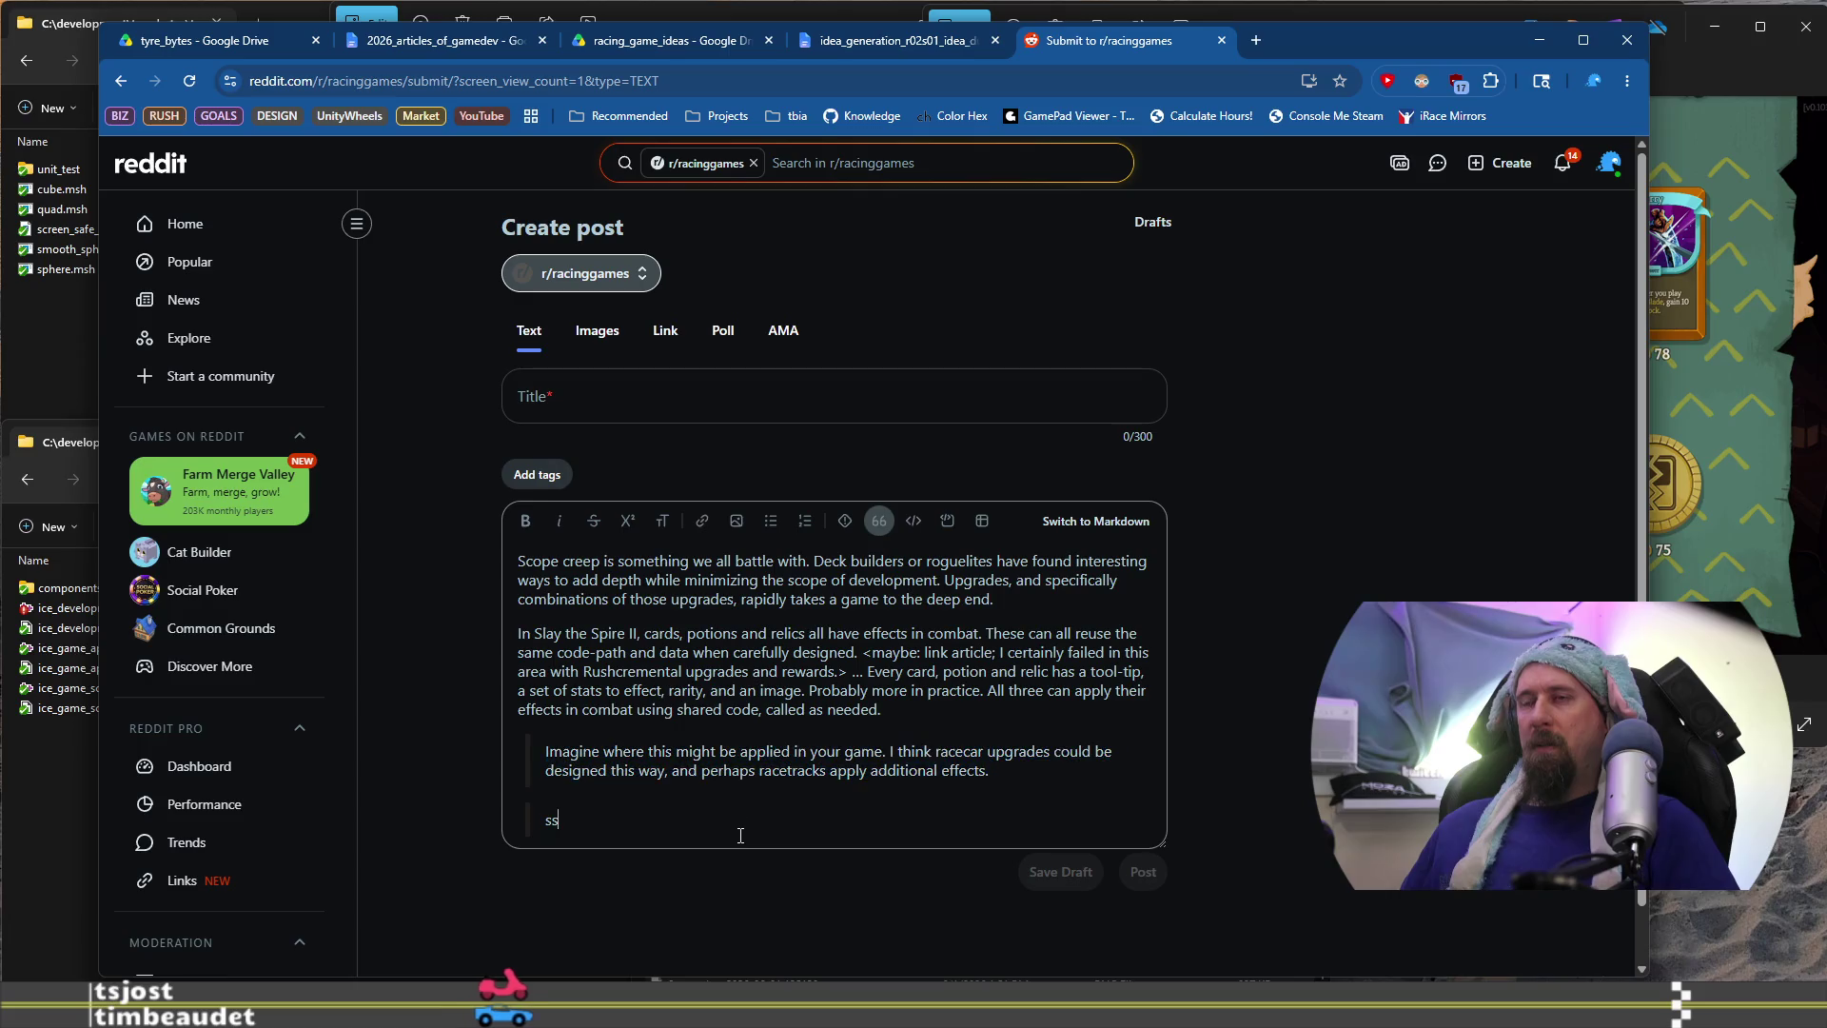
{"action": "key", "text": "BackSpace"}
{"action": "key", "text": "BackSpace"}
{"action": "key", "text": "BackSpace"}
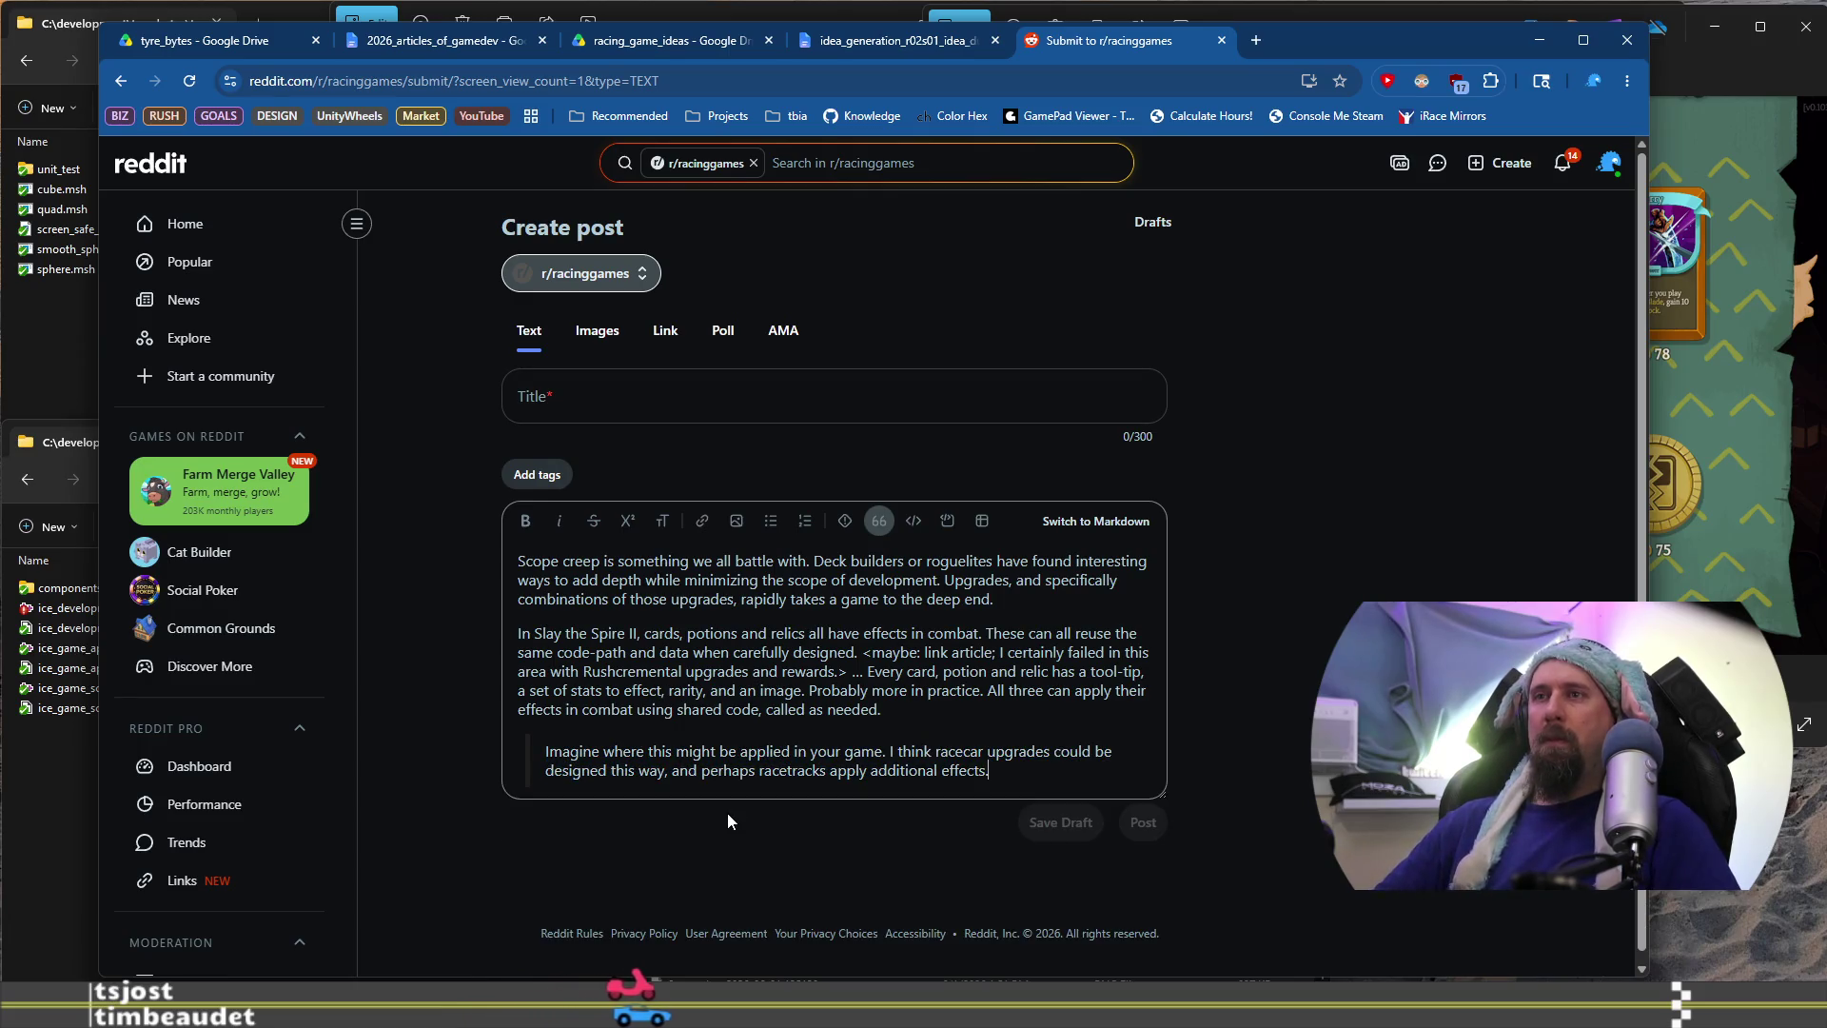
{"action": "key", "text": "Return"}
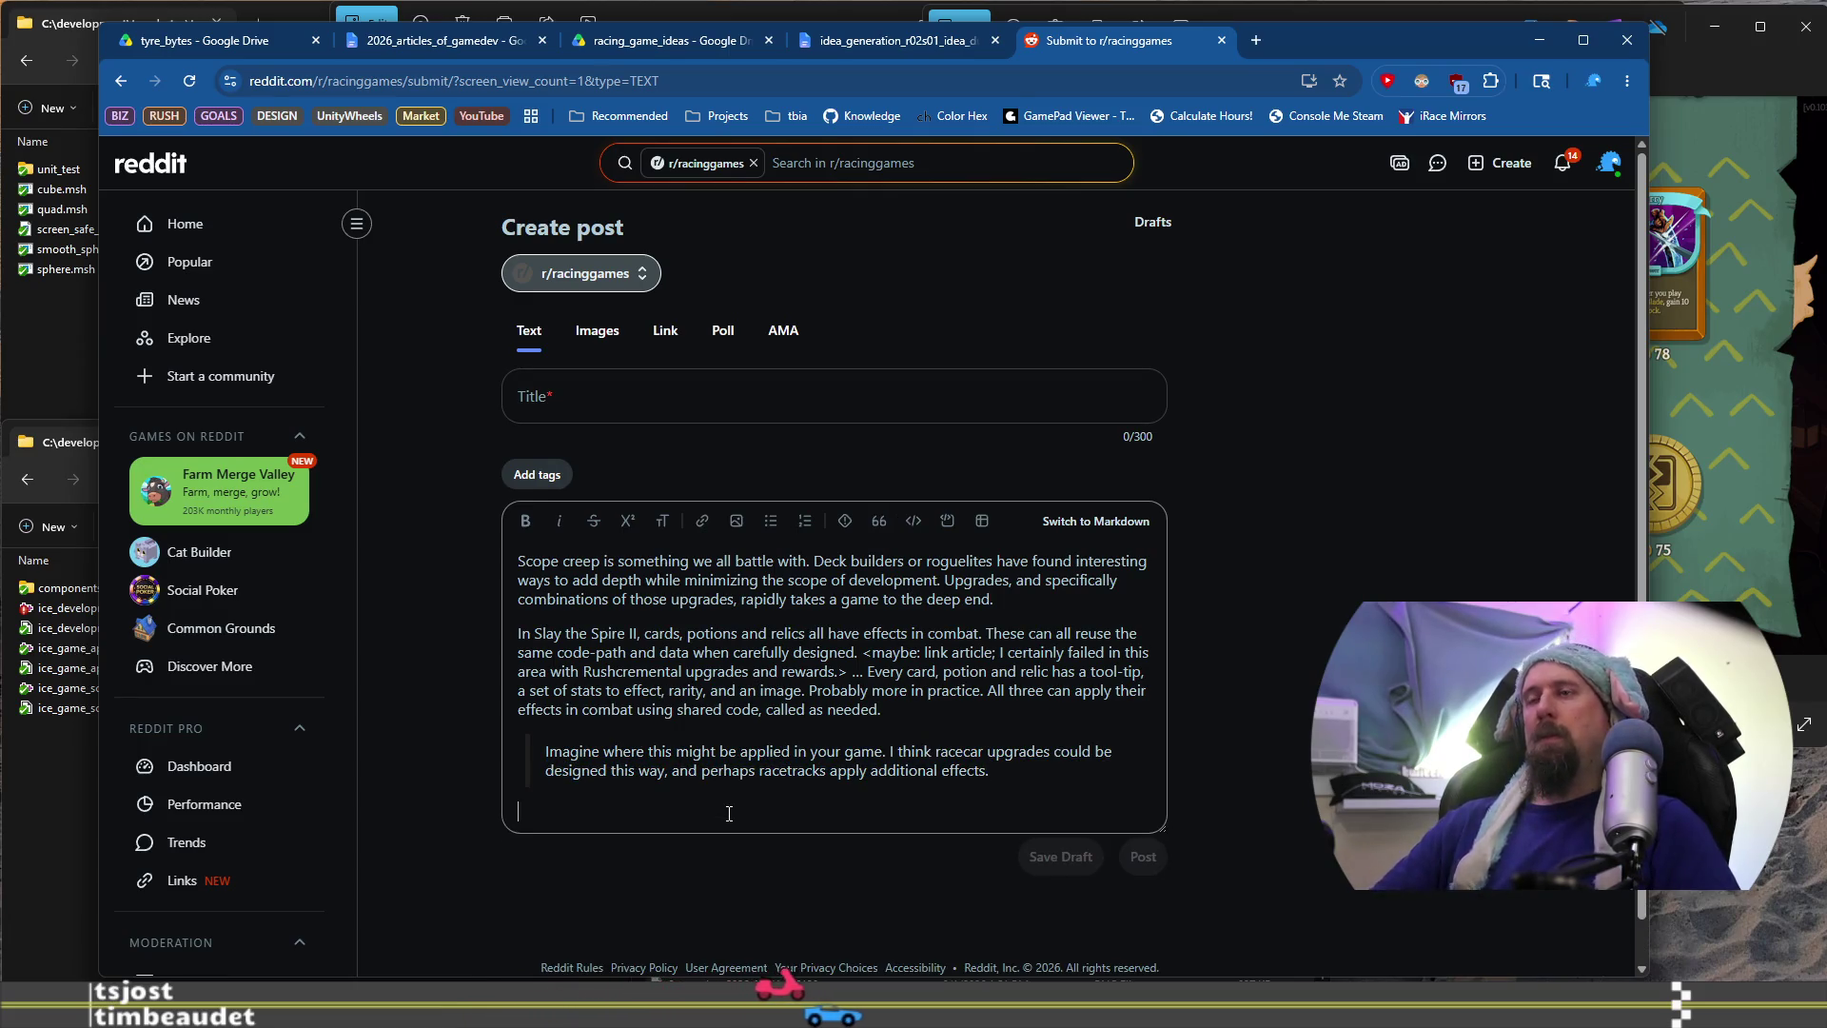
{"action": "type", "text": "Blay"}
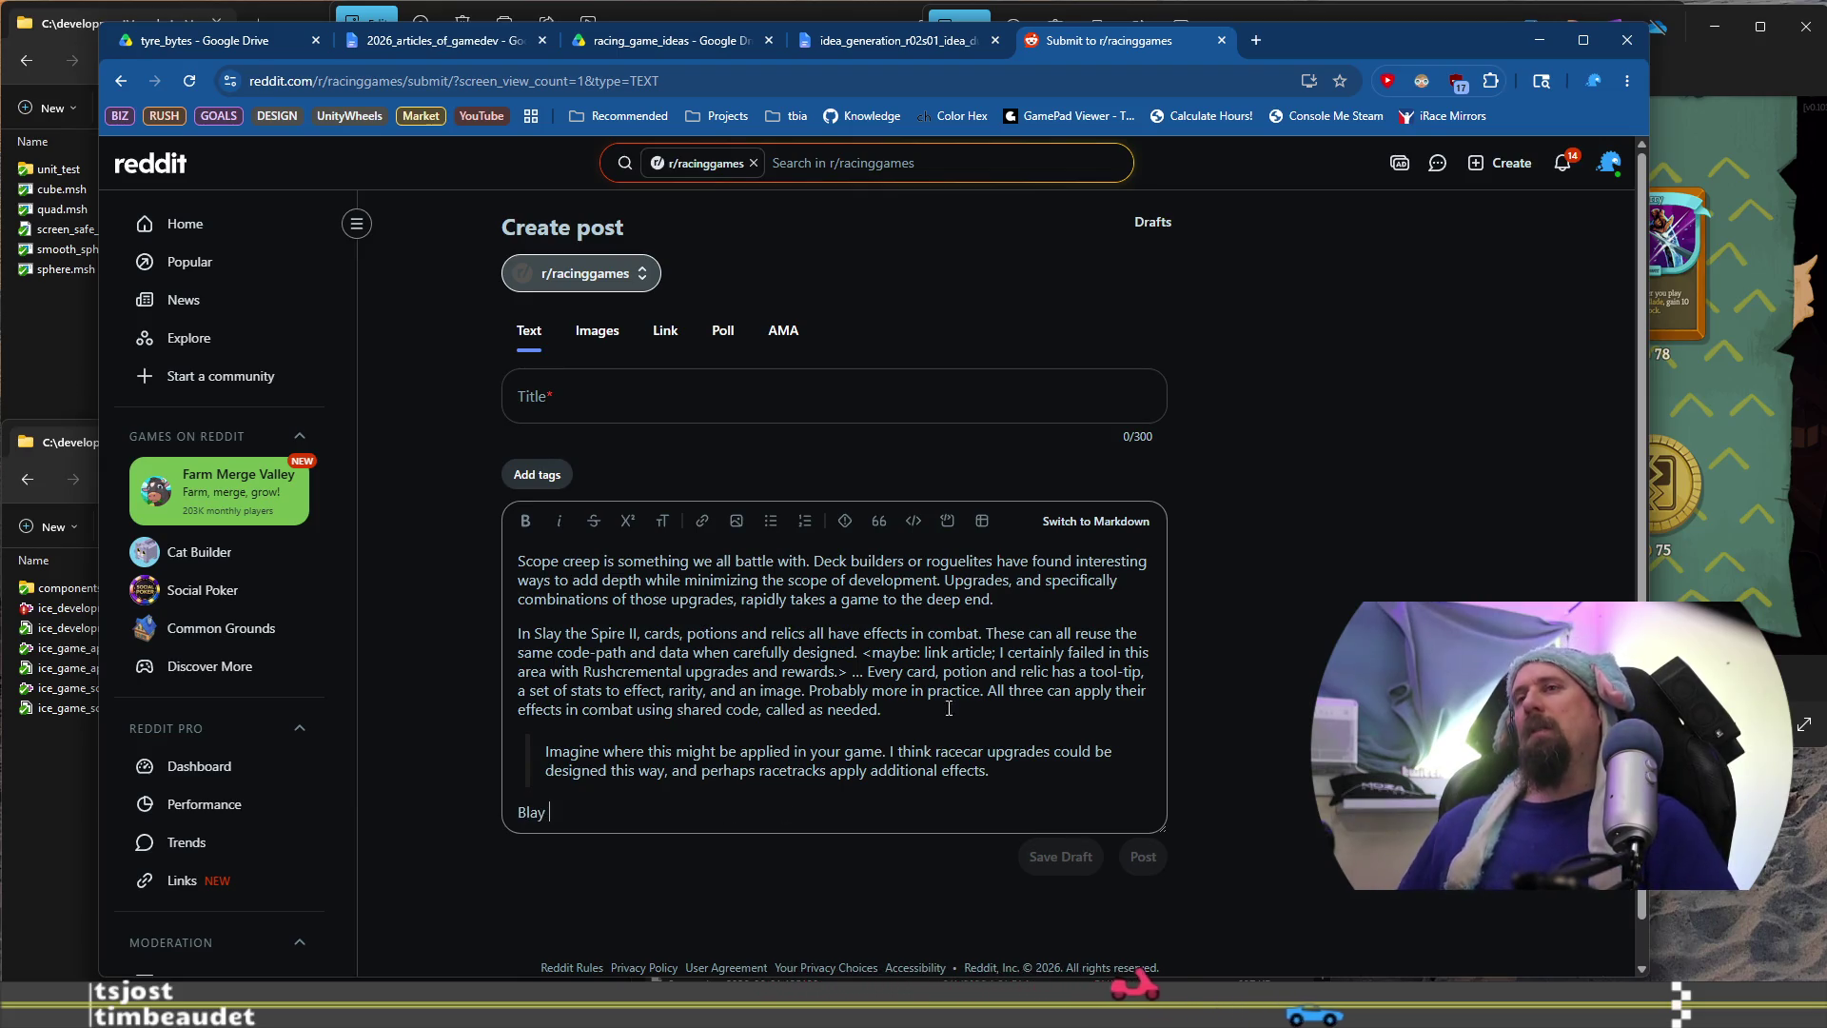
{"action": "left_click", "coordinate": [467, 44]}
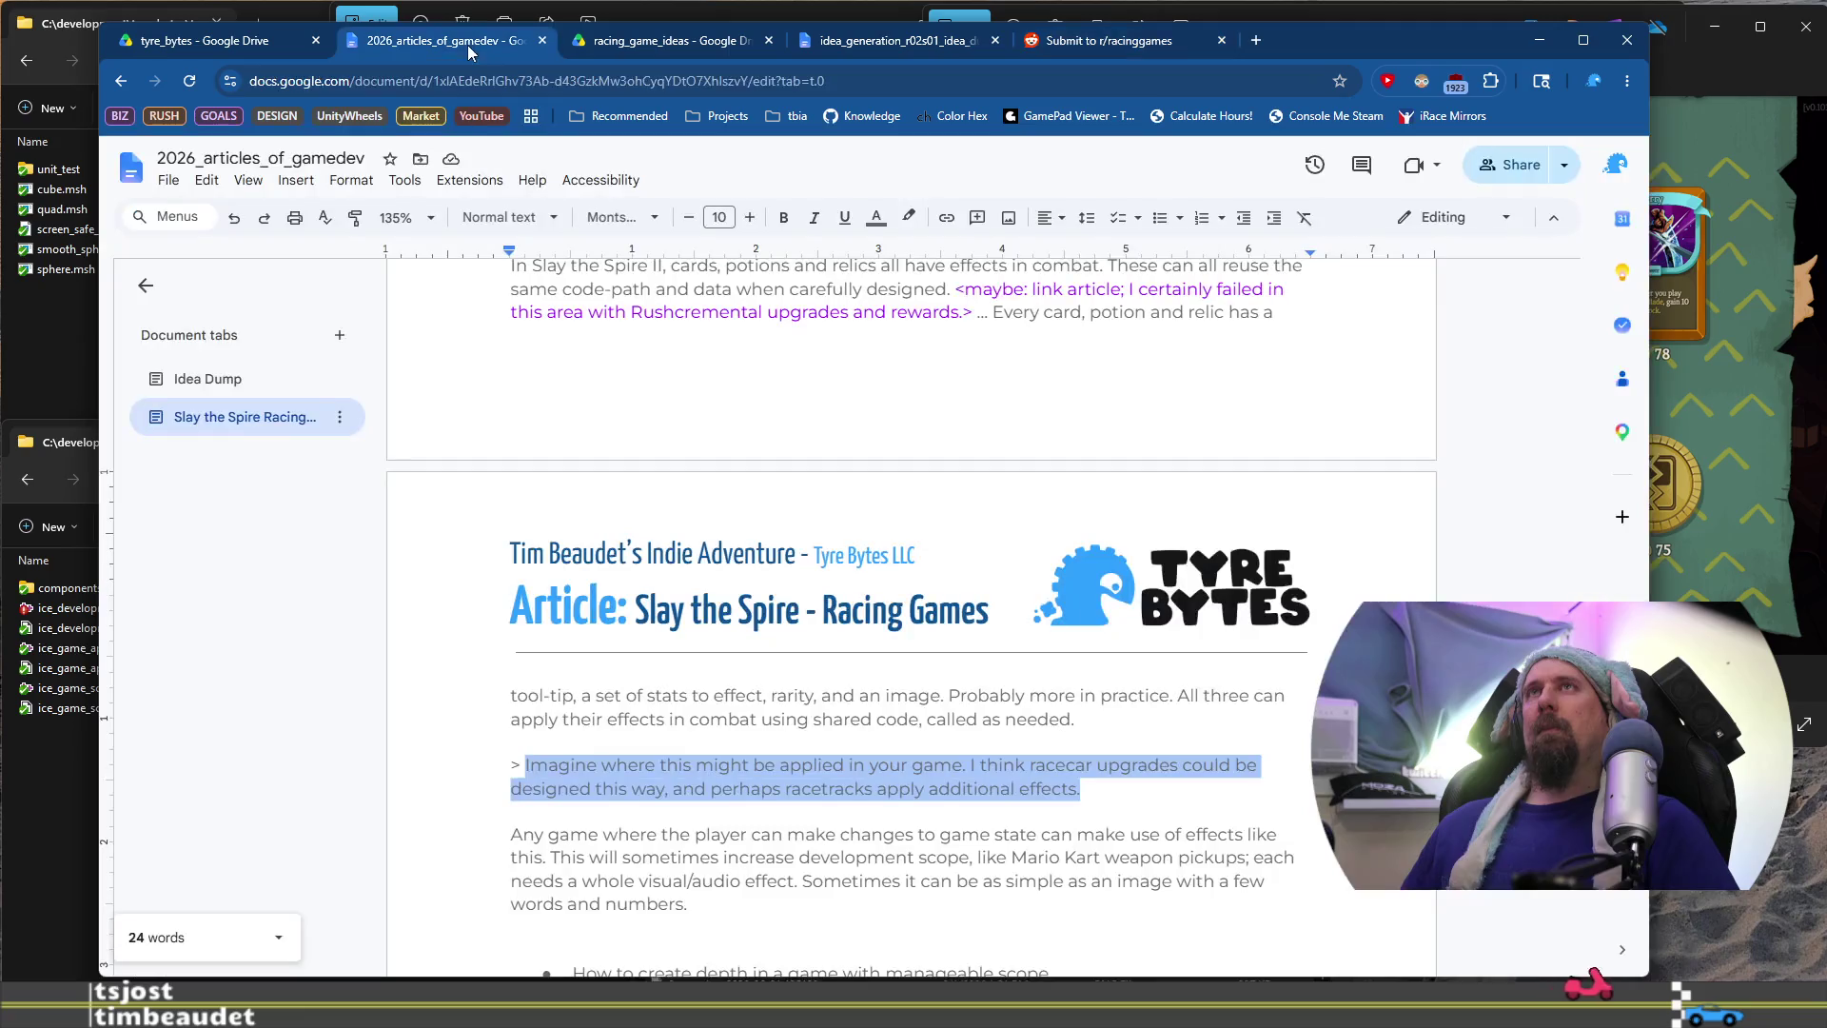
Reword the game-state paragraph to 'Sometimes, this may...' with 'the Mario Kart' and drop 'weapon'
{"action": "scroll", "coordinate": [581, 739], "scroll_direction": "down", "scroll_amount": 1}
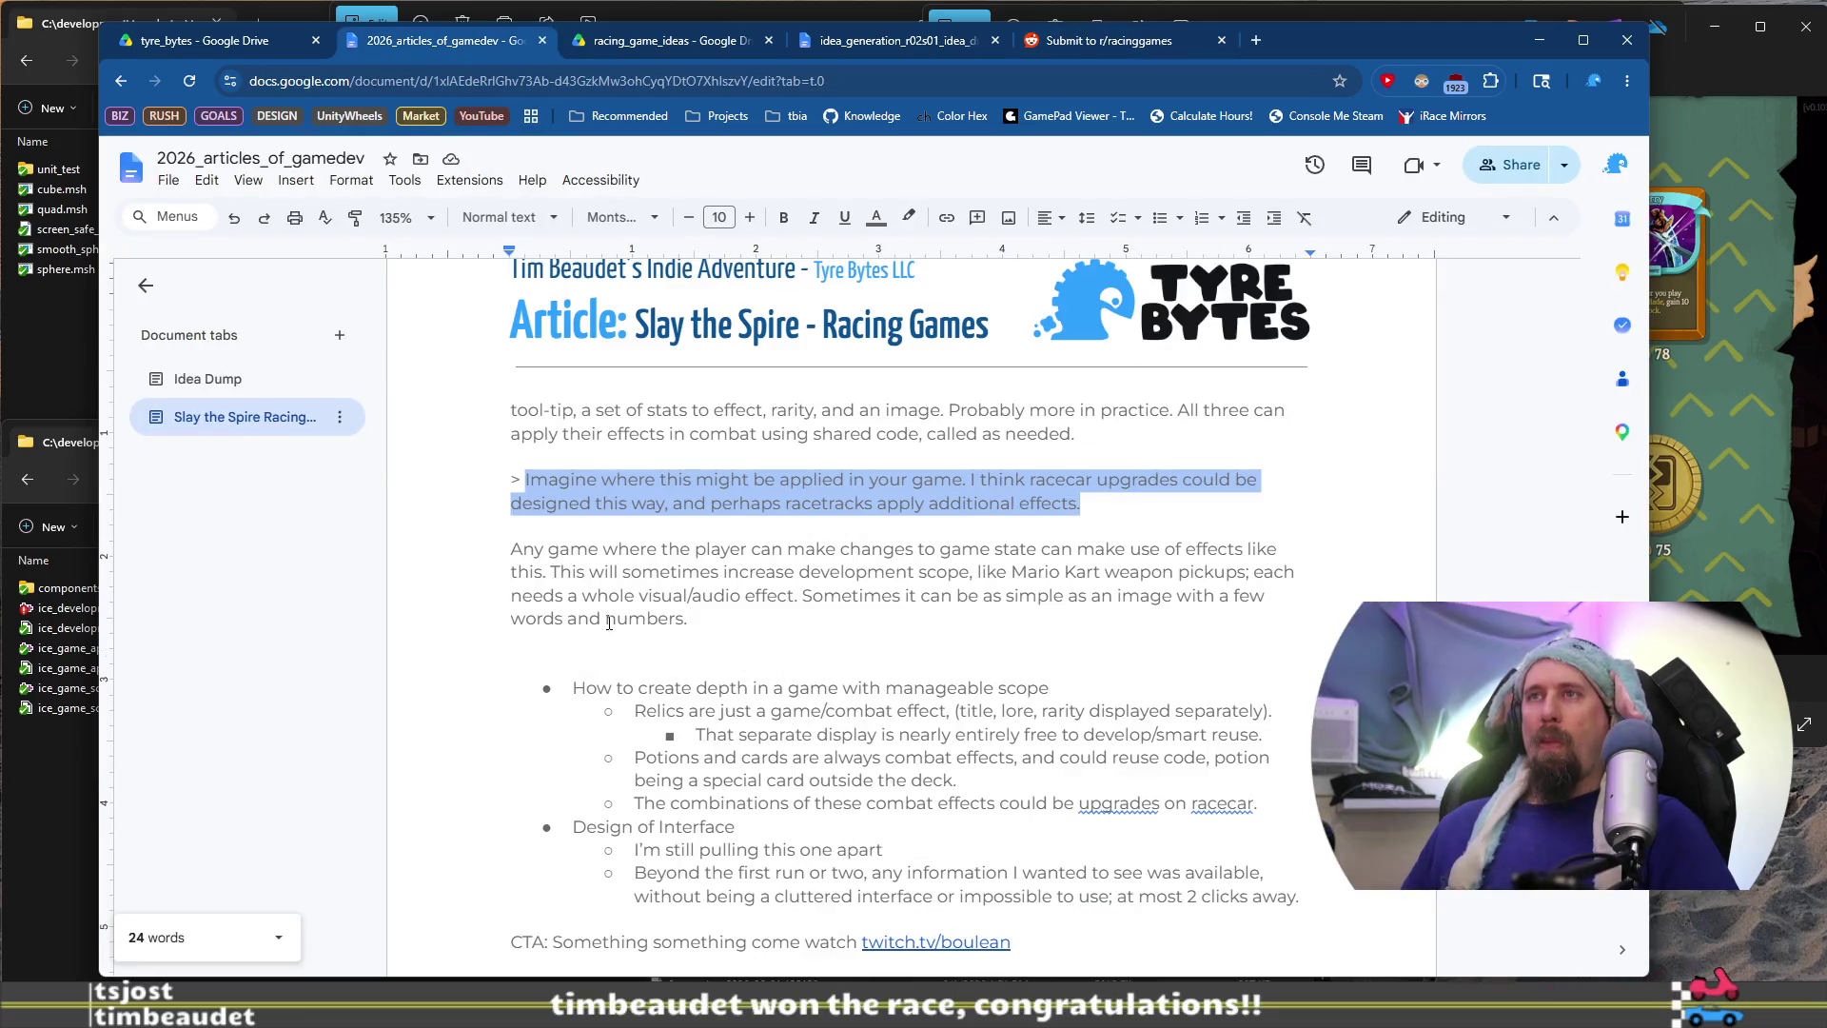
{"action": "left_click", "coordinate": [791, 630]}
{"action": "mouse_move", "coordinate": [545, 549]}
{"action": "left_mouse_down"}
{"action": "mouse_move", "coordinate": [666, 572]}
{"action": "mouse_move", "coordinate": [749, 623]}
{"action": "left_mouse_up"}
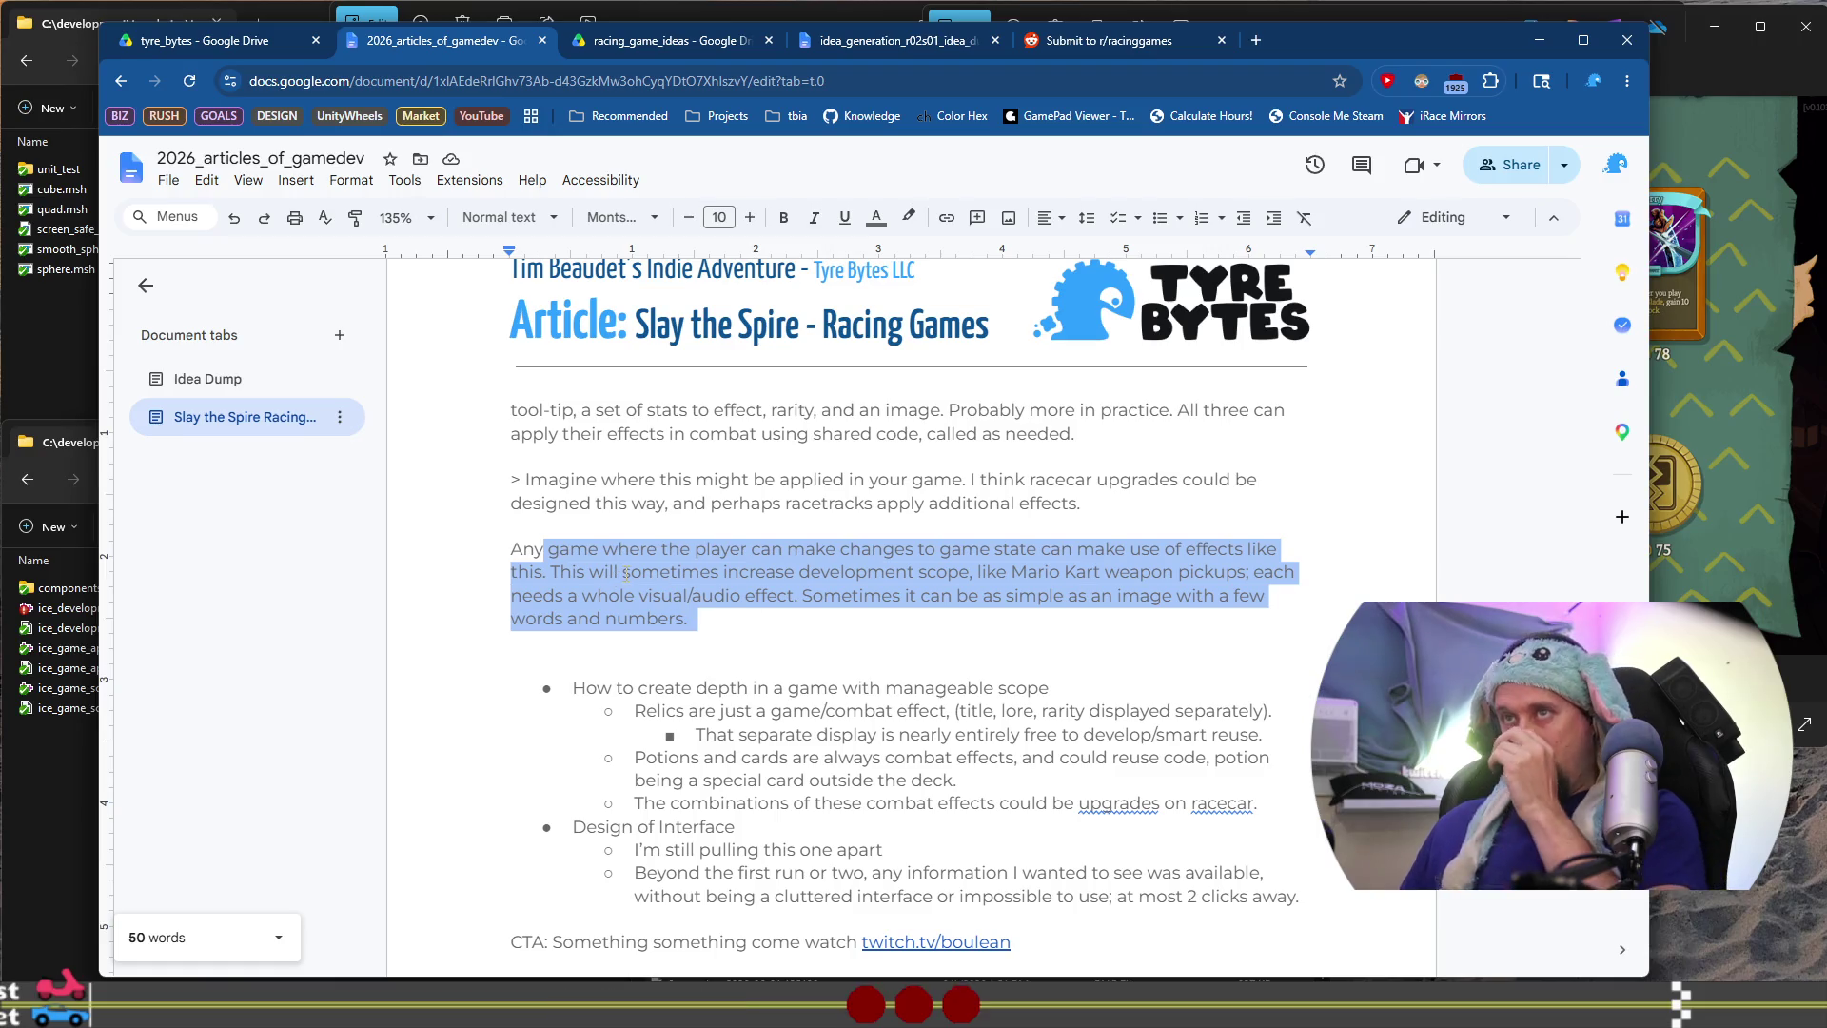
{"action": "left_click", "coordinate": [624, 572]}
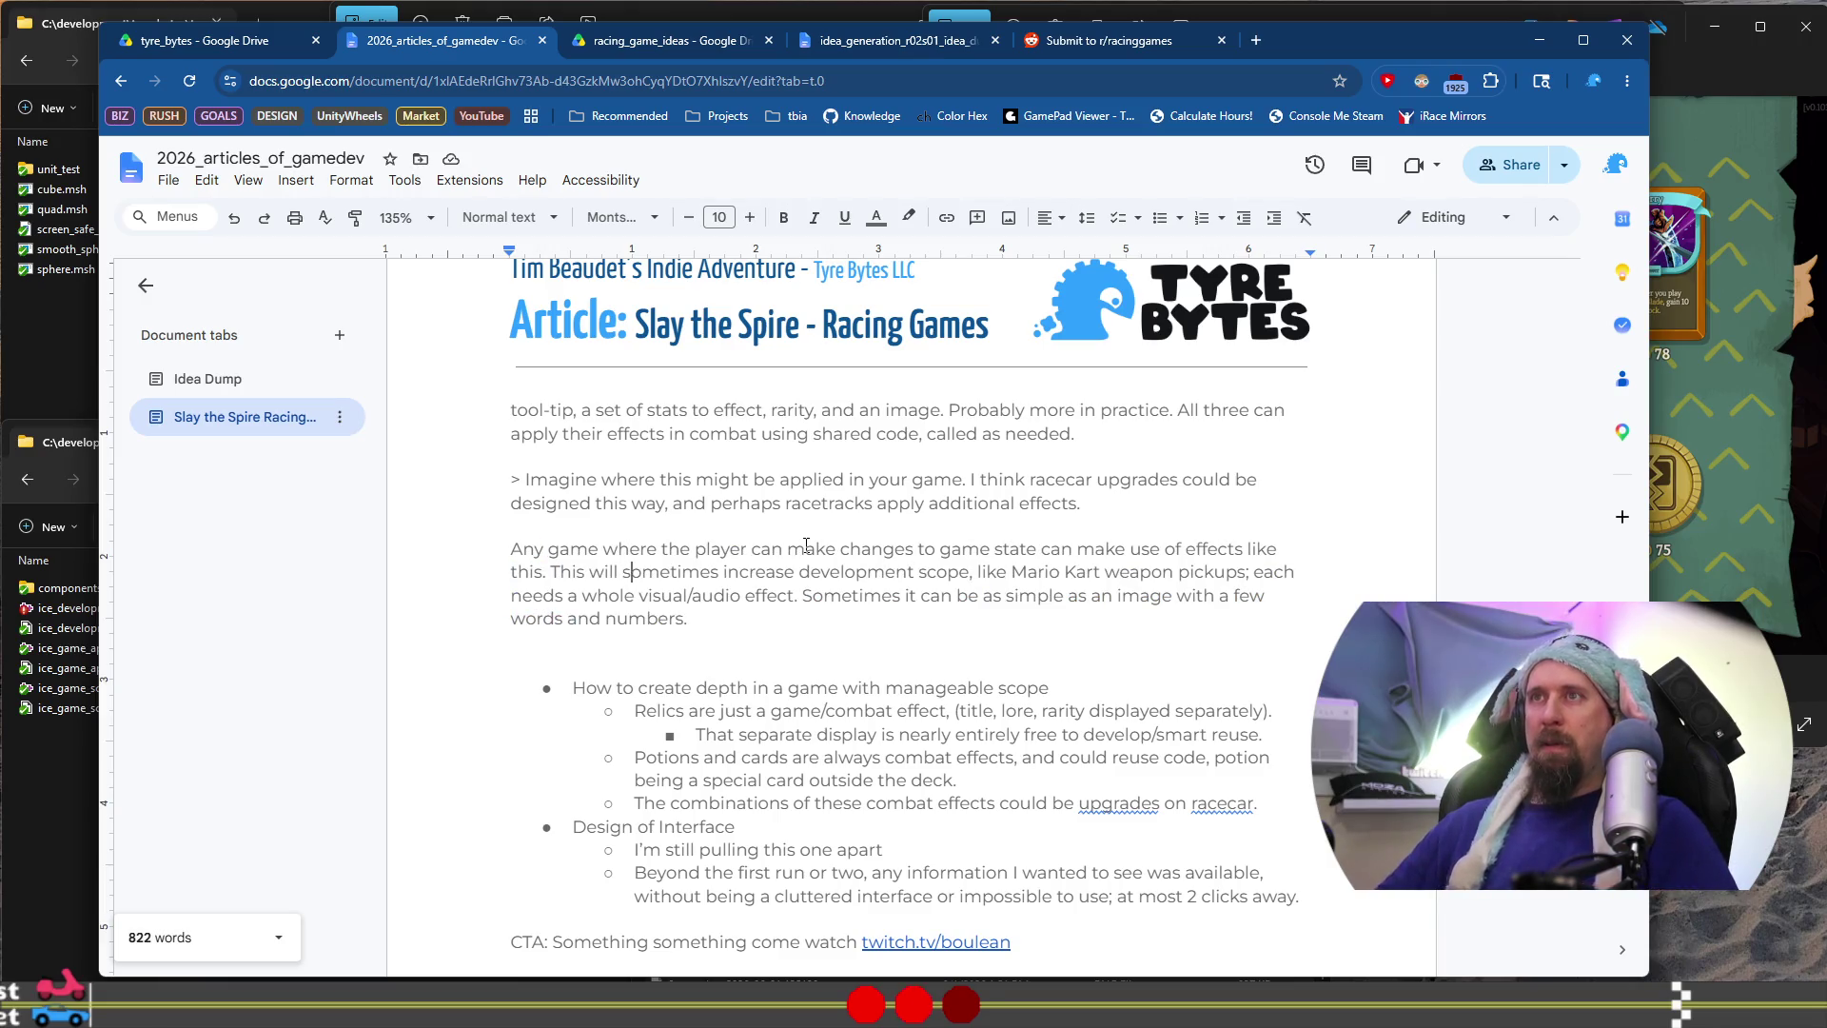
{"action": "key", "text": "BackSpace"}
{"action": "key", "text": "BackSpace"}
{"action": "key", "text": "BackSpace"}
{"action": "type", "text": "S"}
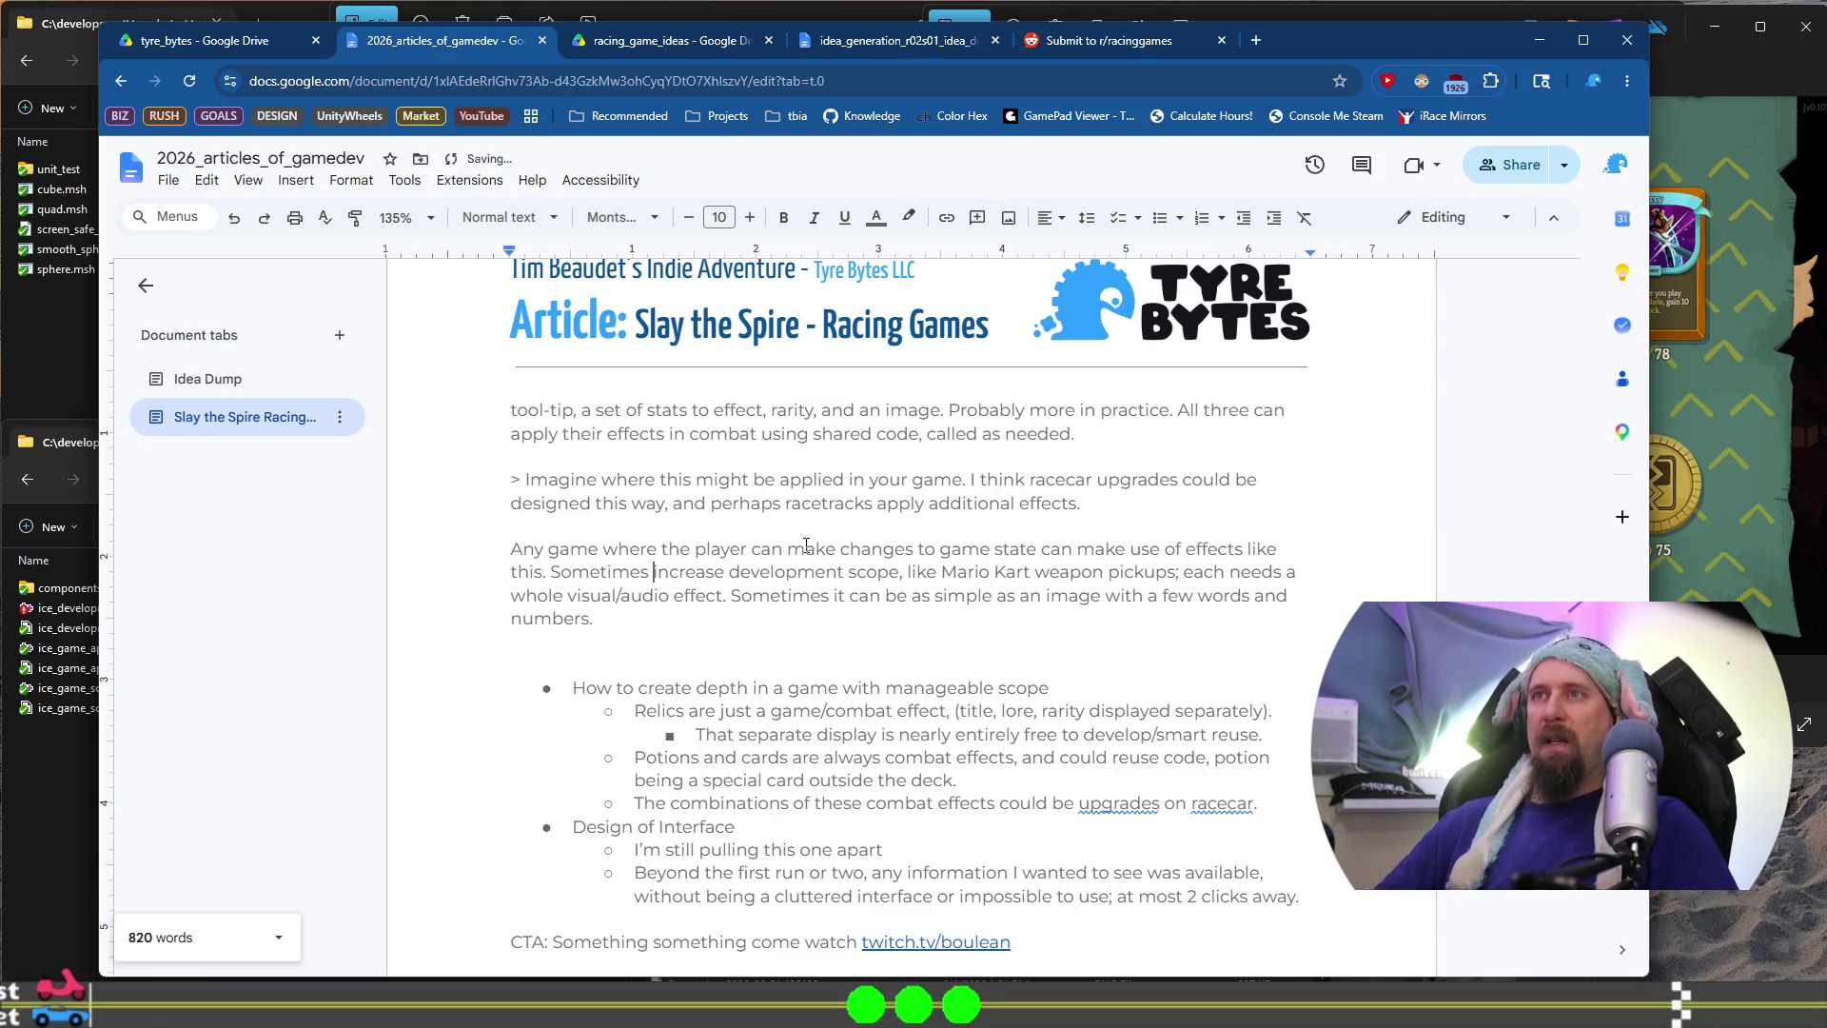
{"action": "key", "text": "Left"}
{"action": "type", "text": ", this may"}
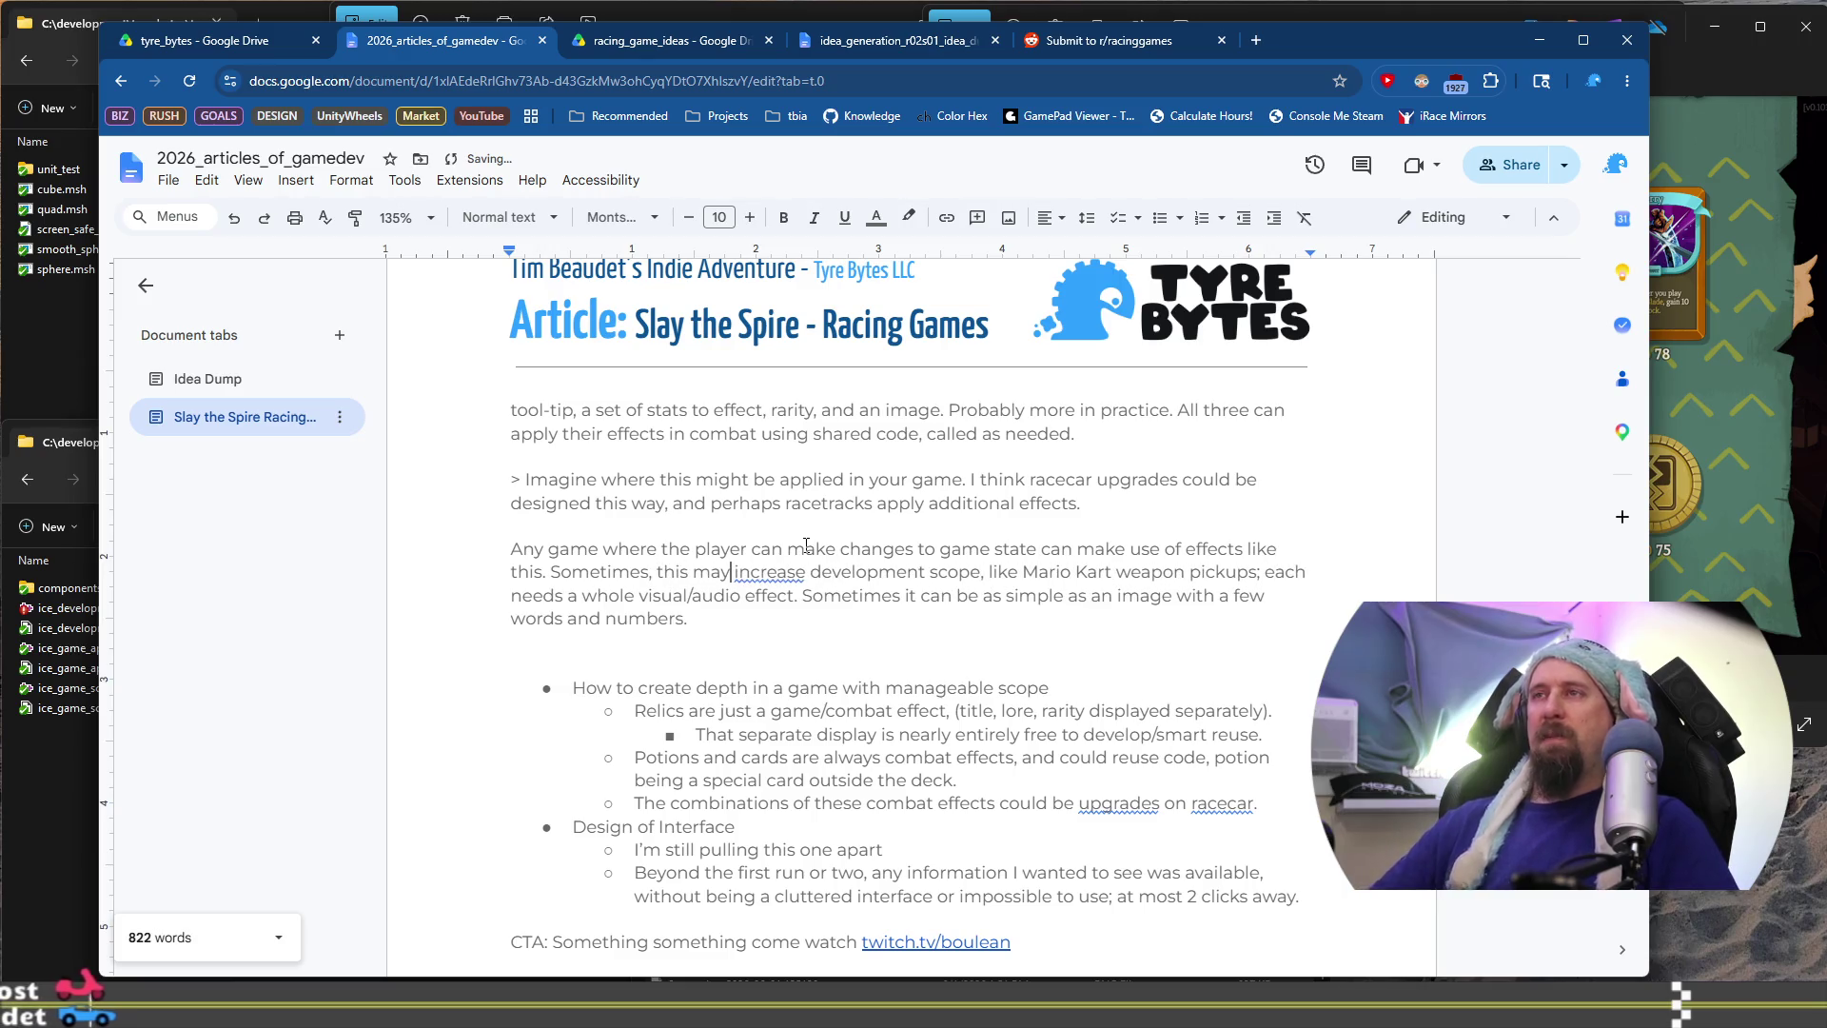
{"action": "key", "text": "ctrl+Right"}
{"action": "key", "text": "ctrl+Right"}
{"action": "key", "text": "ctrl+Right"}
{"action": "type", "text": "the"}
{"action": "key", "text": "ctrl+Right"}
{"action": "key", "text": "ctrl+Right"}
{"action": "key", "text": "ctrl+shift+Right"}
{"action": "key", "text": "Delete"}
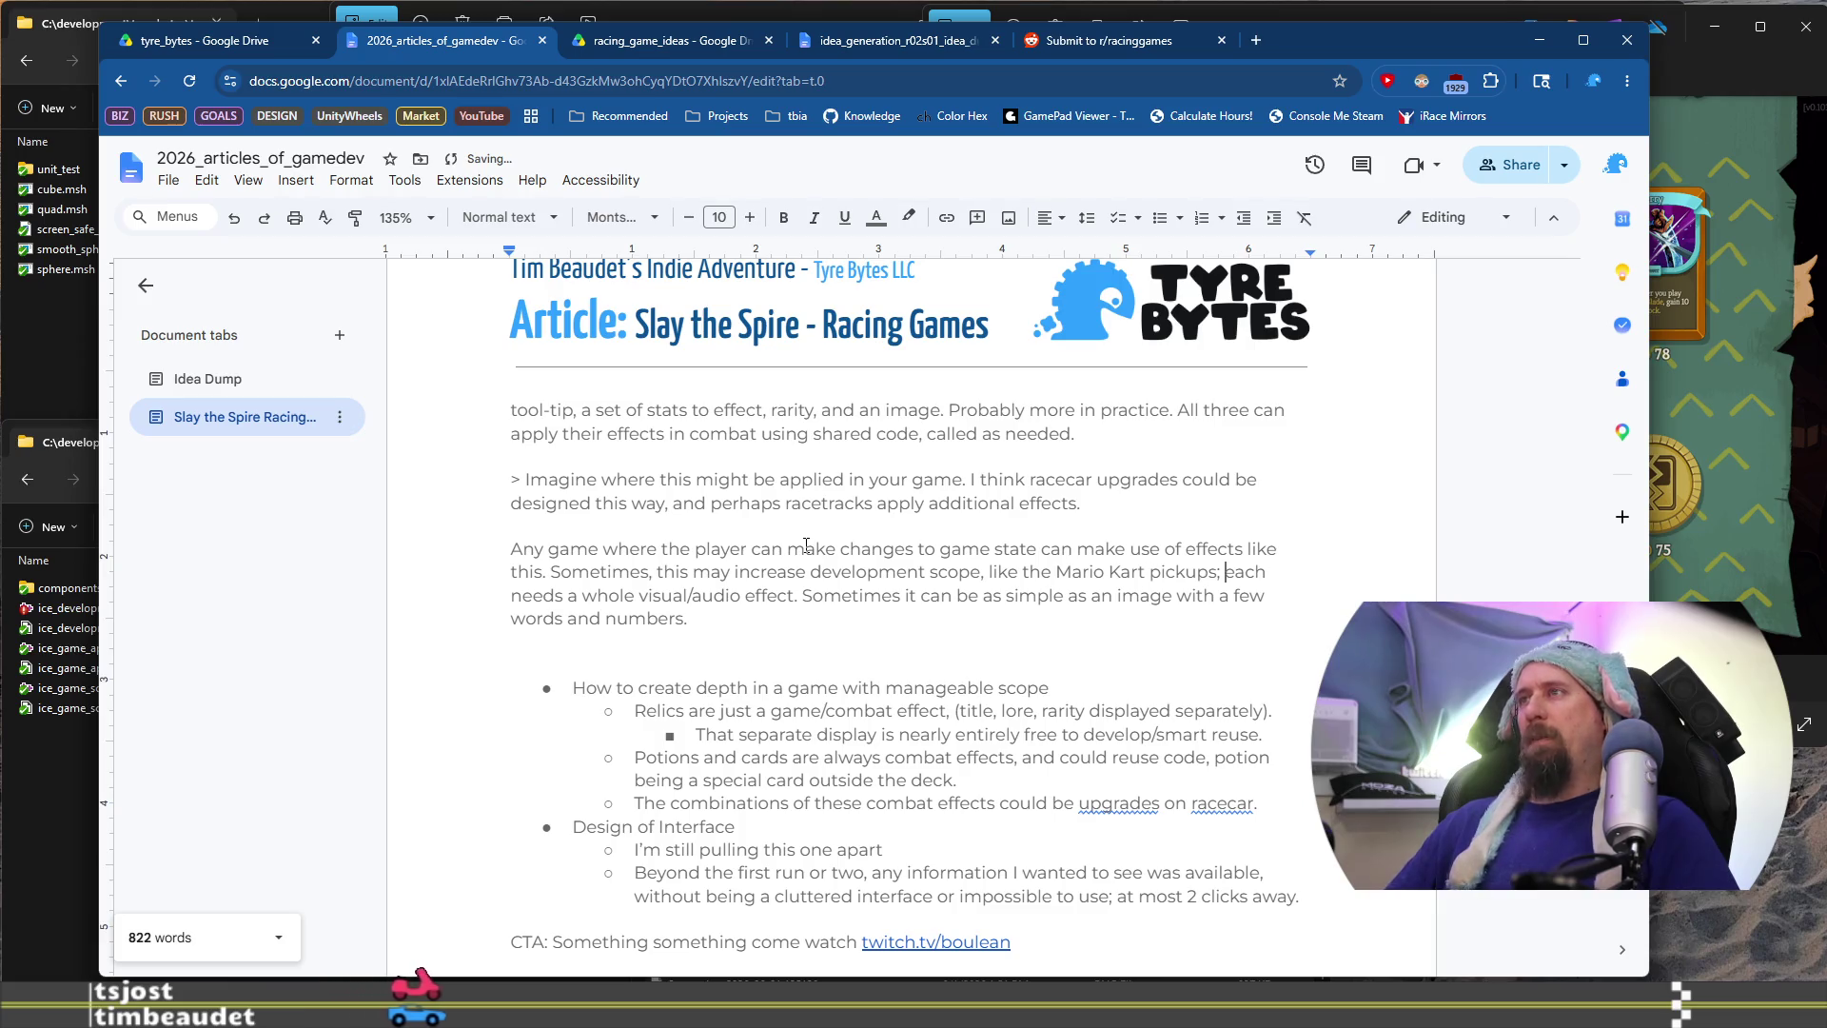
Add 'and separate implementation. Other times', change 'an image' to 'an icon', and end with 'that modify state.'
{"action": "key", "text": "ctrl+Right"}
{"action": "key", "text": "ctrl+Right"}
{"action": "key", "text": "ctrl+Right"}
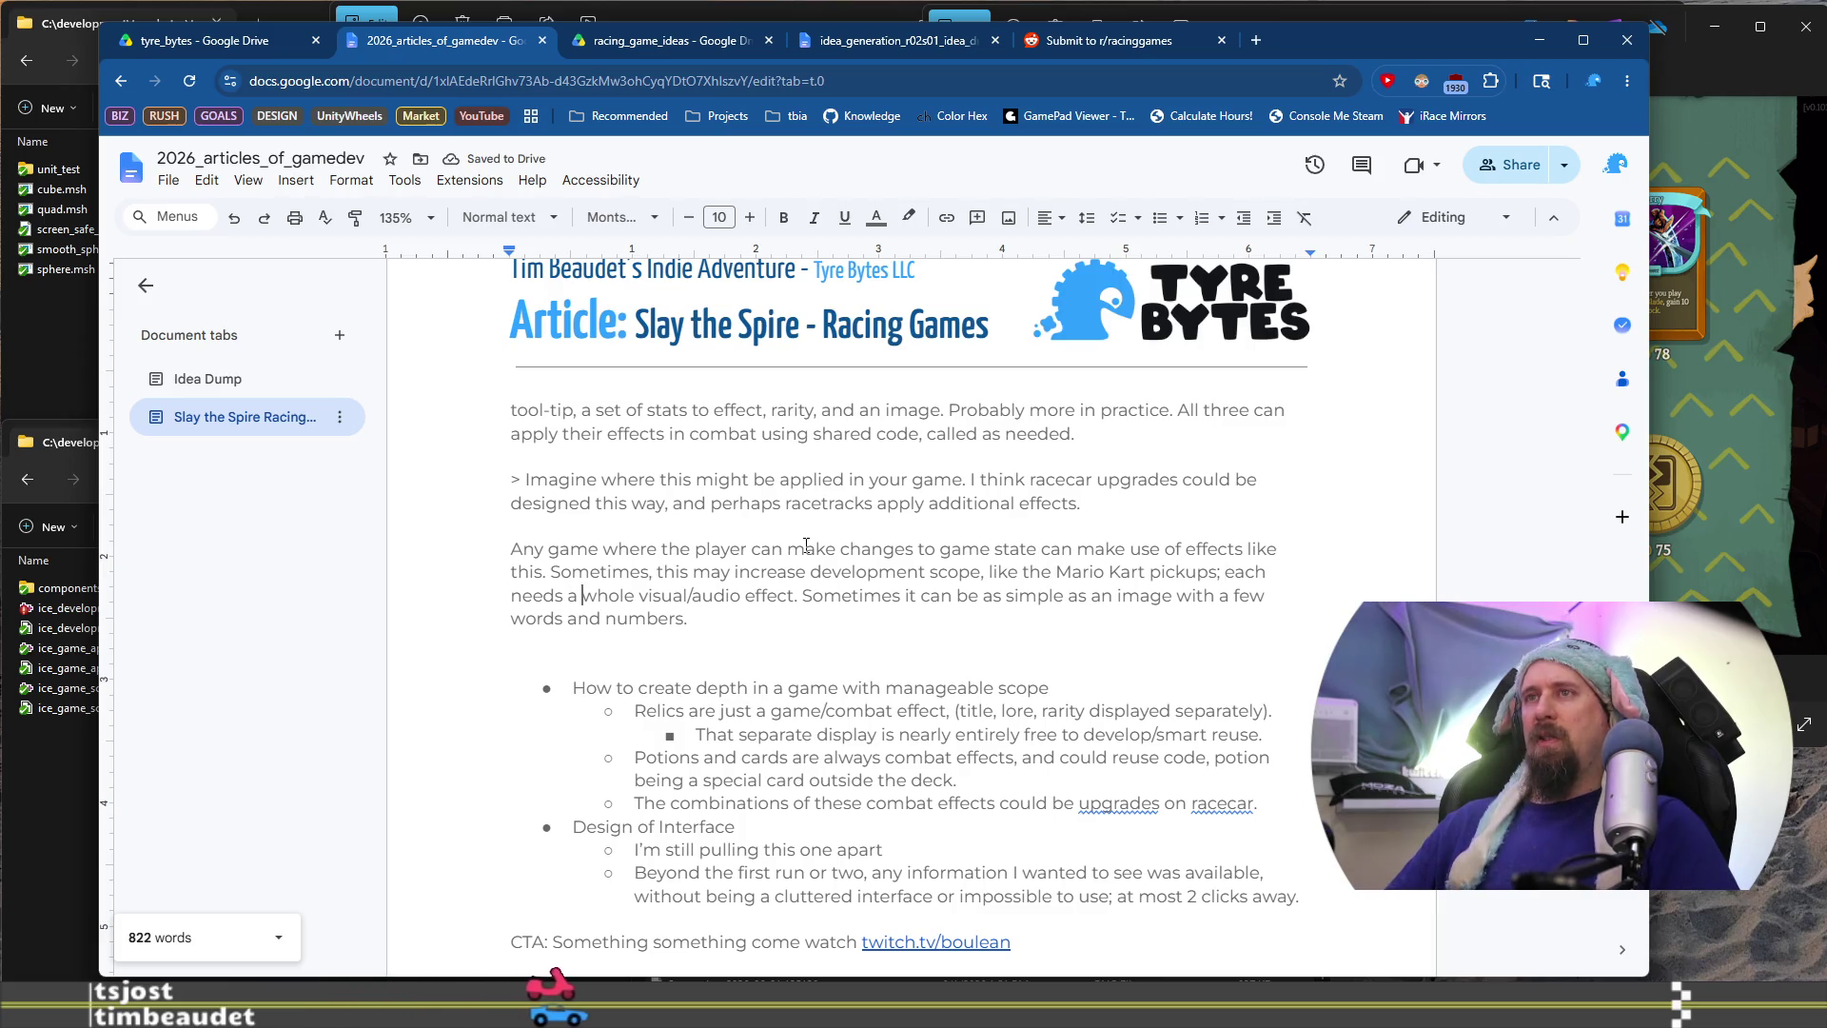
{"action": "key", "text": "ctrl+Right"}
{"action": "key", "text": "ctrl+Right"}
{"action": "key", "text": "ctrl+Right"}
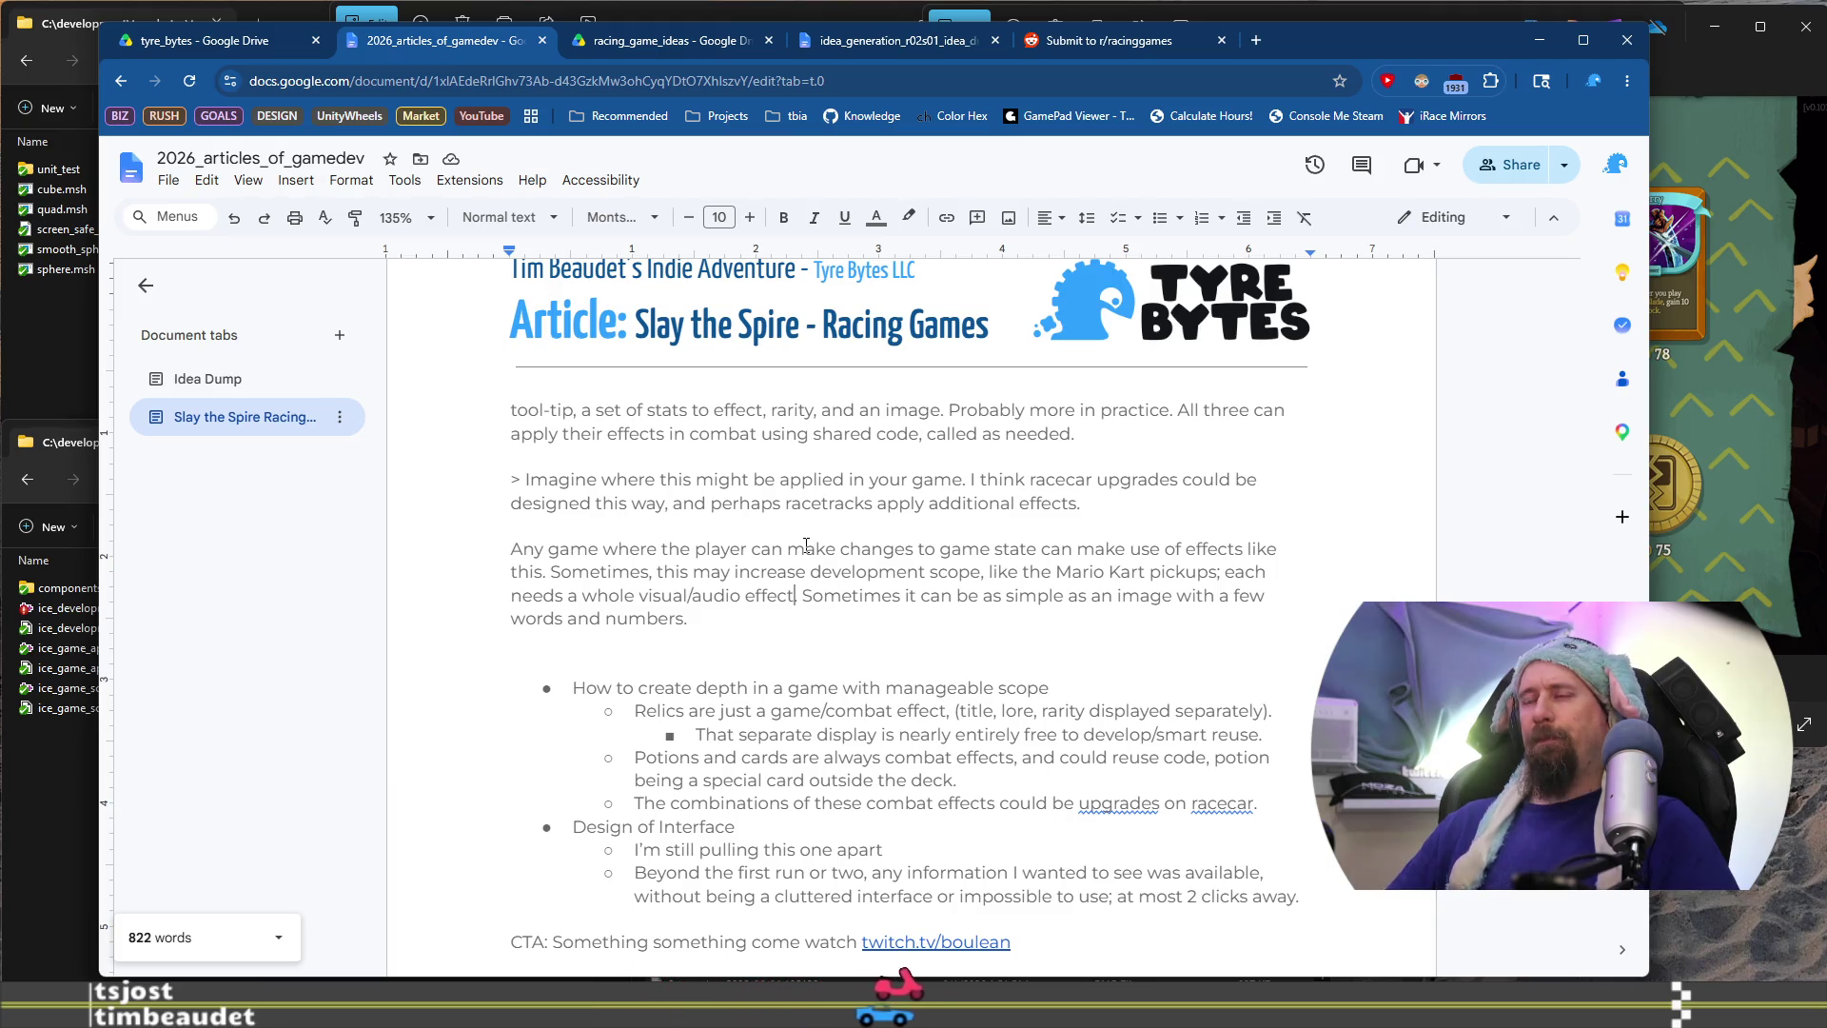
{"action": "type", "text": "and "}
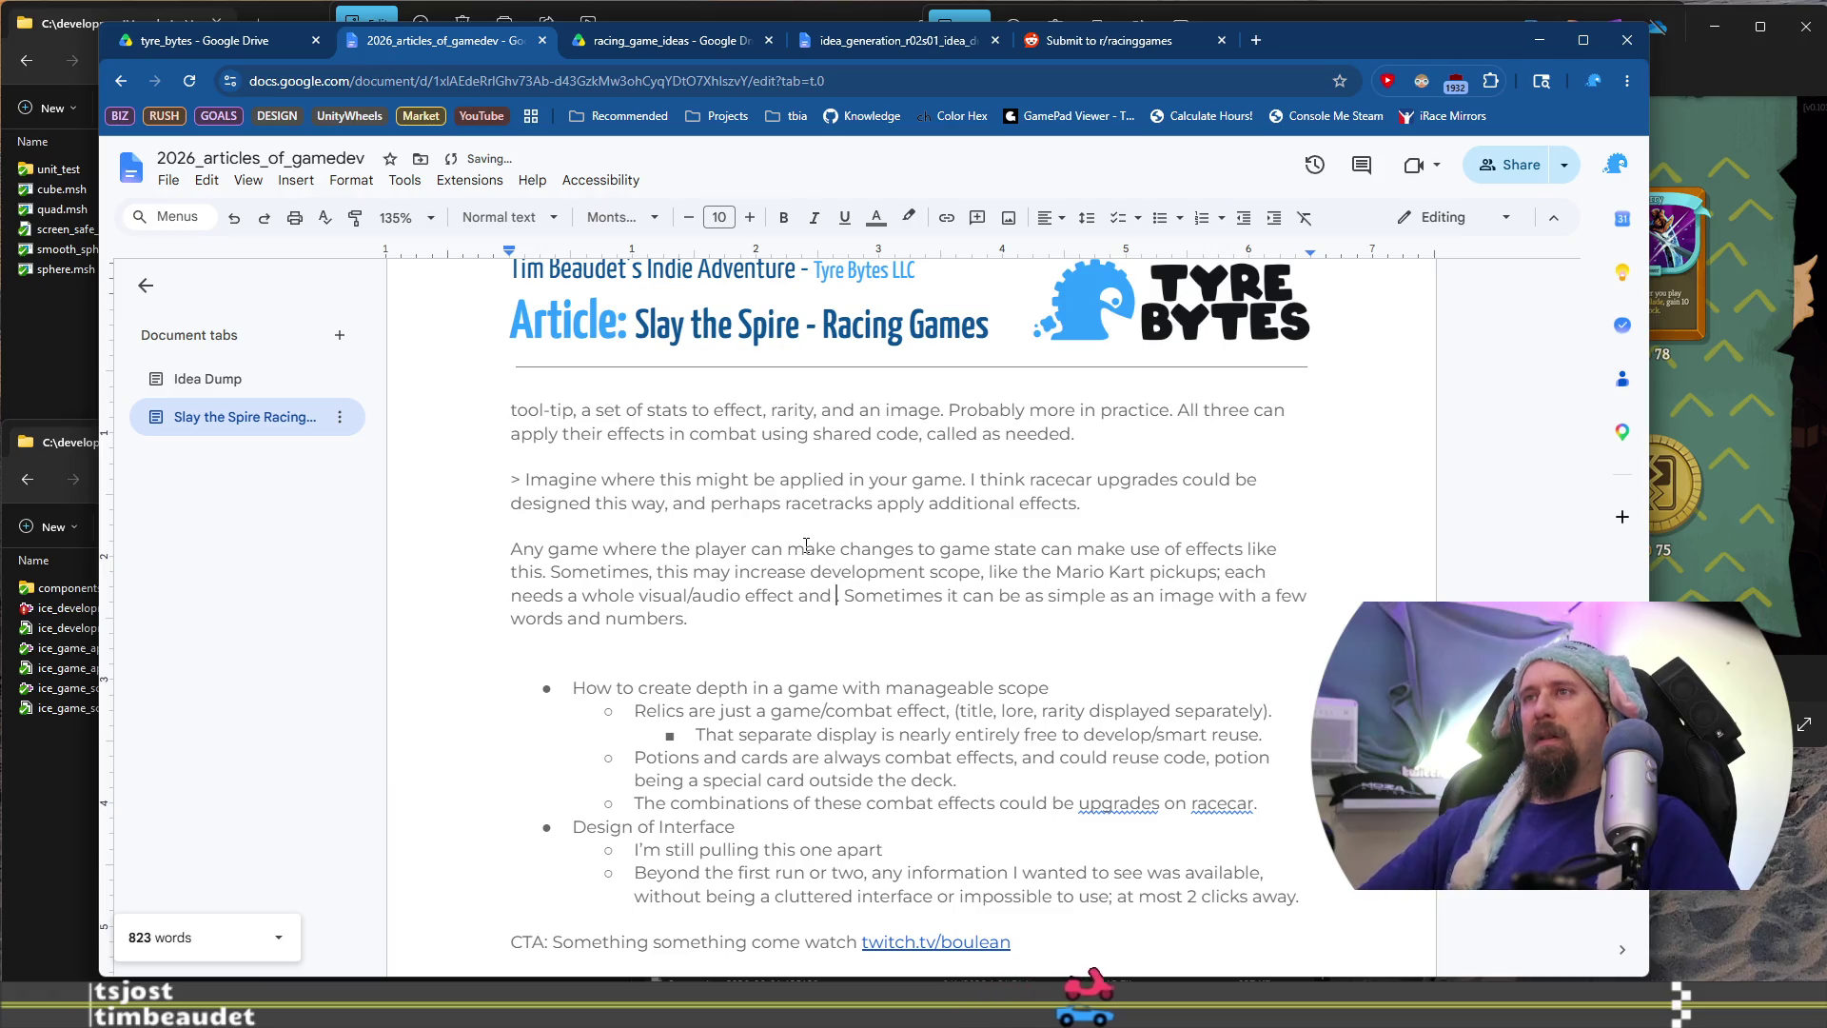
{"action": "type", "text": "separate impl"}
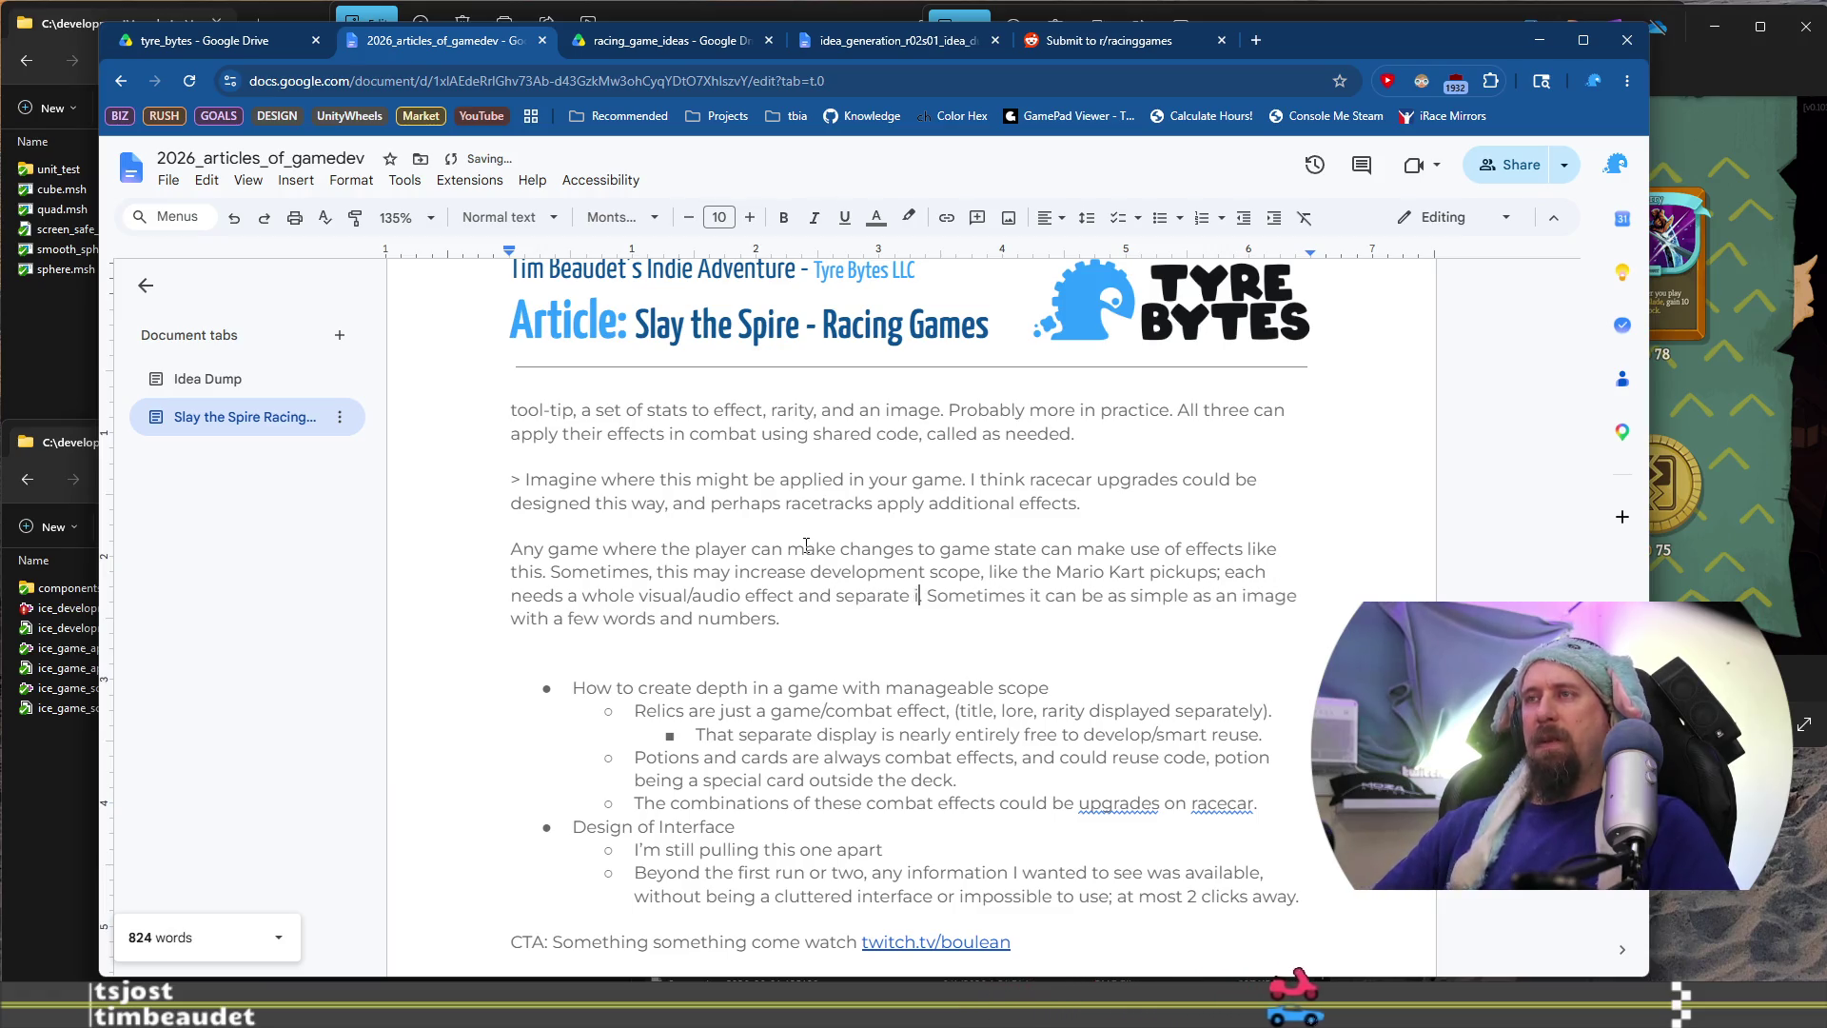
{"action": "type", "text": "emet"}
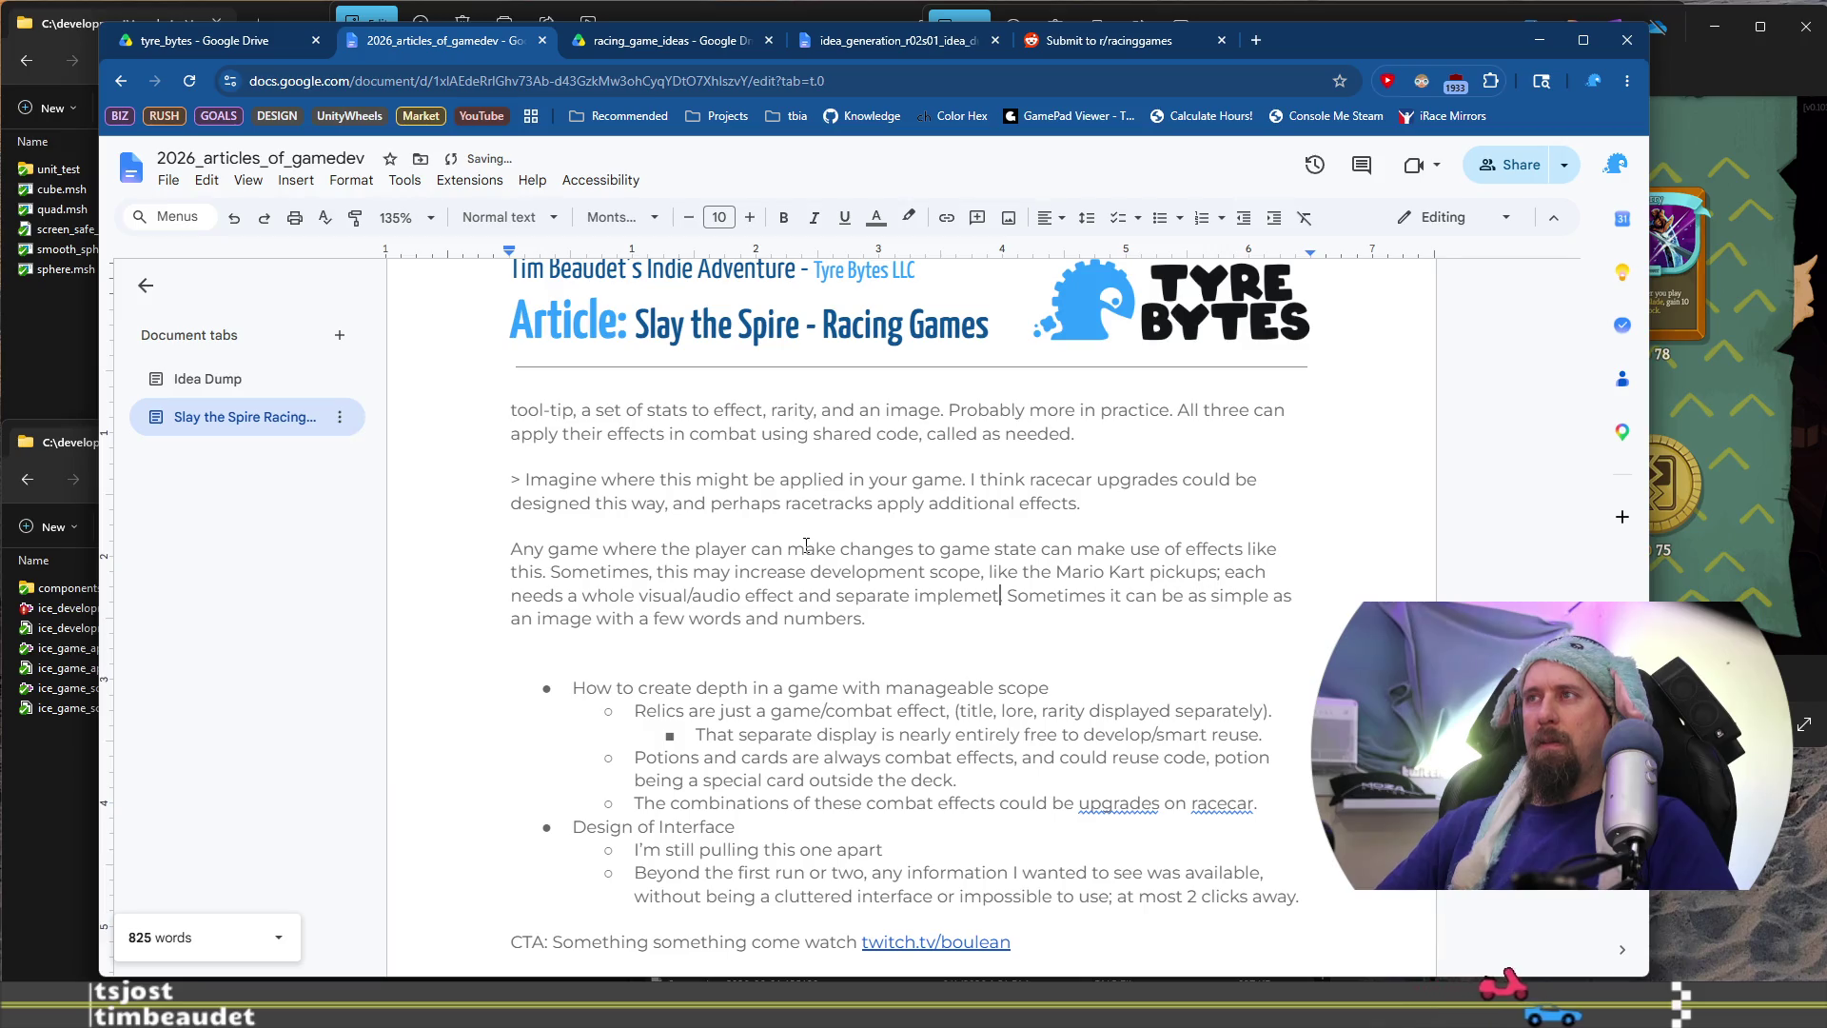
{"action": "key", "text": "BackSpace"}
{"action": "type", "text": "n"}
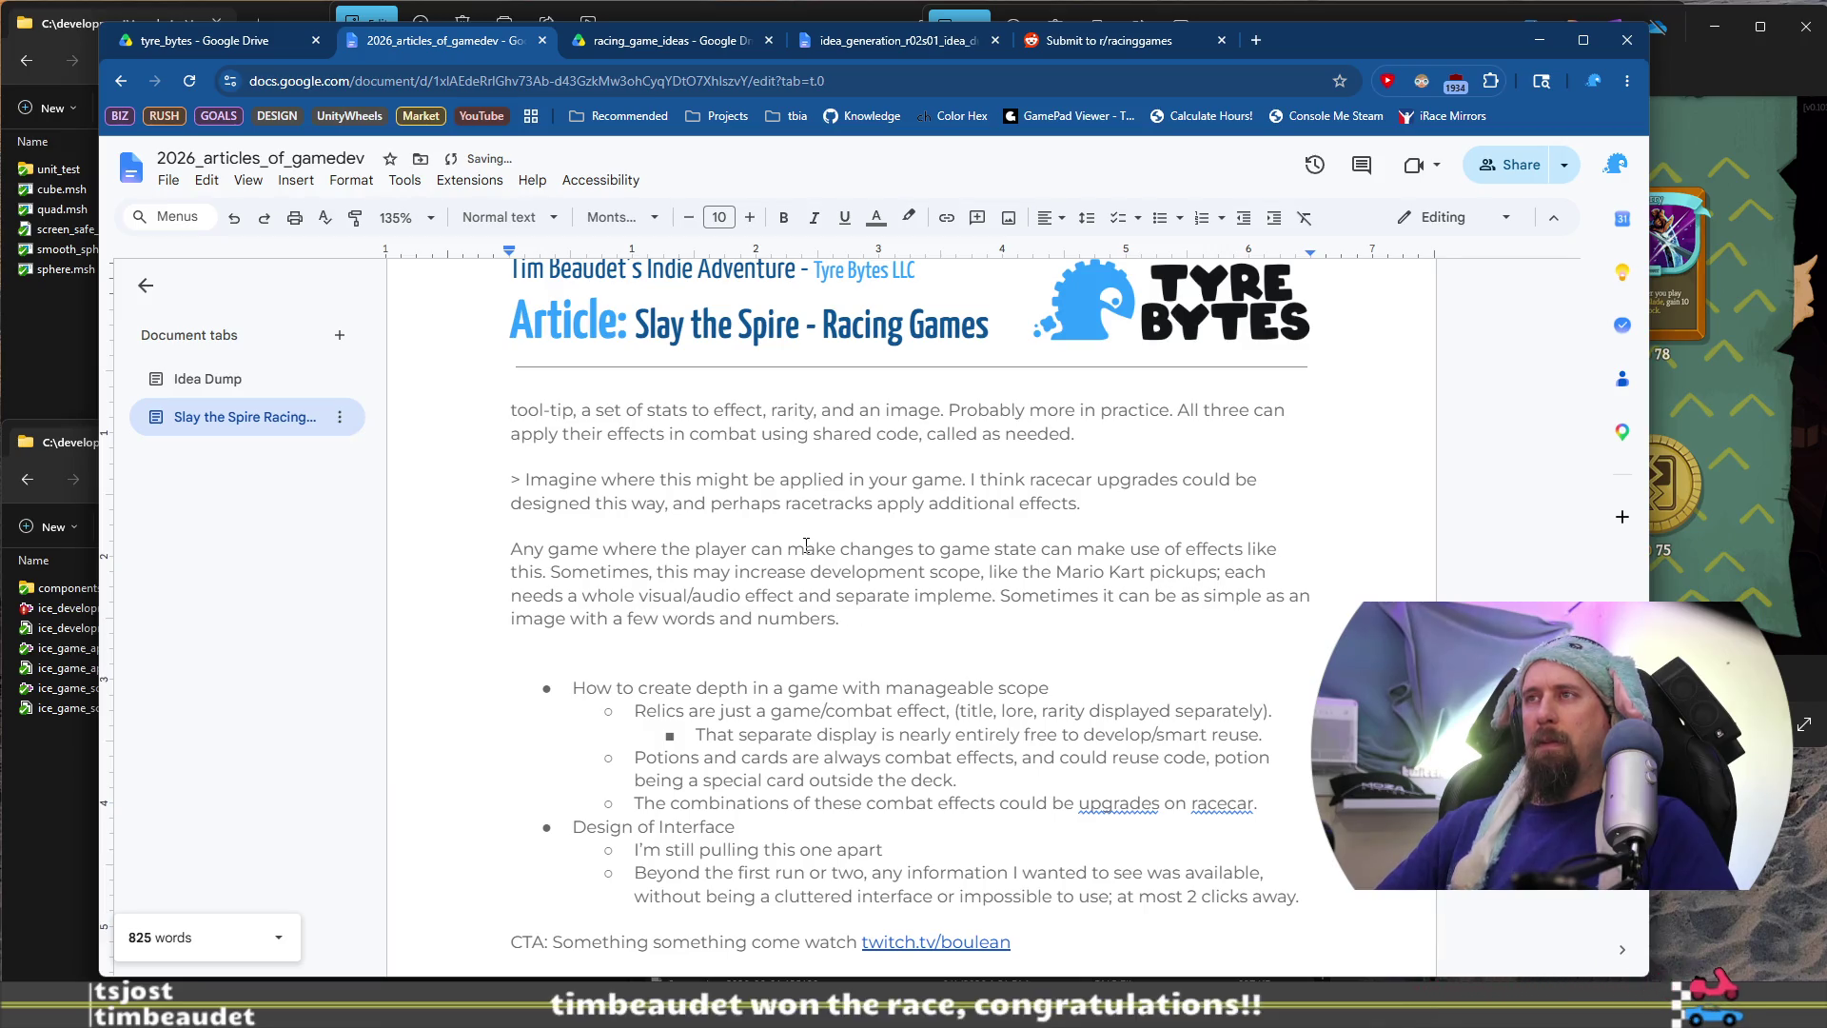
{"action": "type", "text": "tation"}
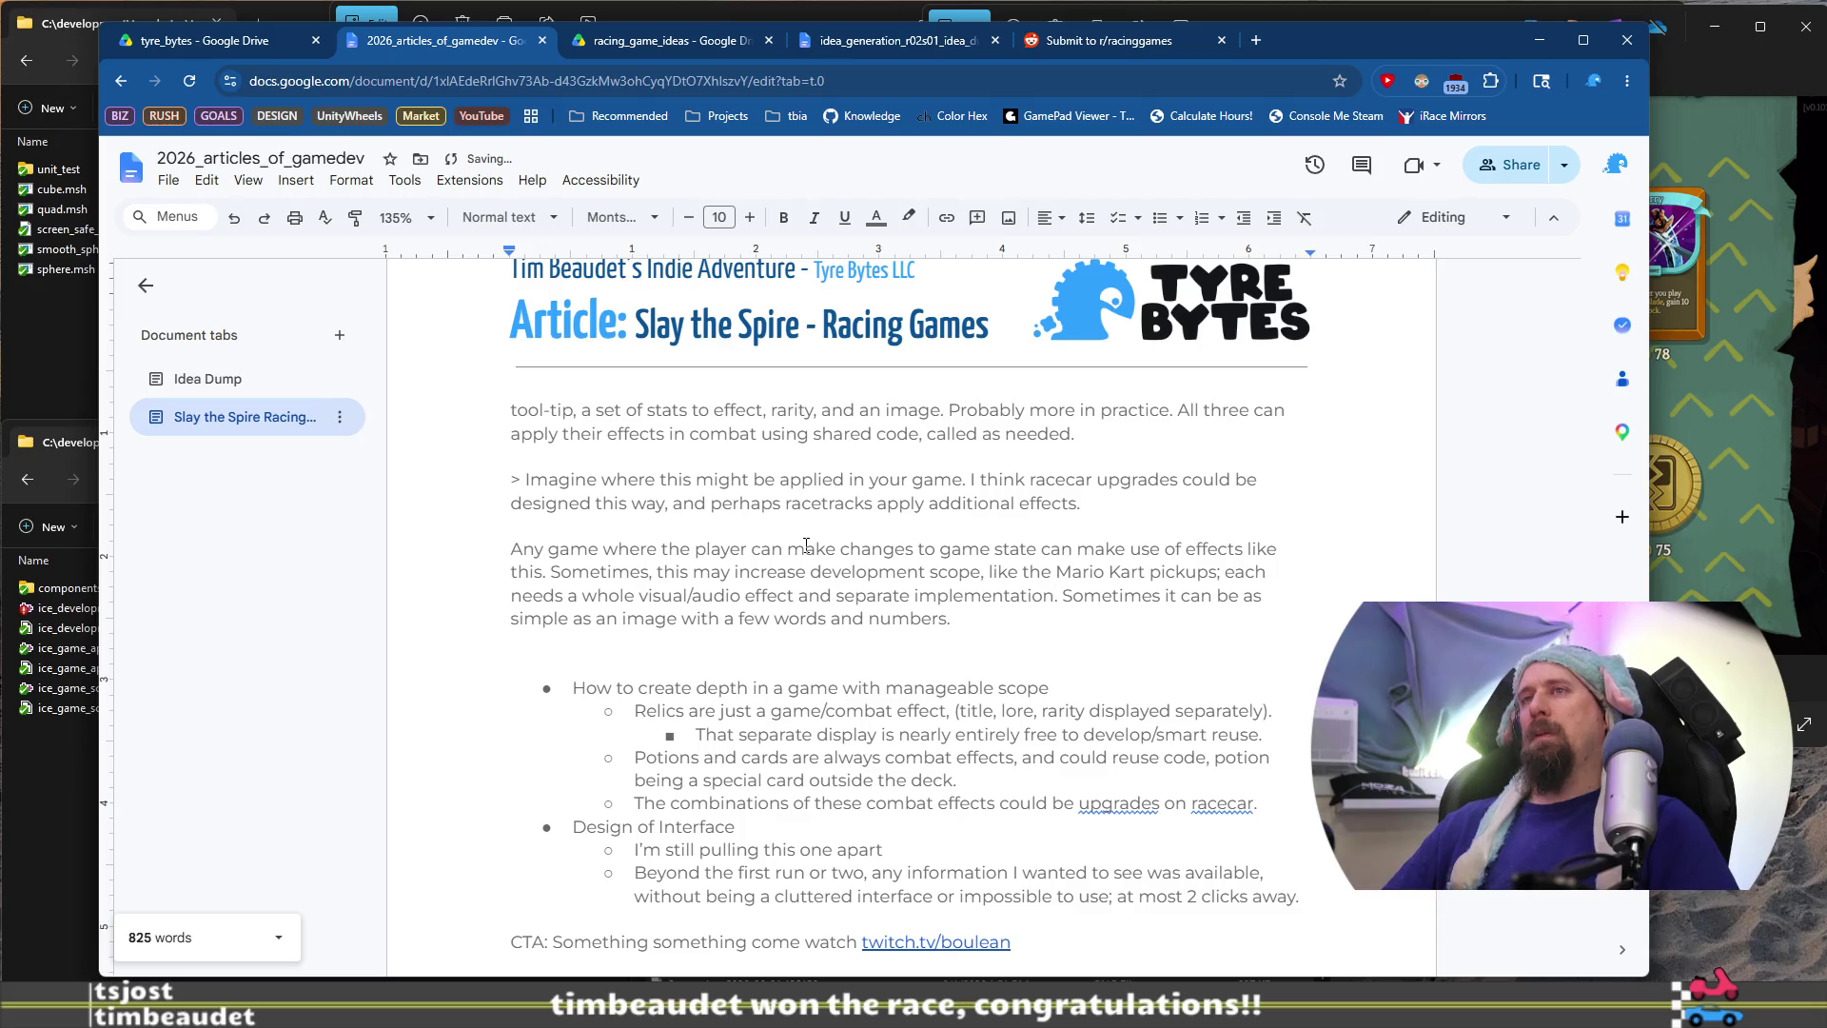
{"action": "type", "text": "Other tie"}
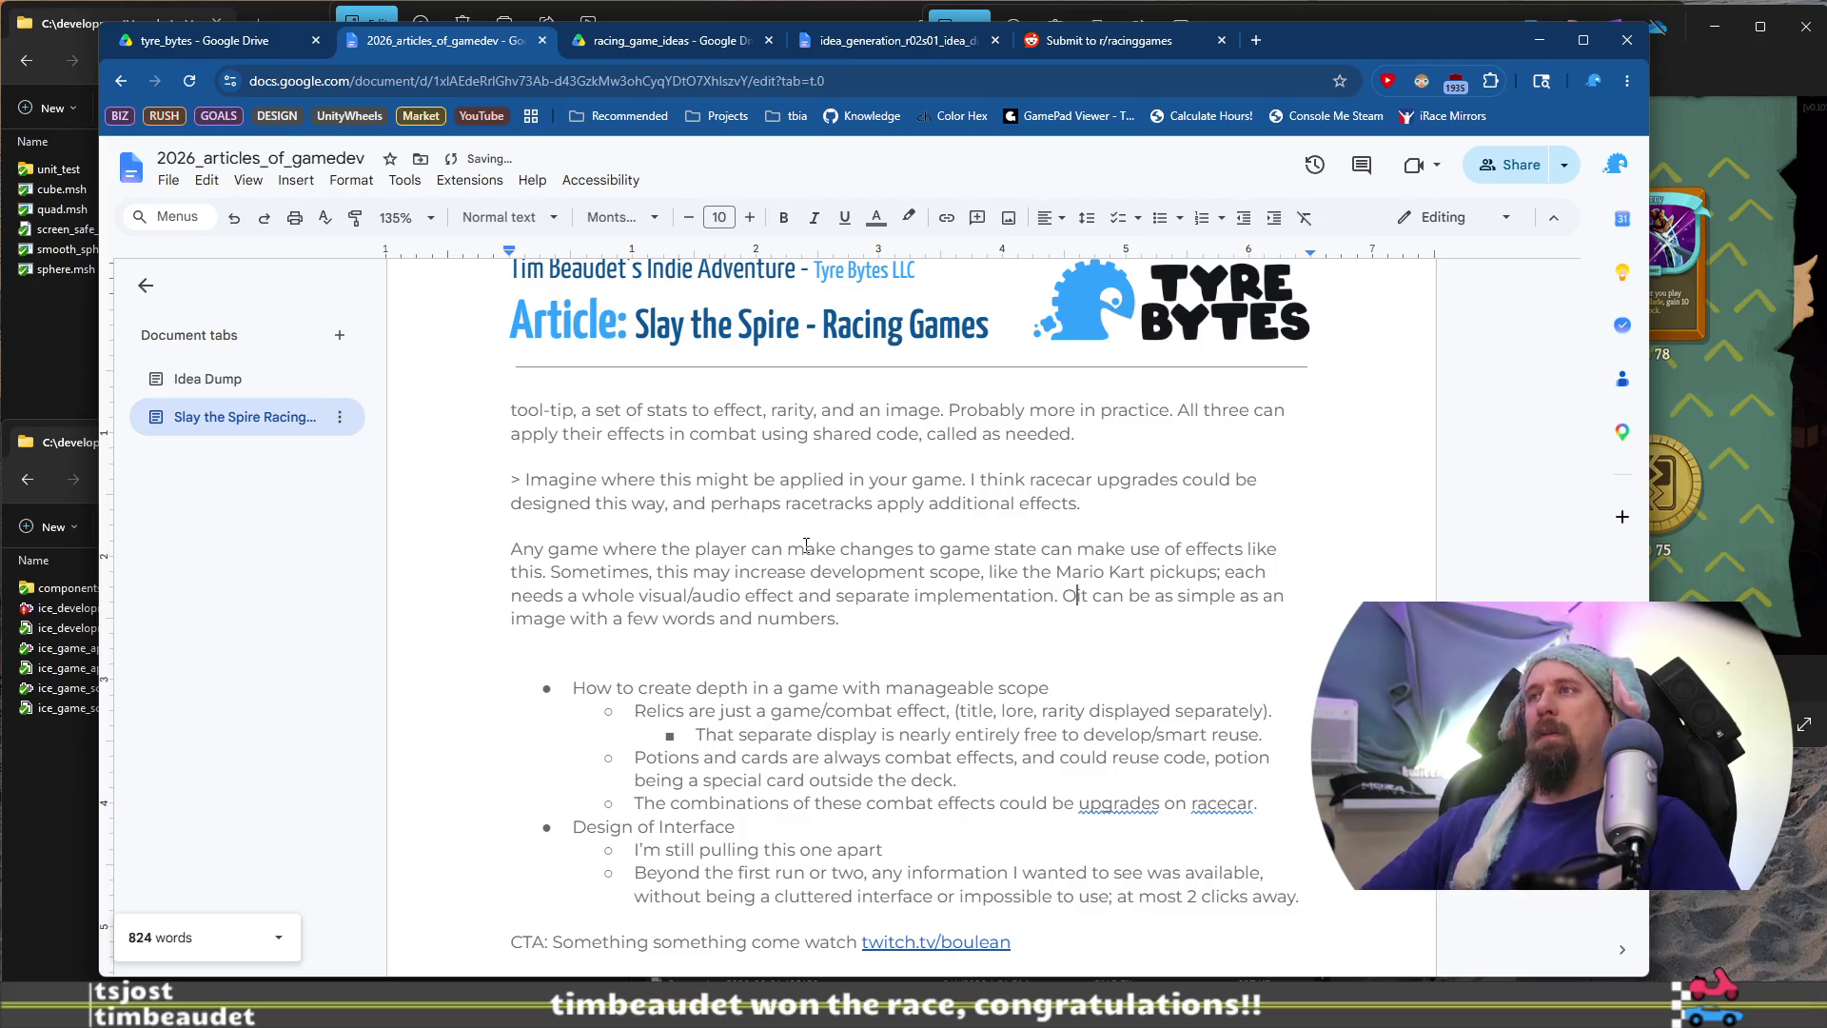
{"action": "type", "text": "mes it"}
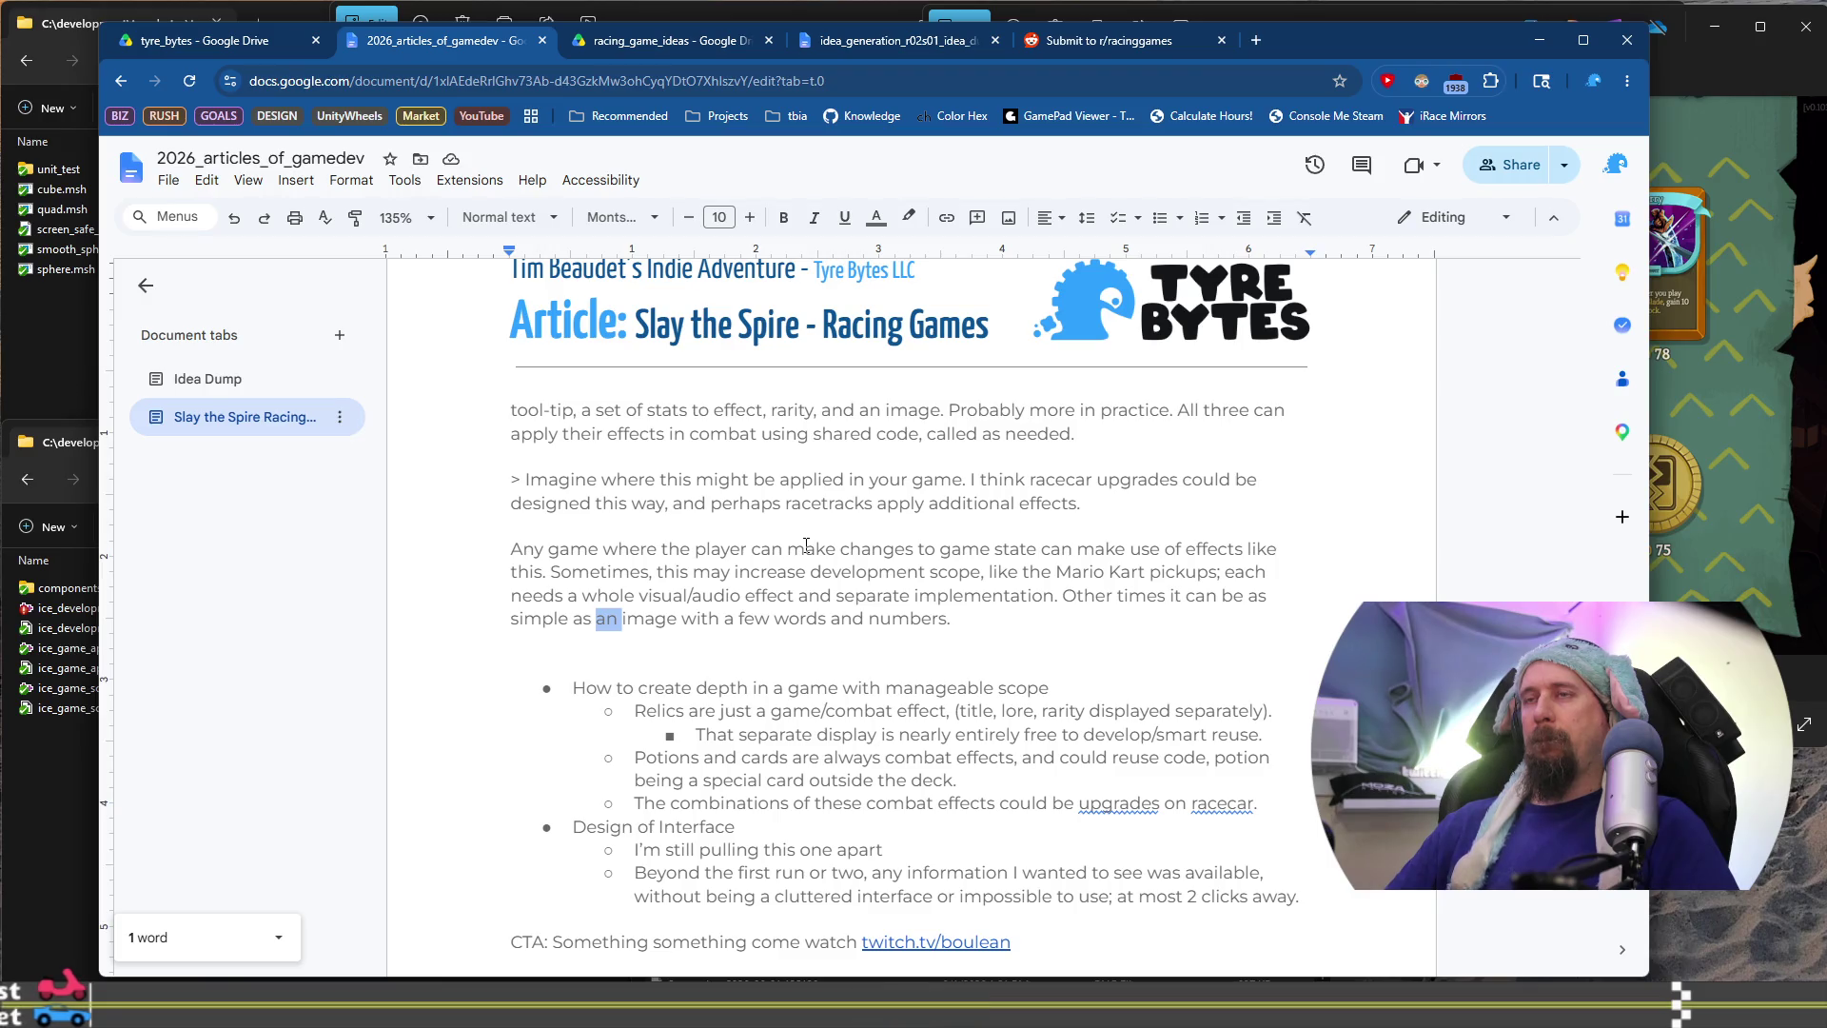
{"action": "type", "text": "an "}
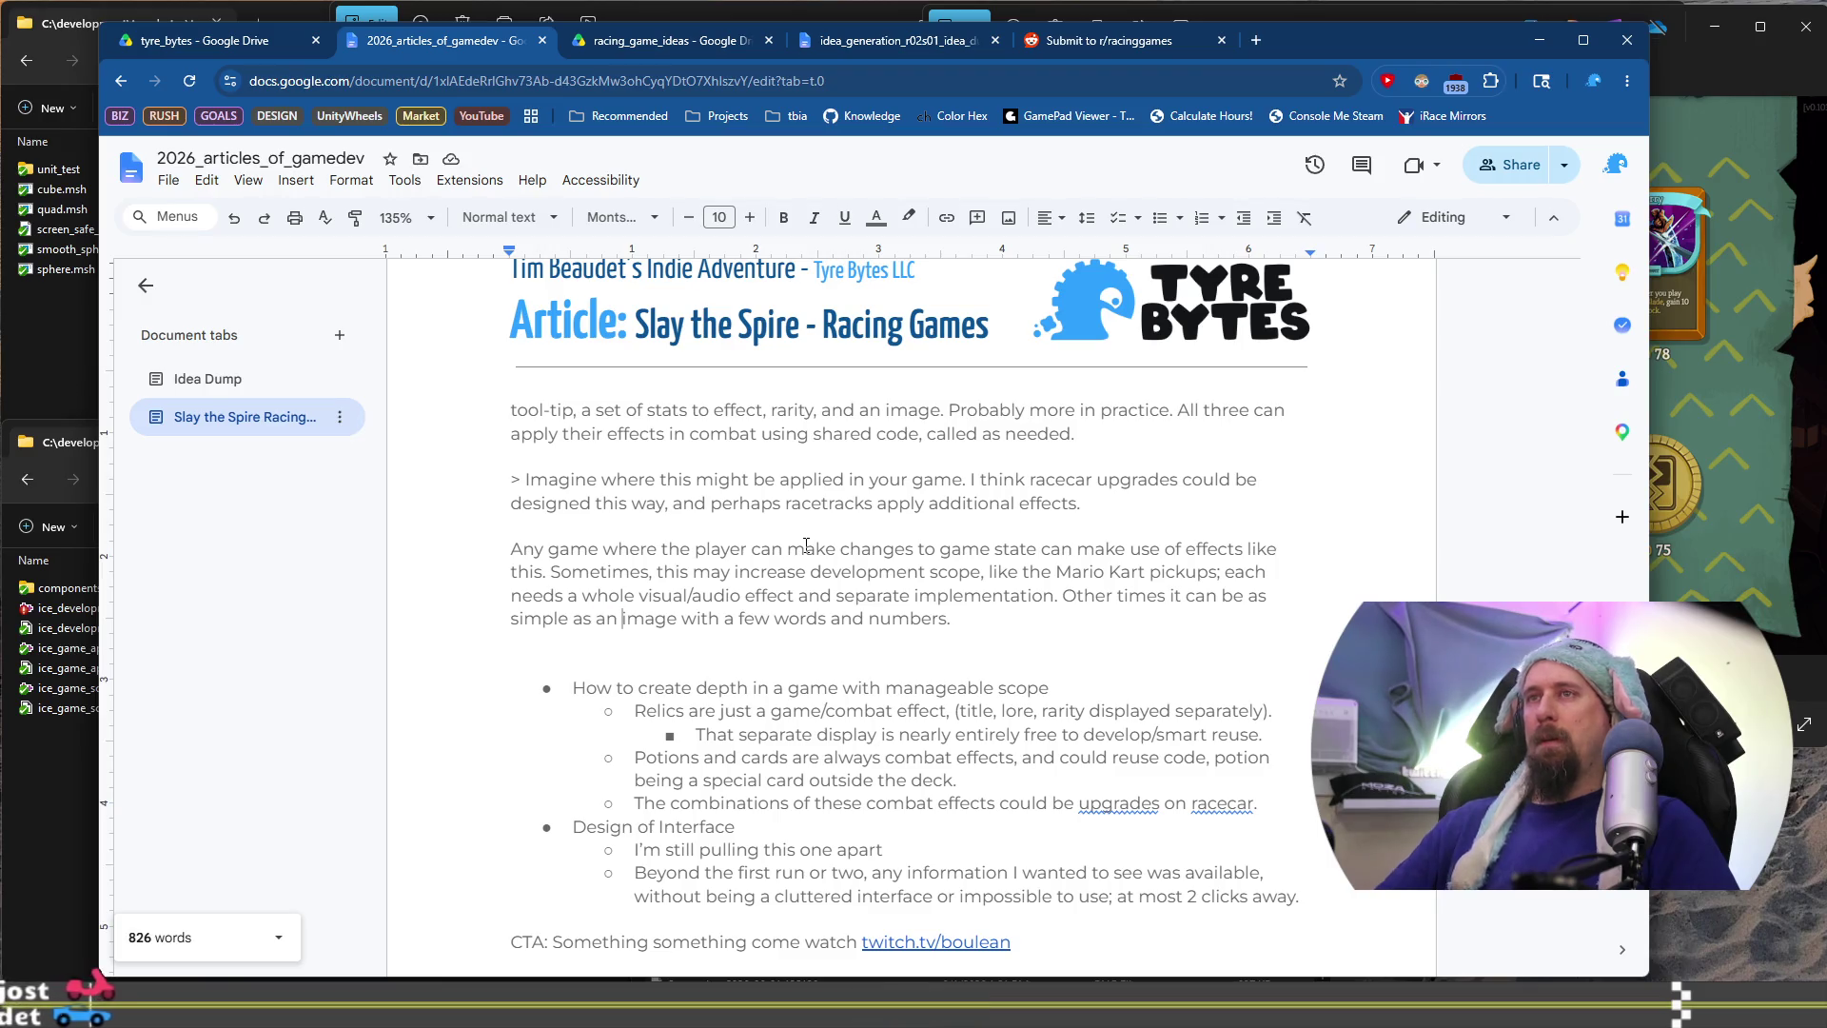
{"action": "type", "text": "icon"}
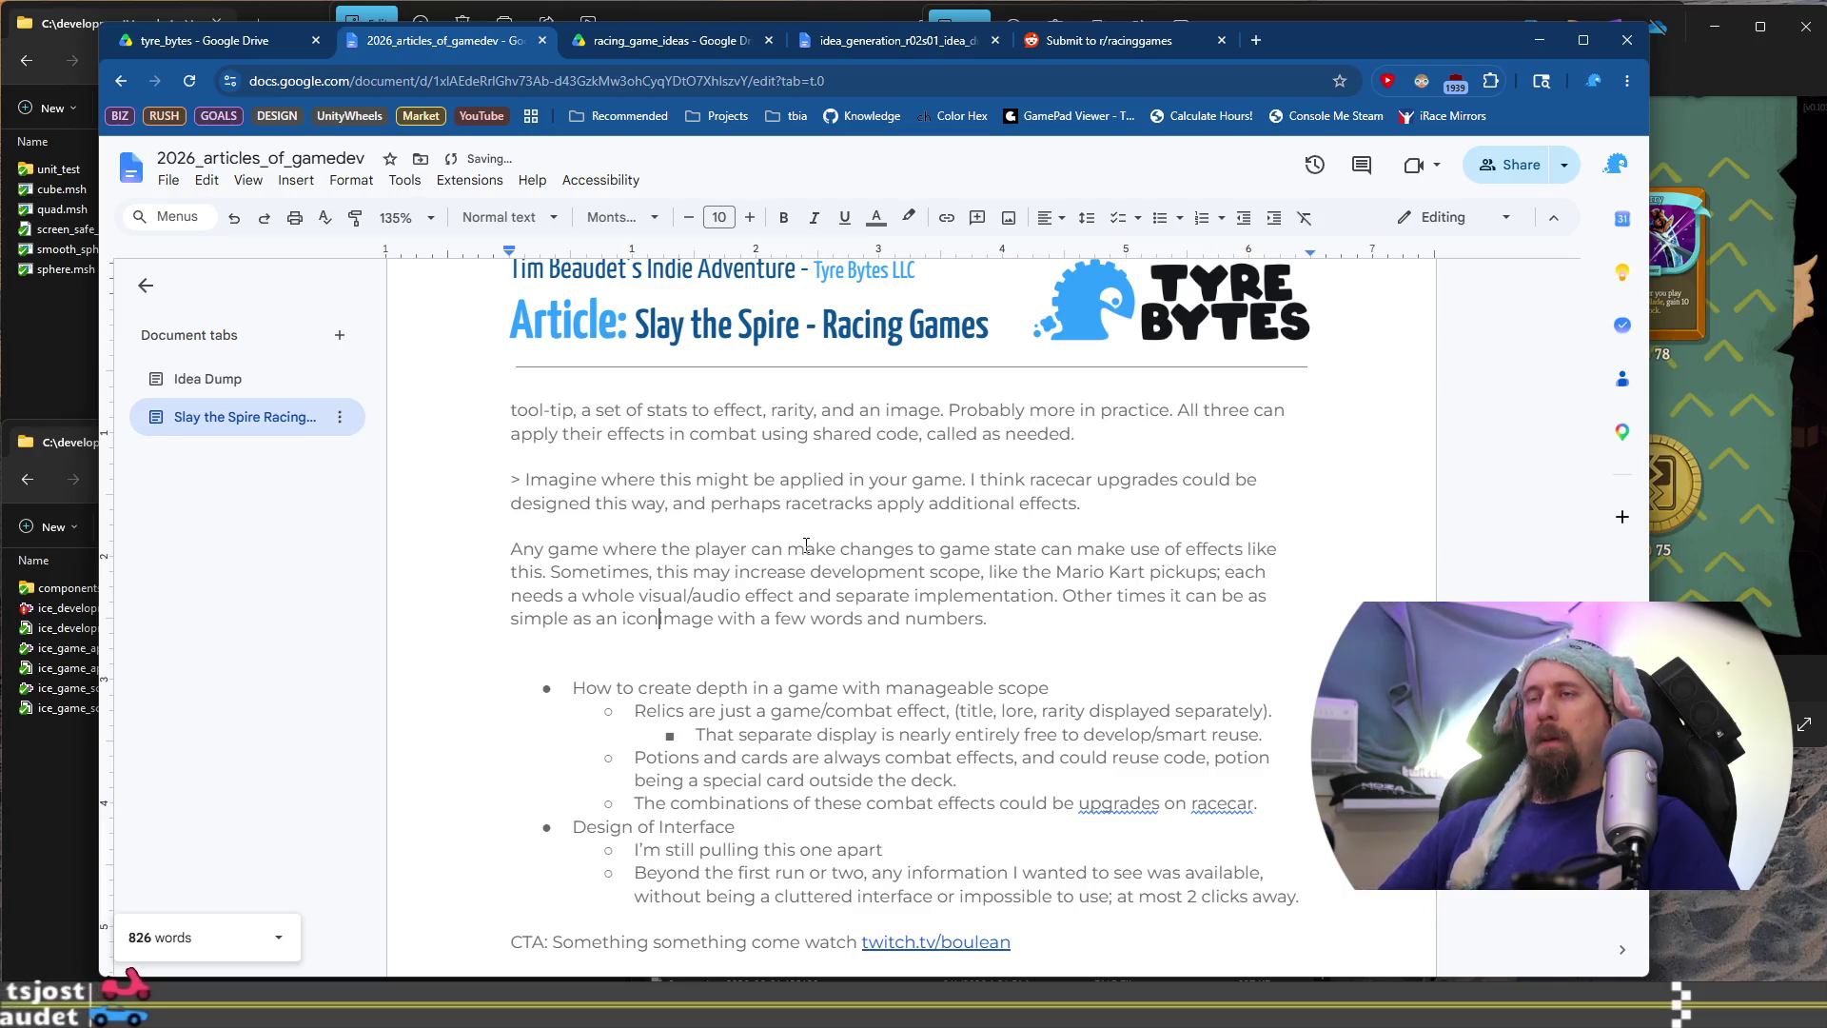
{"action": "key", "text": "Delete"}
{"action": "key", "text": "Delete"}
{"action": "key", "text": "Delete"}
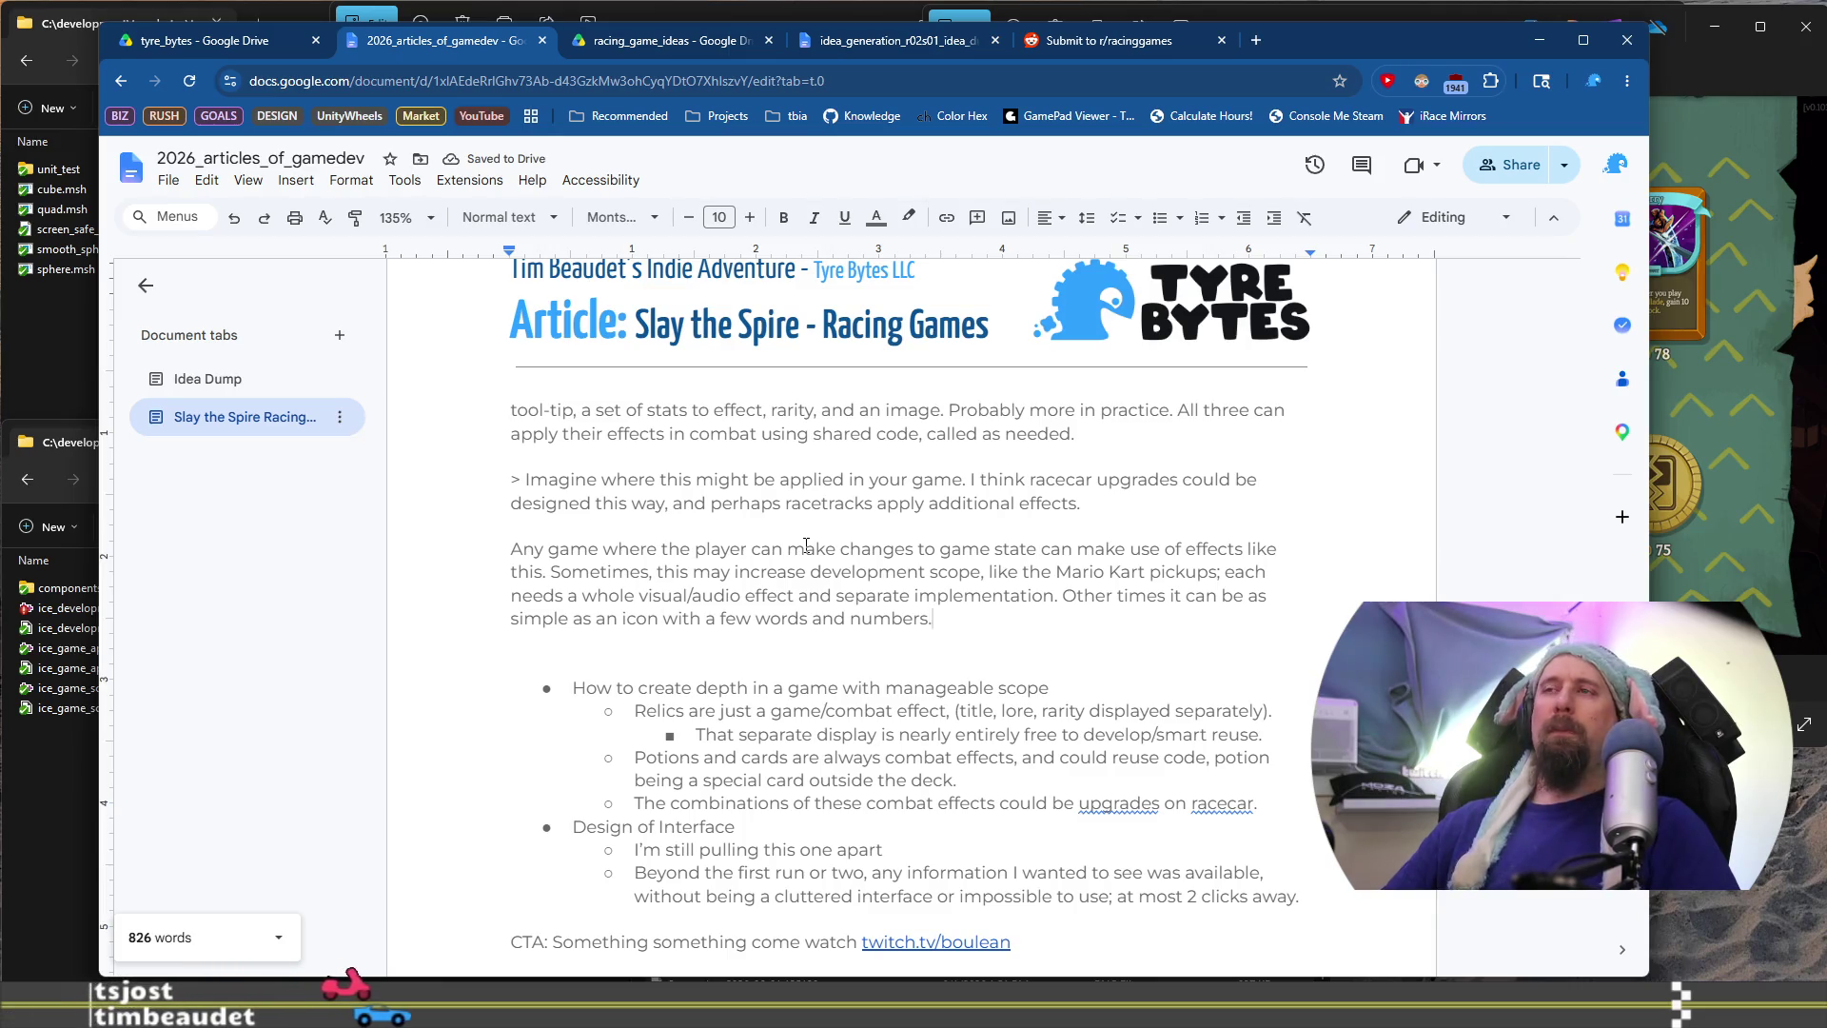
{"action": "type", "text": "t"}
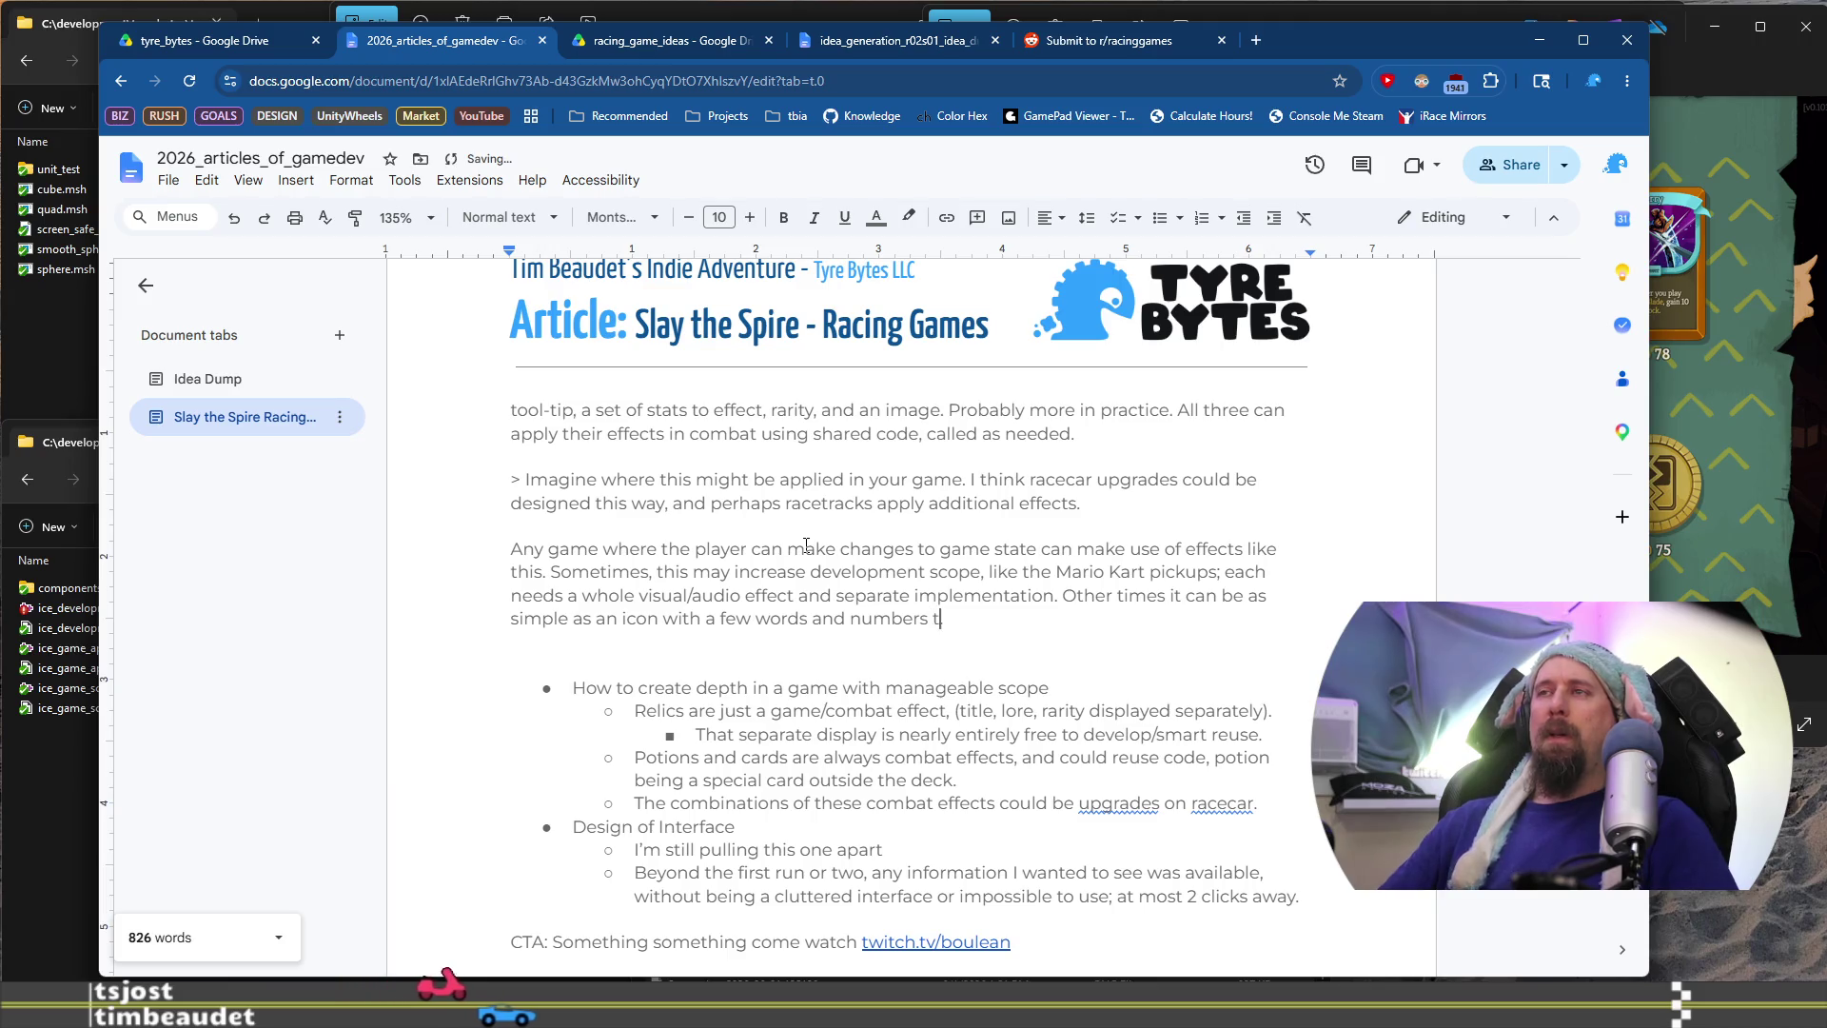
{"action": "type", "text": "hat modify "}
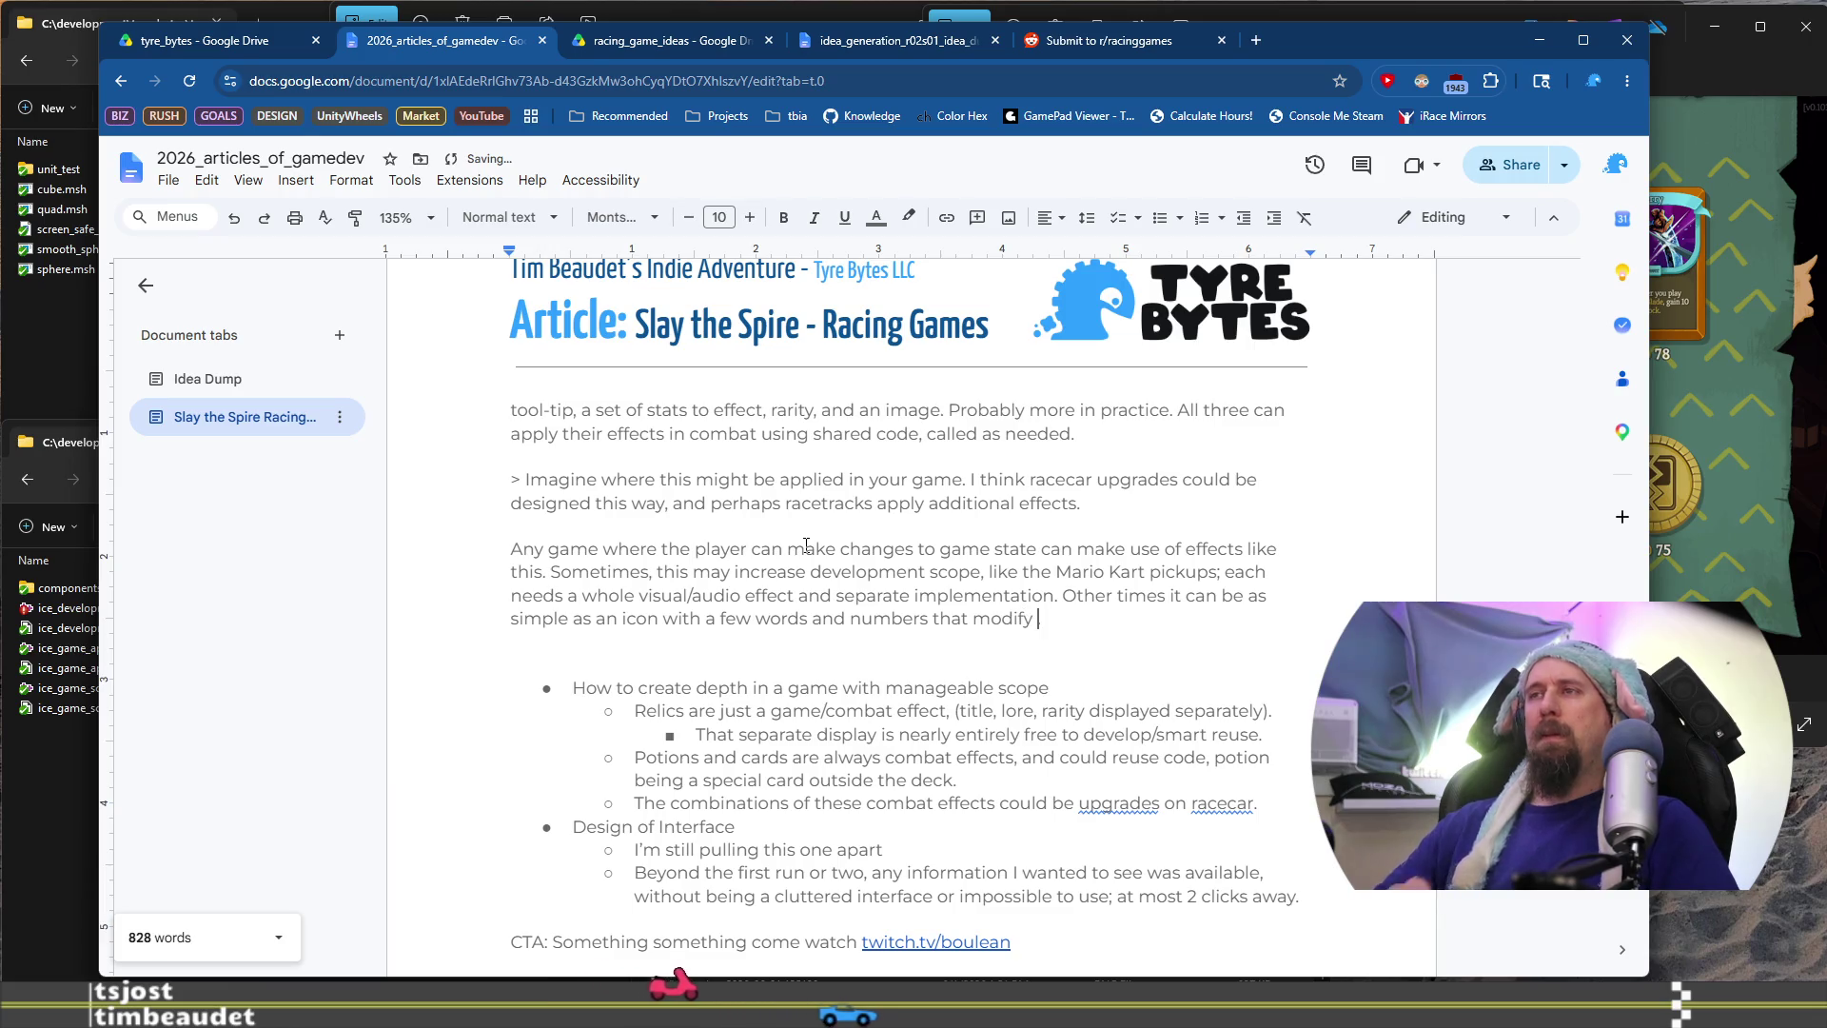
{"action": "type", "text": "st"}
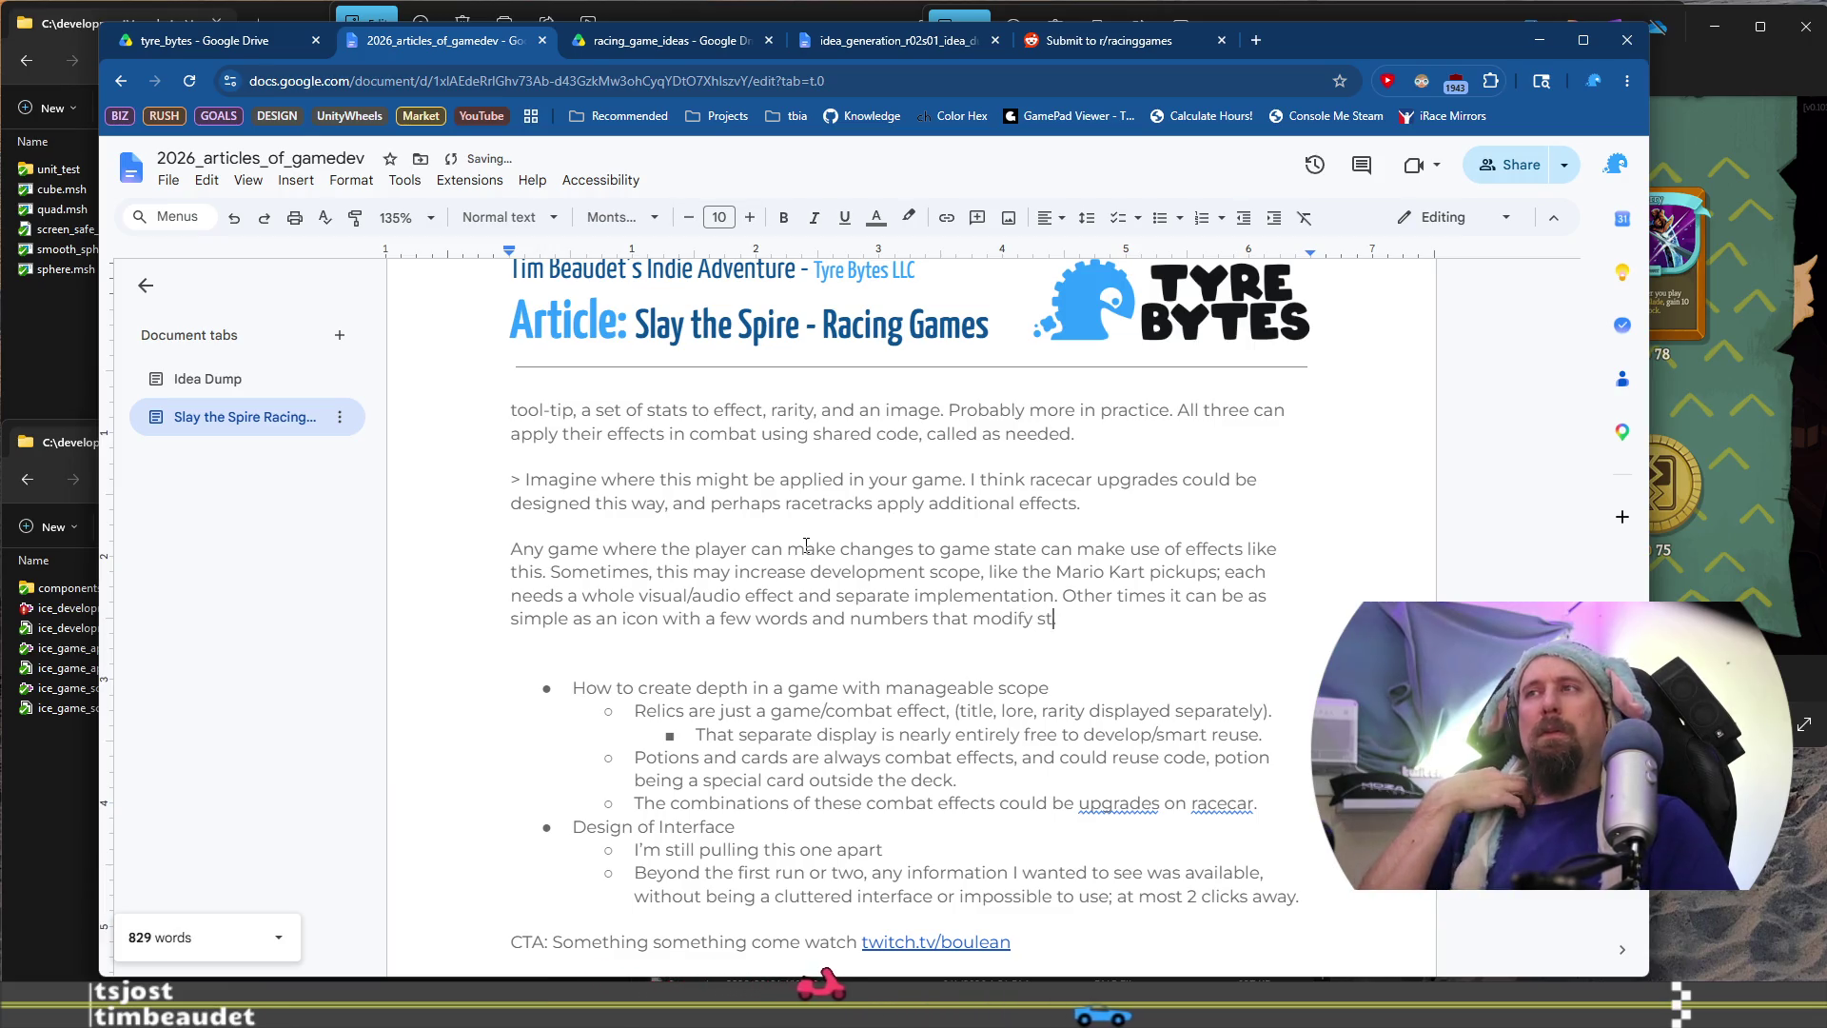
{"action": "type", "text": "ate."}
Delete the depth-and-scope bullet notes below the effects paragraph
{"action": "key", "text": "Down"}
{"action": "key", "text": "shift+Down"}
{"action": "key", "text": "shift+Down"}
{"action": "key", "text": "shift+Down"}
{"action": "key", "text": "shift+Down"}
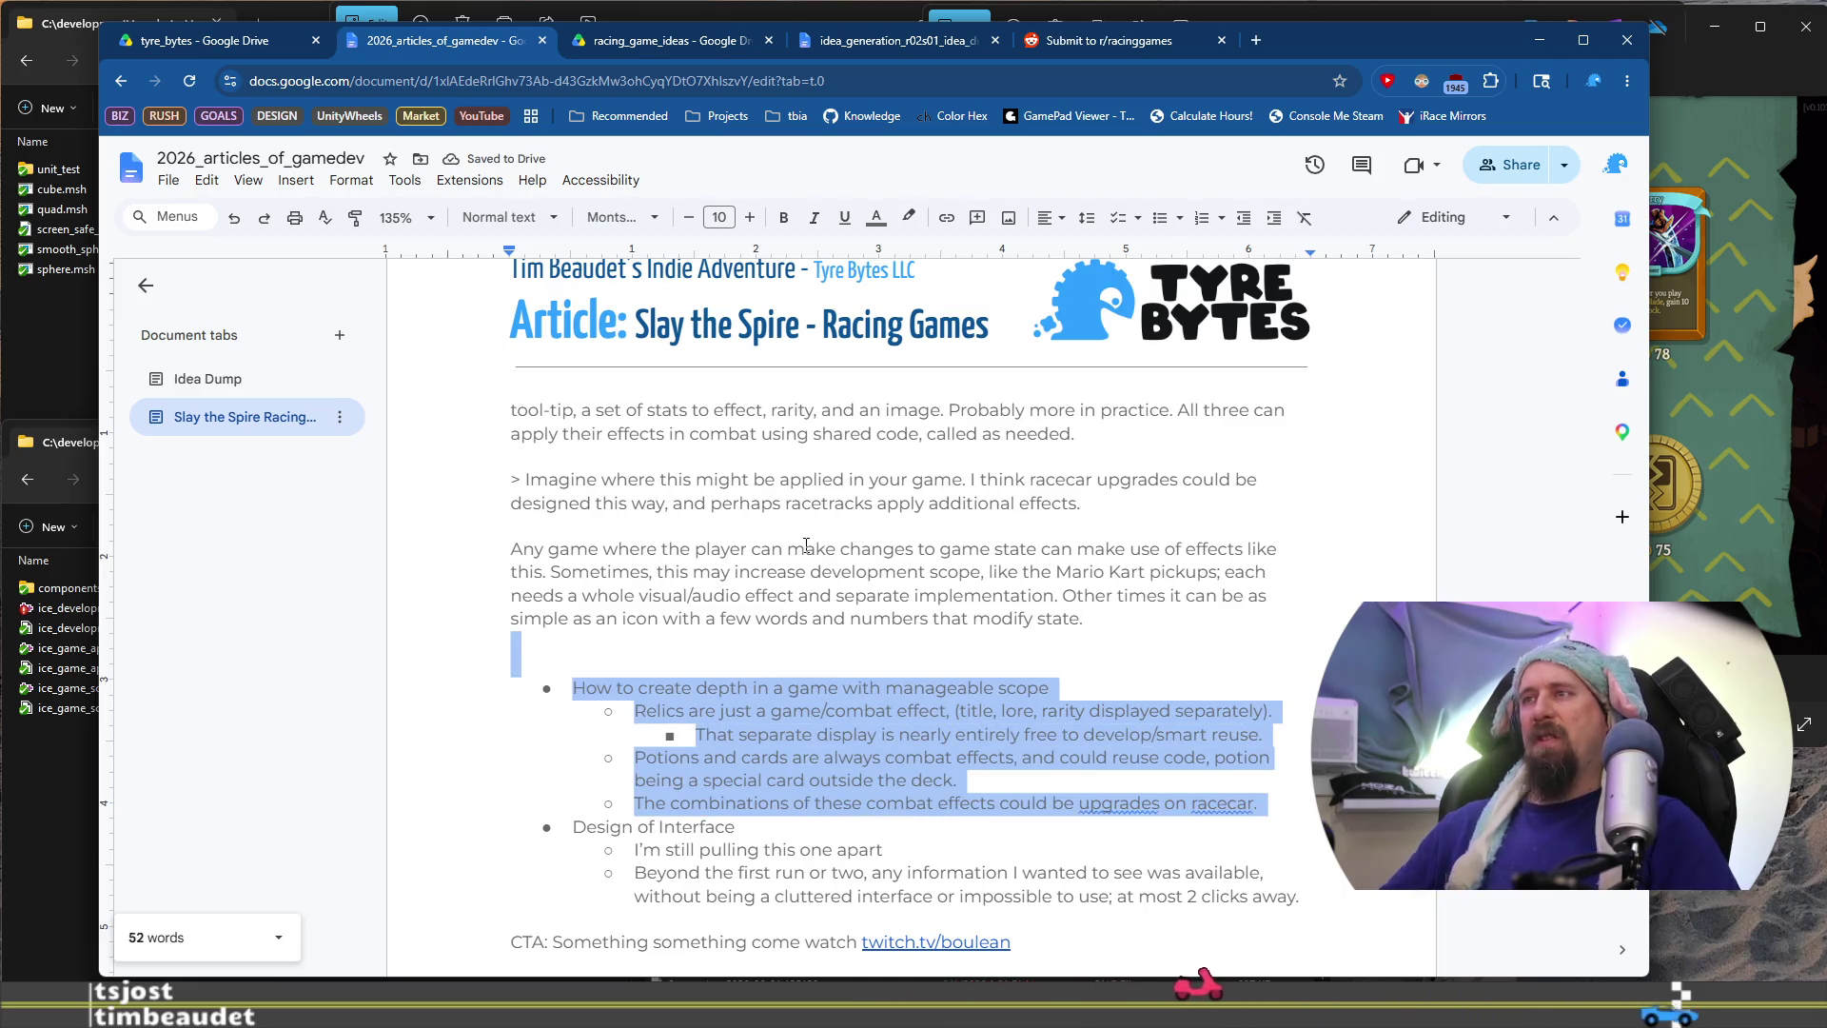
{"action": "key", "text": "Delete"}
{"action": "key", "text": "Return"}
{"action": "key", "text": "Return"}
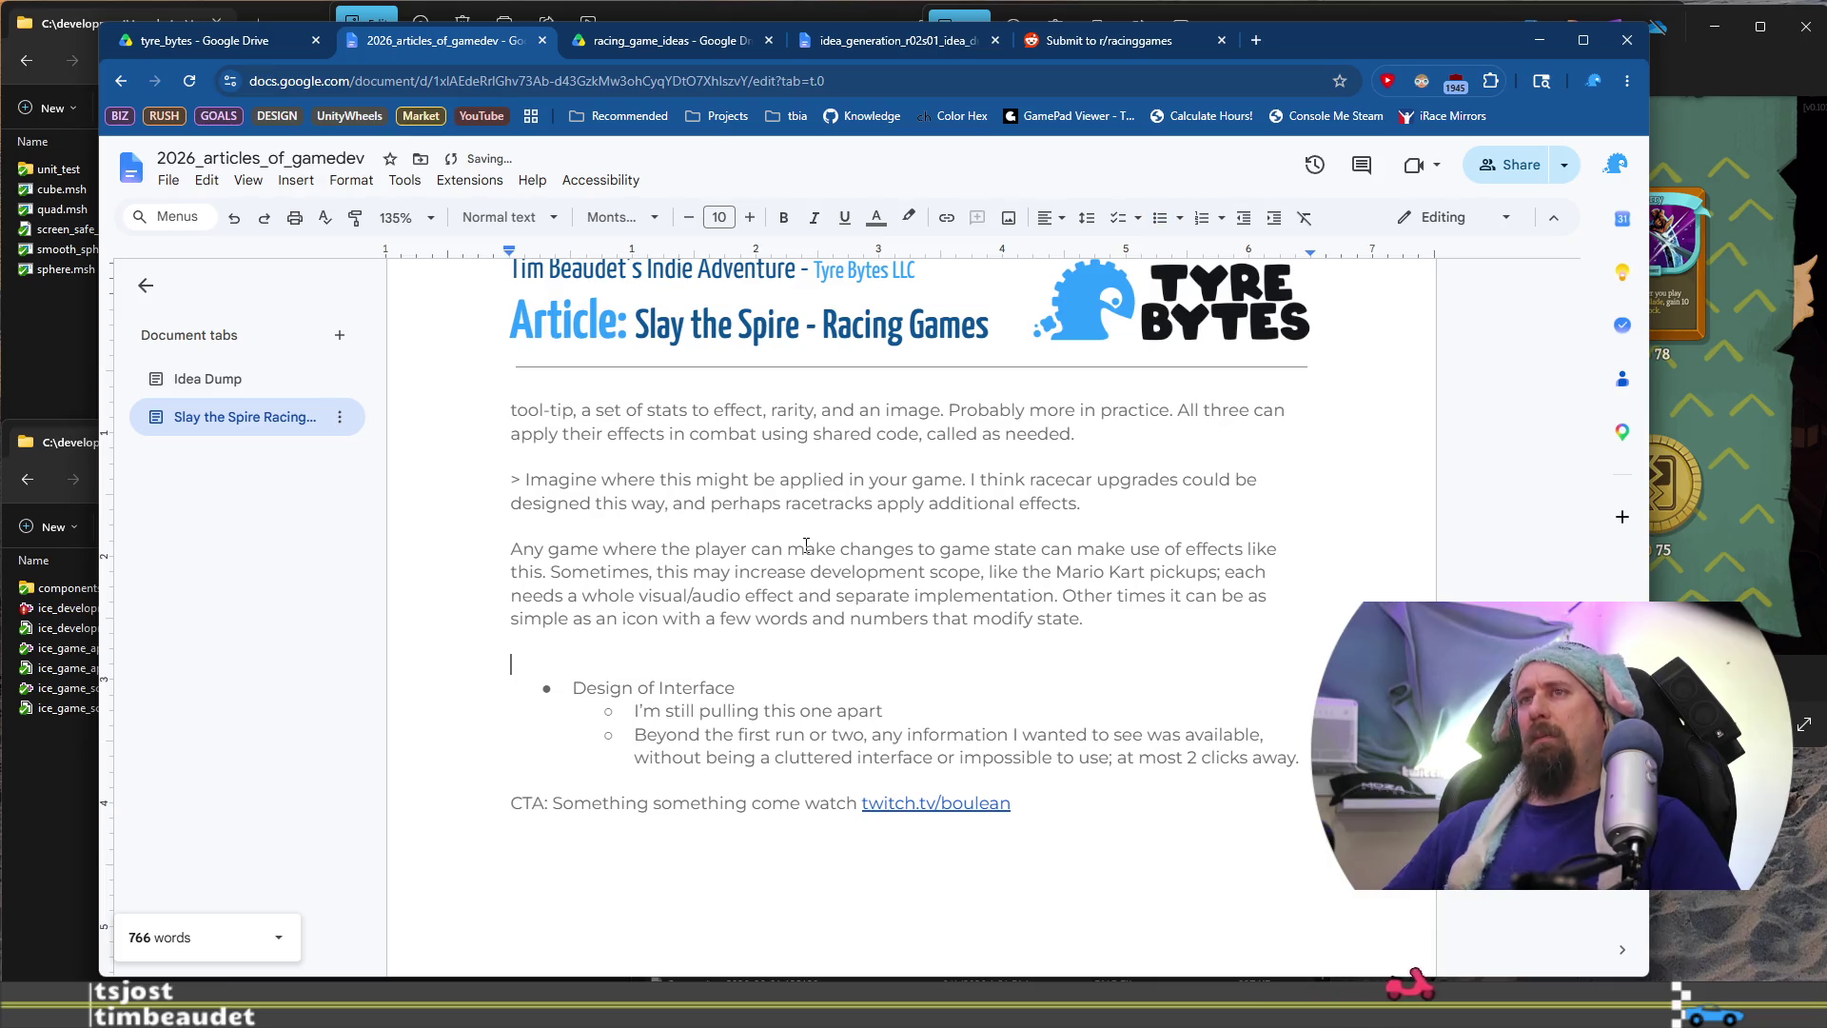
Add 'Design of Interface' as a Heading 2 above the interface bullets and remove the extra blank line
{"action": "key", "text": "Down"}
{"action": "key", "text": "shift+End"}
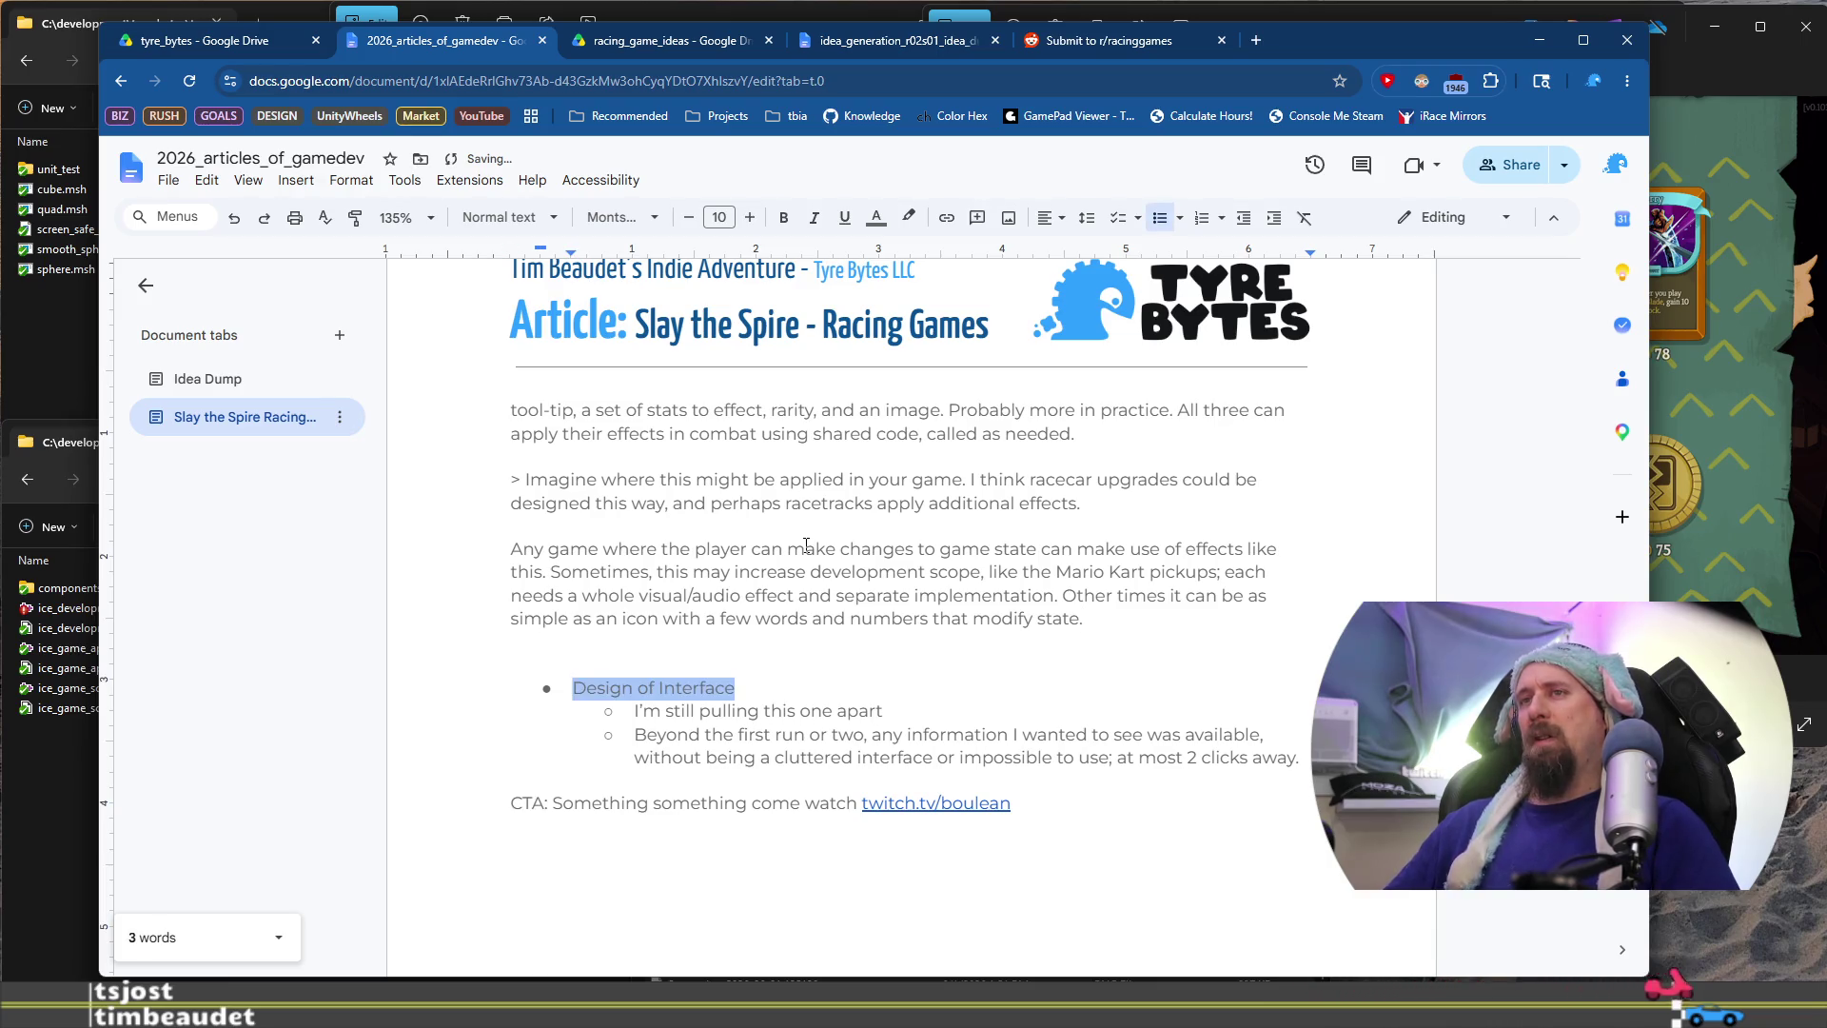
{"action": "key", "text": "Up"}
{"action": "key", "text": "Return"}
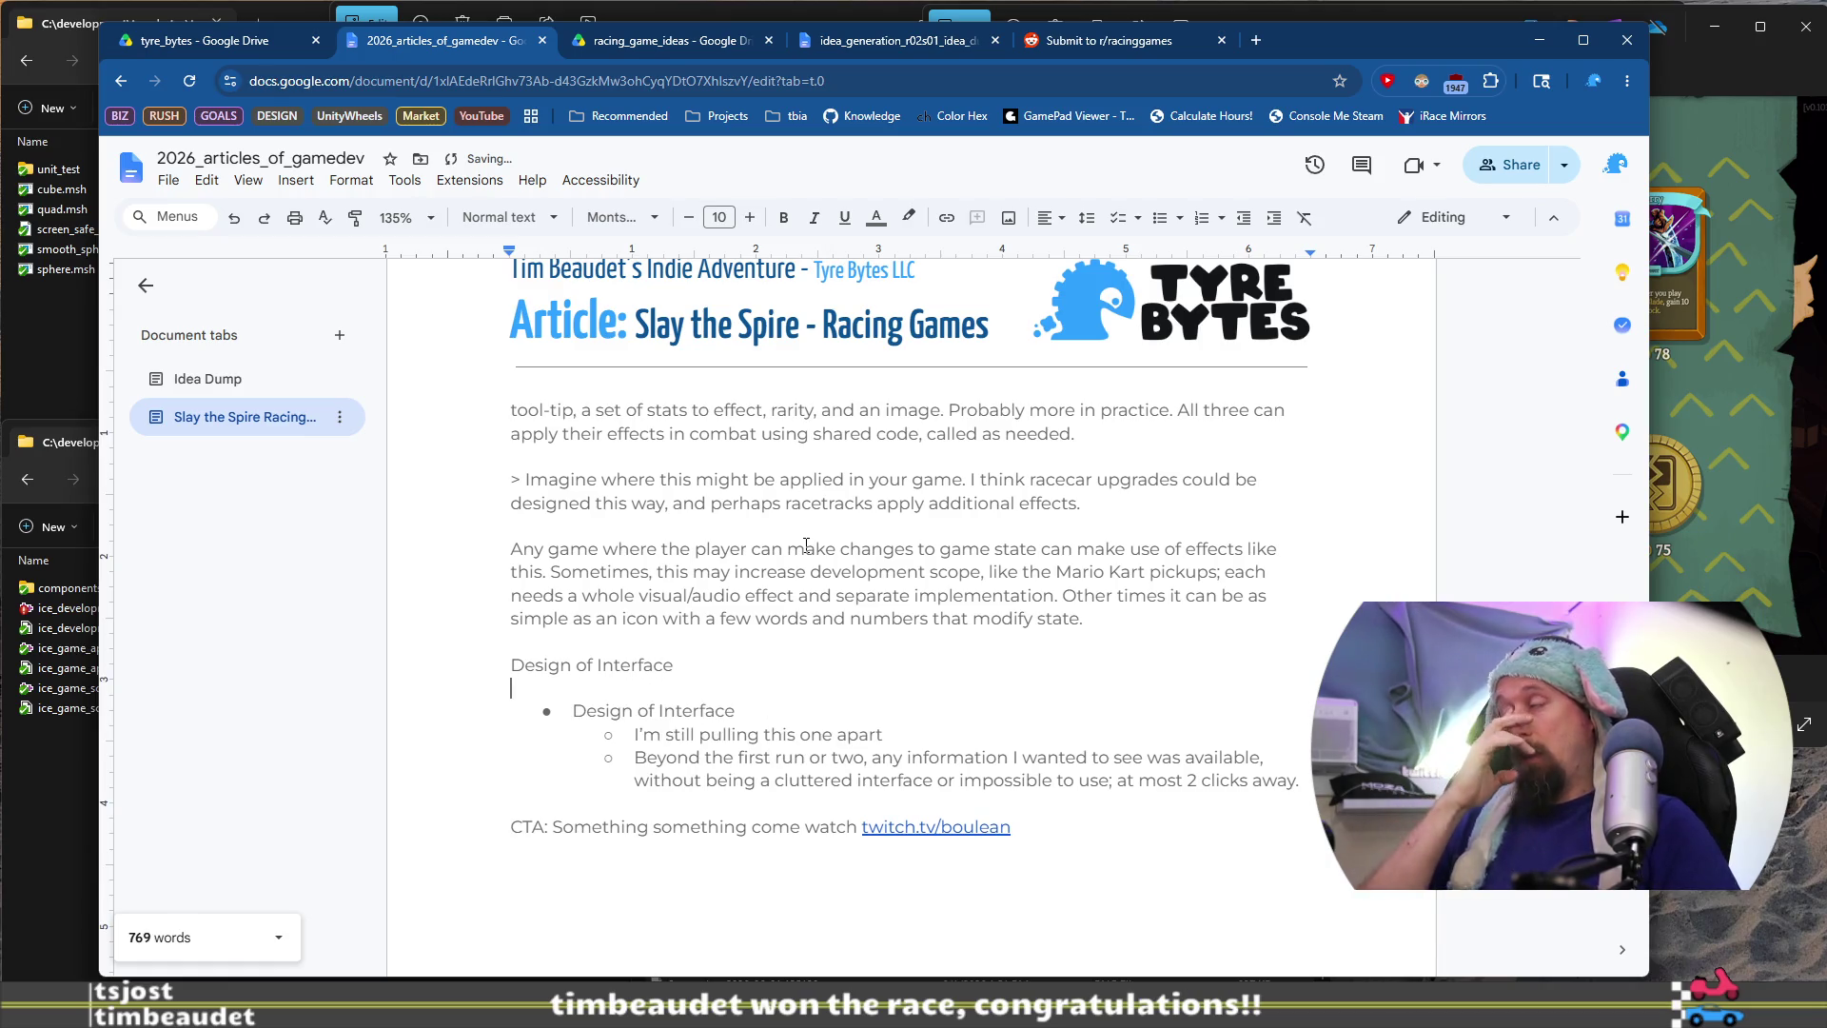
{"action": "key", "text": "shift+Up"}
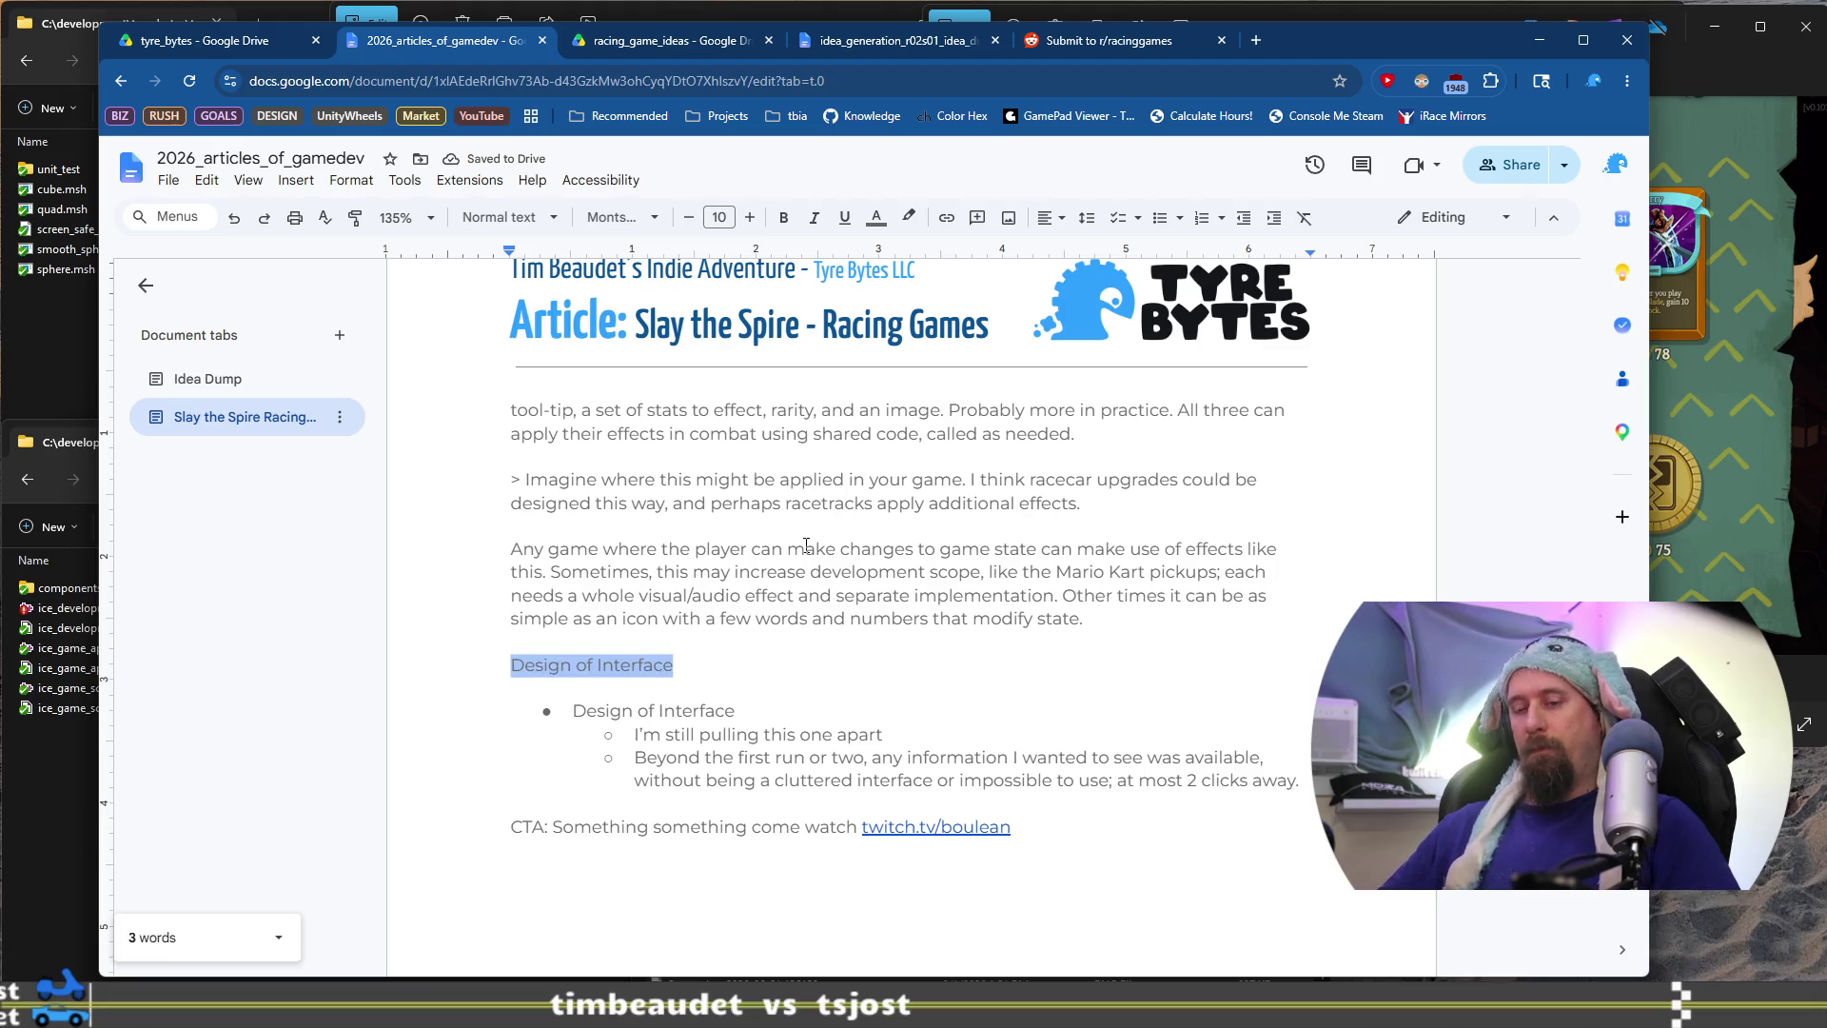
{"action": "key", "text": "ctrl+alt+2"}
{"action": "key", "text": "Up"}
{"action": "key", "text": "BackSpace"}
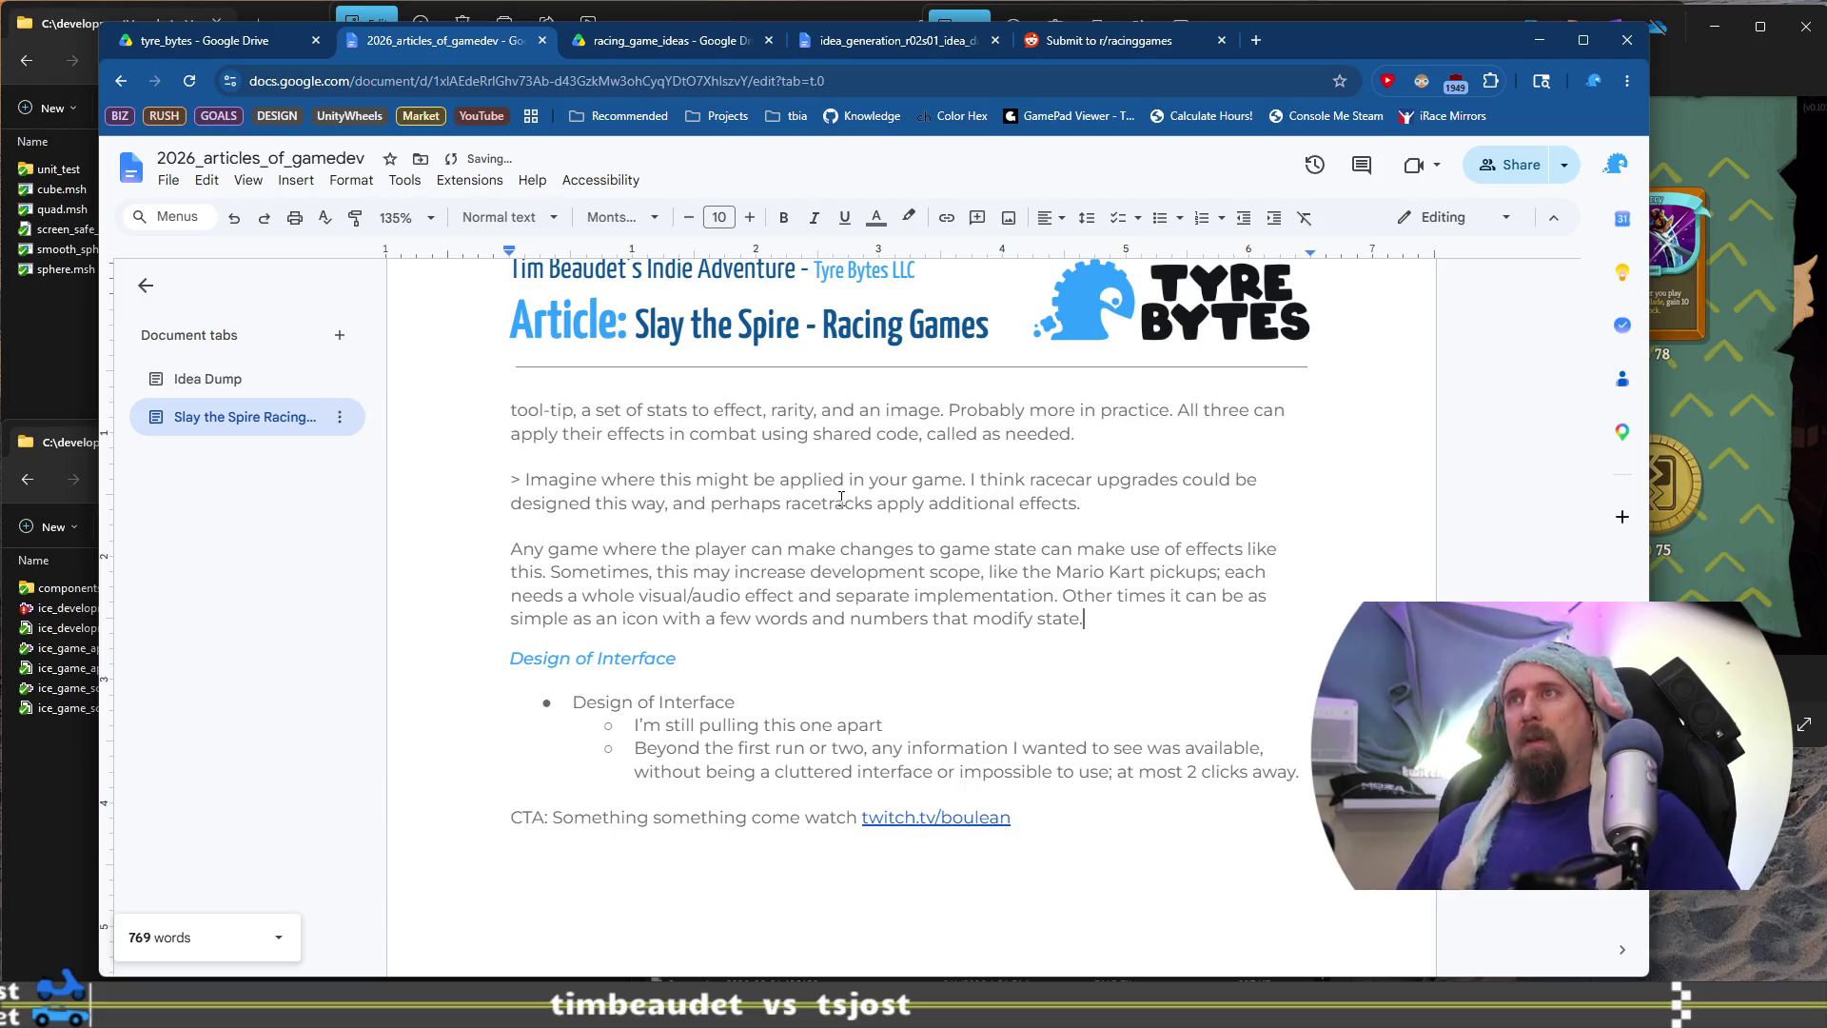
{"action": "scroll", "coordinate": [841, 497], "scroll_direction": "up", "scroll_amount": 6}
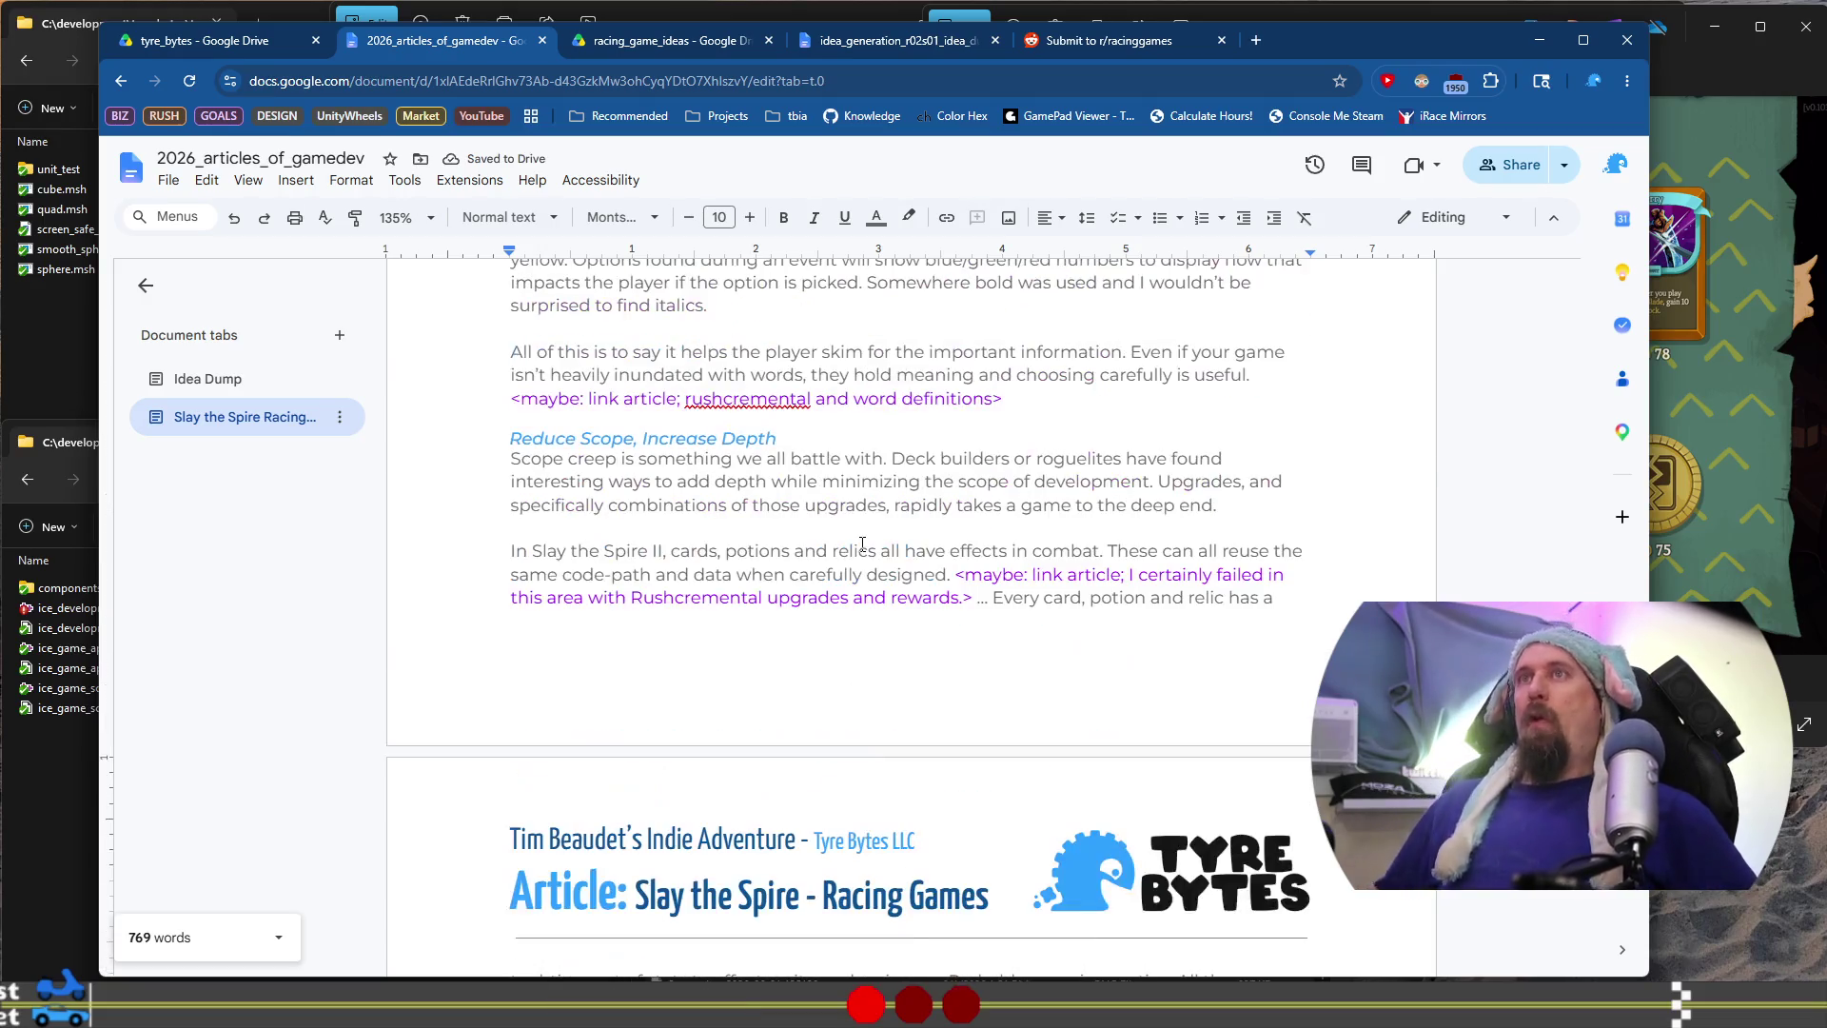
{"action": "scroll", "coordinate": [863, 543], "scroll_direction": "up", "scroll_amount": 5}
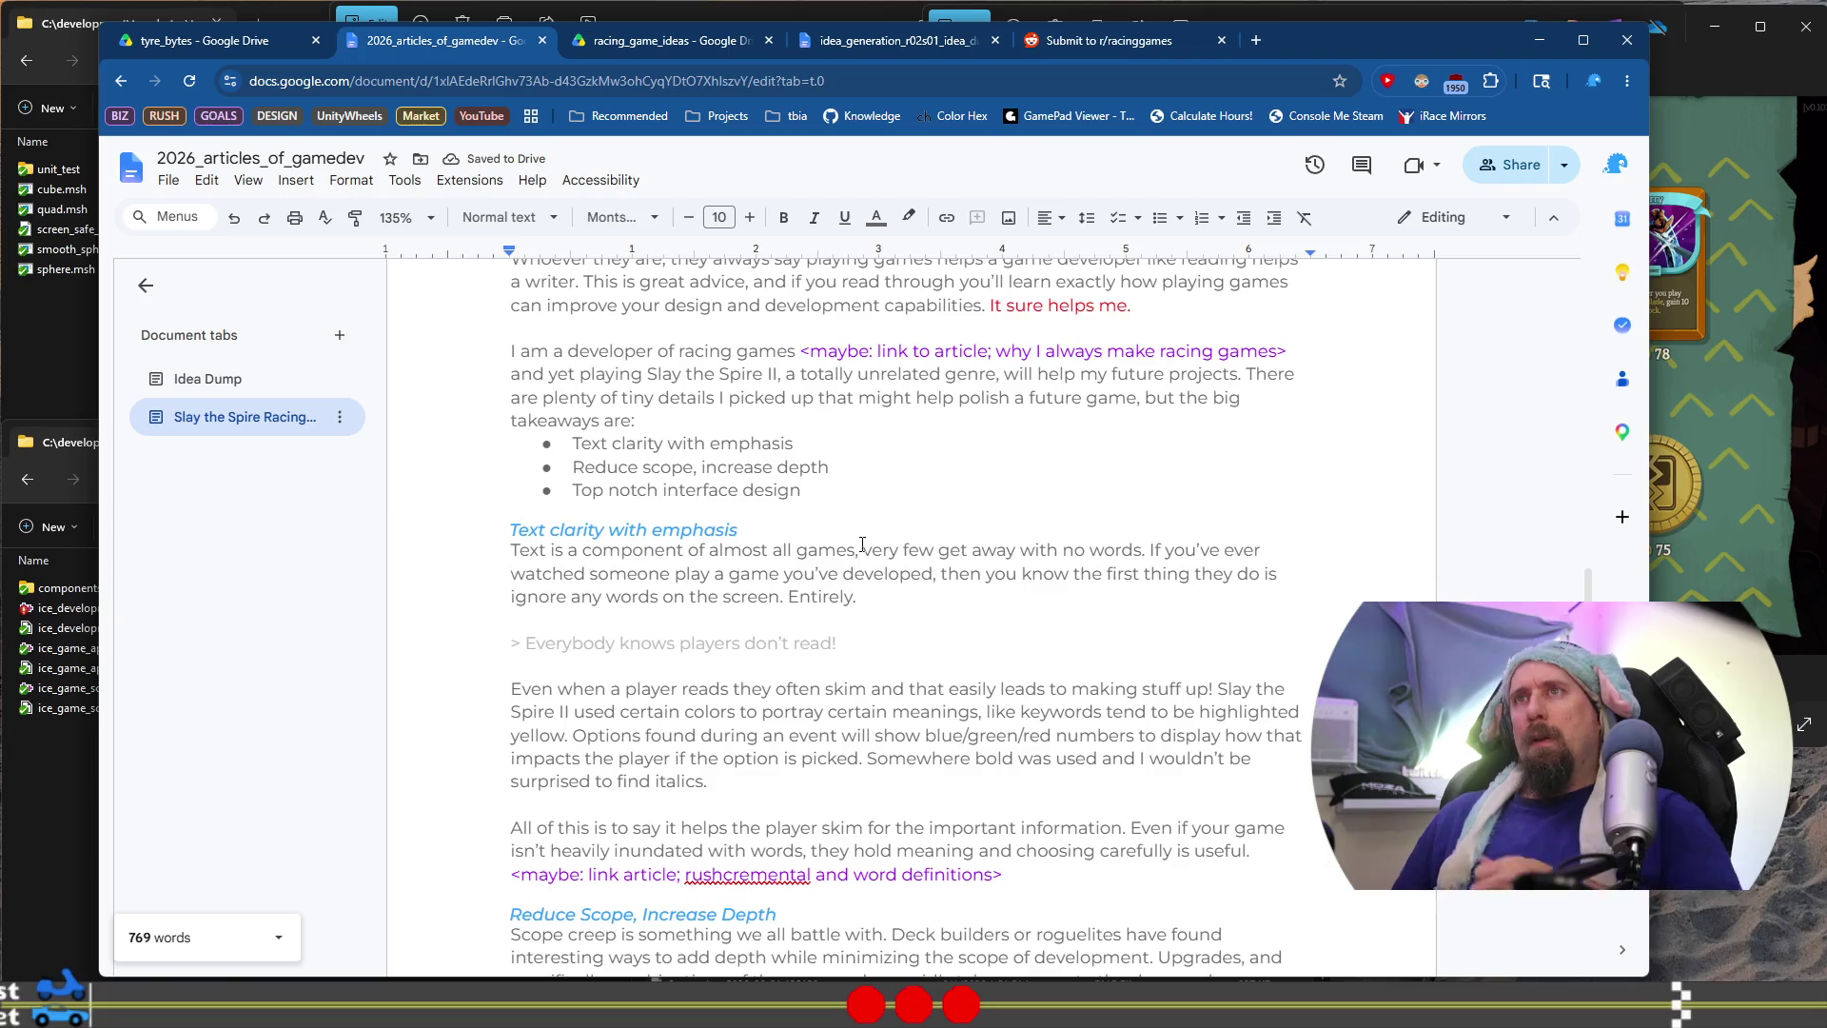
{"action": "scroll", "coordinate": [862, 543], "scroll_direction": "up", "scroll_amount": 2}
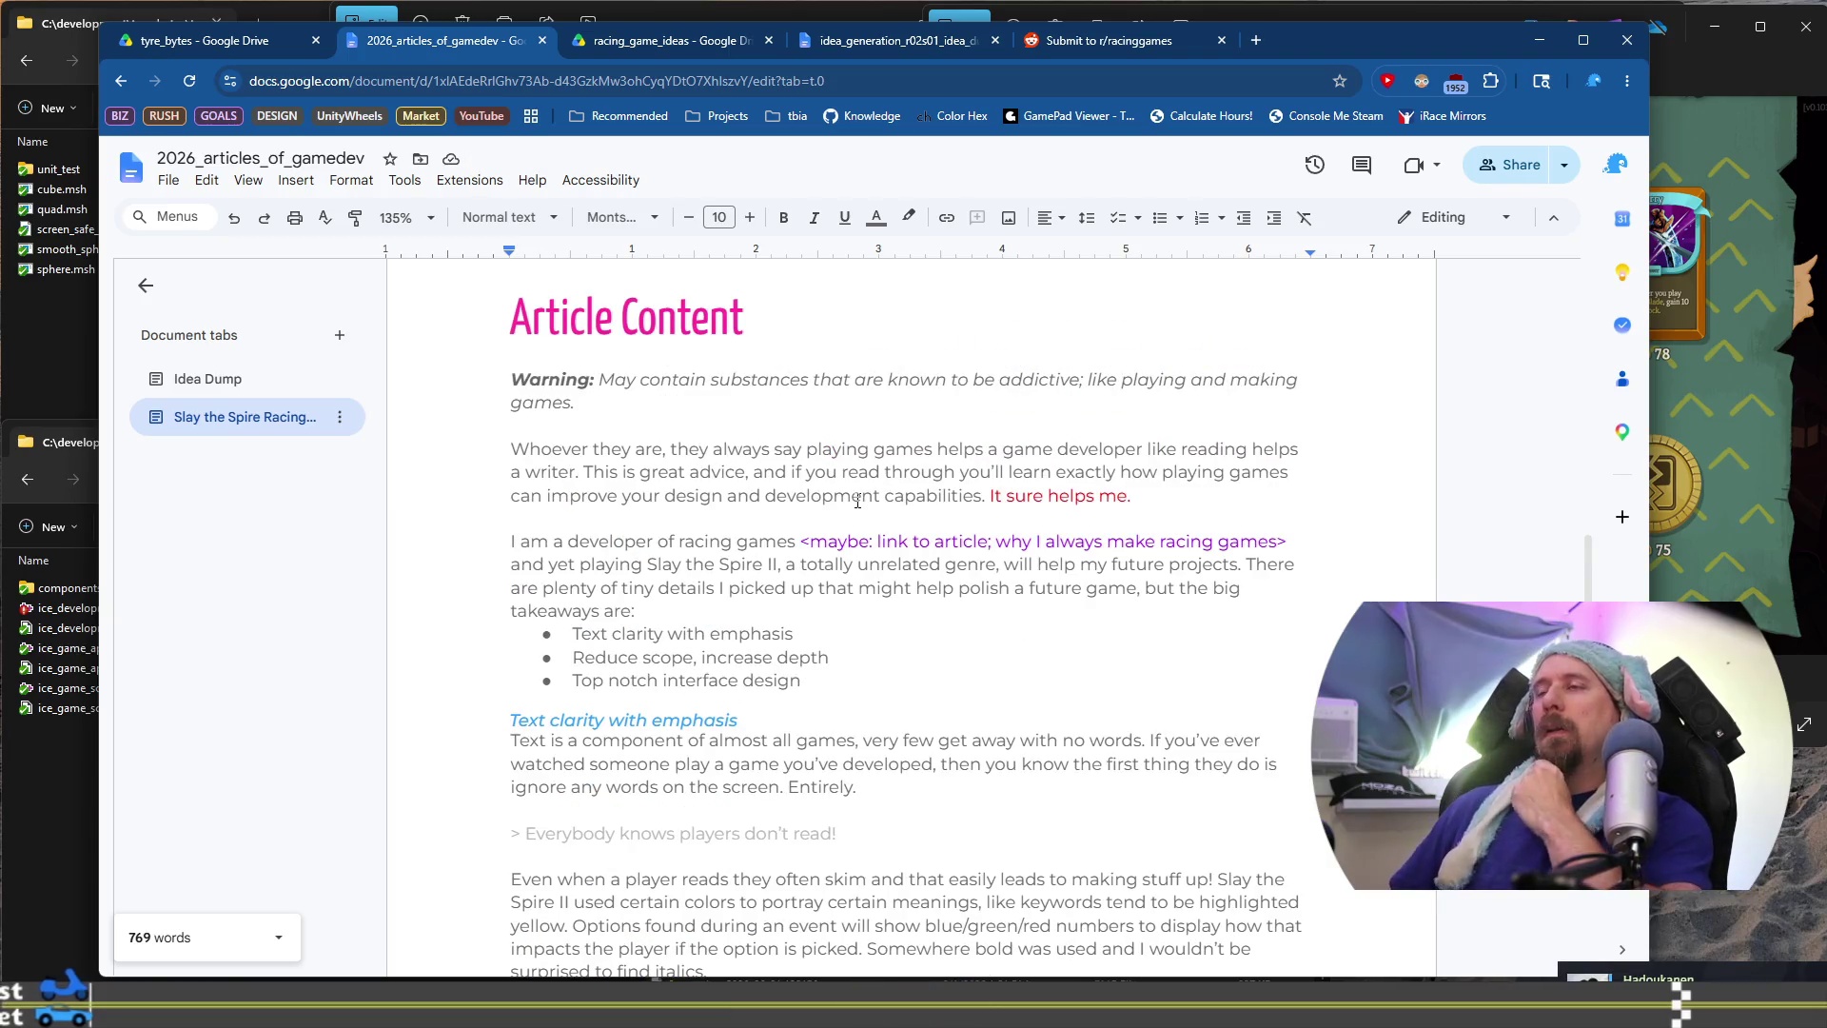
{"action": "scroll", "coordinate": [912, 466], "scroll_direction": "down", "scroll_amount": 2}
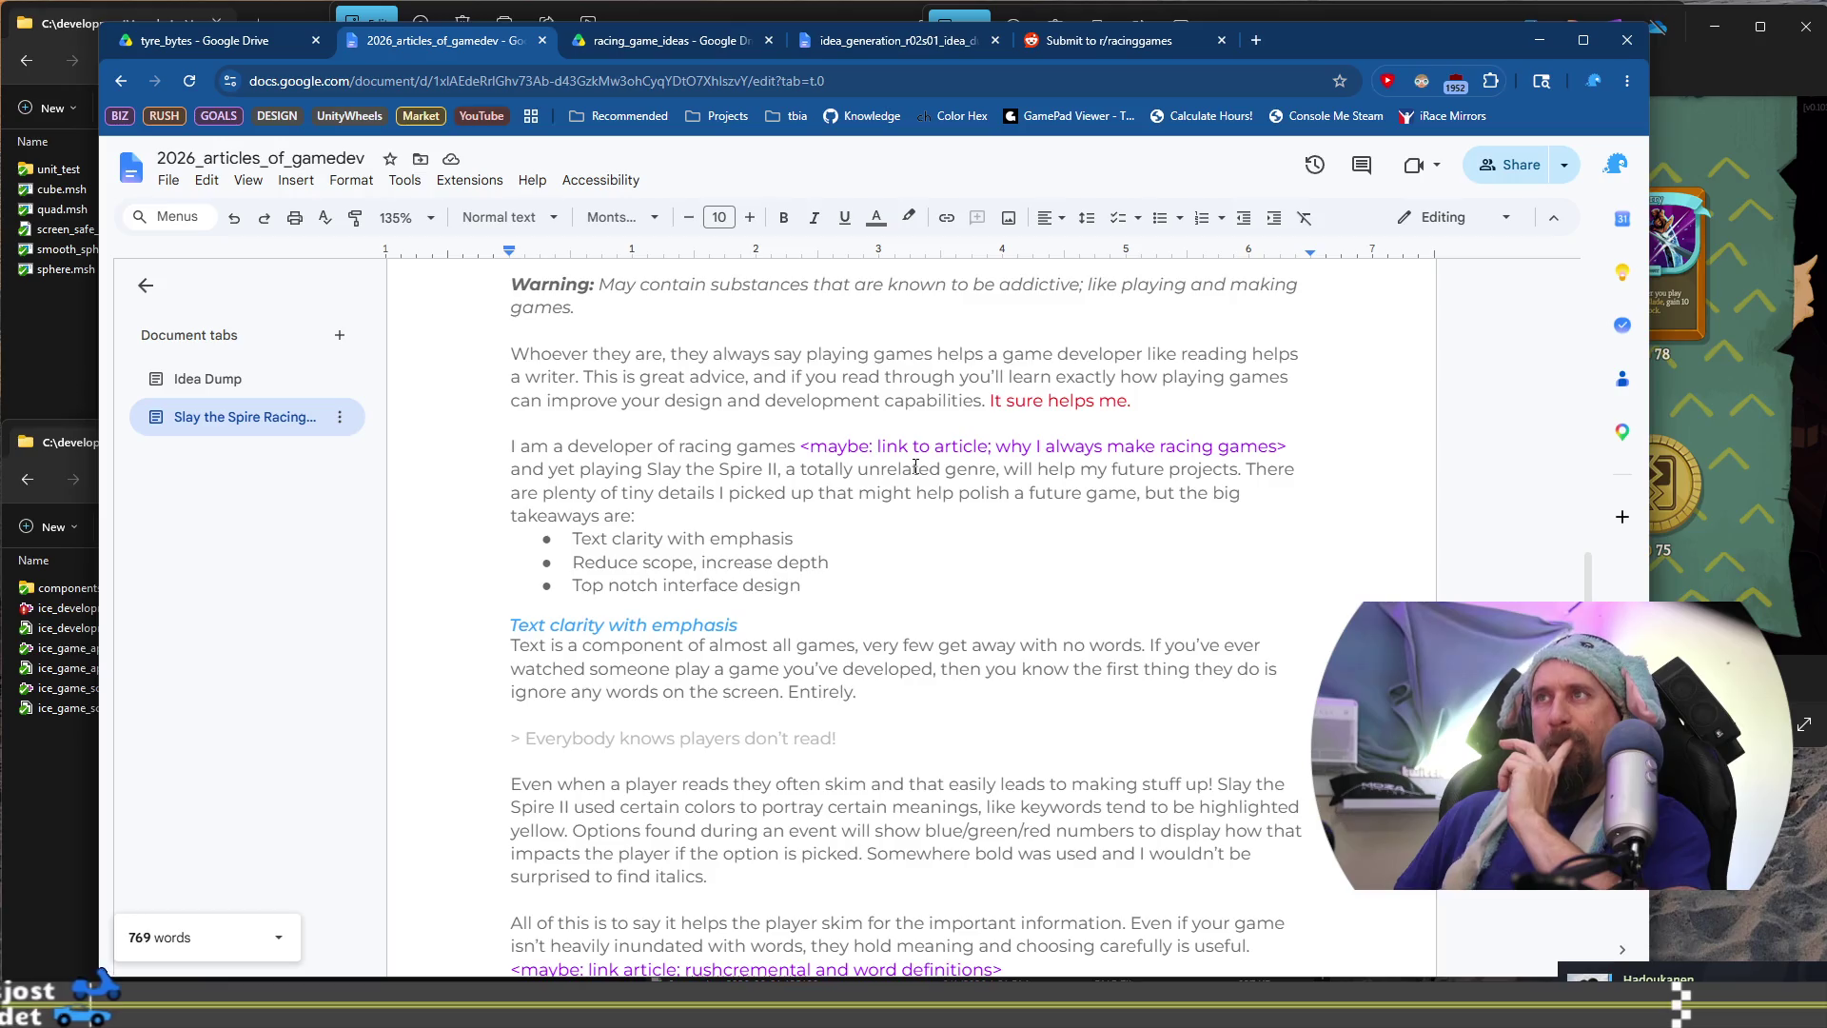
{"action": "scroll", "coordinate": [914, 466], "scroll_direction": "down", "scroll_amount": 3}
{"action": "scroll", "coordinate": [916, 466], "scroll_direction": "down", "scroll_amount": 4}
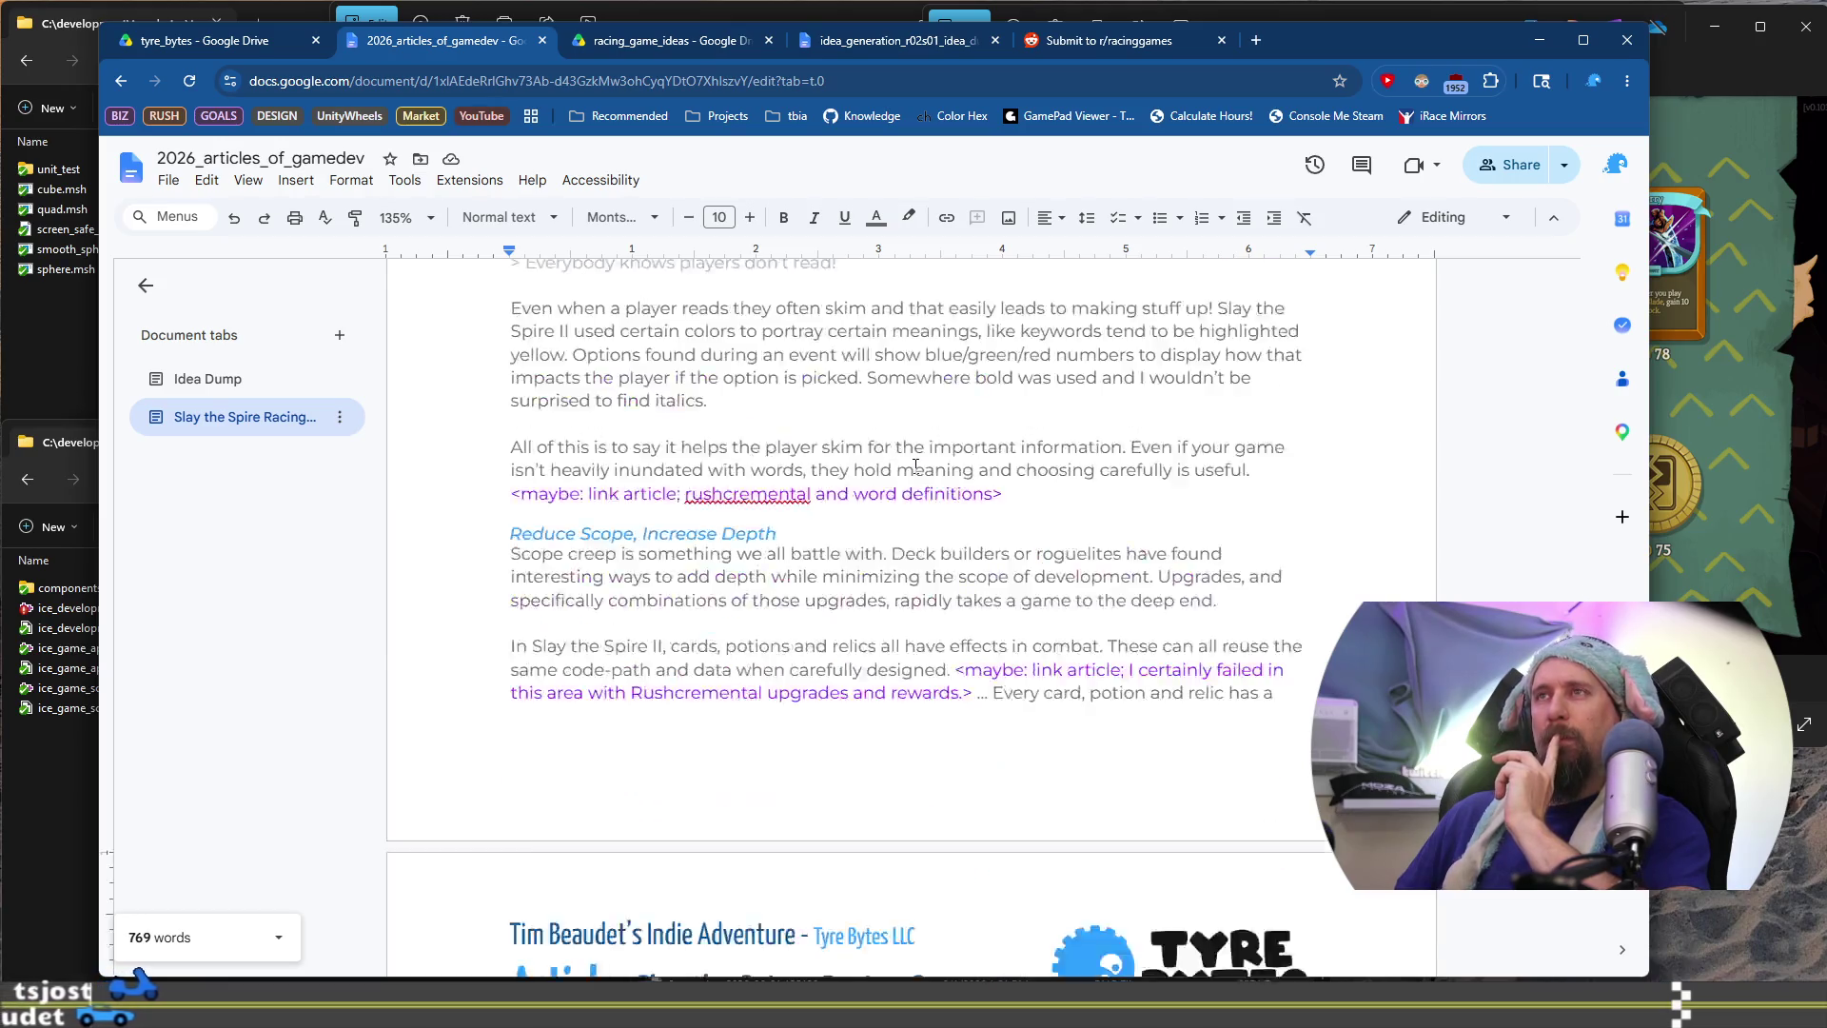
{"action": "scroll", "coordinate": [916, 466], "scroll_direction": "down", "scroll_amount": 4}
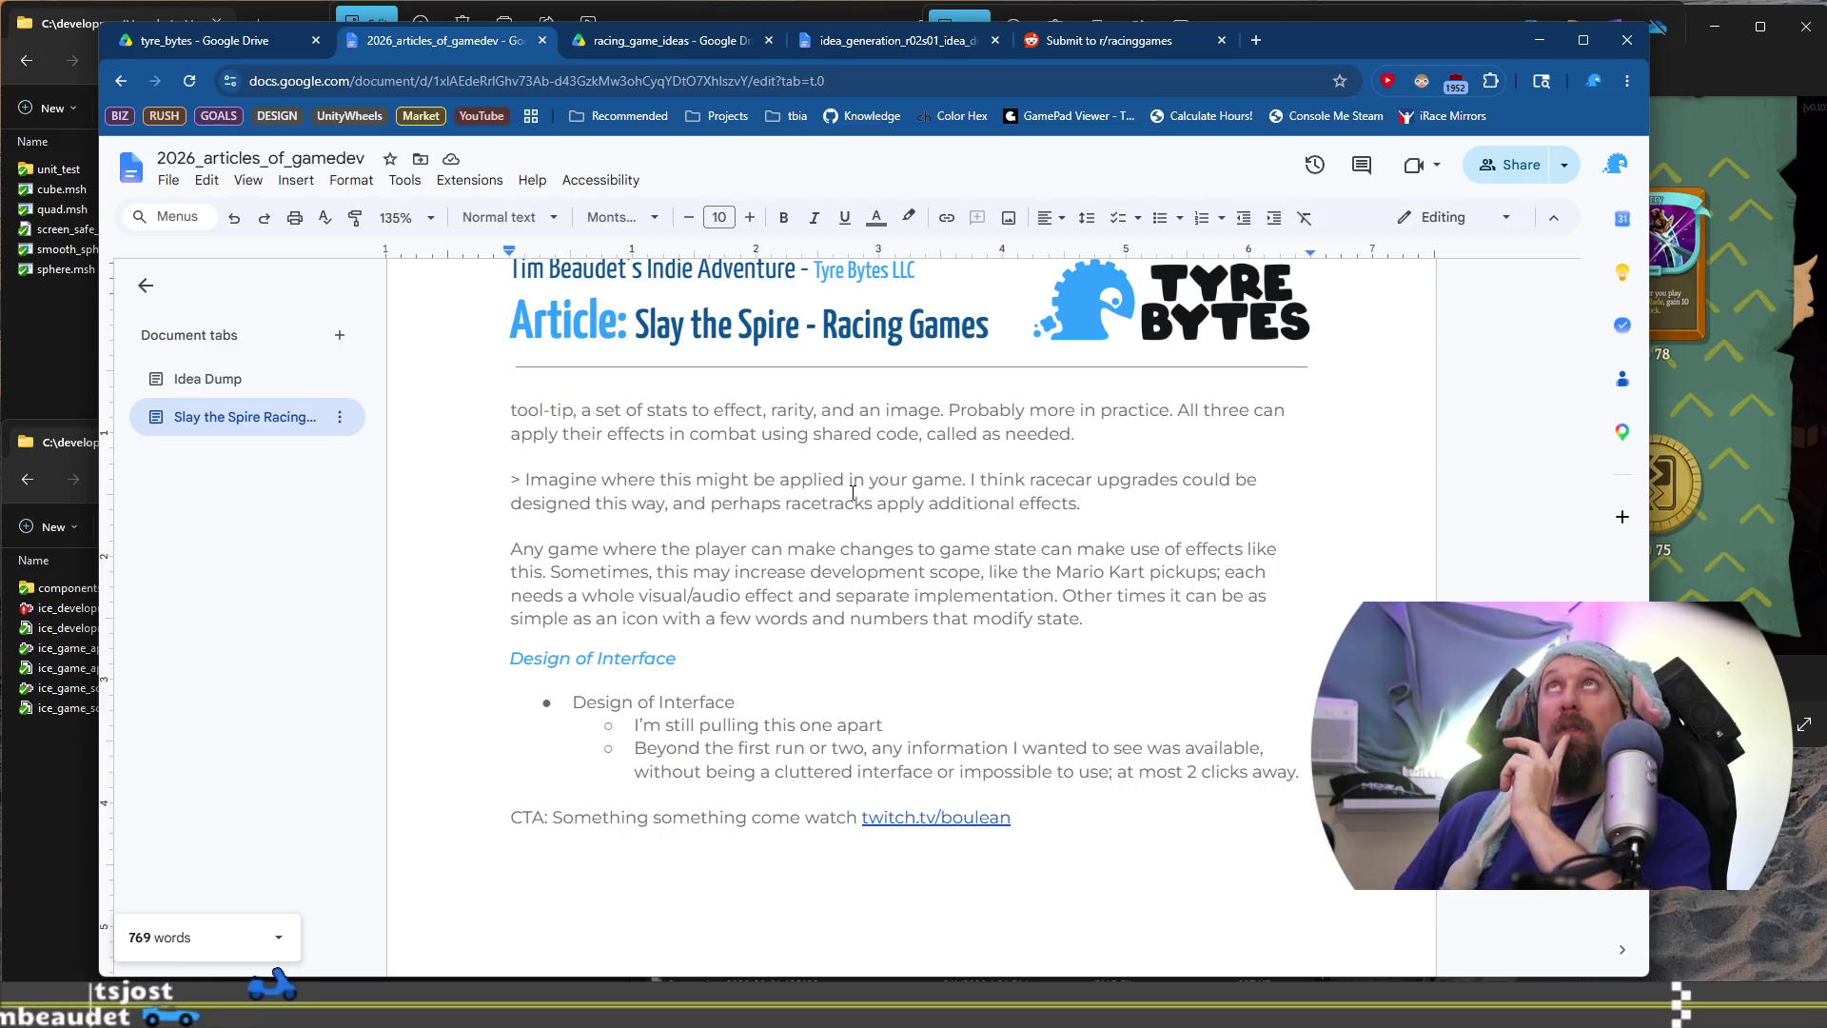
{"action": "left_click", "coordinate": [803, 679]}
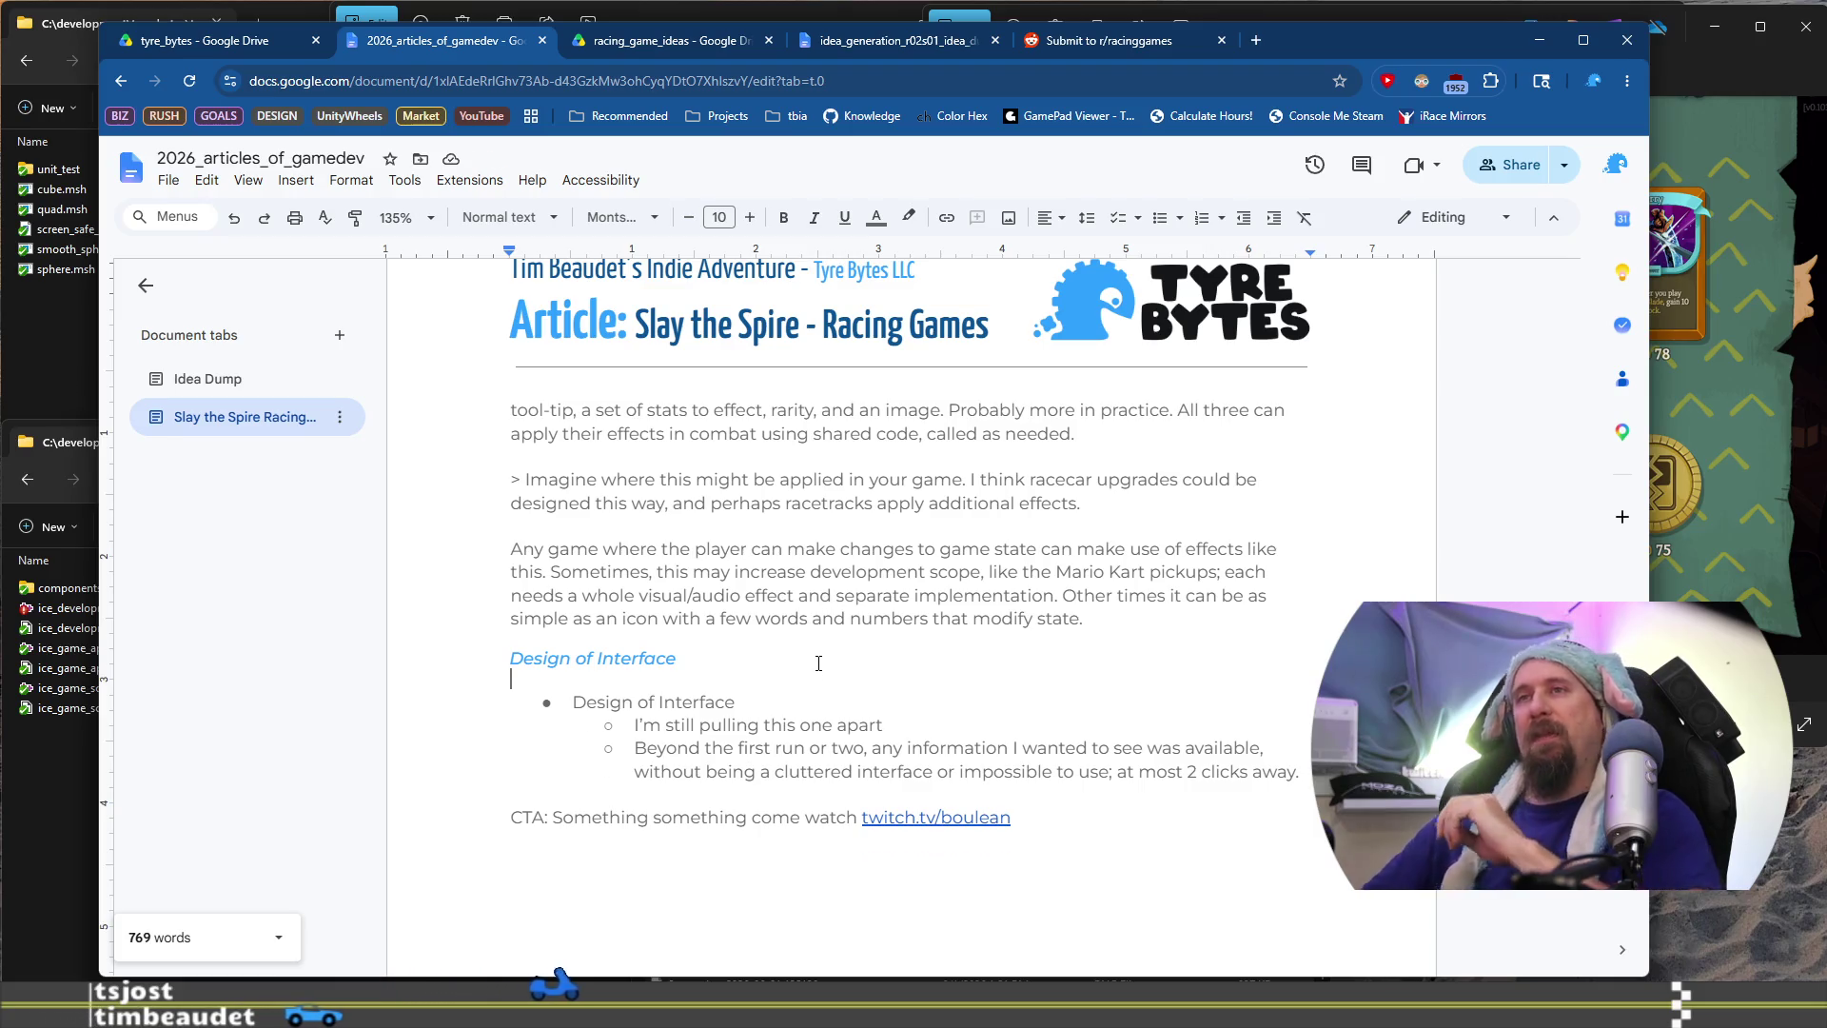
Write that the interface went unnoticed while playing, indicating a well designed interface that didn't get in the way
{"action": "key", "text": "Return"}
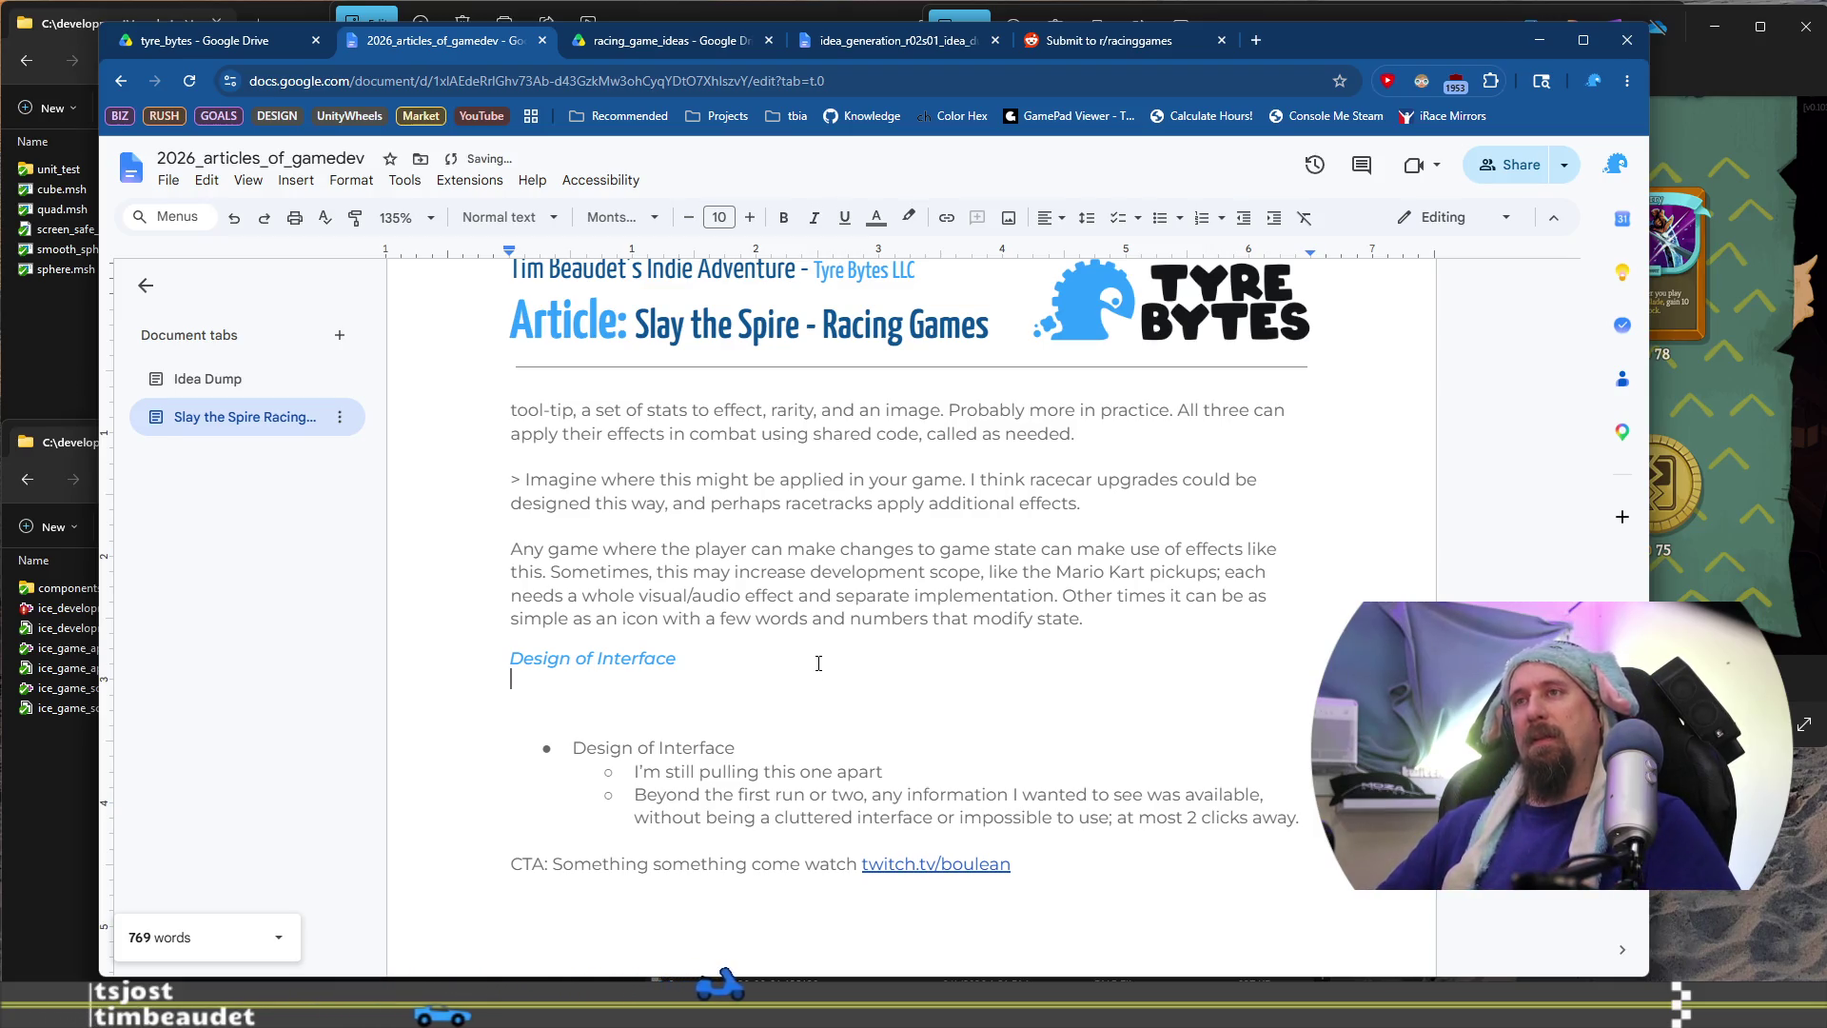
{"action": "type", "text": "This"}
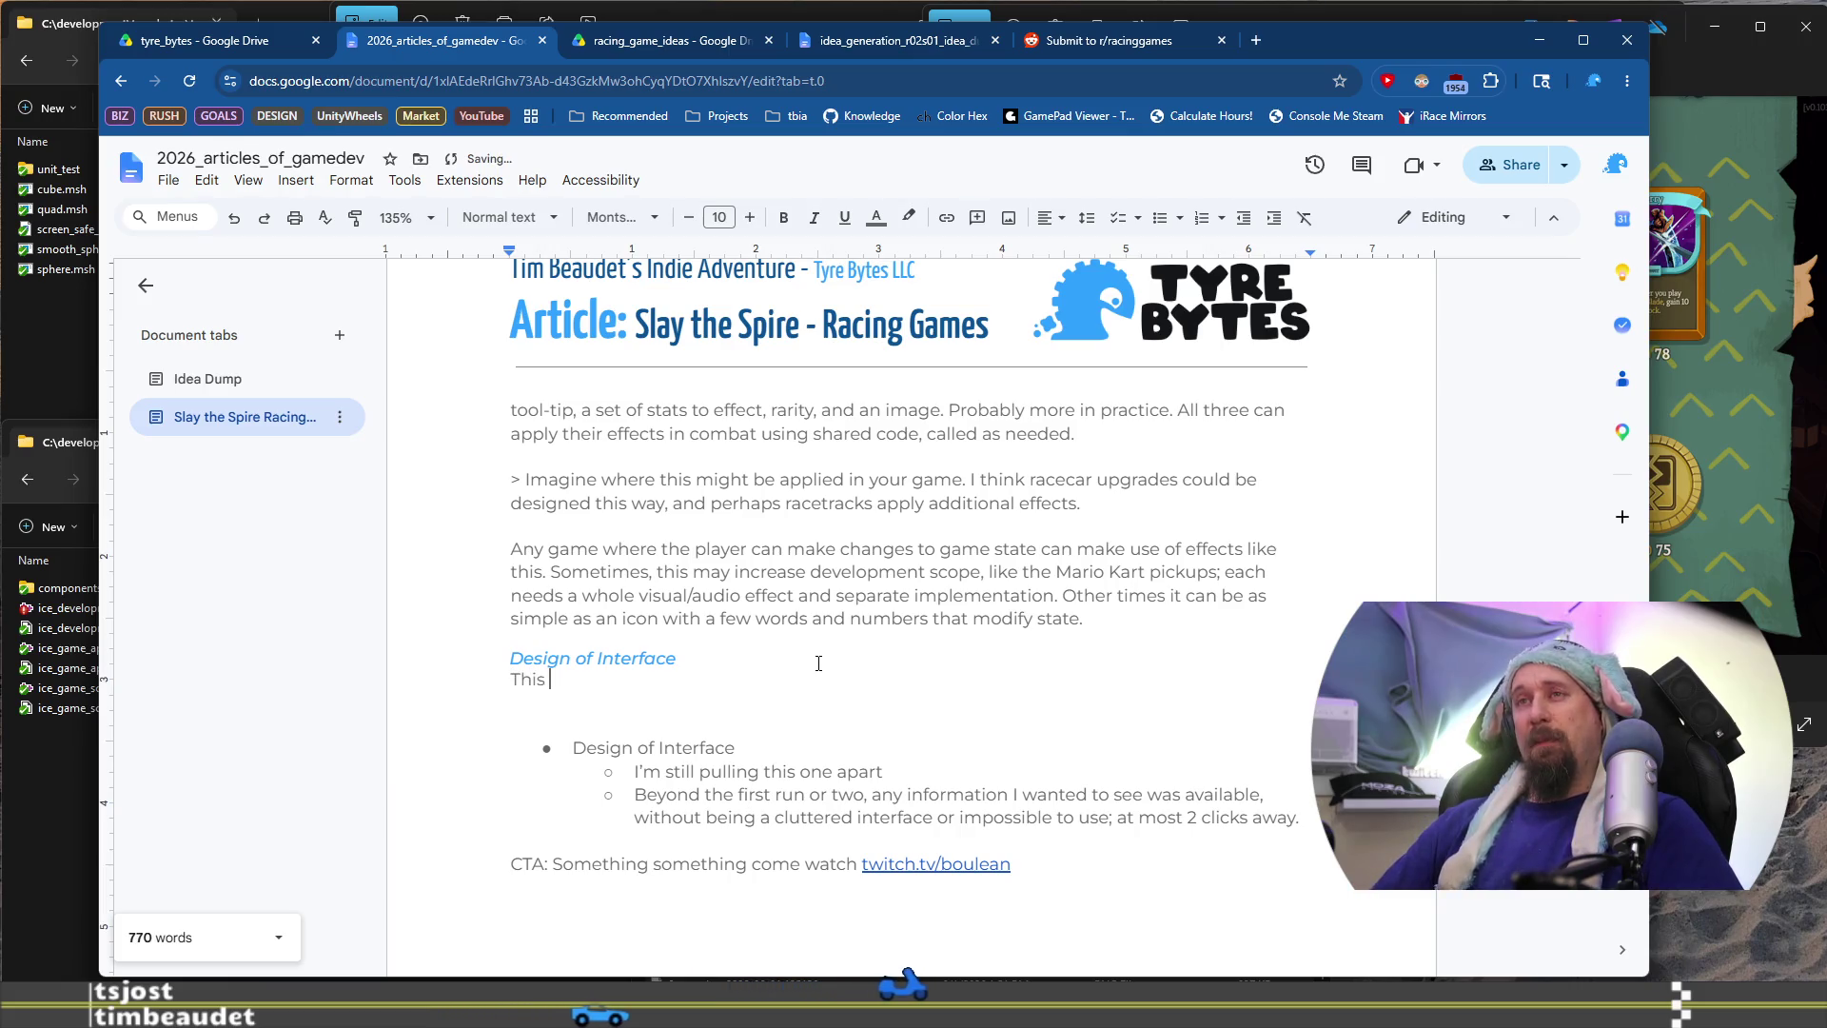
{"action": "key", "text": "shift+Home"}
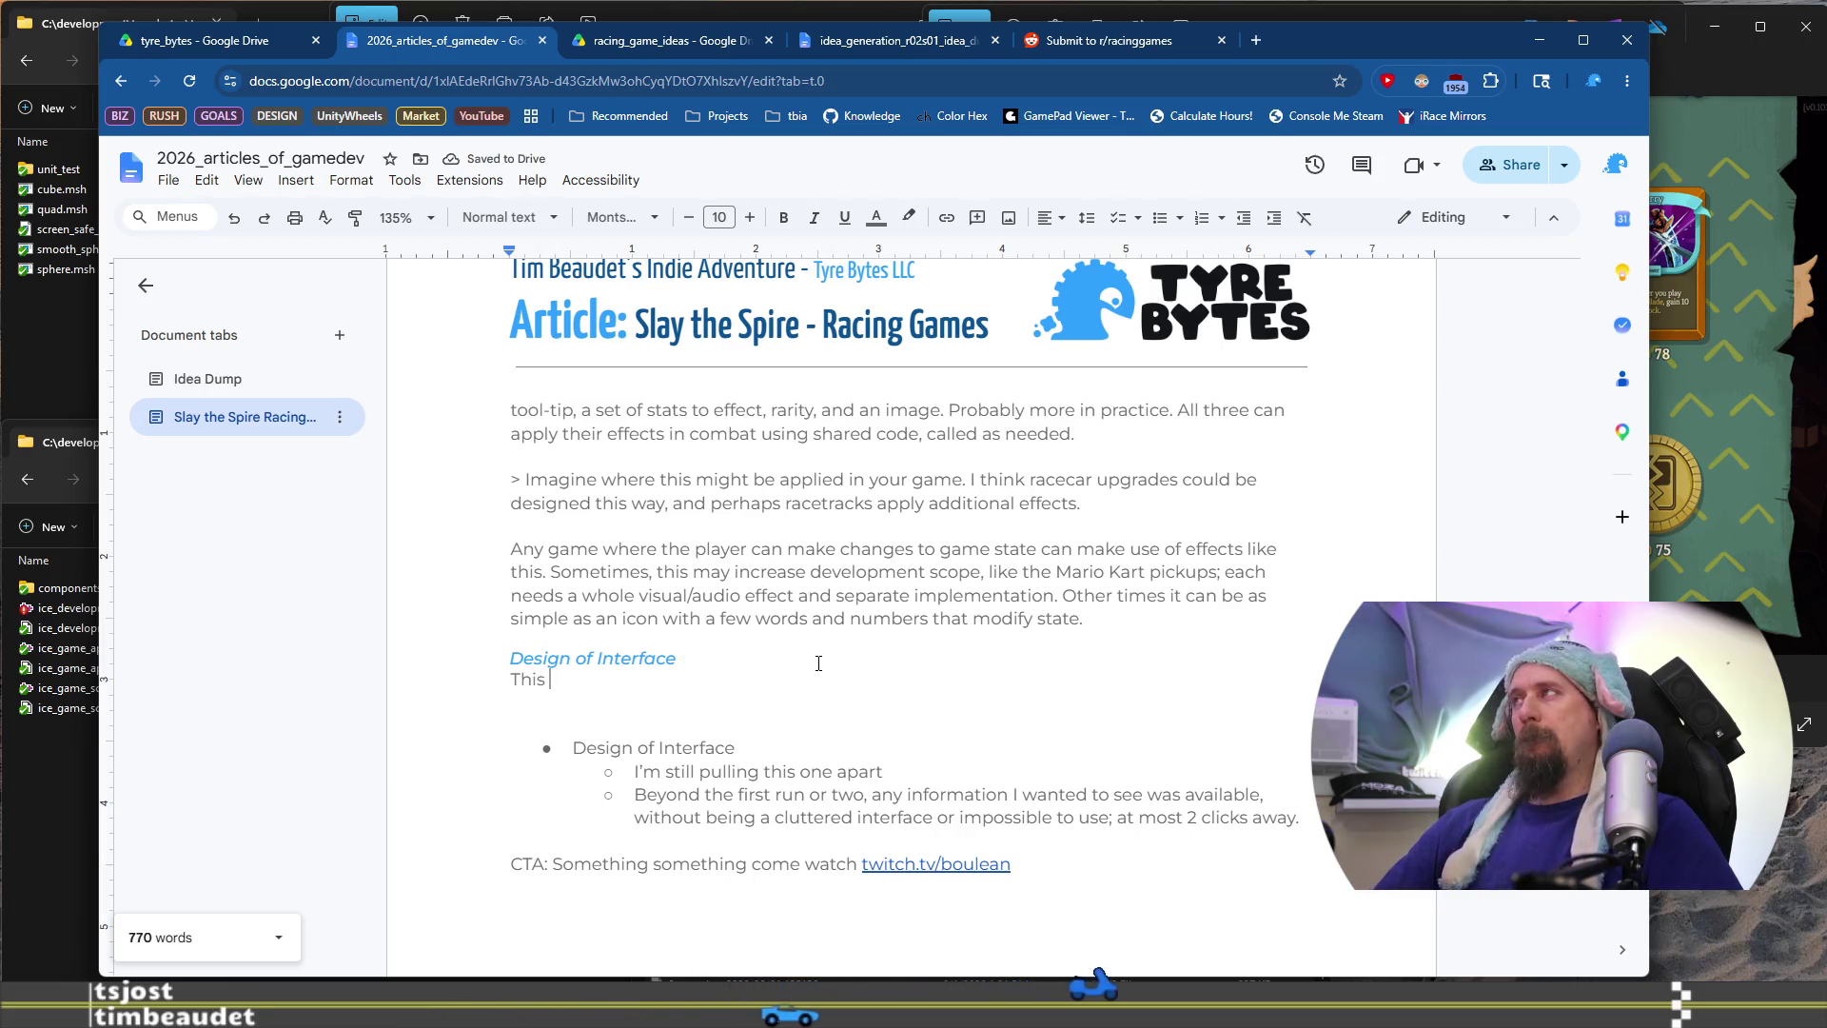
{"action": "key", "text": "Right"}
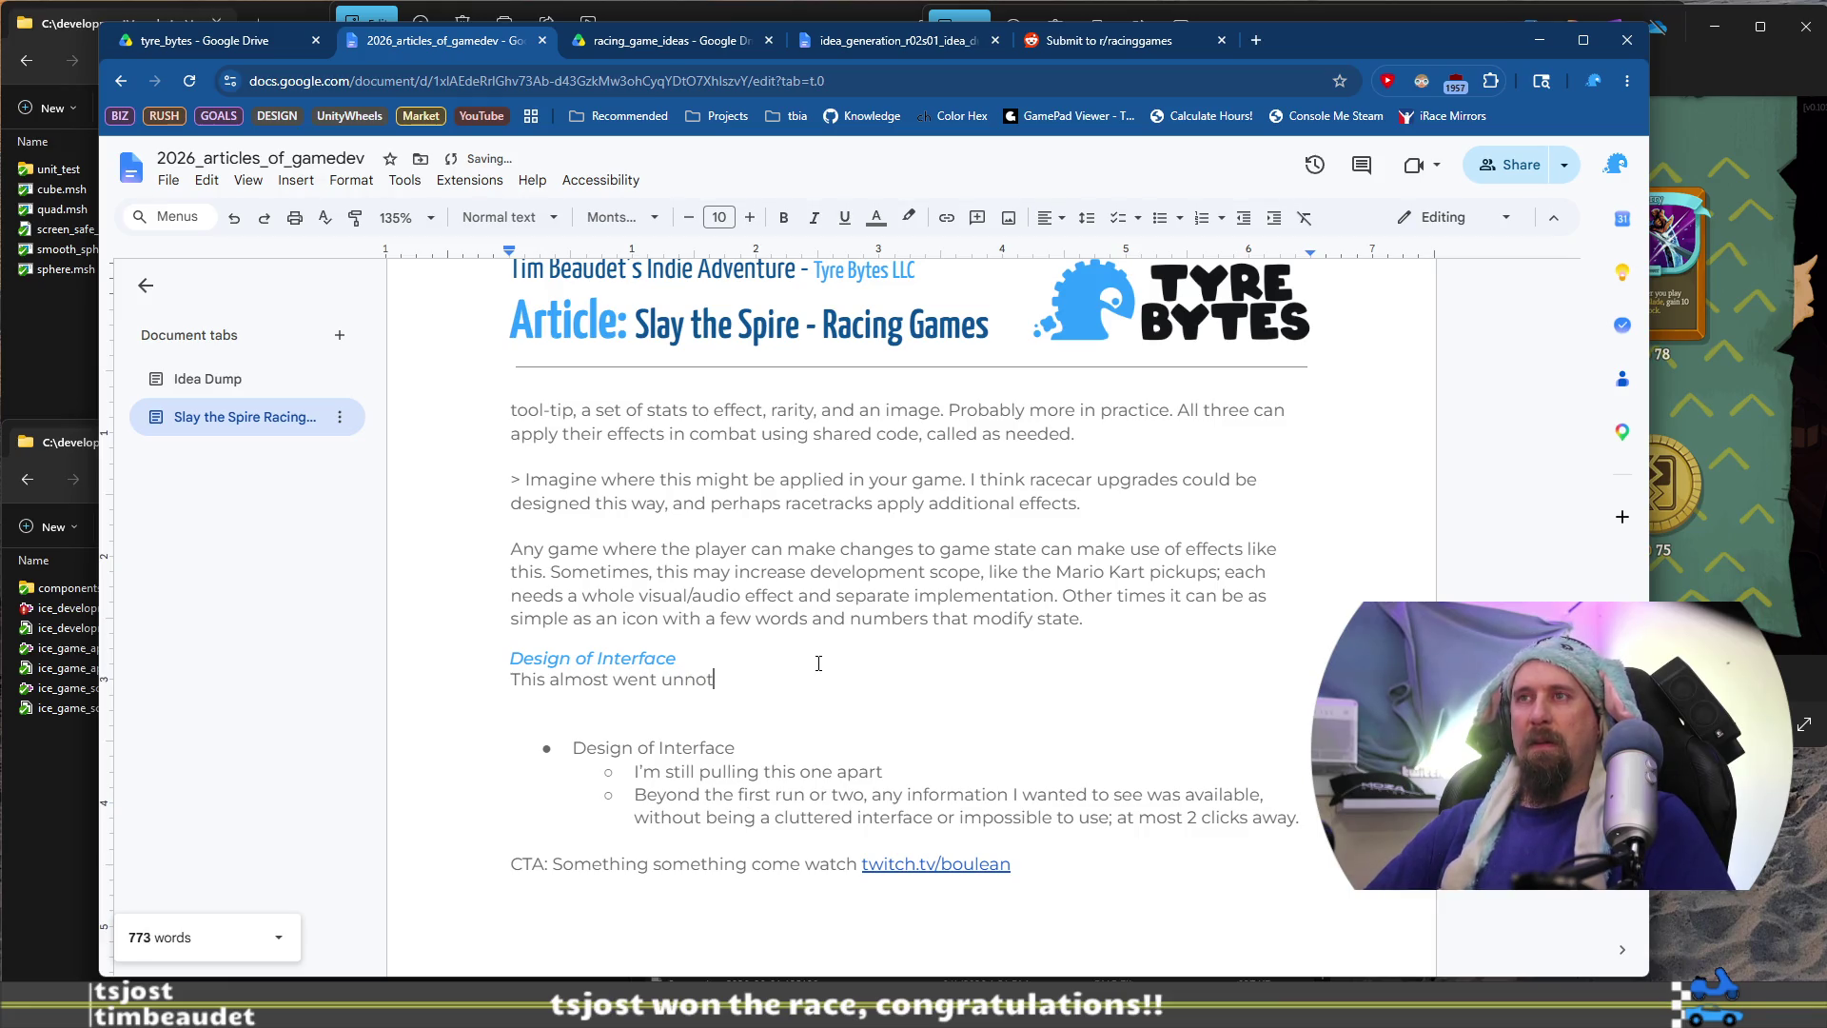
{"action": "type", "text": "is "}
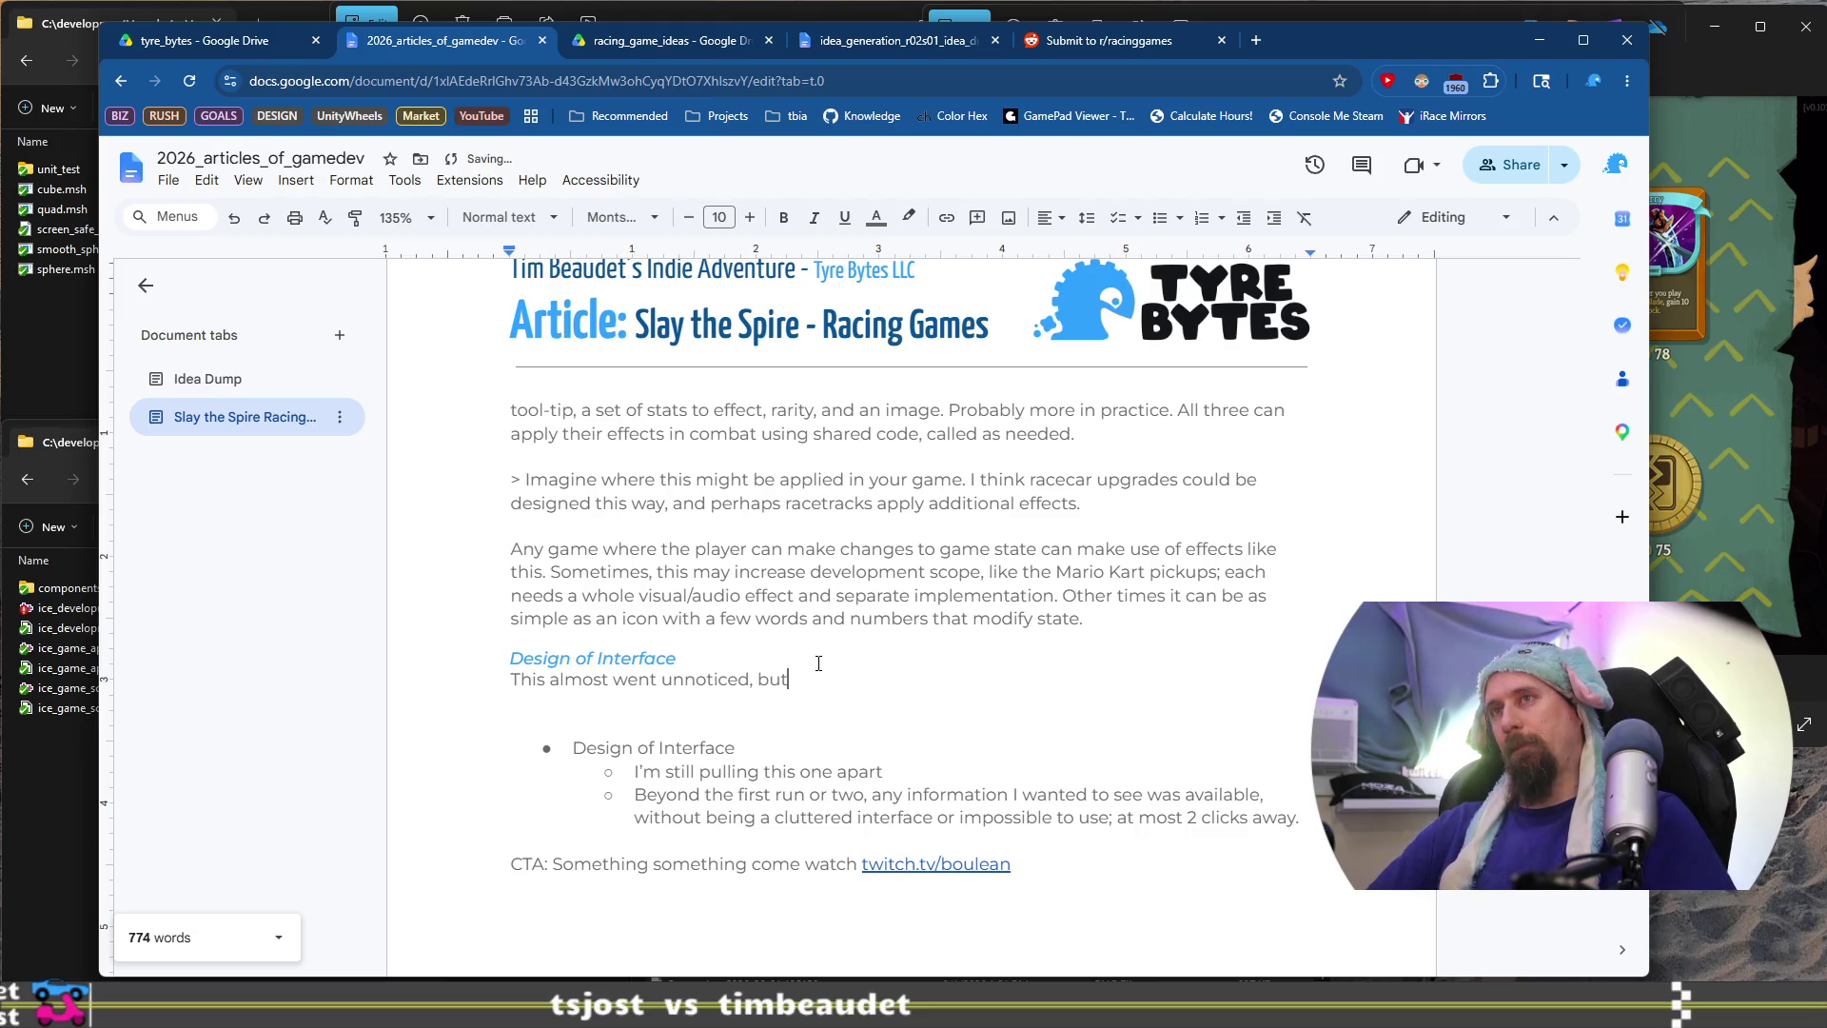
{"action": "type", "text": "area"}
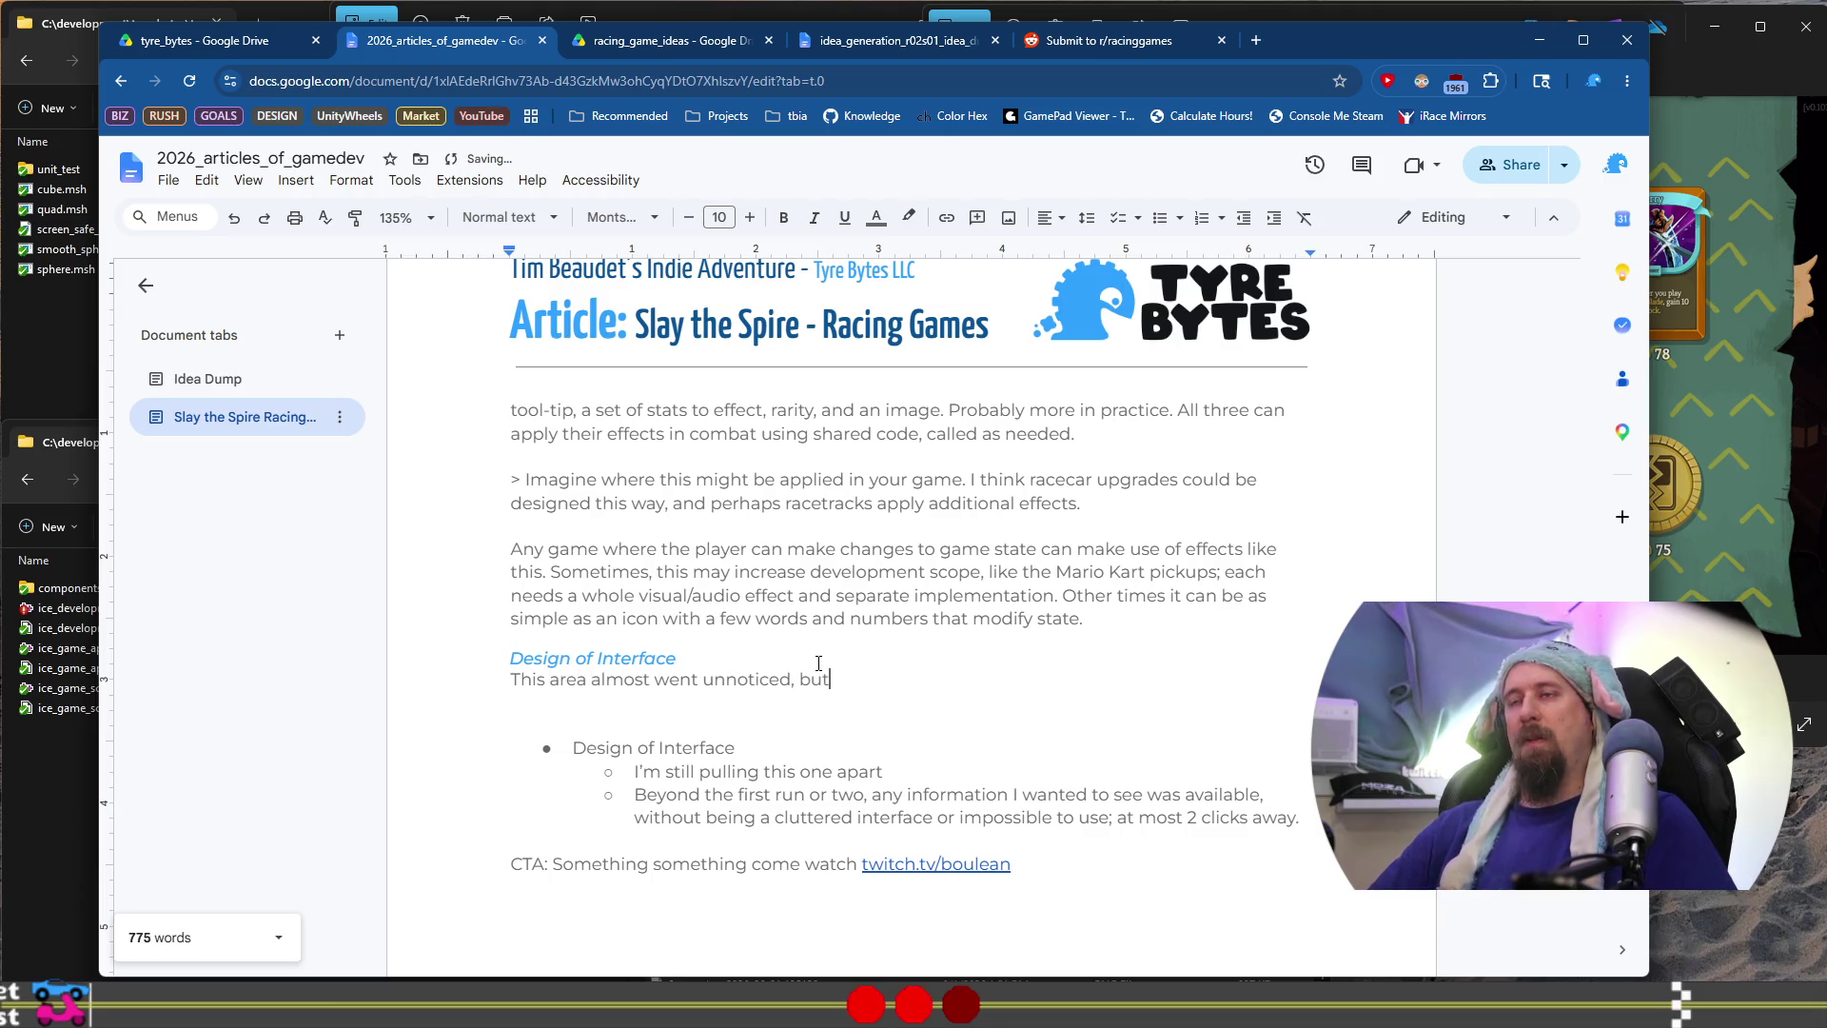
{"action": "key", "text": "BackSpace"}
{"action": "key", "text": "BackSpace"}
{"action": "key", "text": "BackSpace"}
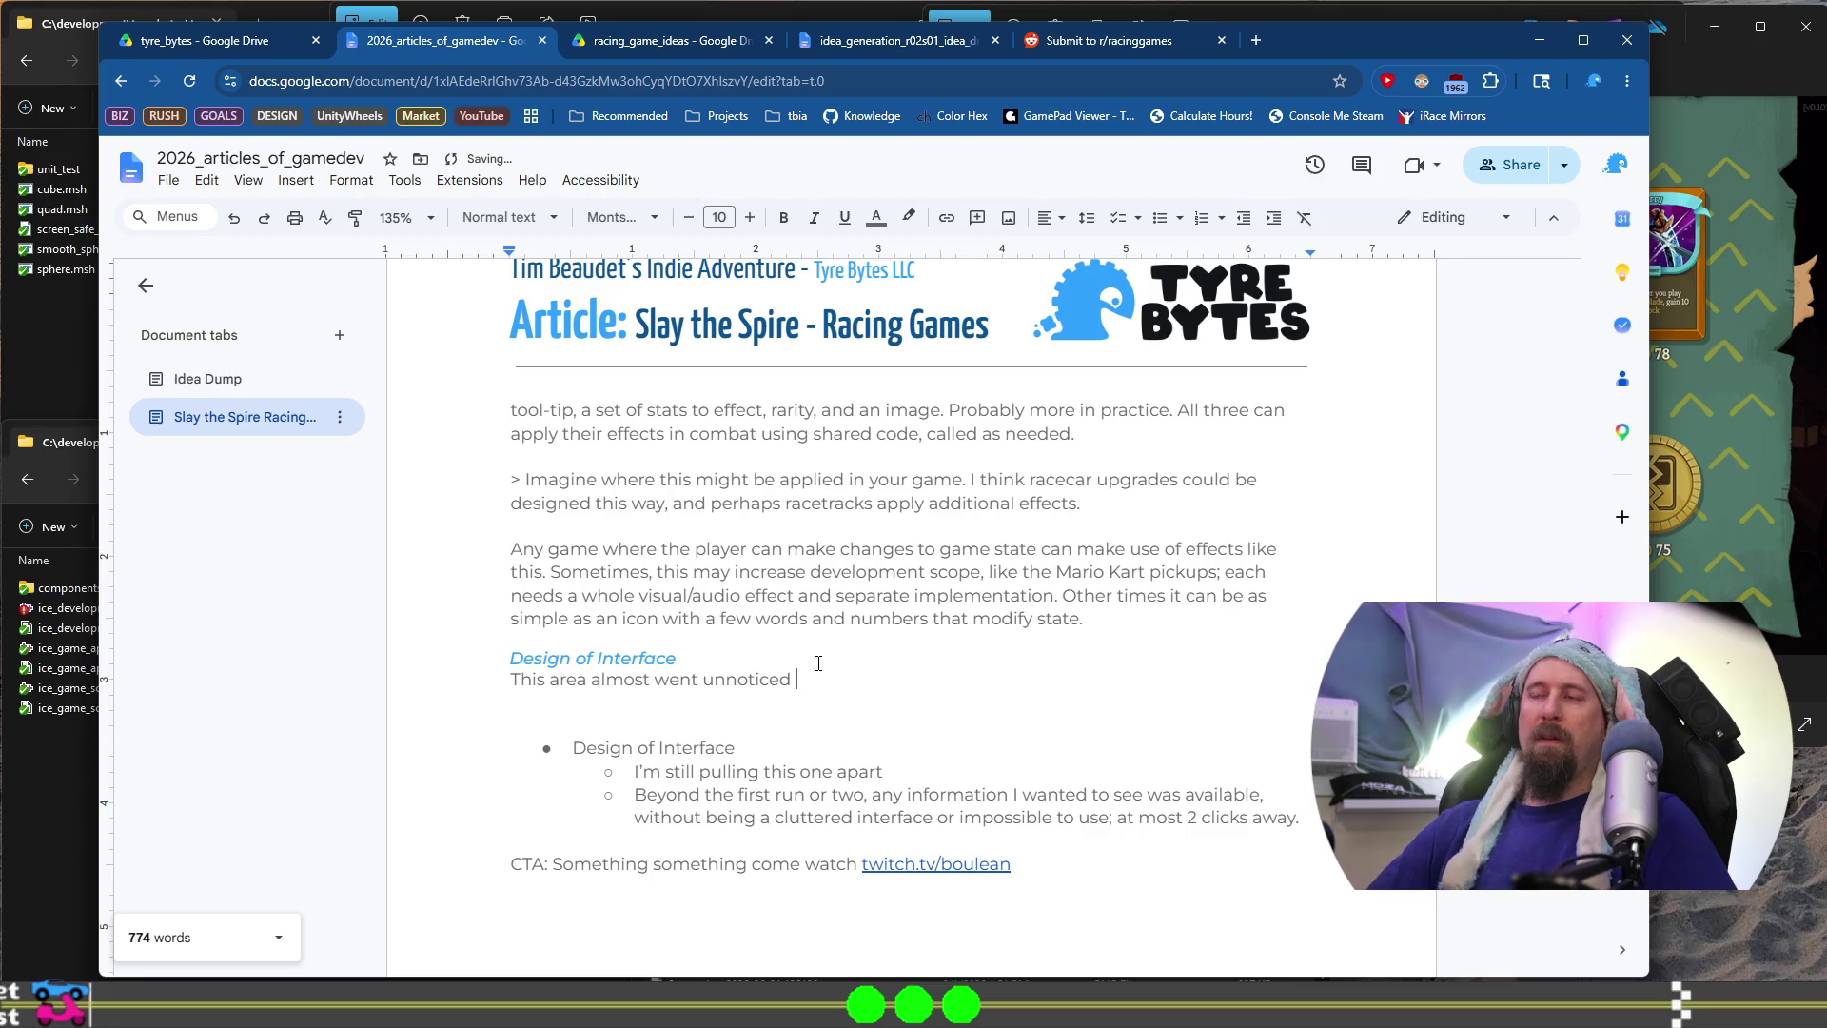
{"action": "type", "text": "in t"}
{"action": "key", "text": "BackSpace"}
{"action": "type", "text": "while "}
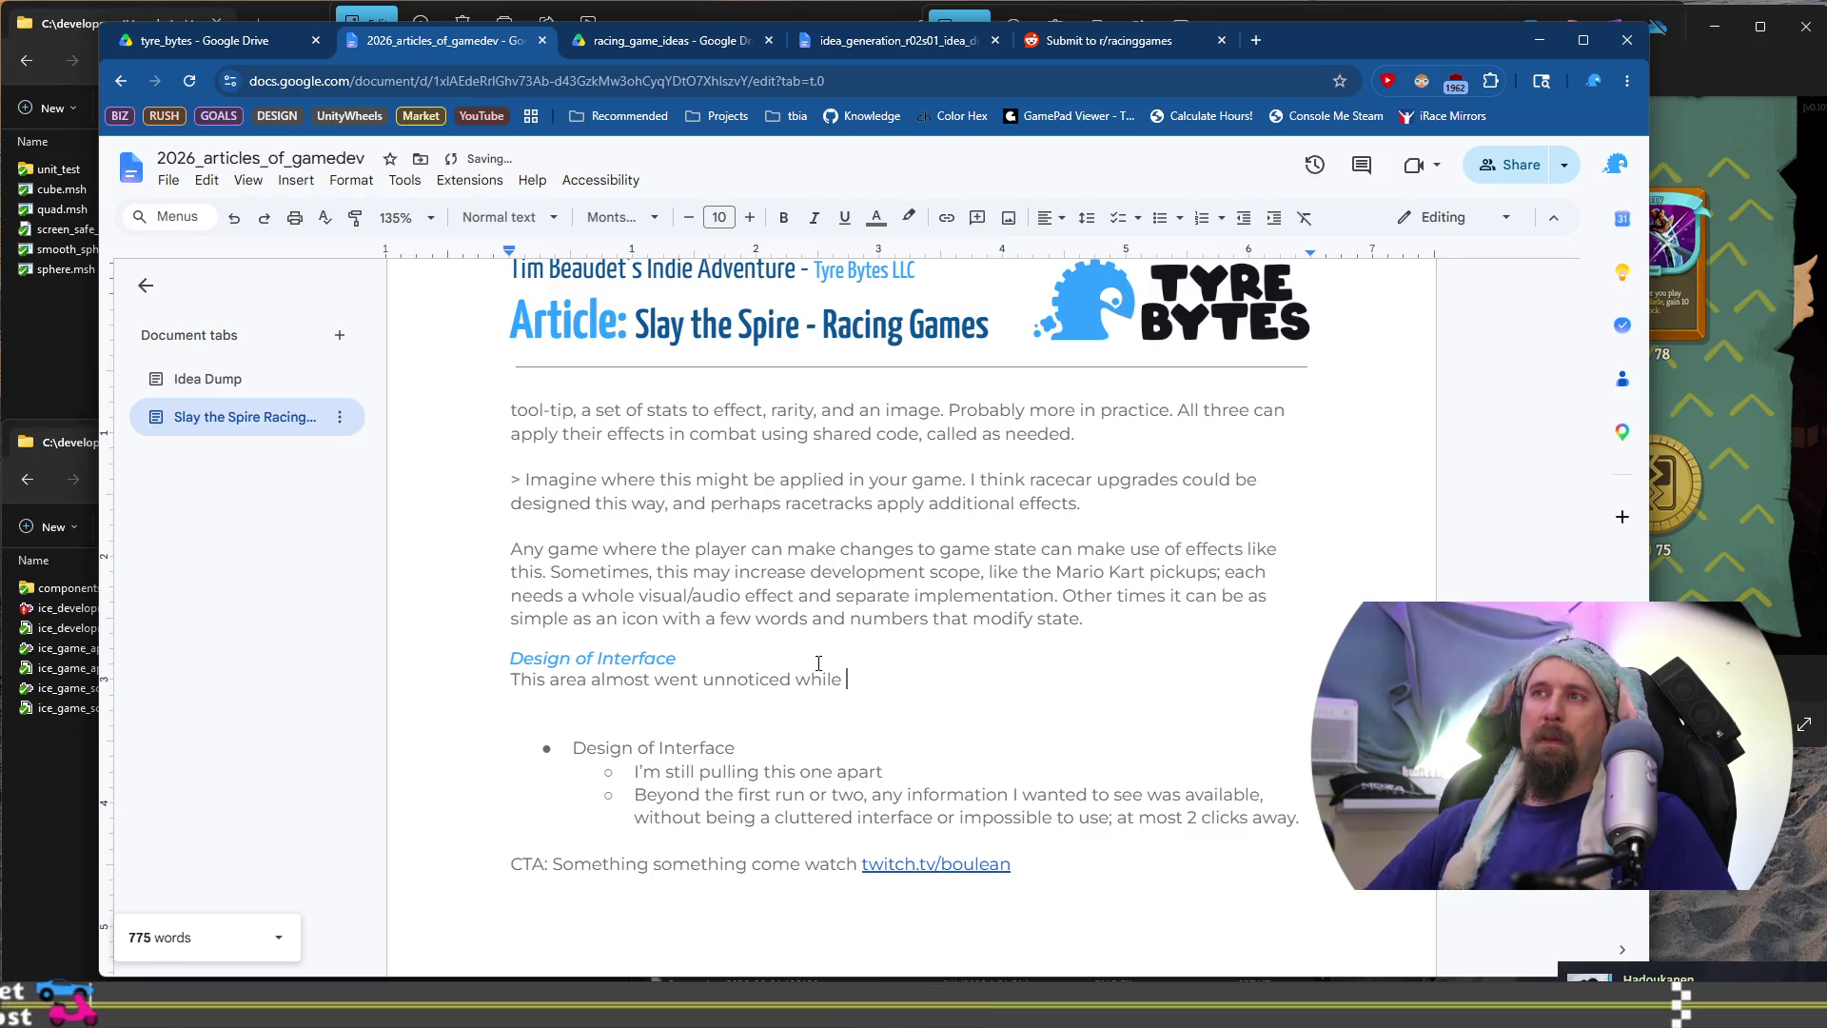
{"action": "type", "text": "I played, but"}
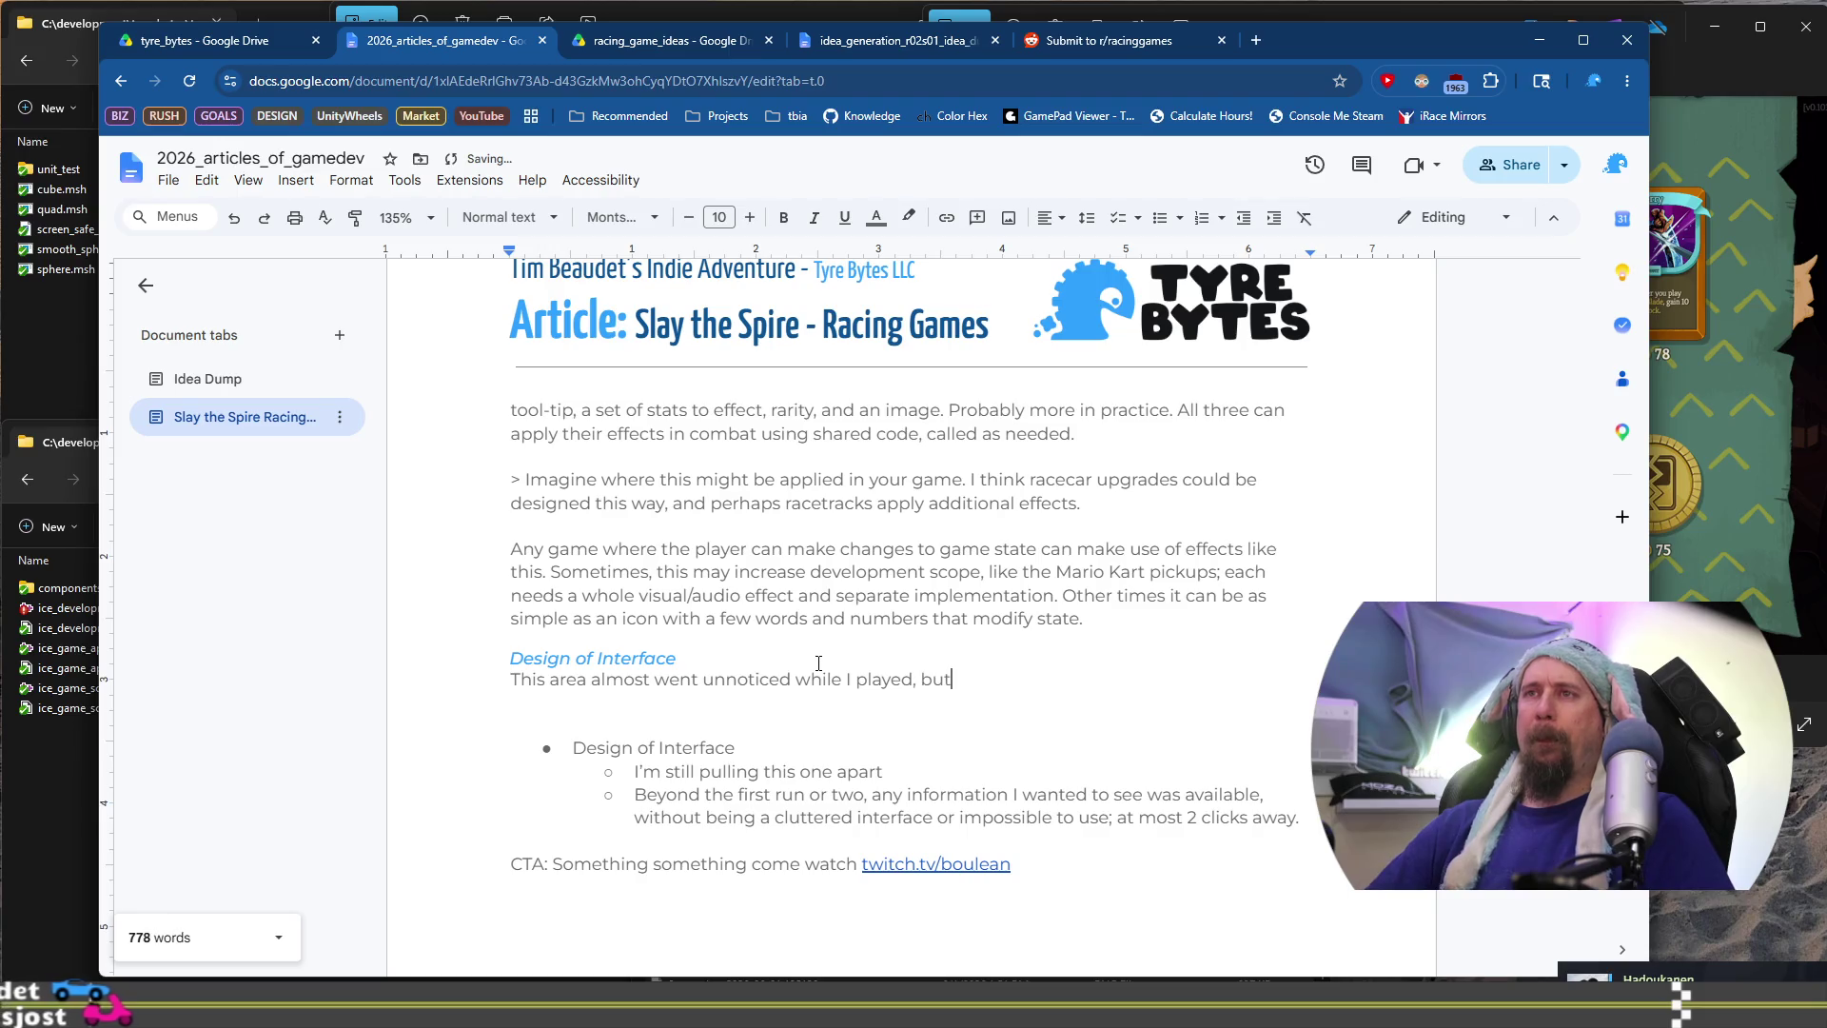
{"action": "type", "text": " I thi"}
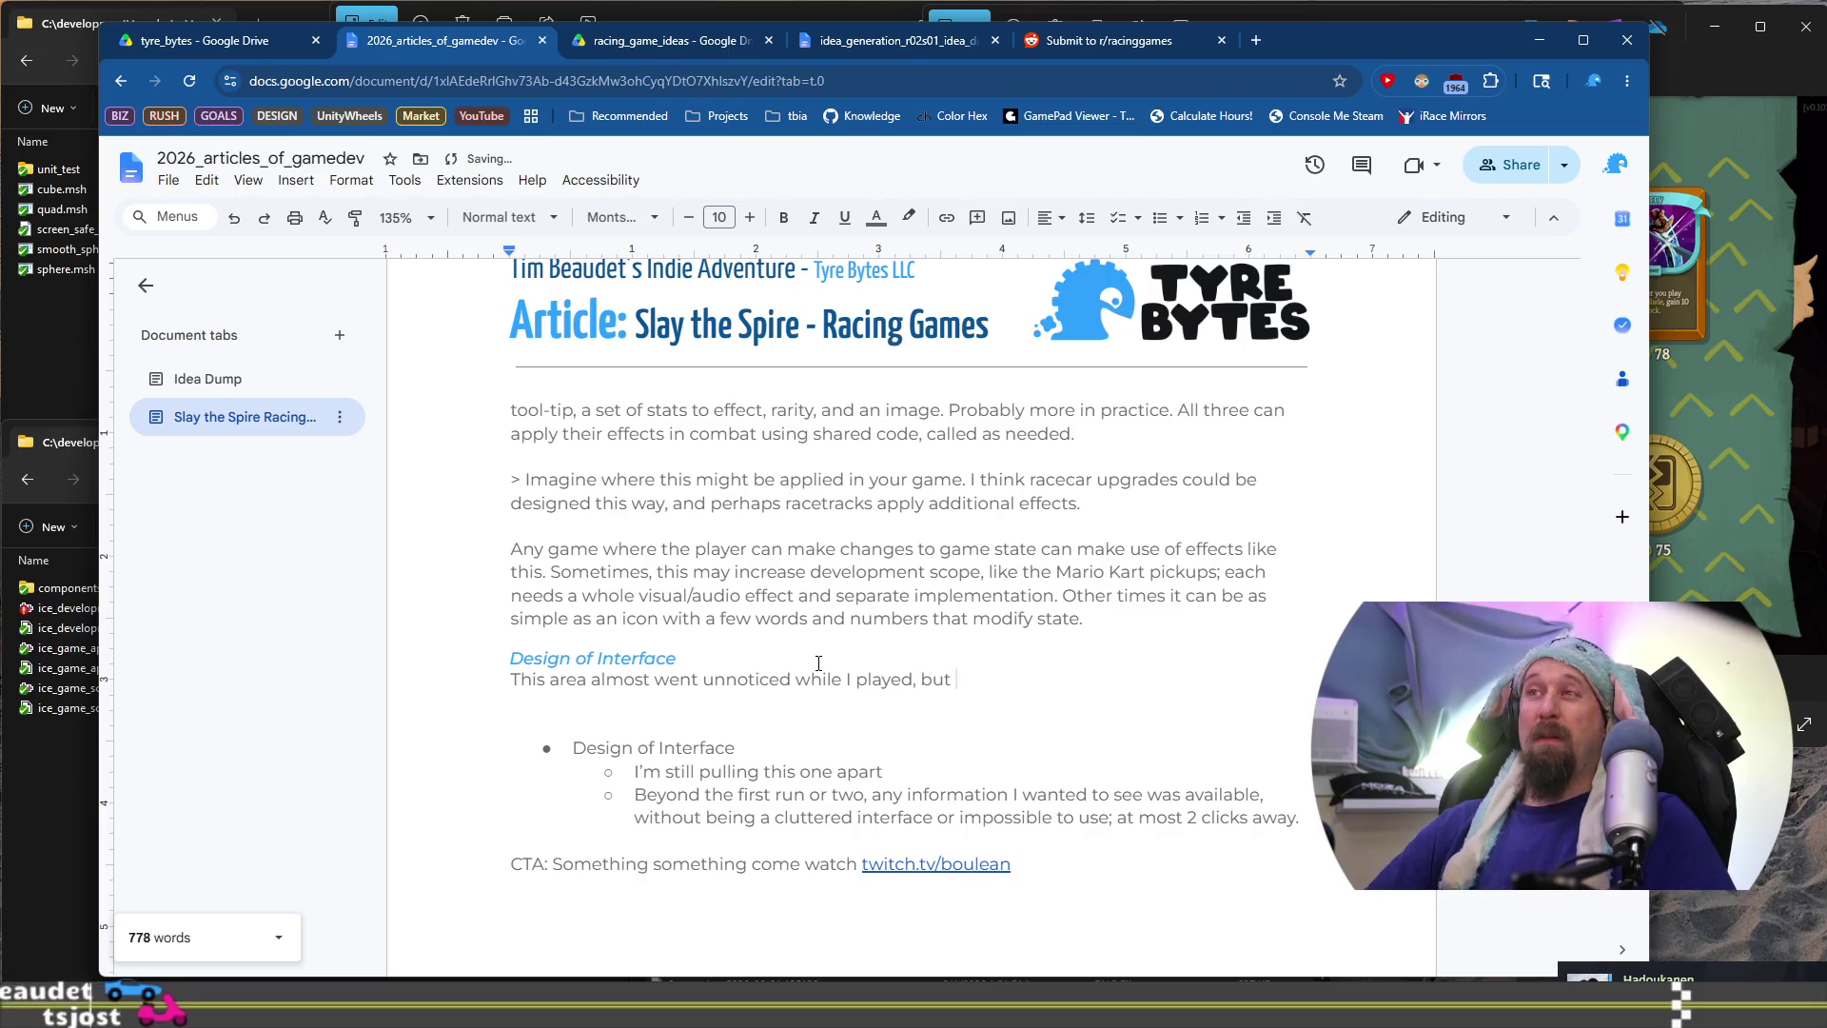
{"action": "type", "text": "nk that in"}
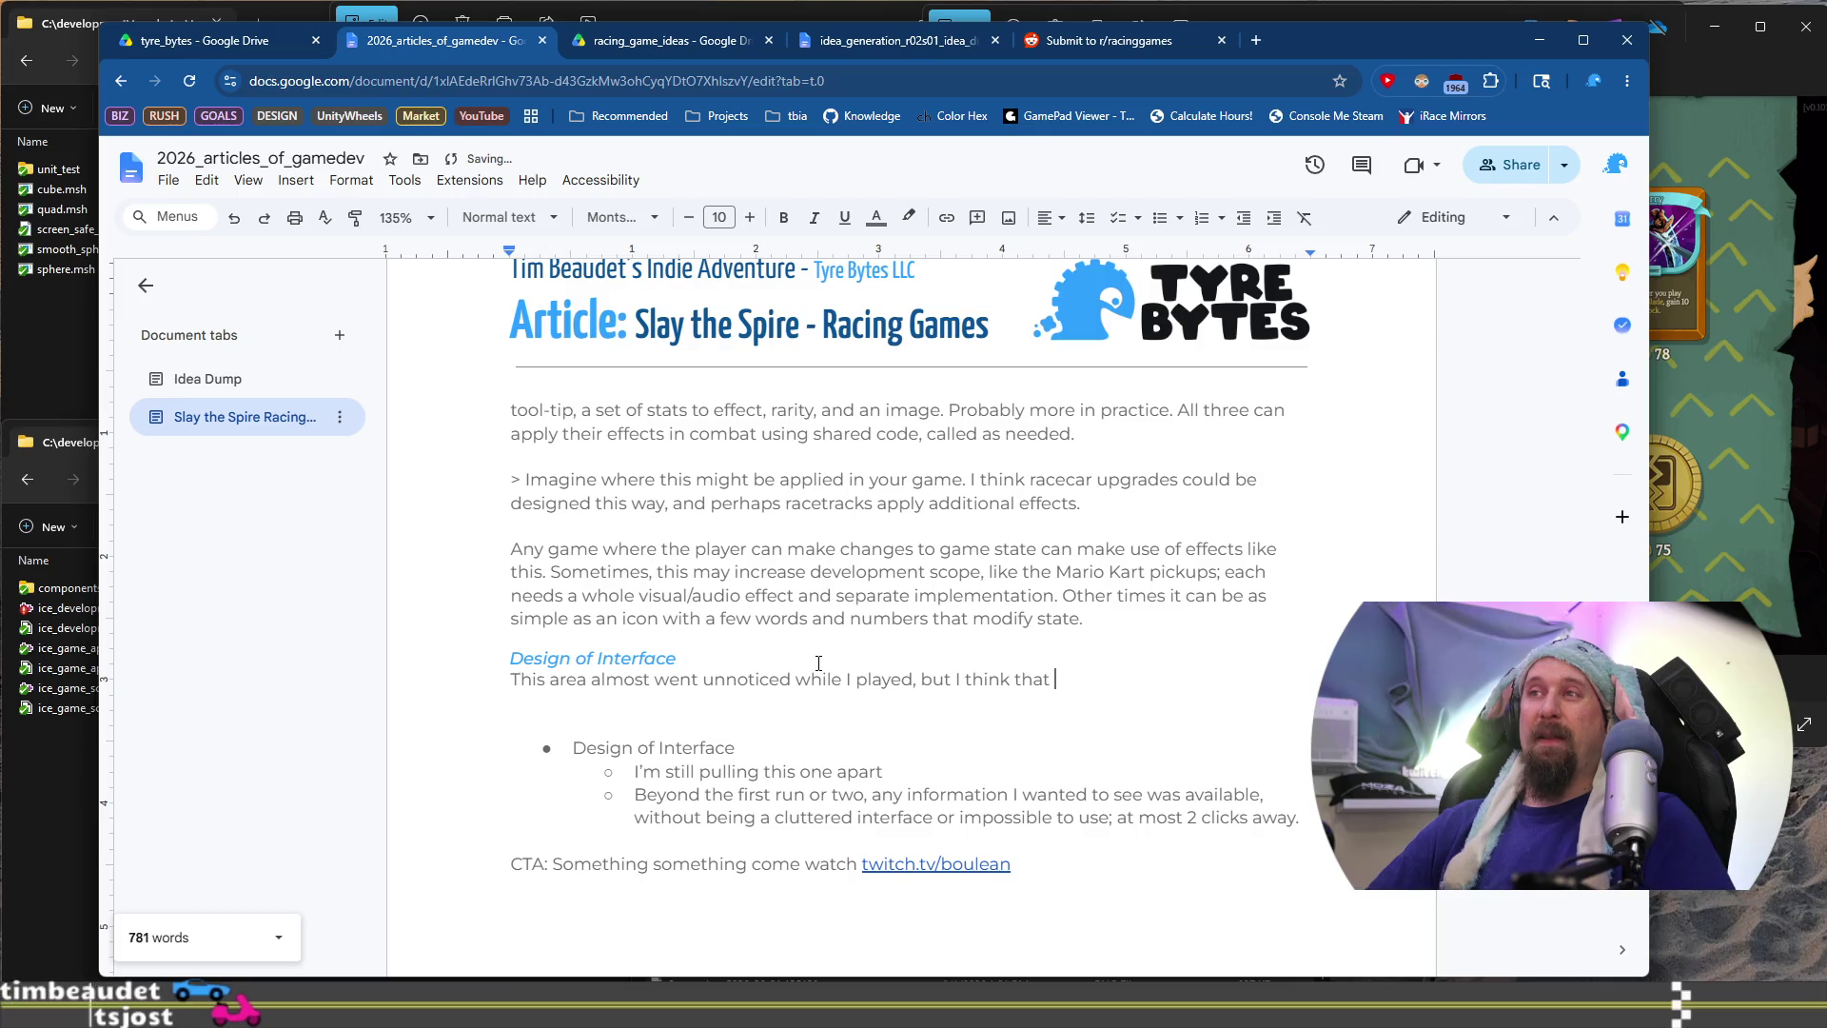
{"action": "key", "text": "BackSpace"}
{"action": "type", "text": "s in"}
{"action": "type", "text": "dicative of a "}
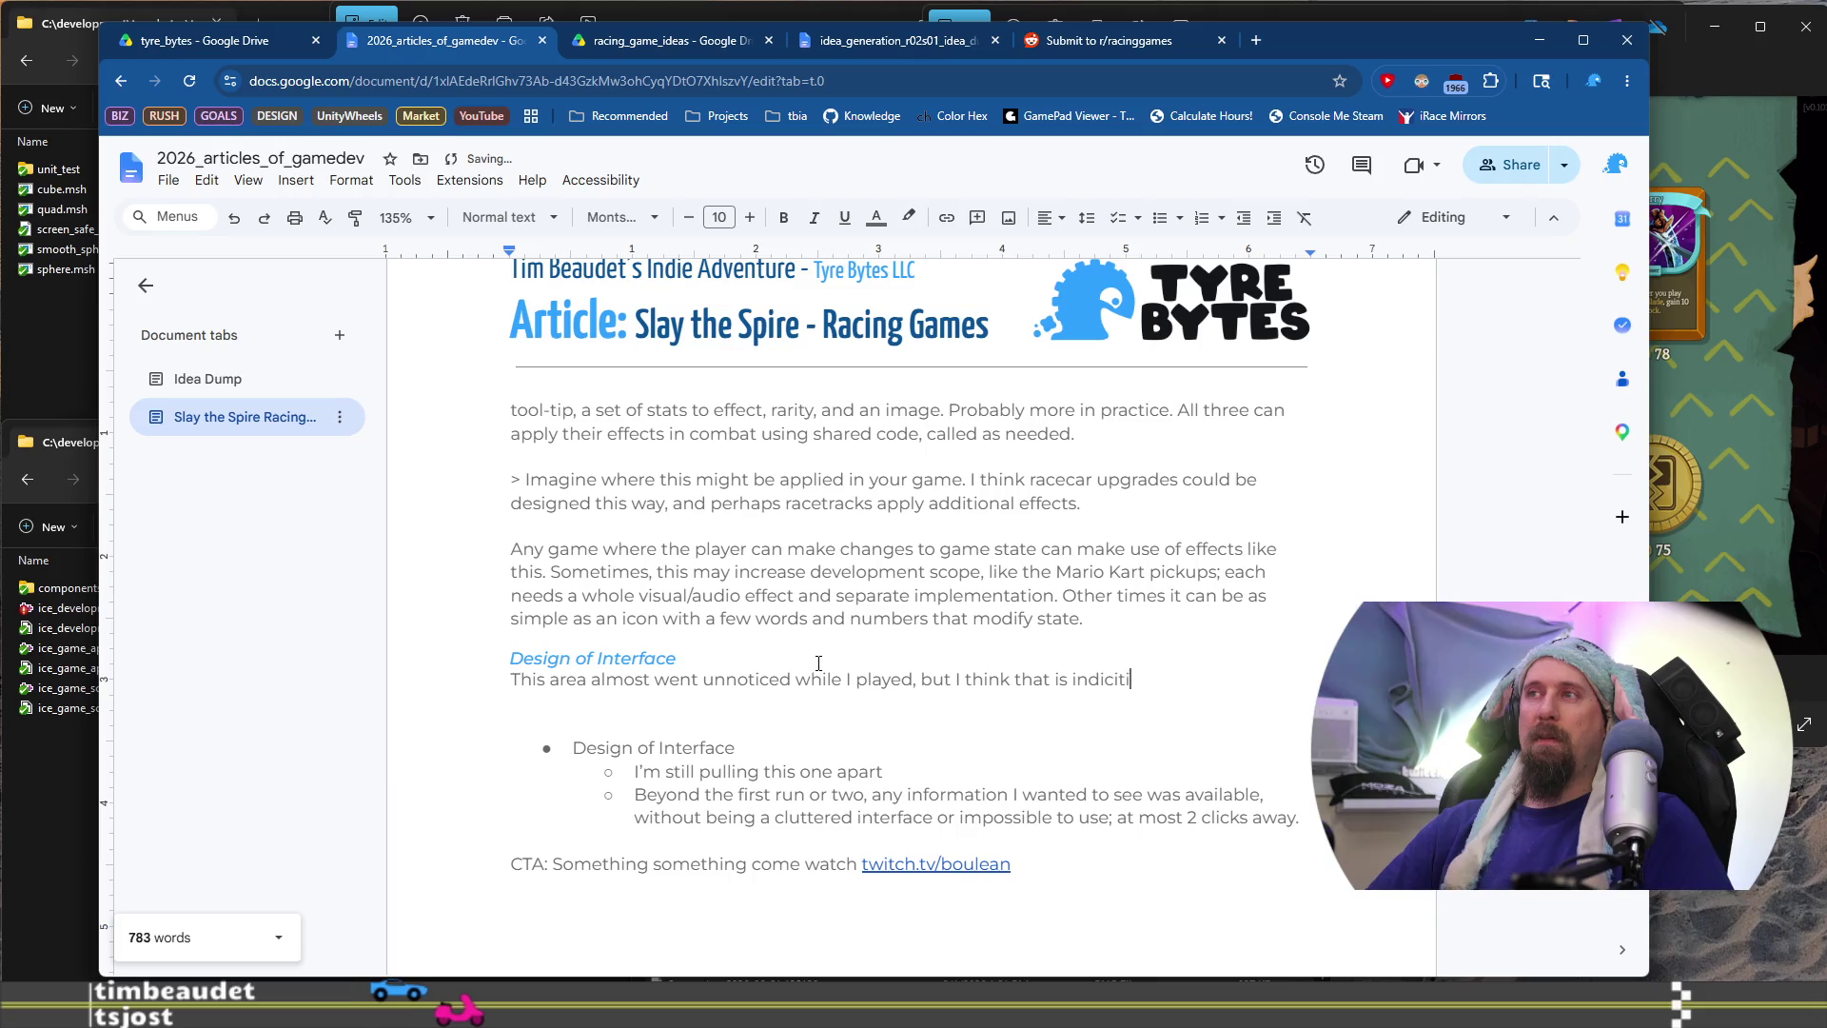
{"action": "type", "text": "we"}
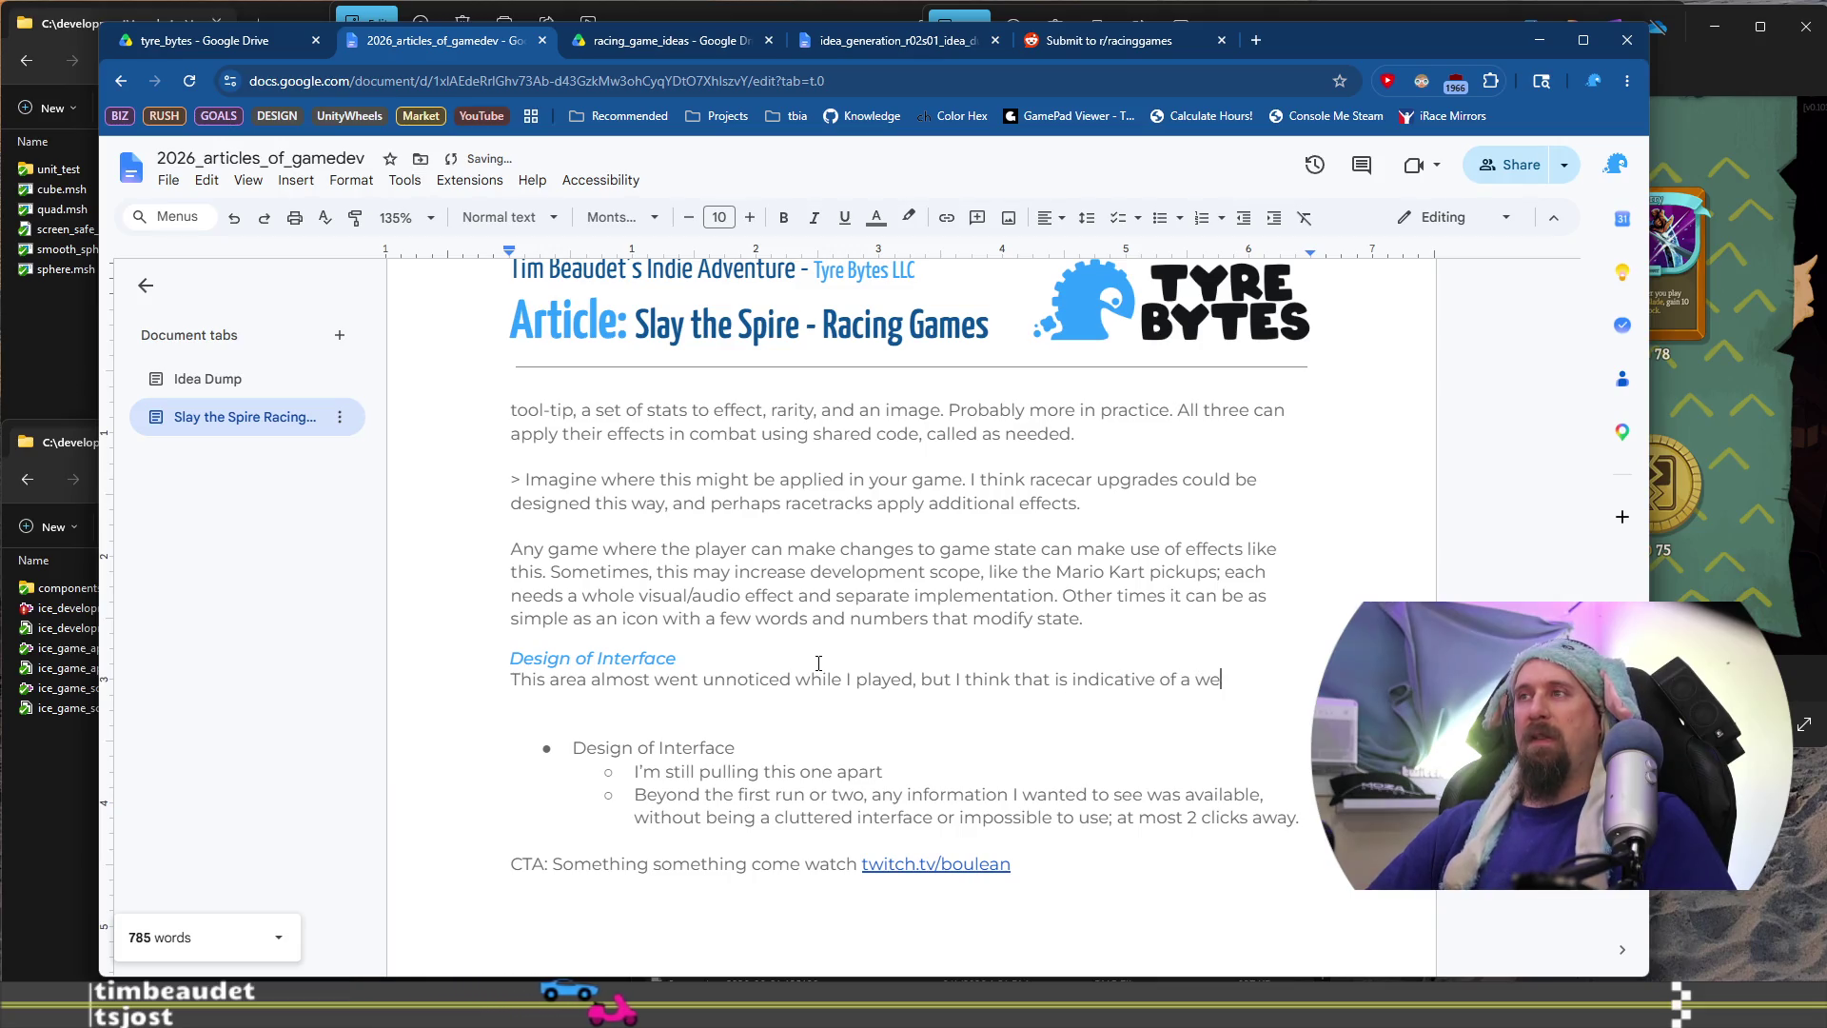
{"action": "type", "text": "ll designed in"}
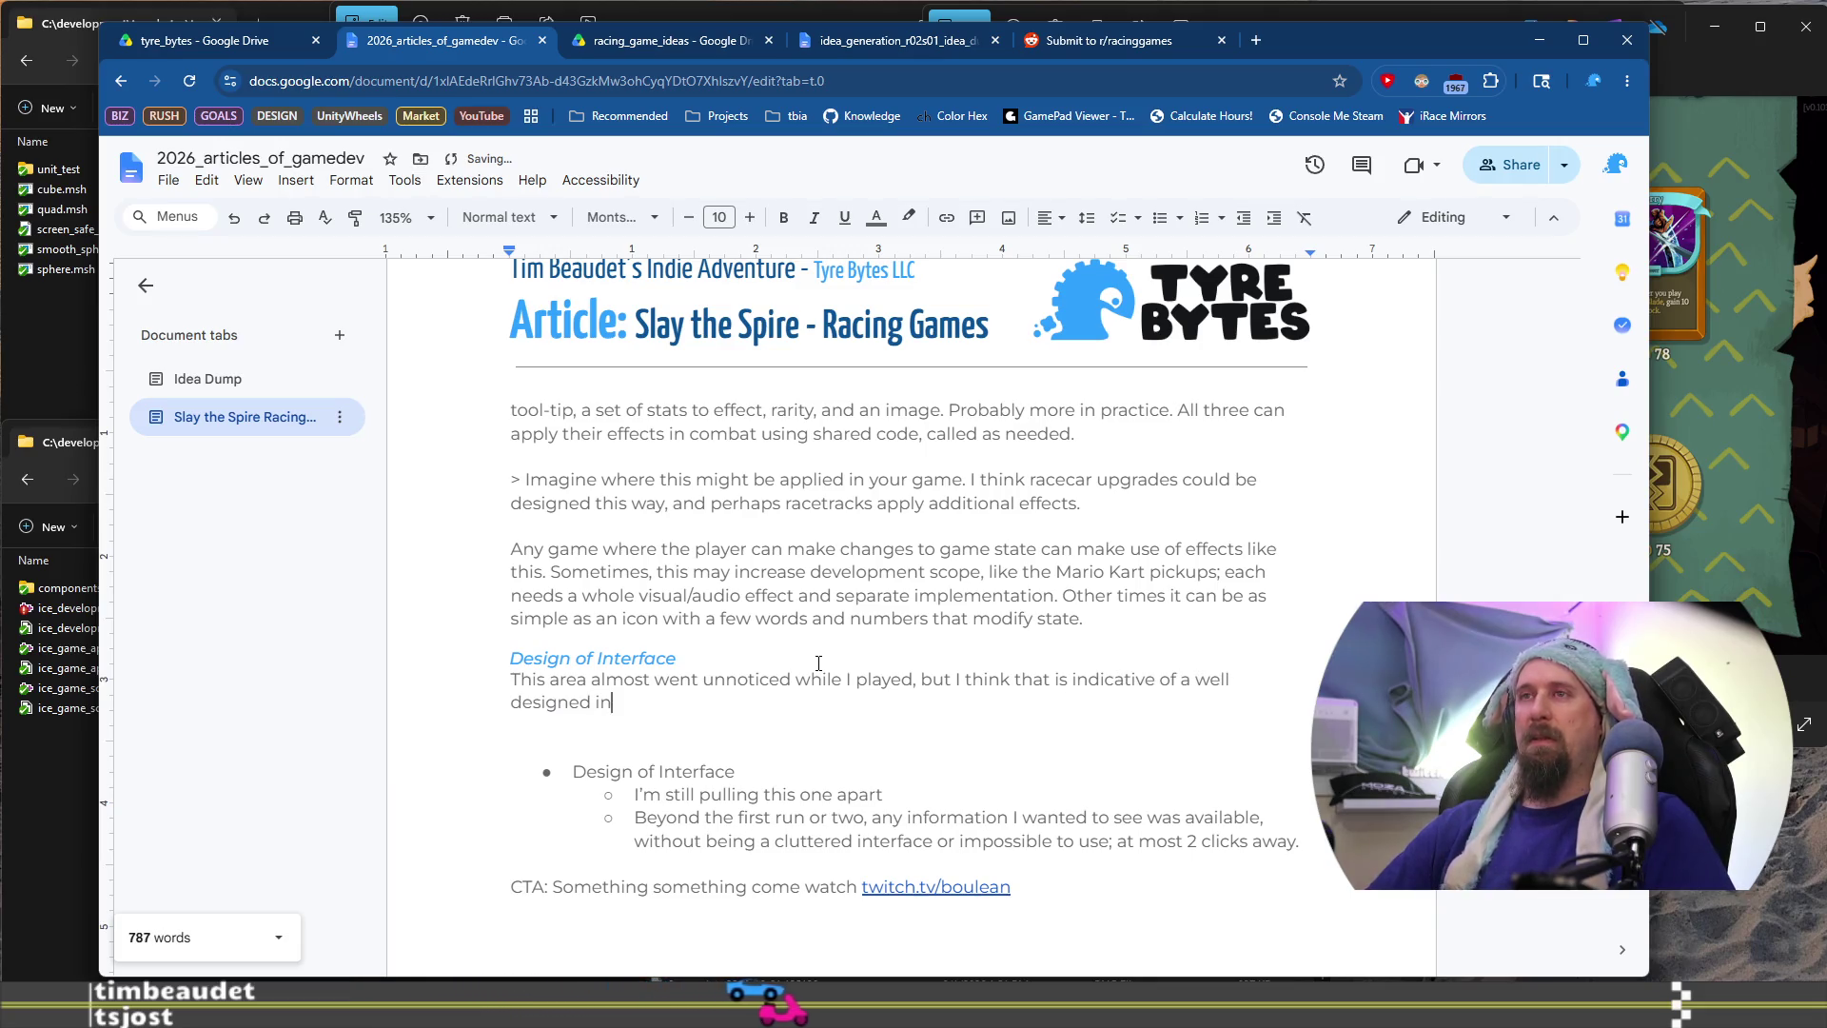
{"action": "type", "text": "terface. It di"}
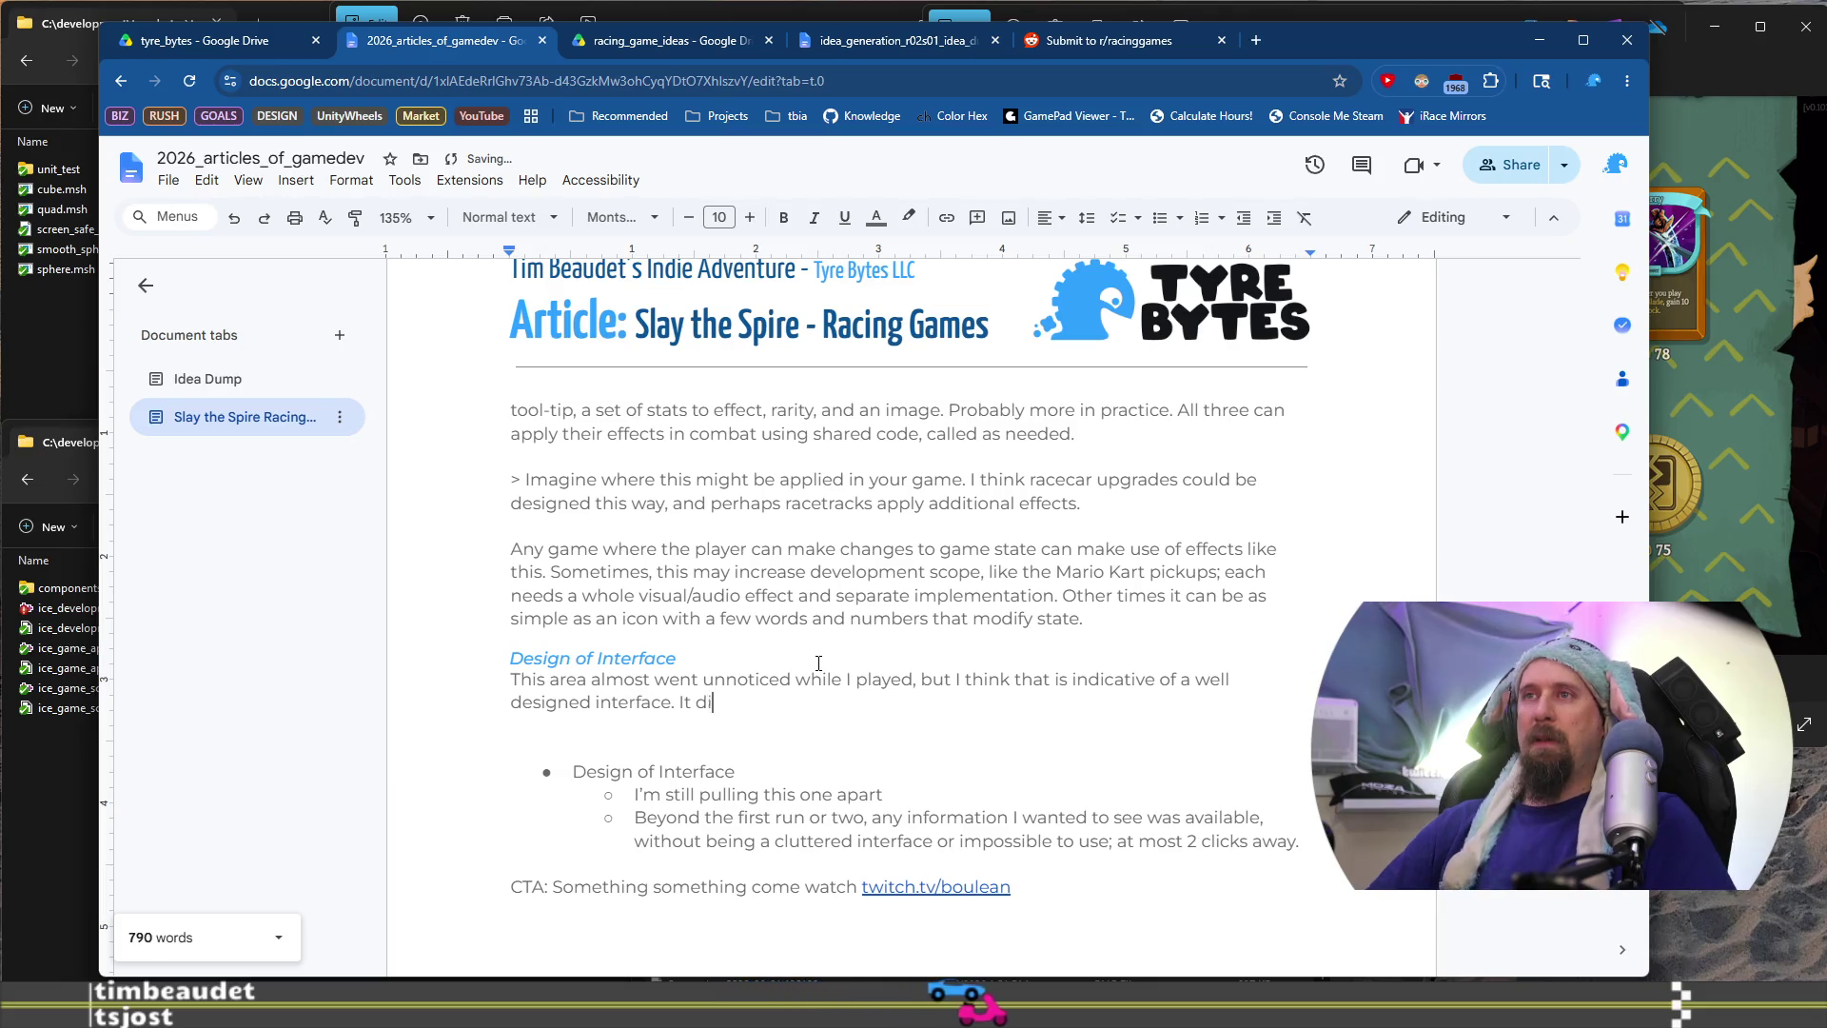
{"action": "type", "text": "dn't really ge"}
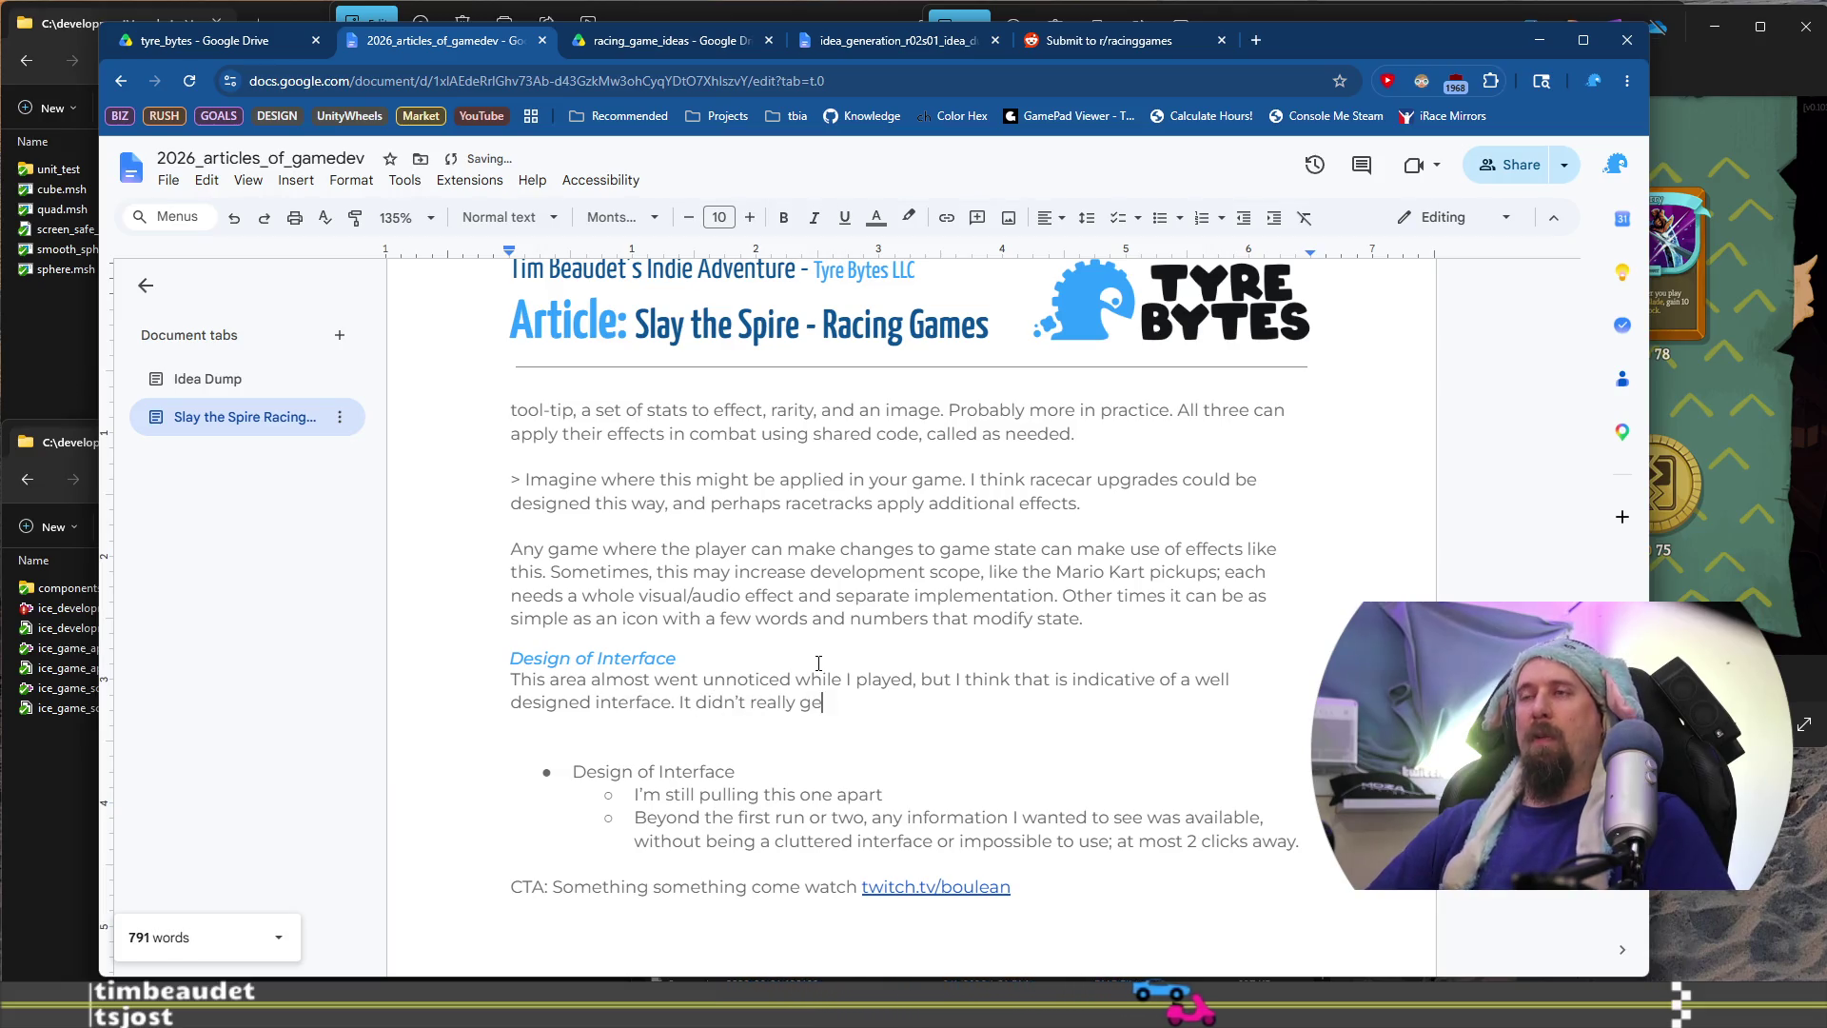
{"action": "type", "text": "t in the way a"}
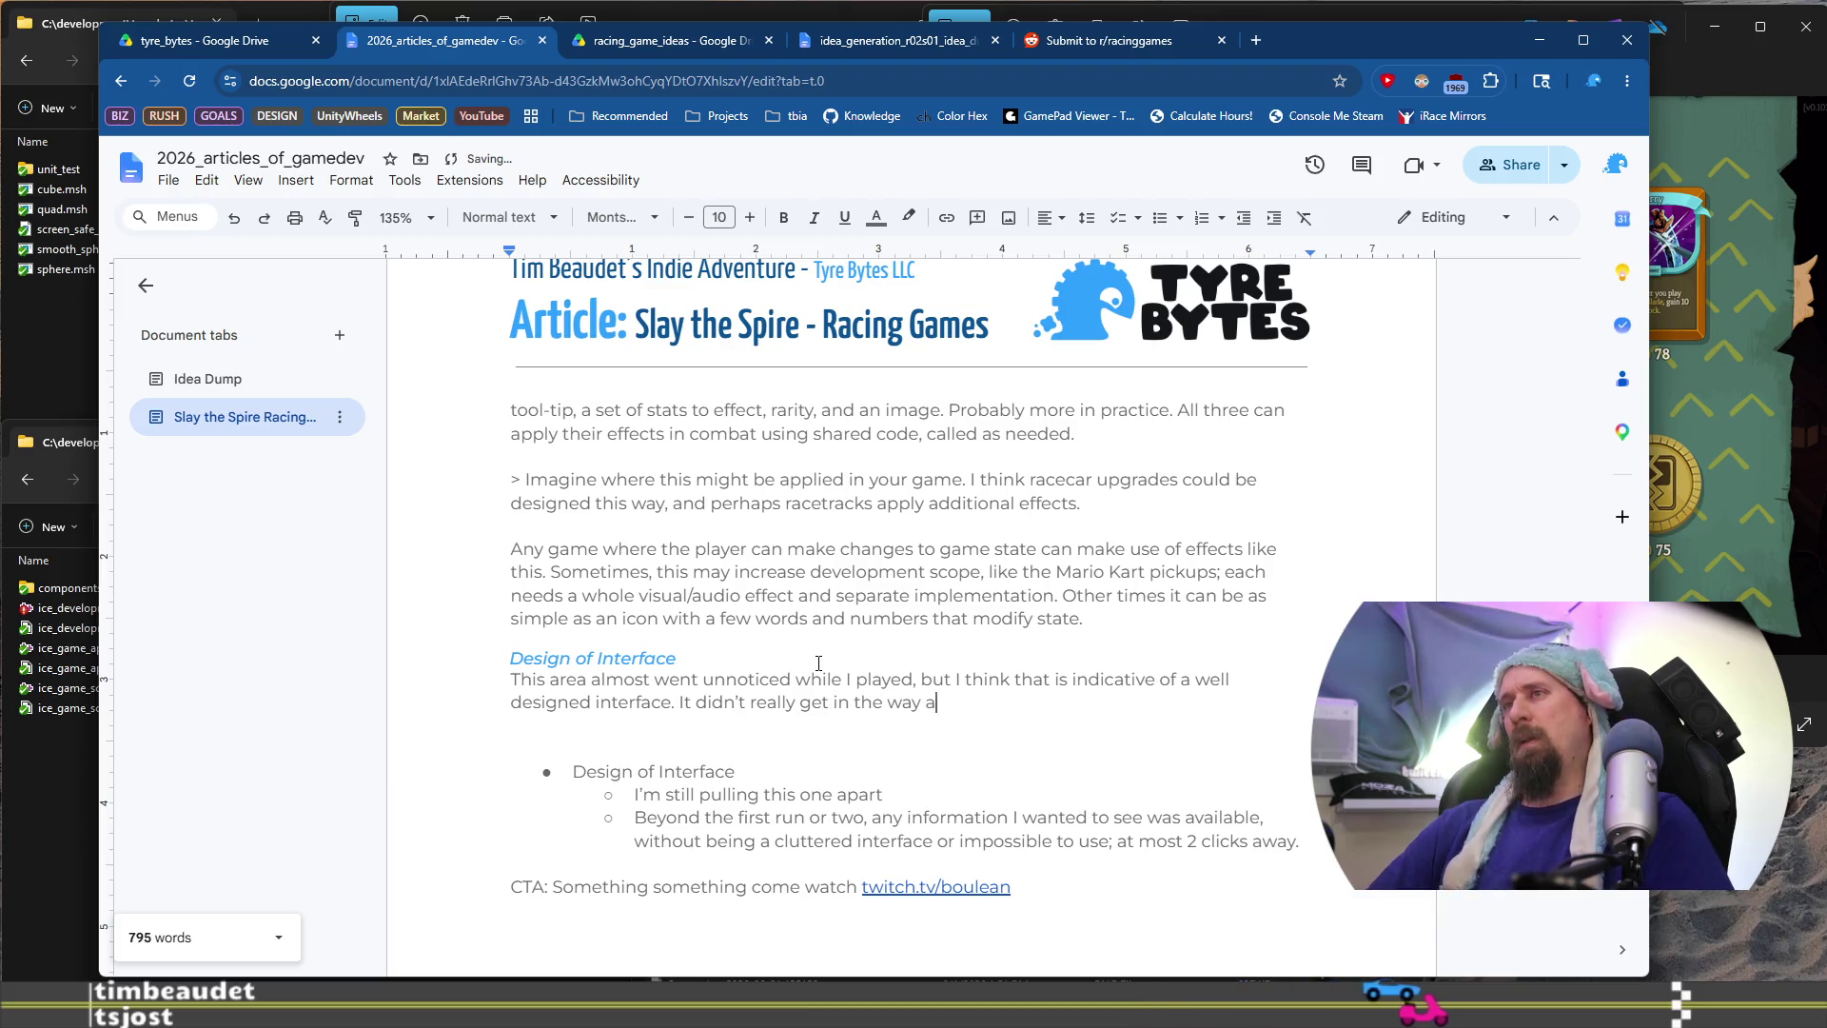
{"action": "type", "text": "nd it as easy"}
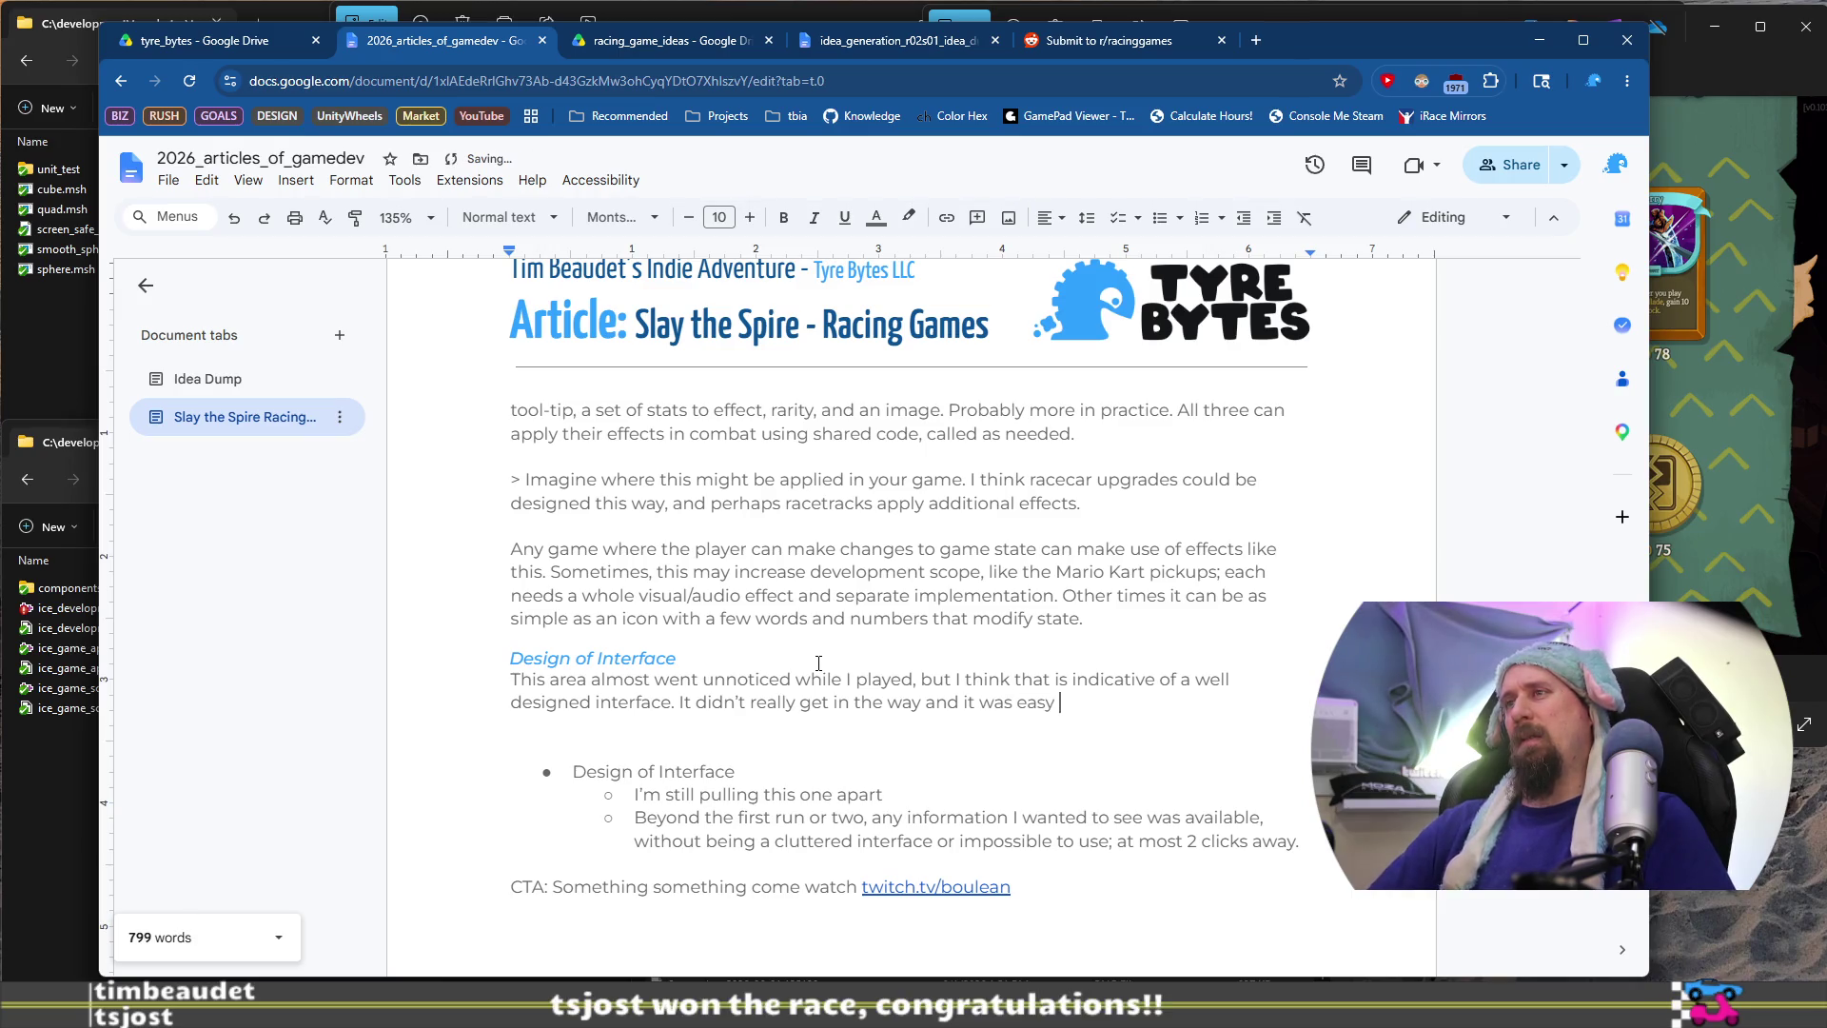
Conclude that replicating it in our games means keeping our minds open, then start a new paragraph
{"action": "type", "text": "e information I wan"}
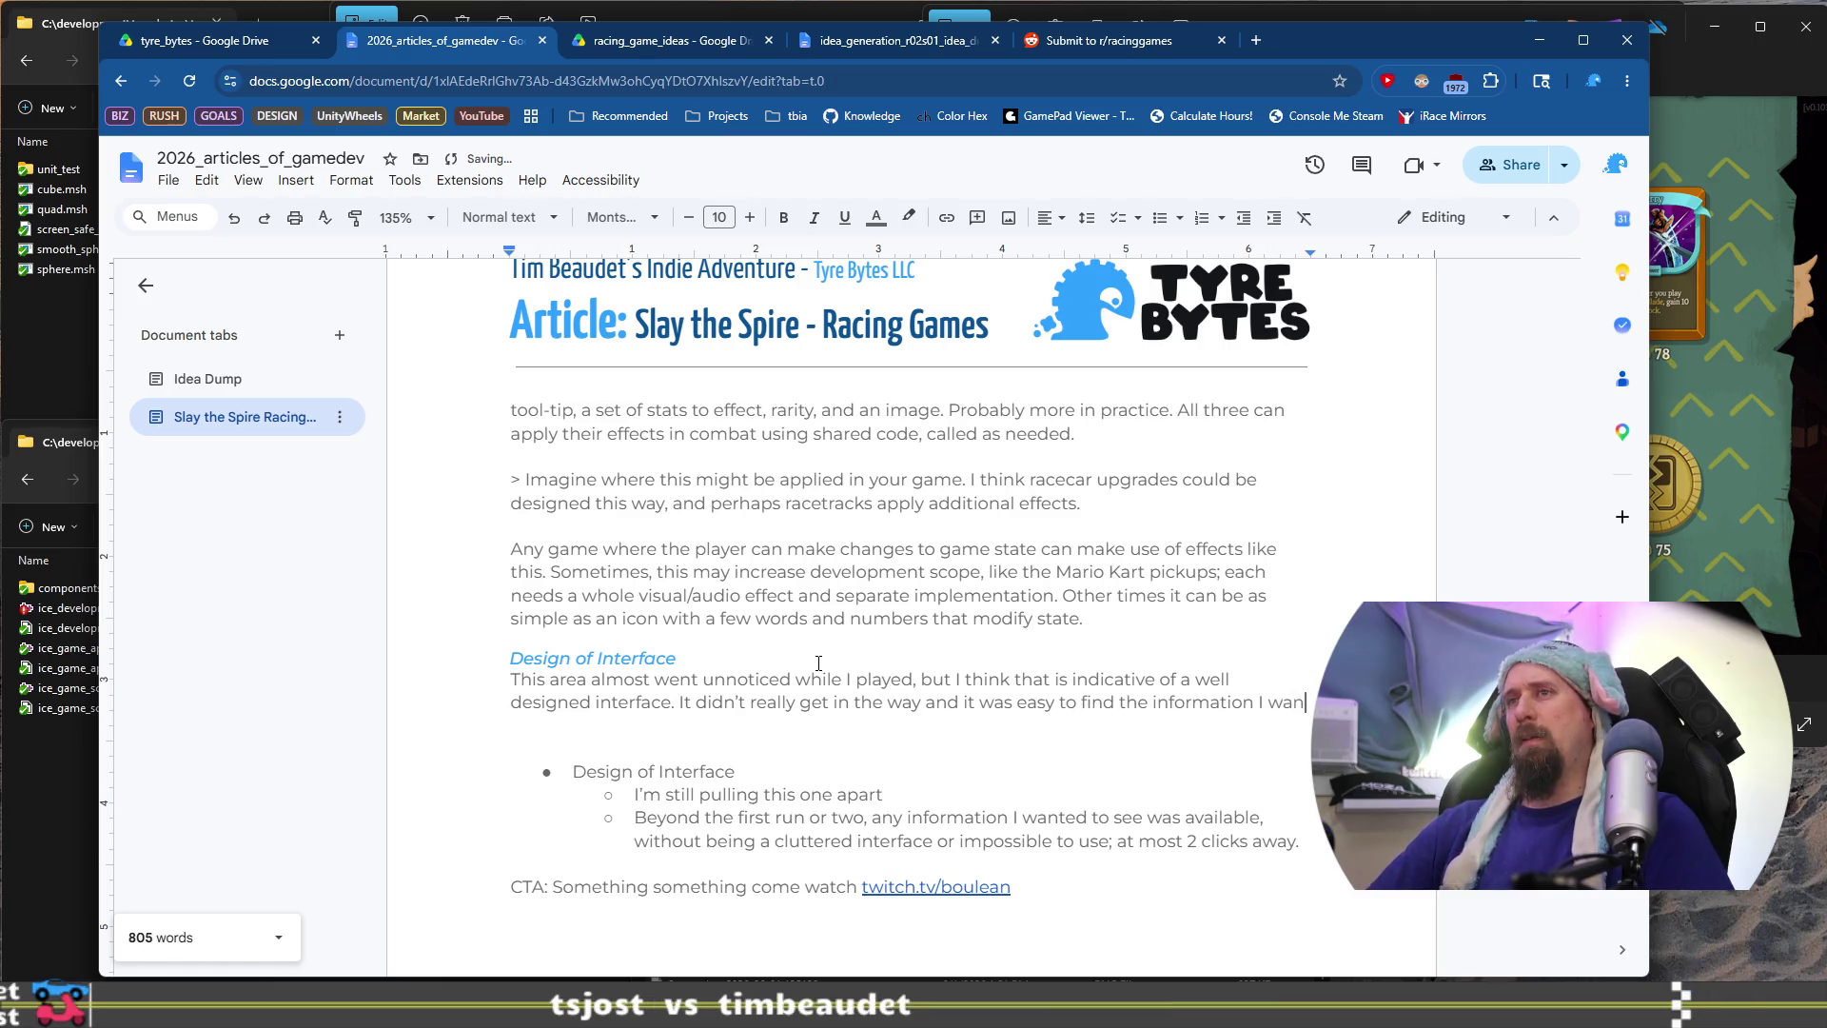
{"action": "type", "text": "ted."}
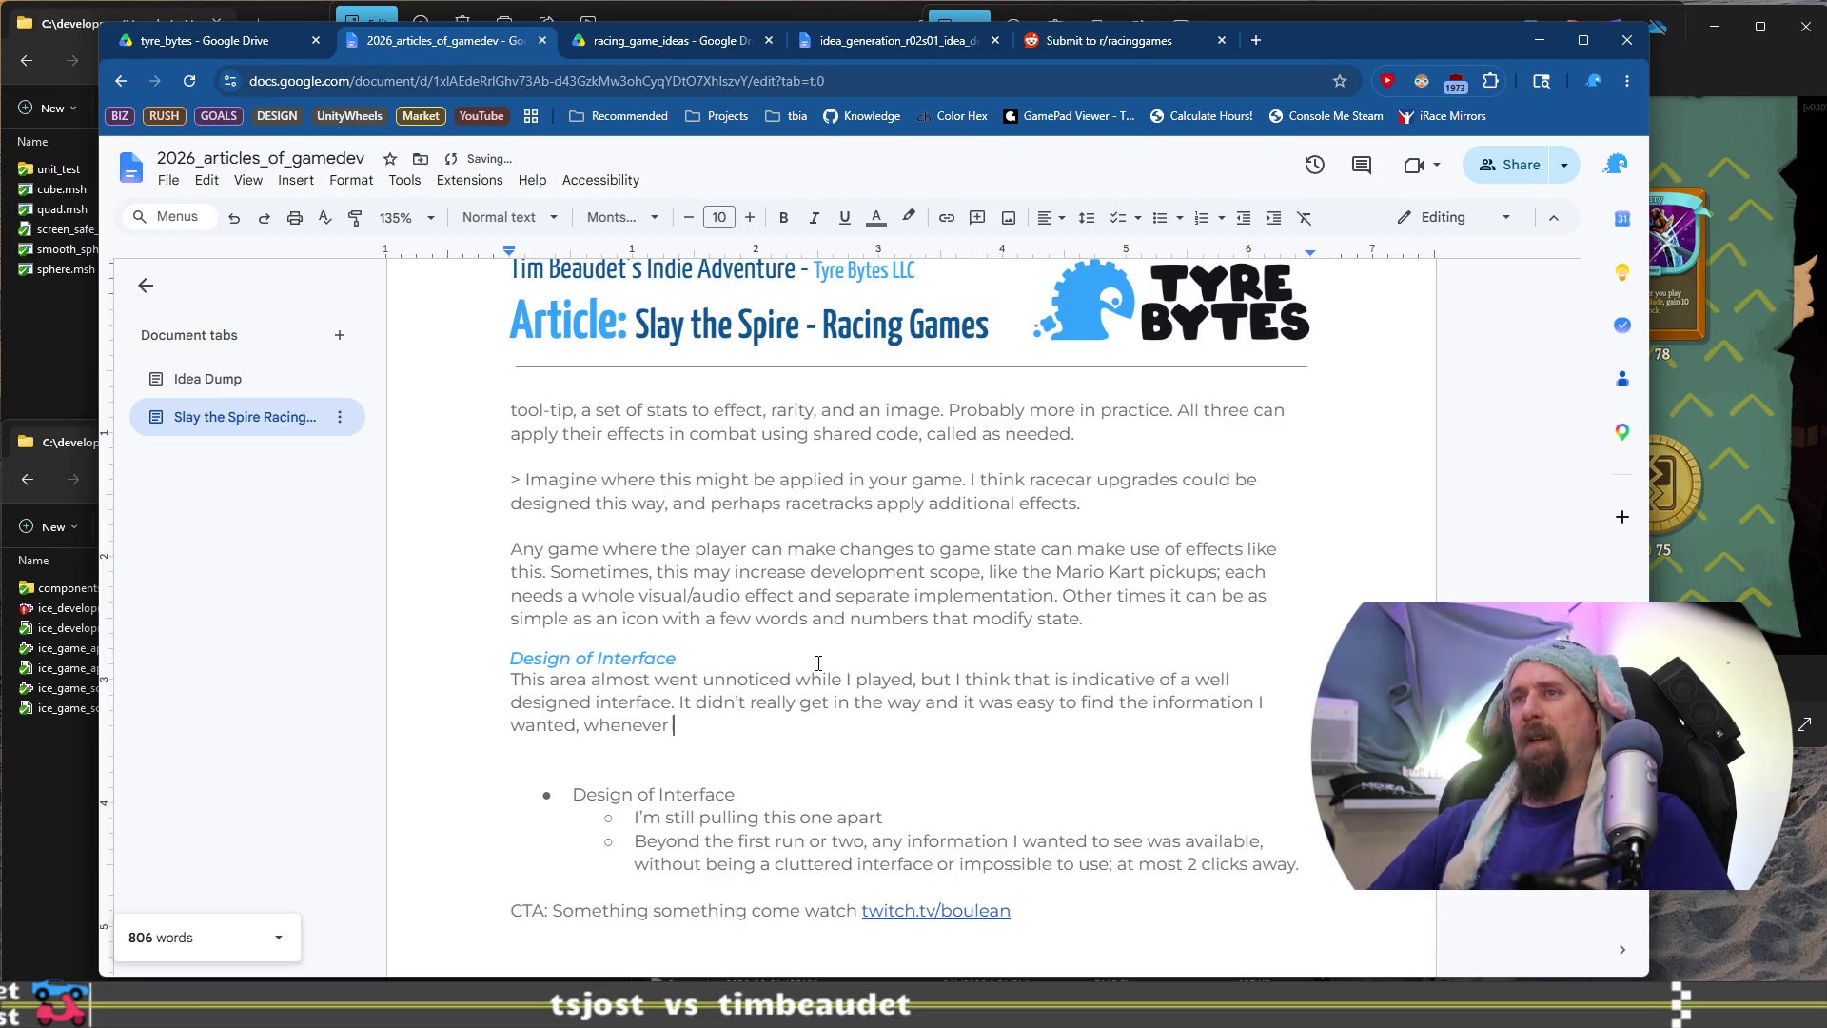
{"action": "type", "text": "anted it. That"}
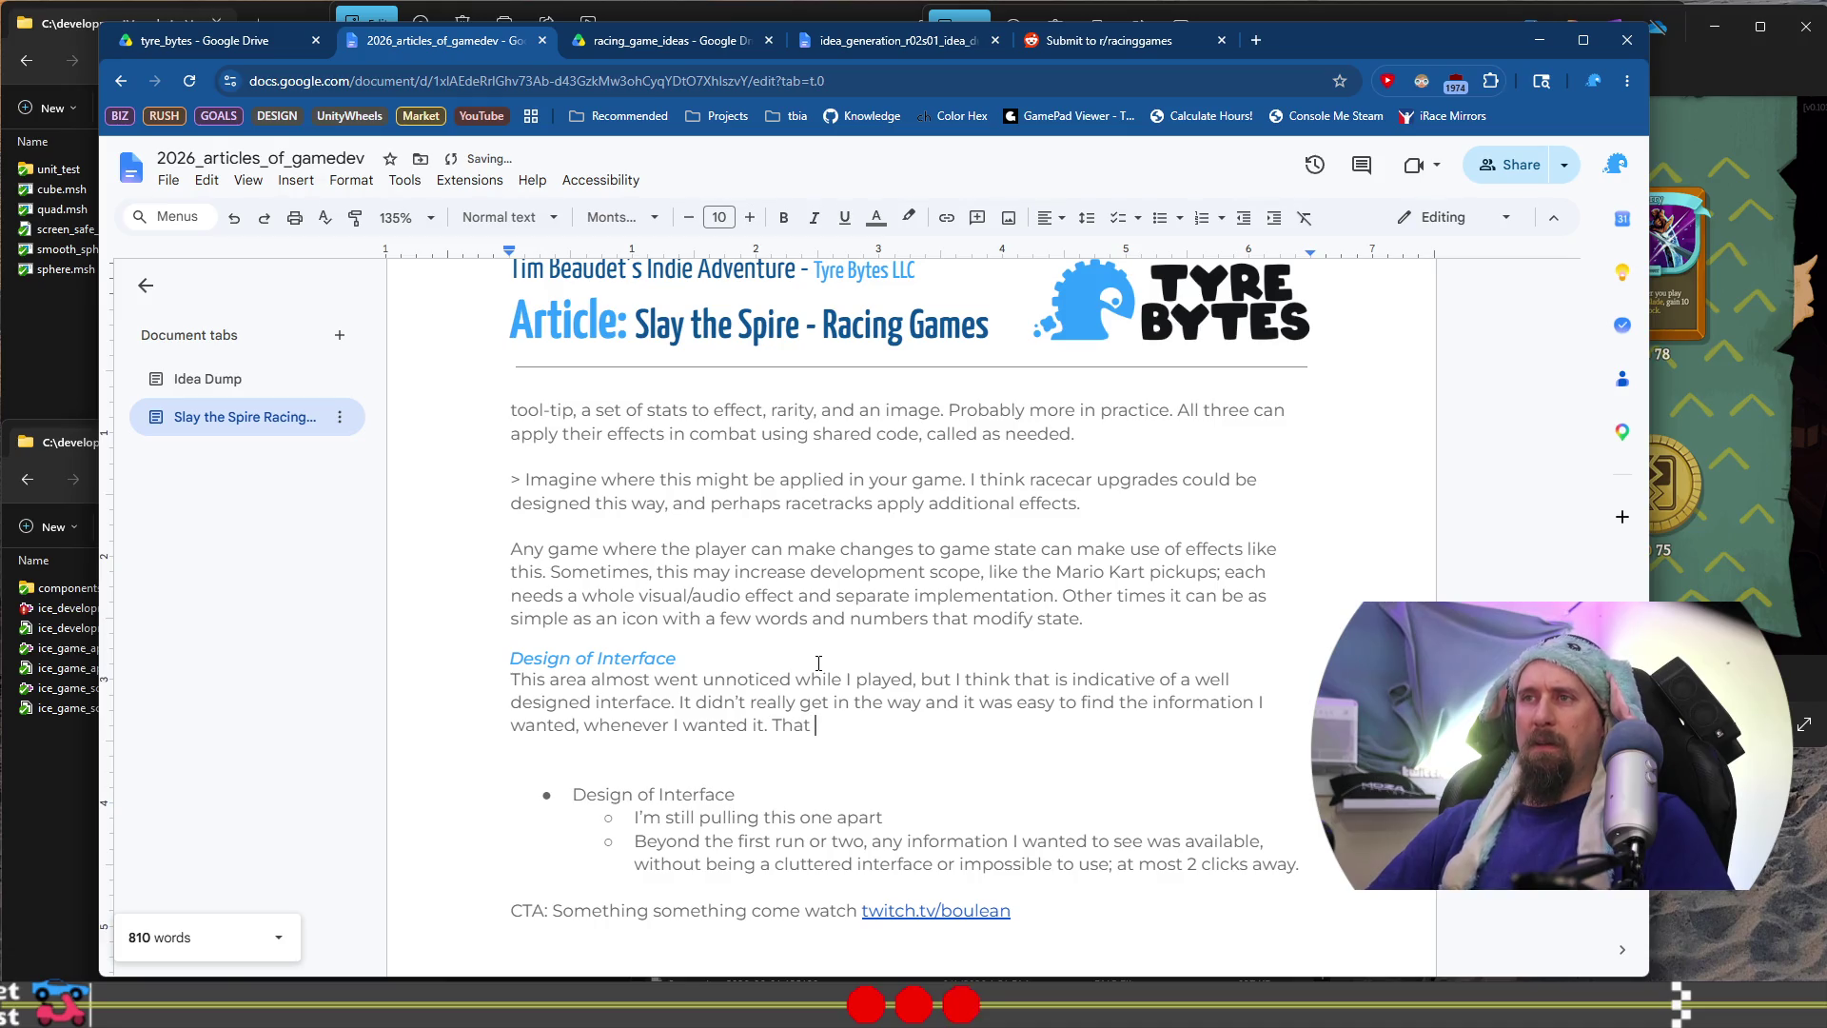
{"action": "key", "text": "ctrl+BackSpace"}
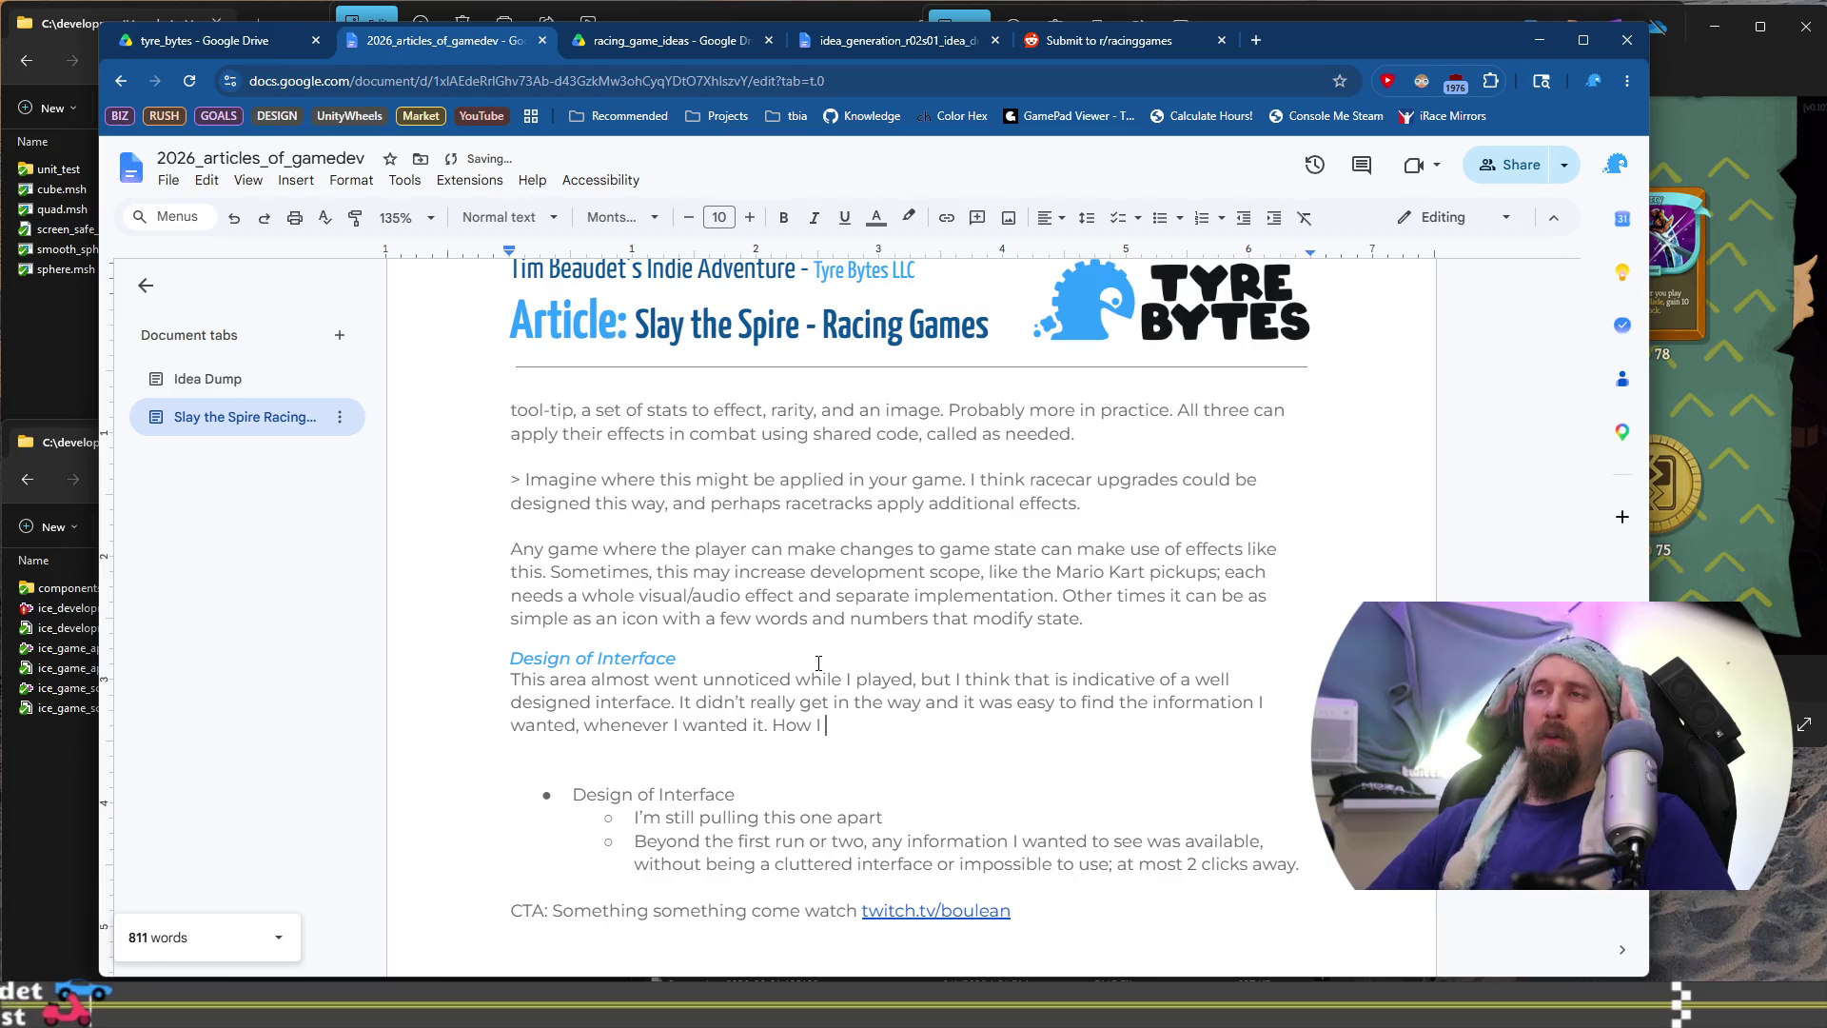
{"action": "key", "text": "BackSpace"}
{"action": "key", "text": "BackSpace"}
{"action": "type", "text": "your"}
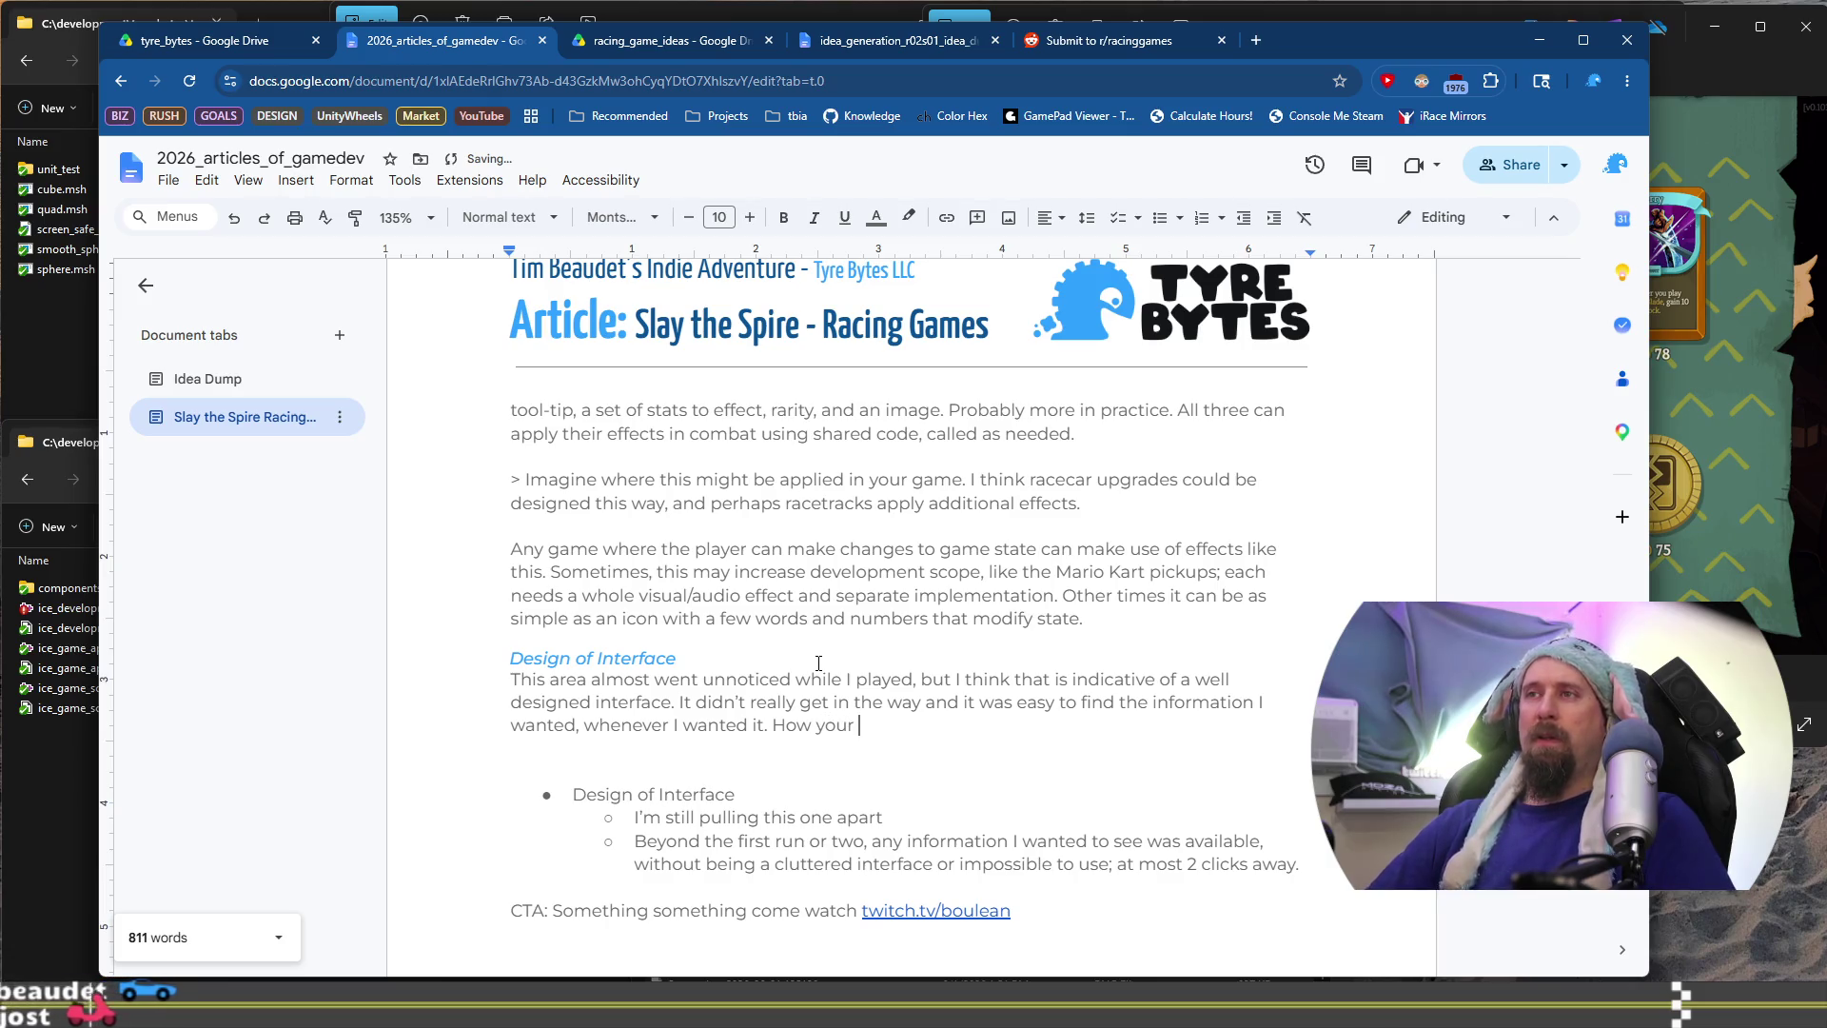
{"action": "key", "text": "BackSpace"}
{"action": "key", "text": "BackSpace"}
{"action": "type", "text": "or I could "}
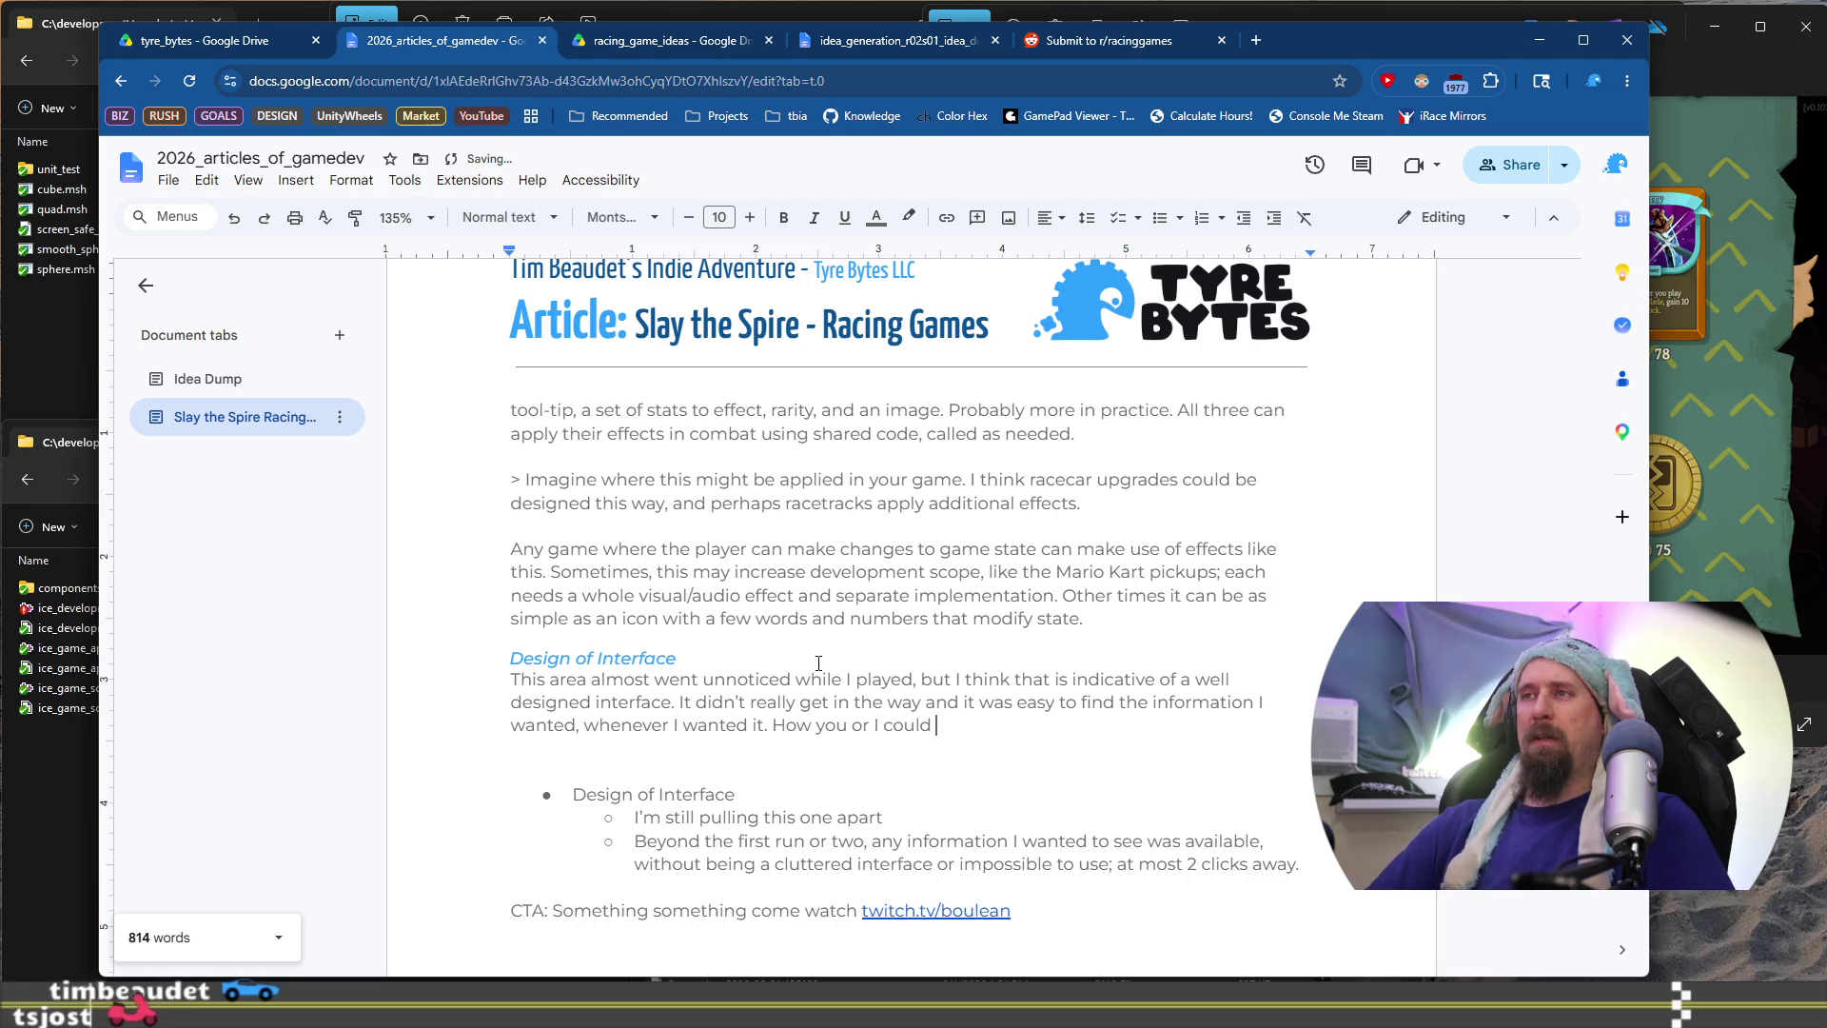
{"action": "type", "text": "go about replioca"}
{"action": "key", "text": "BackSpace"}
{"action": "key", "text": "BackSpace"}
{"action": "key", "text": "BackSpace"}
{"action": "type", "text": "cating it in our cames is buy"}
{"action": "key", "text": "BackSpace"}
{"action": "key", "text": "BackSpace"}
{"action": "key", "text": "BackSpace"}
{"action": "type", "text": "y keeping a"}
{"action": "type", "text": "n open"}
{"action": "key", "text": "BackSpace"}
{"action": "key", "text": "BackSpace"}
{"action": "key", "text": "BackSpace"}
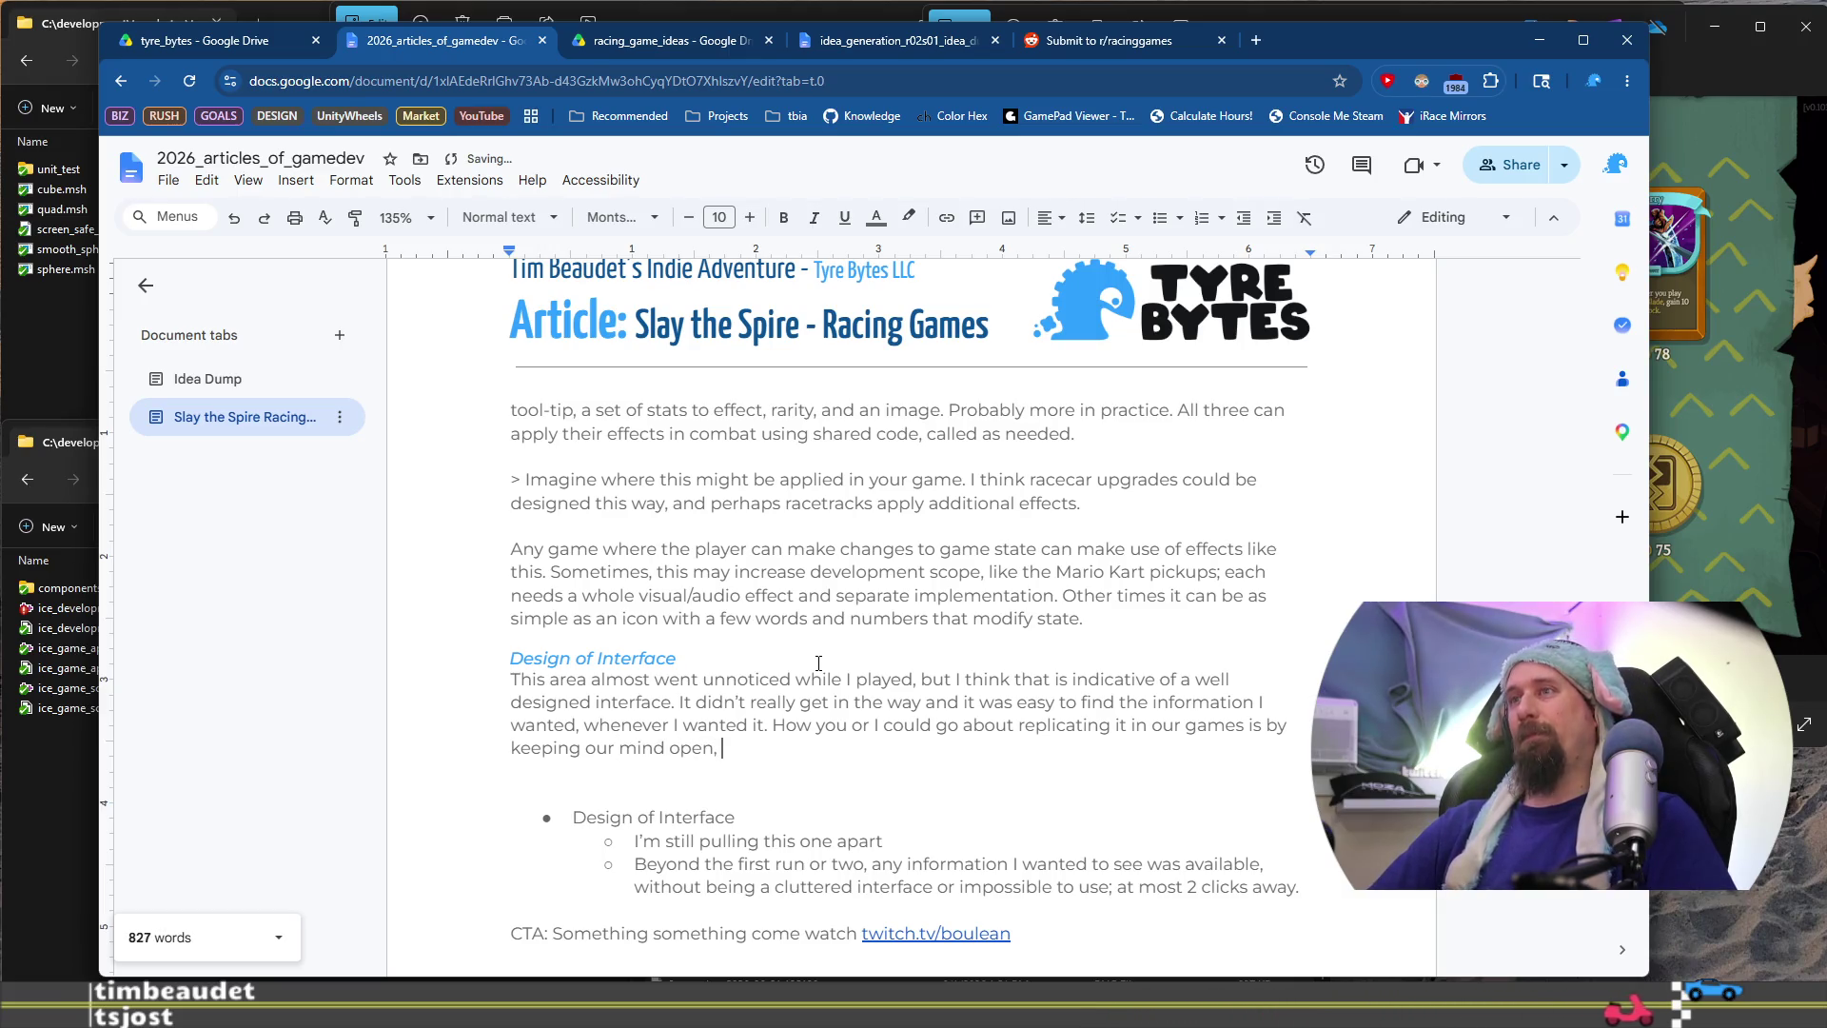
{"action": "key", "text": "BackSpace"}
{"action": "key", "text": "BackSpace"}
{"action": "type", "text": "."}
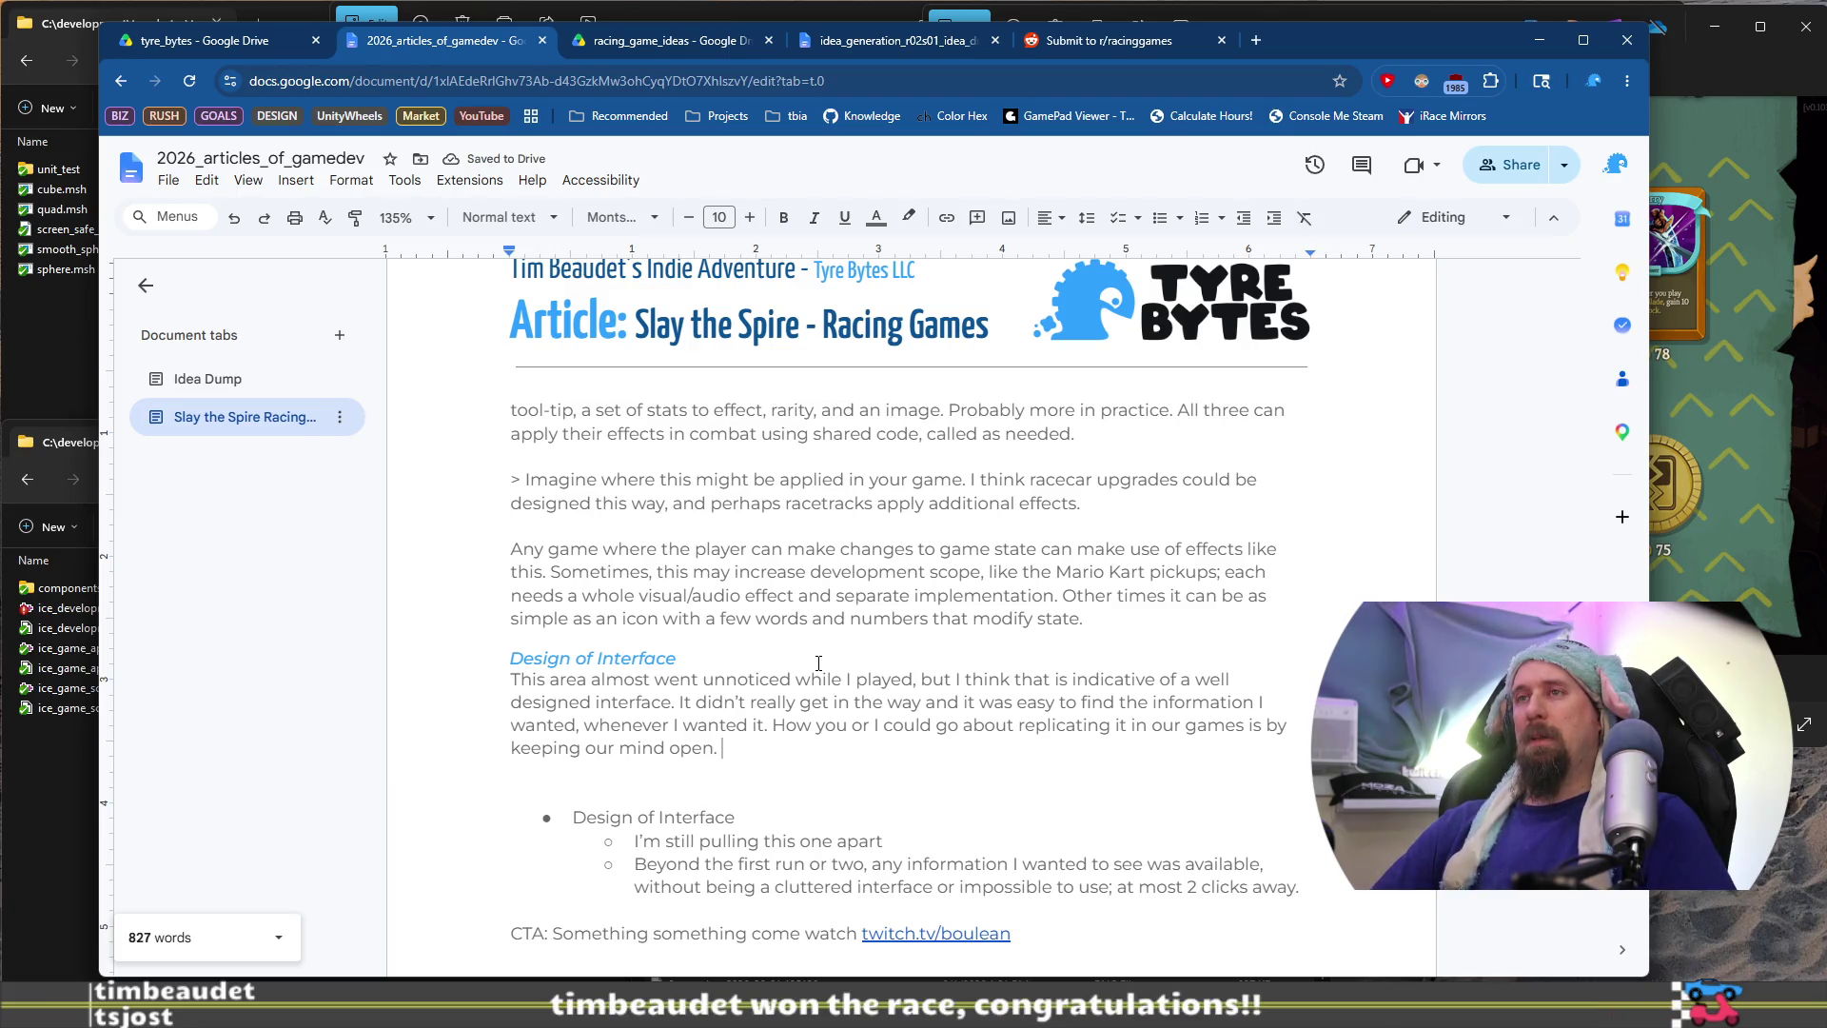
{"action": "key", "text": "BackSpace"}
{"action": "type", "text": "s"}
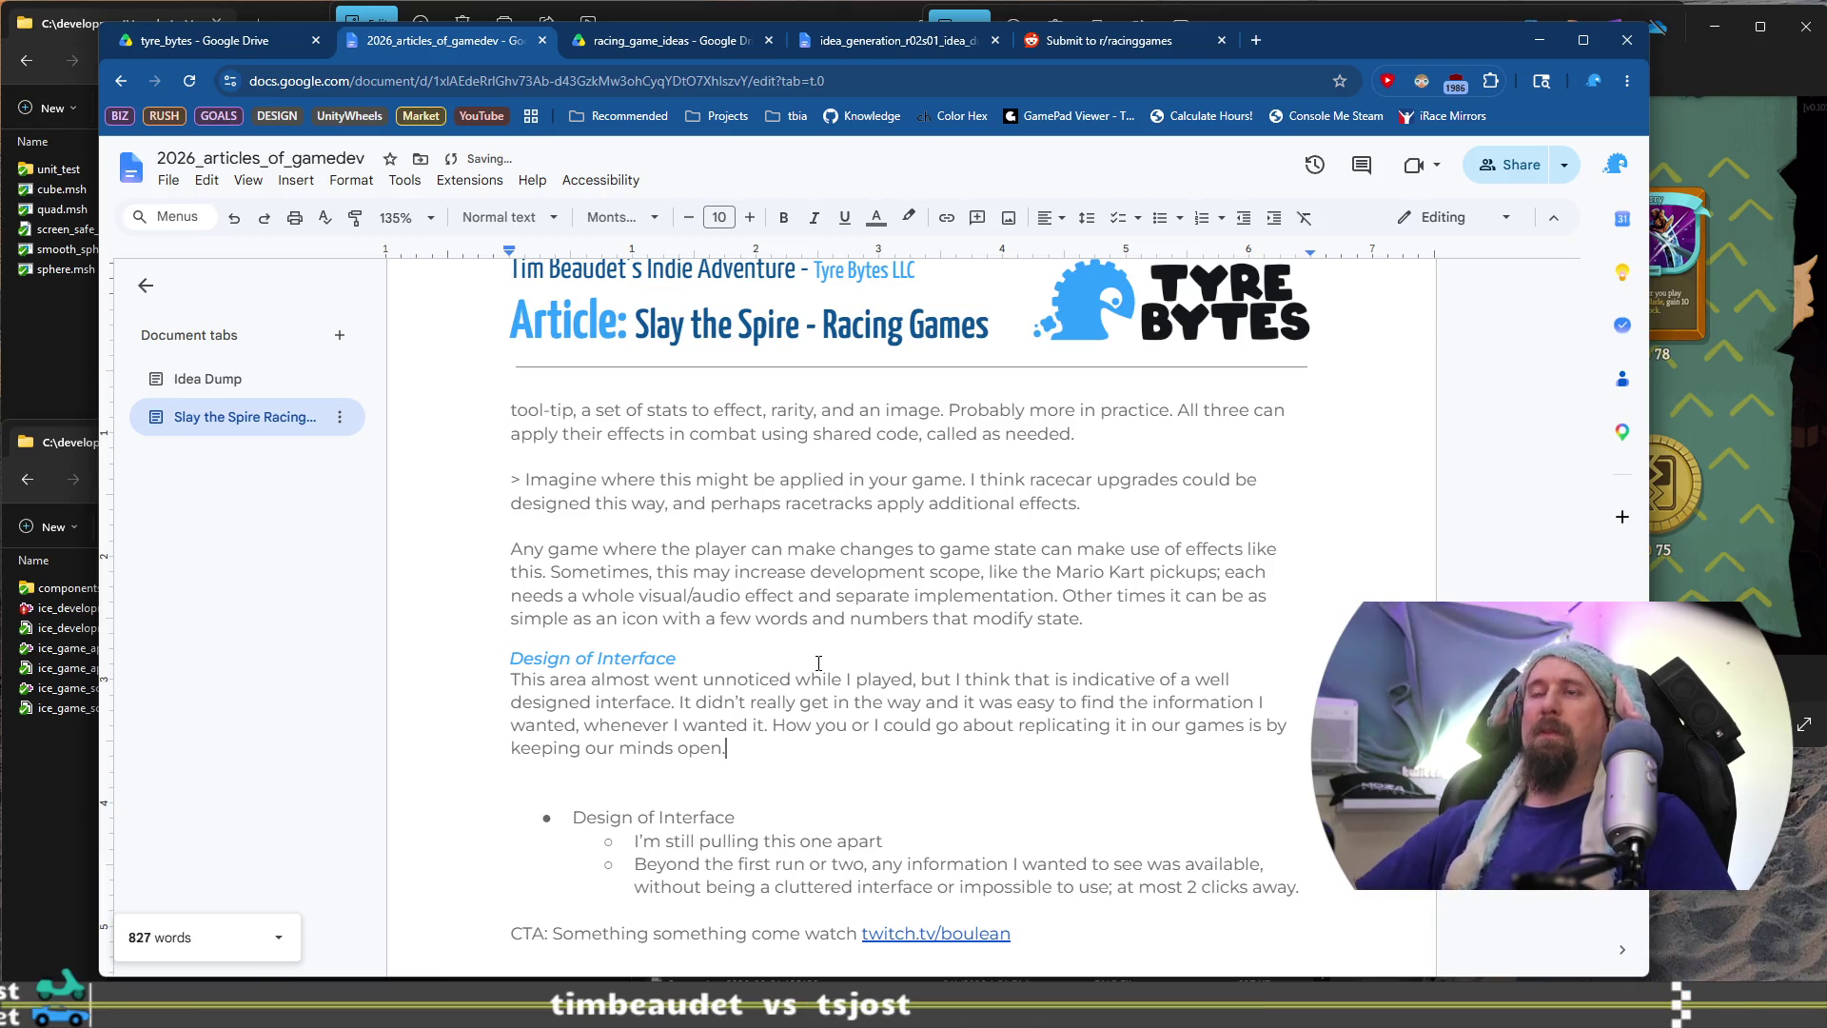
{"action": "key", "text": "Return"}
{"action": "key", "text": "Return"}
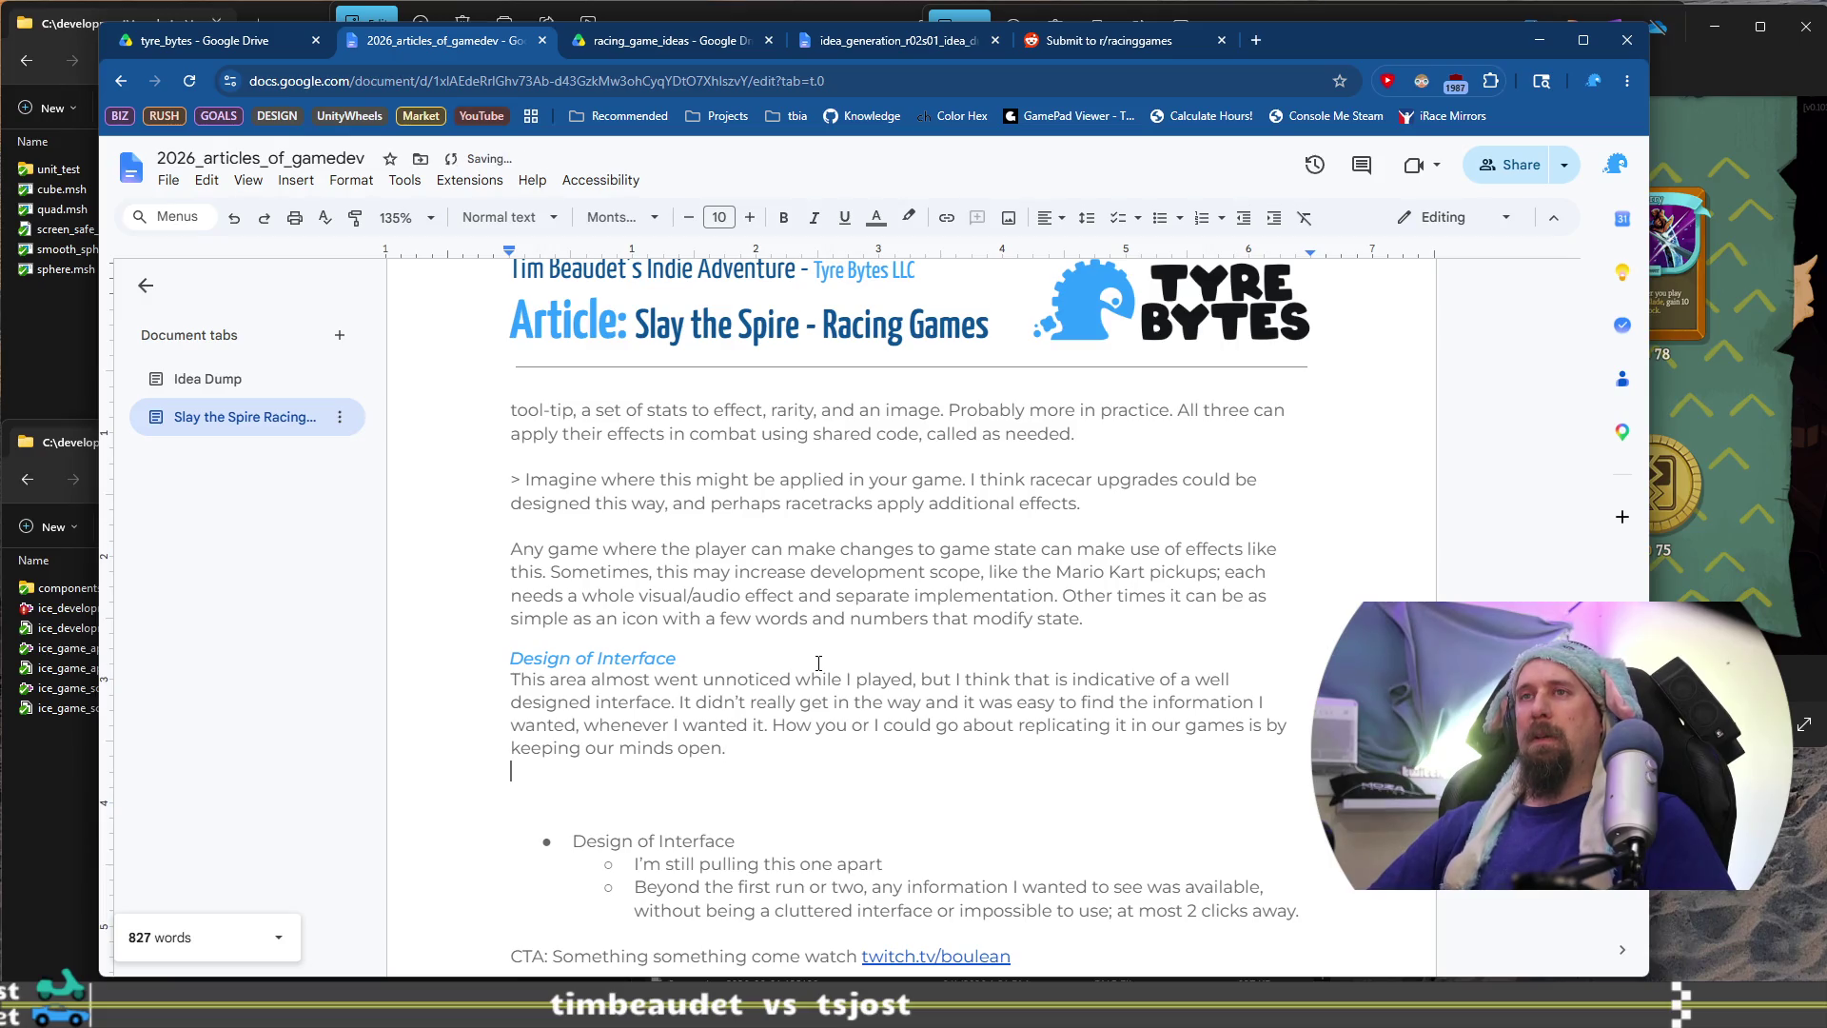
Write that the first runs were confusing and overloaded with information, despite a brief tutorial
{"action": "type", "text": "The first run"}
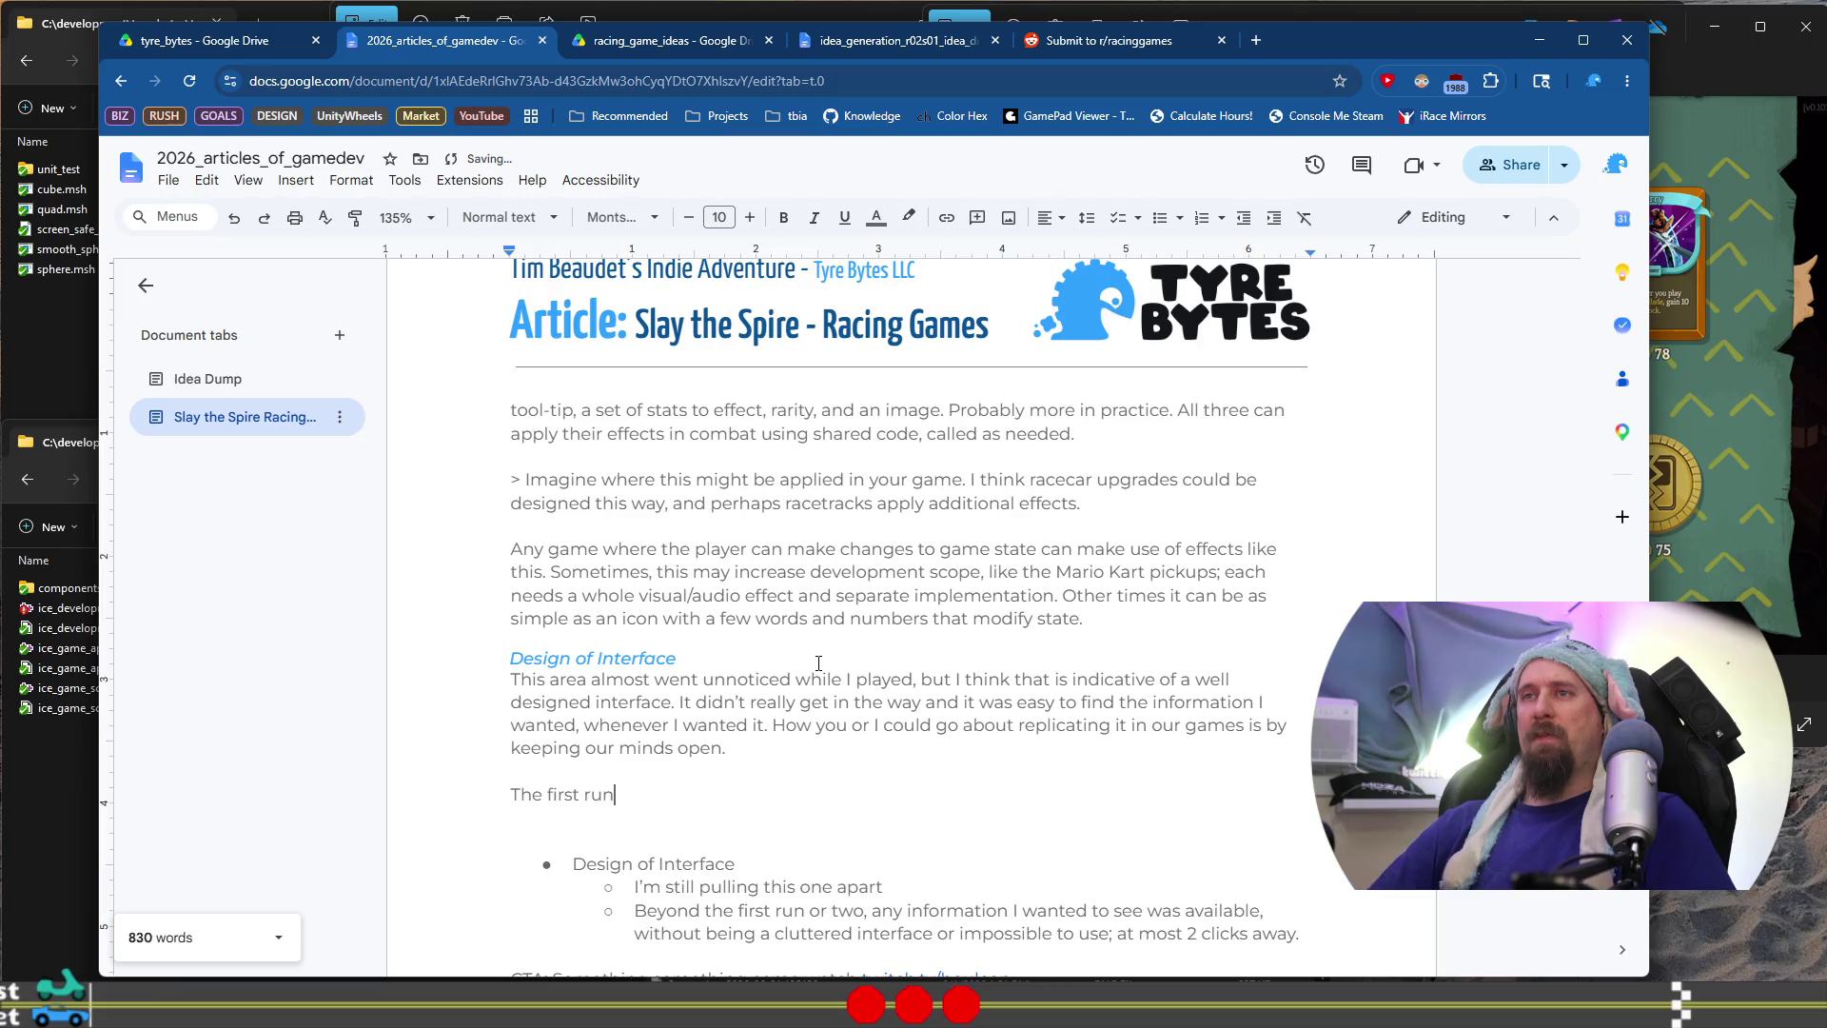
{"action": "type", "text": " or two I was con"}
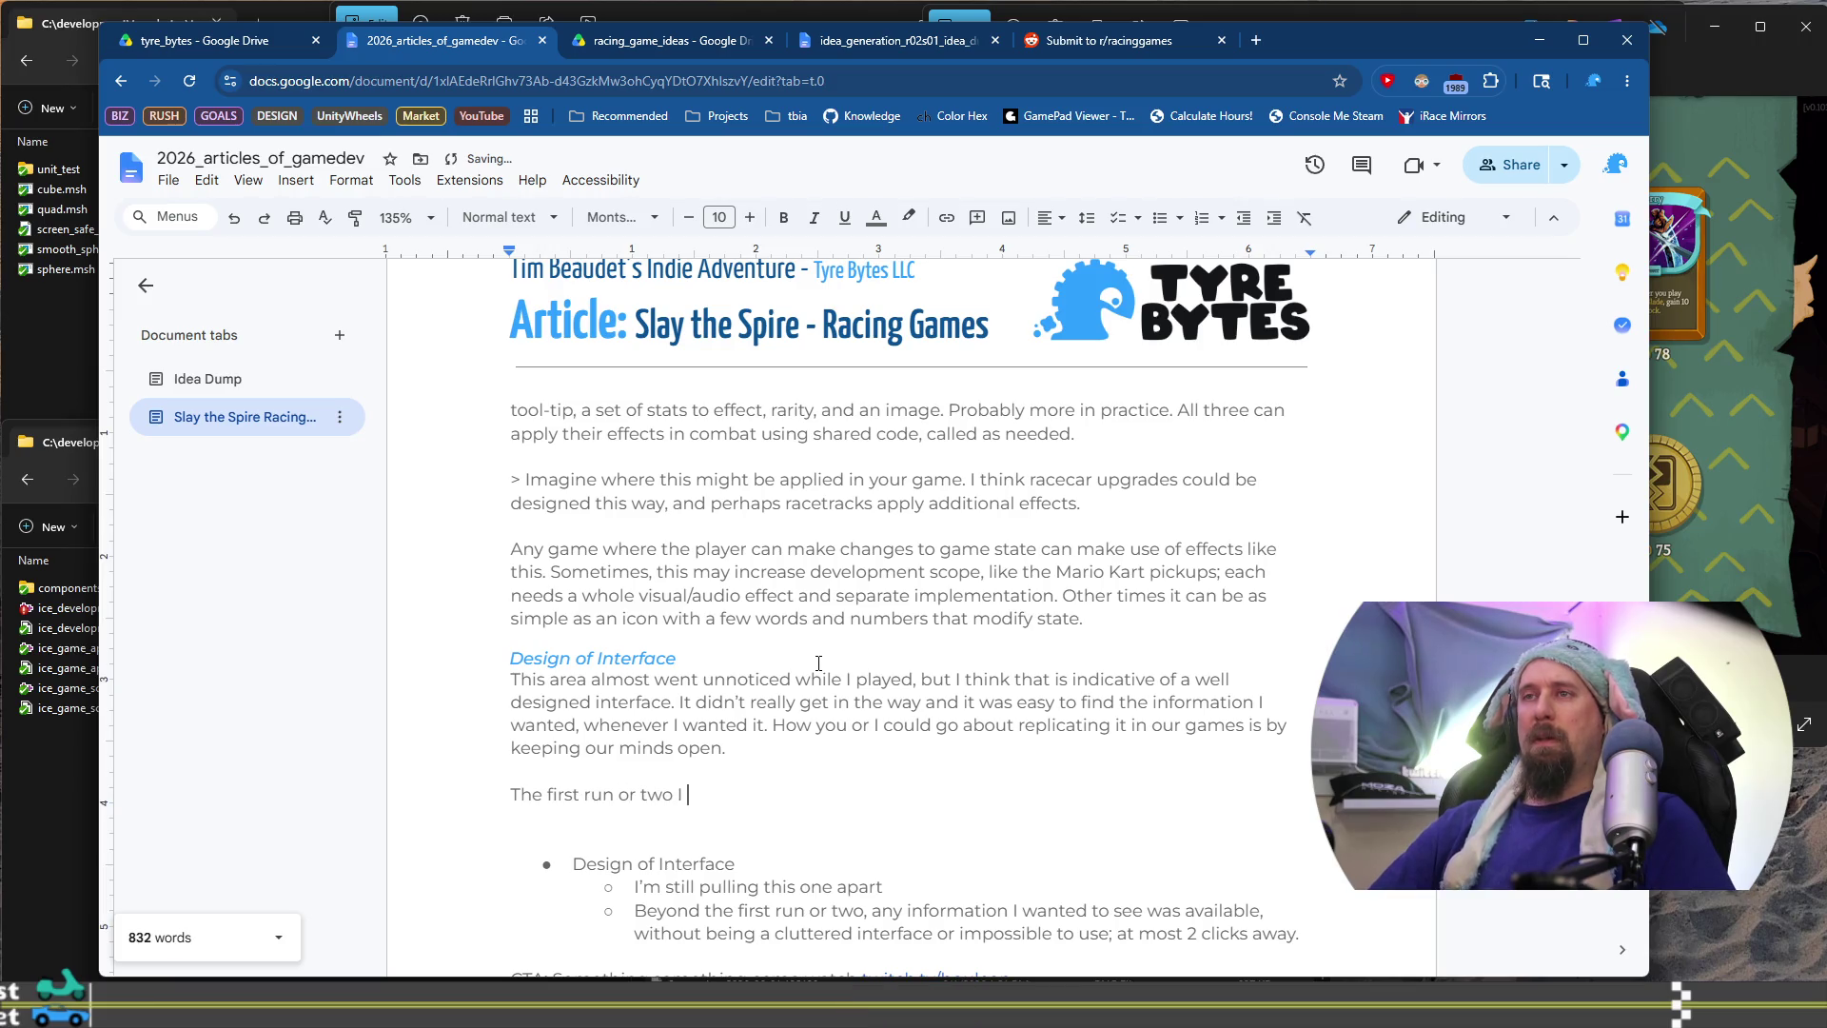
{"action": "type", "text": "fus"}
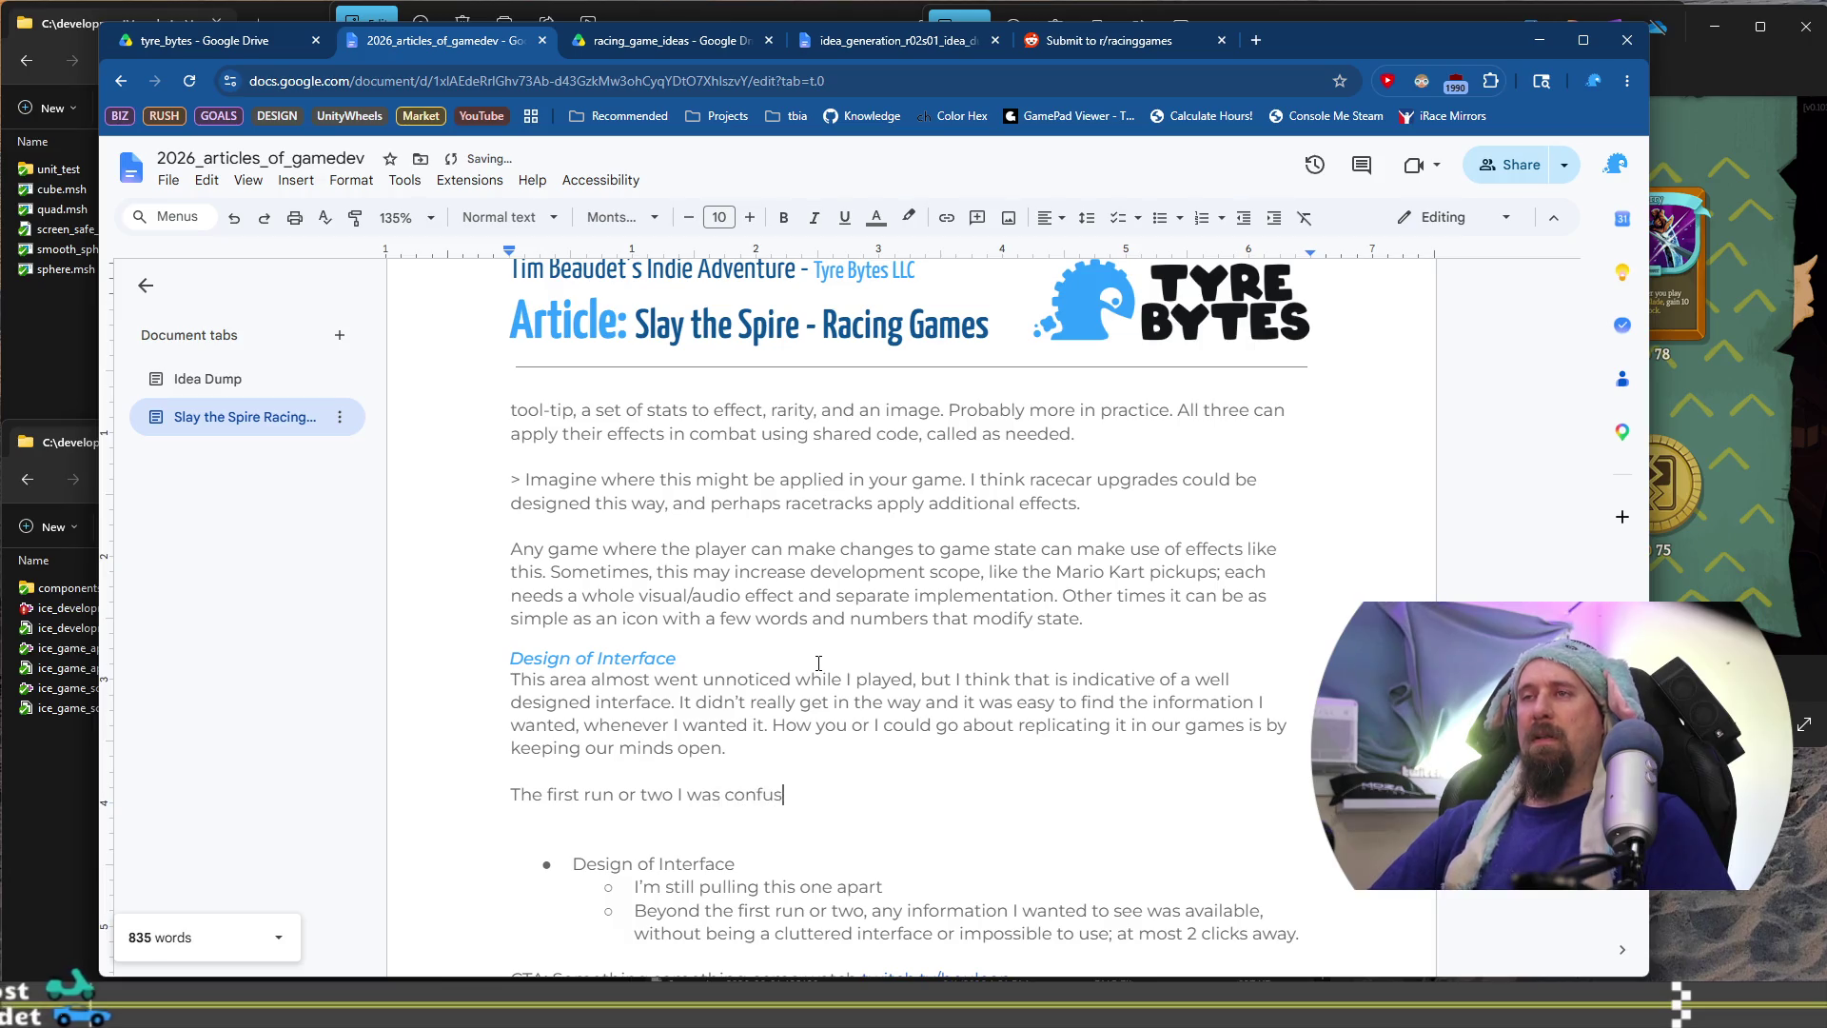
{"action": "type", "text": "ed, and abs"}
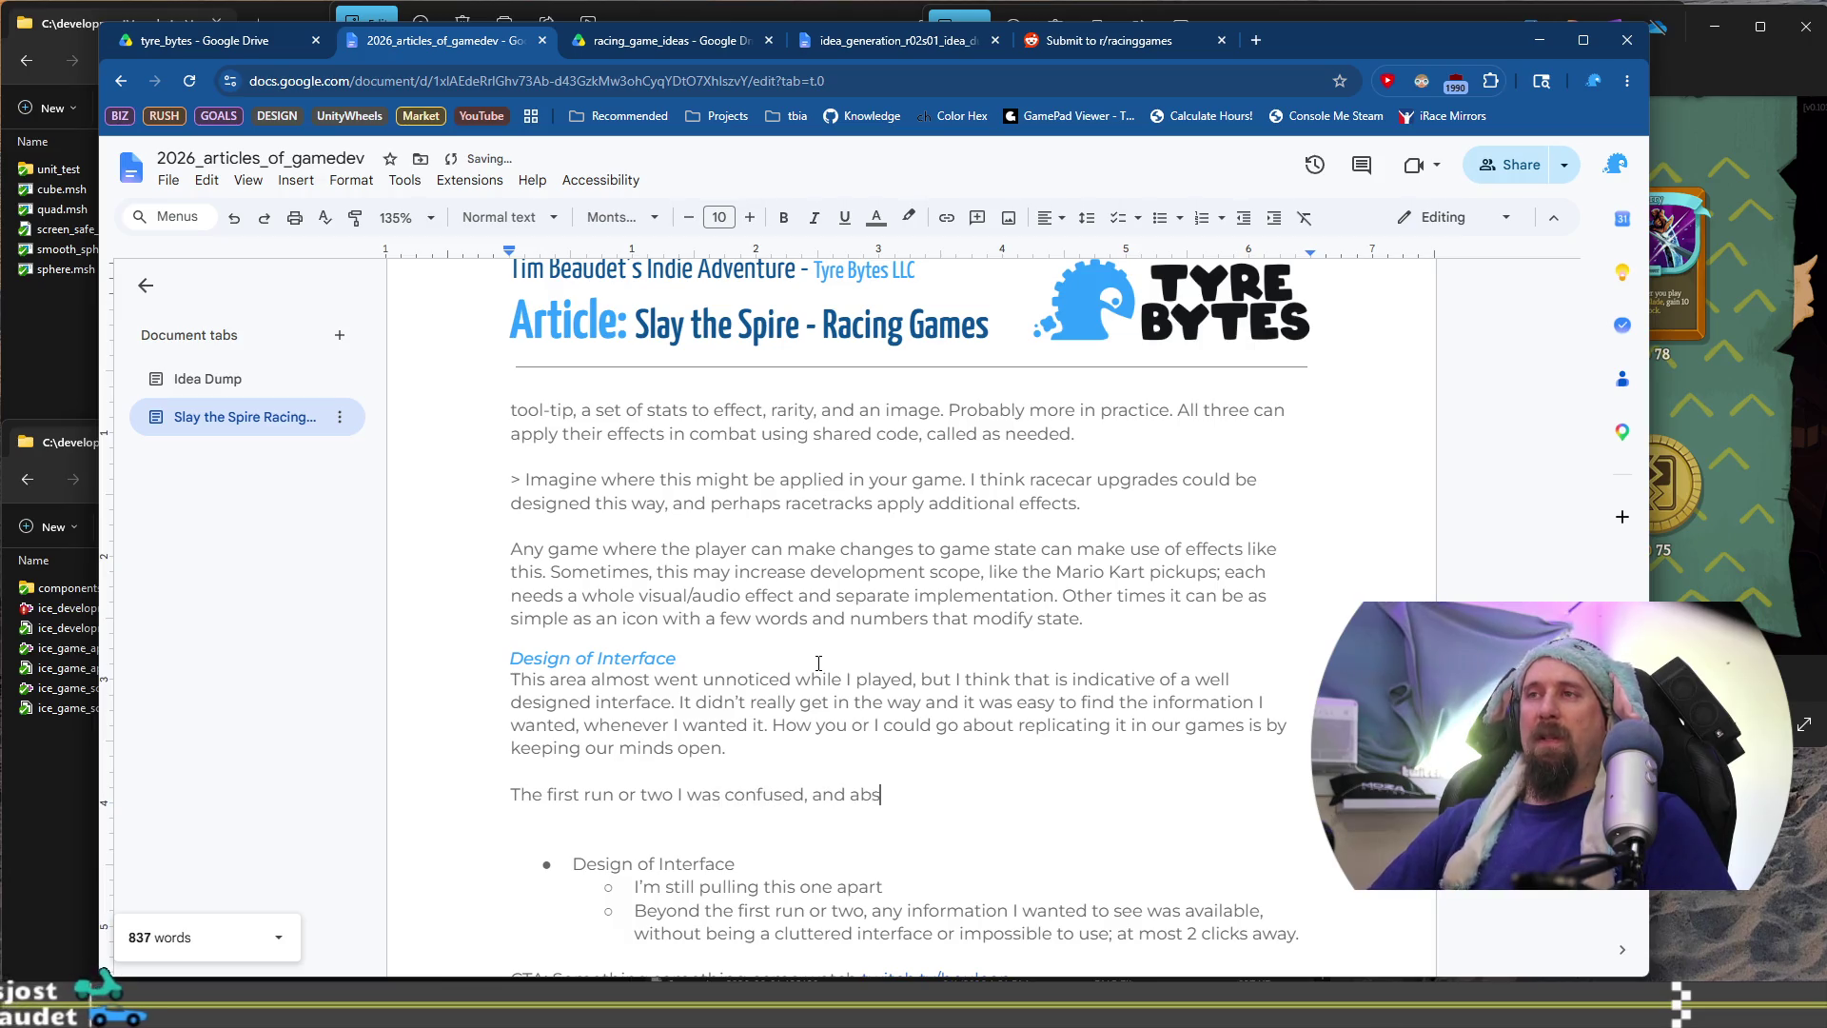
{"action": "type", "text": "olutely overloa"}
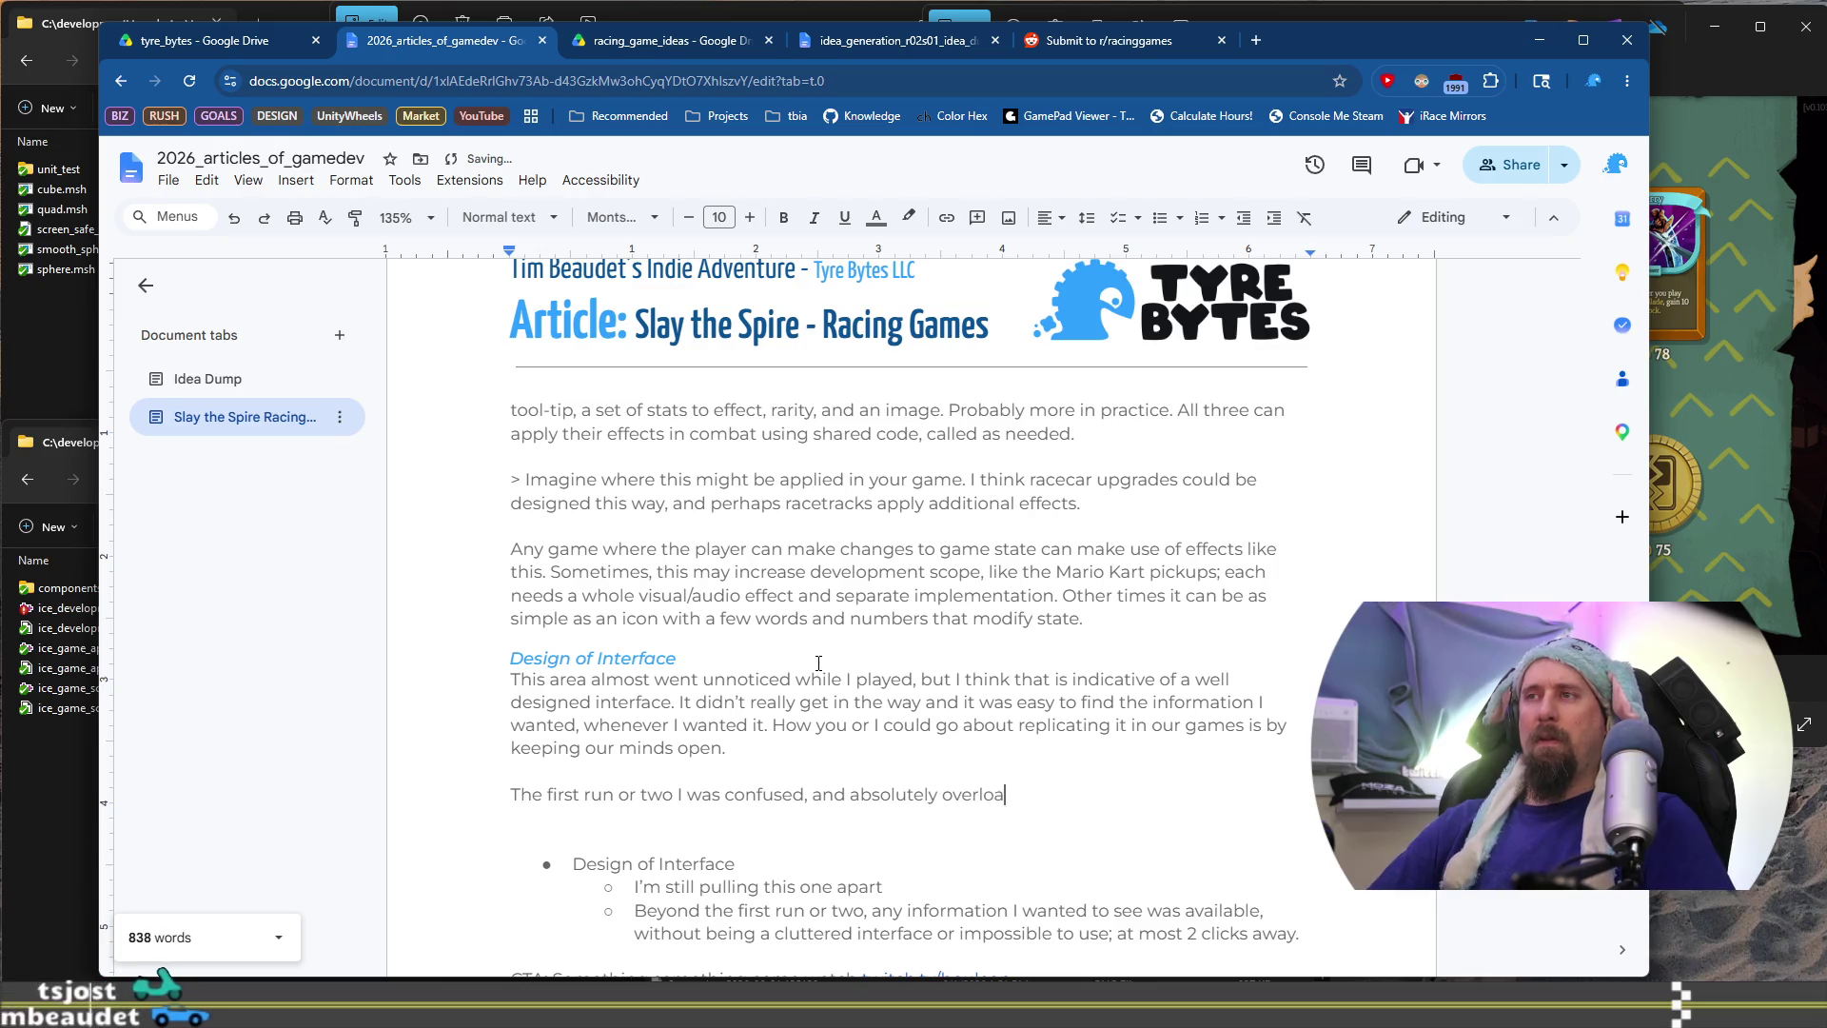
{"action": "type", "text": "ded with the "}
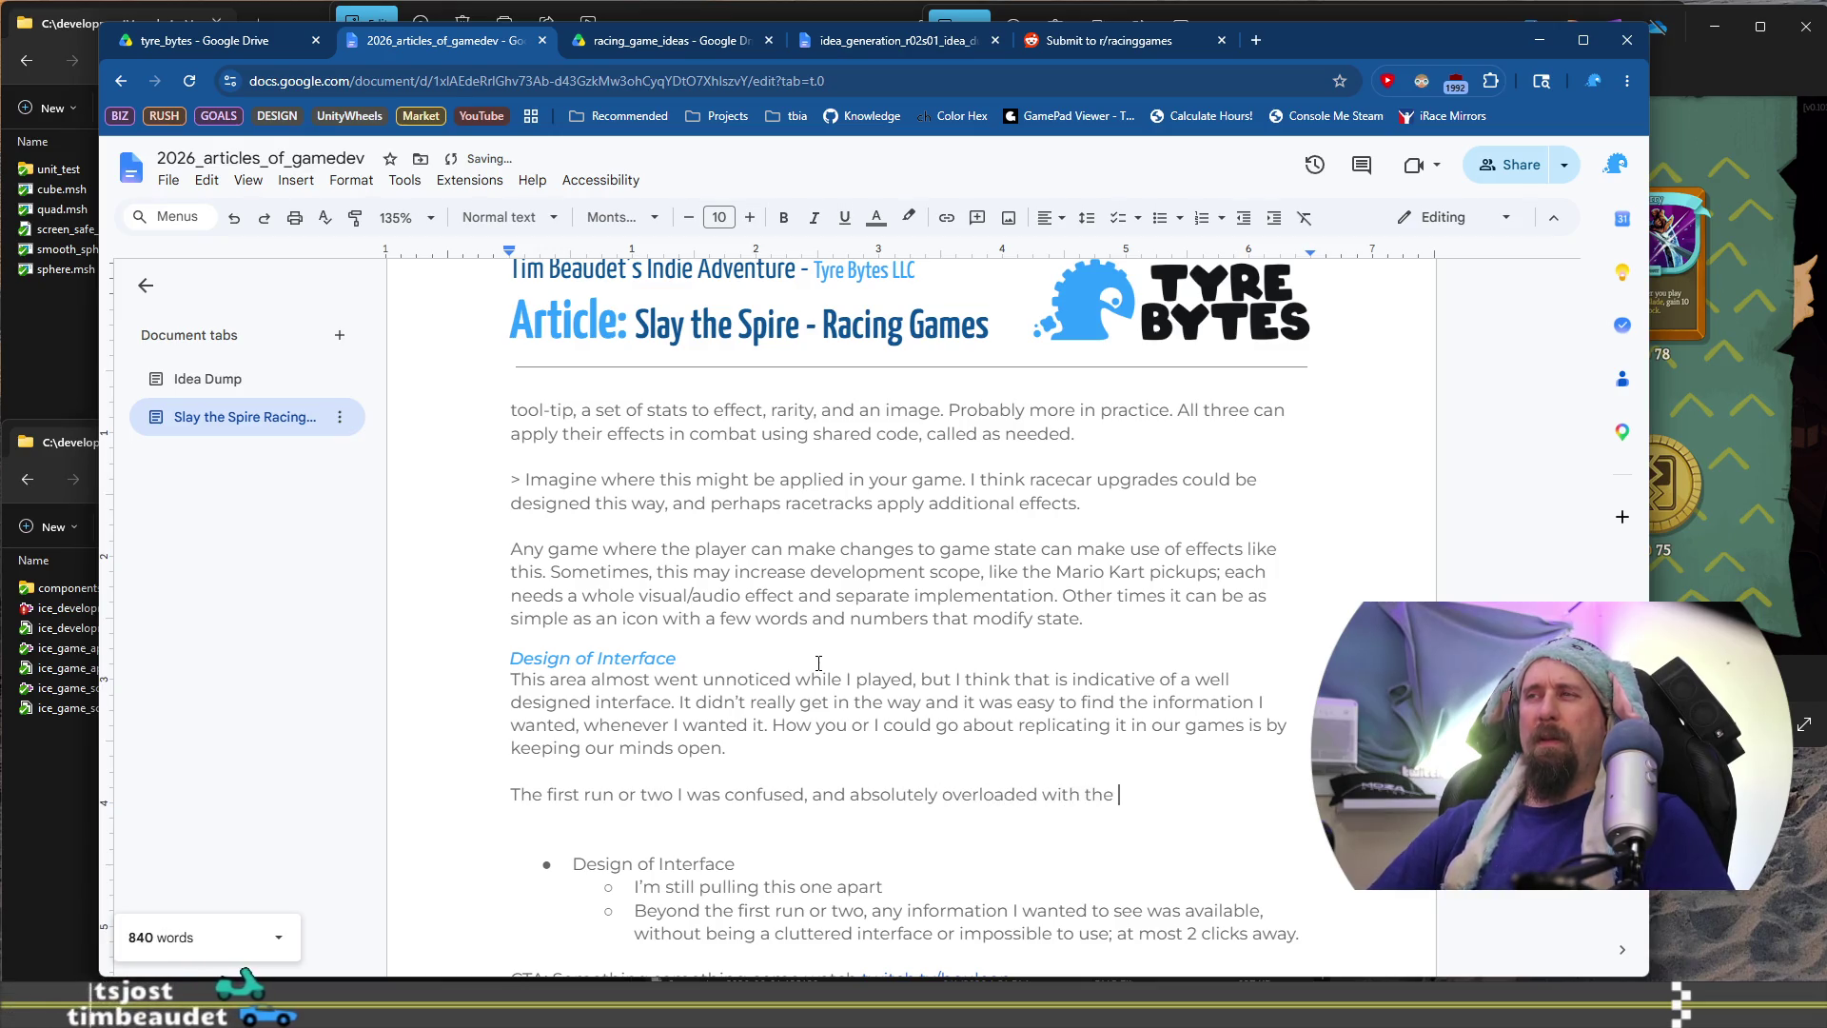
{"action": "type", "text": "amount of information that"}
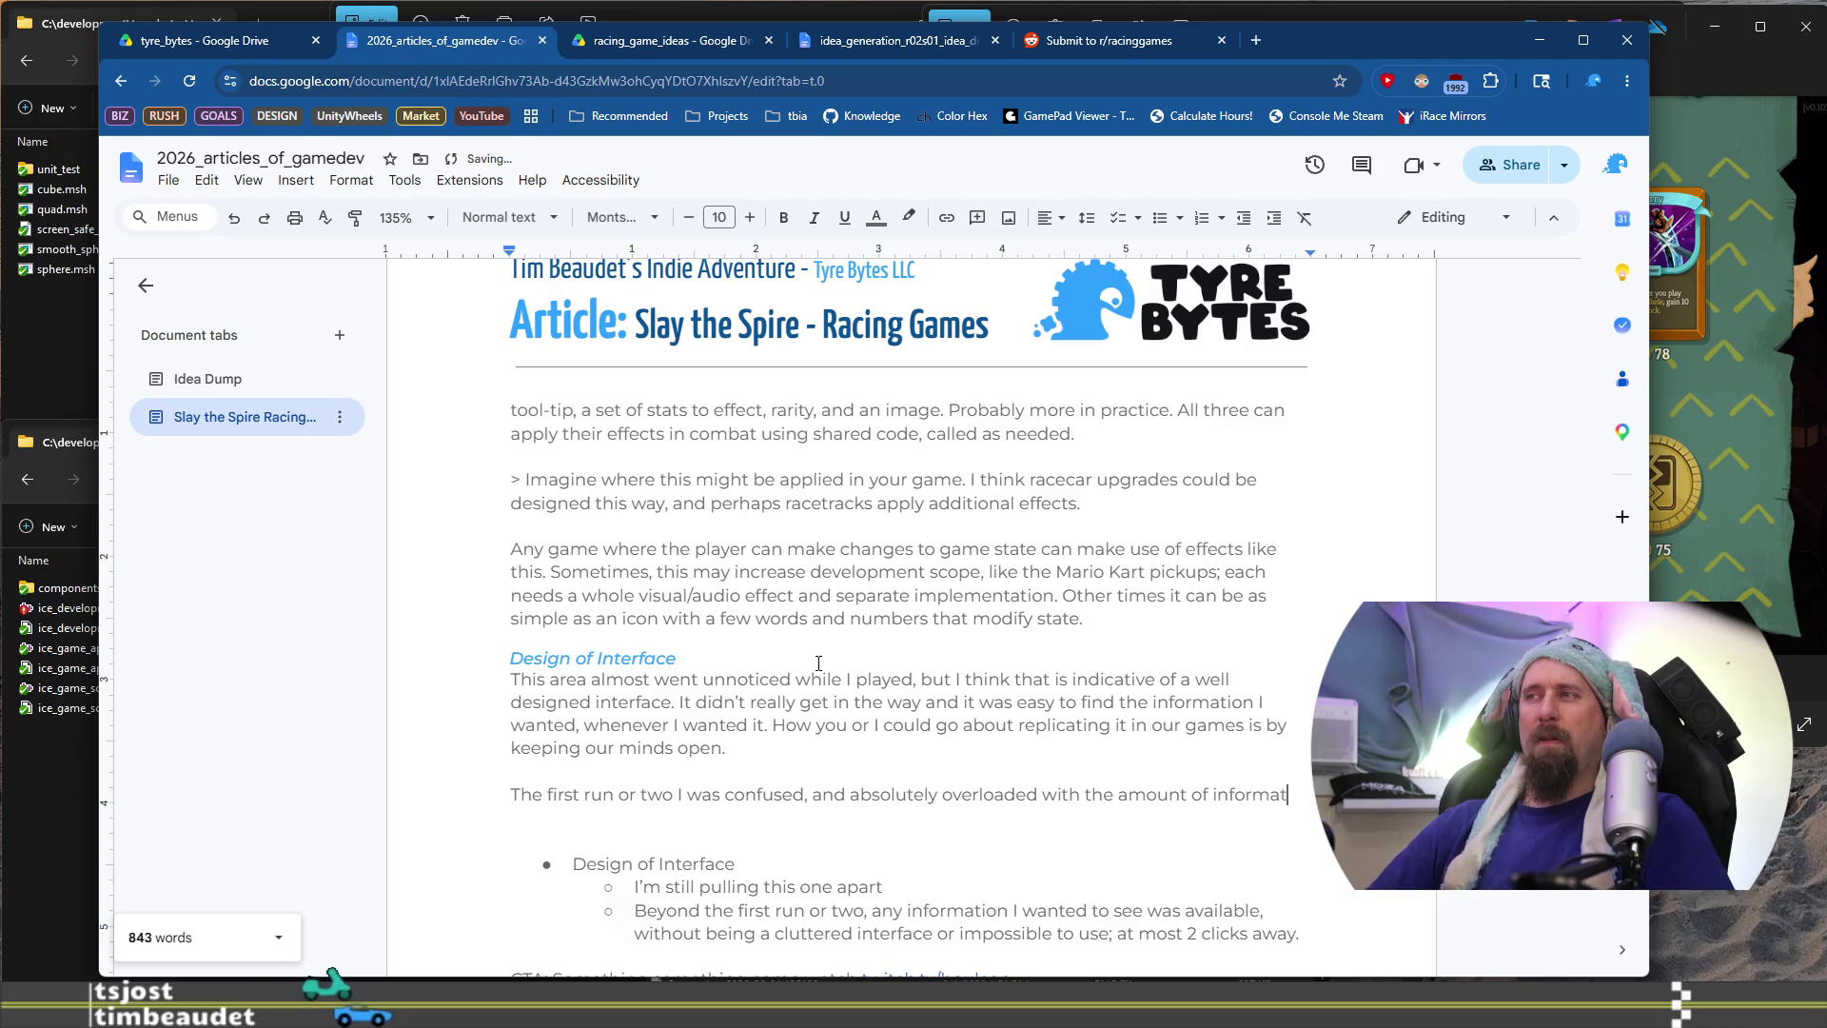
{"action": "key", "text": "BackSpace"}
{"action": "key", "text": "BackSpace"}
{"action": "key", "text": "BackSpace"}
{"action": "type", "text": "e game offered."}
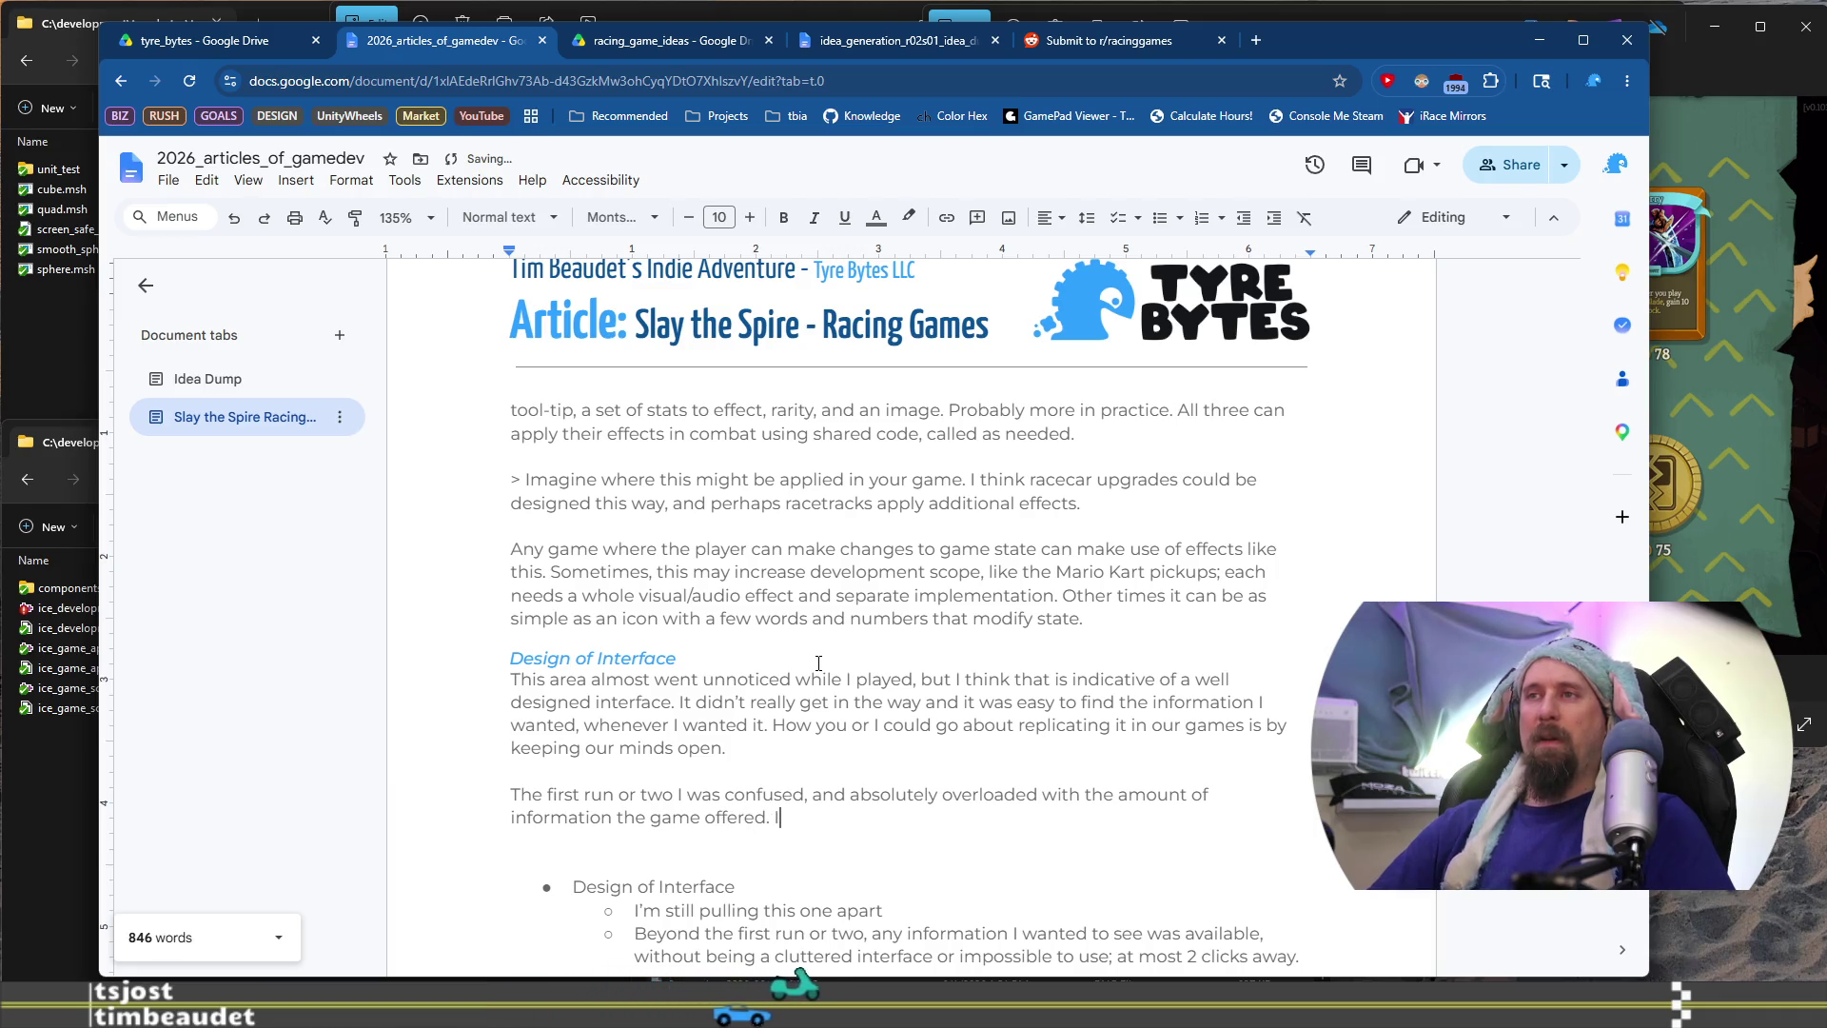
{"action": "type", "text": " It had a brief tutorial, but there is simply so much depth that"}
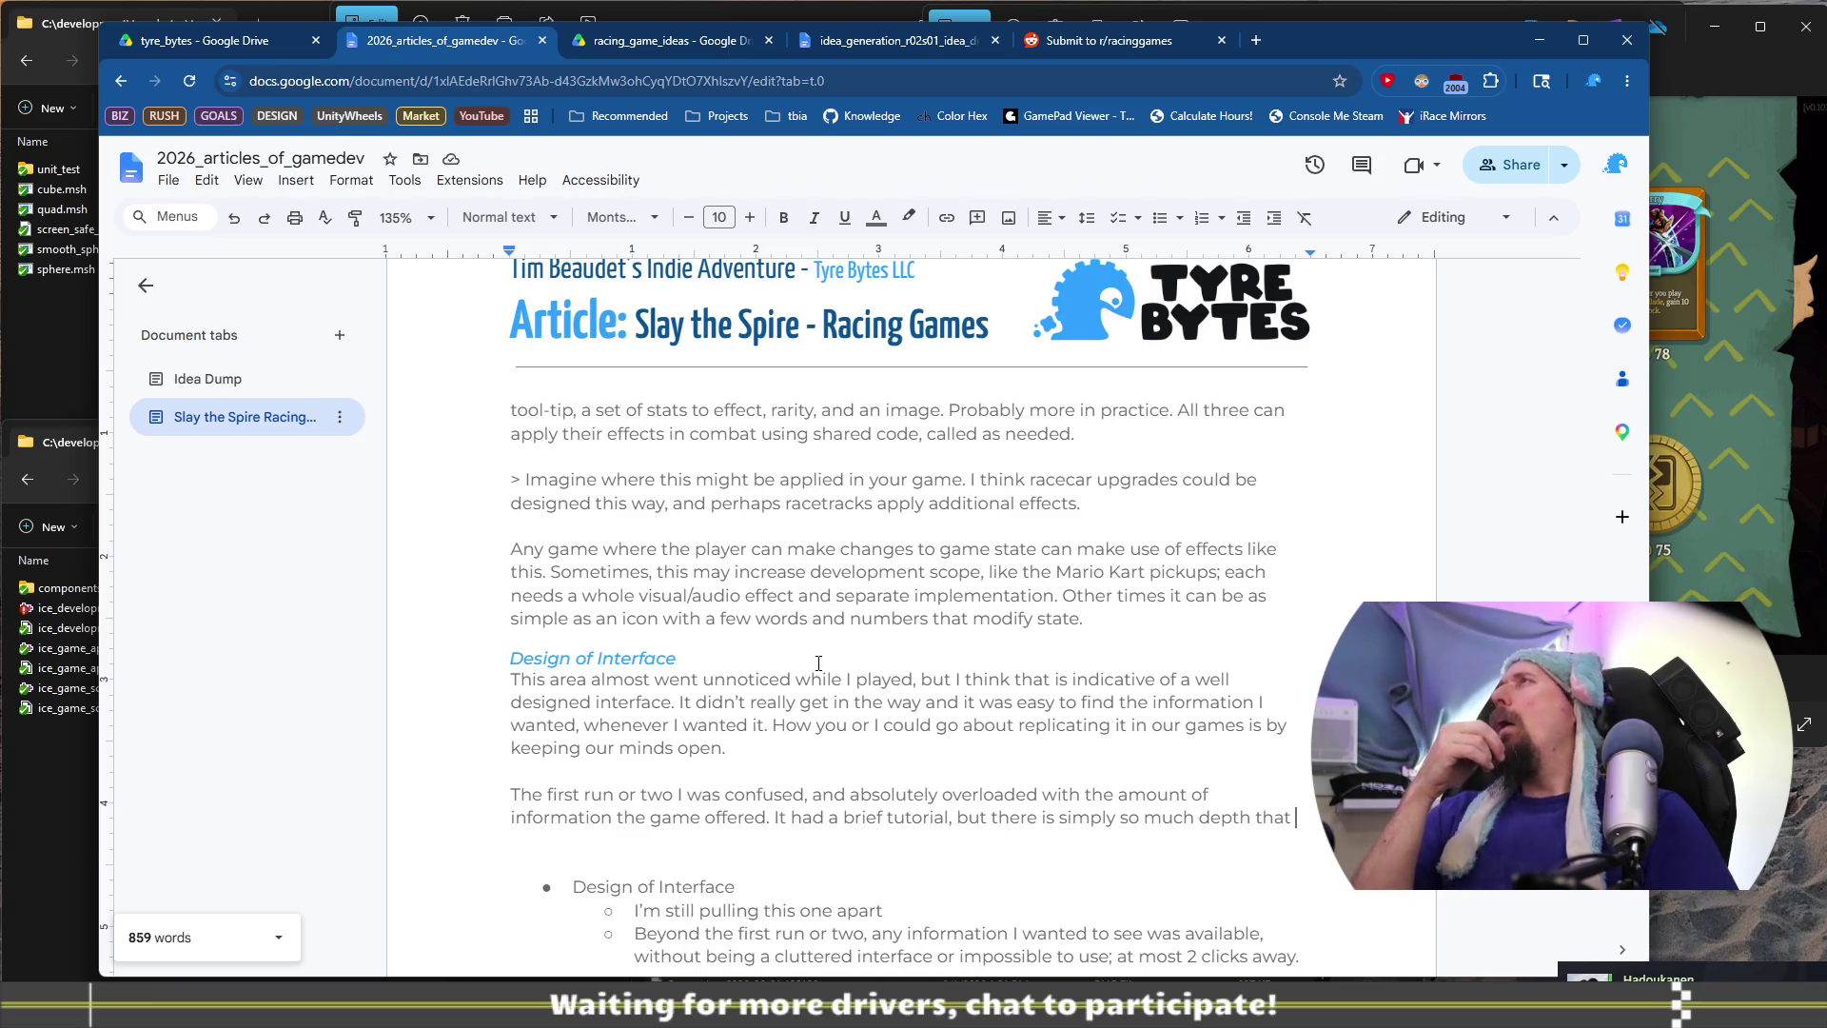
{"action": "key", "text": "ctrl+BackSpace"}
{"action": "key", "text": "ctrl+BackSpace"}
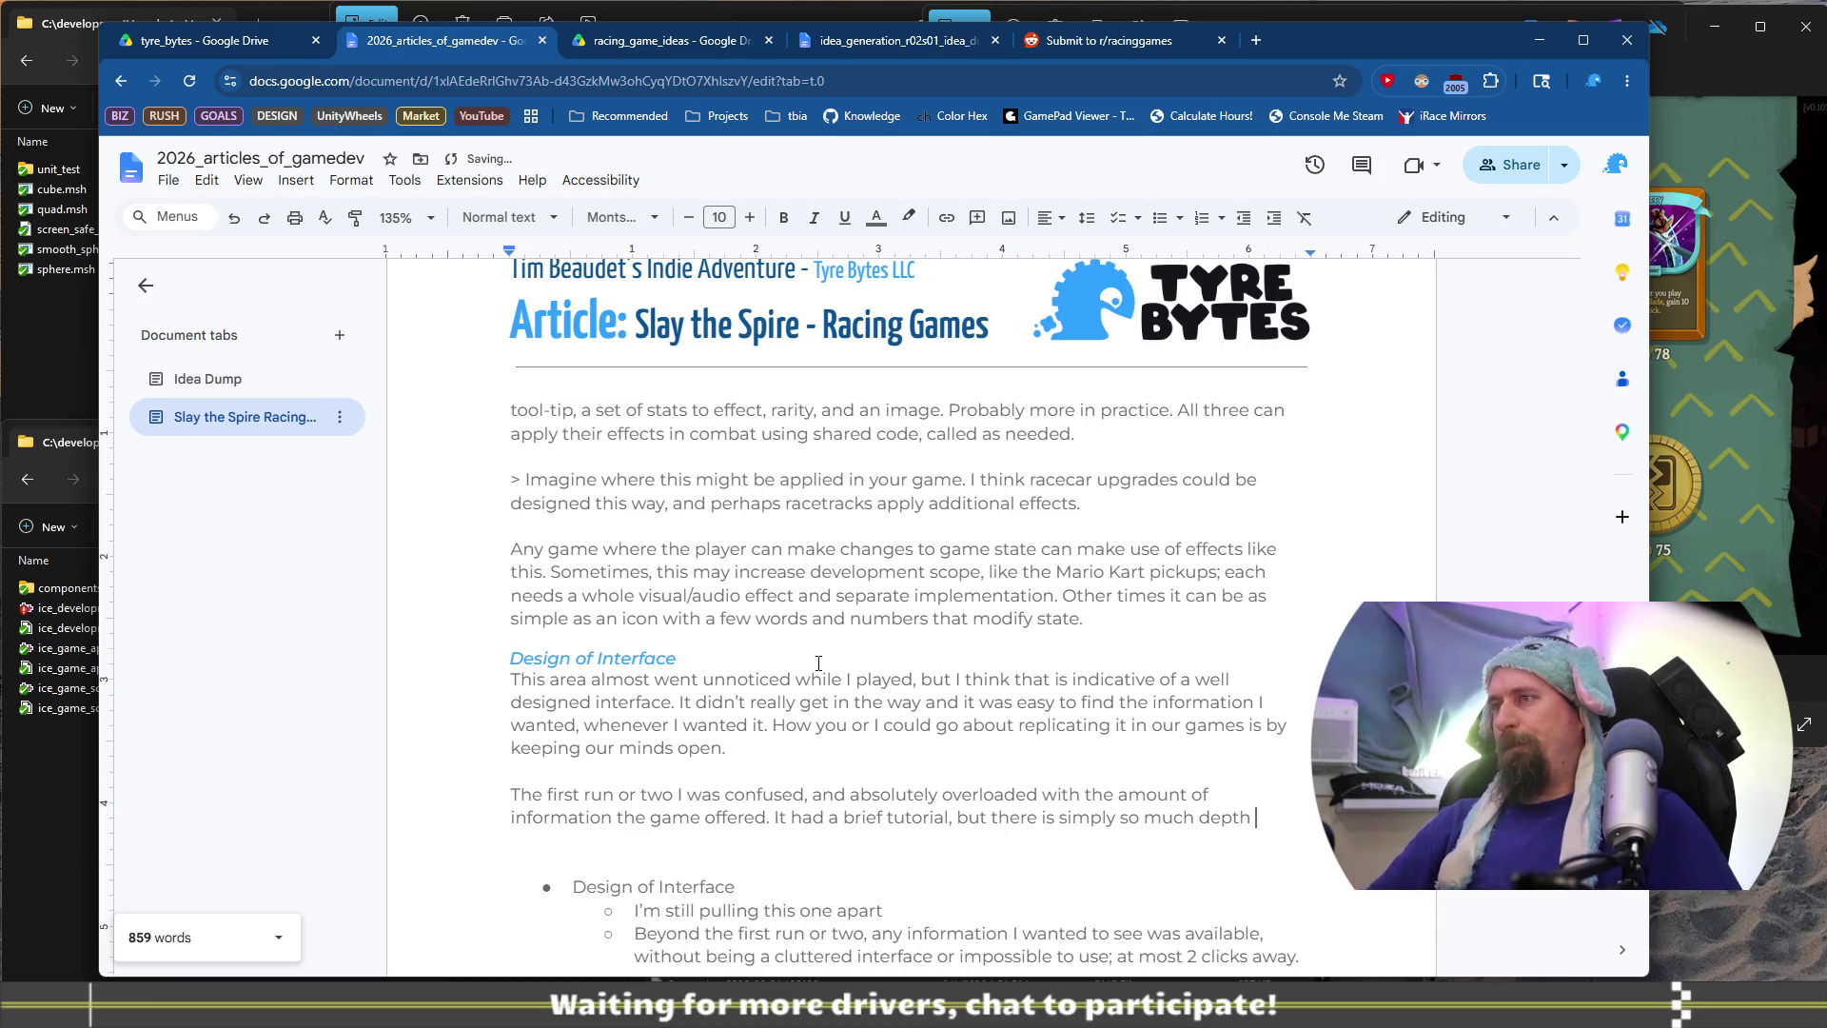
{"action": "key", "text": "ctrl+BackSpace"}
{"action": "key", "text": "ctrl+BackSpace"}
Add 'too much to understand right away' and begin the next sentence 'However, once I did it'
{"action": "type", "text": "too much to "}
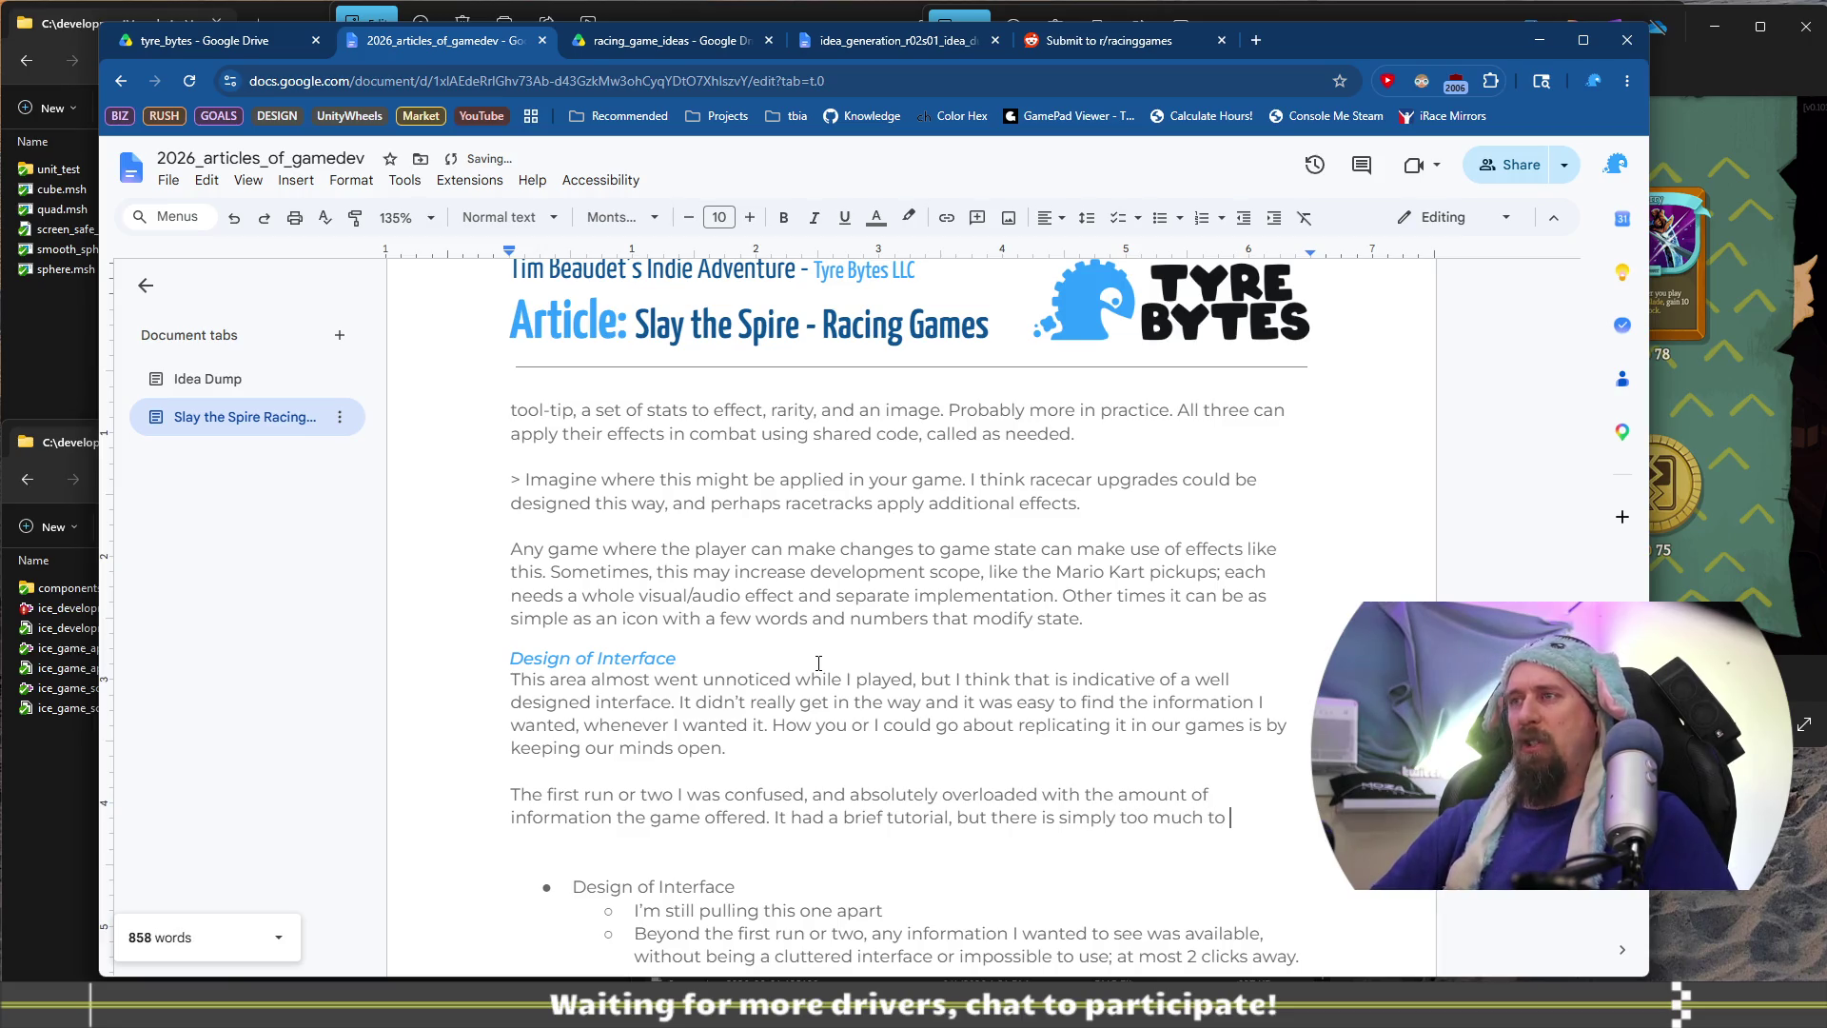
{"action": "type", "text": "underst"}
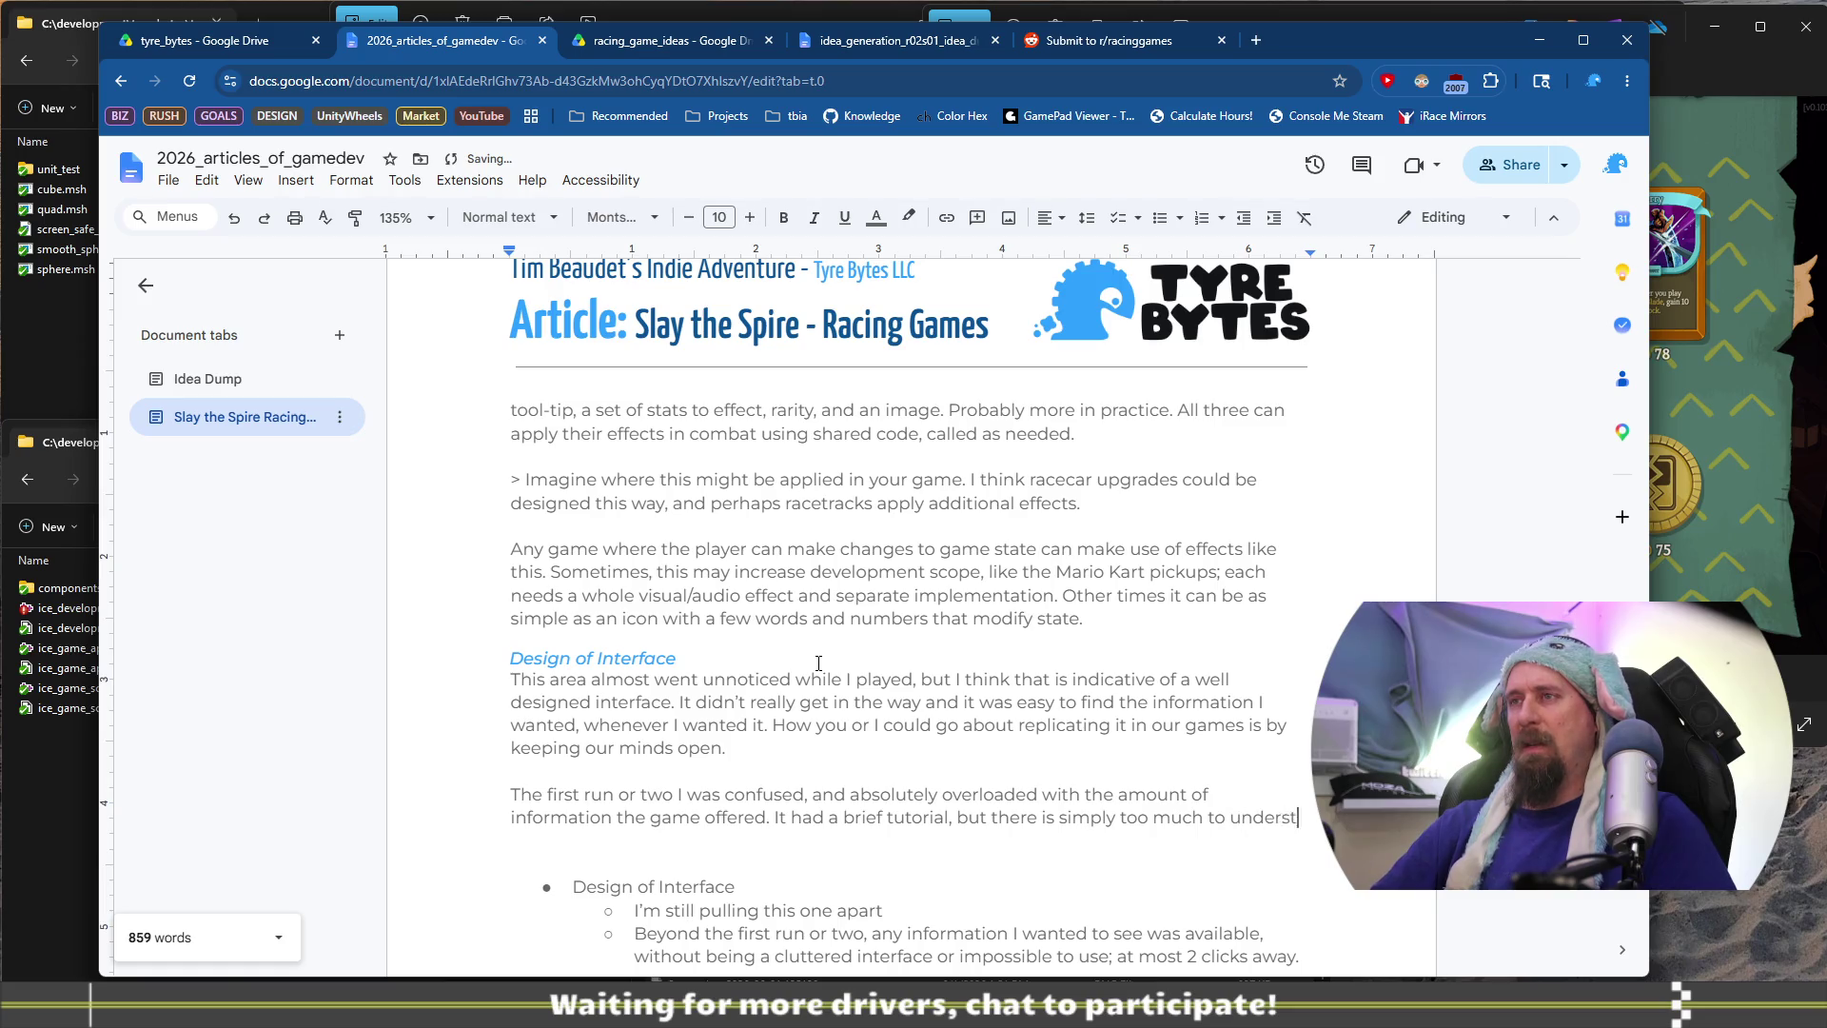
{"action": "type", "text": "and im"}
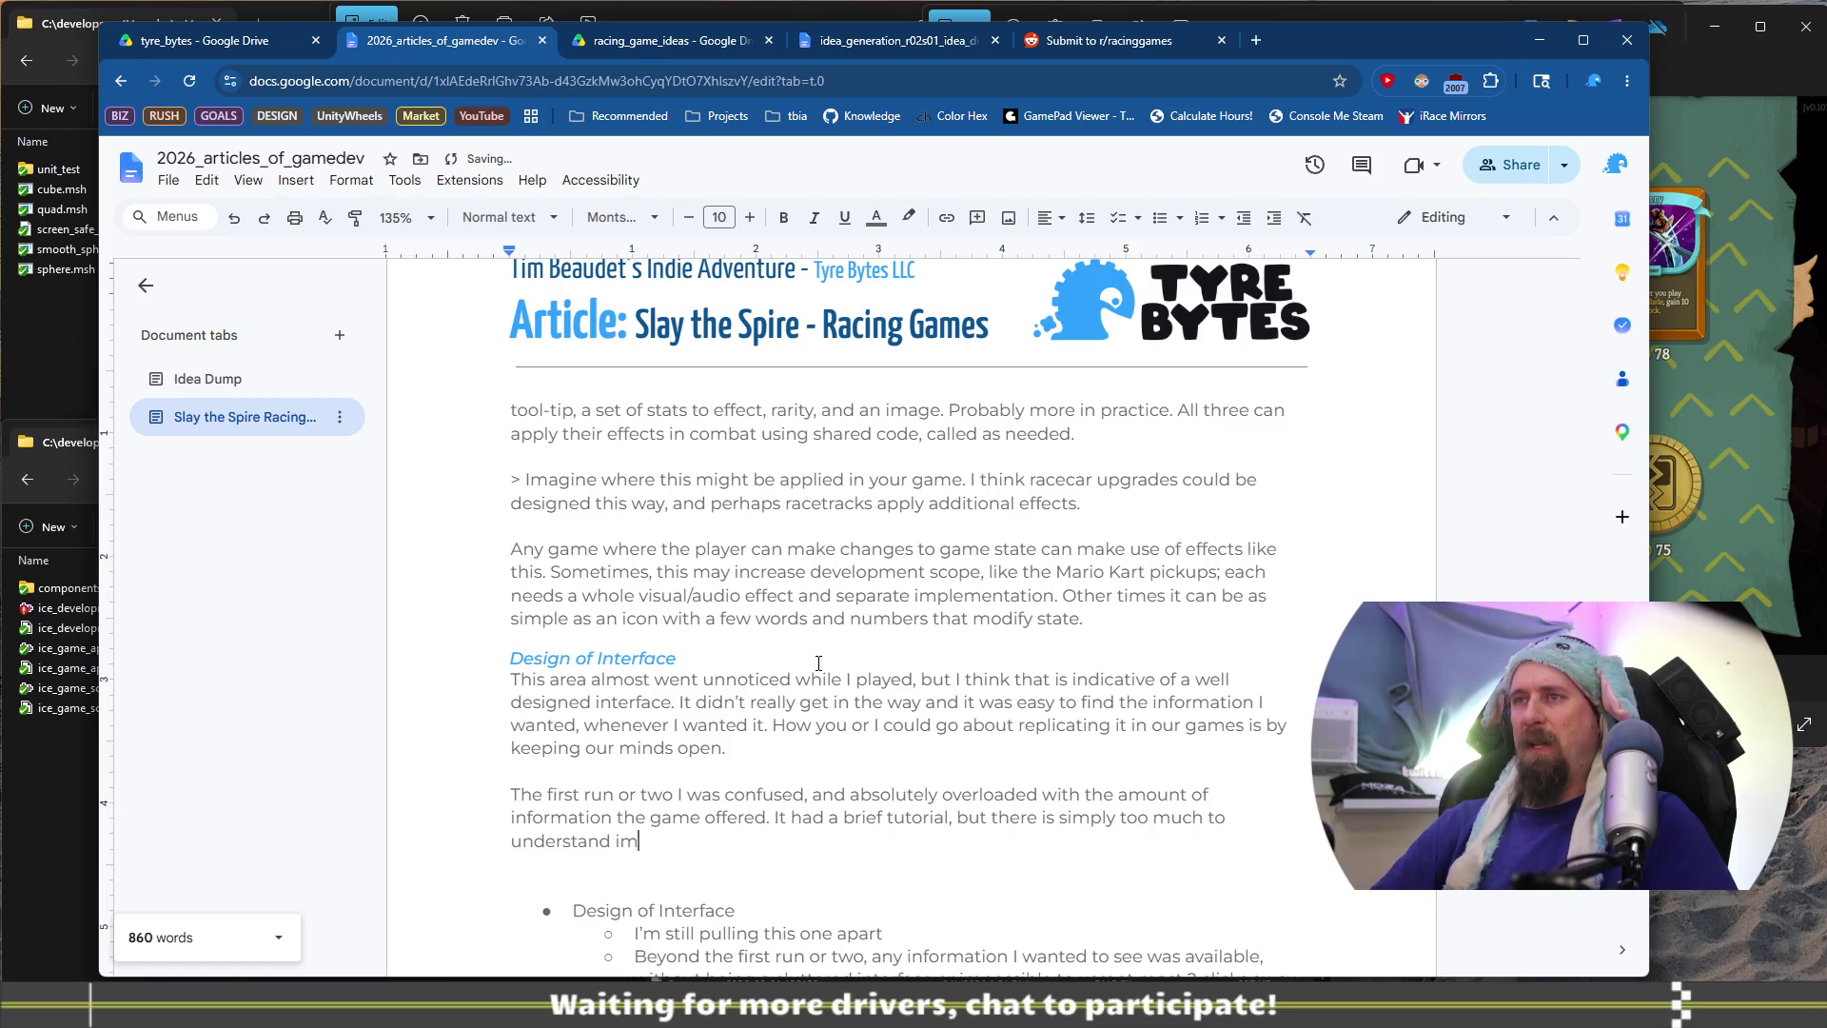
{"action": "type", "text": "me"}
{"action": "key", "text": "BackSpace"}
{"action": "key", "text": "BackSpace"}
{"action": "key", "text": "BackSpace"}
{"action": "type", "text": "right away"}
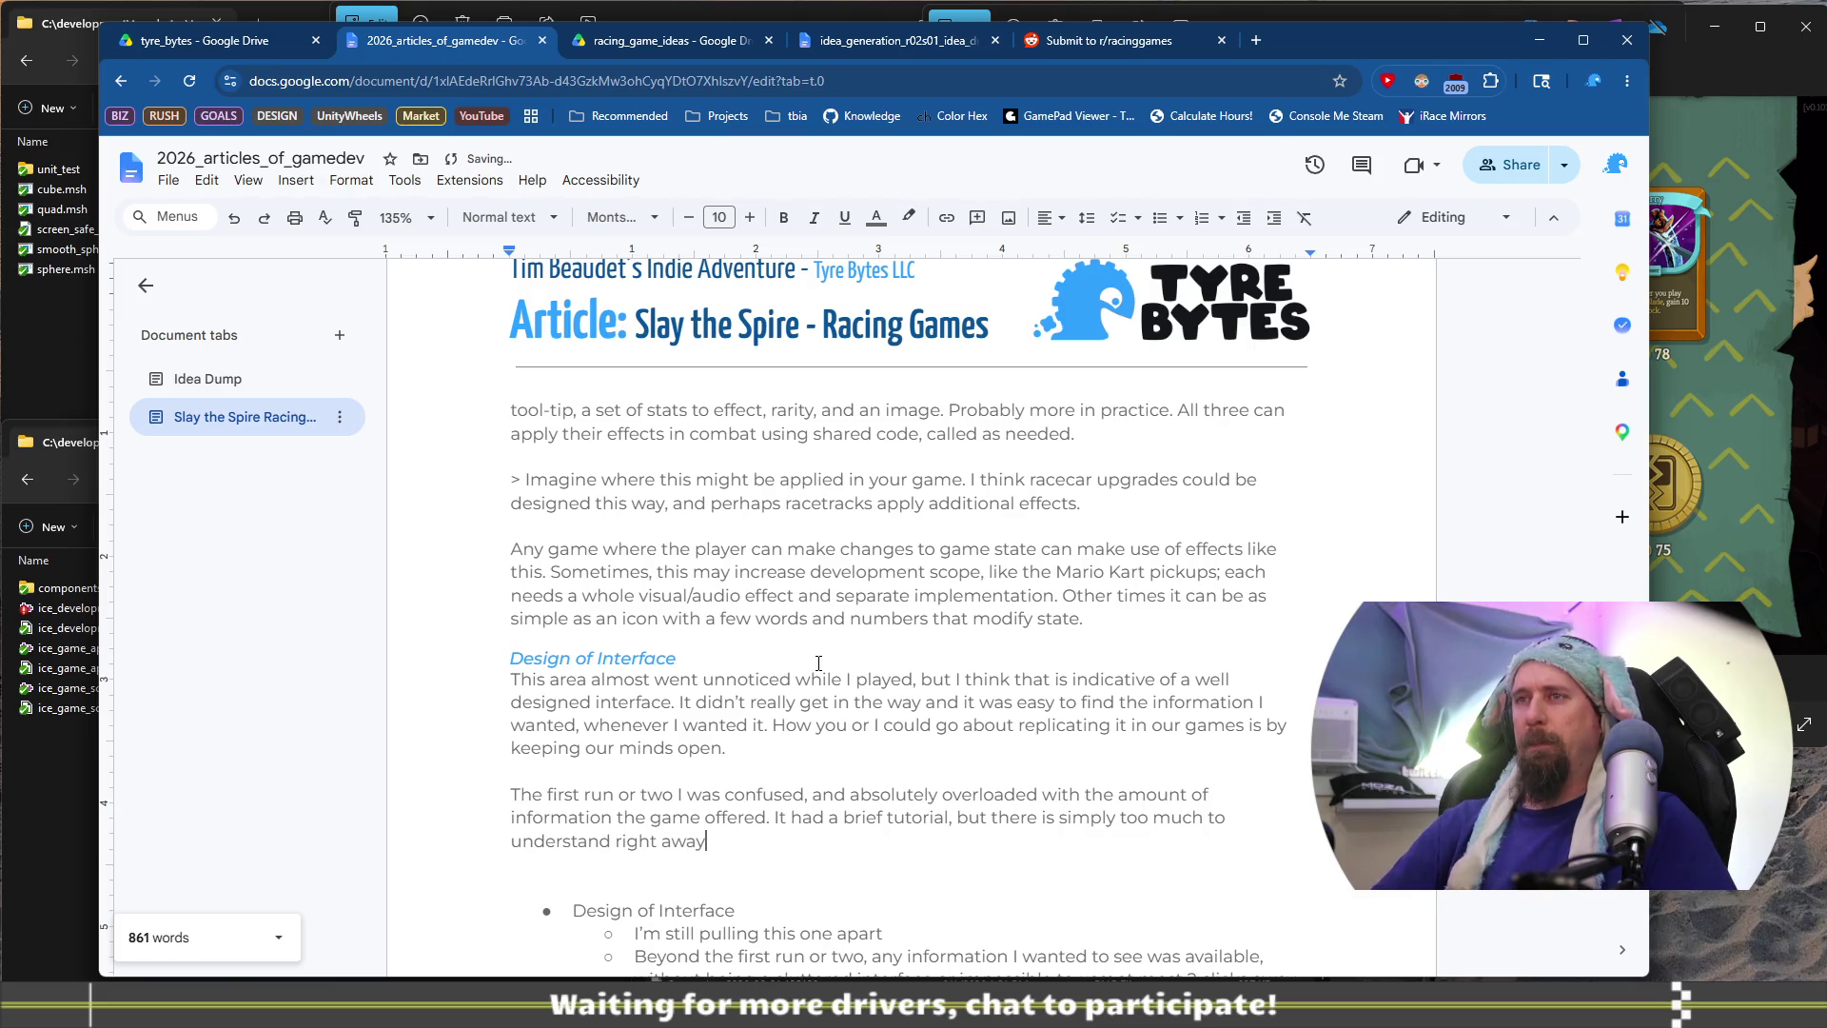
{"action": "type", "text": ". Onc"}
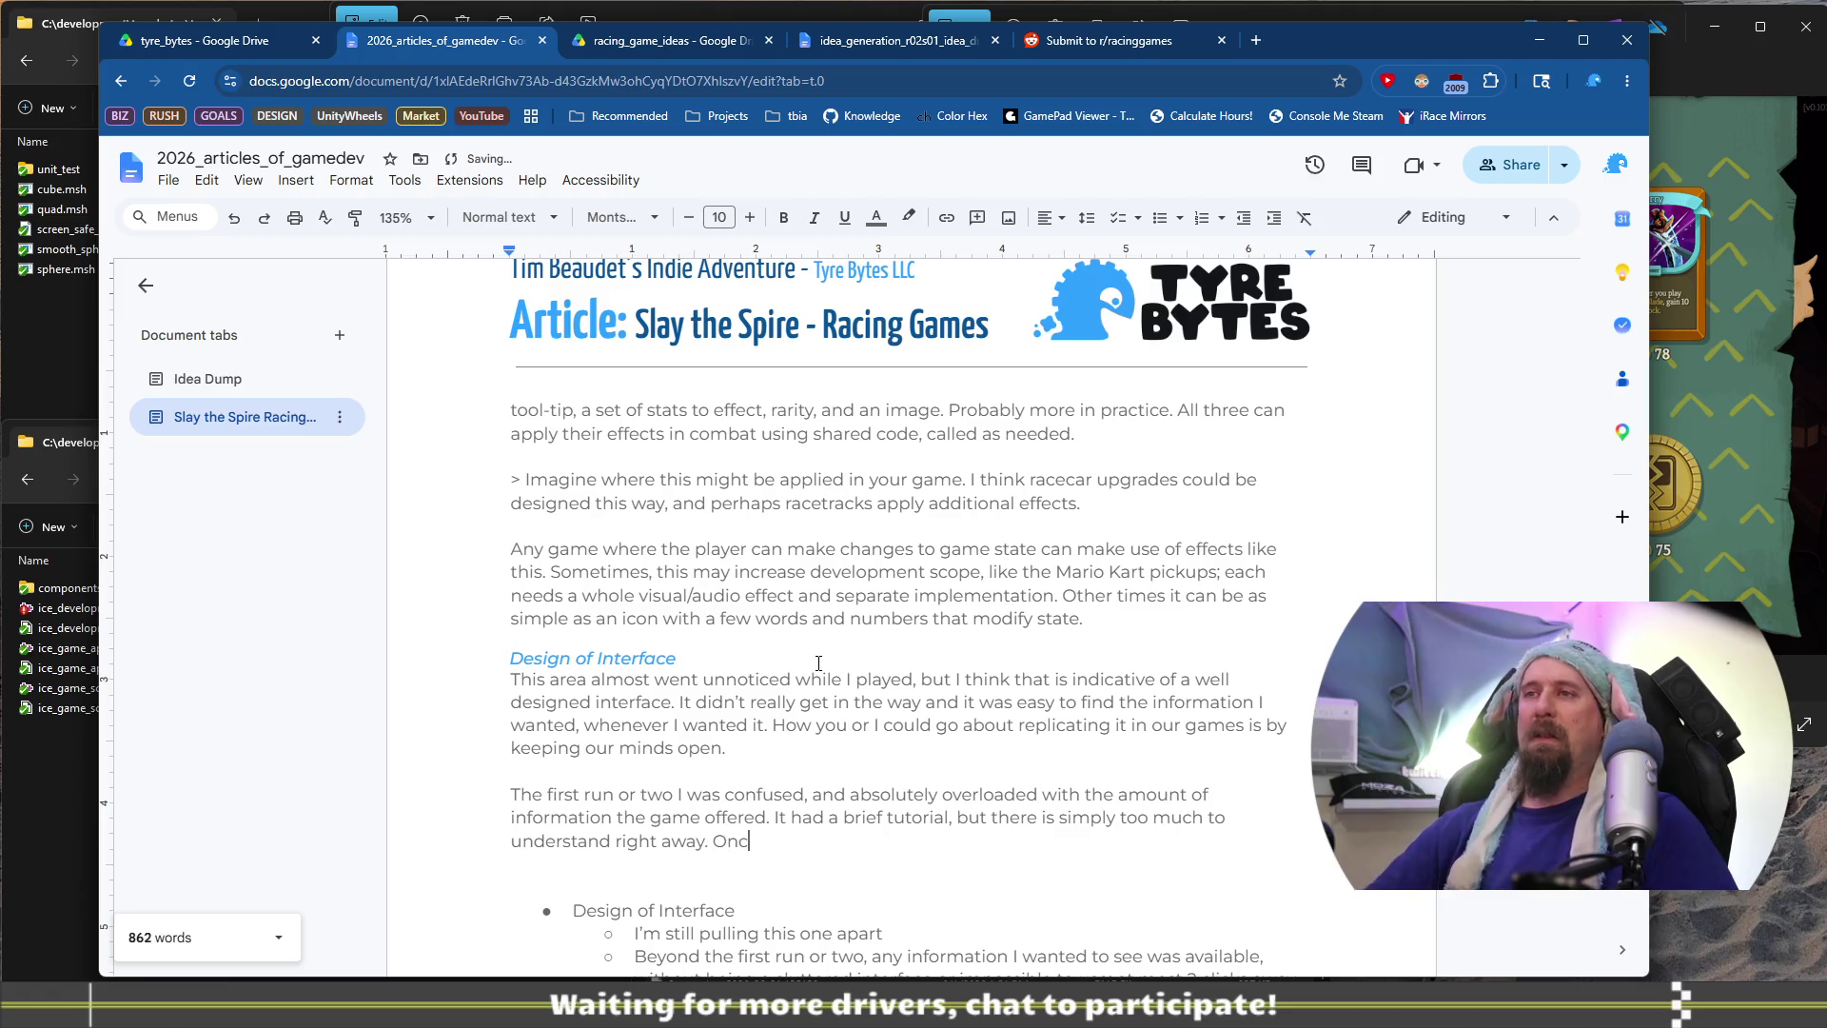
{"action": "type", "text": "e I did"}
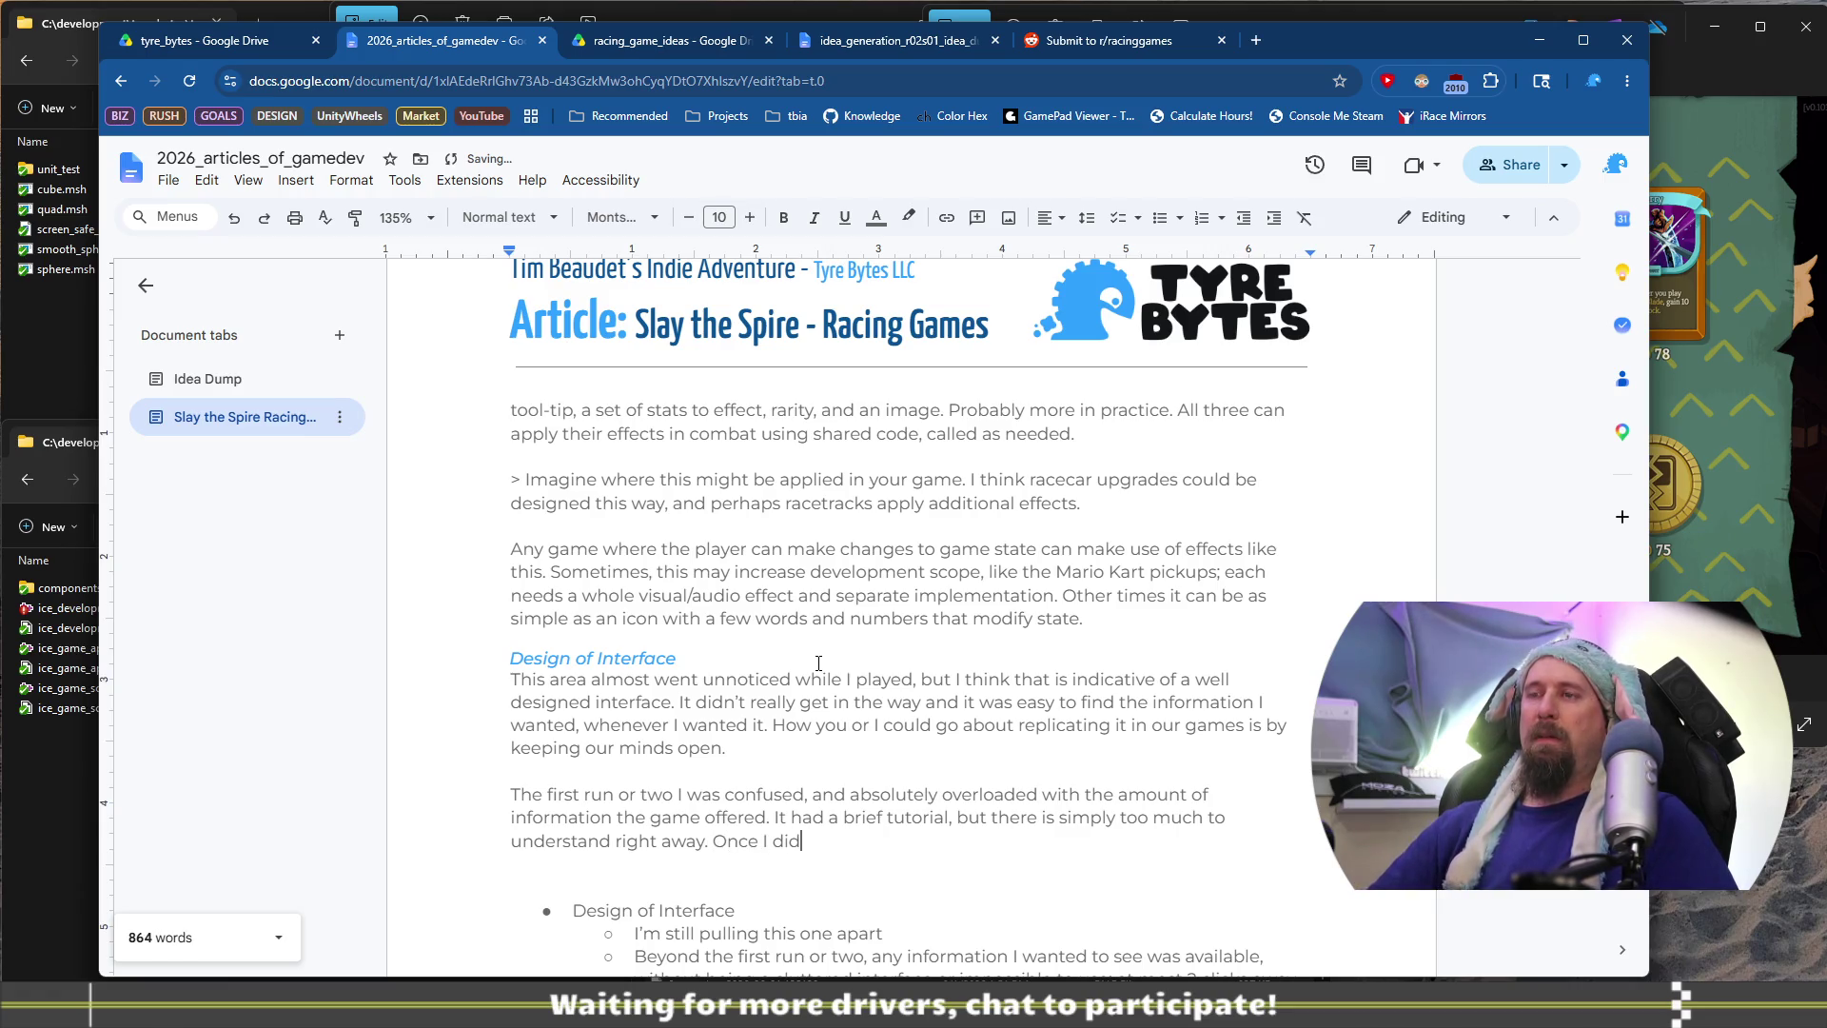
{"action": "type", "text": " however"}
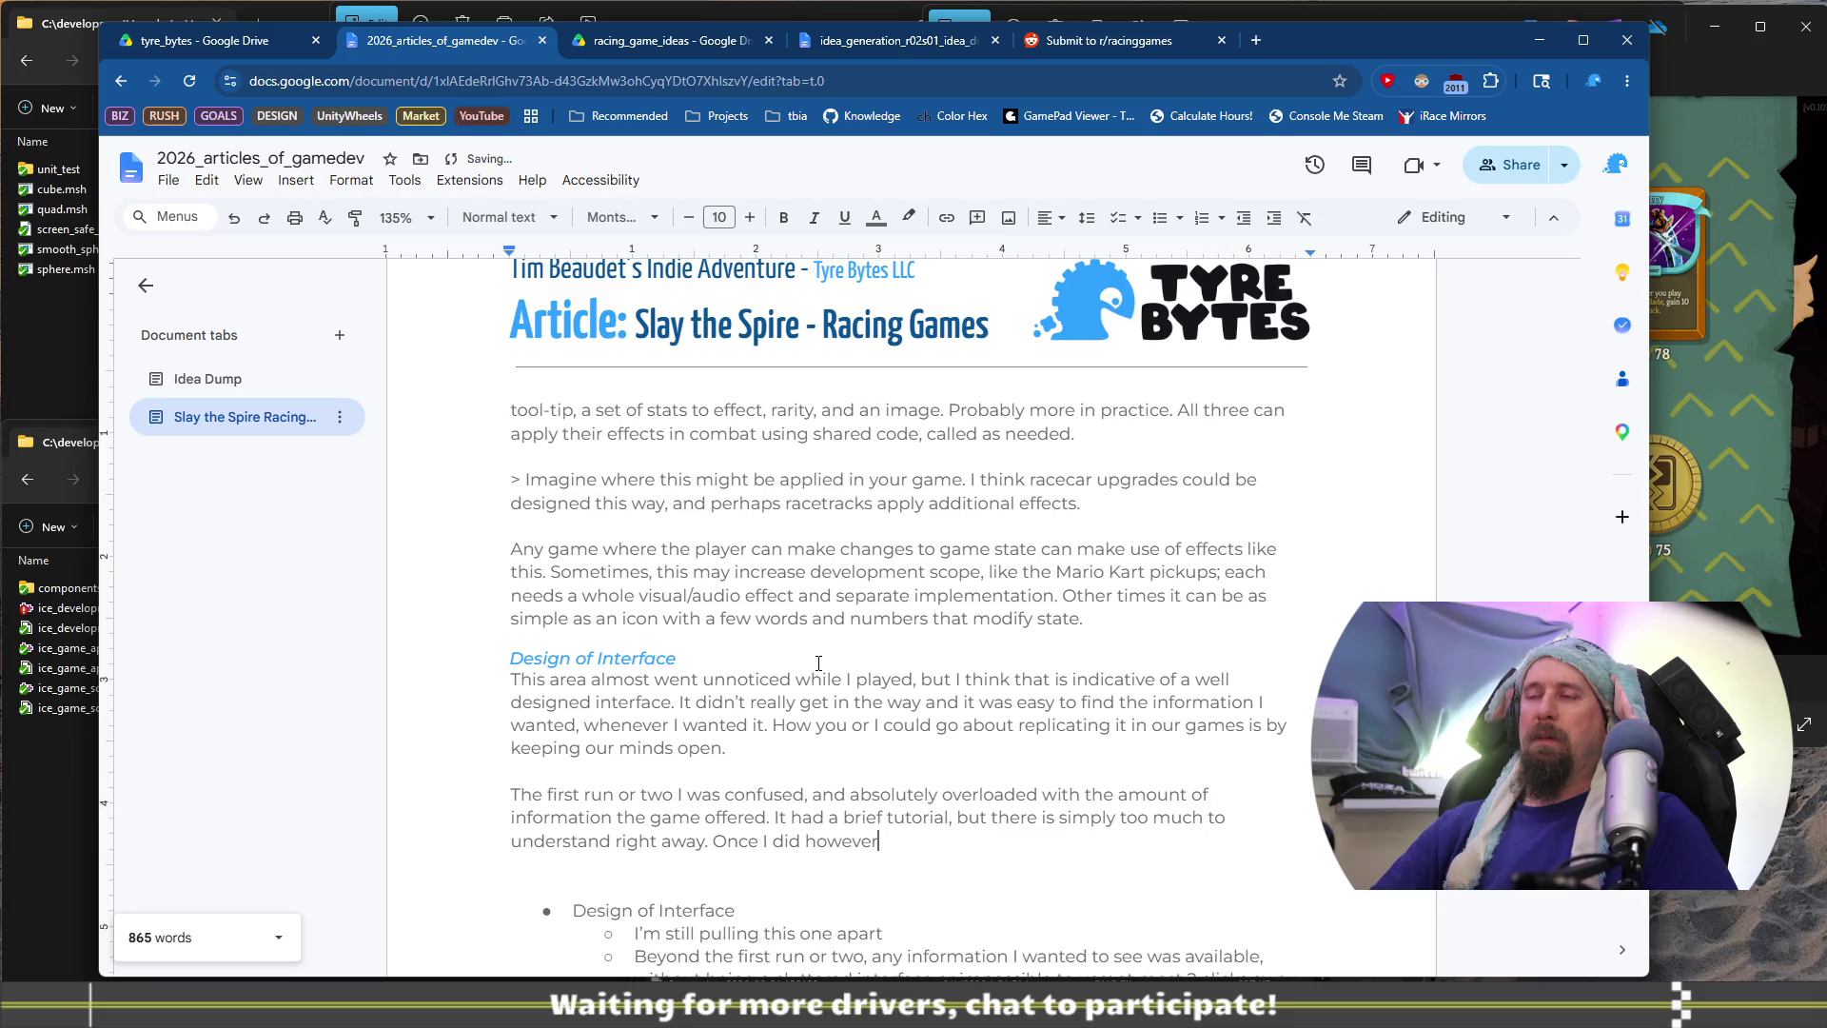
{"action": "key", "text": "ctrl+shift+Left"}
{"action": "key", "text": "BackSpace"}
{"action": "type", "text": "However,"}
{"action": "key", "text": "Delete"}
{"action": "type", "text": "o"}
{"action": "key", "text": "End"}
{"action": "type", "text": "t"}
{"action": "scroll", "coordinate": [818, 663], "scroll_direction": "down", "scroll_amount": 3}
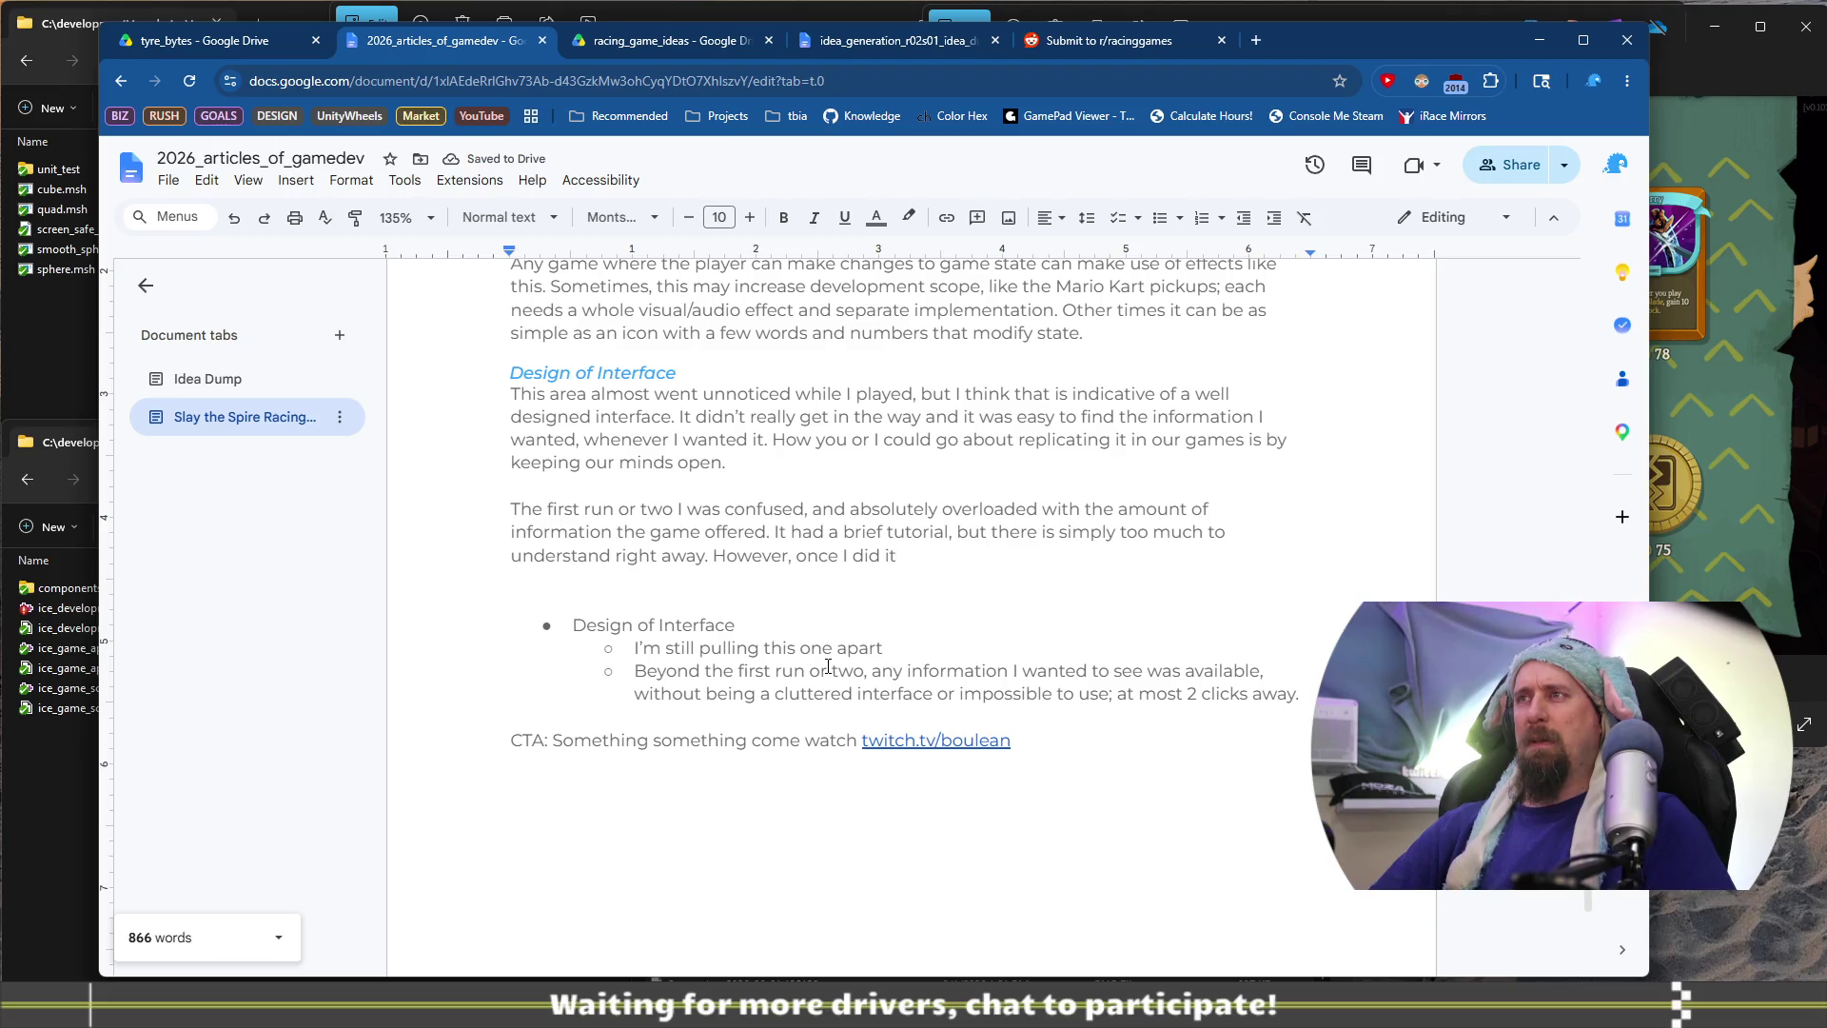
Reword 'However, once I did it' to 'However, once it all clicked'
{"action": "key", "text": "BackSpace"}
{"action": "key", "text": "BackSpace"}
{"action": "type", "text": "t"}
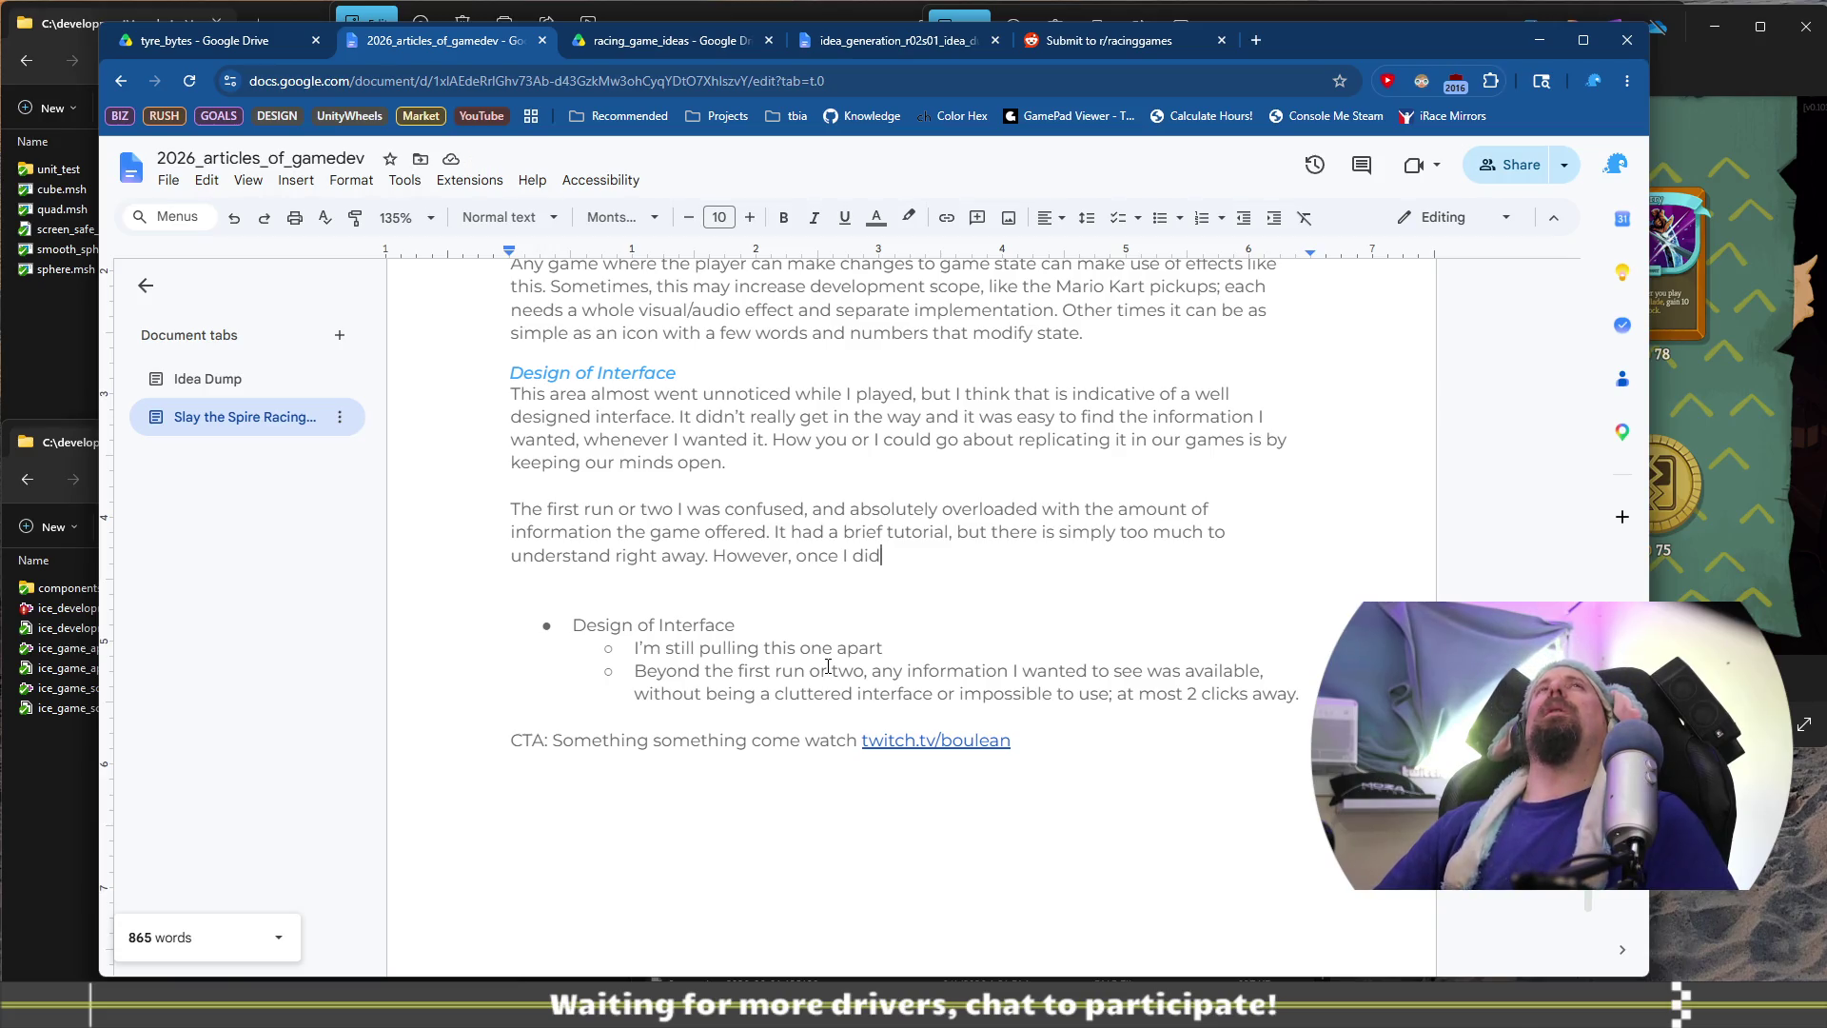
{"action": "key", "text": "ctrl+BackSpace"}
{"action": "key", "text": "BackSpace"}
{"action": "key", "text": "BackSpace"}
{"action": "type", "text": "it"}
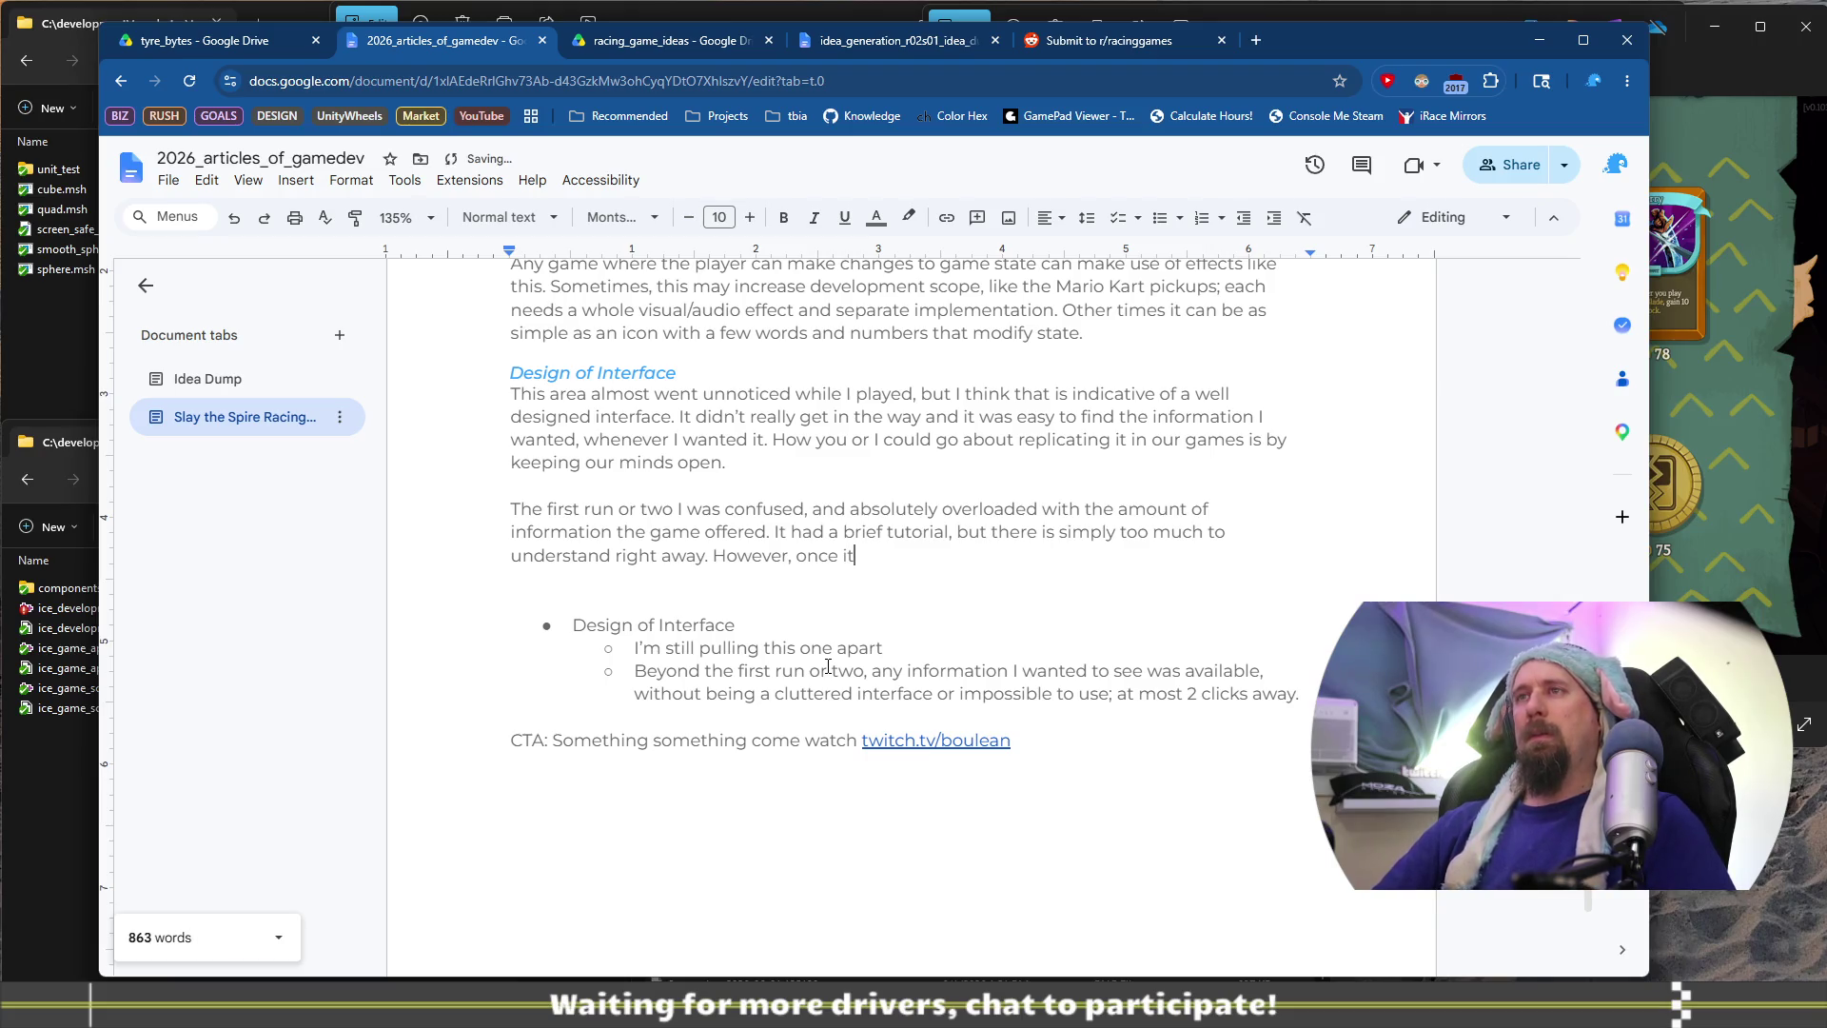
{"action": "type", "text": " all clicked"}
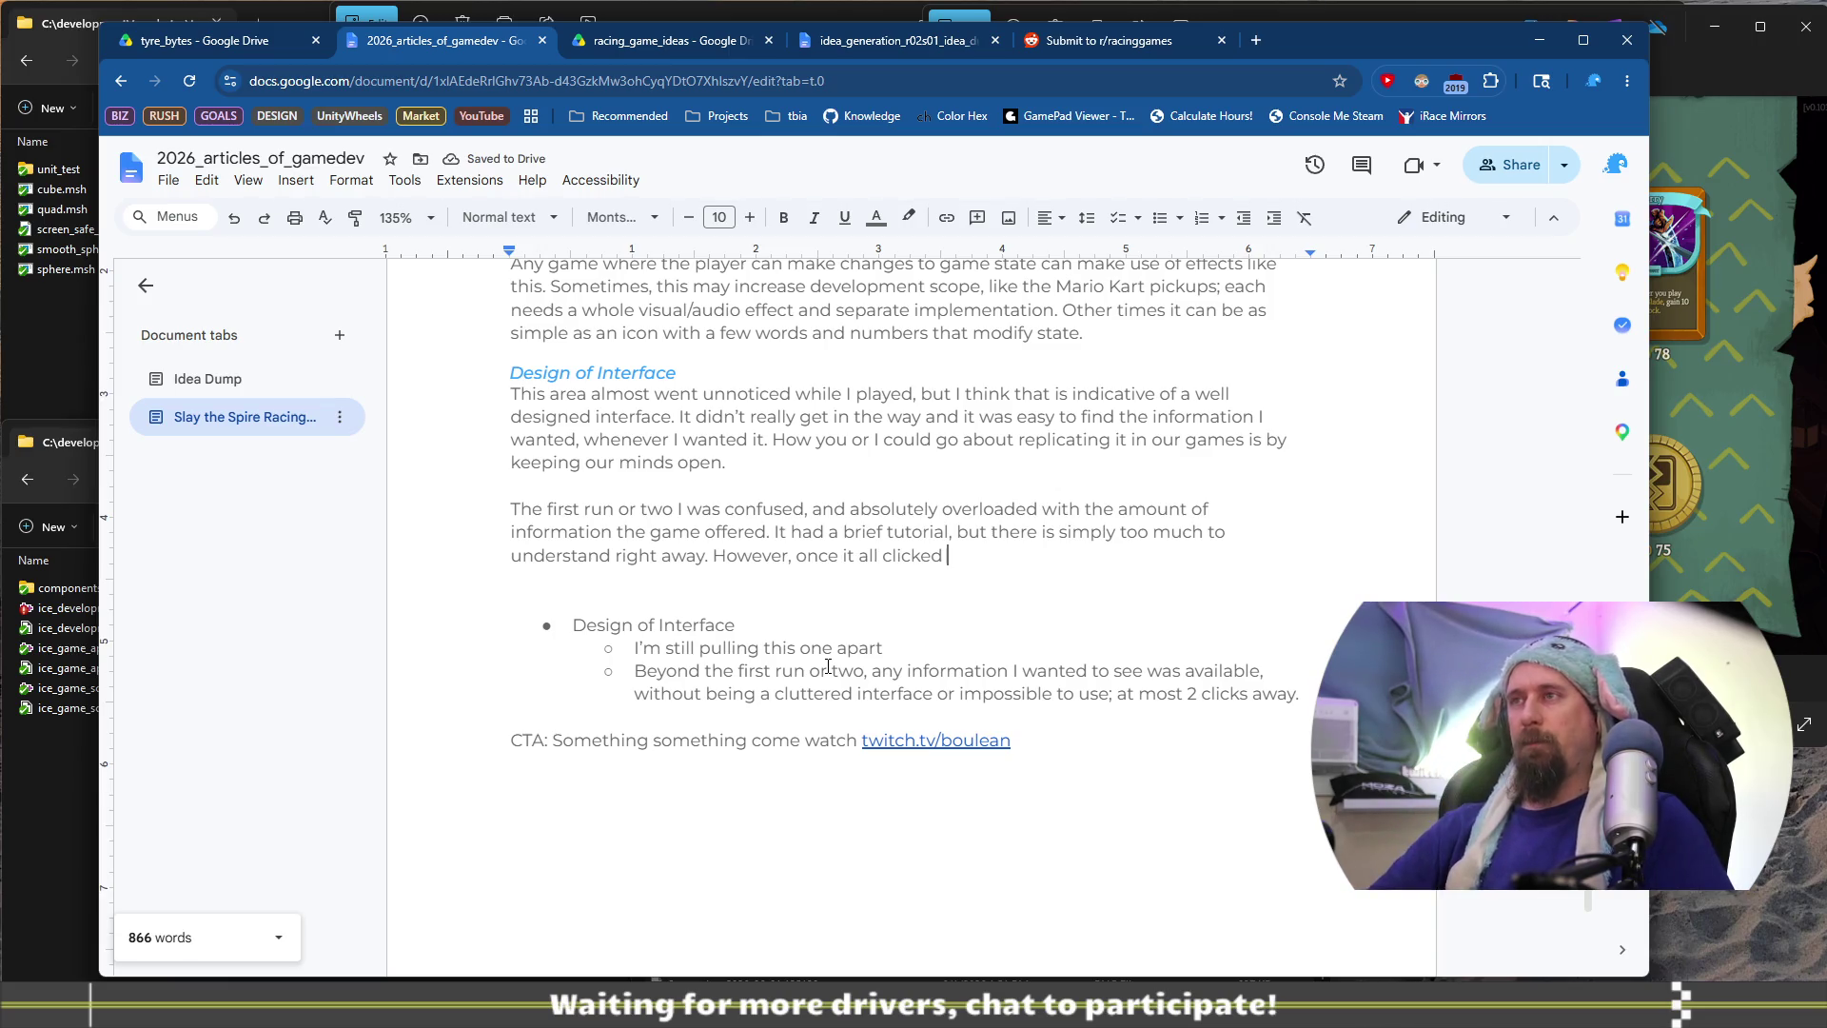
Continue the sentence with 'I had access to', replacing the draft 'never had missing'
{"action": "type", "text": "I w"}
{"action": "key", "text": "BackSpace"}
{"action": "key", "text": "BackSpace"}
{"action": "key", "text": "BackSpace"}
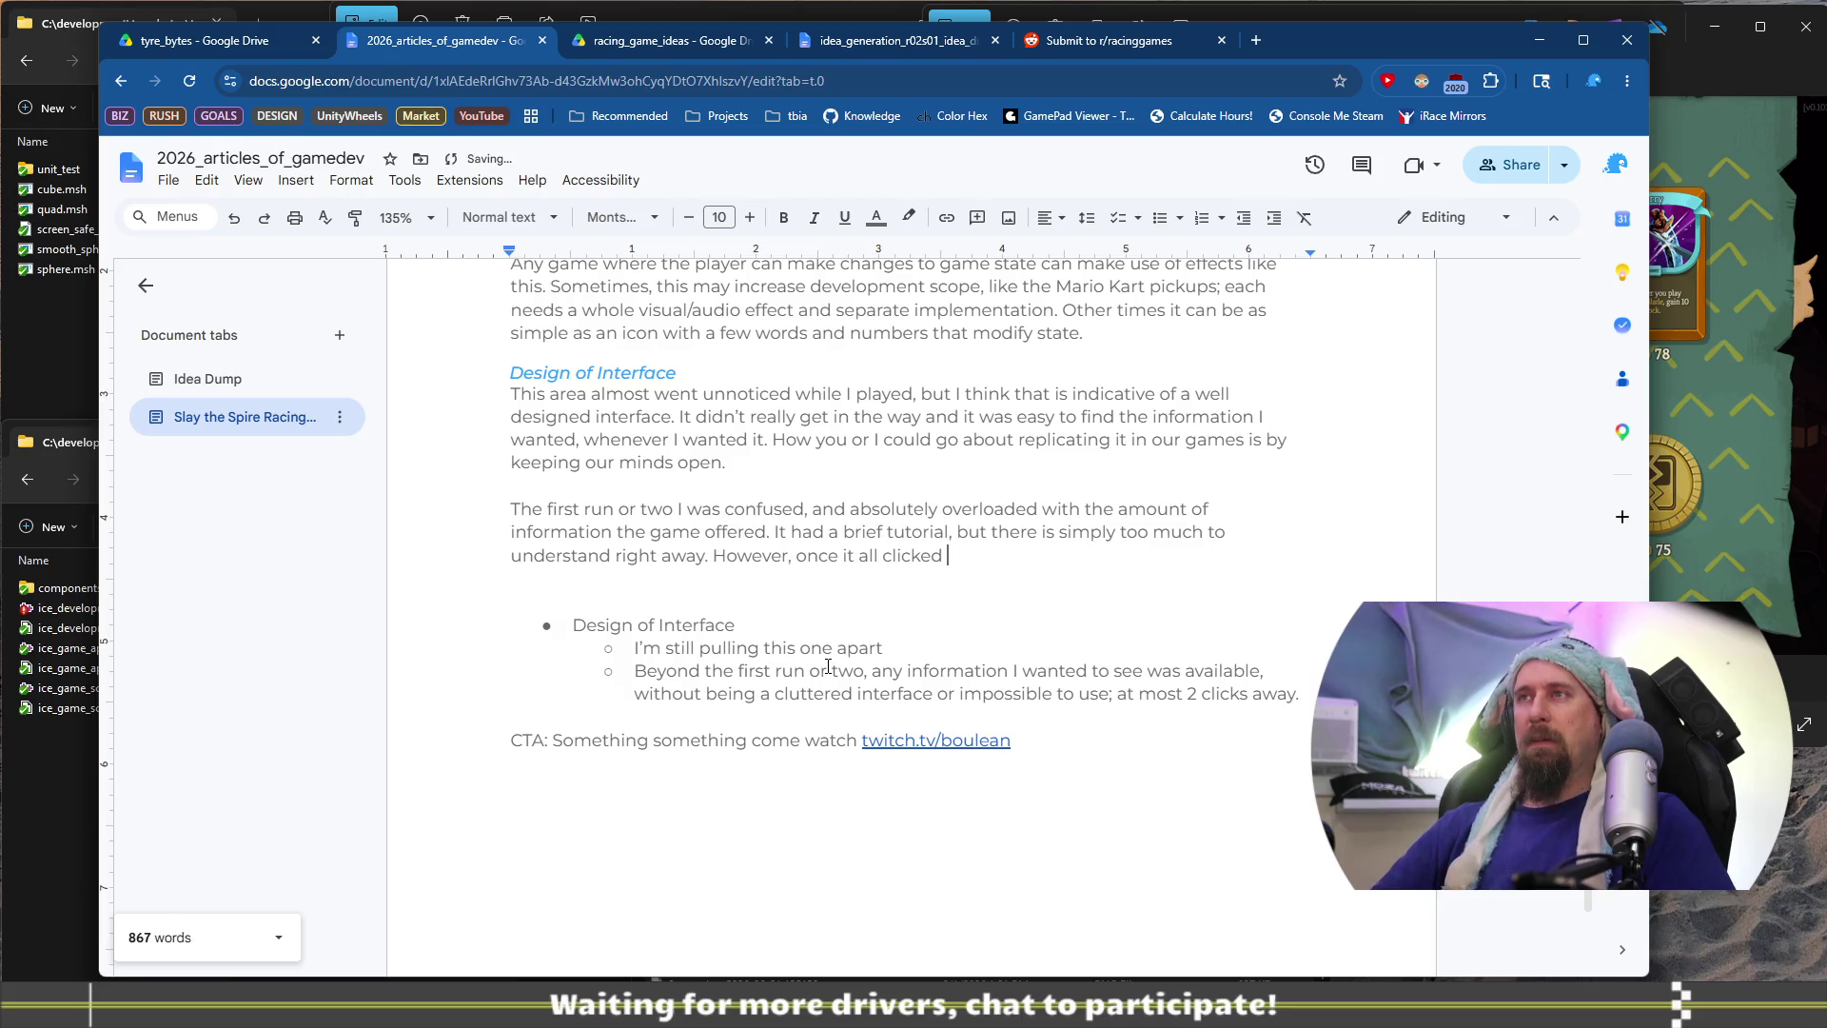
{"action": "type", "text": "I neve"}
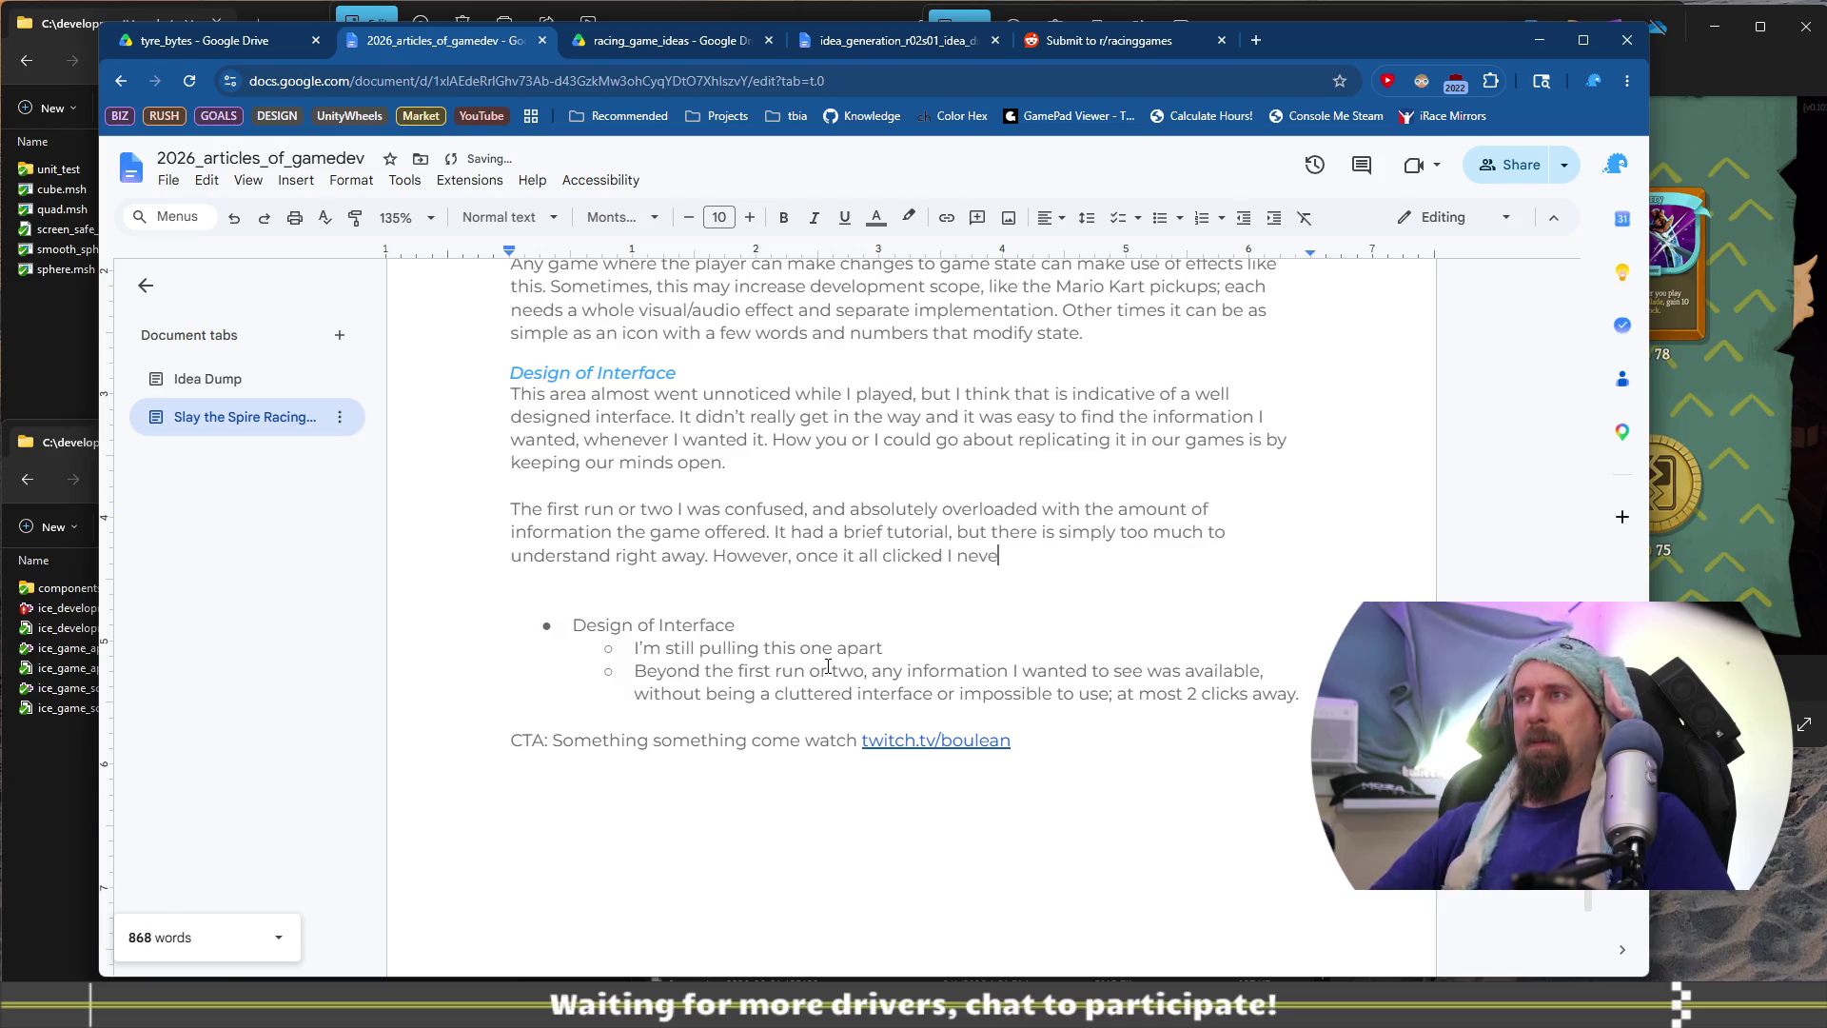
{"action": "type", "text": "r had "}
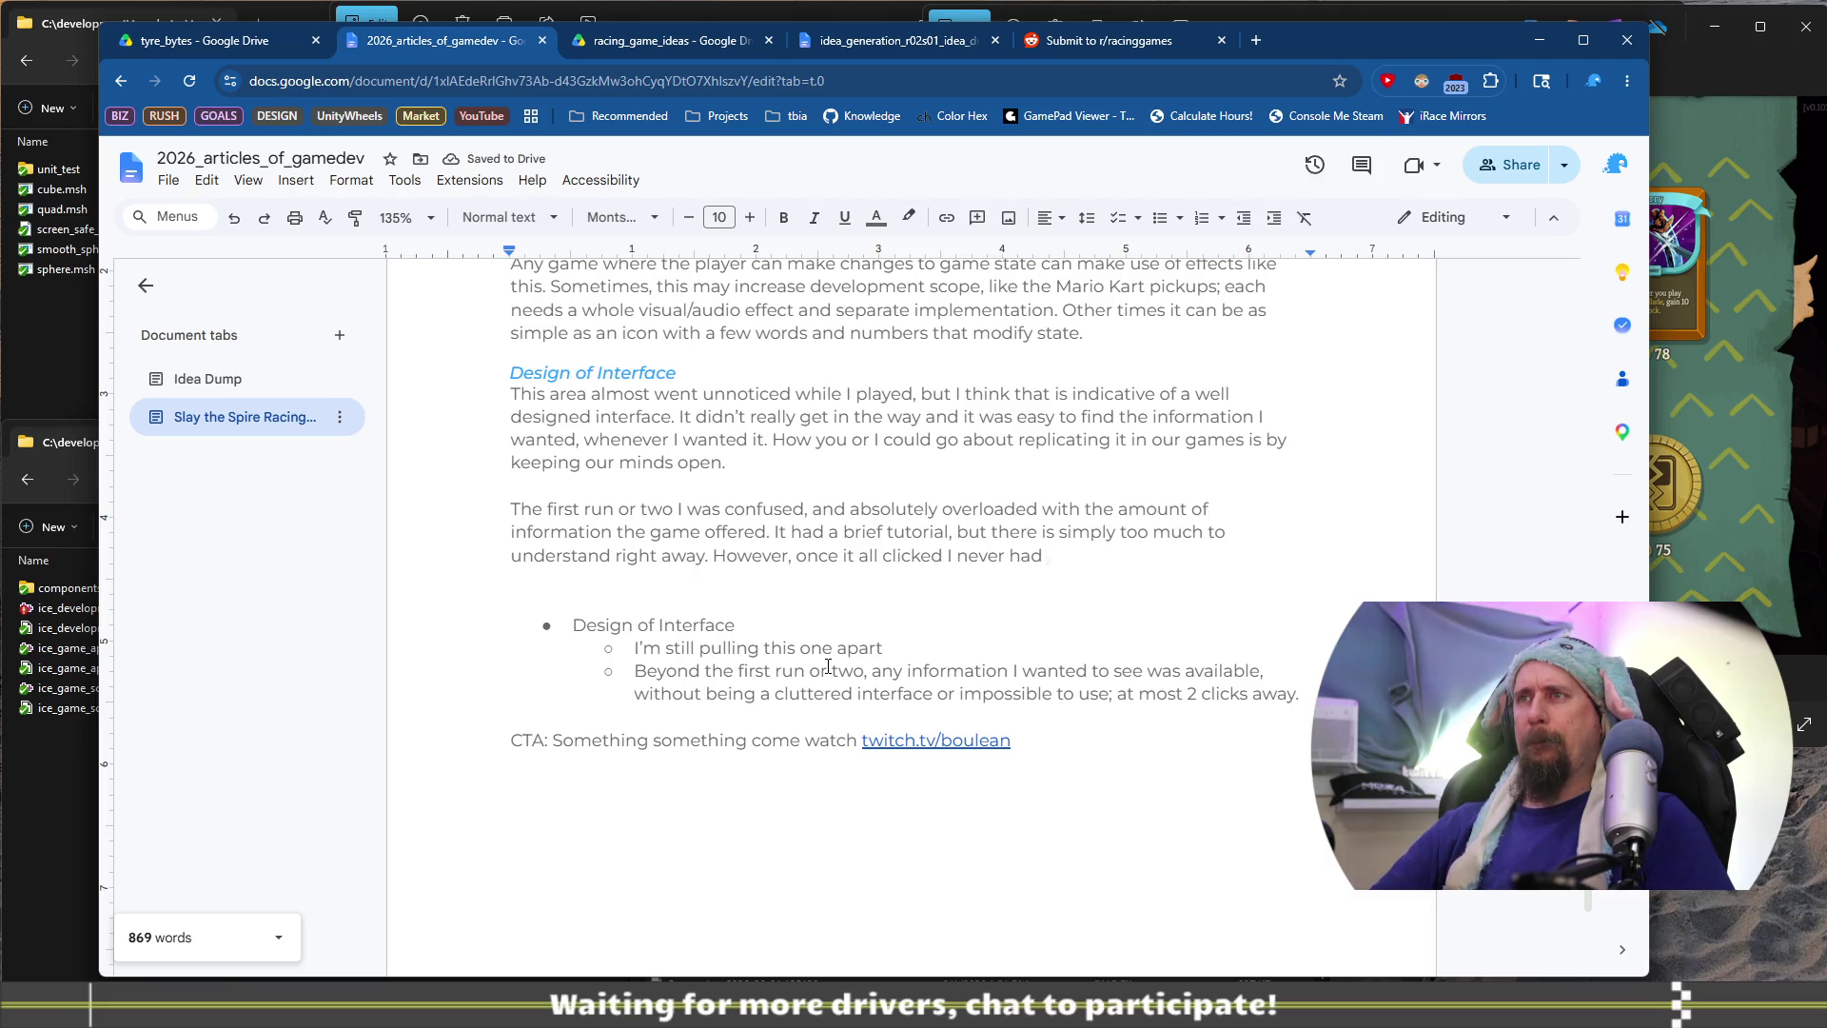
{"action": "type", "text": "missing"}
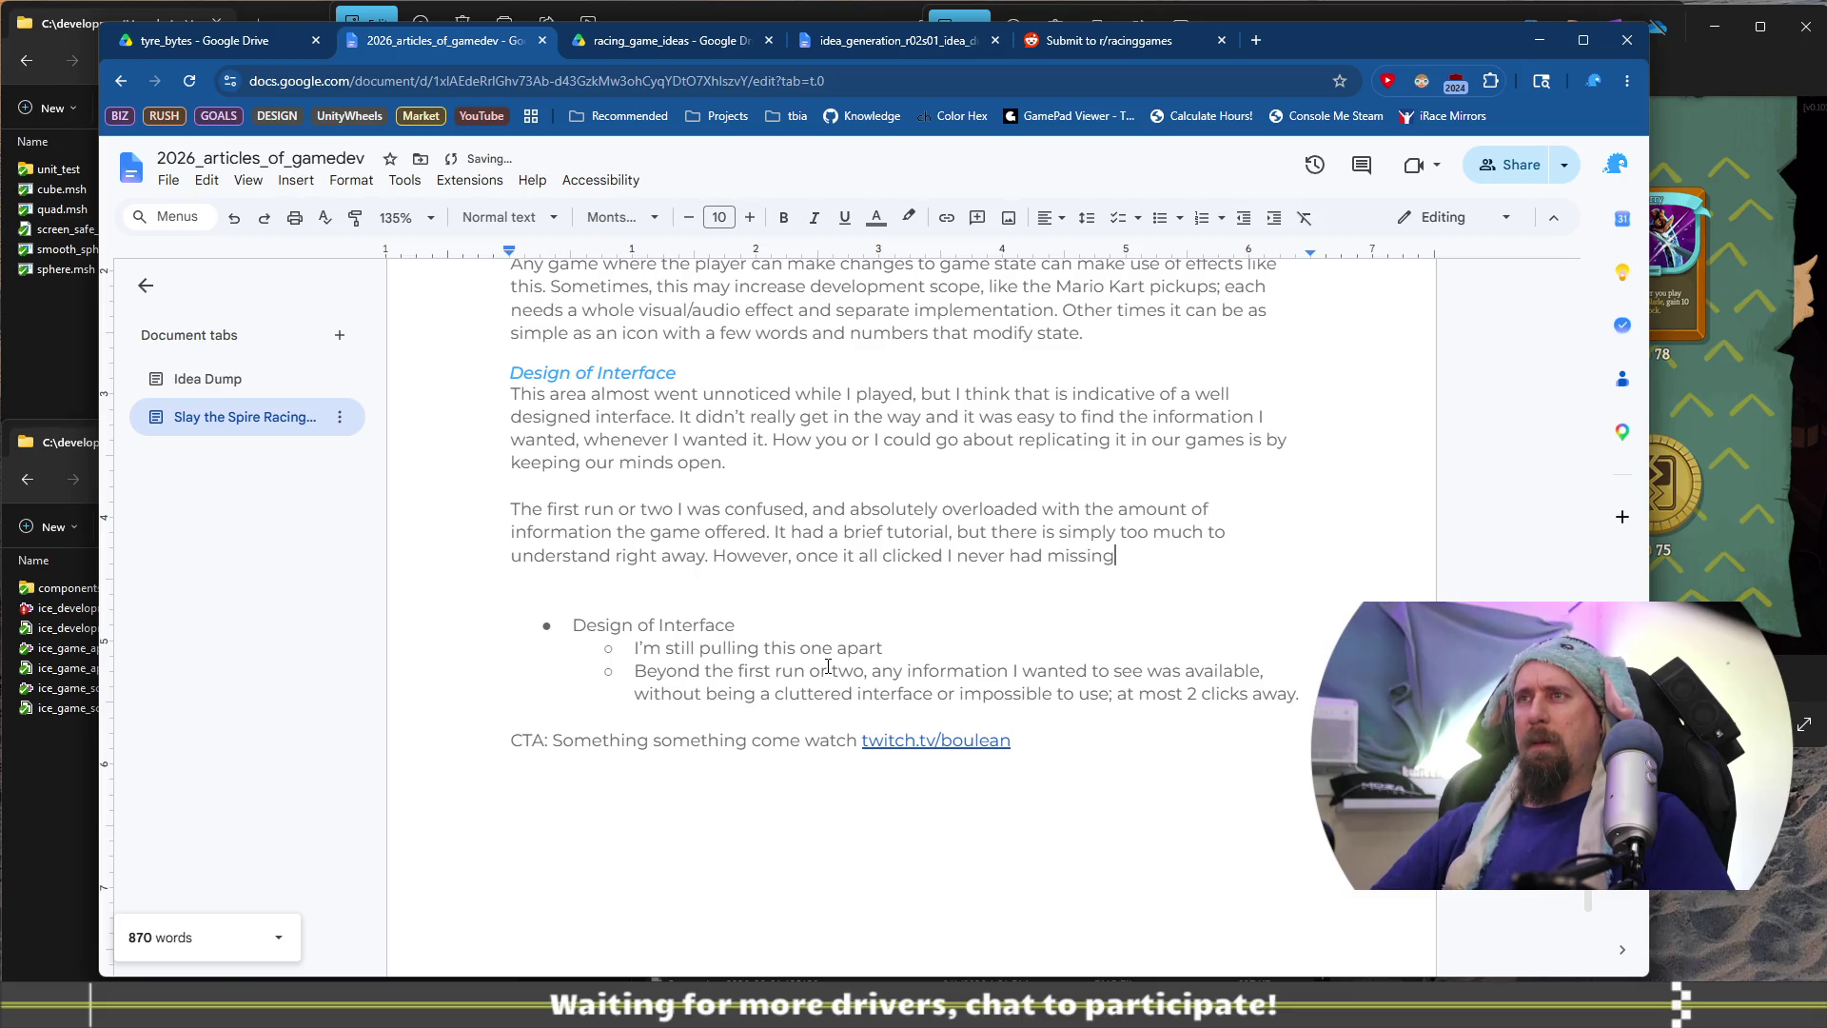
{"action": "key", "text": "ctrl+shift+Left"}
{"action": "key", "text": "ctrl+shift+Left"}
{"action": "key", "text": "ctrl+shift+Left"}
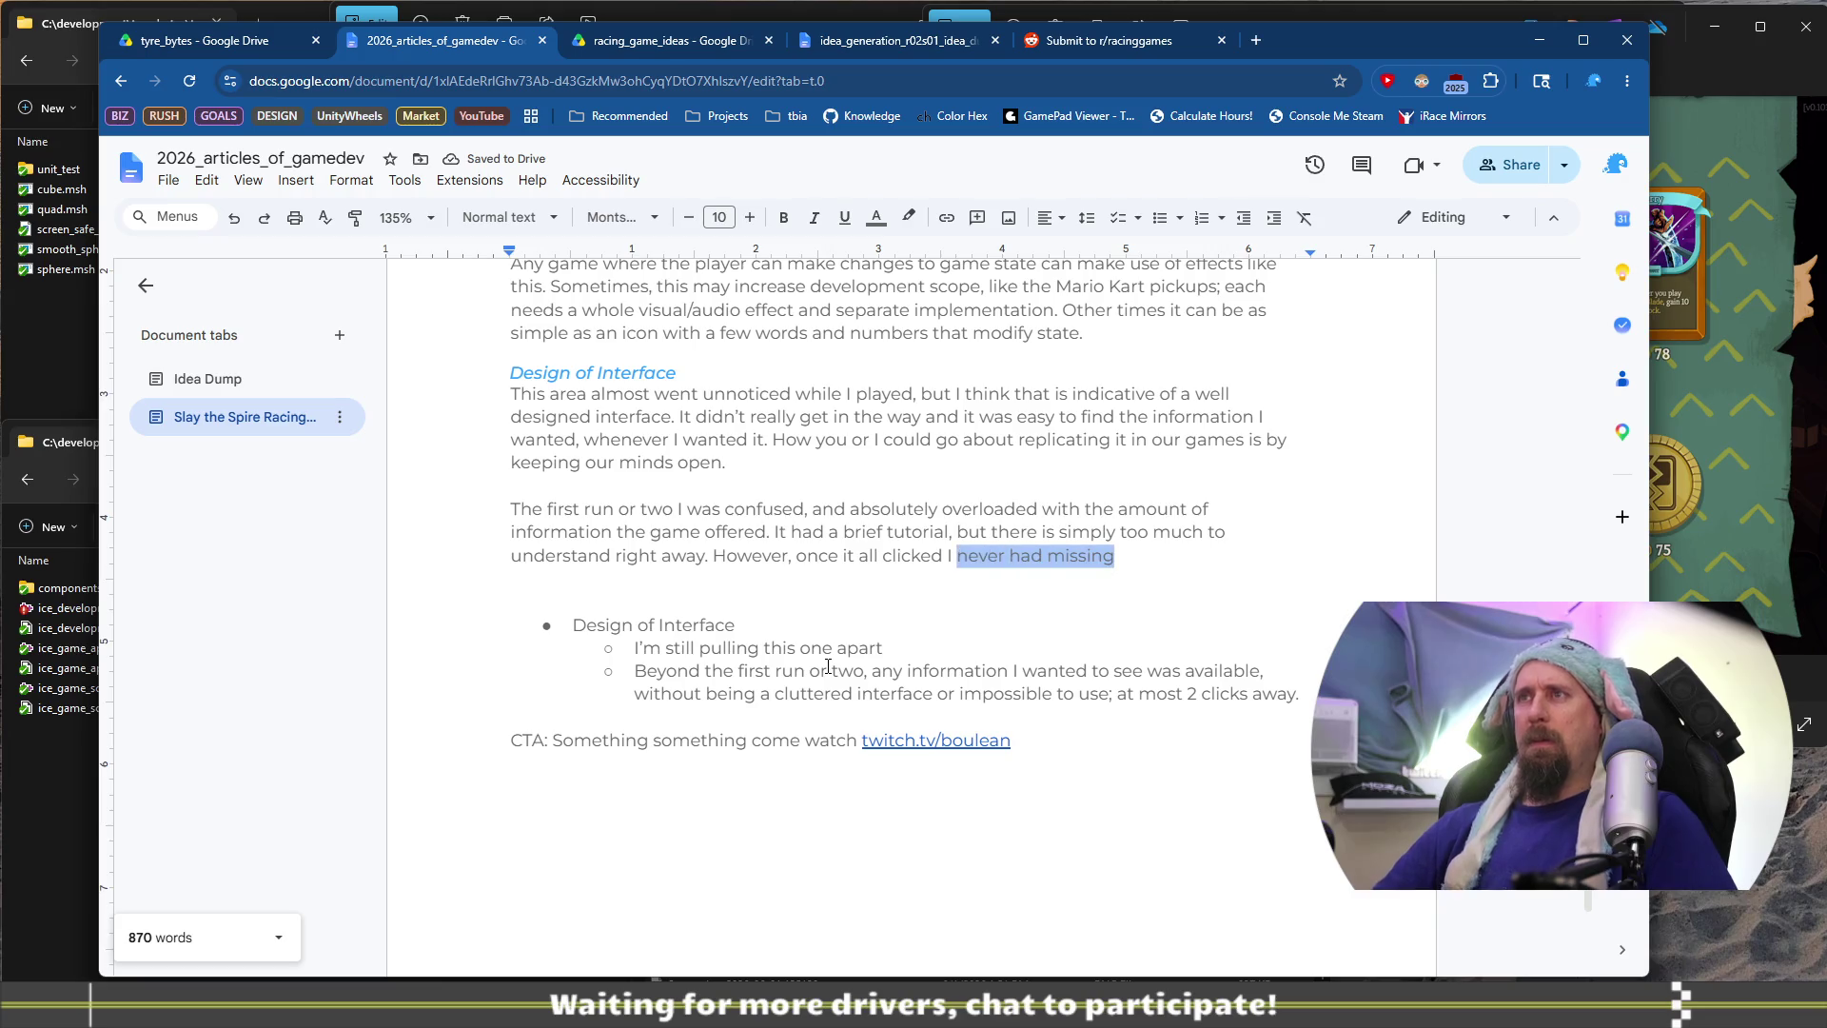
{"action": "type", "text": "had ac"}
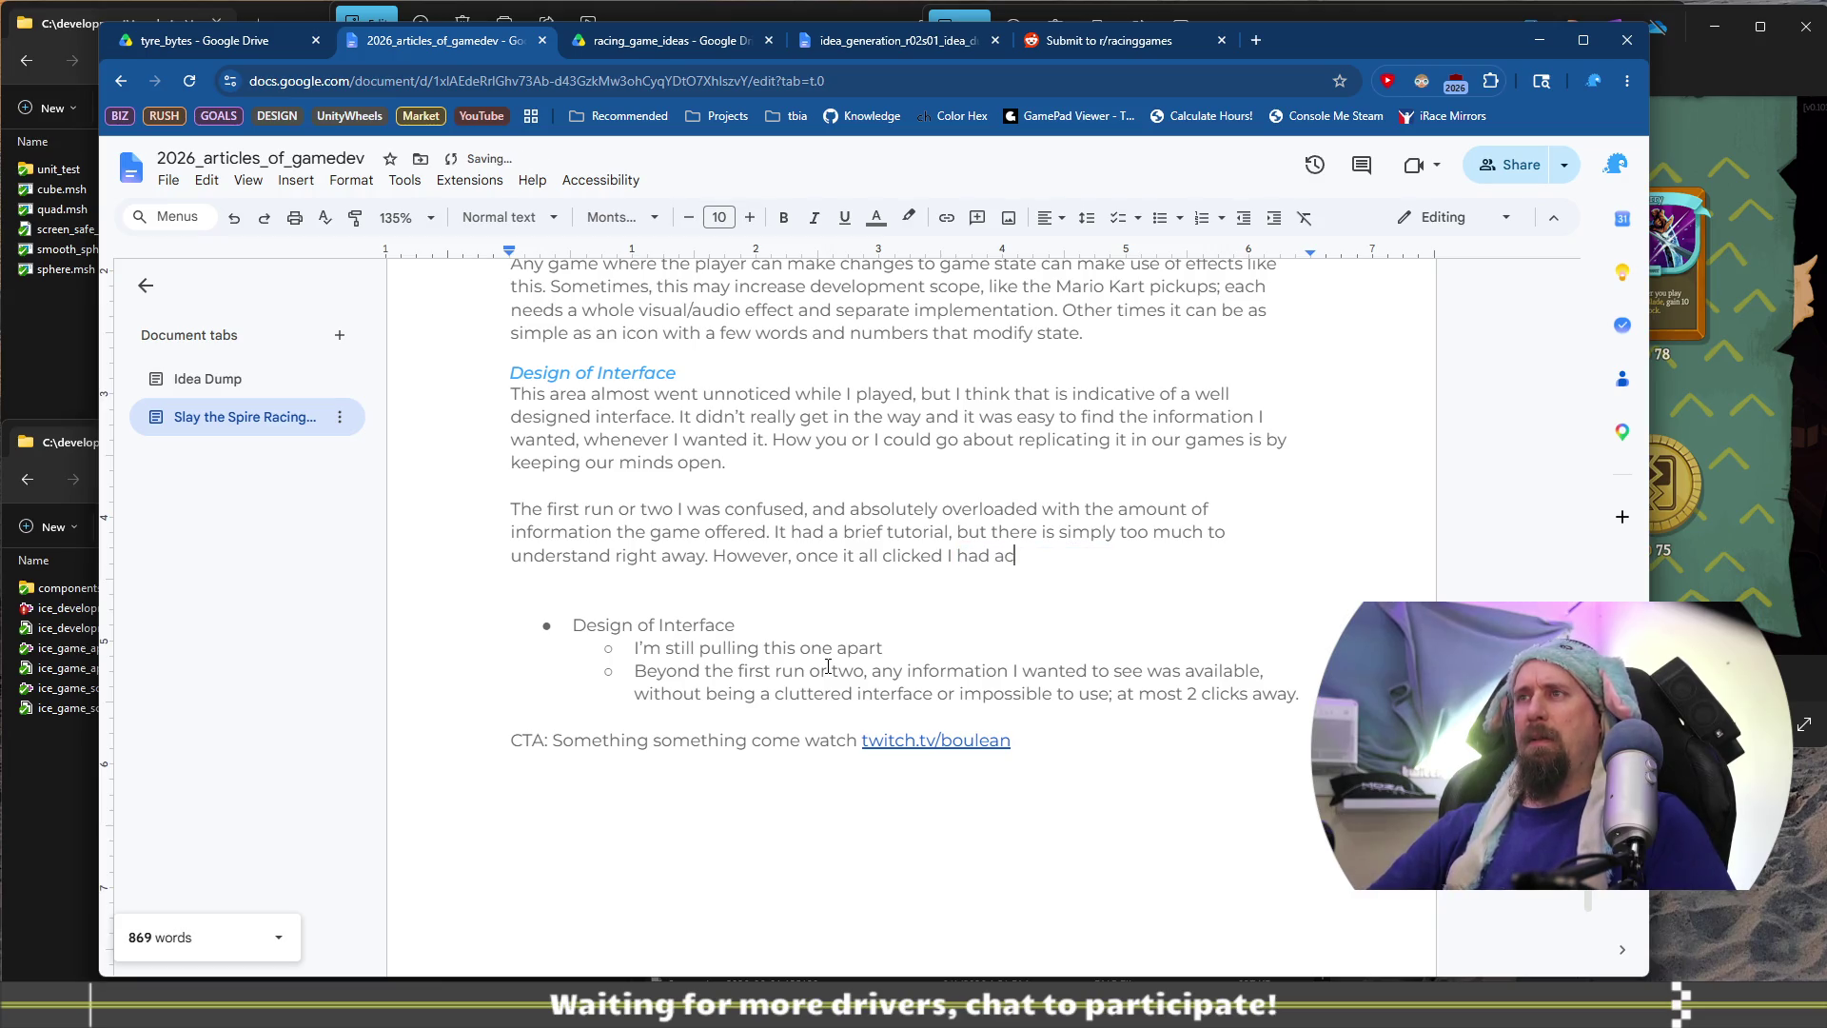
{"action": "type", "text": "cess to"}
{"action": "key", "text": "Down"}
{"action": "key", "text": "Down"}
{"action": "key", "text": "Down"}
{"action": "key", "text": "ctrl+Left"}
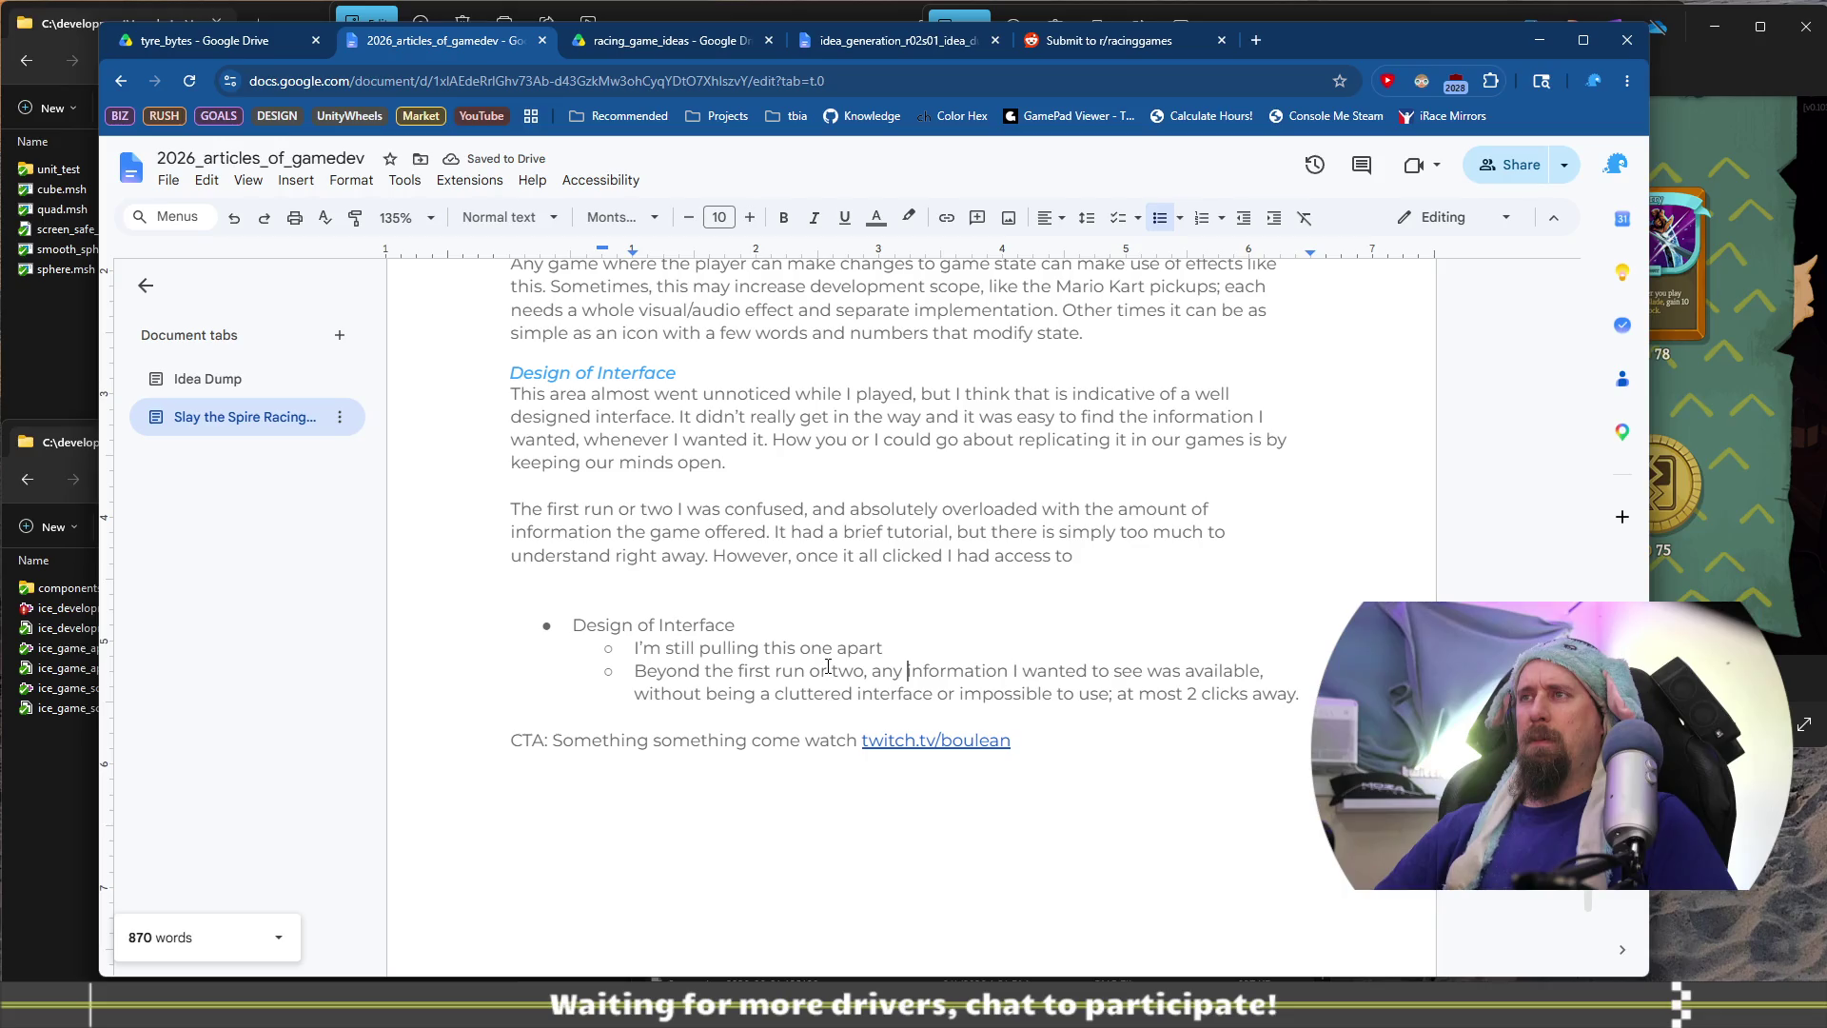
Reuse 'any information' from the notes so the sentence ends 'desired within at most 2 clicks away.'
{"action": "key", "text": "ctrl+shift+Right"}
{"action": "key", "text": "ctrl+shift+Right"}
{"action": "key", "text": "ctrl+shift+Right"}
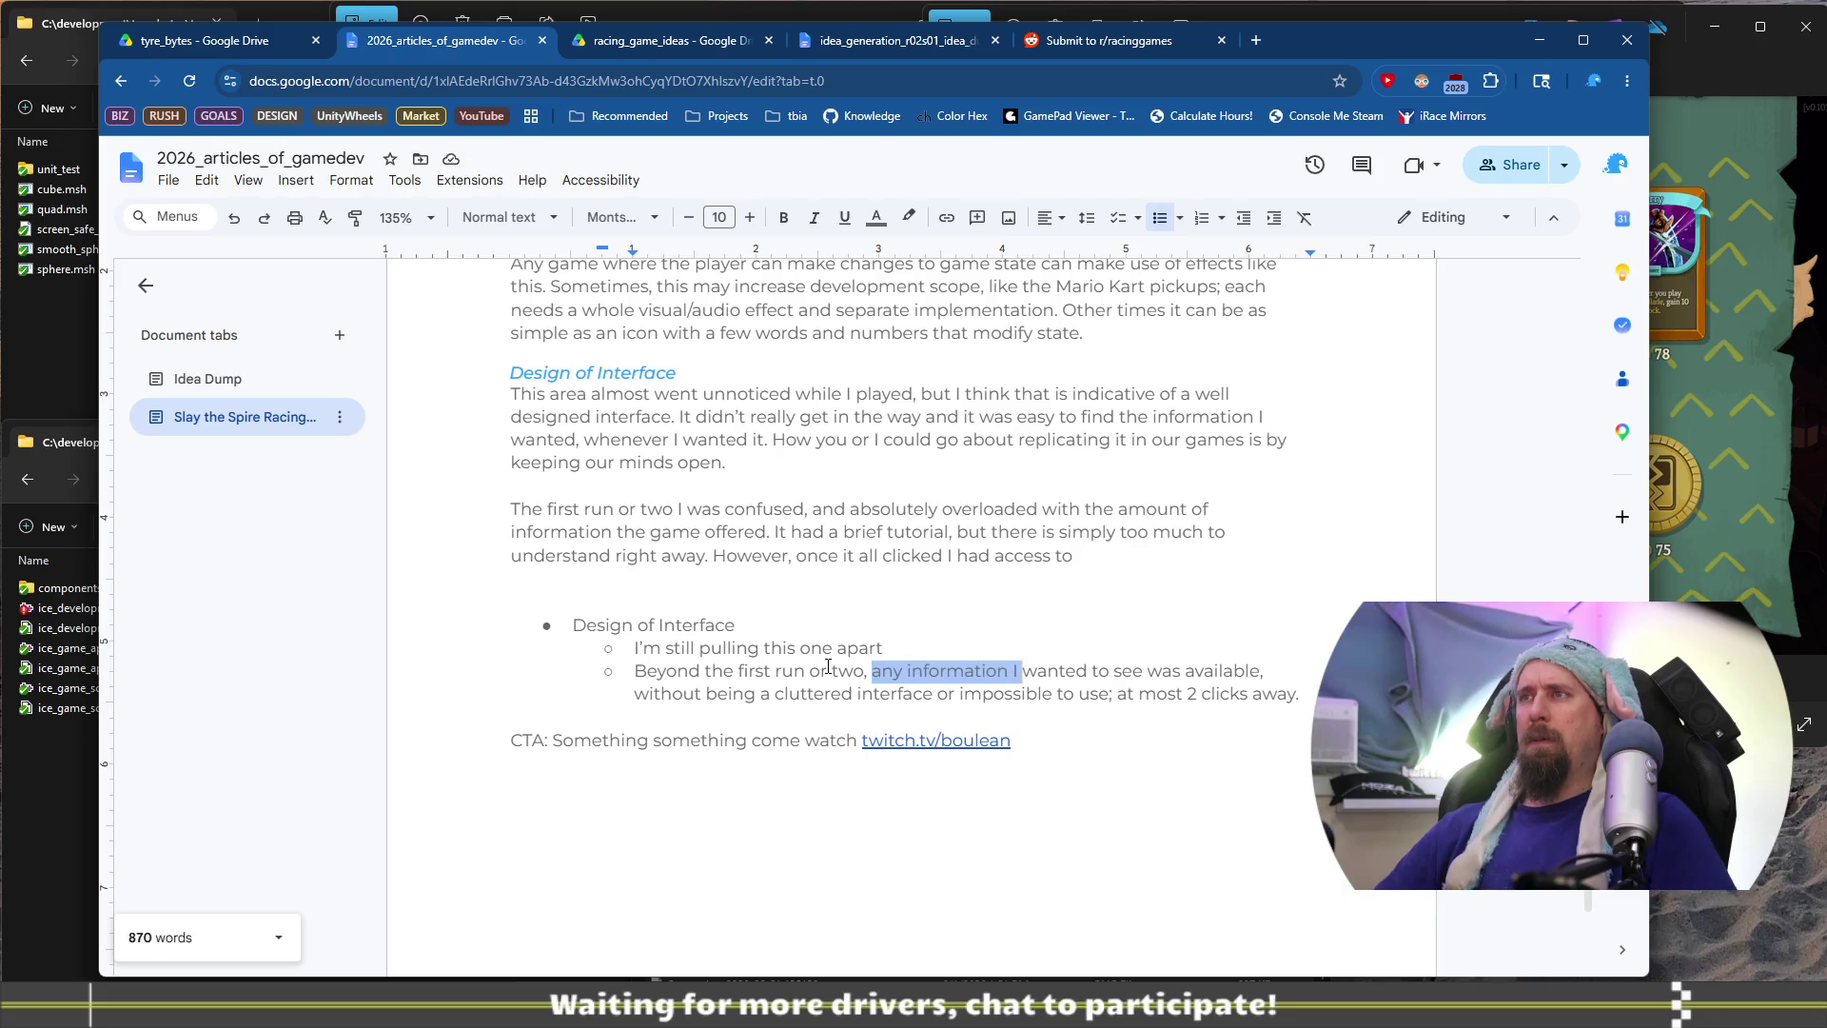
{"action": "key", "text": "ctrl+c"}
{"action": "key", "text": "Up"}
{"action": "key", "text": "Up"}
{"action": "key", "text": "Up"}
{"action": "key", "text": "End"}
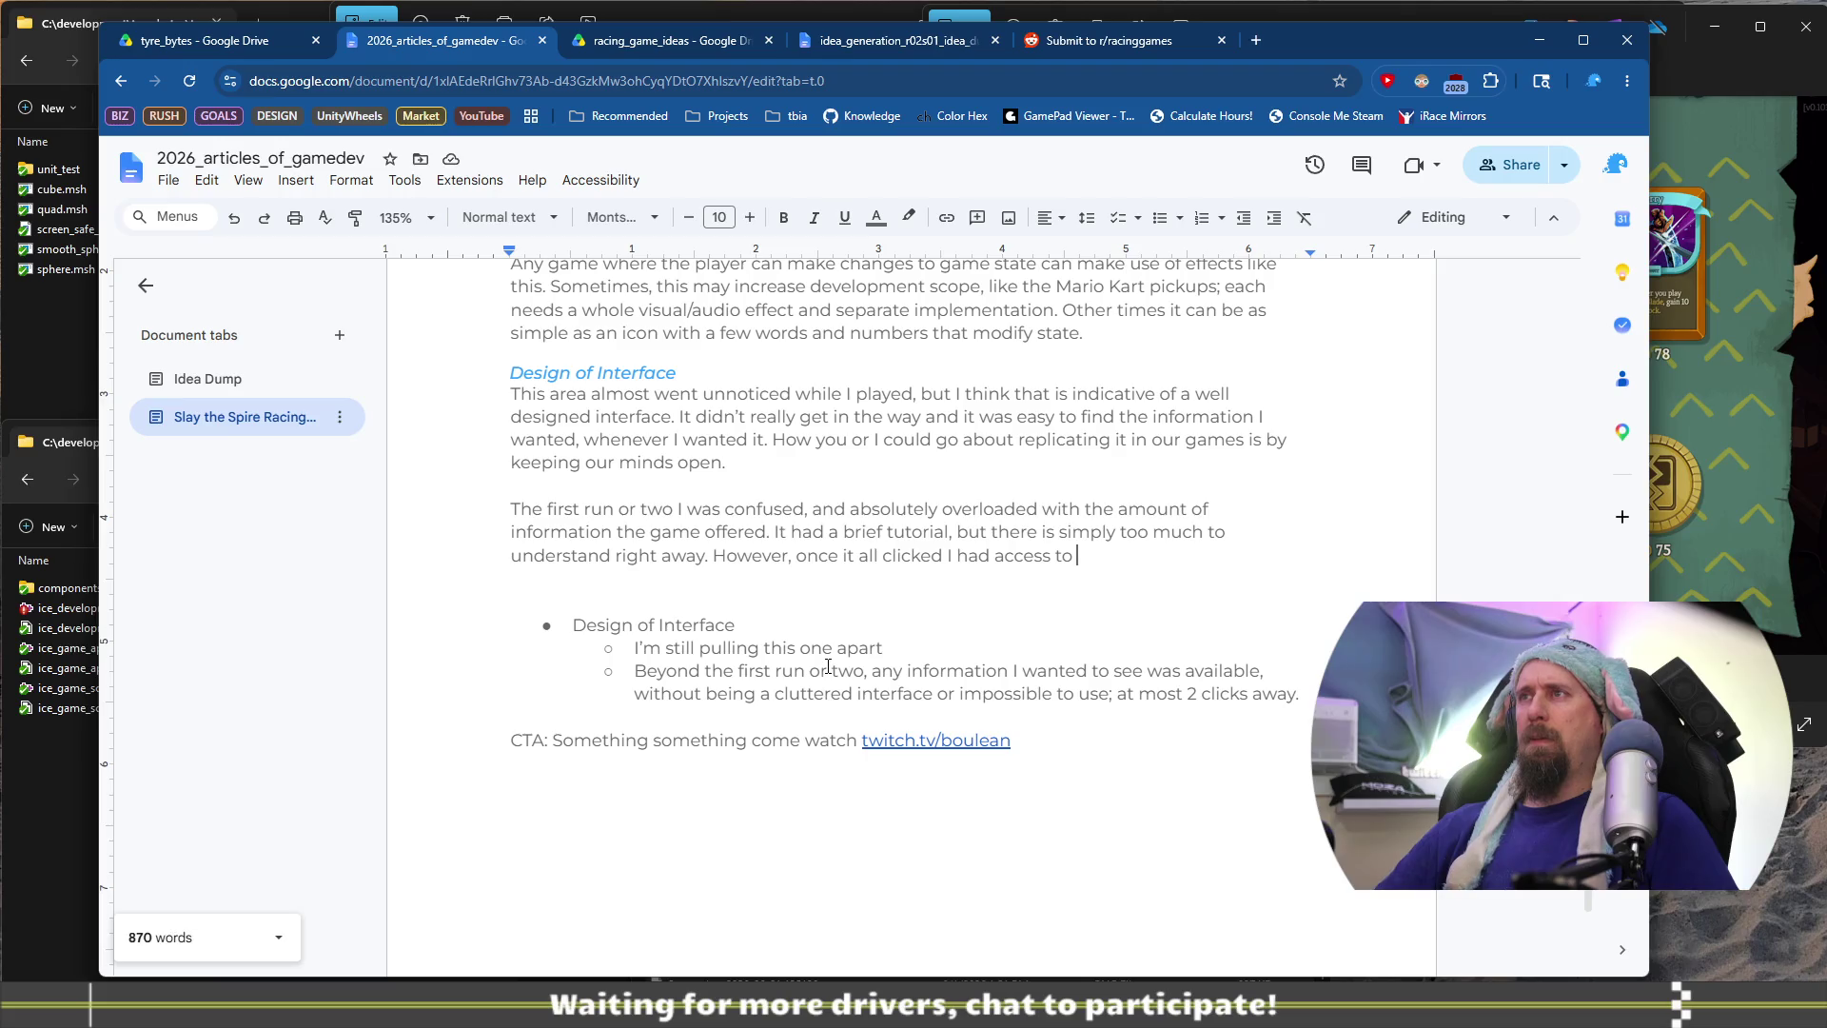
{"action": "key", "text": "ctrl+v"}
{"action": "key", "text": "ctrl+shift+Left"}
{"action": "key", "text": "ctrl+shift+Left"}
{"action": "type", "text": "de"}
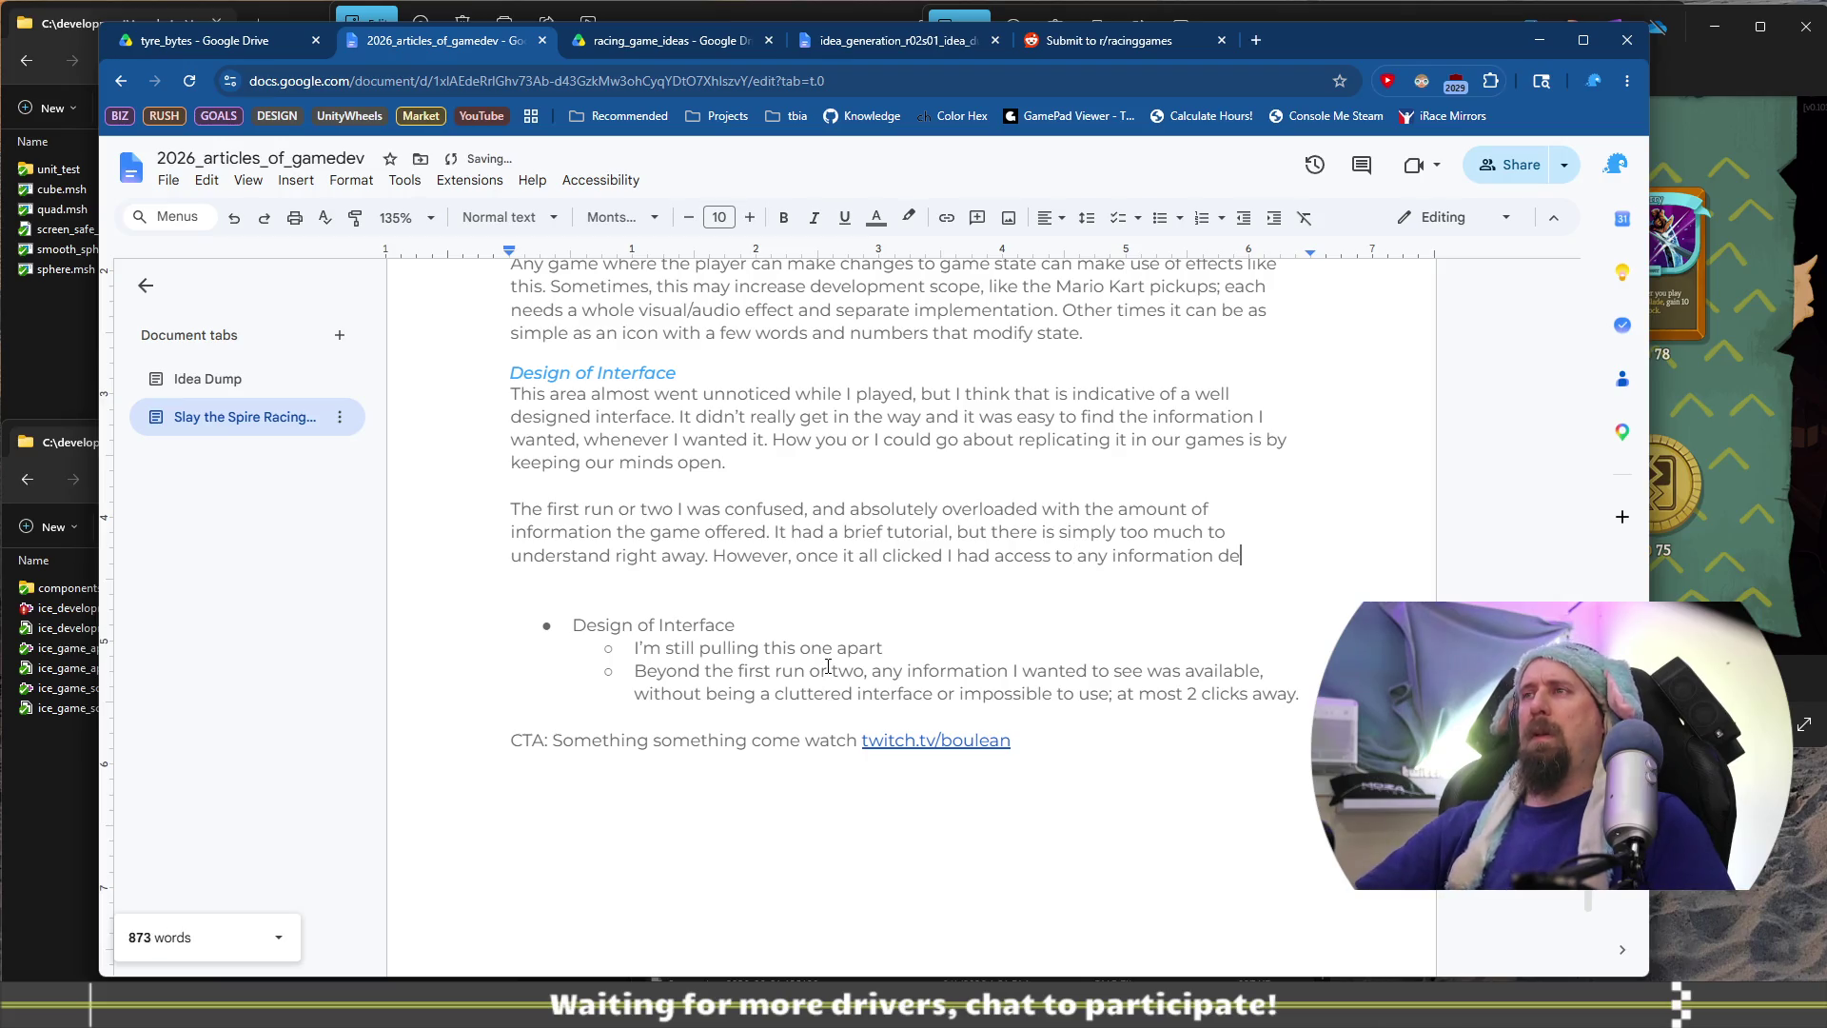
{"action": "type", "text": "sired wit"}
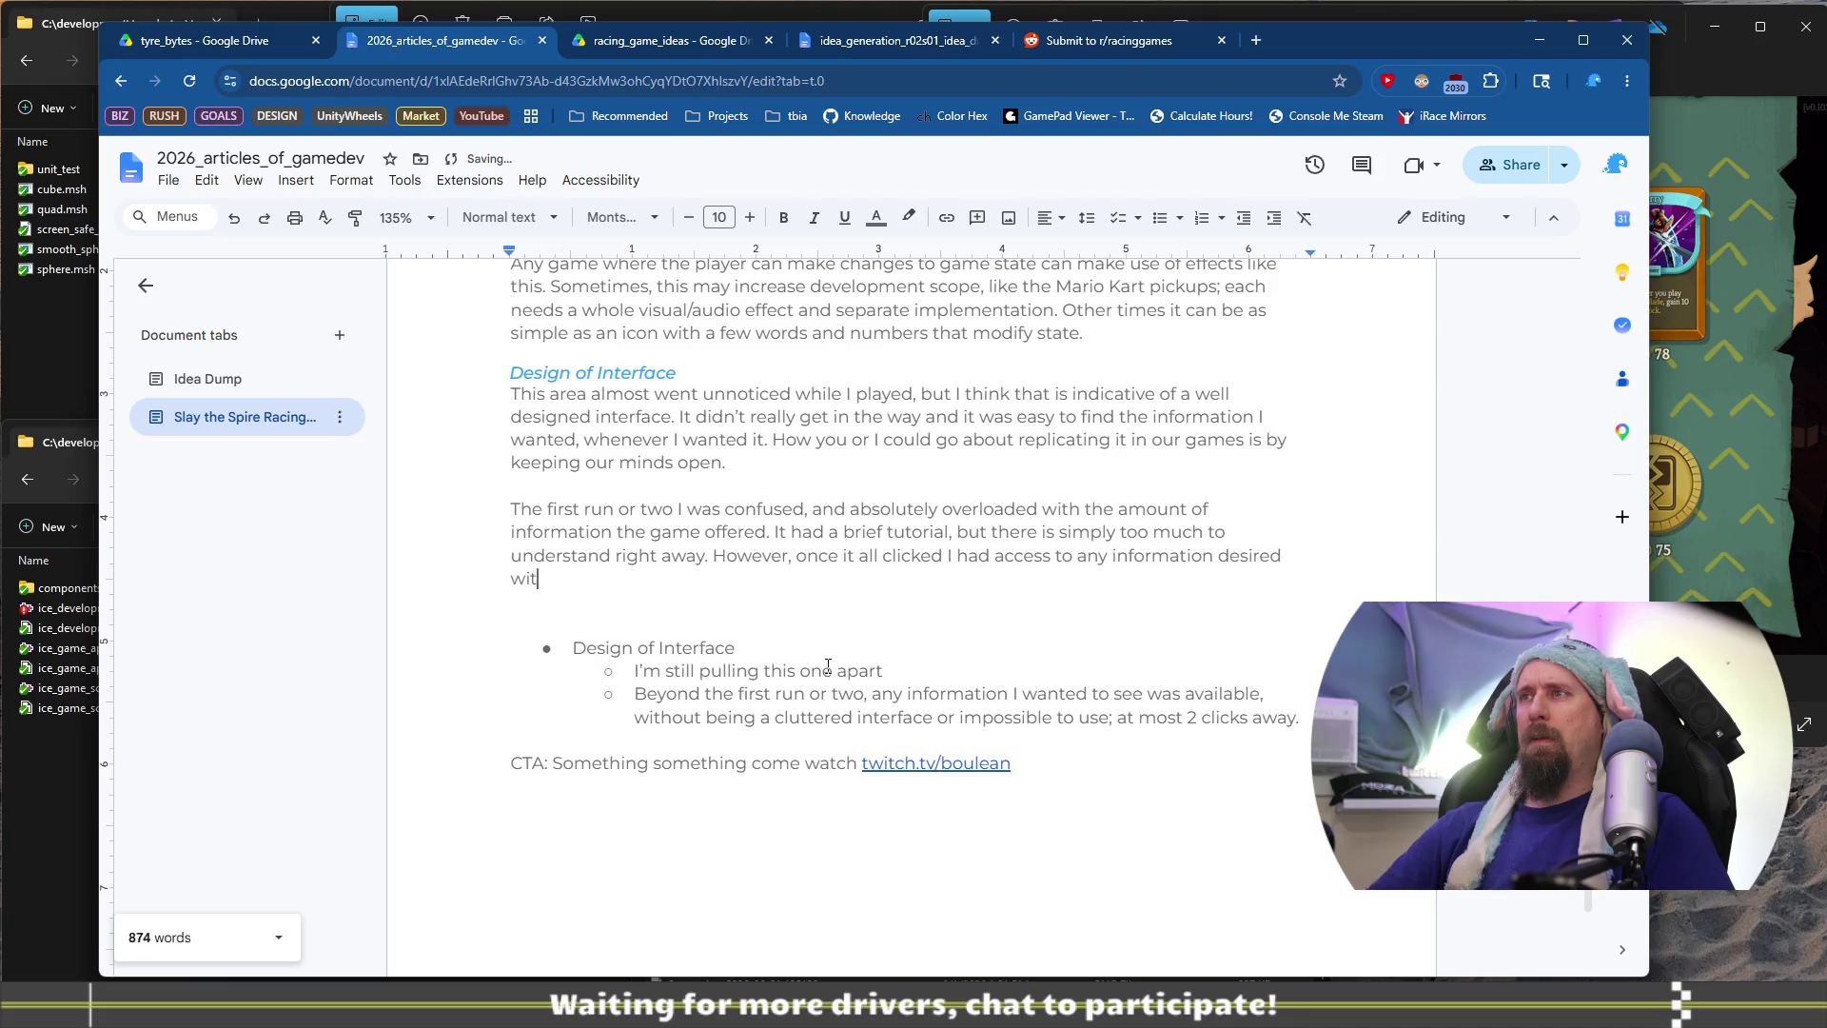
{"action": "type", "text": "hin at mo"}
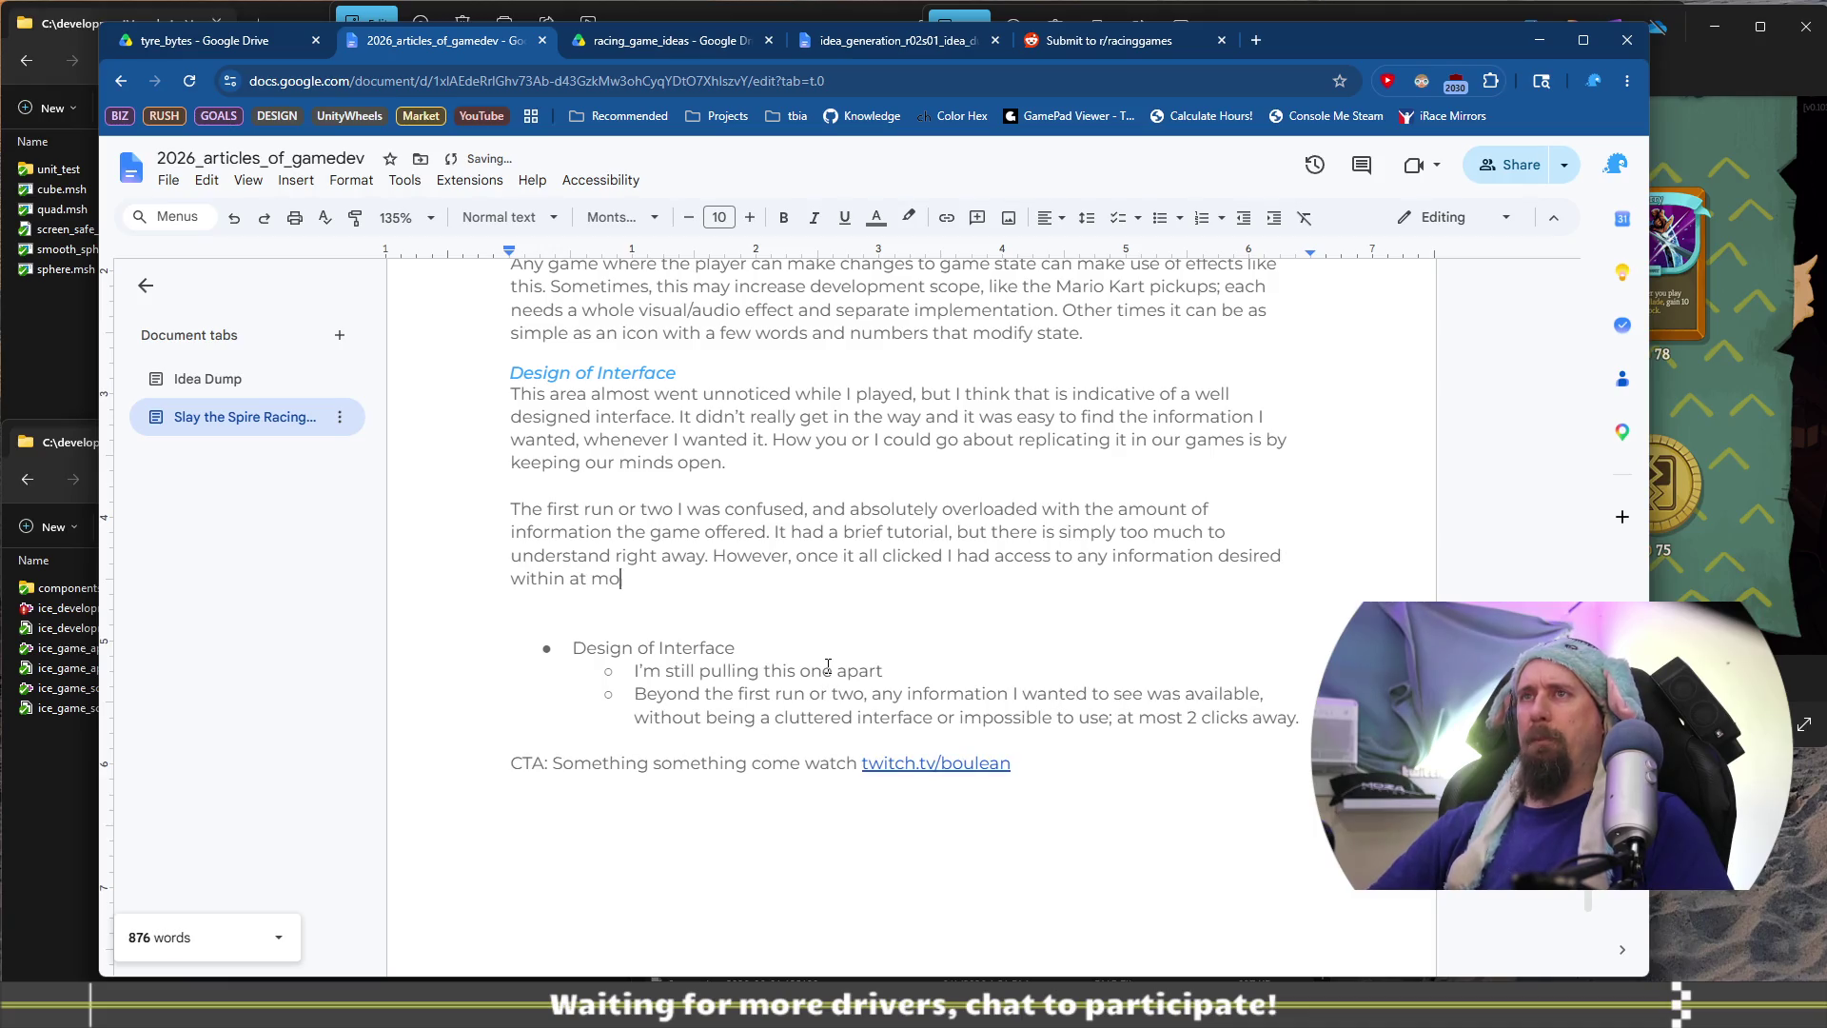
{"action": "type", "text": "st 2 clicks away."}
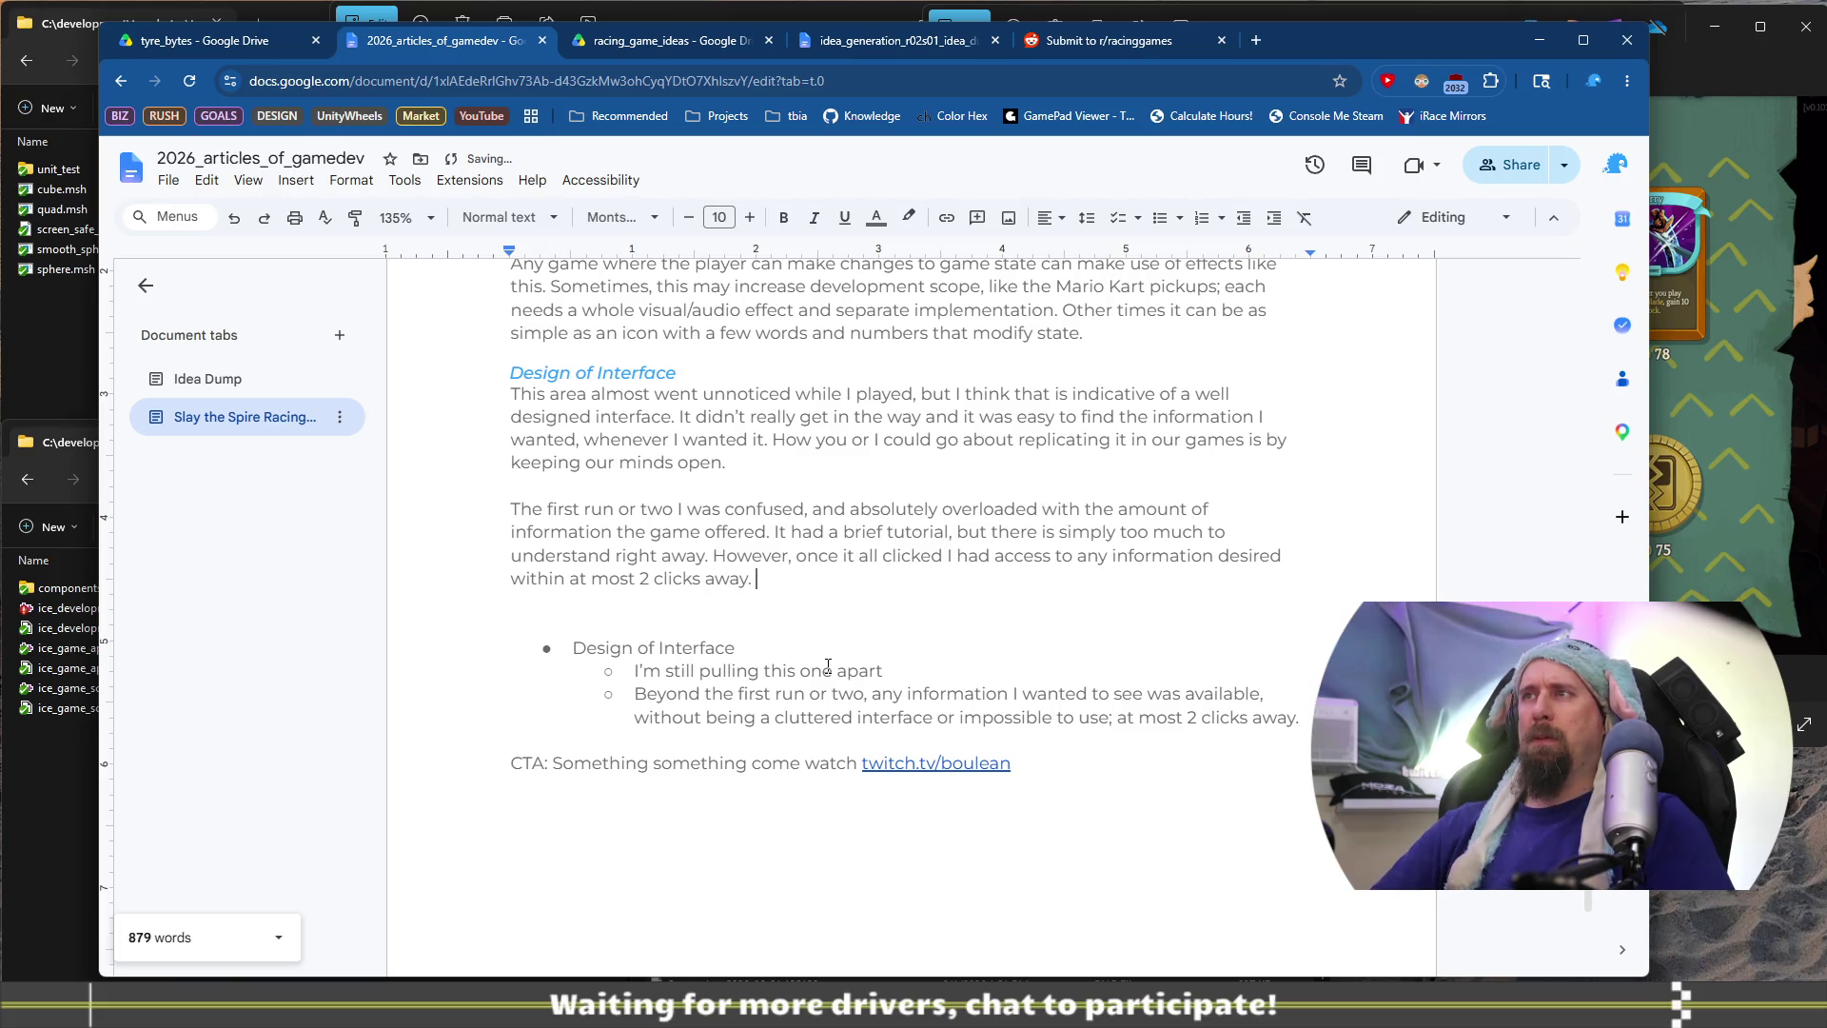
{"action": "type", "text": " Two."}
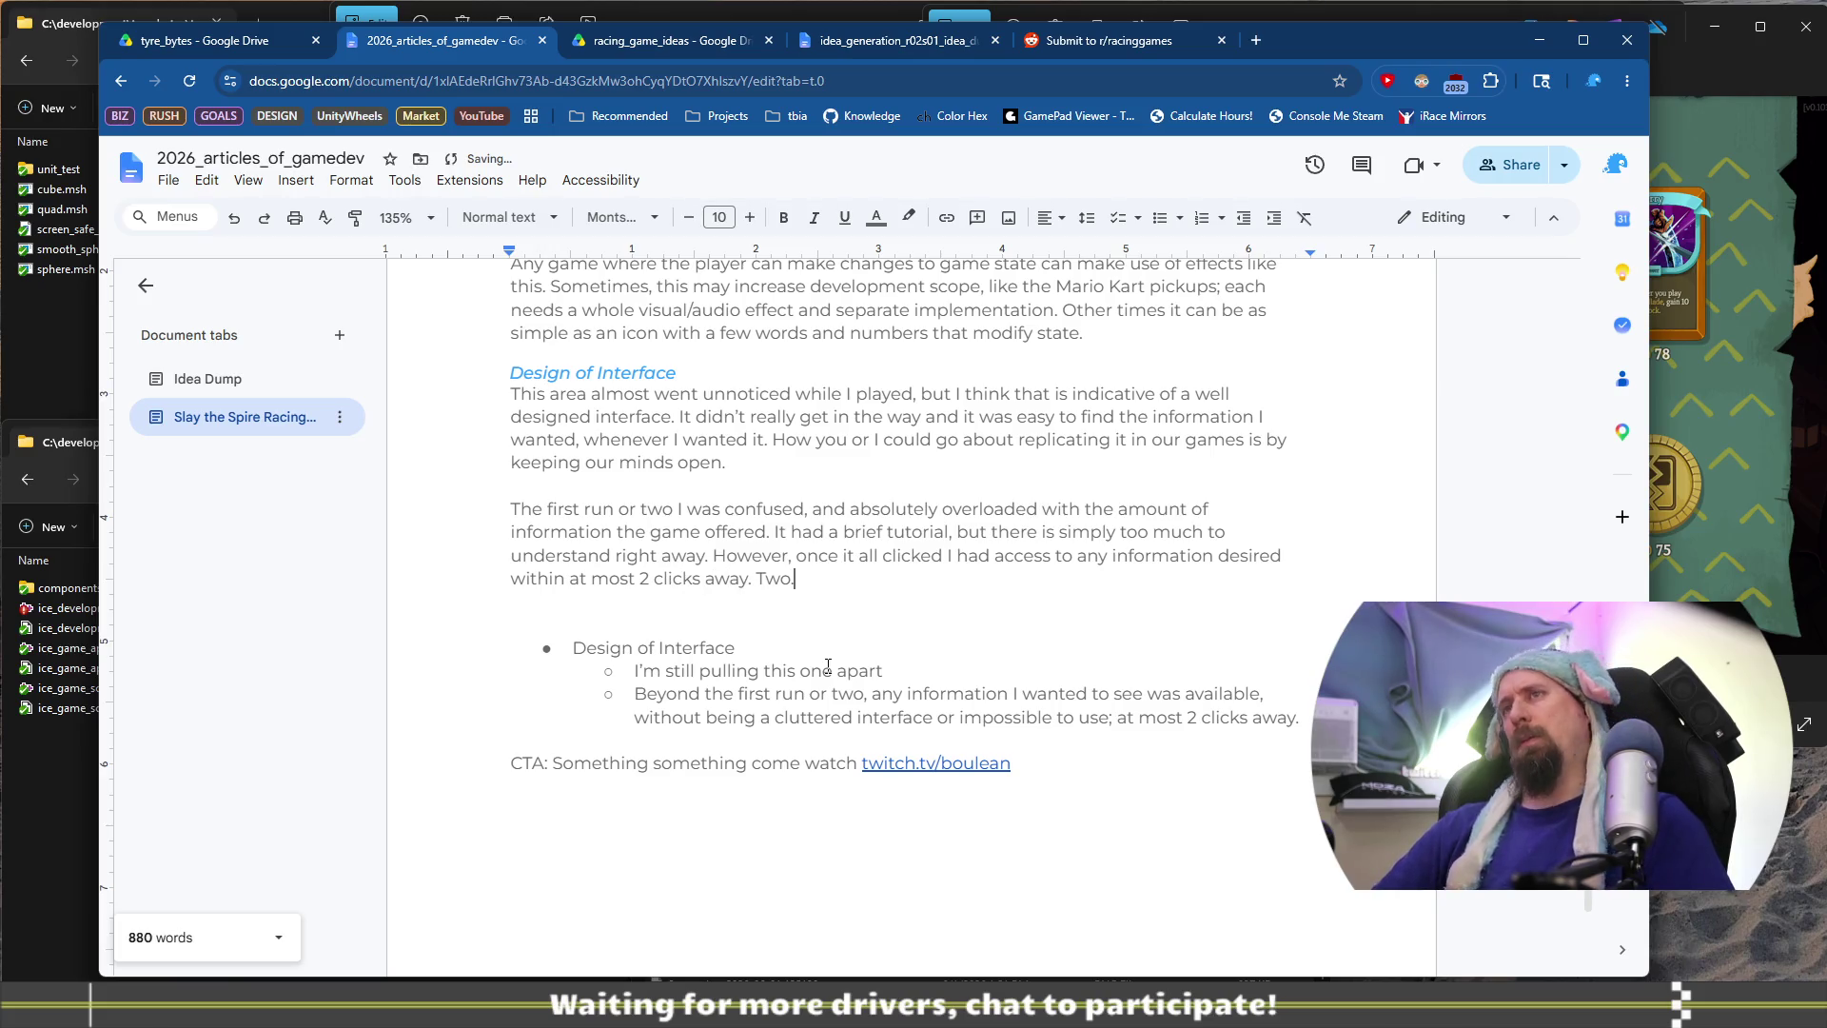
Try adding ', possibly' after 'Two', then remove it and select the stray 'Two'
{"action": "key", "text": "BackSpace"}
{"action": "type", "text": ", pos"}
{"action": "key", "text": "BackSpace"}
{"action": "type", "text": "sibly"}
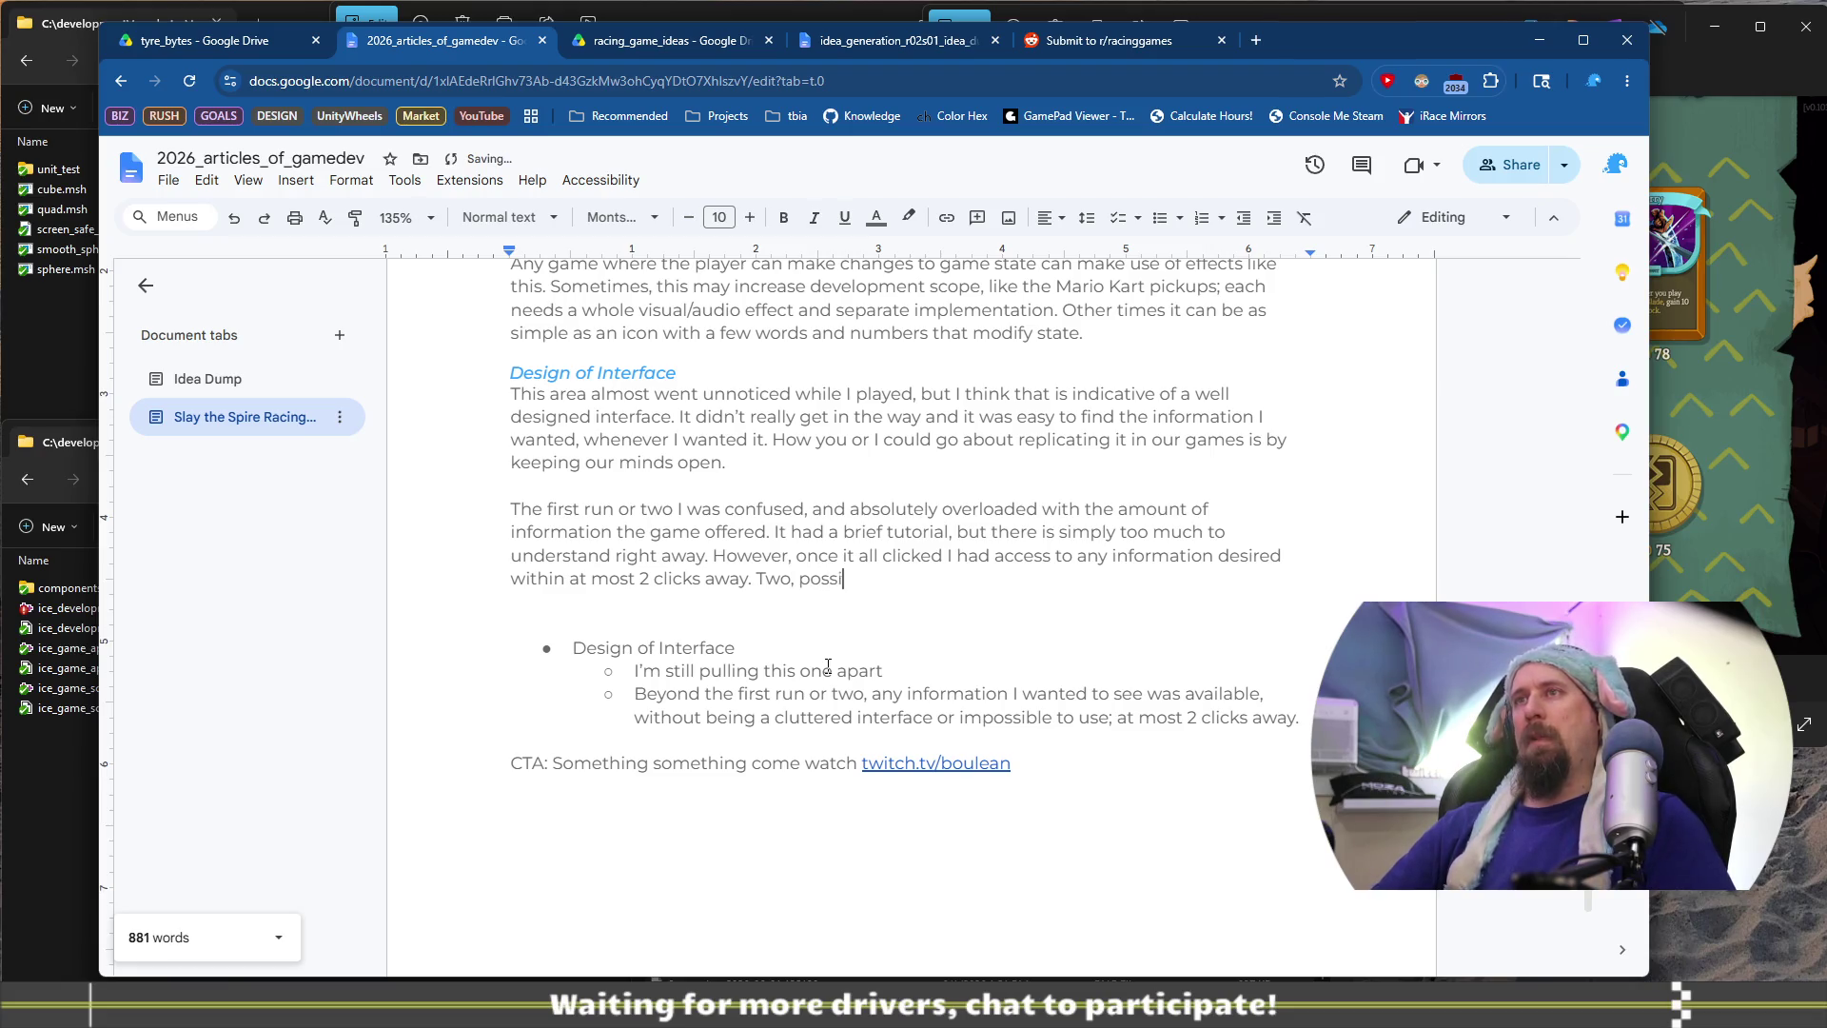
{"action": "key", "text": "ctrl+BackSpace"}
{"action": "key", "text": "ctrl+BackSpace"}
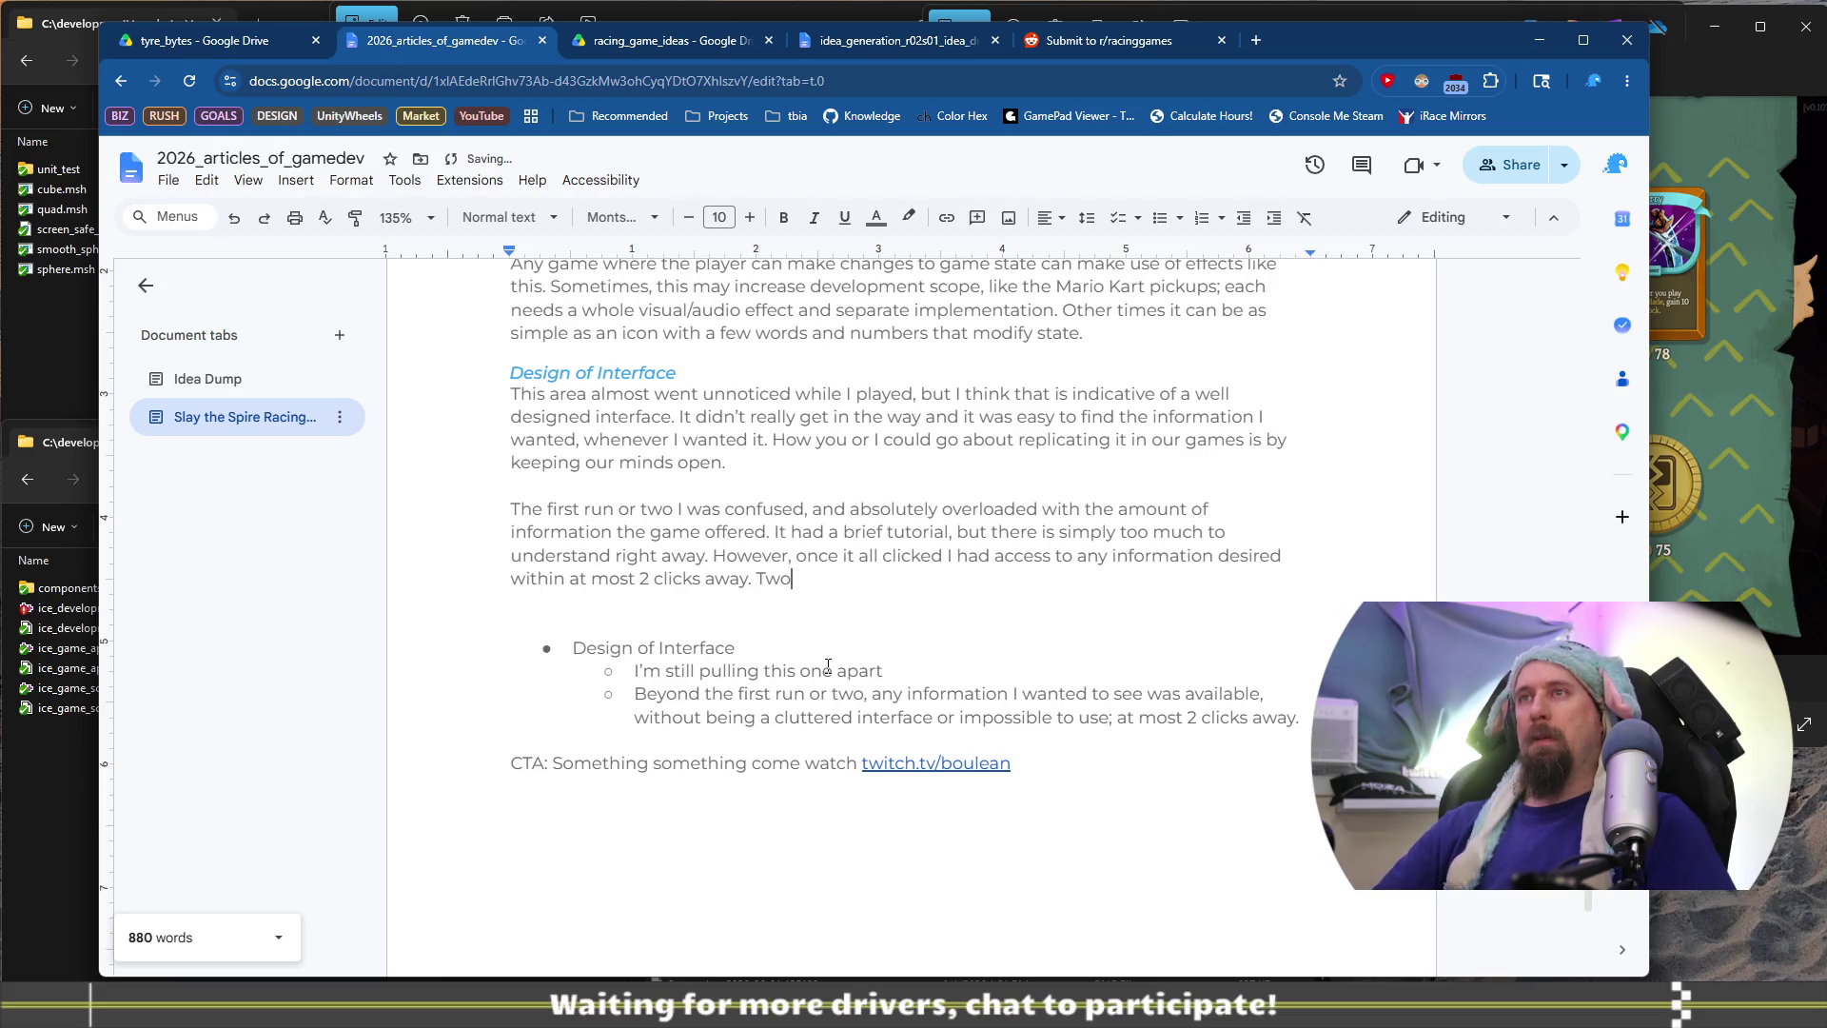
{"action": "key", "text": "ctrl+shift+Left"}
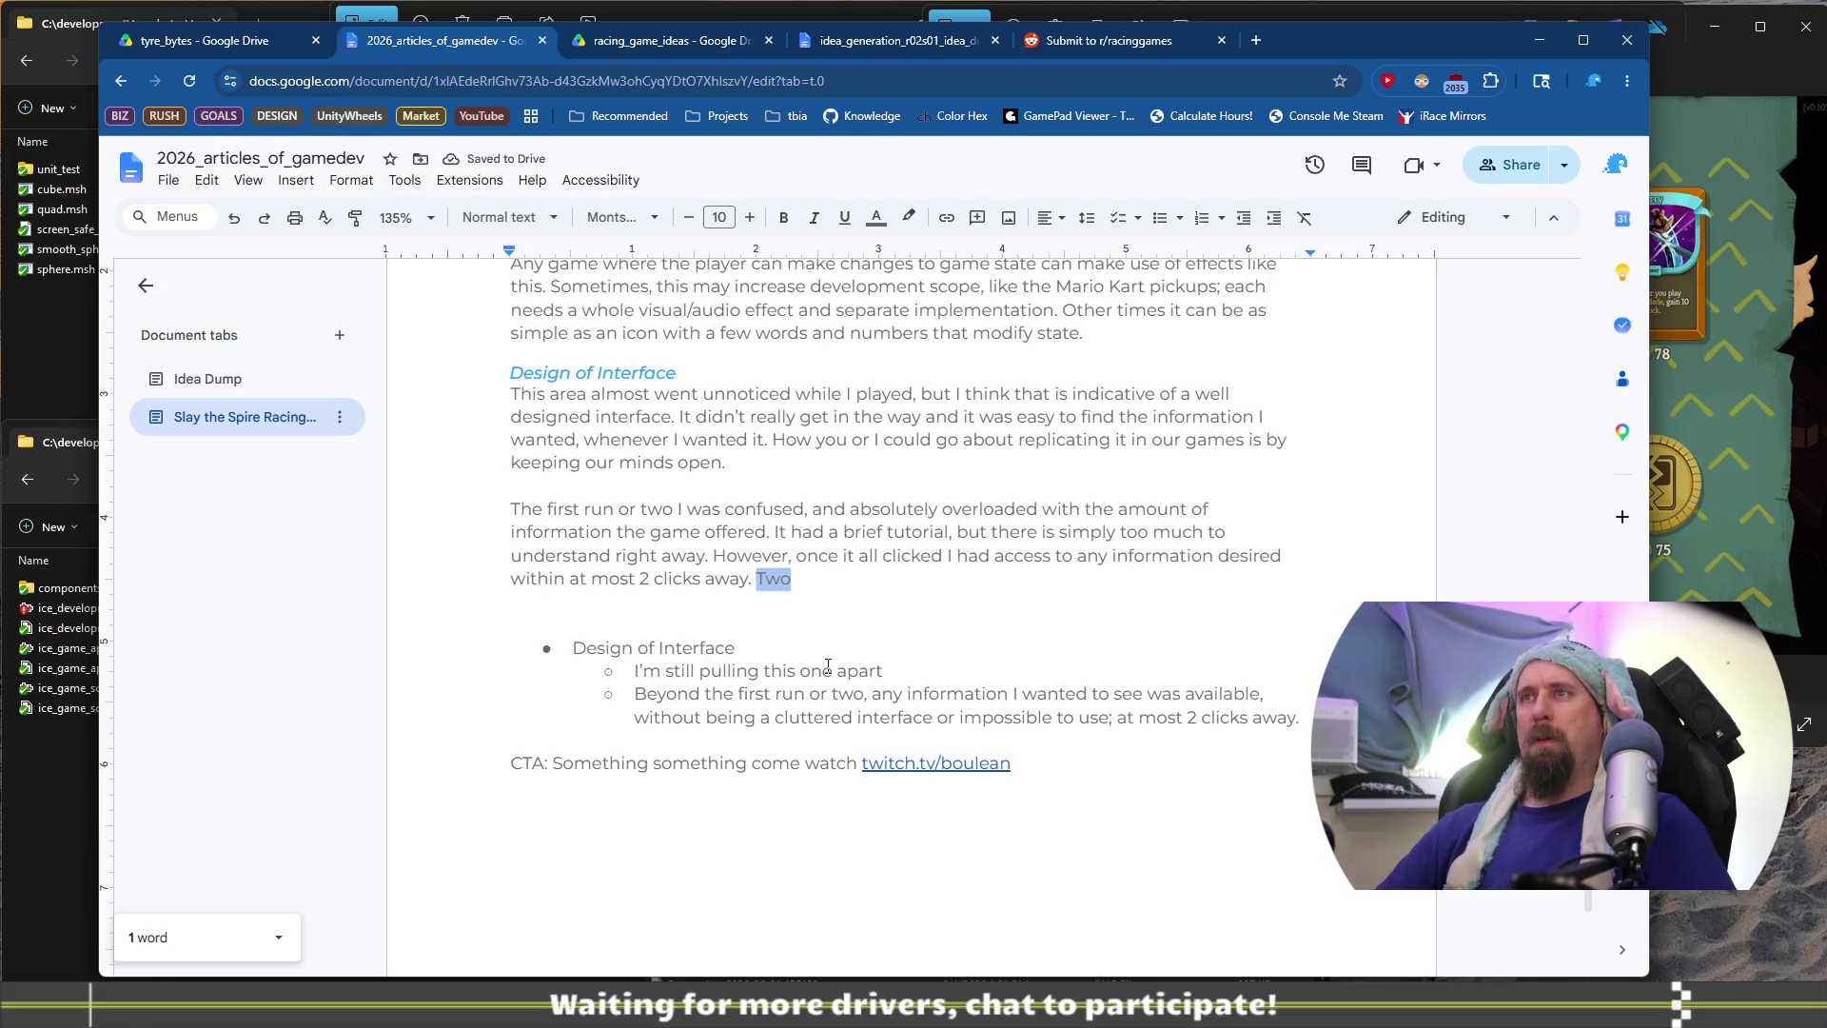
Delete the stray 'Two', change '2' to 'two', and add 'and two might be too high'
{"action": "key", "text": "BackSpace"}
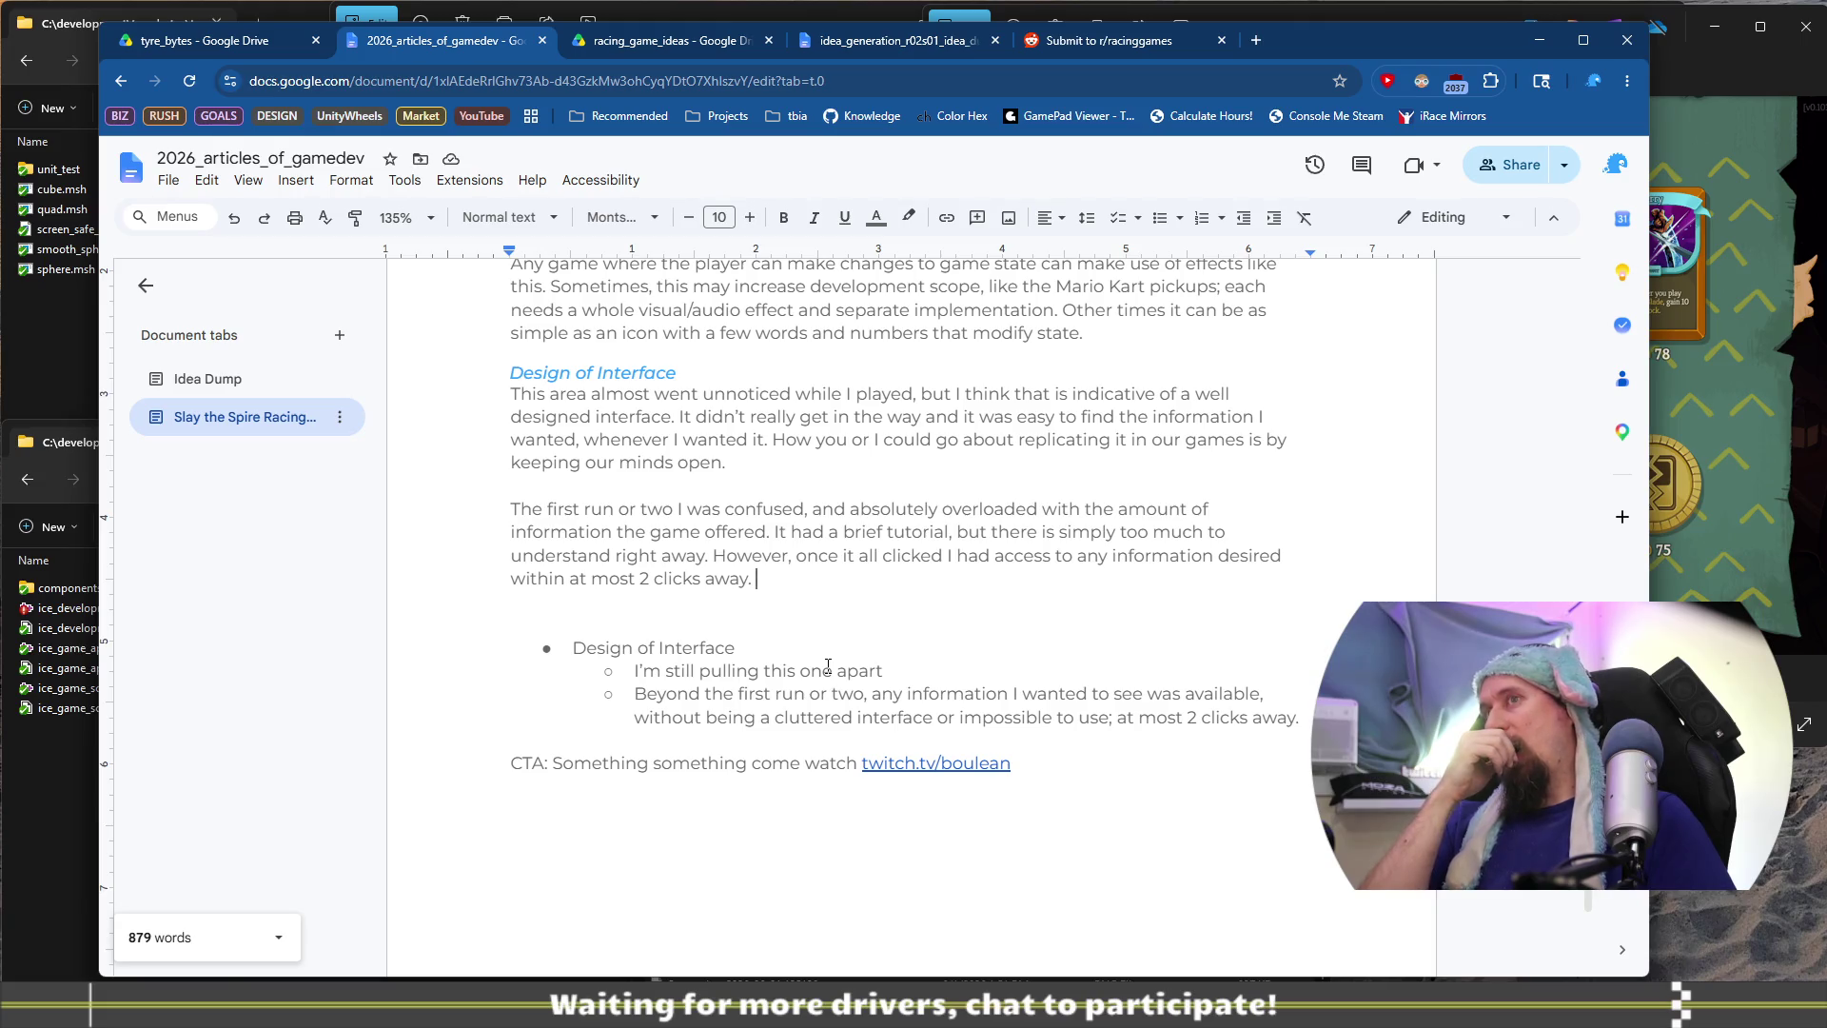
{"action": "key", "text": "BackSpace"}
{"action": "key", "text": "BackSpace"}
{"action": "type", "text": "and "}
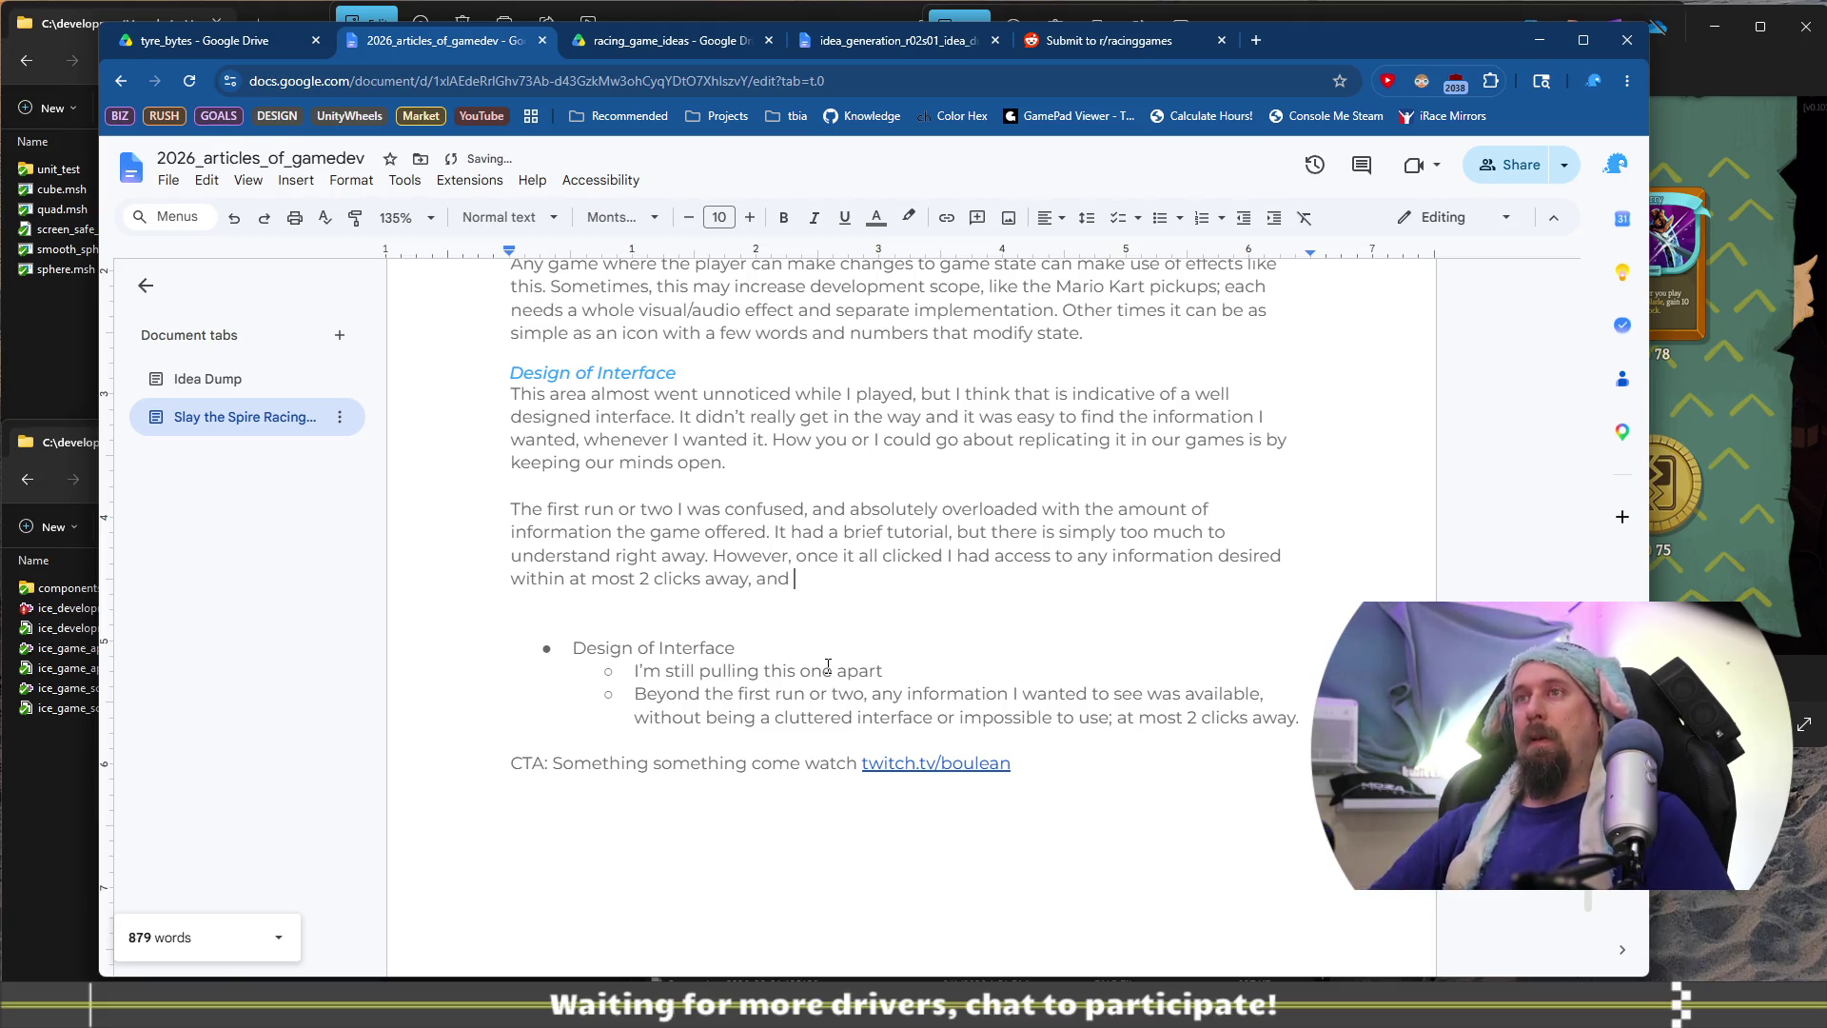
{"action": "type", "text": "two might be "}
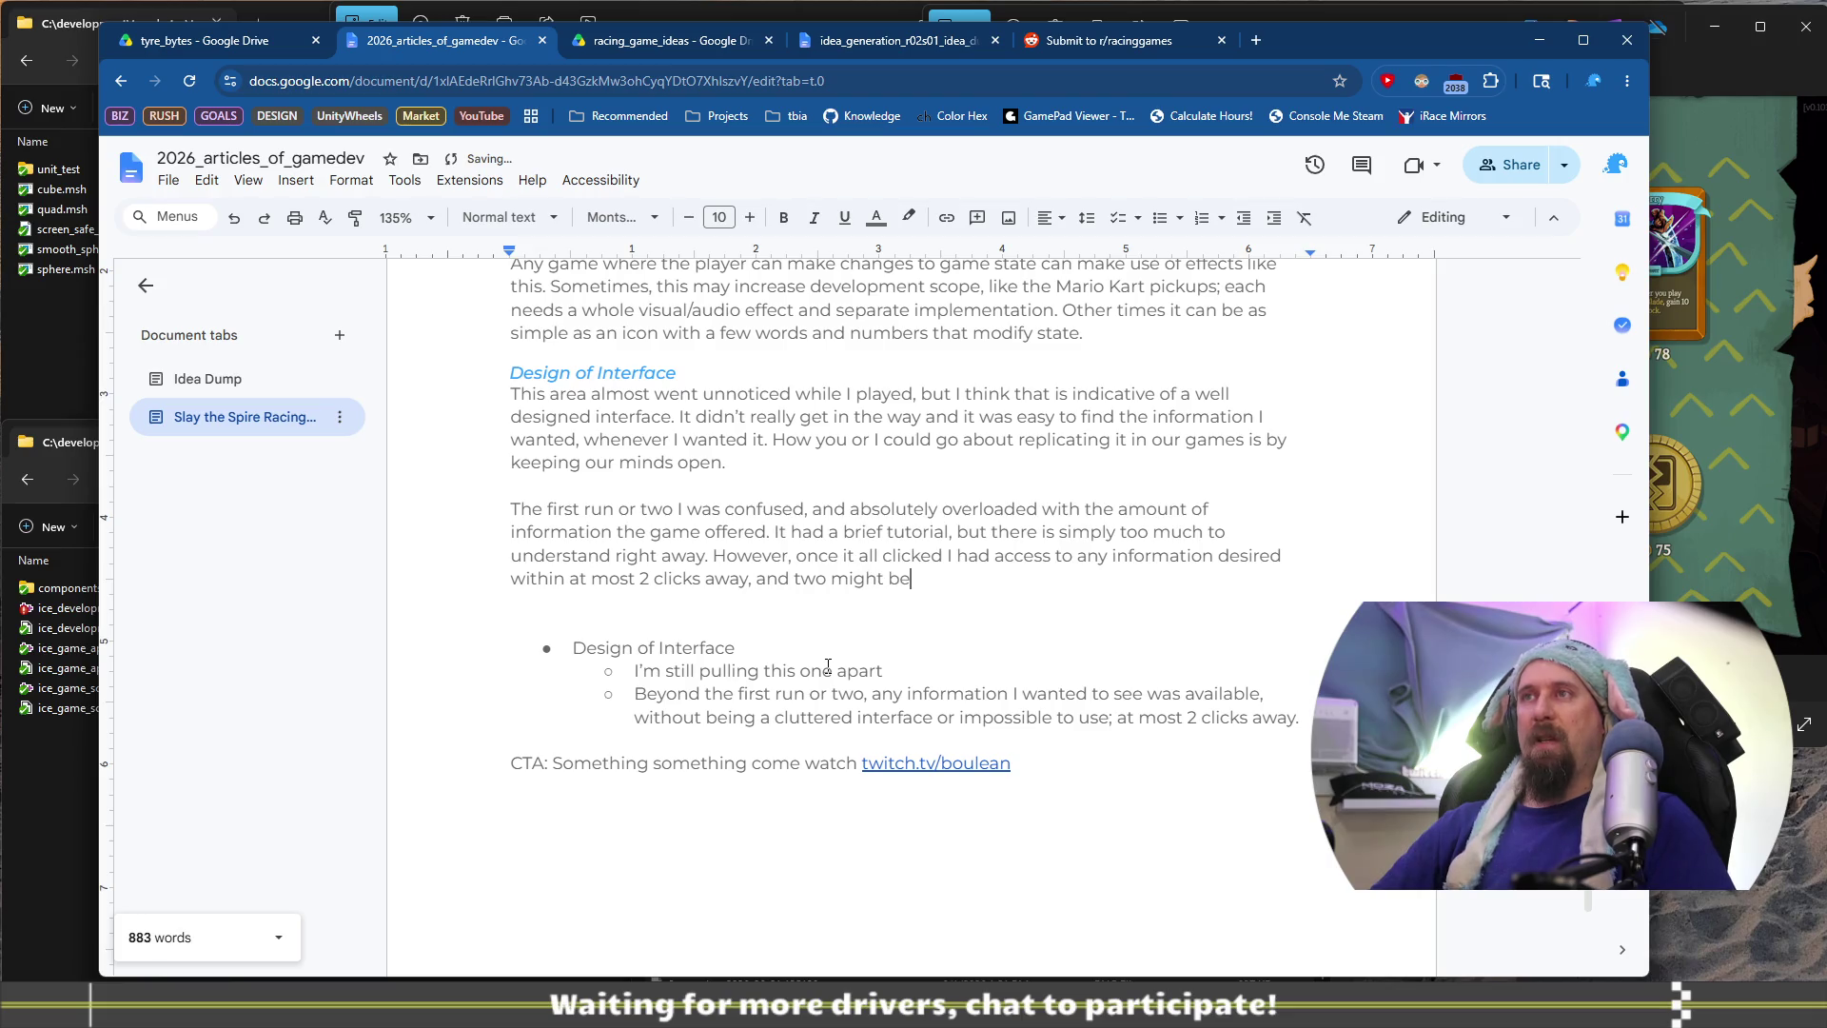
{"action": "type", "text": "too high."}
{"action": "key", "text": "Home"}
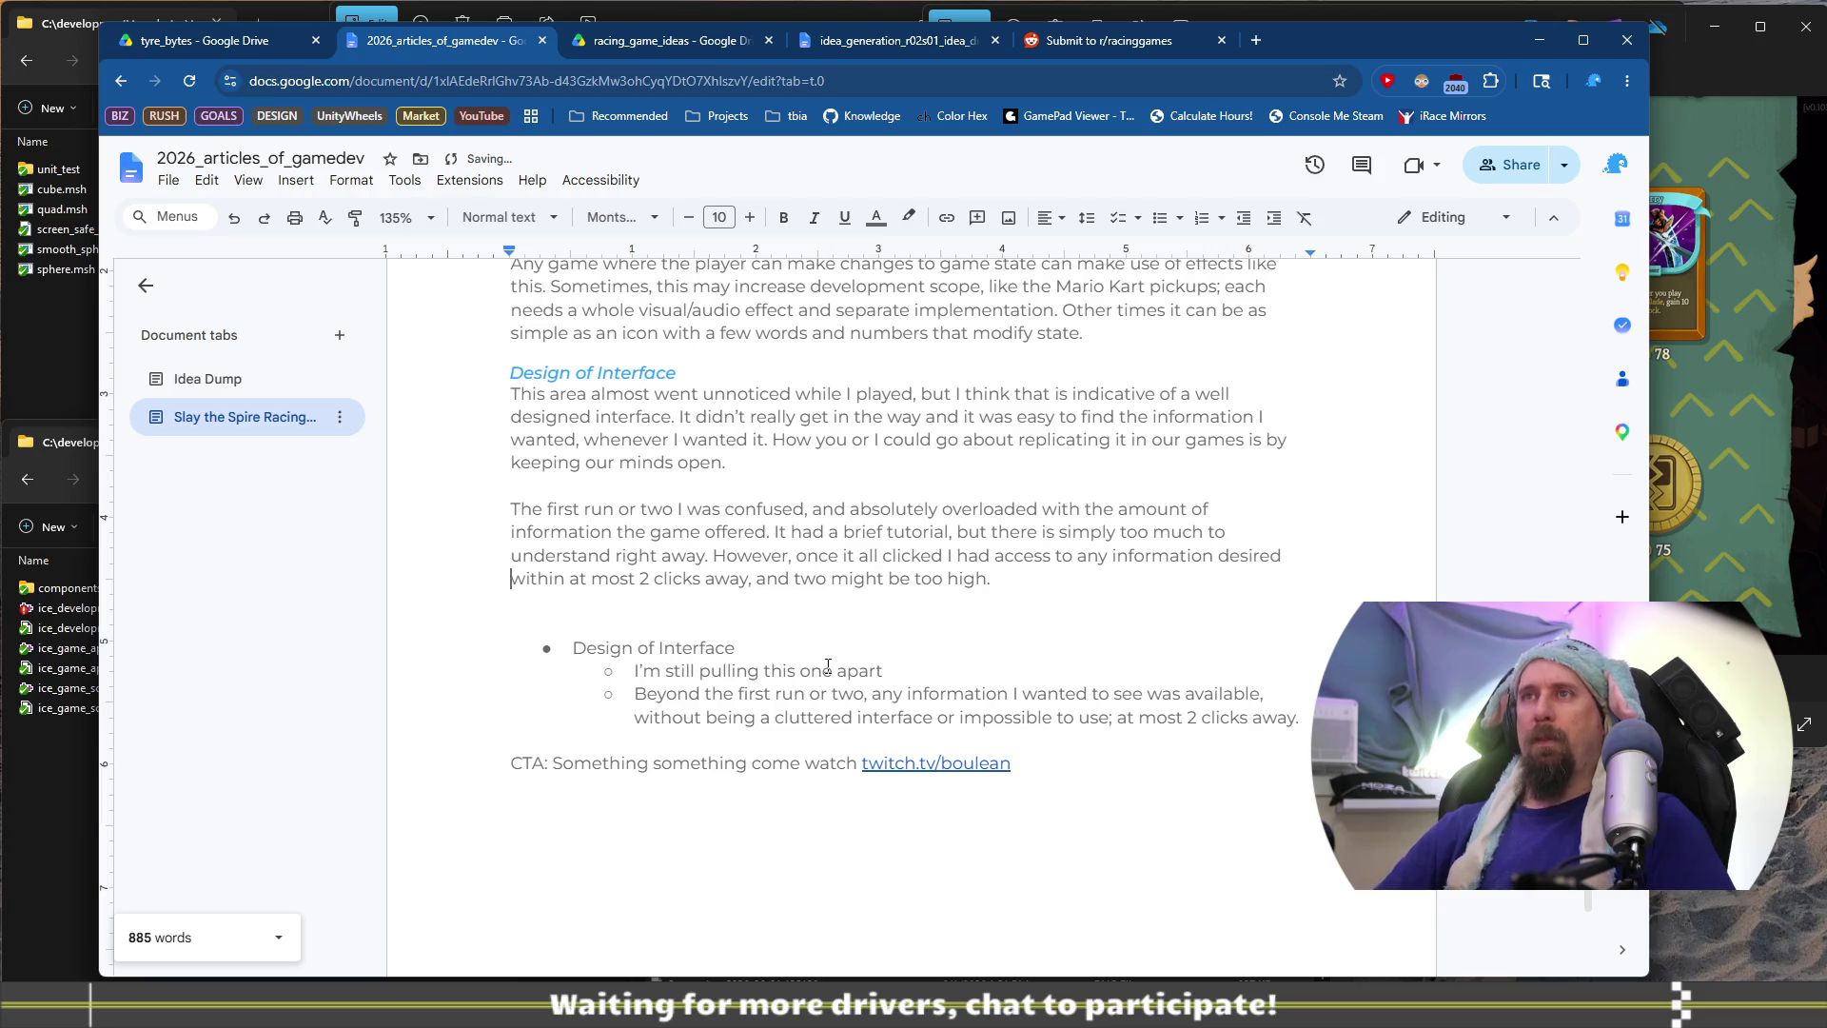
{"action": "key", "text": "shift+Right"}
{"action": "type", "text": "two"}
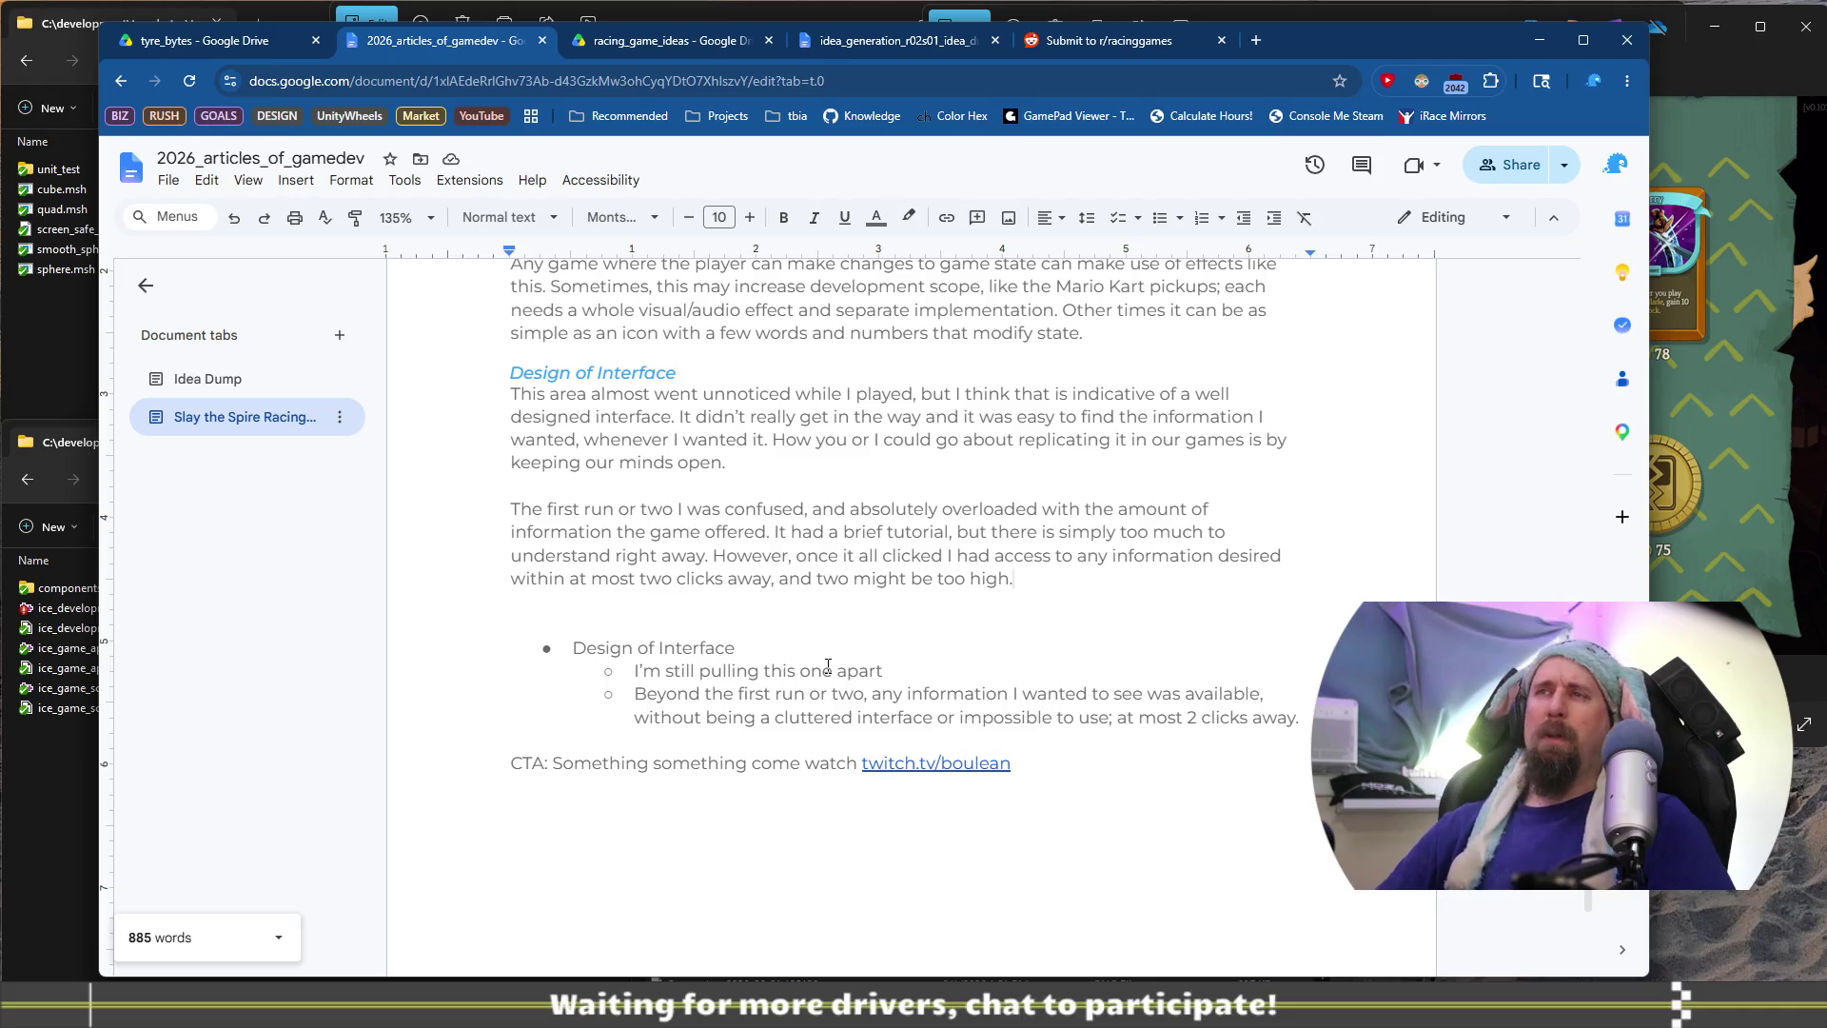
Reword the ending to 'I say two because one sounds impossible… more than a single click.'
{"action": "key", "text": "ctrl+shift+Left"}
{"action": "key", "text": "ctrl+shift+Left"}
{"action": "key", "text": "ctrl+shift+Left"}
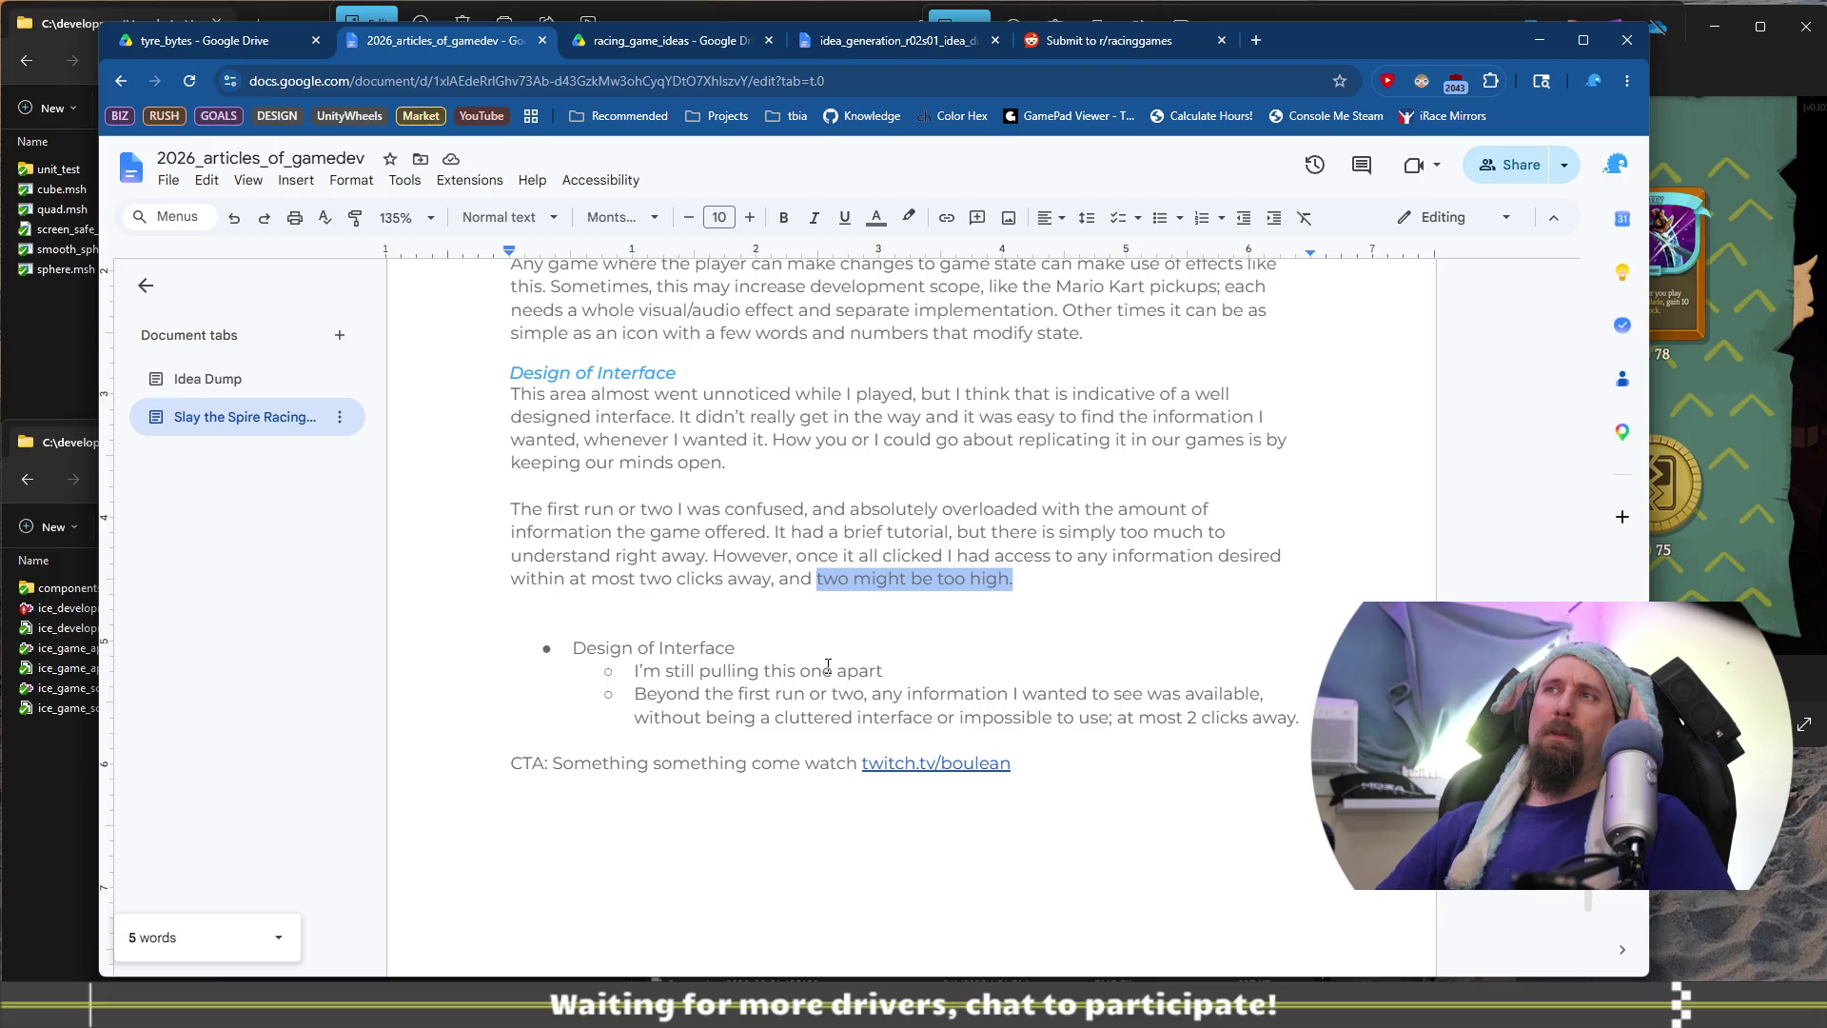
{"action": "key", "text": "ctrl+shift+Left"}
{"action": "key", "text": "ctrl+shift+Left"}
{"action": "type", "text": "an ov"}
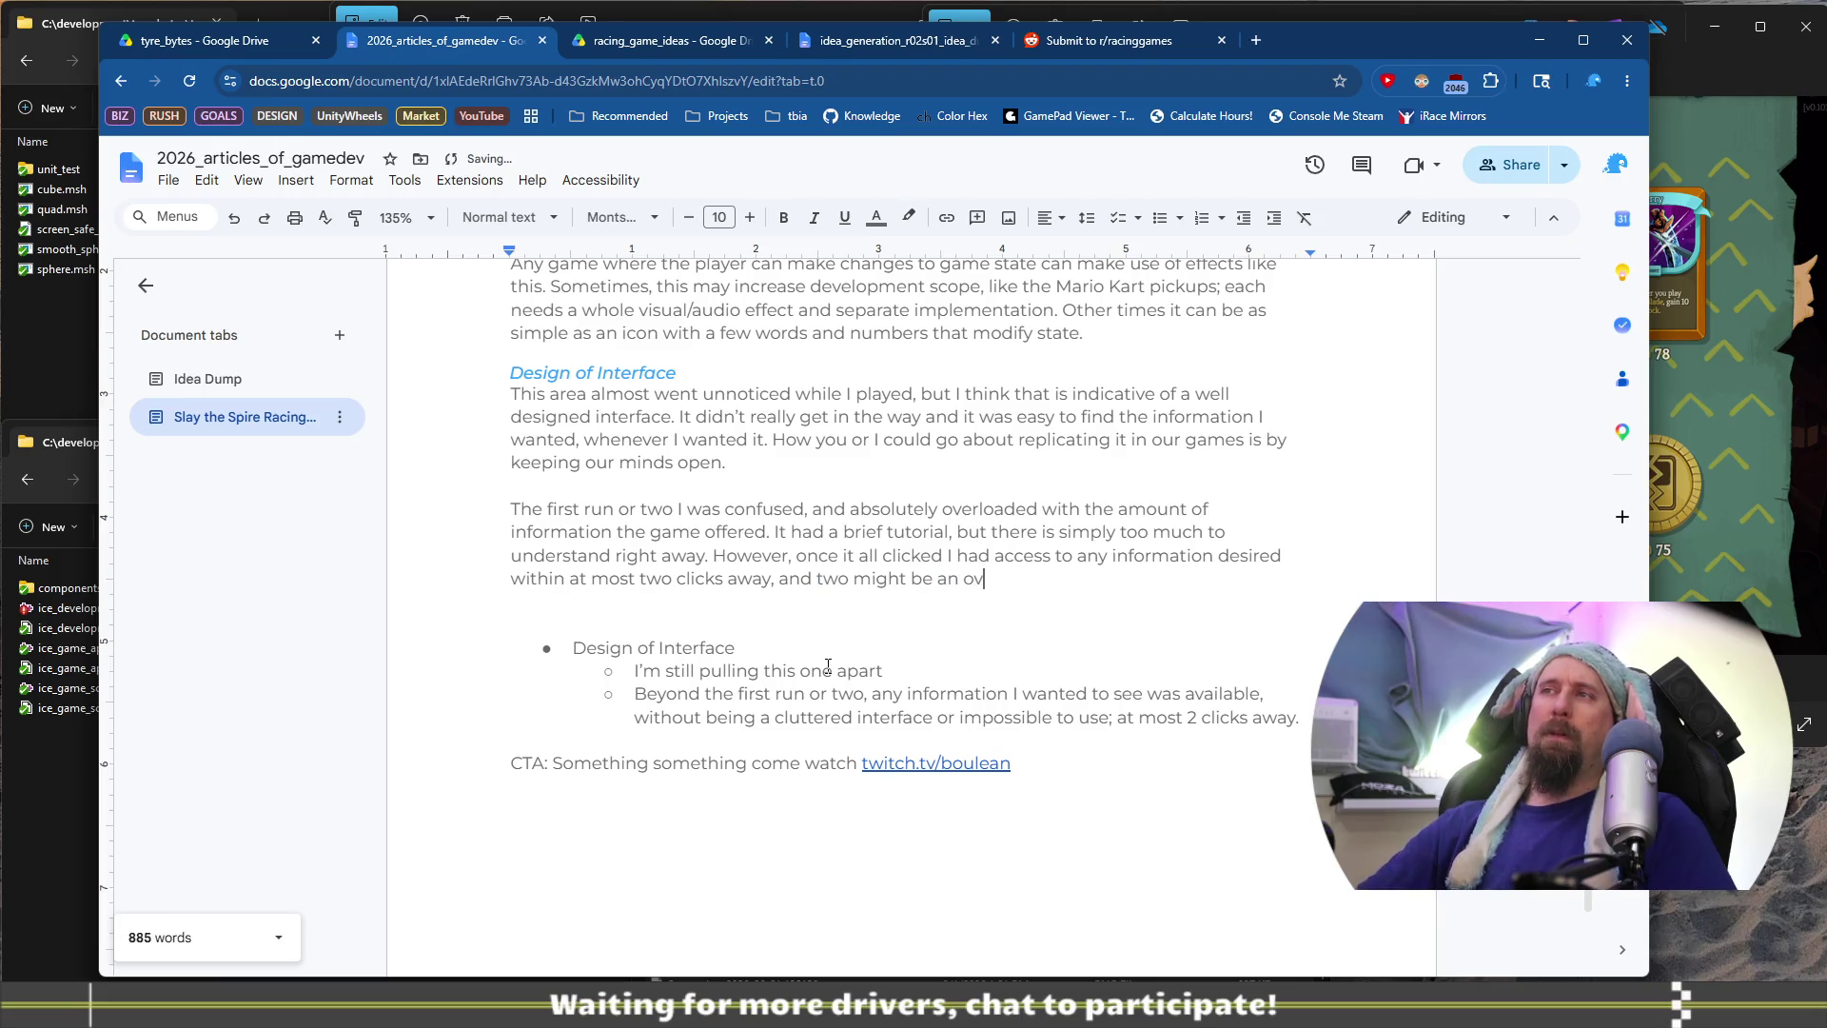
{"action": "type", "text": "erstatement beca"}
{"action": "key", "text": "BackSpace"}
{"action": "key", "text": "BackSpace"}
{"action": "key", "text": "BackSpace"}
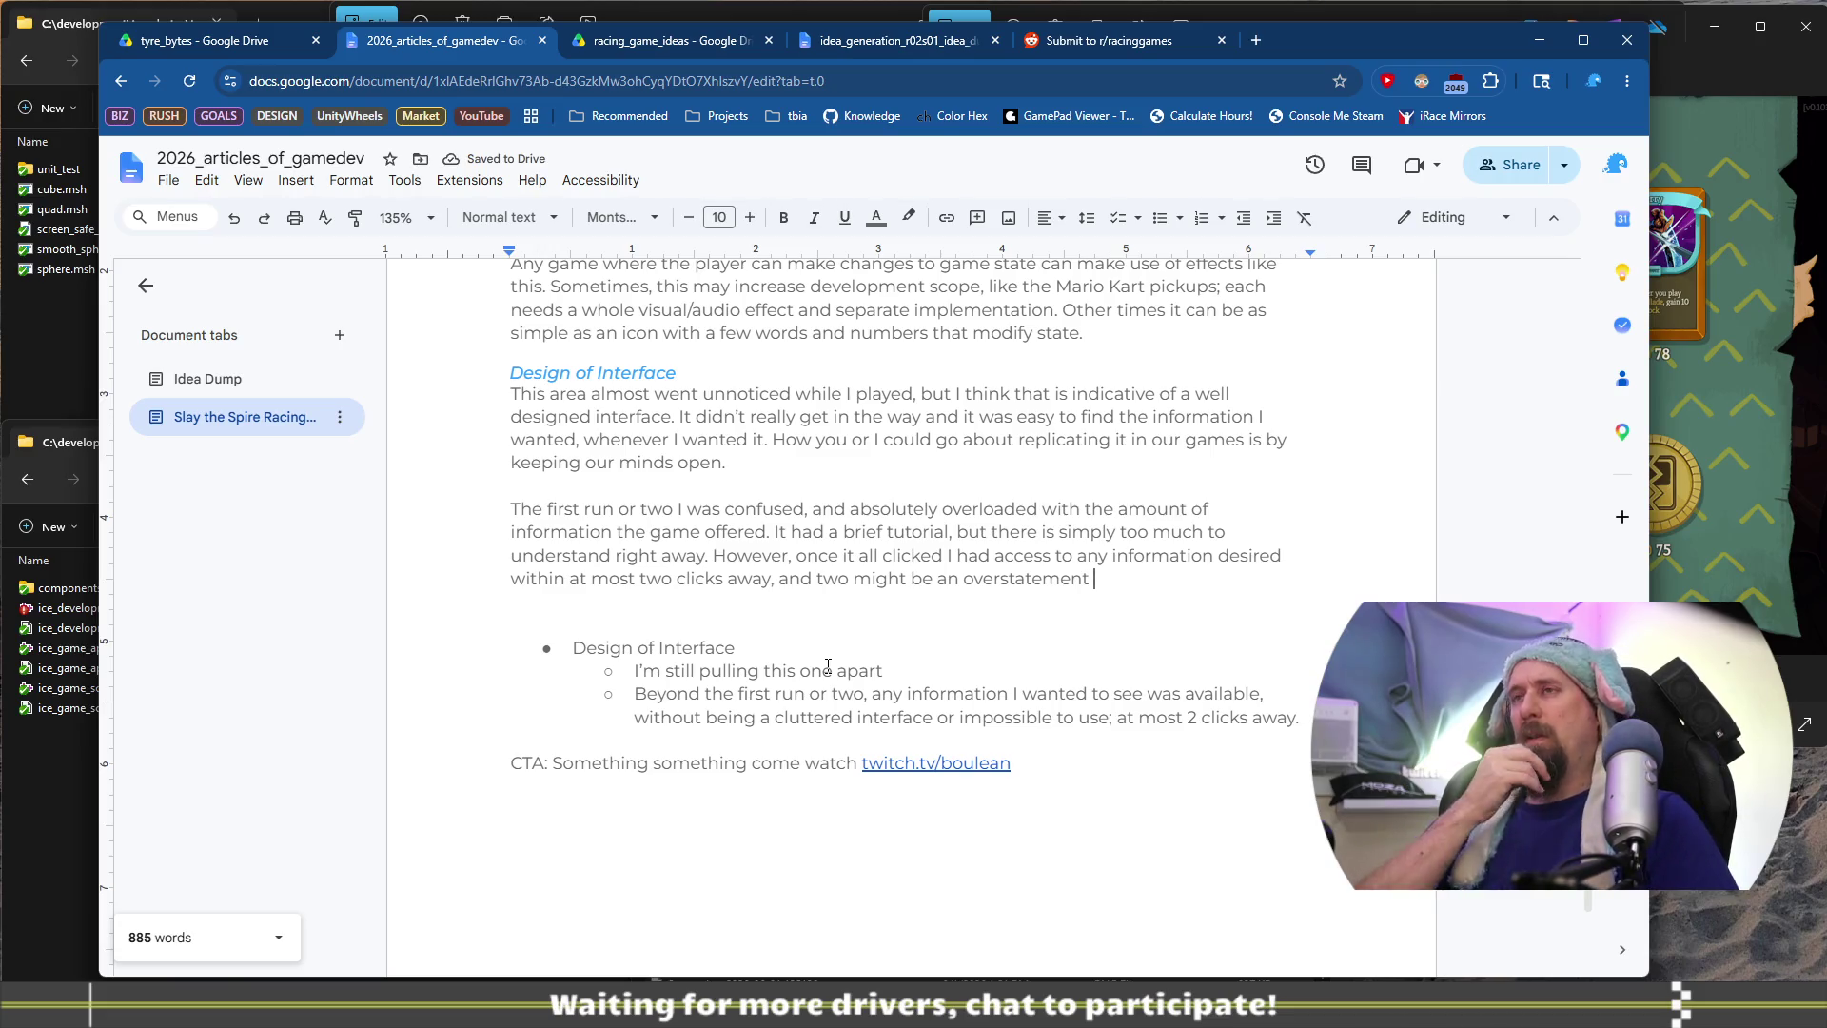
{"action": "key", "text": "ctrl+shift+Left"}
{"action": "key", "text": "ctrl+shift+Left"}
{"action": "key", "text": "ctrl+shift+Left"}
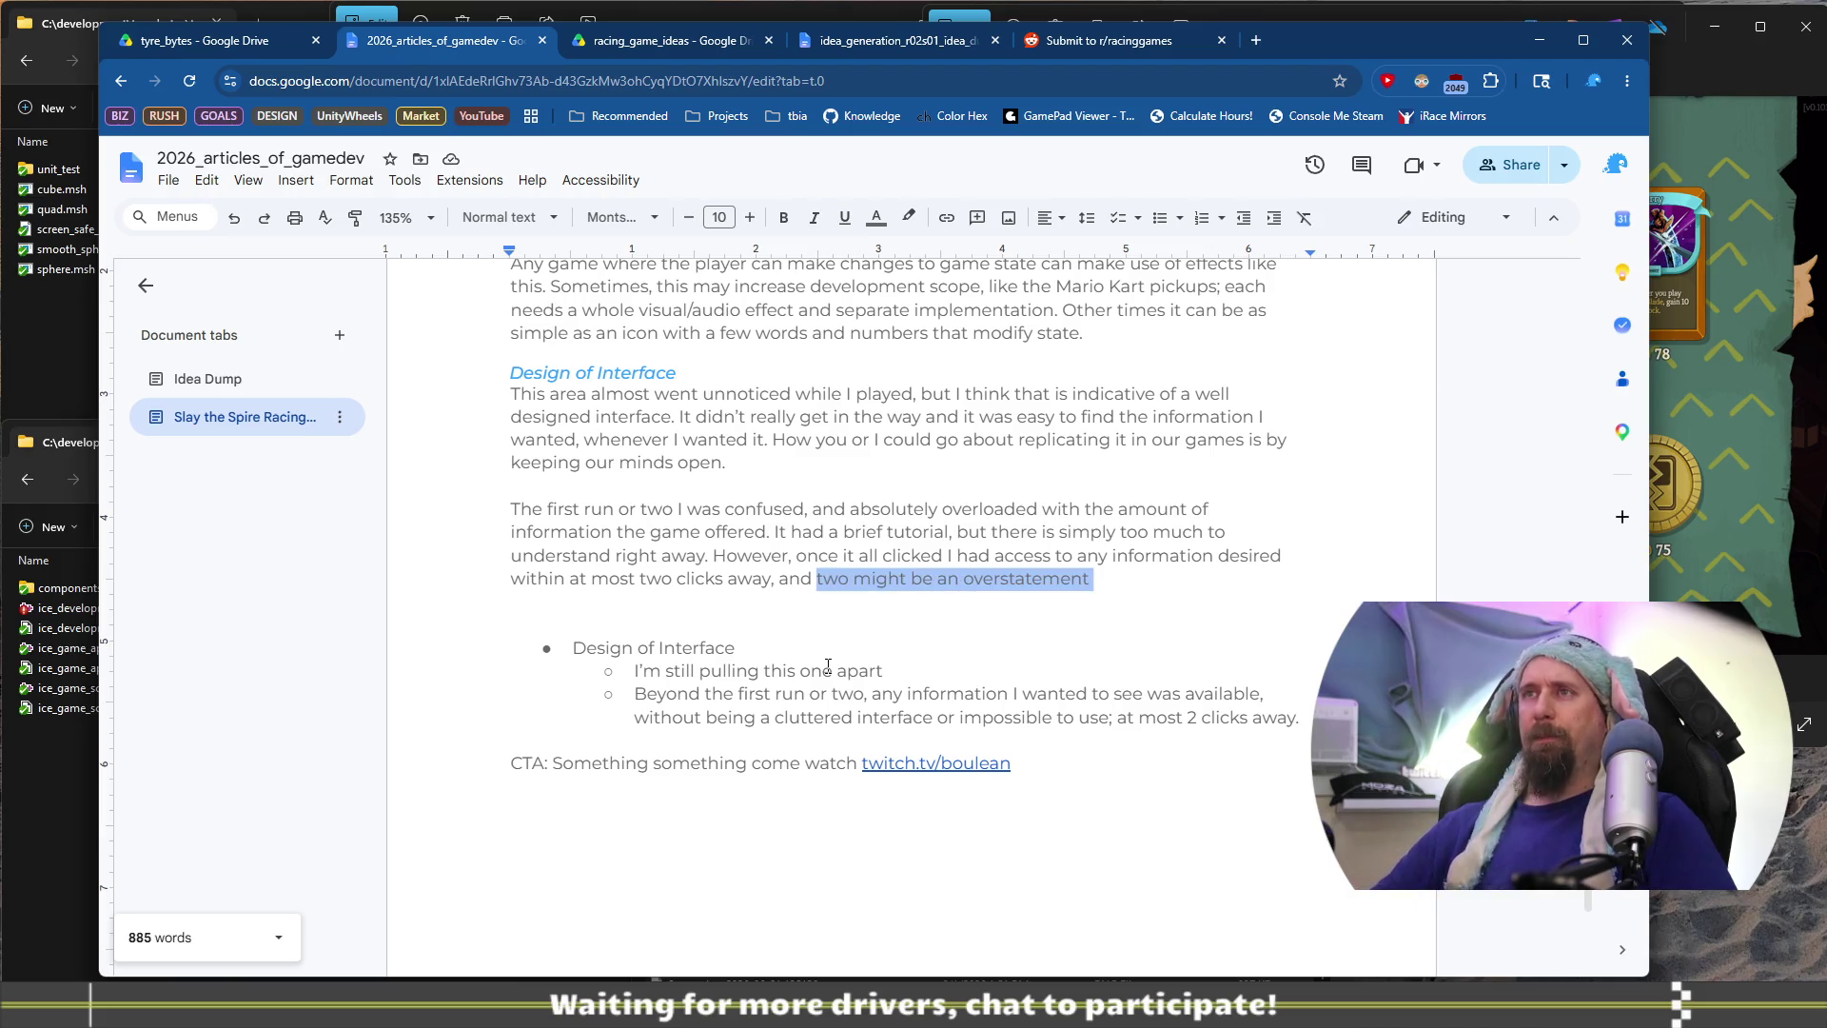
{"action": "type", "text": "I say "}
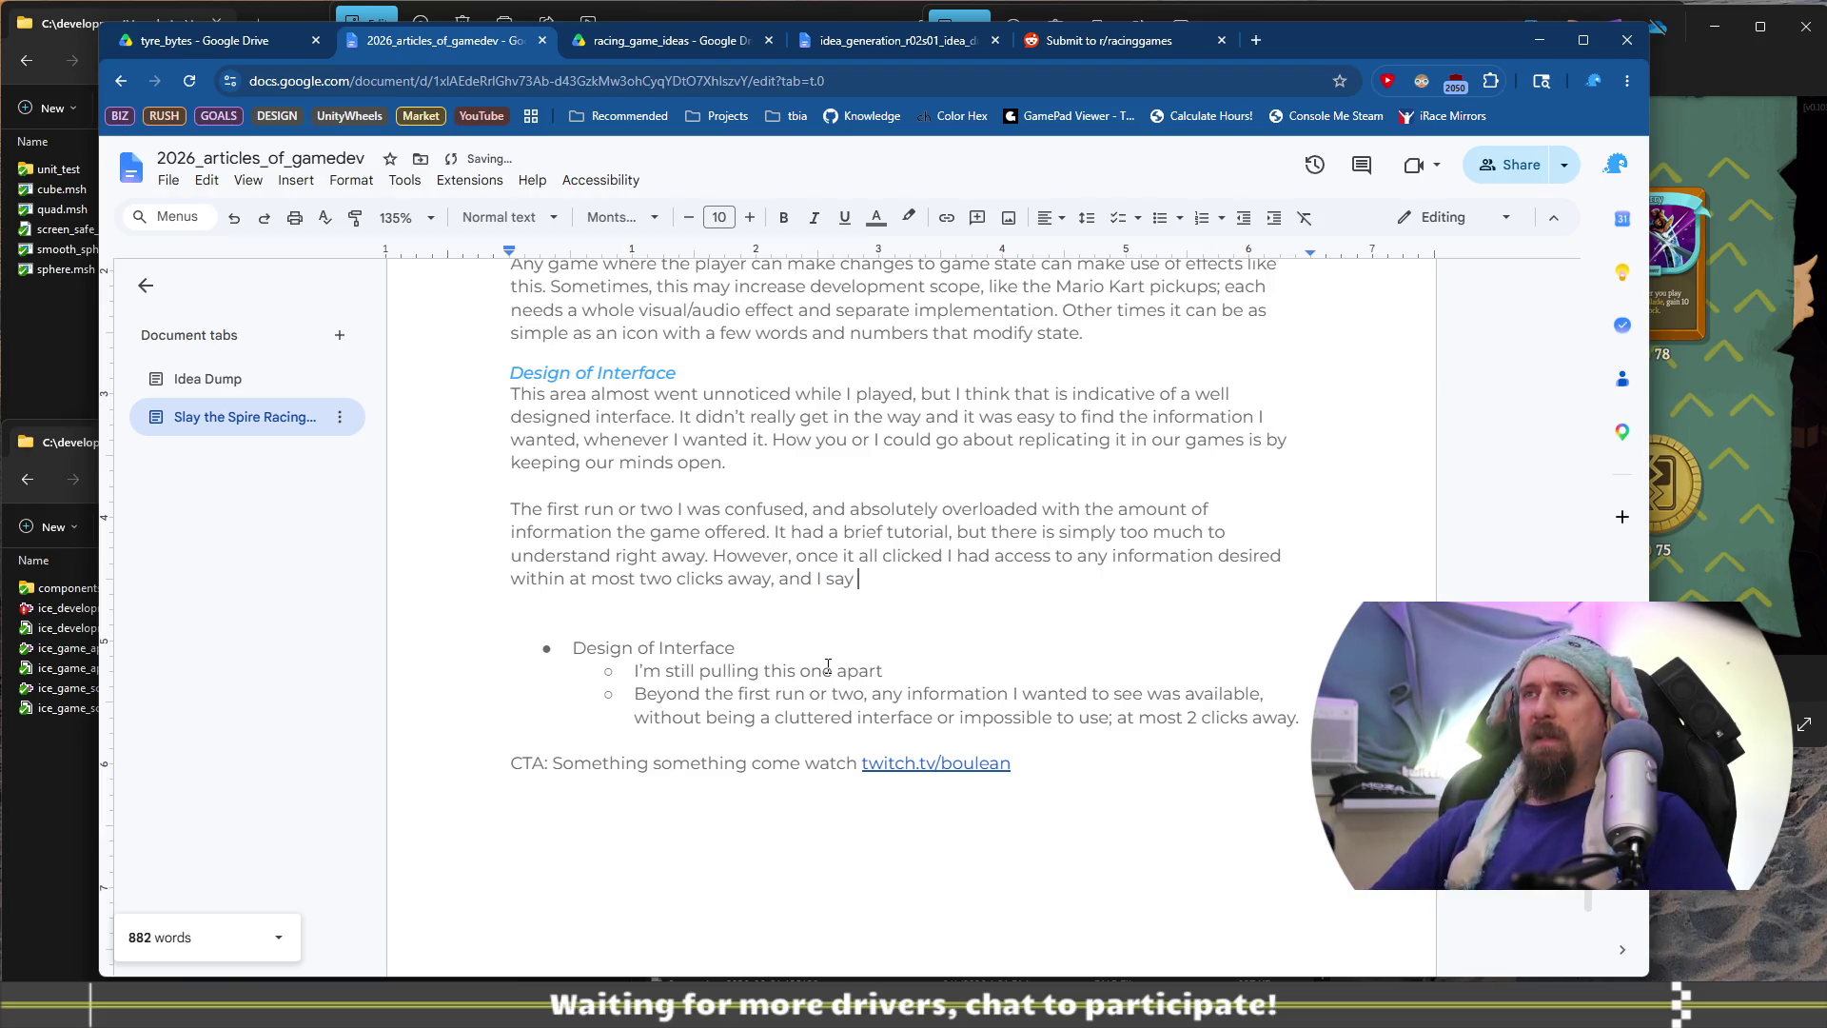
{"action": "type", "text": "two because"}
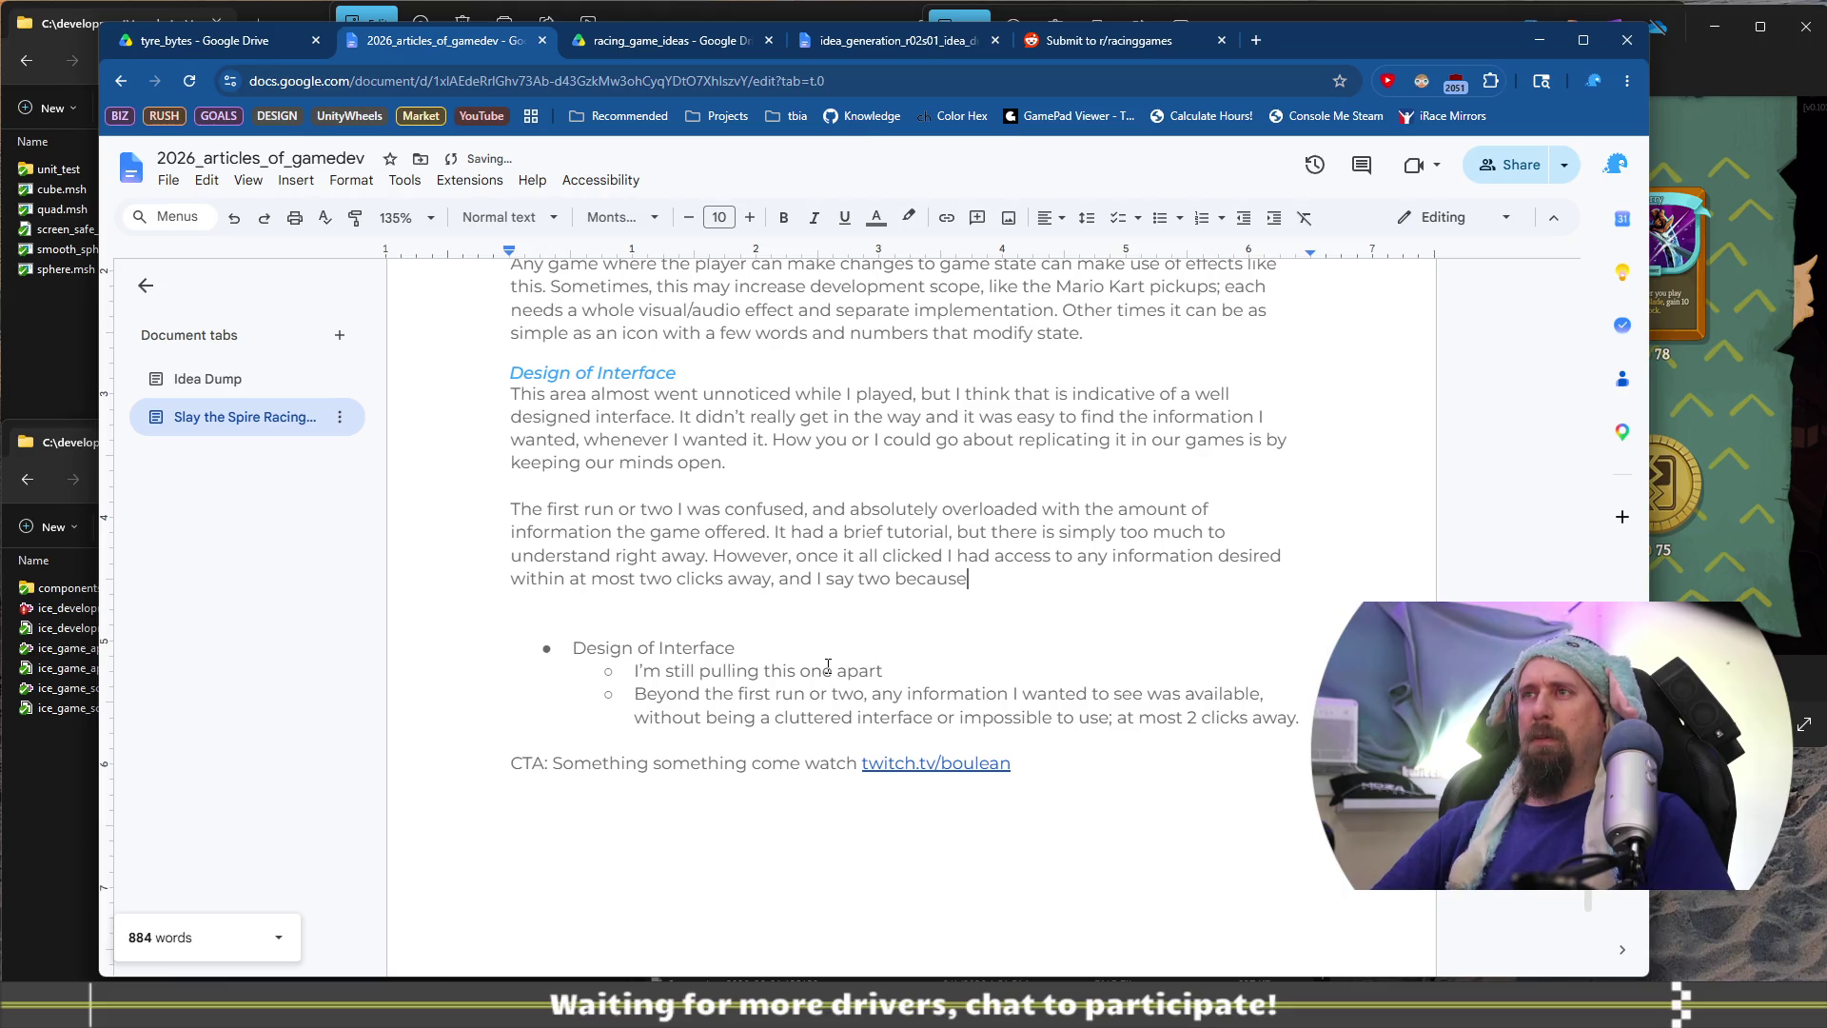
{"action": "type", "text": " one sounds "}
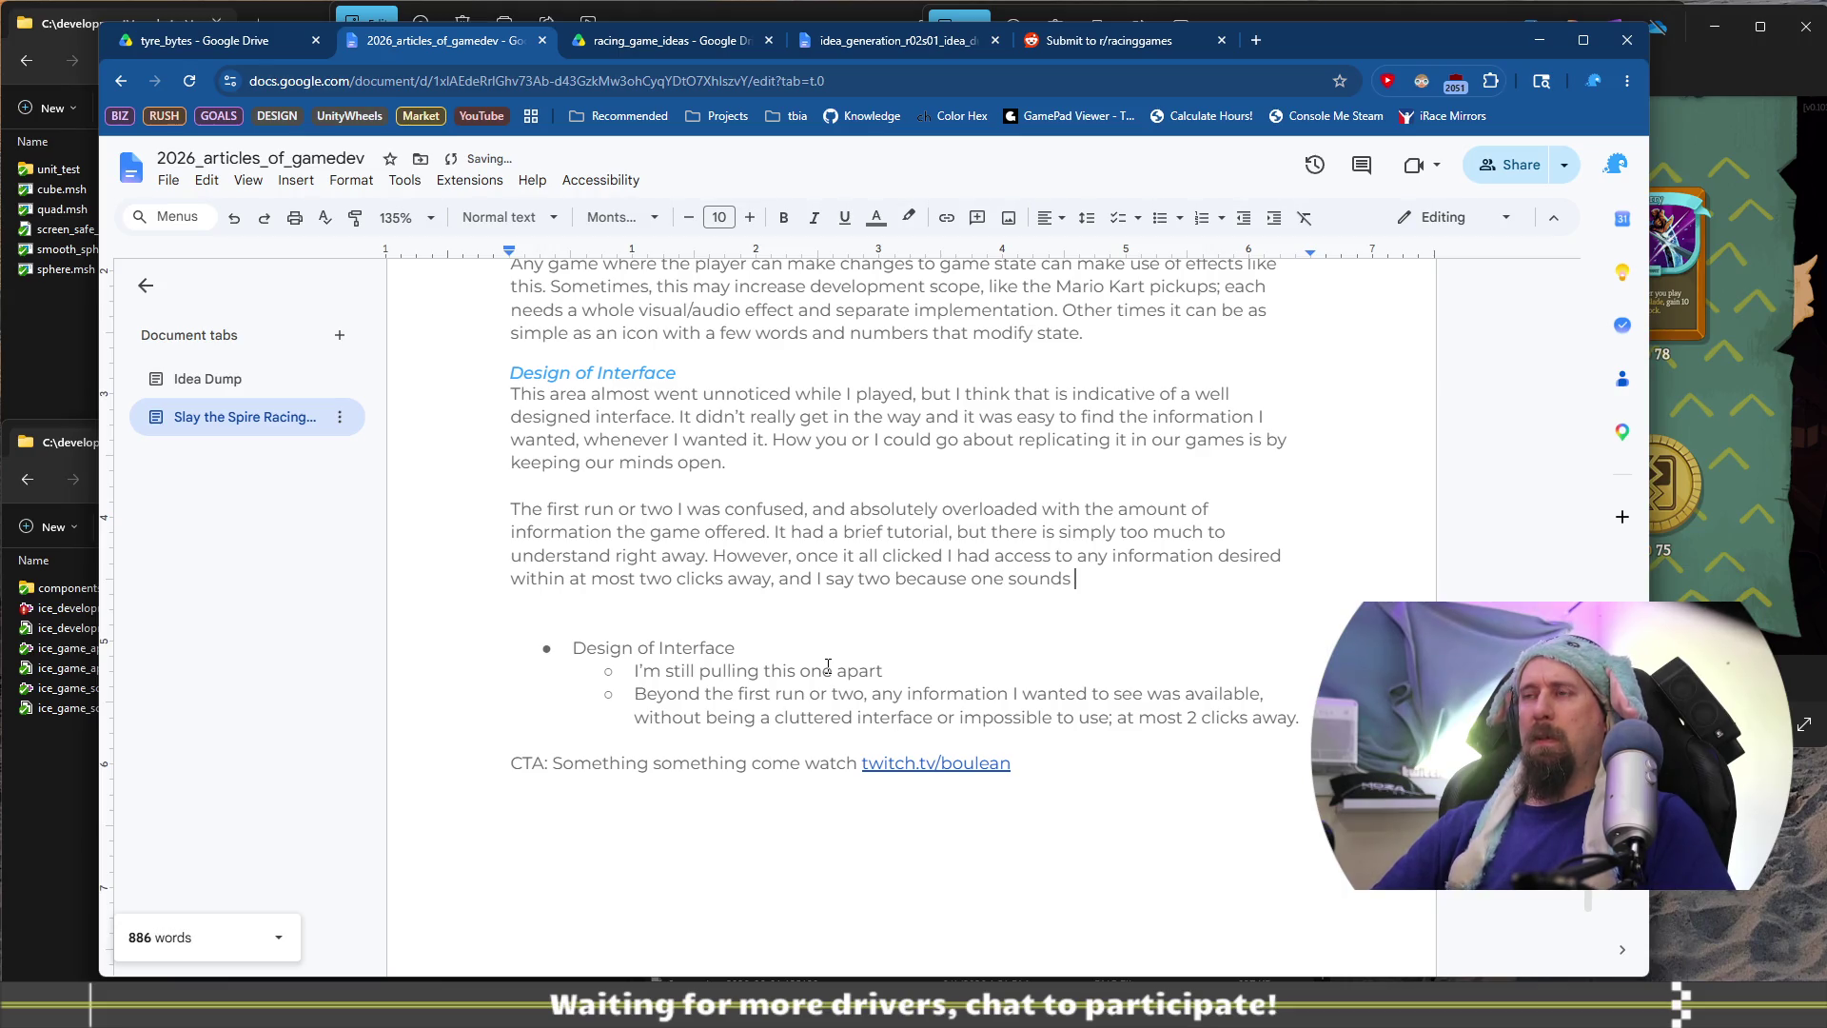
{"action": "type", "text": "impossible "}
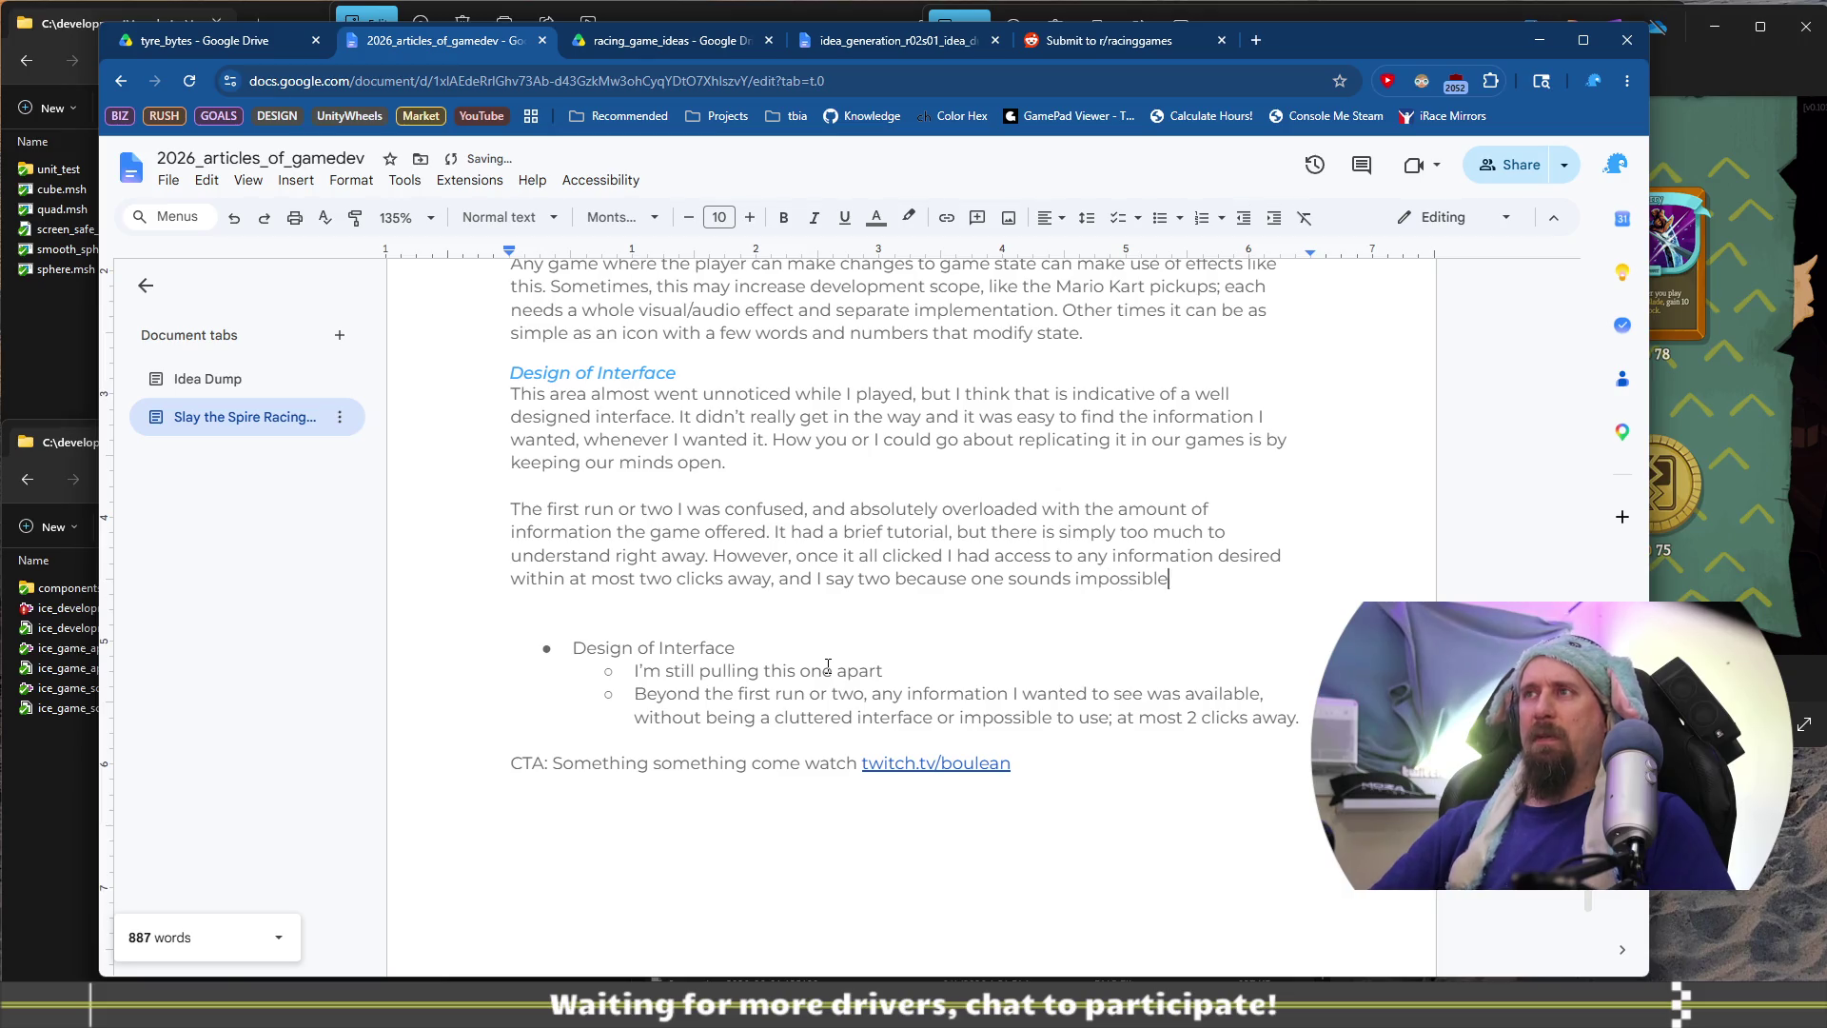
{"action": "type", "text": "for e"}
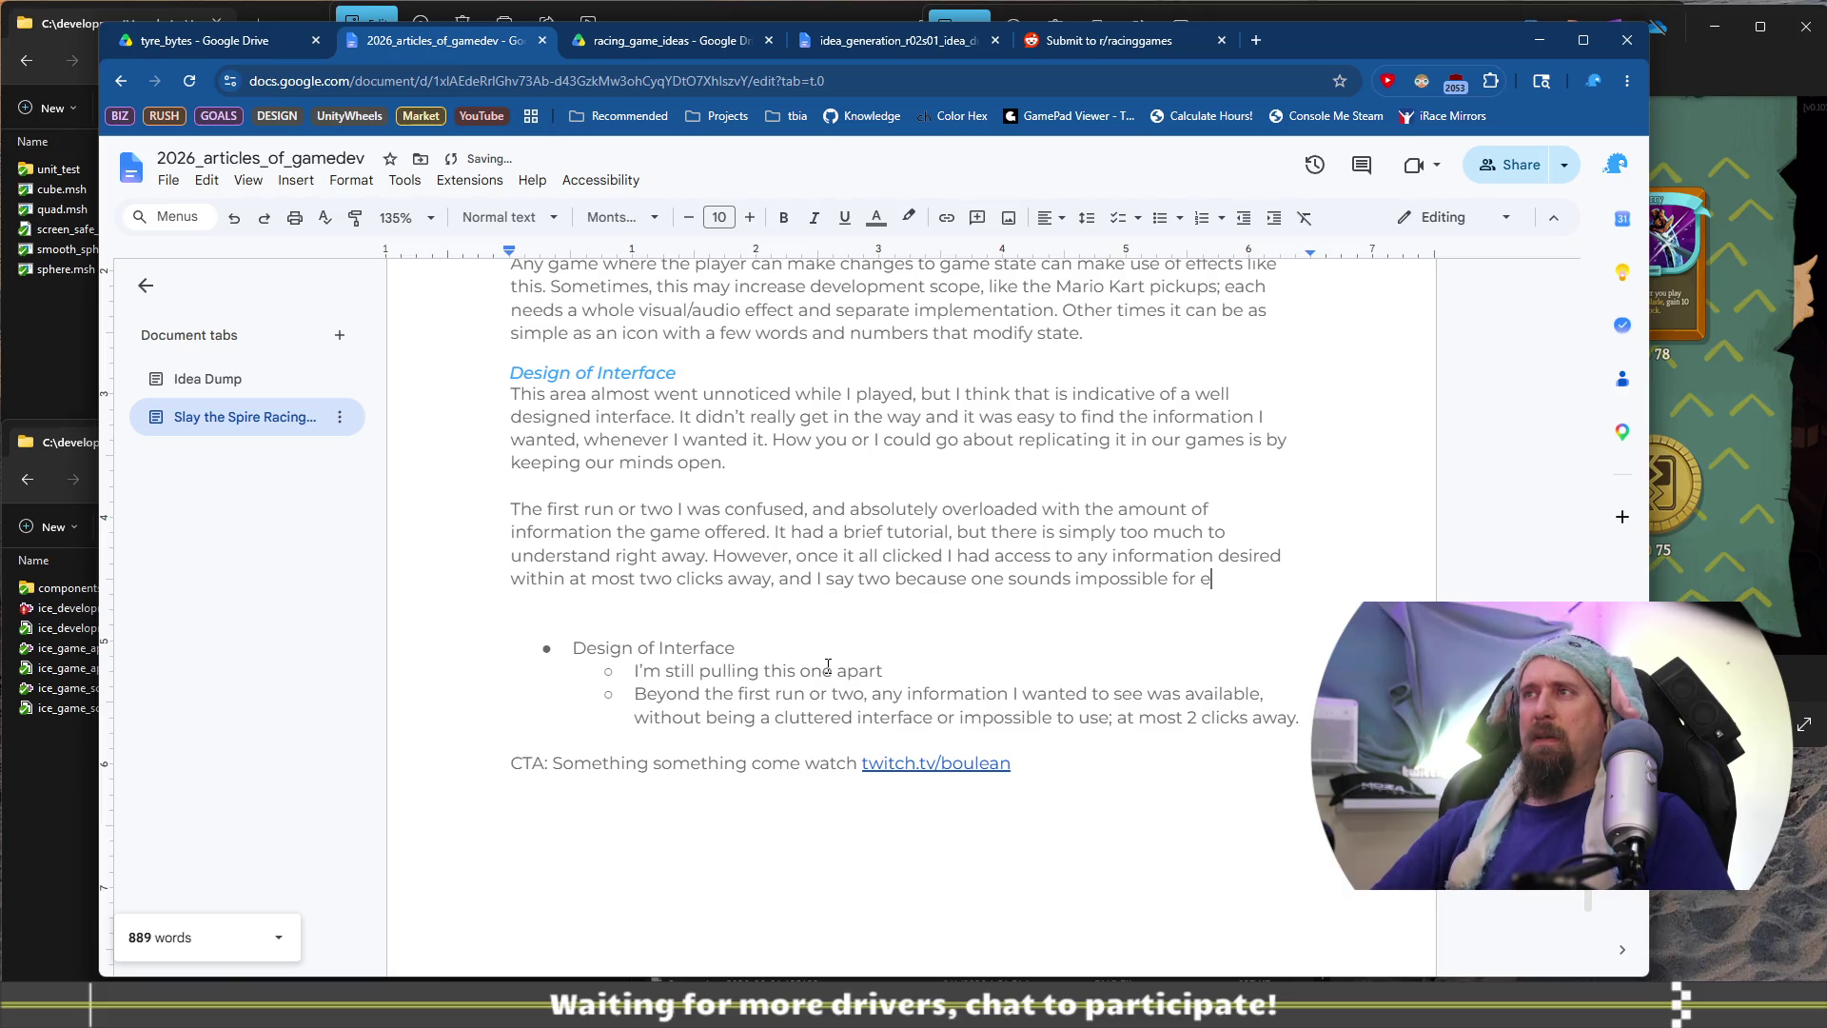
{"action": "type", "text": "very piece of informait"}
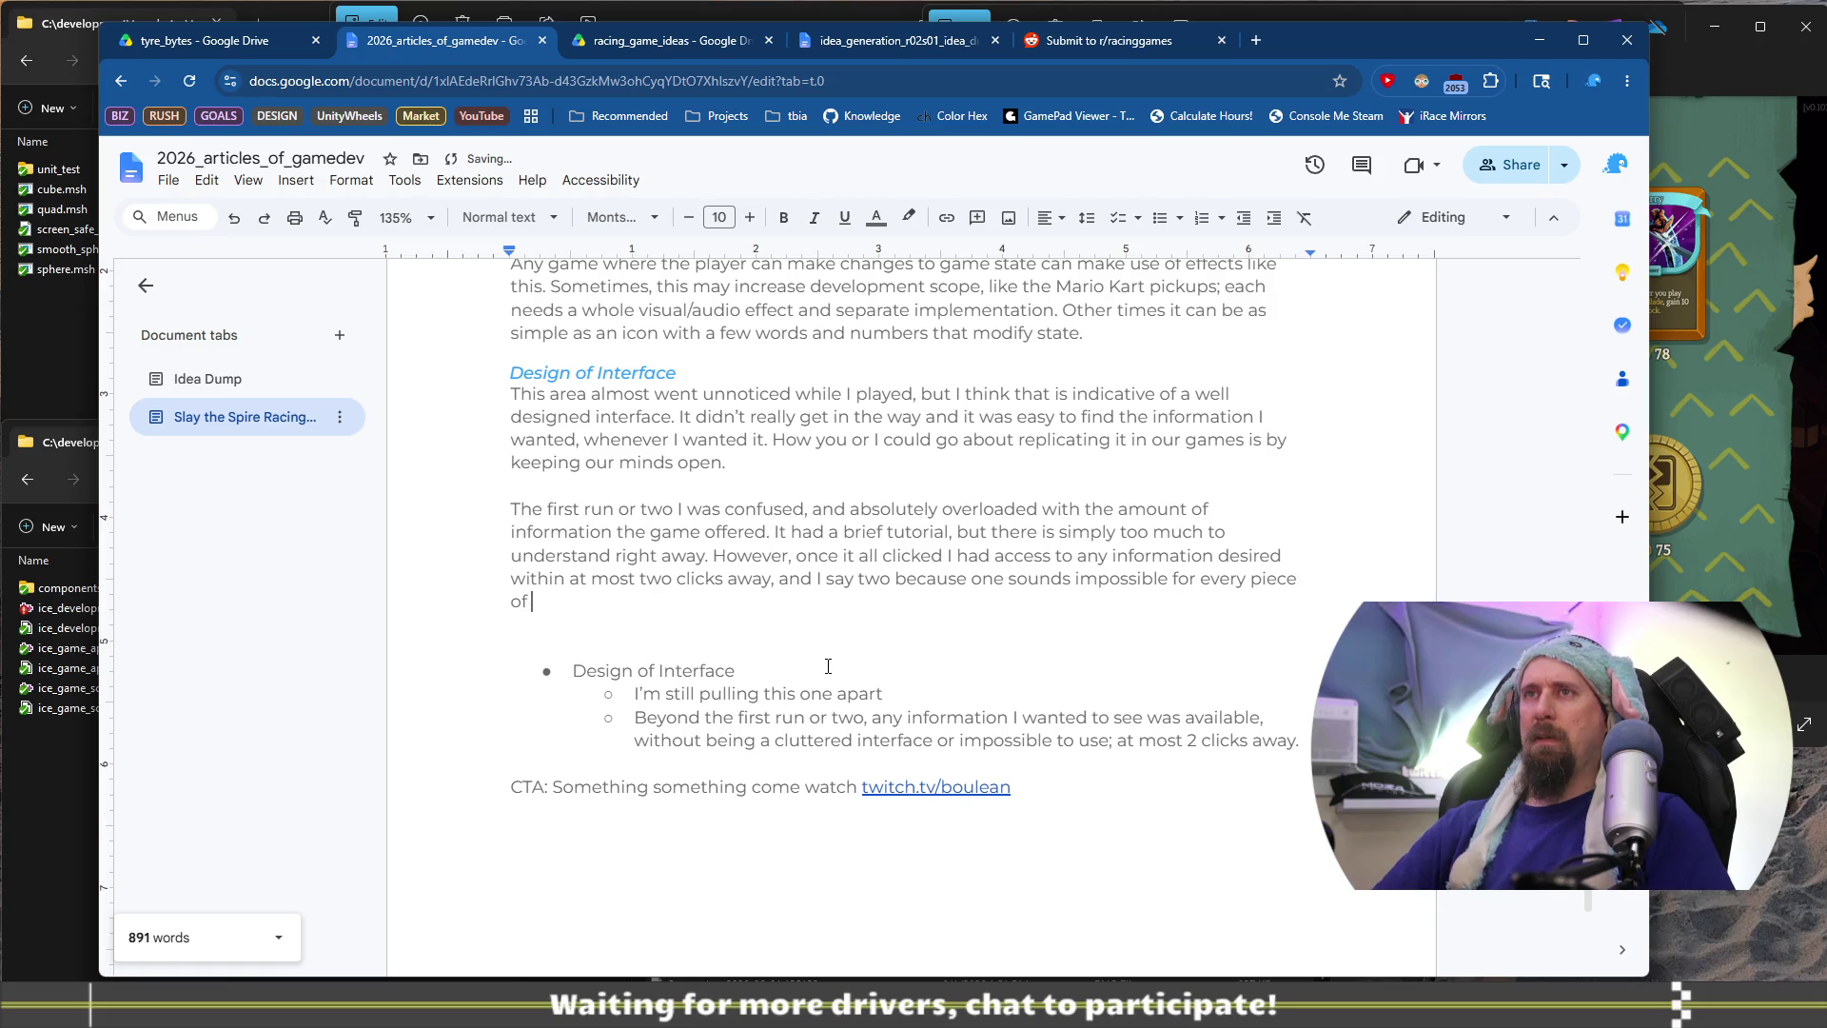
{"action": "key", "text": "BackSpace"}
{"action": "key", "text": "BackSpace"}
{"action": "type", "text": "t"}
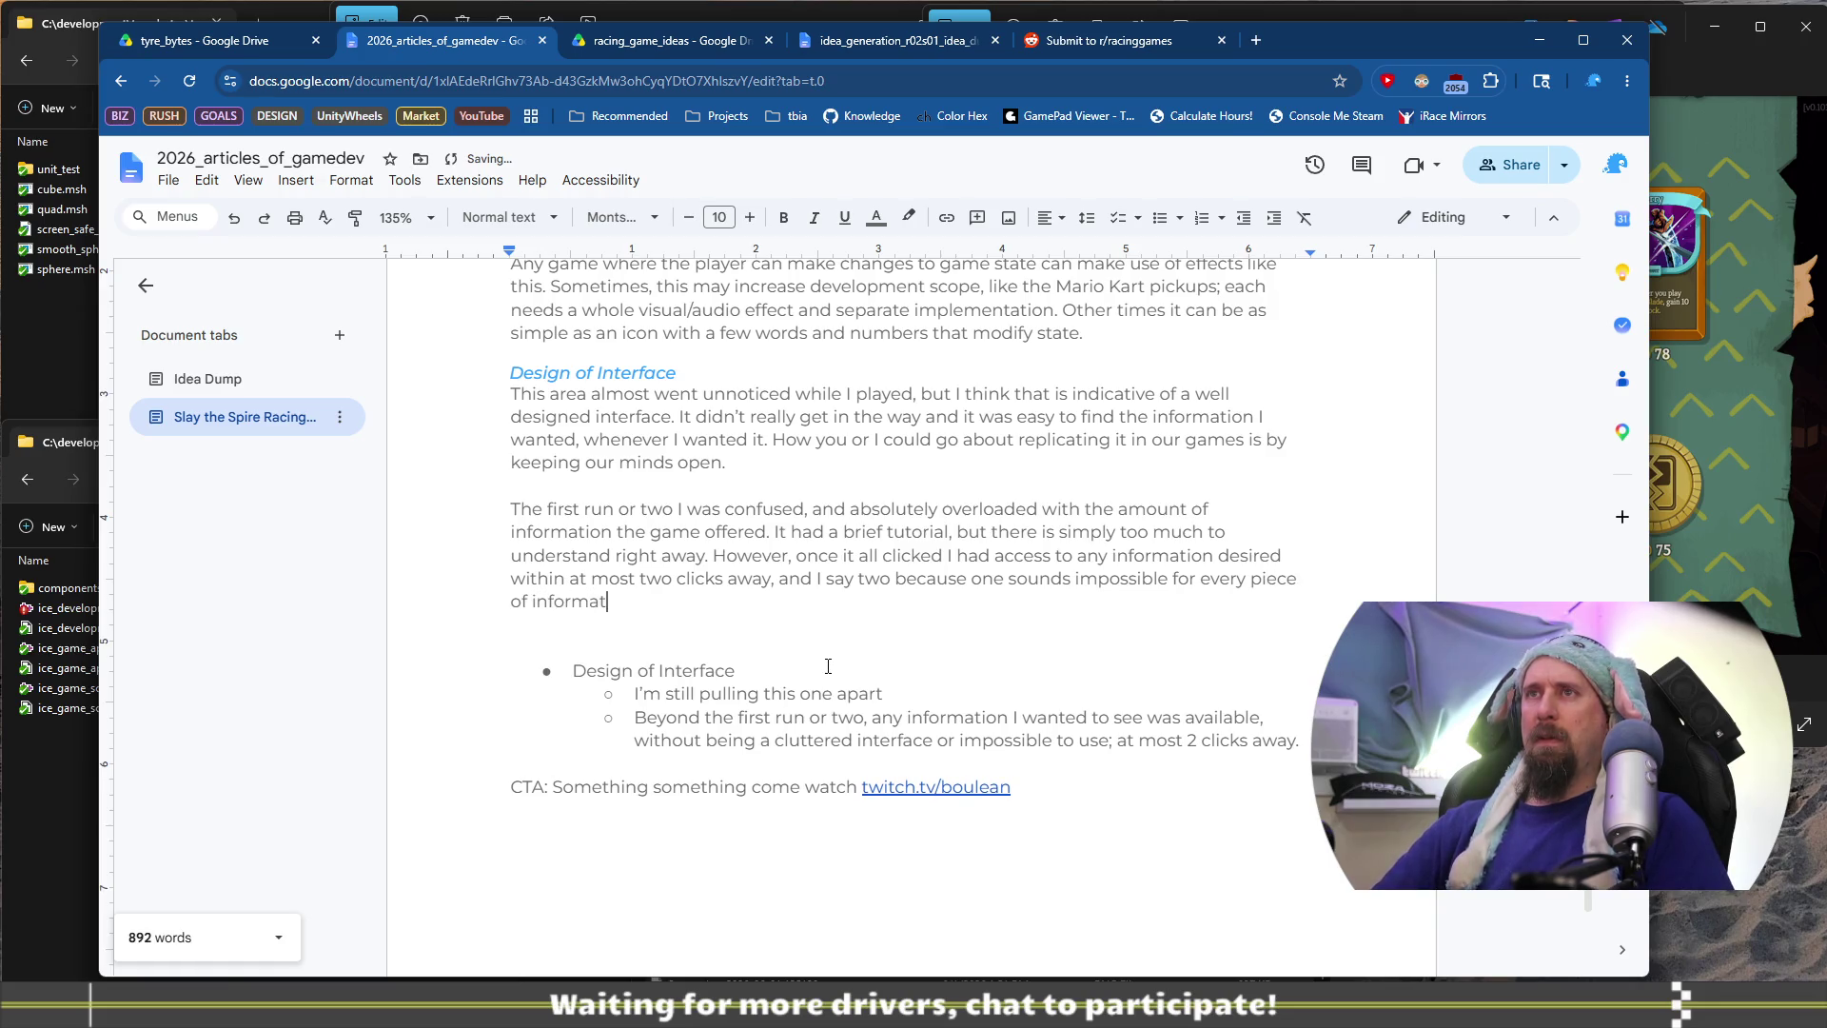
{"action": "type", "text": "ion but I hon"}
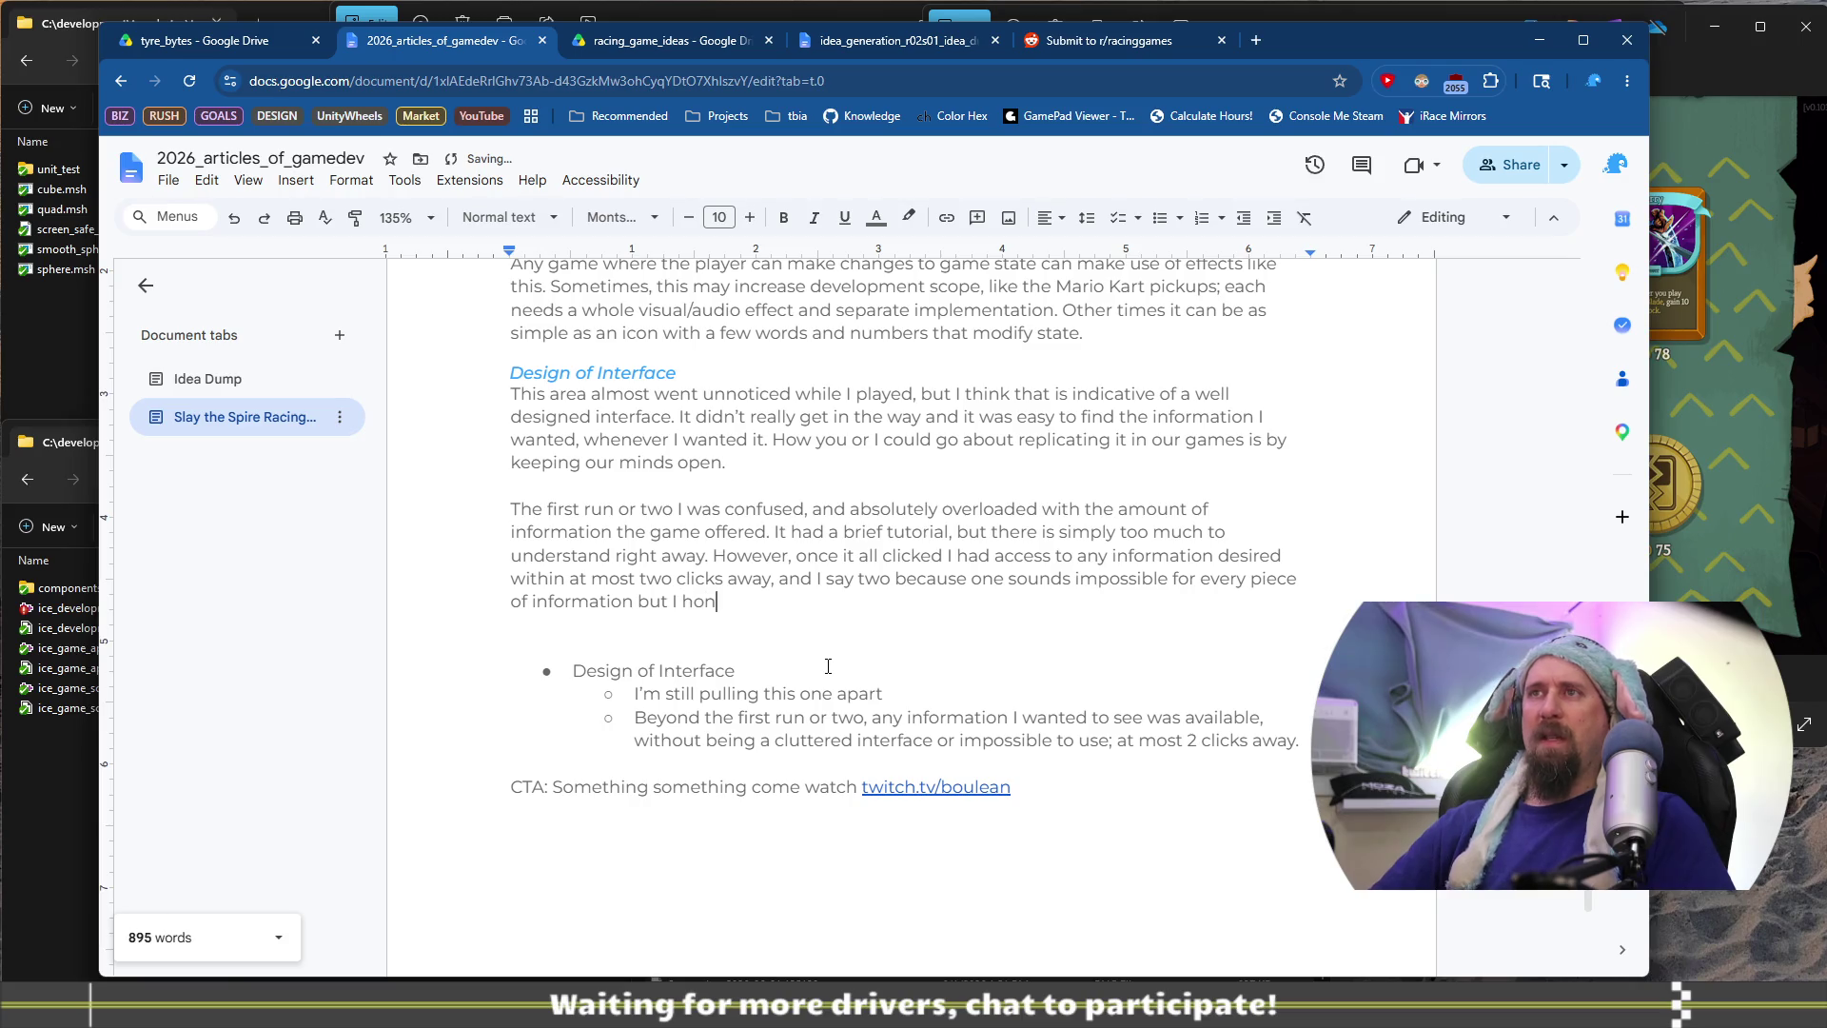
{"action": "type", "text": "estly an't think of an"}
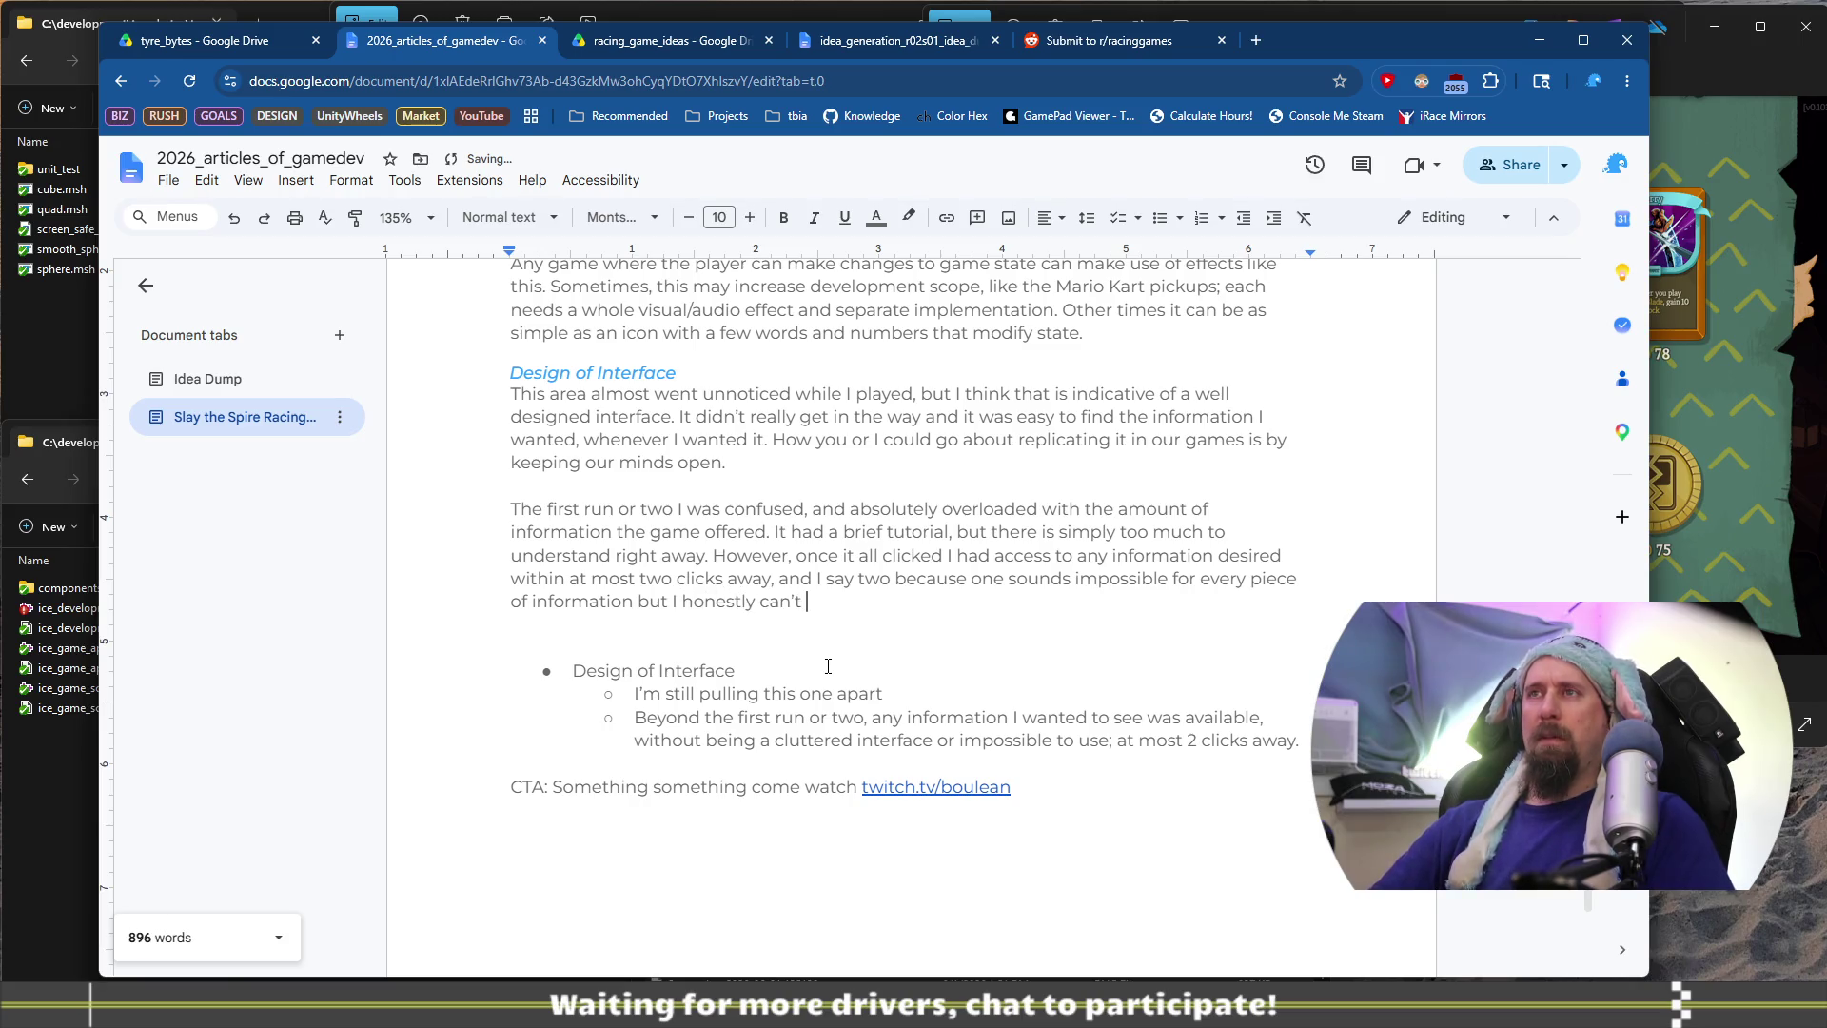
{"action": "type", "text": "yth"}
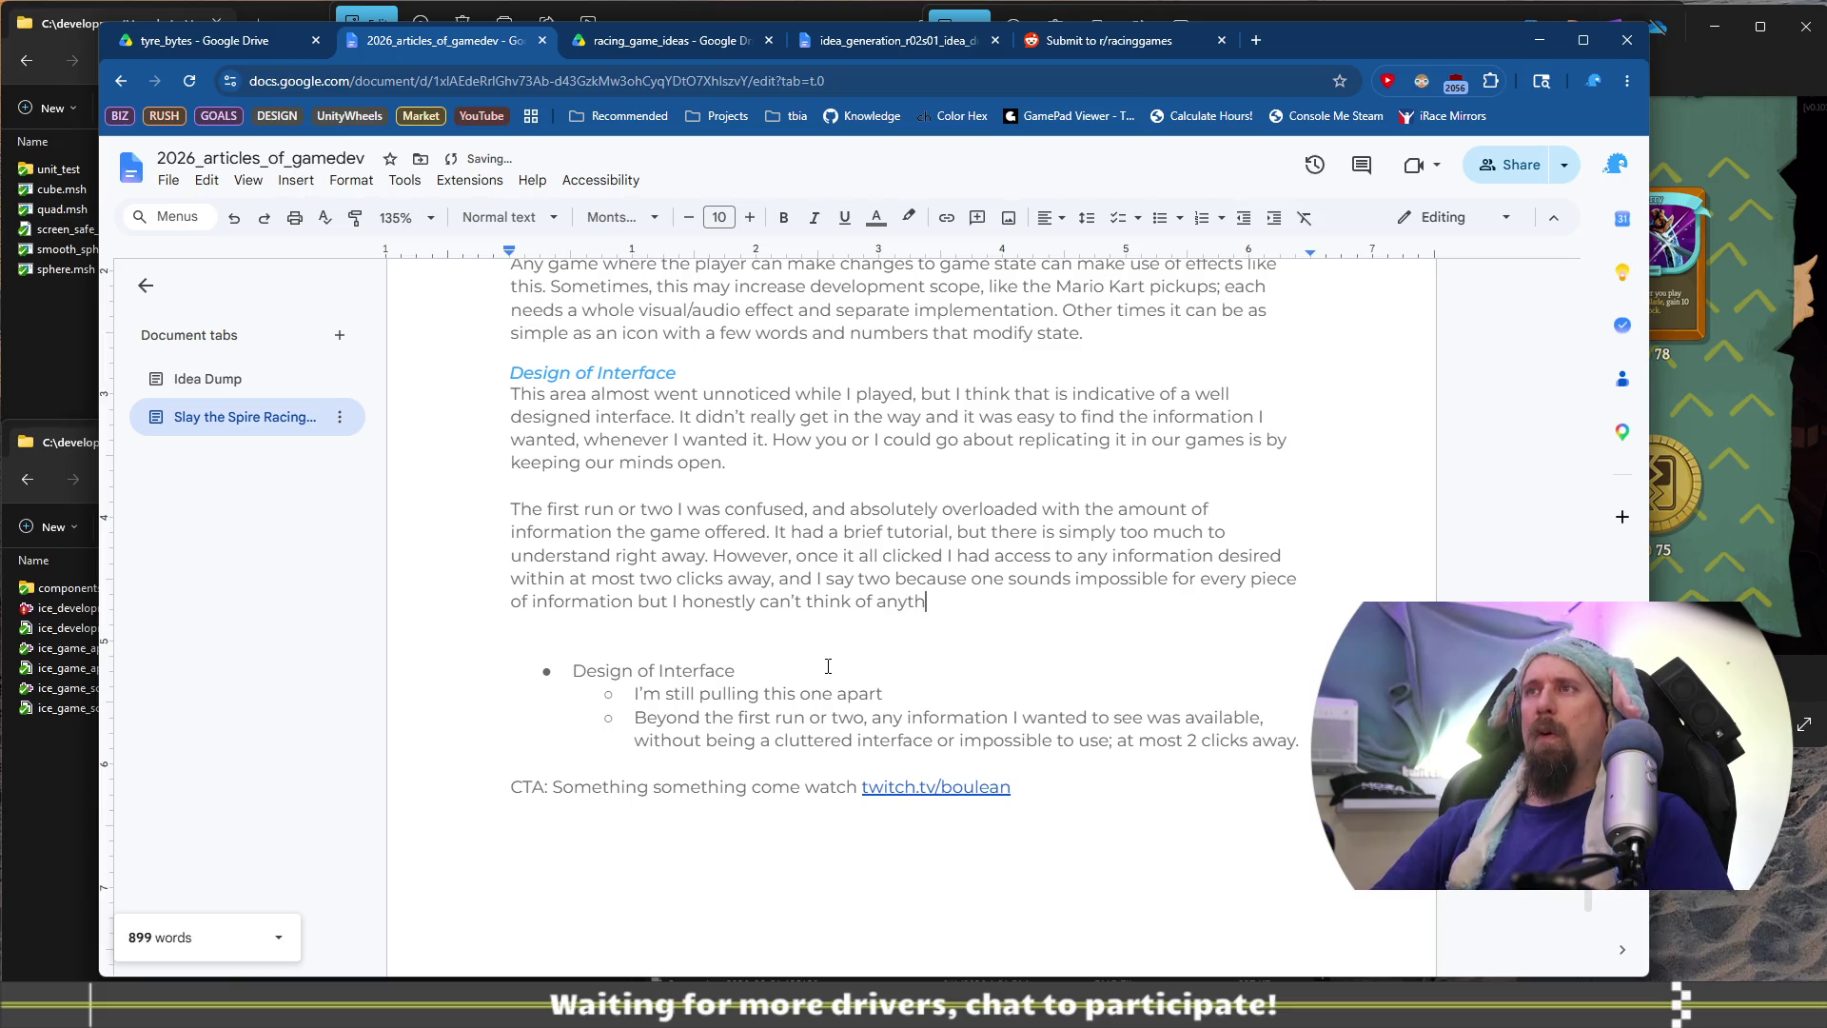
{"action": "type", "text": "ing that was mor"}
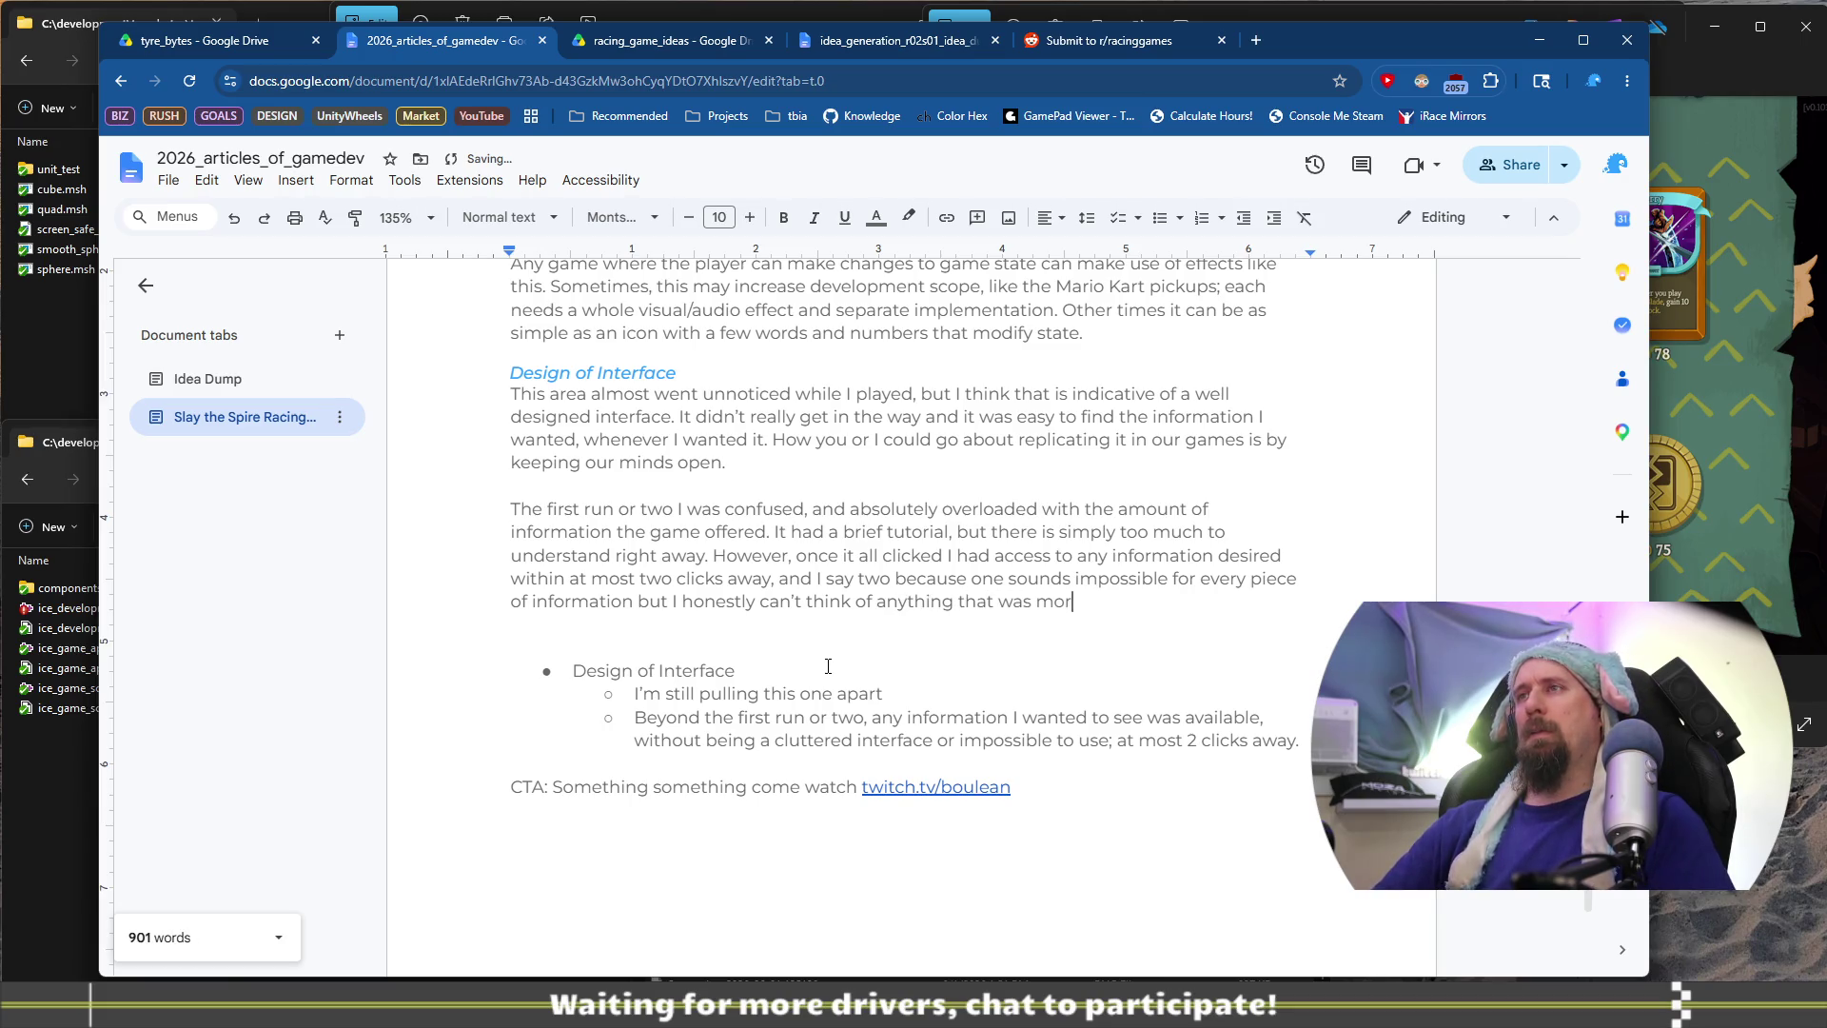
{"action": "type", "text": "e than a click"}
{"action": "key", "text": "BackSpace"}
{"action": "key", "text": "BackSpace"}
{"action": "key", "text": "BackSpace"}
{"action": "type", "text": "single click"}
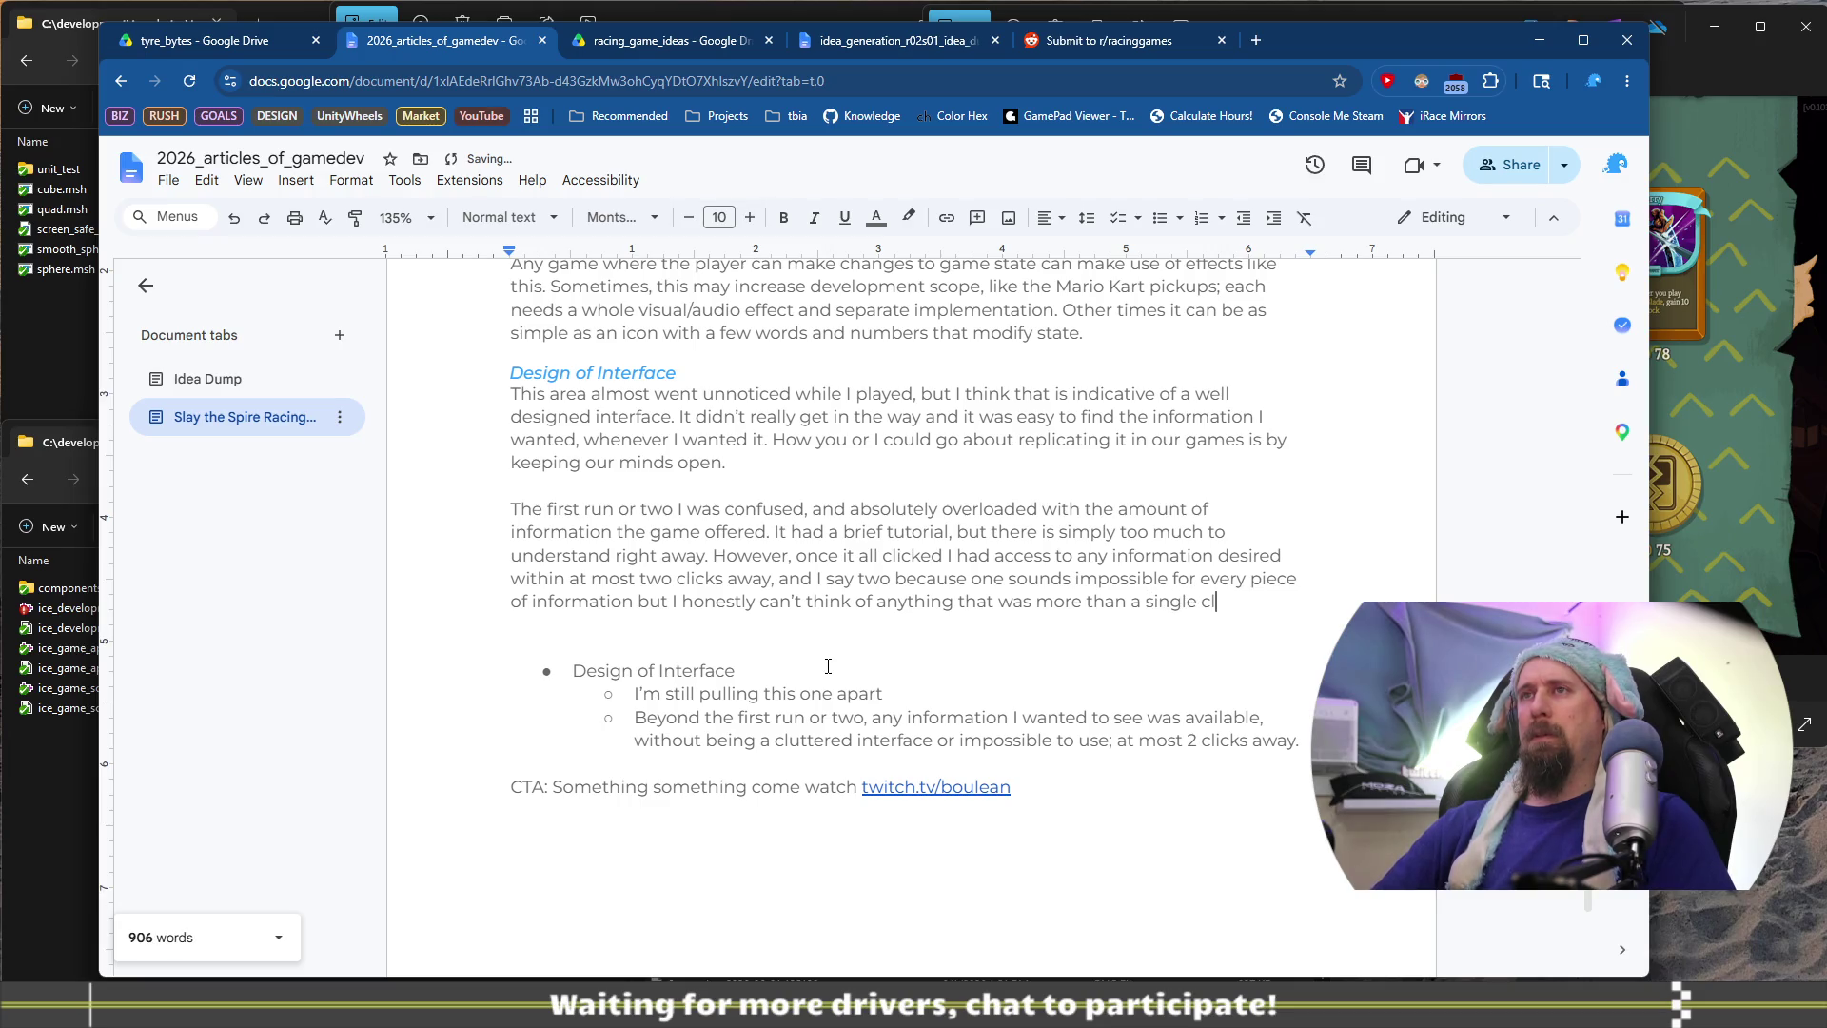
{"action": "key", "text": "shift+Down"}
{"action": "key", "text": "shift+Down"}
{"action": "key", "text": "shift+Down"}
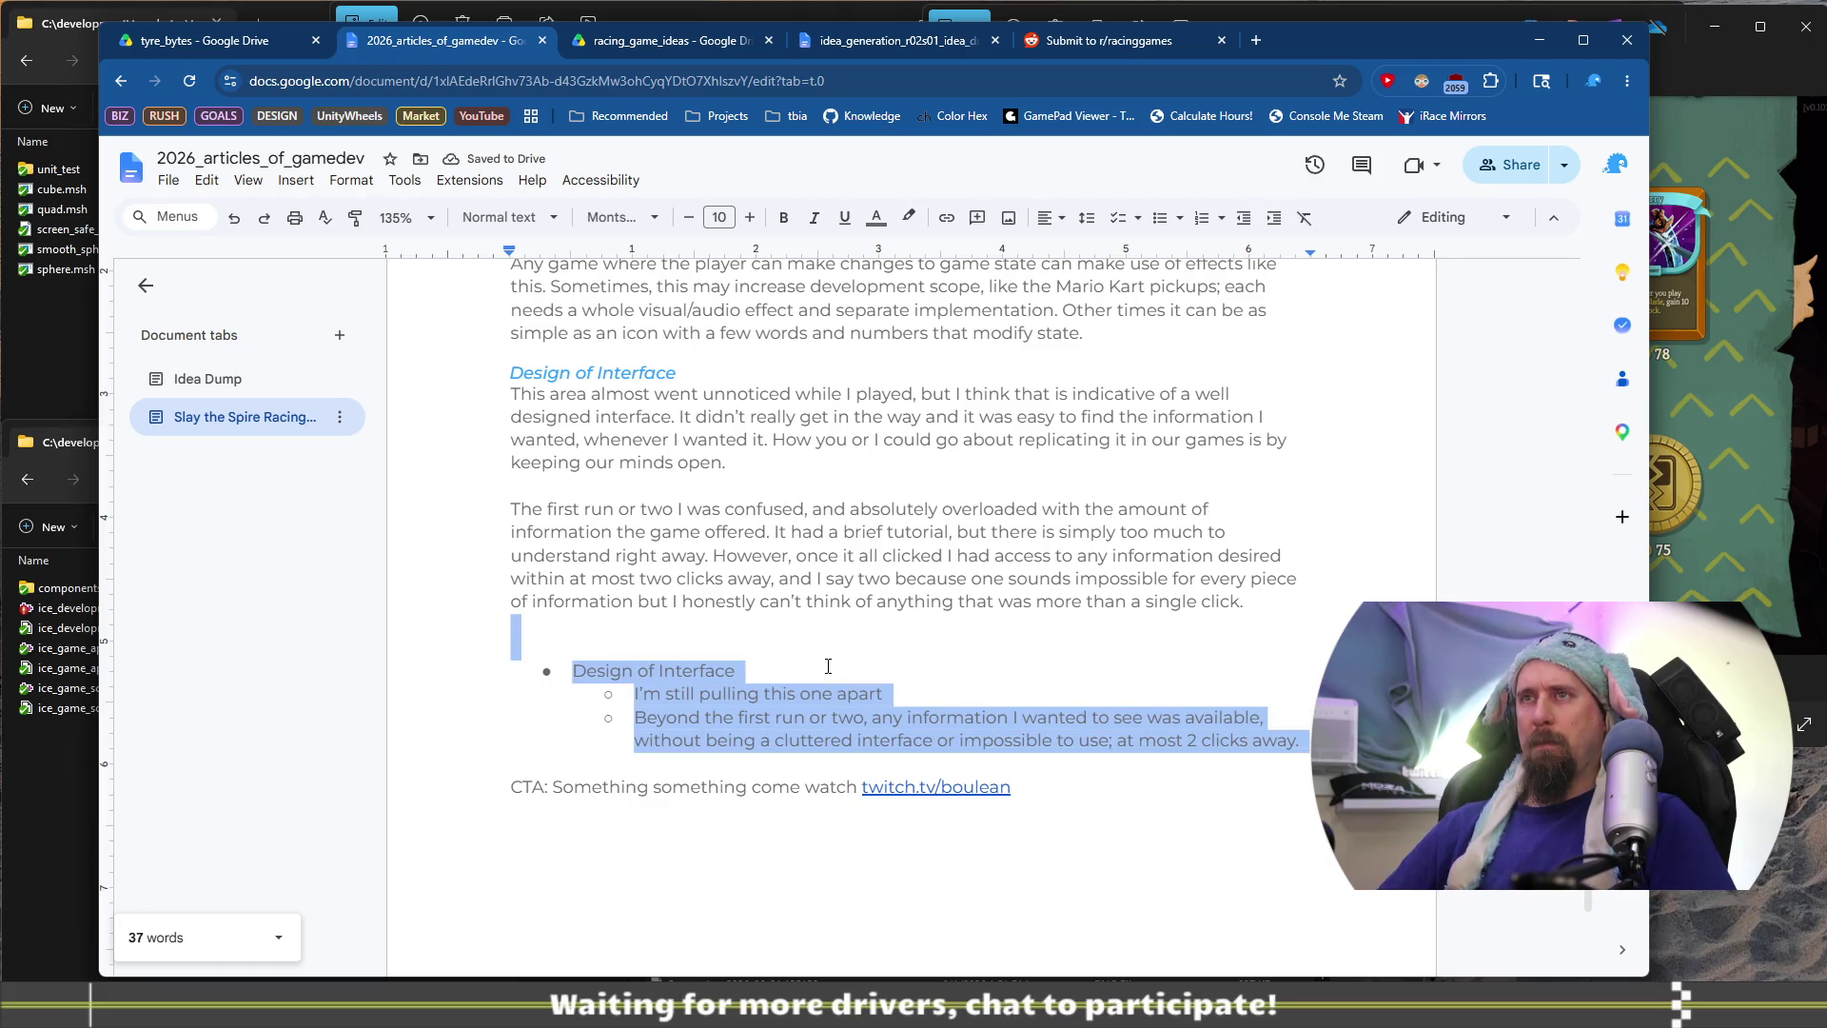
Write a new paragraph on what we want from our interface: non-cluttered display of information
{"action": "key", "text": "BackSpace"}
{"action": "key", "text": "Return"}
{"action": "key", "text": "Return"}
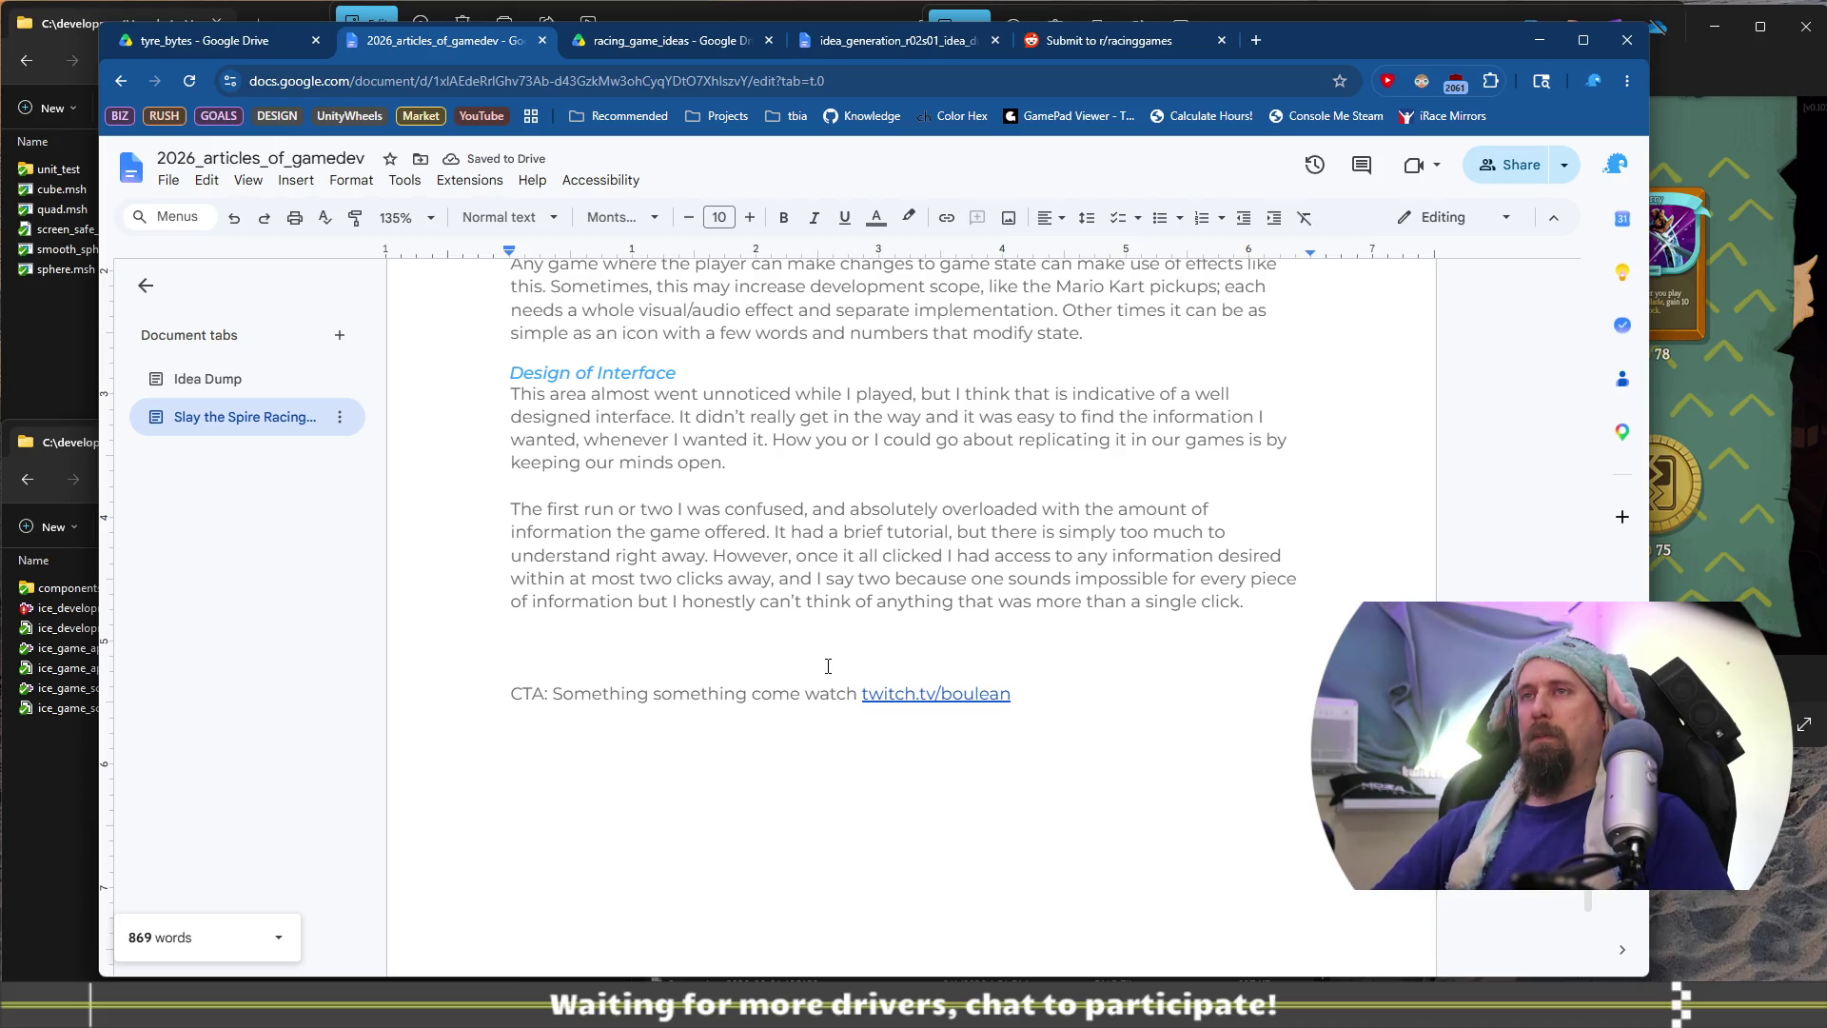
{"action": "key", "text": "ctrl+z"}
{"action": "key", "text": "ctrl+z"}
{"action": "key", "text": "ctrl+z"}
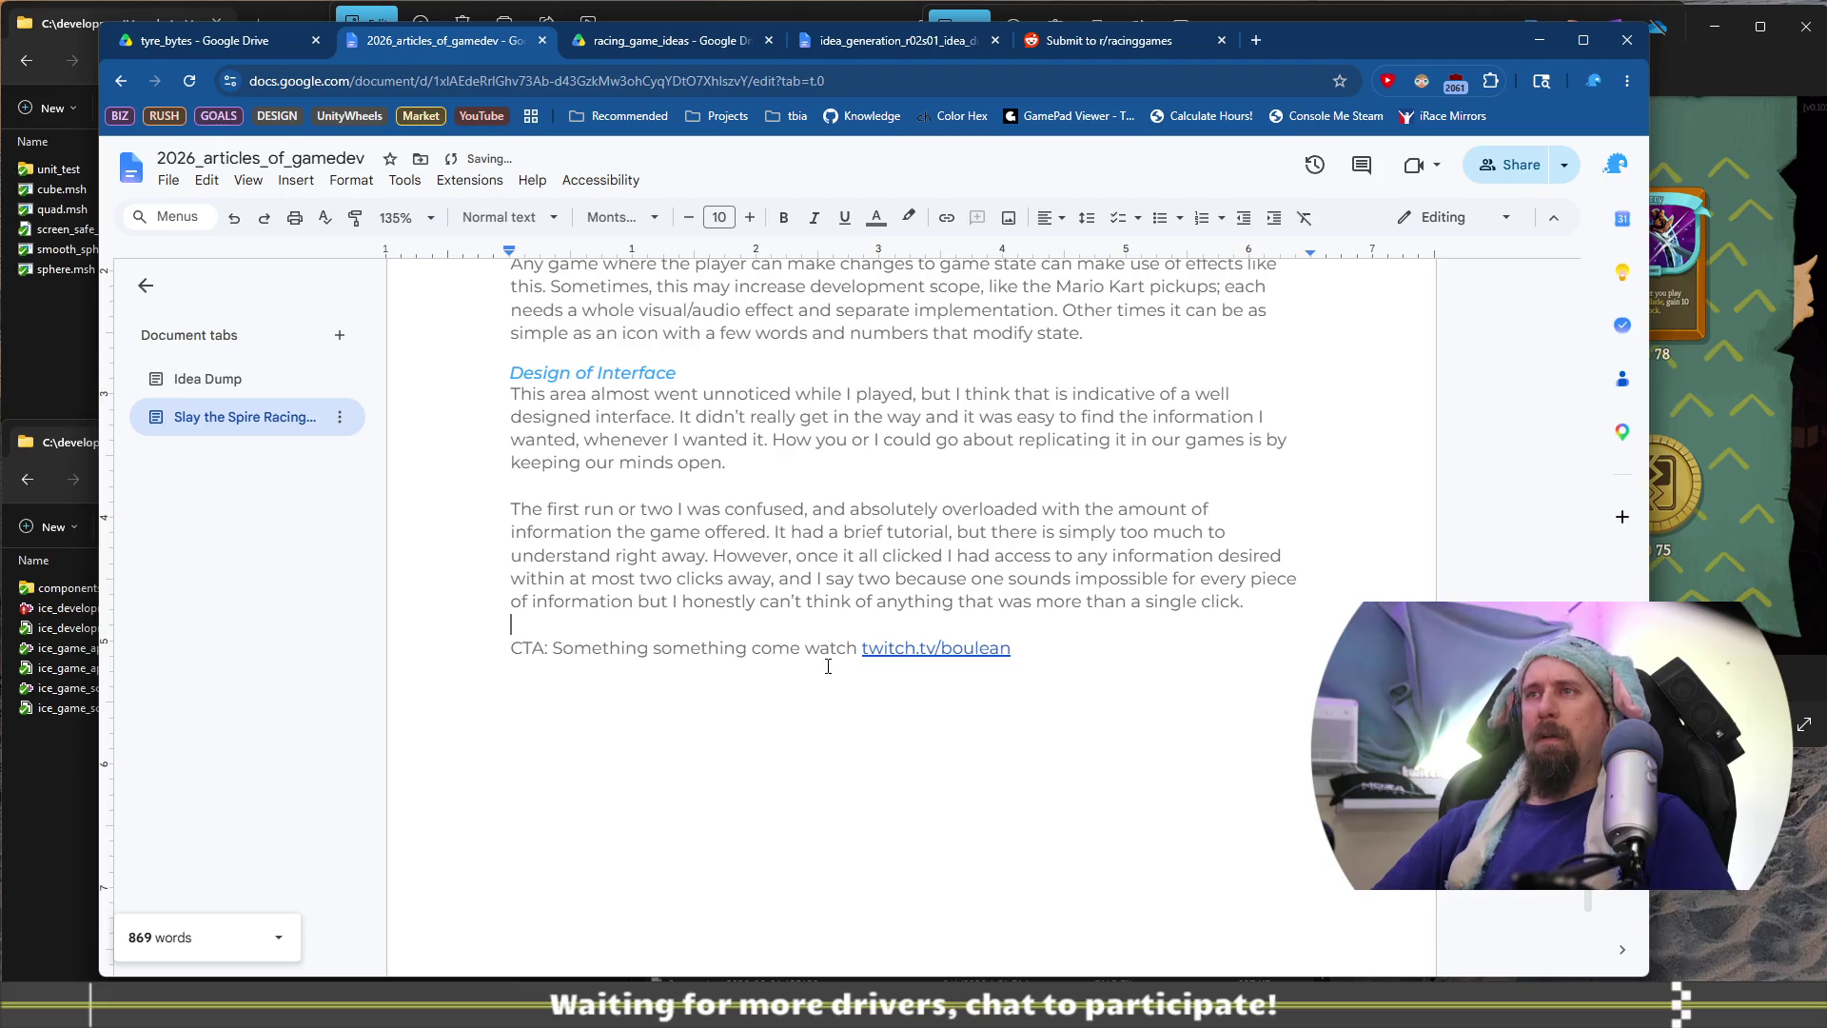
{"action": "key", "text": "Left"}
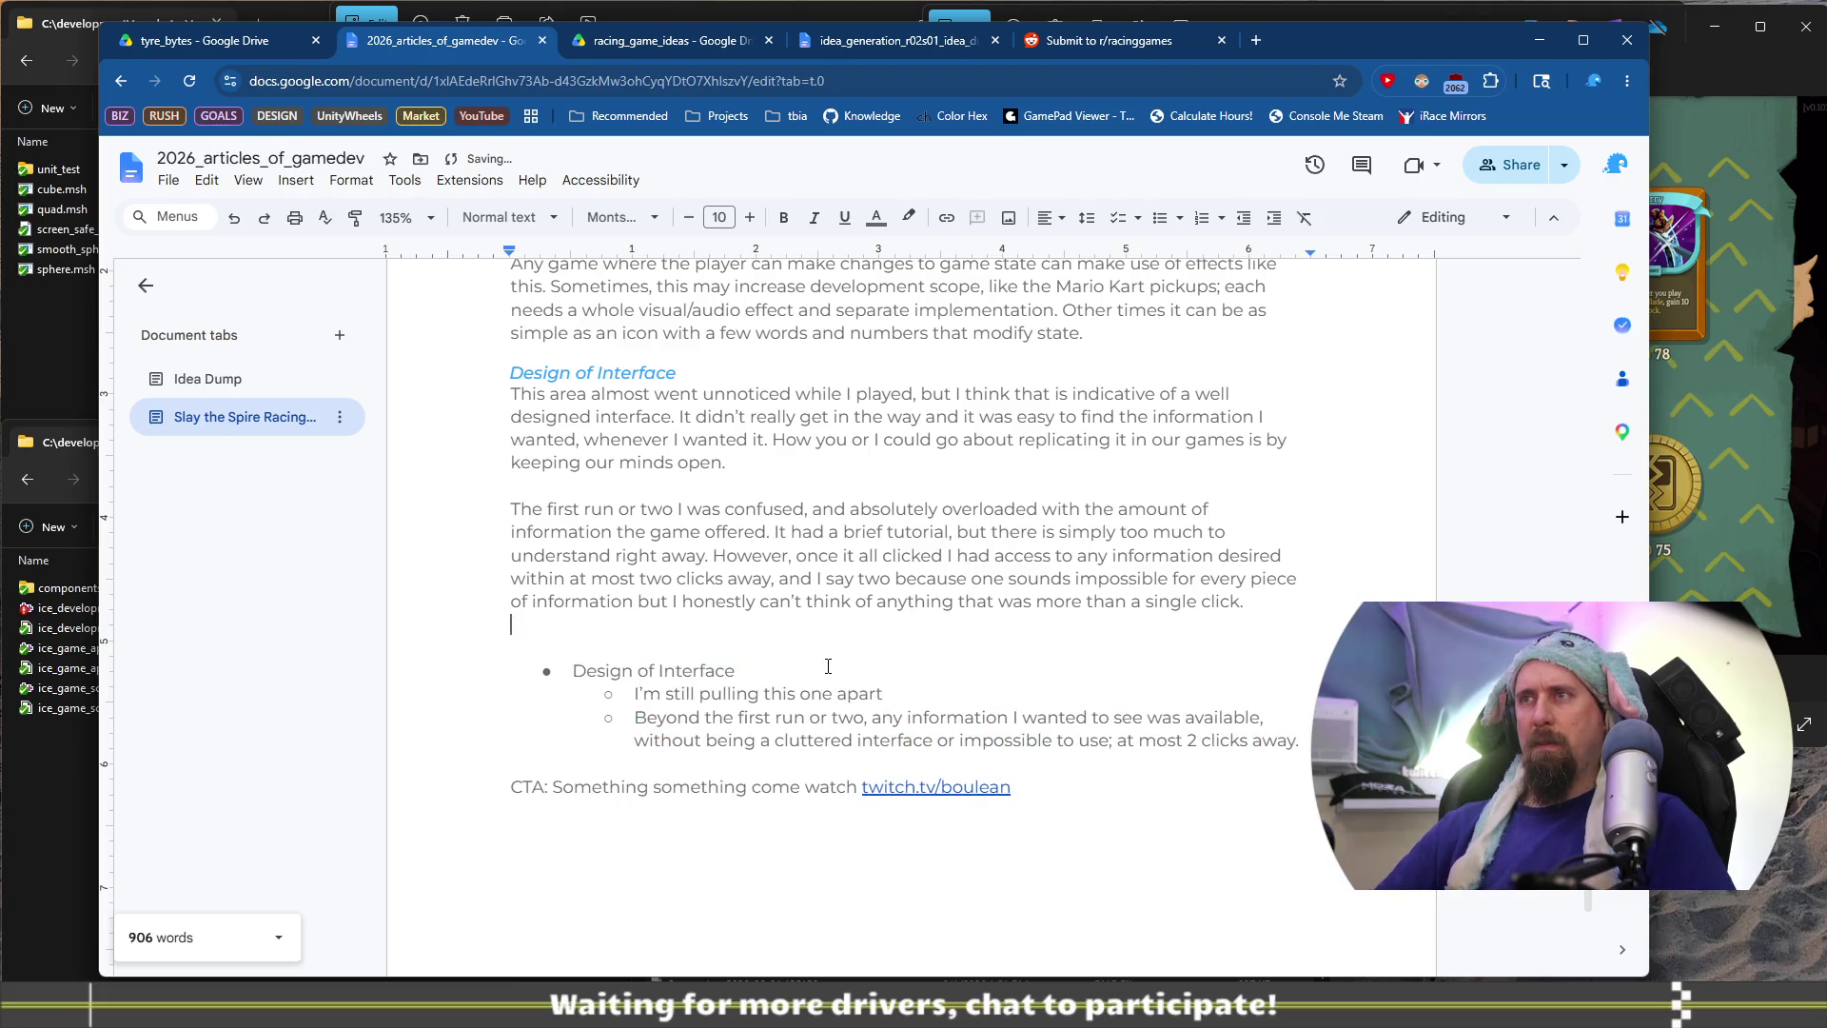
{"action": "key", "text": "Return"}
{"action": "type", "text": "This is why"}
{"action": "key", "text": "BackSpace"}
{"action": "key", "text": "BackSpace"}
{"action": "type", "text": "at "}
{"action": "type", "text": "wa"}
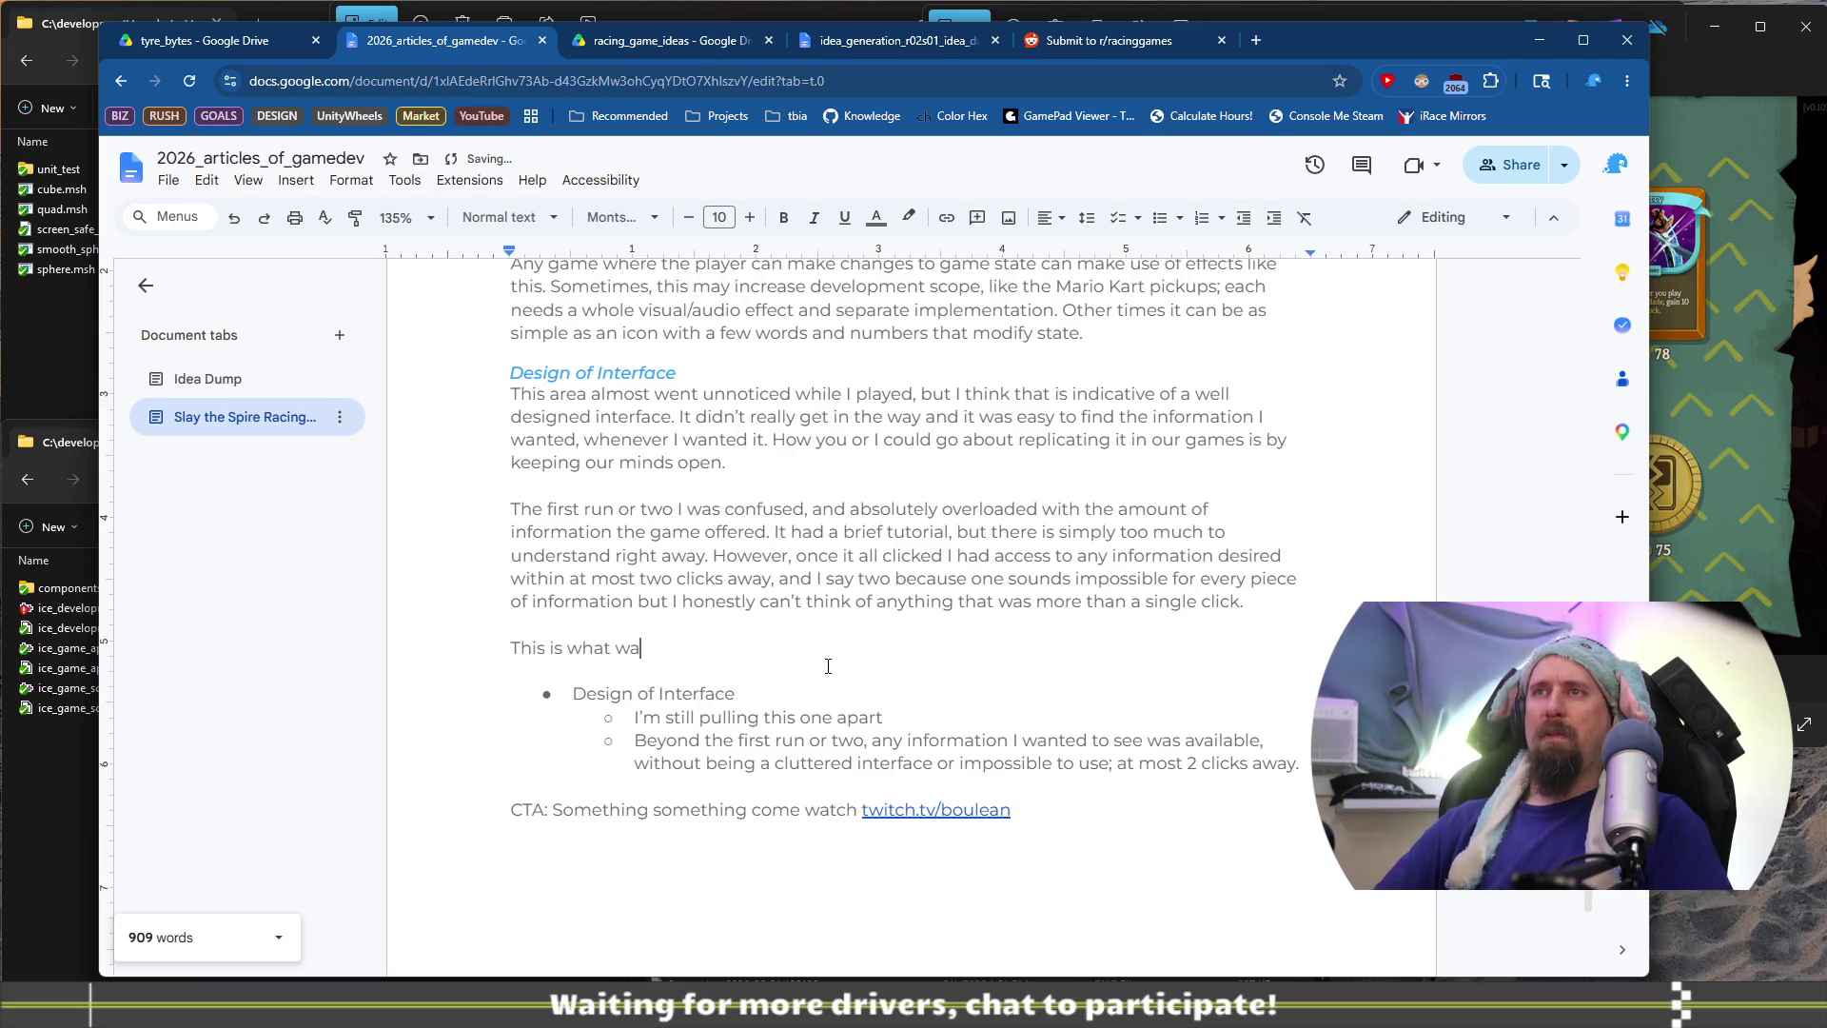
{"action": "key", "text": "BackSpace"}
{"action": "type", "text": "e want "}
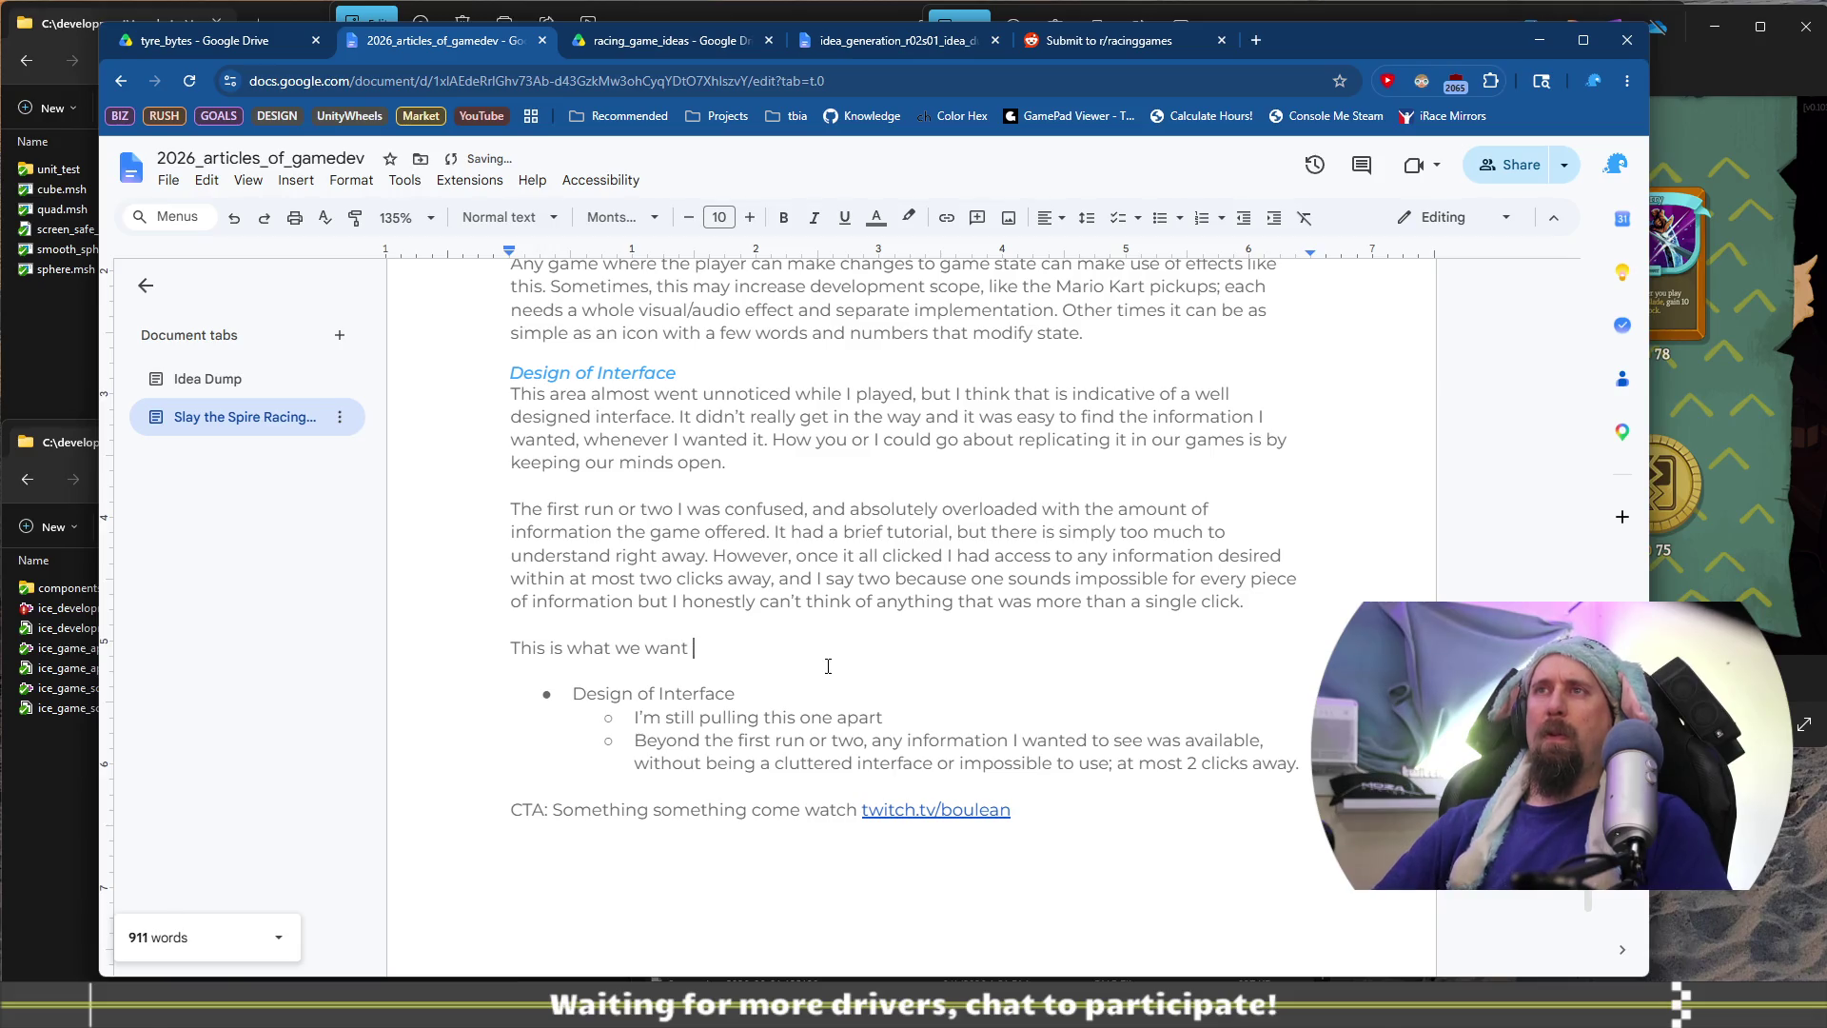
{"action": "type", "text": "from our inter"}
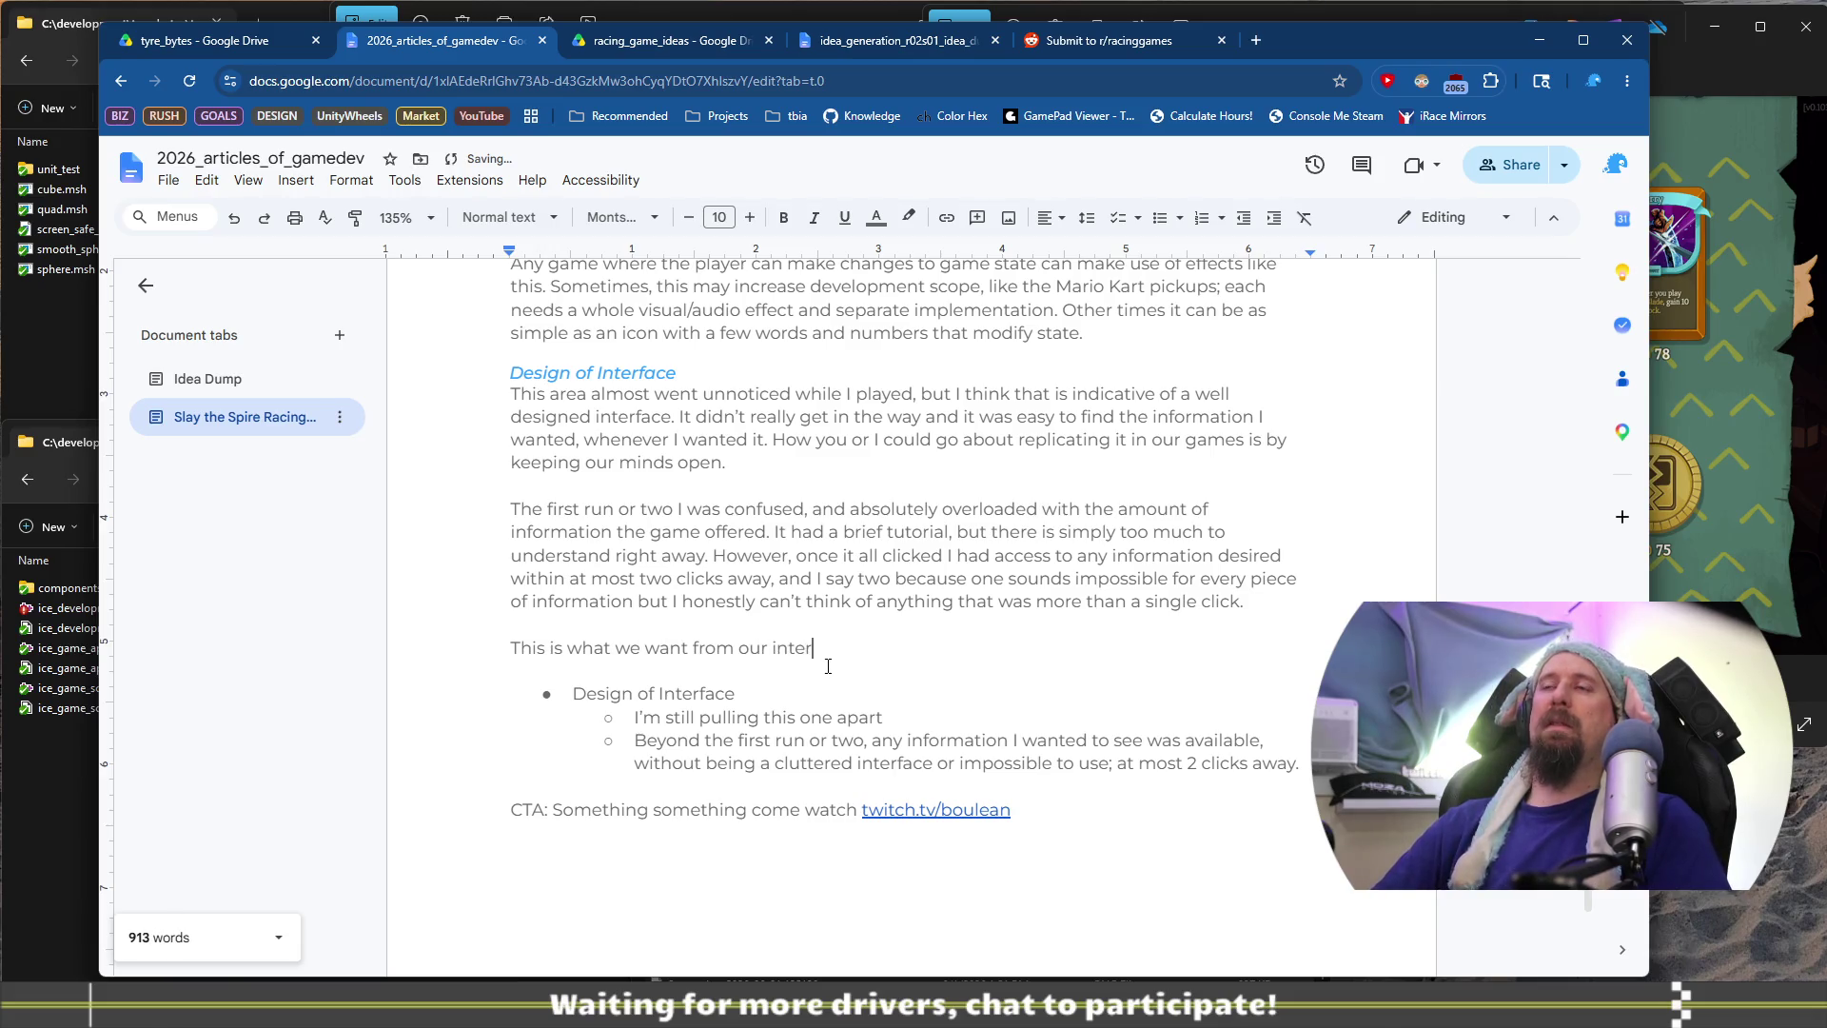
{"action": "type", "text": "face"}
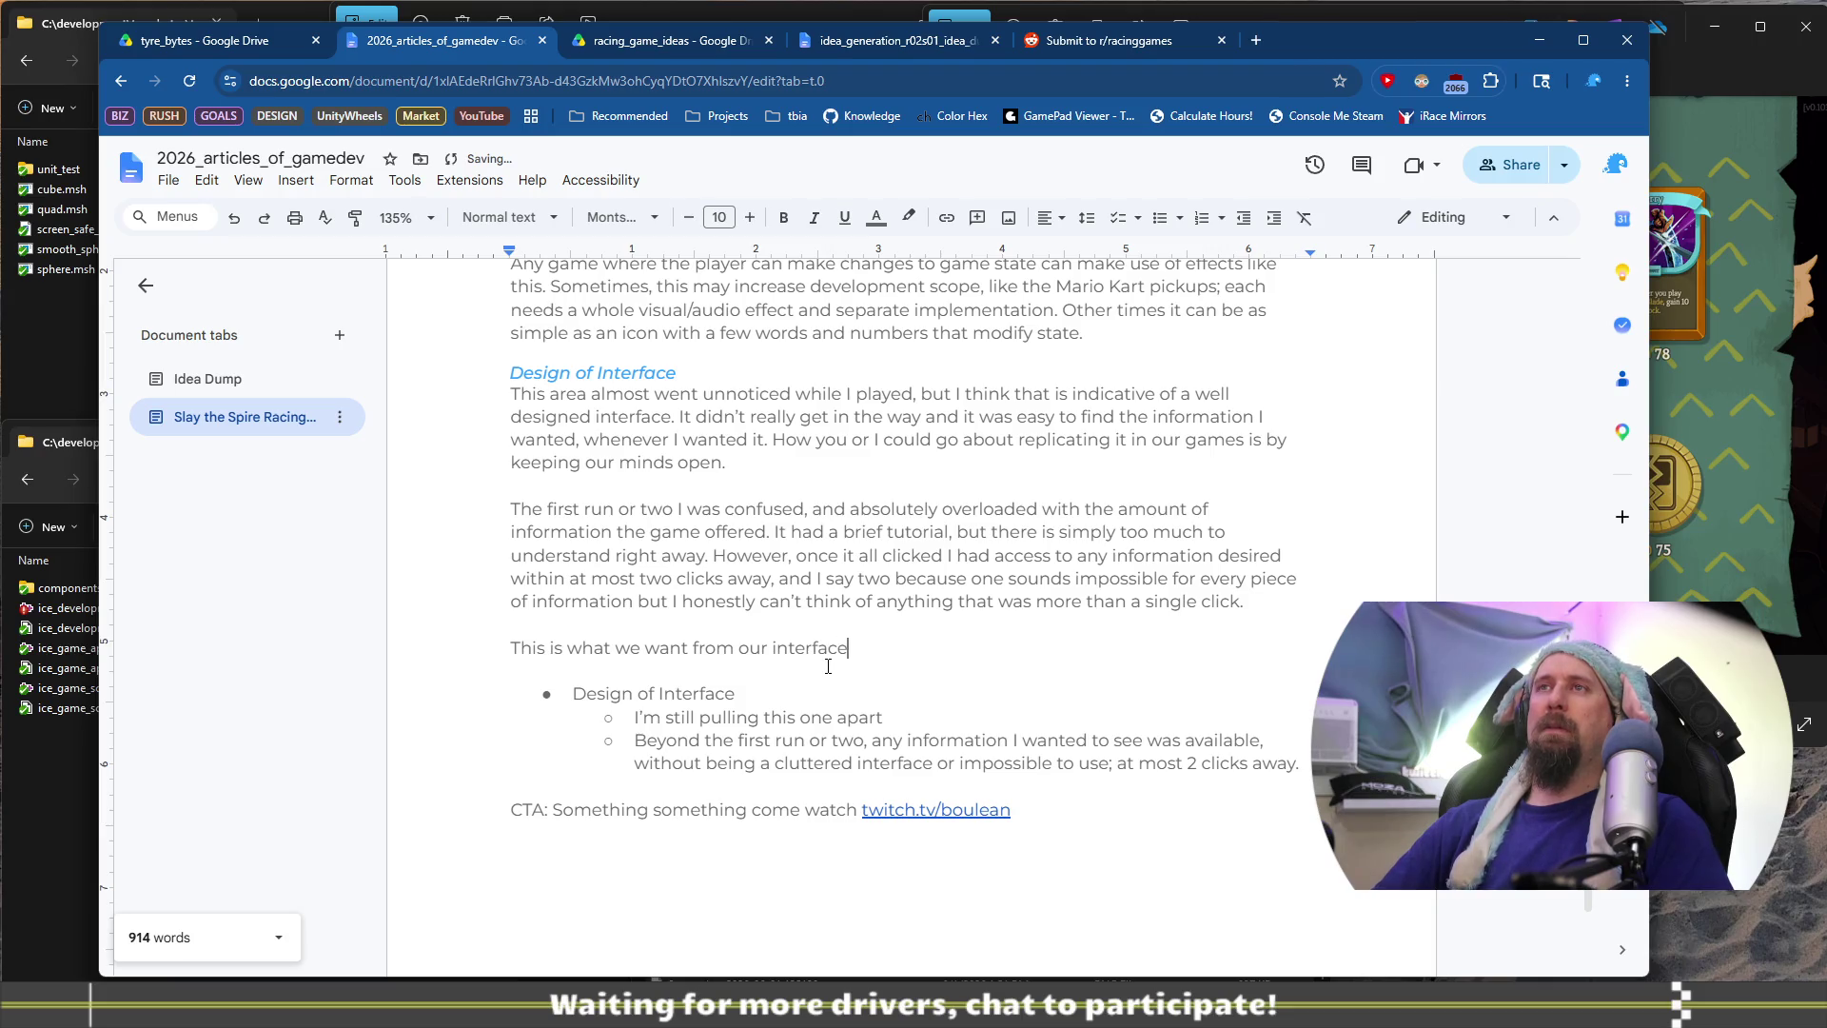
{"action": "type", "text": ". Non-cluttered display of in"}
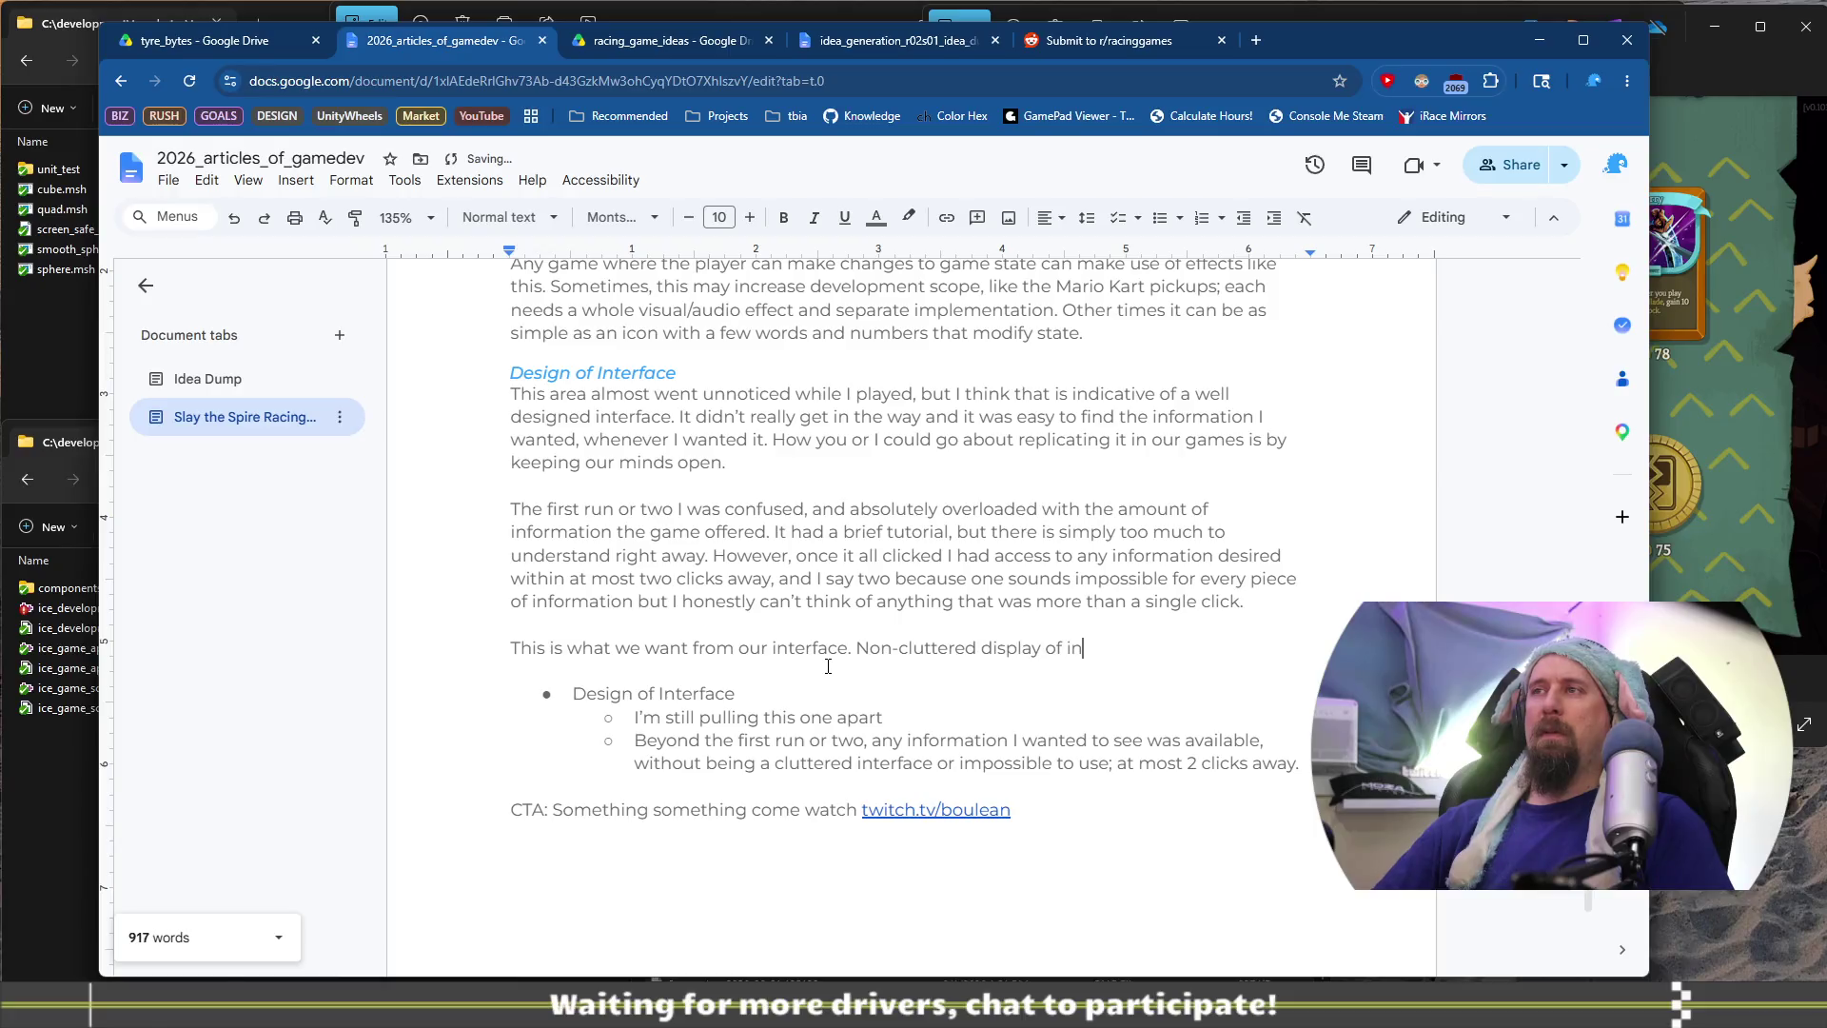
{"action": "type", "text": "formation without r"}
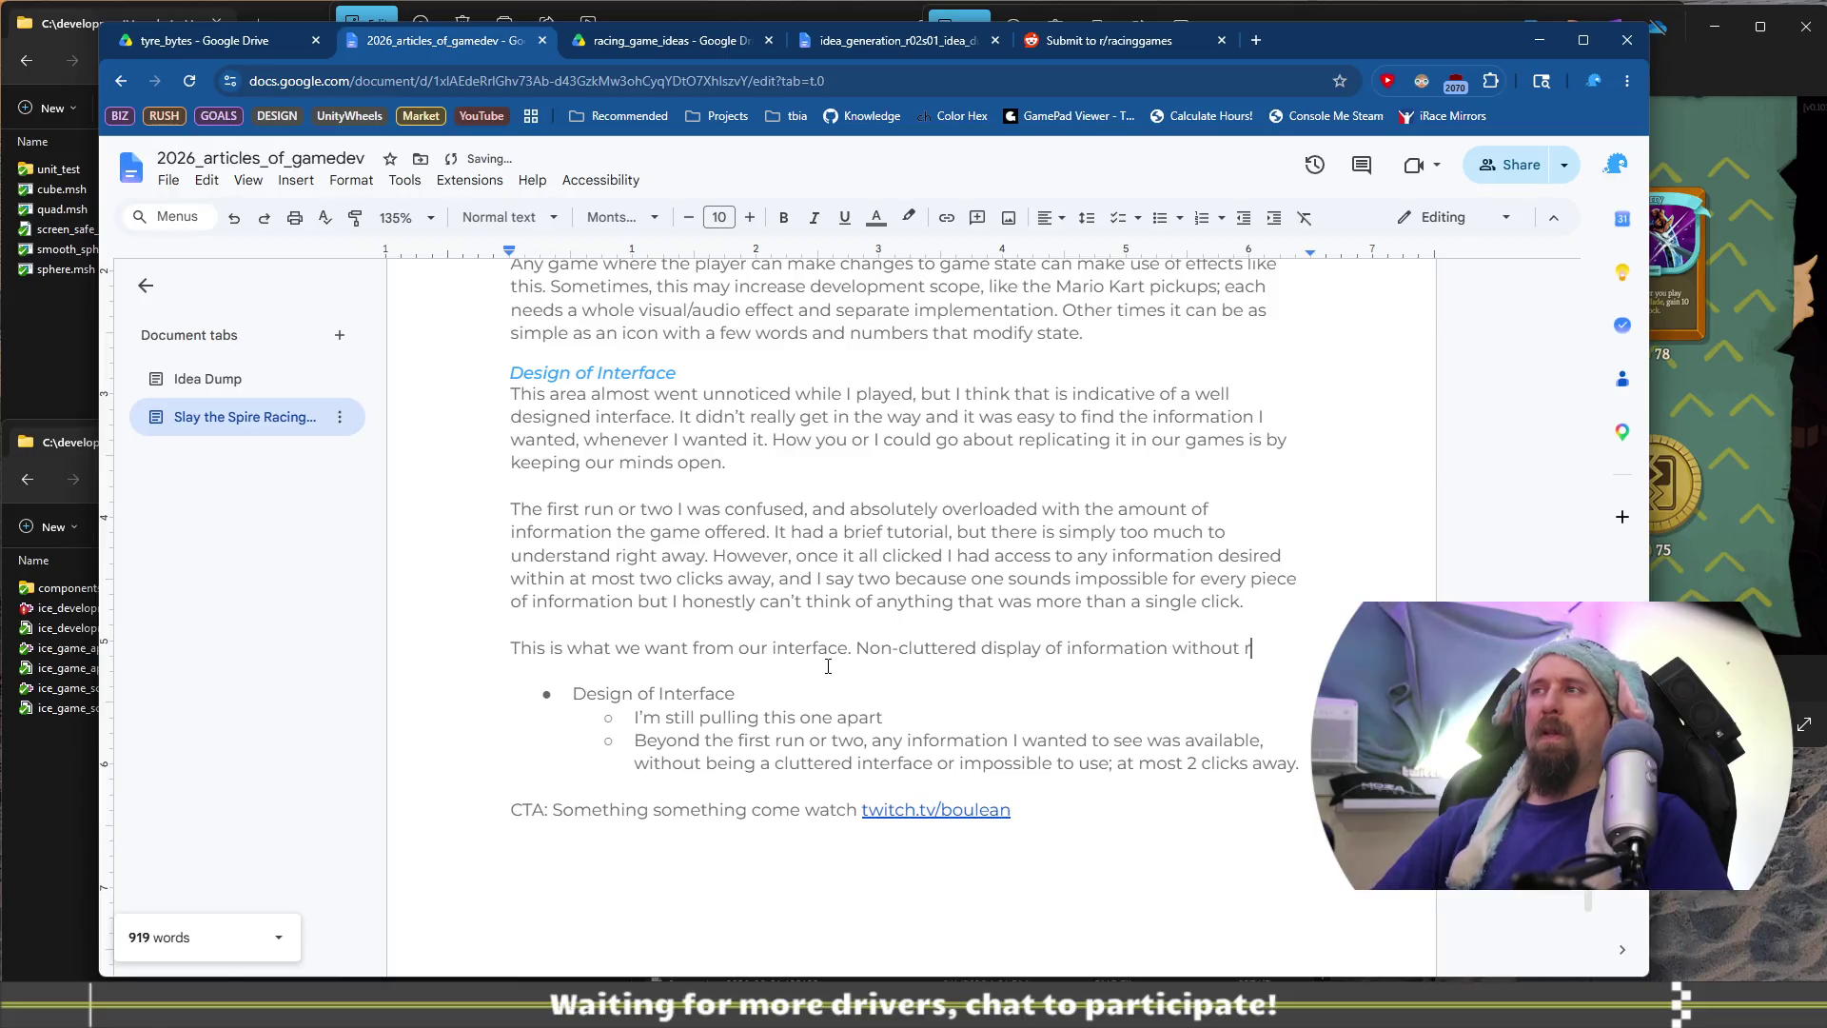
{"action": "type", "text": "equiring the player to jump through hoops to fi"}
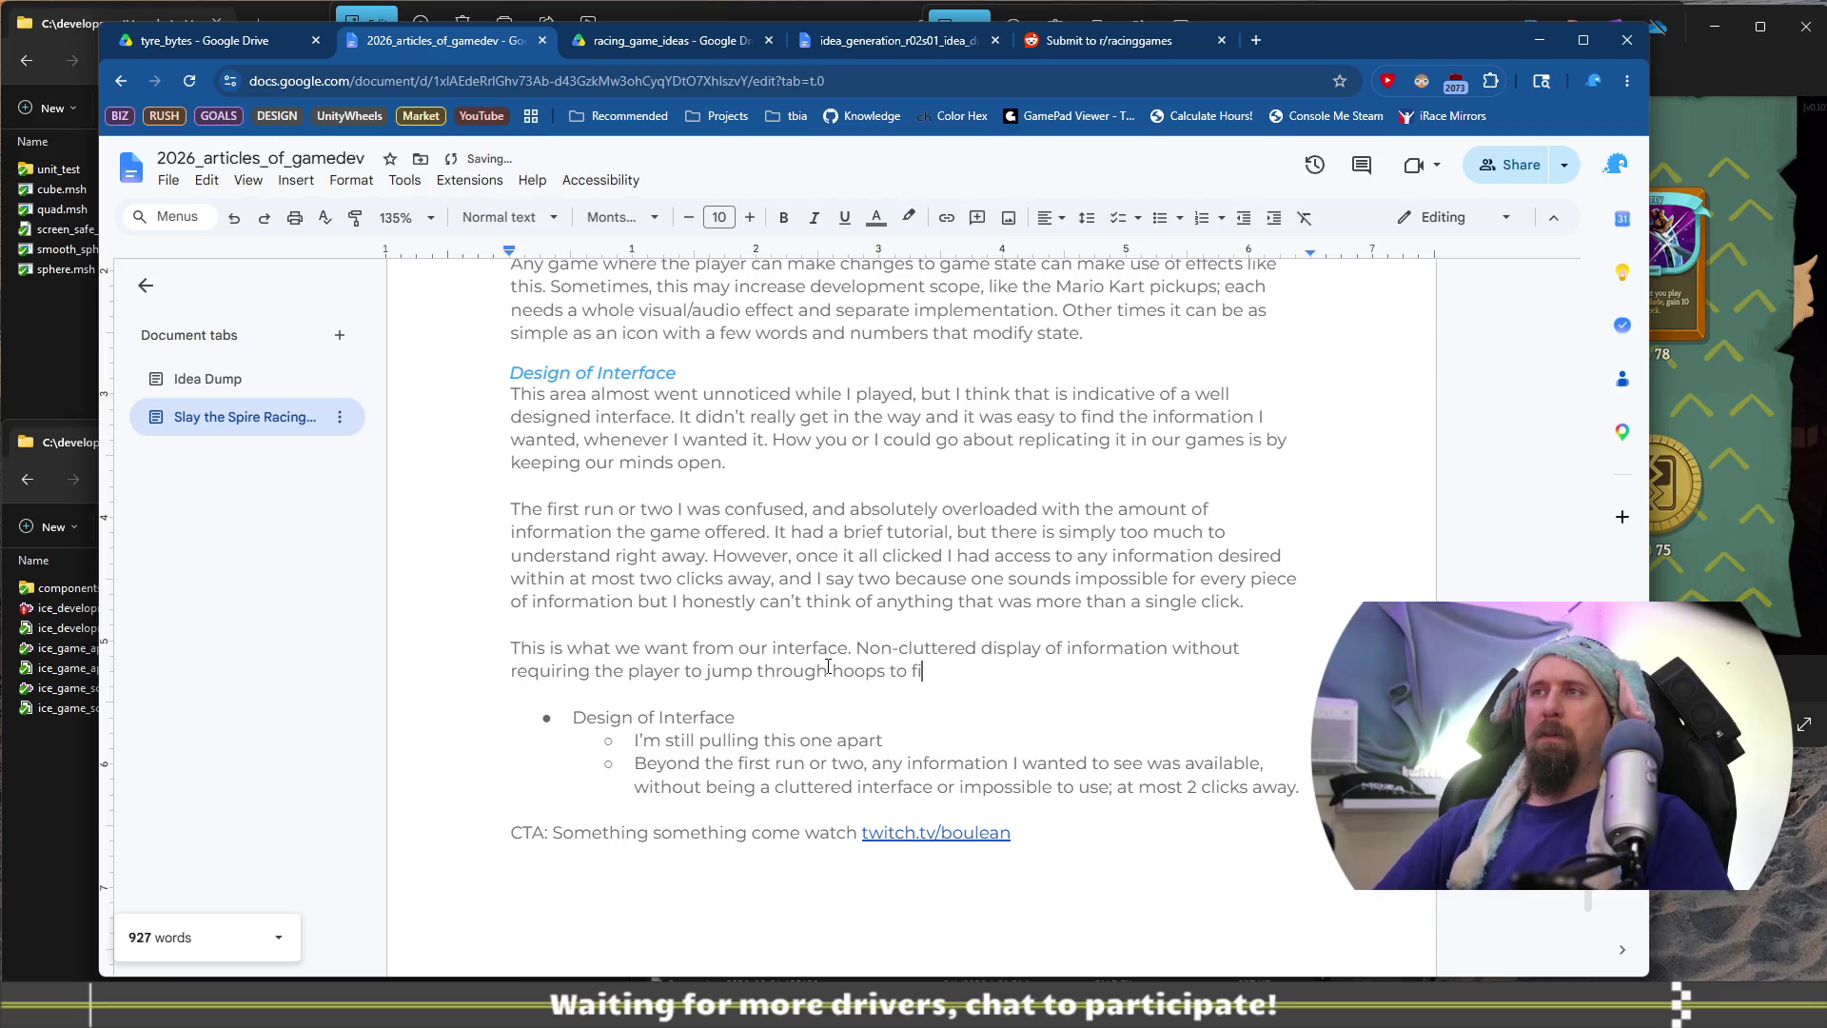
{"action": "type", "text": "ey want. It won’t fit all games,"}
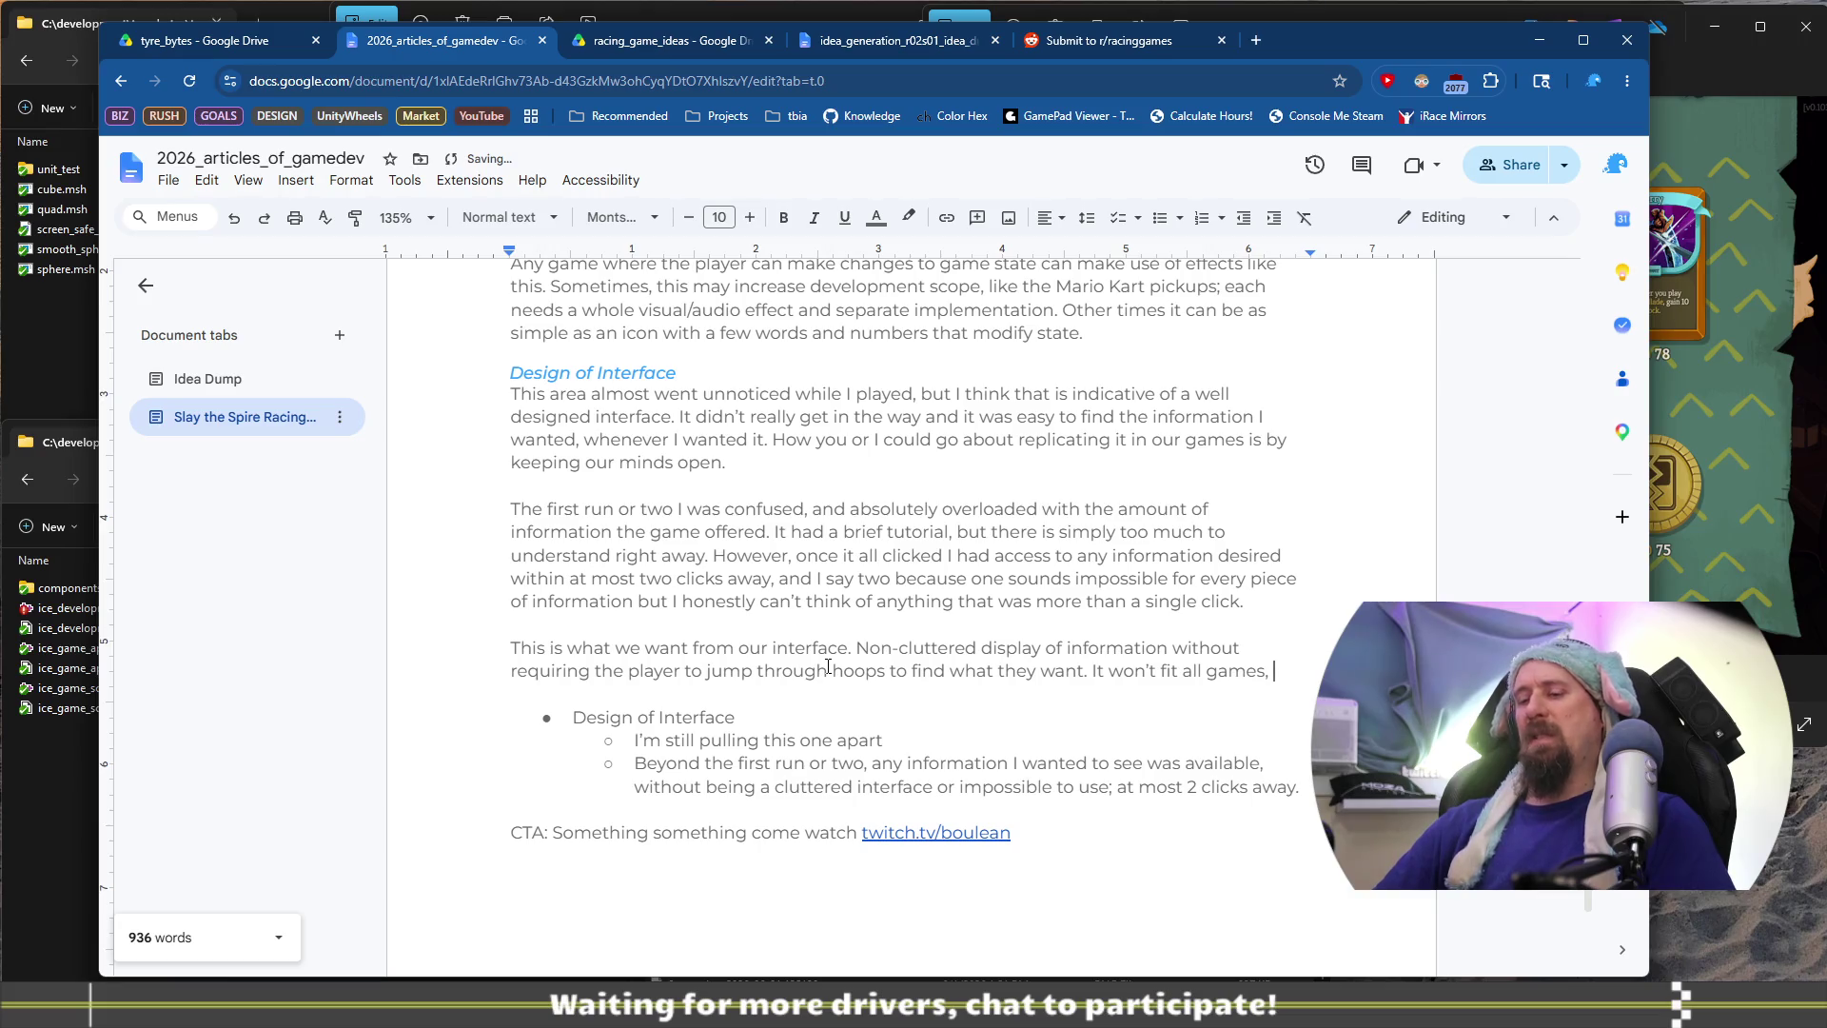
End with 'It won't fit all games, but it is worth striving for' and delete the Design of Interface notes
{"action": "type", "text": "some manager"}
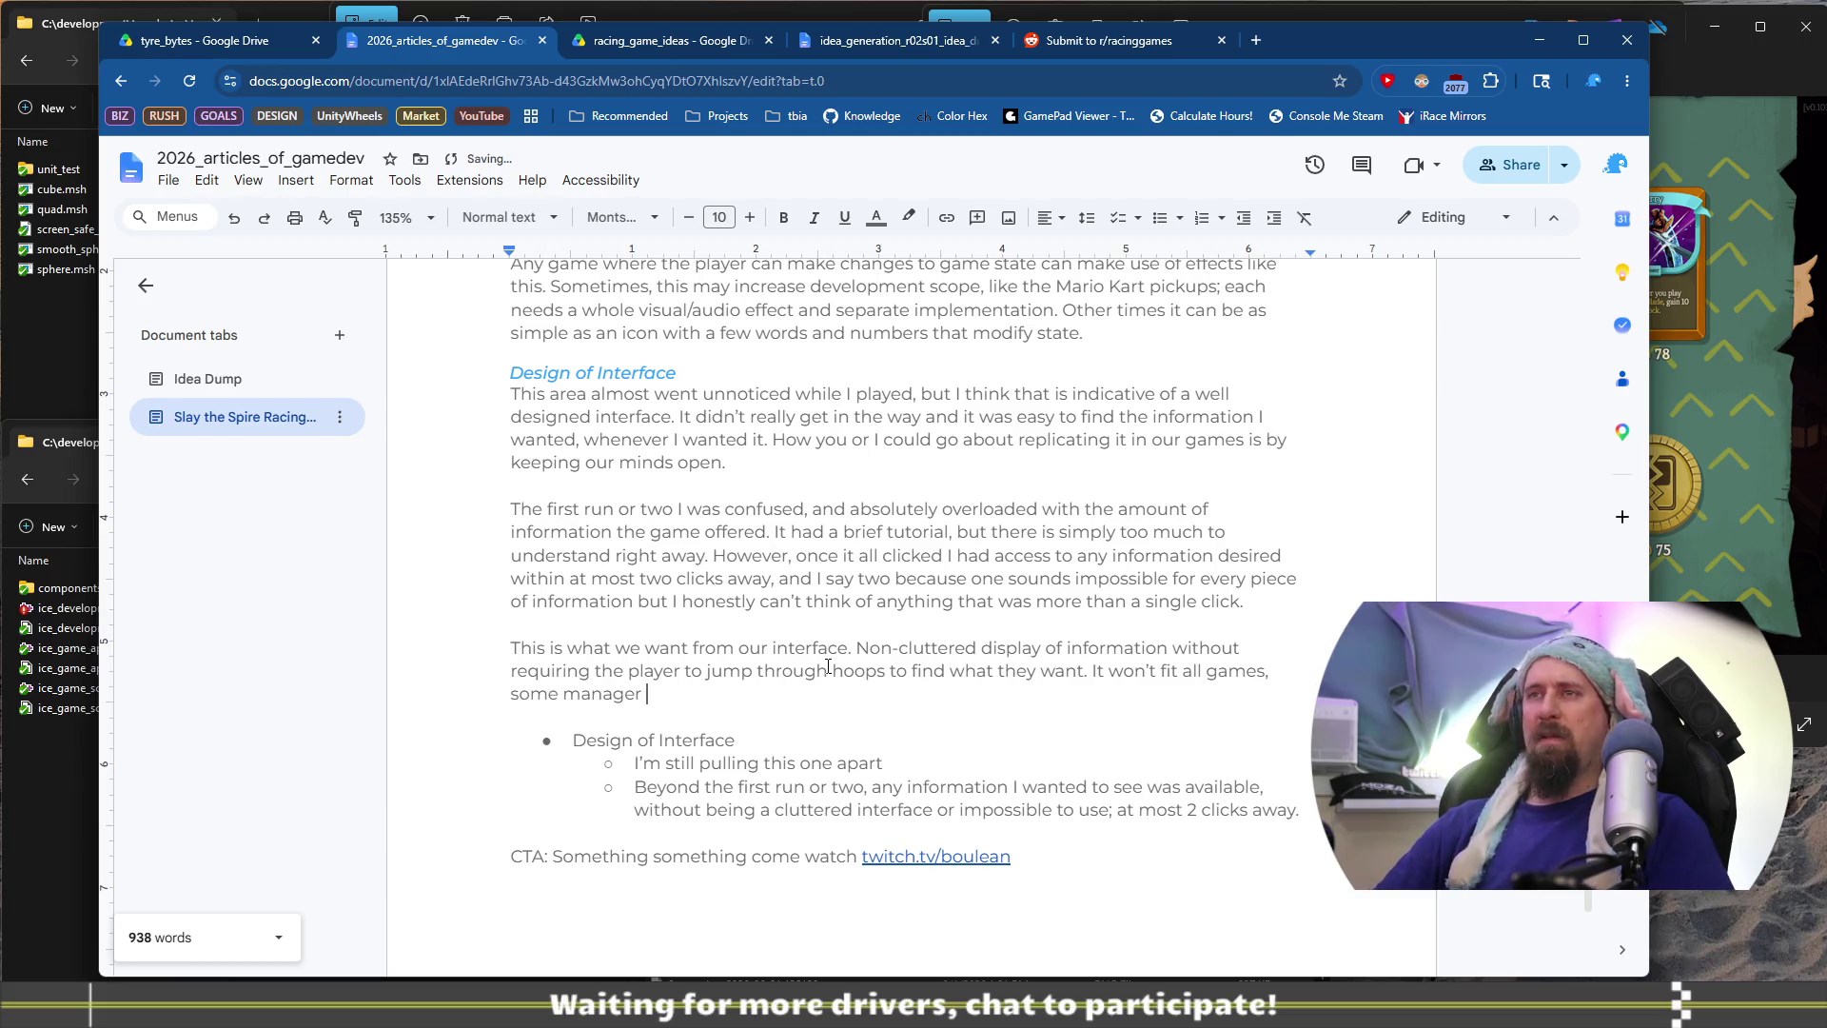
{"action": "key", "text": "ctrl+BackSpace"}
{"action": "key", "text": "ctrl+BackSpace"}
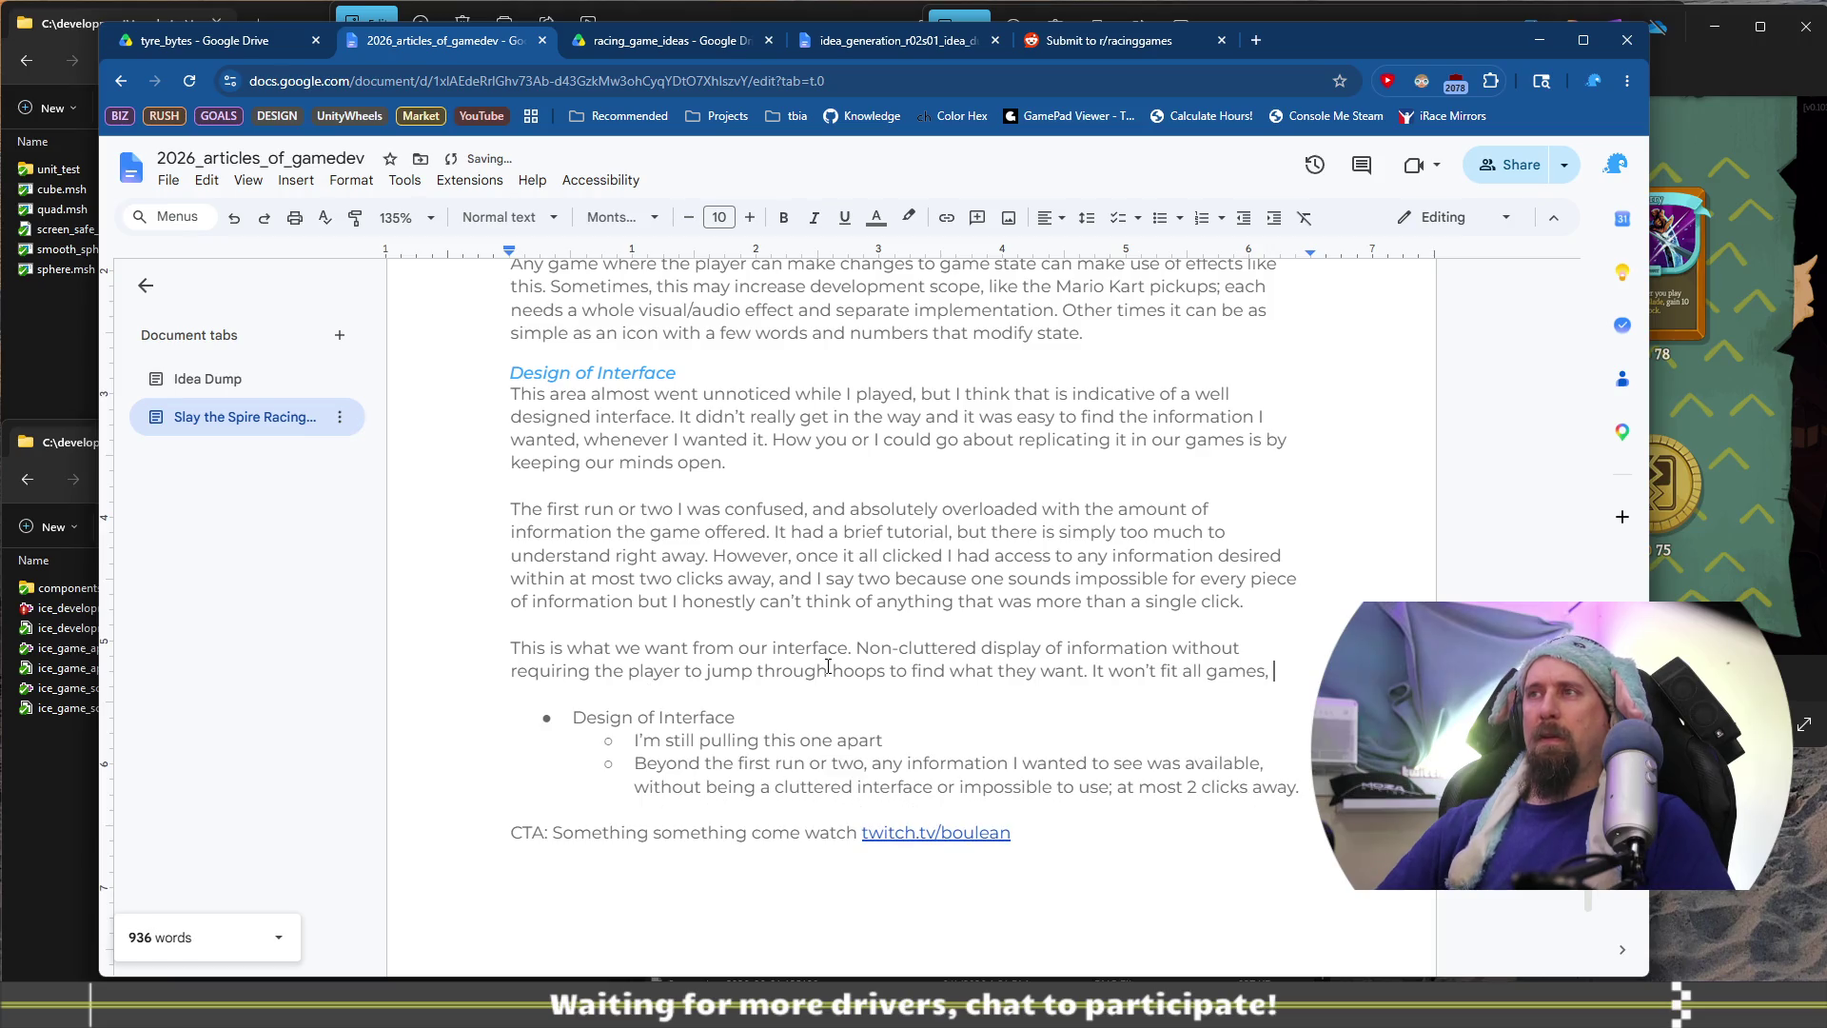
{"action": "type", "text": "but it si"}
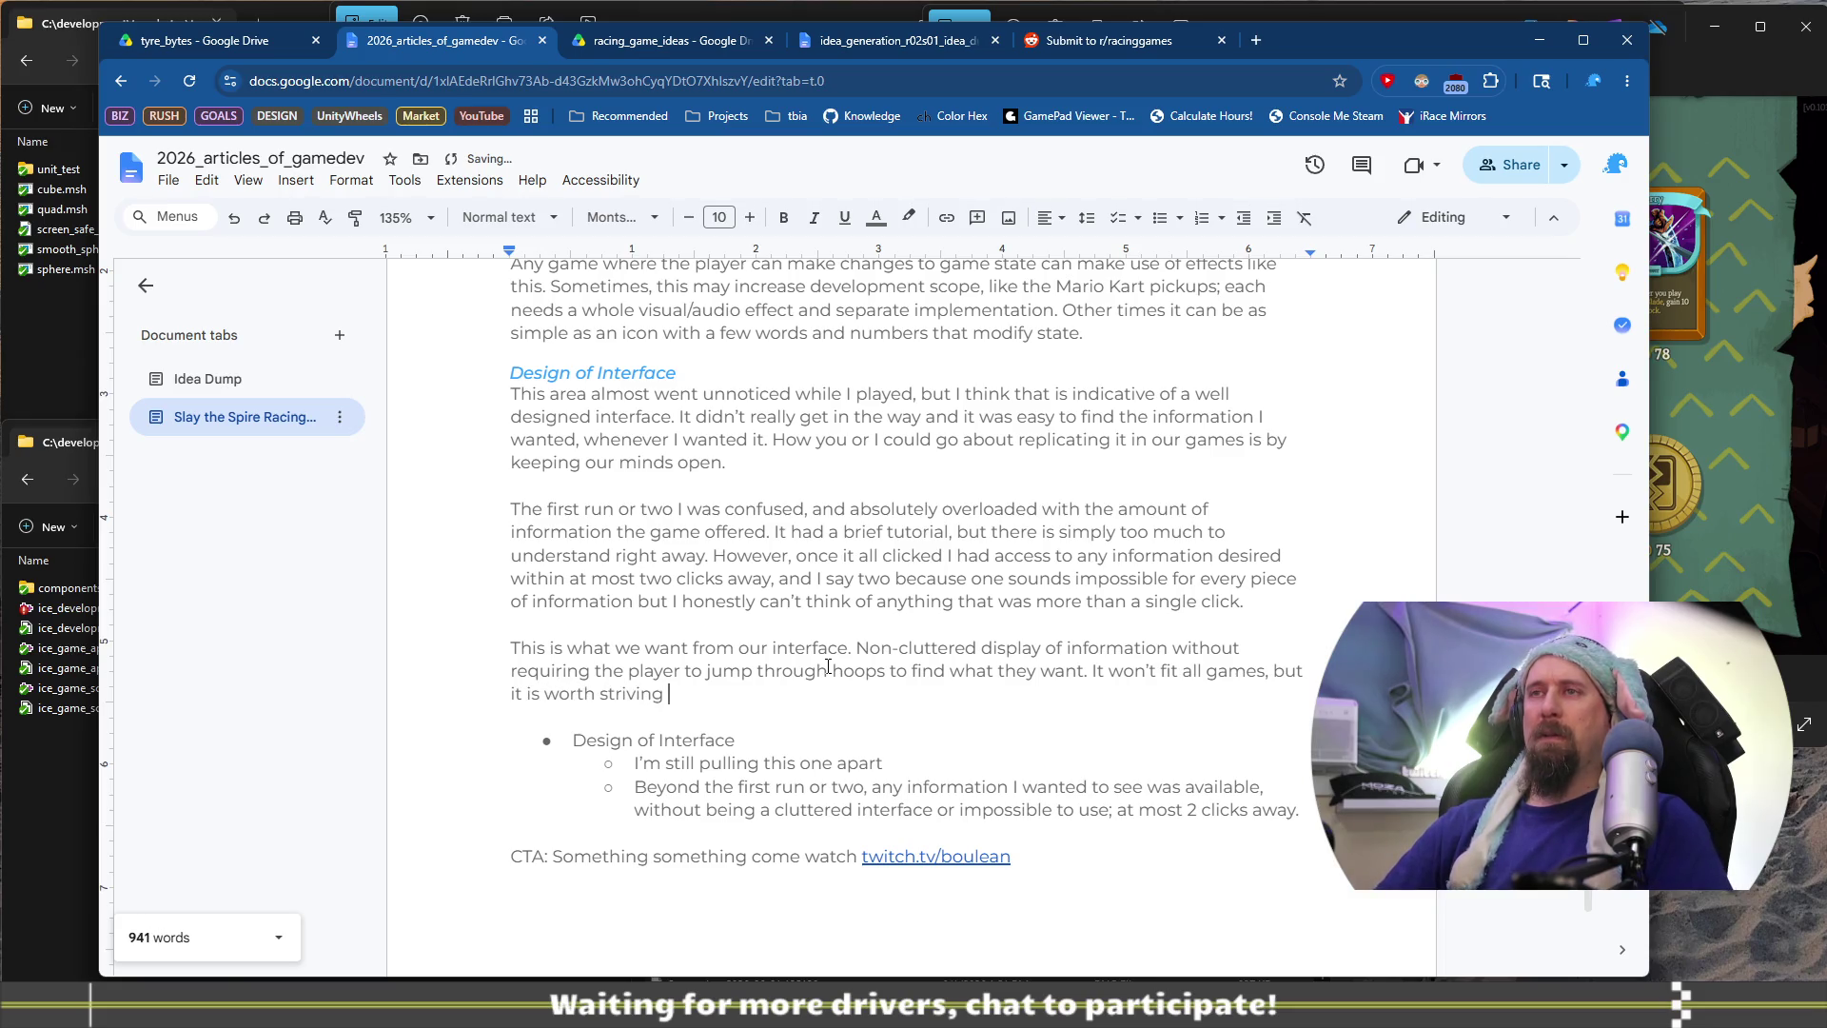
{"action": "key", "text": "shift+Down"}
{"action": "key", "text": "shift+Down"}
{"action": "key", "text": "shift+Down"}
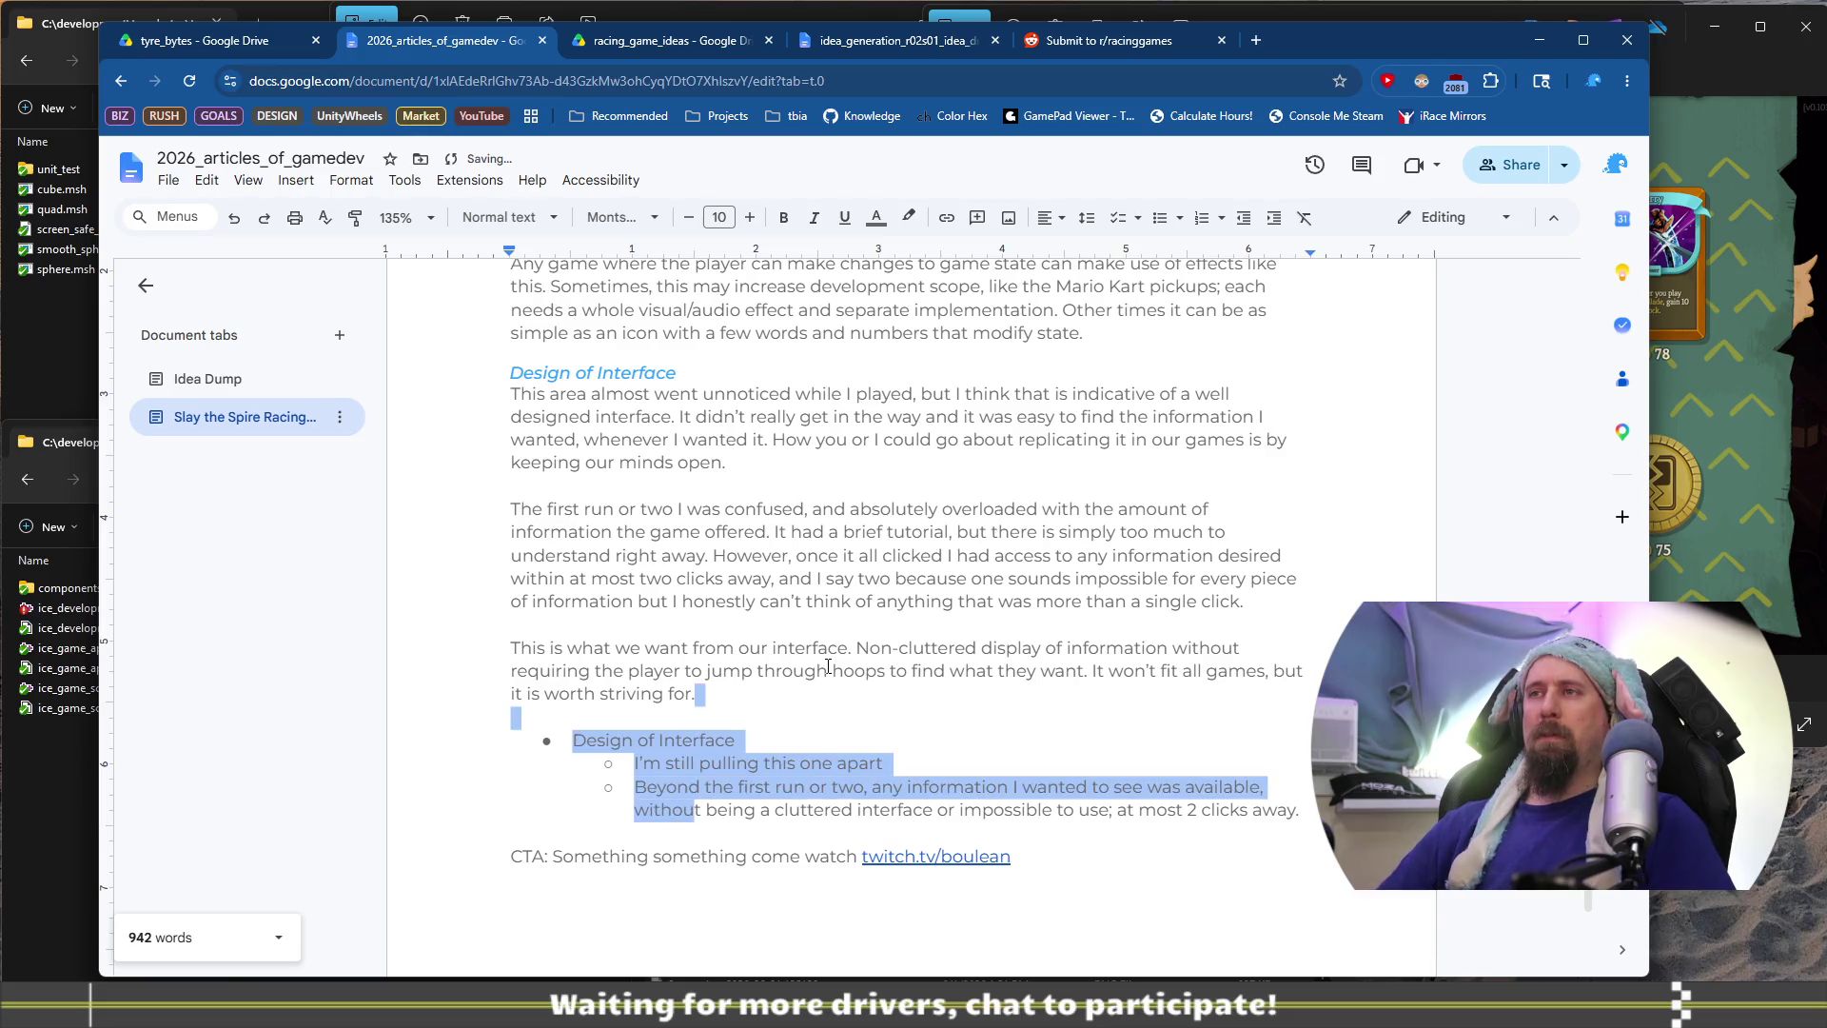
{"action": "key", "text": "BackSpace"}
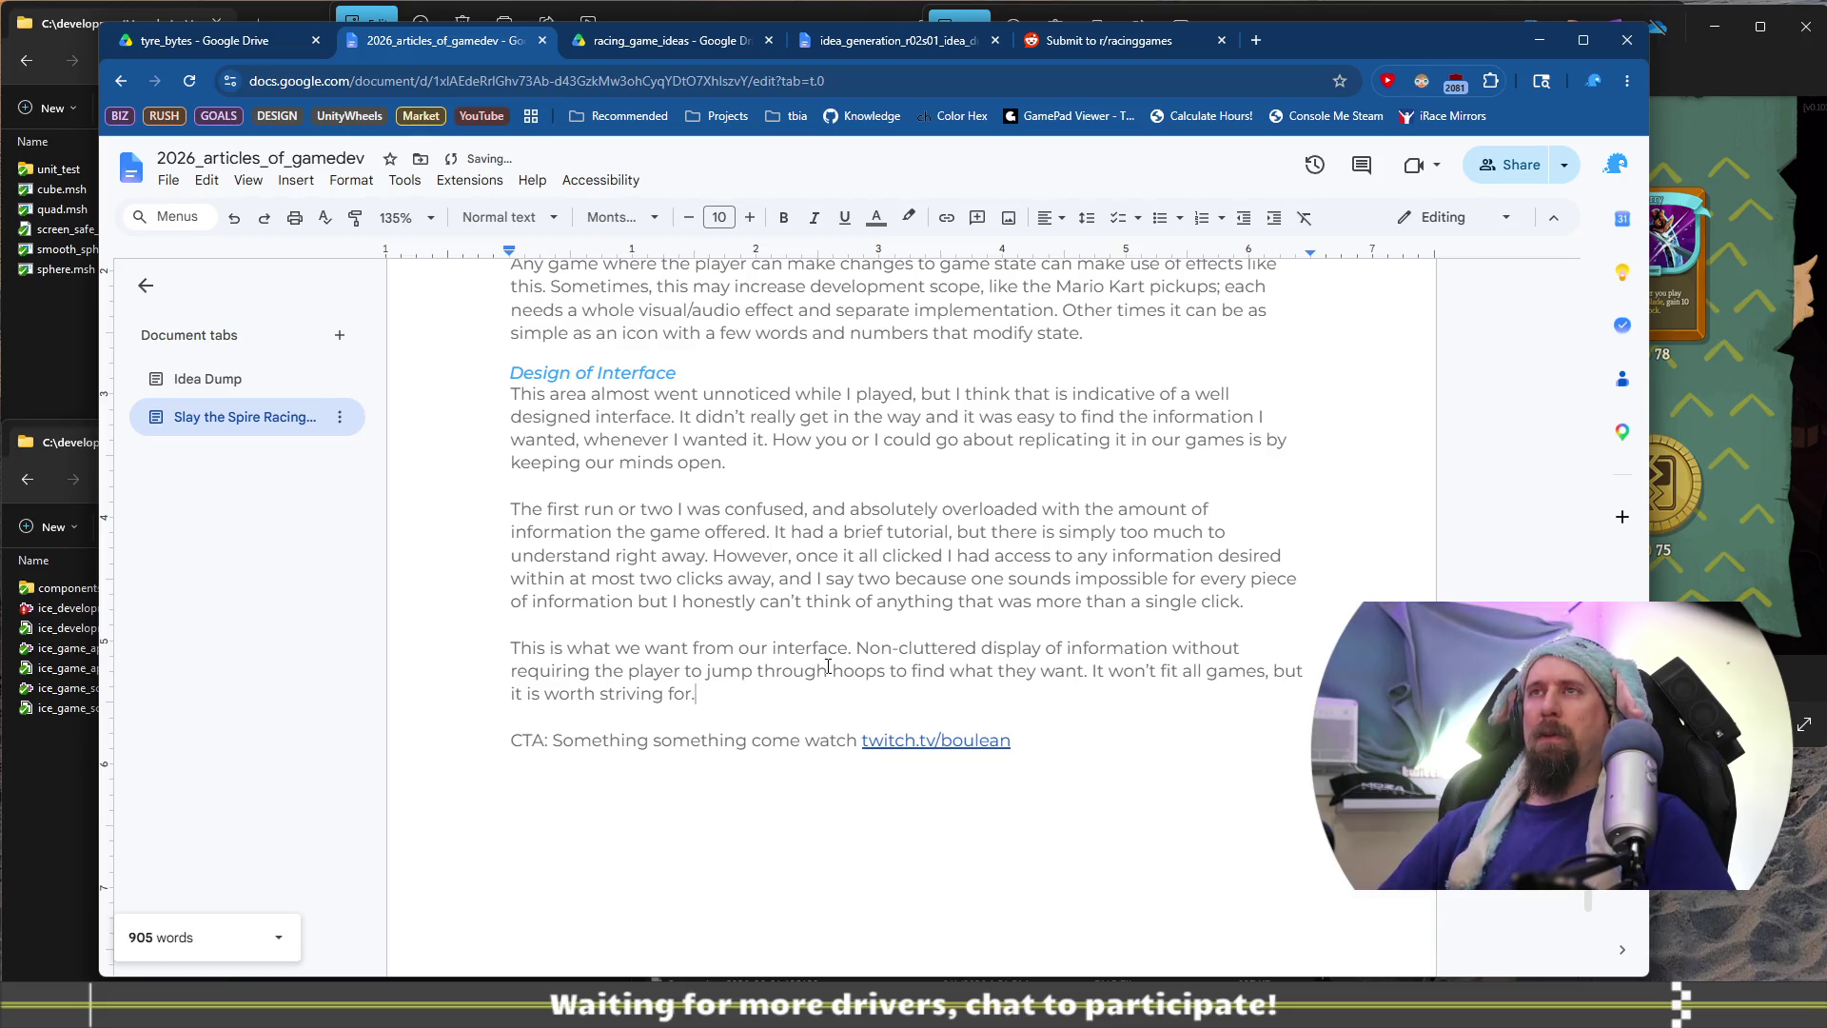
Insert an empty bullet above 'Any tasks that must be done.' under Before Releasing Article
{"action": "scroll", "coordinate": [828, 667], "scroll_direction": "up", "scroll_amount": 20}
{"action": "scroll", "coordinate": [828, 666], "scroll_direction": "down", "scroll_amount": 8}
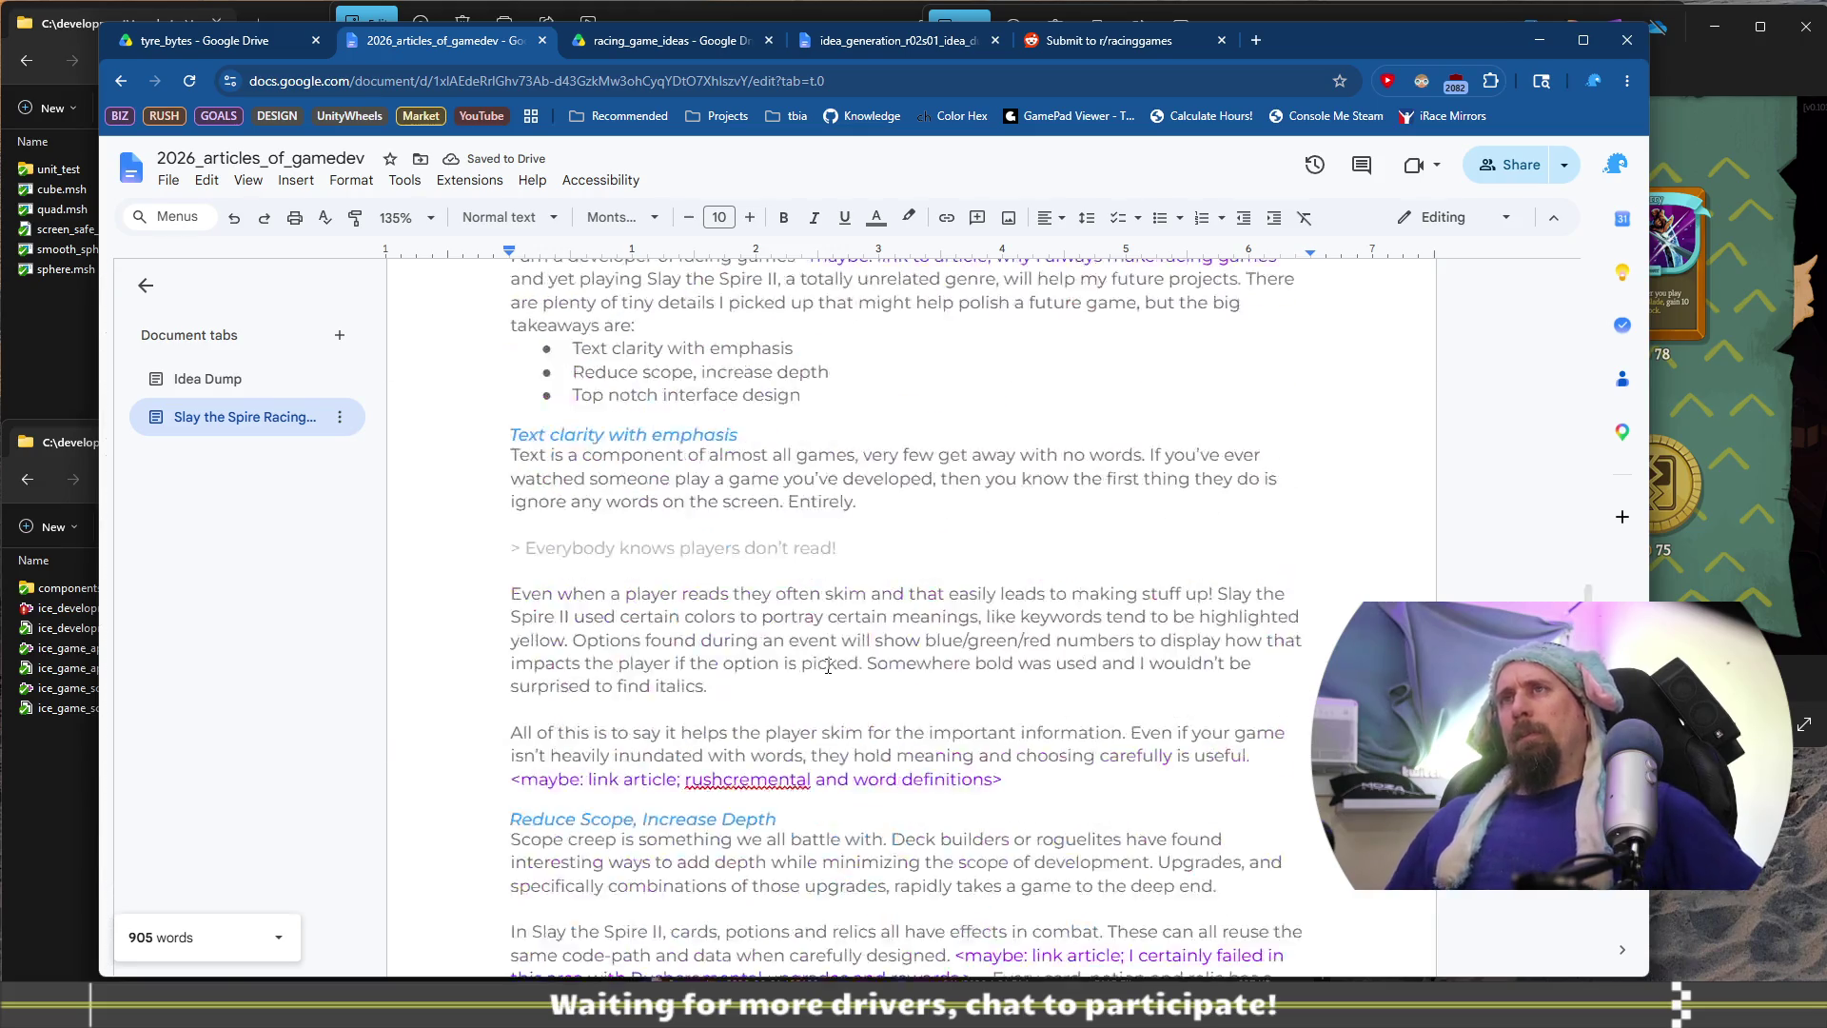
{"action": "scroll", "coordinate": [828, 666], "scroll_direction": "up", "scroll_amount": 5}
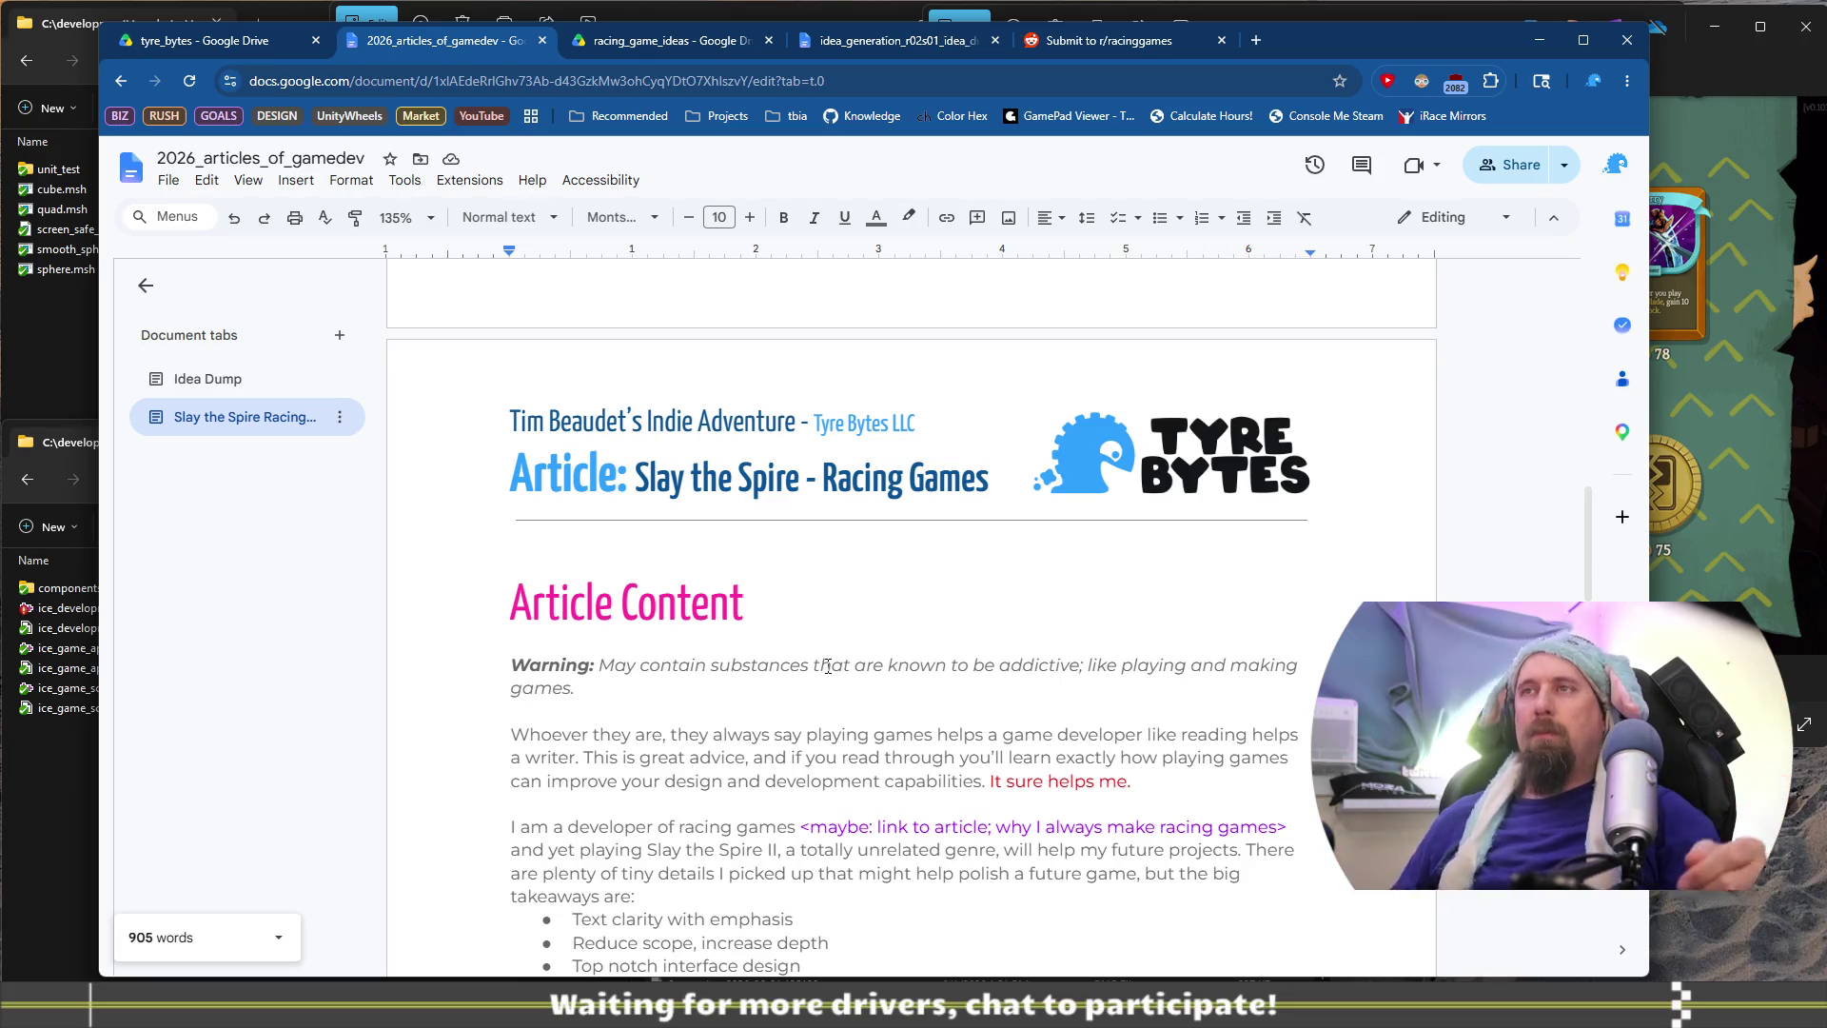
{"action": "scroll", "coordinate": [828, 666], "scroll_direction": "up", "scroll_amount": 10}
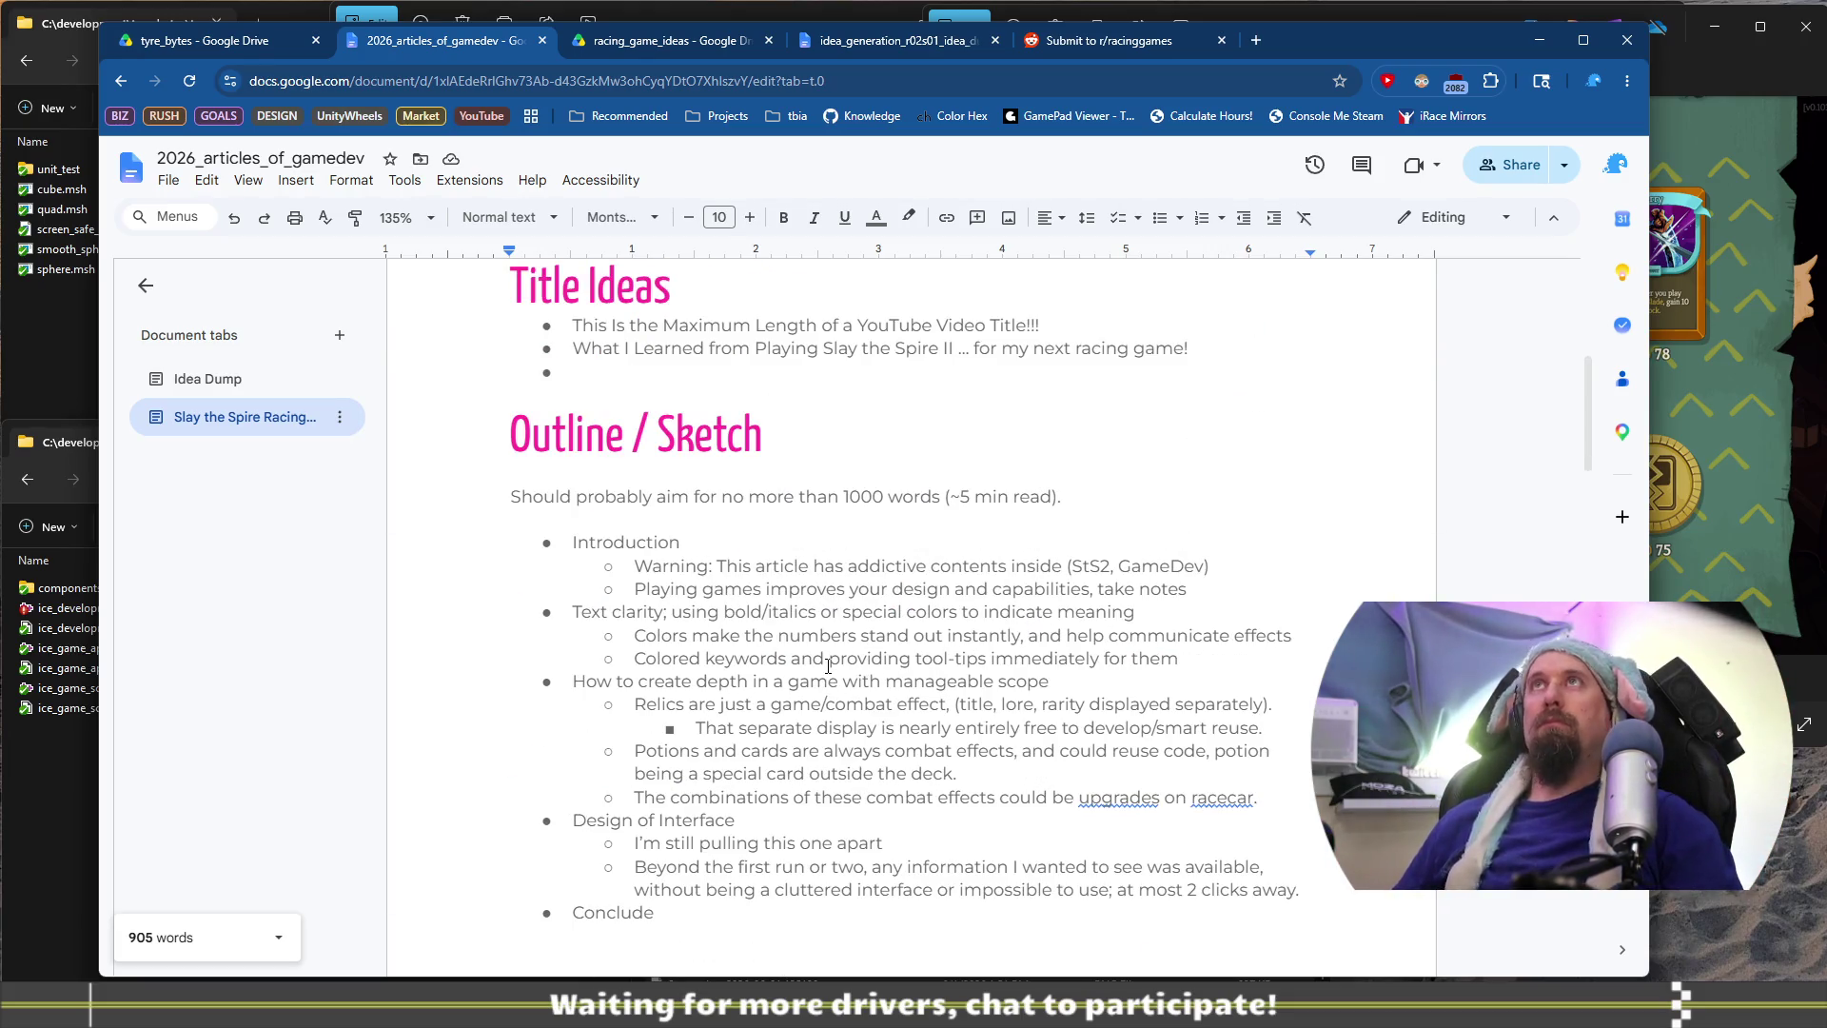
{"action": "scroll", "coordinate": [828, 667], "scroll_direction": "up", "scroll_amount": 3}
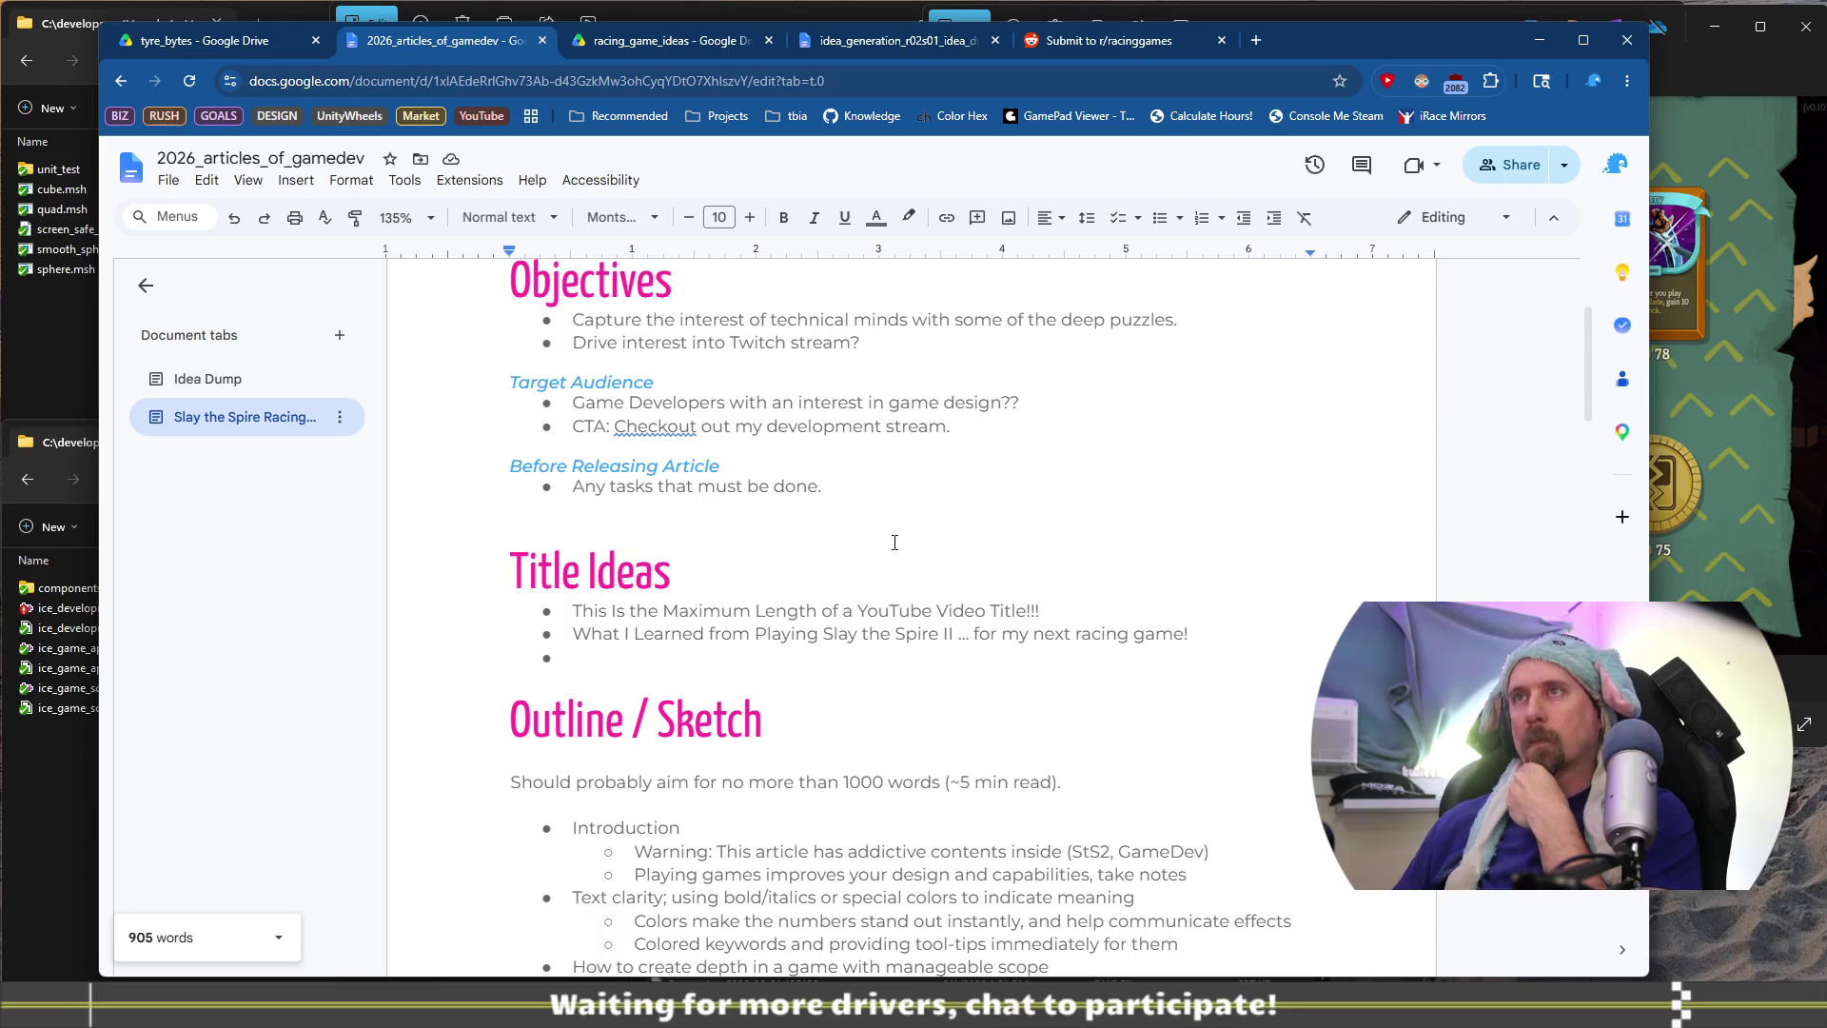
{"action": "left_click", "coordinate": [940, 490]}
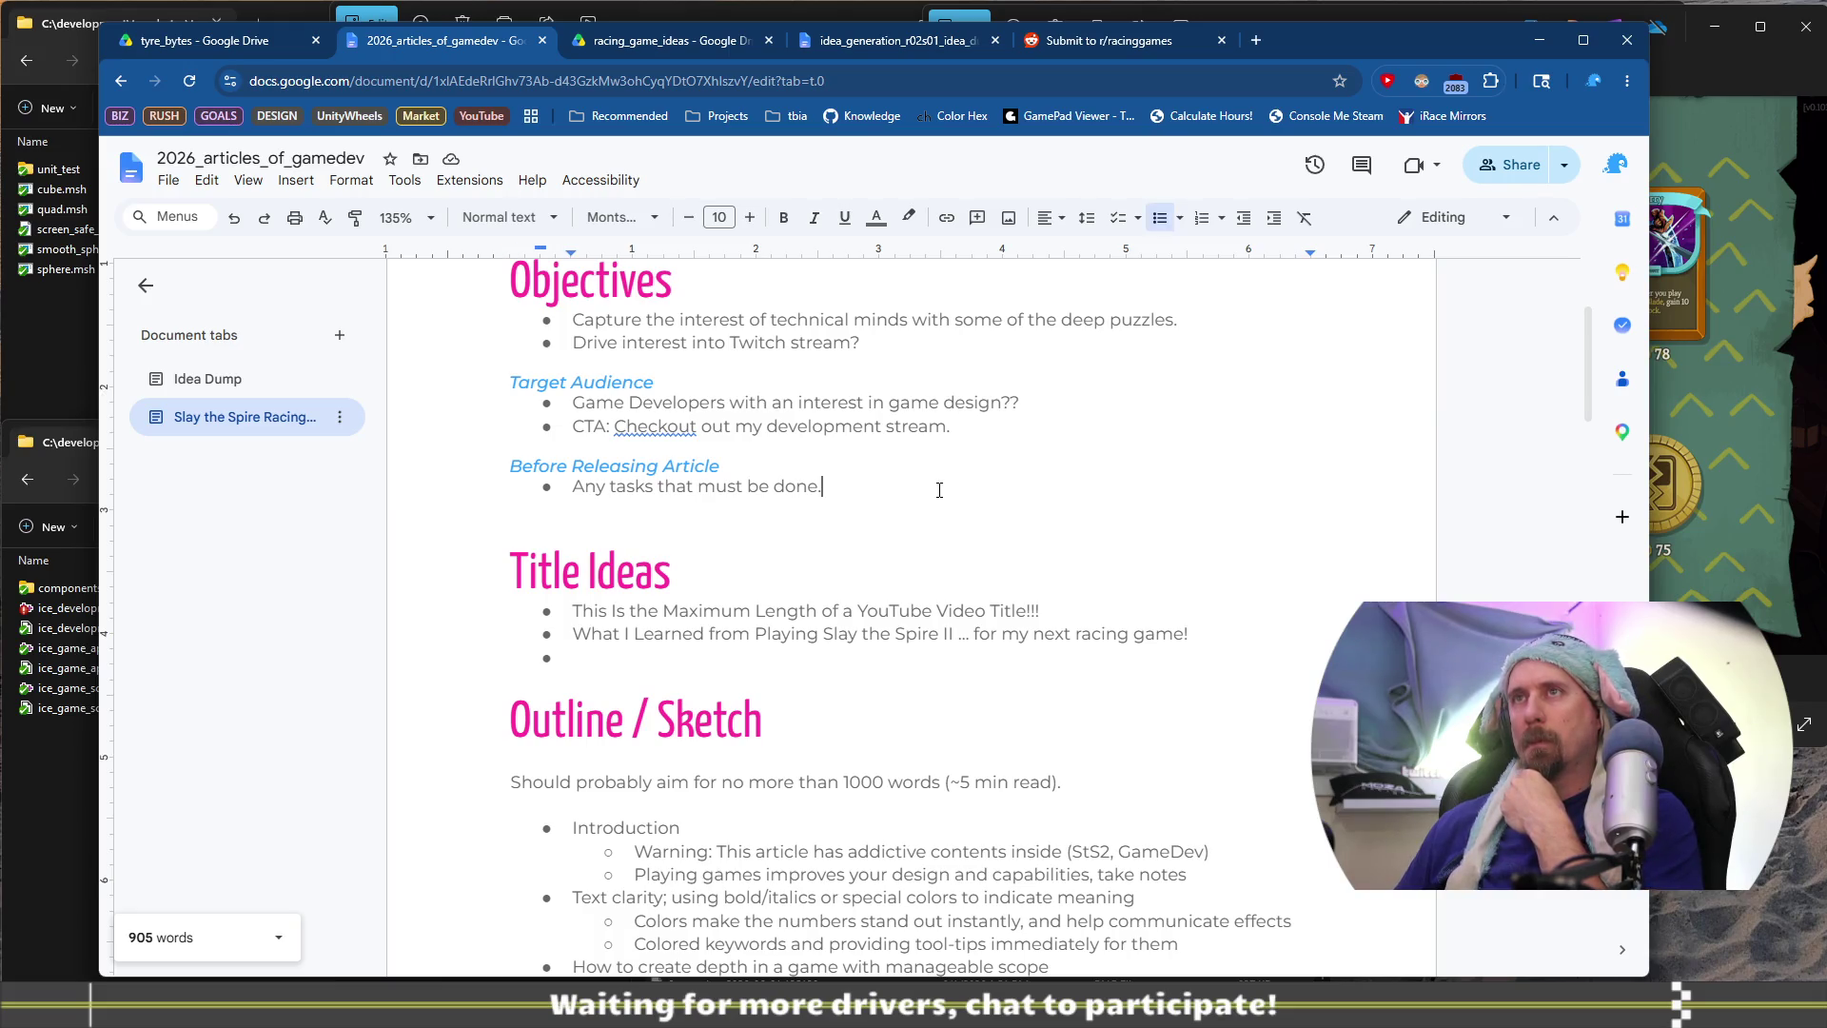
{"action": "left_click", "coordinate": [1023, 423]}
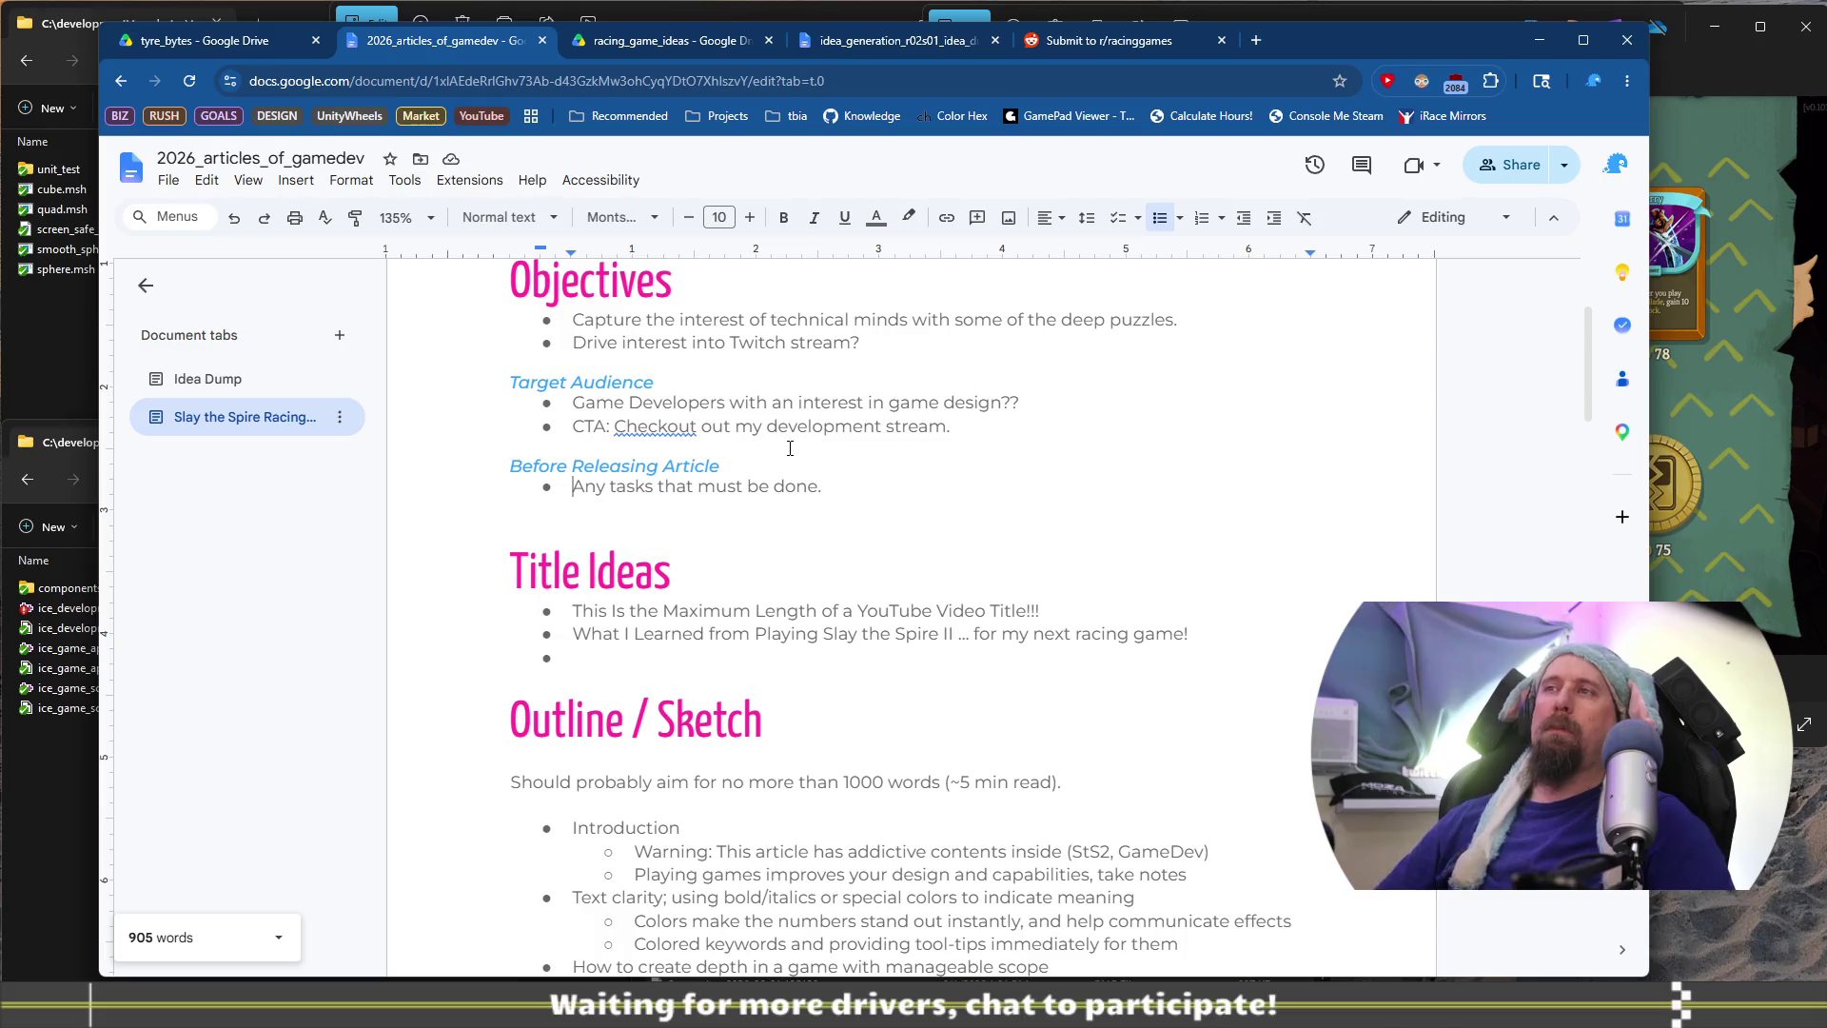
{"action": "key", "text": "Return"}
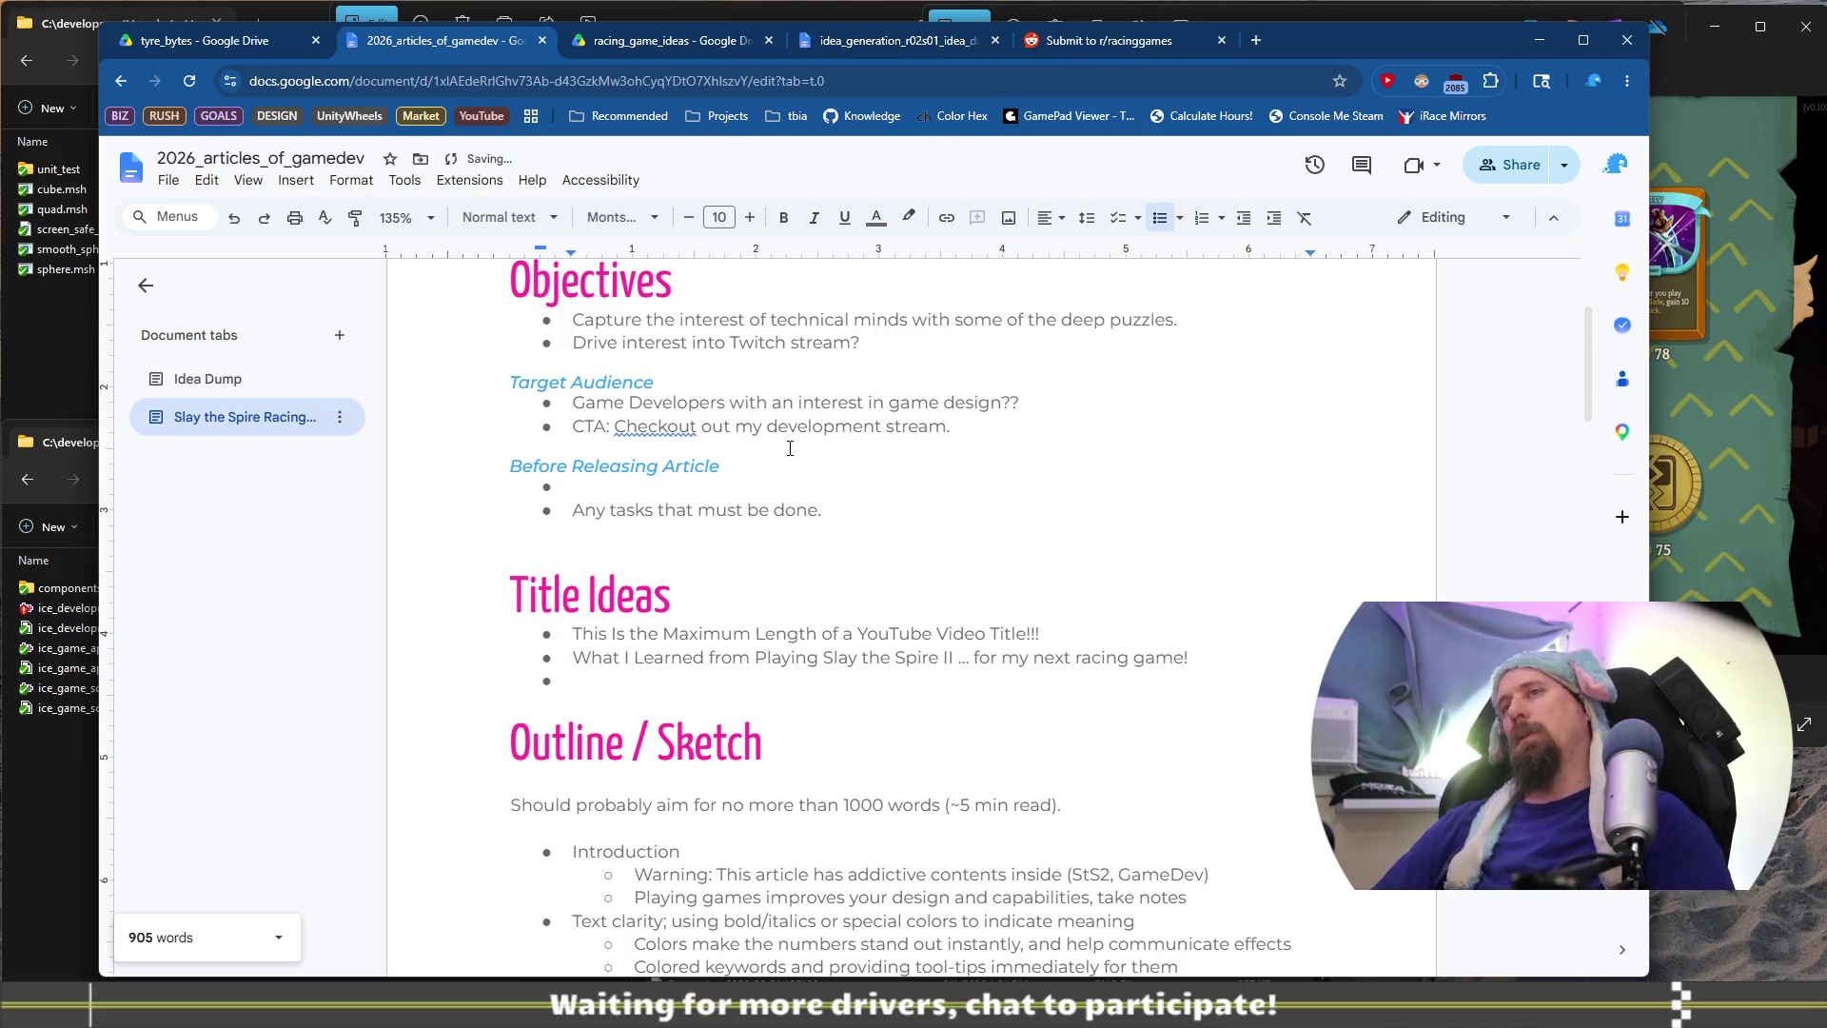
{"action": "scroll", "coordinate": [790, 448], "scroll_direction": "down", "scroll_amount": 15}
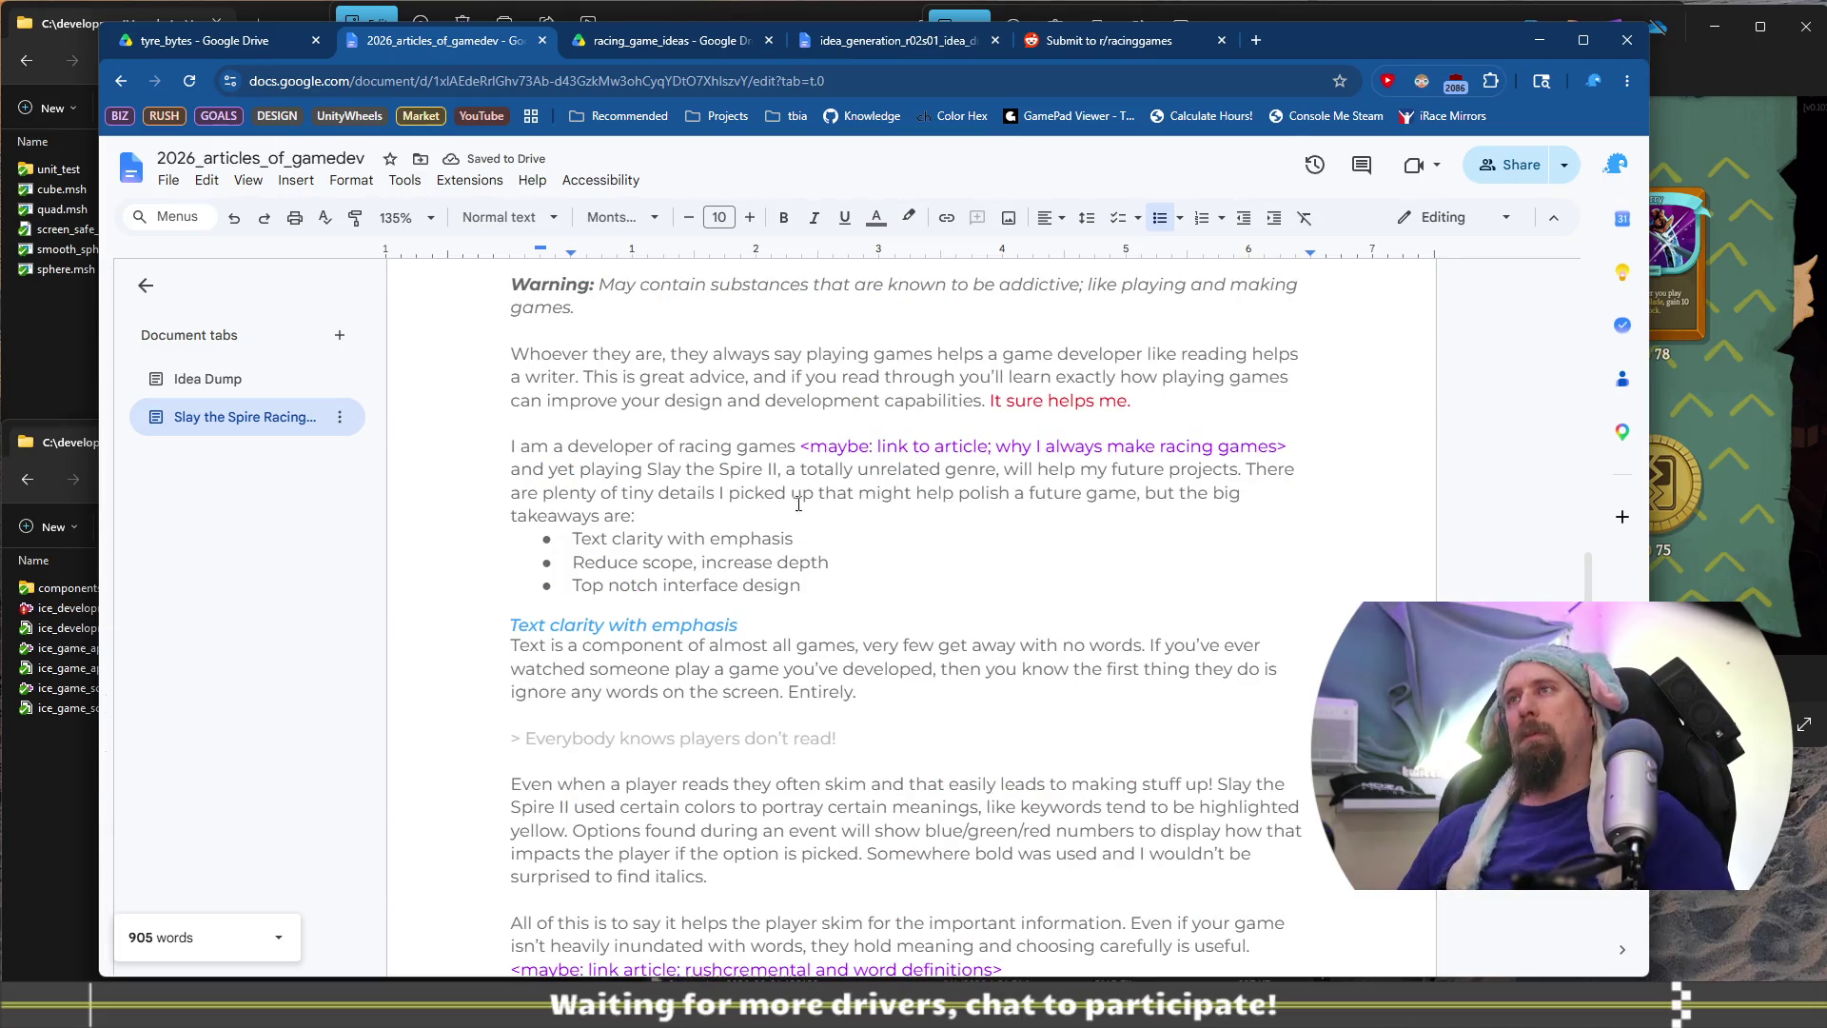
{"action": "left_click", "coordinate": [987, 401]}
{"action": "left_click_drag", "start_coordinate": [941, 393], "coordinate": [1279, 415]}
{"action": "left_click_drag", "start_coordinate": [622, 377], "coordinate": [1129, 376]}
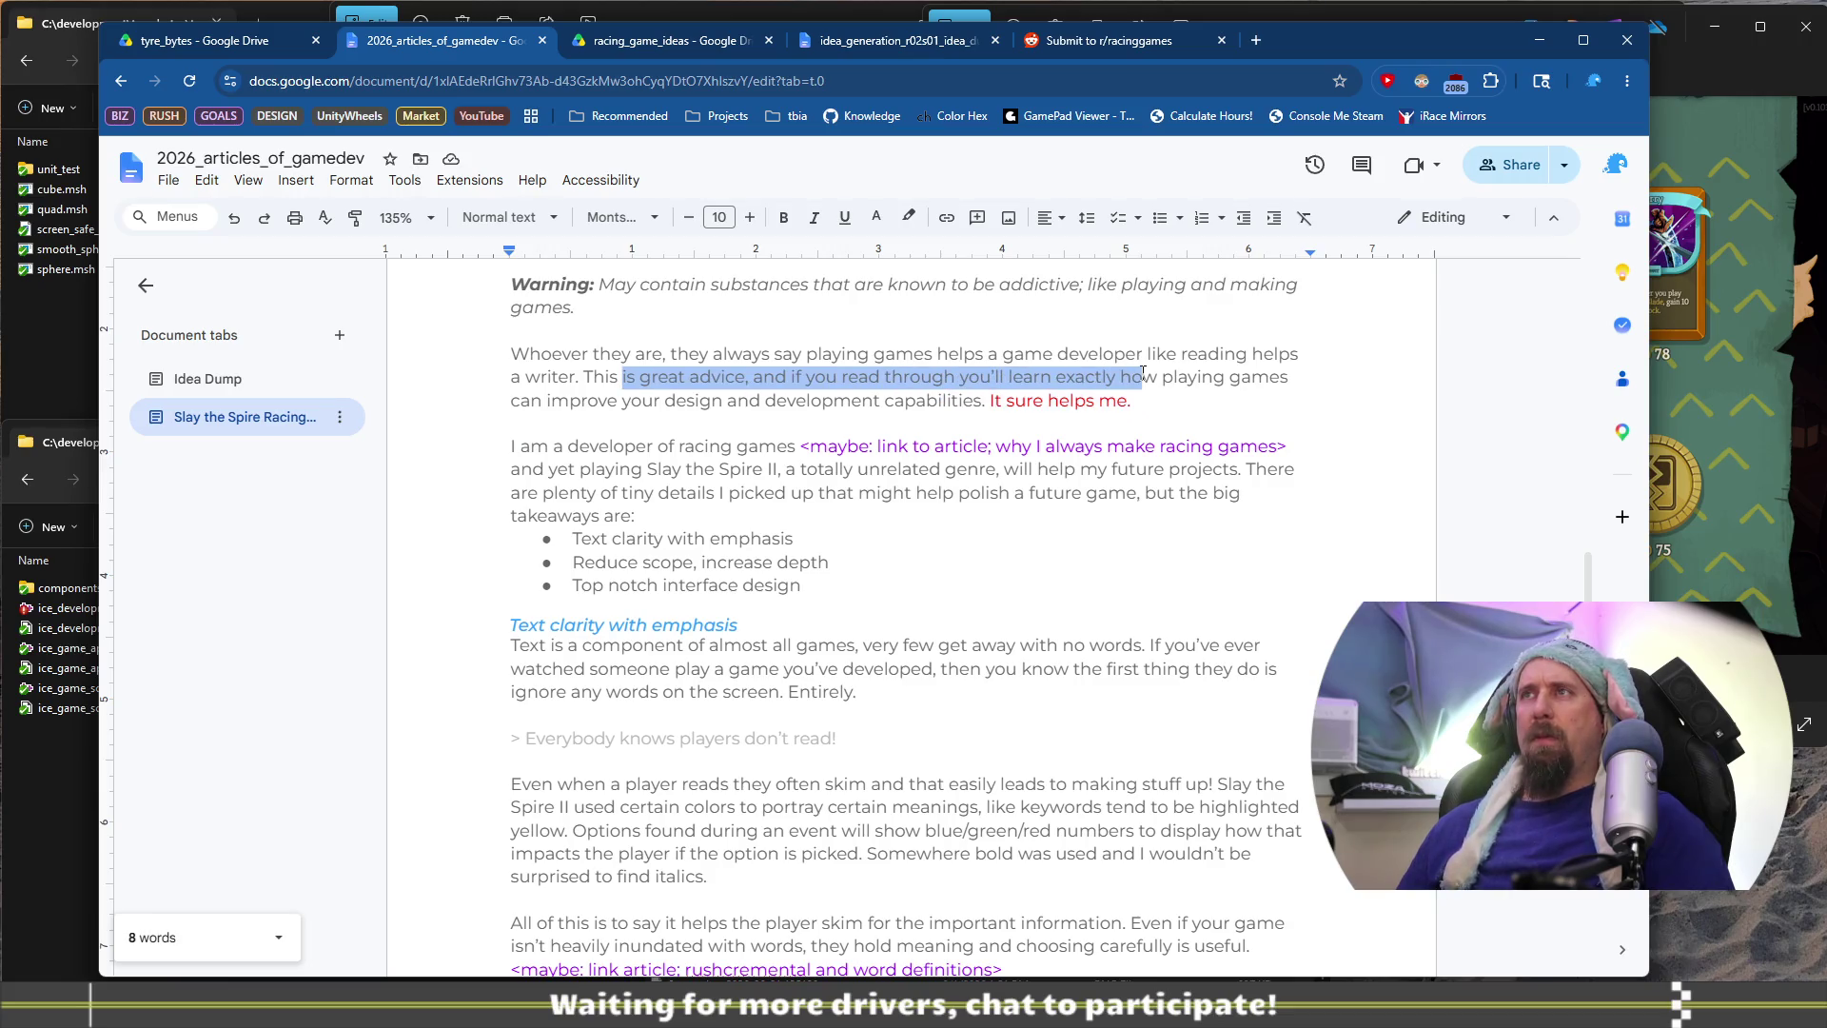
{"action": "left_click", "coordinate": [954, 377]}
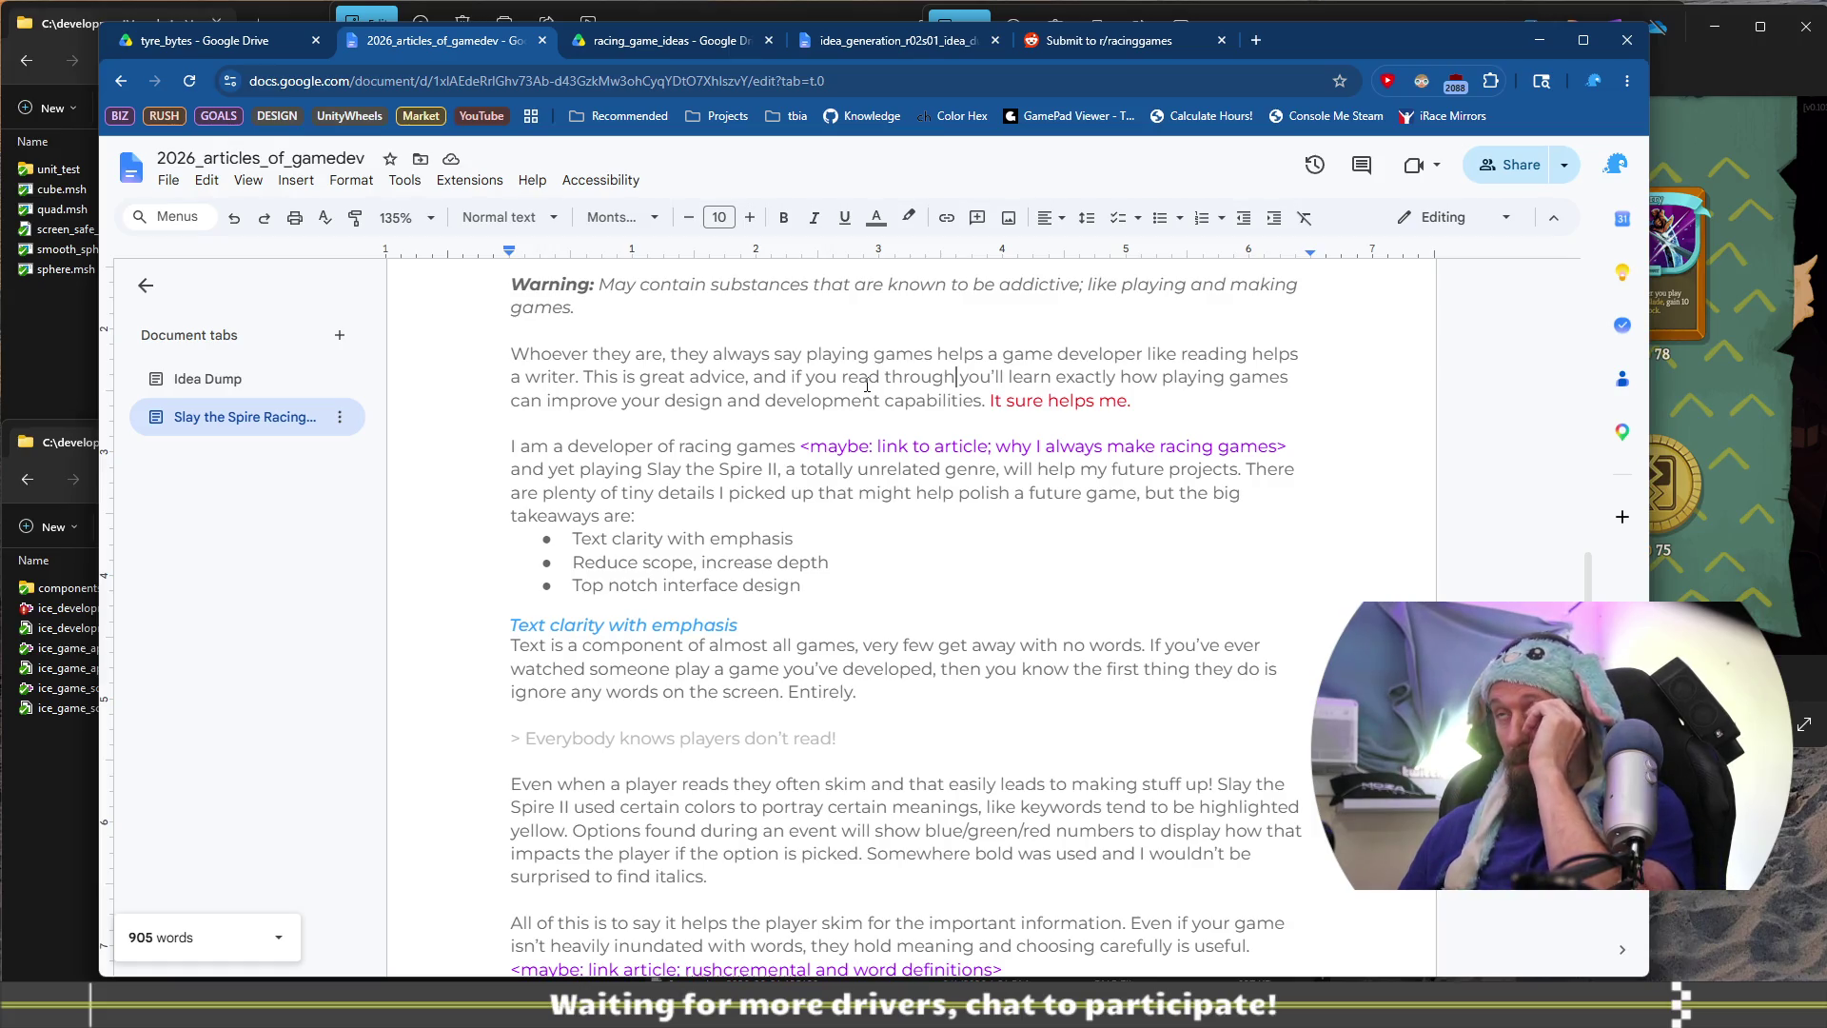
{"action": "double_click", "coordinate": [915, 379]}
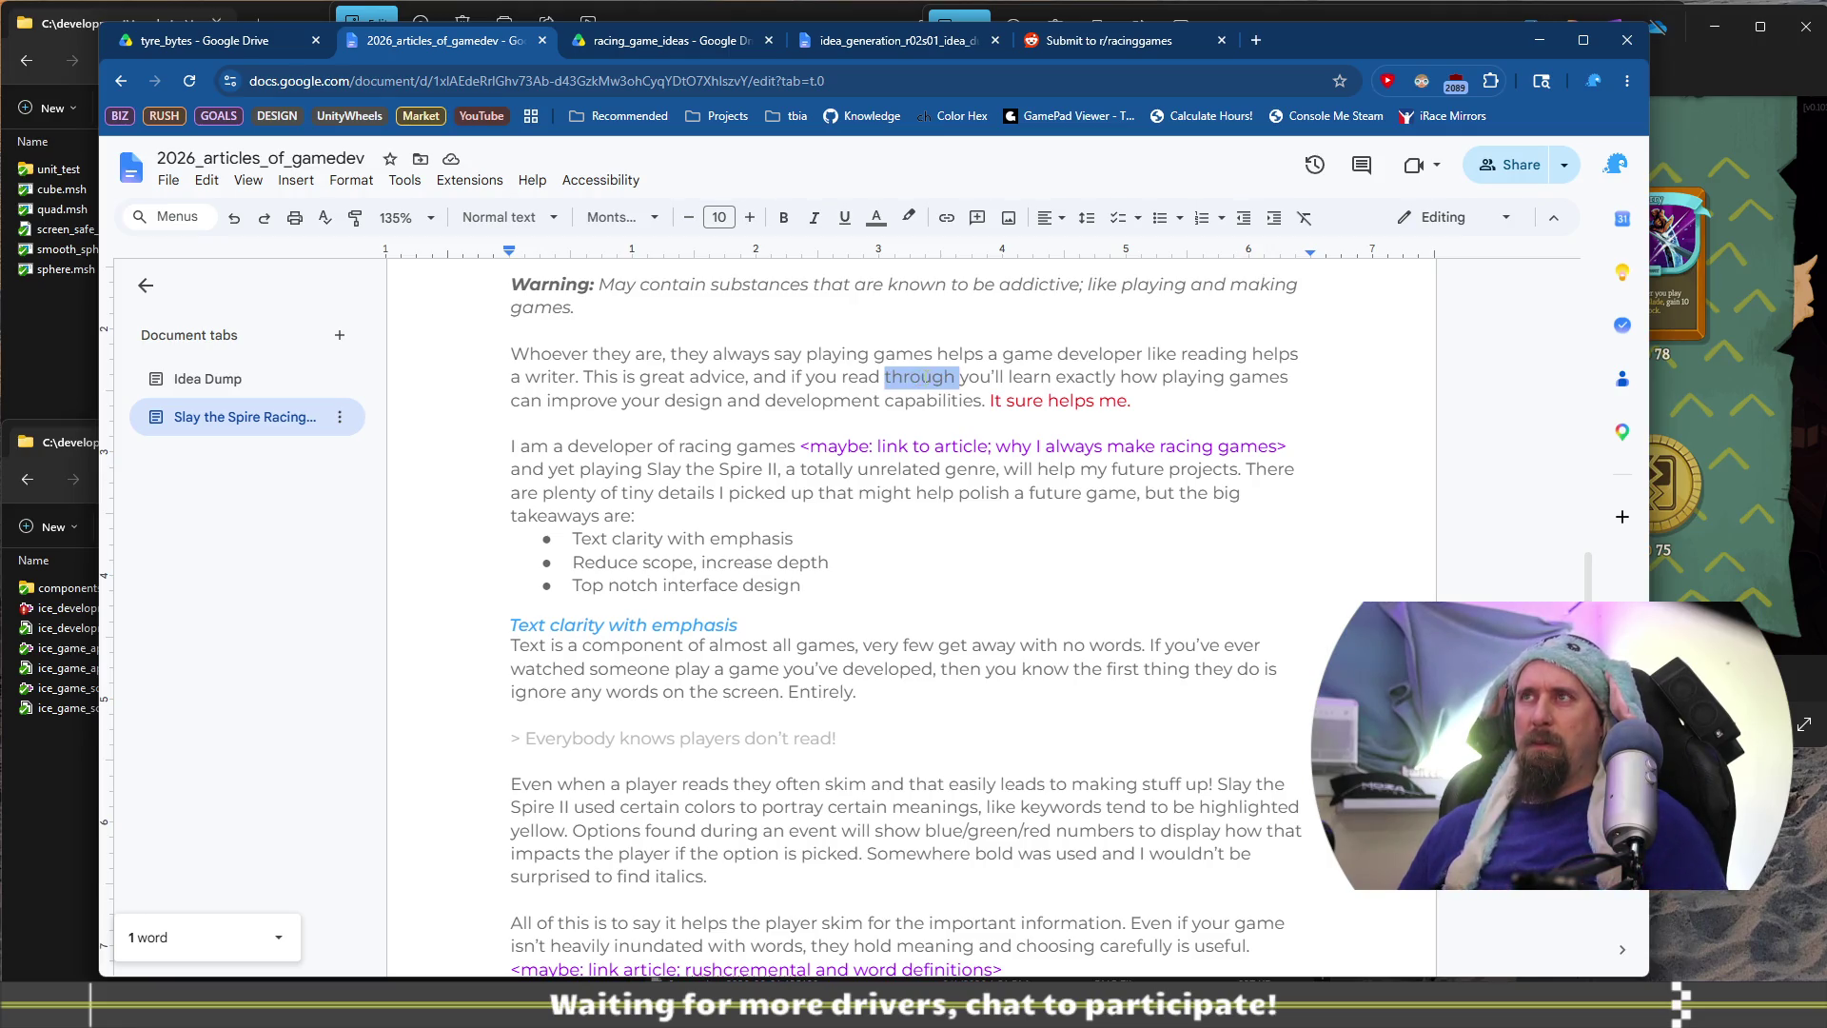
{"action": "key", "text": "Right"}
{"action": "type", "text": "this"}
{"action": "key", "text": "BackSpace"}
{"action": "key", "text": "ctrl+shift+Left"}
{"action": "key", "text": "BackSpace"}
{"action": "key", "text": "ctrl+shift+Left"}
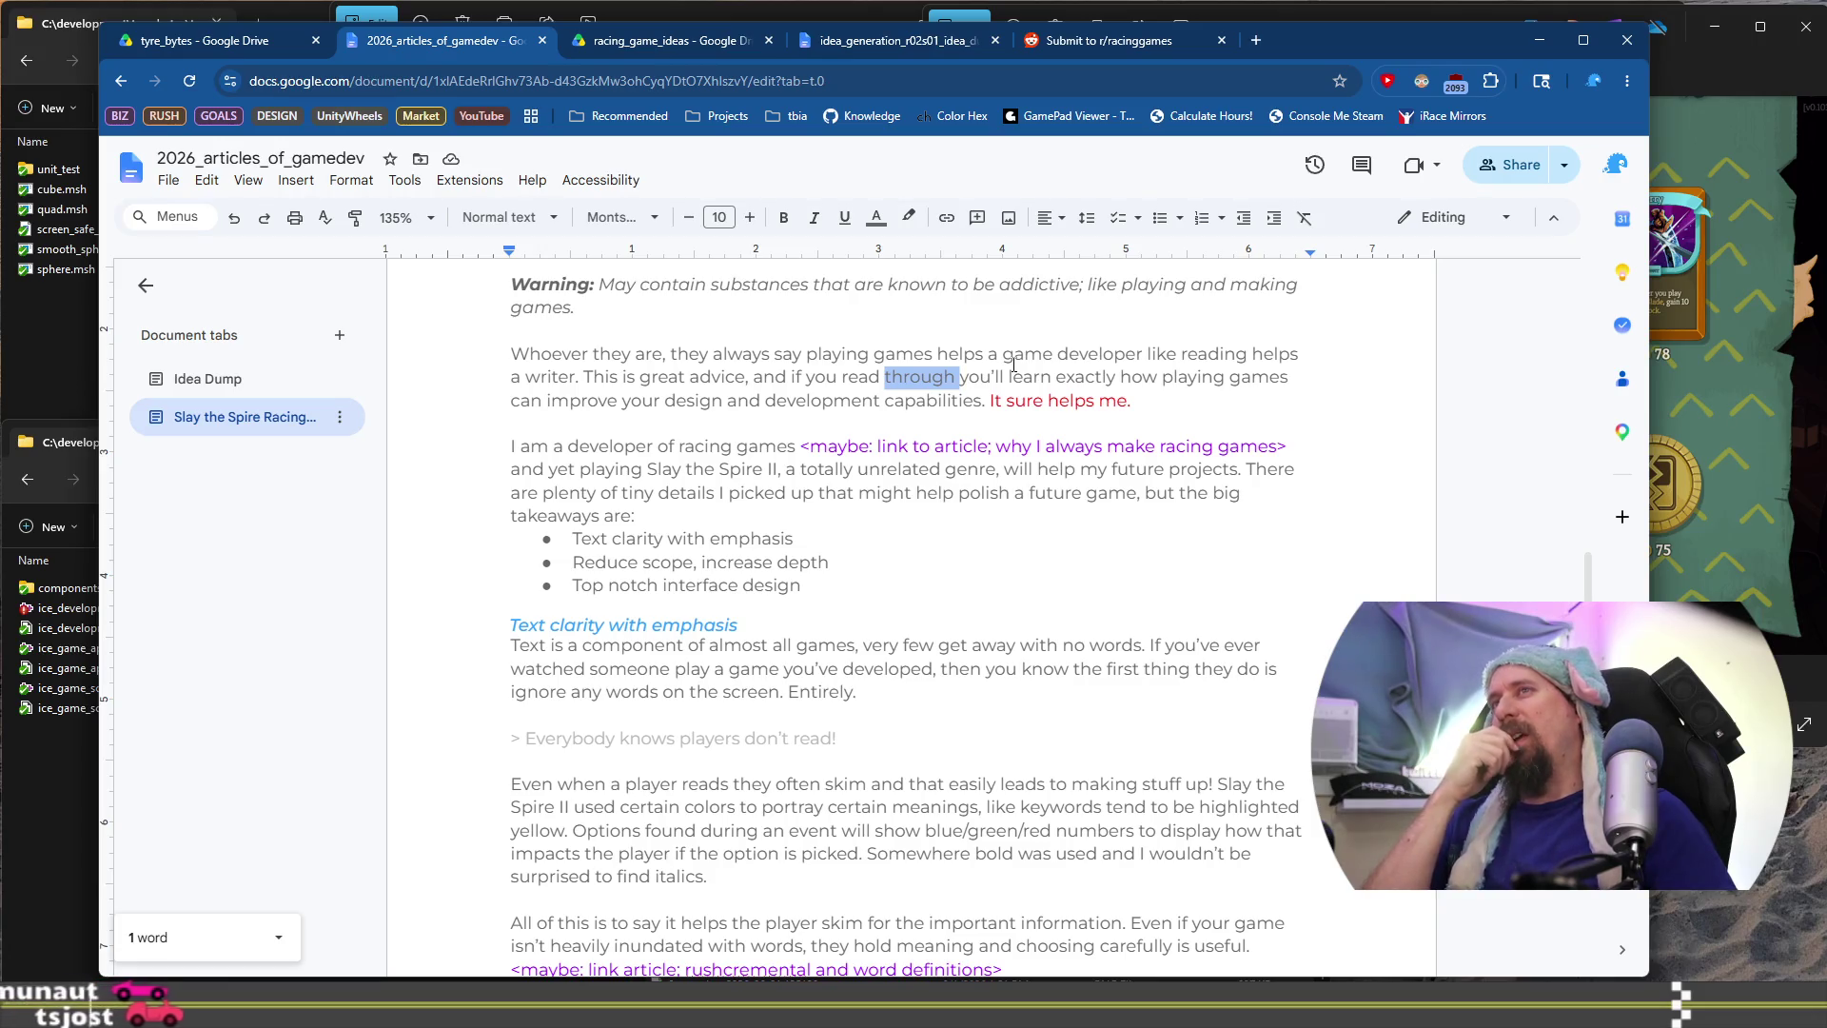
{"action": "mouse_move", "coordinate": [938, 357]}
{"action": "left_mouse_down"}
{"action": "mouse_move", "coordinate": [957, 362]}
{"action": "mouse_move", "coordinate": [671, 375]}
{"action": "mouse_move", "coordinate": [1116, 375]}
{"action": "left_mouse_up"}
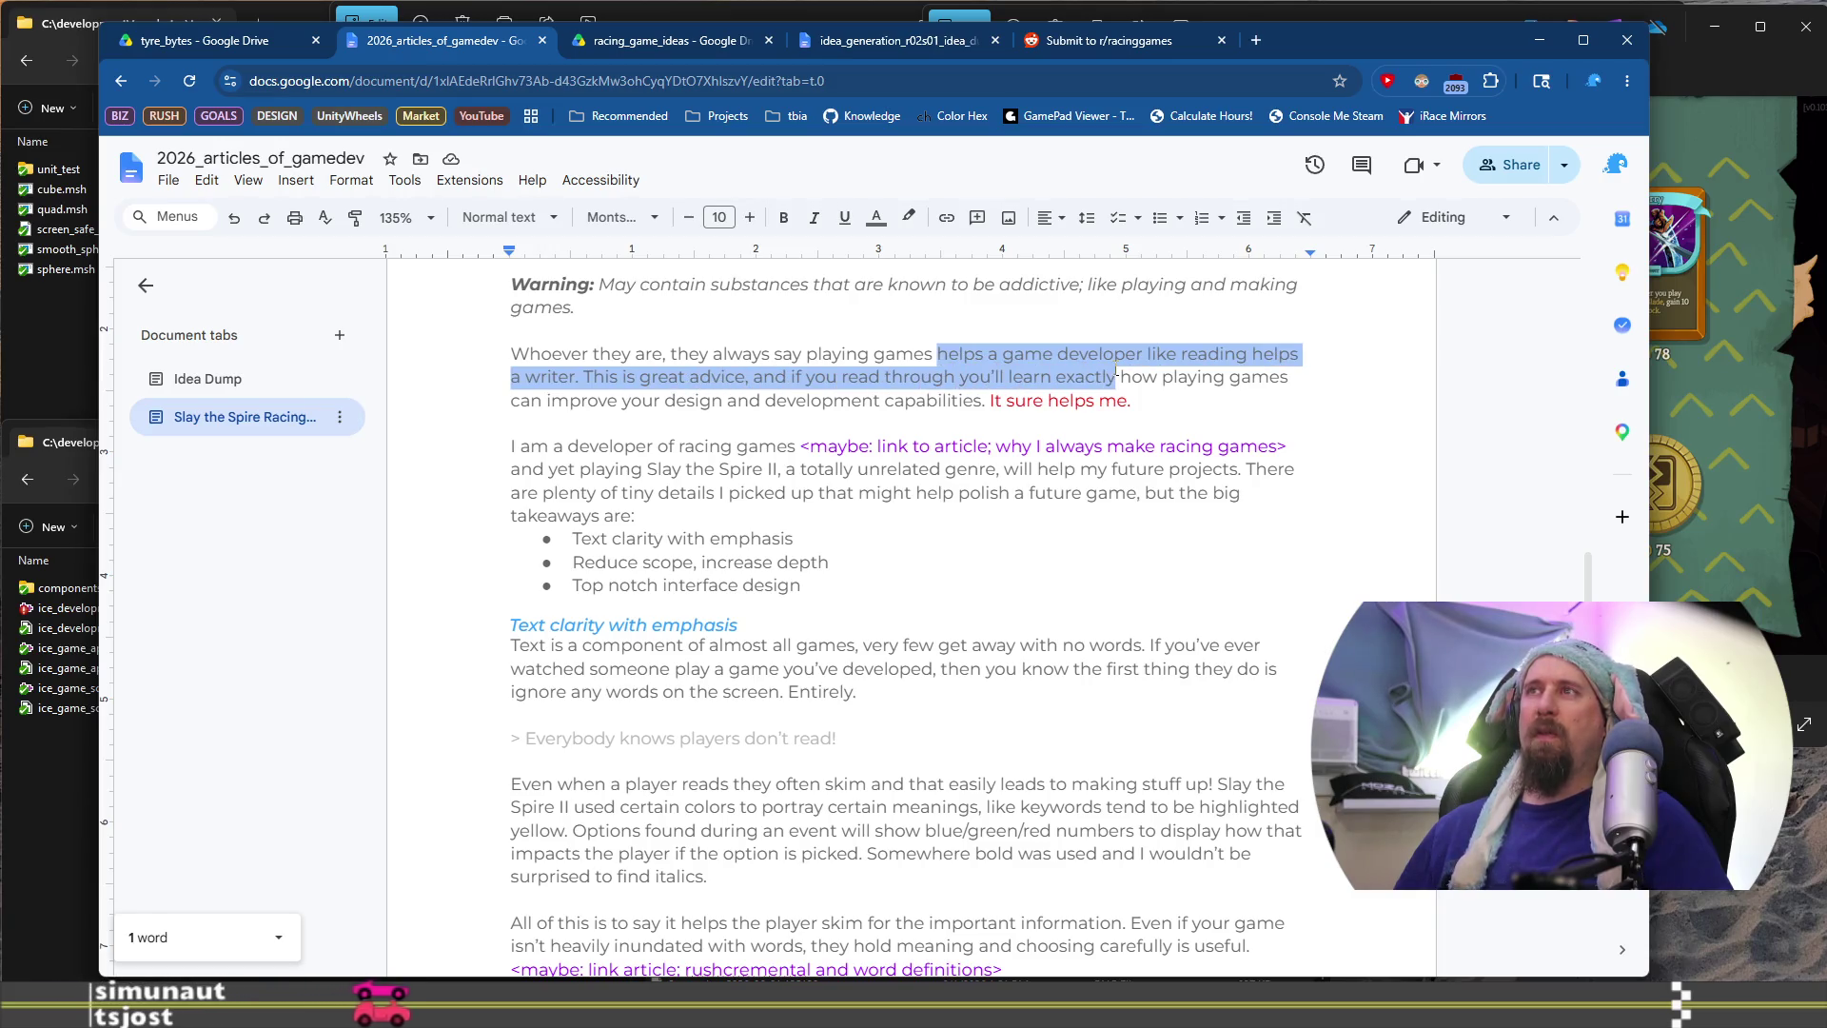
{"action": "left_click", "coordinate": [959, 376]}
{"action": "type", "text": "this article"}
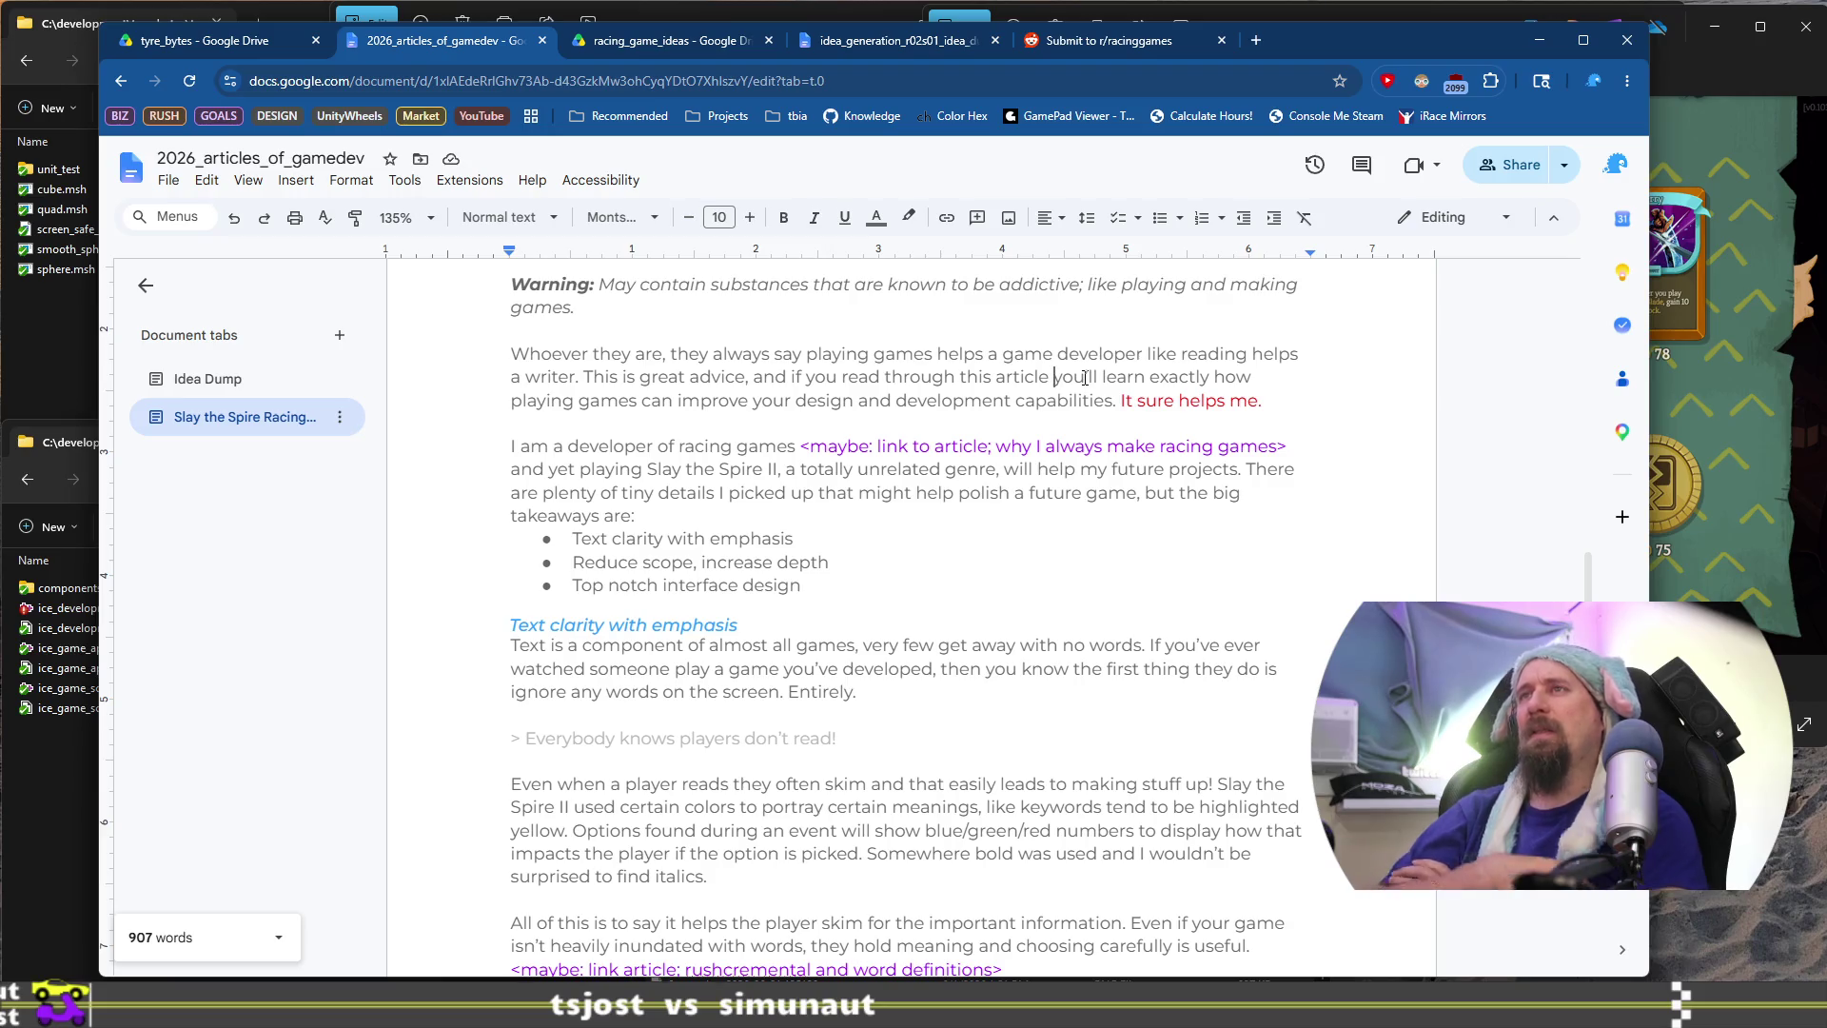
Insert 'game' so the intro reads 'improve your game design and development capabilities'
{"action": "type", "text": "game"}
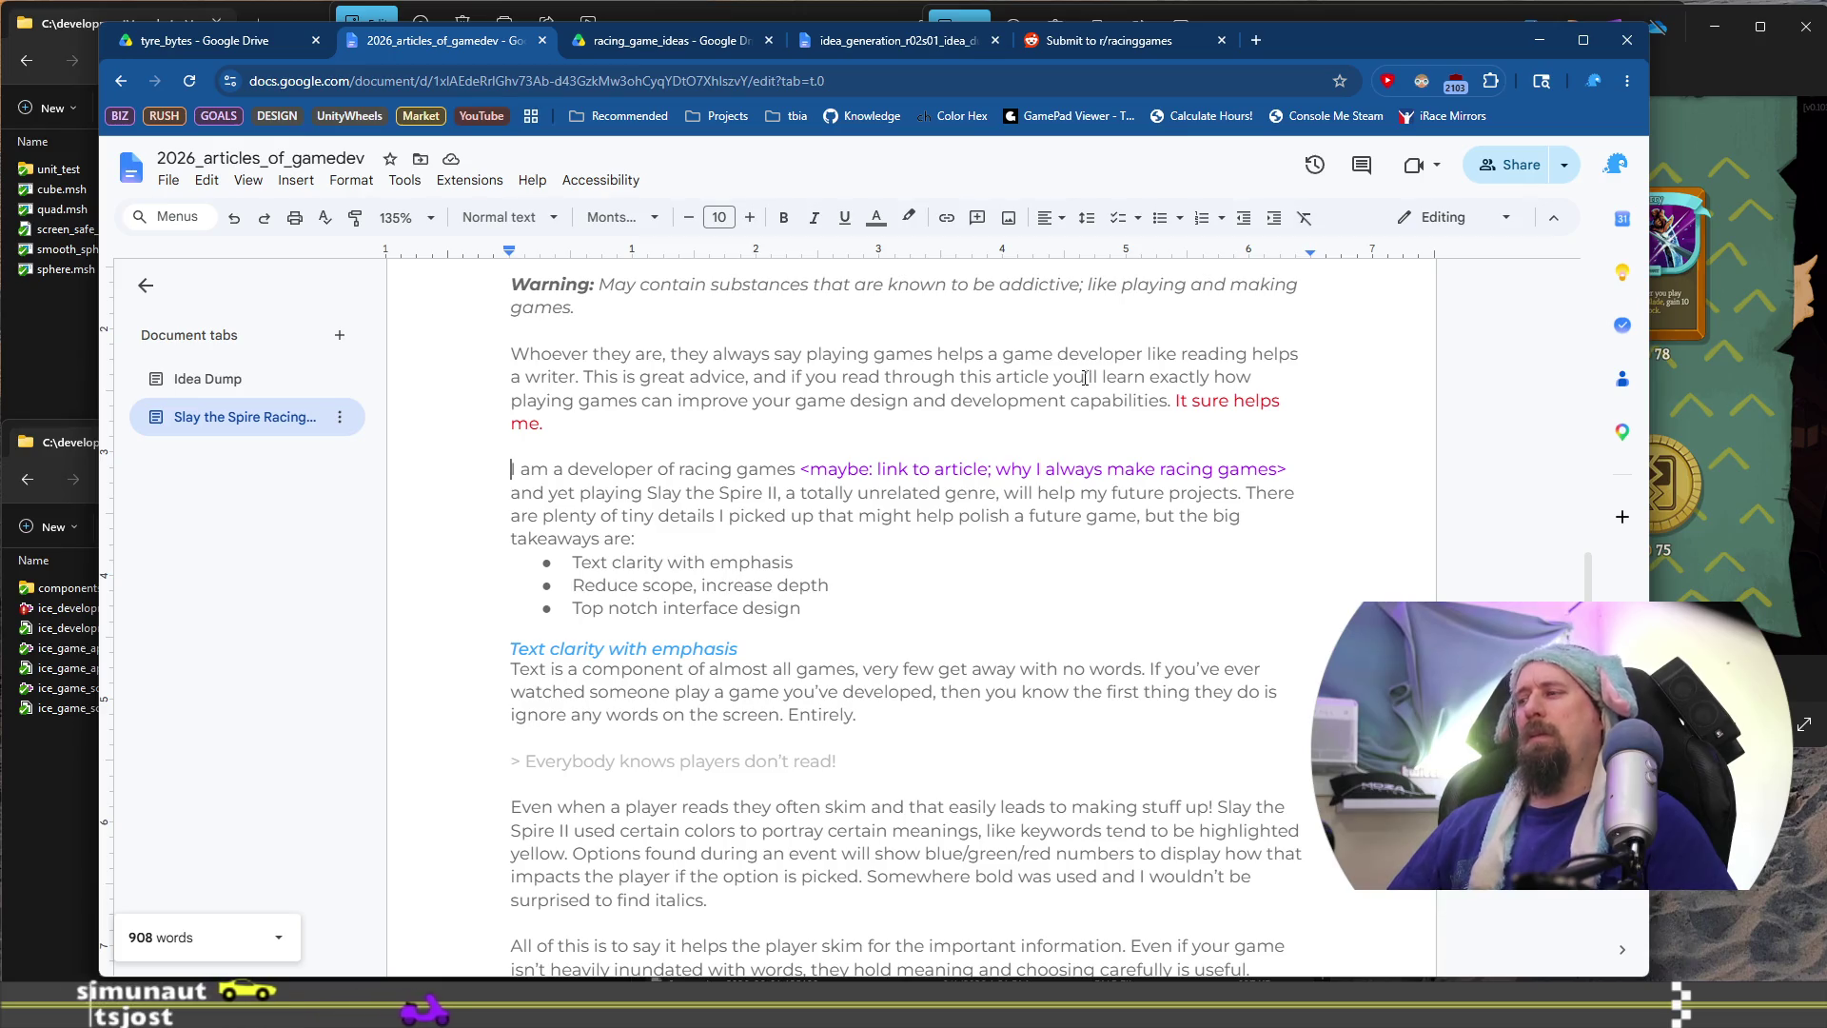
Clear the stray line below the takeaways and add an empty bullet after 'Top notch interface design'
{"action": "key", "text": "shift+Down"}
{"action": "key", "text": "shift+Down"}
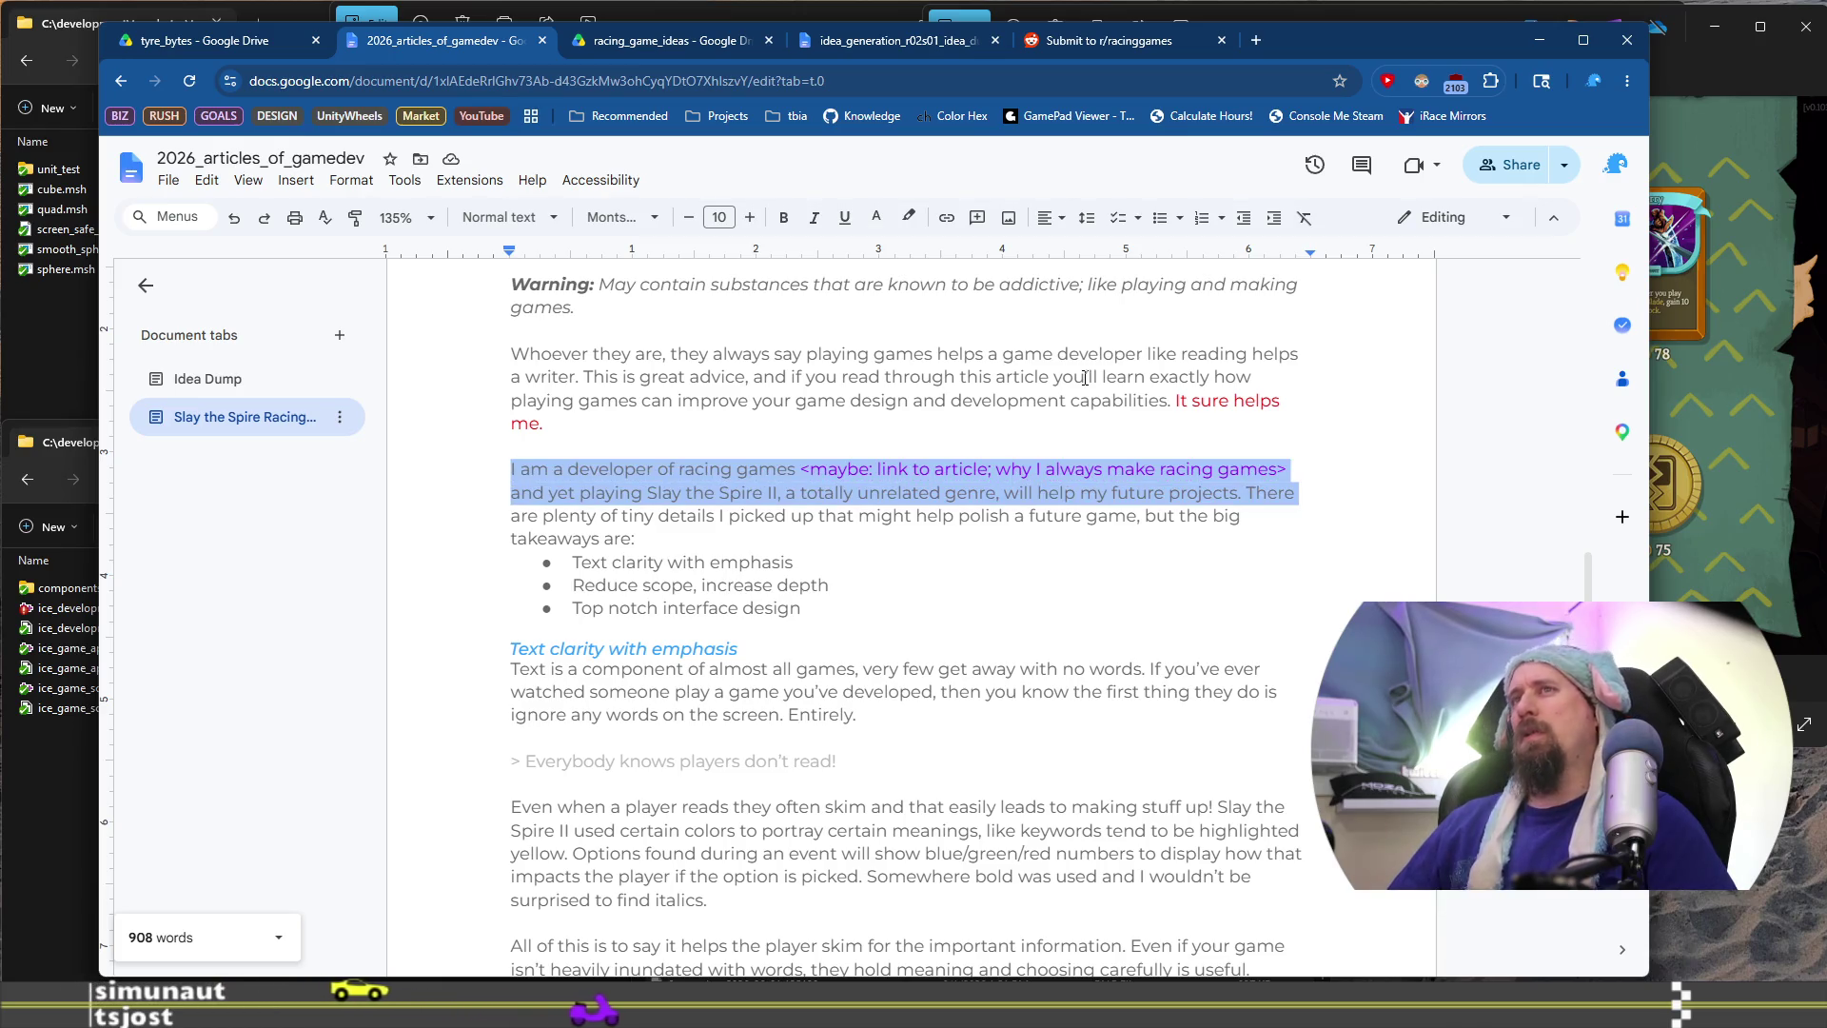
{"action": "key", "text": "shift+Up"}
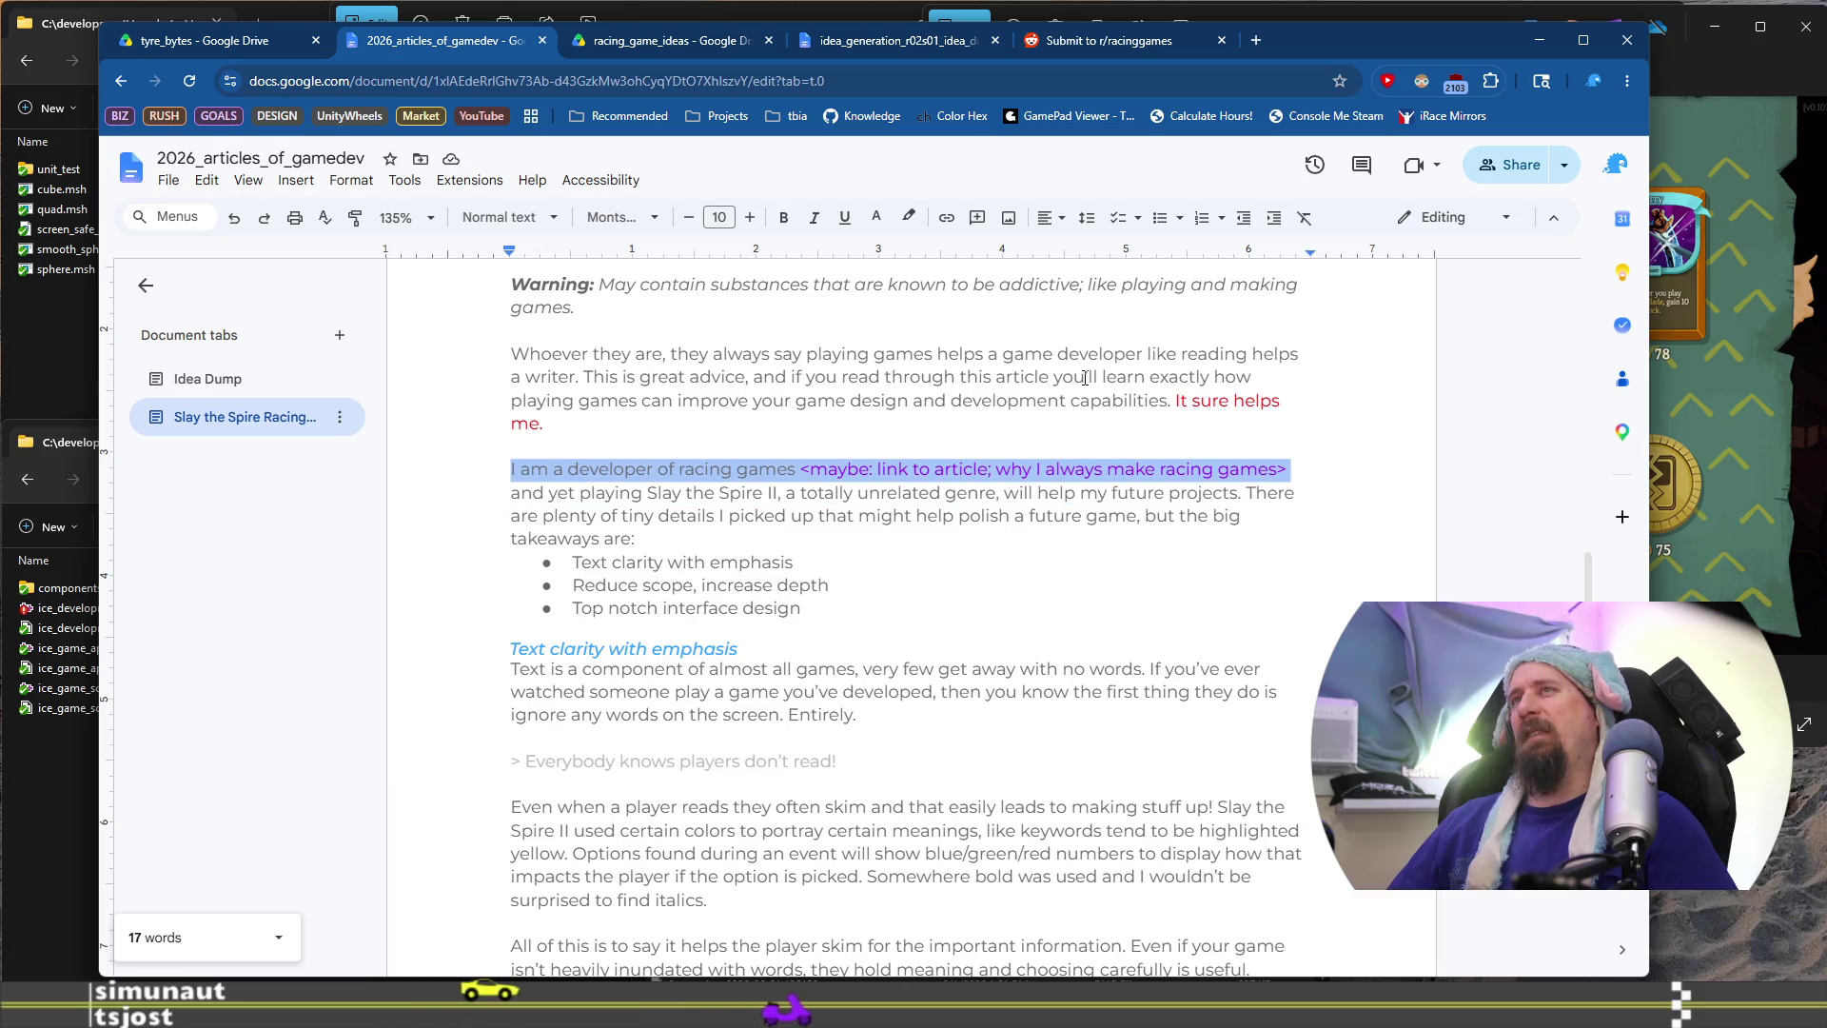
{"action": "key", "text": "Right"}
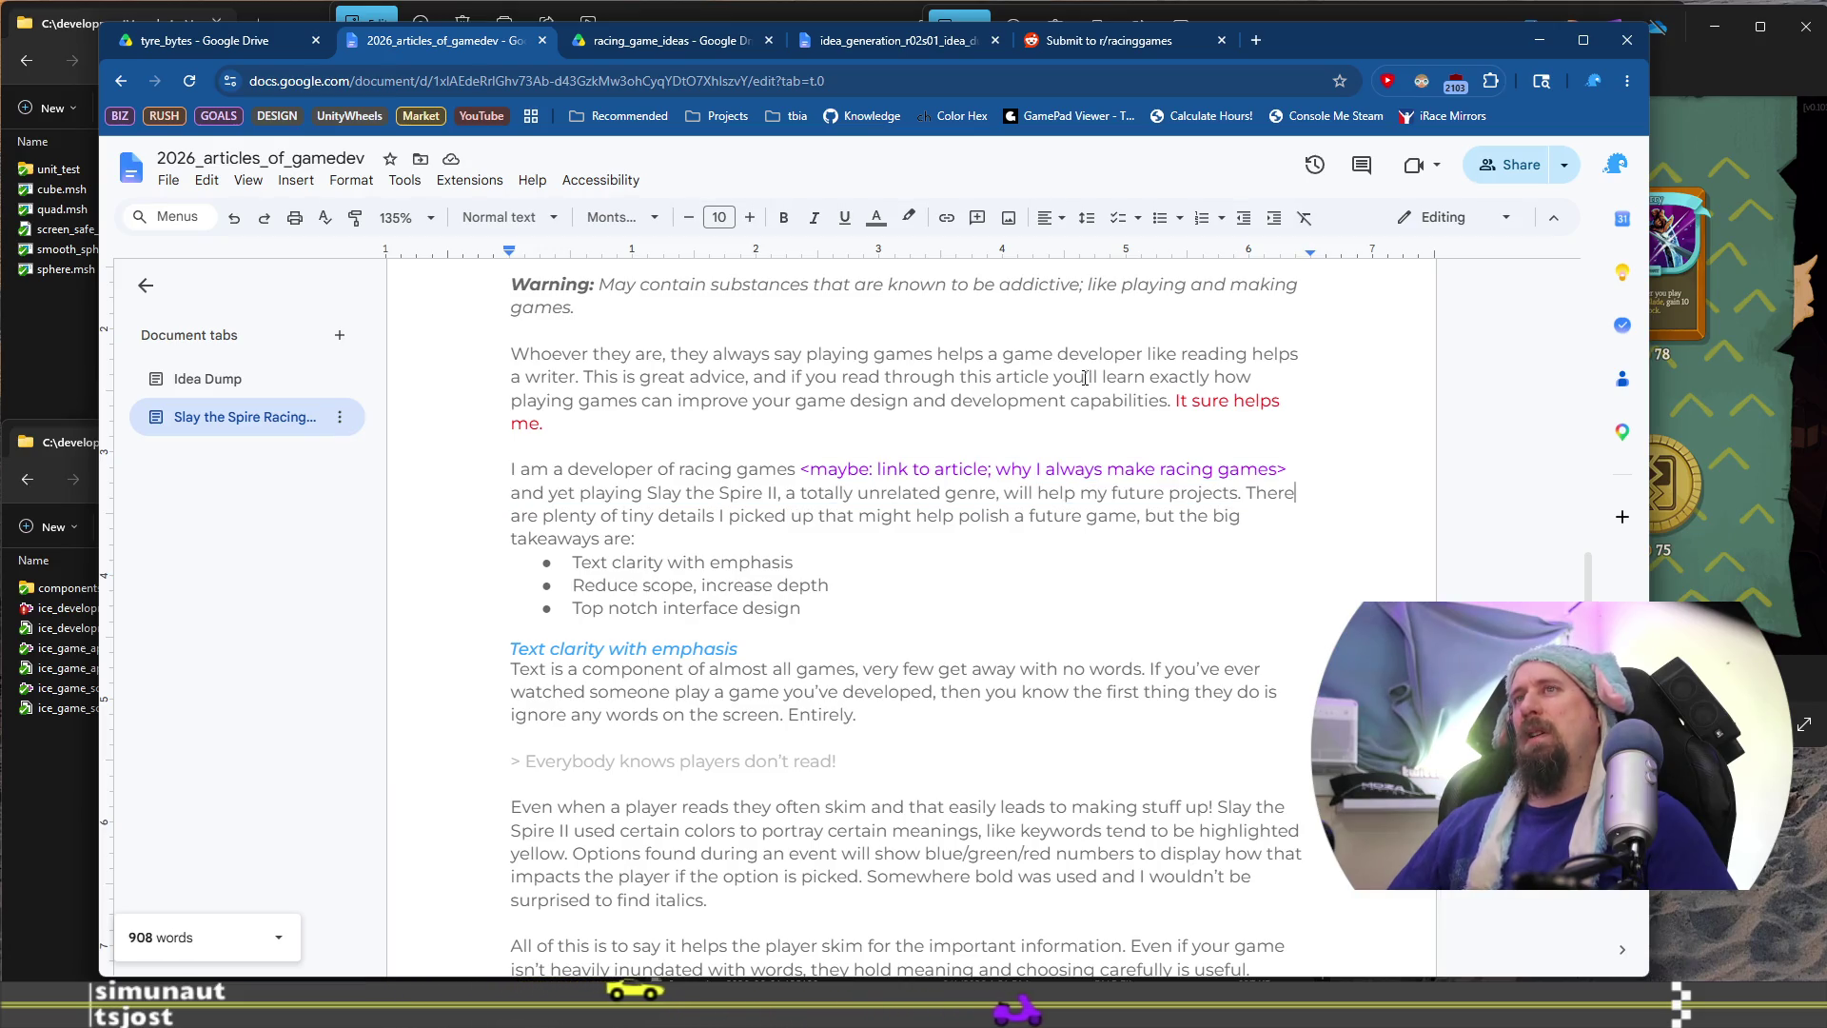
{"action": "key", "text": "shift+Down"}
{"action": "key", "text": "shift+Down"}
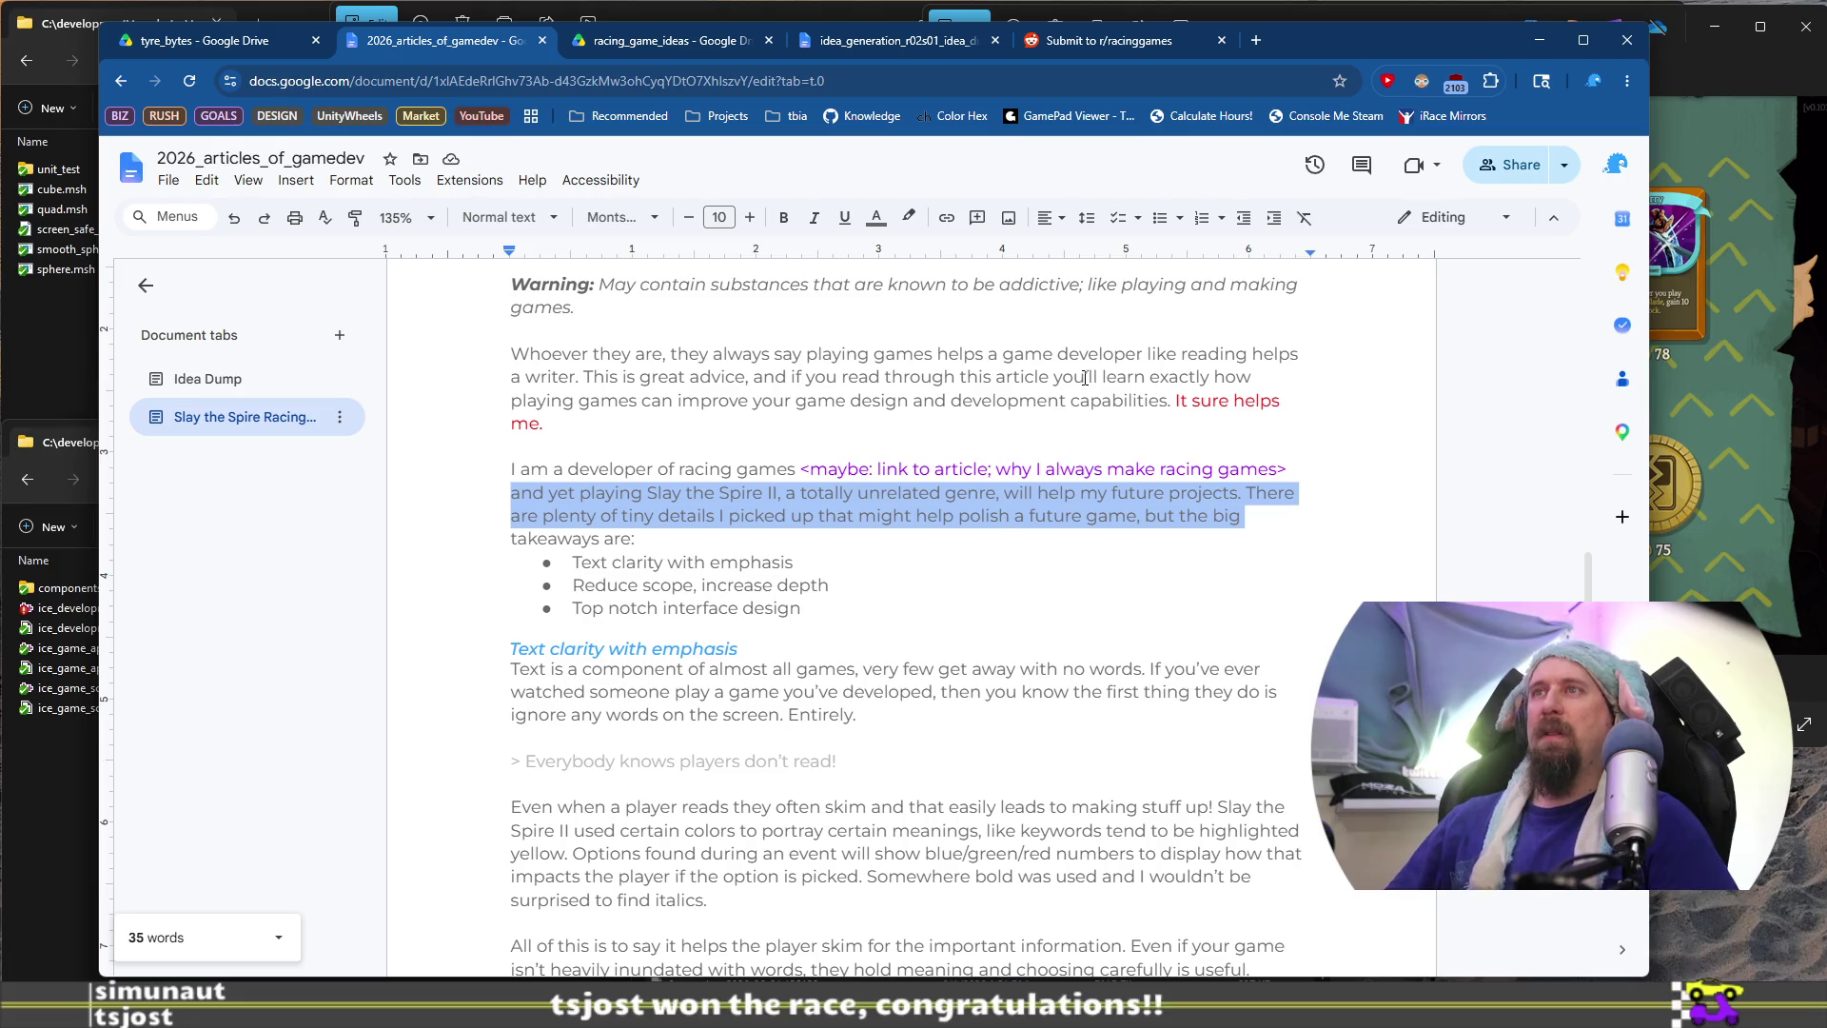
{"action": "key", "text": "shift+Down"}
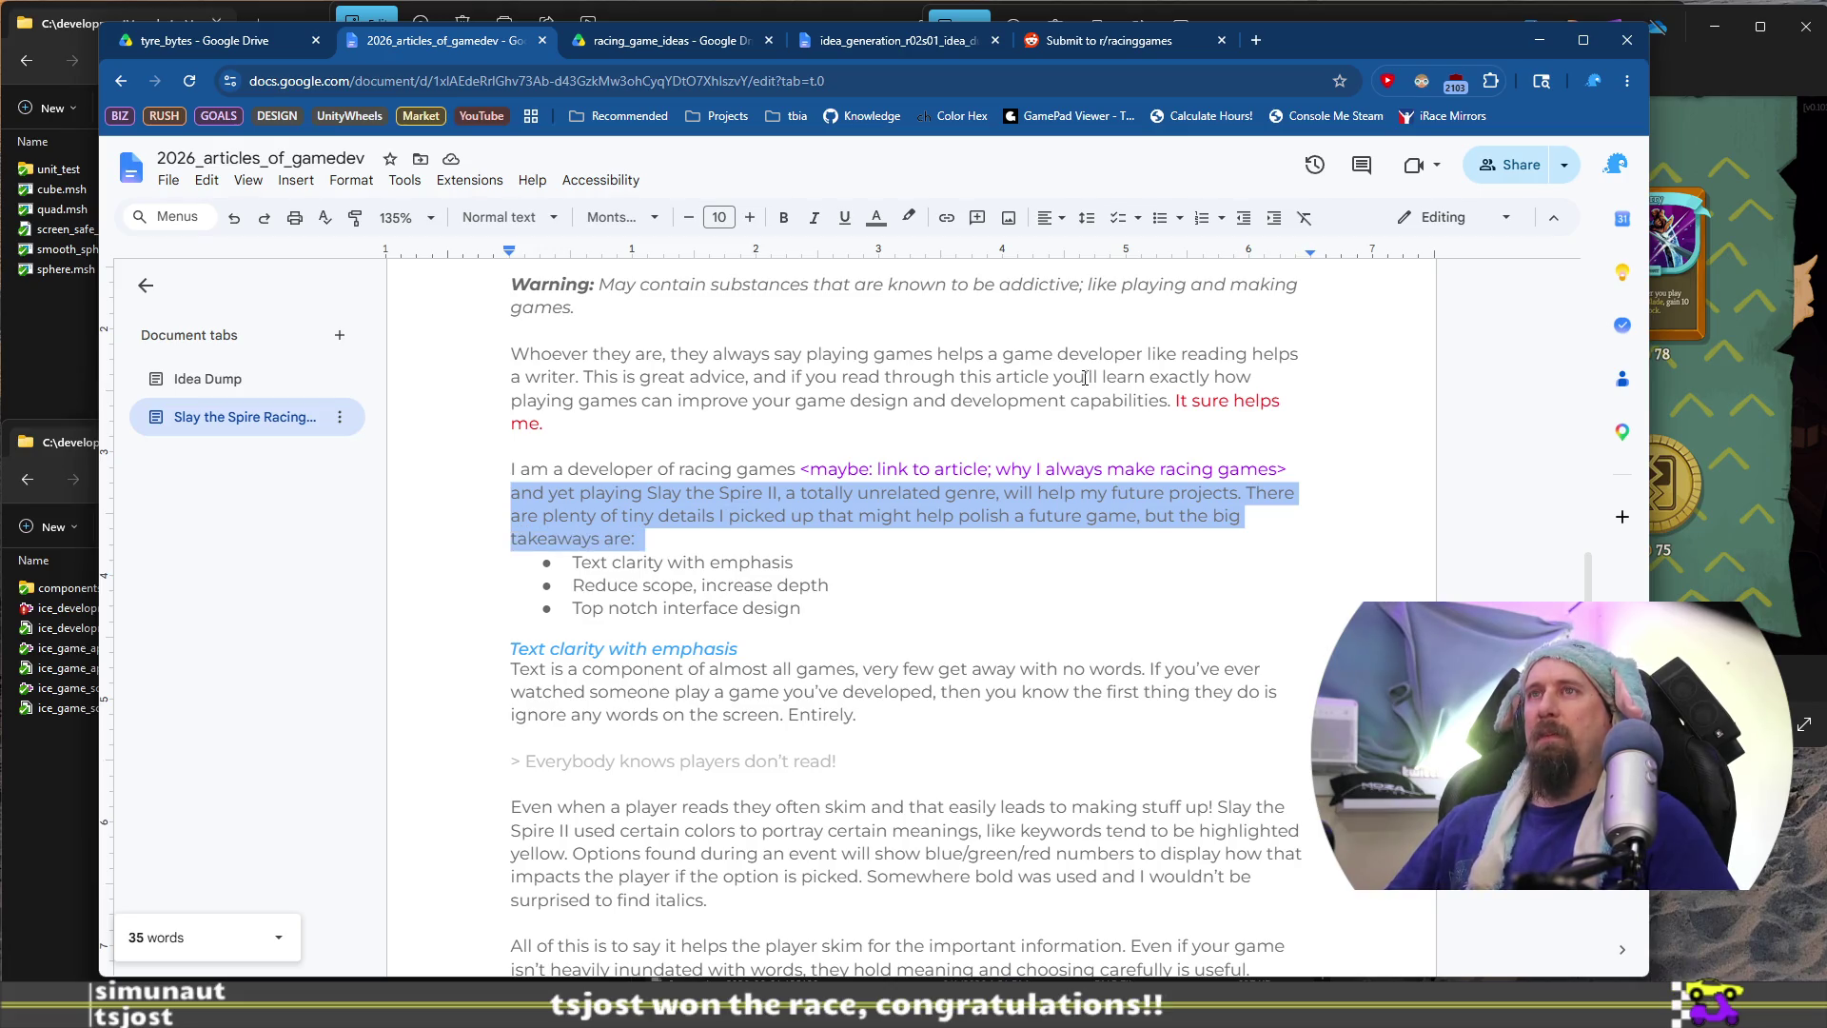
{"action": "key", "text": "shift+Down"}
{"action": "key", "text": "shift+Down"}
{"action": "key", "text": "shift+Down"}
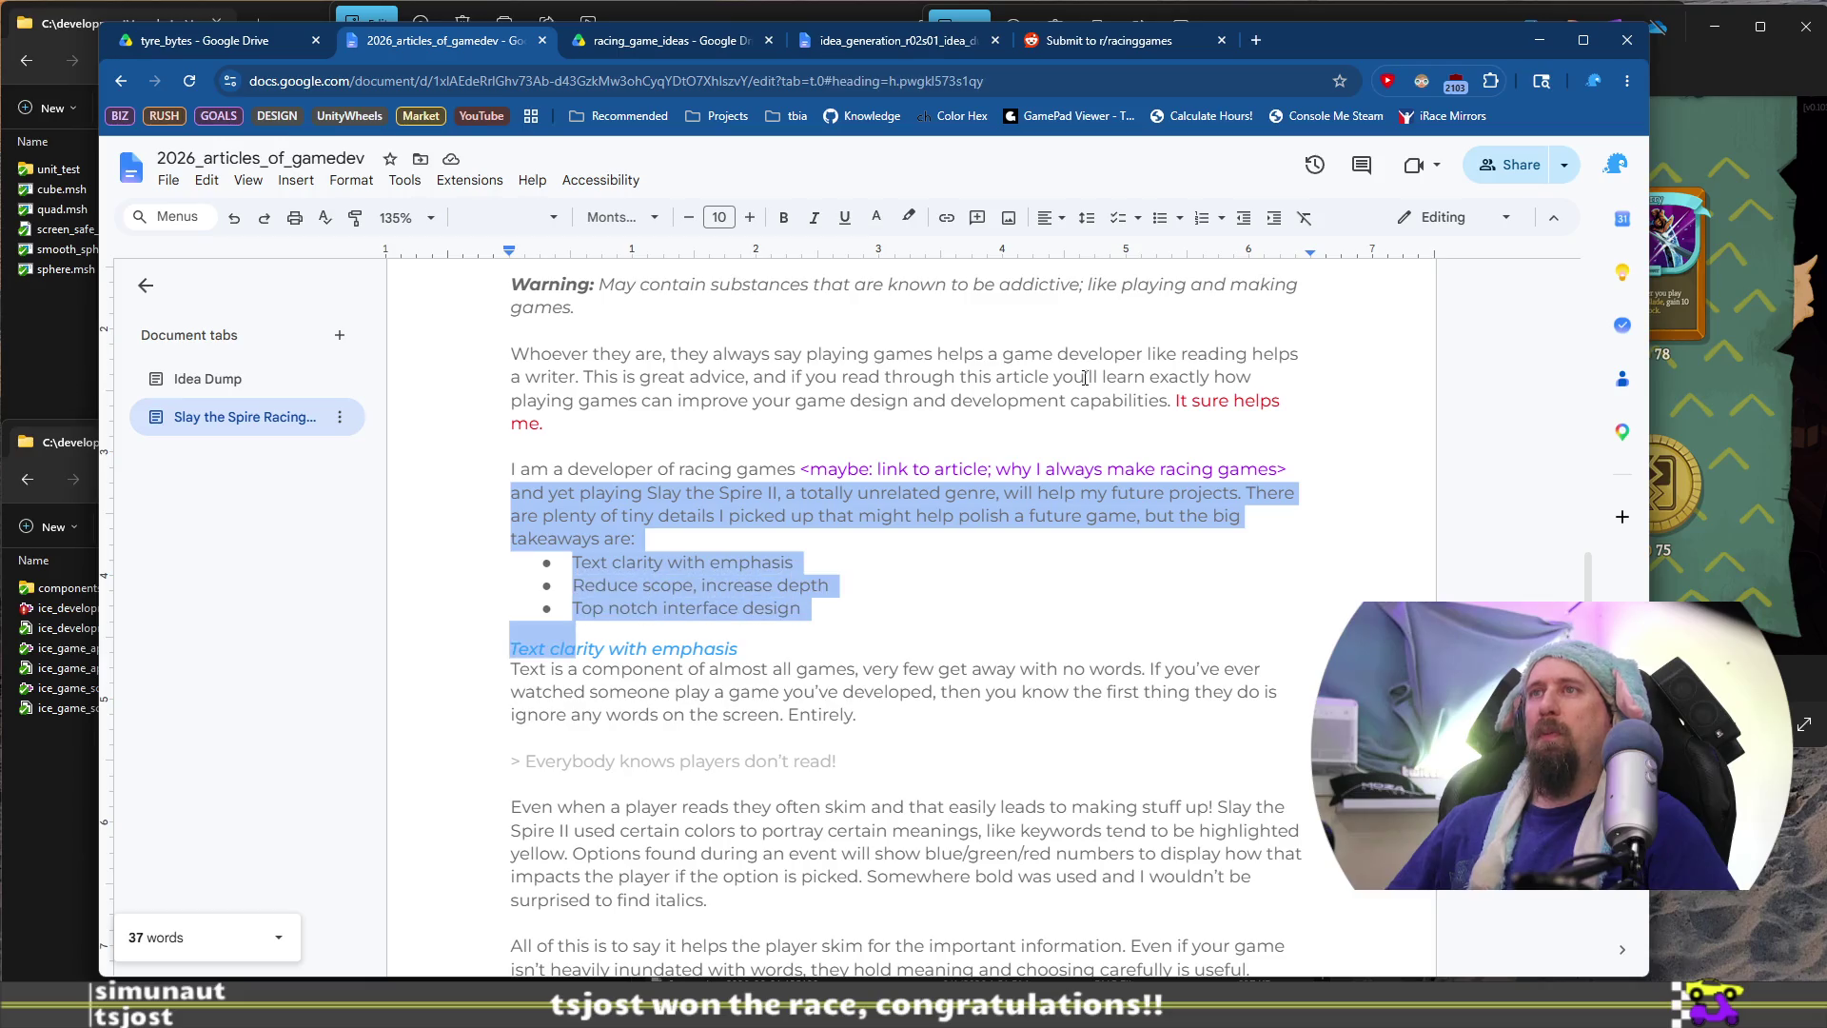
{"action": "left_click", "coordinate": [992, 622]}
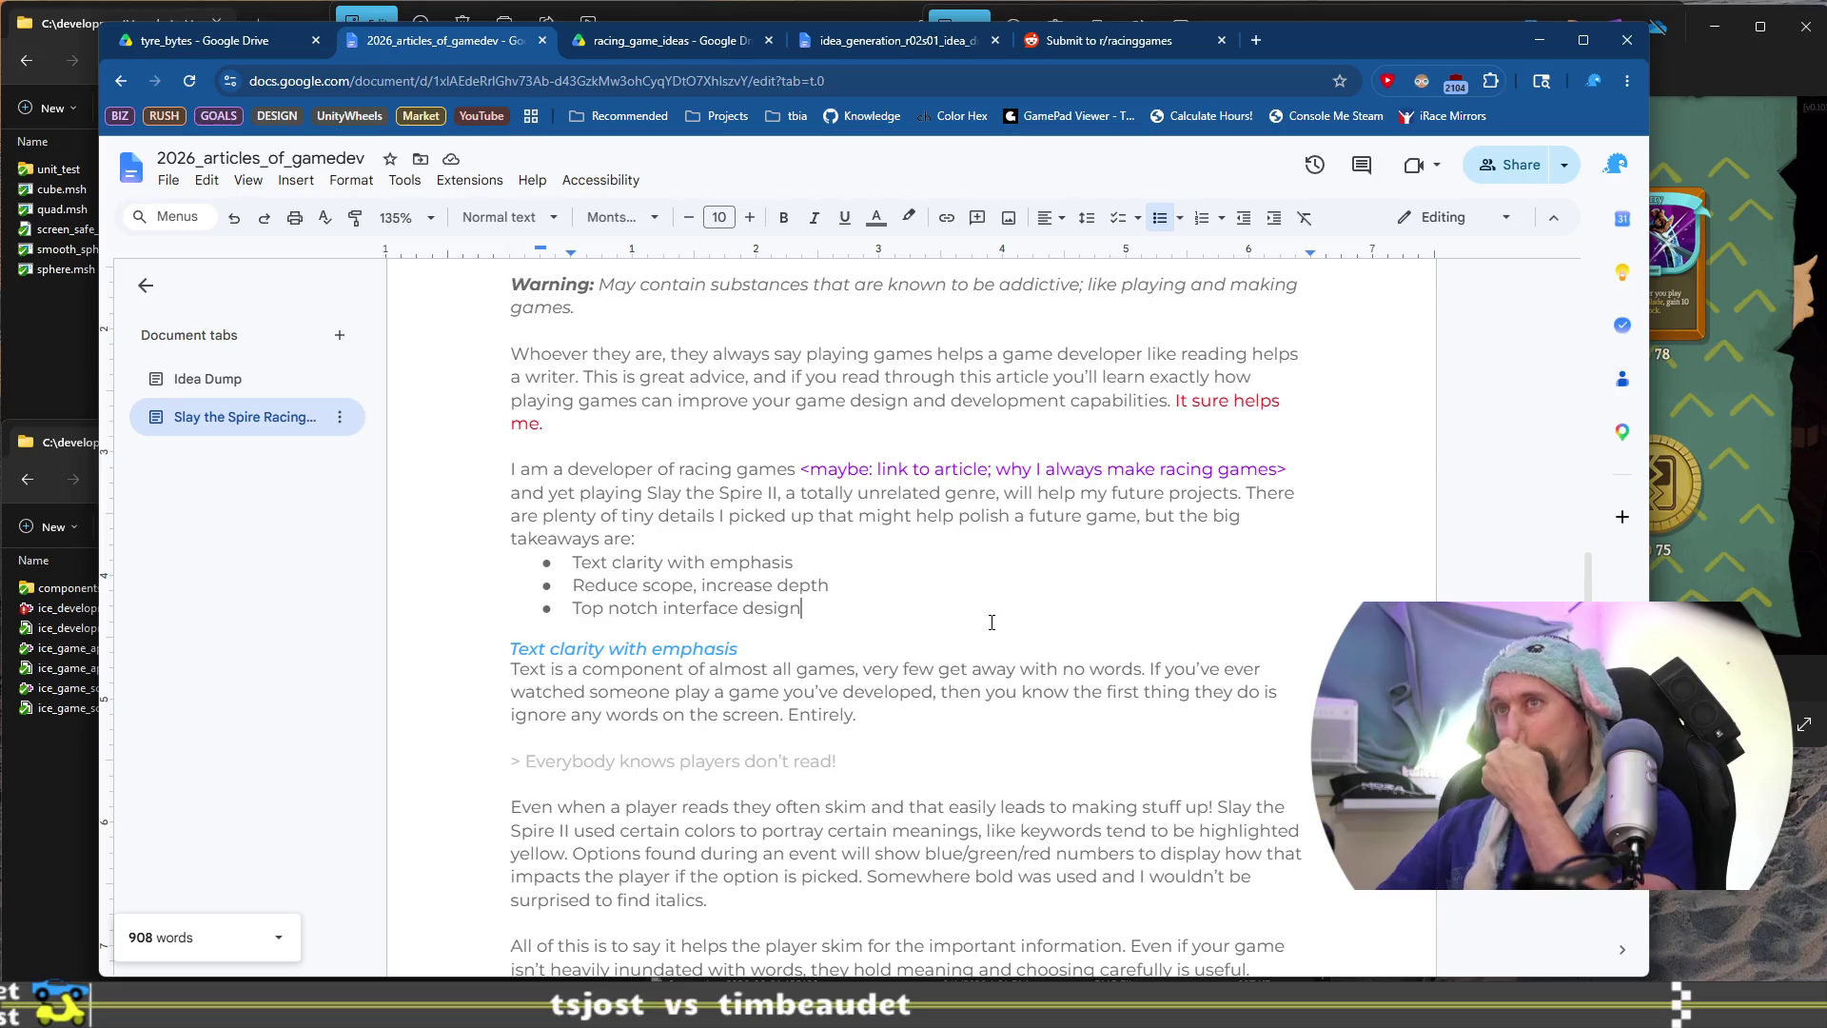
{"action": "key", "text": "Return"}
{"action": "key", "text": "Return"}
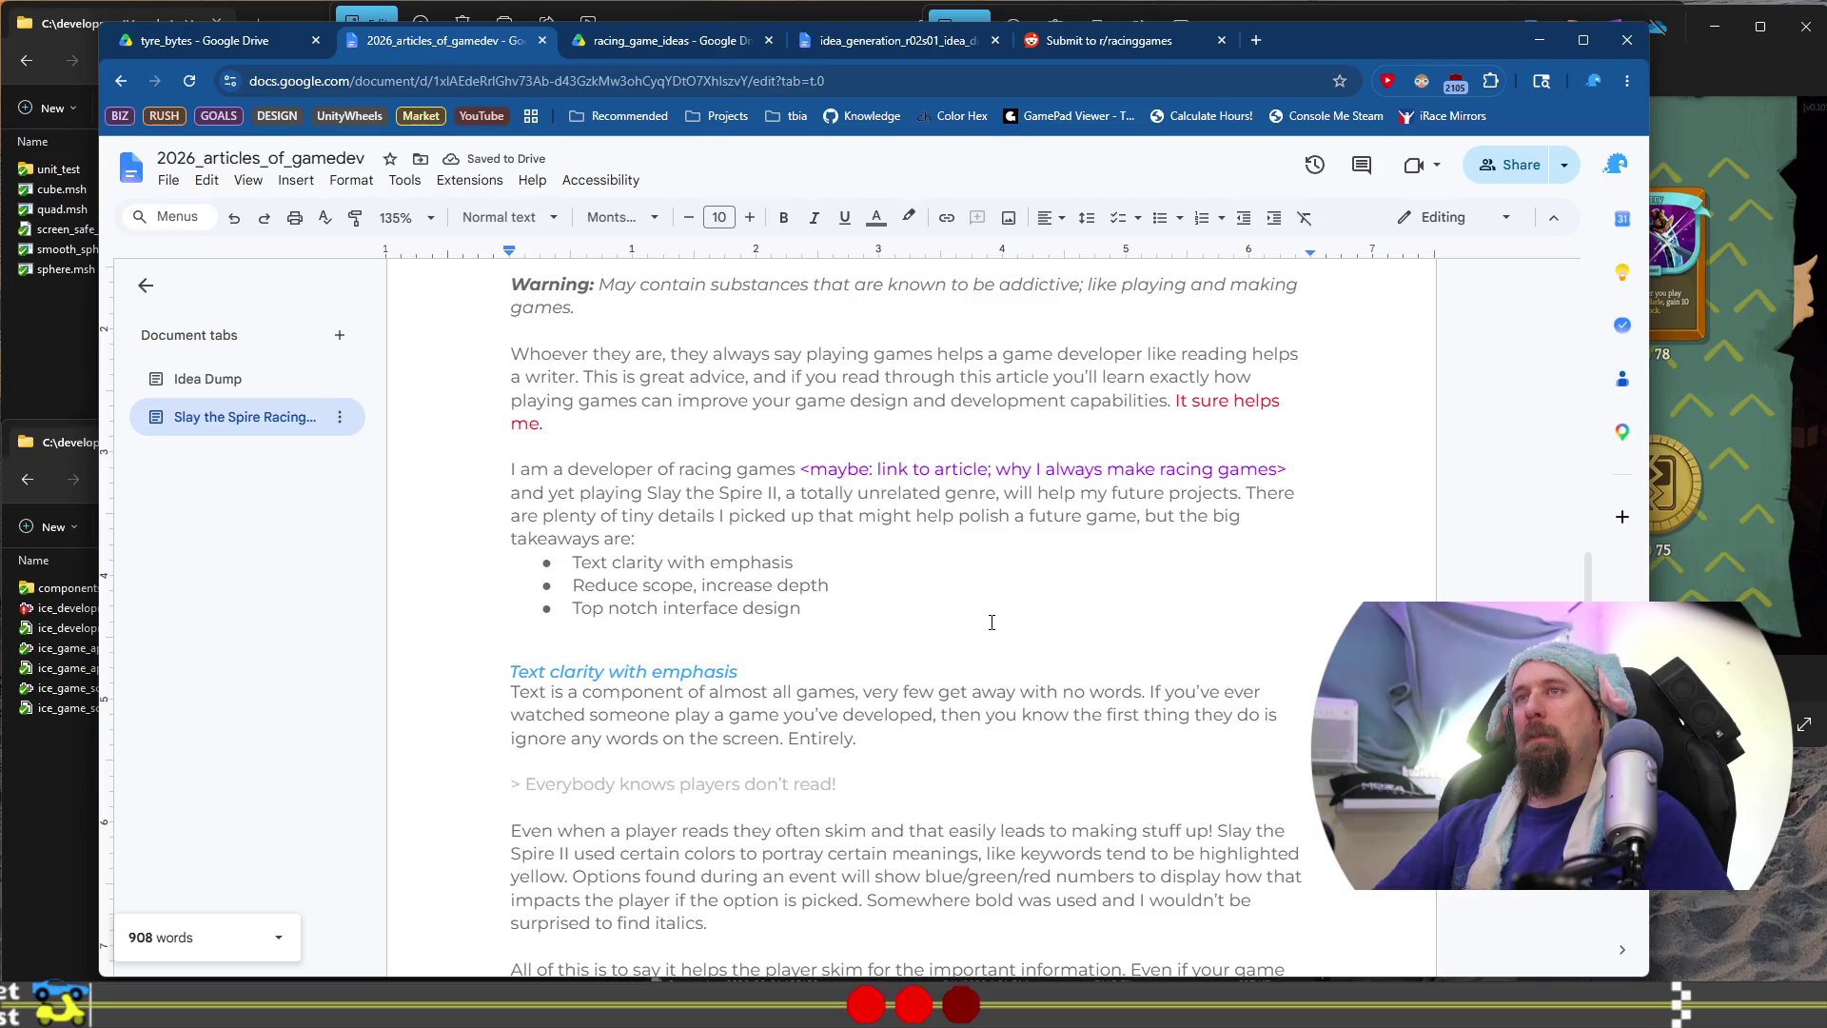
{"action": "type", "text": "Rea"}
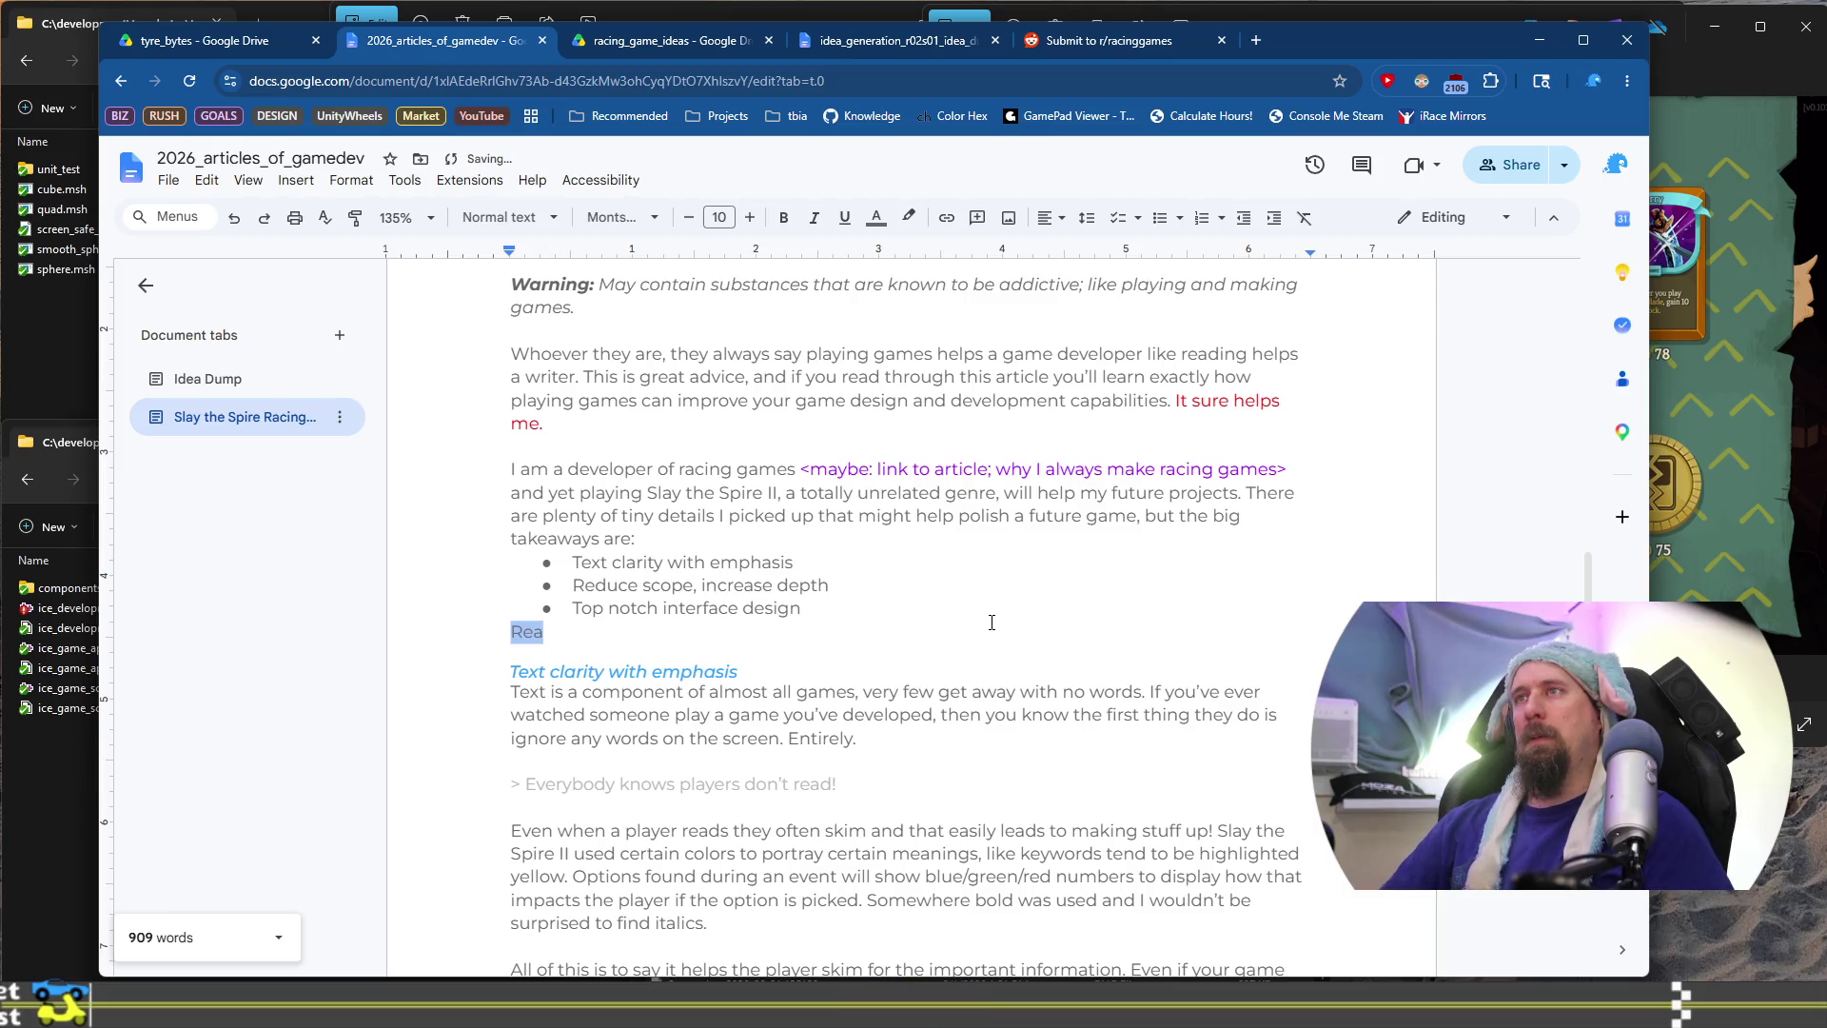
{"action": "key", "text": "BackSpace"}
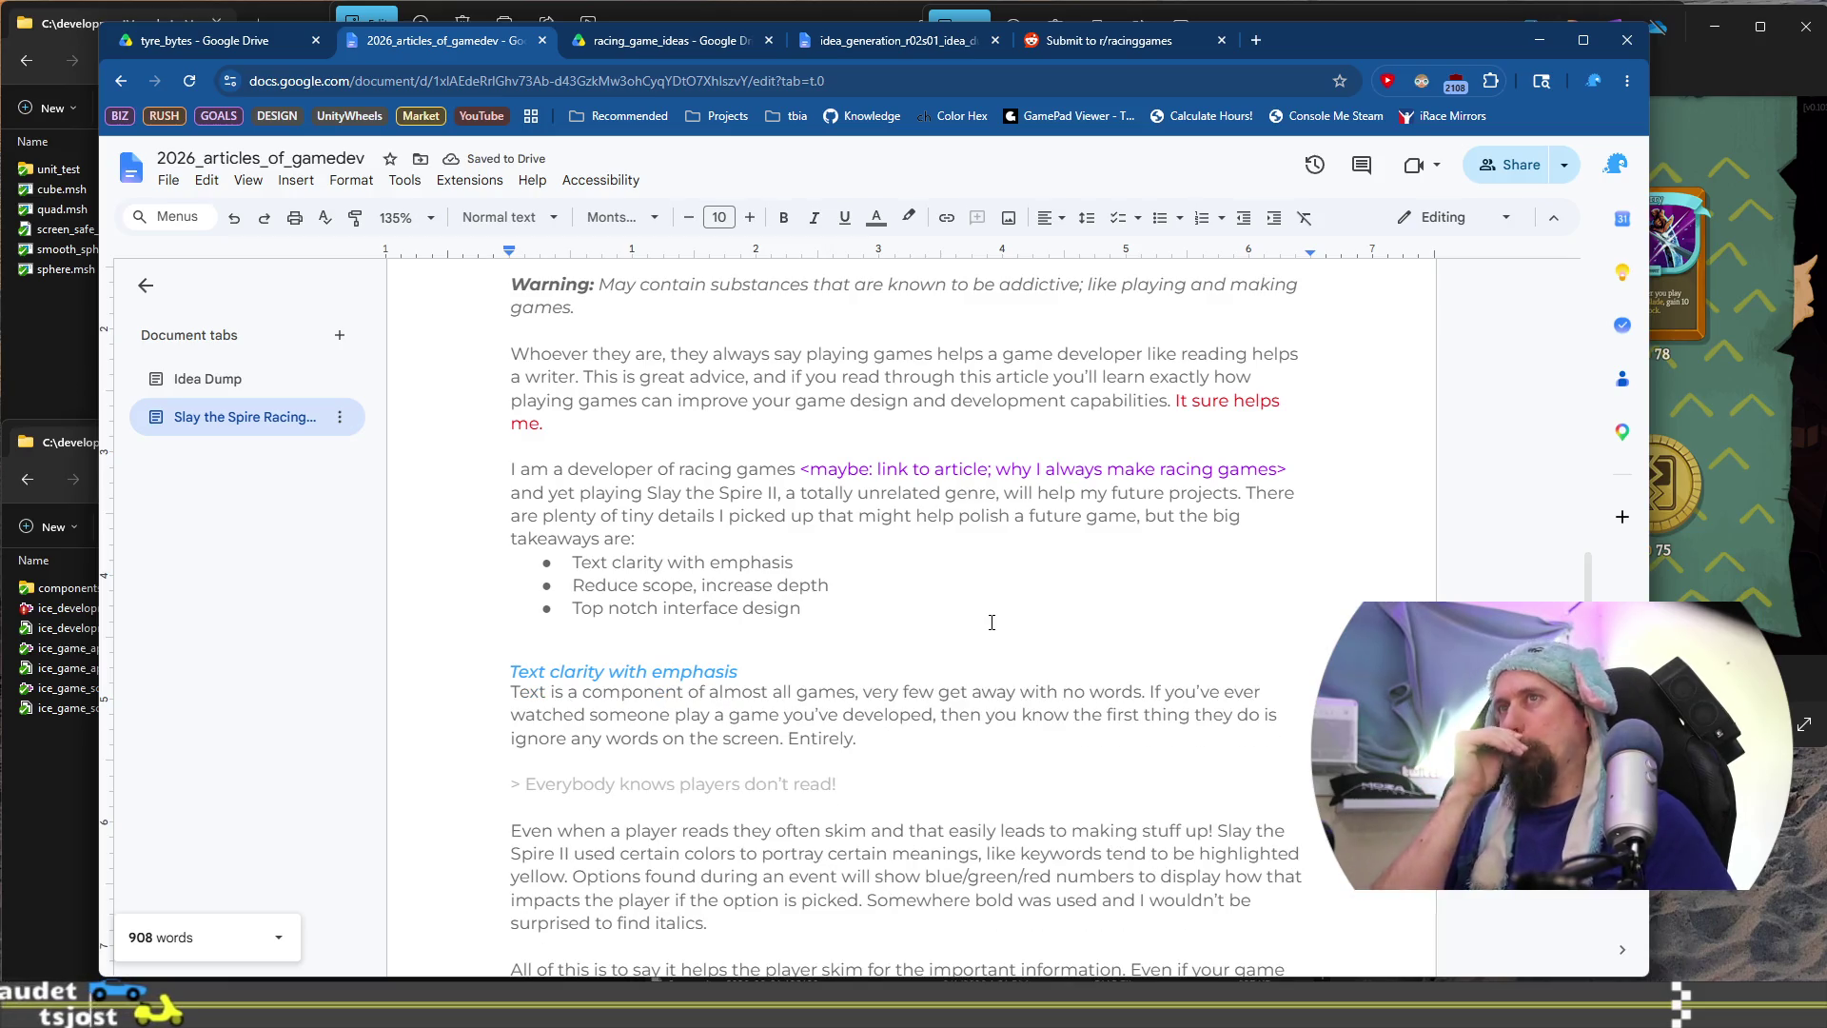
{"action": "key", "text": "BackSpace"}
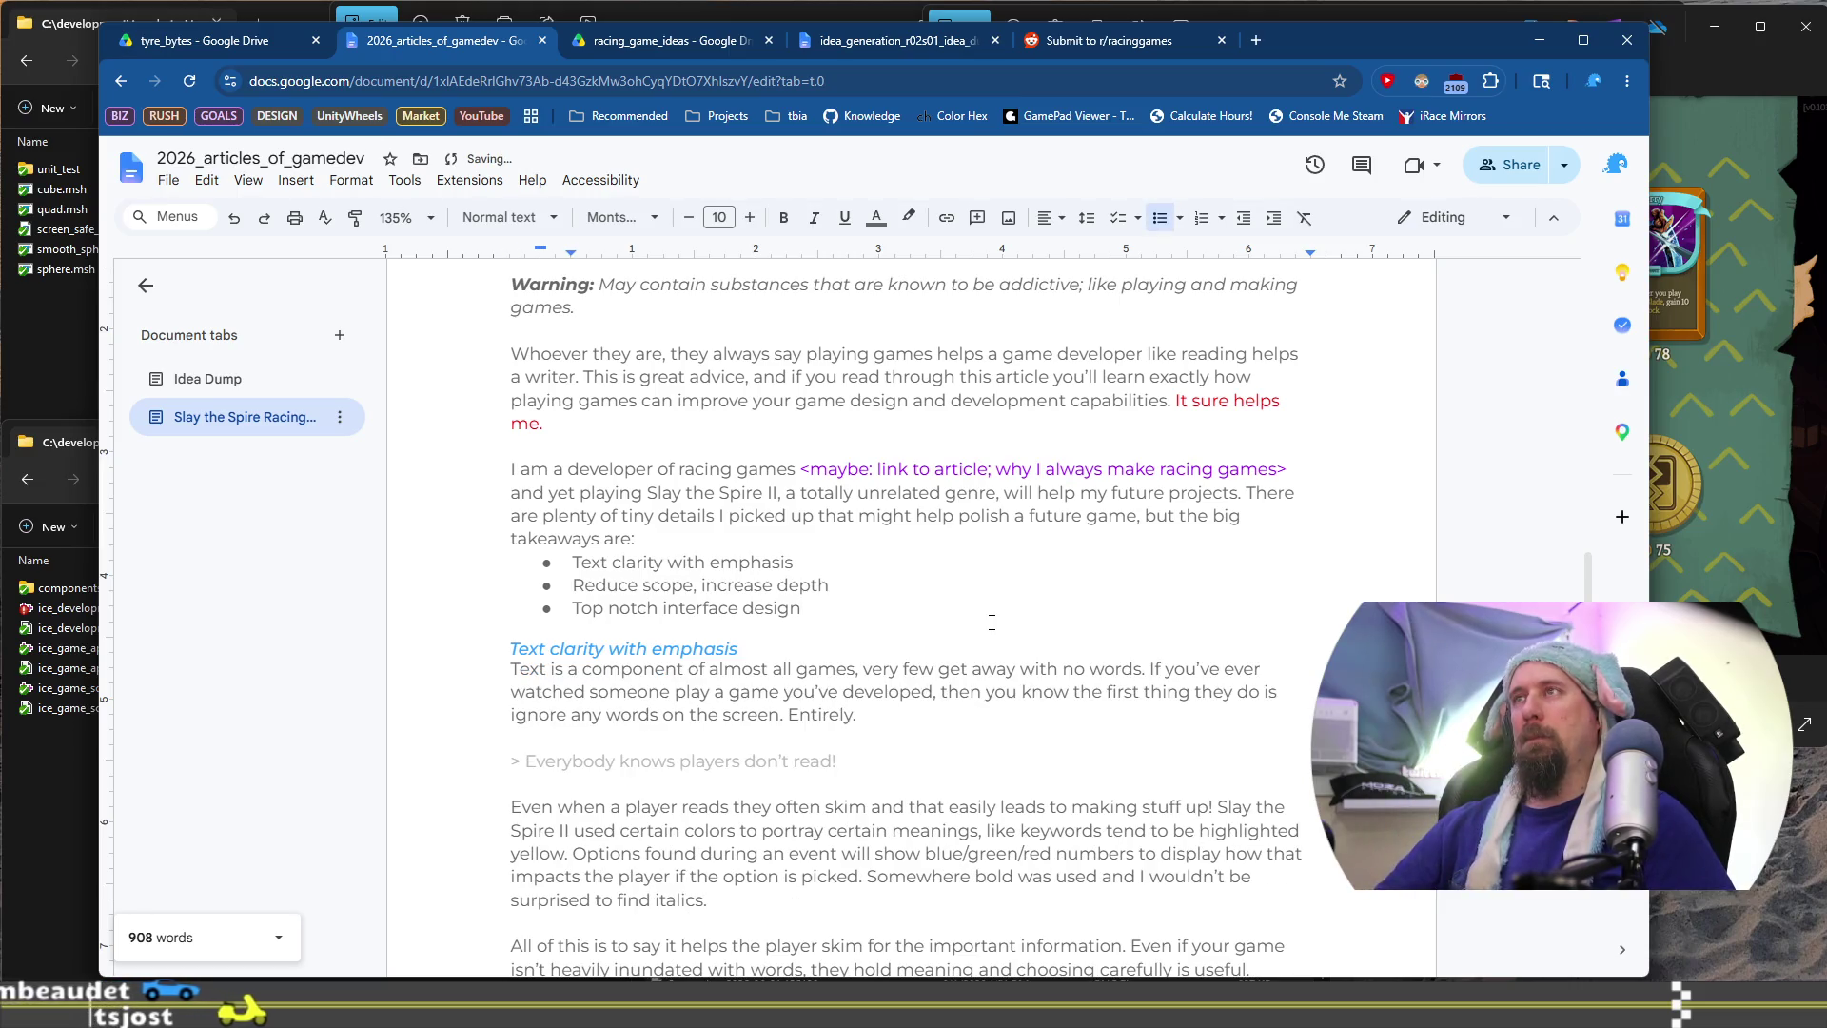
{"action": "key", "text": "Return"}
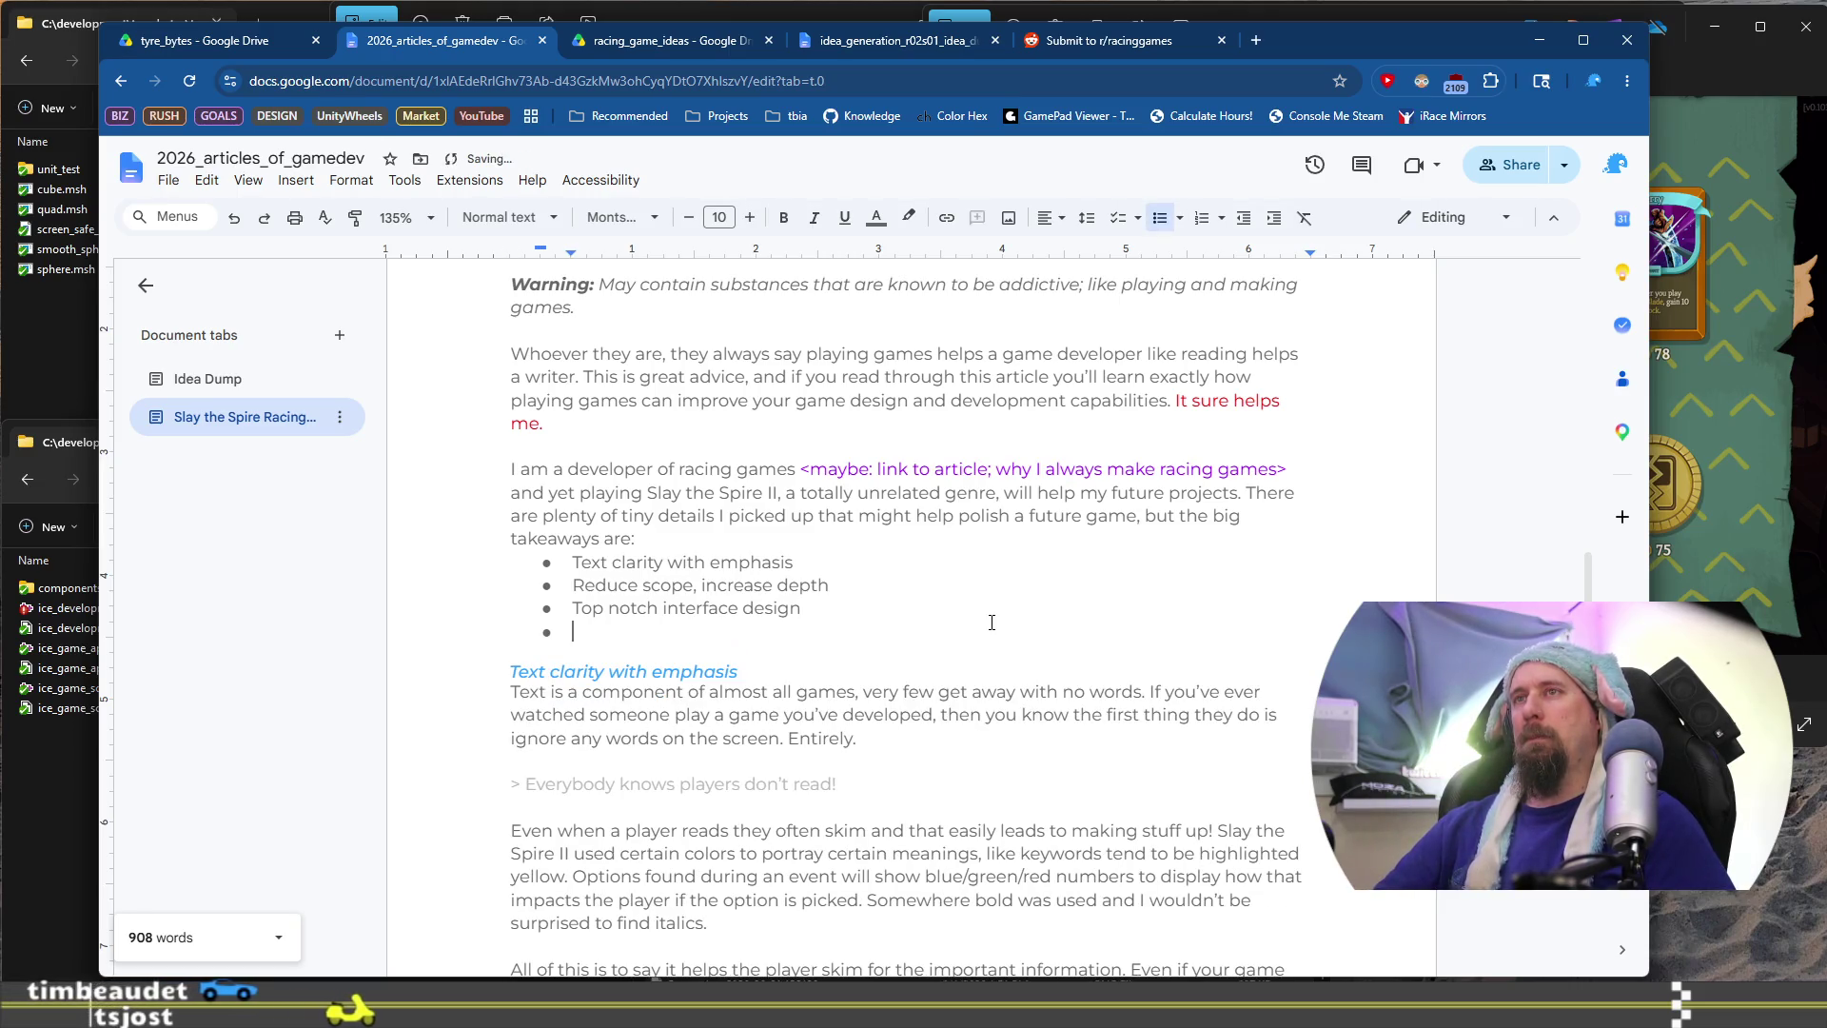
{"action": "scroll", "coordinate": [990, 623], "scroll_direction": "down", "scroll_amount": 8}
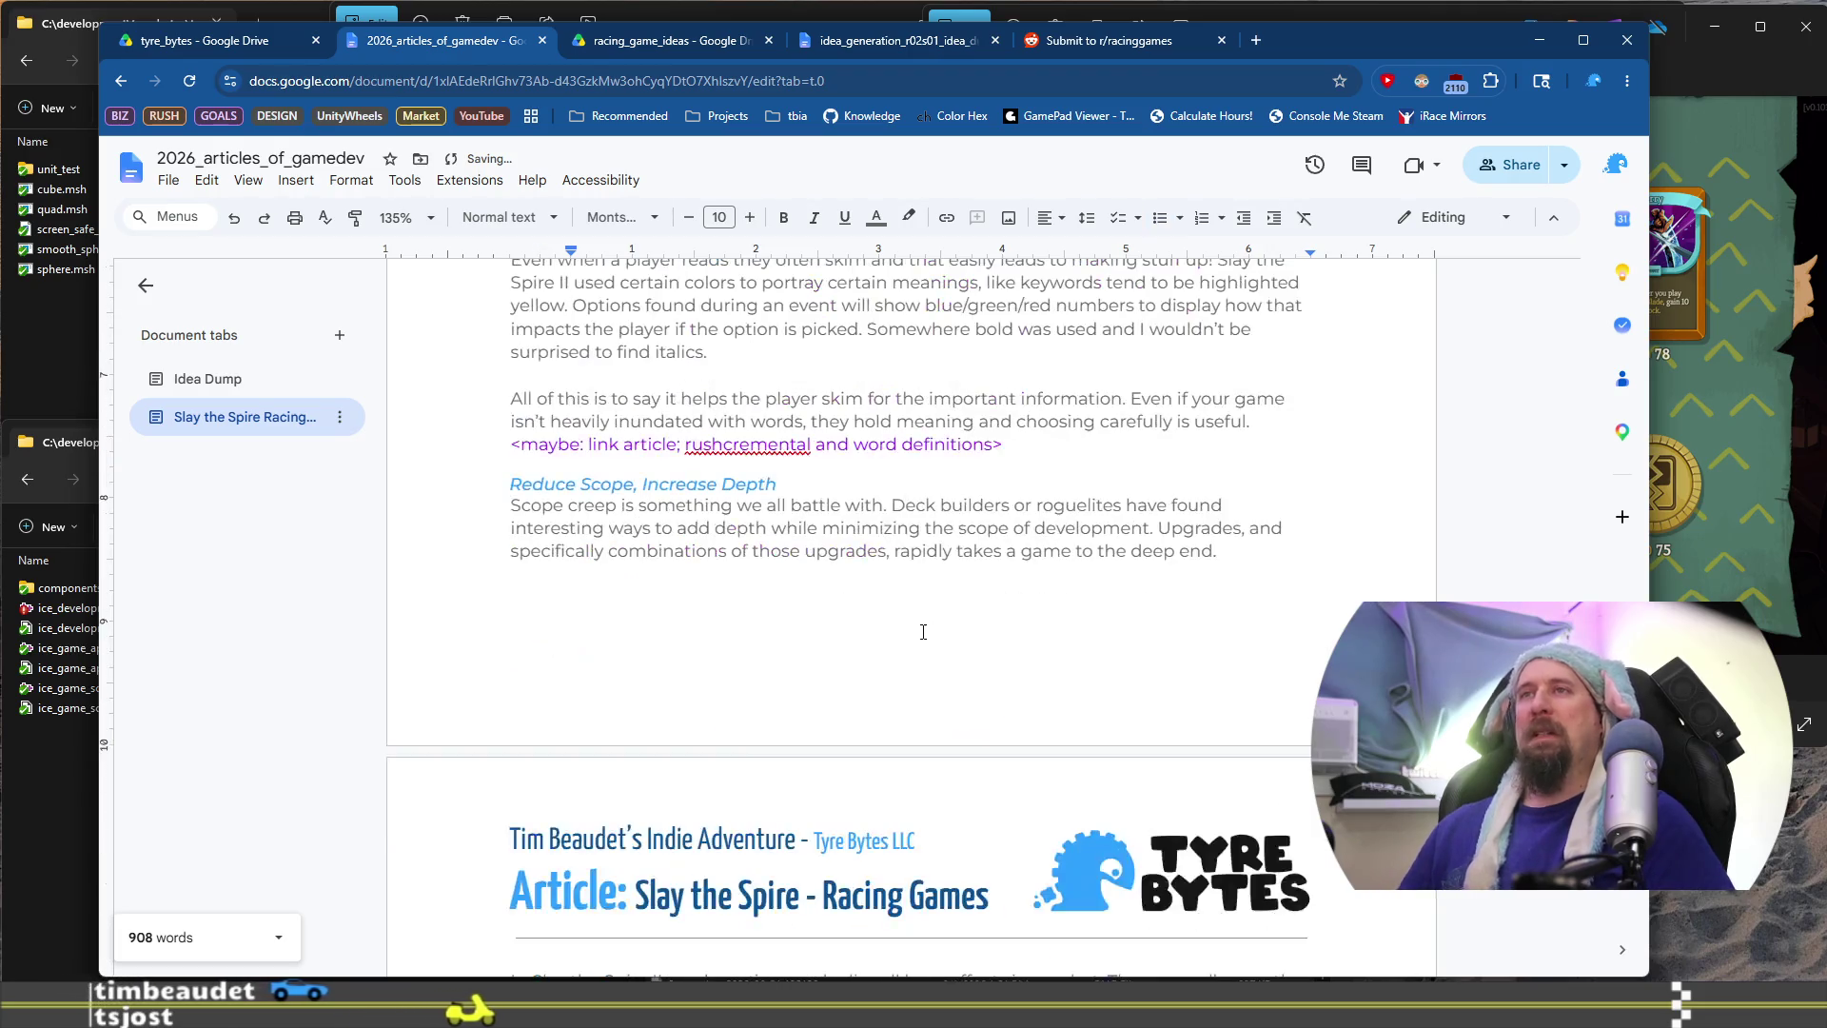
Insert a 'TL;DR;' line just above the closing CTA, then open a new browser tab
{"action": "scroll", "coordinate": [888, 635], "scroll_direction": "down", "scroll_amount": 10}
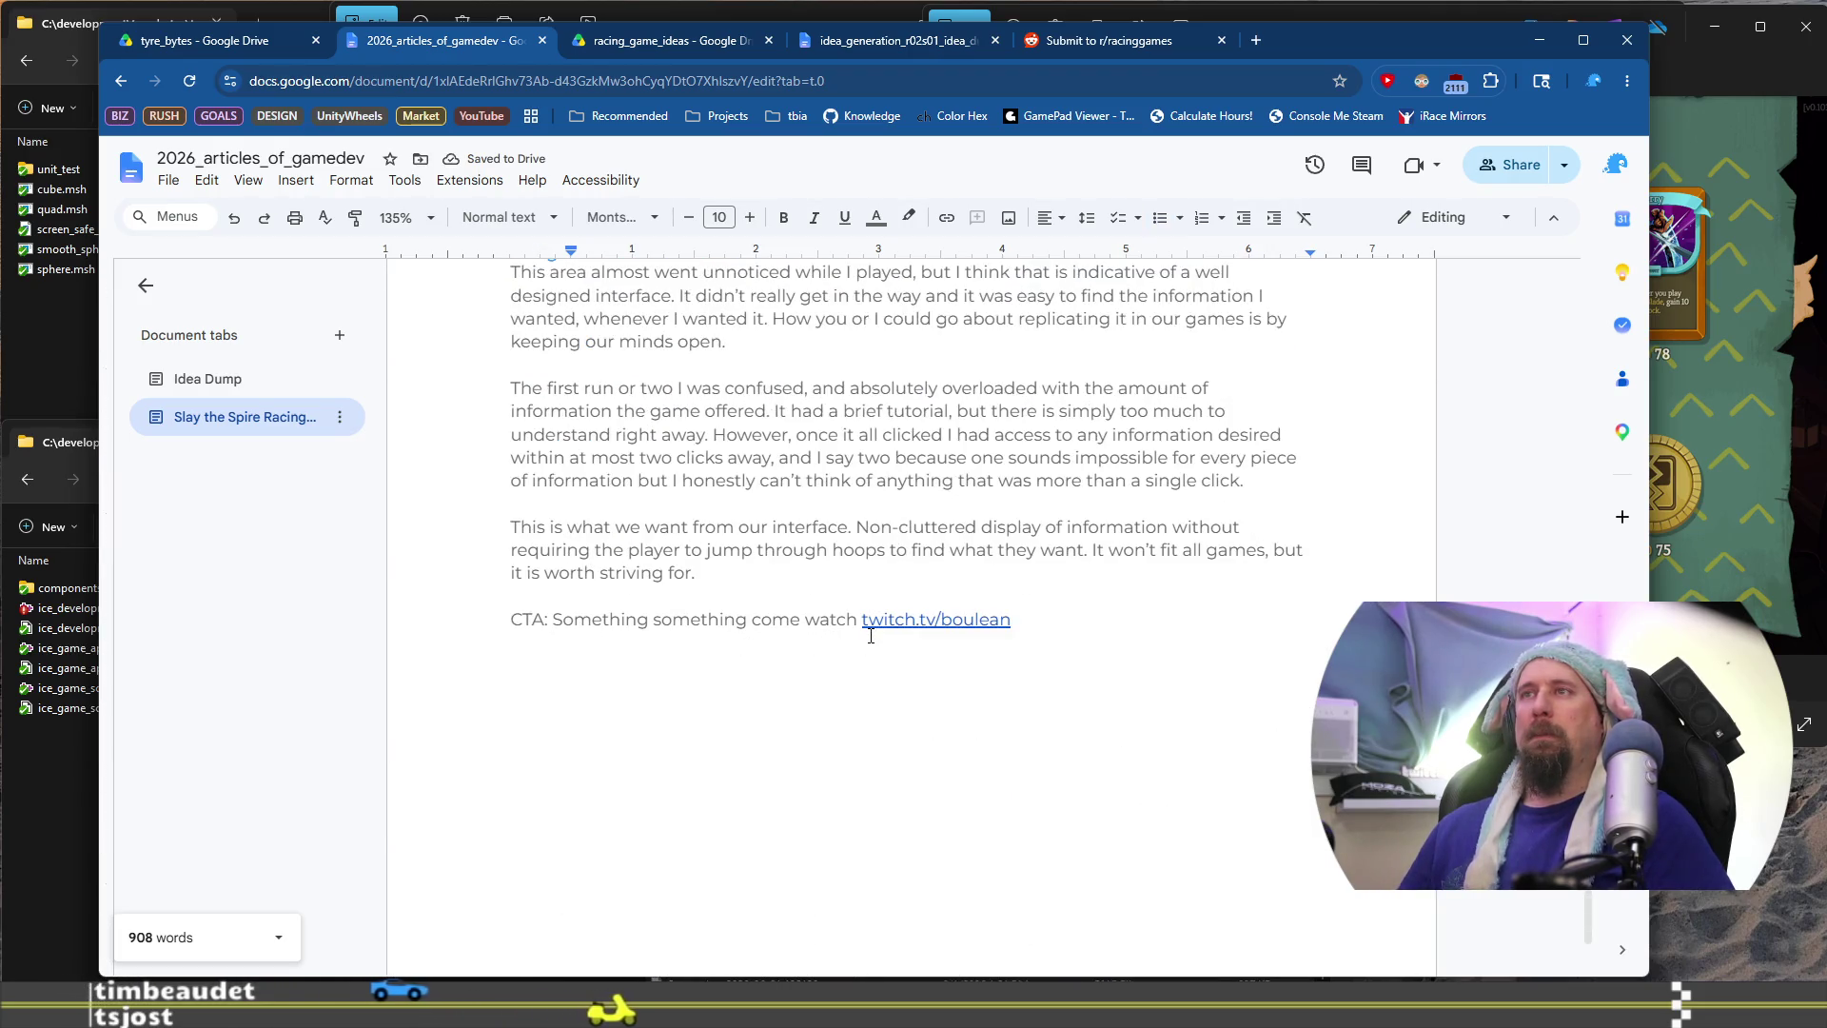
{"action": "left_click", "coordinate": [864, 590]}
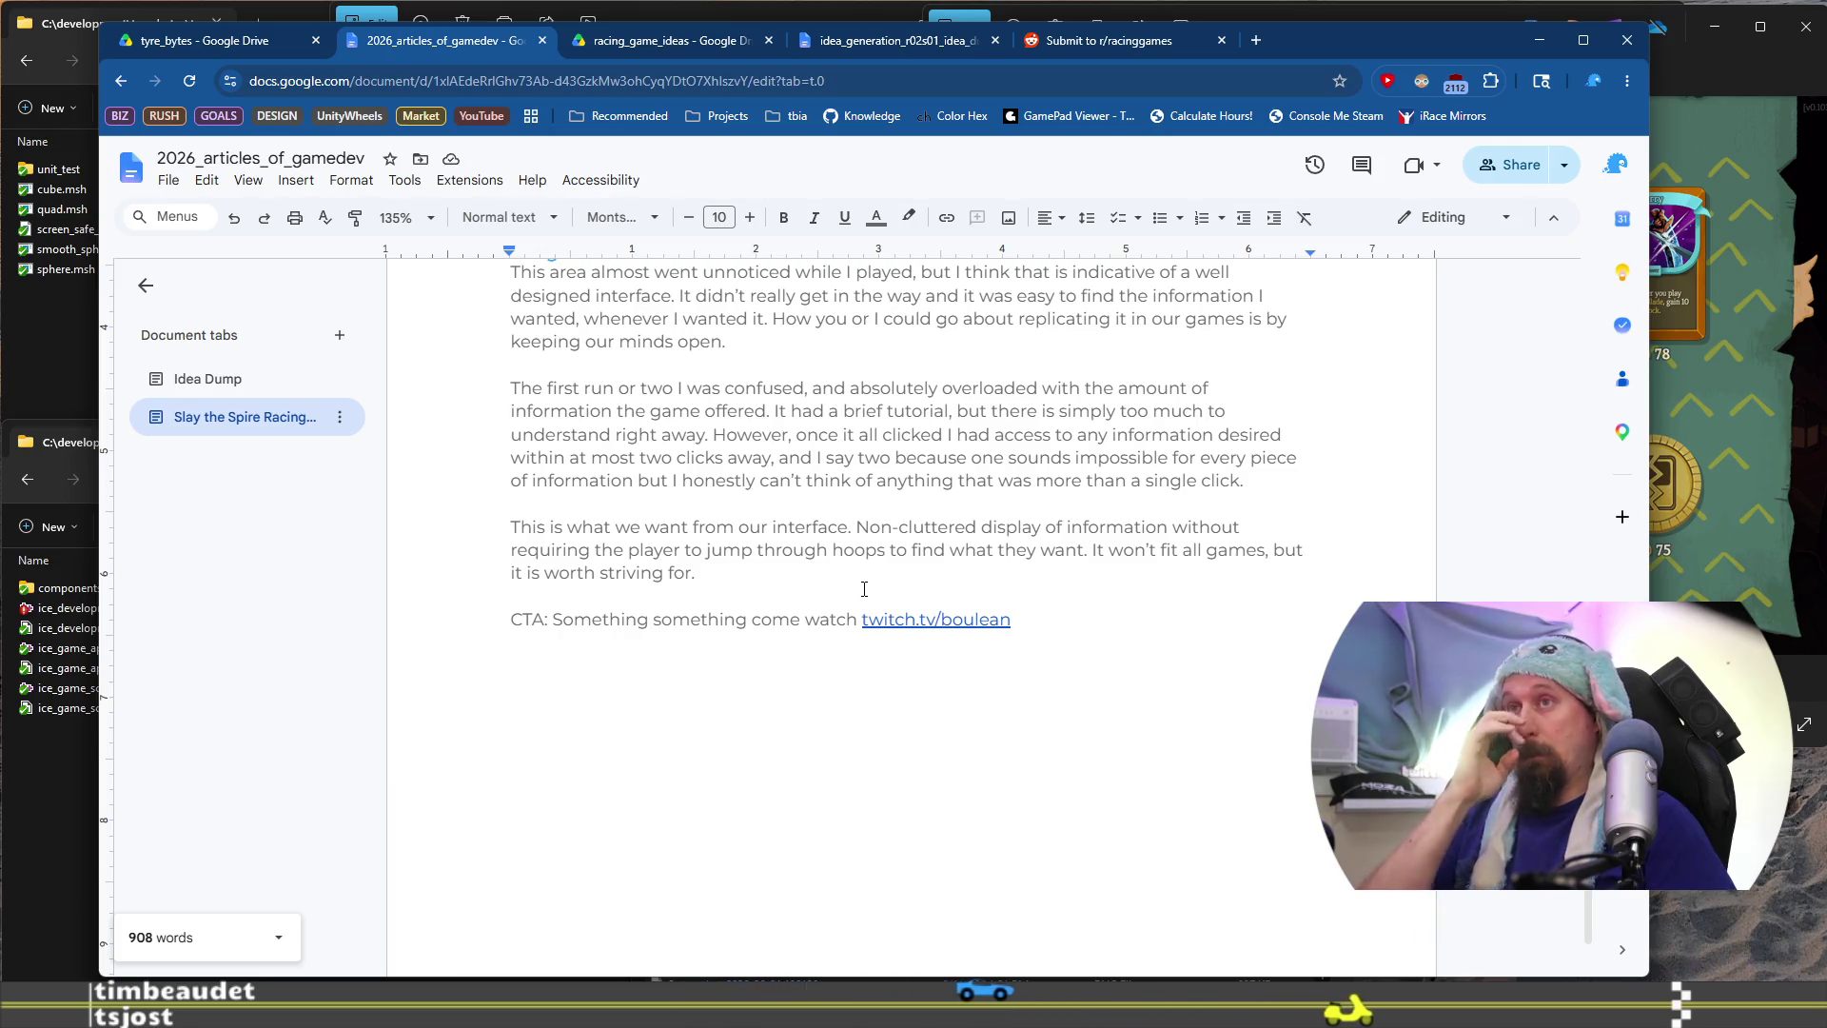
{"action": "key", "text": "Return"}
{"action": "key", "text": "Return"}
{"action": "type", "text": "TL;D"}
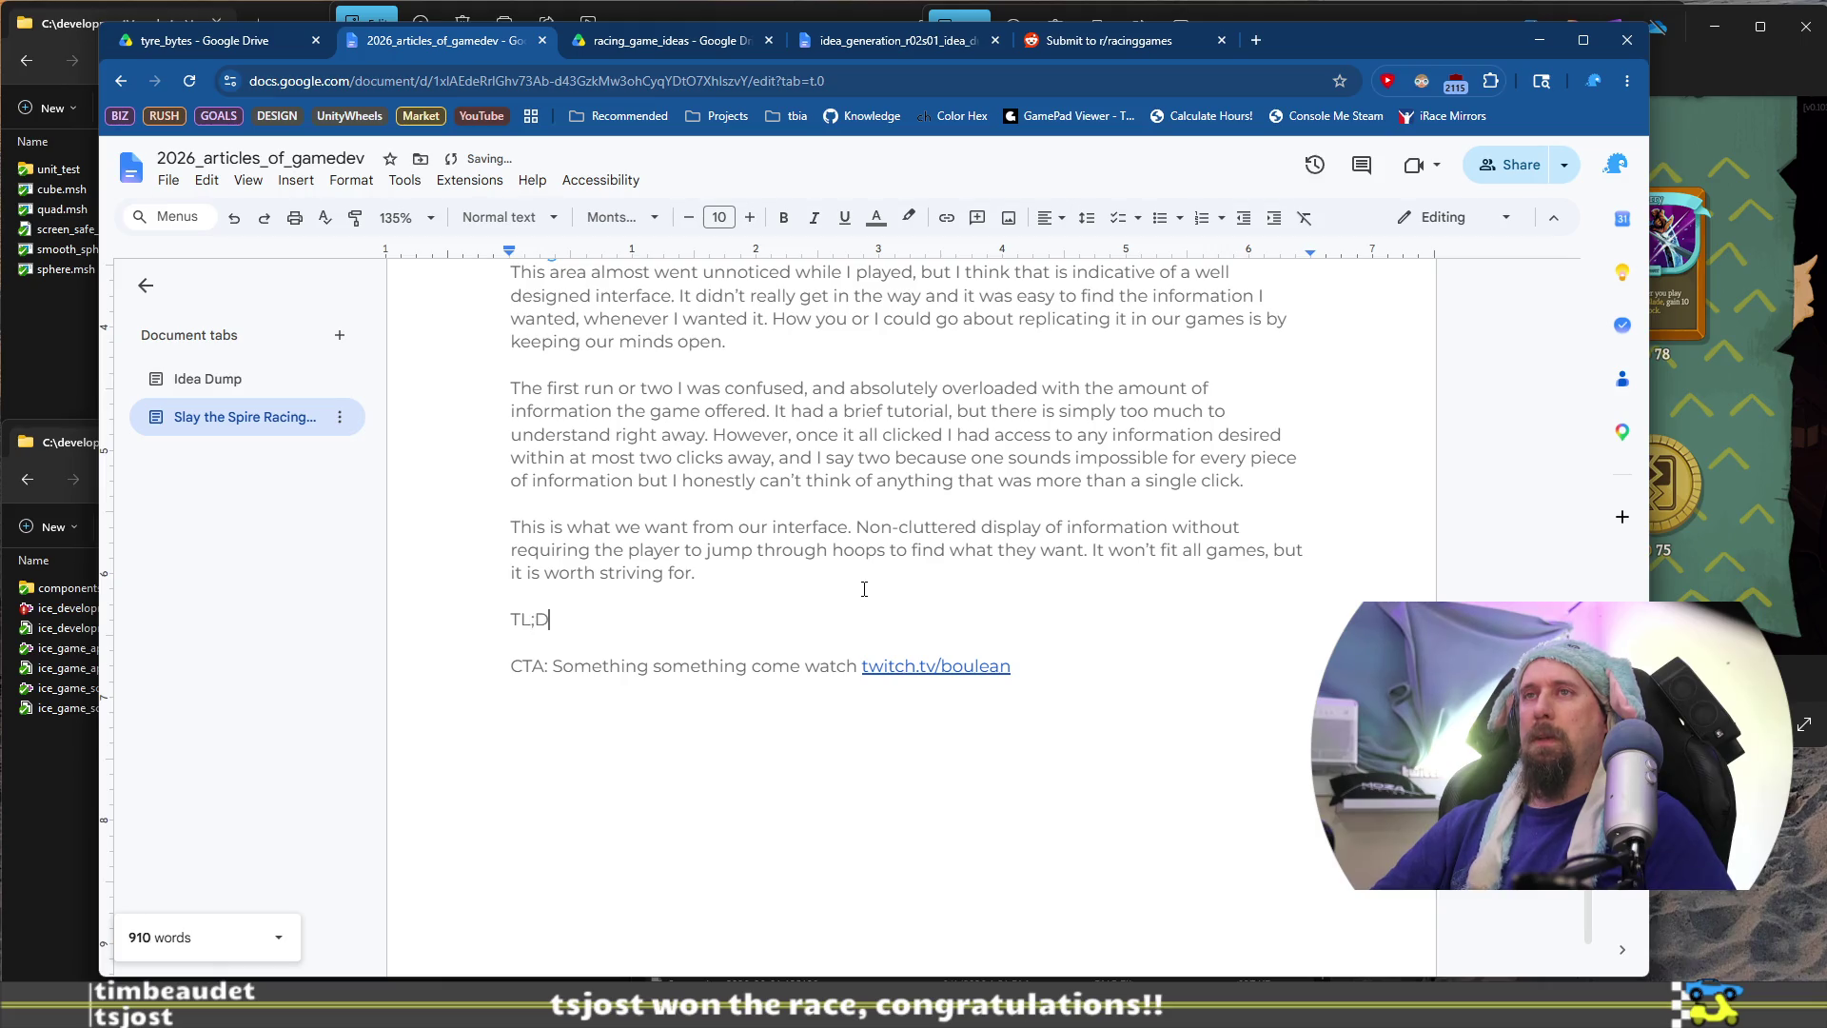
{"action": "type", "text": "R;"}
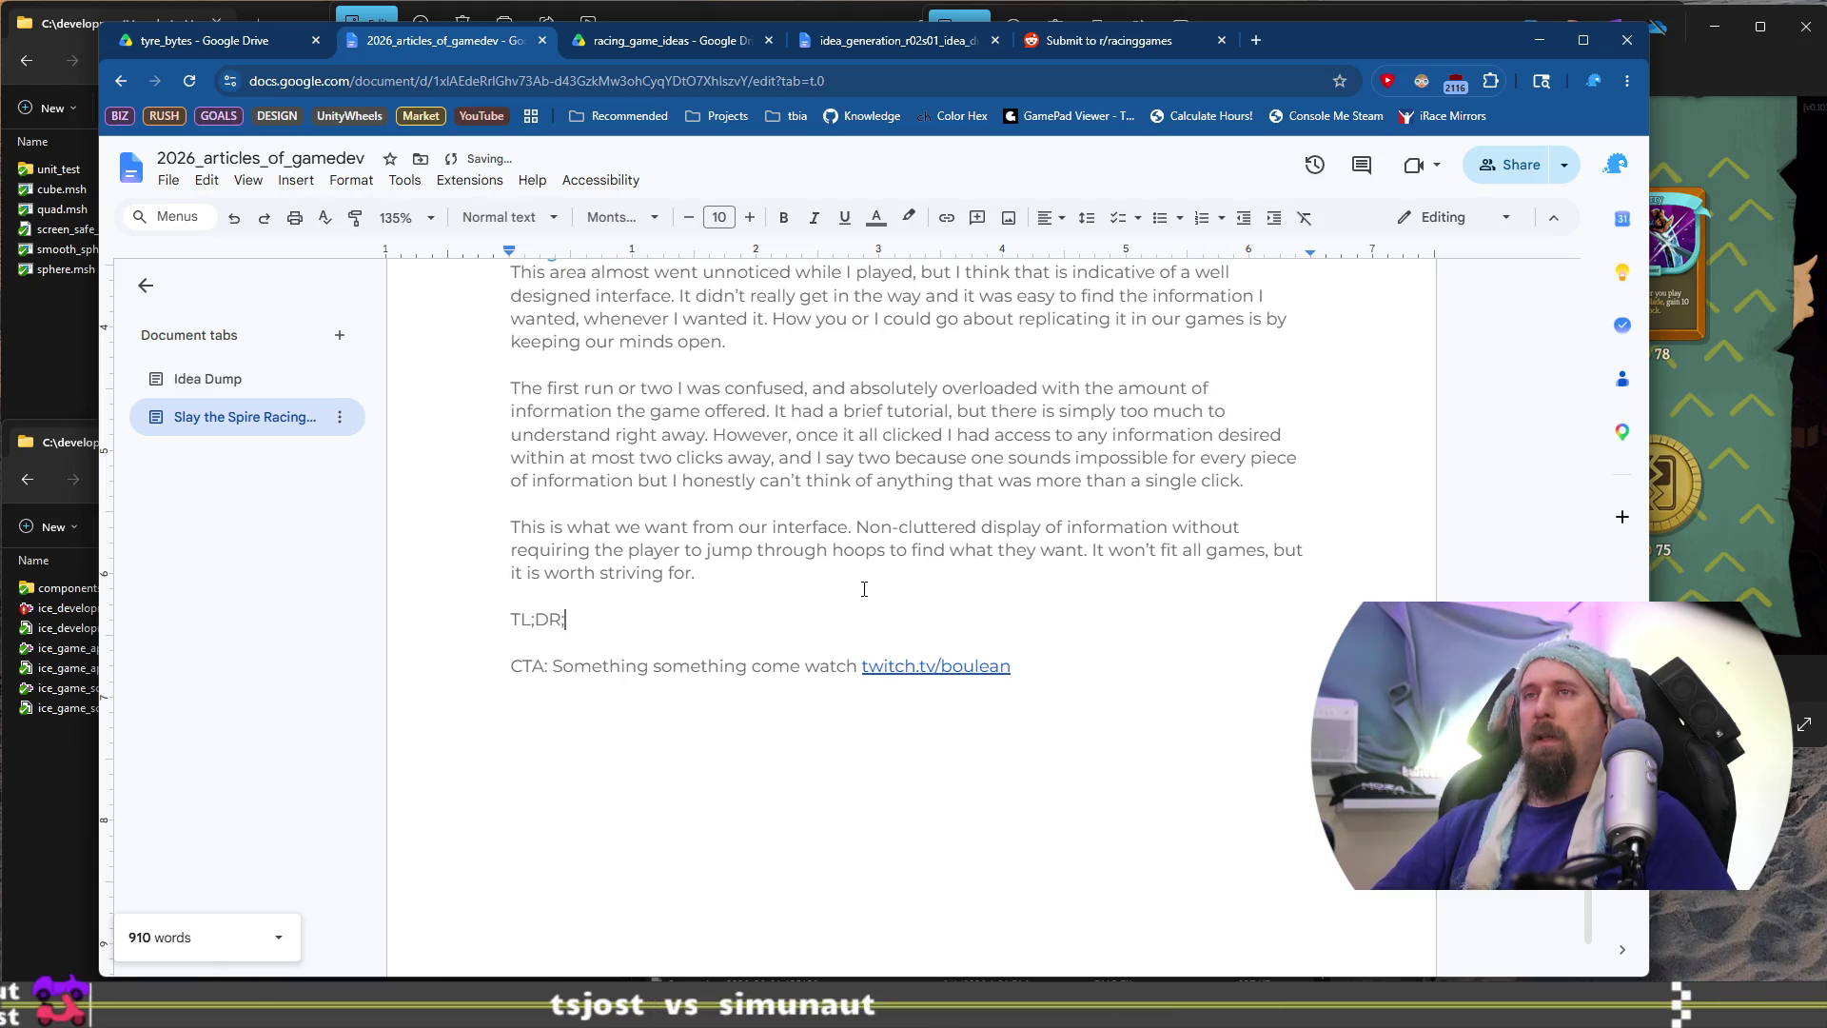
{"action": "key", "text": "Return"}
{"action": "key", "text": "BackSpace"}
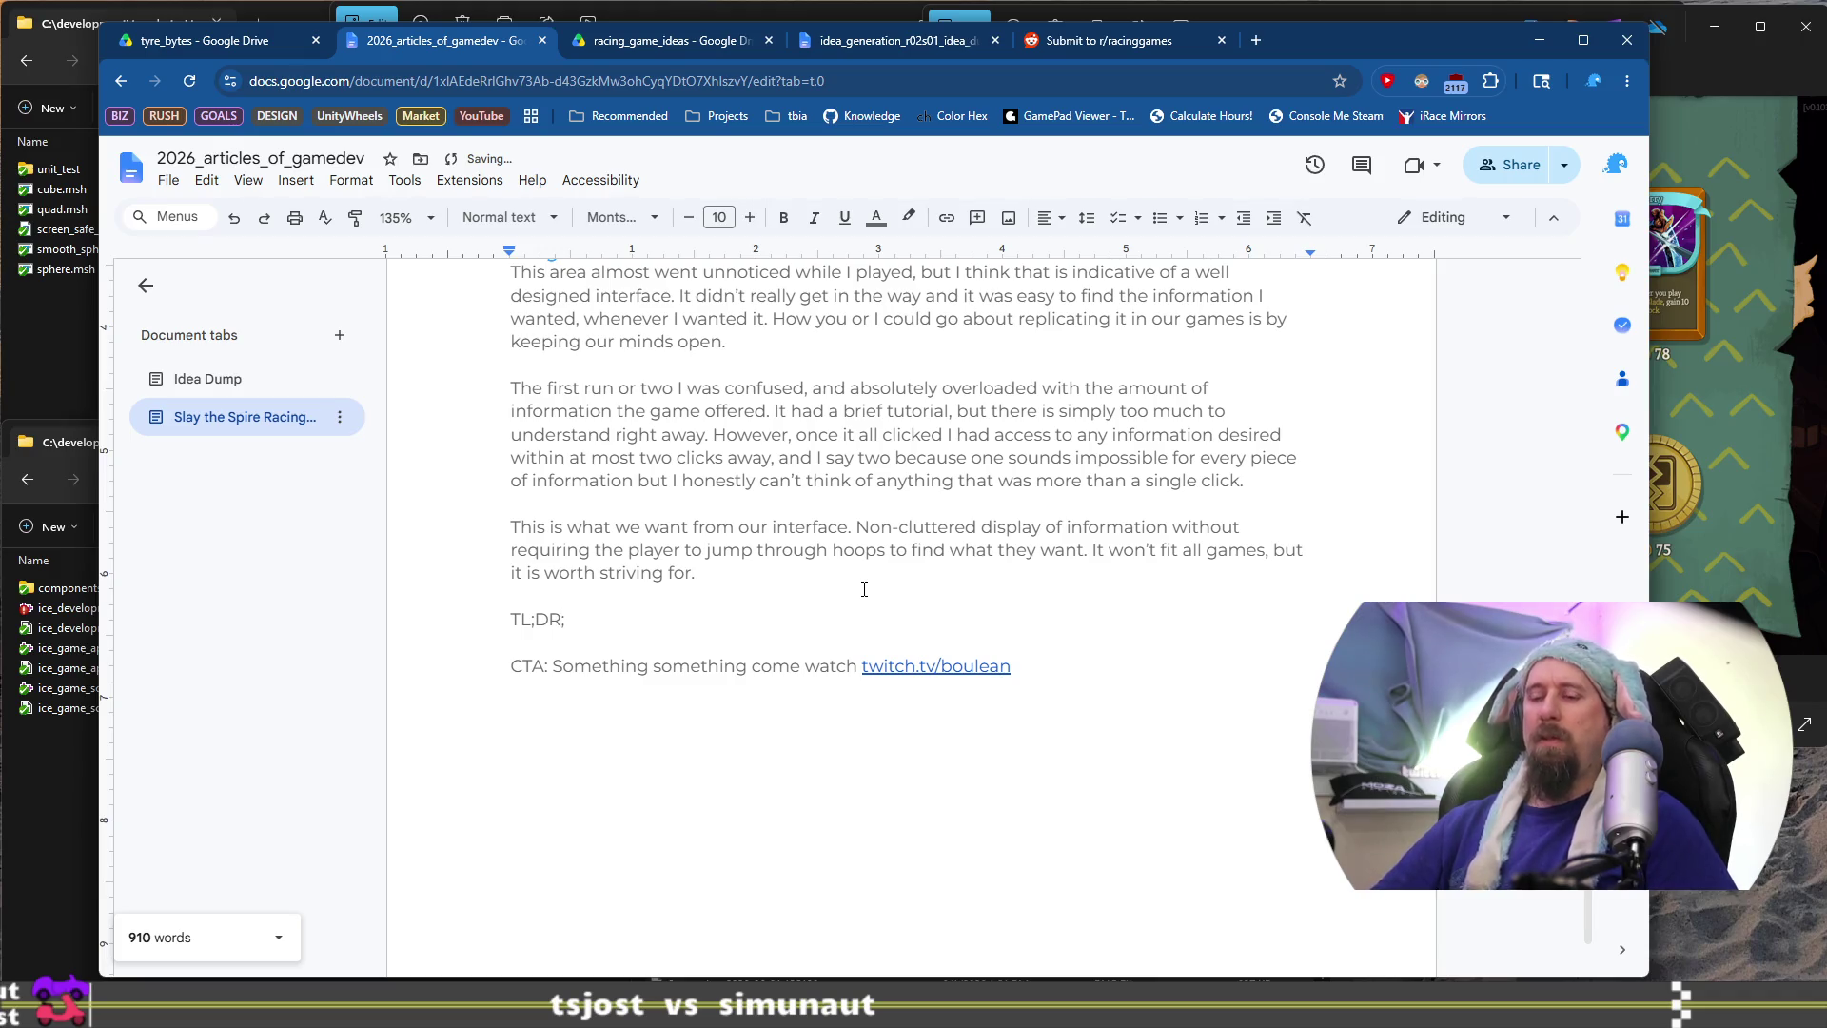
{"action": "key", "text": "ctrl+t"}
Search the web for 'tldr', return to the article, and trim the line to 'TL;DR'
{"action": "type", "text": "tld"}
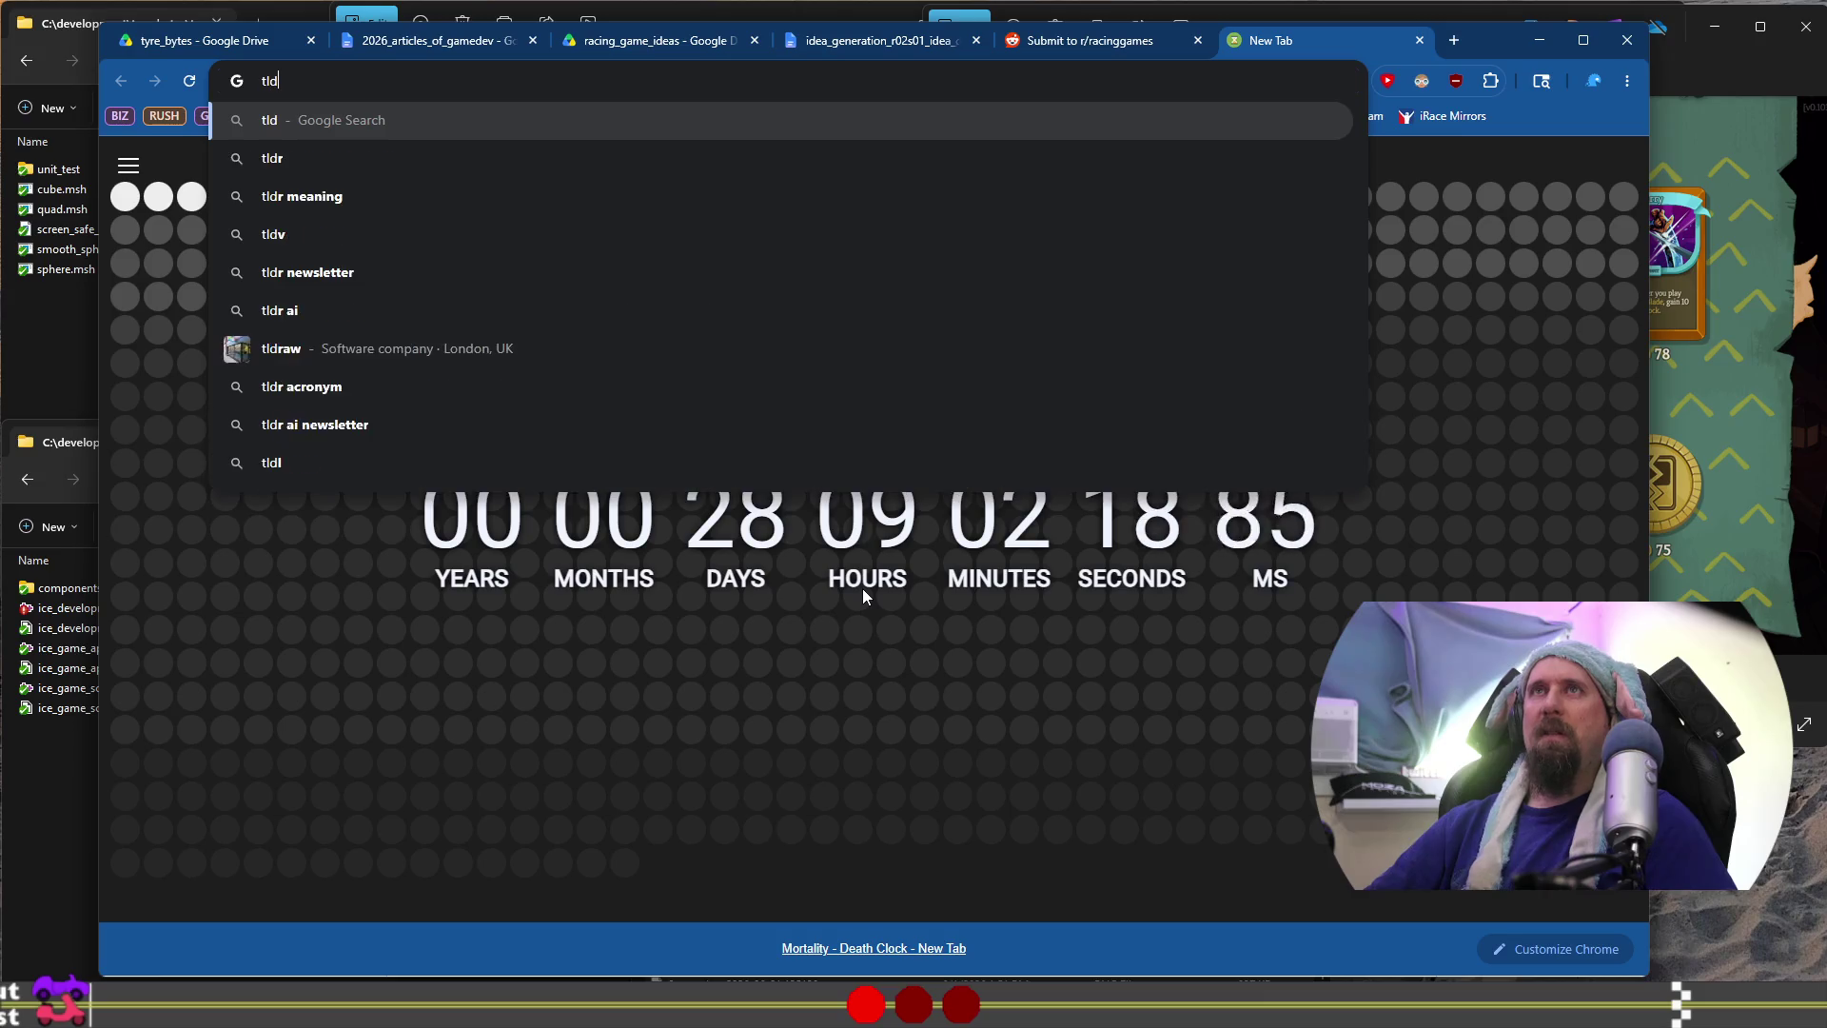
{"action": "type", "text": "r"}
{"action": "key", "text": "Return"}
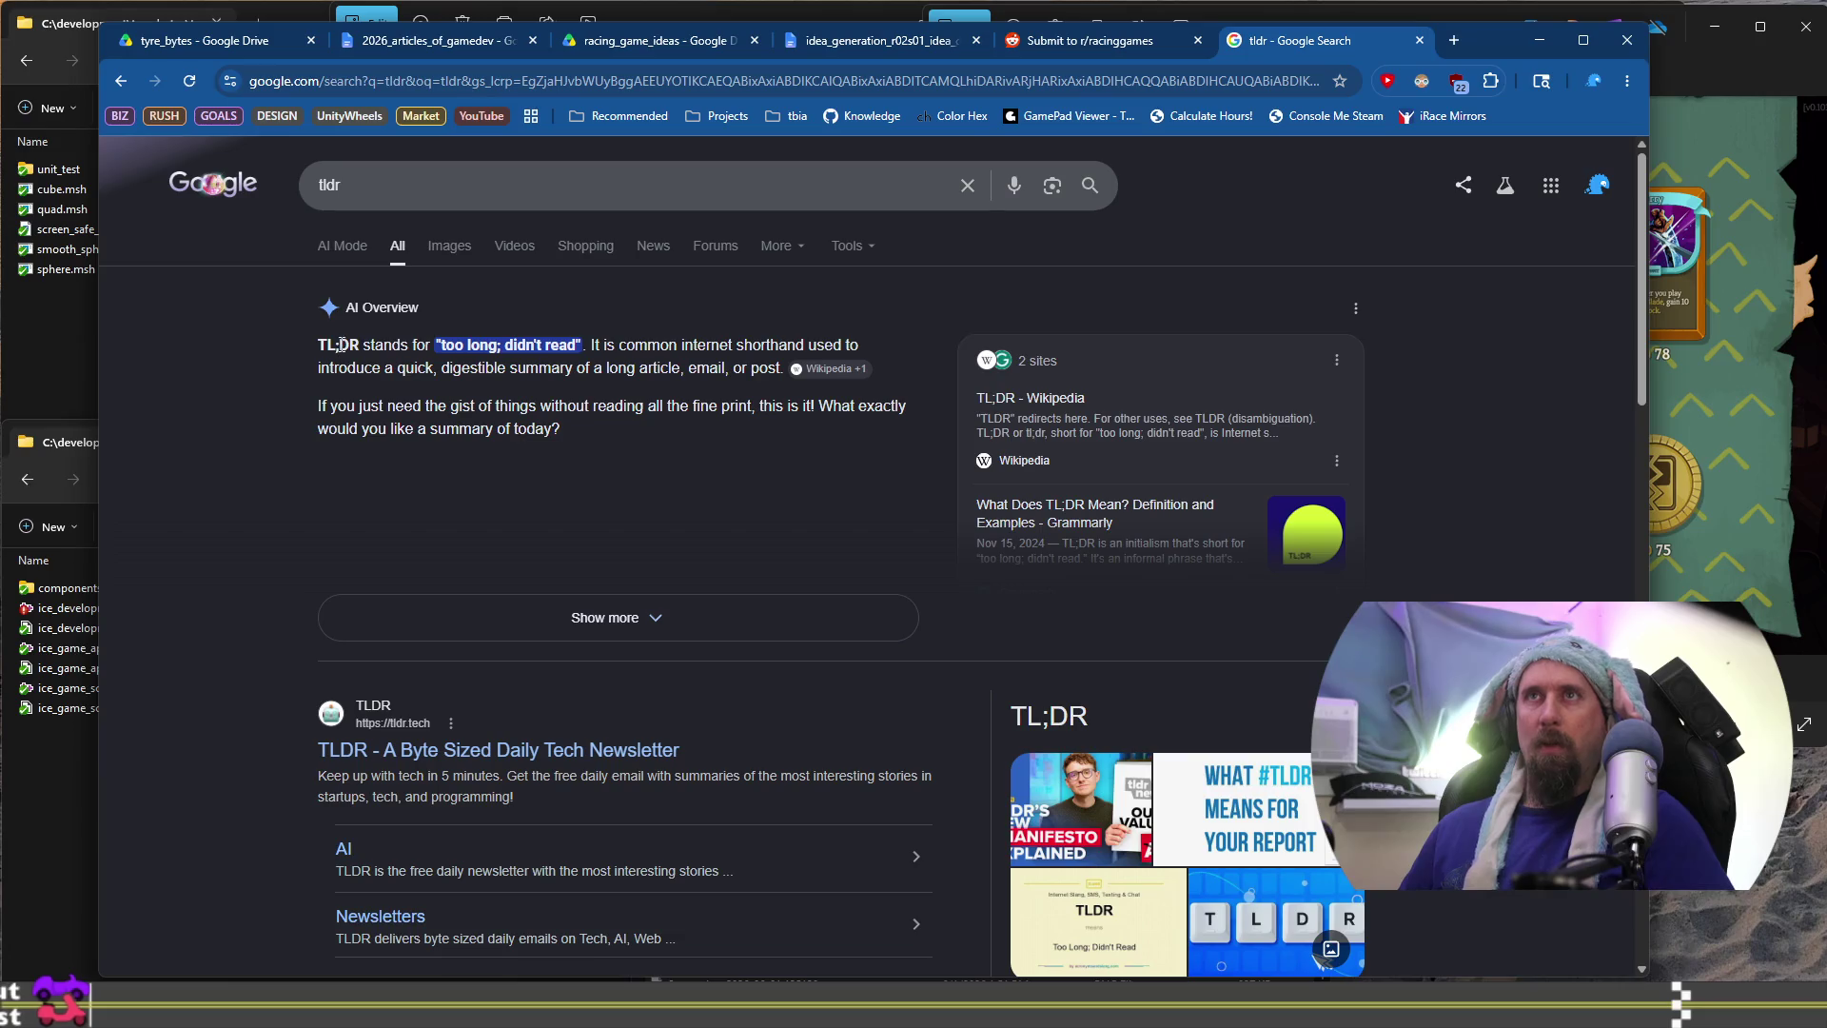
{"action": "scroll", "coordinate": [328, 409], "scroll_direction": "down", "scroll_amount": 2}
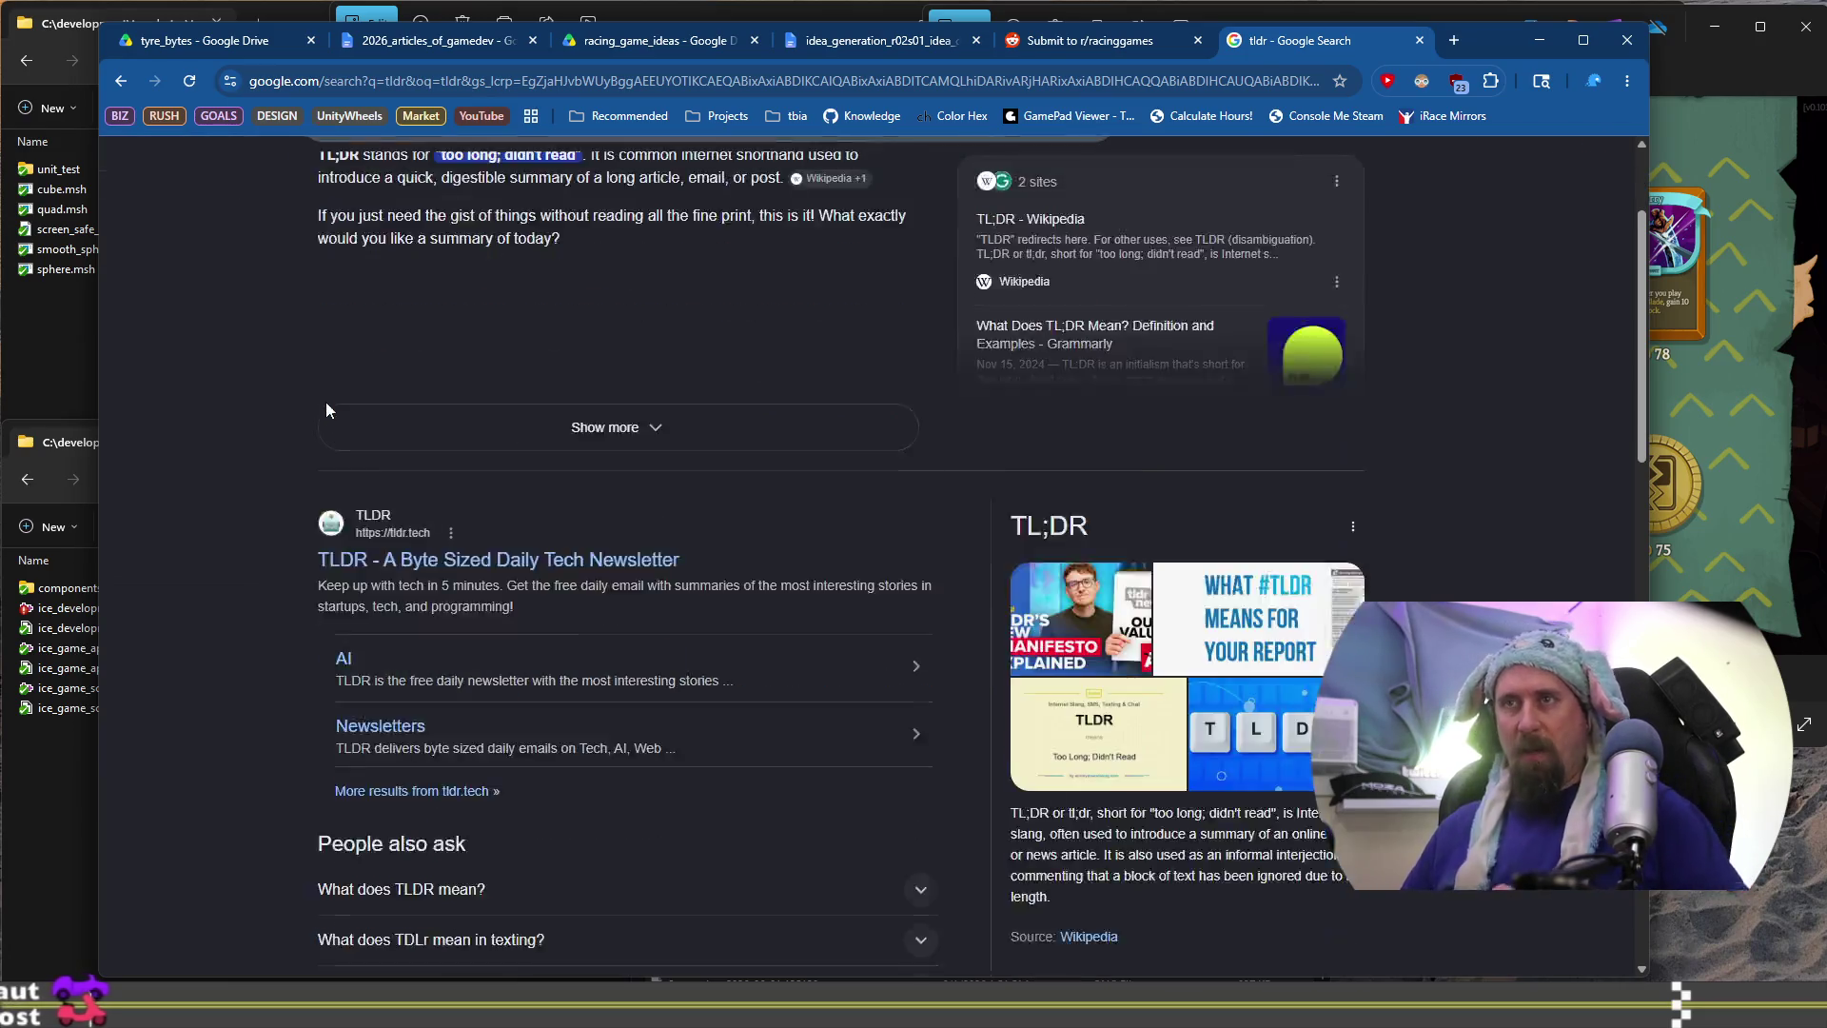
{"action": "scroll", "coordinate": [326, 409], "scroll_direction": "down", "scroll_amount": 7}
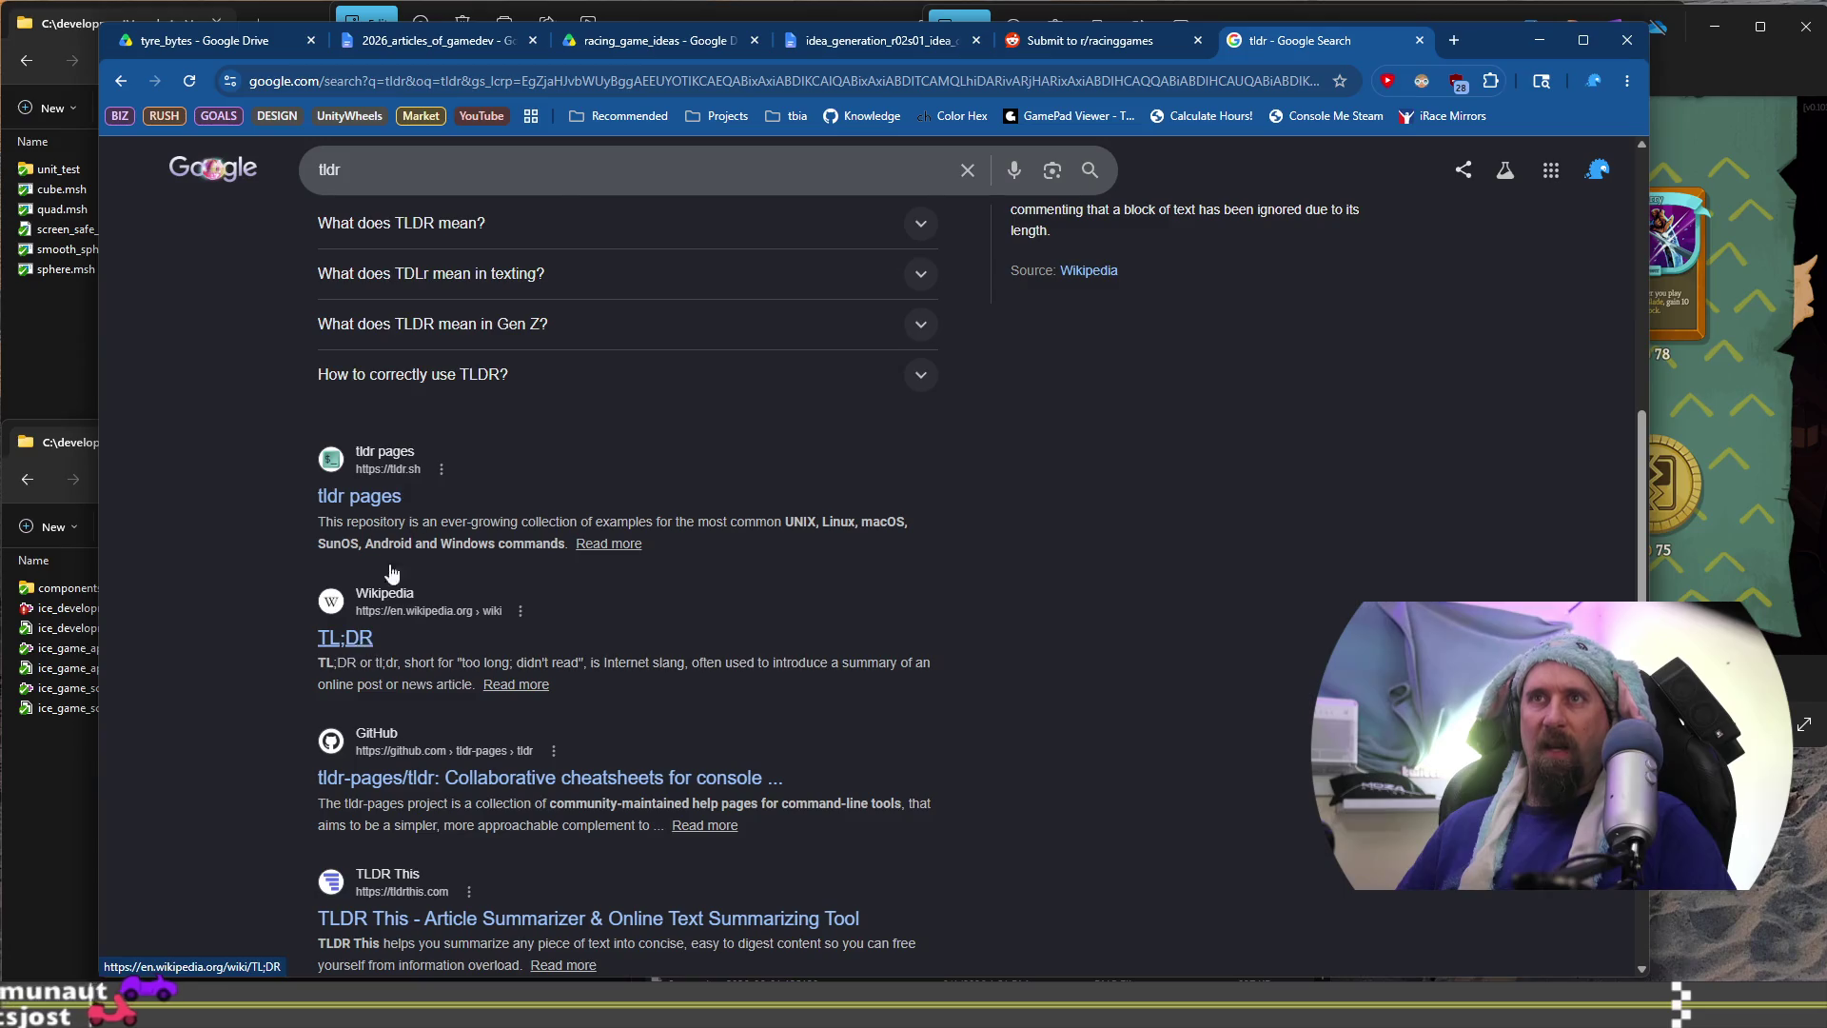
{"action": "left_click", "coordinate": [1089, 40]}
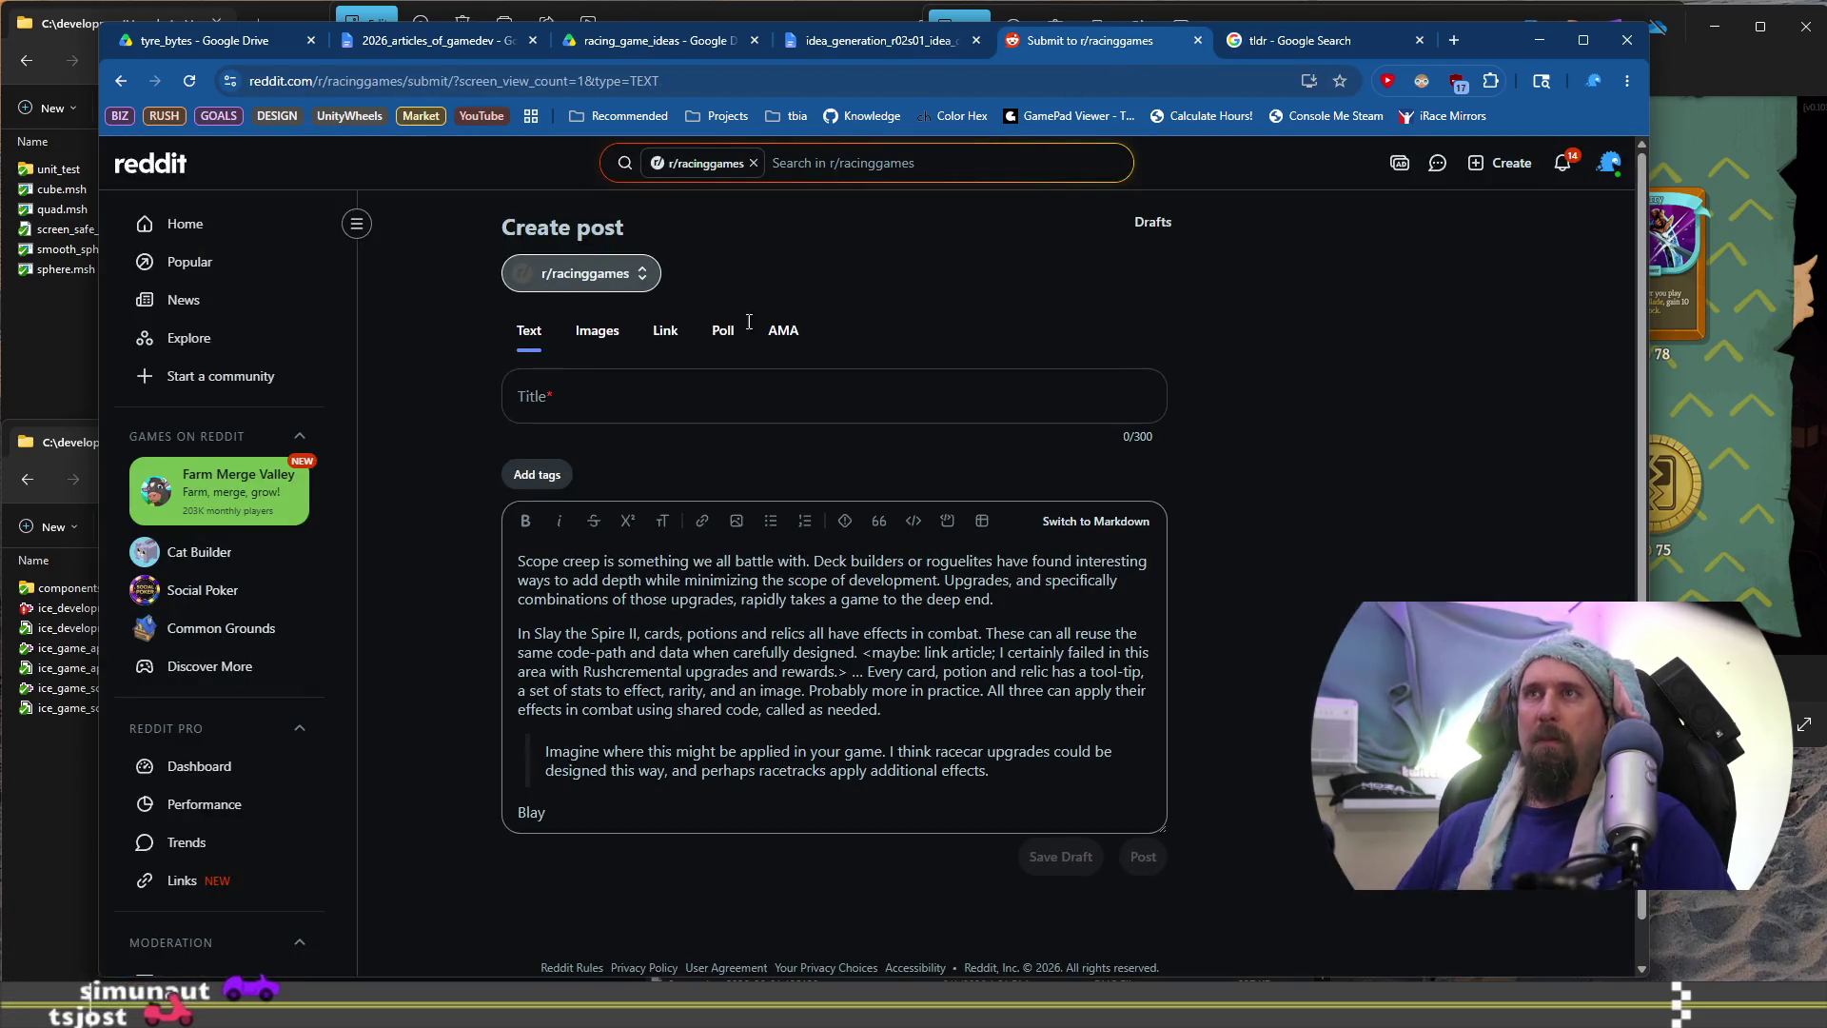
{"action": "left_click", "coordinate": [433, 40]}
{"action": "key", "text": "BackSpace"}
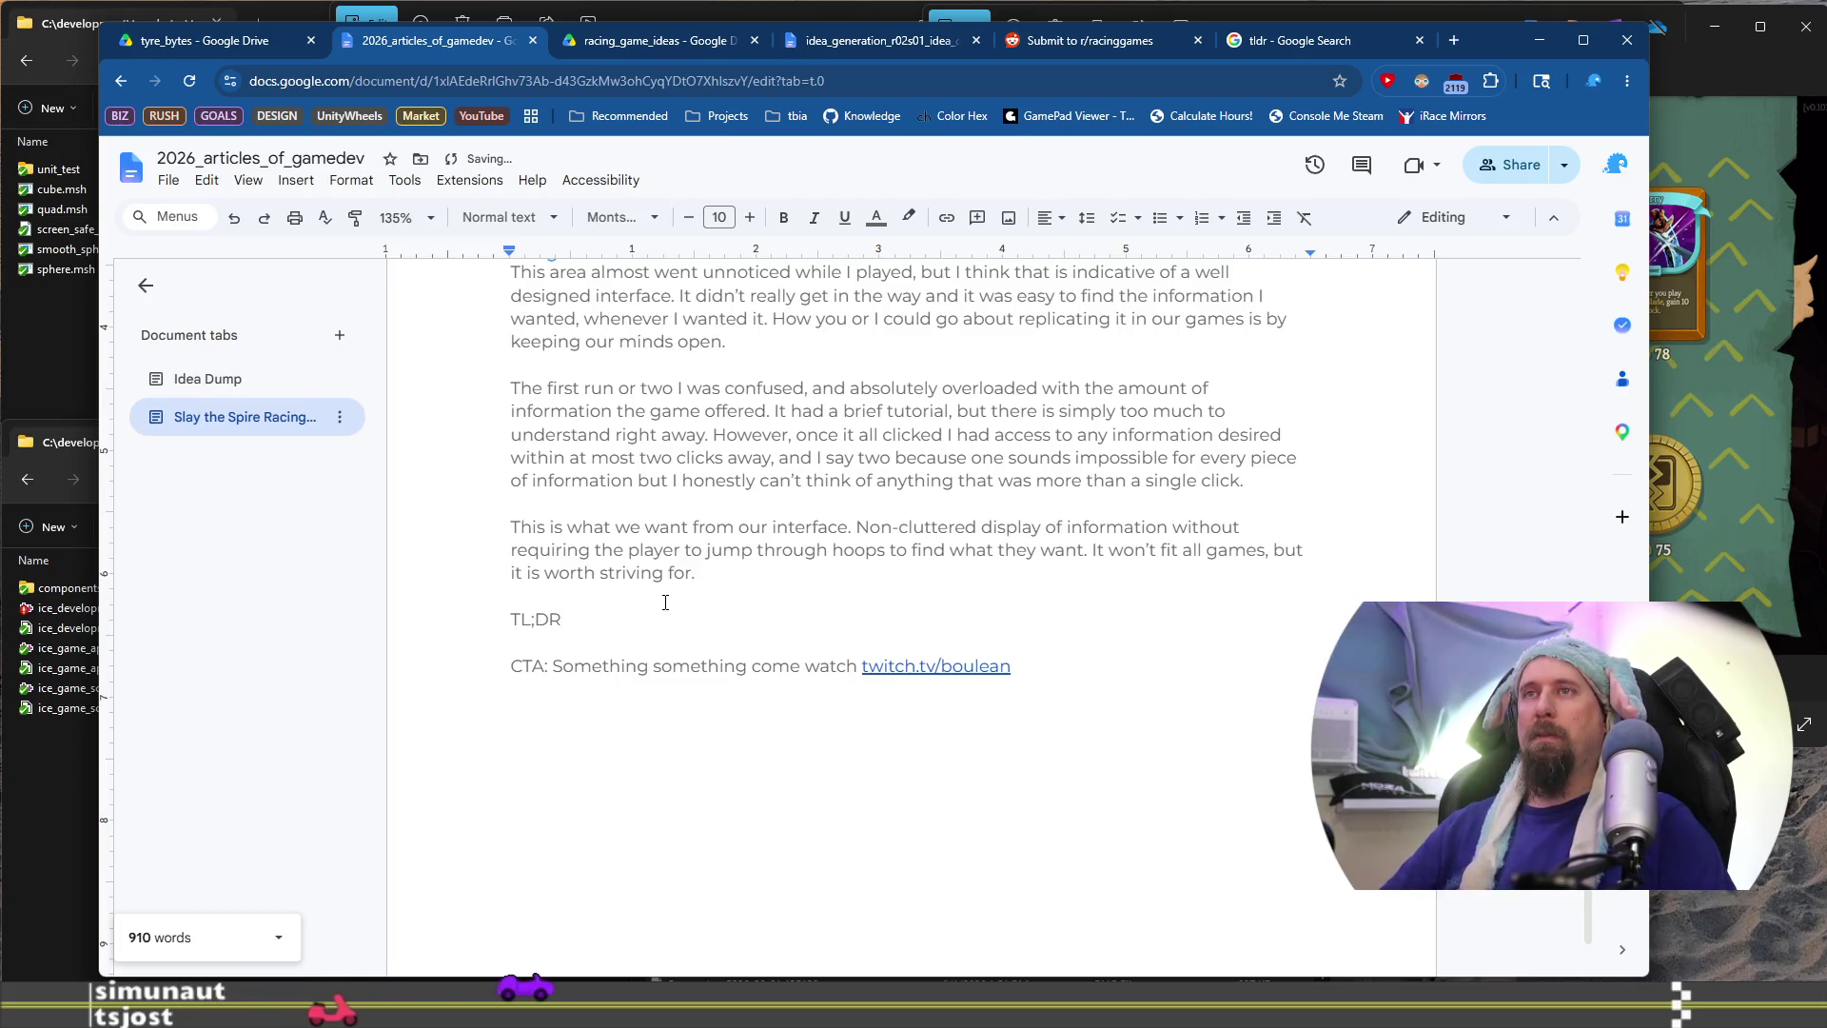
Make TL;DR a Heading 3 and start a normal-text line beneath it
{"action": "key", "text": "shift+Home"}
{"action": "key", "text": "ctrl+alt+3"}
{"action": "key", "text": "End"}
{"action": "key", "text": "Return"}
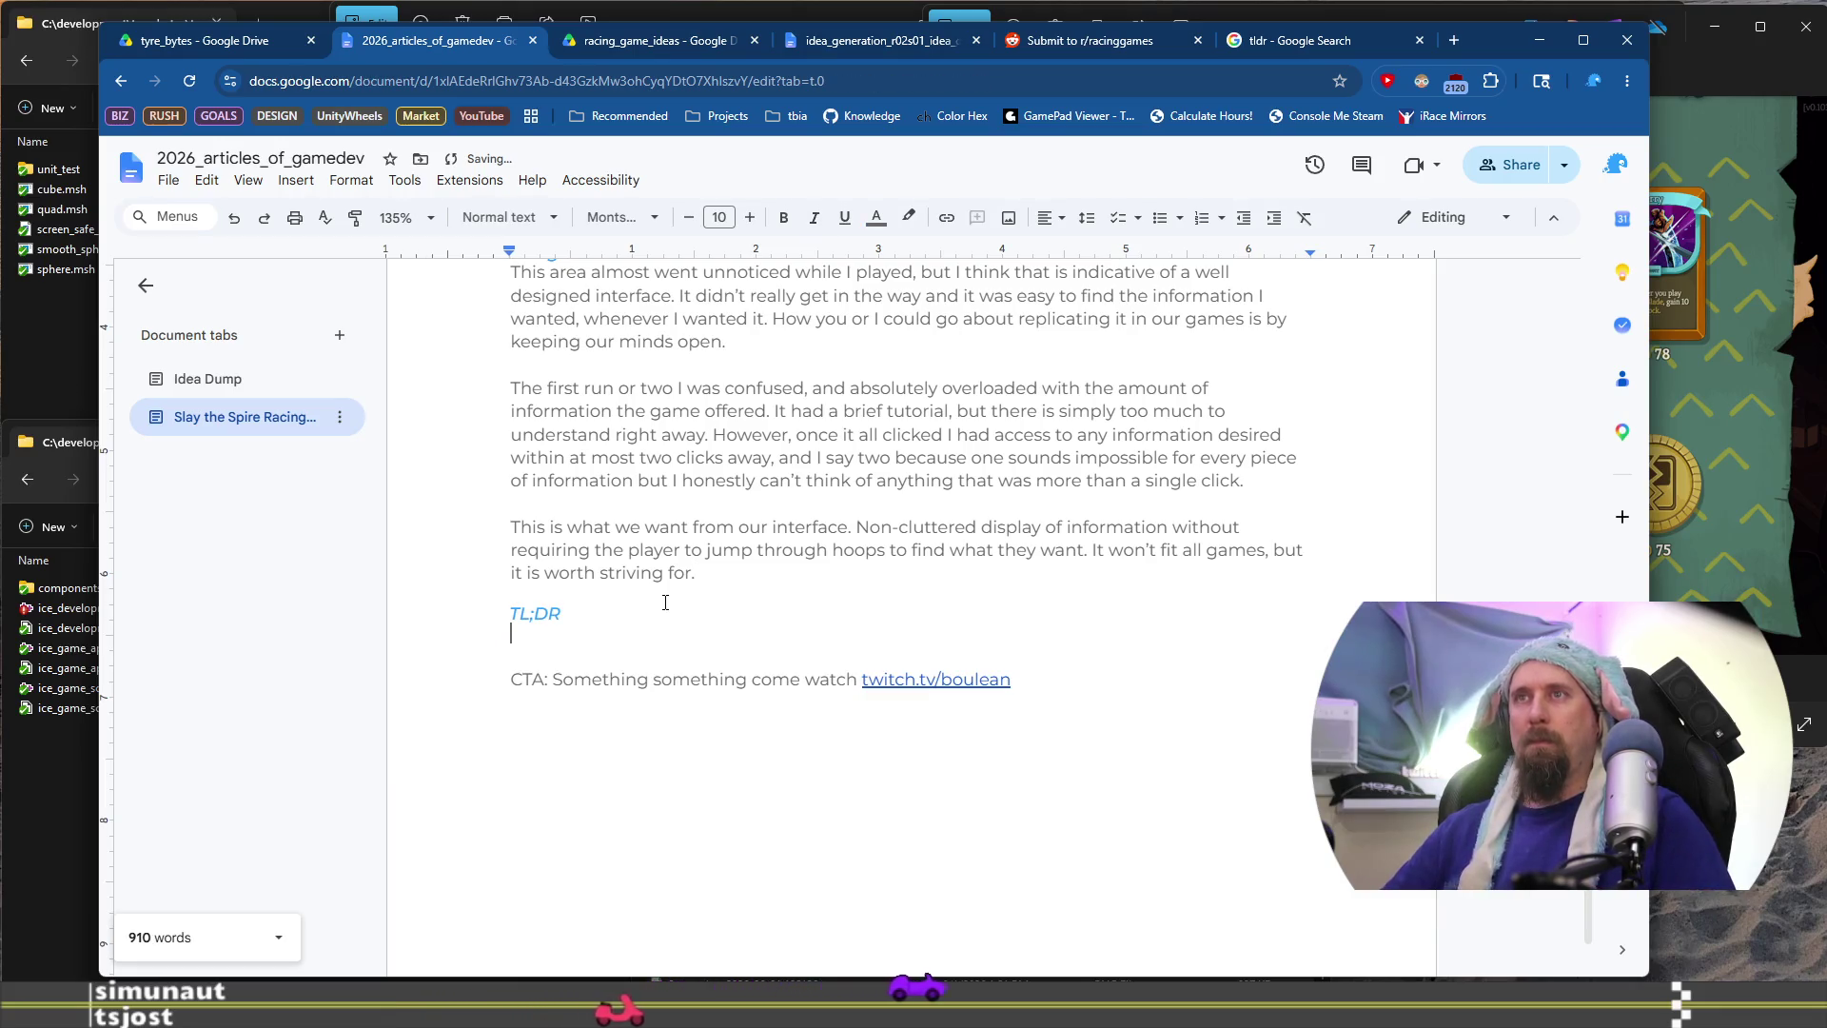
{"action": "key", "text": "Return"}
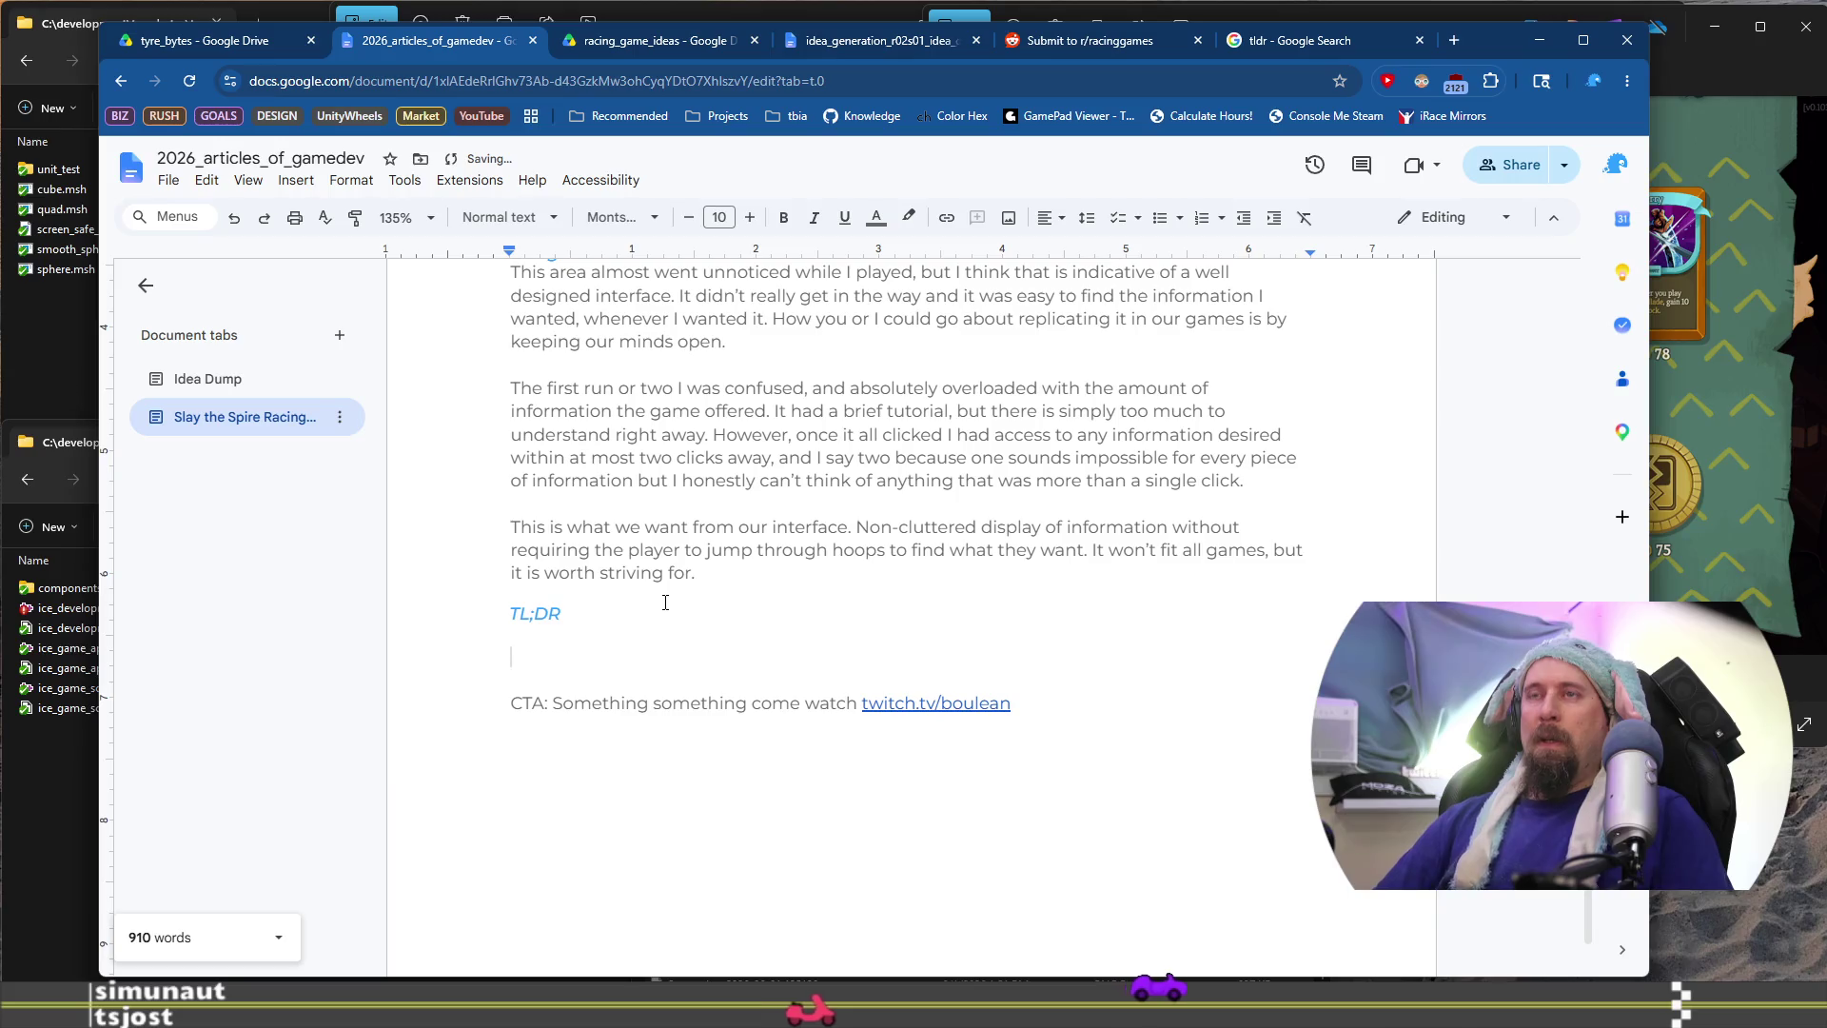
{"action": "key", "text": "BackSpace"}
Write 'Playing games can help you find shortcuts, better designs and consider player perspectives.'
{"action": "type", "text": "Playing "}
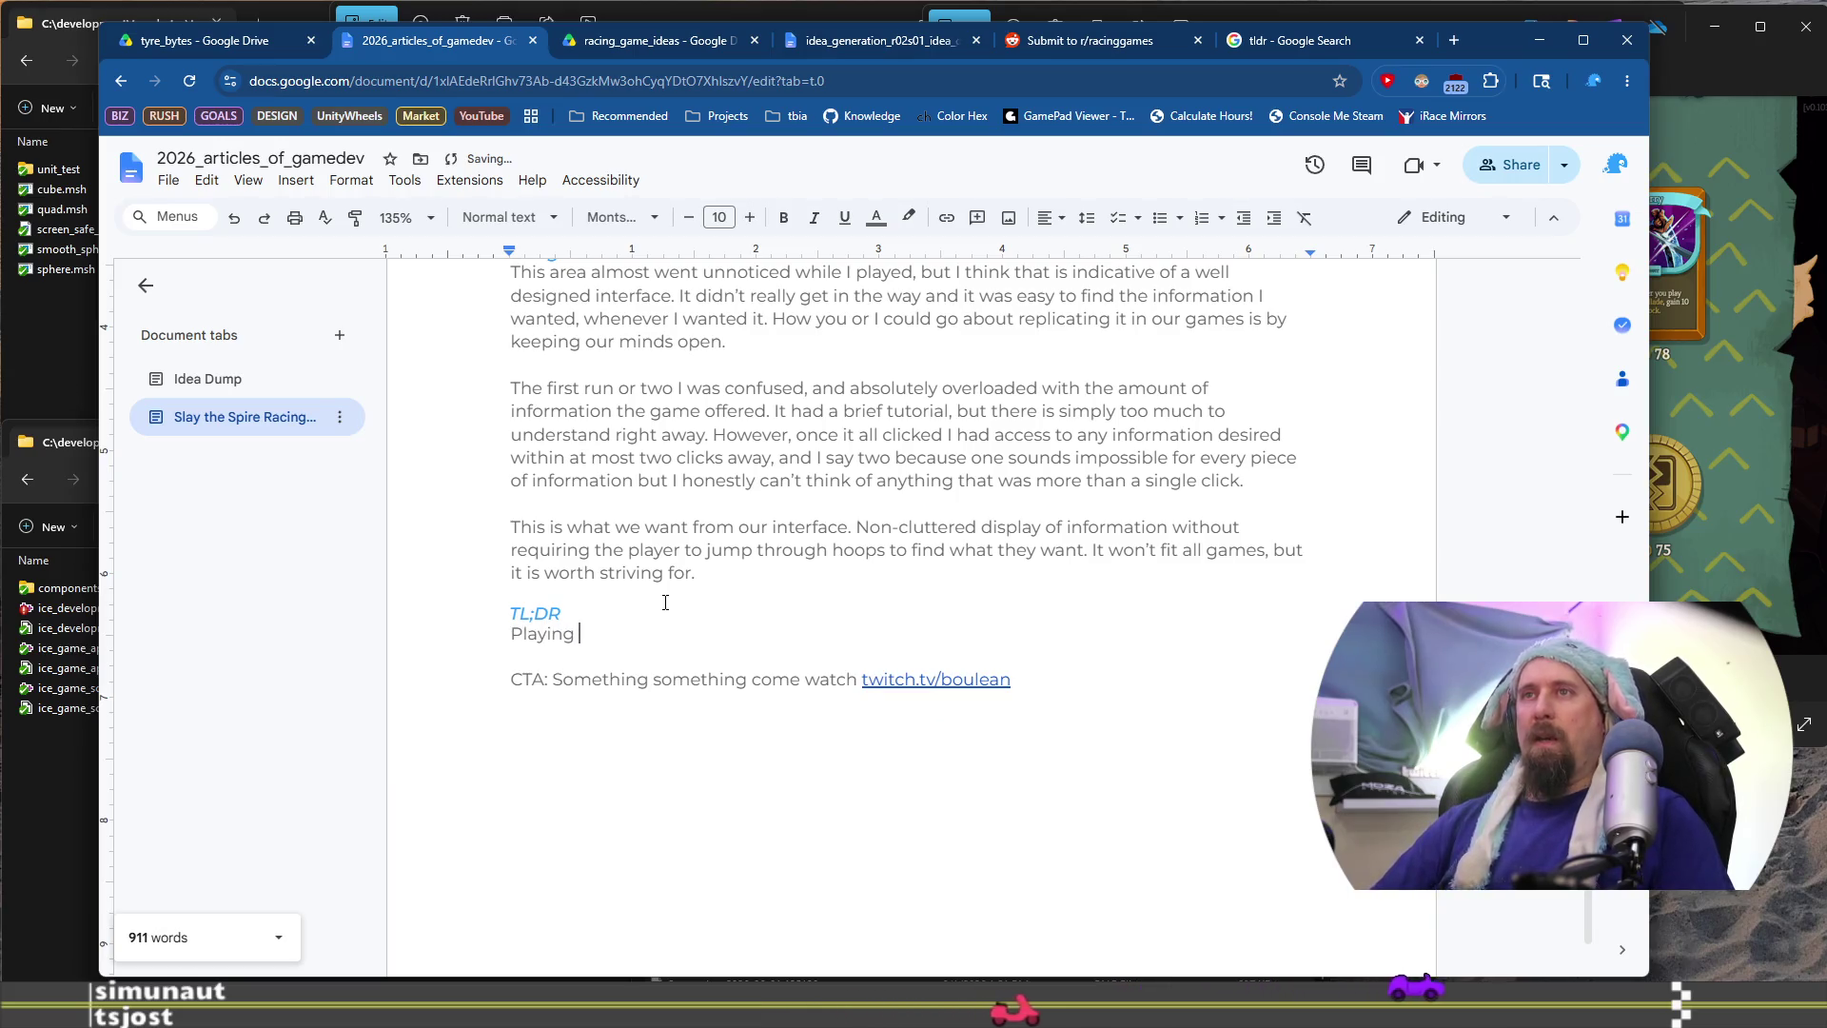
{"action": "type", "text": "games c"}
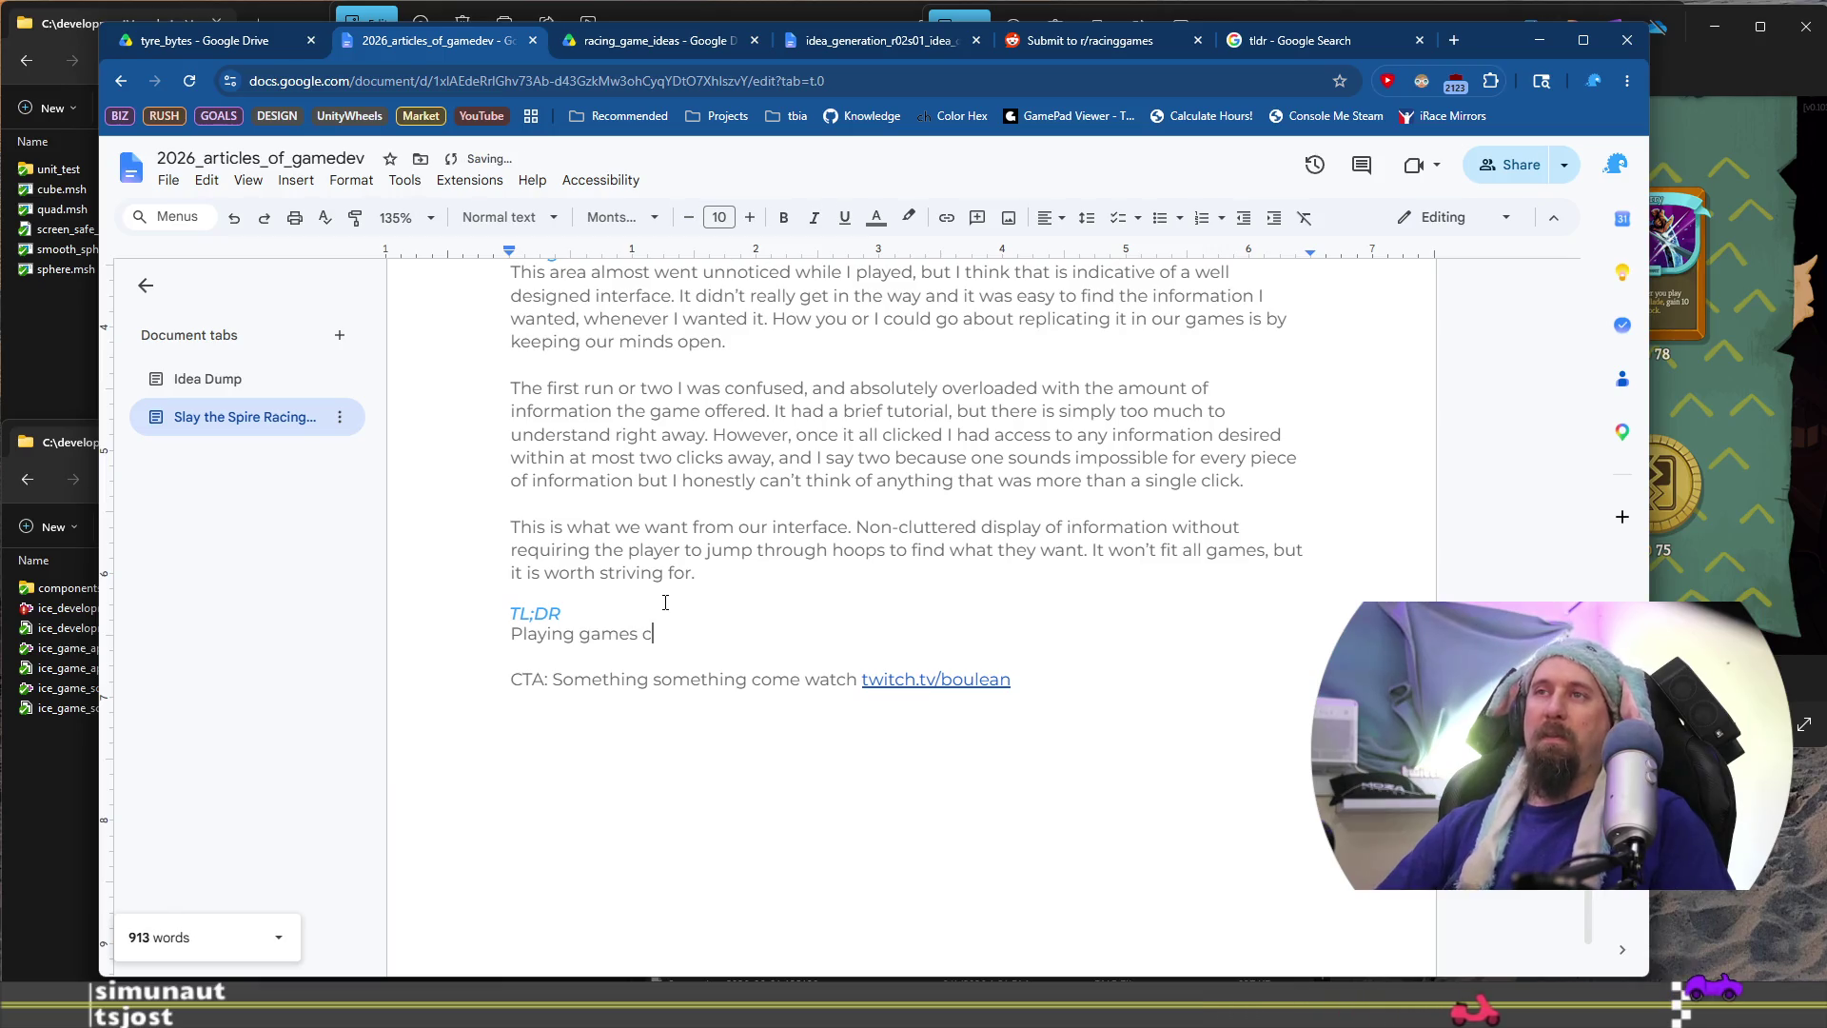
{"action": "type", "text": "an help you find shortcu"}
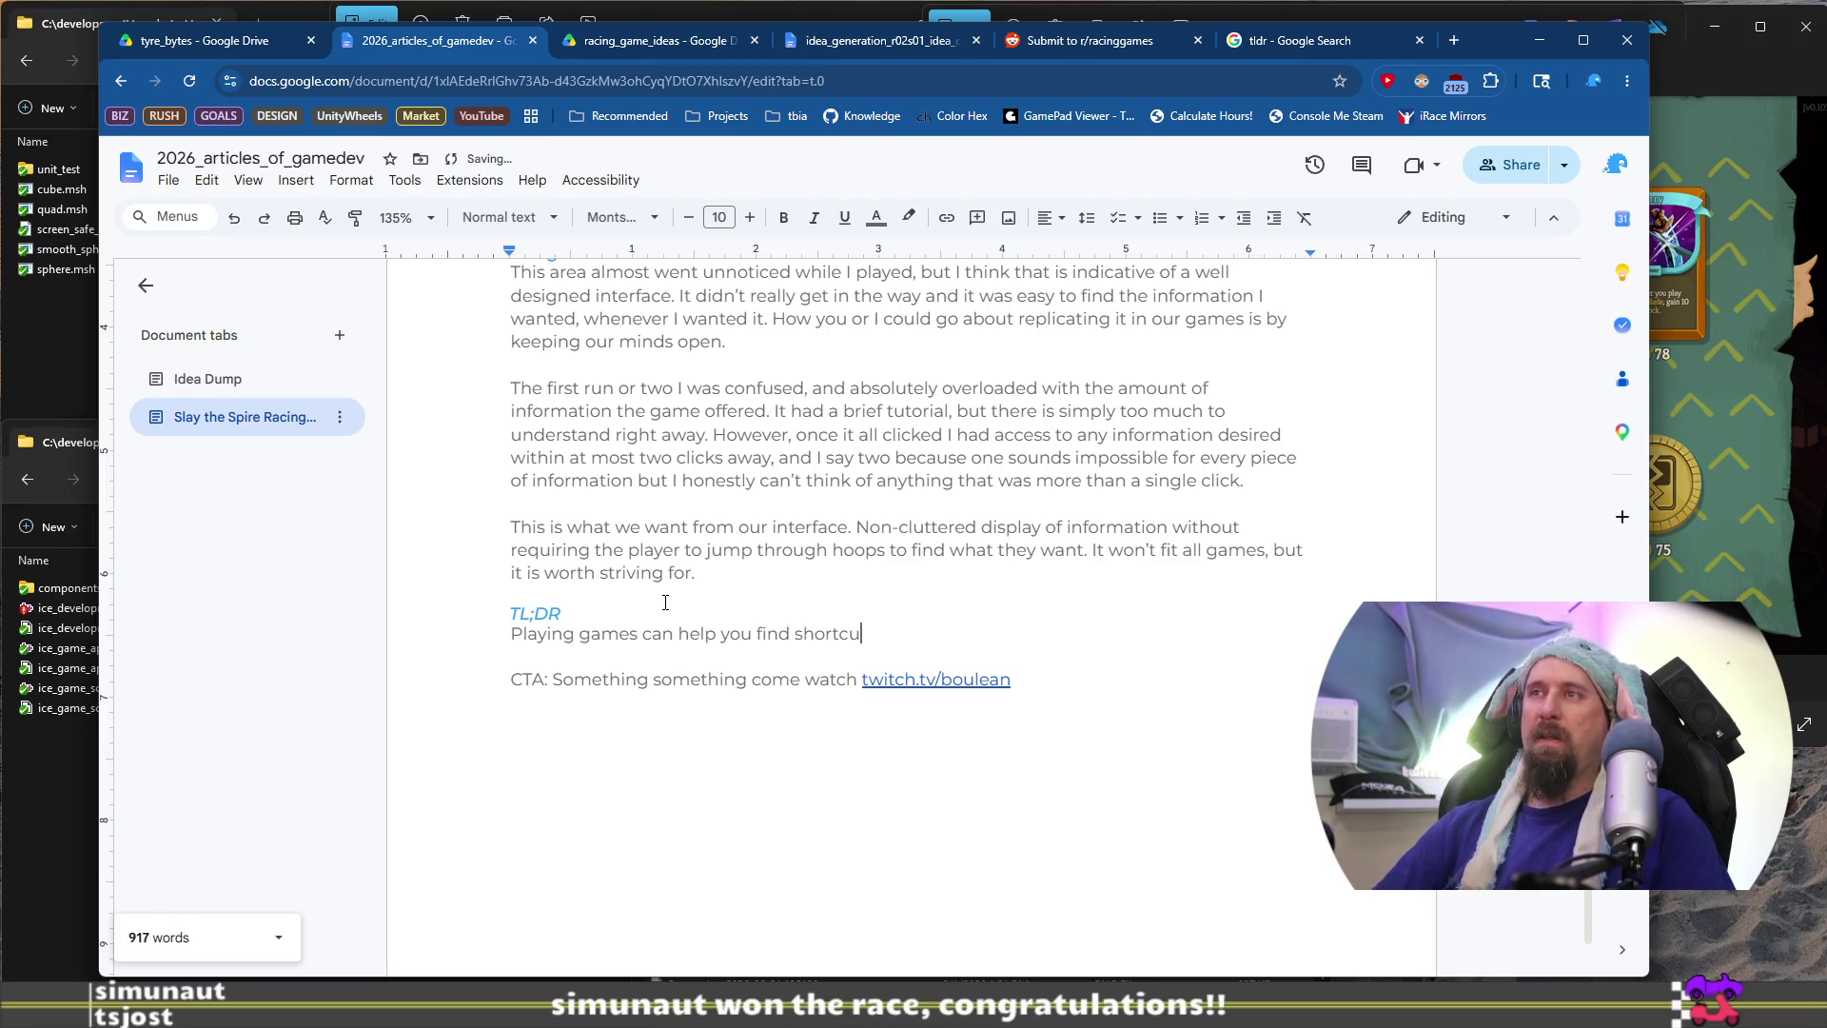
{"action": "type", "text": "ts, better designs and thingk"}
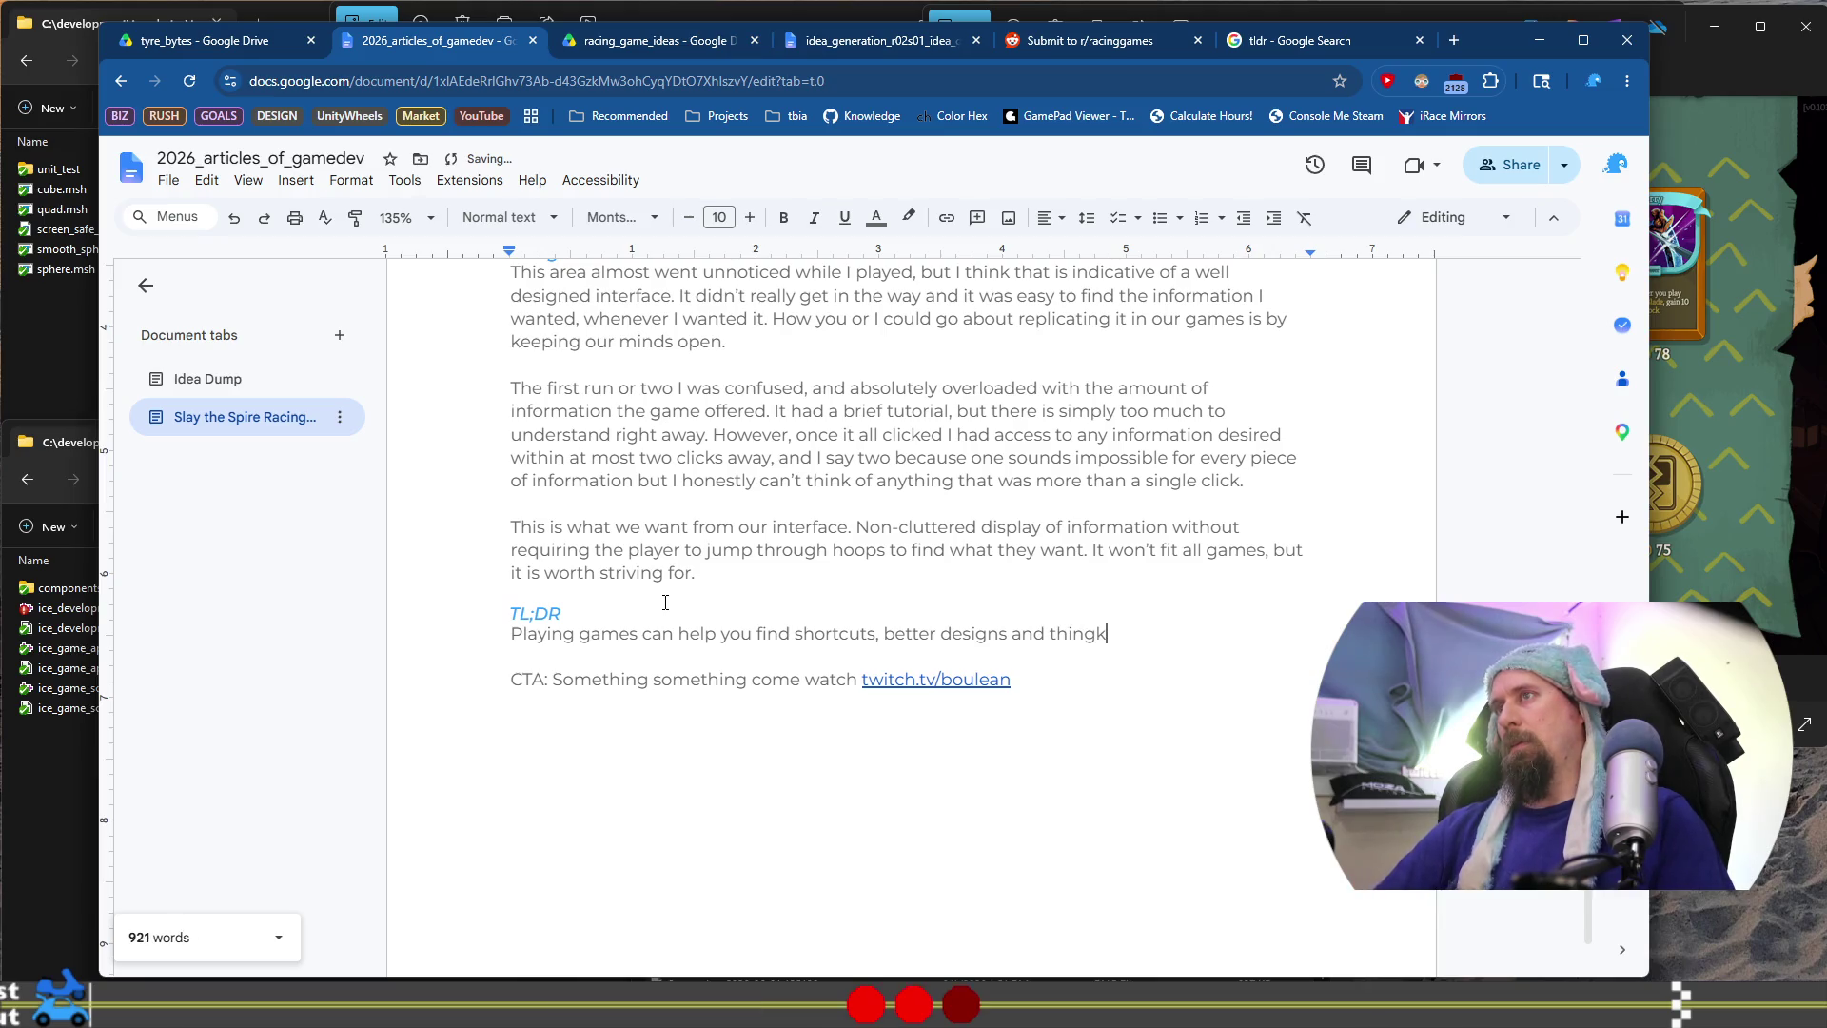
{"action": "key", "text": "BackSpace"}
{"action": "key", "text": "BackSpace"}
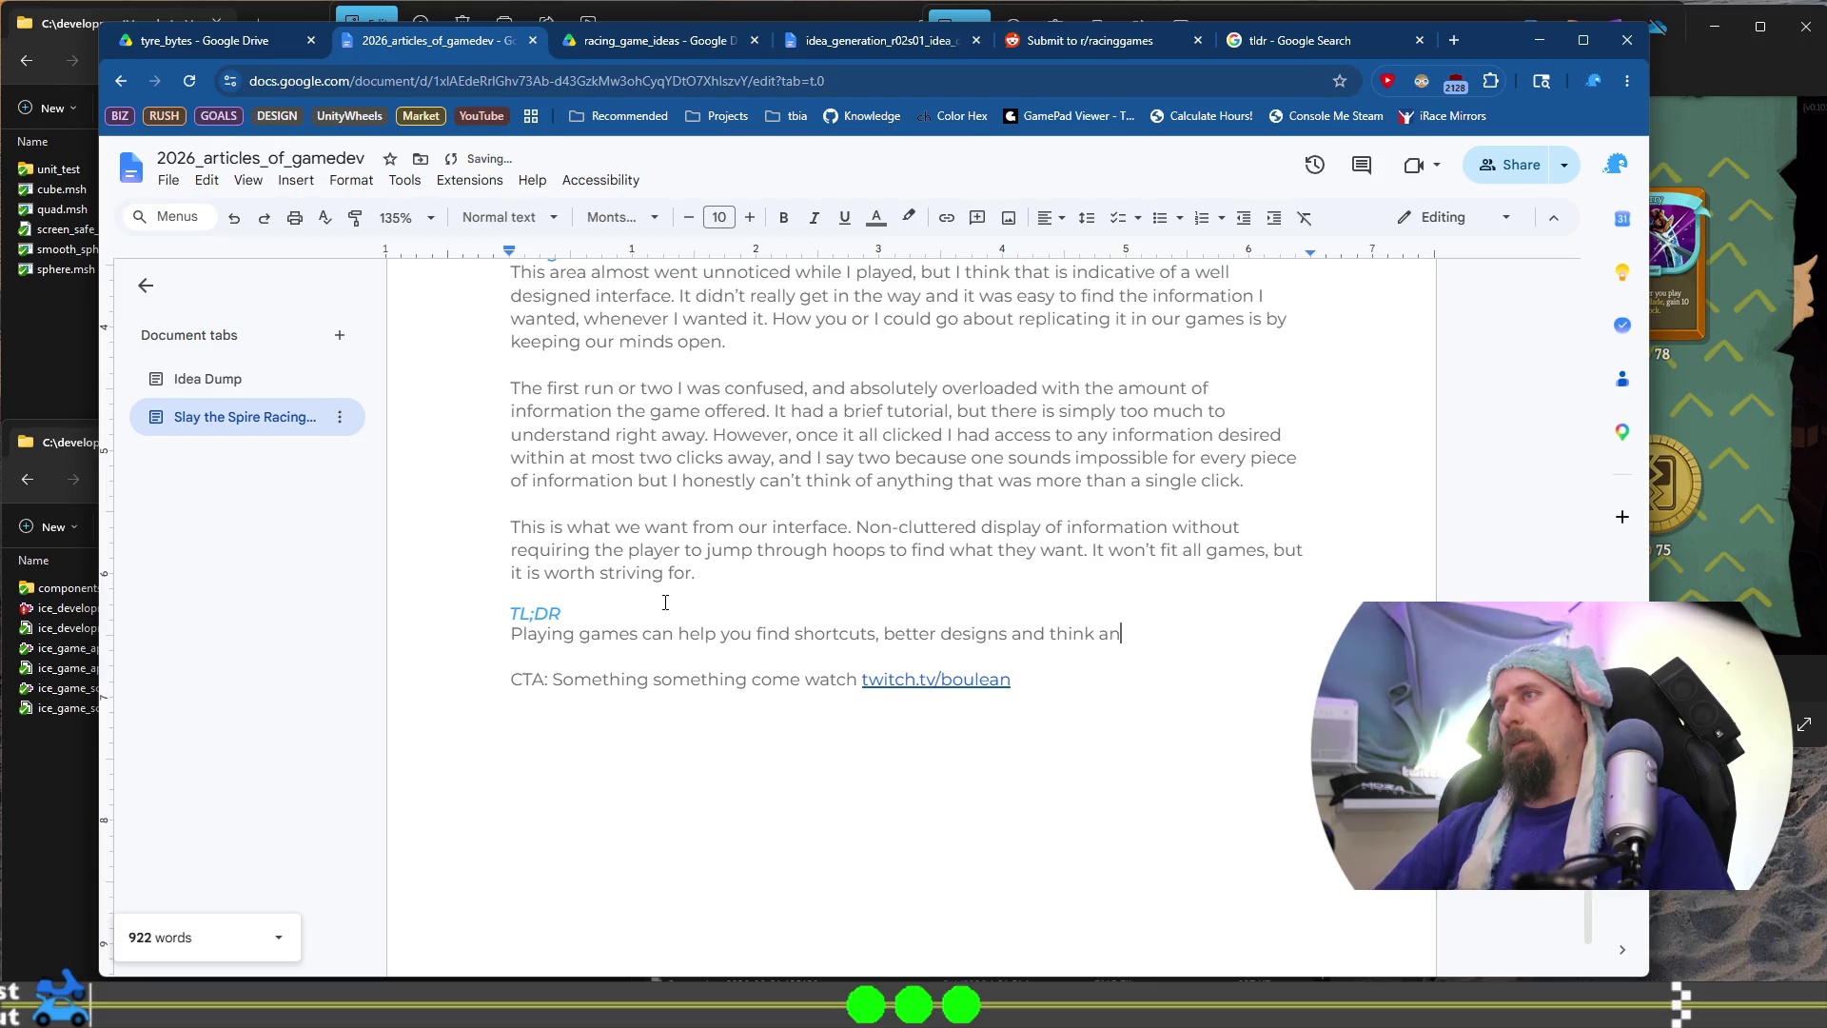
{"action": "type", "text": "t"}
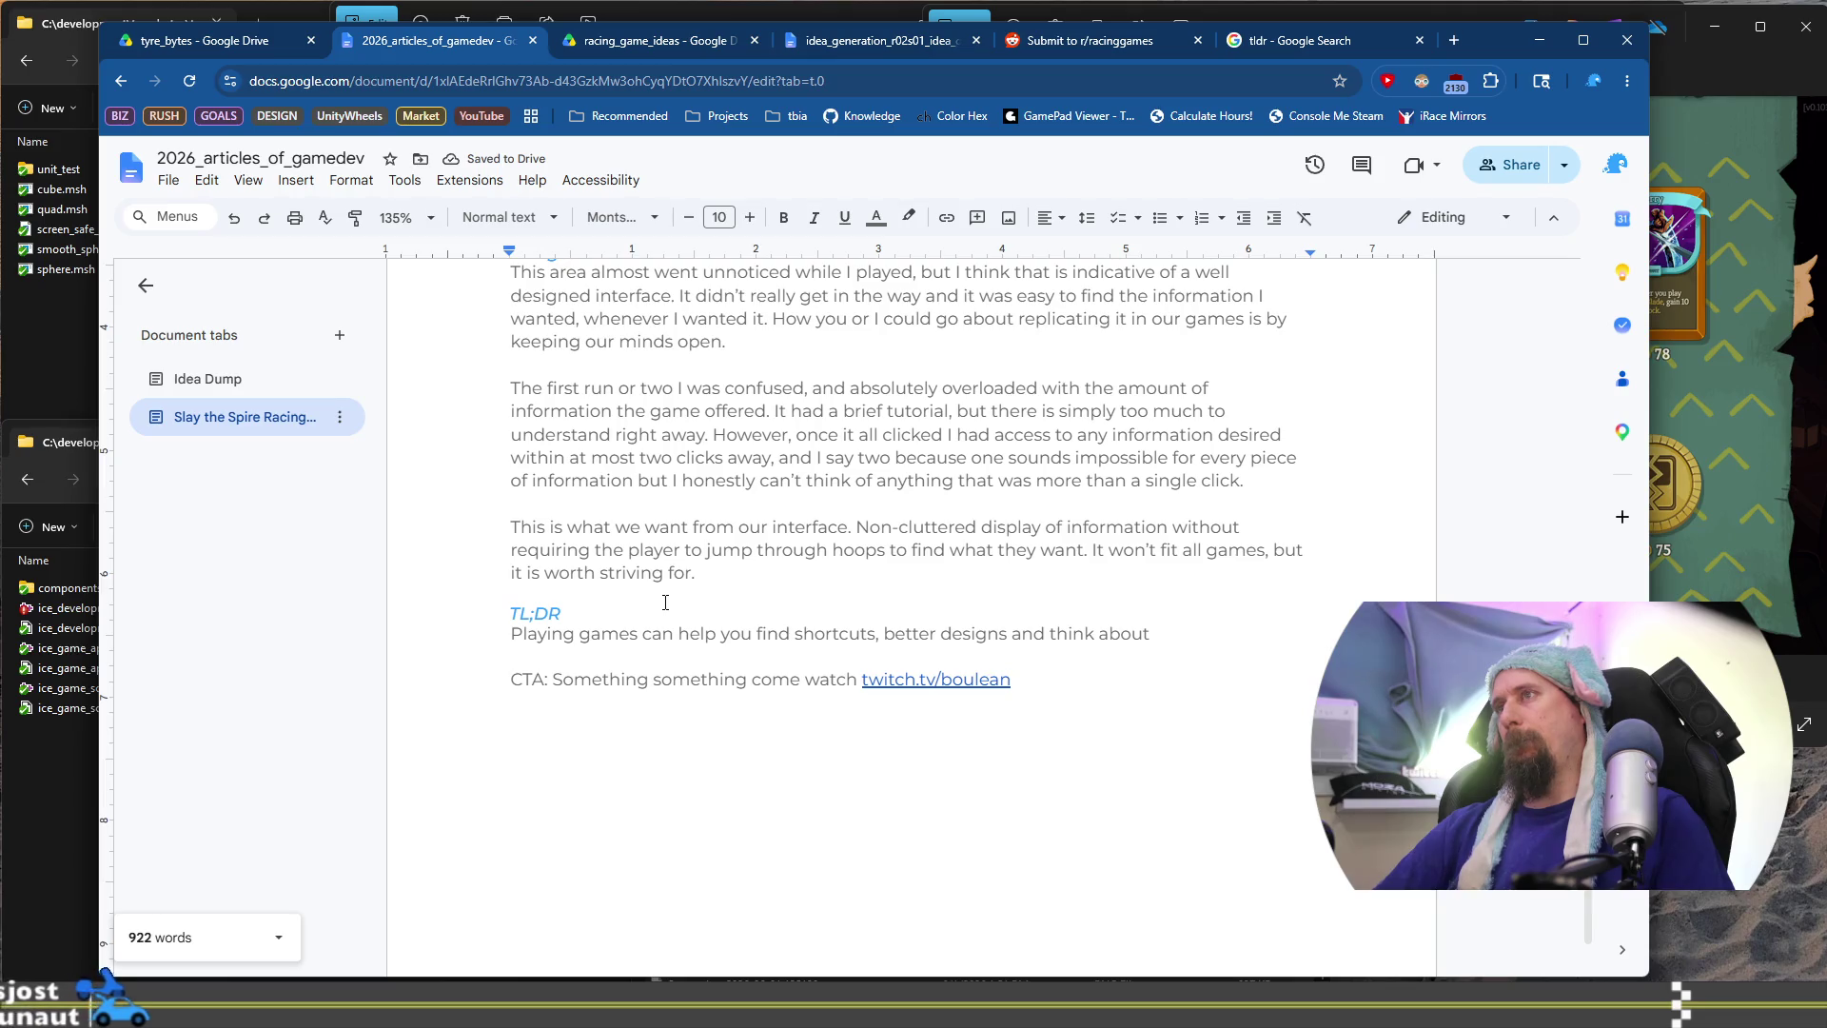
{"action": "key", "text": "ctrl+BackSpace"}
{"action": "key", "text": "ctrl+BackSpace"}
{"action": "type", "text": "consider"}
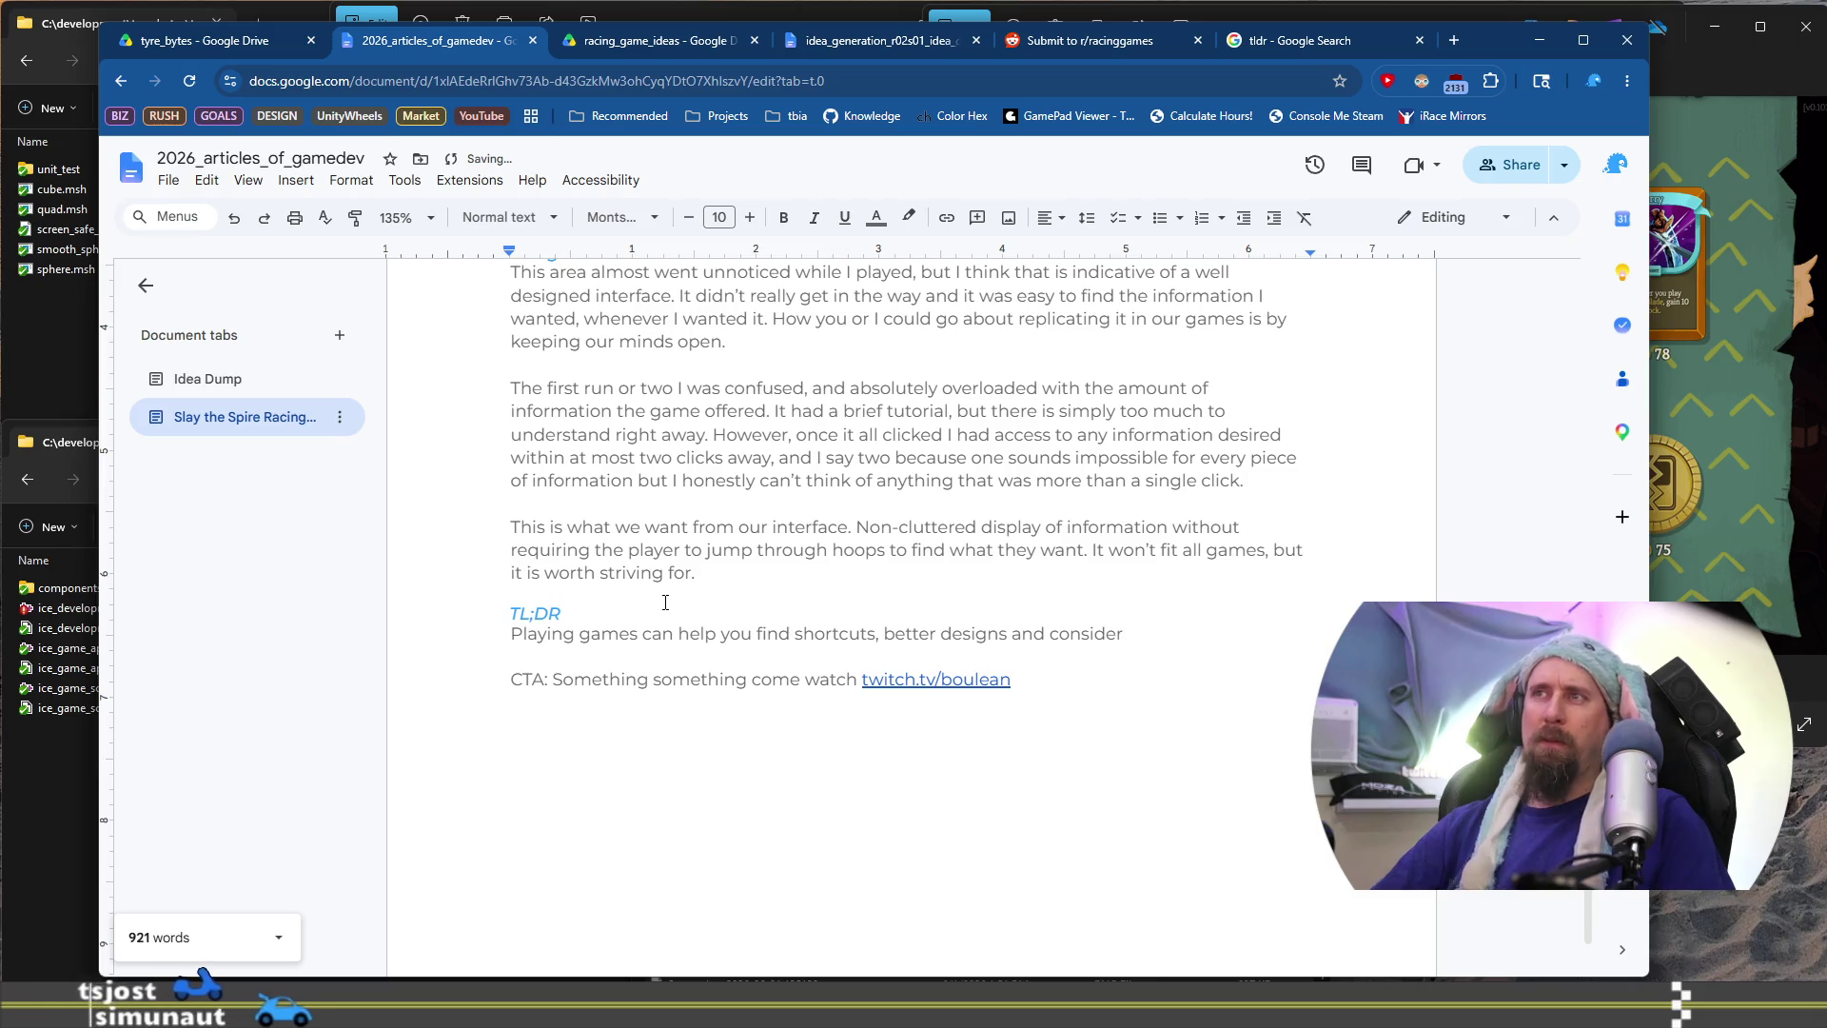
{"action": "type", "text": " player perspectives more than shutting"}
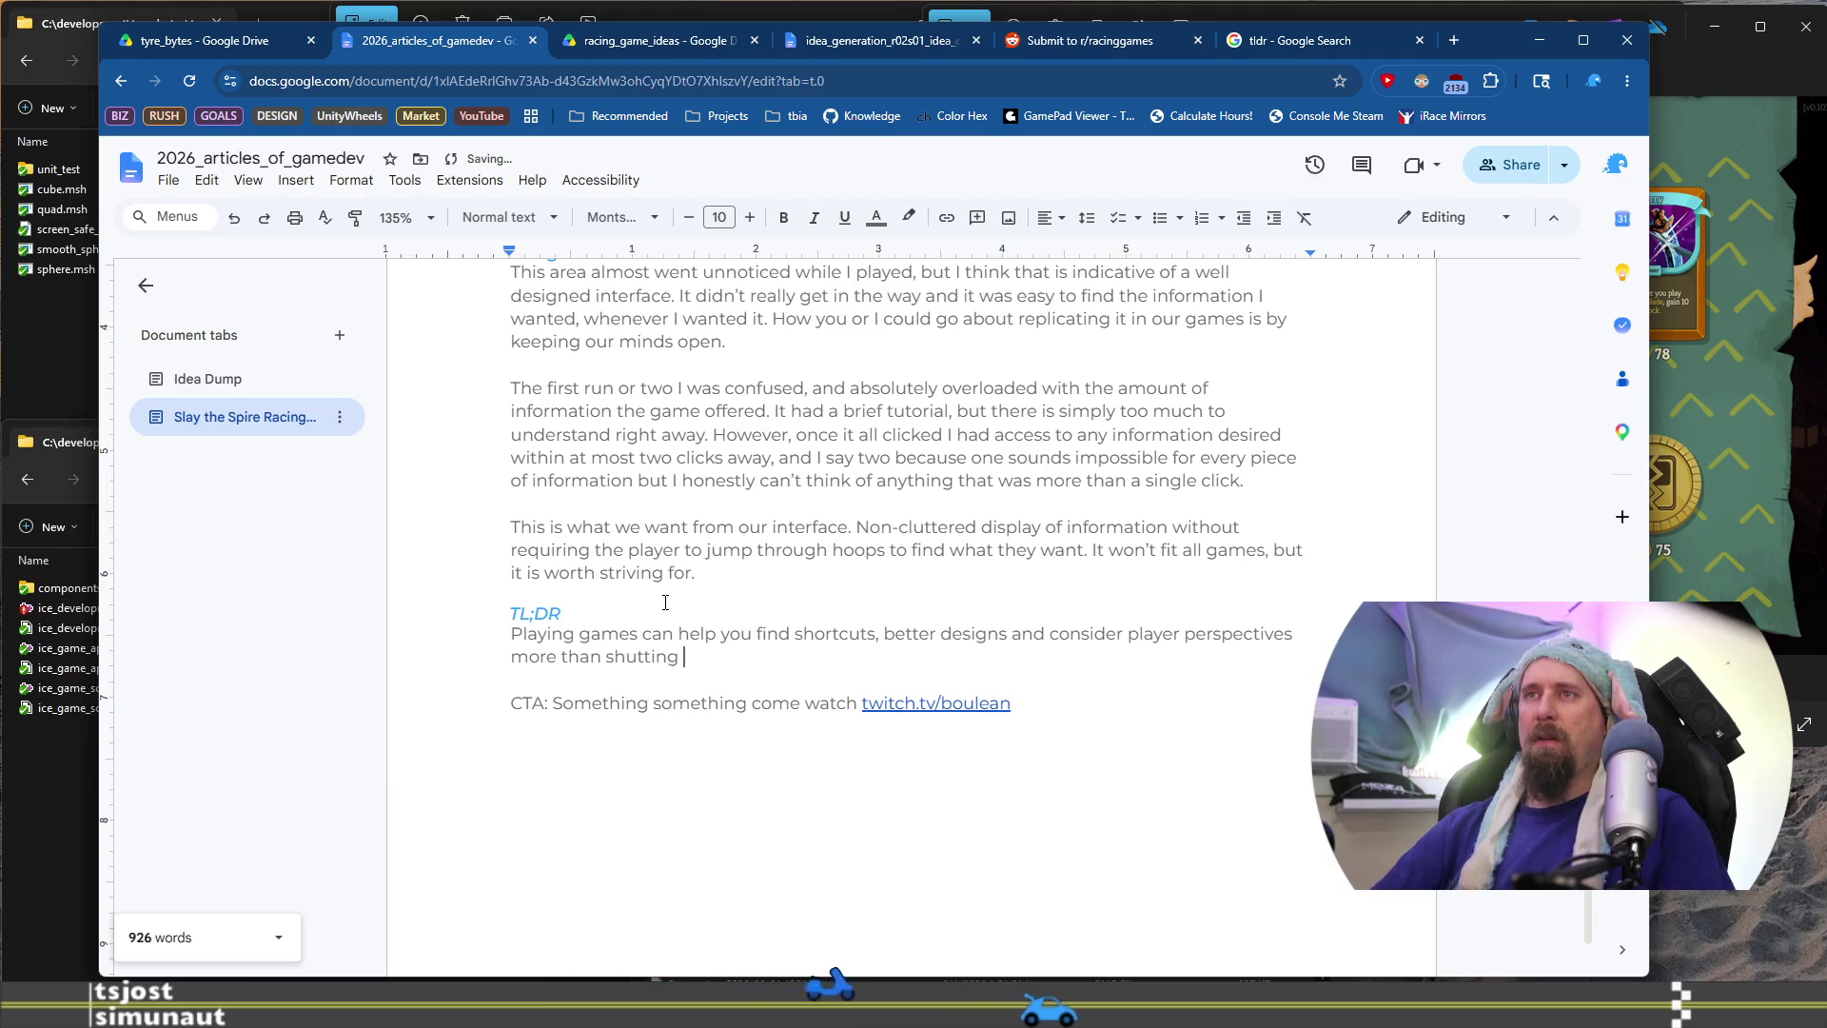
{"action": "key", "text": "ctrl+BackSpace"}
{"action": "key", "text": "ctrl+BackSpace"}
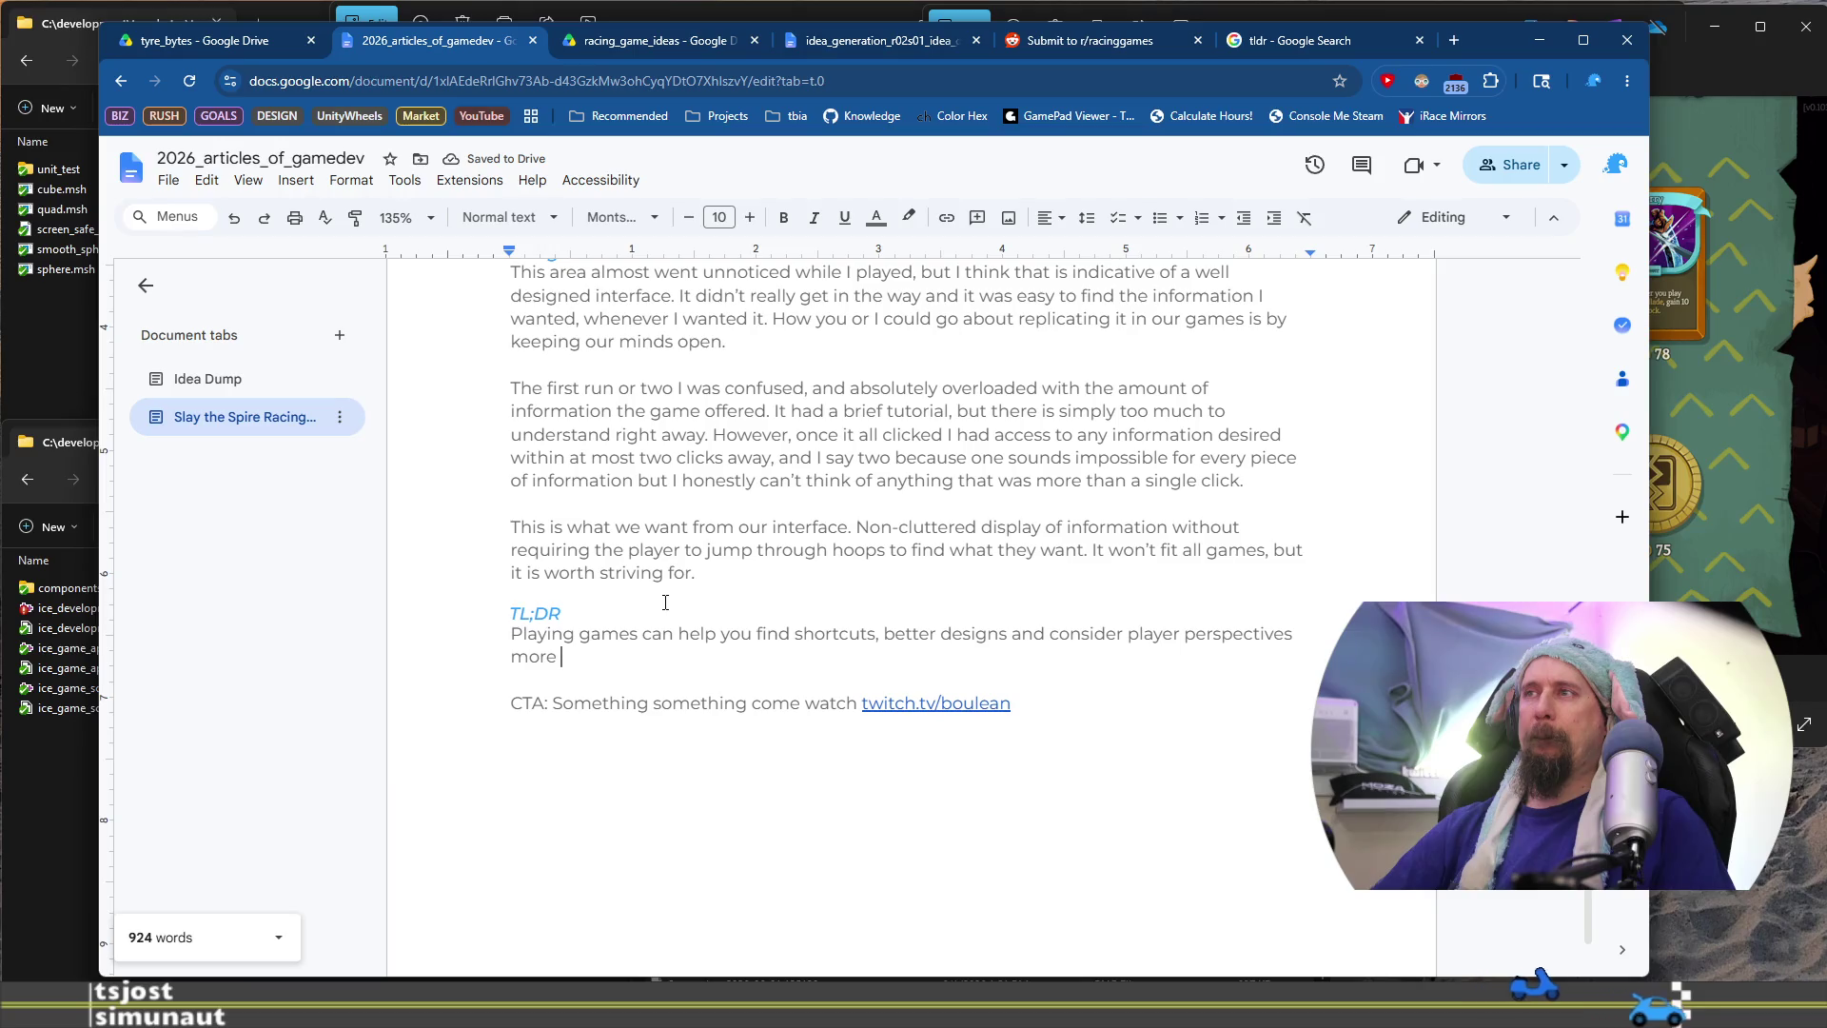
{"action": "key", "text": "BackSpace"}
{"action": "key", "text": "BackSpace"}
{"action": "key", "text": "BackSpace"}
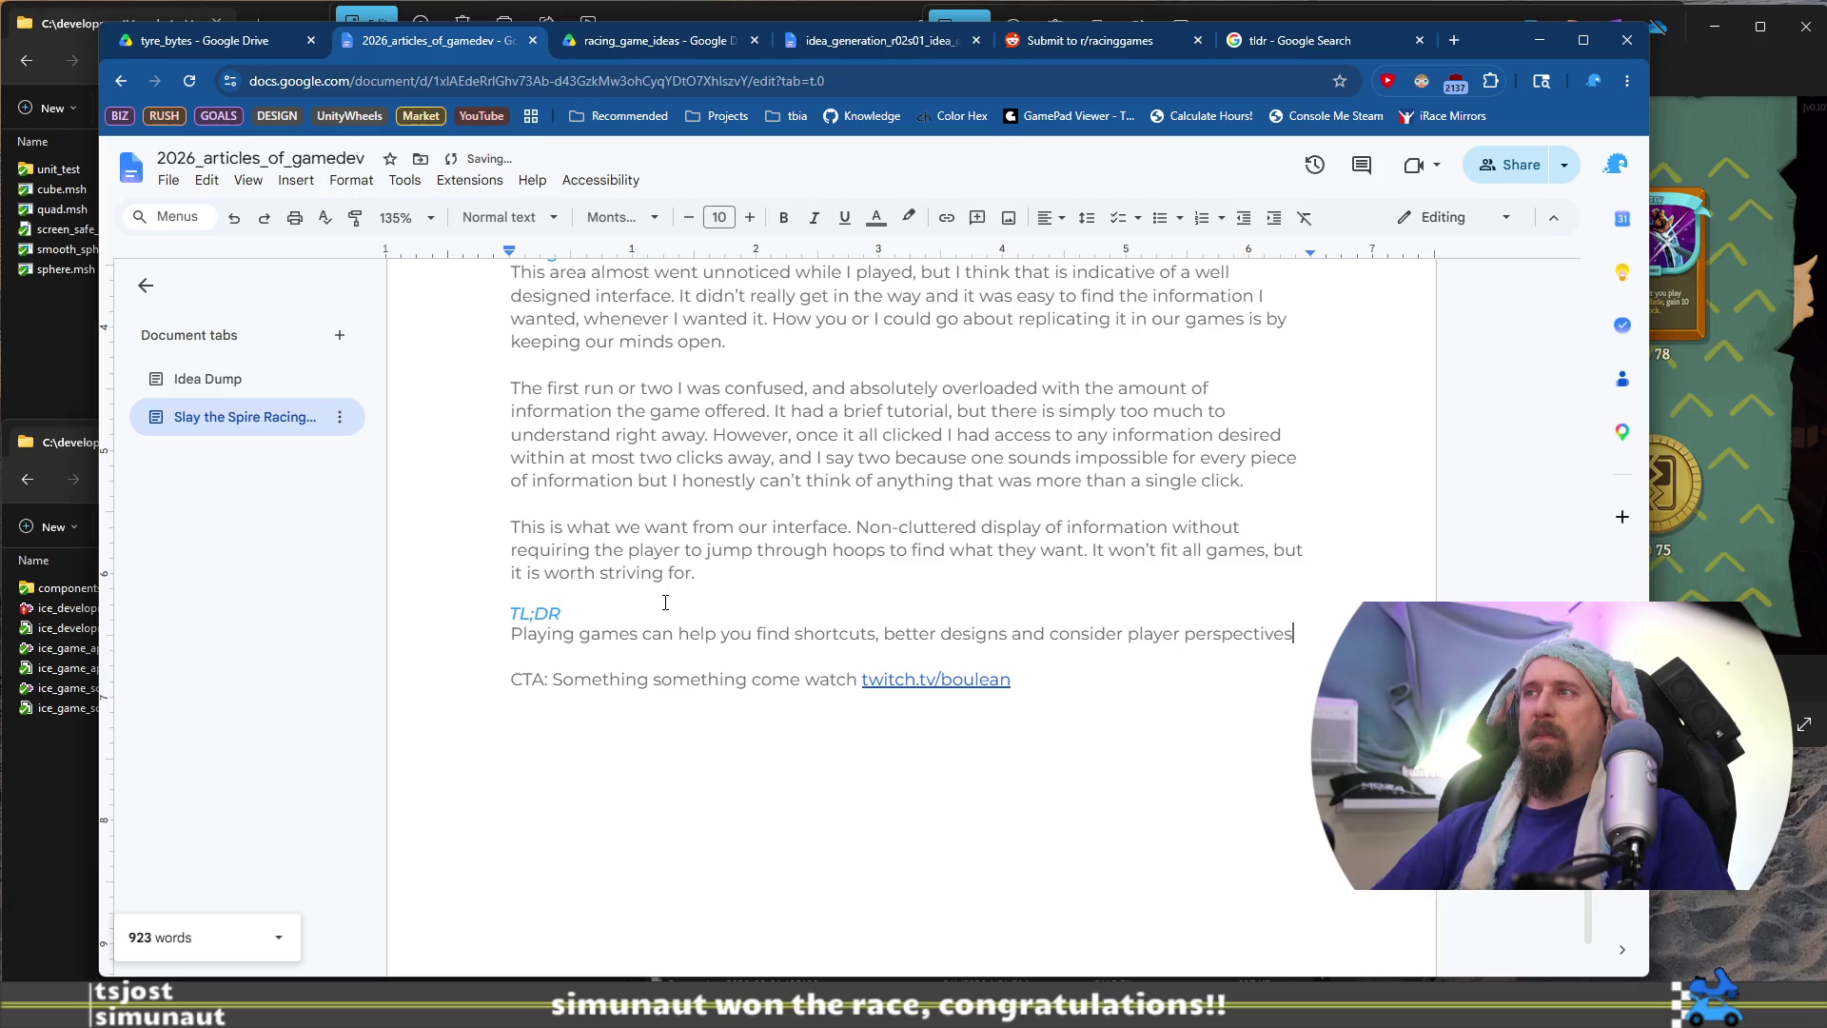
Start the second TL;DR sentence with 'Slay' and trim its trailing words
{"action": "type", "text": ".So"}
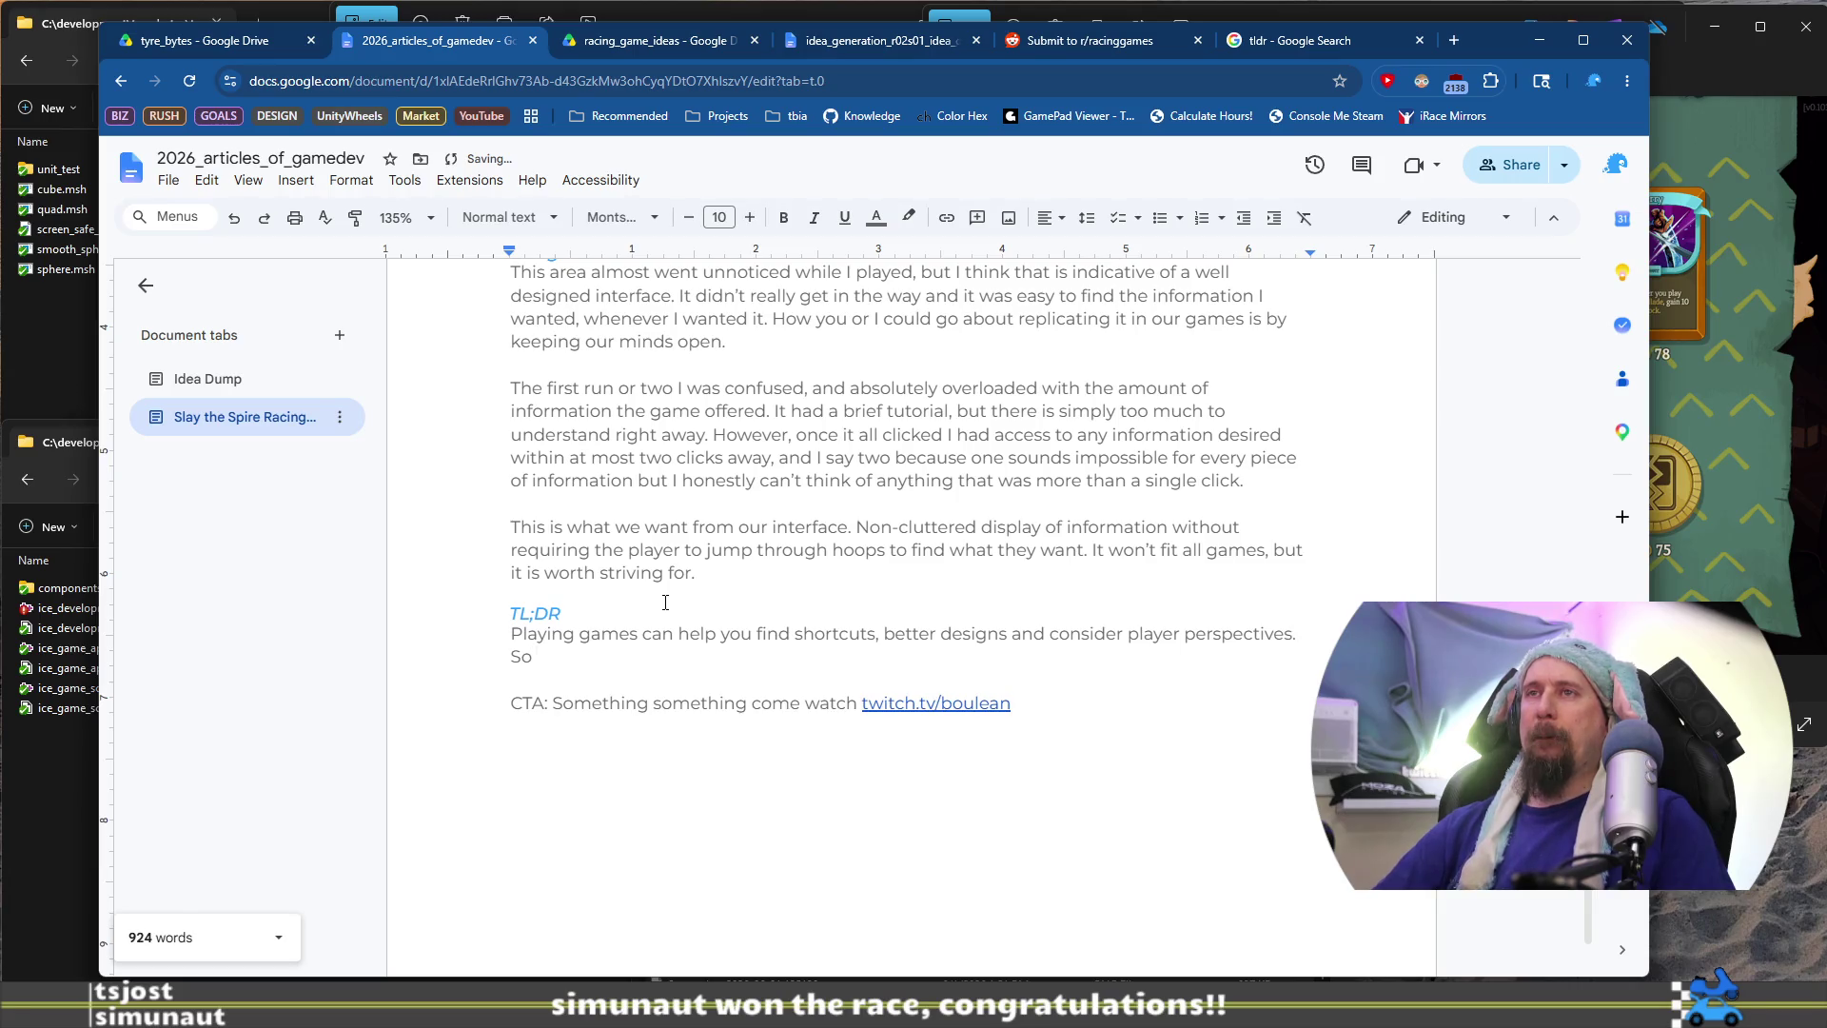
{"action": "key", "text": "BackSpace"}
{"action": "key", "text": "BackSpace"}
{"action": "type", "text": "Slay the Spire 2 is helped"}
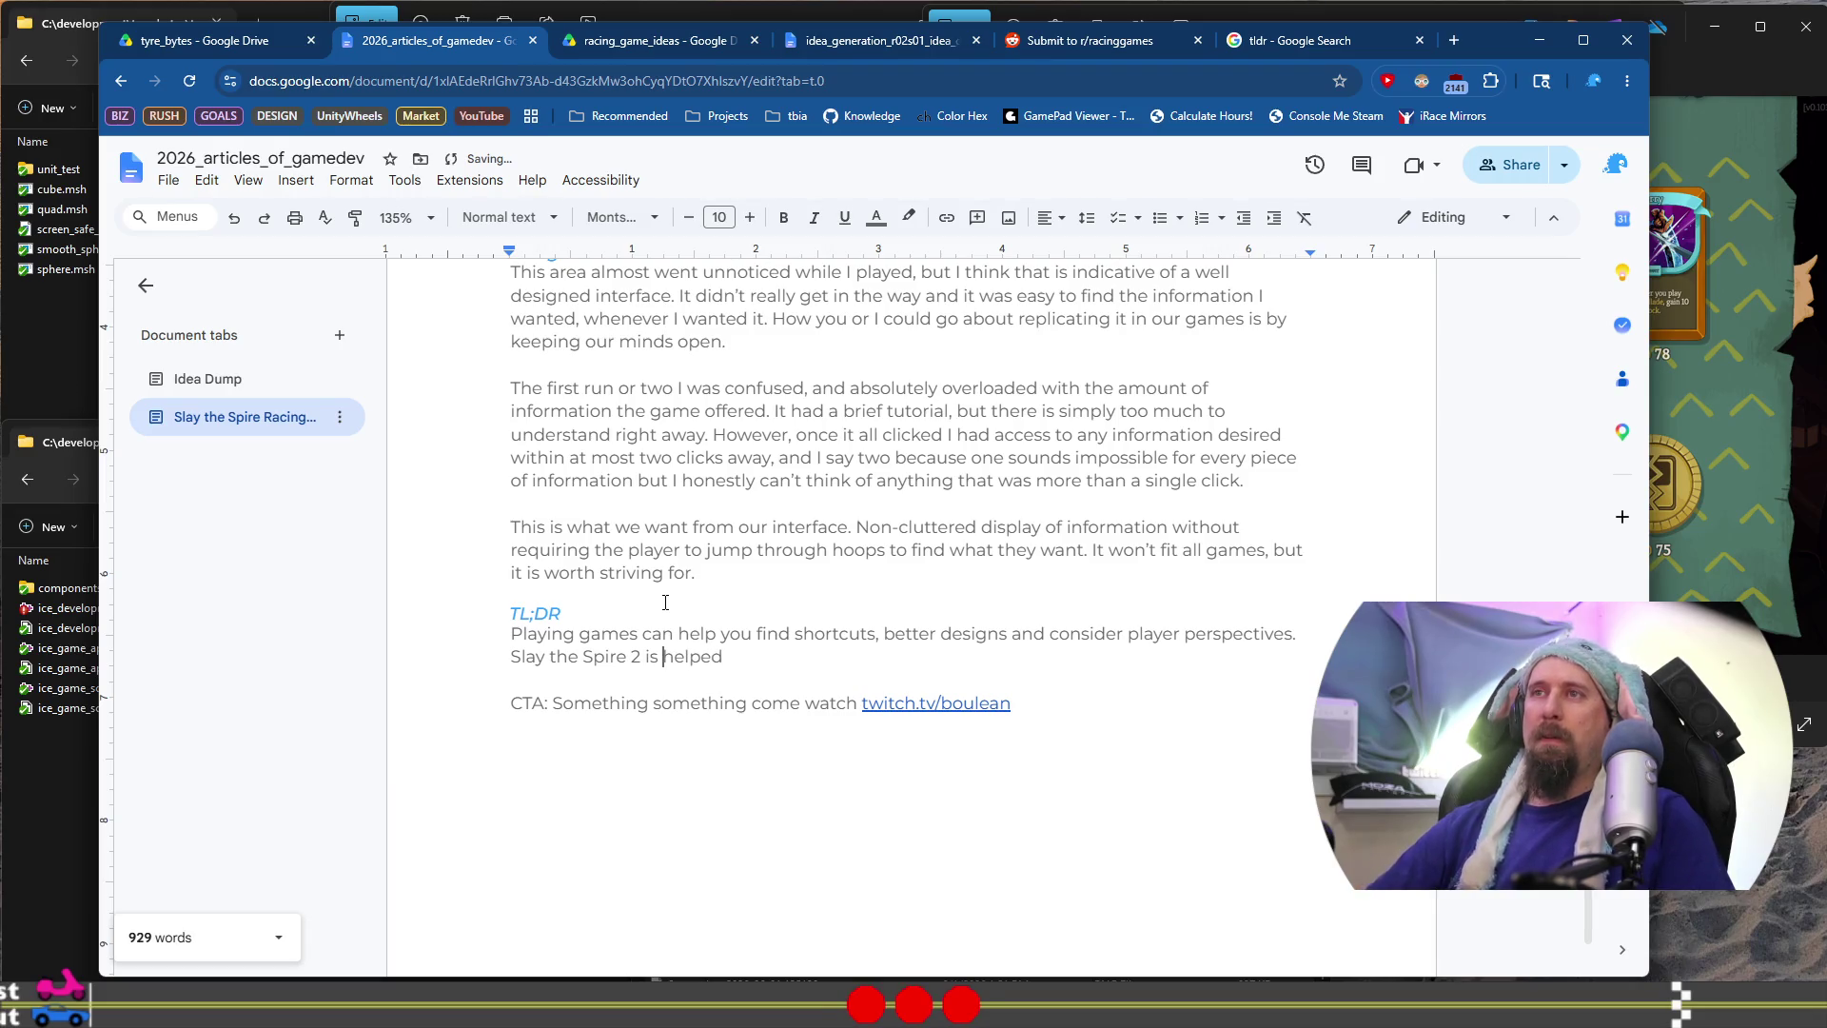
{"action": "key", "text": "End"}
{"action": "key", "text": "BackSpace"}
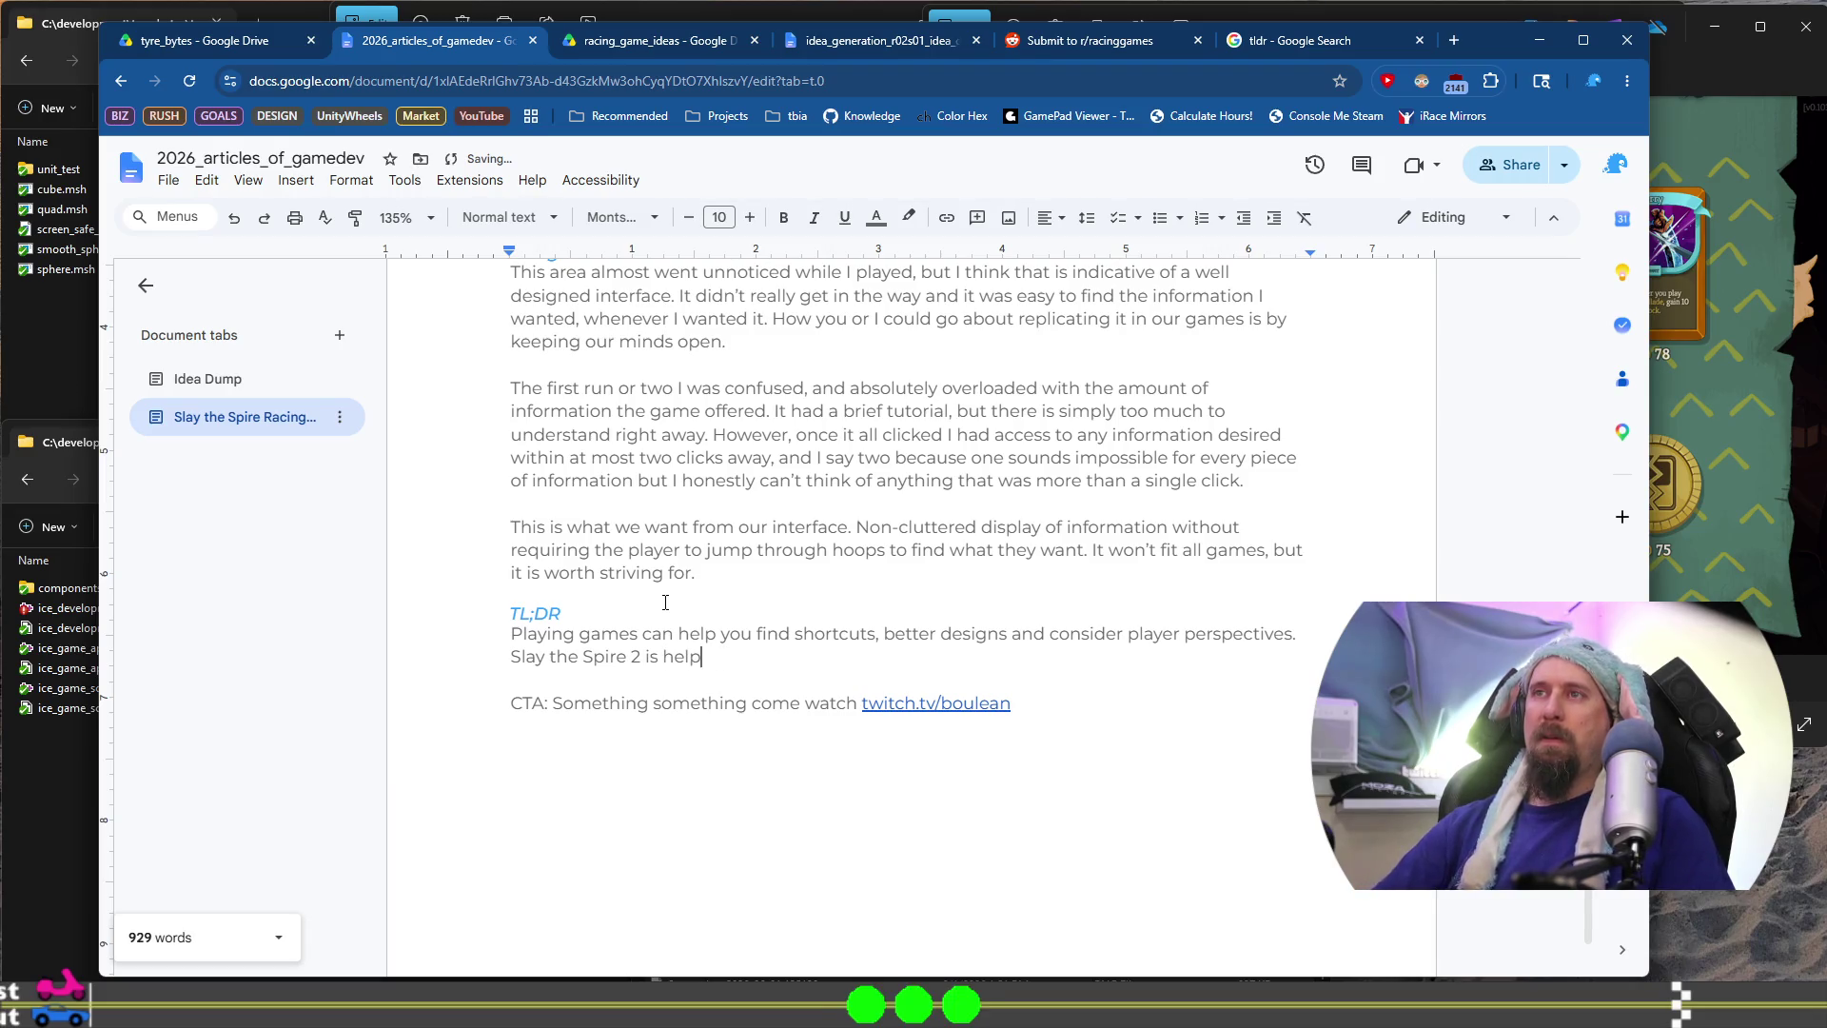
{"action": "type", "text": "ing me make better games"}
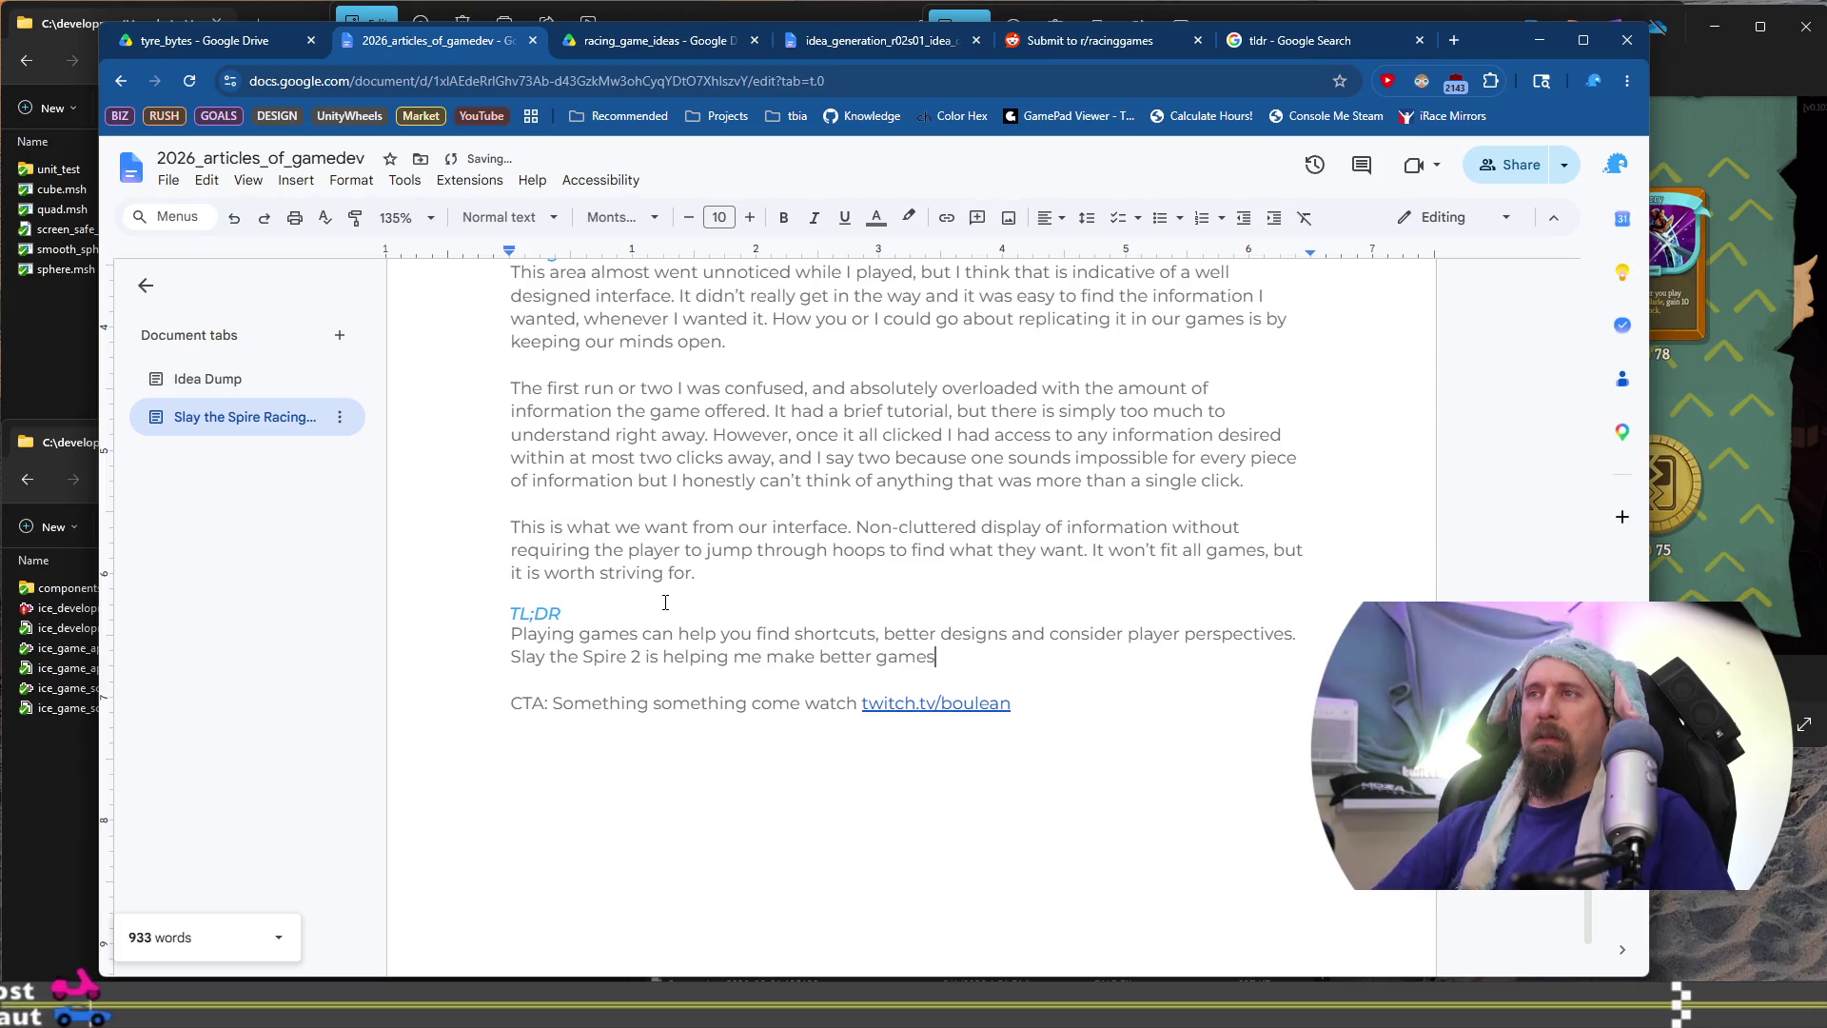
{"action": "type", "text": ", and you"}
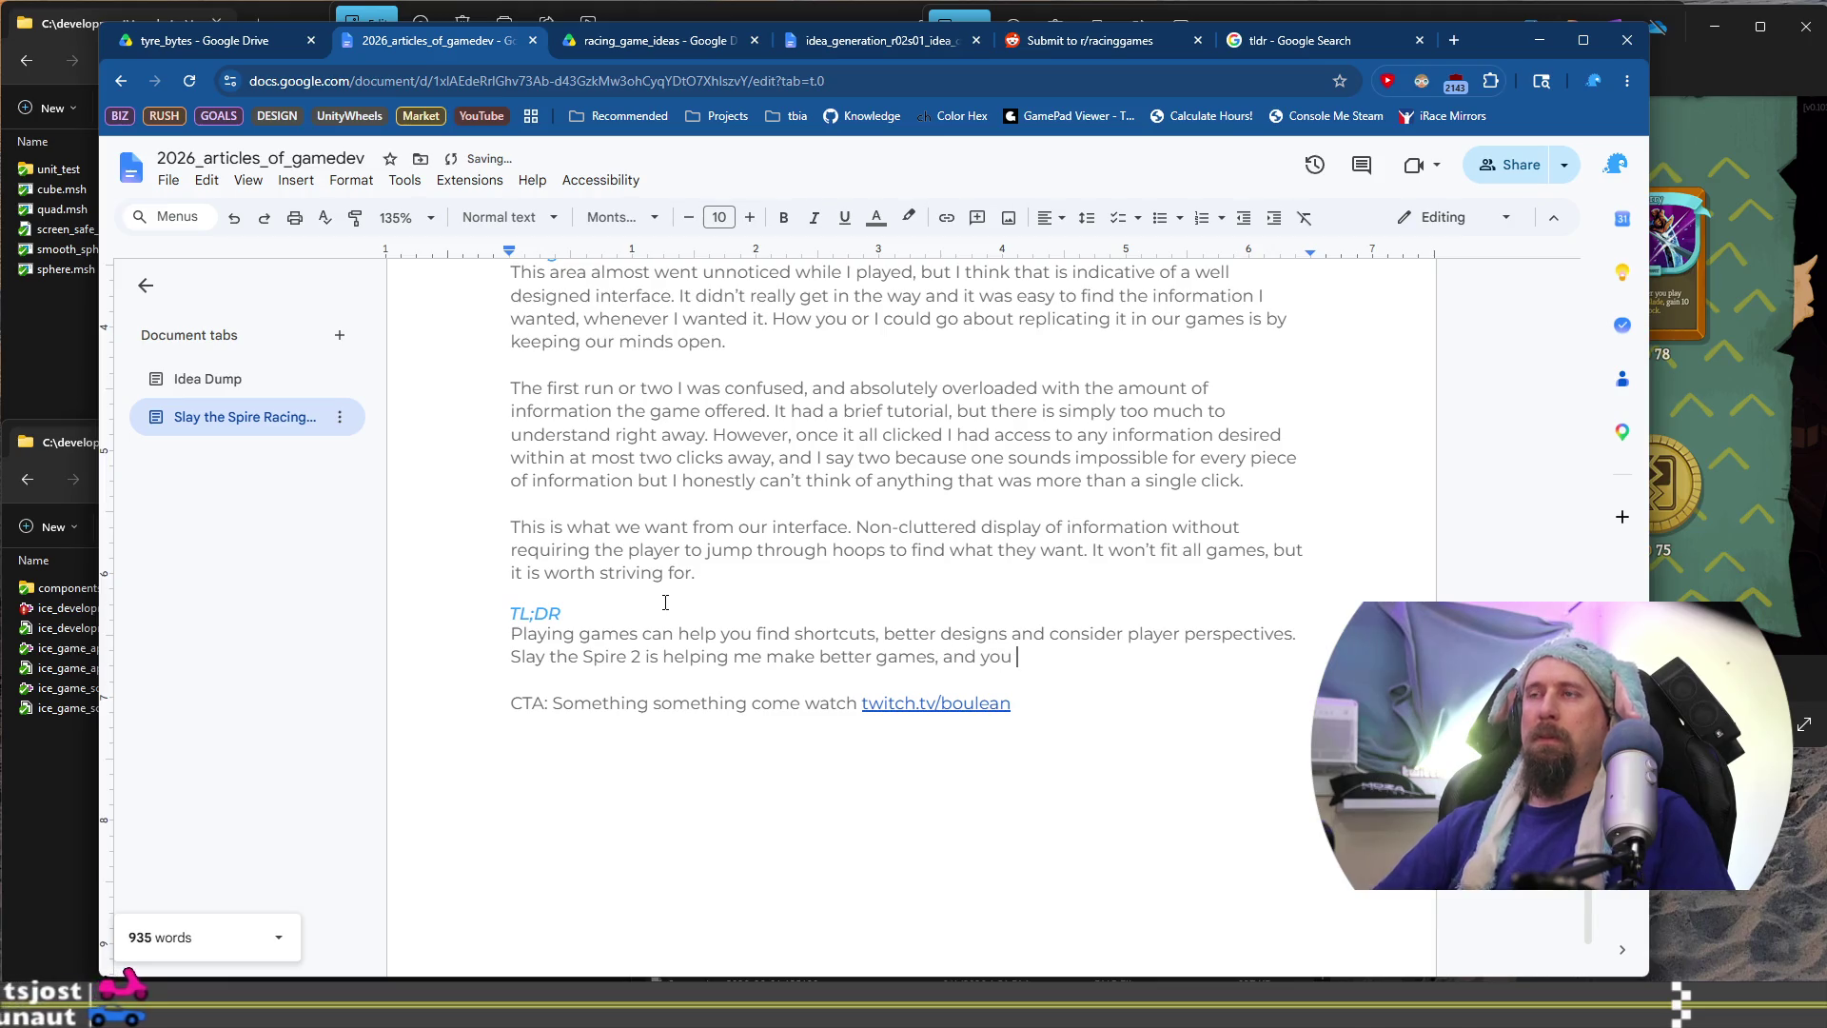
{"action": "key", "text": "BackSpace"}
{"action": "key", "text": "BackSpace"}
{"action": "key", "text": "BackSpace"}
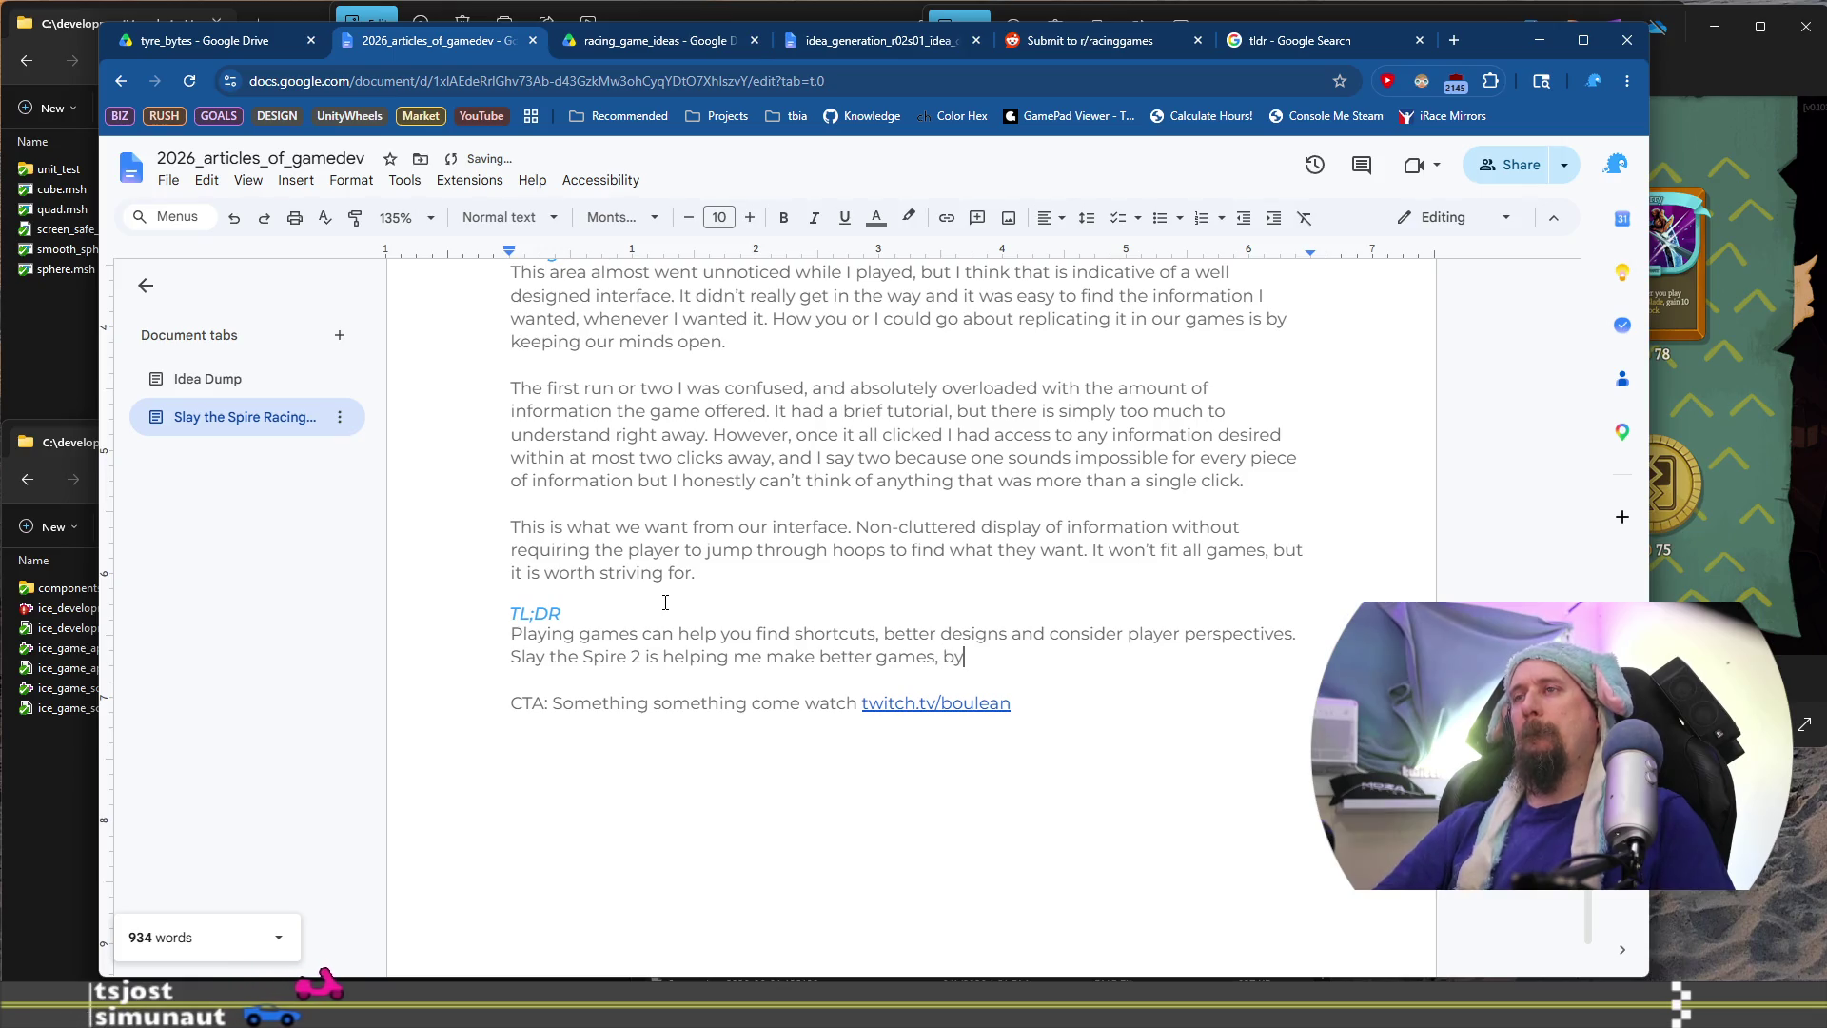
{"action": "key", "text": "BackSpace"}
{"action": "key", "text": "BackSpace"}
List improved interface, increased depth with less development time, and clarity in text
{"action": "type", "text": "with impor"}
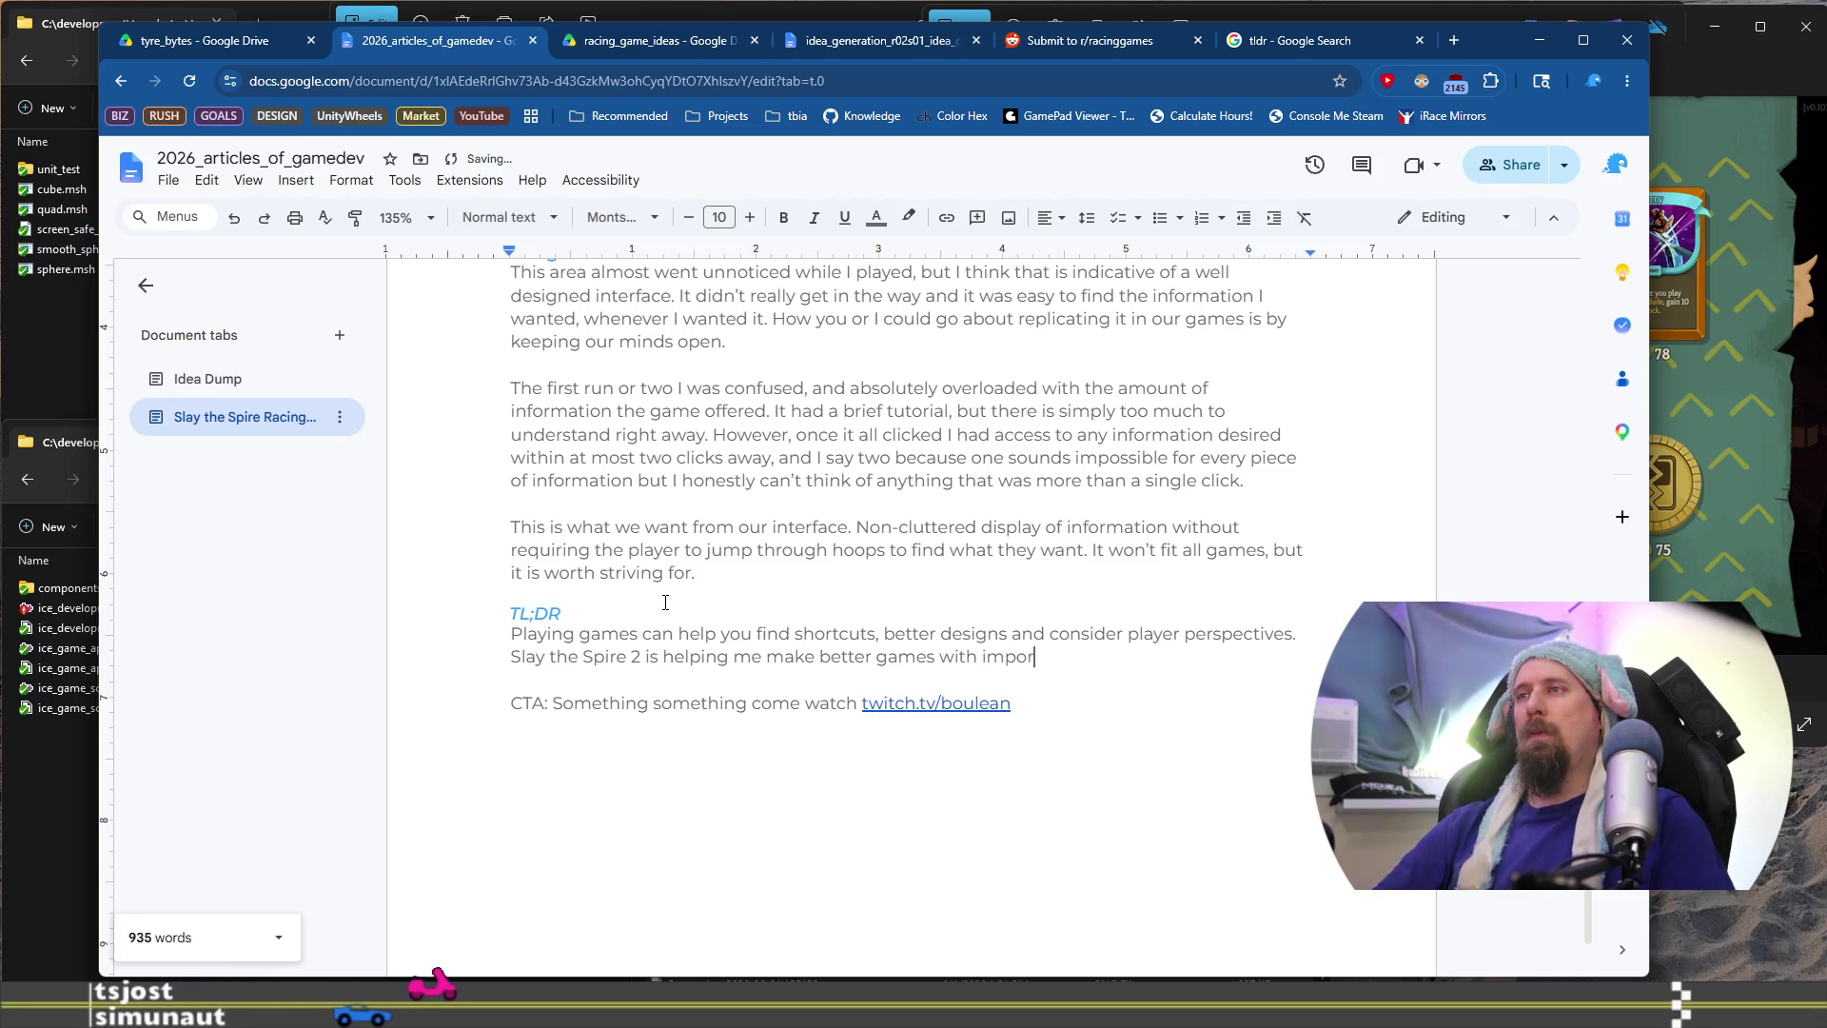
{"action": "key", "text": "BackSpace"}
{"action": "key", "text": "BackSpace"}
{"action": "type", "text": "roved "}
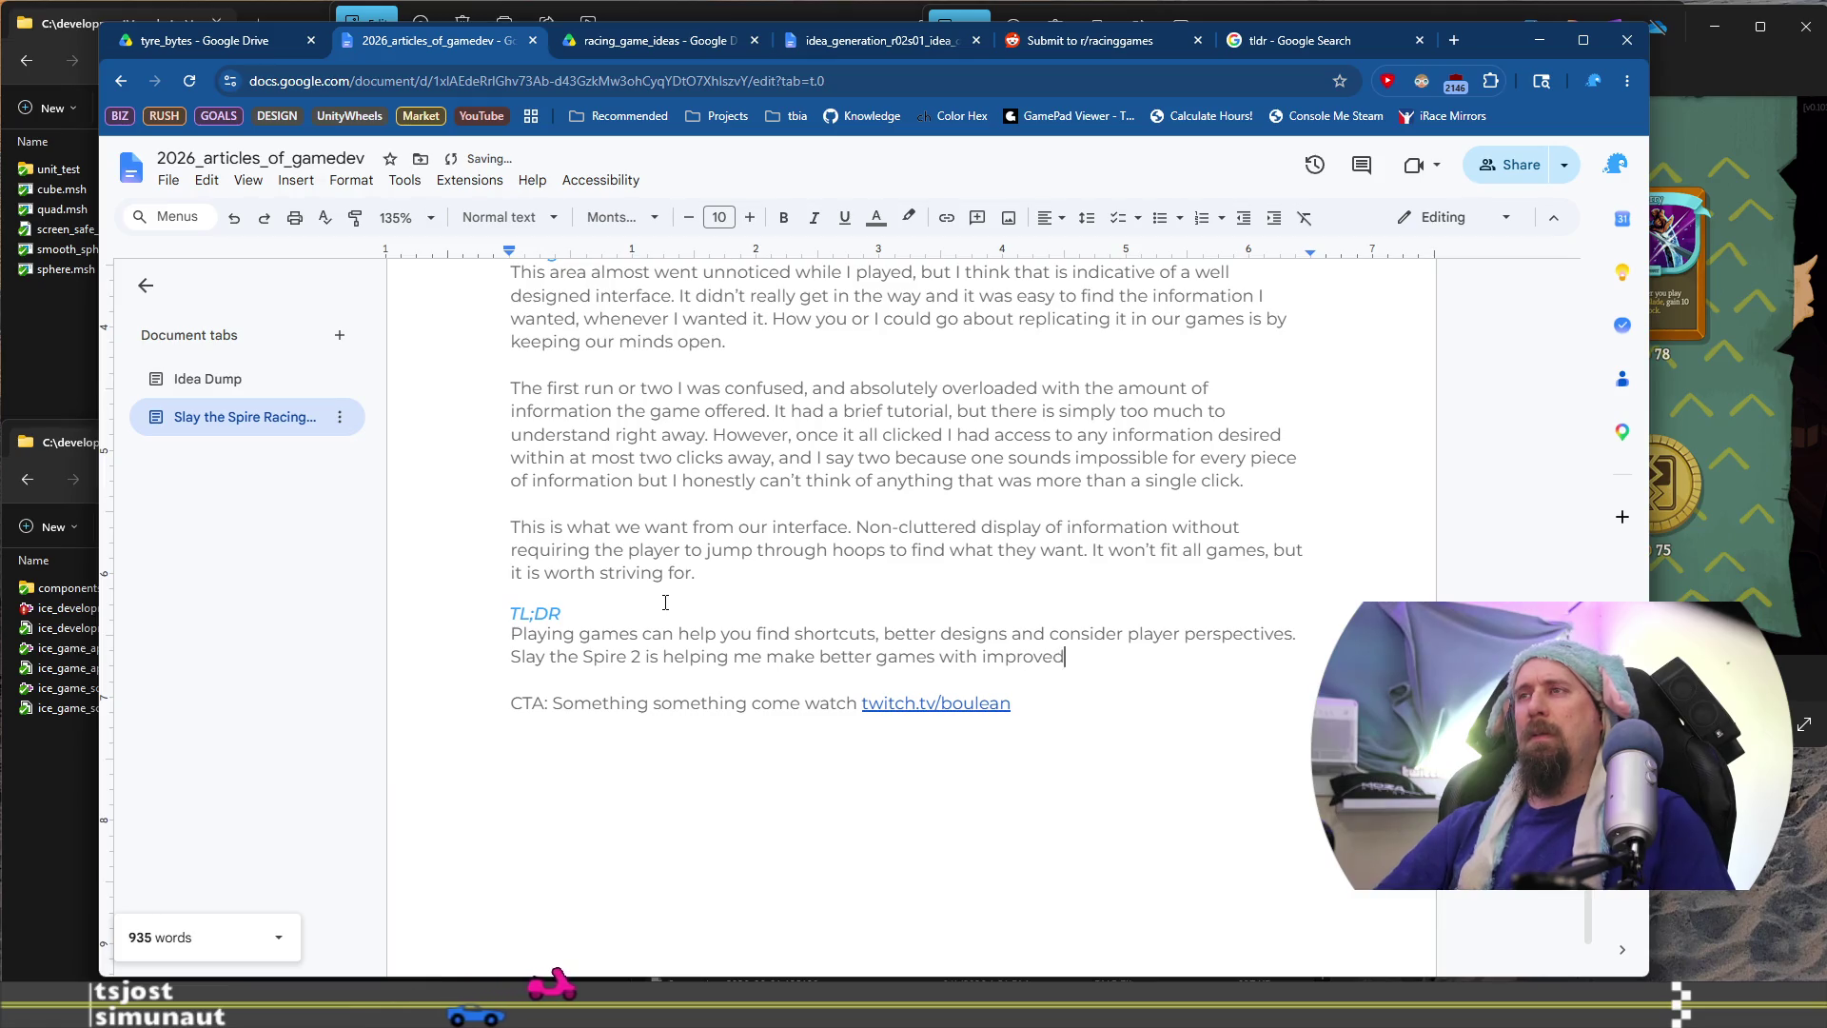
{"action": "type", "text": "interface,"}
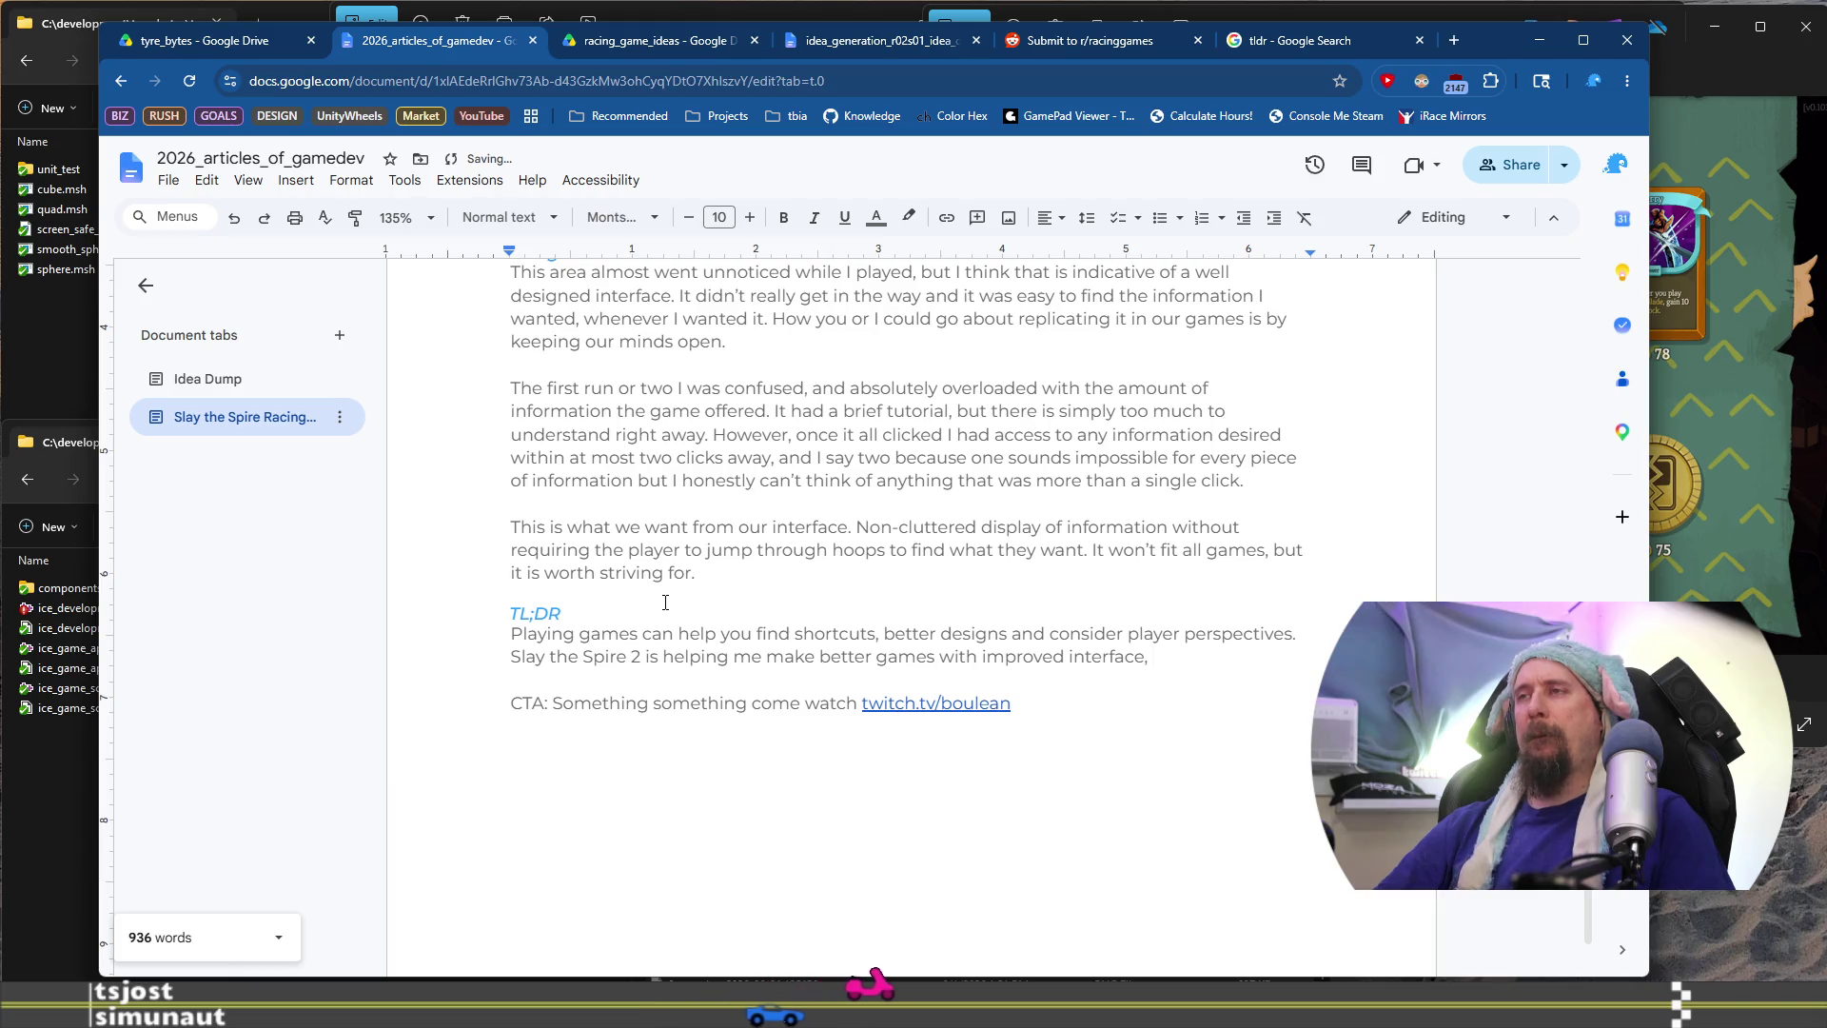
{"action": "scroll", "coordinate": [665, 602], "scroll_direction": "up", "scroll_amount": 10}
{"action": "scroll", "coordinate": [665, 601], "scroll_direction": "up", "scroll_amount": 5}
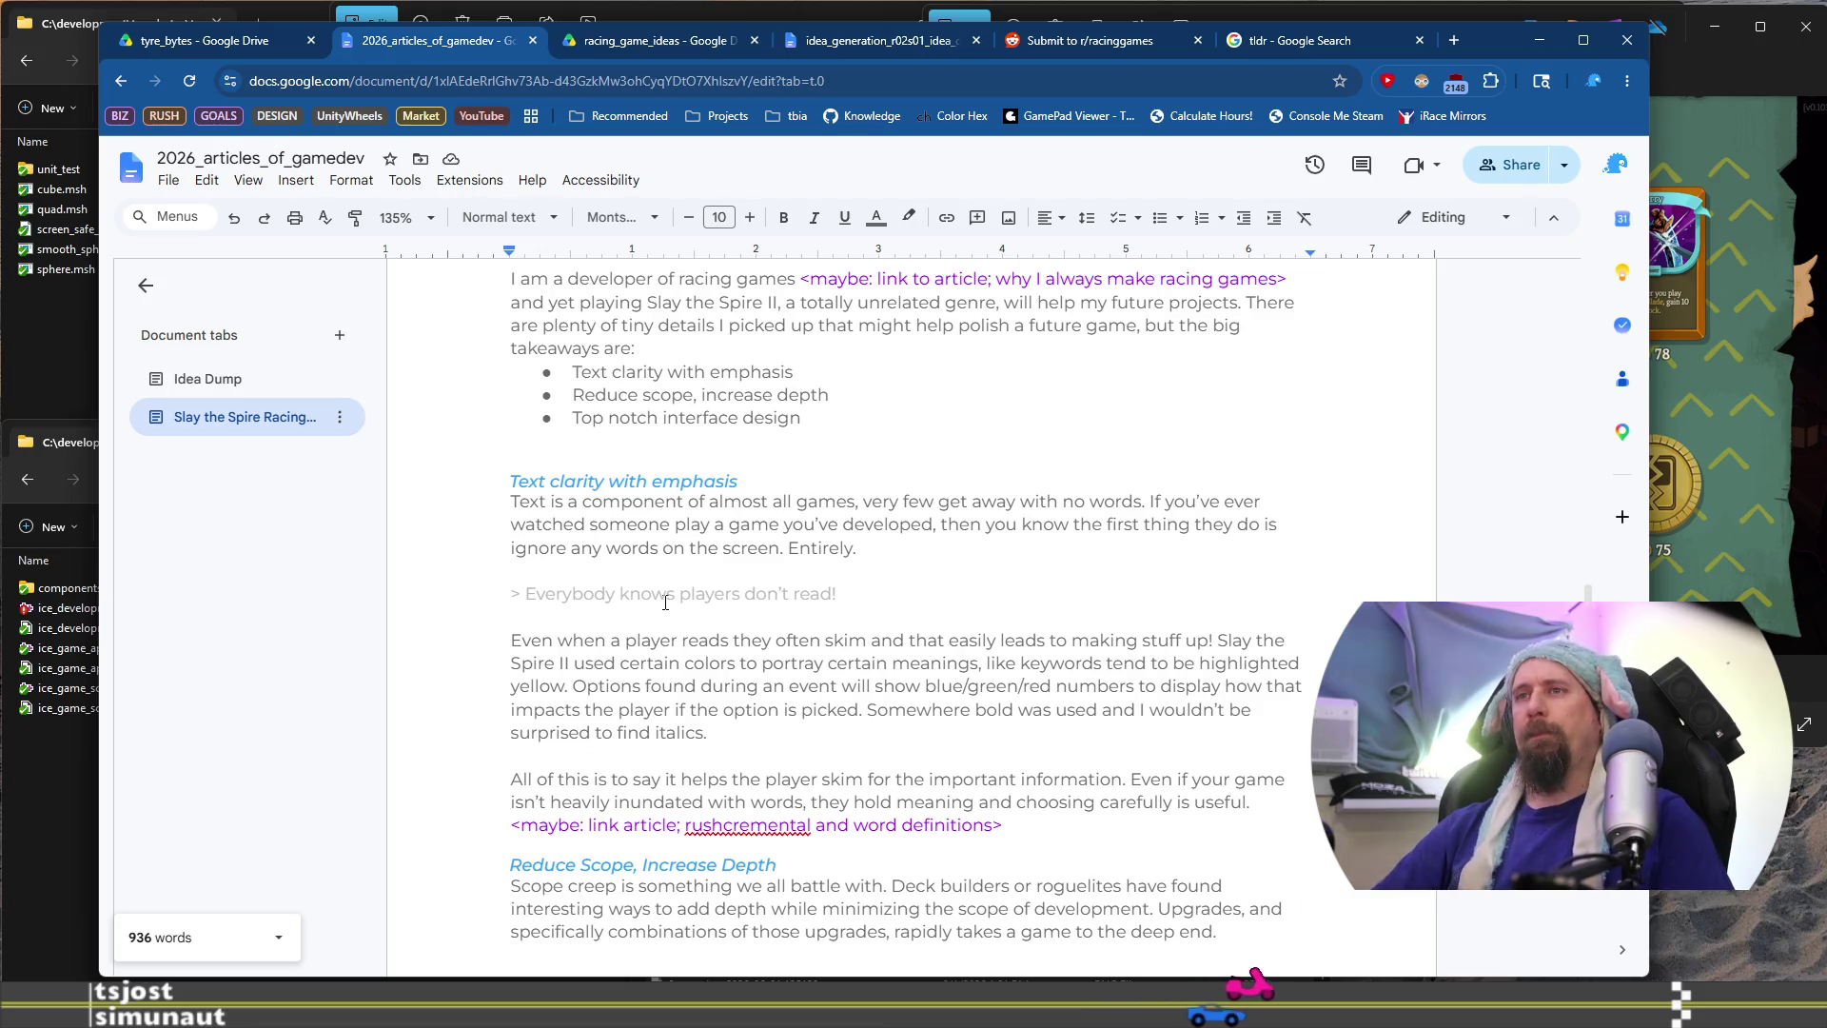
{"action": "type", "text": "in"}
{"action": "type", "text": "rea"}
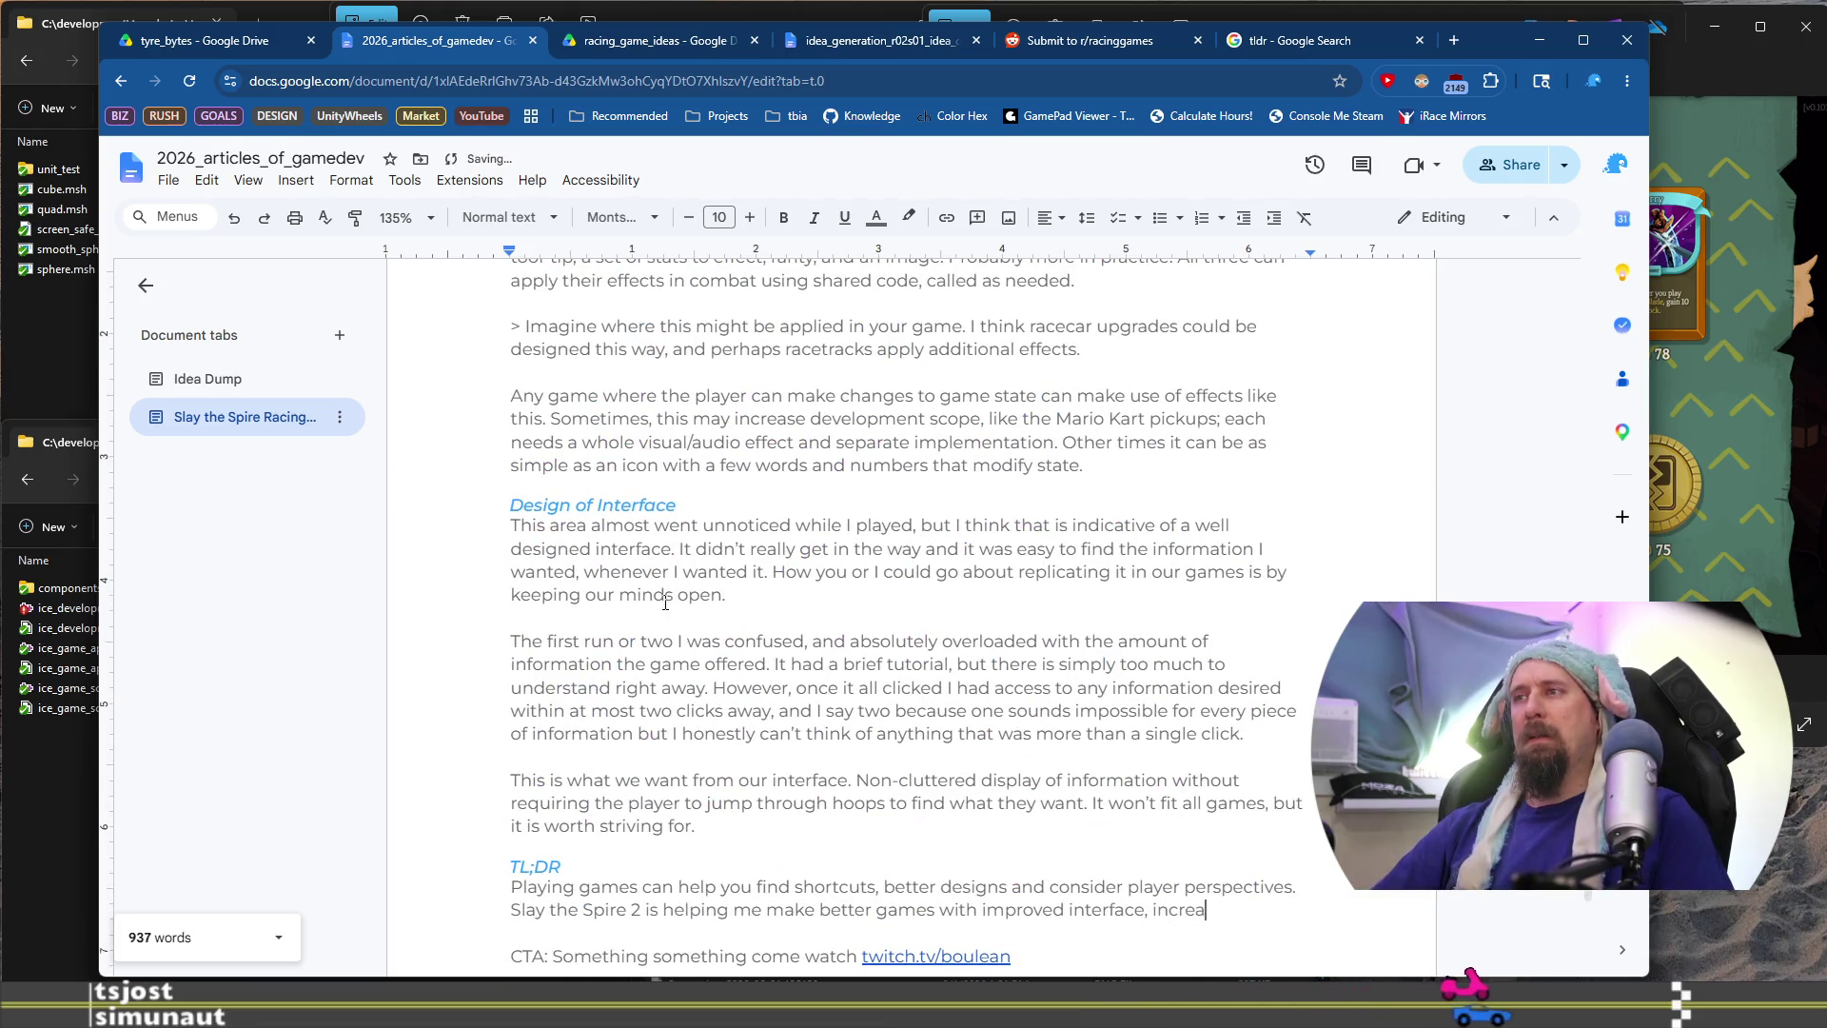
{"action": "type", "text": "sed de"}
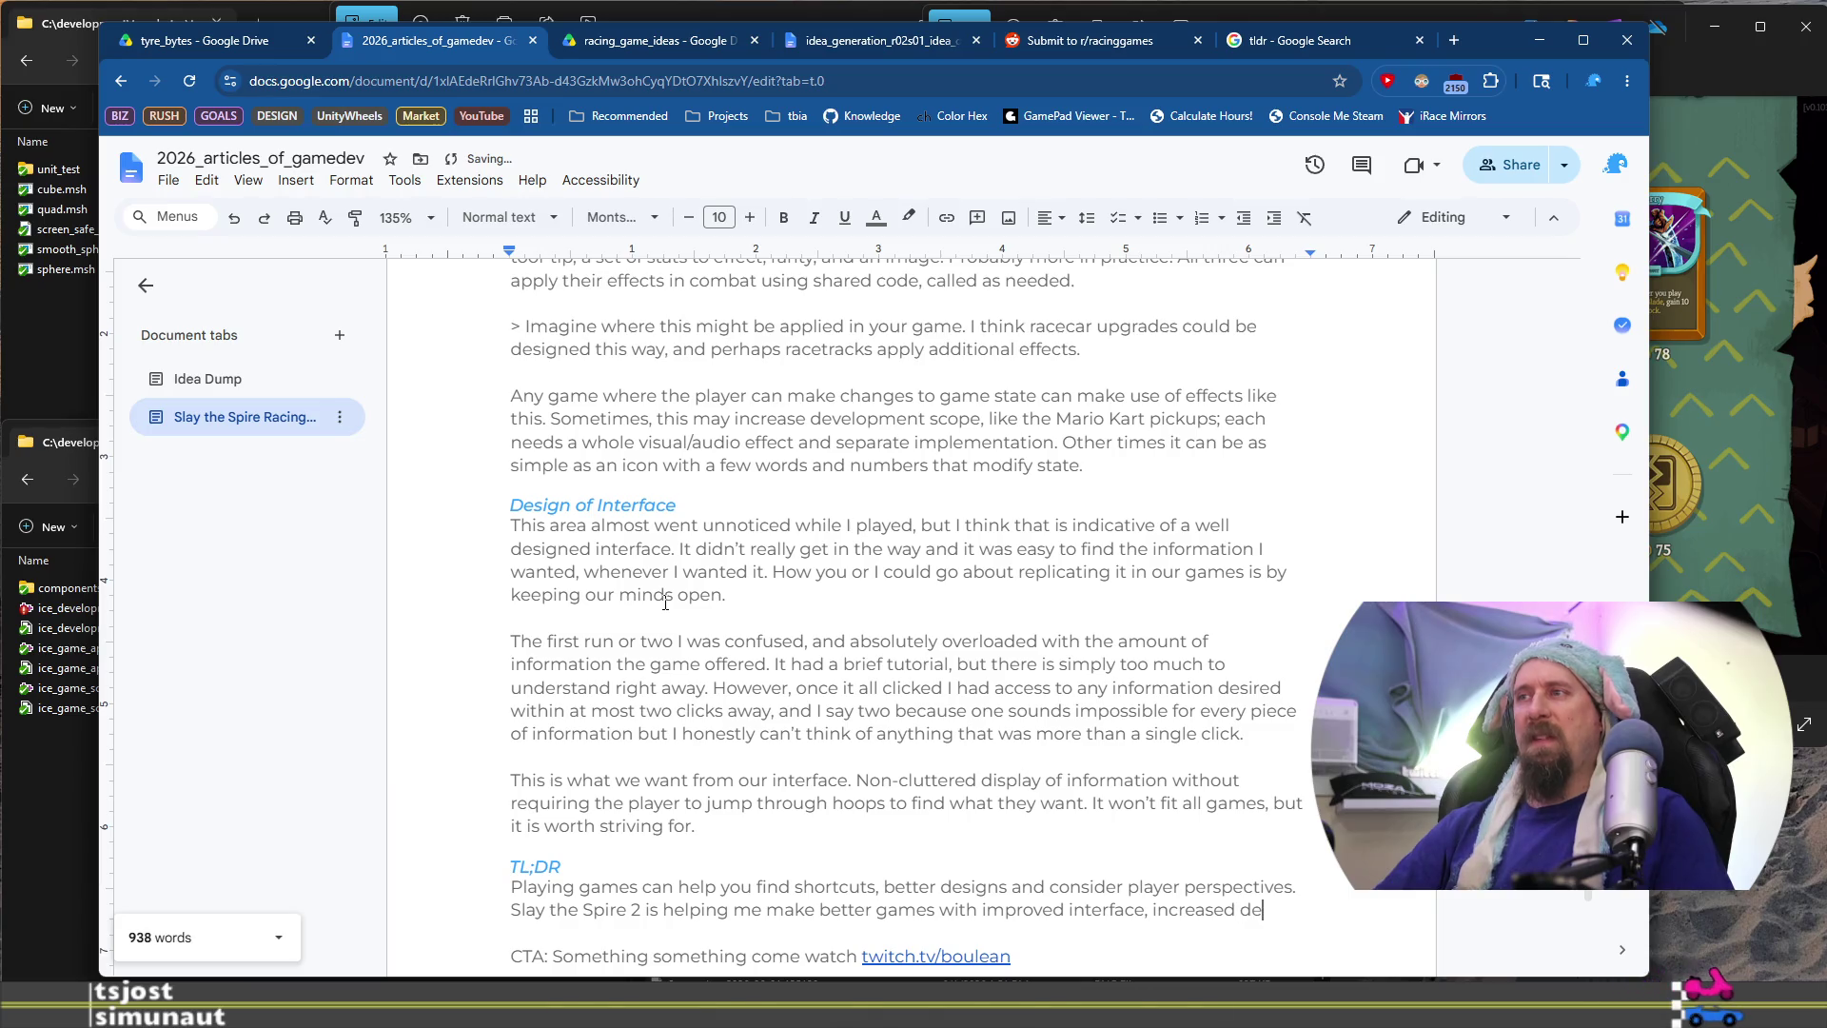
{"action": "type", "text": "pth with less developmen"}
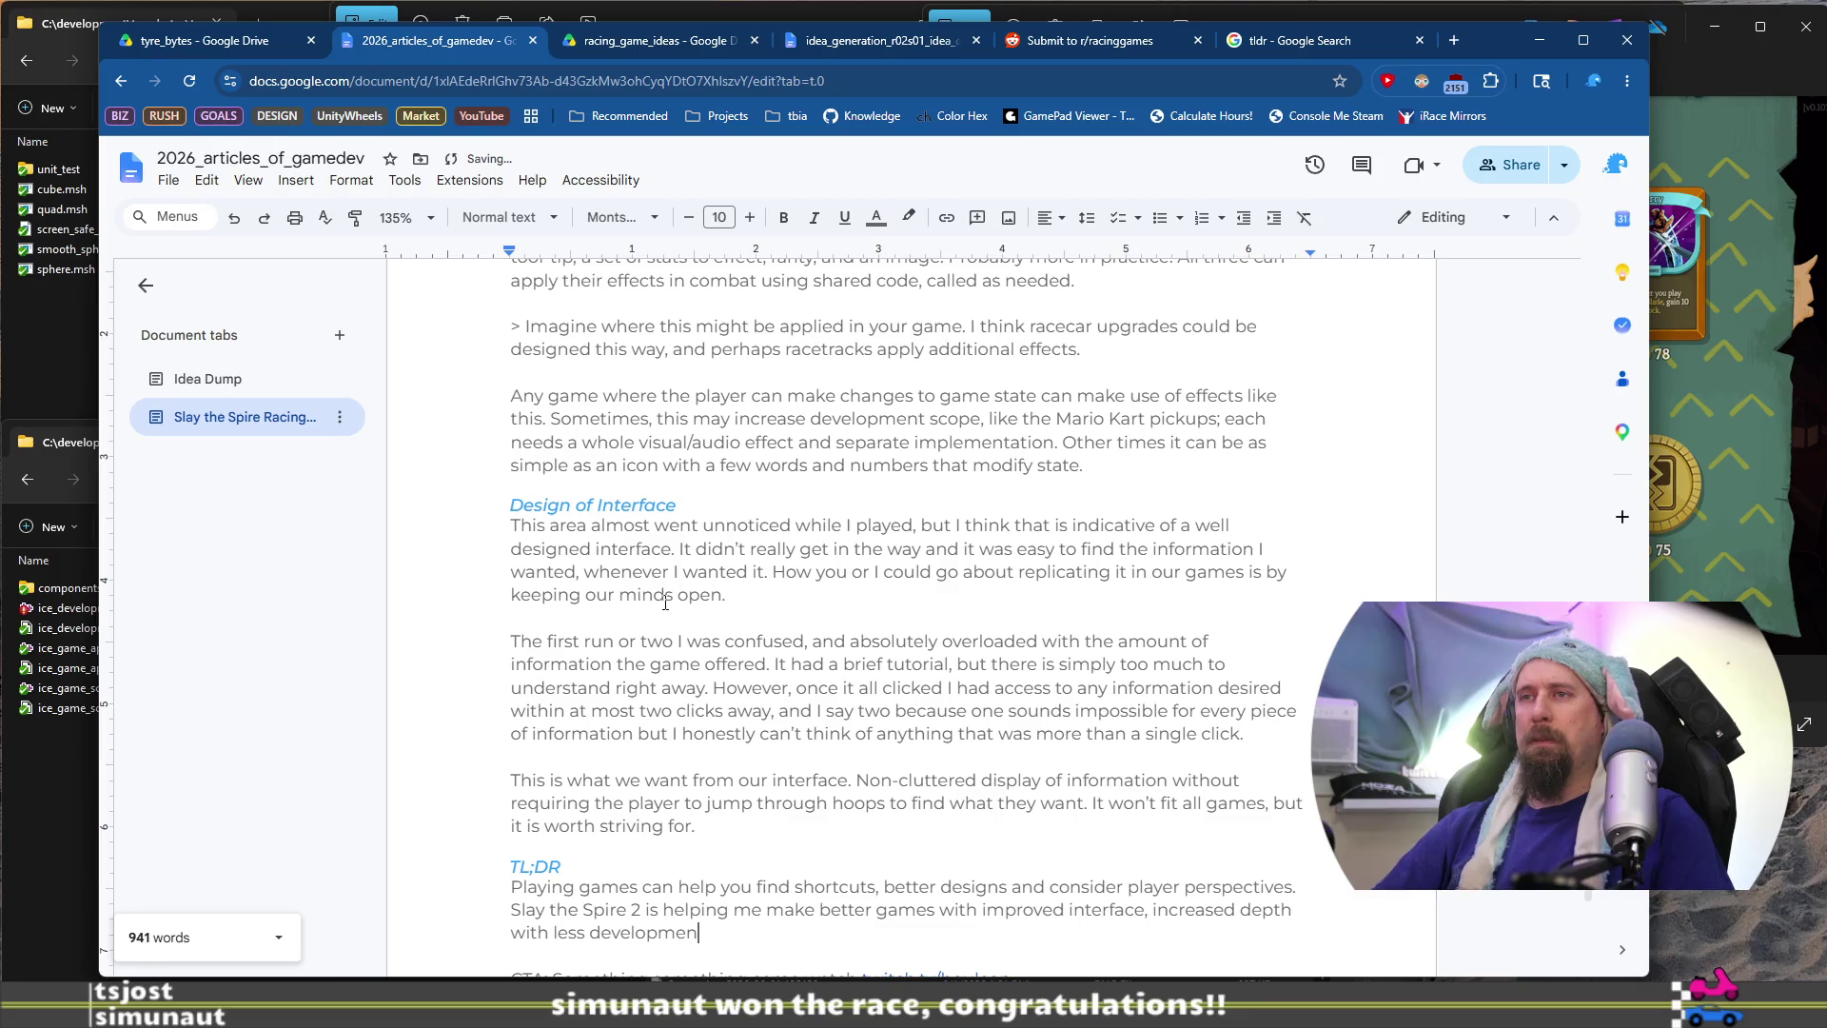
{"action": "type", "text": "t time and"}
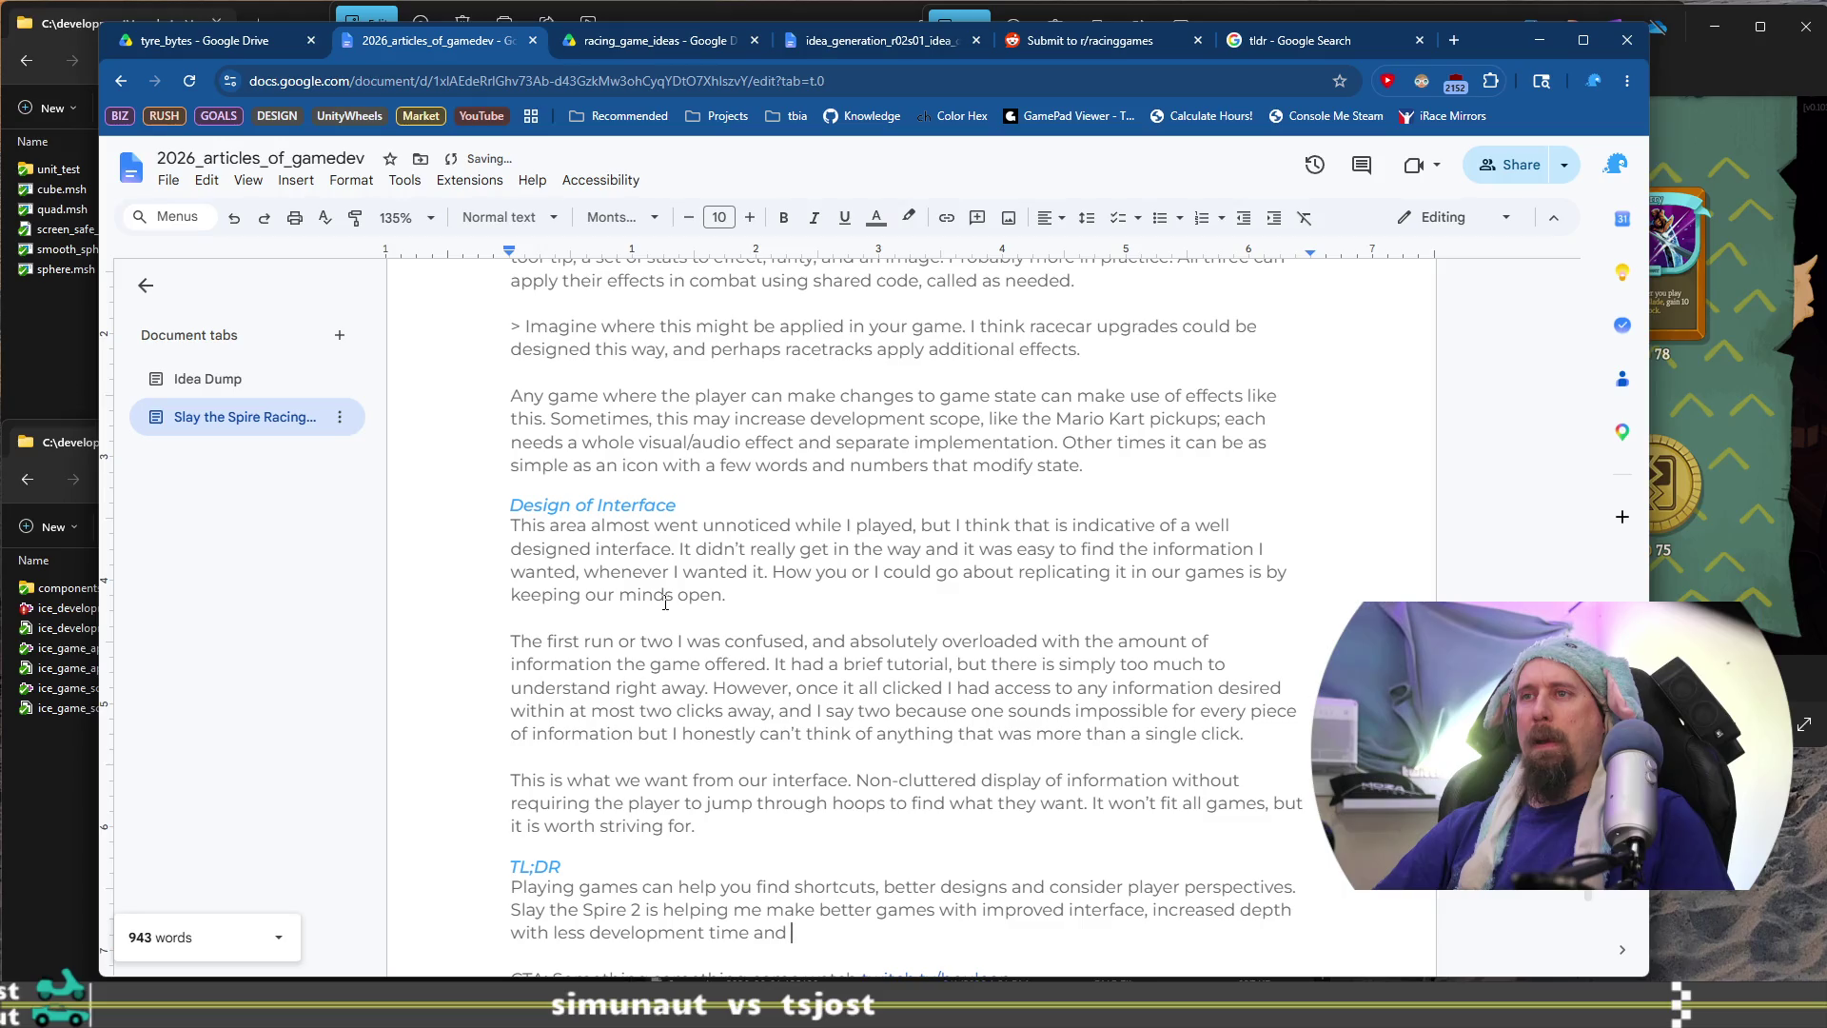
{"action": "scroll", "coordinate": [665, 602], "scroll_direction": "up", "scroll_amount": 15}
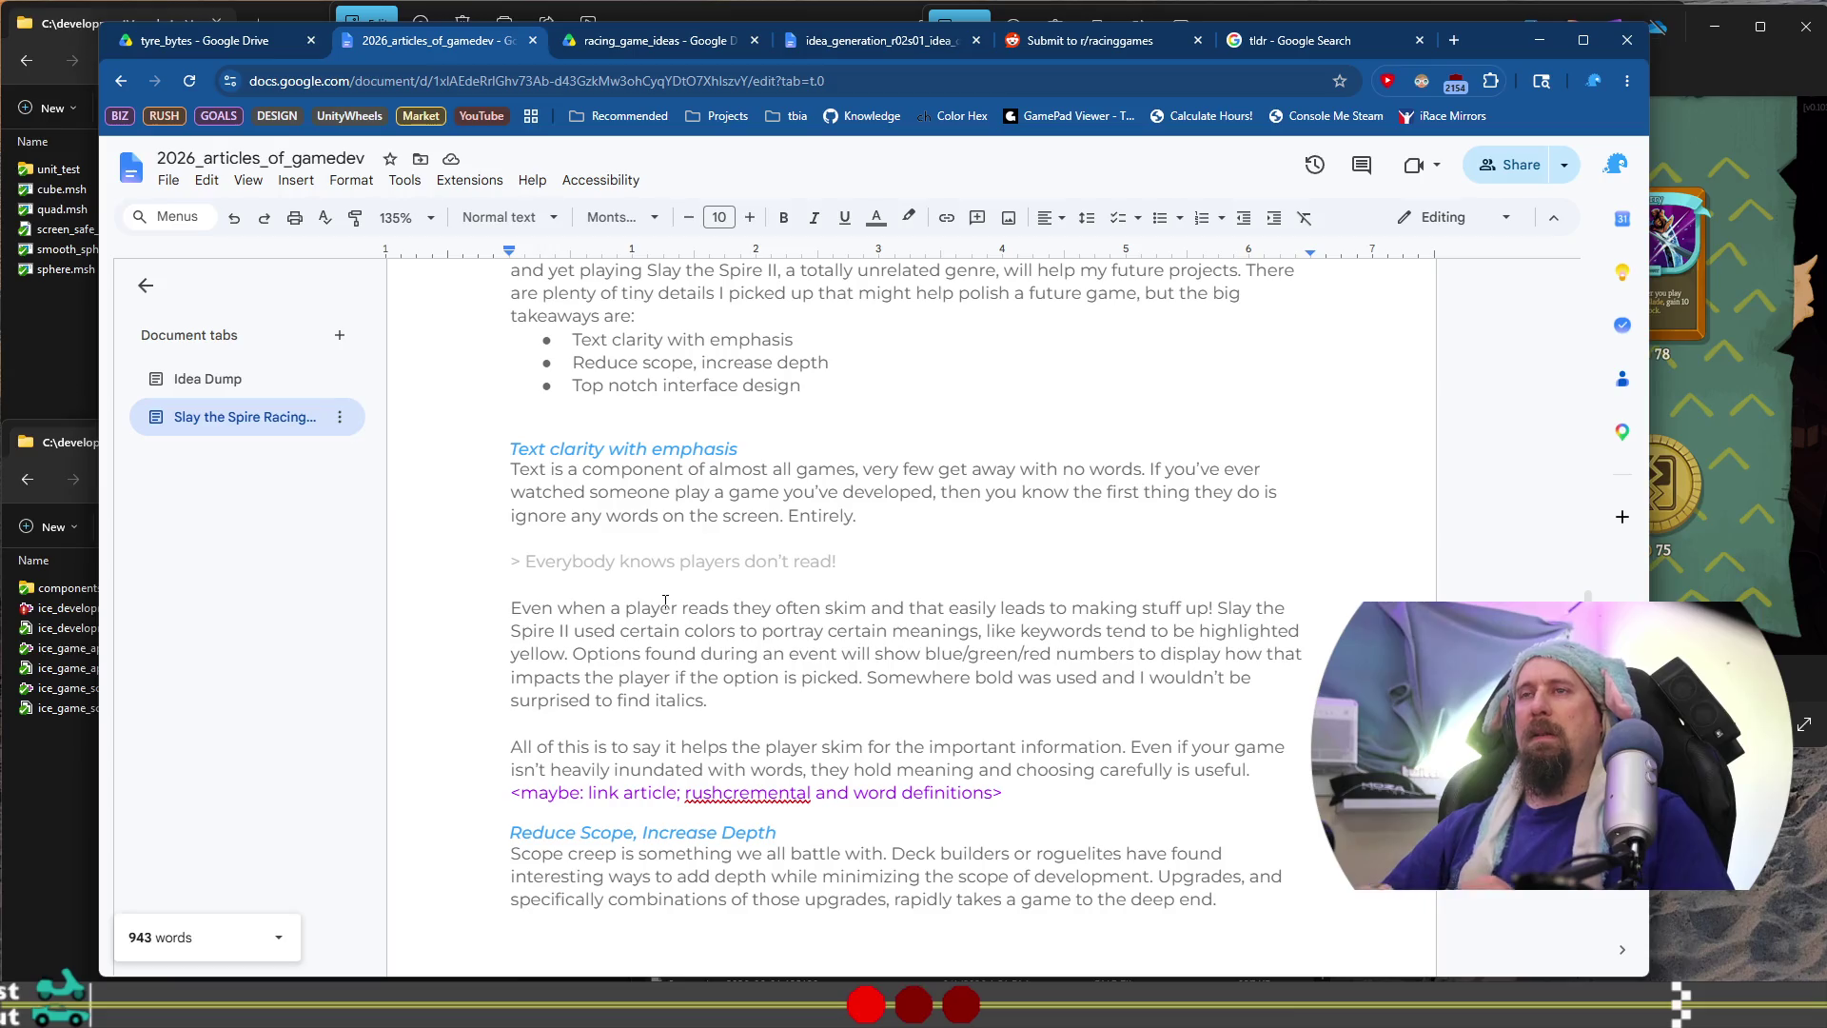
{"action": "type", "text": "emphasizi"}
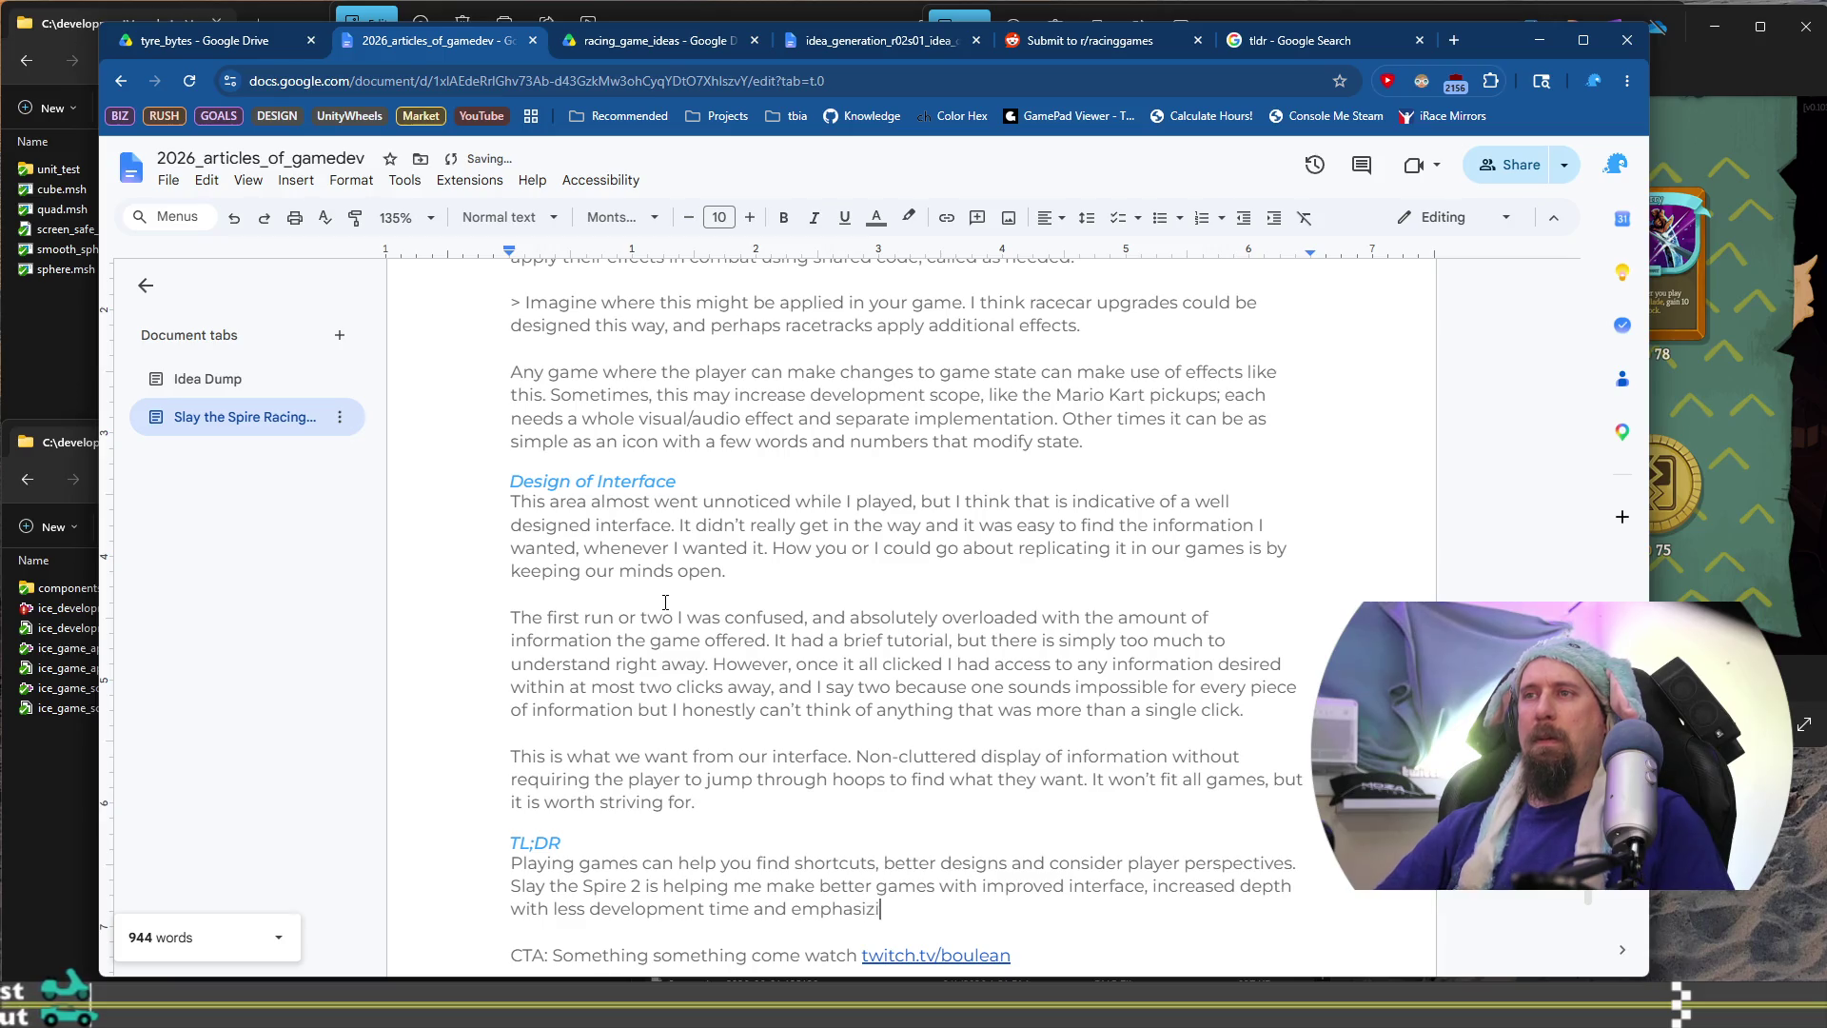
{"action": "type", "text": "ng cla"}
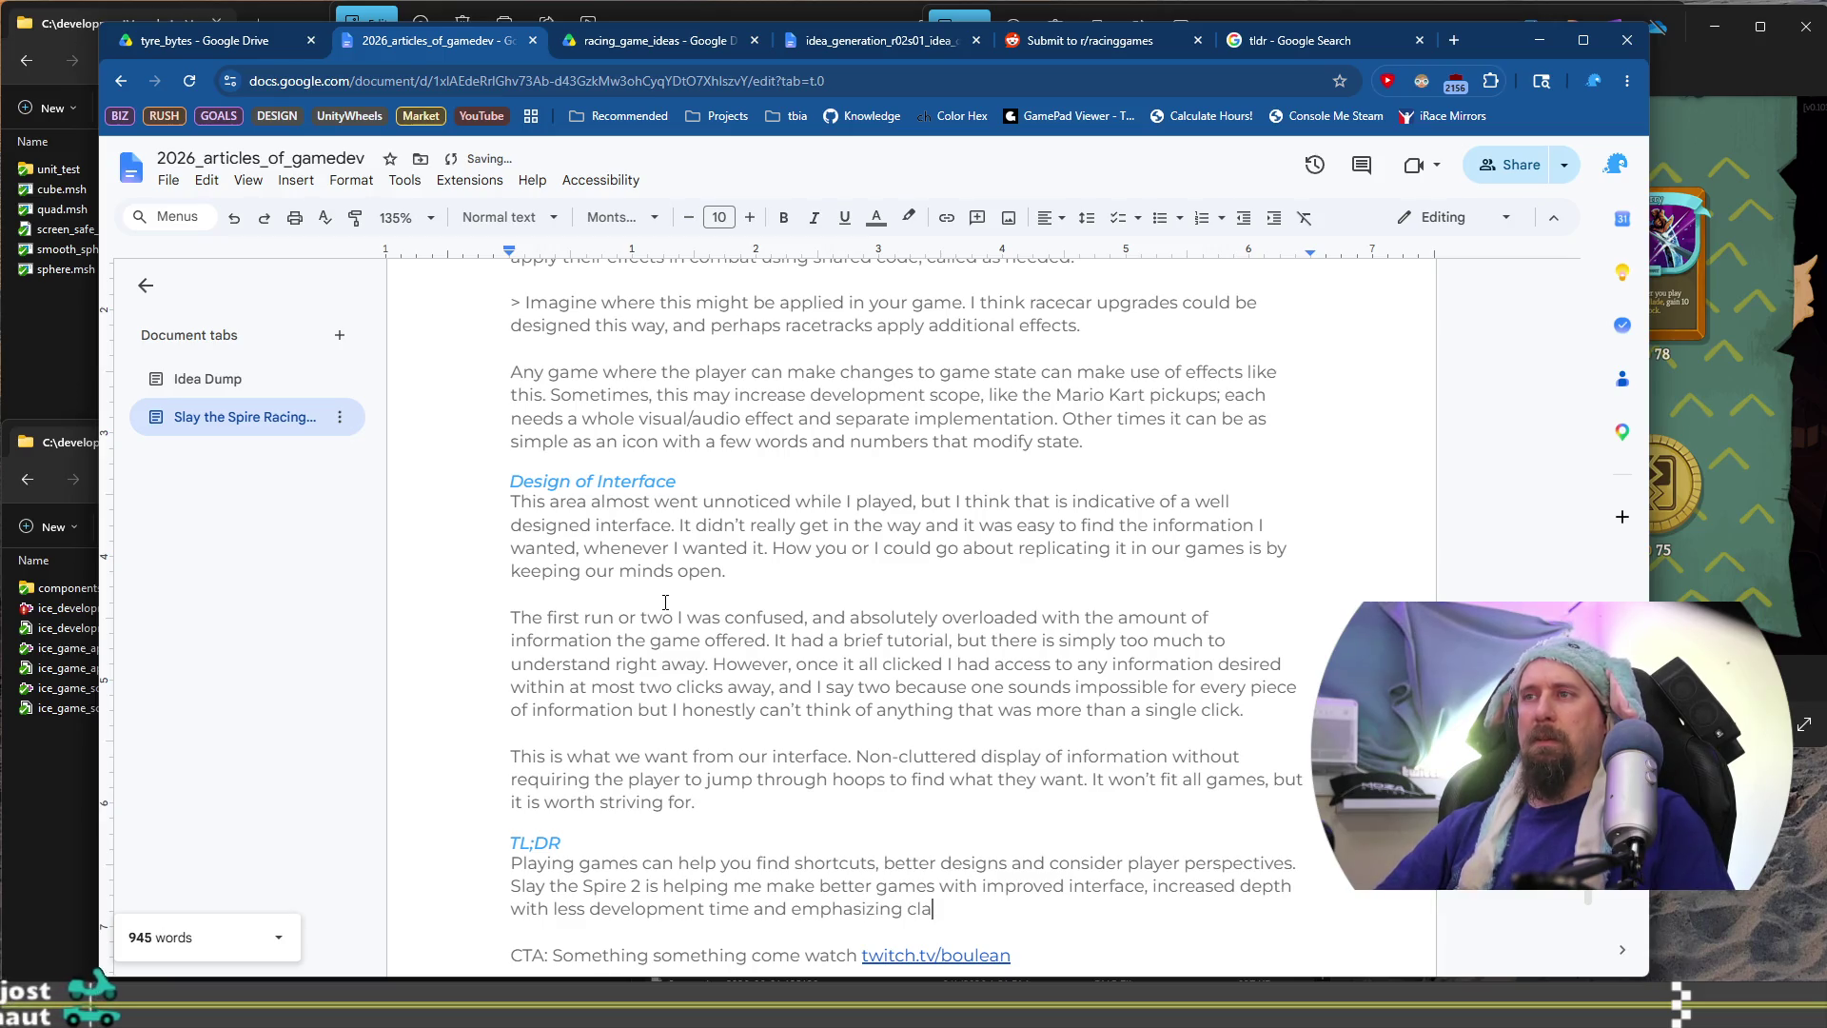
{"action": "type", "text": "rity in "}
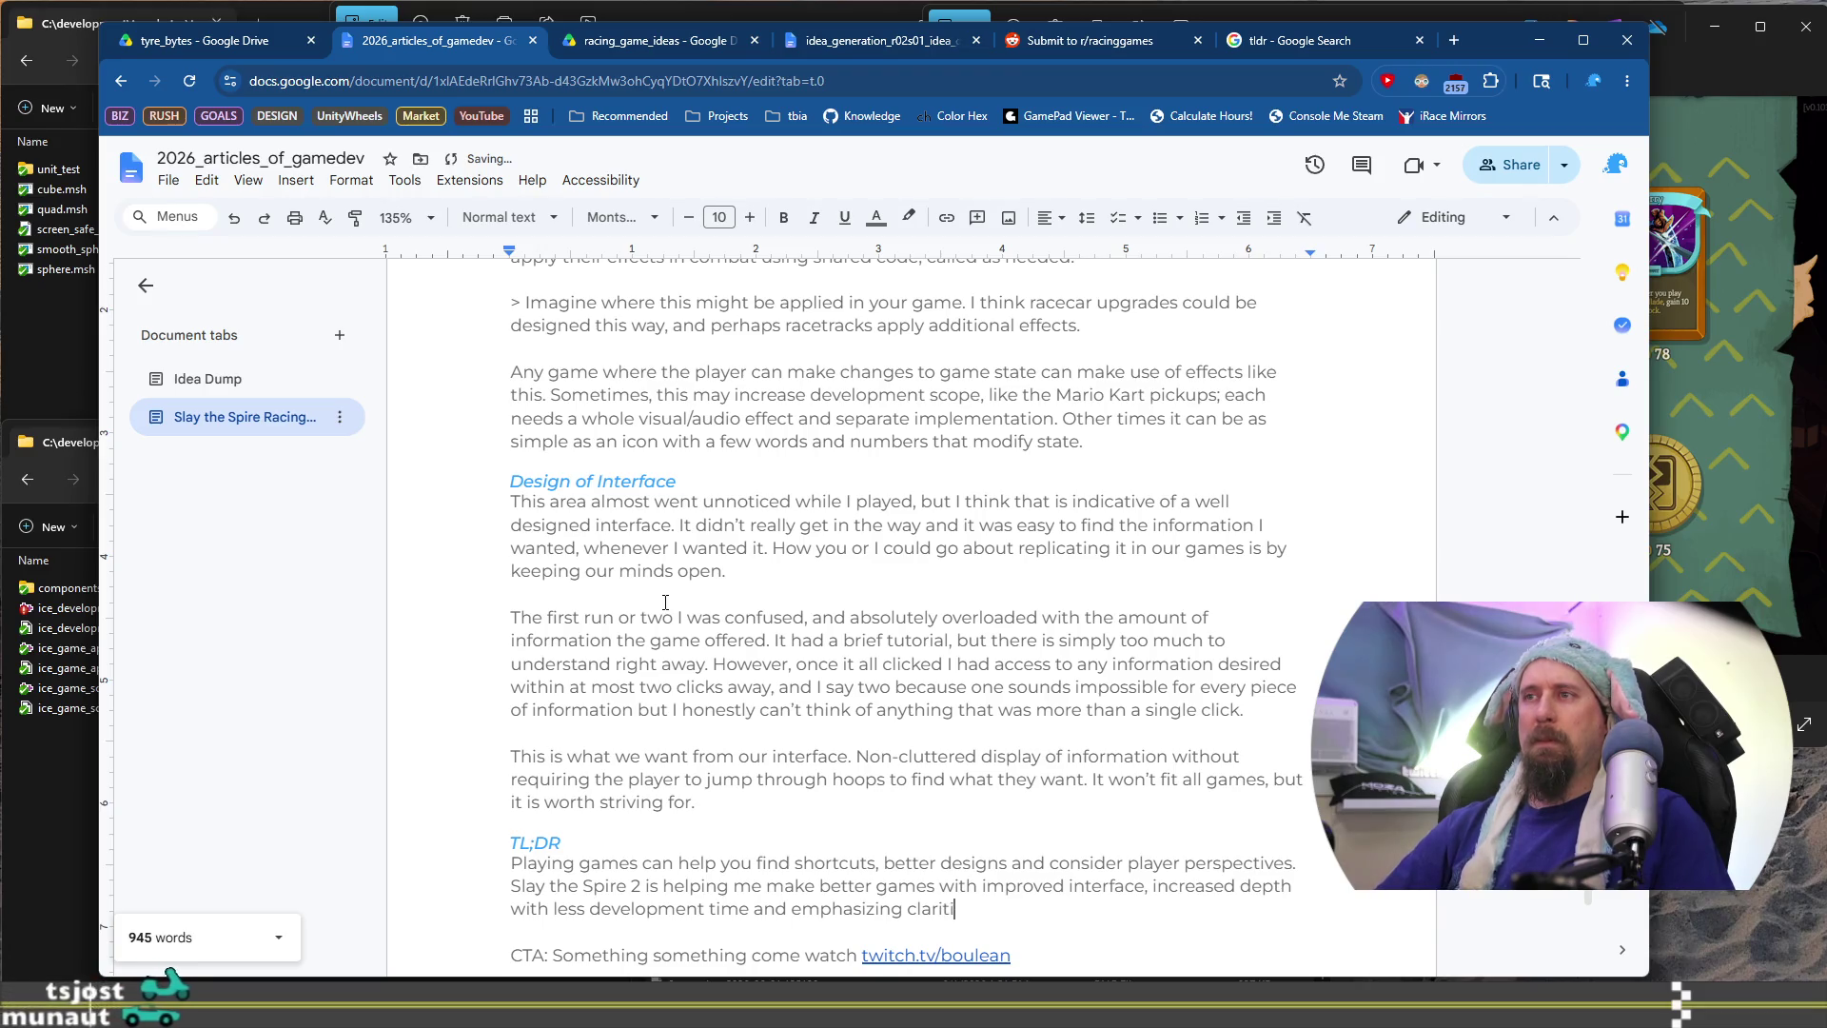
{"action": "type", "text": "text."}
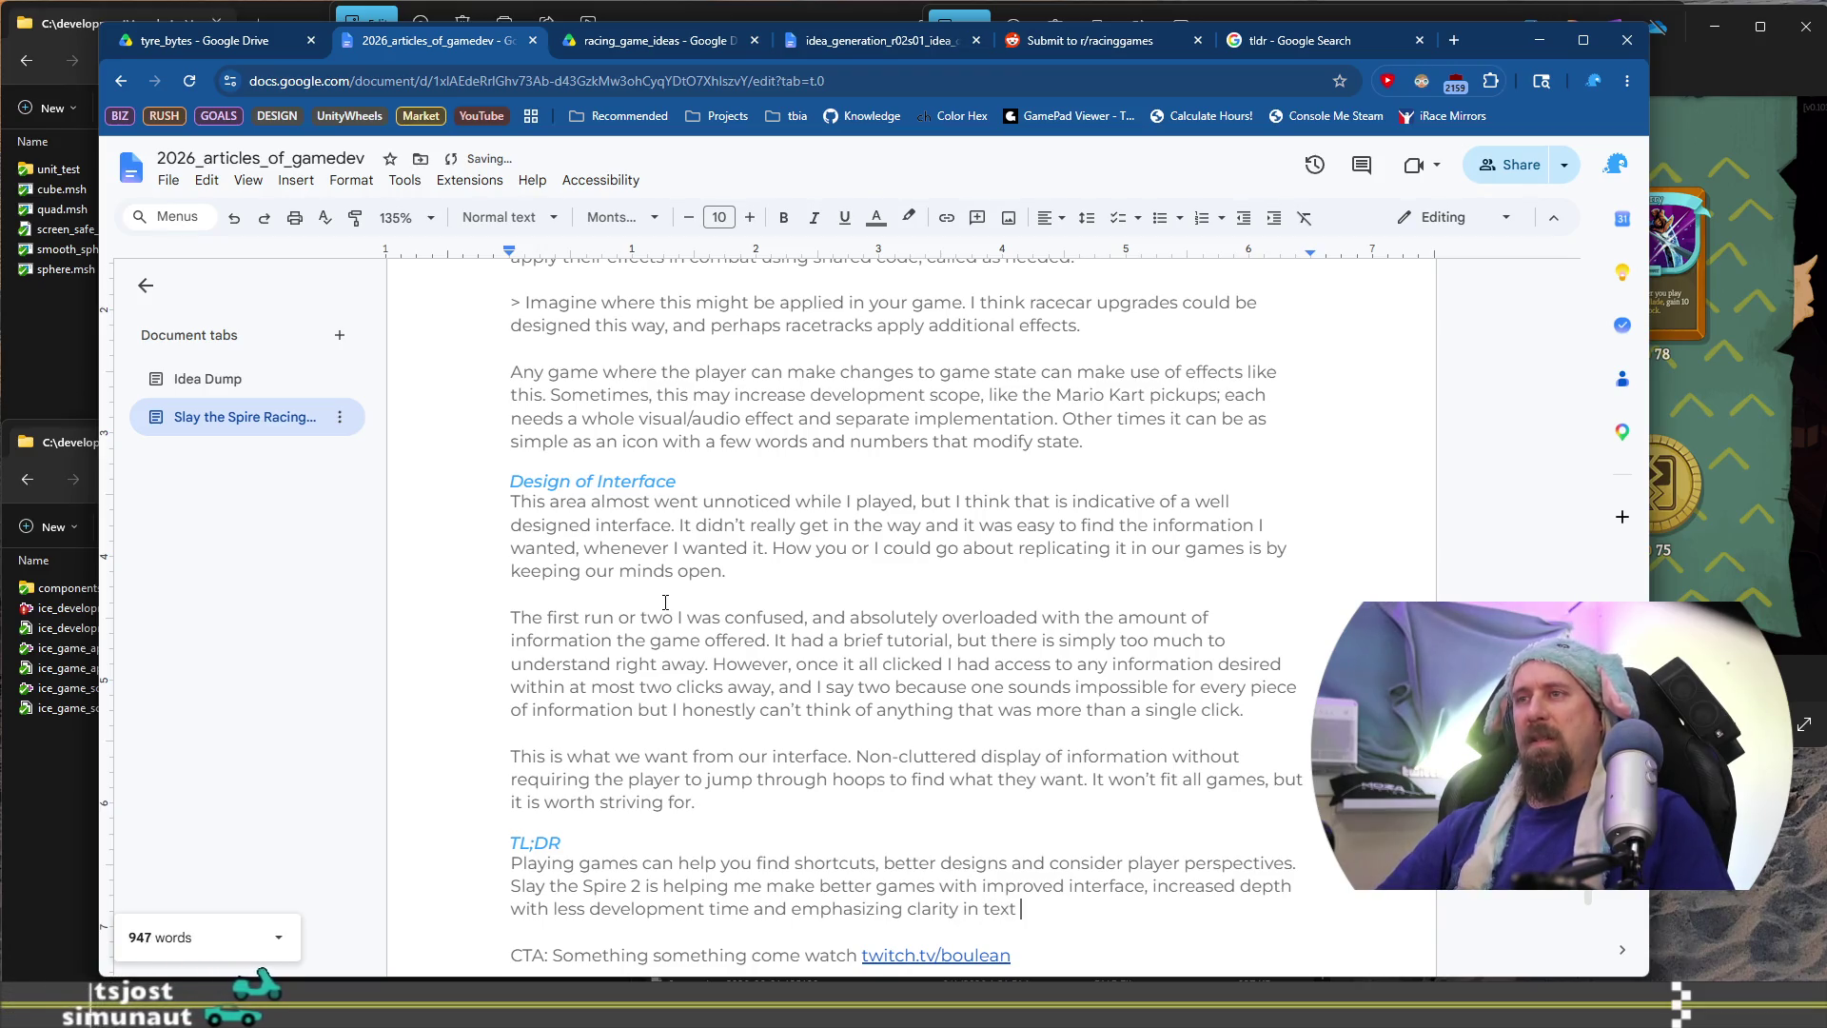
{"action": "scroll", "coordinate": [665, 601], "scroll_direction": "down", "scroll_amount": 3}
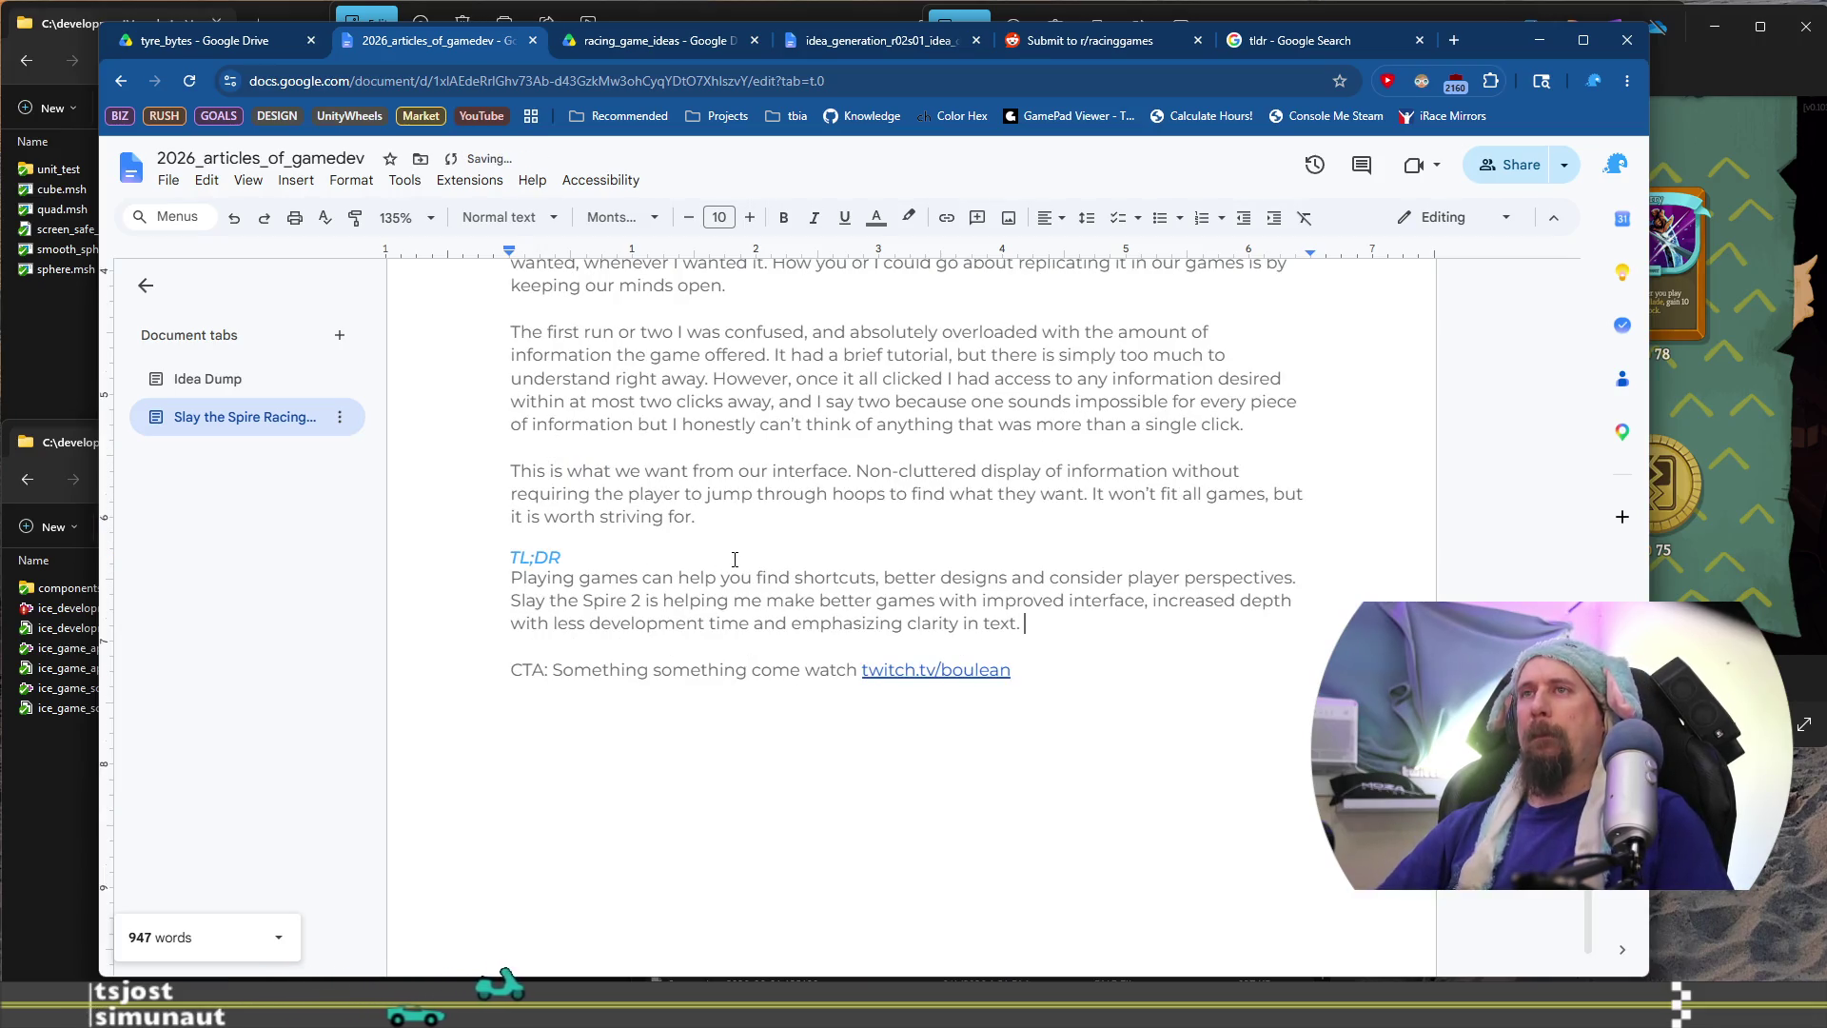
Add the line 'I'm in the process of prototyping my next game' above the CTA
{"action": "key", "text": "Return"}
{"action": "key", "text": "Return"}
{"action": "type", "text": "I'm in the p"}
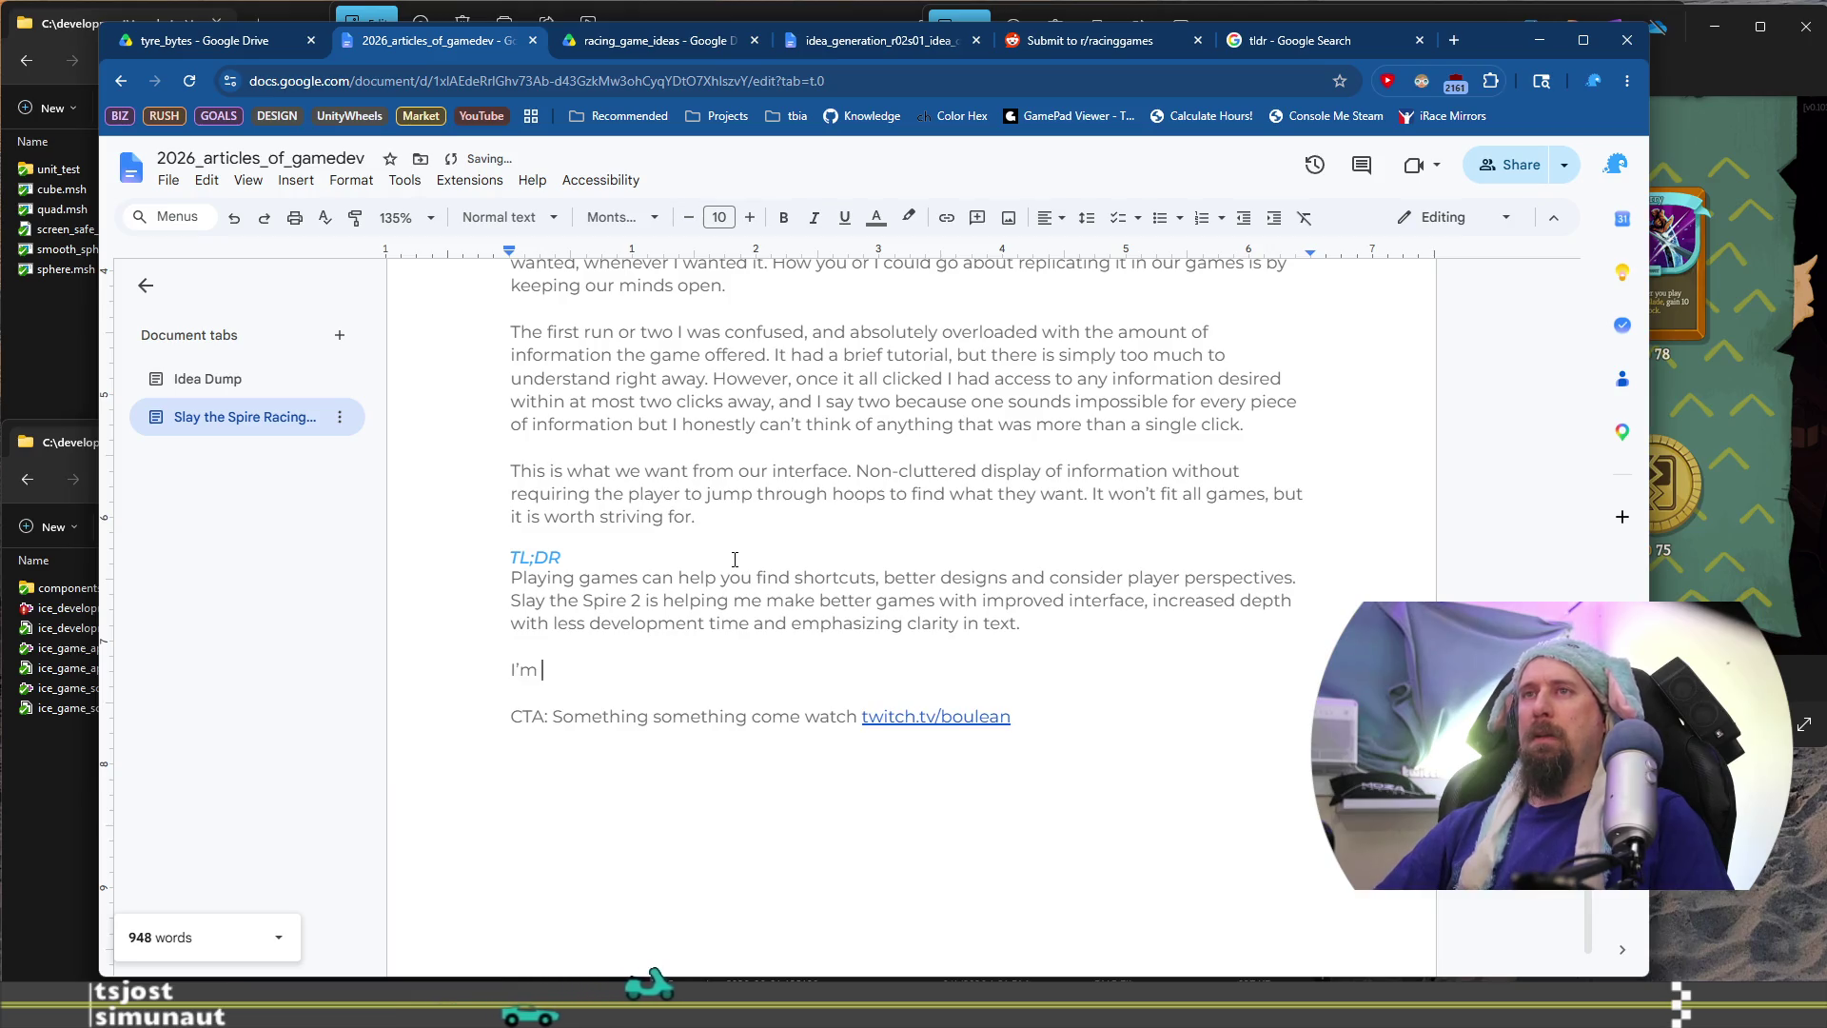
{"action": "type", "text": "roces"}
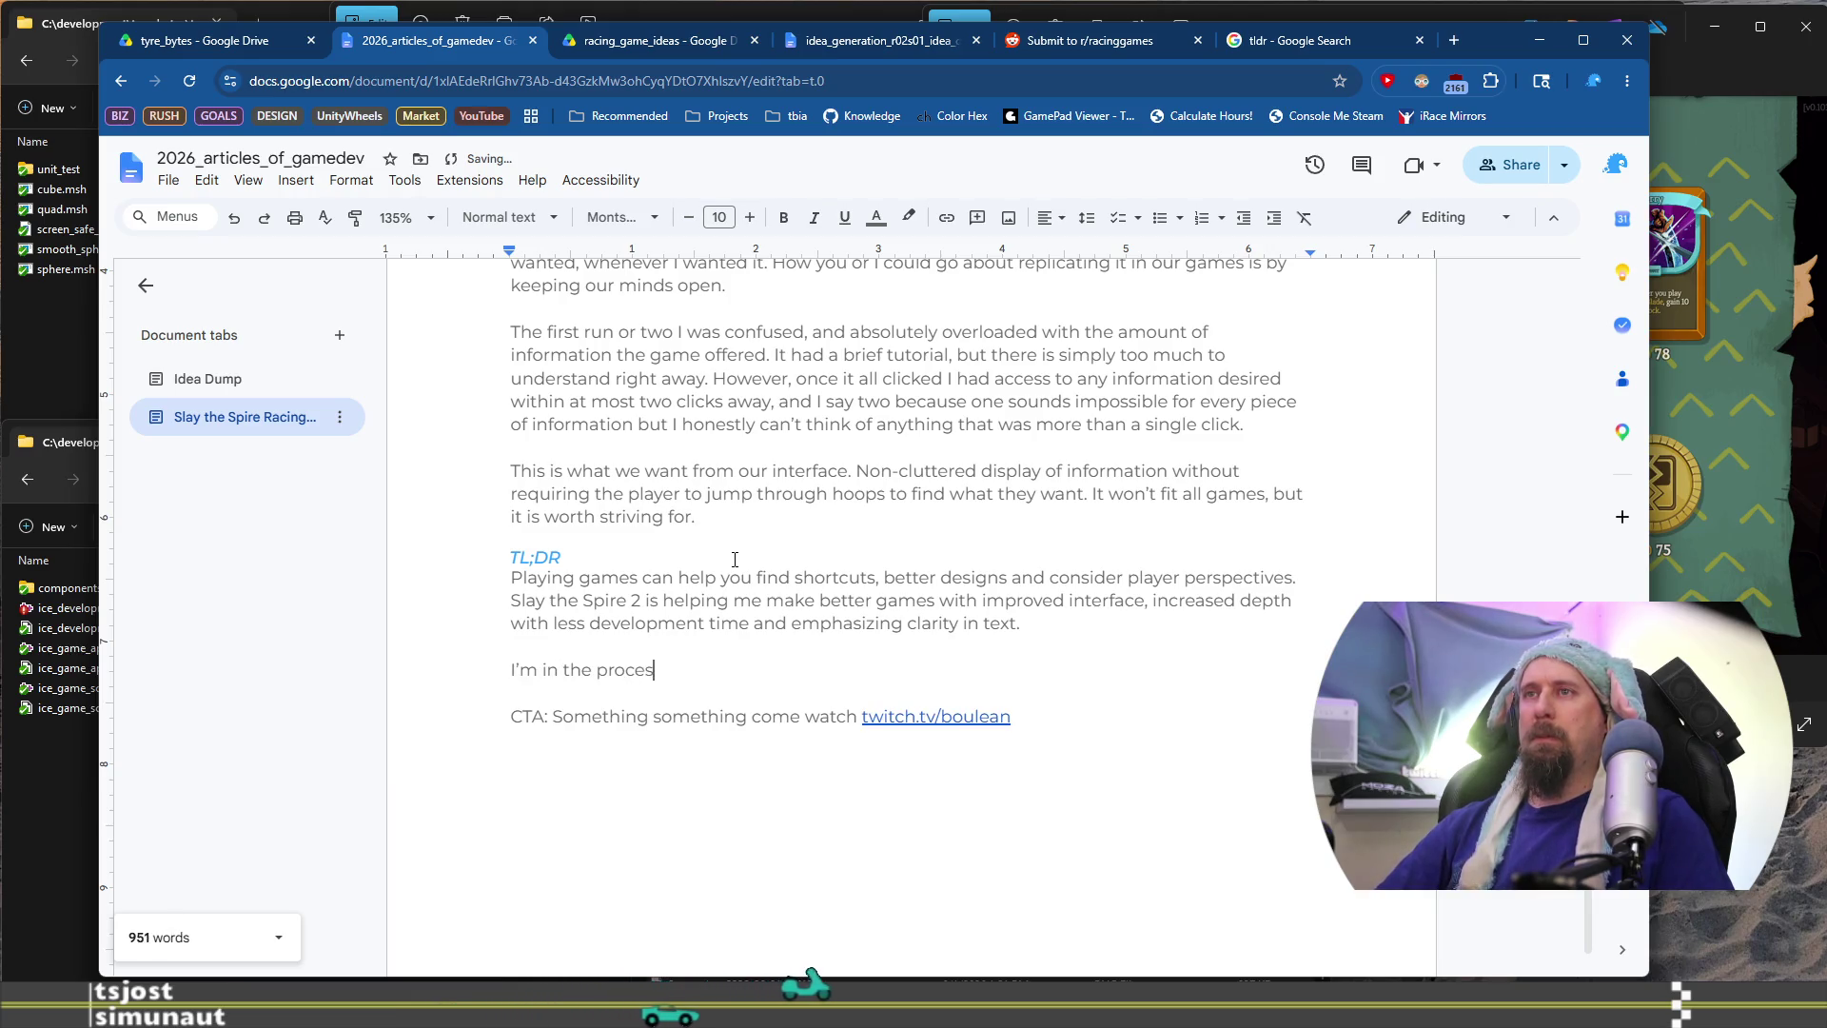
{"action": "type", "text": "s of building"}
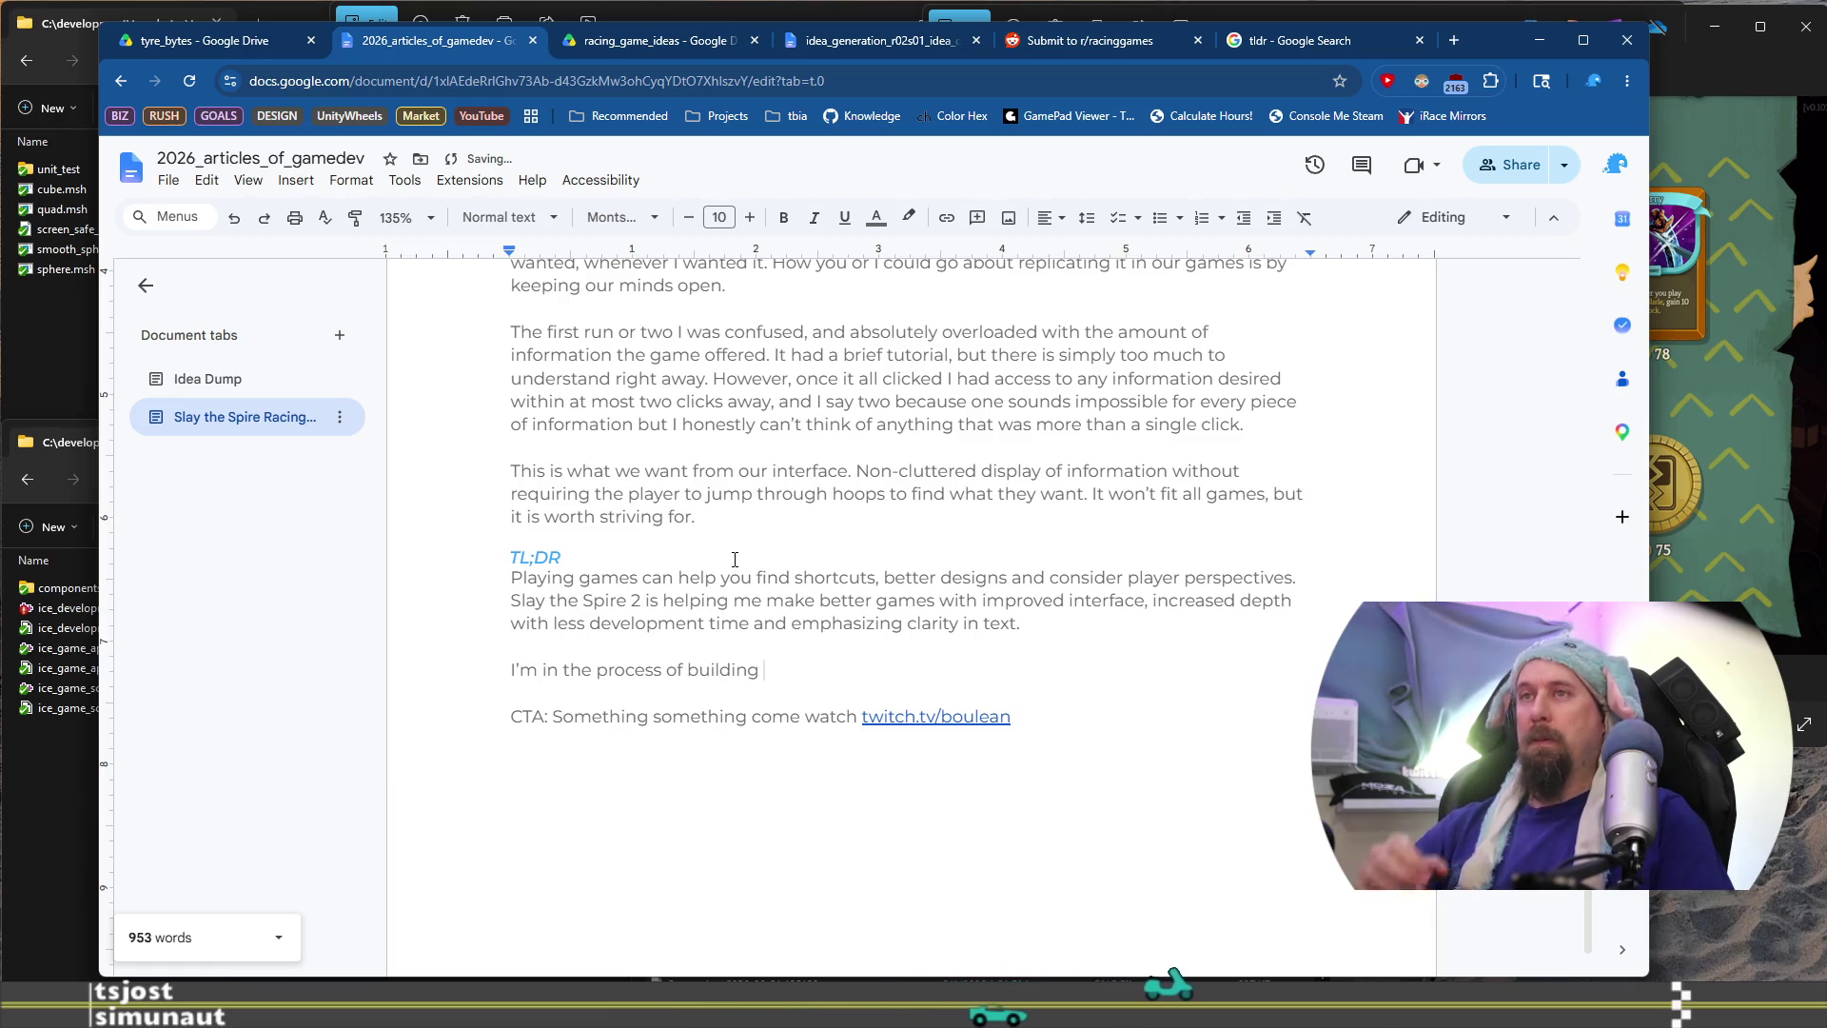
{"action": "key", "text": "ctrl+BackSpace"}
{"action": "type", "text": "prototy"}
{"action": "type", "text": "pe "}
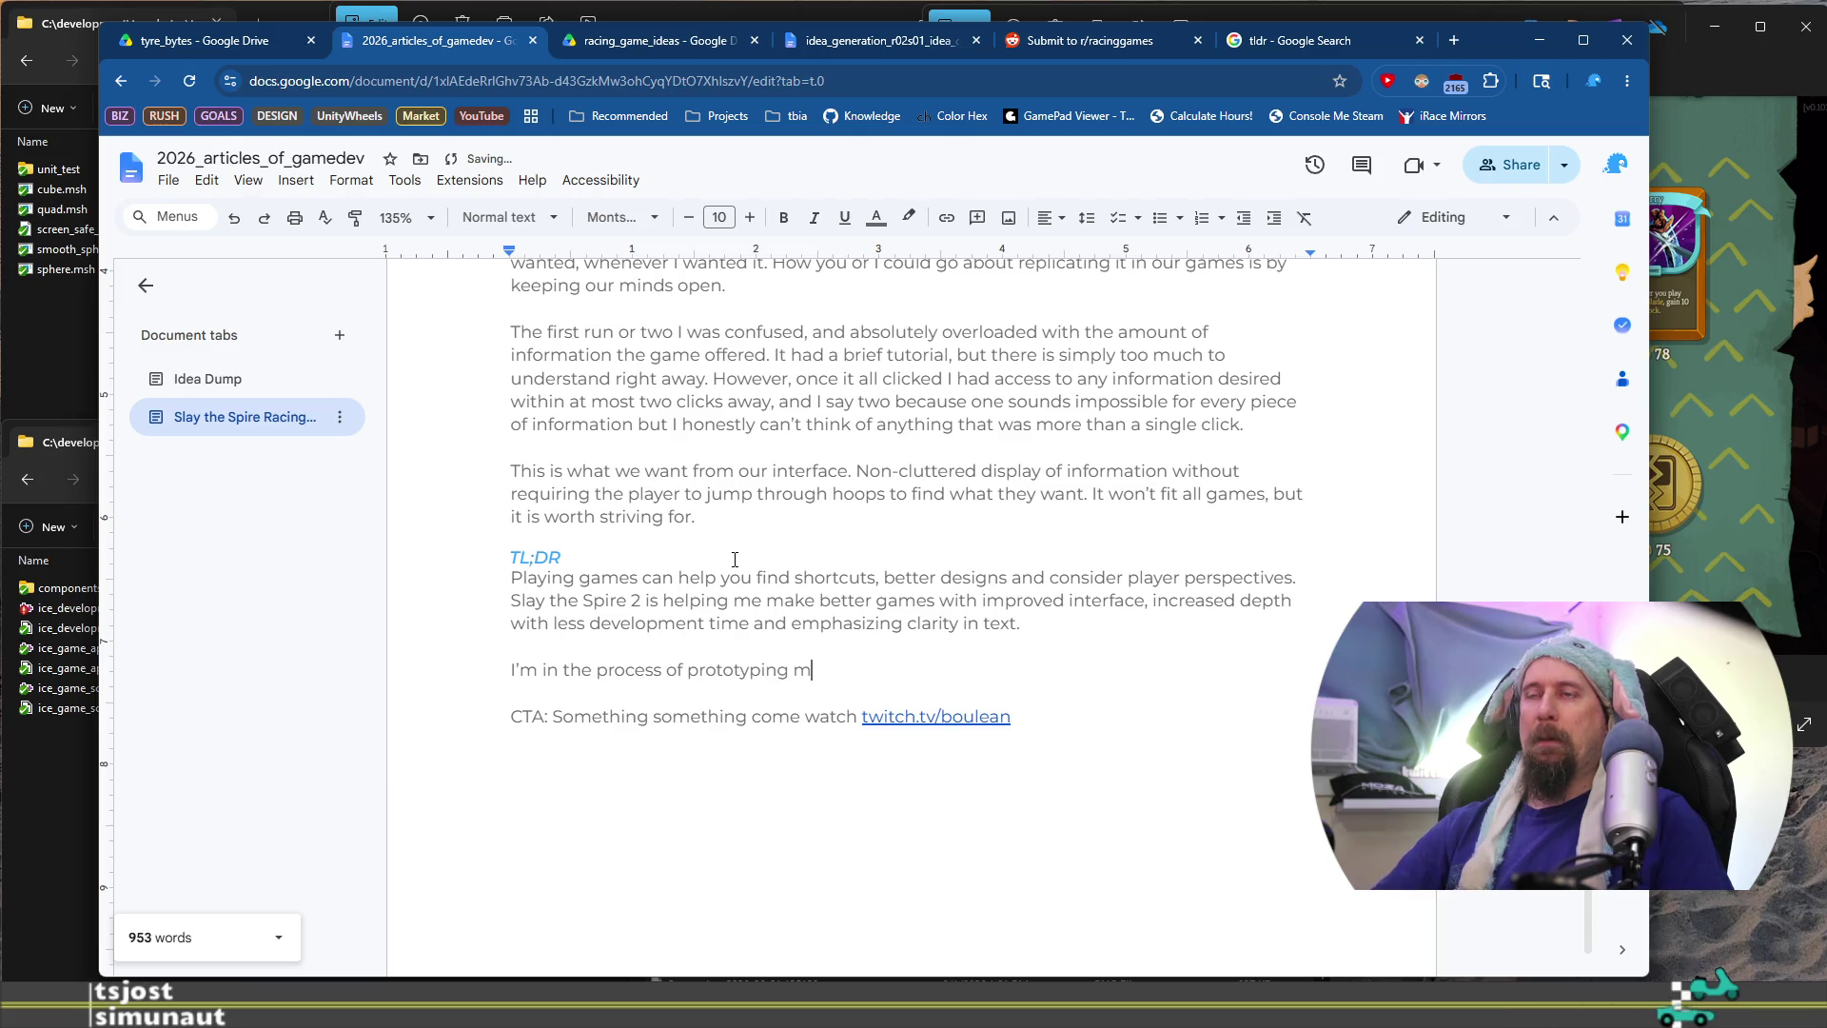
{"action": "type", "text": "y next game"}
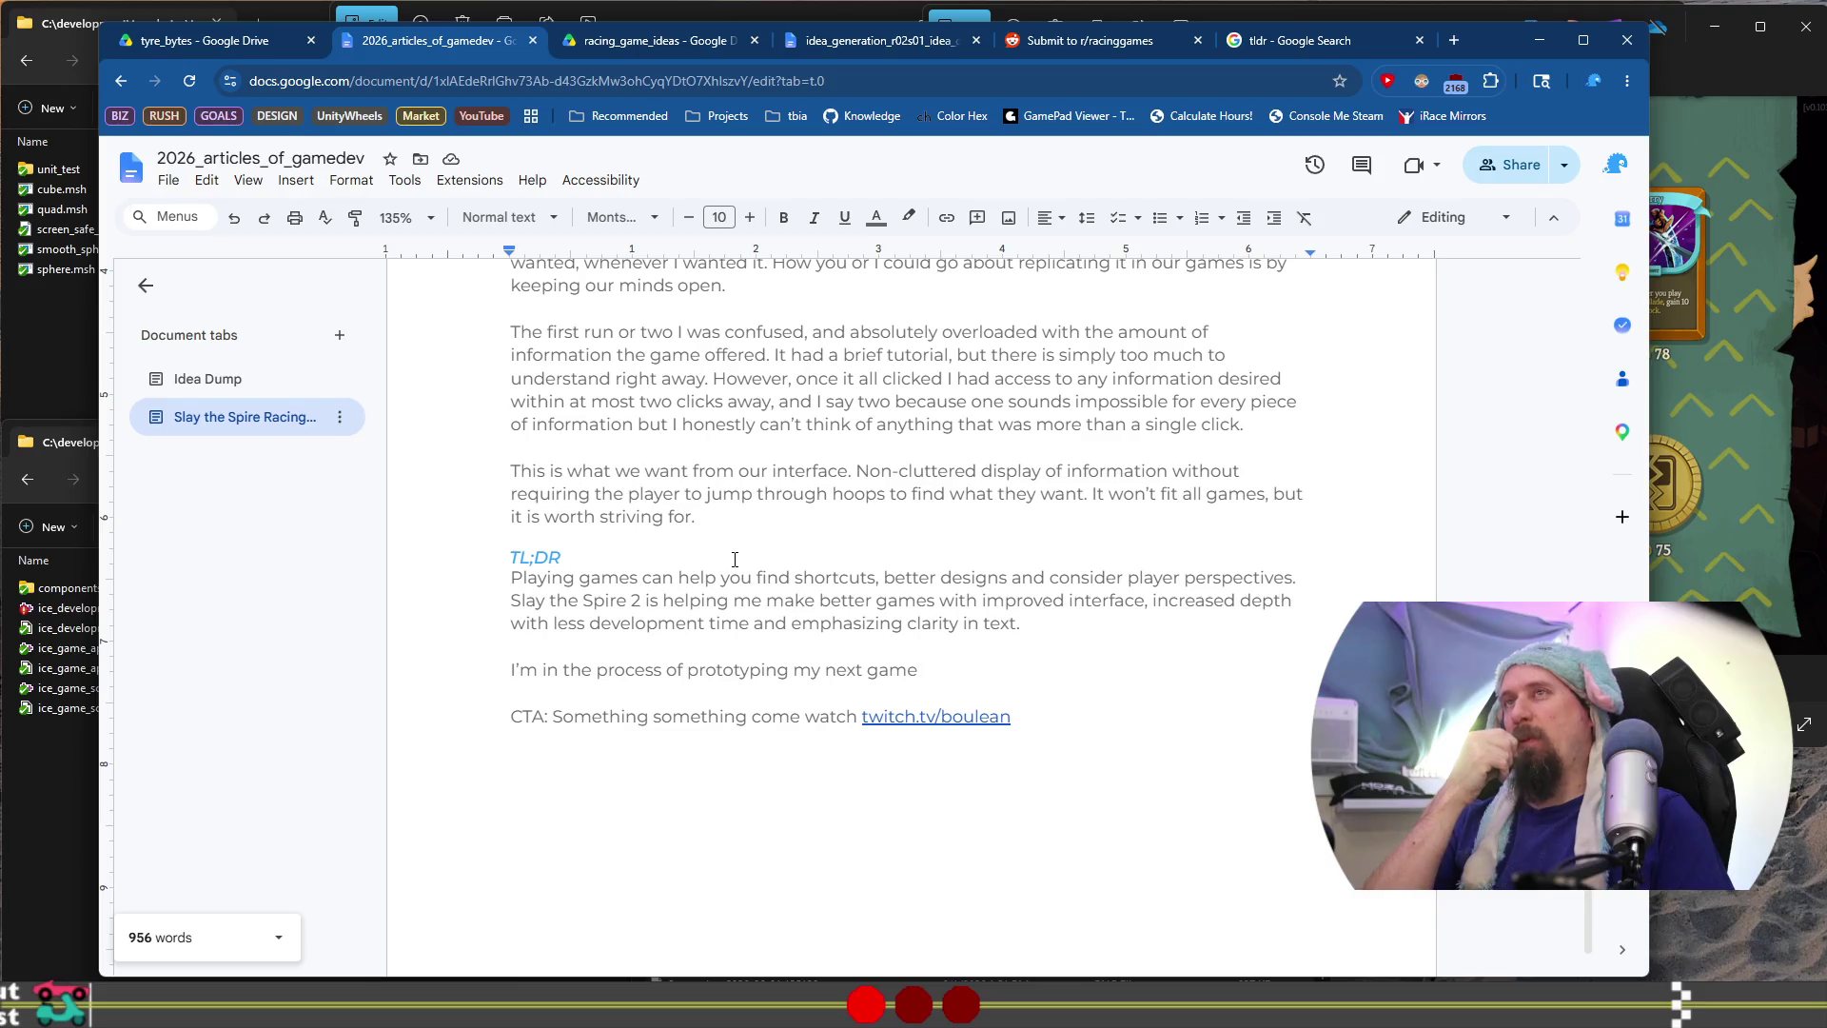
{"action": "scroll", "coordinate": [735, 559], "scroll_direction": "up", "scroll_amount": 7}
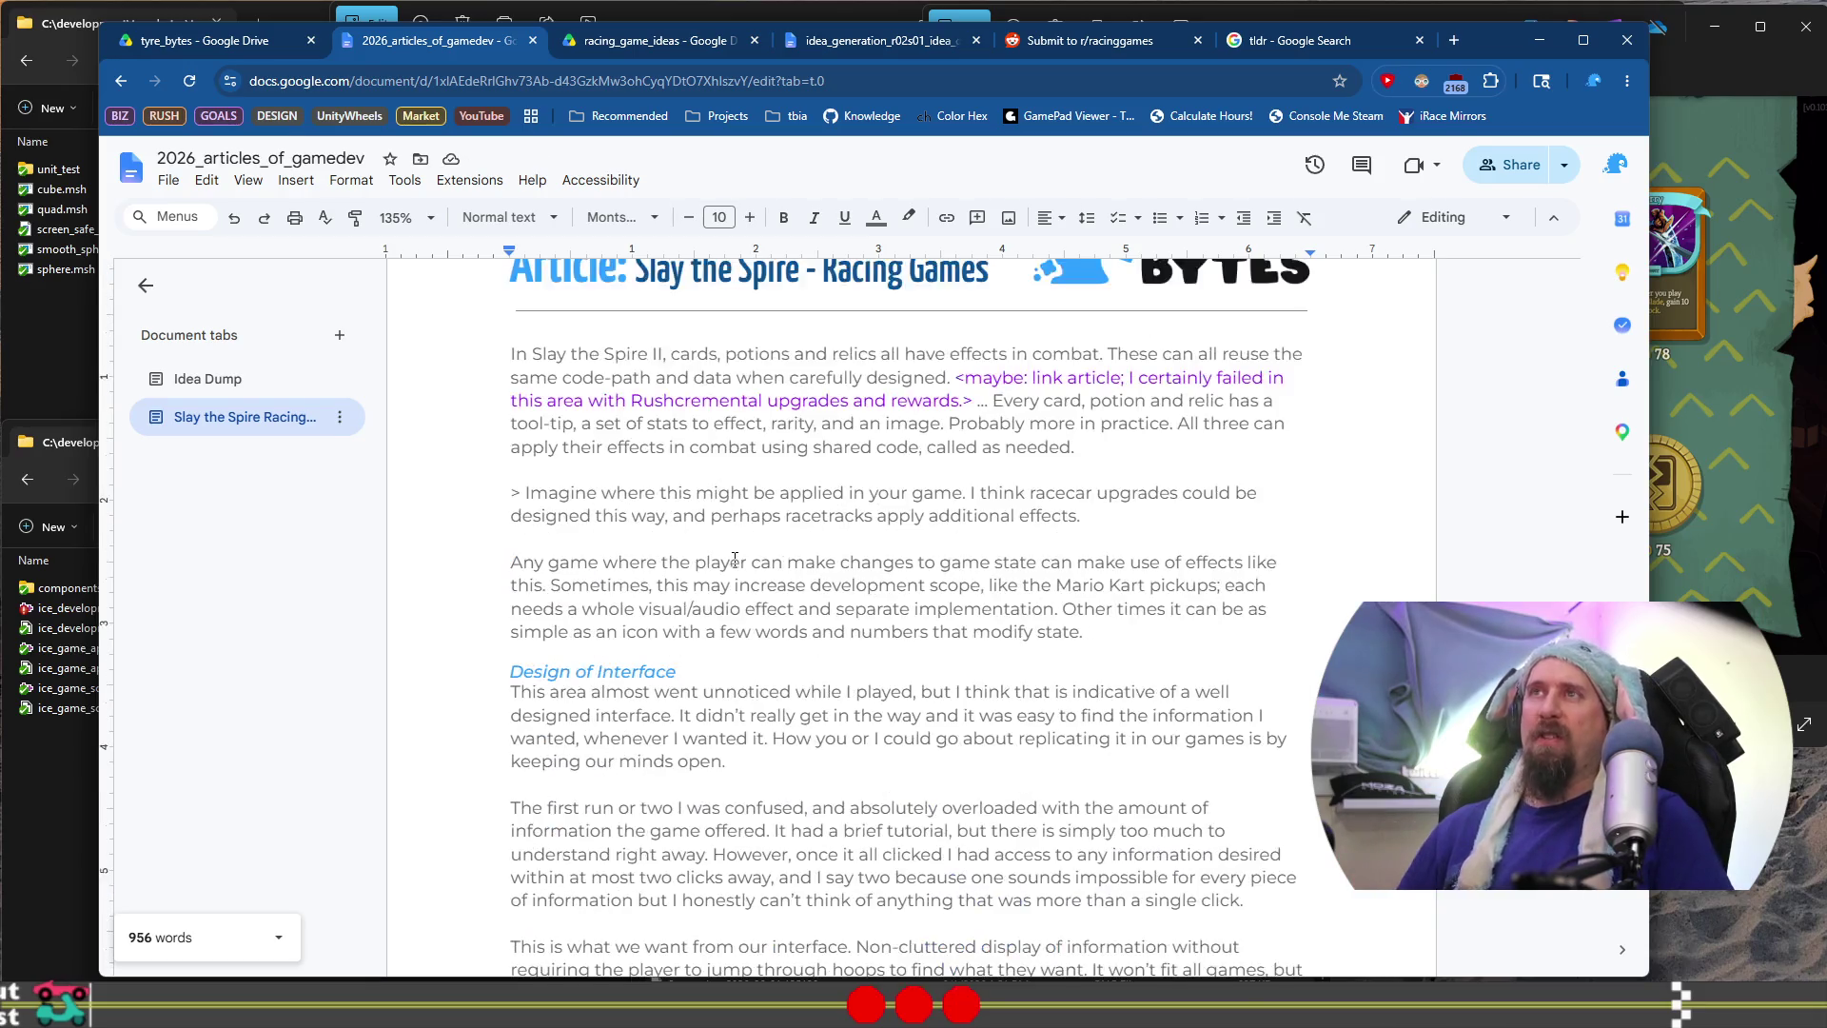
Put an opening angle bracket before 'prototyping my next game'
{"action": "scroll", "coordinate": [735, 560], "scroll_direction": "down", "scroll_amount": 7}
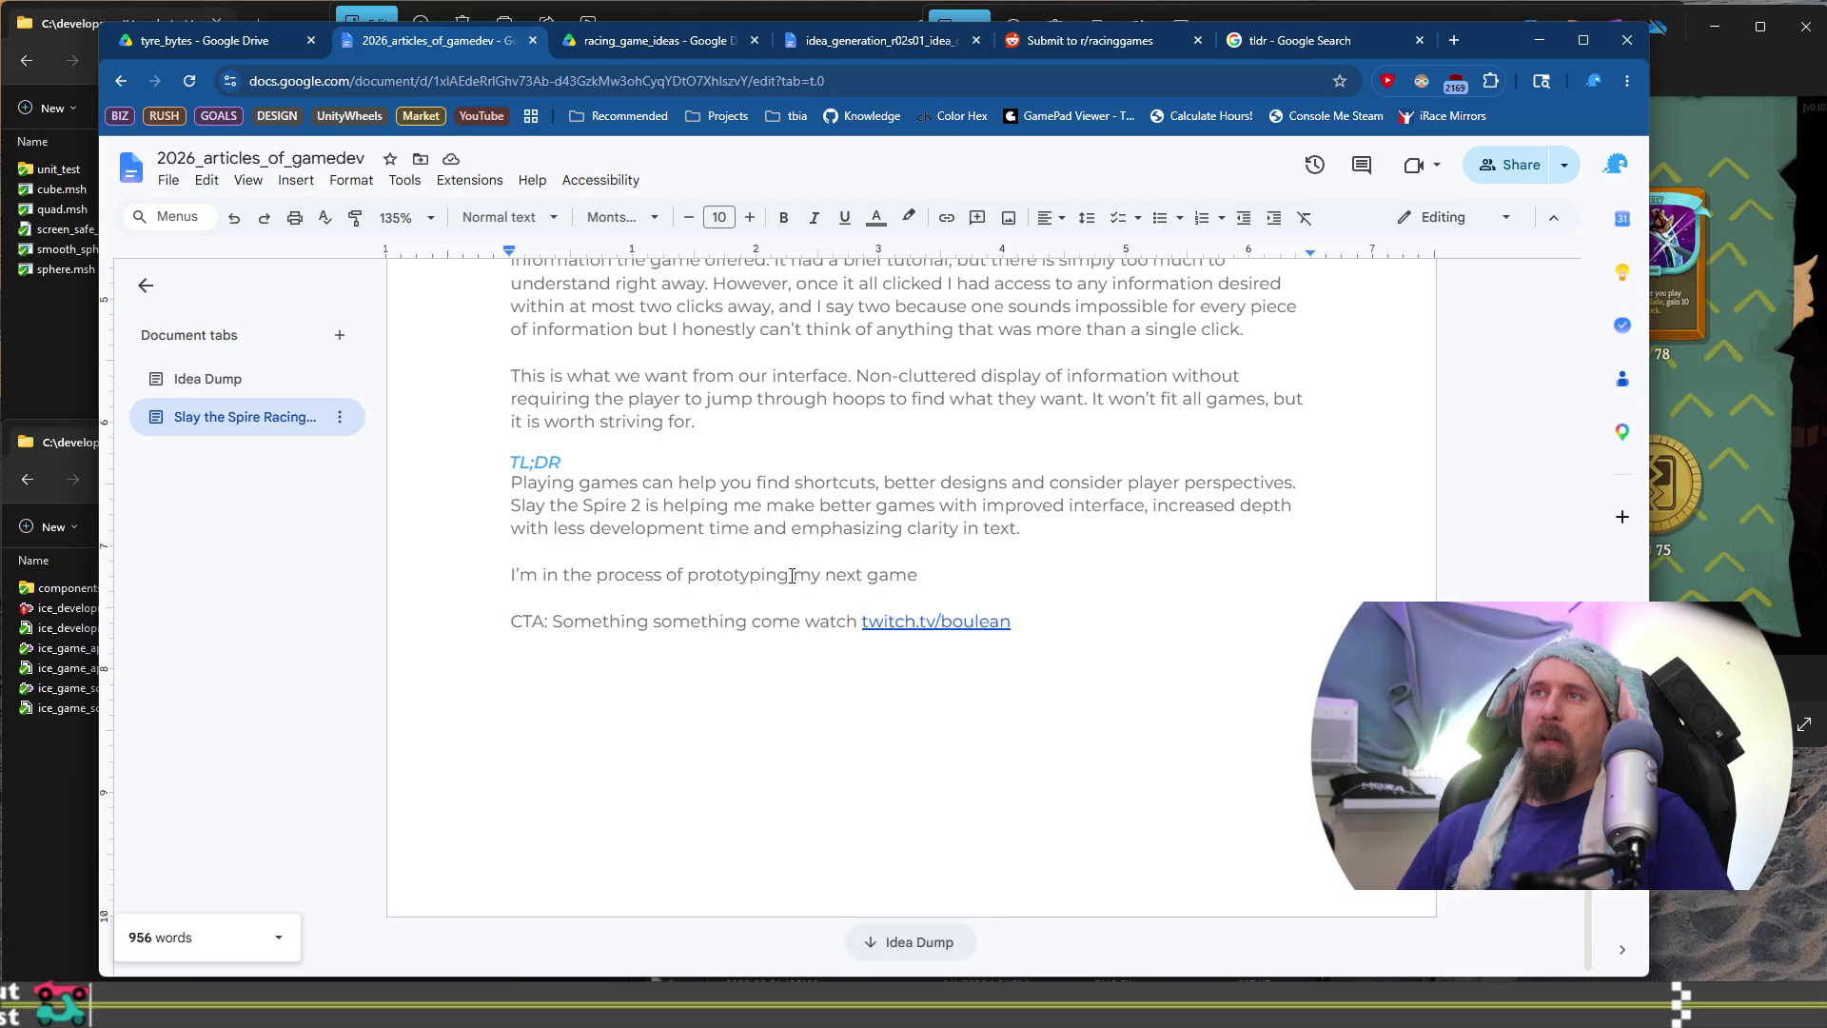
{"action": "left_click", "coordinate": [689, 577], "text": "shift"}
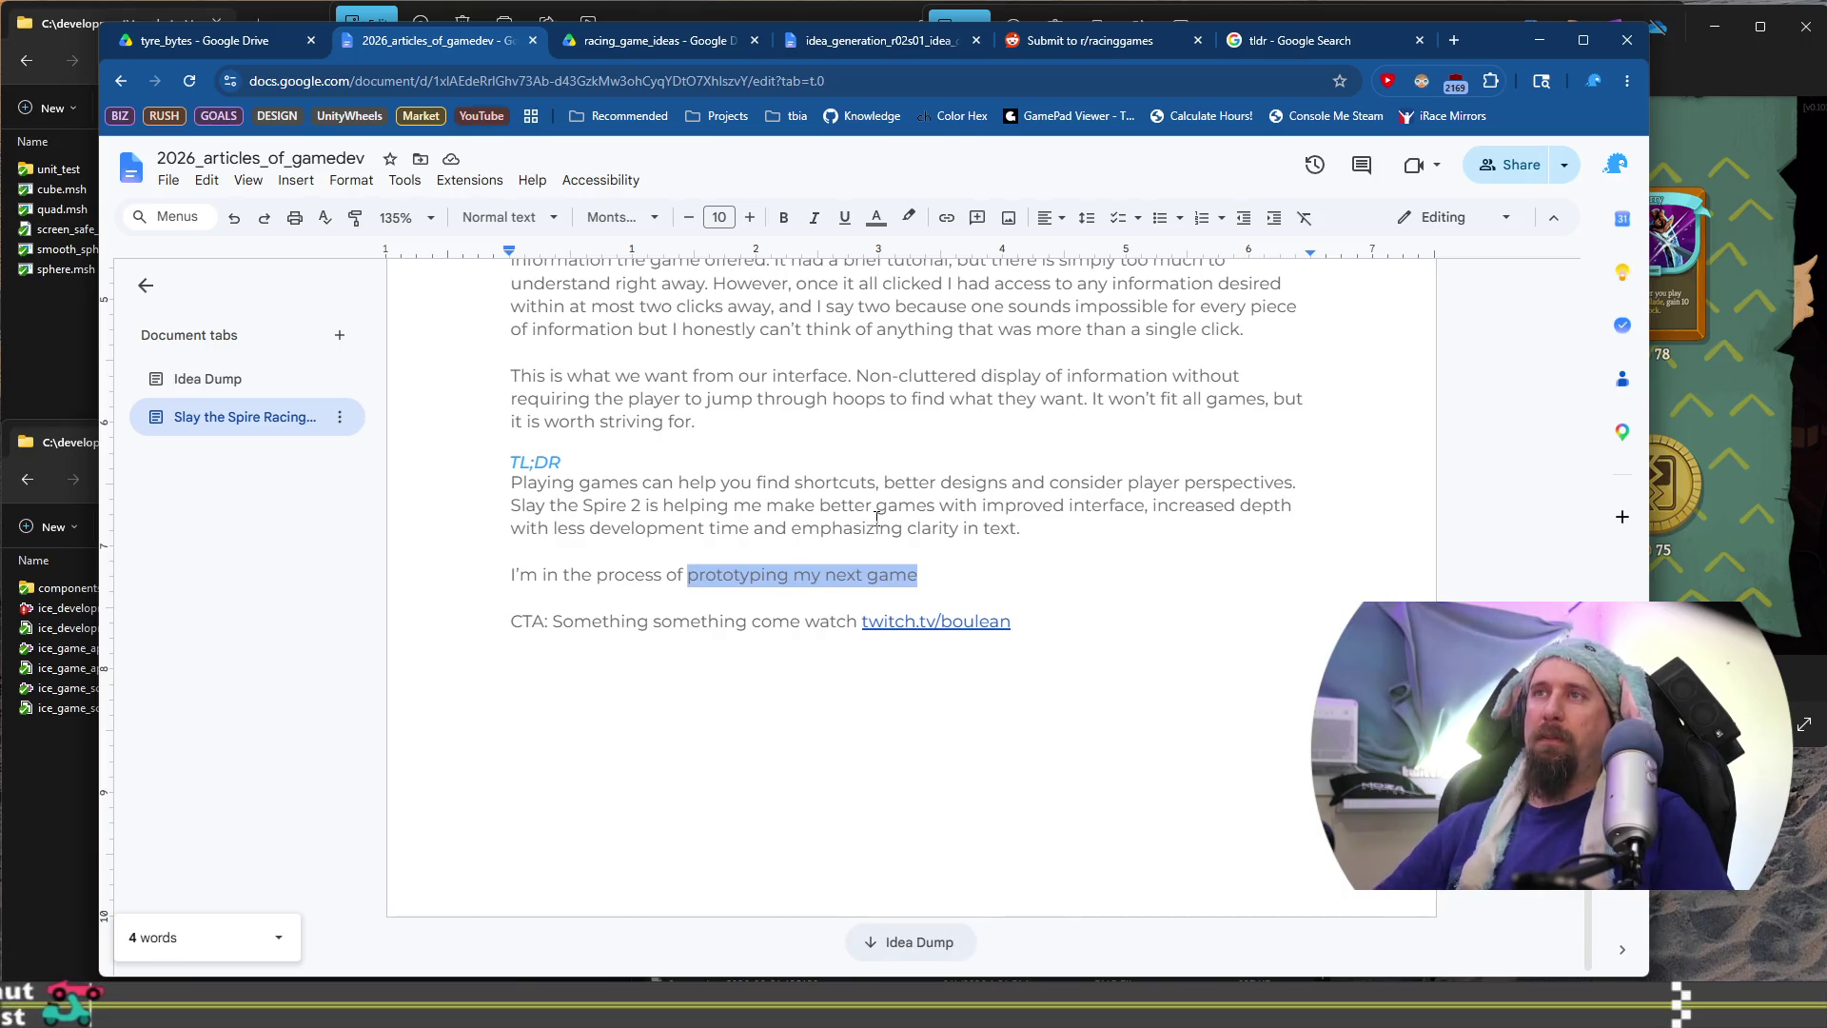
{"action": "key", "text": "Left"}
{"action": "type", "text": "<"}
Close the bracket after 'game' and continue the sentence with 'if you want to'
{"action": "key", "text": "End"}
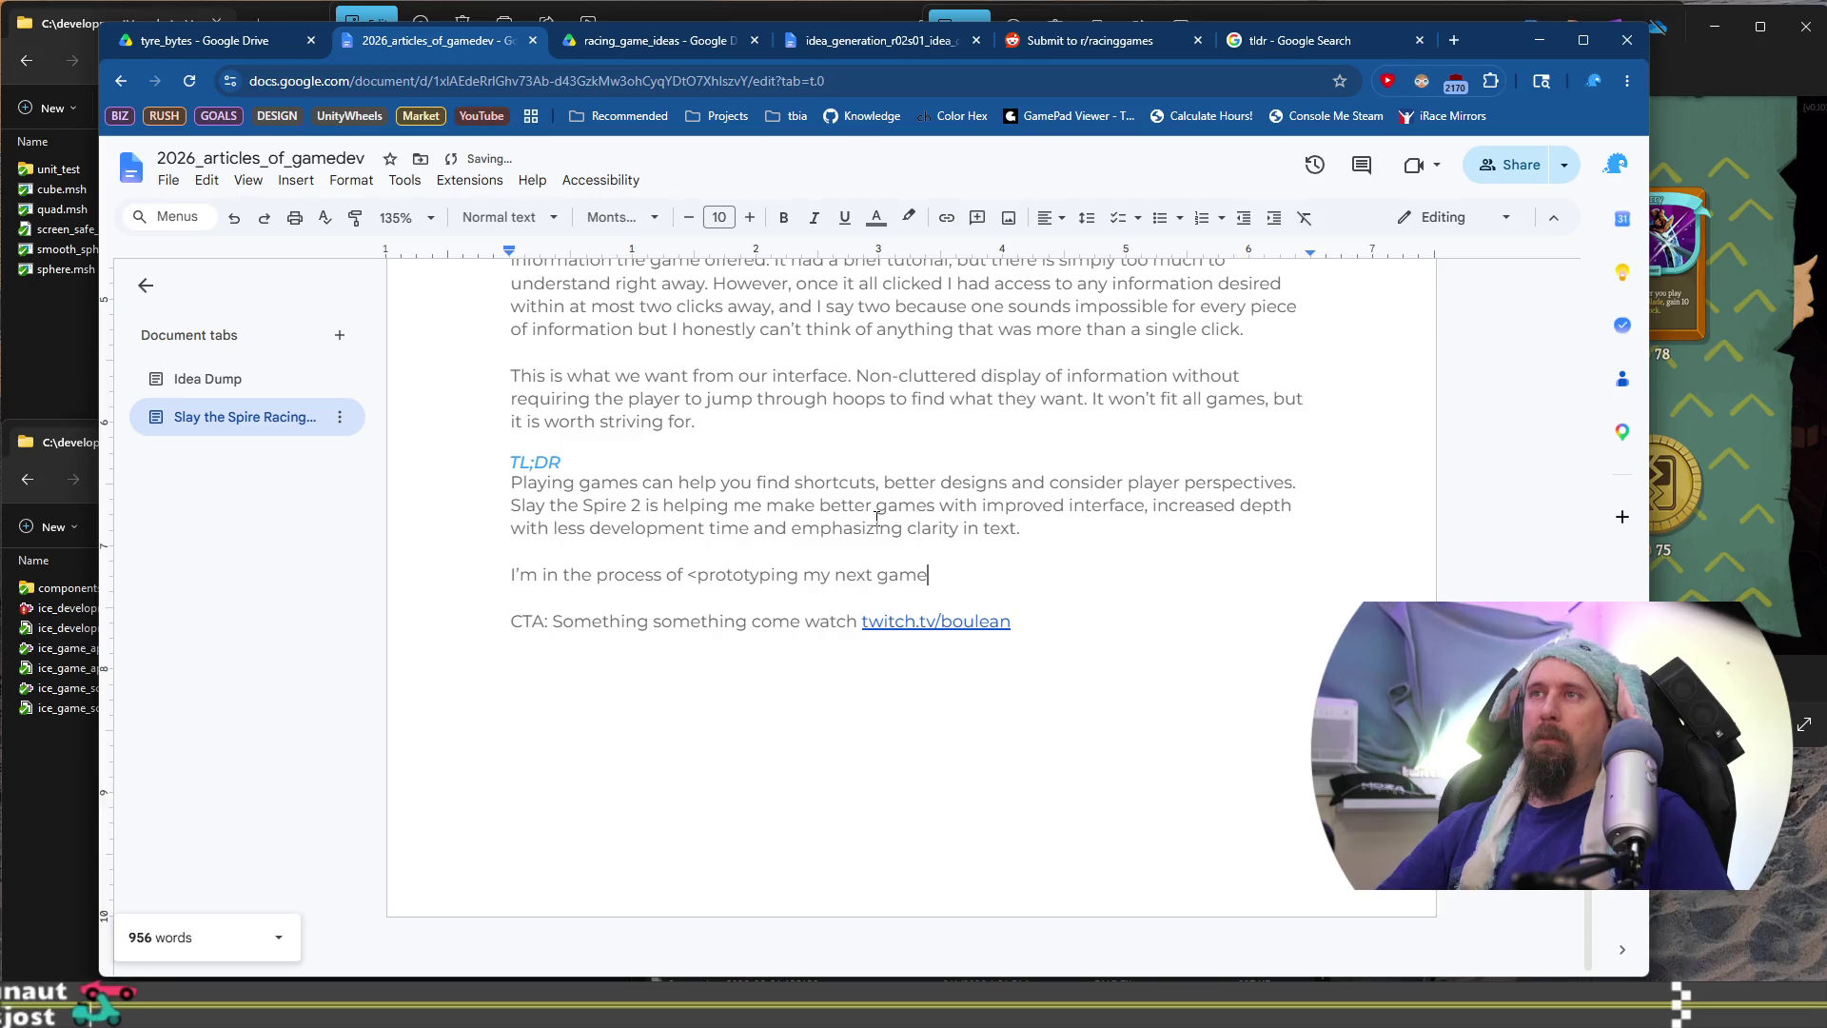
{"action": "type", "text": ">"}
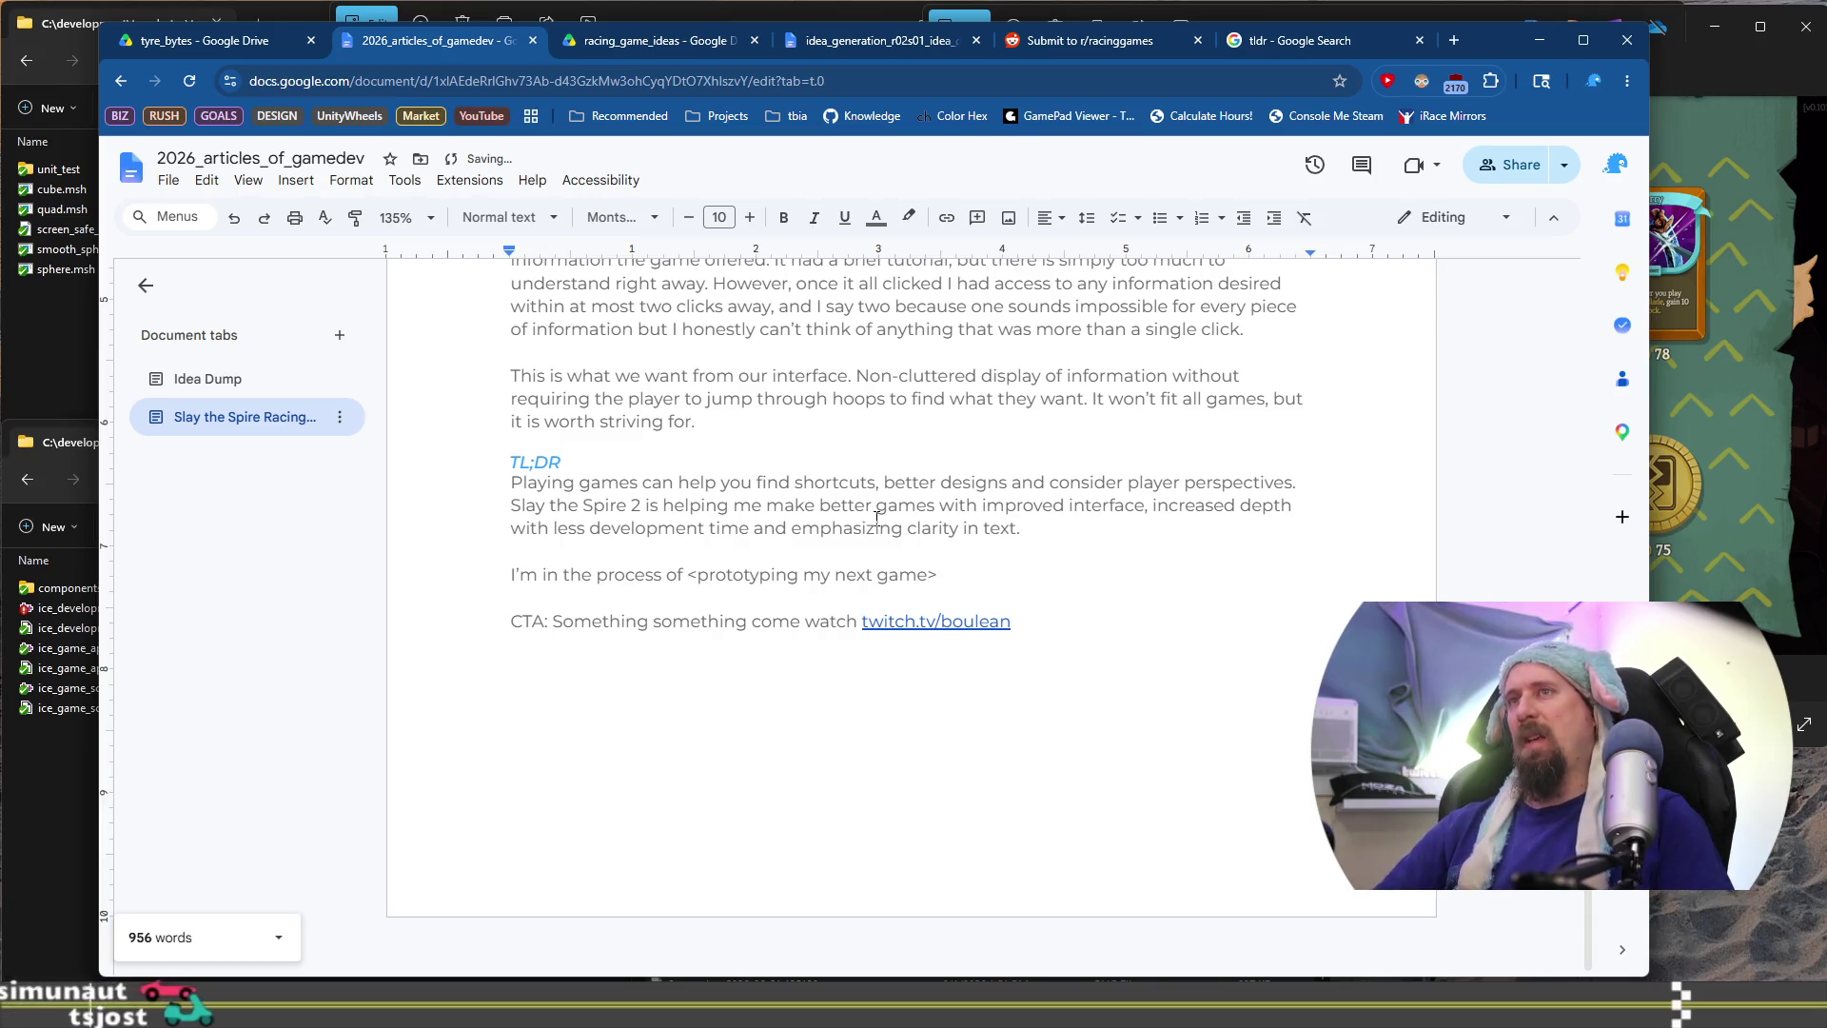
{"action": "type", "text": " if you want to join"}
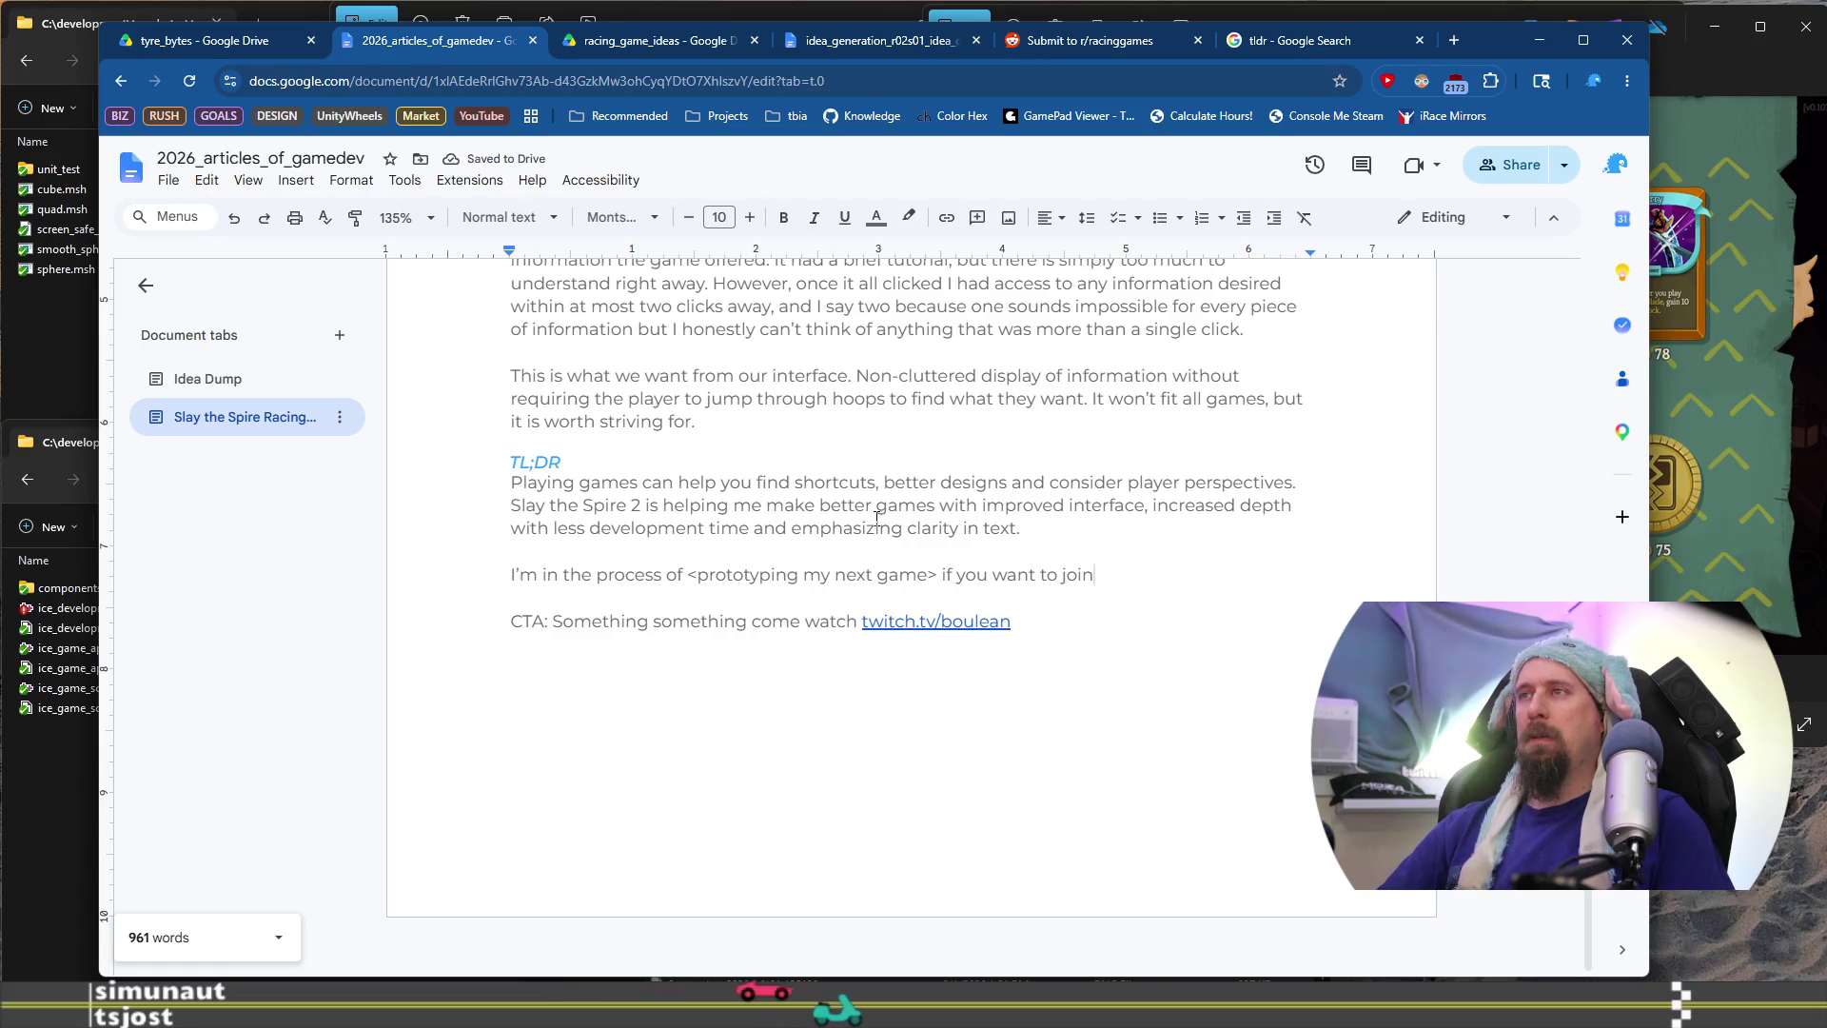
{"action": "type", "text": " and discu"}
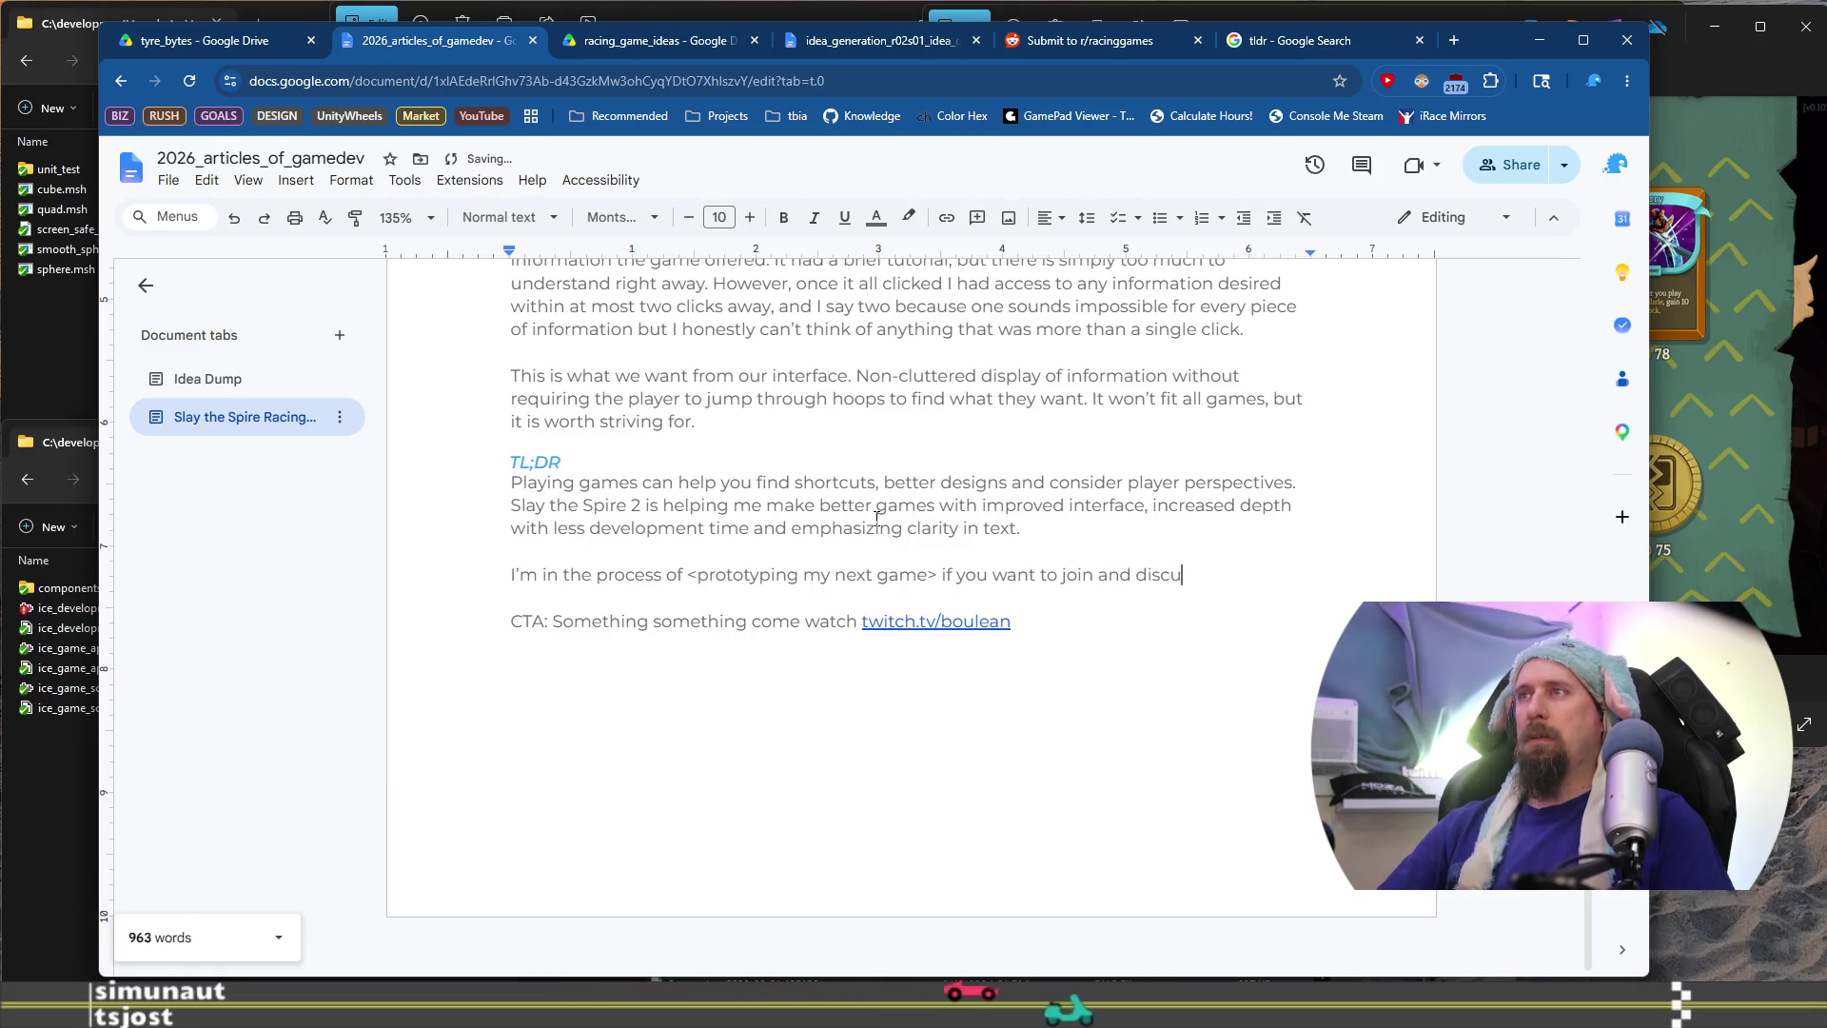
{"action": "type", "text": "ss"}
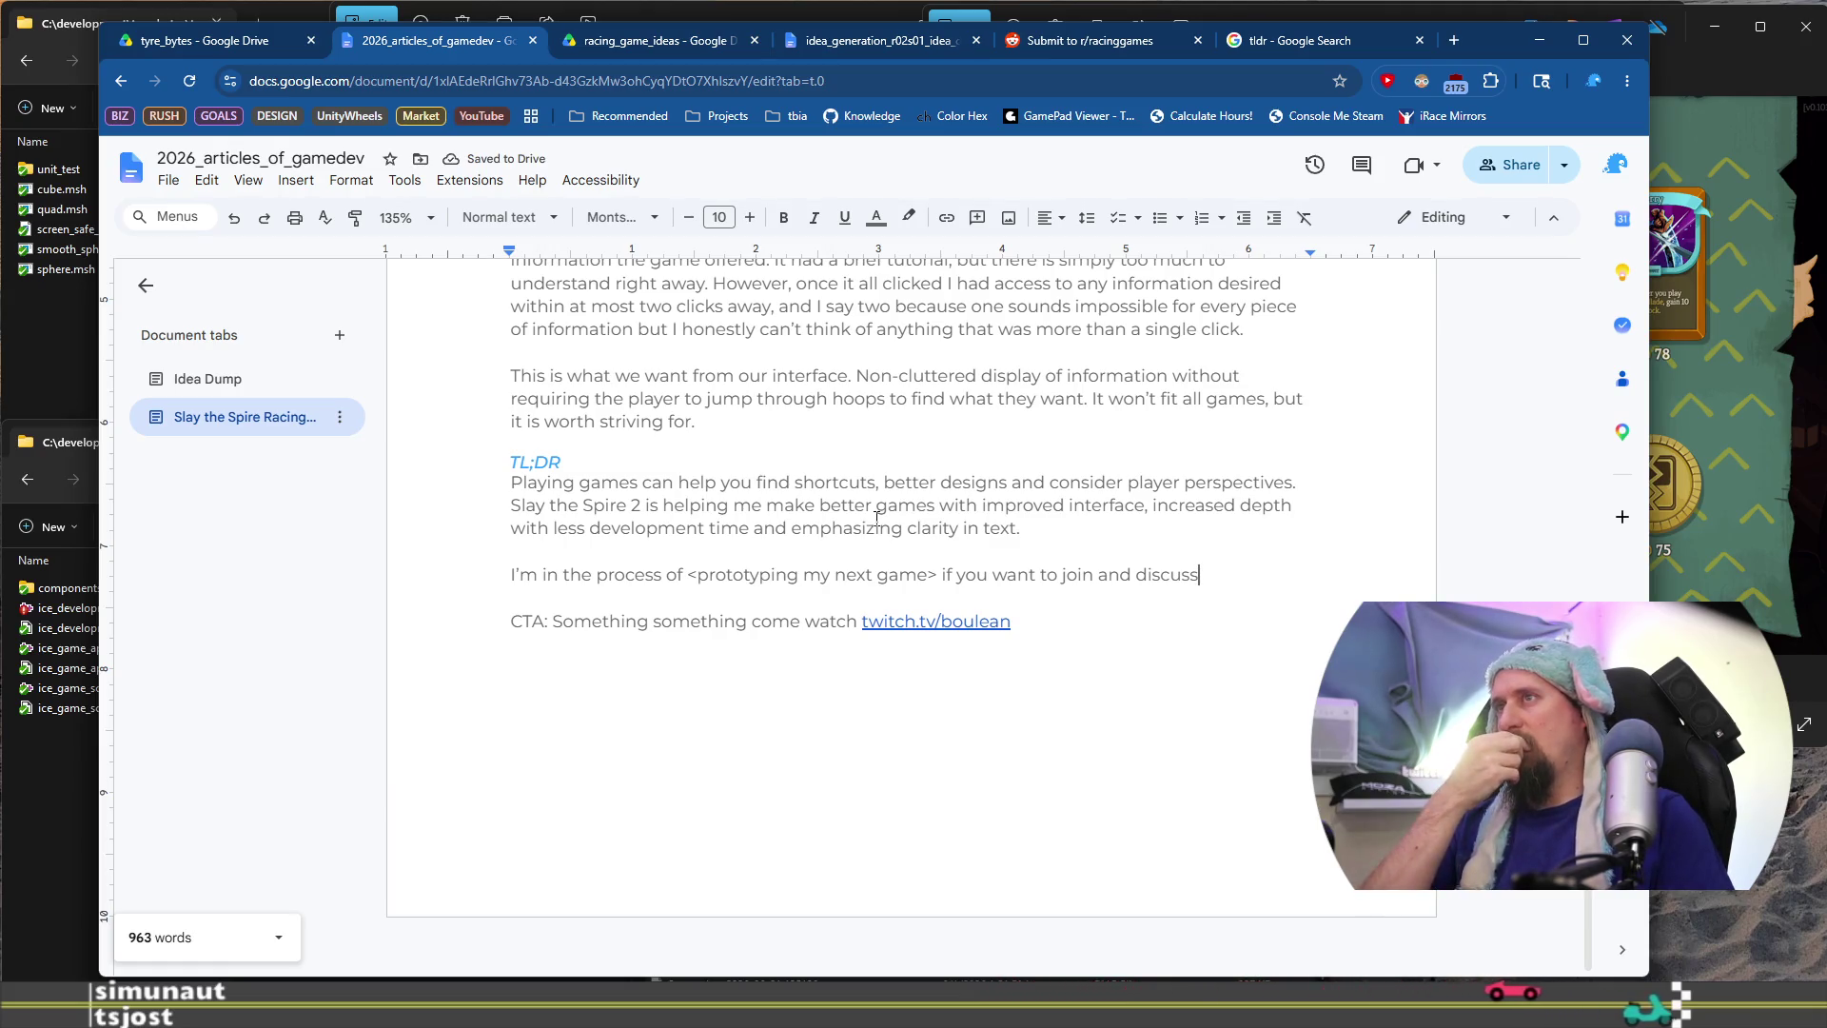
{"action": "key", "text": "ctrl+BackSpace"}
{"action": "key", "text": "ctrl+BackSpace"}
{"action": "key", "text": "ctrl+BackSpace"}
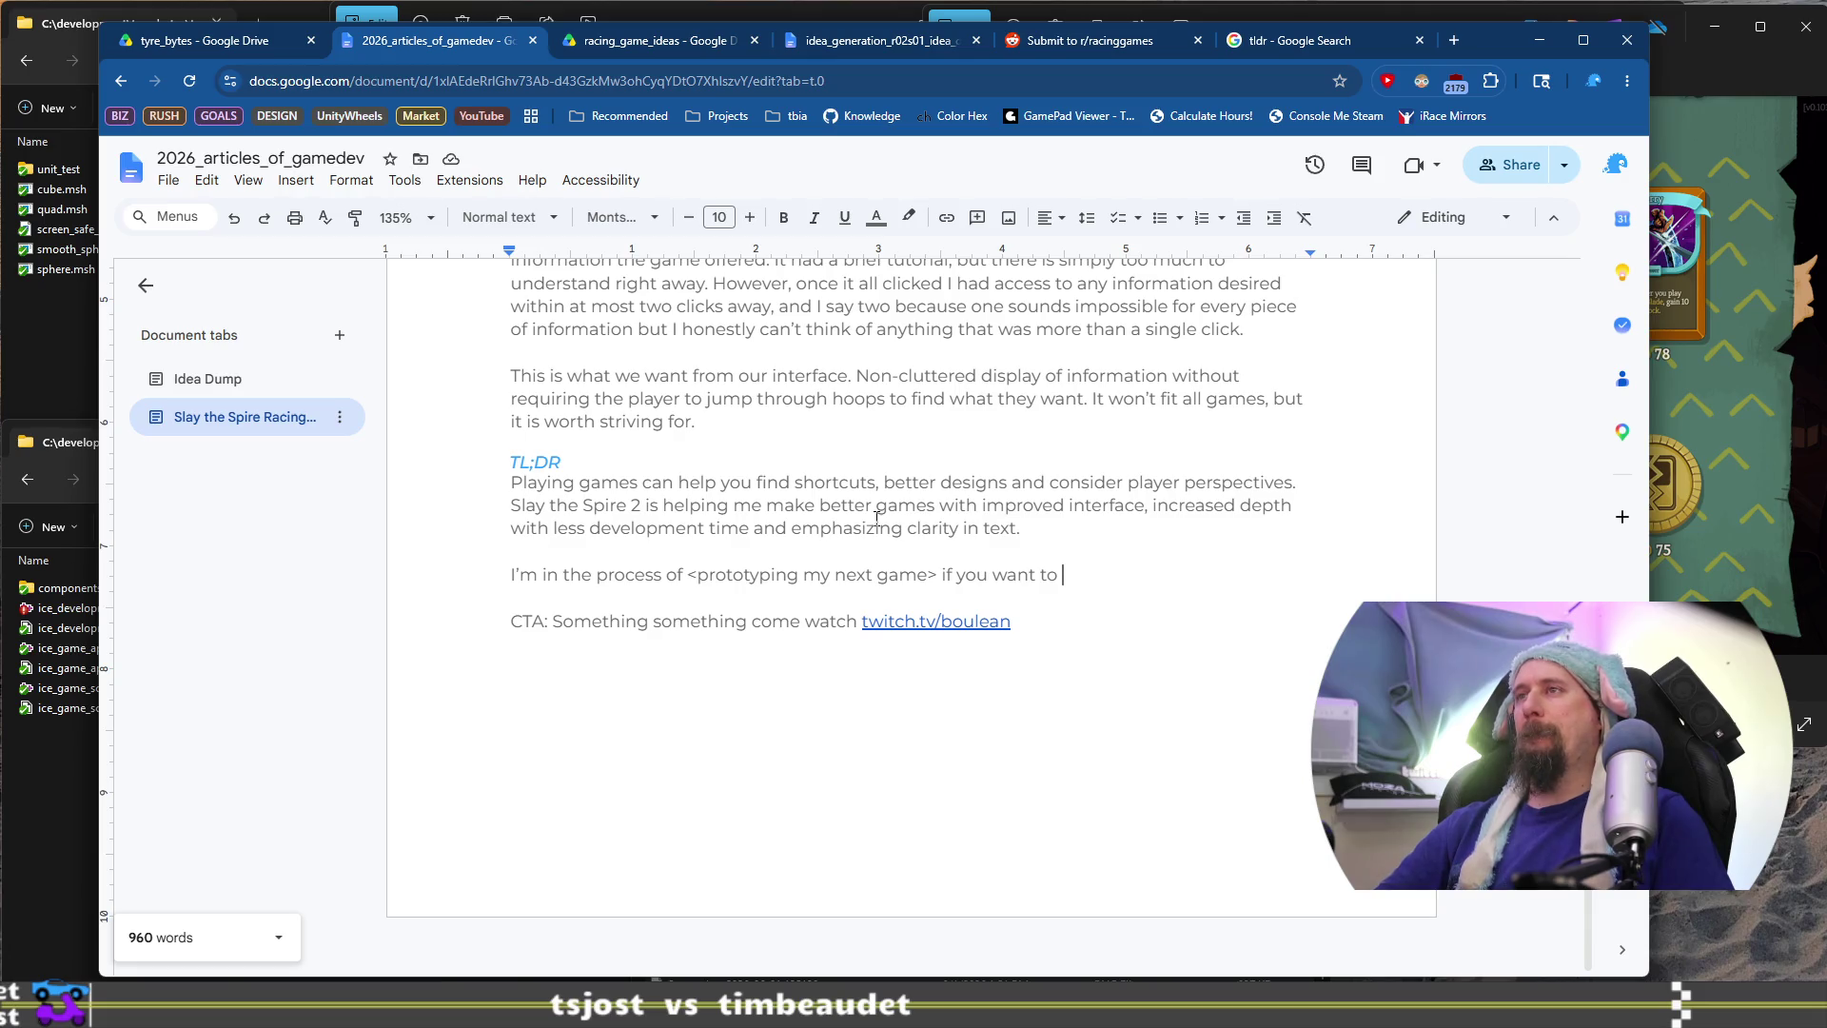
Continue the sentence with 'watch a developer tackle the problems'
{"action": "type", "text": "disc"}
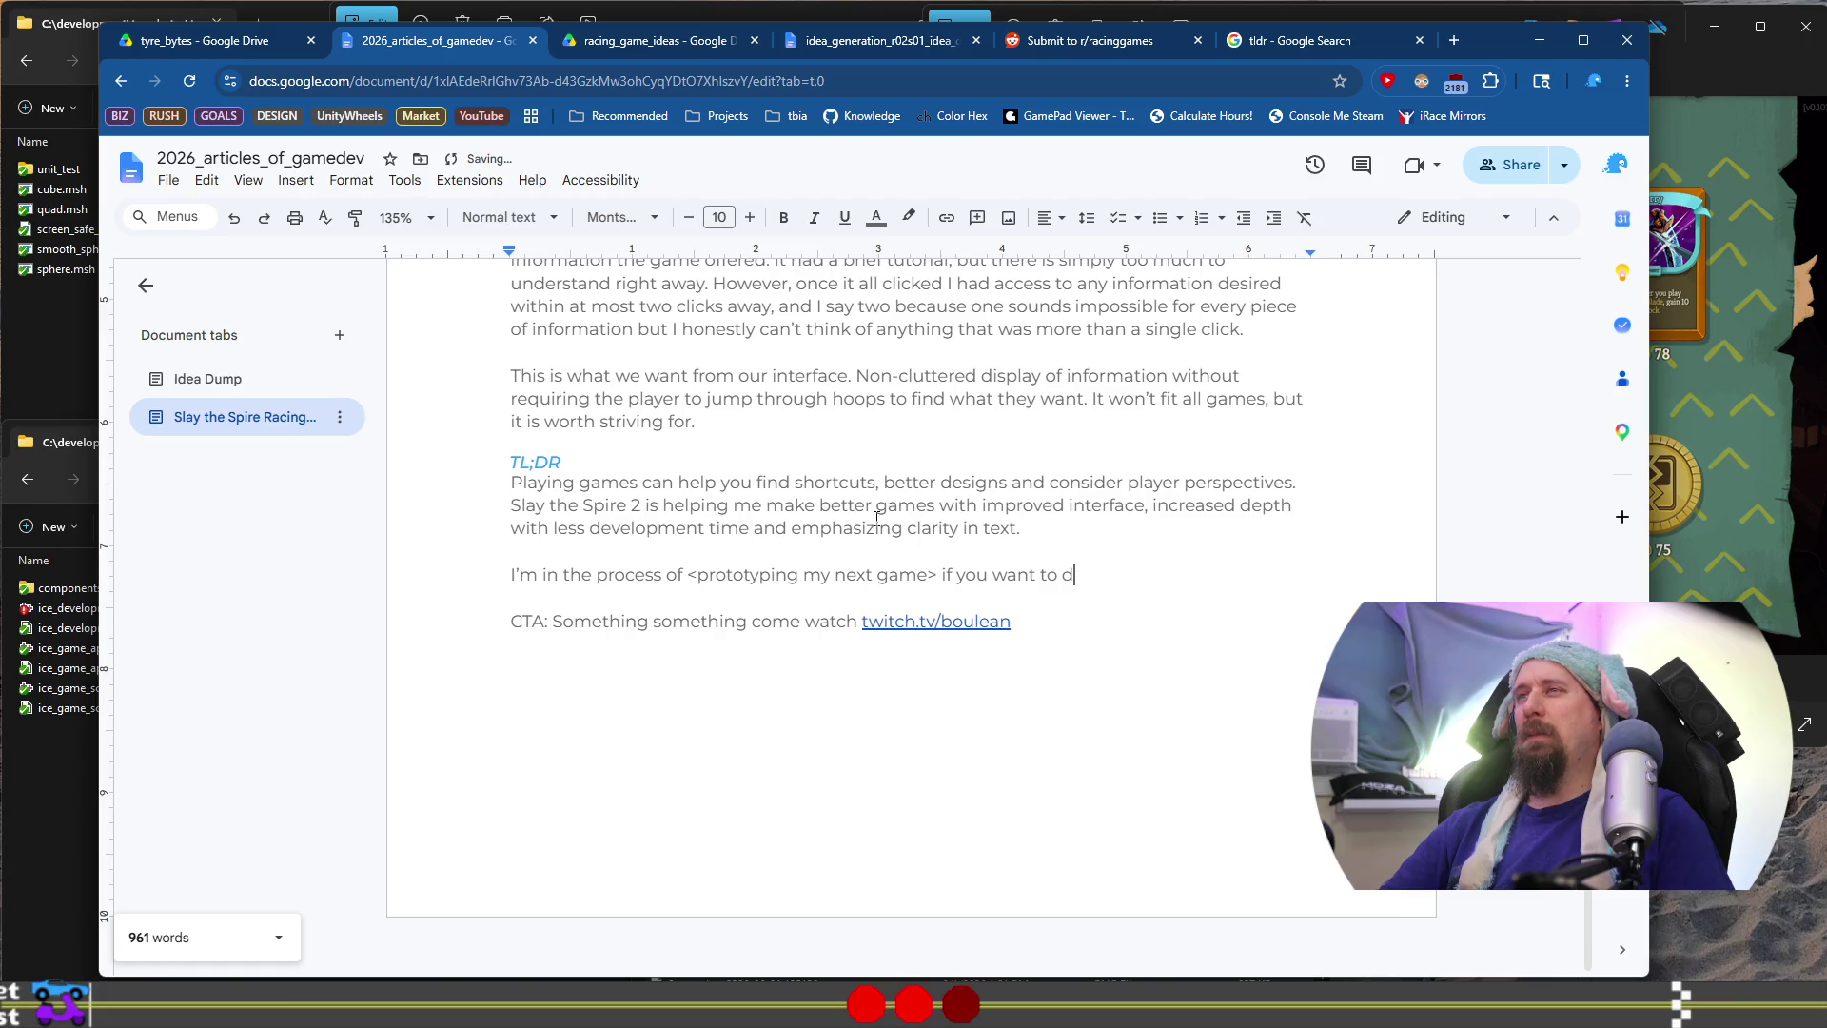
{"action": "type", "text": "w"}
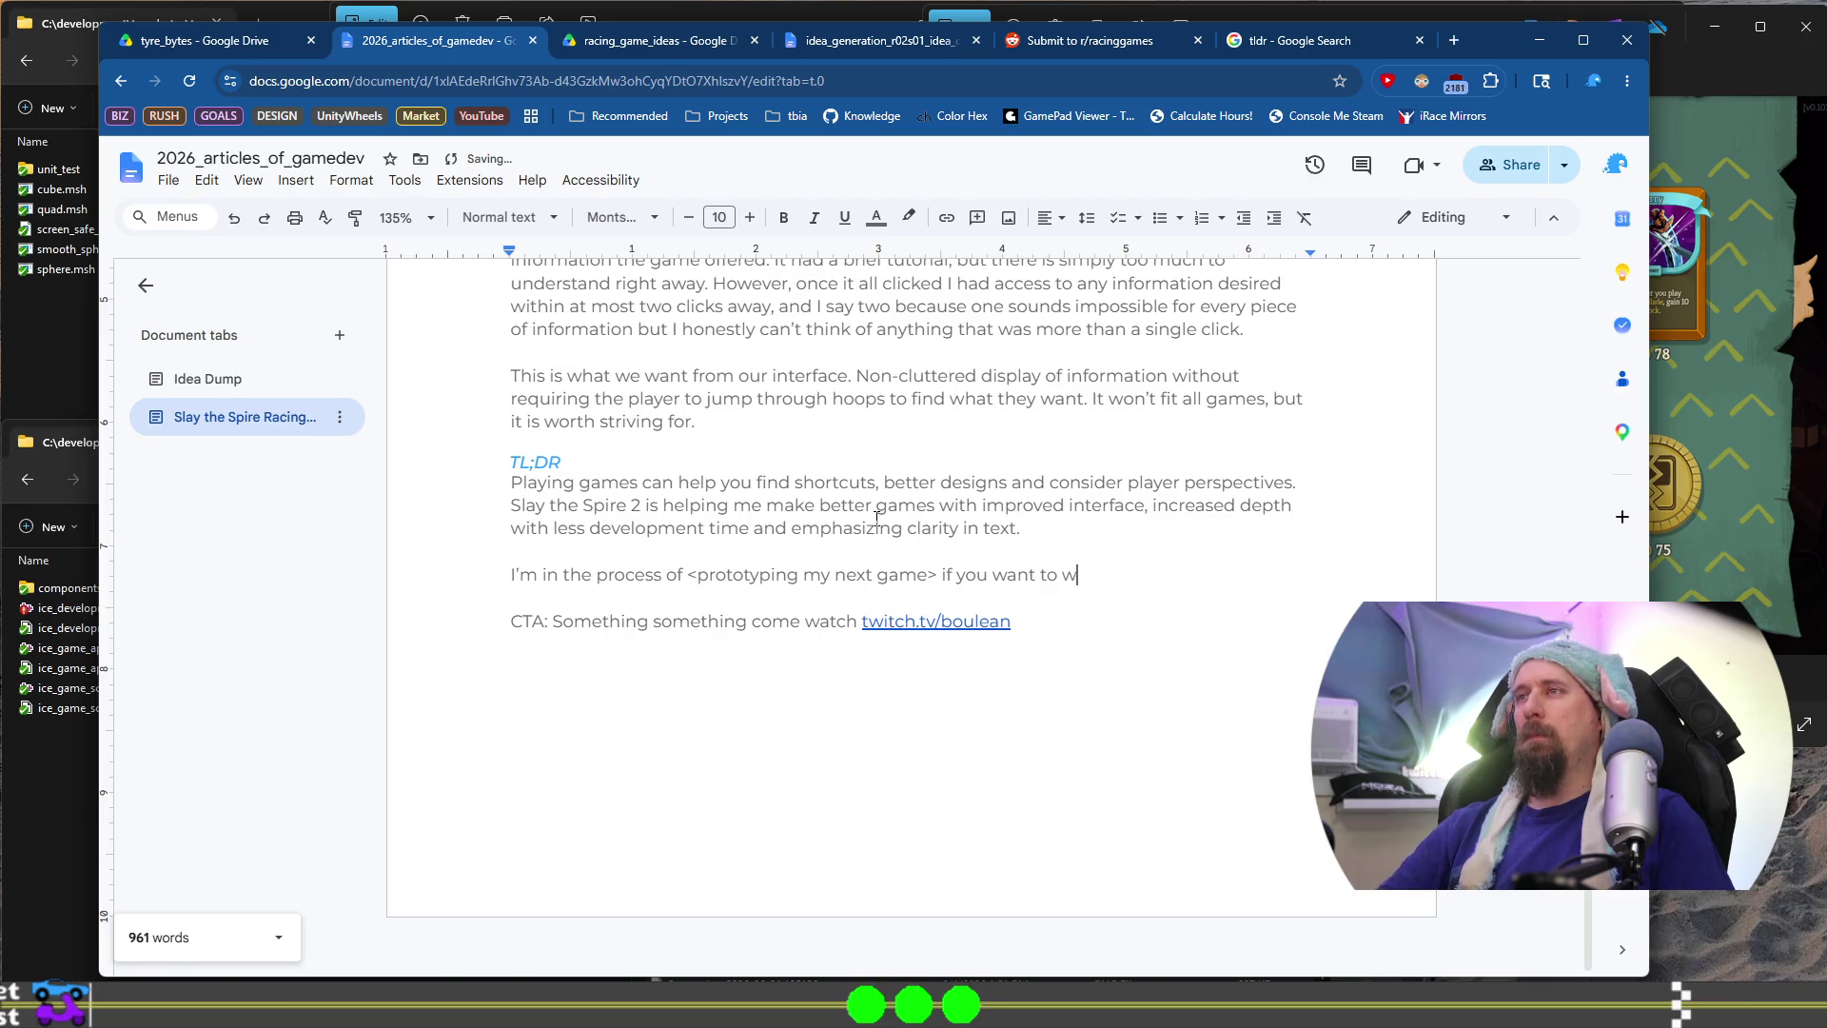
{"action": "type", "text": "atch a p"}
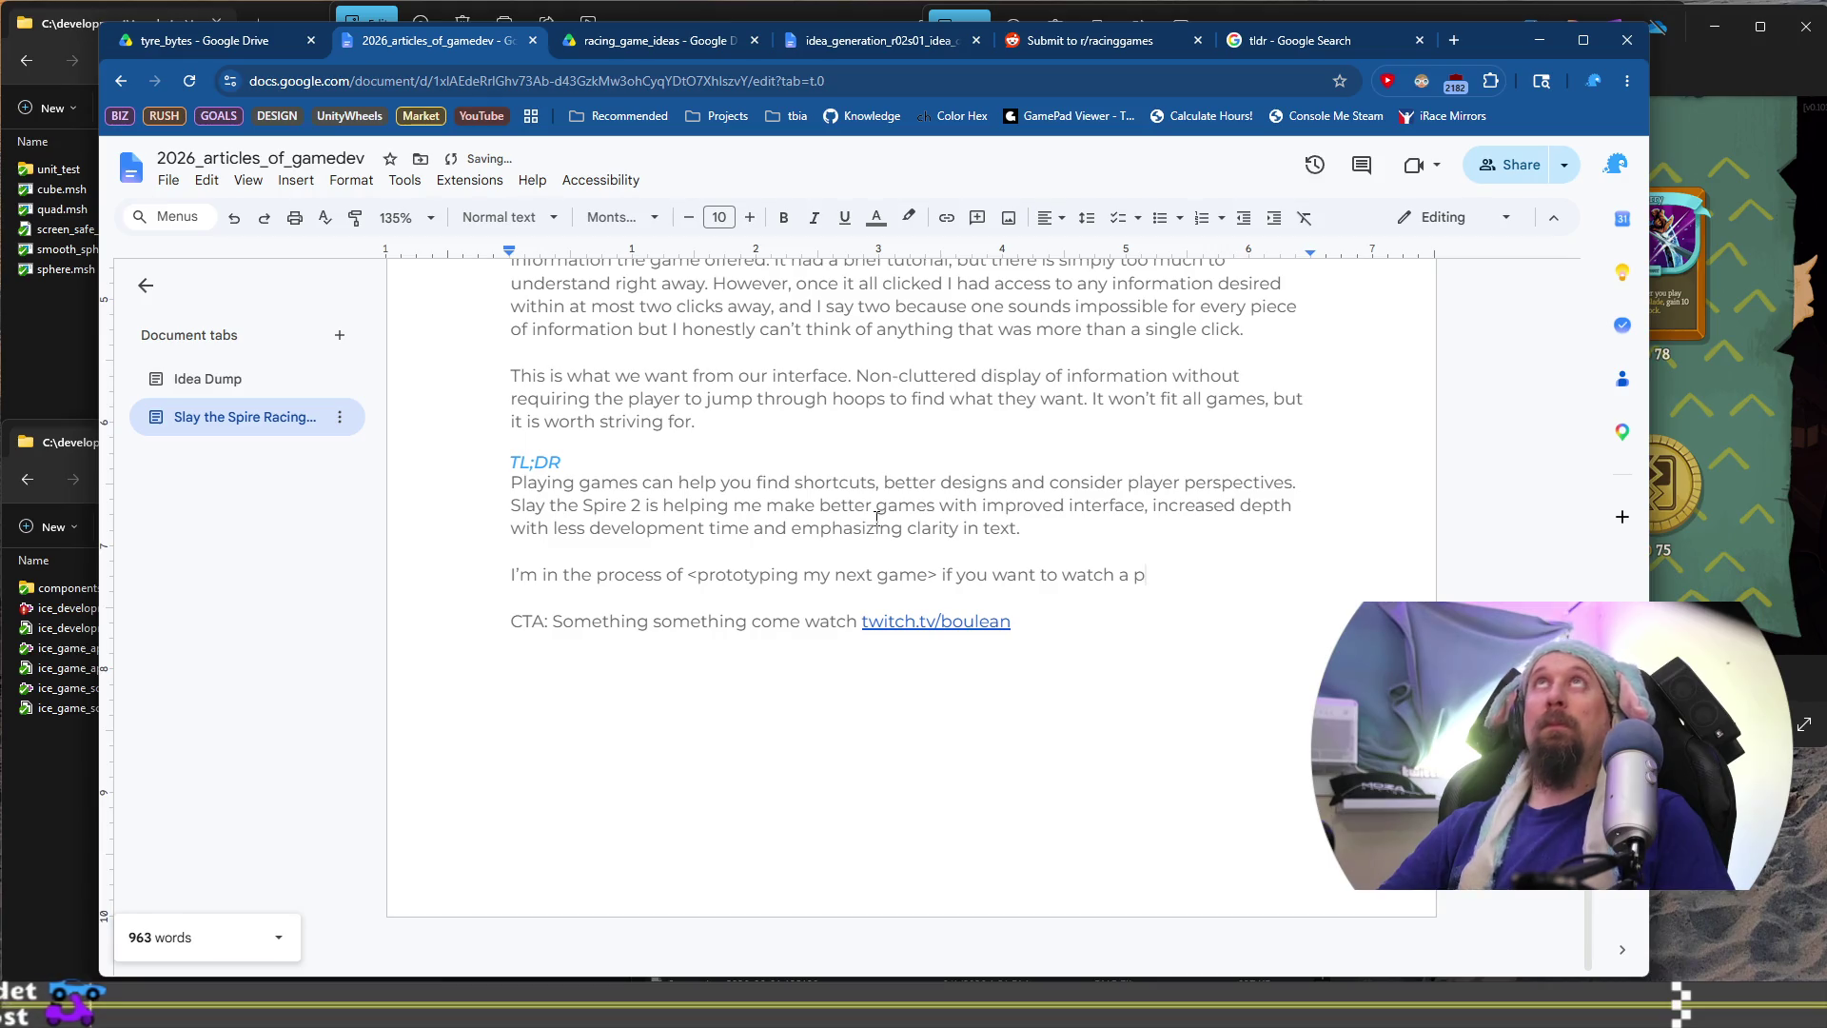
{"action": "type", "text": "rof"}
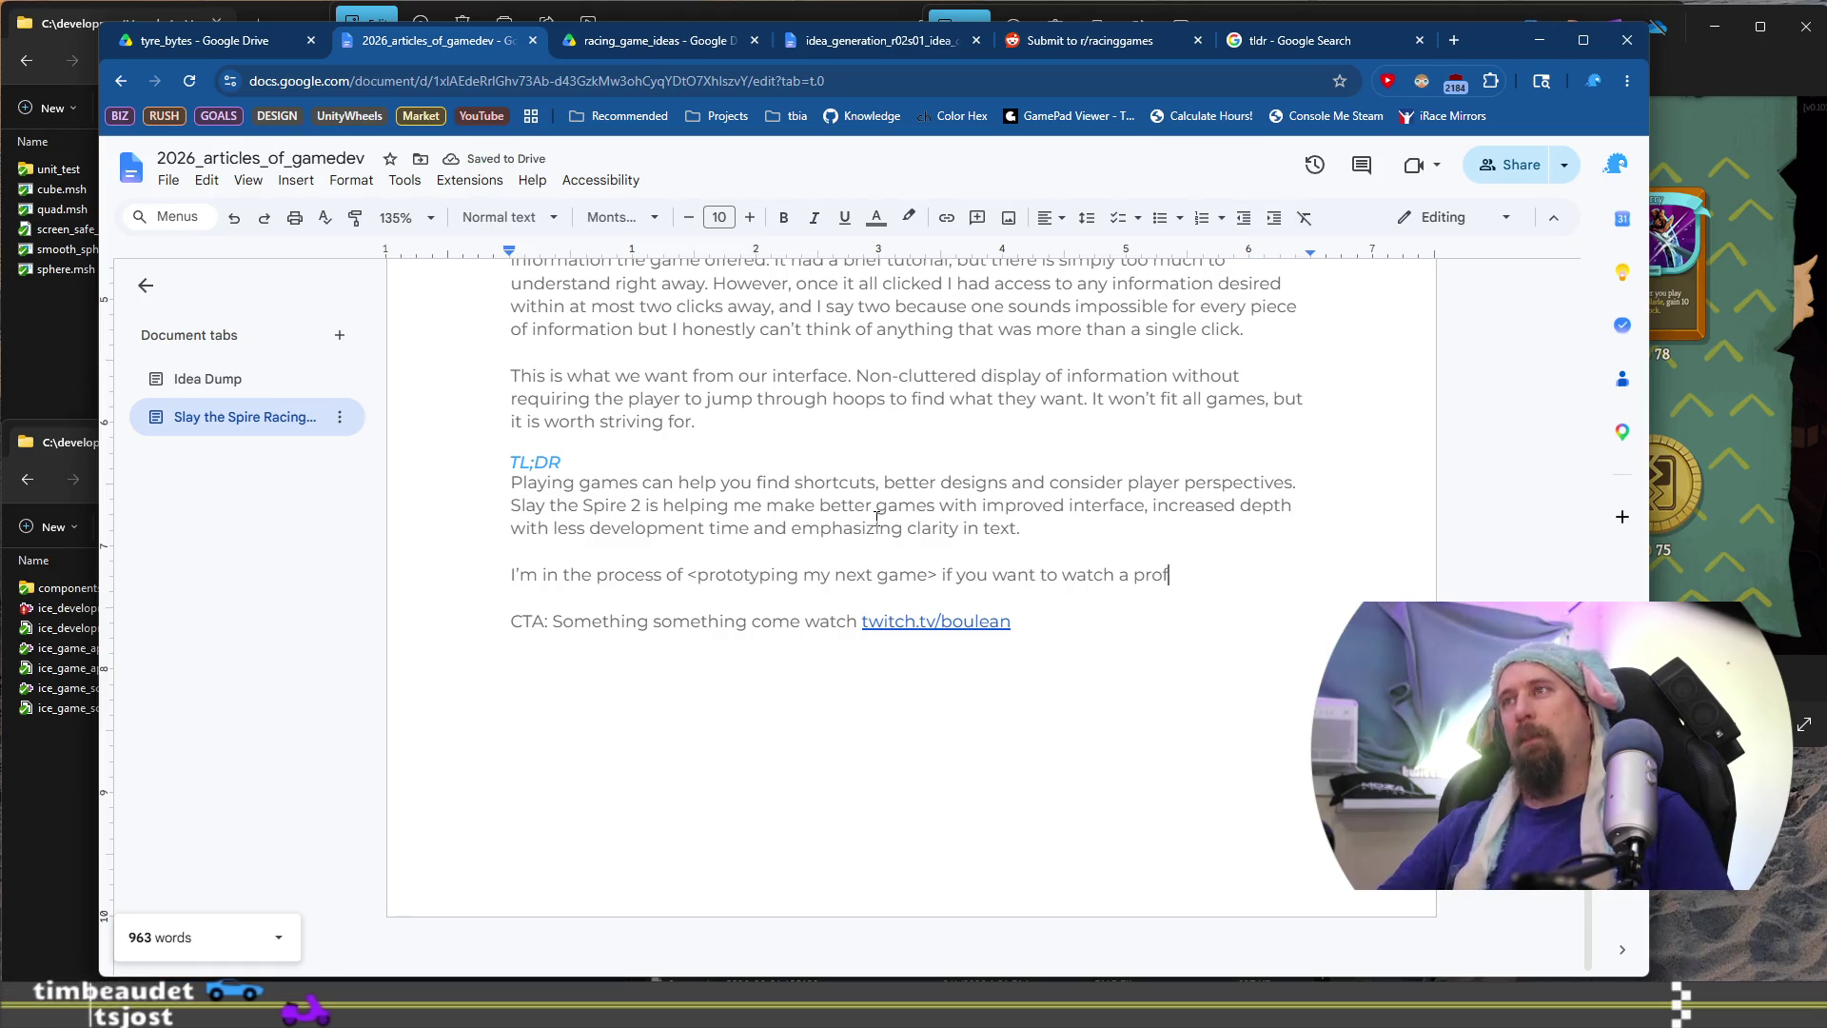
{"action": "key", "text": "BackSpace"}
{"action": "key", "text": "BackSpace"}
{"action": "key", "text": "BackSpace"}
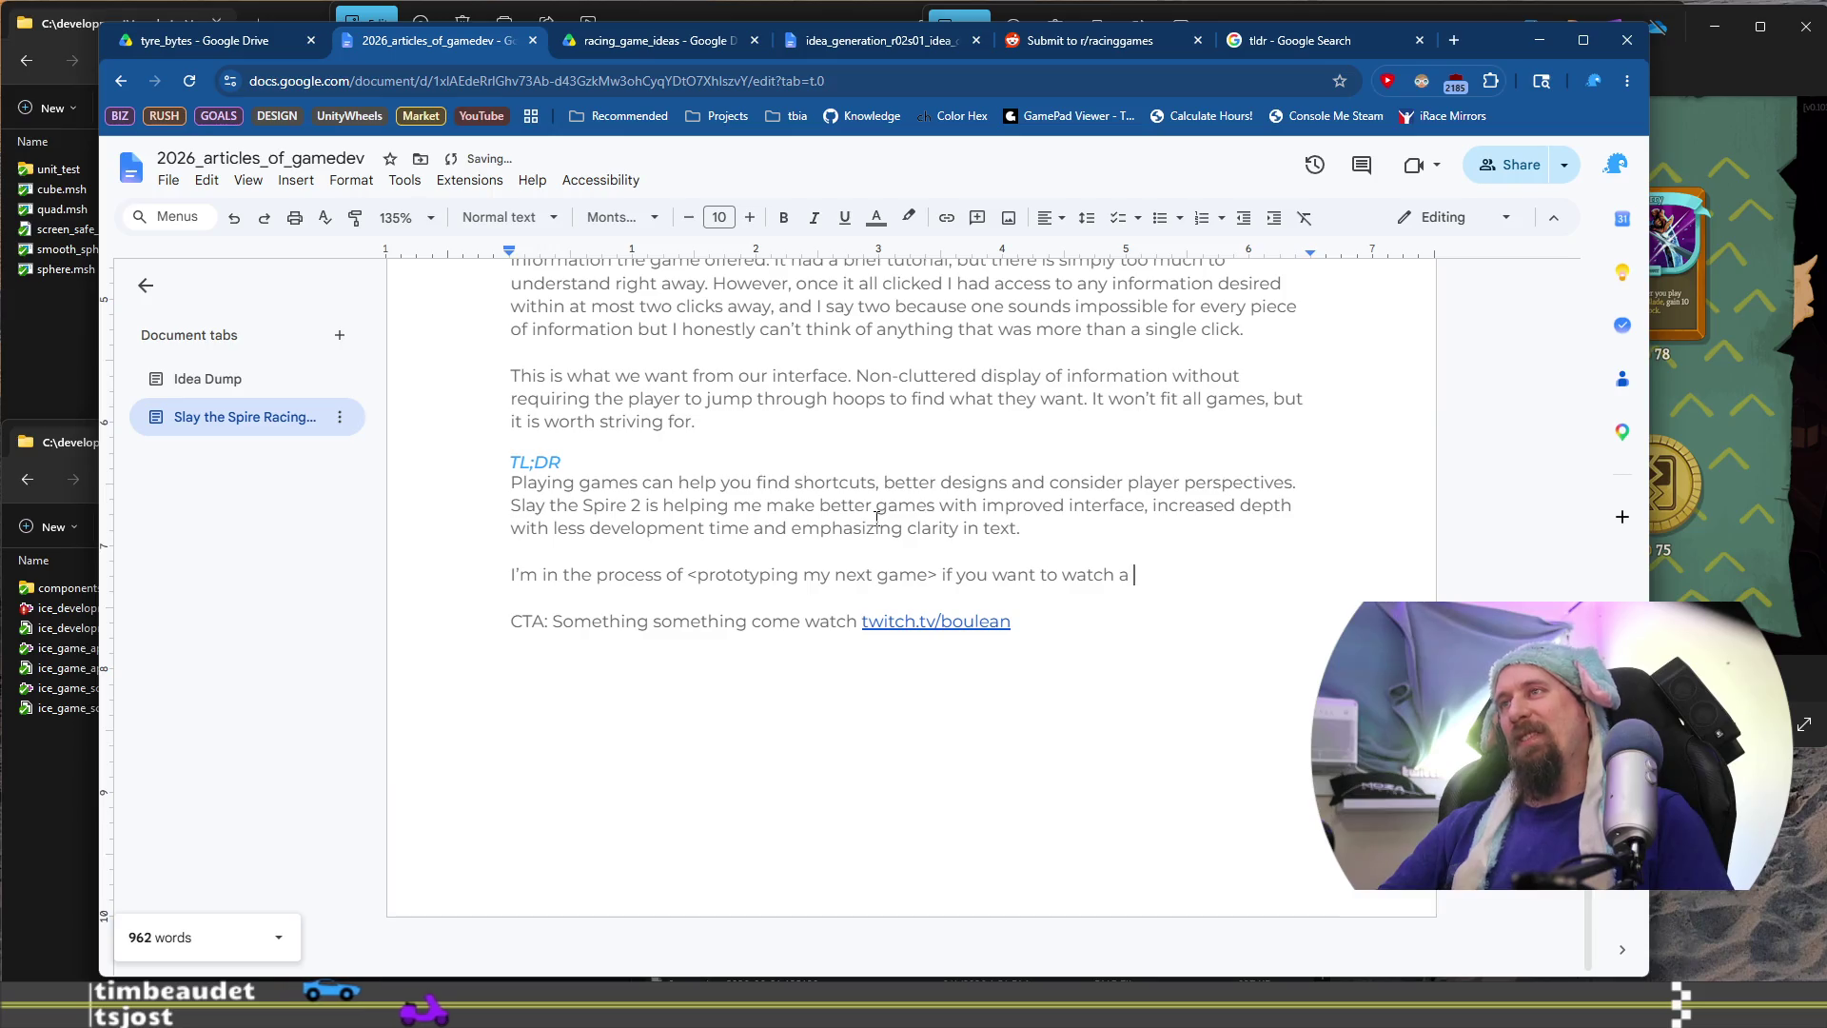
{"action": "type", "text": "game"}
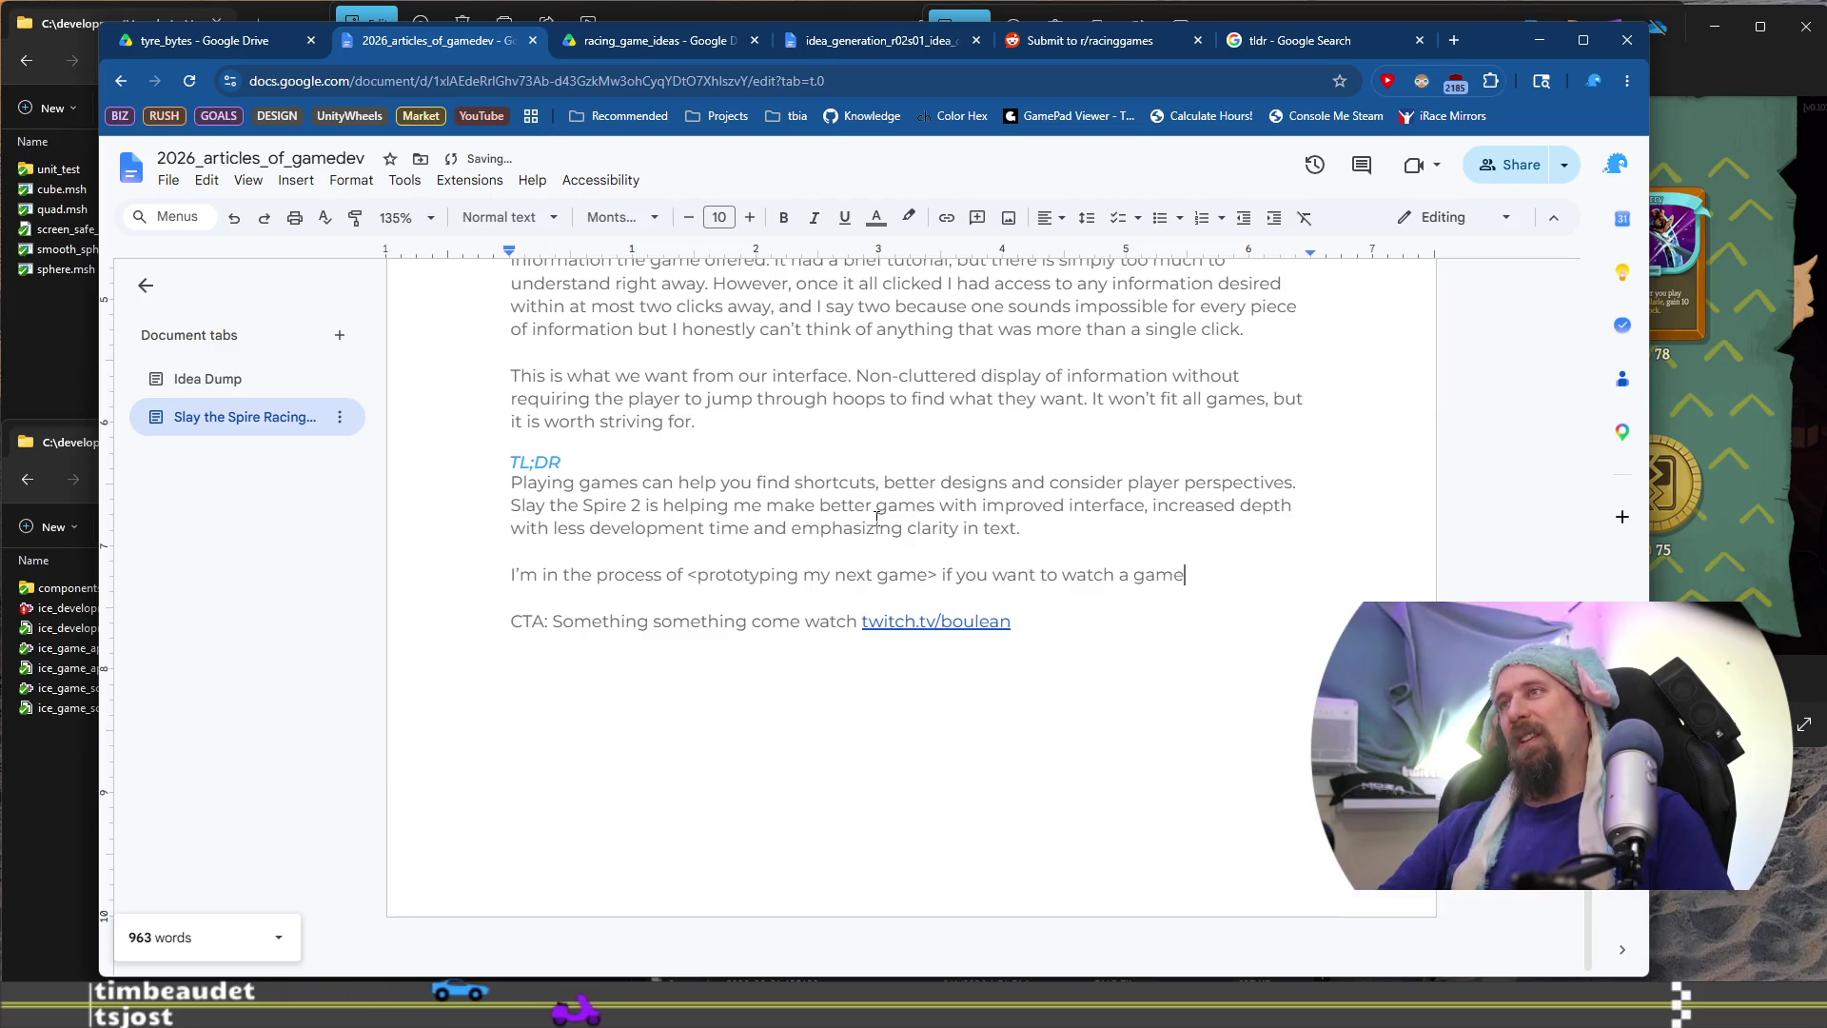
{"action": "key", "text": "BackSpace"}
{"action": "key", "text": "BackSpace"}
{"action": "key", "text": "BackSpace"}
{"action": "key", "text": "BackSpace"}
{"action": "type", "text": "devel"}
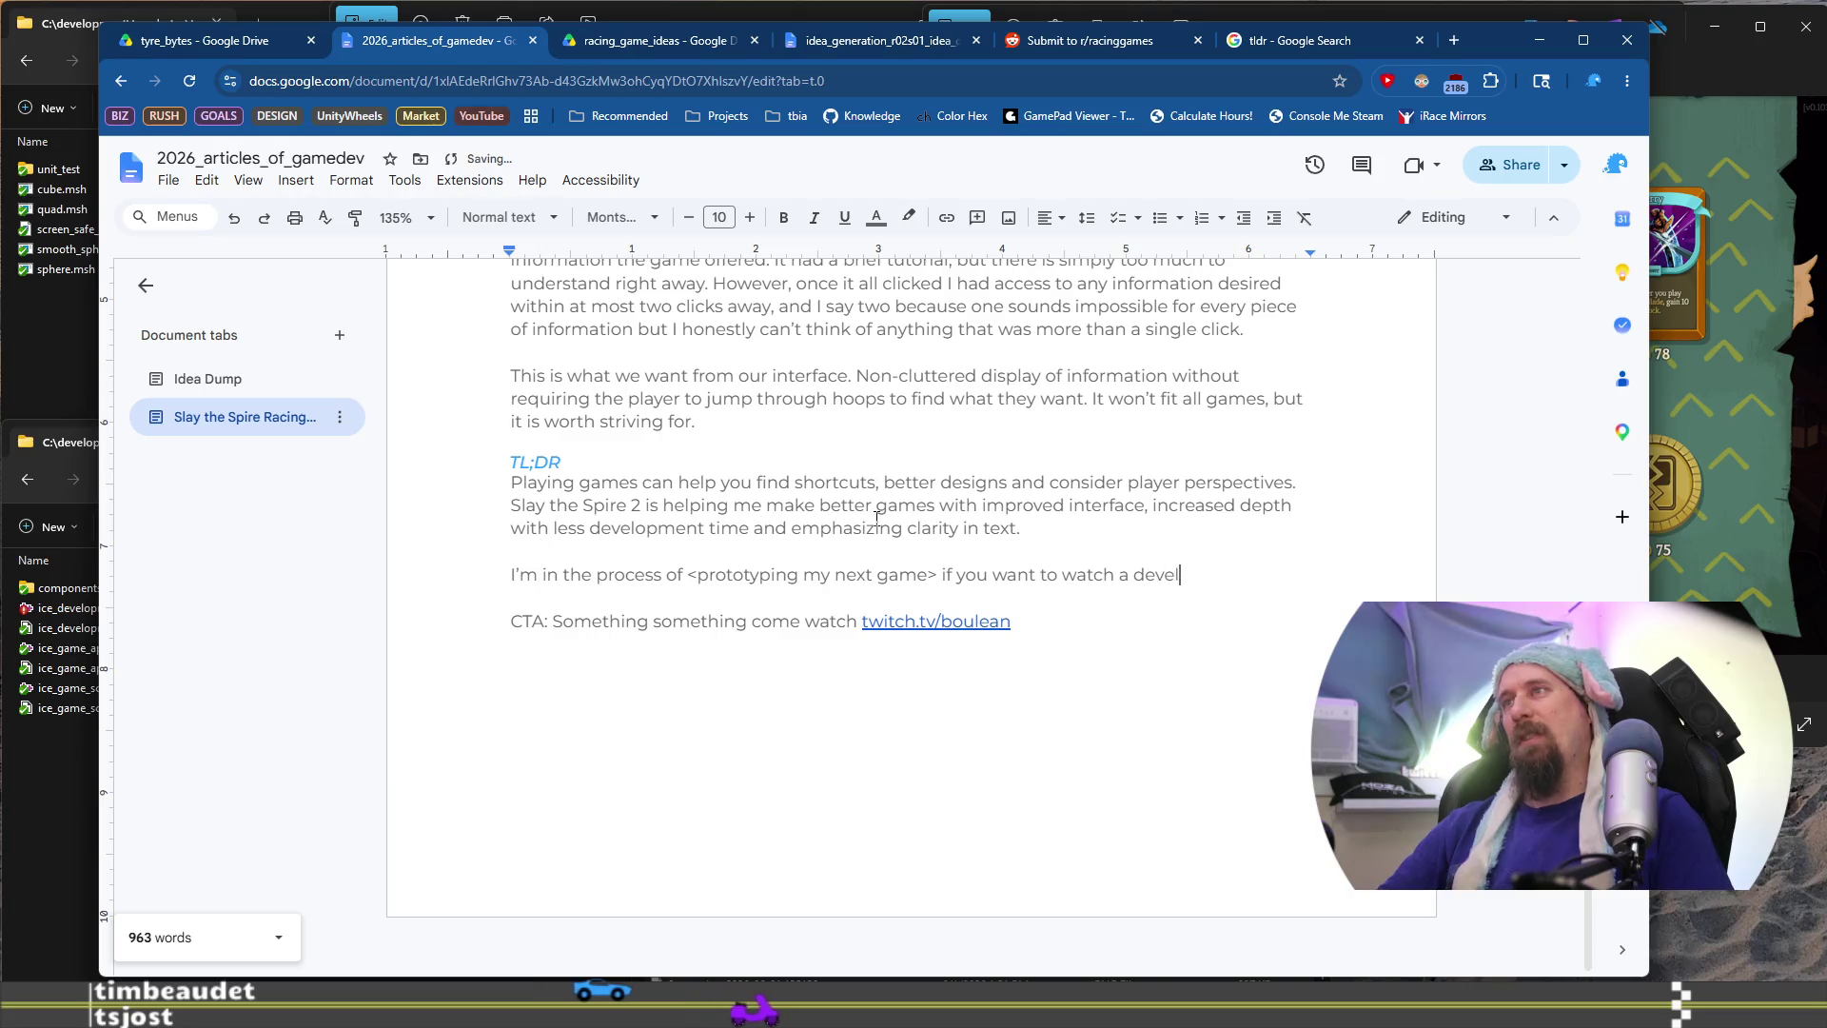
{"action": "type", "text": "oper tackl"}
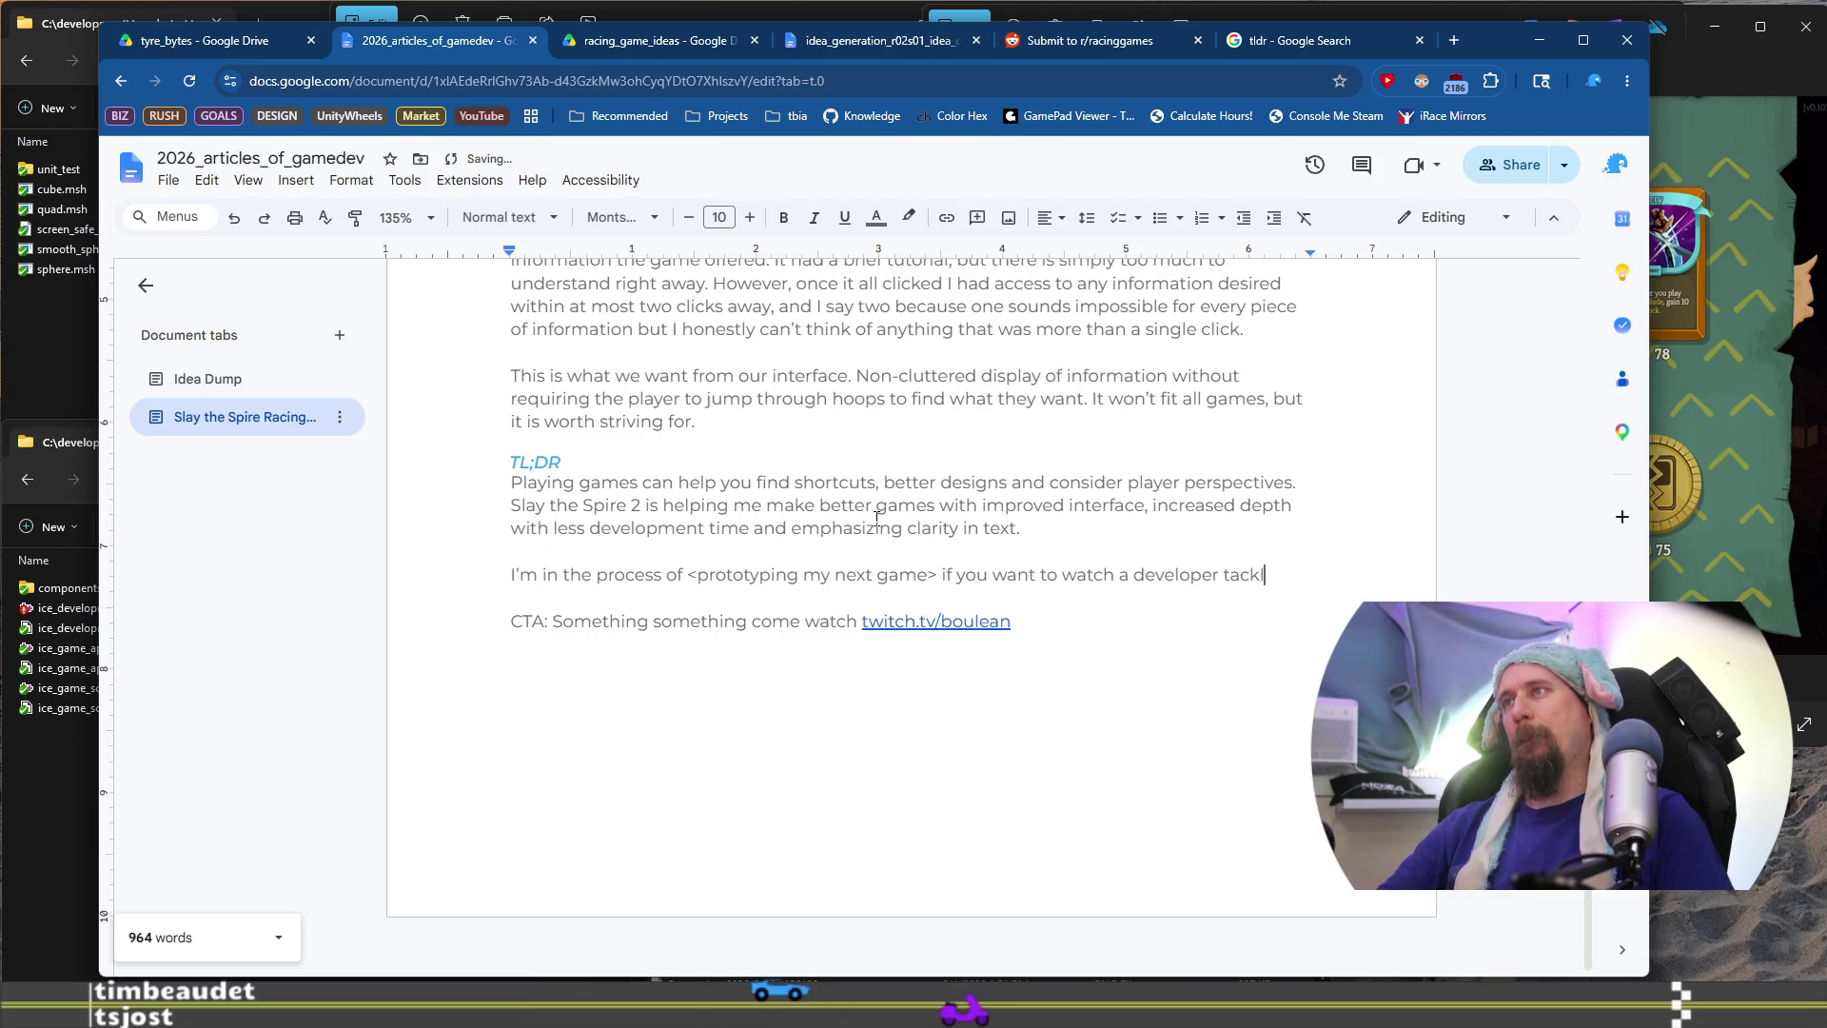
{"action": "type", "text": "e the ins"}
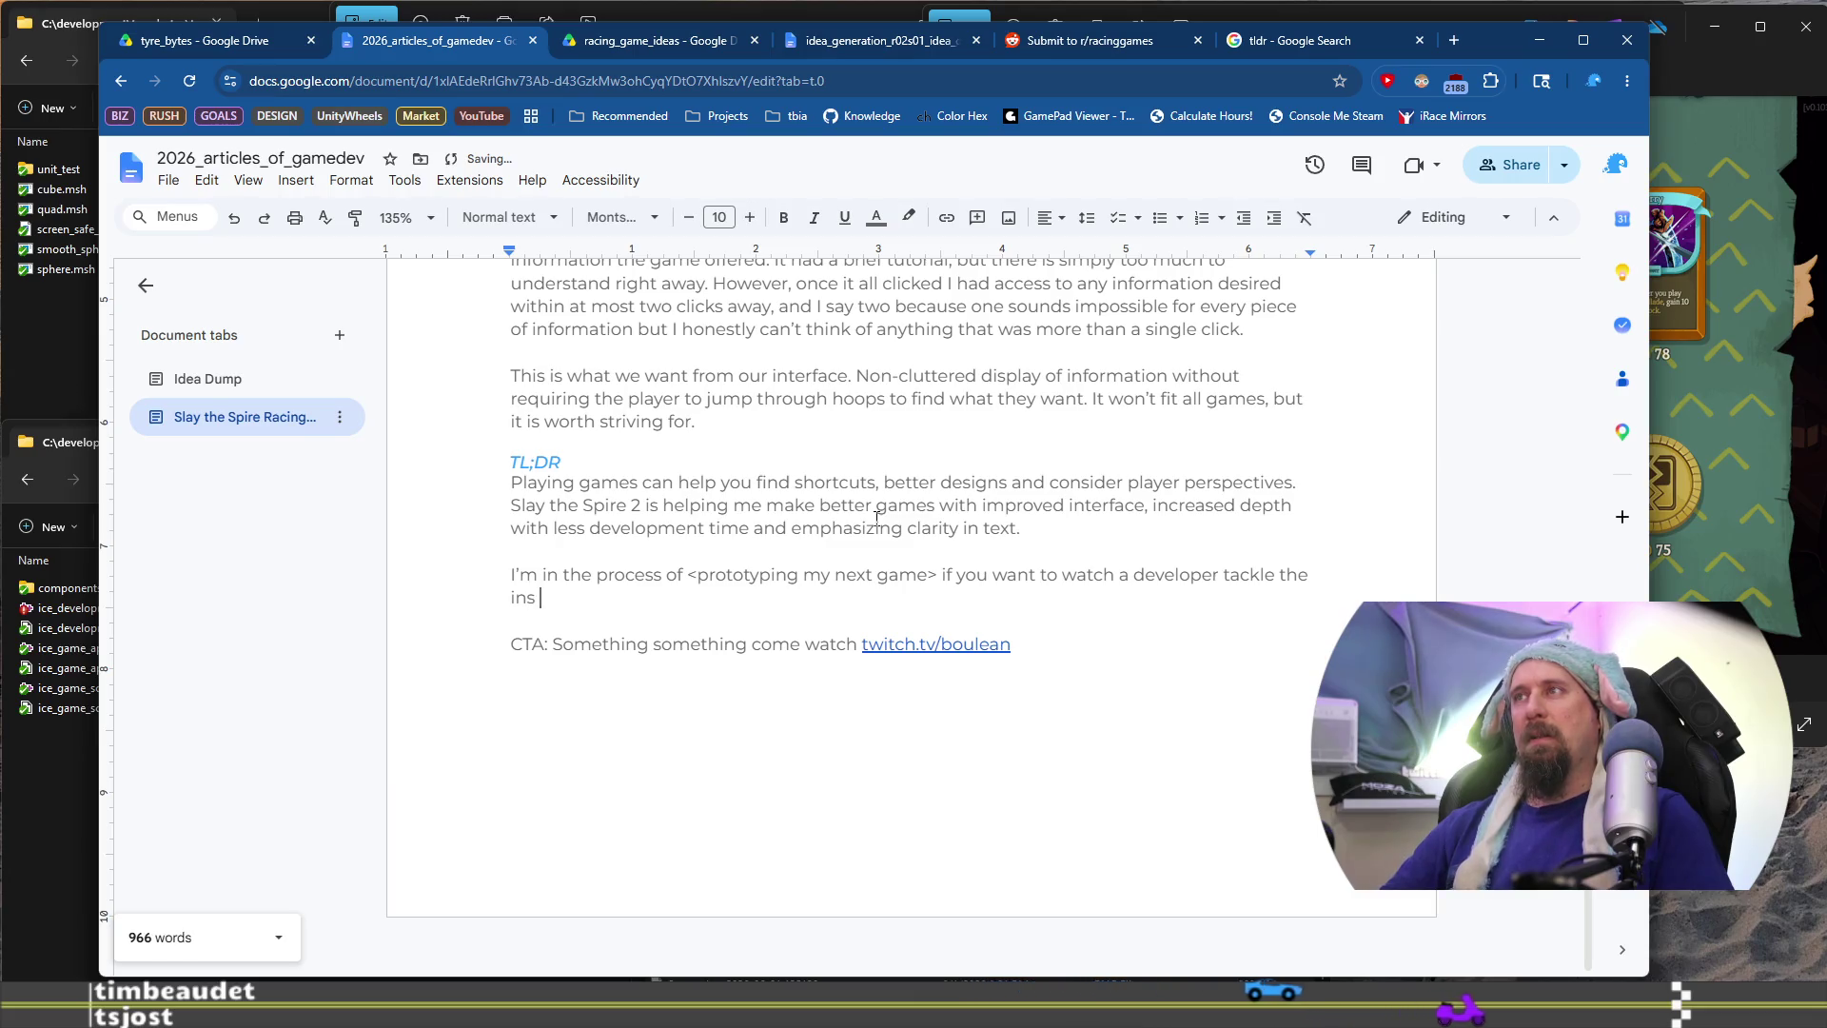
{"action": "key", "text": "BackSpace"}
{"action": "key", "text": "BackSpace"}
{"action": "key", "text": "BackSpace"}
{"action": "type", "text": "problems"}
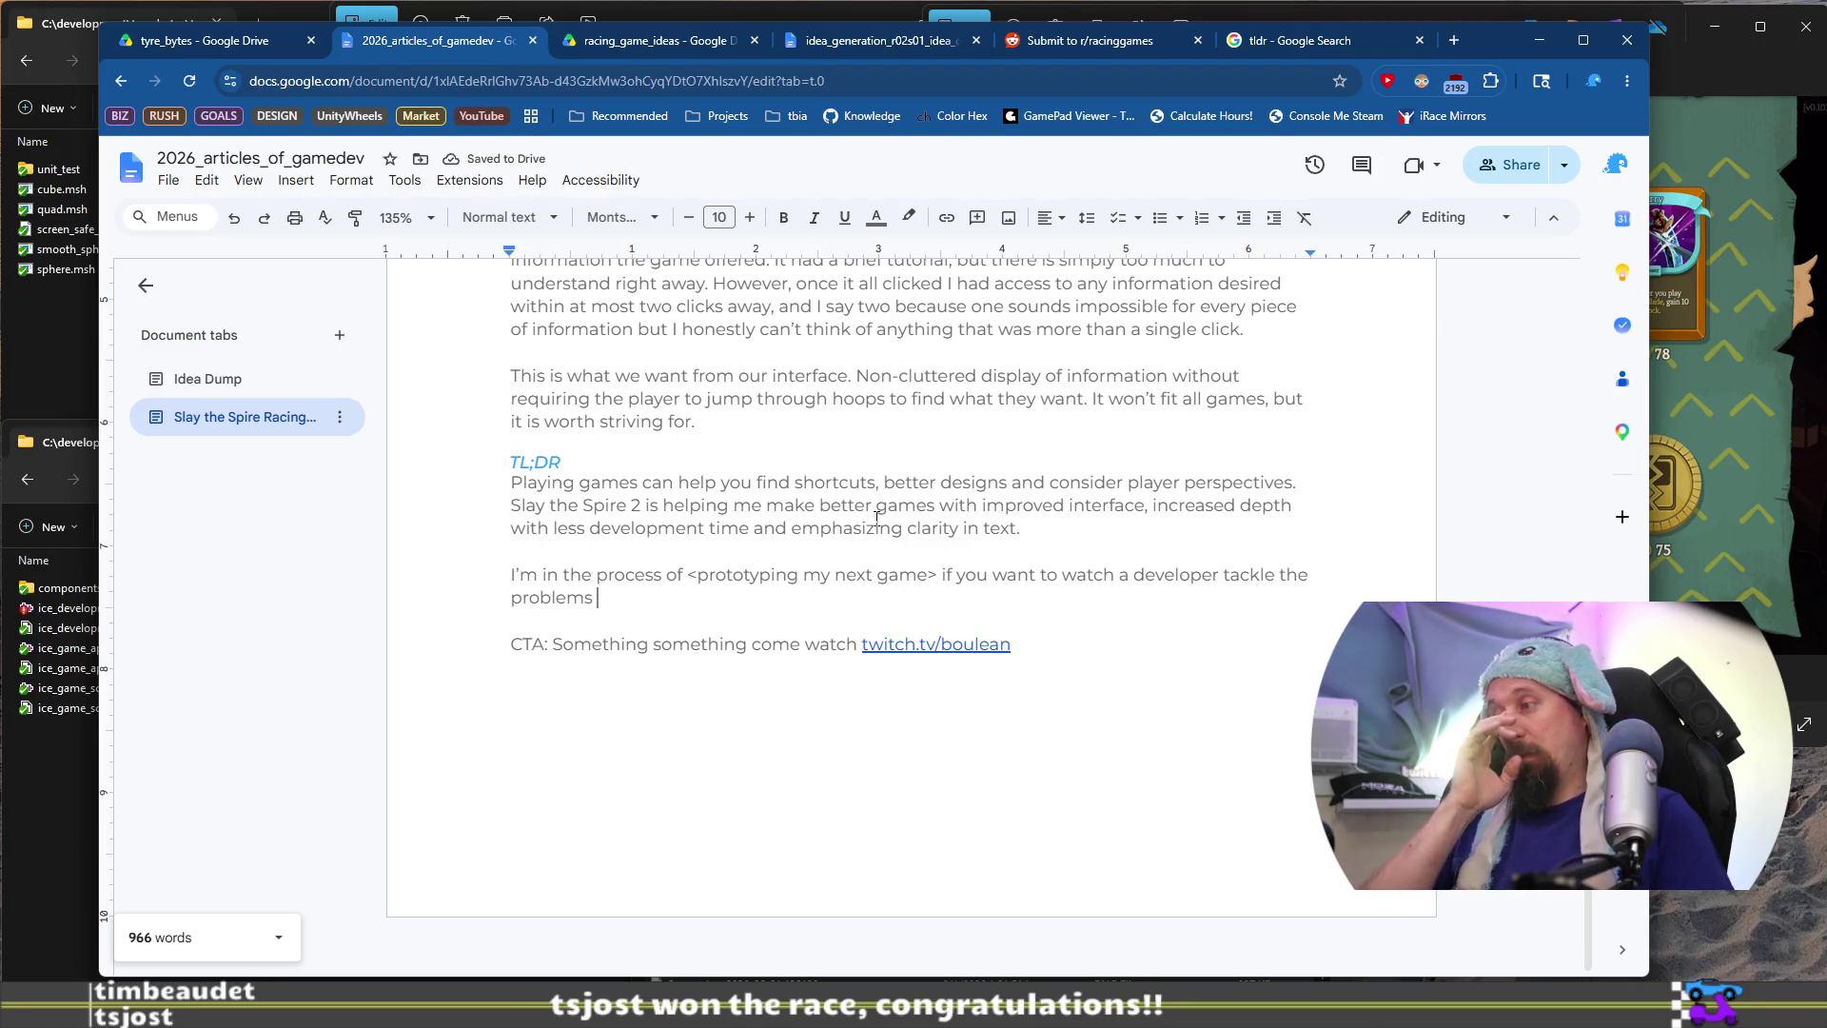
Replace 'tackle the problems' with 'build a game'
{"action": "key", "text": "ctrl+shift+Left"}
{"action": "key", "text": "ctrl+shift+Left"}
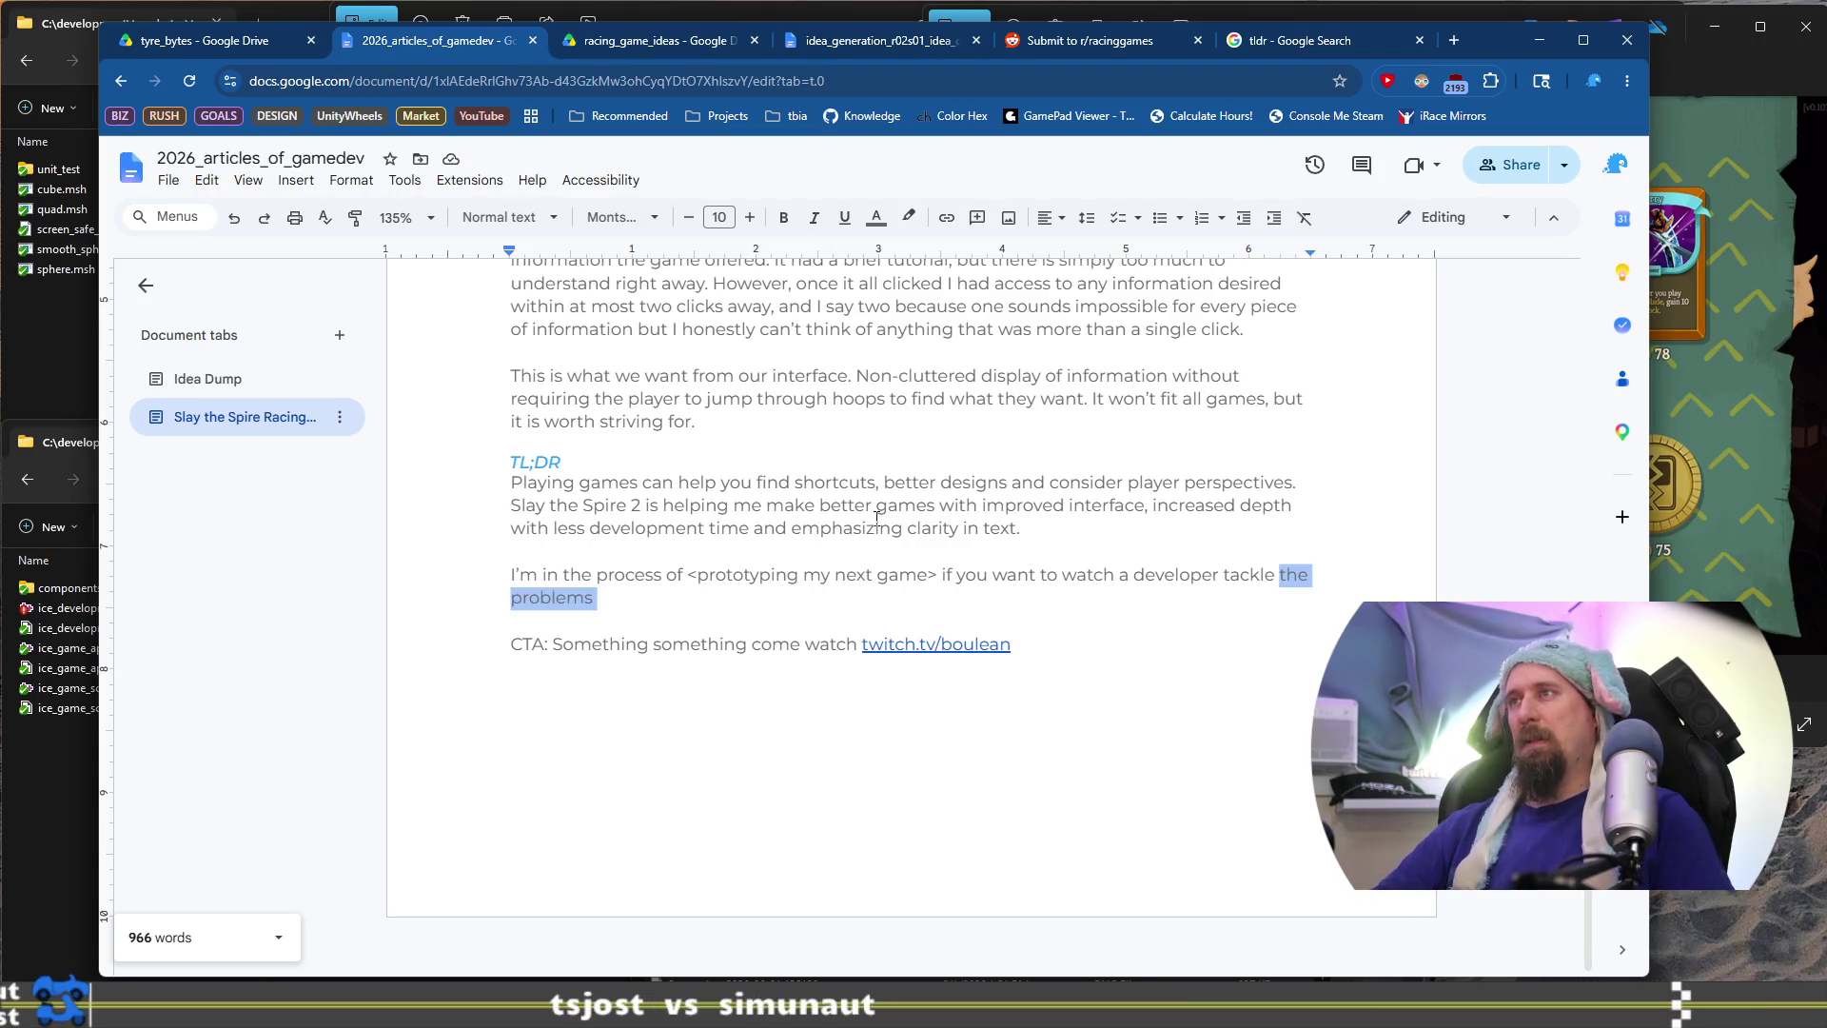
{"action": "type", "text": "build a "}
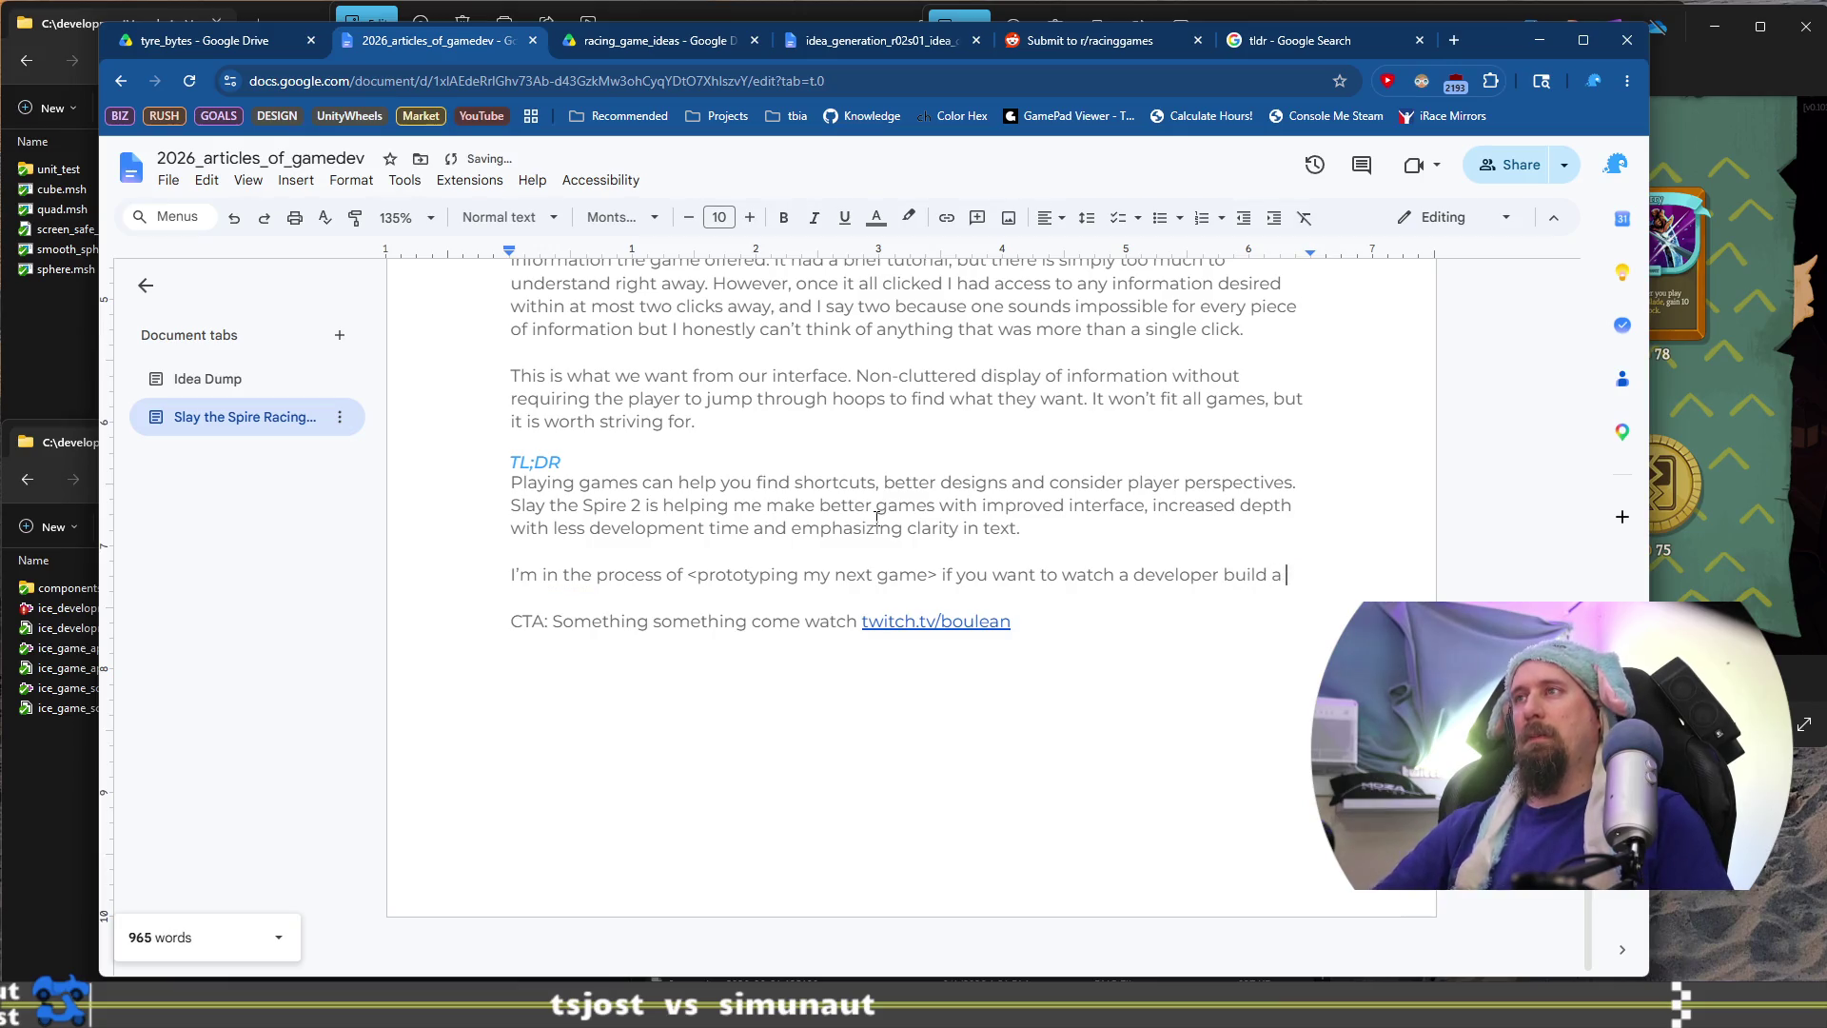
{"action": "type", "text": "game."}
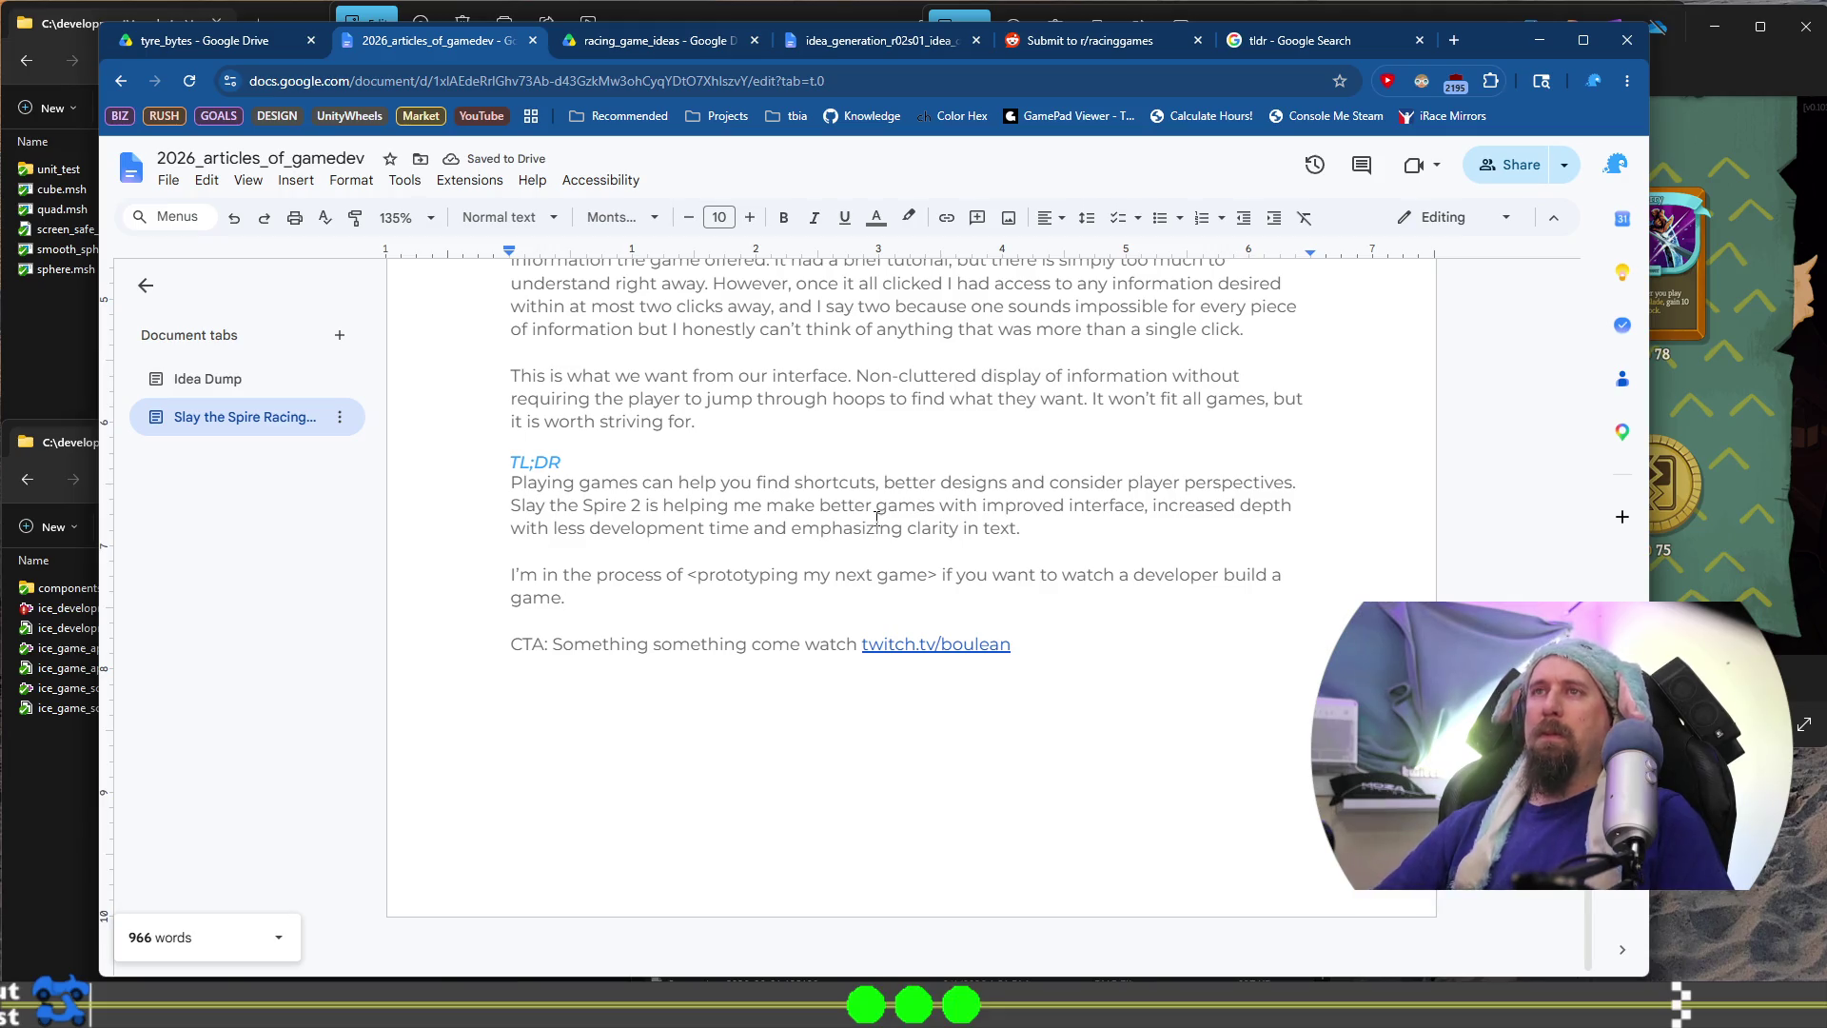
{"action": "key", "text": "Up"}
{"action": "key", "text": "ctrl+Right"}
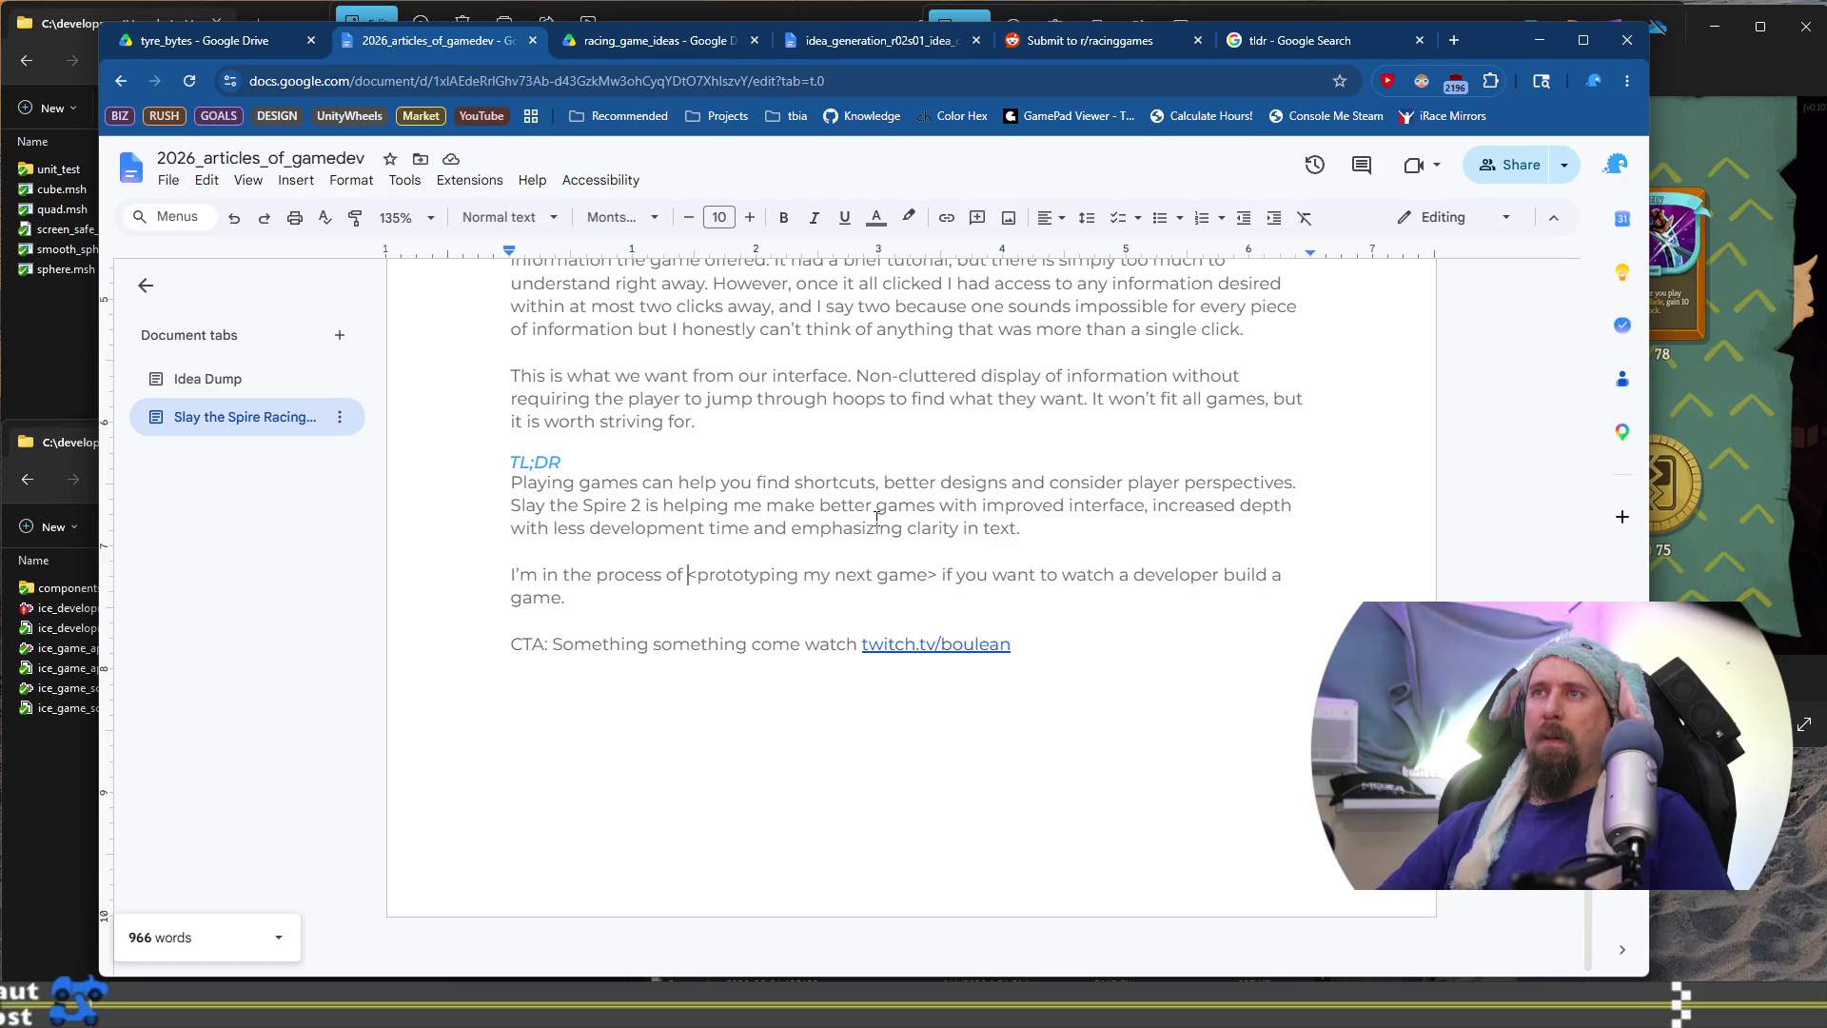
Replace 'if you want to' with 'and you can' before 'watch'
{"action": "key", "text": "ctrl+Right"}
{"action": "key", "text": "ctrl+Right"}
{"action": "key", "text": "ctrl+Right"}
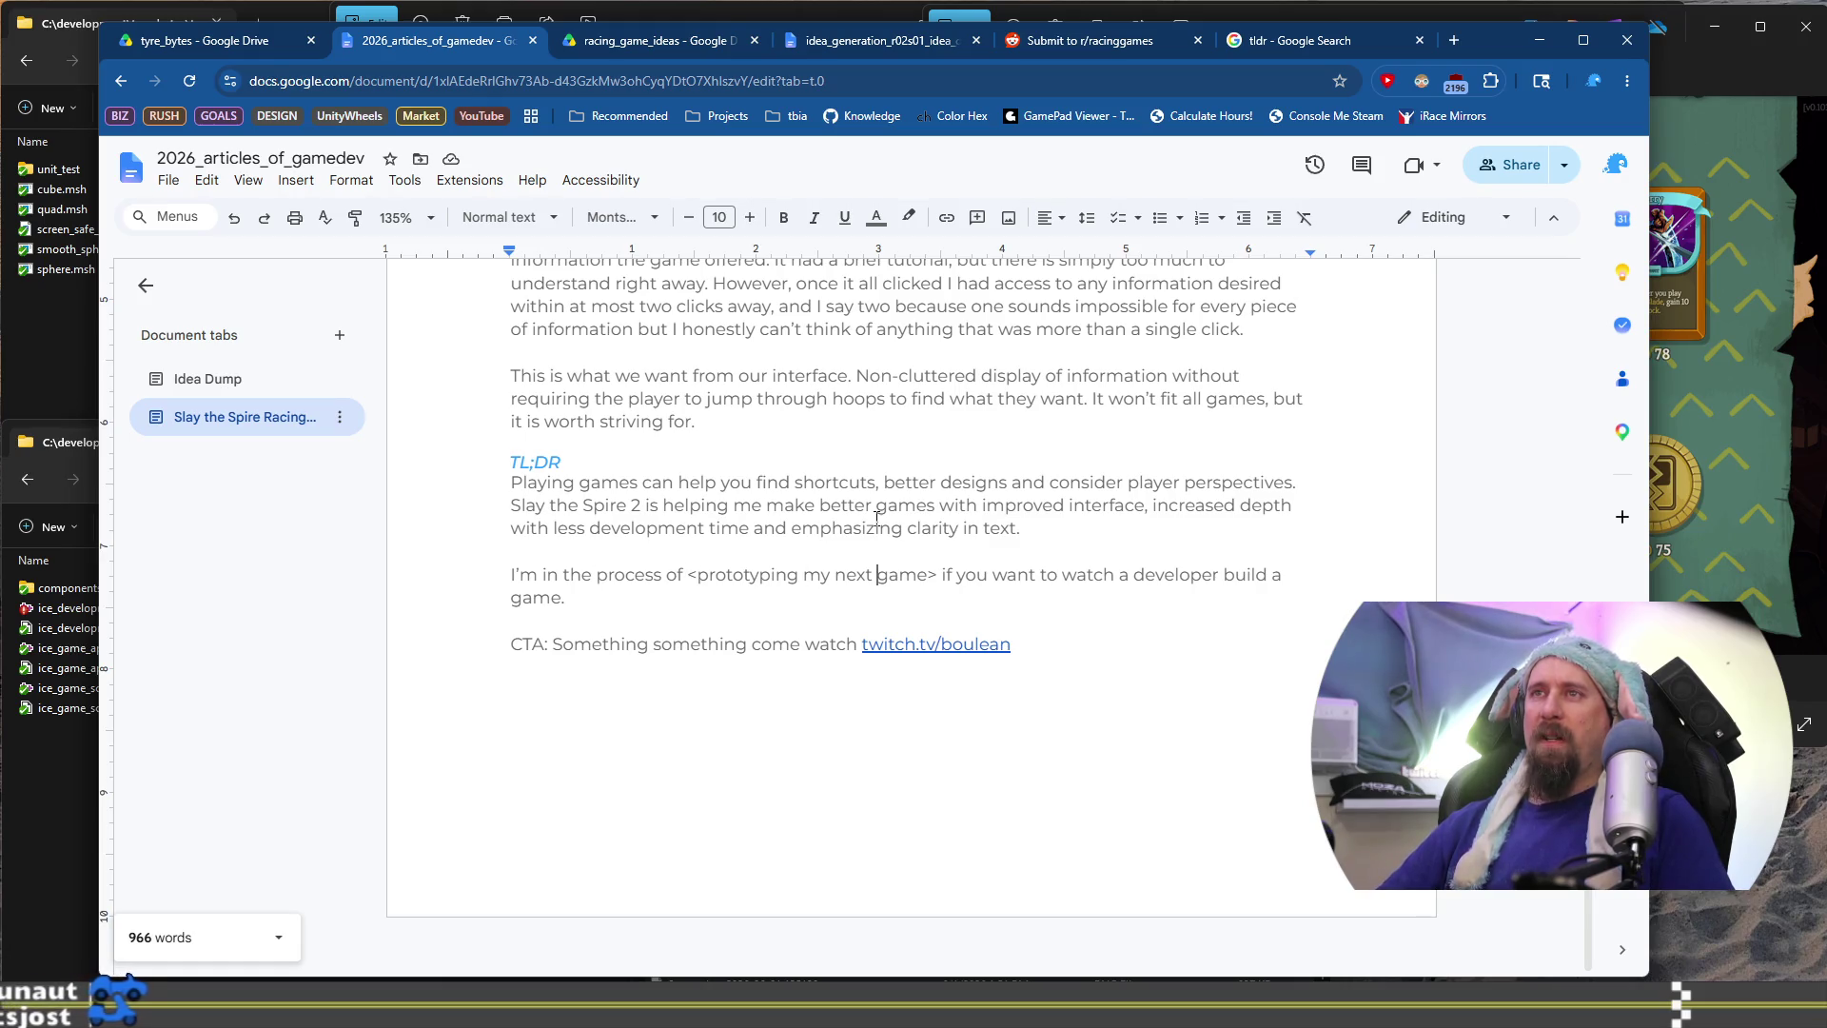
{"action": "key", "text": "ctrl+Right"}
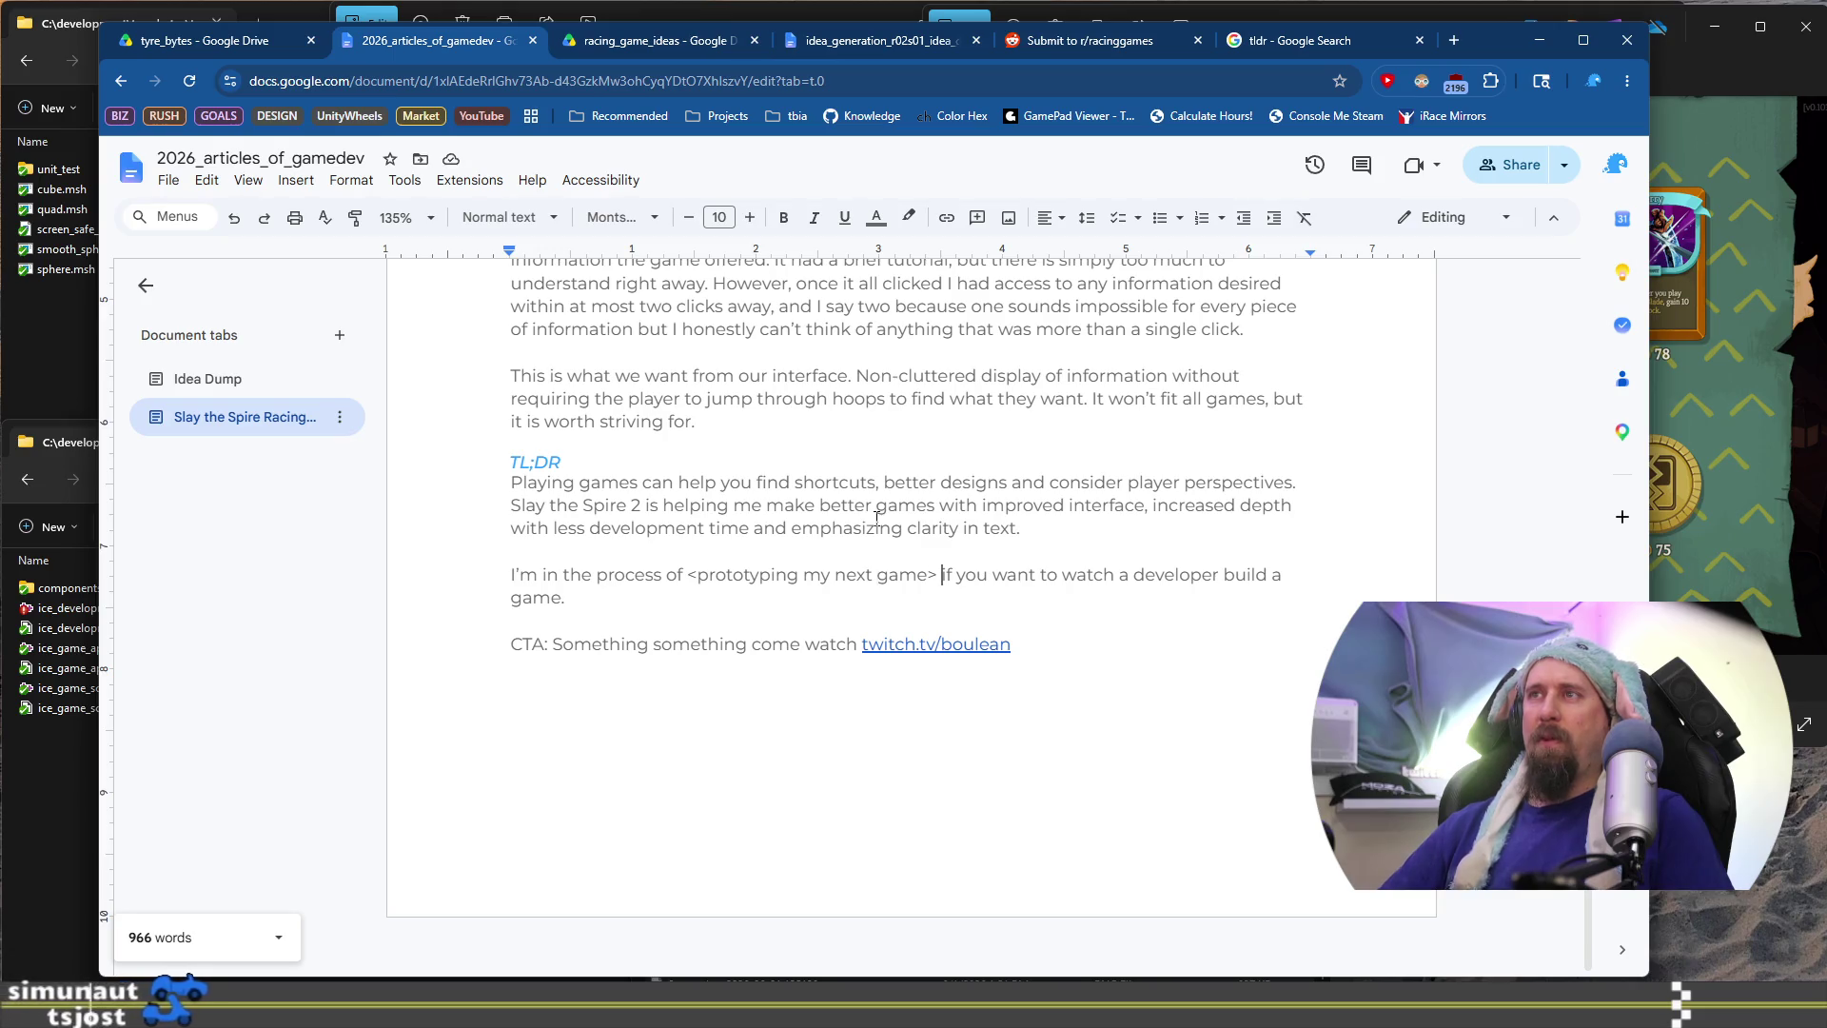
{"action": "type", "text": "and you"}
{"action": "key", "text": "ctrl+shift+Right"}
{"action": "key", "text": "ctrl+shift+Right"}
{"action": "key", "text": "ctrl+shift+Right"}
{"action": "type", "text": "can"}
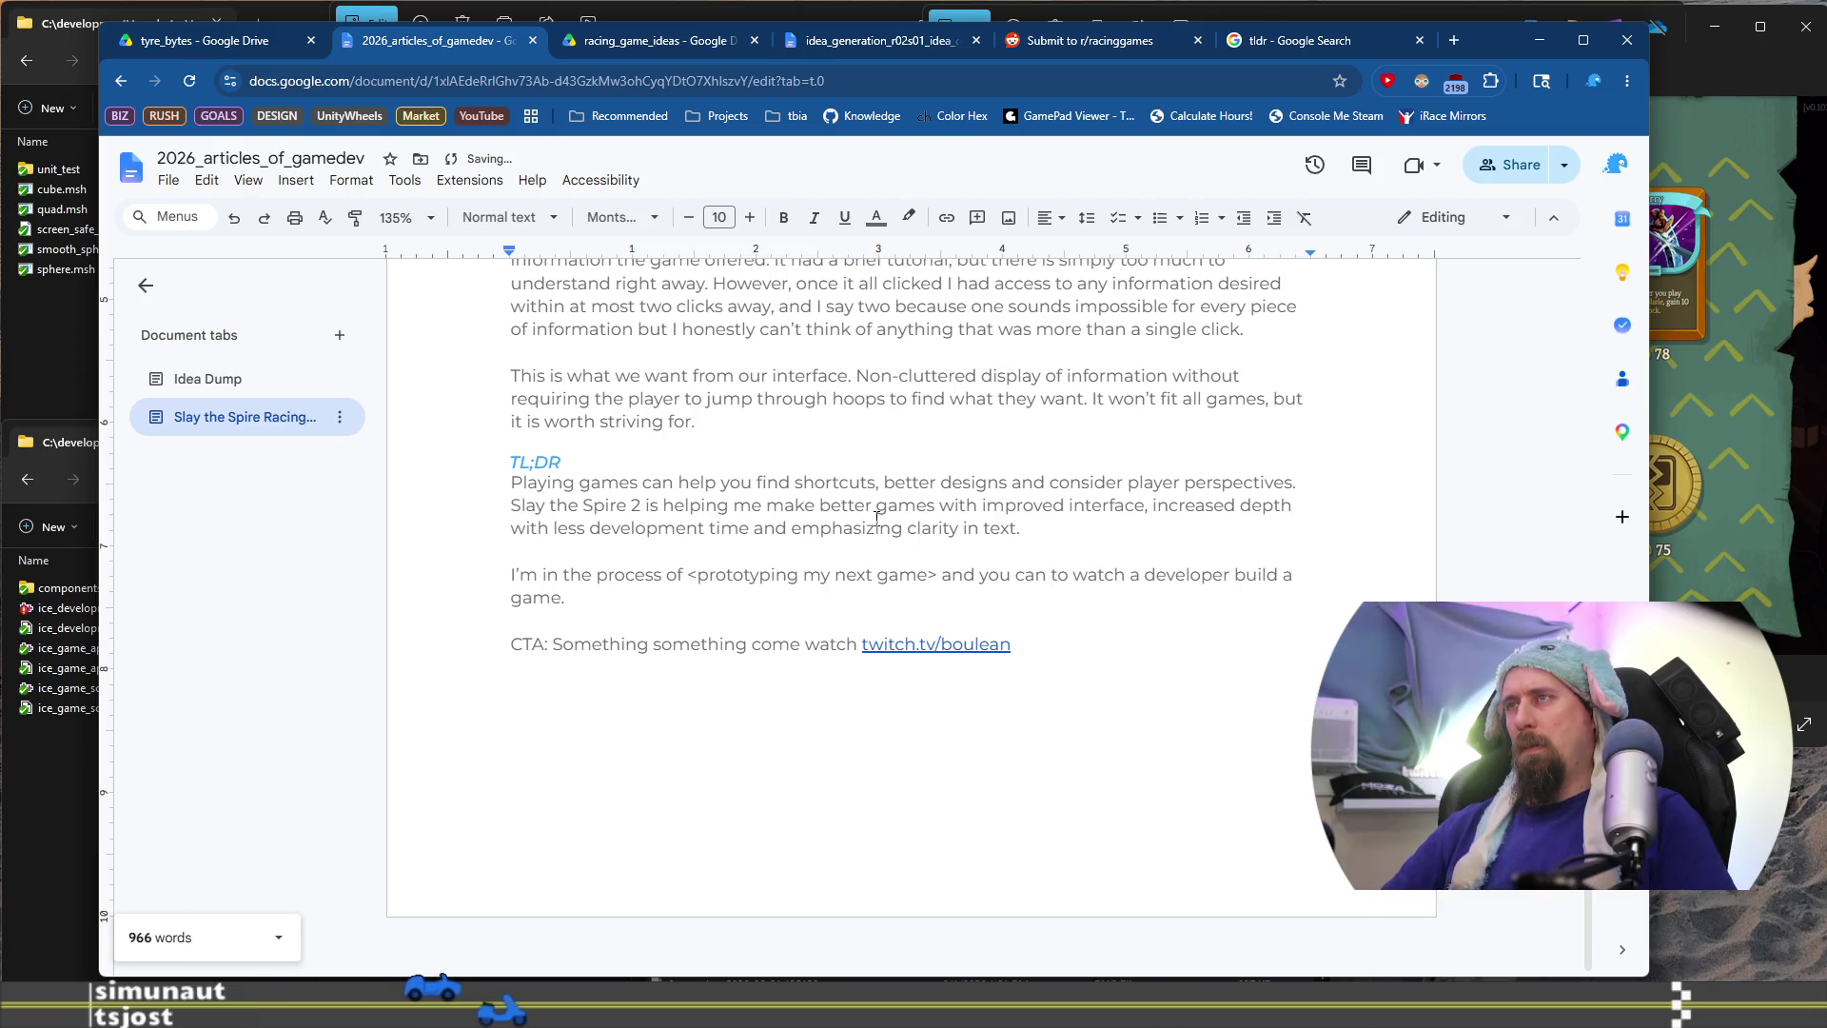
{"action": "key", "text": "ctrl+Delete"}
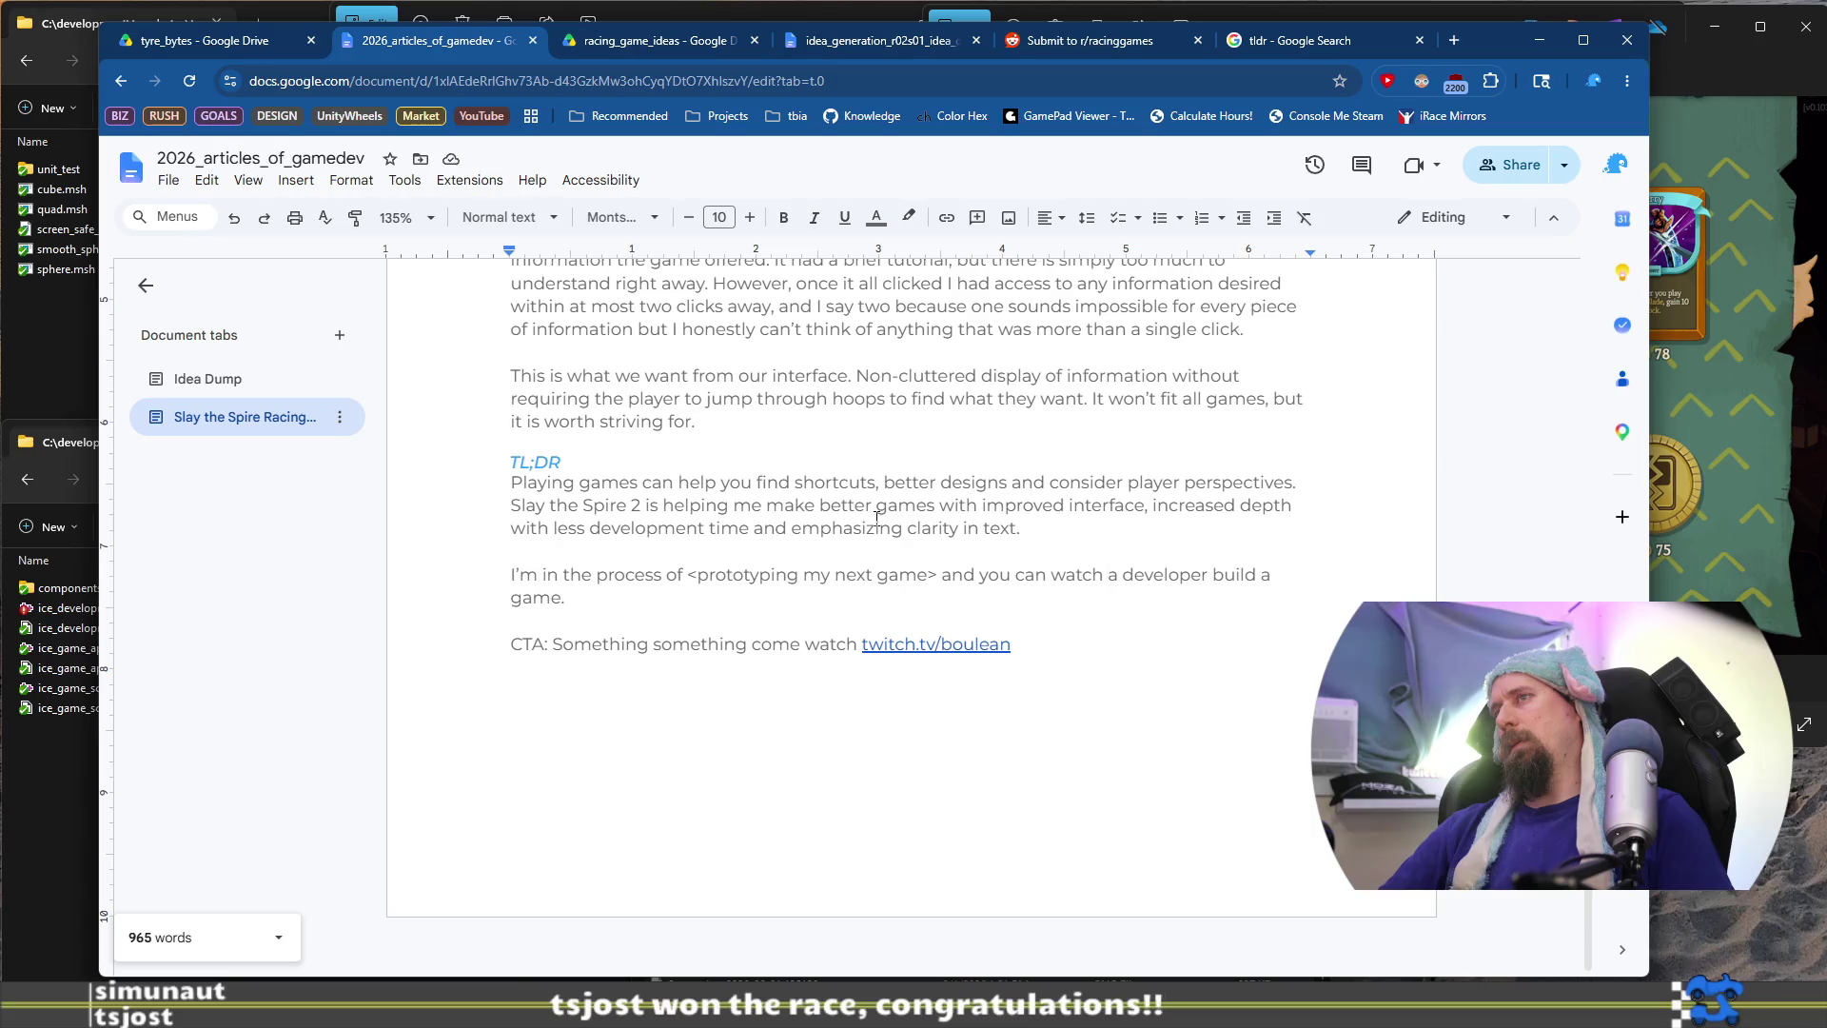
Add 'live.' after 'watch' and move 'a developer build a game.' to its own paragraph
{"action": "type", "text": "live"}
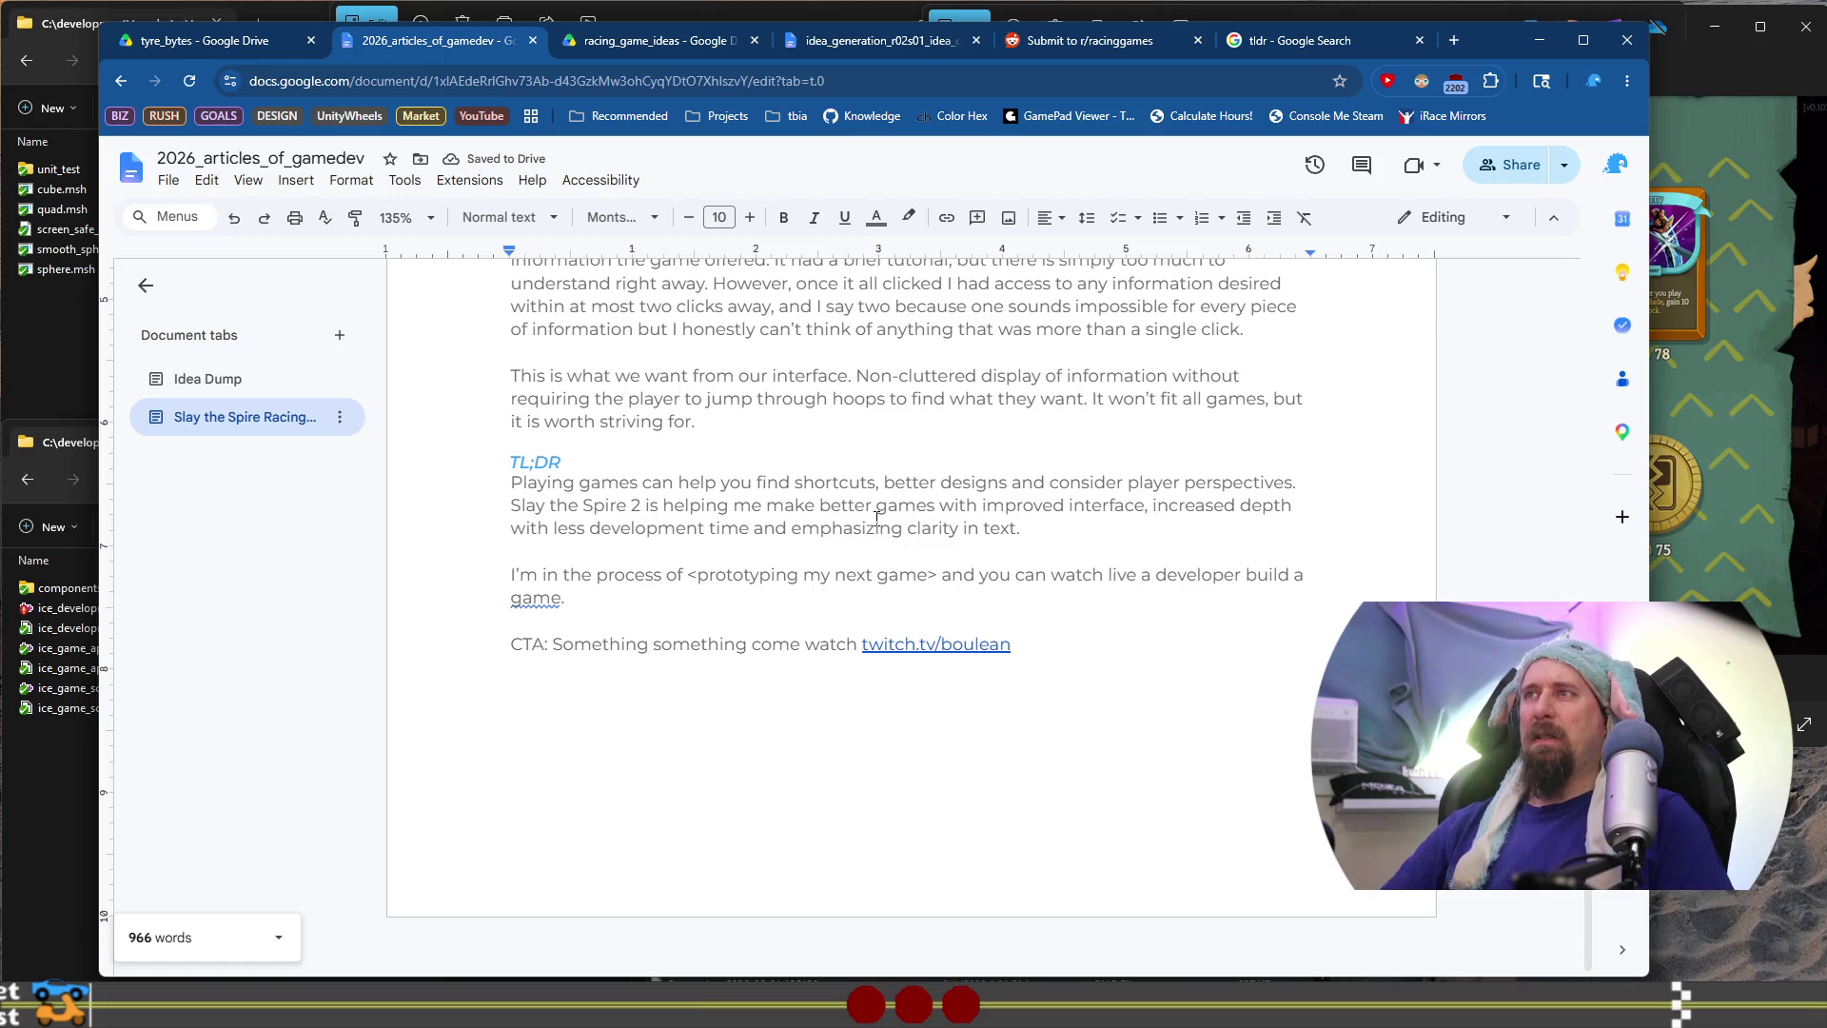
{"action": "key", "text": "BackSpace"}
{"action": "type", "text": "."}
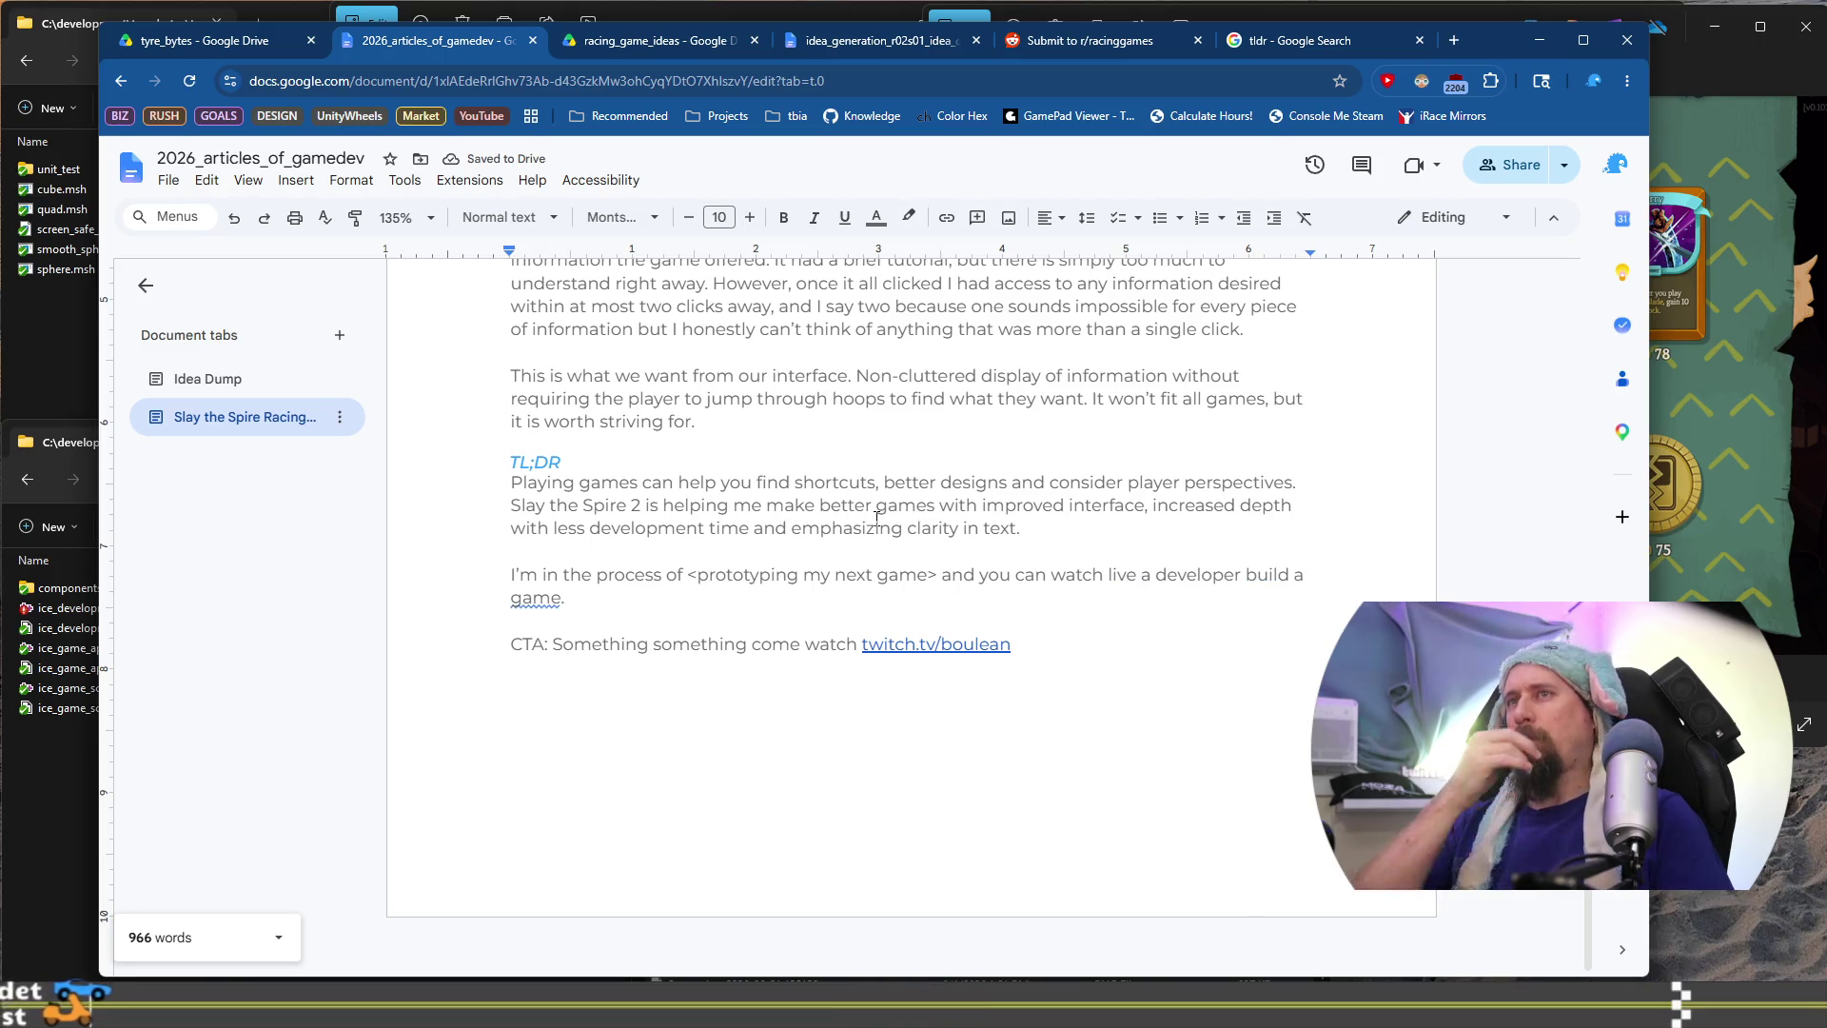
{"action": "key", "text": "Return"}
{"action": "key", "text": "Return"}
Change 'and you can watch live' to 'which you can watch live.' and add a blank line above
{"action": "key", "text": "Up"}
{"action": "key", "text": "Up"}
{"action": "type", "text": "."}
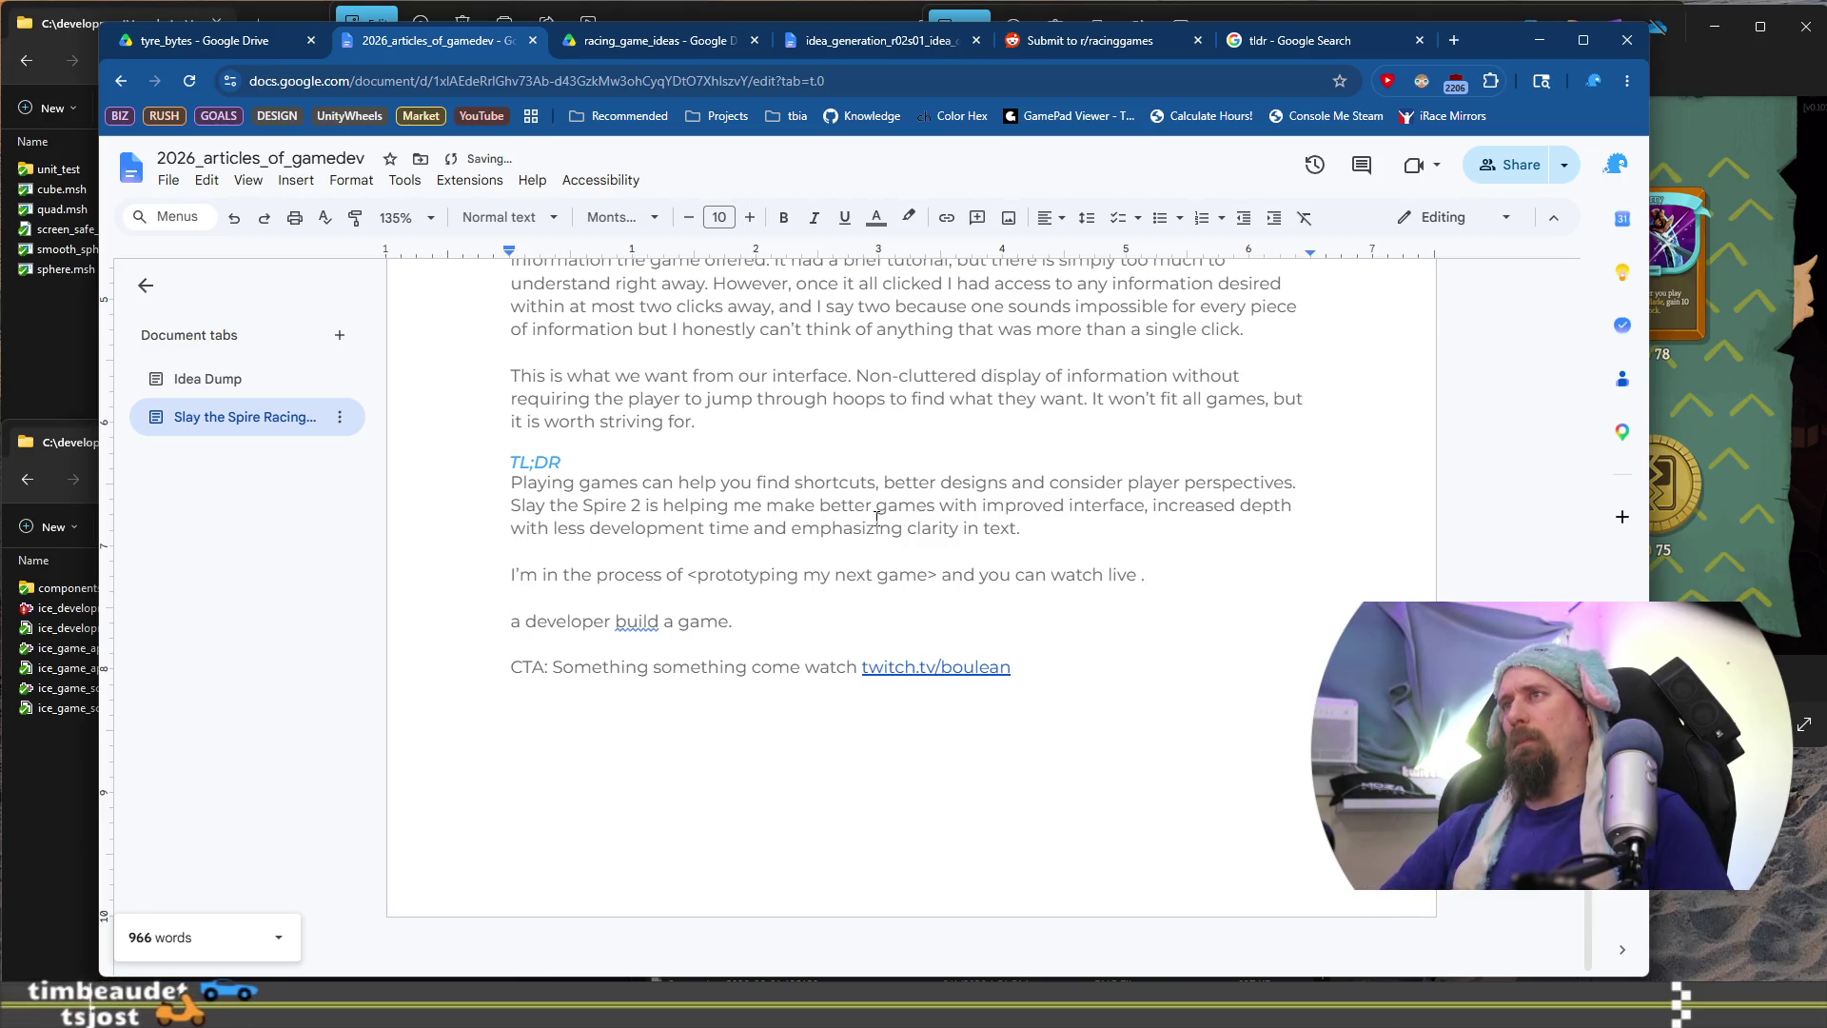
{"action": "key", "text": "ctrl+shift+Left"}
{"action": "key", "text": "ctrl+shift+Left"}
{"action": "key", "text": "ctrl+shift+Left"}
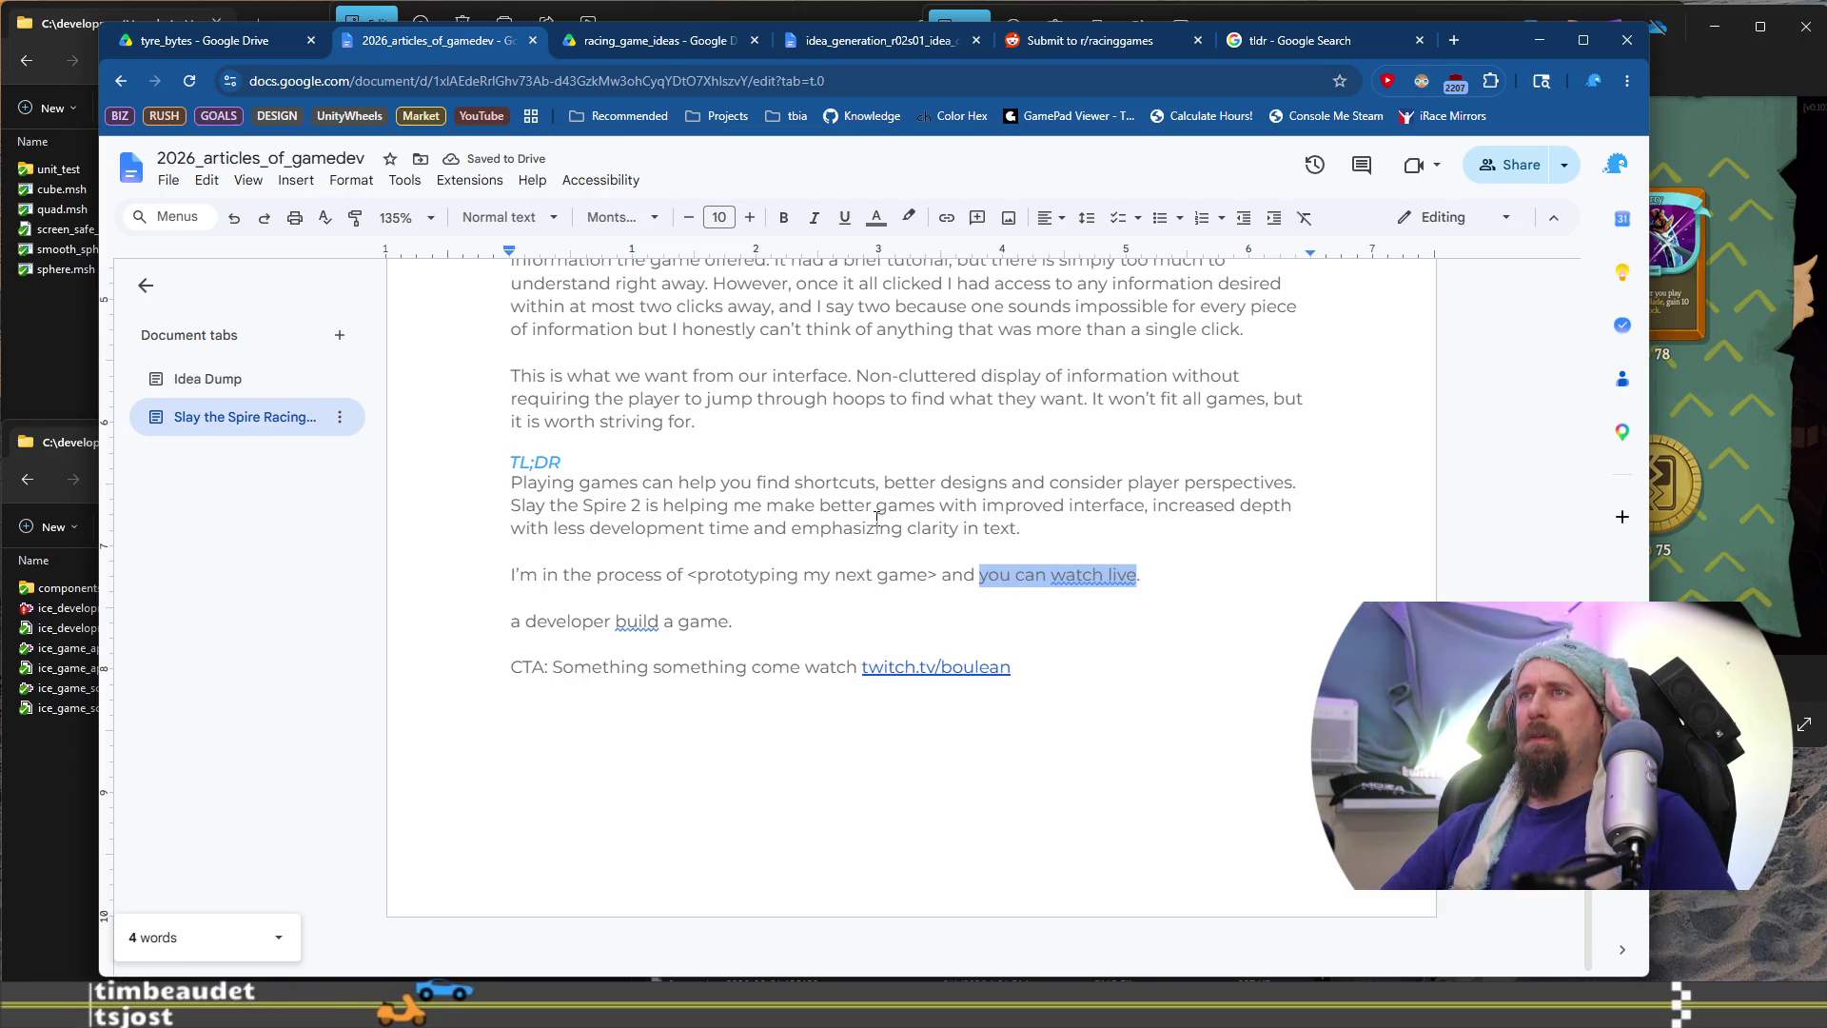
{"action": "key", "text": "Left"}
{"action": "key", "text": "ctrl+BackSpace"}
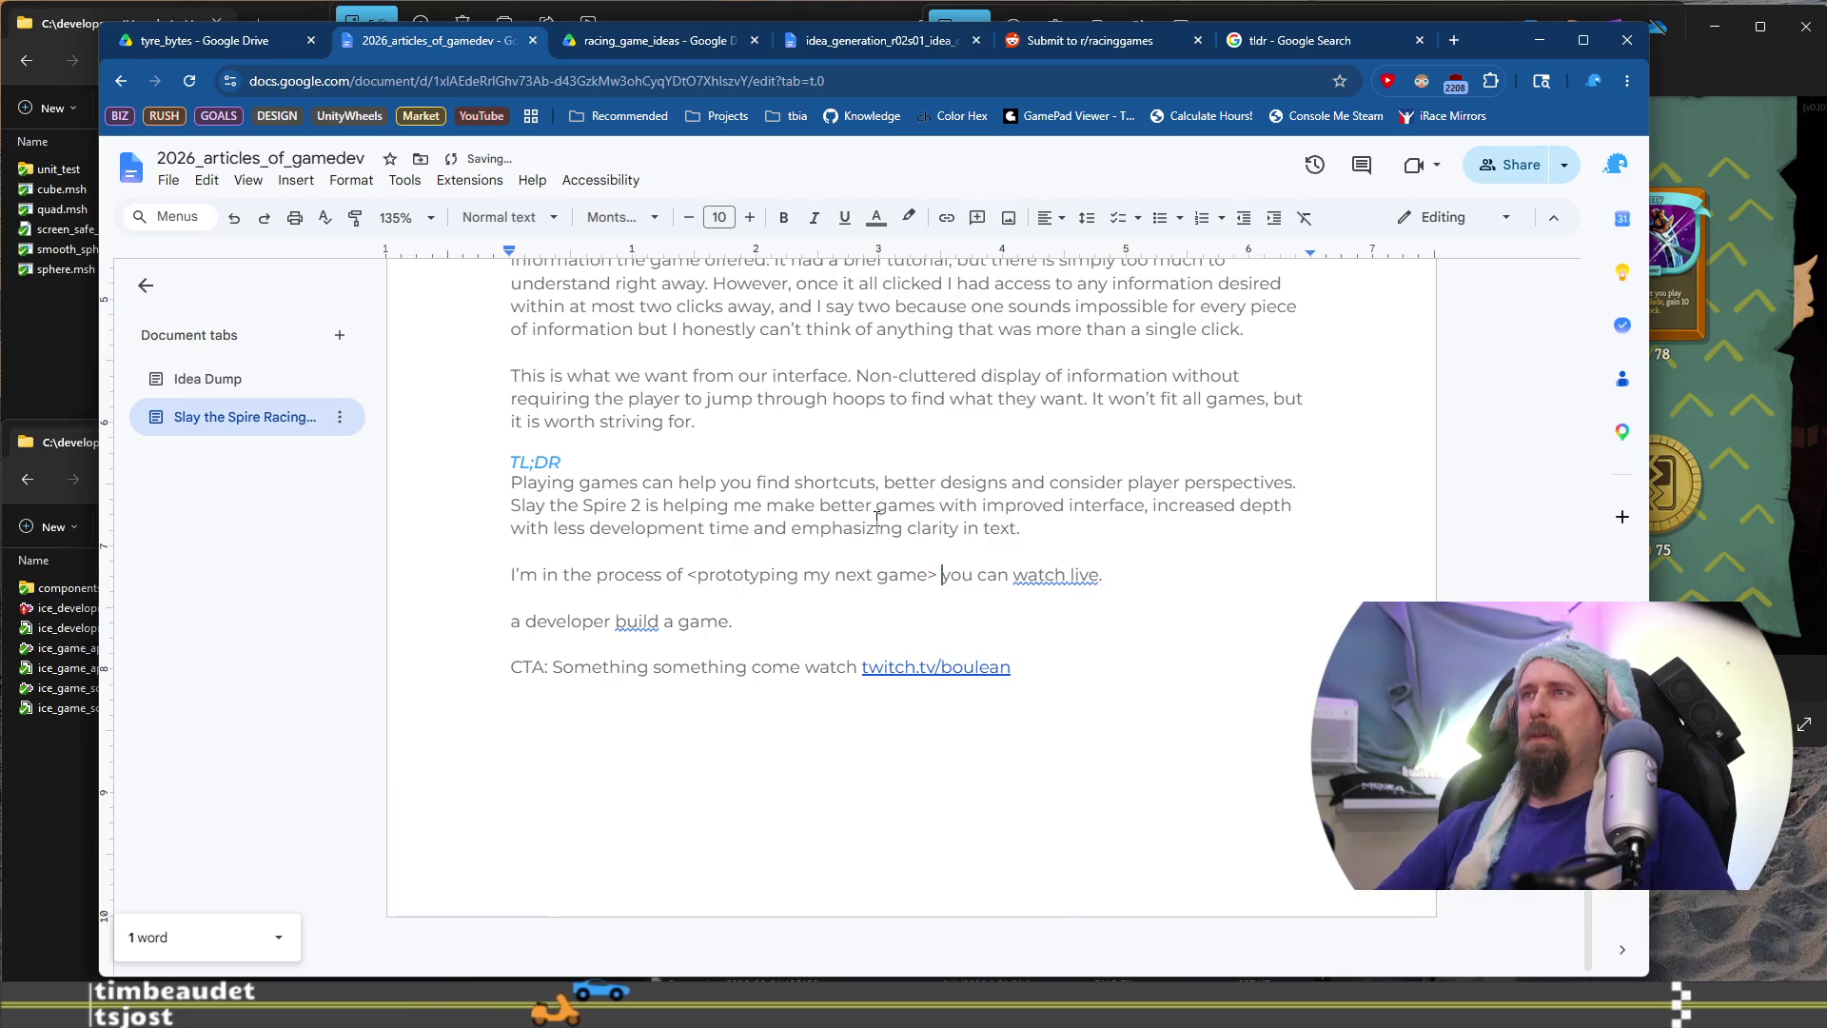
{"action": "type", "text": "which"}
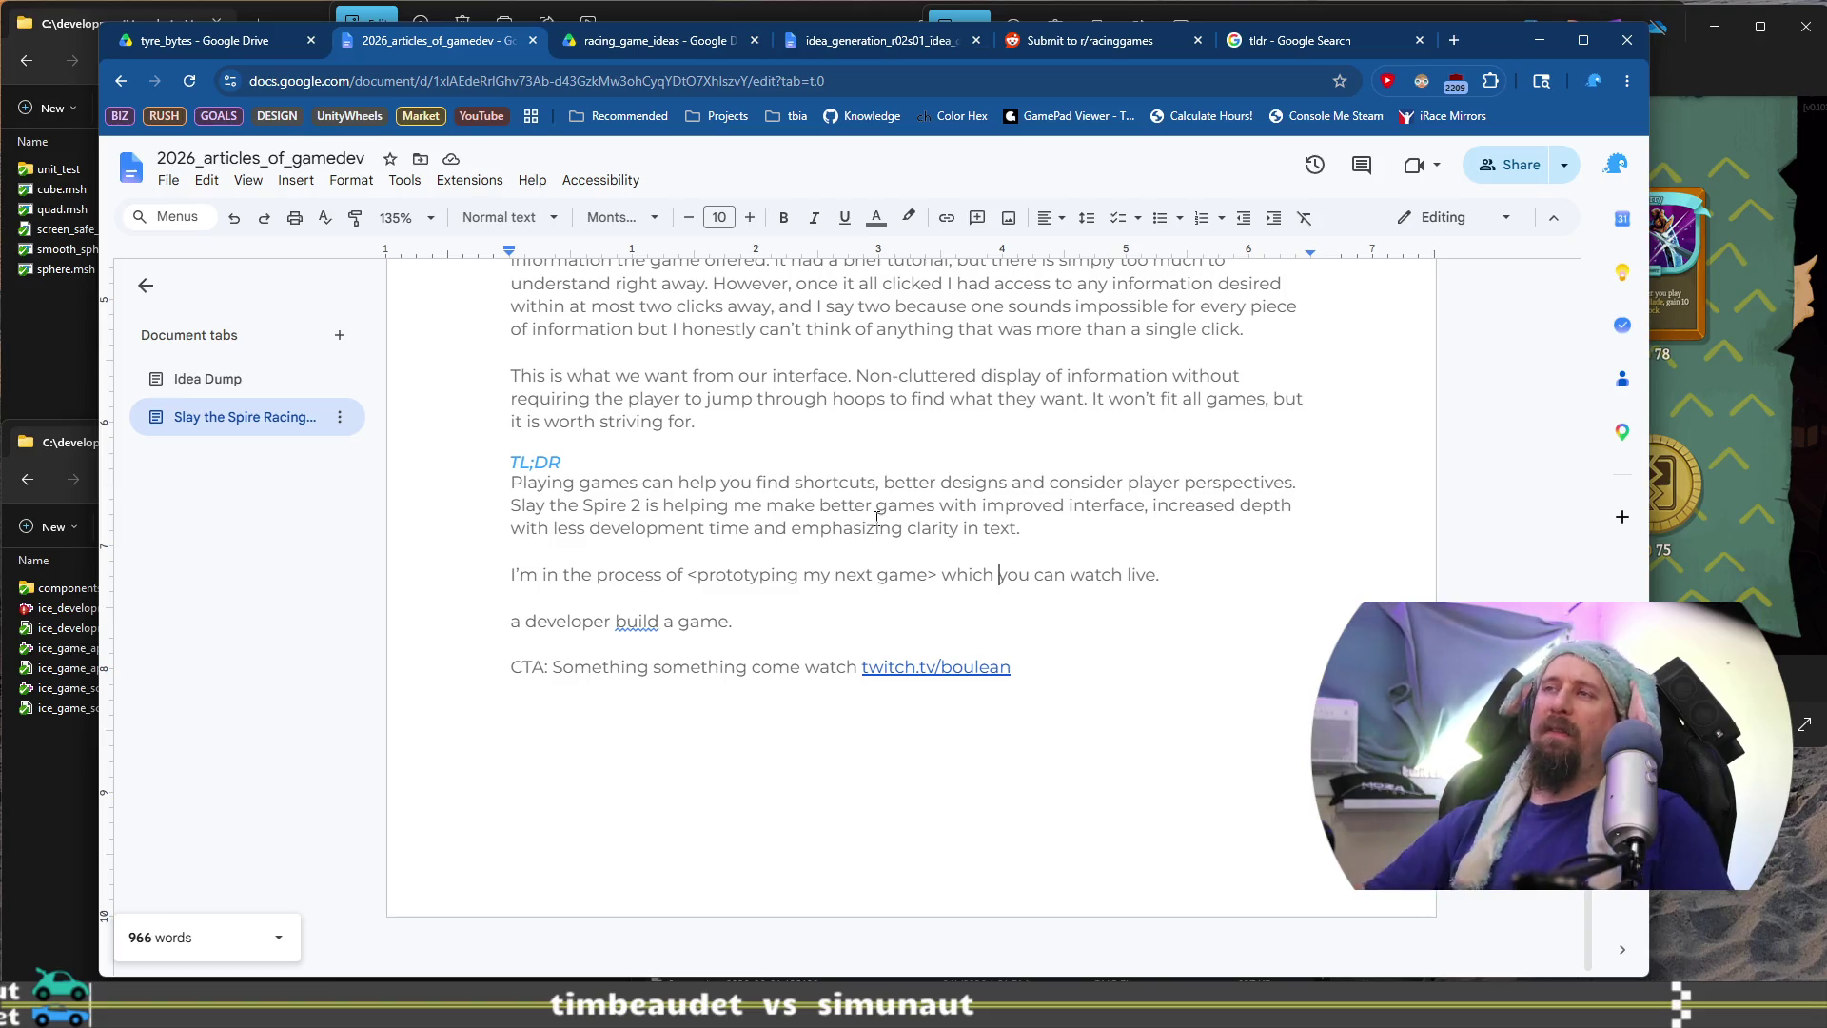
{"action": "key", "text": "Return"}
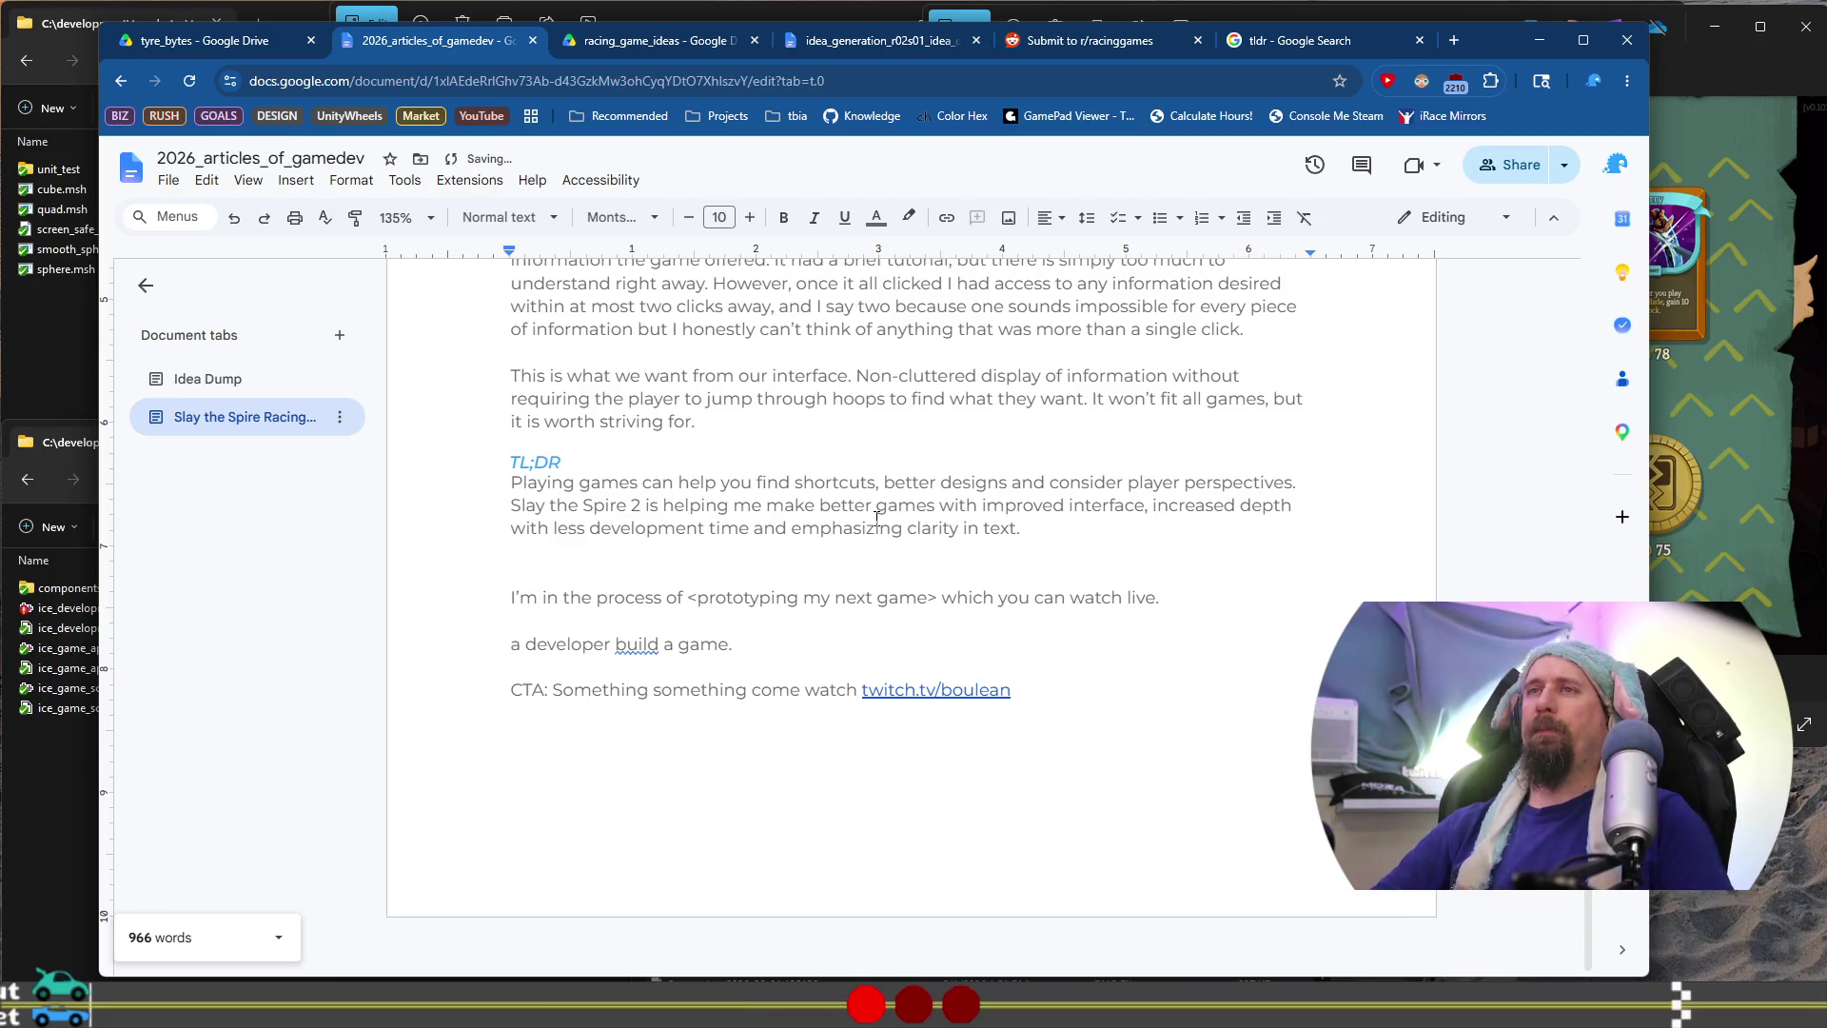
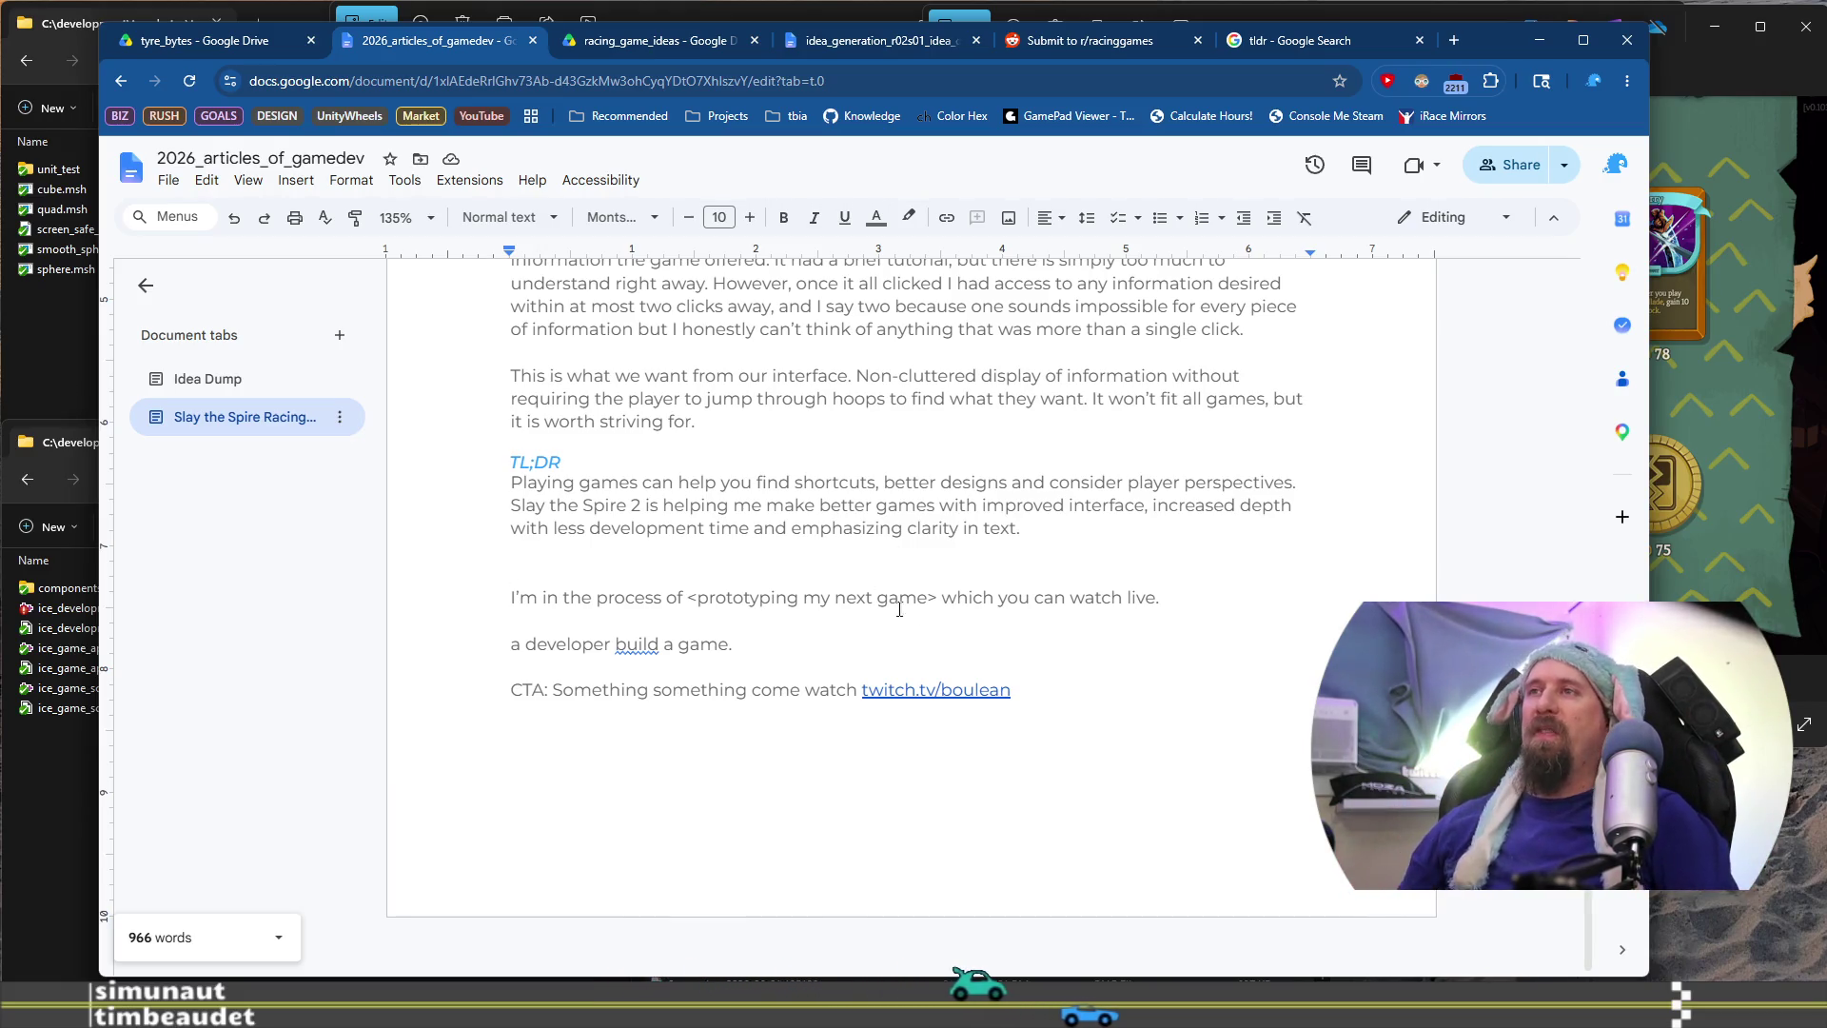
Add the line 'Watch me <prototype my next game> live on twitch.' above the 'I'm in the process' sentence, then select its start
{"action": "mouse_move", "coordinate": [927, 598]}
{"action": "left_mouse_down"}
{"action": "mouse_move", "coordinate": [639, 607]}
{"action": "mouse_move", "coordinate": [698, 601]}
{"action": "left_mouse_up"}
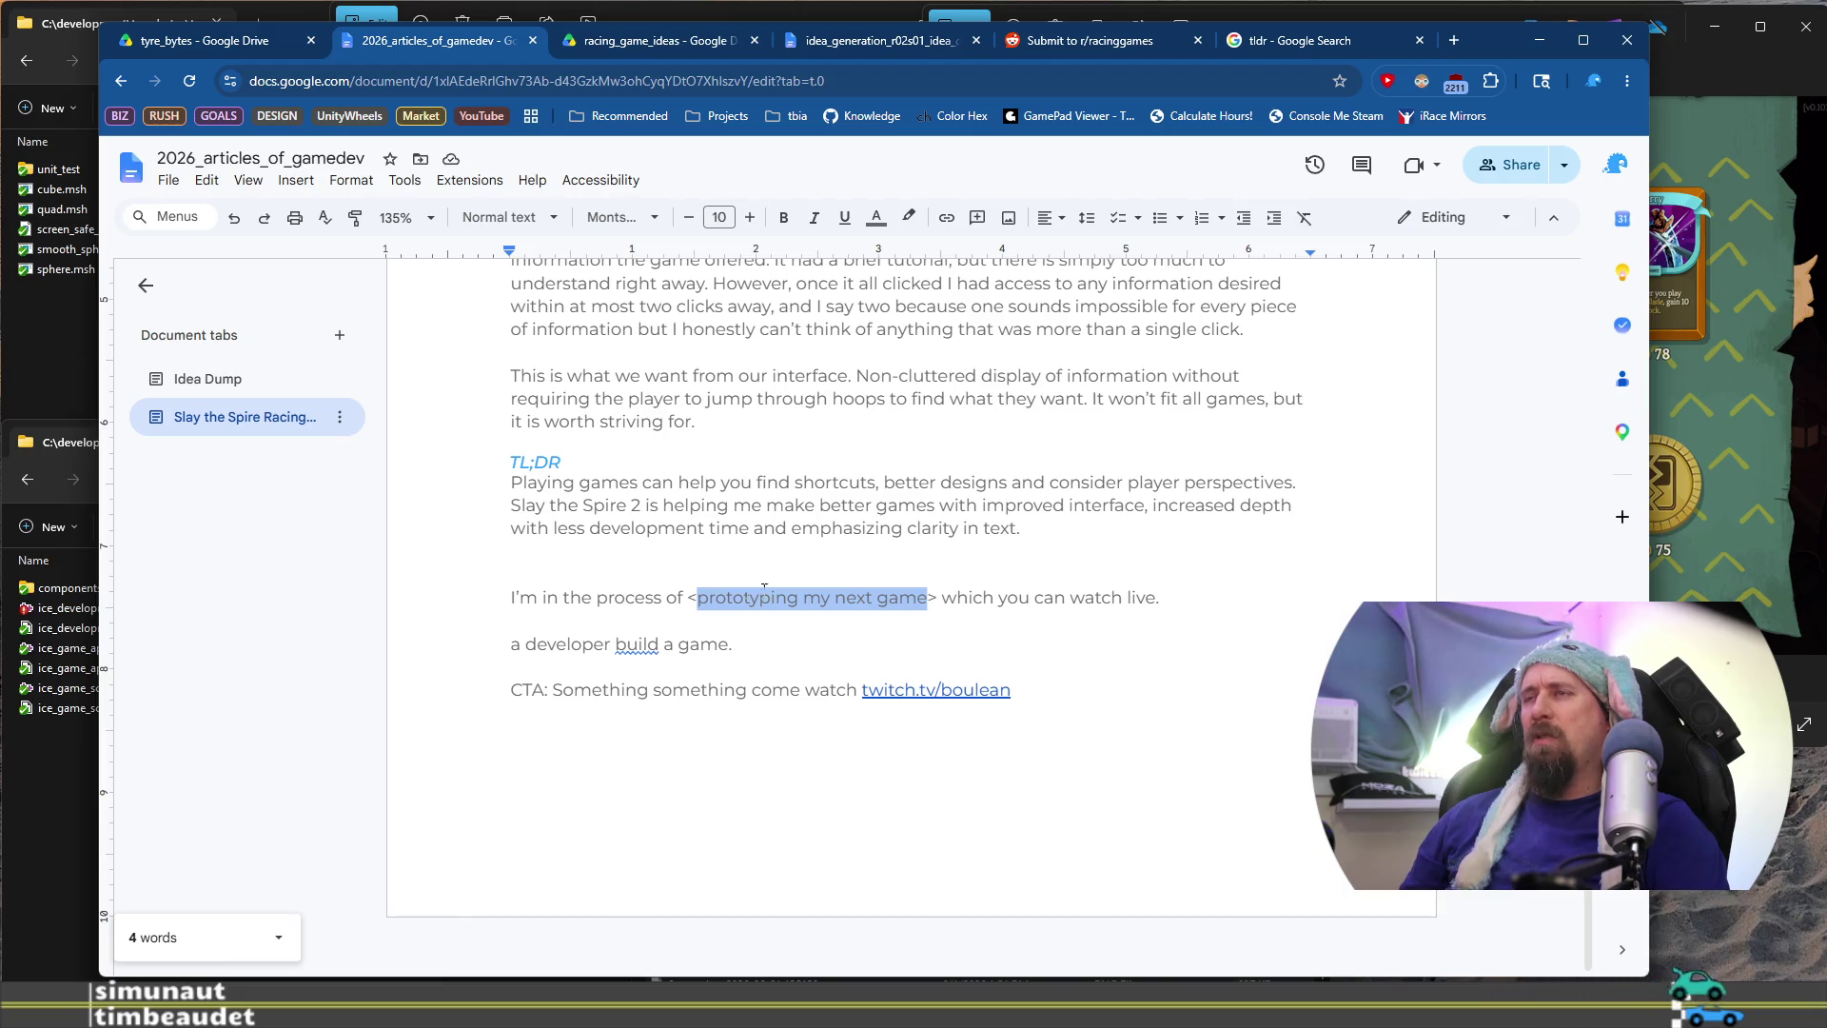
{"action": "left_click", "coordinate": [1024, 601]}
{"action": "left_click_drag", "start_coordinate": [993, 600], "coordinate": [1153, 601]}
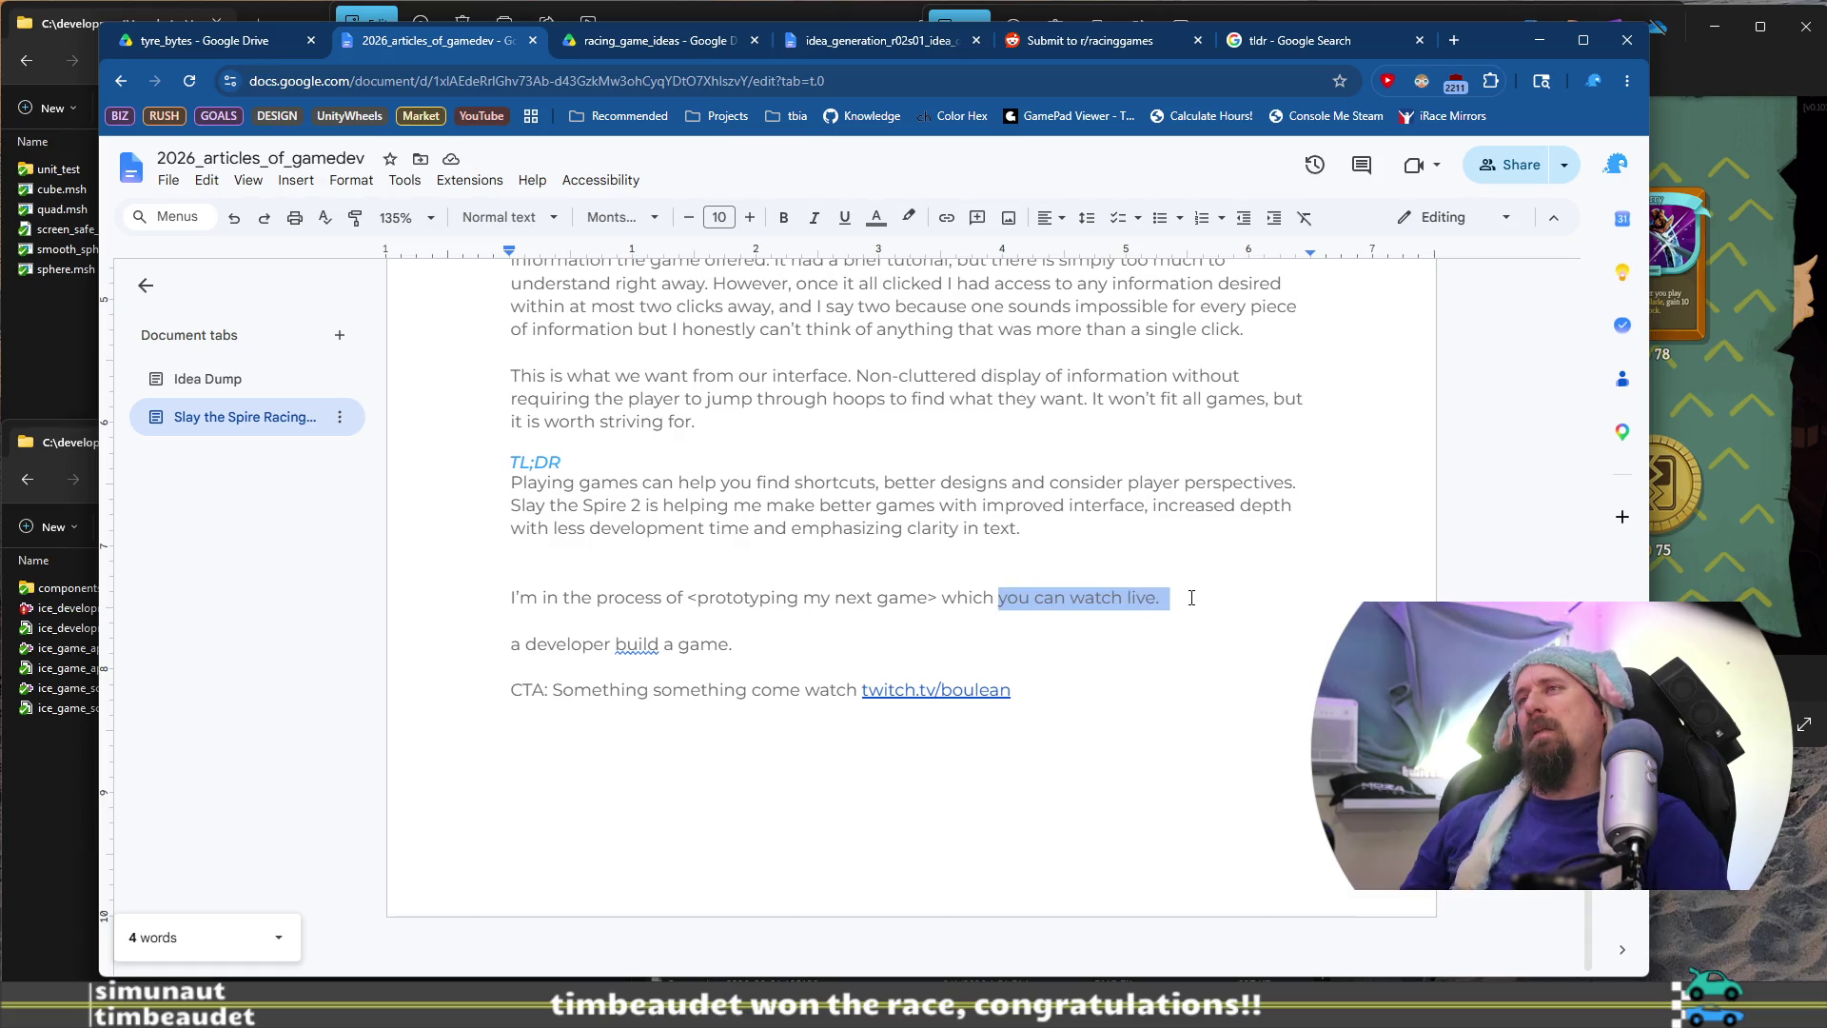
{"action": "left_click", "coordinate": [1163, 576]}
{"action": "type", "text": "Watch me prot"}
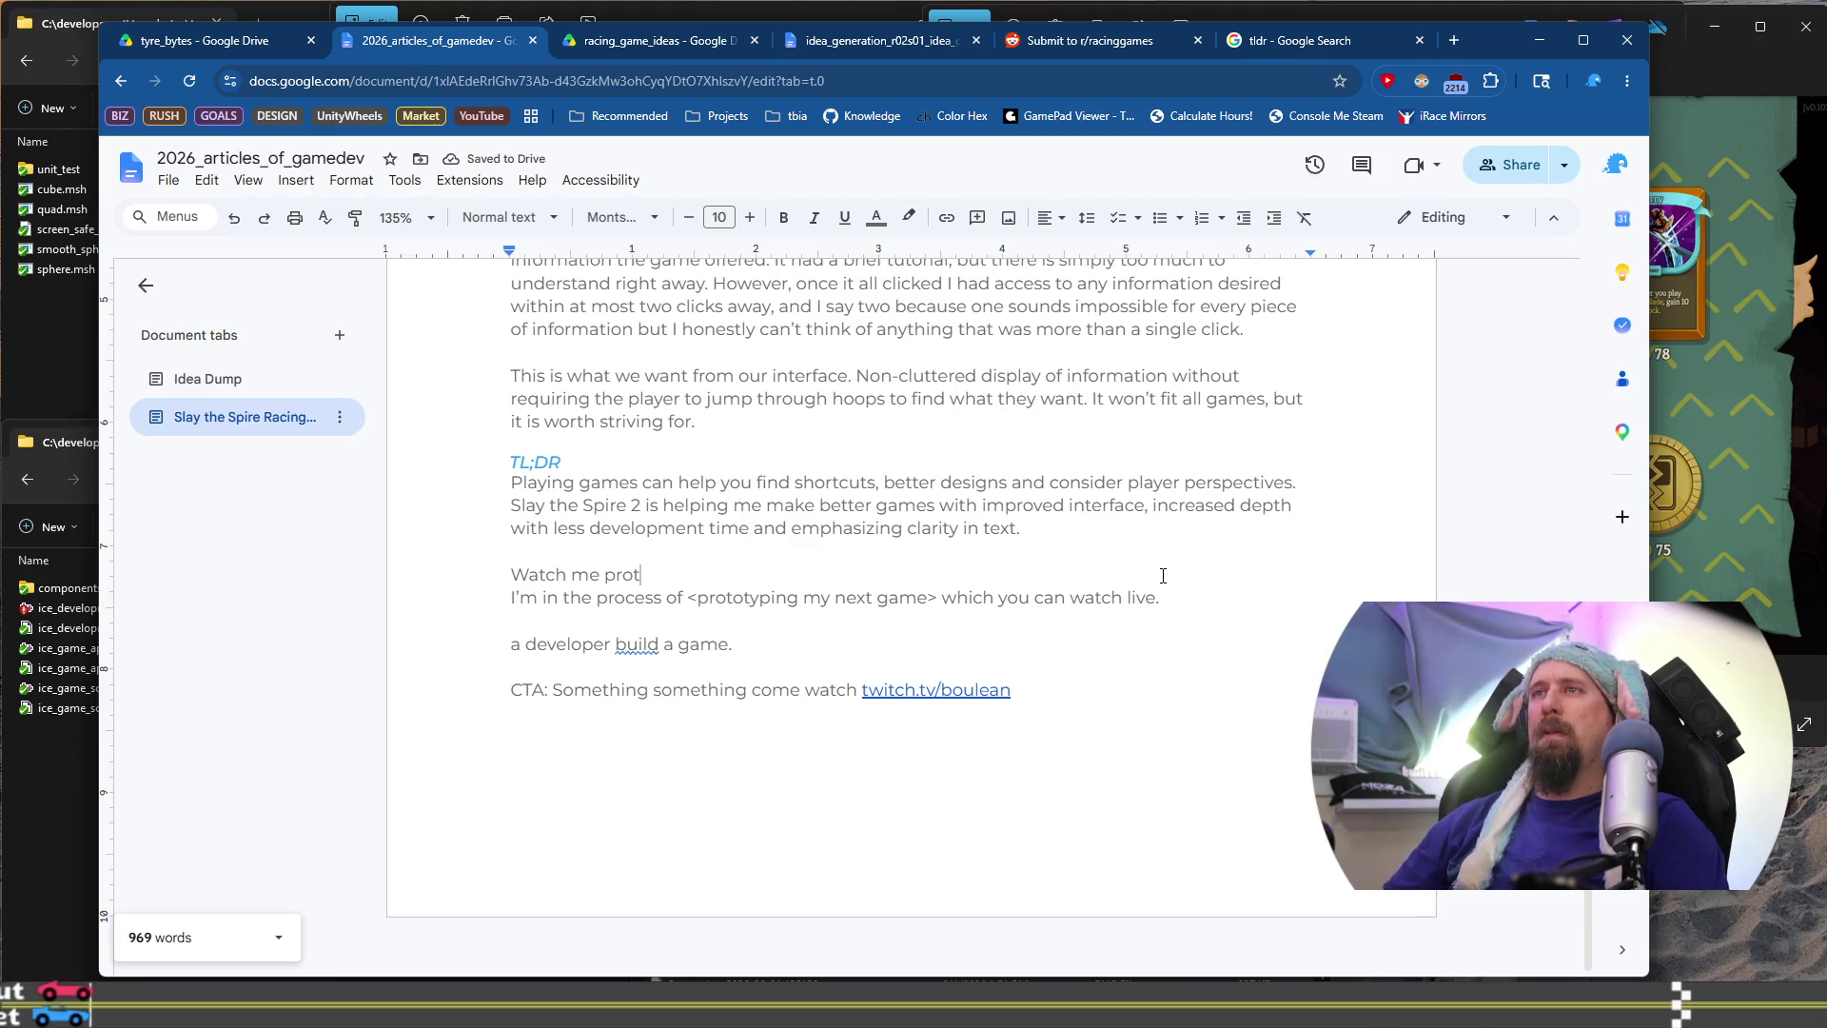
{"action": "type", "text": "<"}
{"action": "key", "text": "End"}
{"action": "type", "text": "o"}
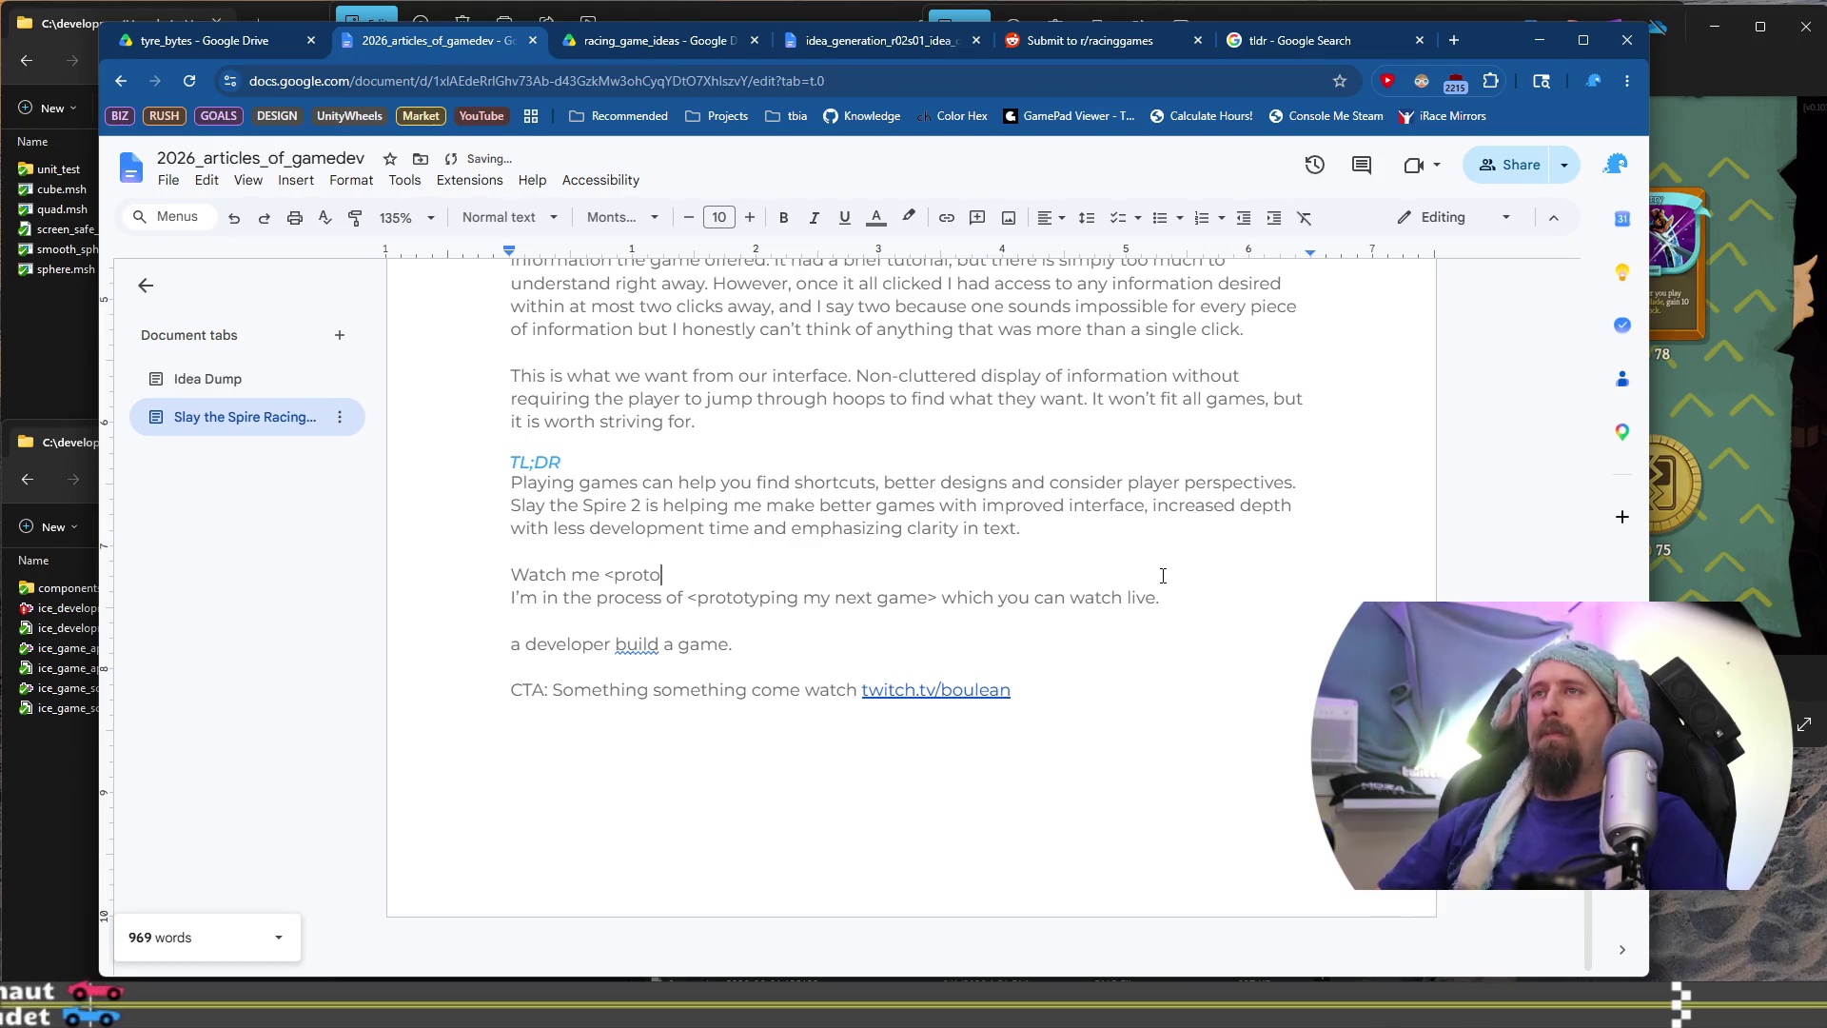
{"action": "type", "text": "type my "}
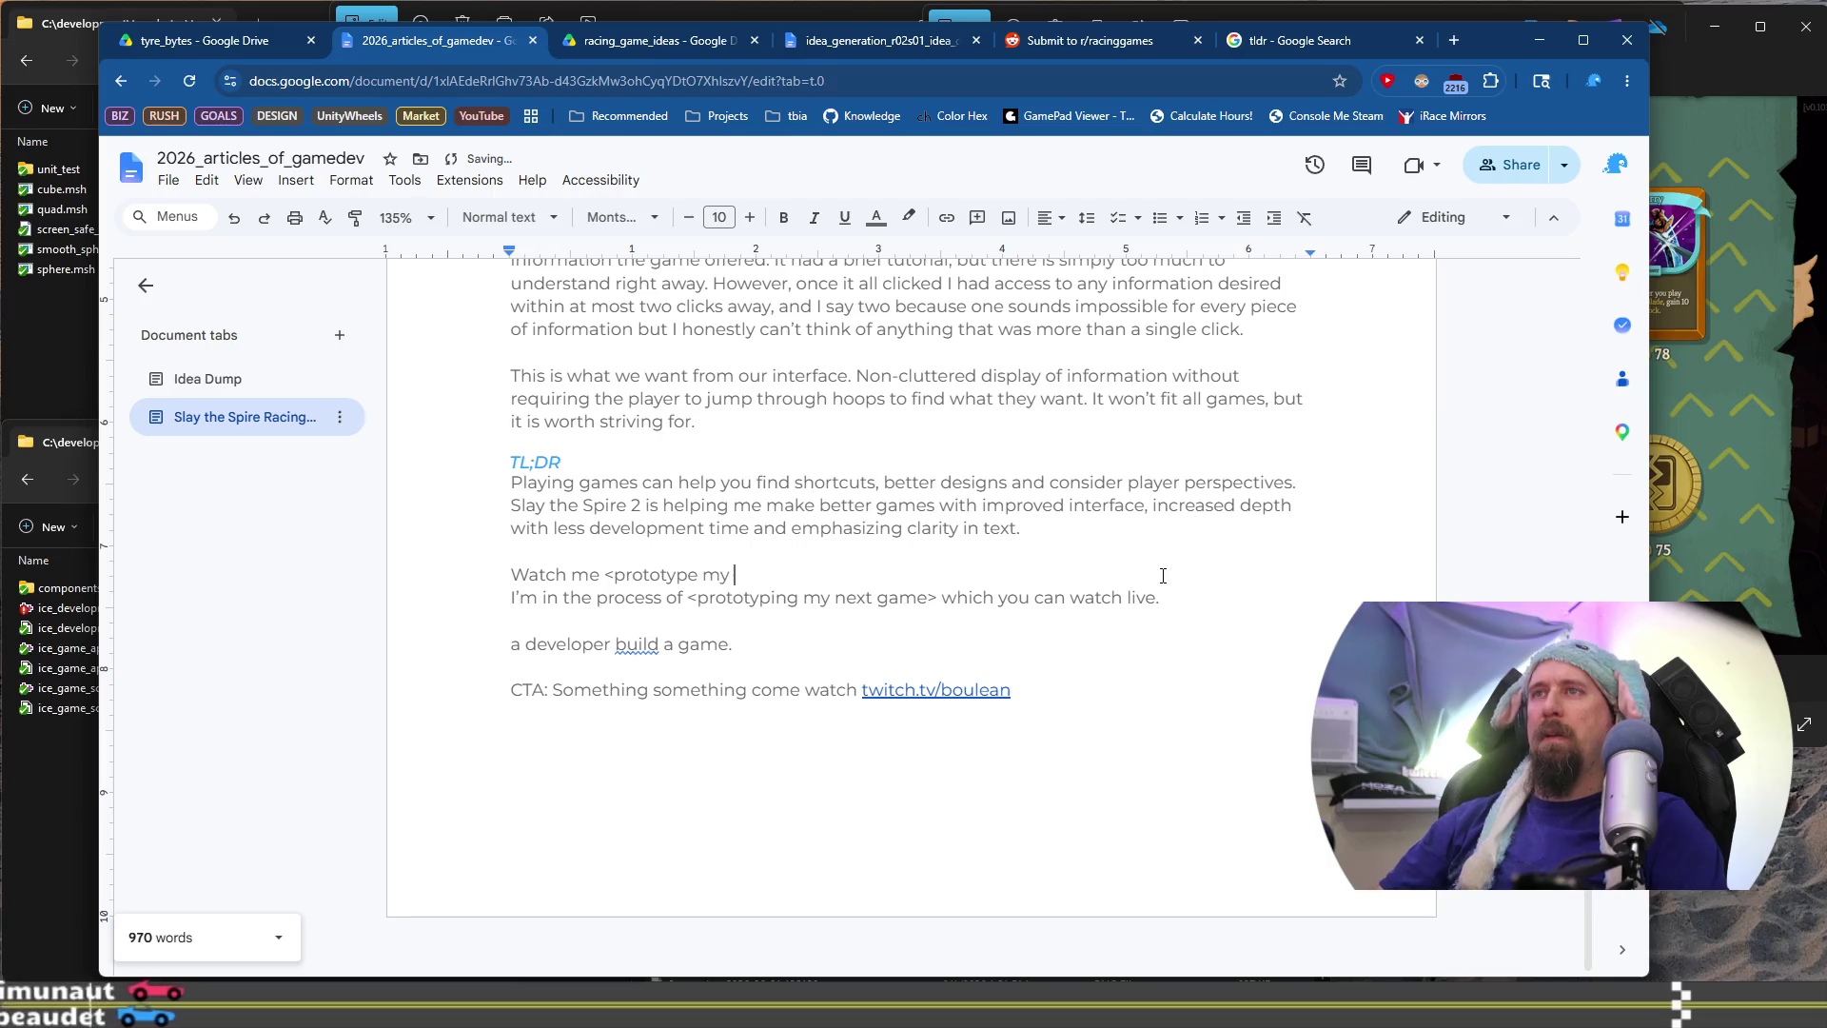
{"action": "type", "text": "next game> "}
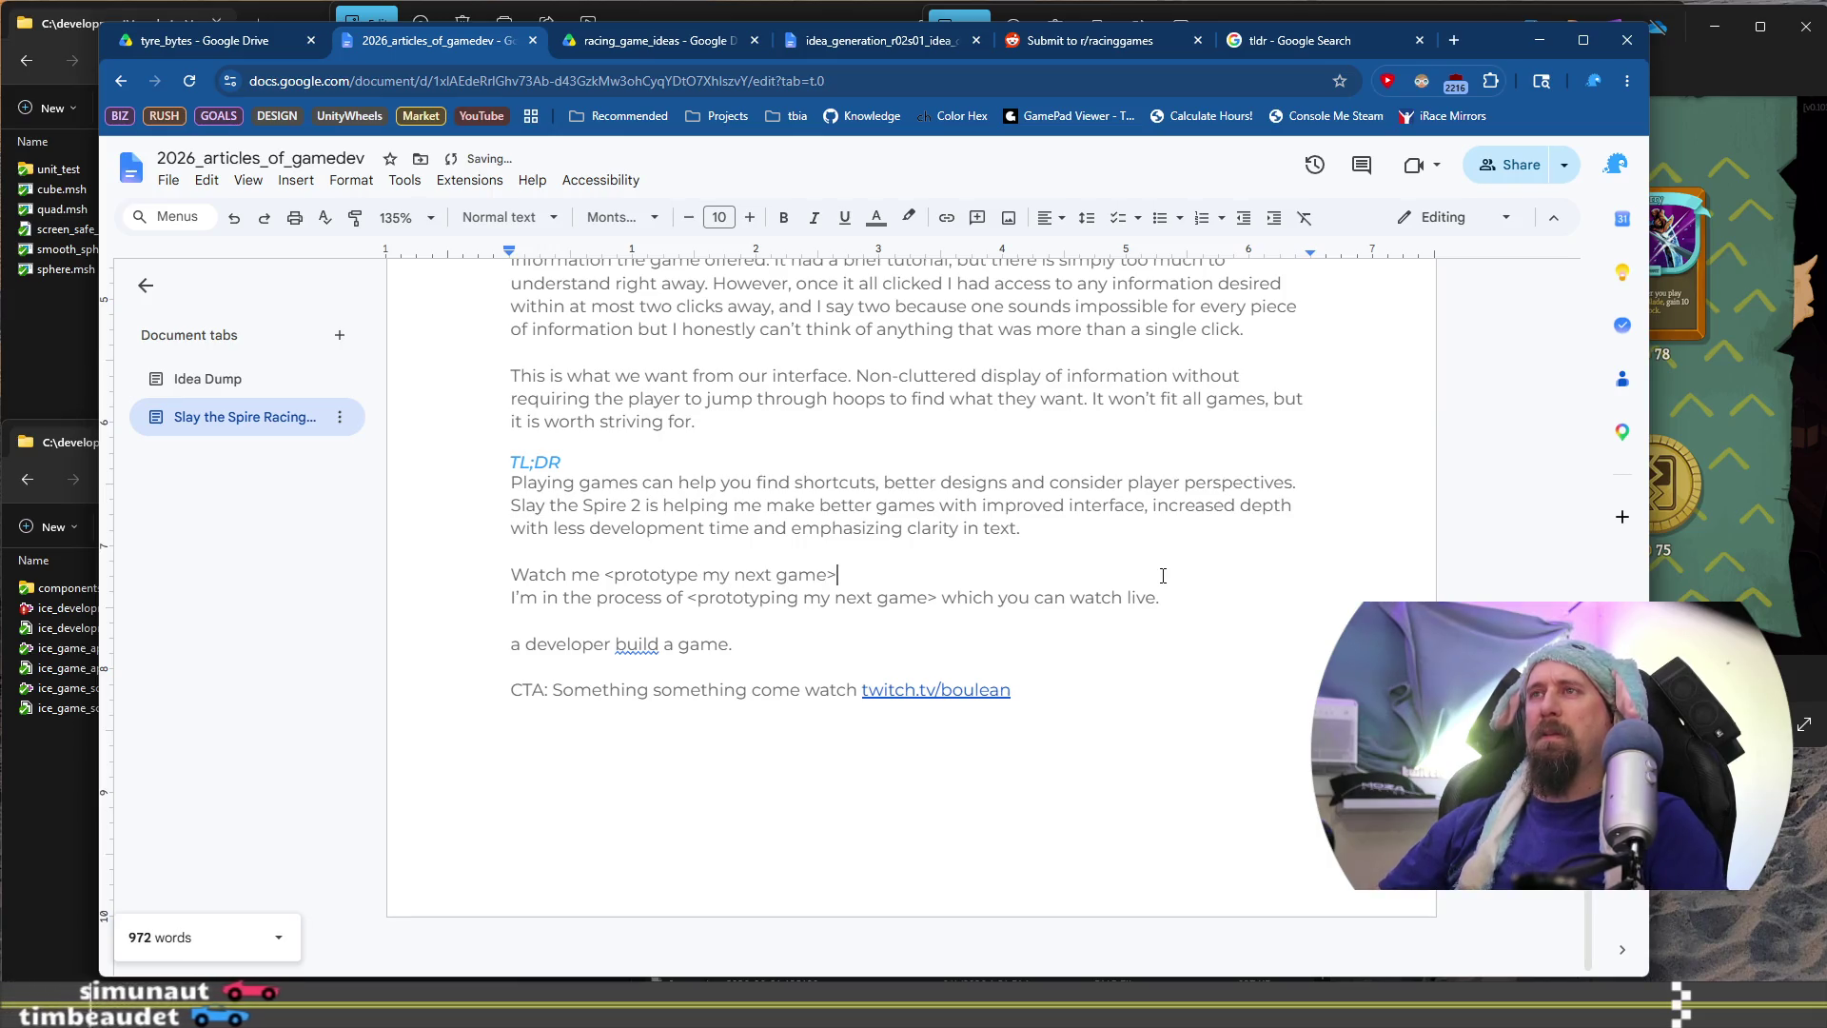
{"action": "type", "text": "live on"}
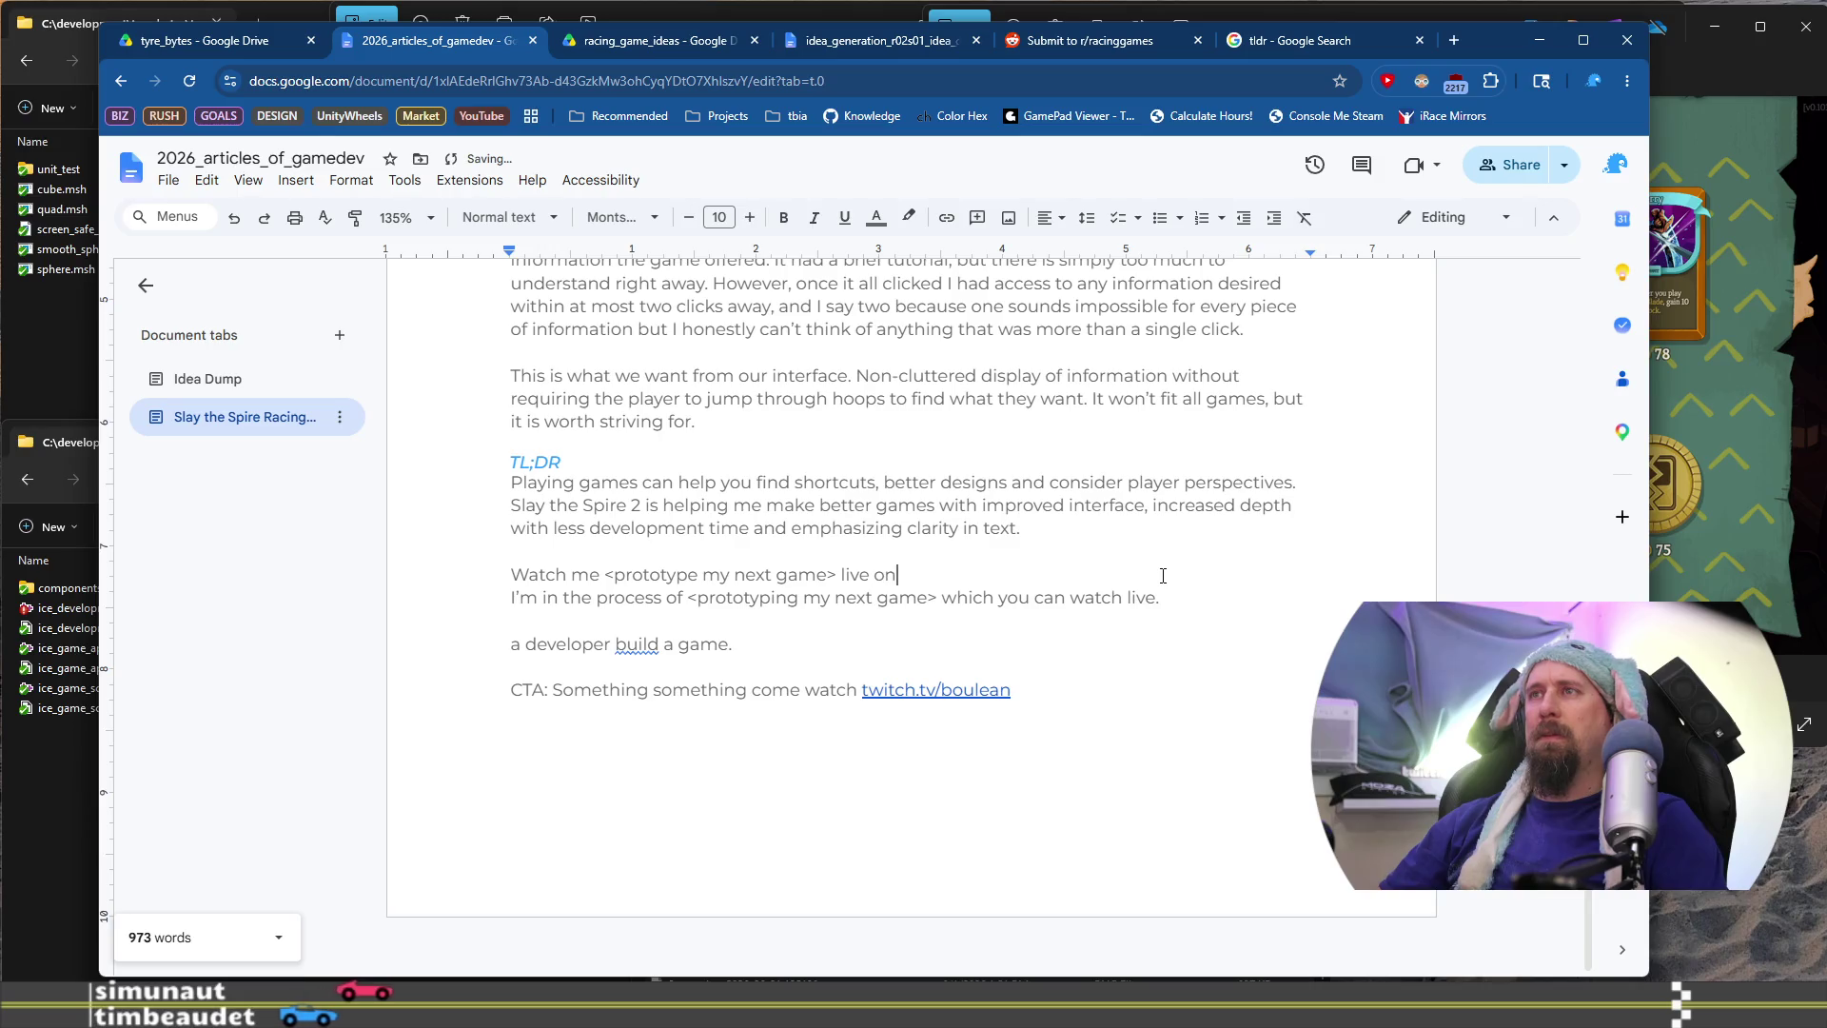
{"action": "type", "text": " twitch."}
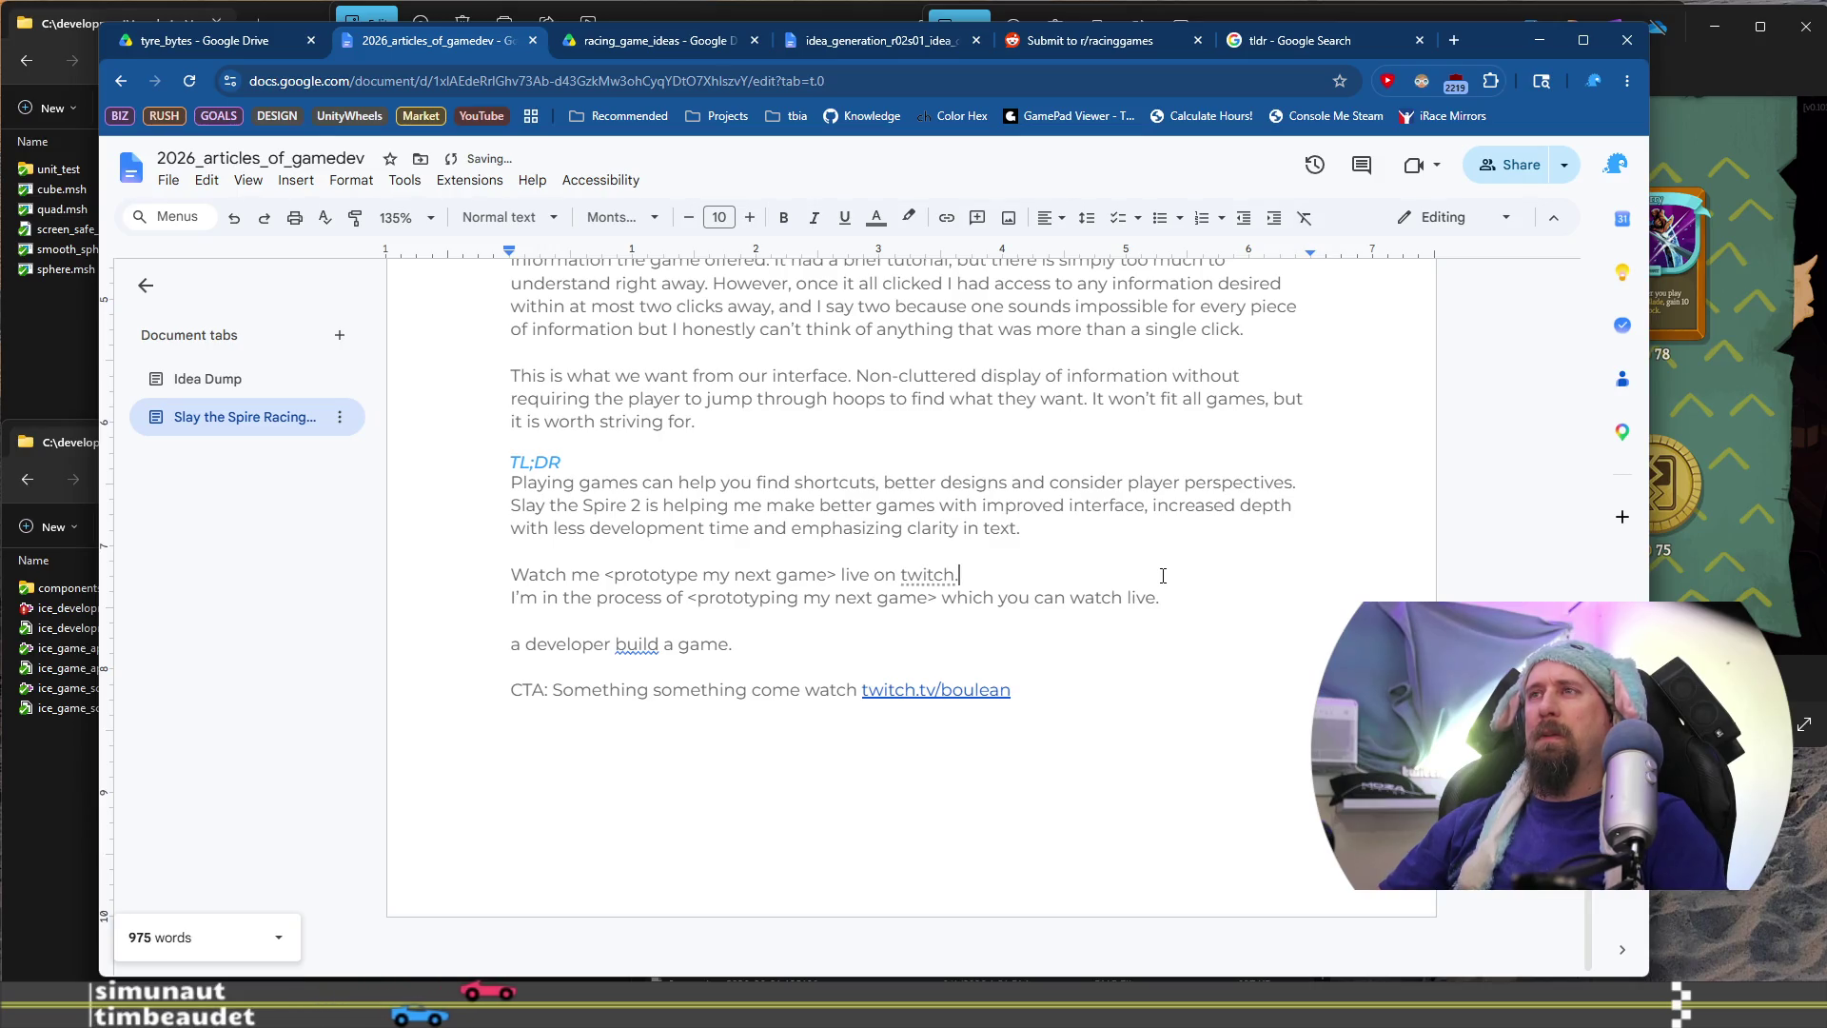
{"action": "key", "text": "ctrl+Left"}
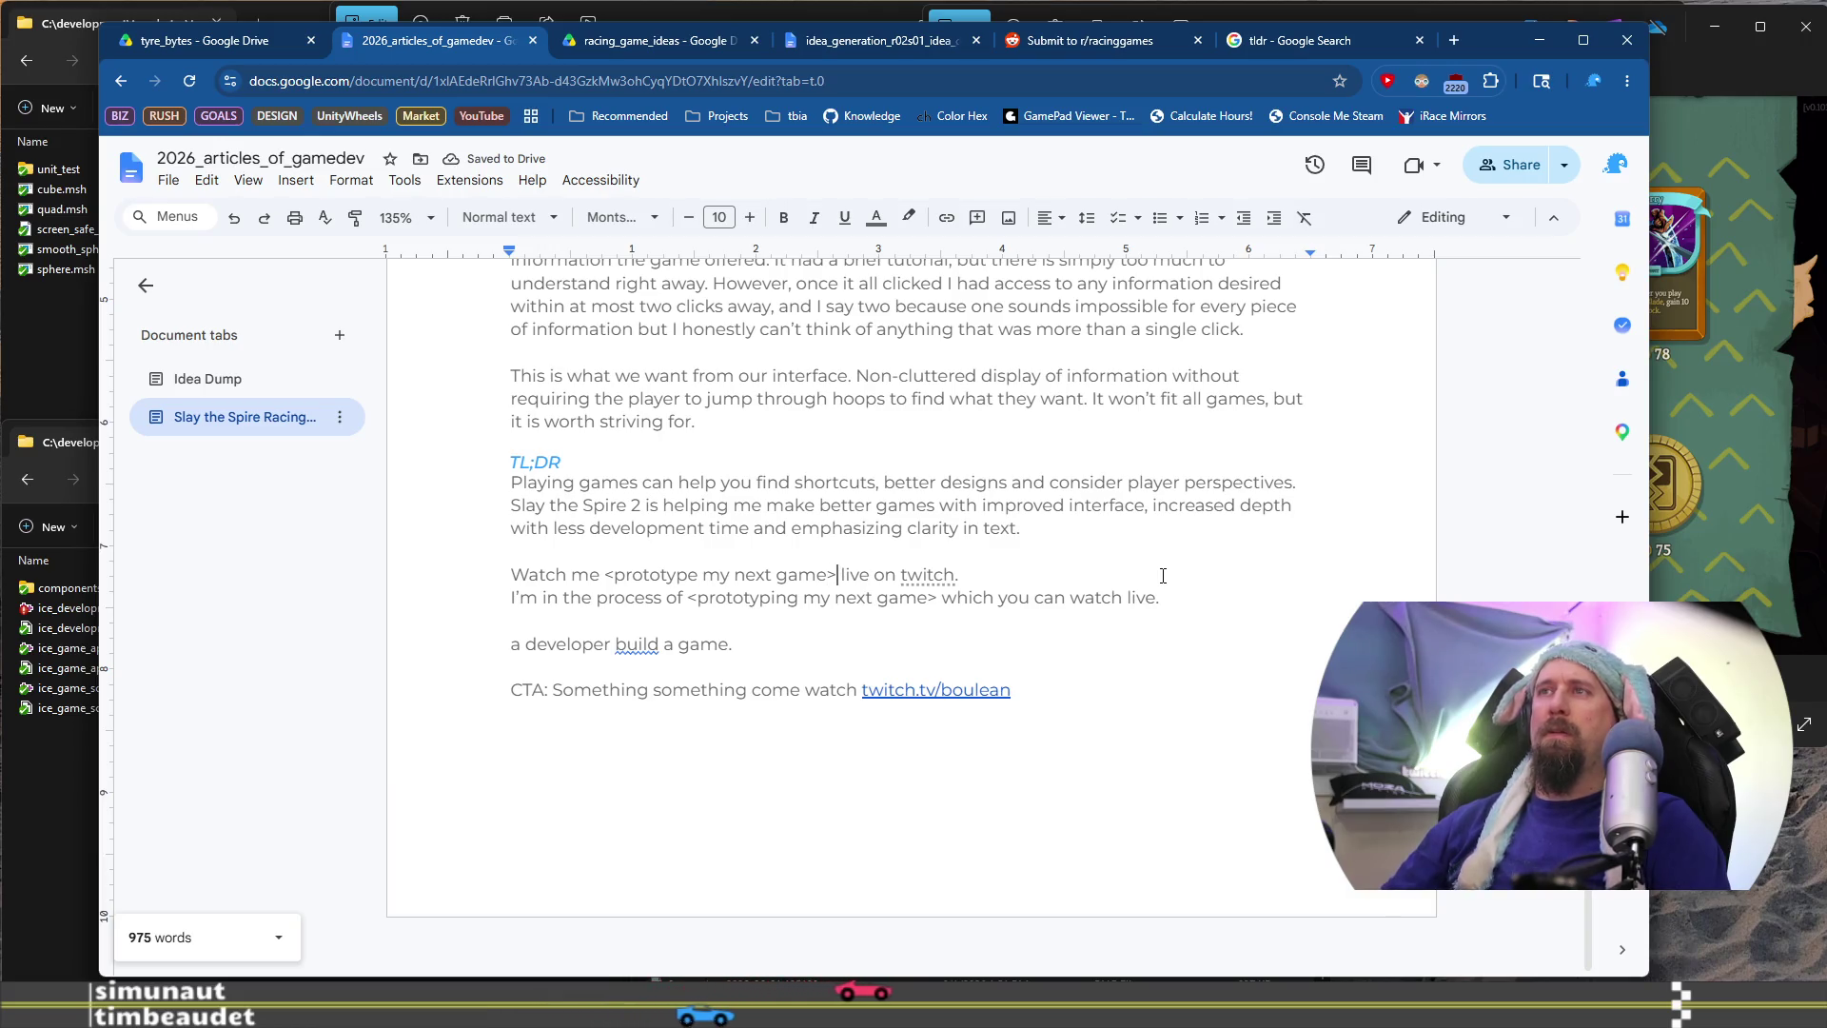
{"action": "key", "text": "shift+Home"}
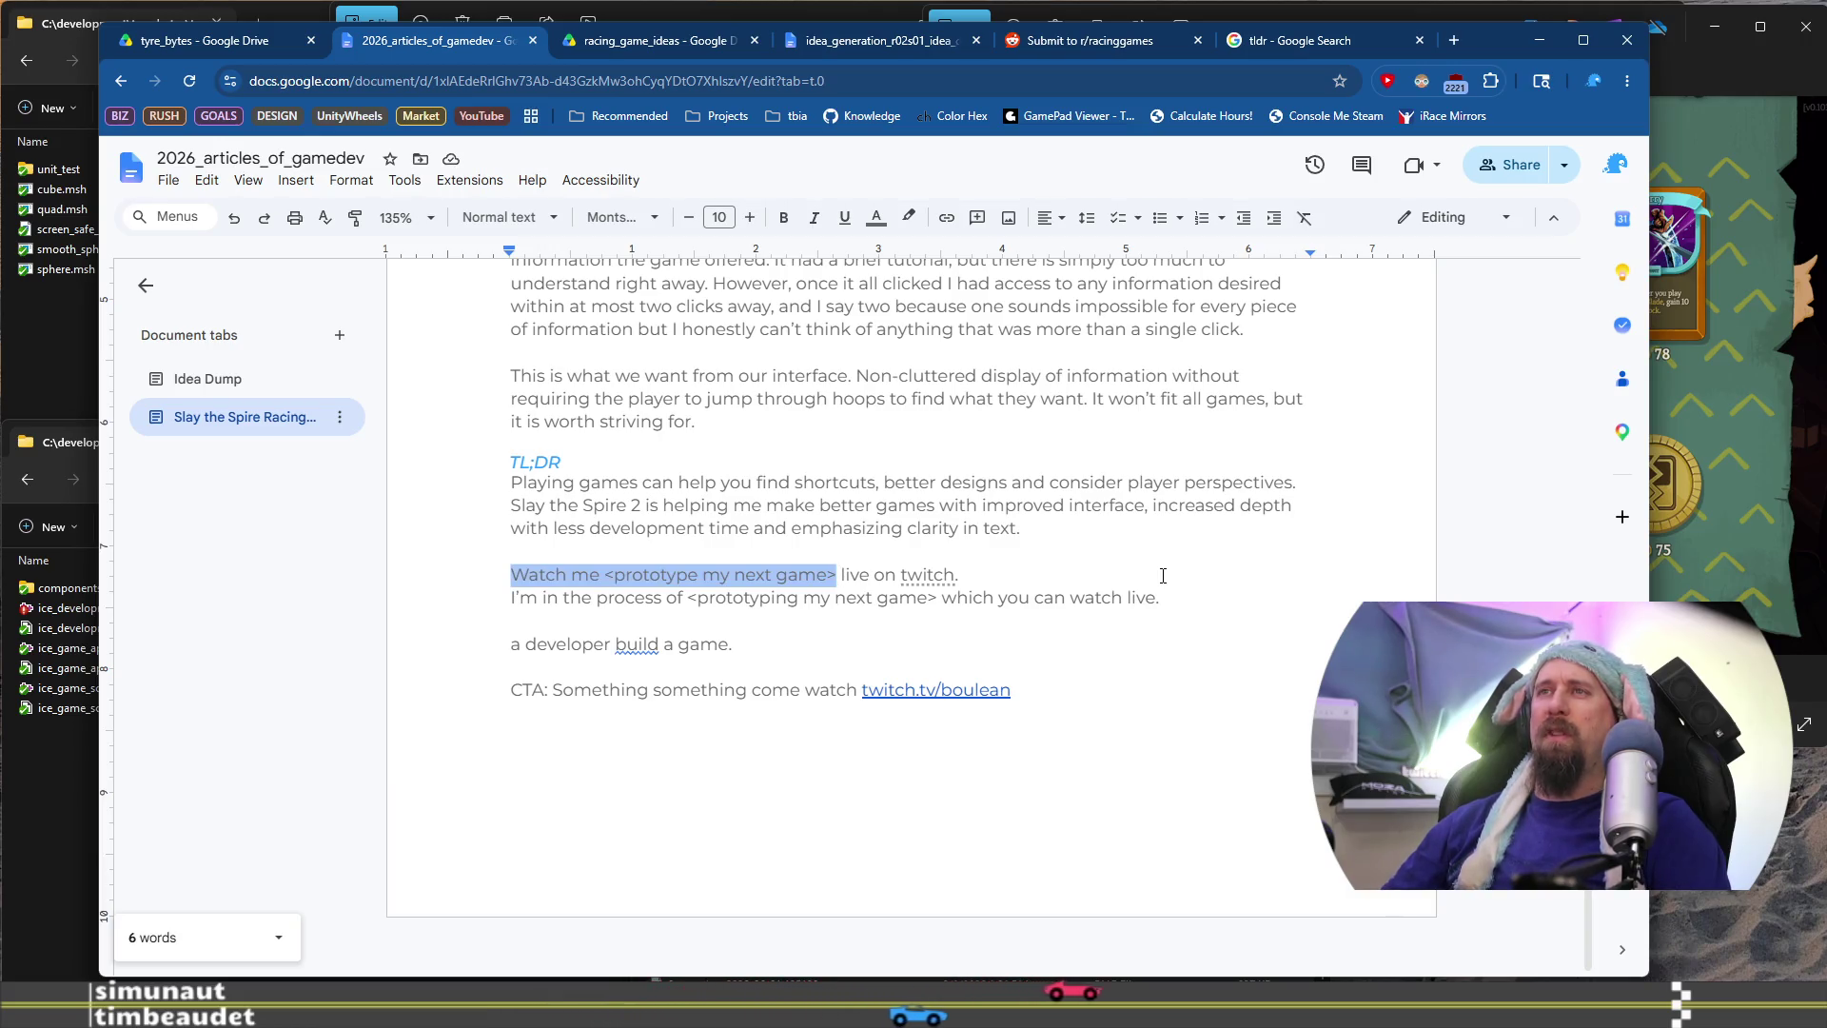
Colour the selected start of the Watch me line pink
{"action": "left_click", "coordinate": [876, 217]}
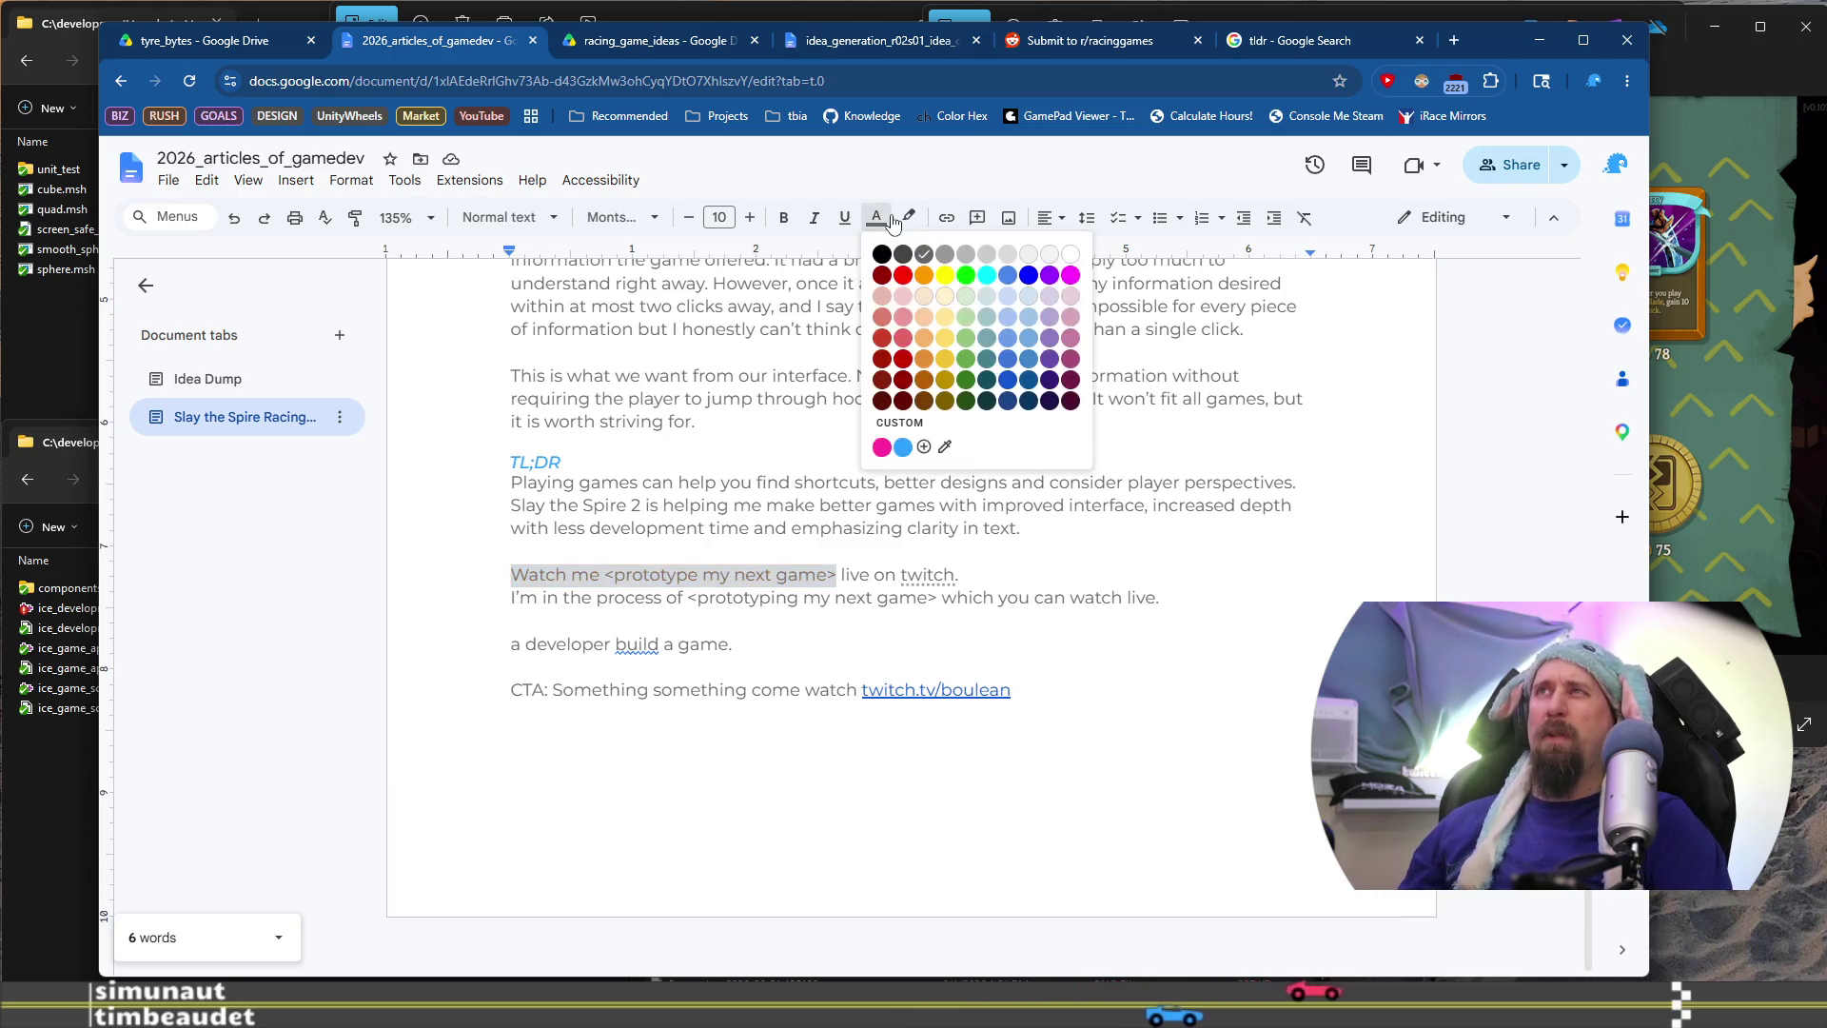
{"action": "left_click", "coordinate": [882, 447]}
{"action": "left_click", "coordinate": [1068, 597]}
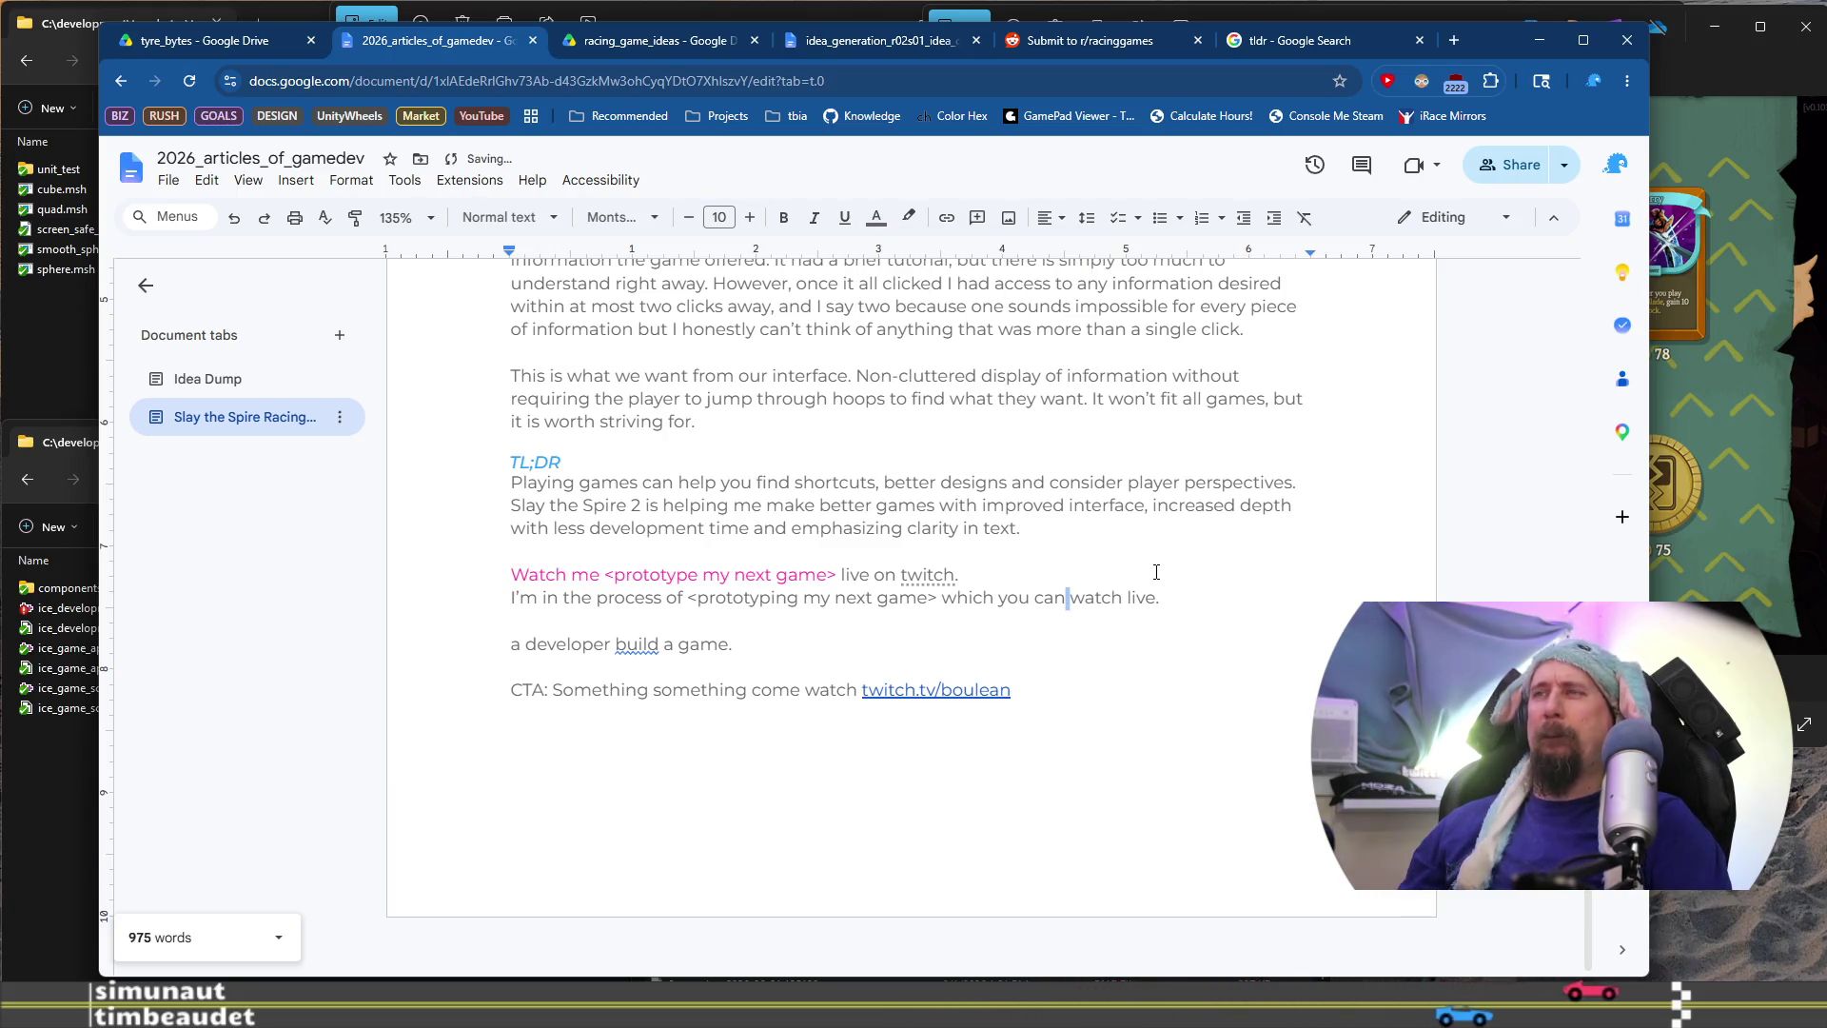
Extend the Watch me line to end with 'every day starting around 6am ET.'
{"action": "key", "text": "Up"}
{"action": "key", "text": "Return"}
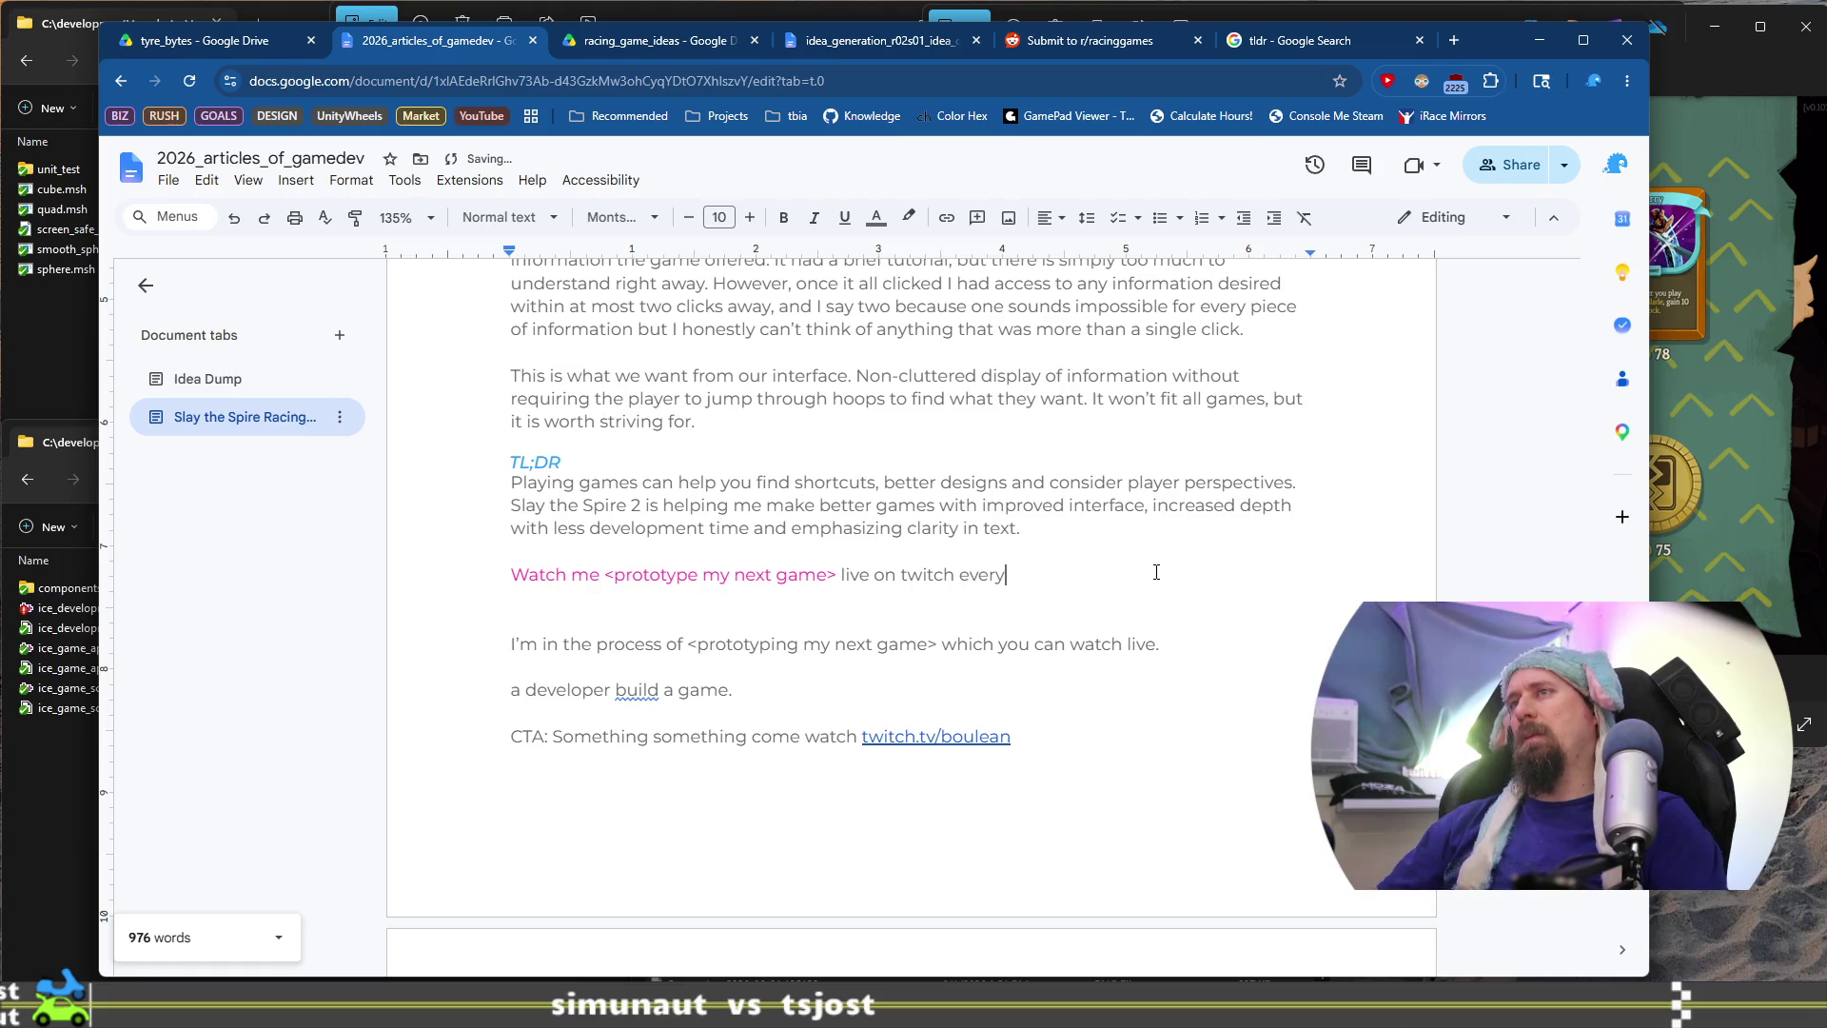
{"action": "type", "text": " day starting around"}
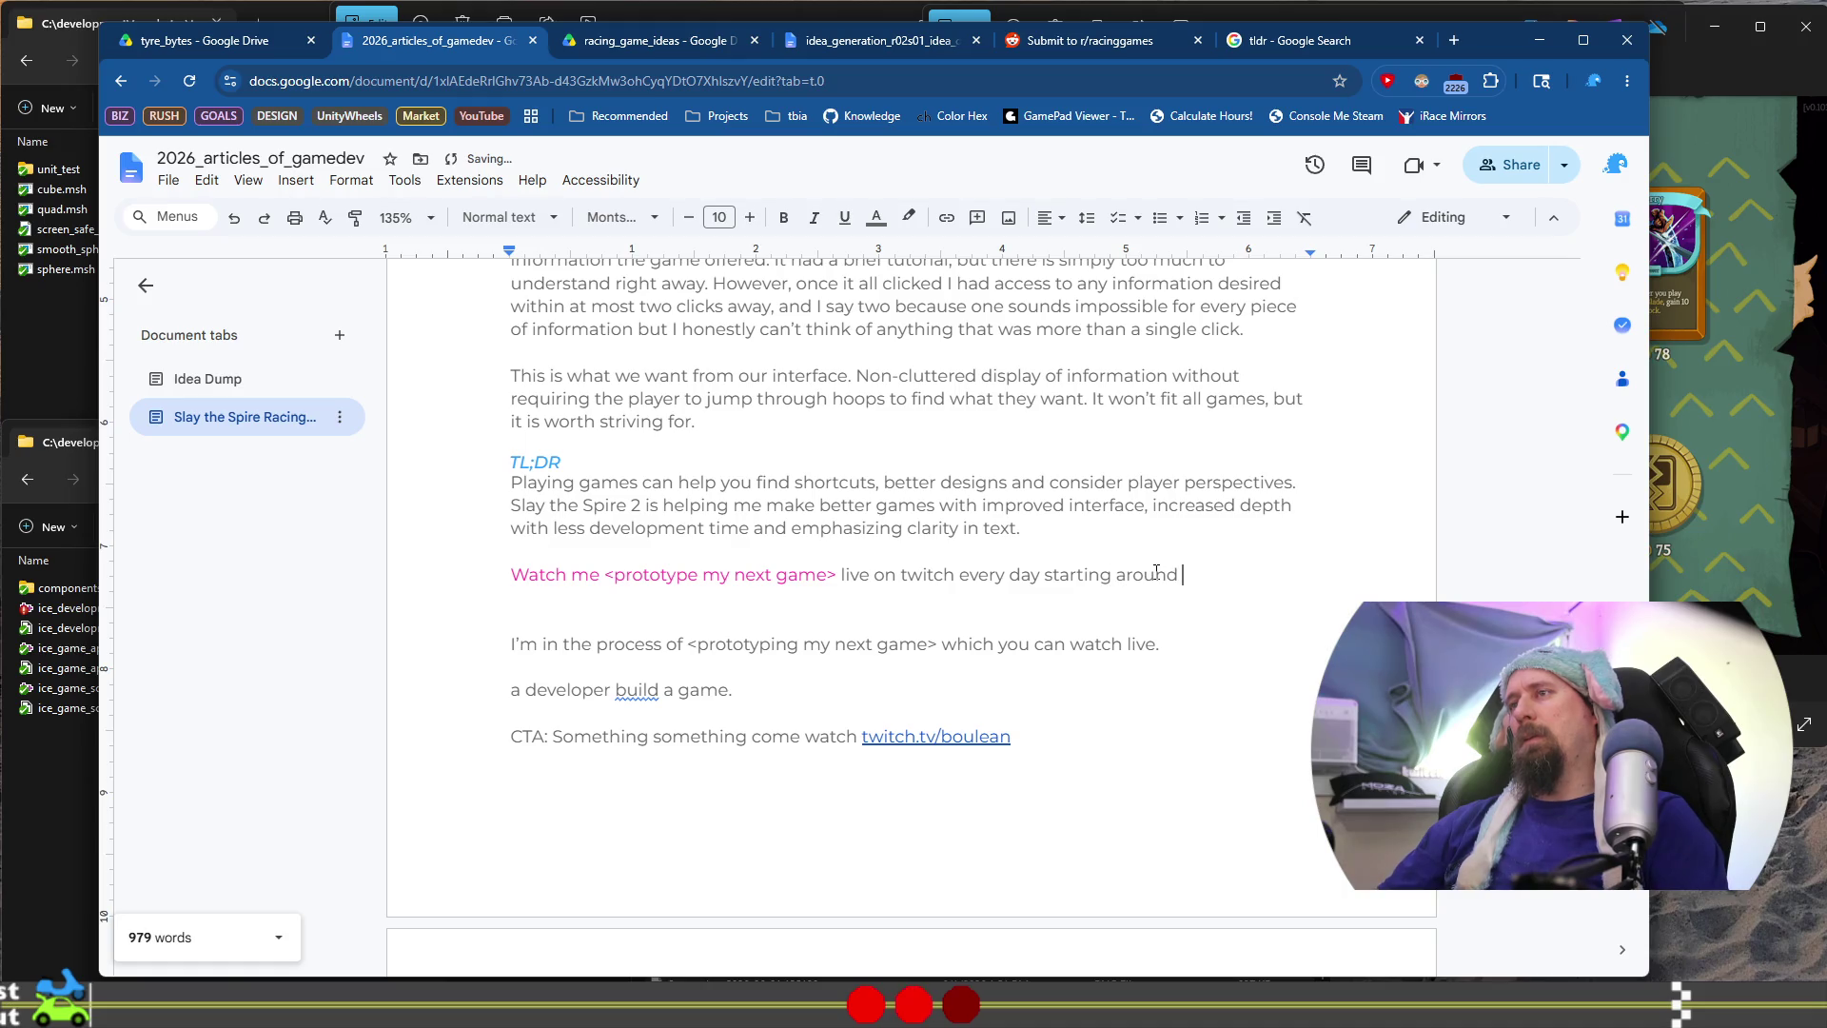
{"action": "type", "text": "m"}
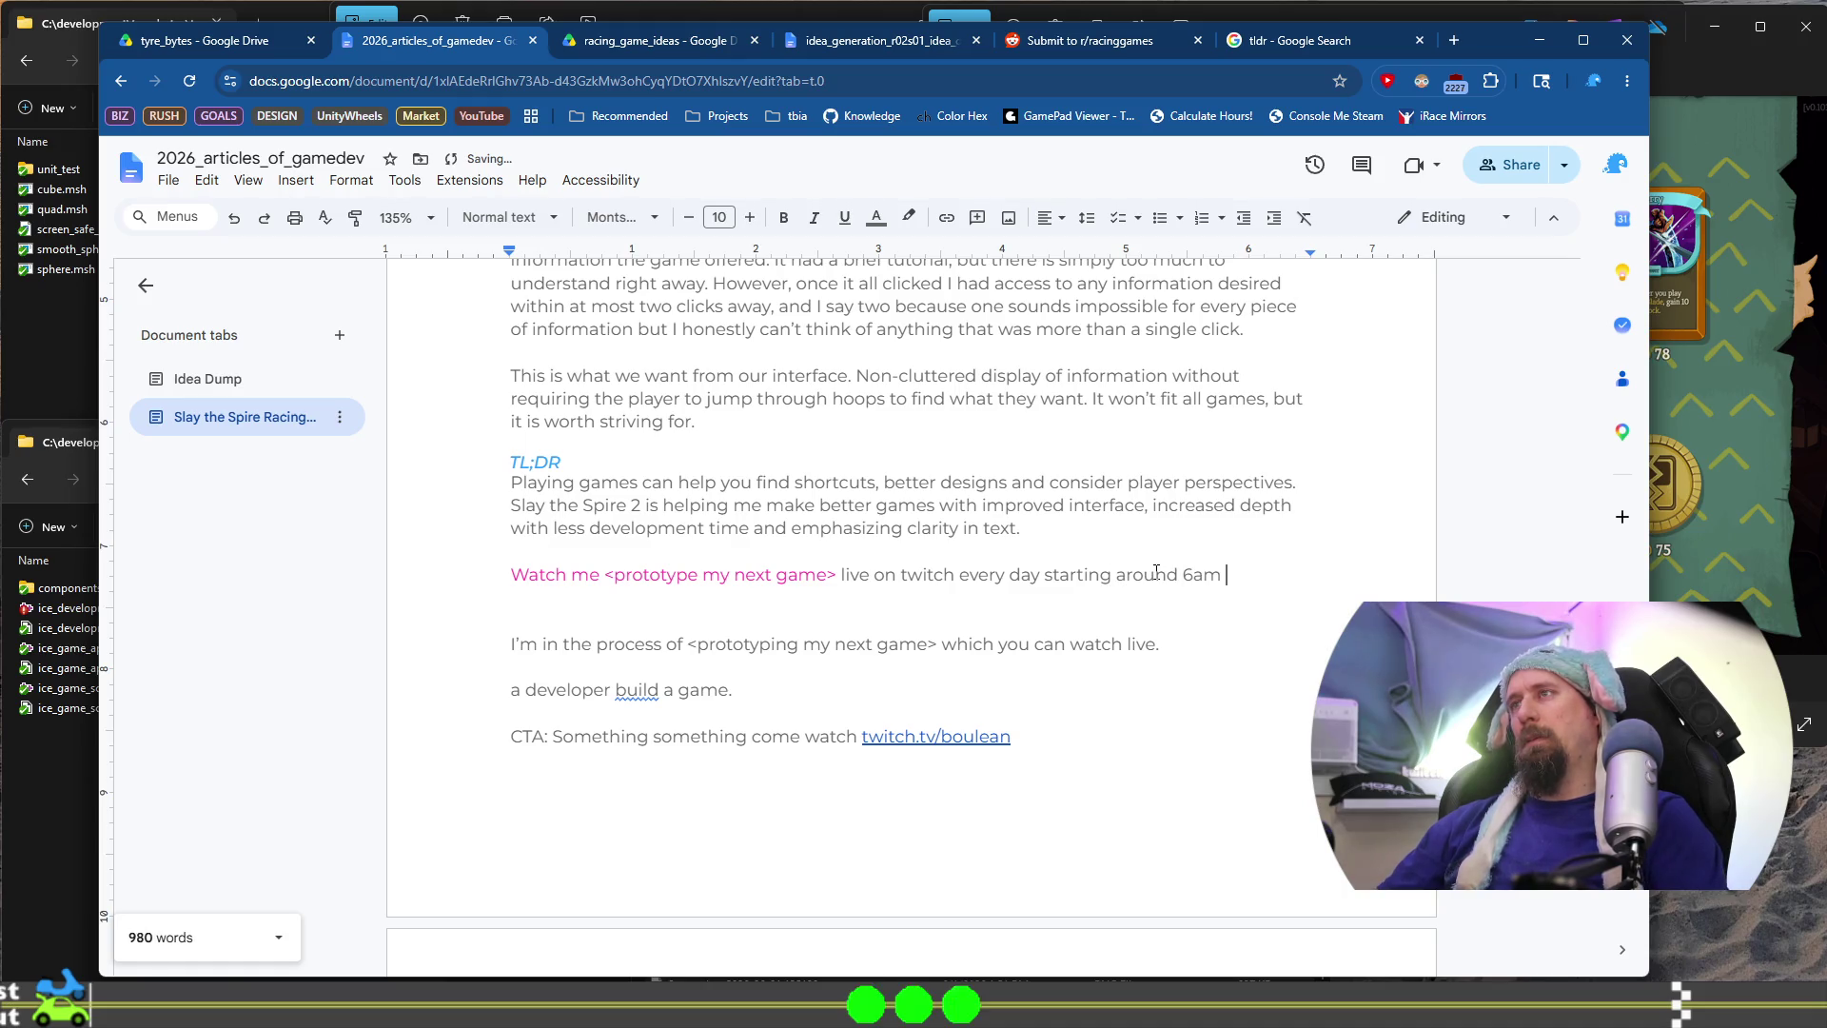
{"action": "key", "text": "BackSpace"}
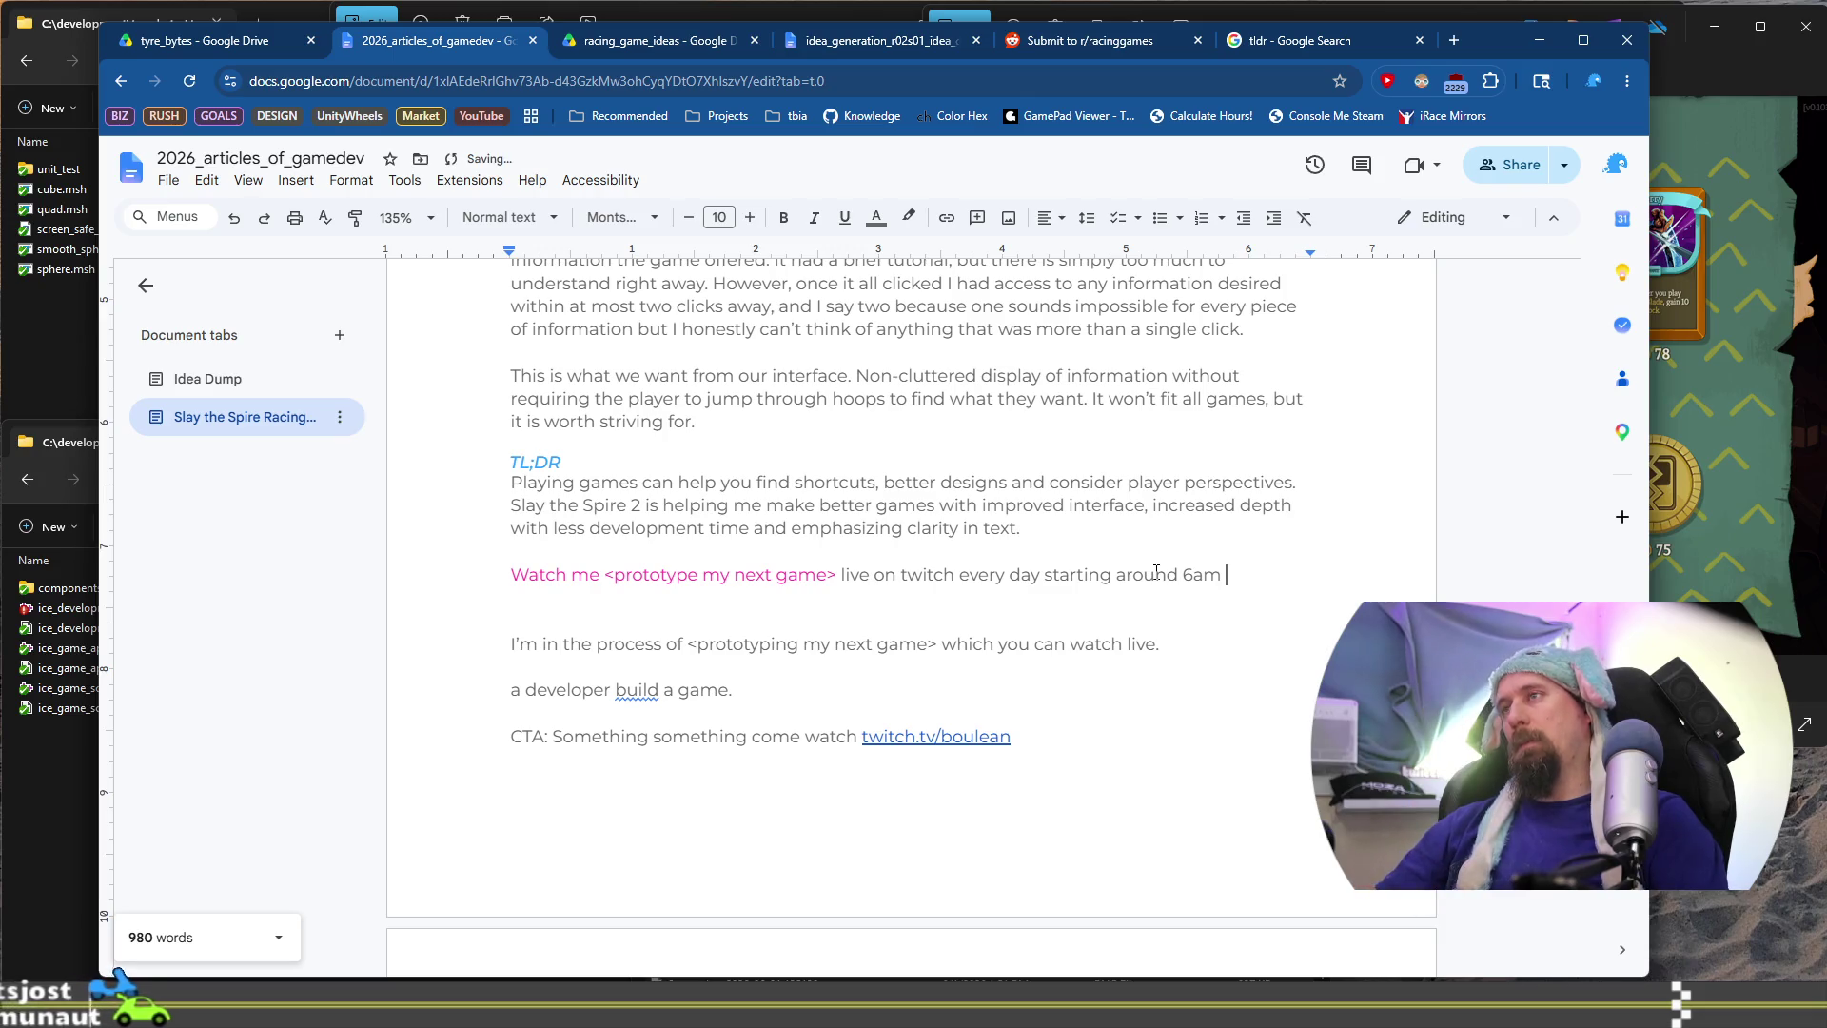
{"action": "key", "text": "BackSpace"}
{"action": "type", "text": "ET."}
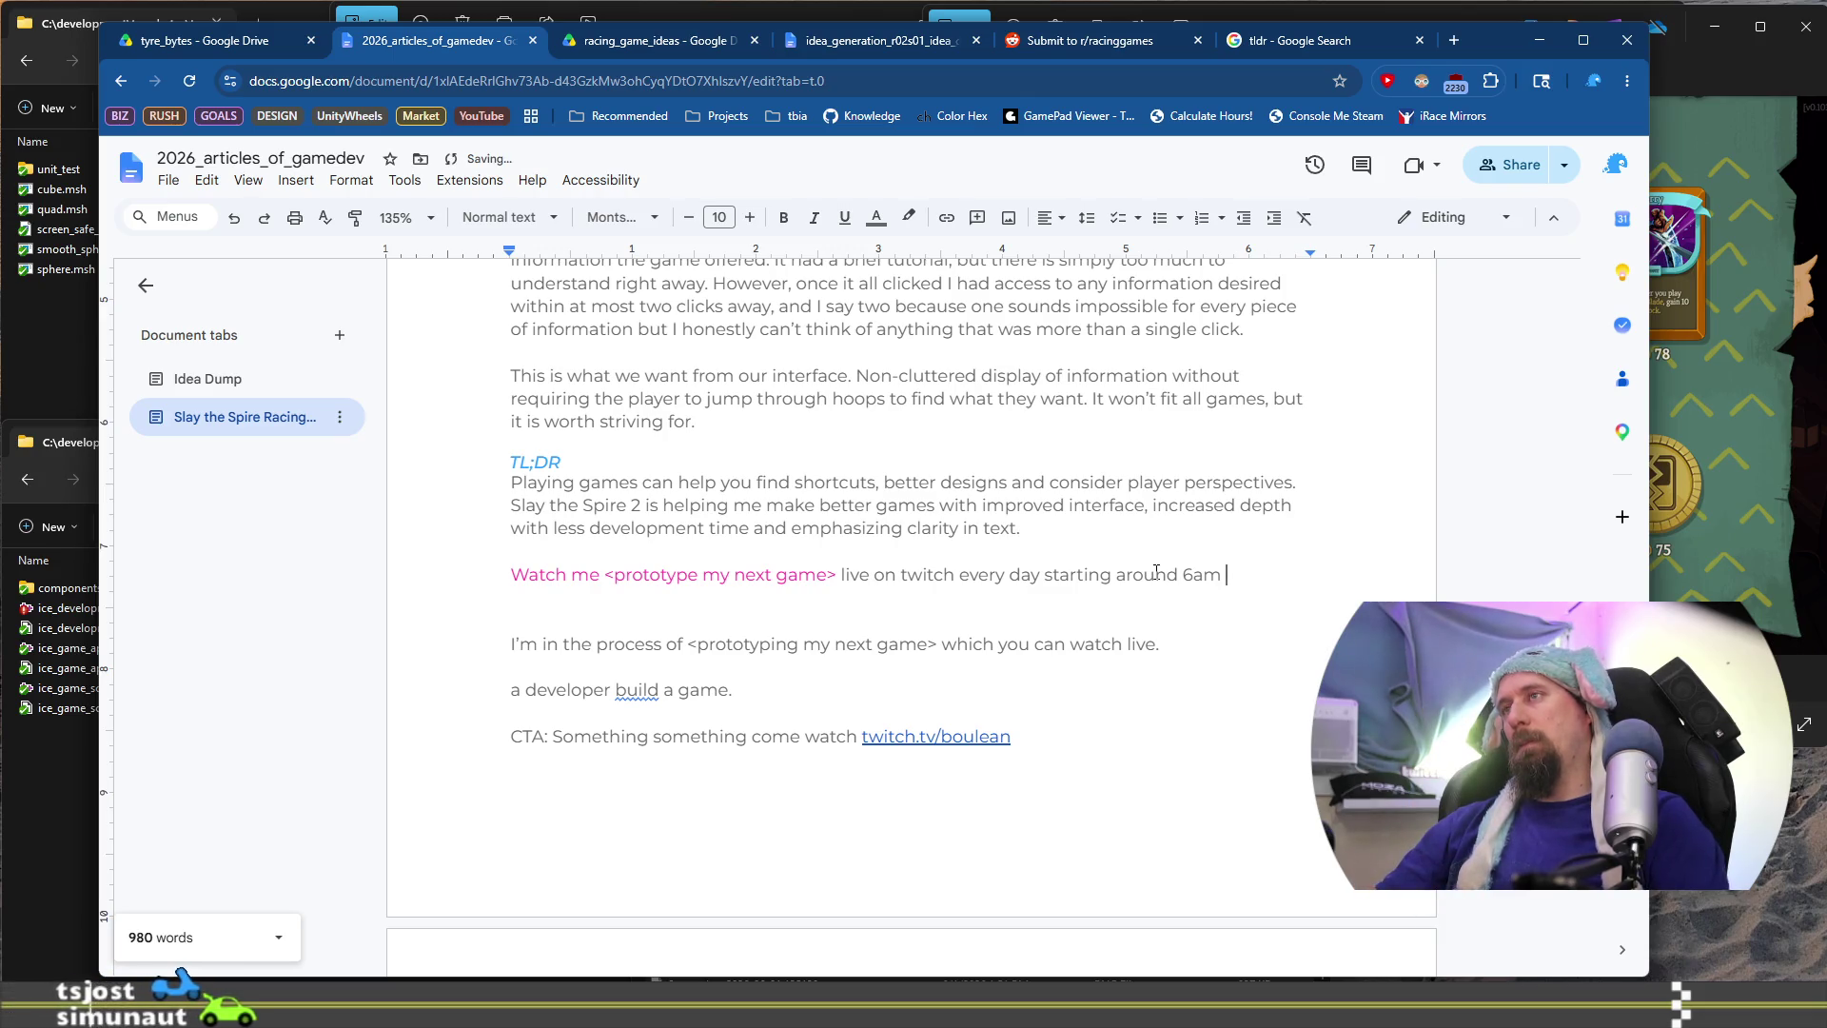
{"action": "key", "text": "Return"}
Delete the two leftover sentences below and select ' live on twitch' in the Watch me line
{"action": "key", "text": "shift+Down"}
{"action": "key", "text": "shift+Down"}
{"action": "key", "text": "shift+Down"}
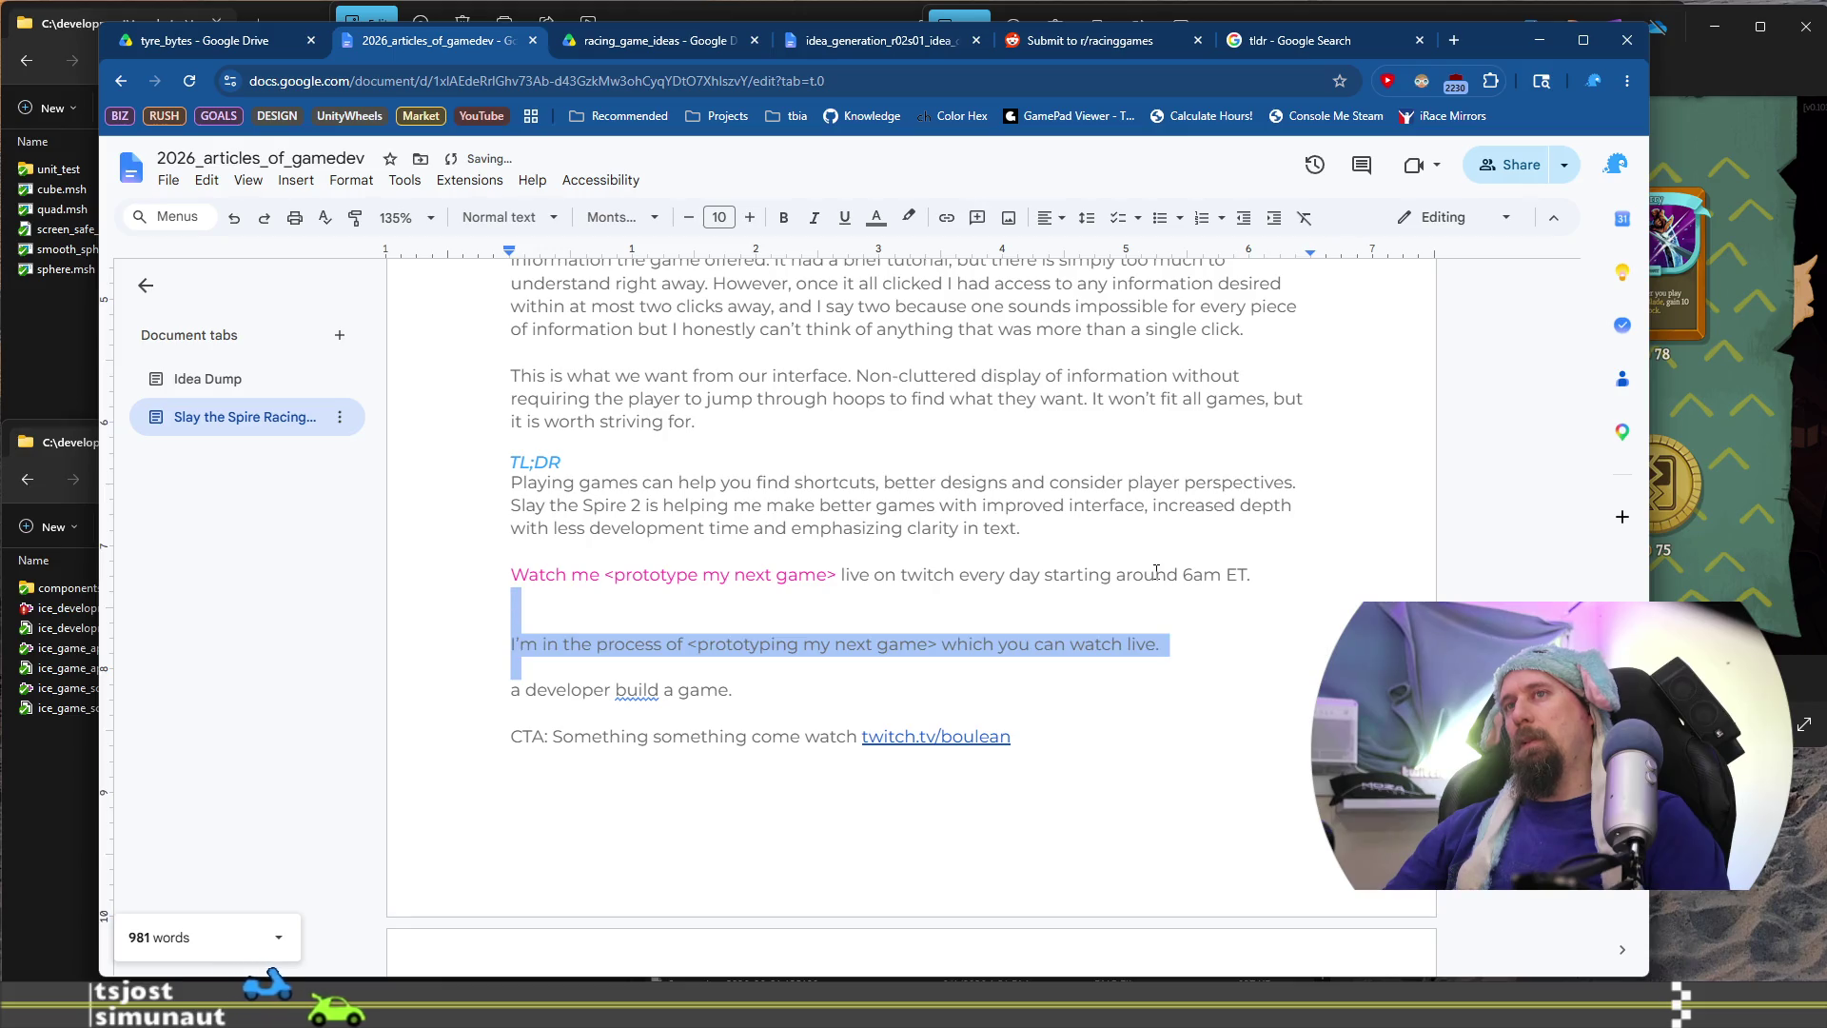
{"action": "key", "text": "Delete"}
{"action": "key", "text": "Up"}
{"action": "key", "text": "ctrl+Right"}
{"action": "key", "text": "ctrl+Right"}
{"action": "key", "text": "ctrl+Right"}
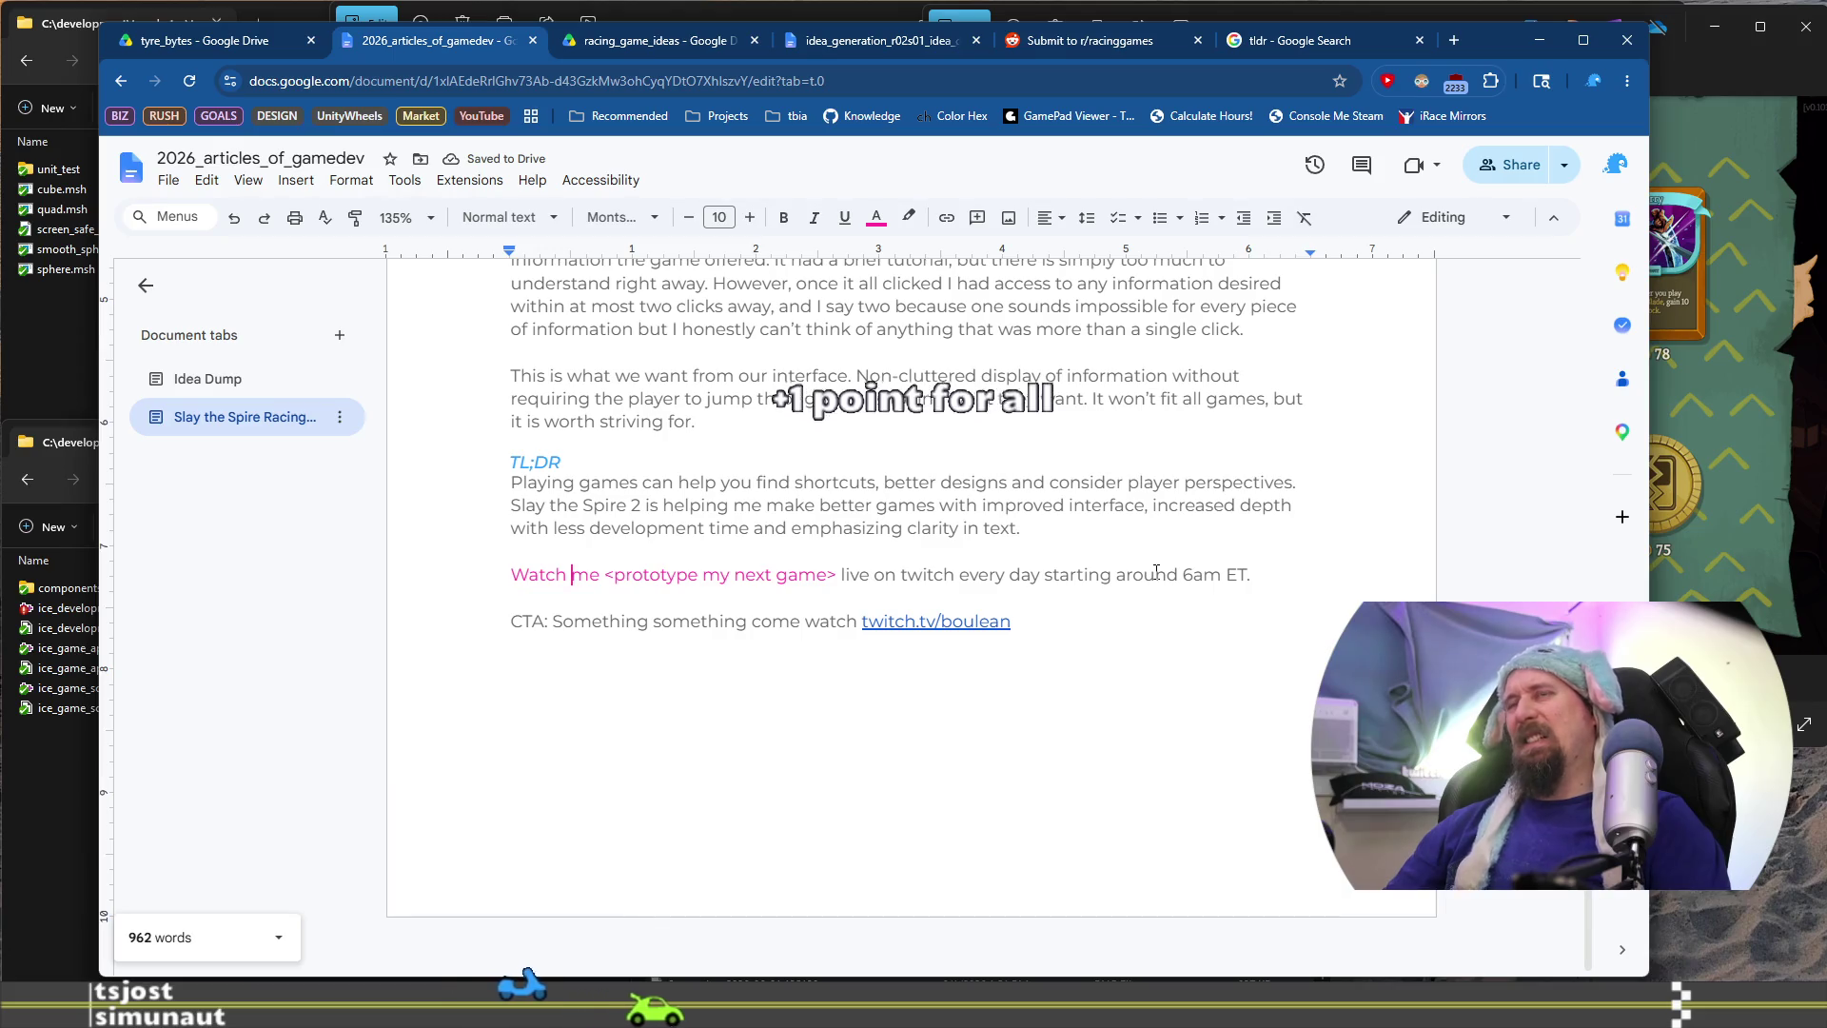
{"action": "key", "text": "ctrl+Right"}
{"action": "key", "text": "ctrl+shift+Right"}
{"action": "key", "text": "ctrl+shift+Left"}
{"action": "key", "text": "ctrl+shift+Left"}
{"action": "key", "text": "shift+Left"}
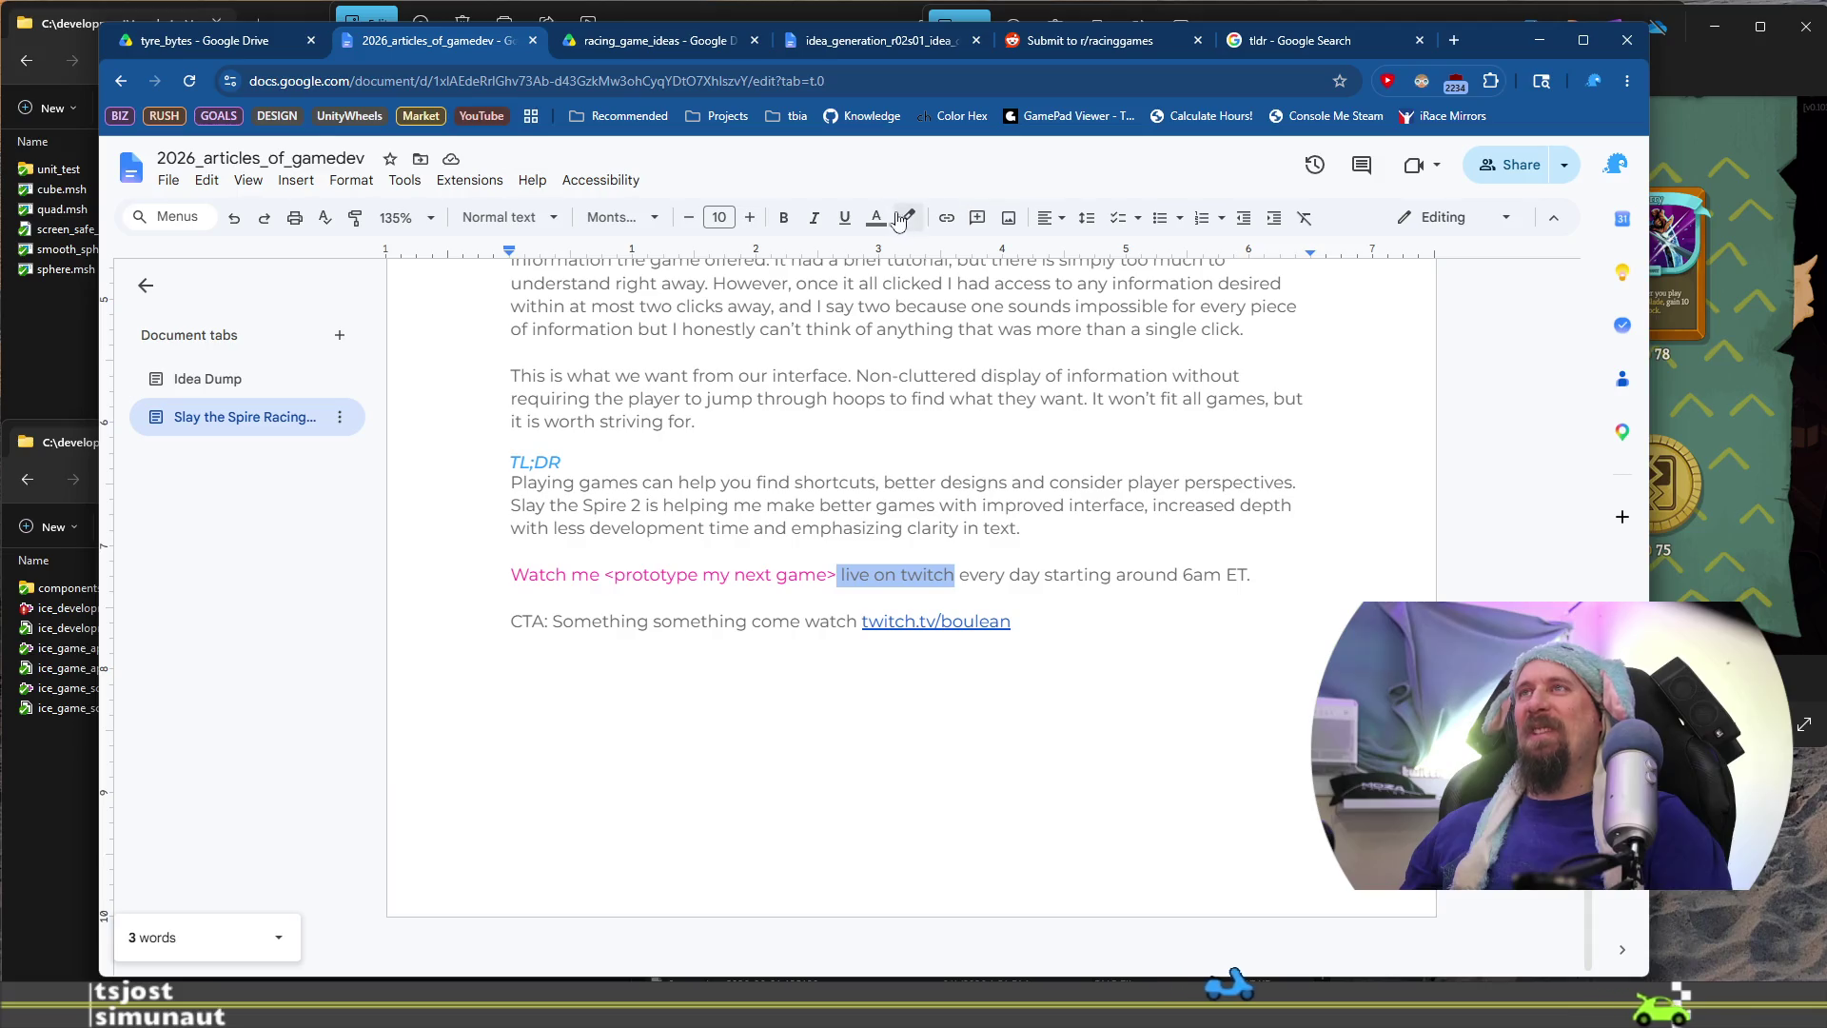
Colour 'live on twitch' pink and the <prototype my next game> placeholder purple
{"action": "left_click", "coordinate": [875, 219]}
{"action": "left_click", "coordinate": [881, 447]}
{"action": "left_click", "coordinate": [945, 575]}
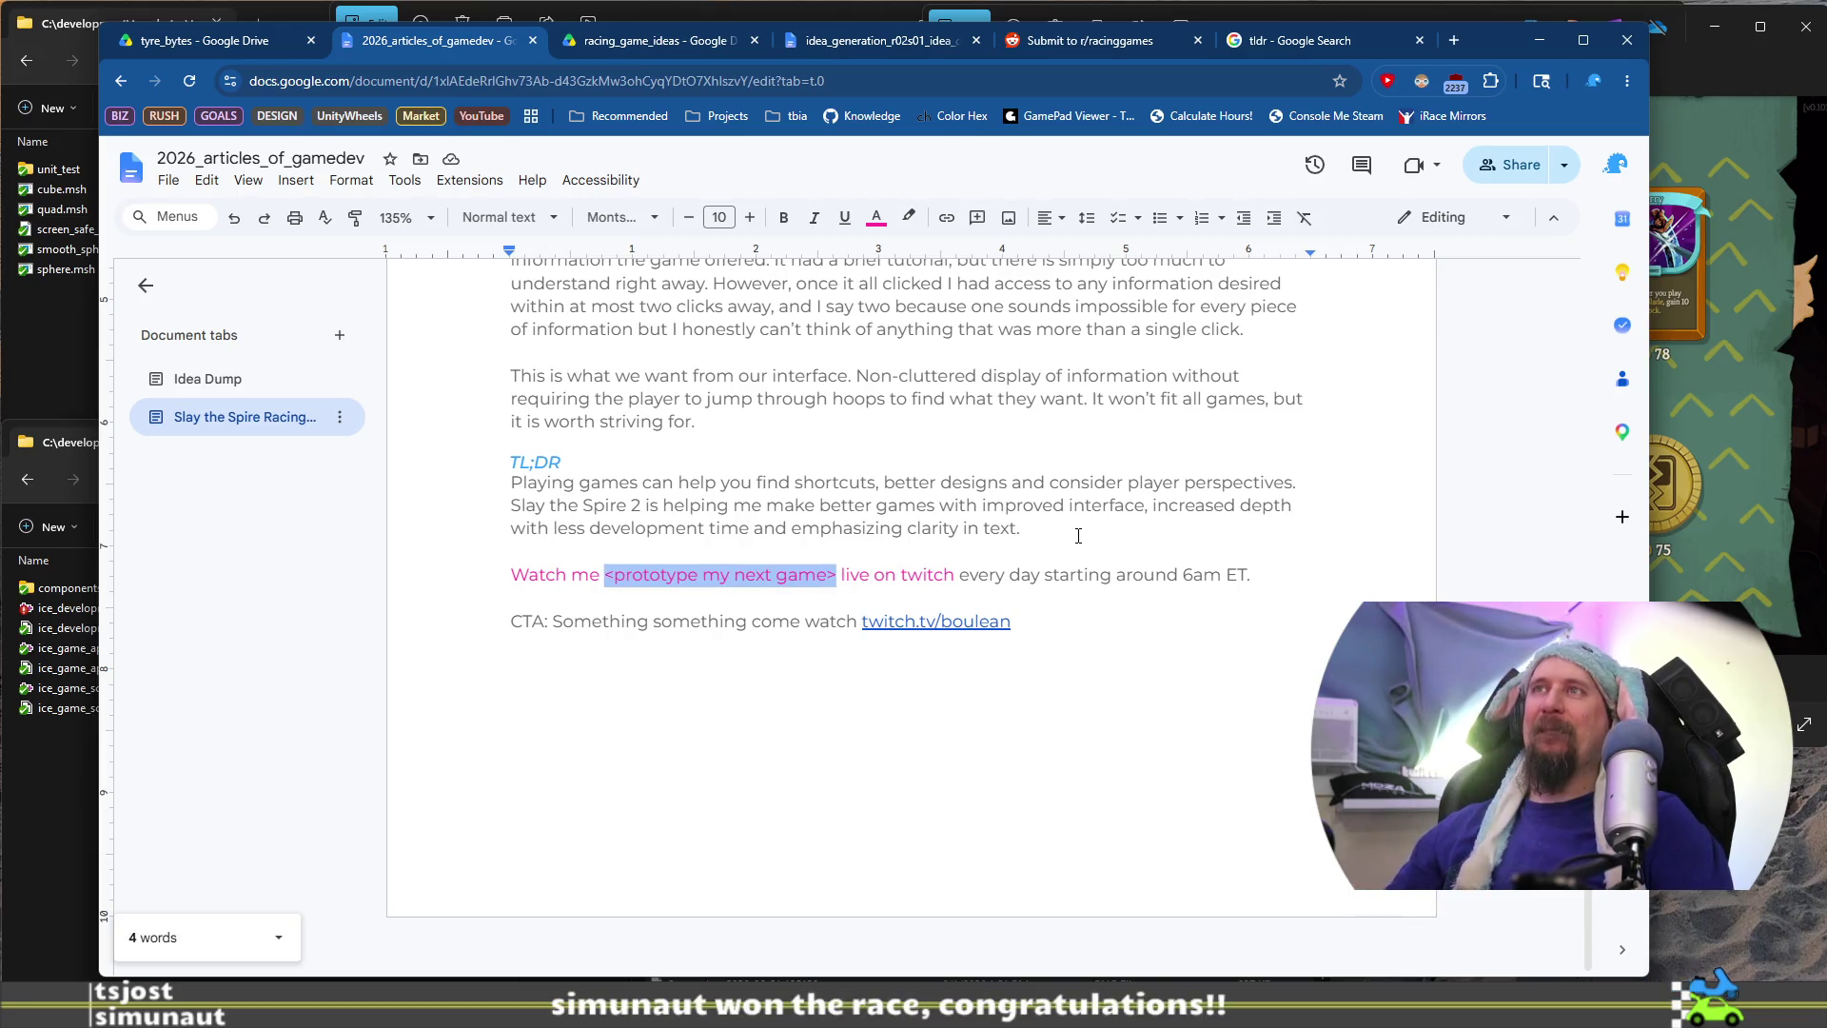
{"action": "left_click", "coordinate": [876, 218]}
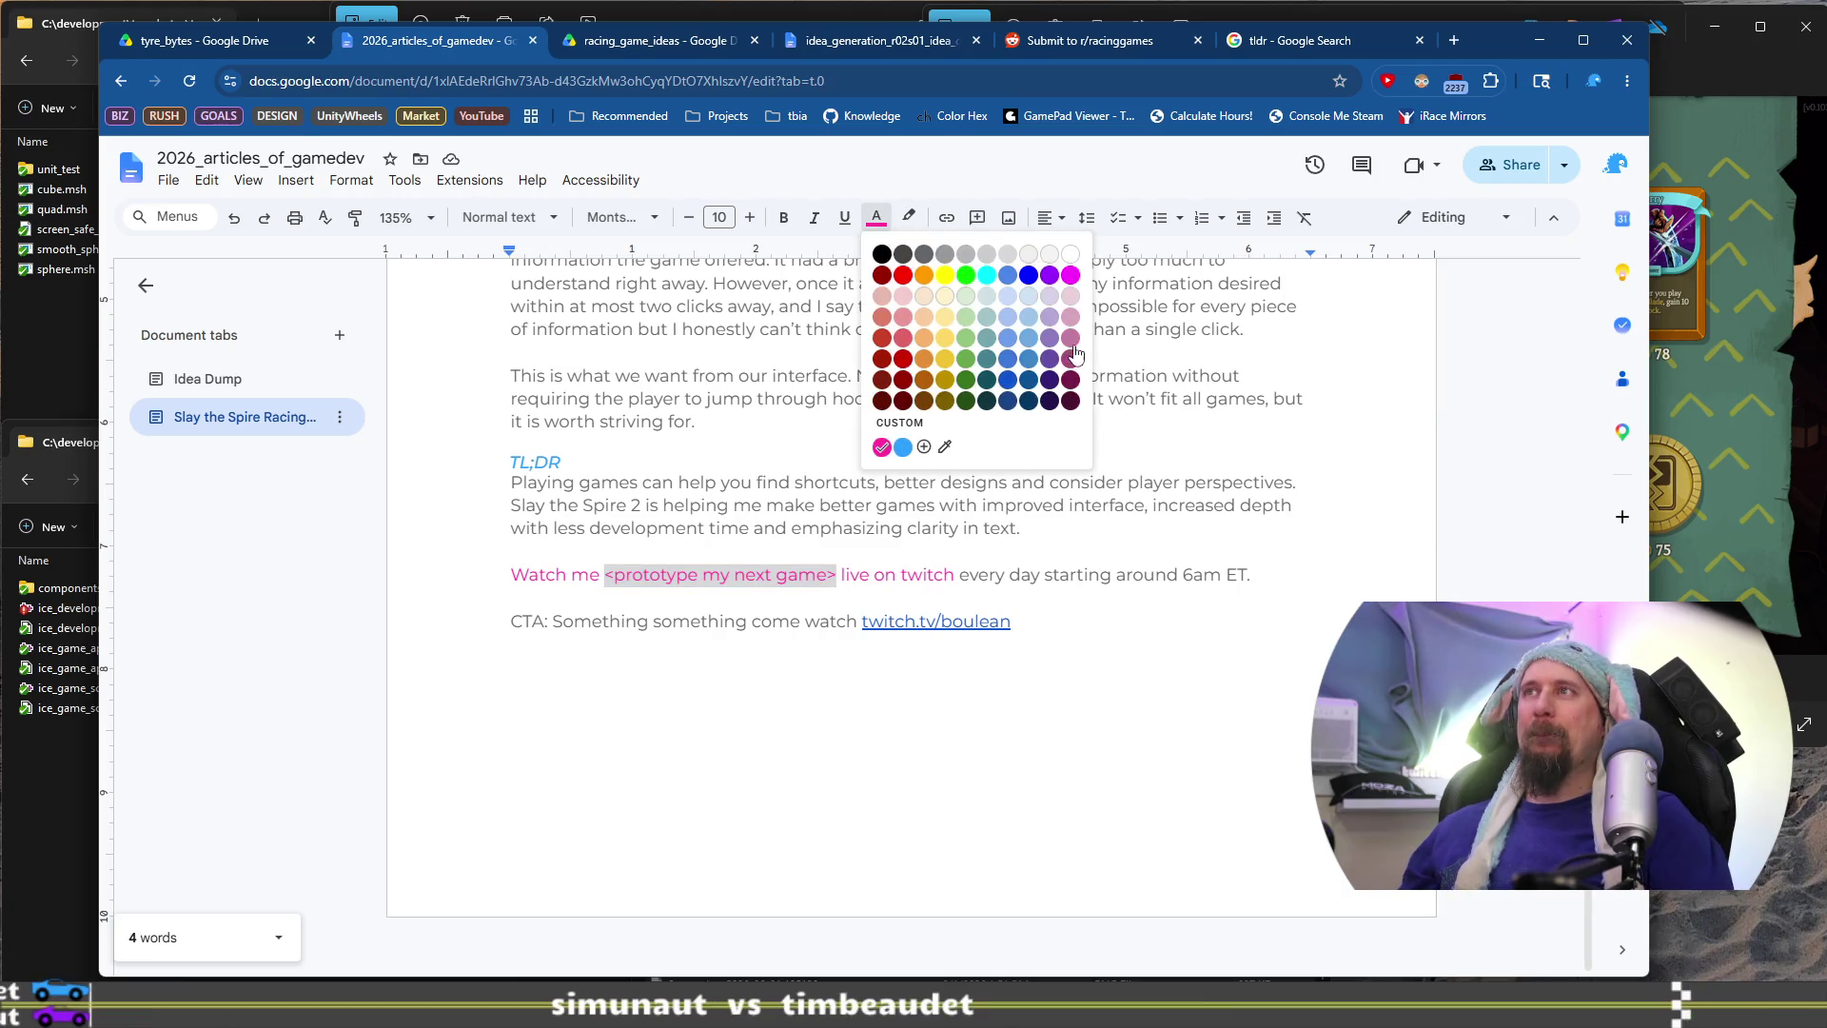
{"action": "left_click", "coordinate": [1051, 276]}
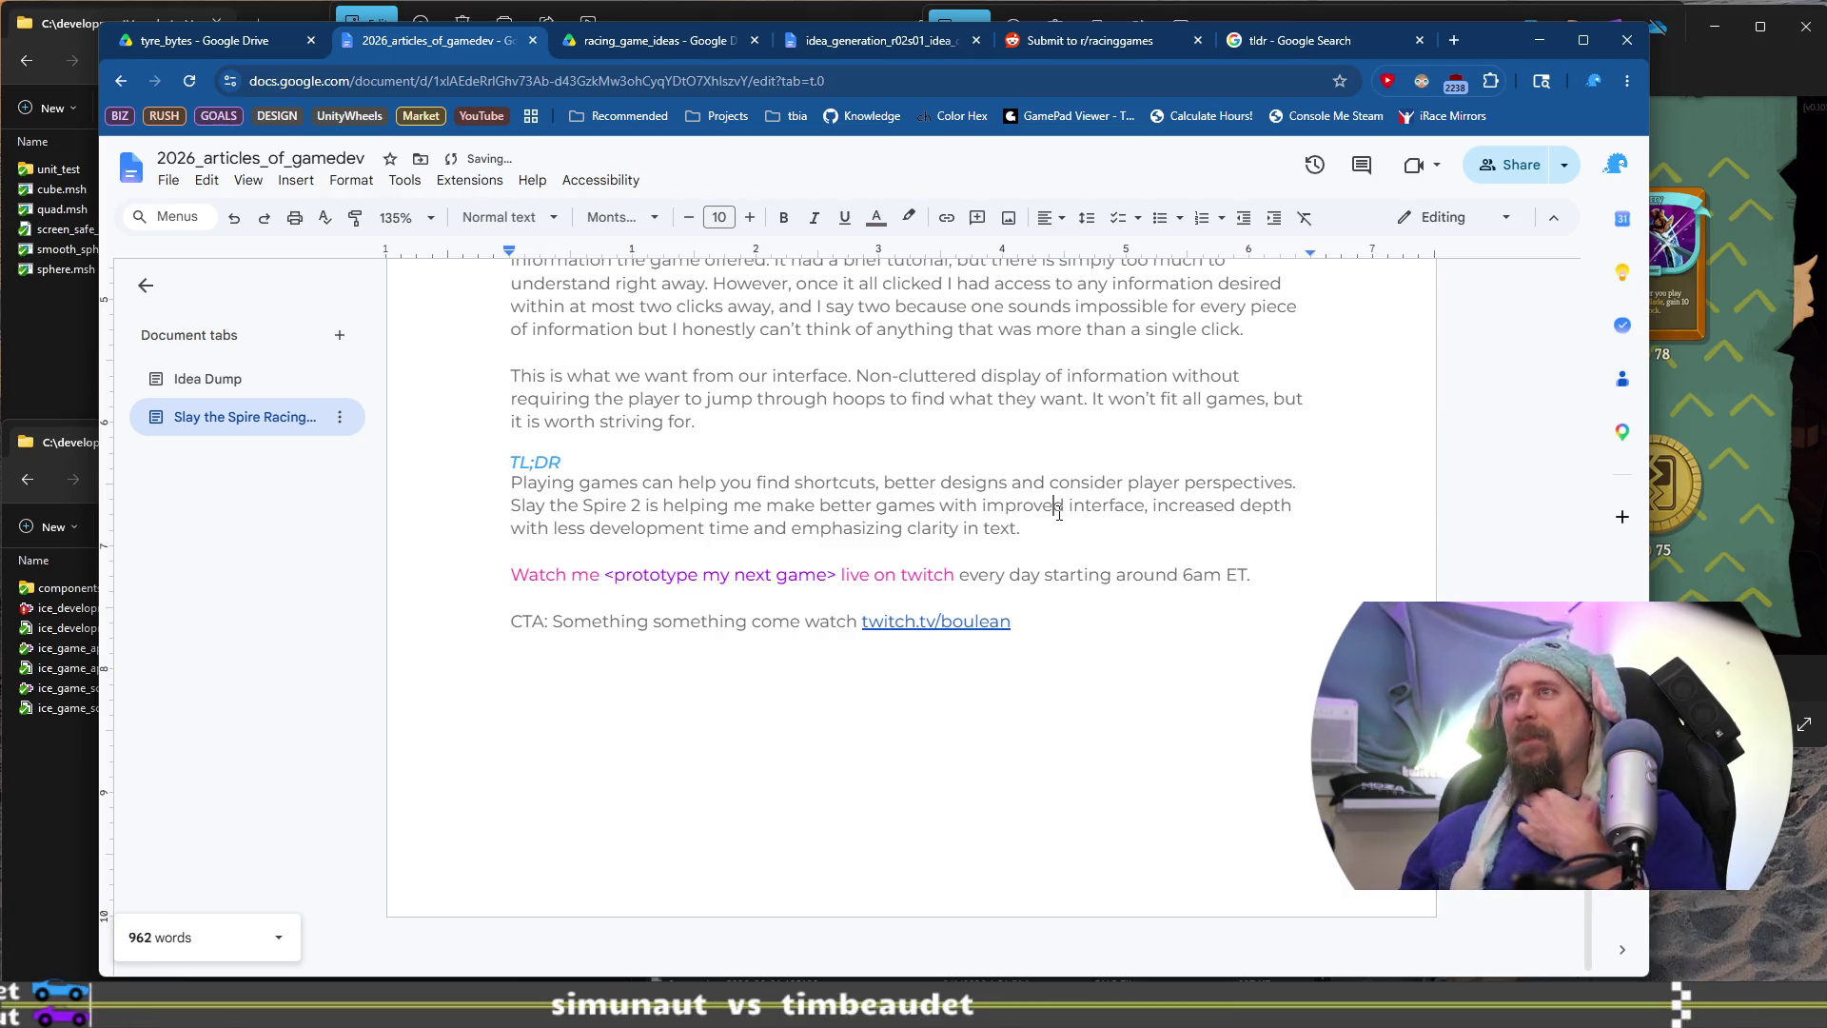
Delete the old CTA line below the Watch me line
{"action": "left_click", "coordinate": [1140, 603]}
{"action": "left_click", "coordinate": [1150, 615], "text": "shift"}
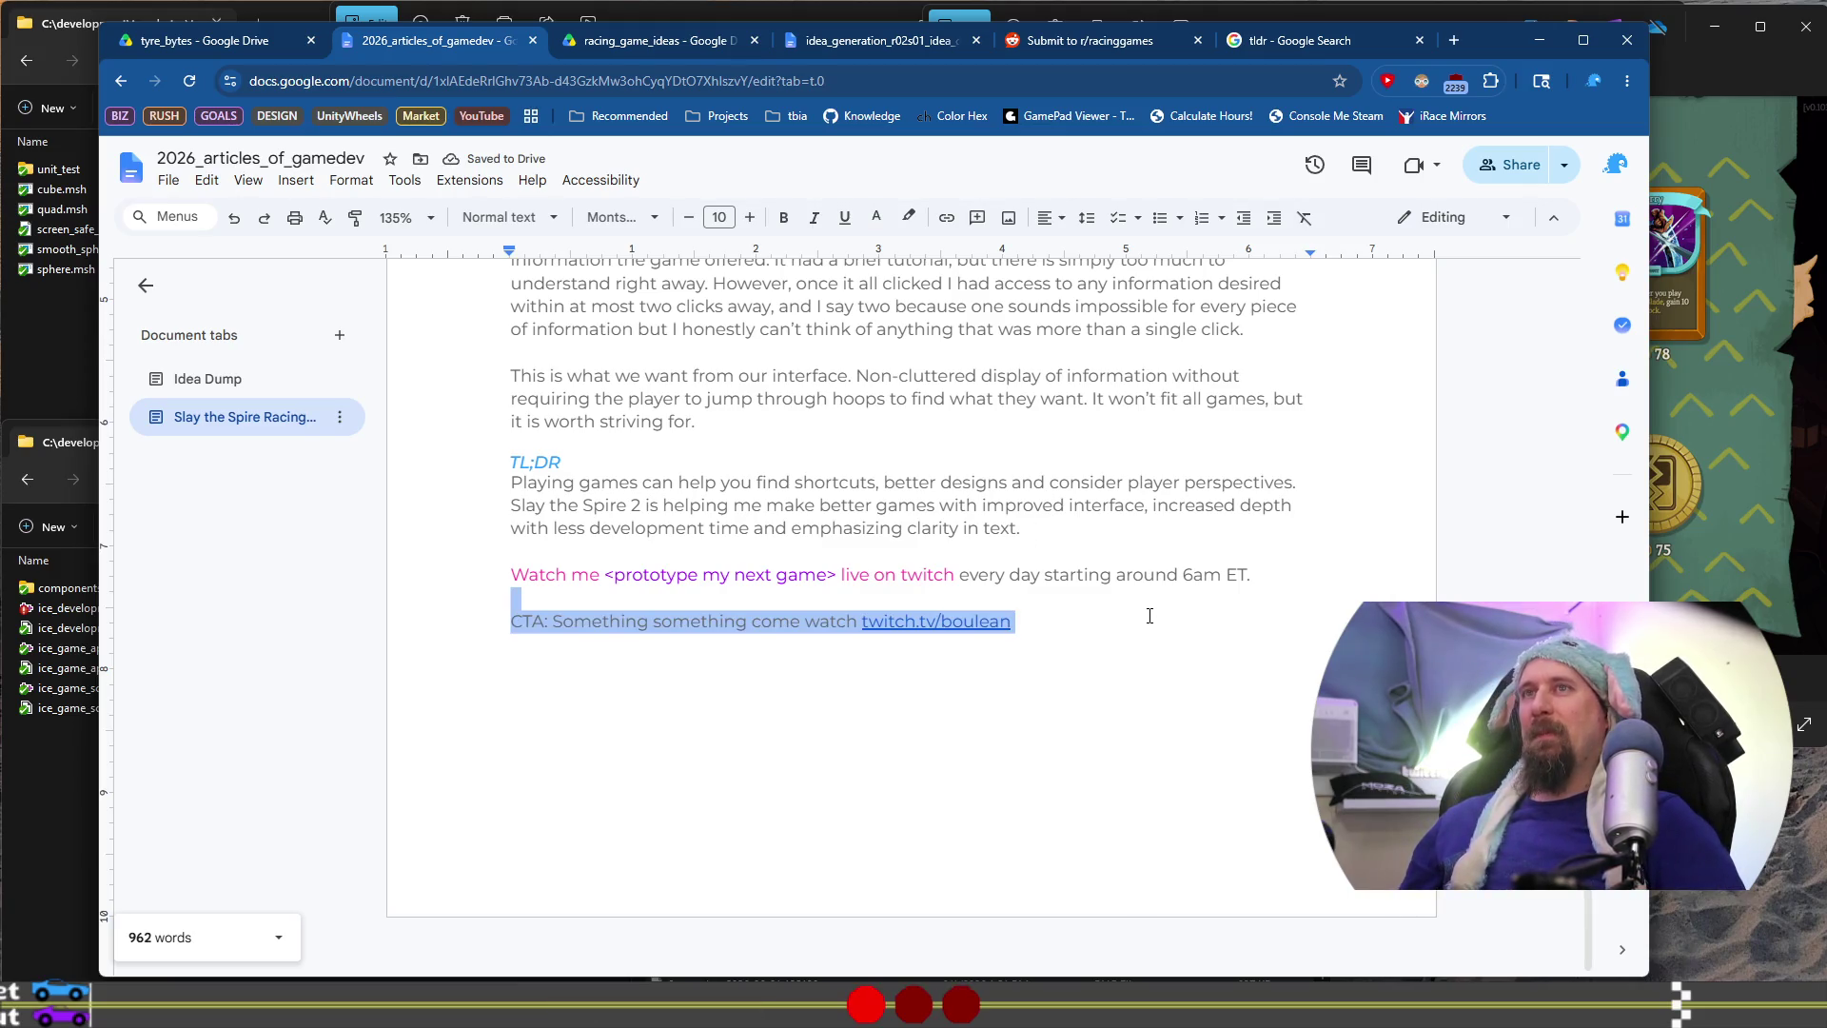
{"action": "key", "text": "BackSpace"}
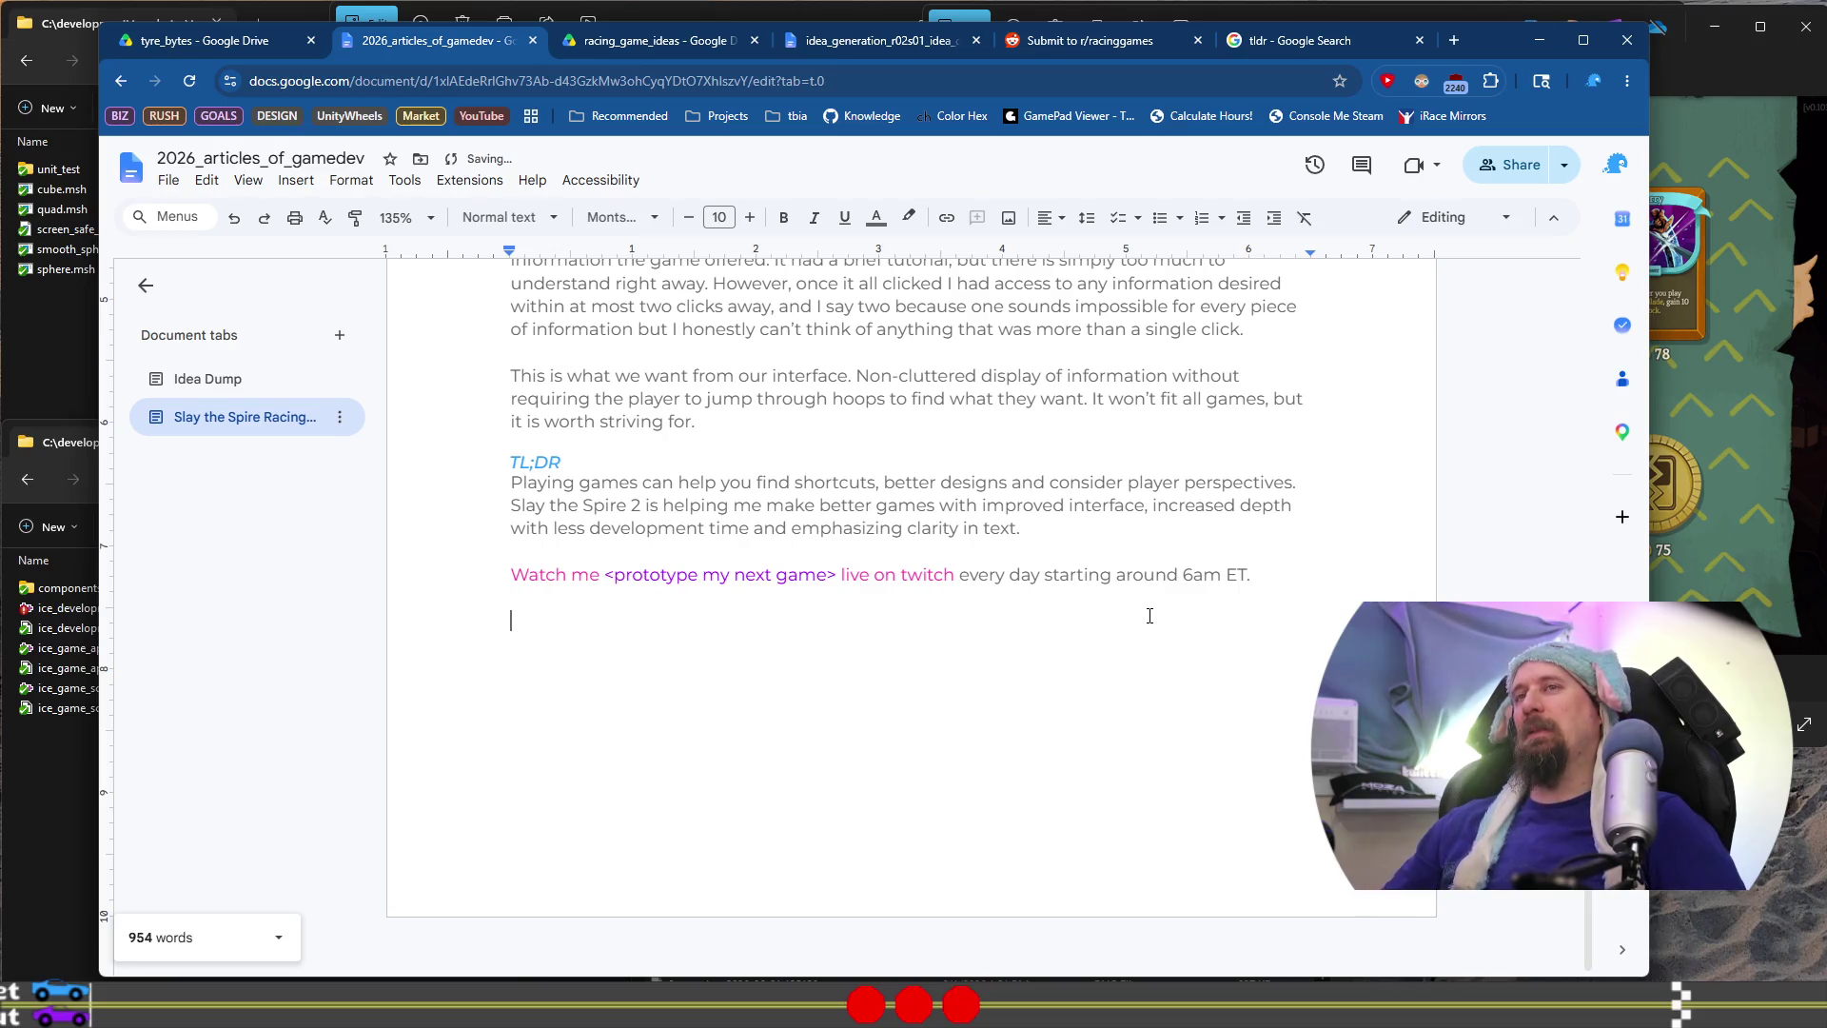
{"action": "key", "text": "Return"}
{"action": "key", "text": "BackSpace"}
{"action": "key", "text": "shift+Return"}
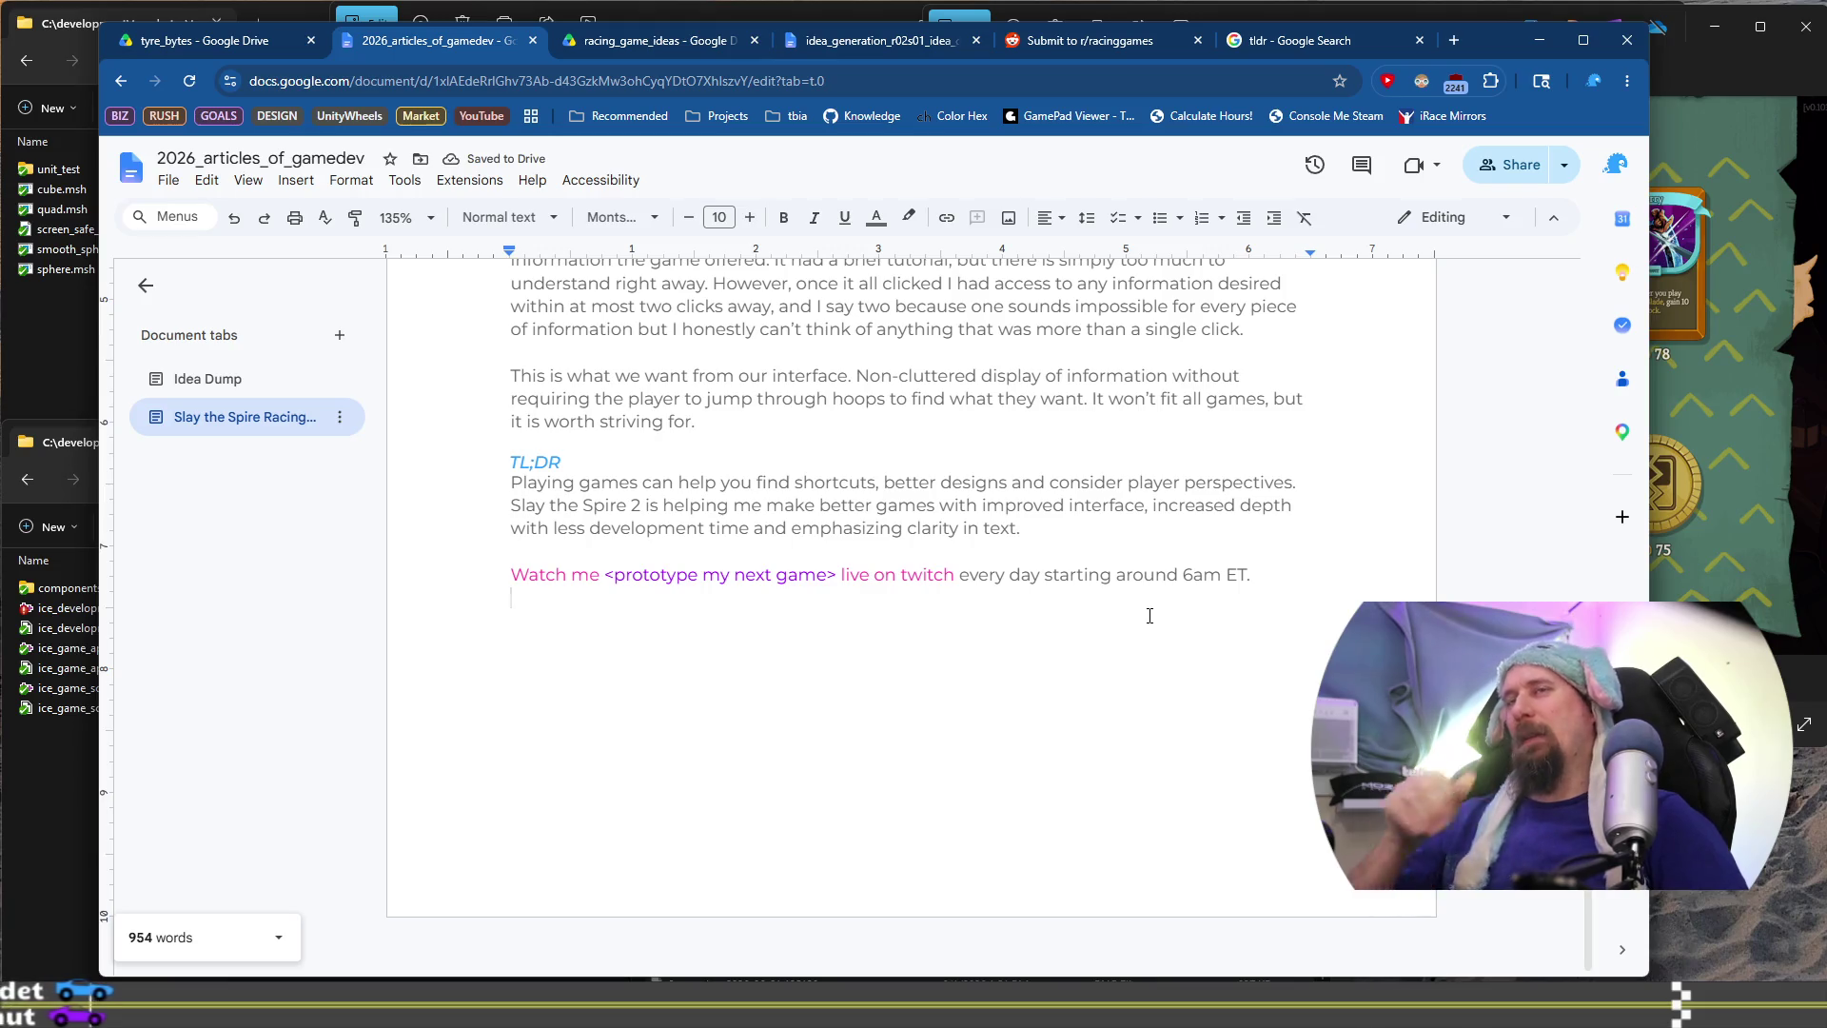
Copy the article text from its opening through '6am ET.' and switch to the r/racinggames post page
{"action": "scroll", "coordinate": [1149, 615], "scroll_direction": "up", "scroll_amount": 20}
{"action": "scroll", "coordinate": [1150, 616], "scroll_direction": "up", "scroll_amount": 15}
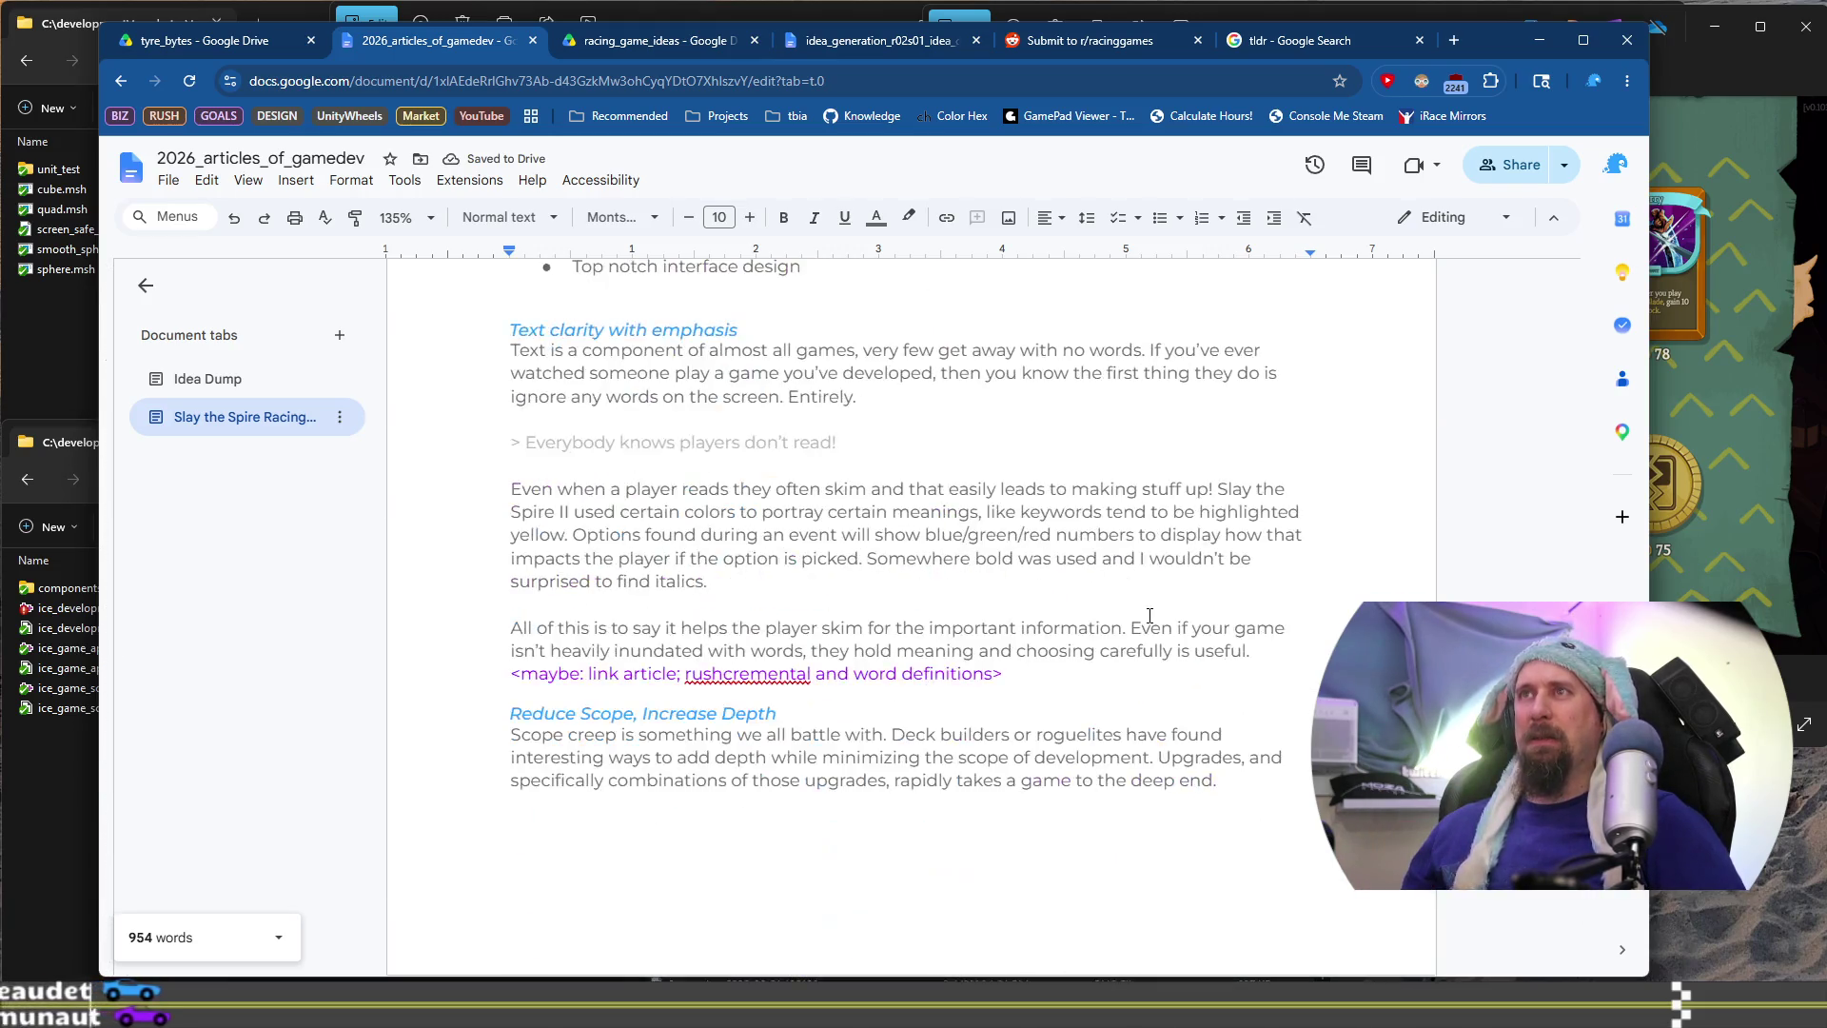
{"action": "scroll", "coordinate": [1149, 615], "scroll_direction": "up", "scroll_amount": 1}
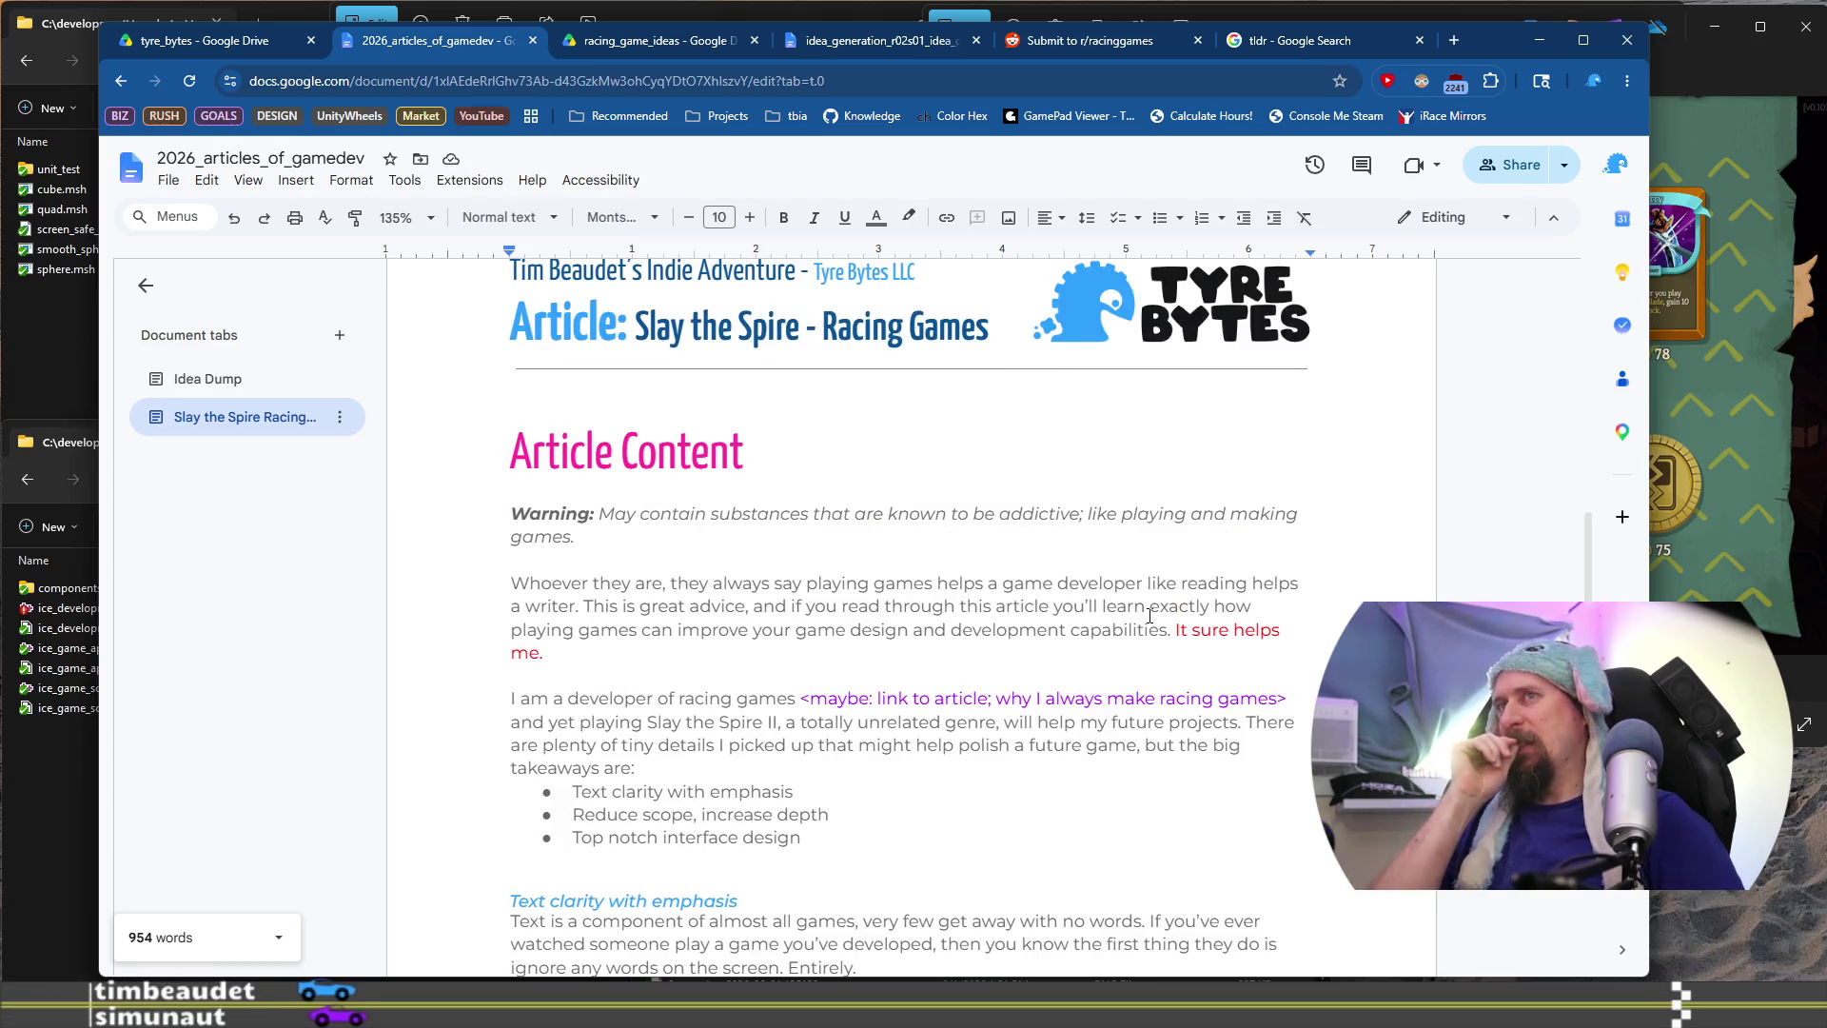
{"action": "left_click", "coordinate": [505, 514]}
{"action": "scroll", "coordinate": [1273, 561], "scroll_direction": "down", "scroll_amount": 20}
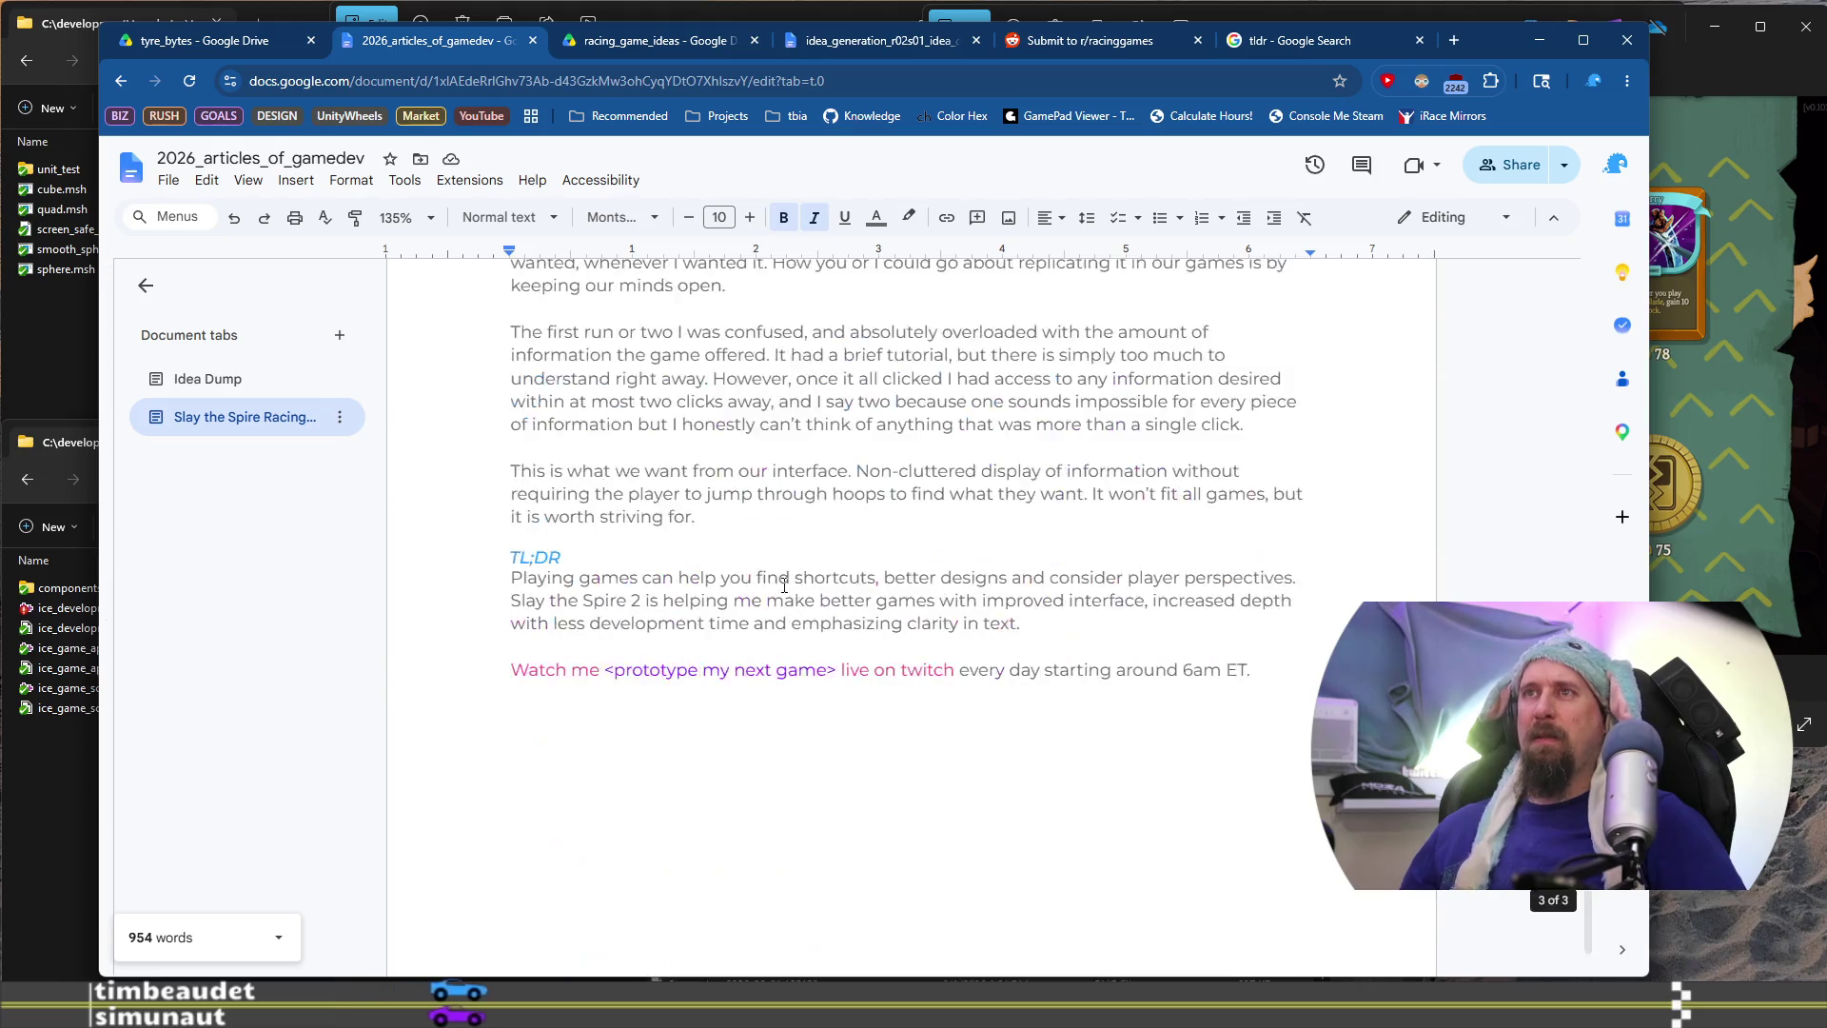
{"action": "left_click", "coordinate": [1261, 561], "text": "shift"}
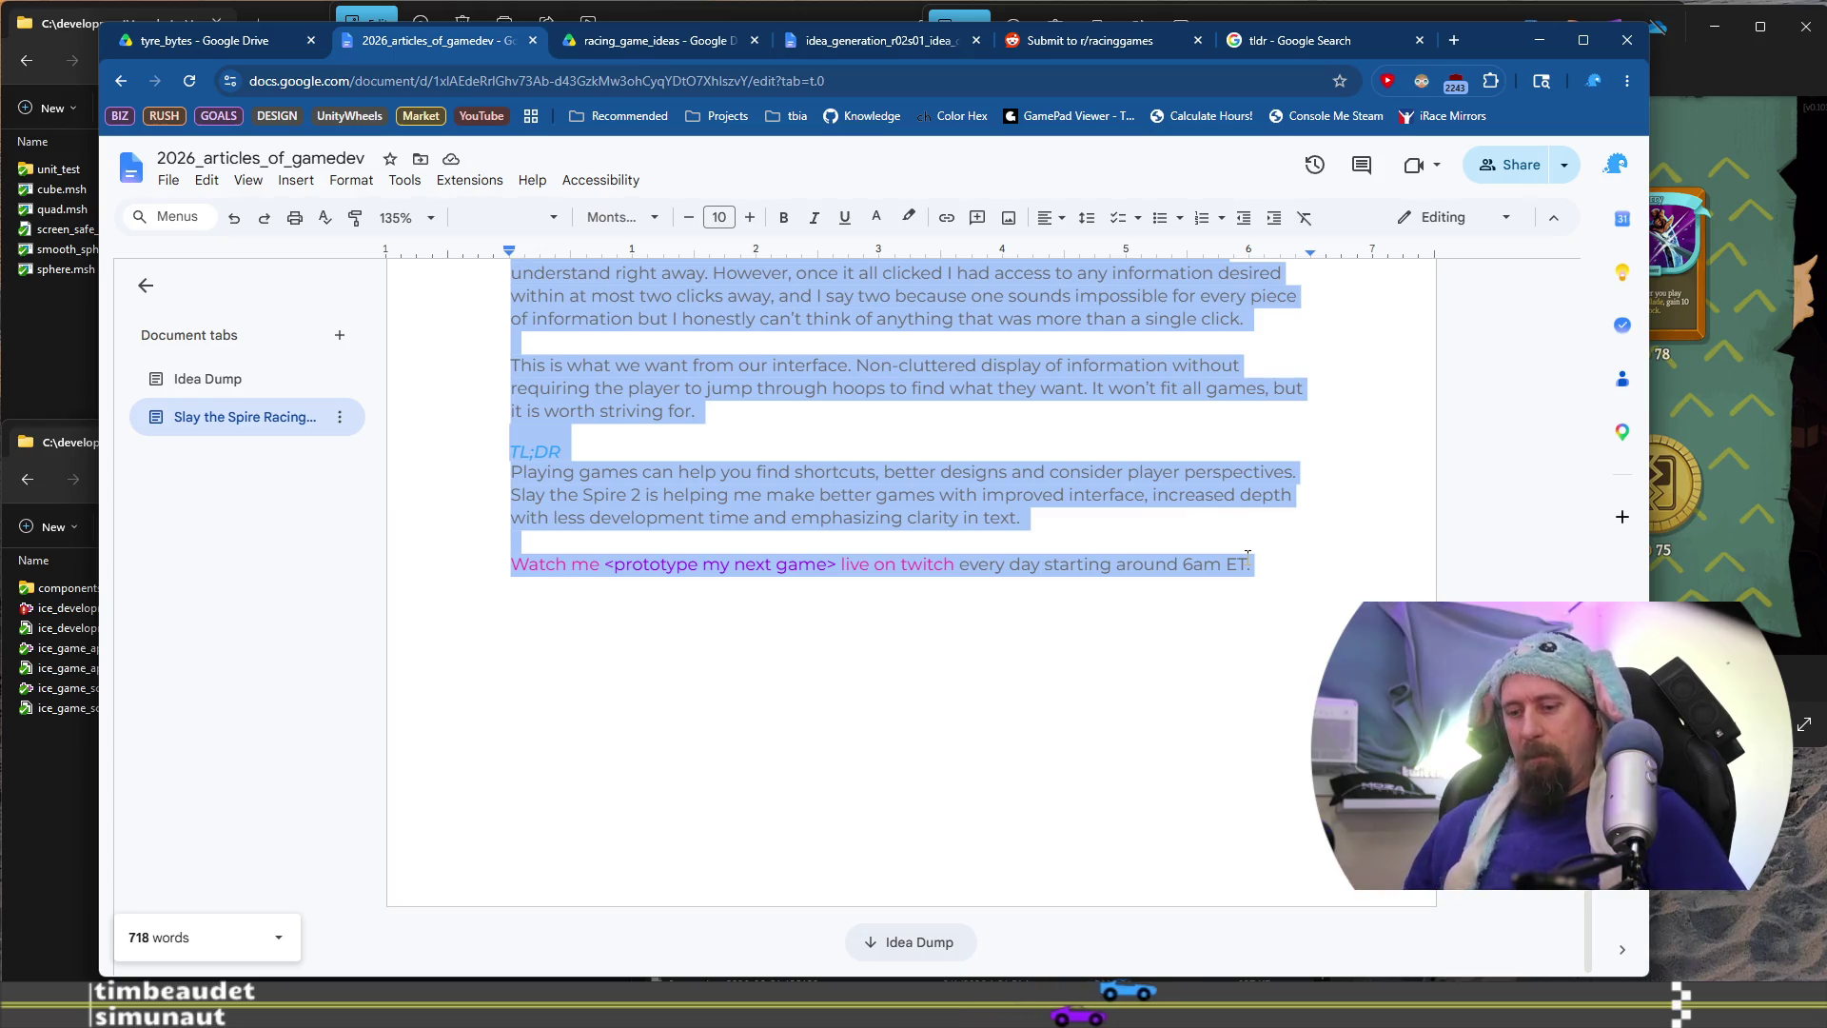
{"action": "left_click", "coordinate": [1090, 40]}
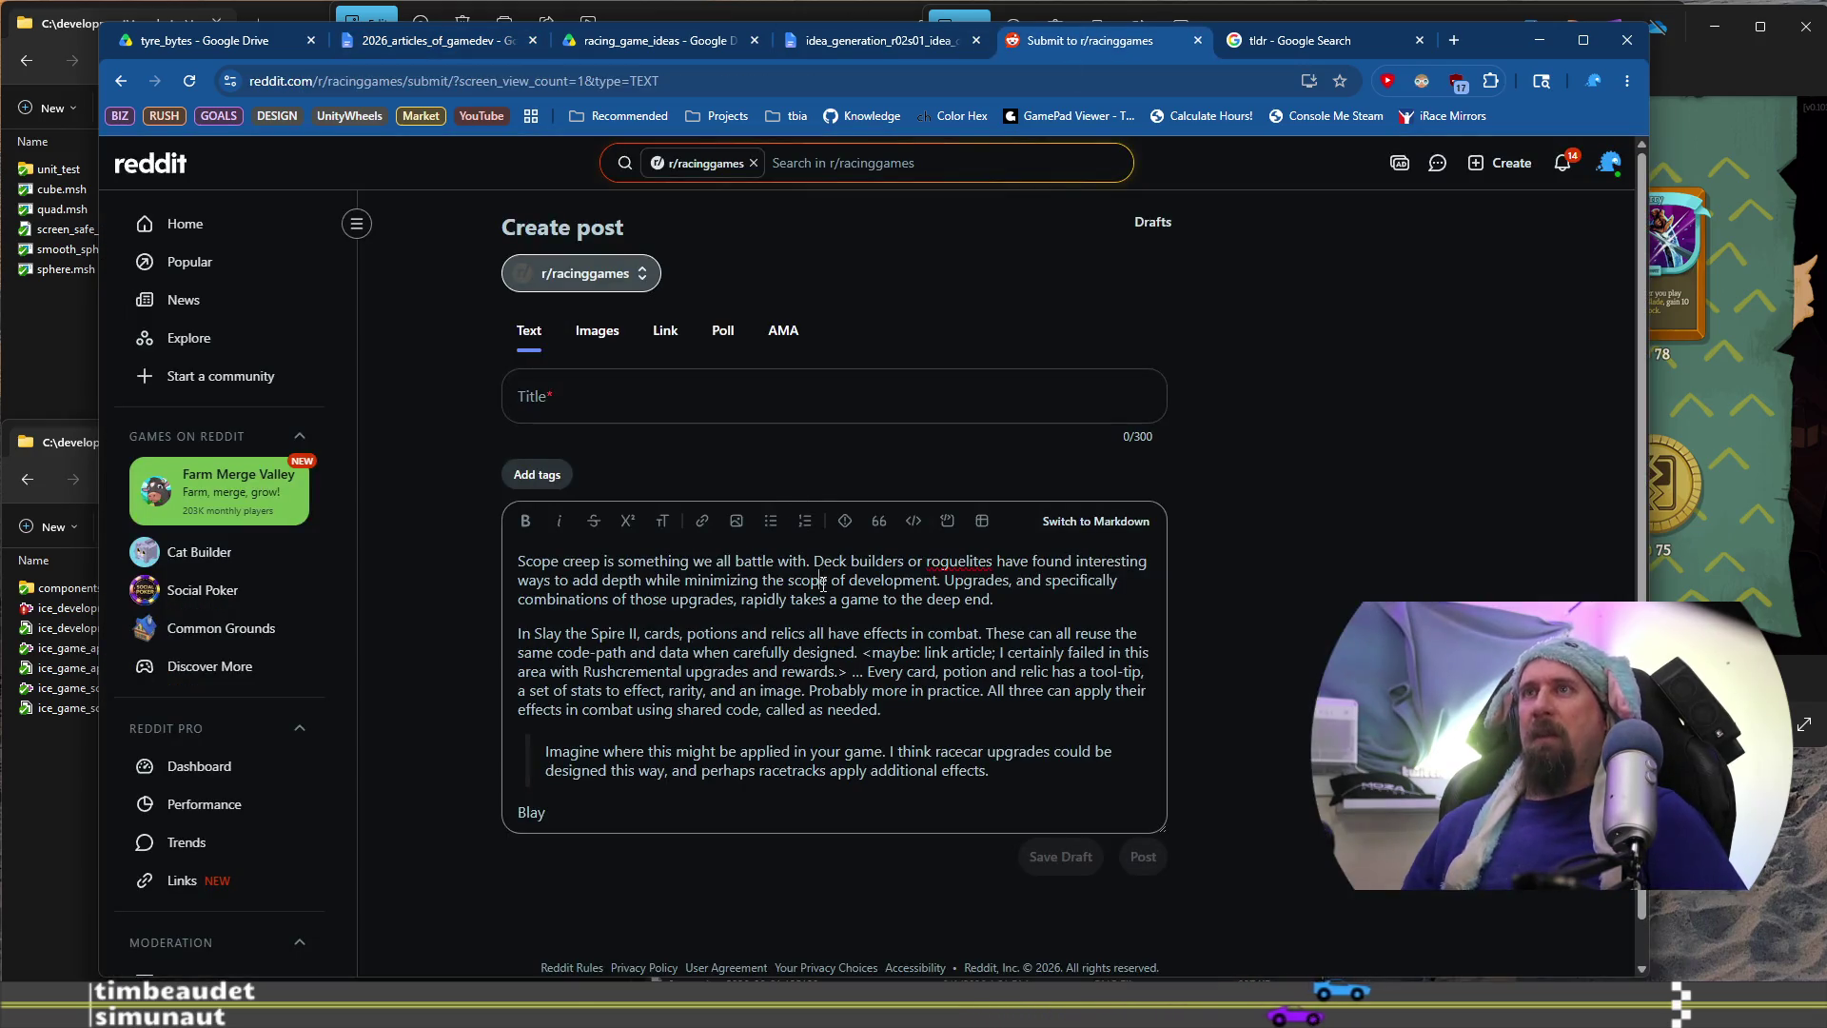
Paste the full Slay the Spire article into the r/racinggames post body
{"action": "key", "text": "ctrl+v"}
{"action": "scroll", "coordinate": [965, 759], "scroll_direction": "down", "scroll_amount": 5}
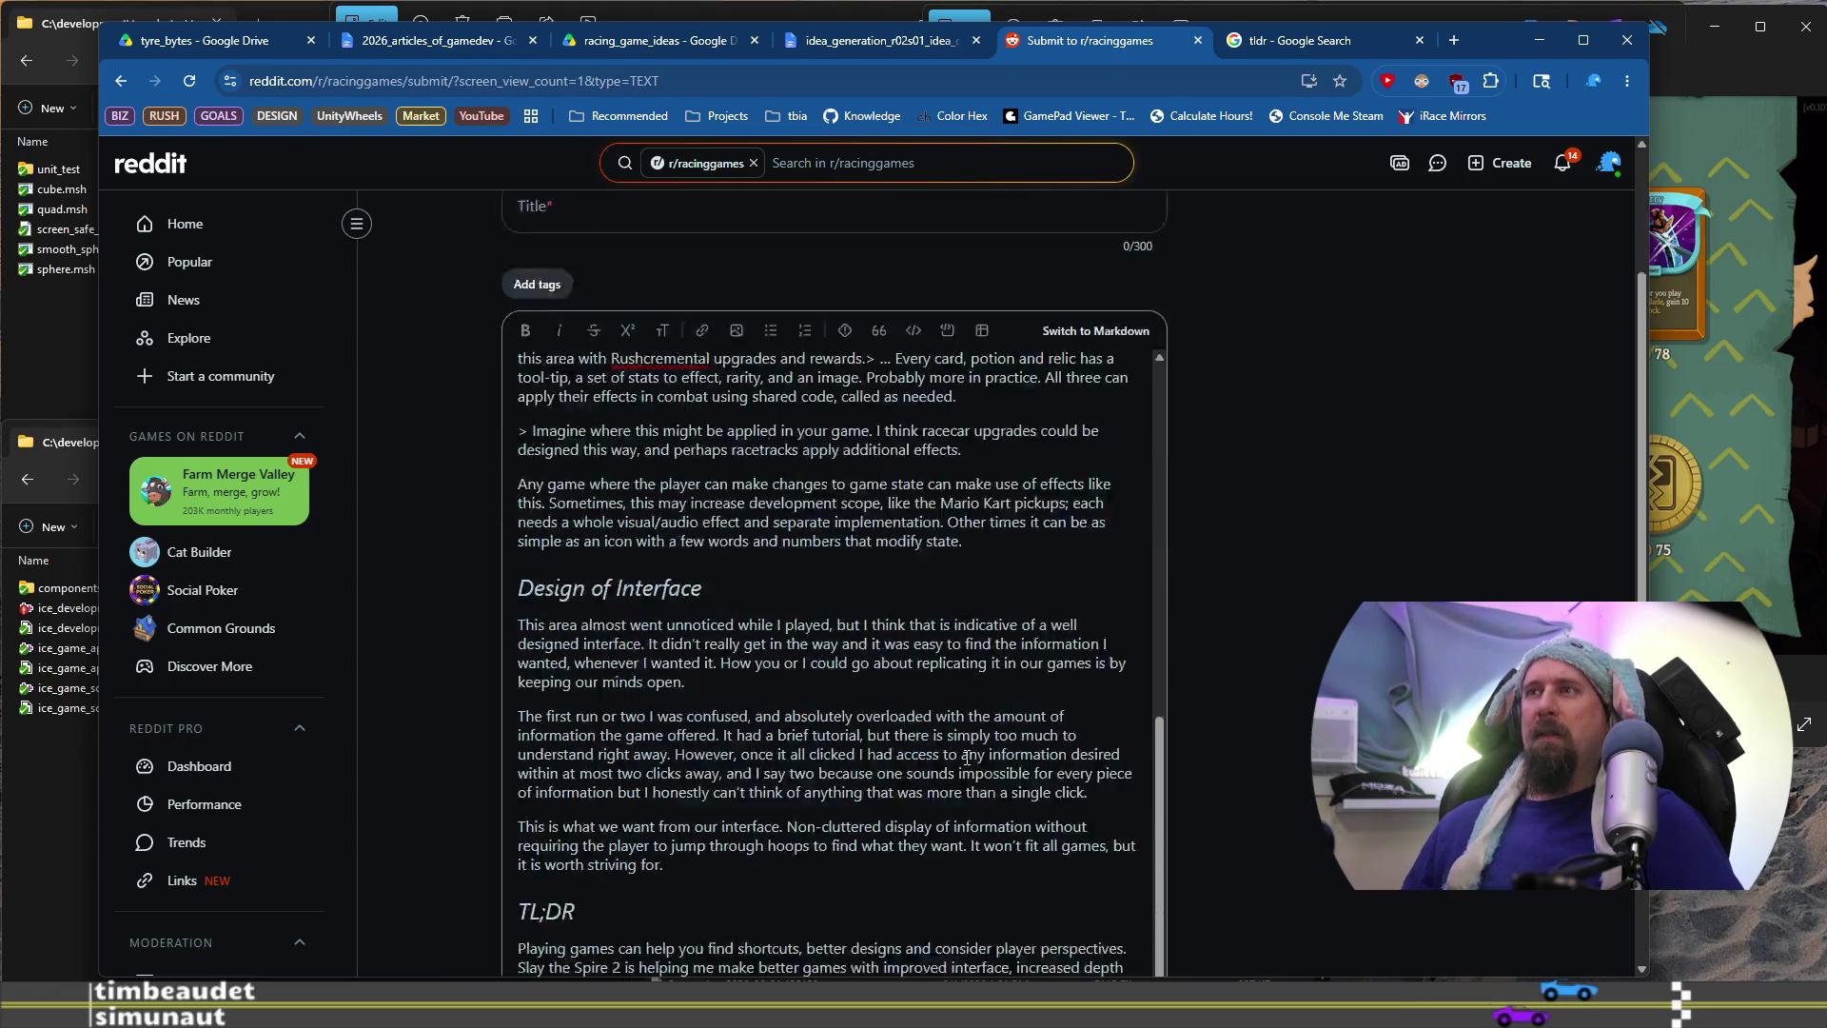
{"action": "scroll", "coordinate": [1130, 392], "scroll_direction": "up", "scroll_amount": 5}
{"action": "scroll", "coordinate": [1130, 381], "scroll_direction": "up", "scroll_amount": 5}
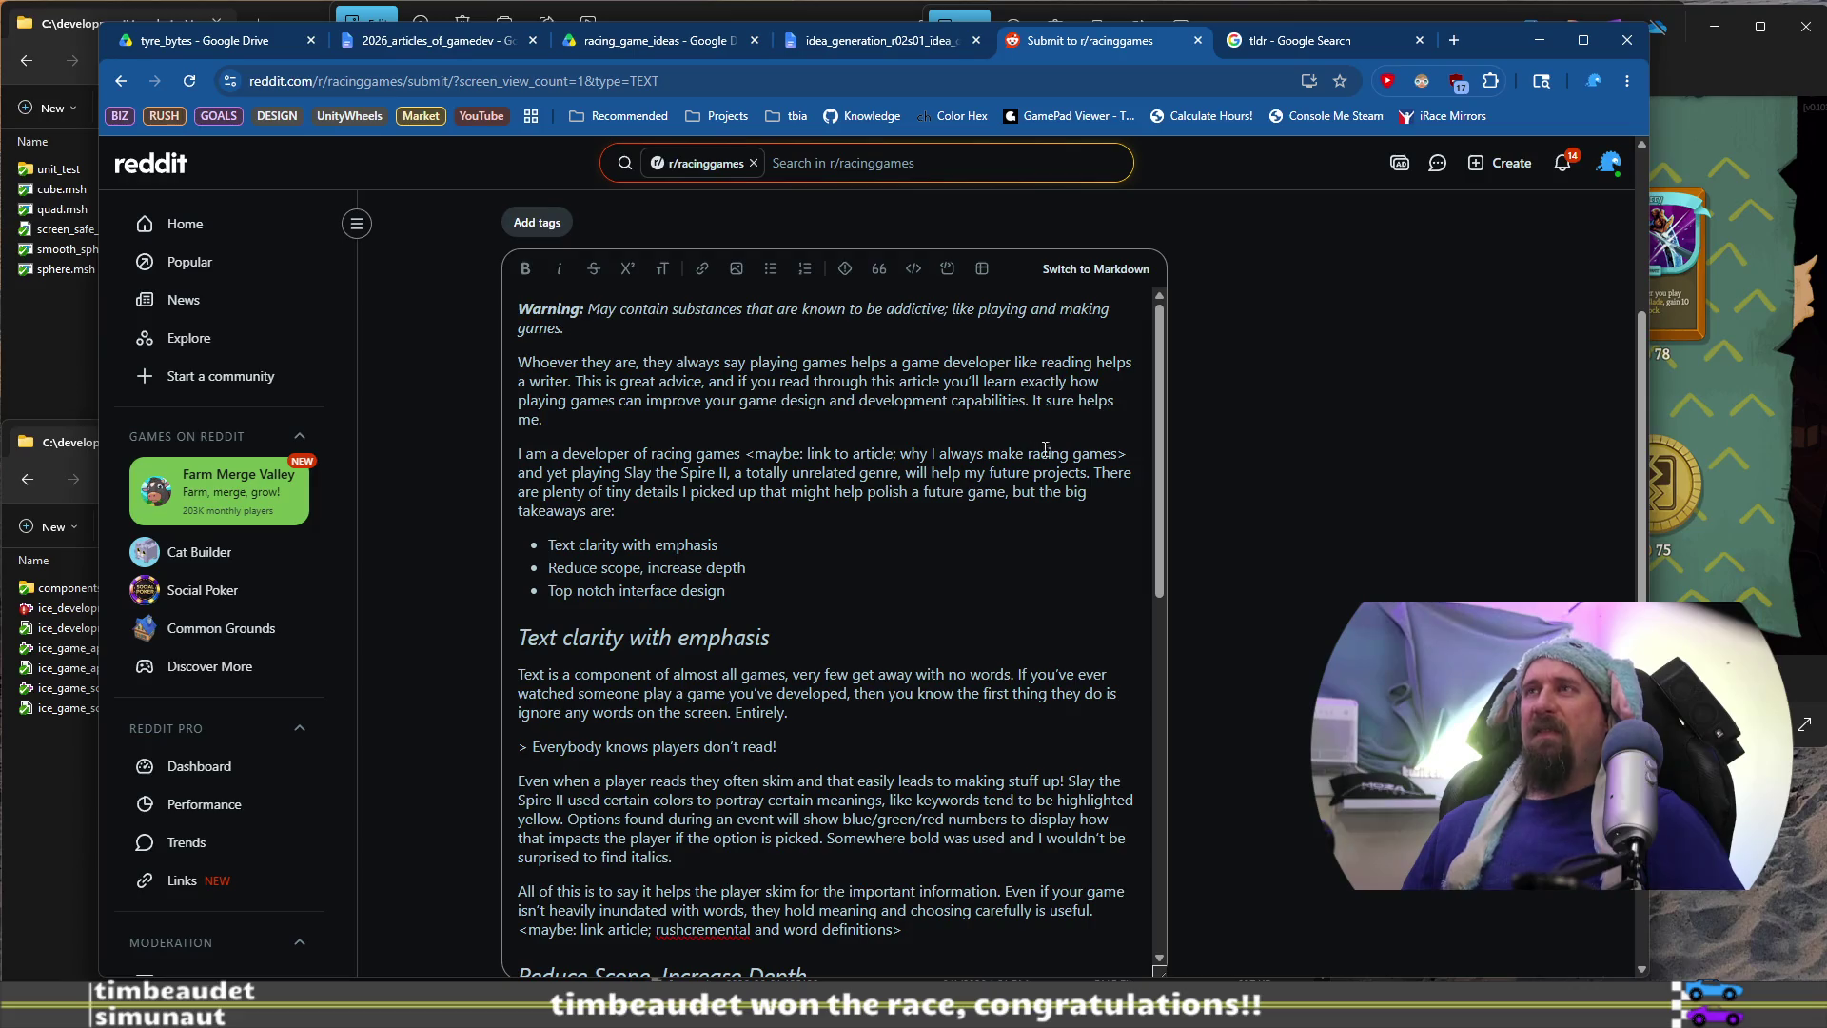
{"action": "scroll", "coordinate": [1089, 445], "scroll_direction": "down", "scroll_amount": 1}
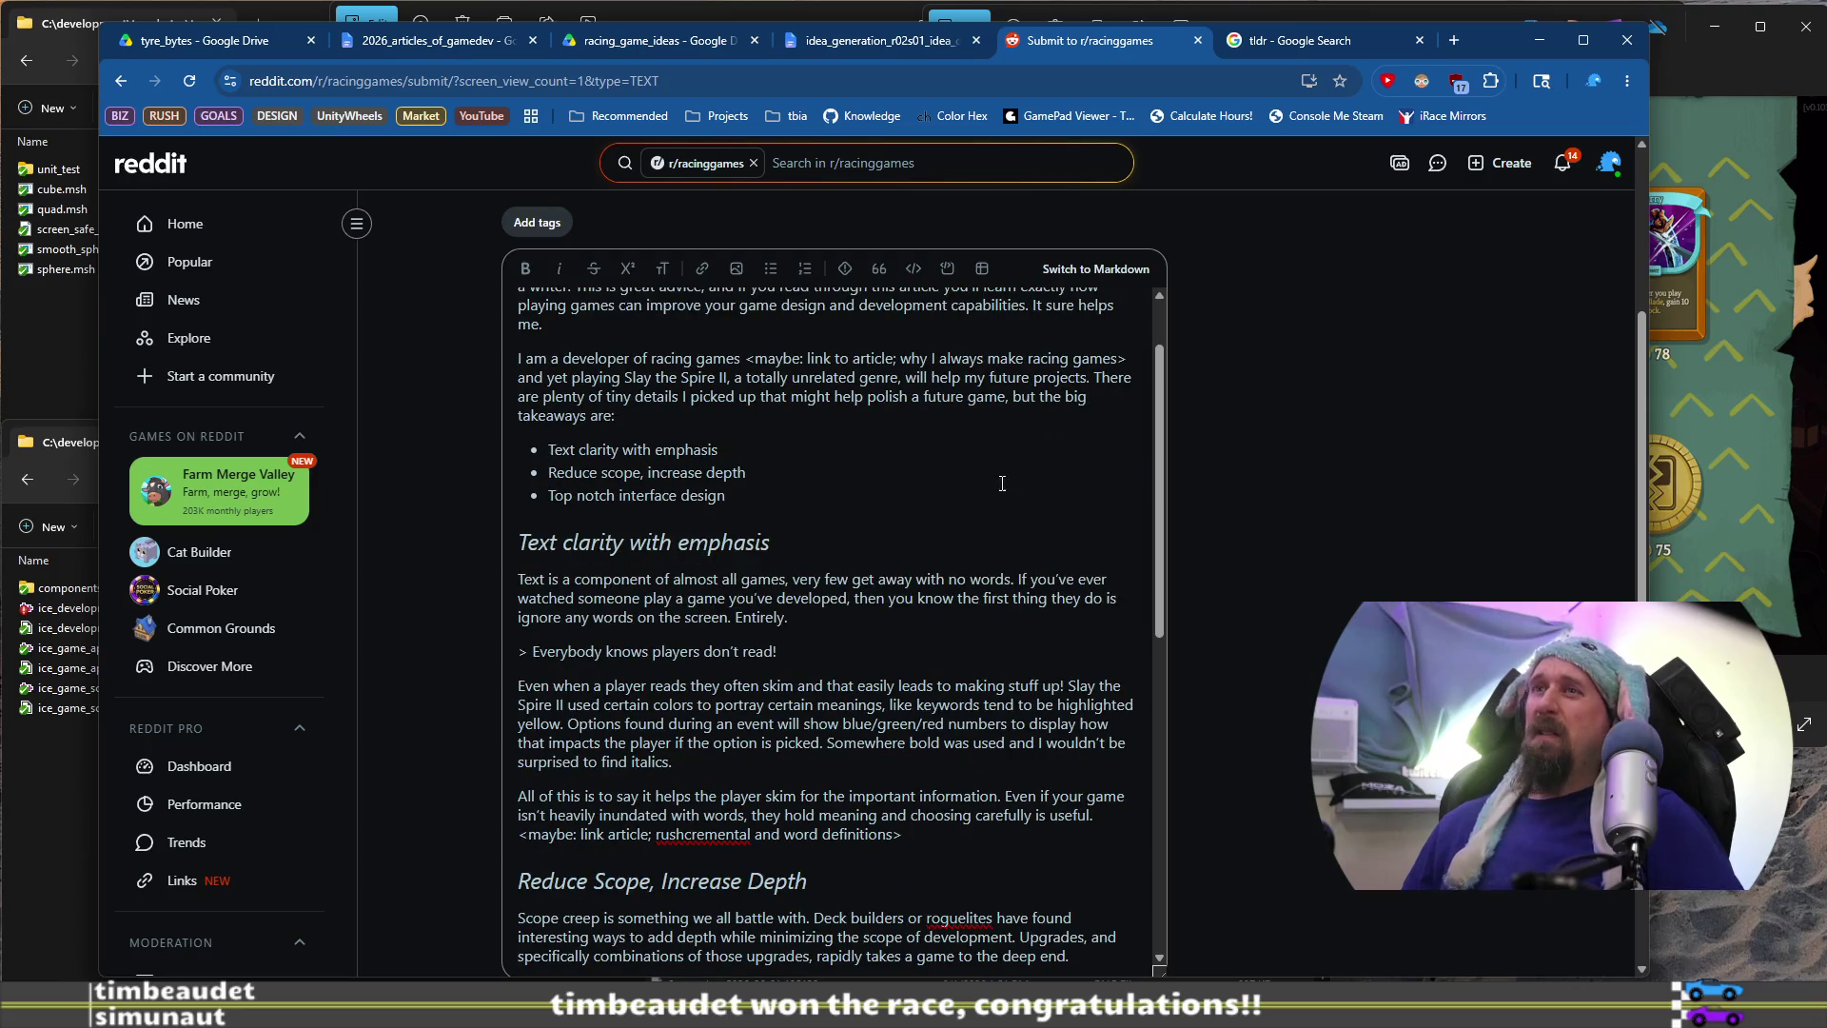
Check the pasted formatting by selecting lines such as 'Everybody knows players don't read!'
{"action": "left_click_drag", "start_coordinate": [789, 653], "coordinate": [528, 647]}
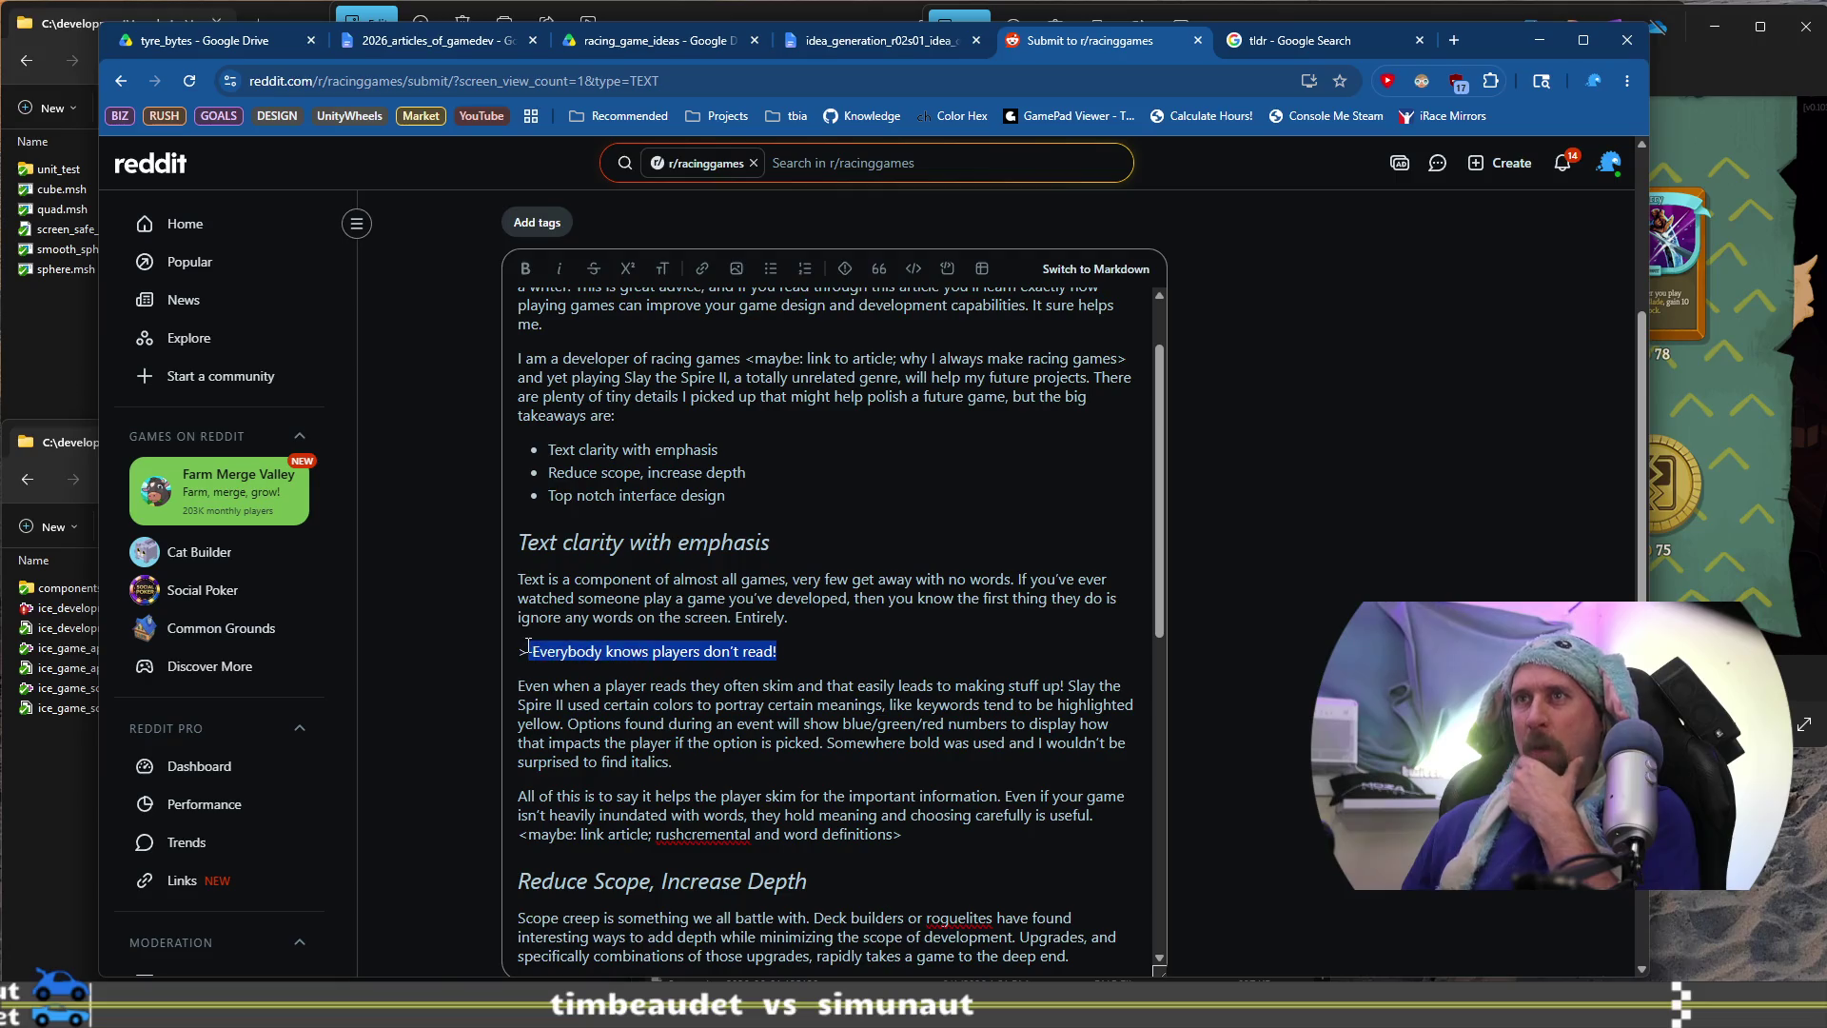
{"action": "scroll", "coordinate": [530, 646], "scroll_direction": "down", "scroll_amount": 12}
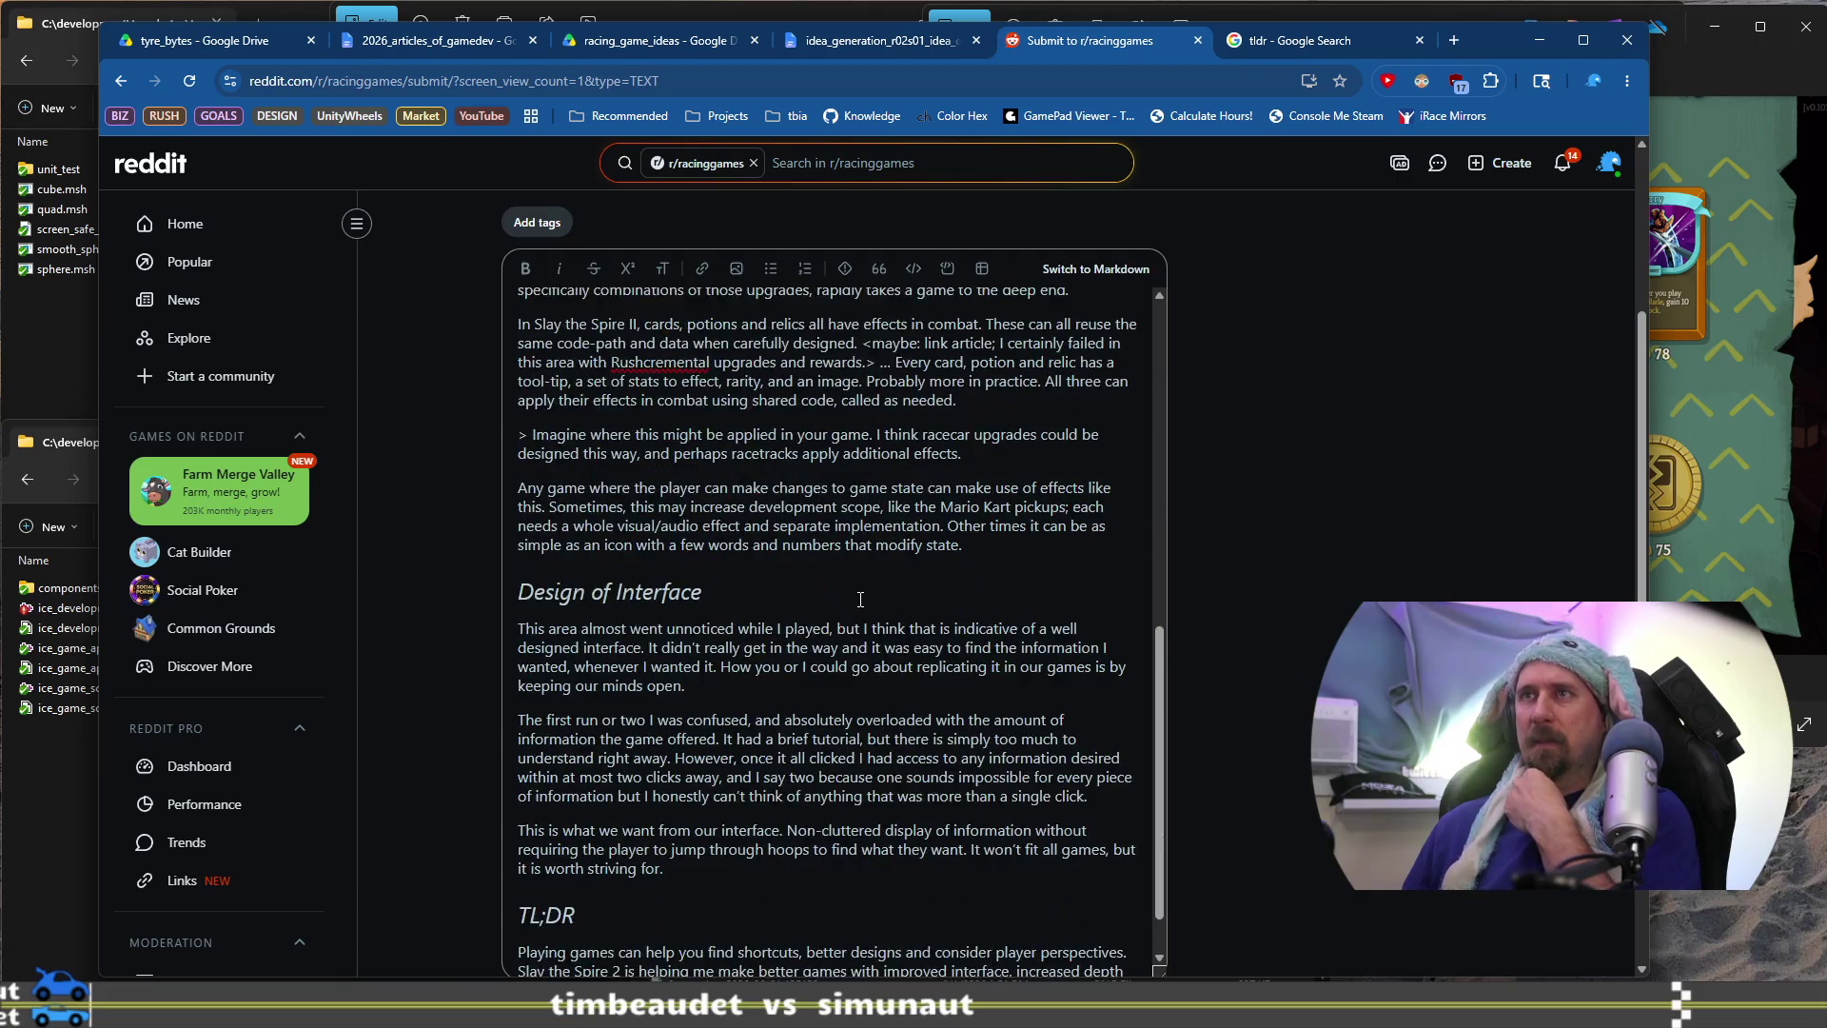
{"action": "scroll", "coordinate": [868, 607], "scroll_direction": "down", "scroll_amount": 2}
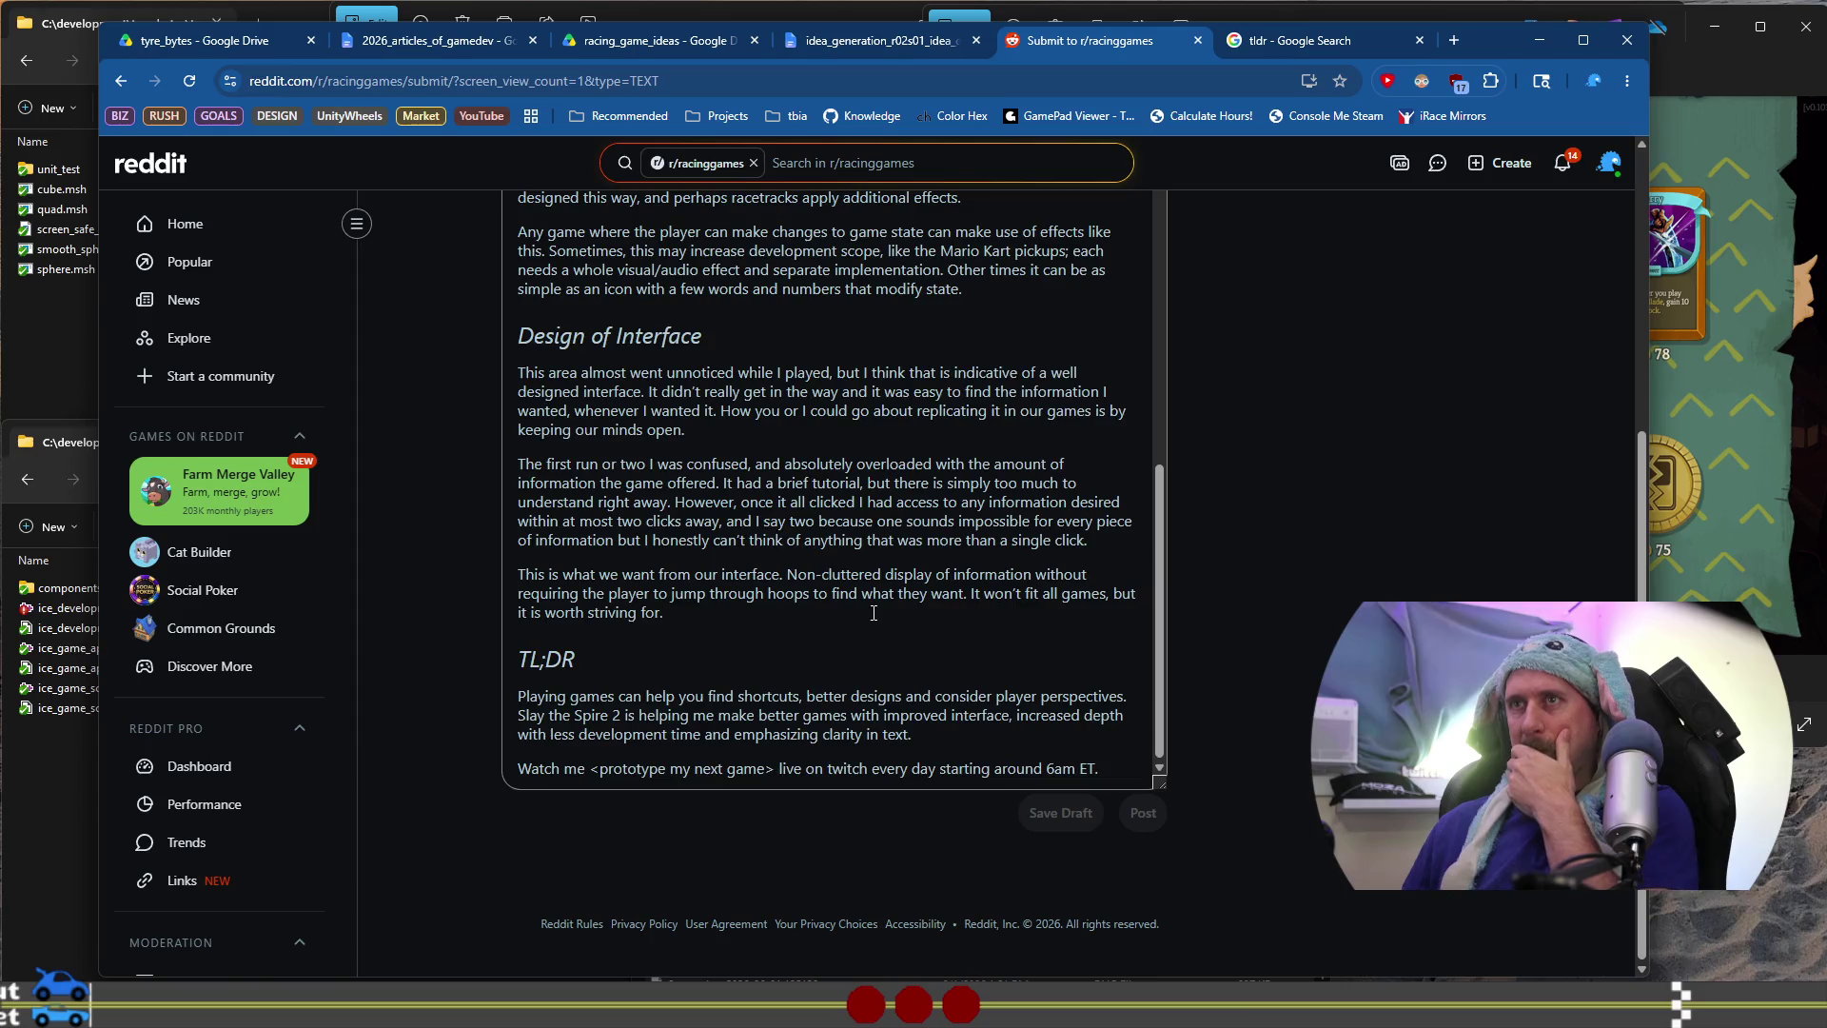
{"action": "scroll", "coordinate": [720, 630], "scroll_direction": "up", "scroll_amount": 3}
{"action": "left_click_drag", "start_coordinate": [720, 630], "coordinate": [519, 624]}
{"action": "scroll", "coordinate": [800, 569], "scroll_direction": "up", "scroll_amount": 5}
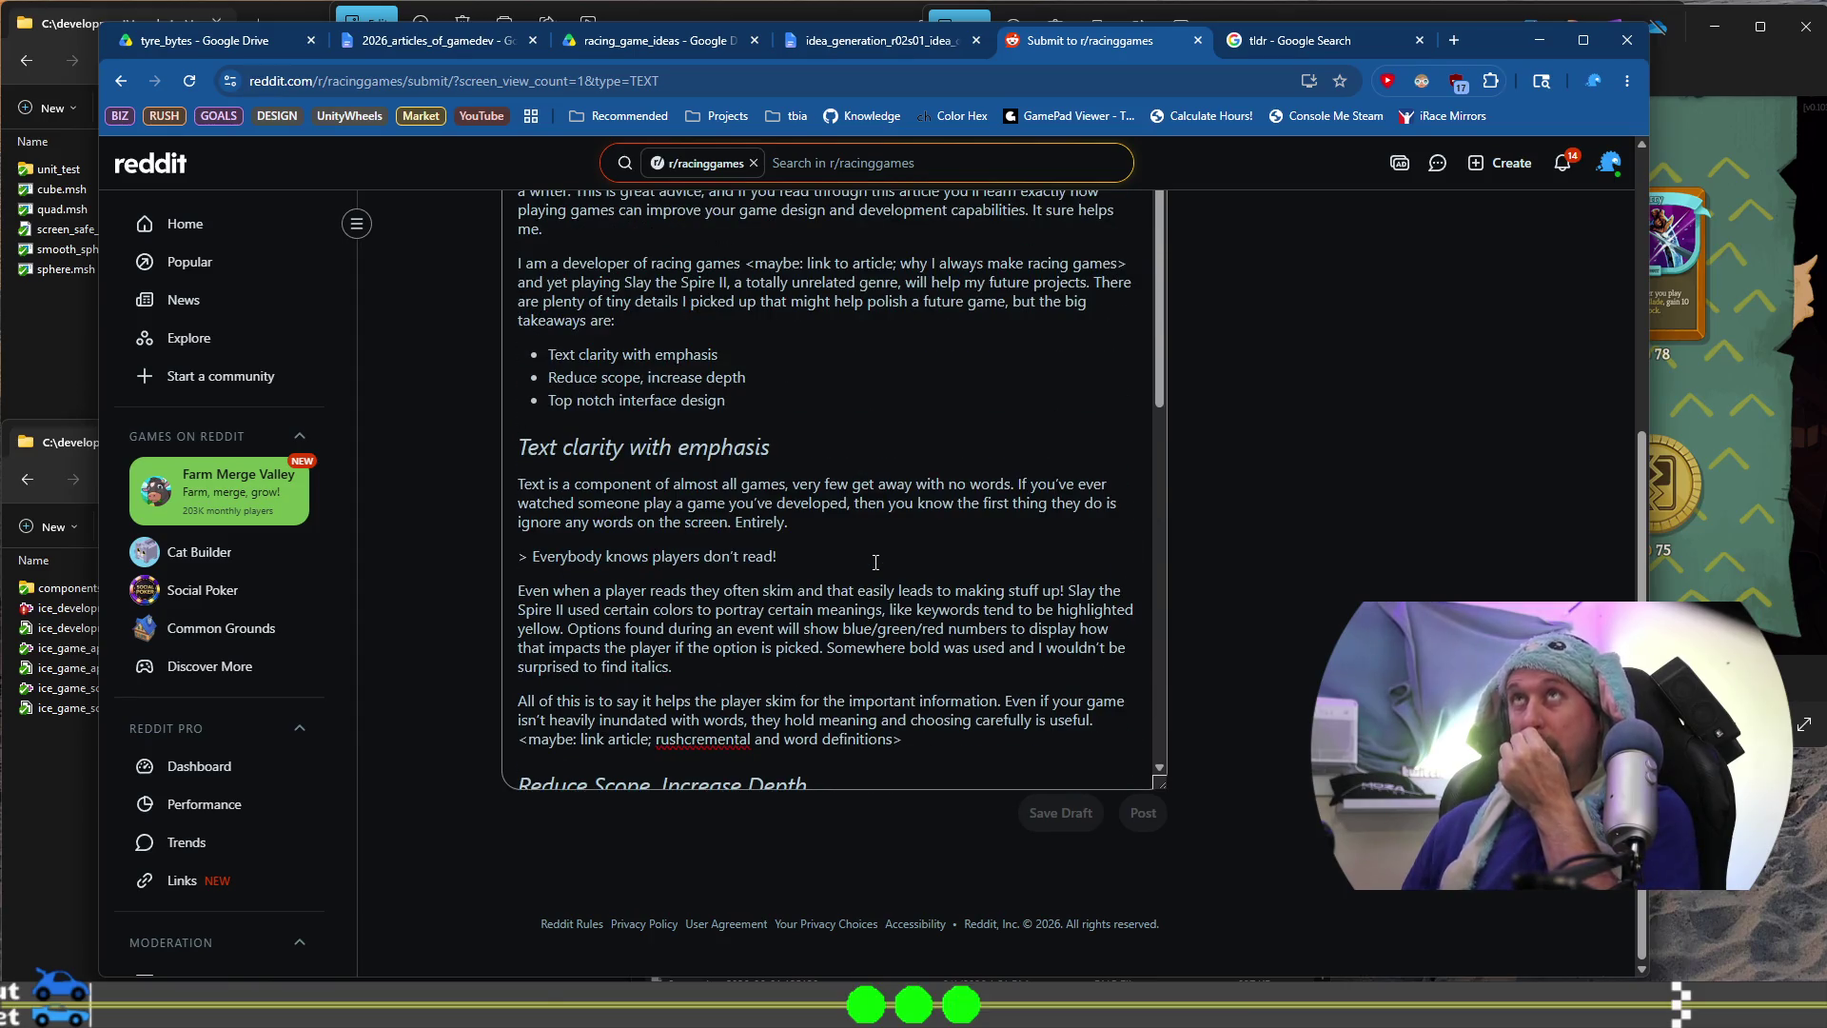
{"action": "scroll", "coordinate": [876, 563], "scroll_direction": "up", "scroll_amount": 1}
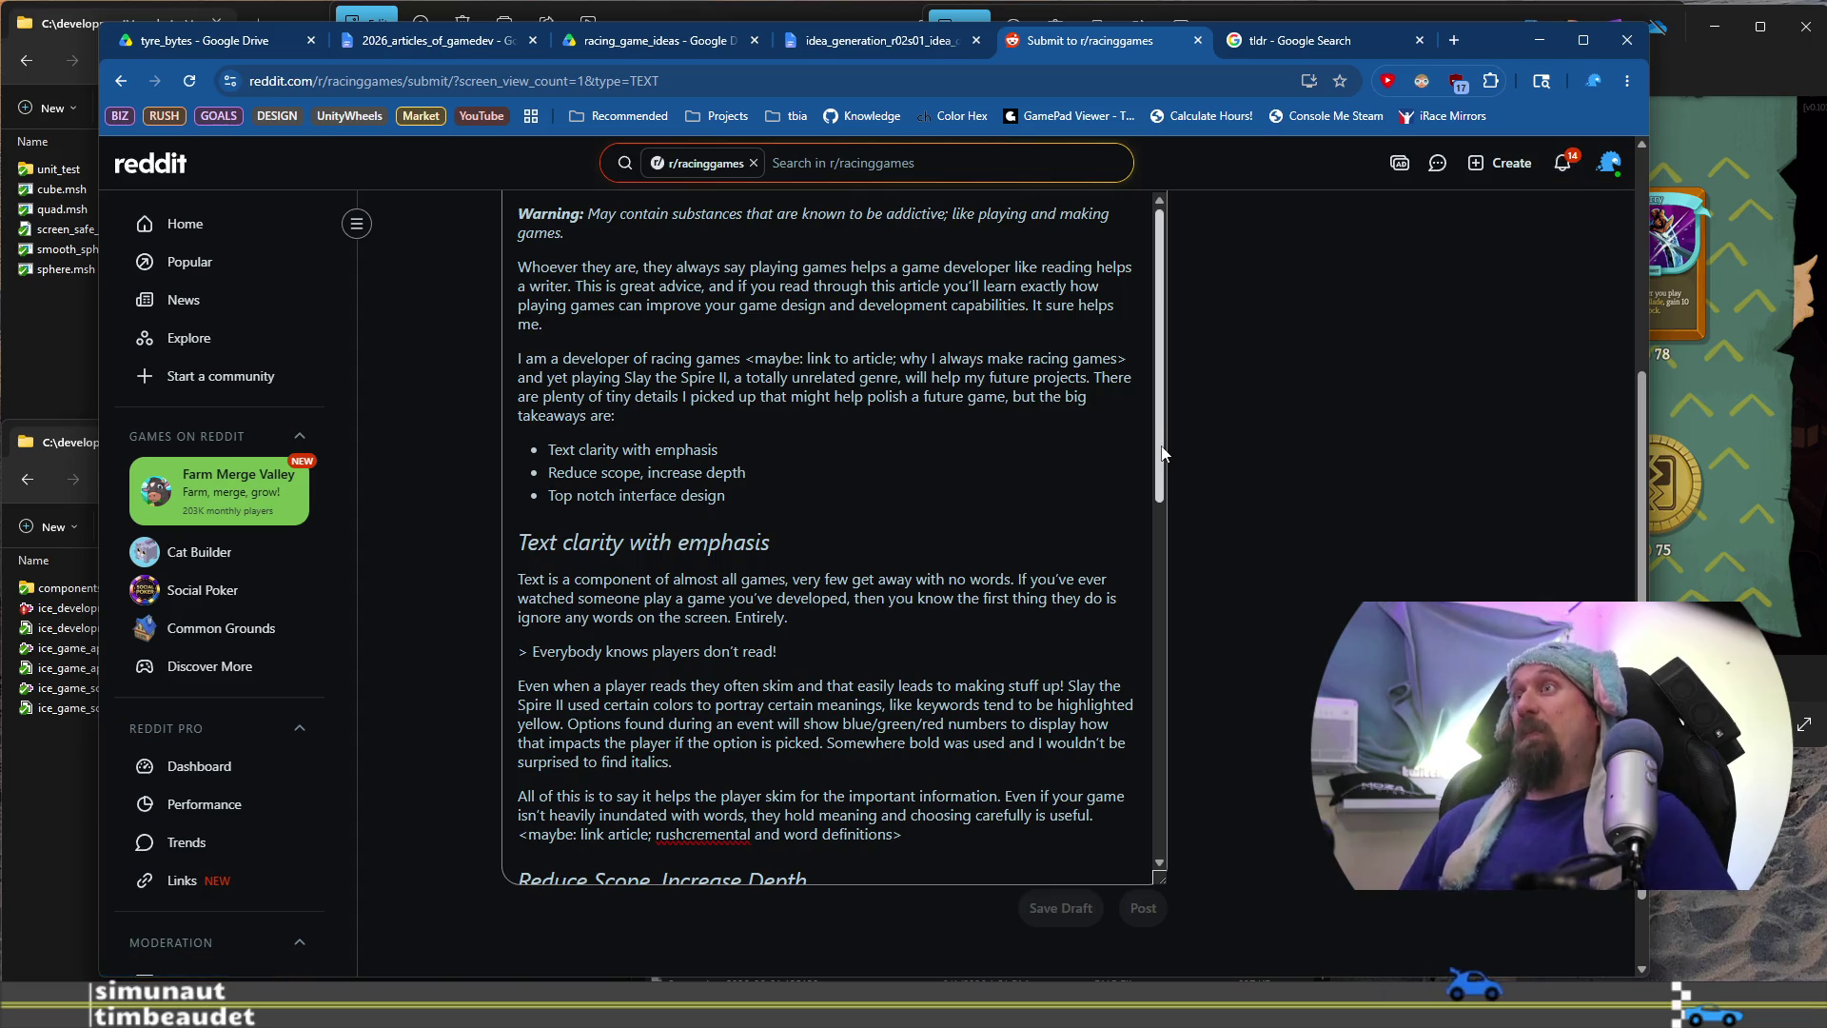
{"action": "scroll", "coordinate": [1283, 410], "scroll_direction": "up", "scroll_amount": 2}
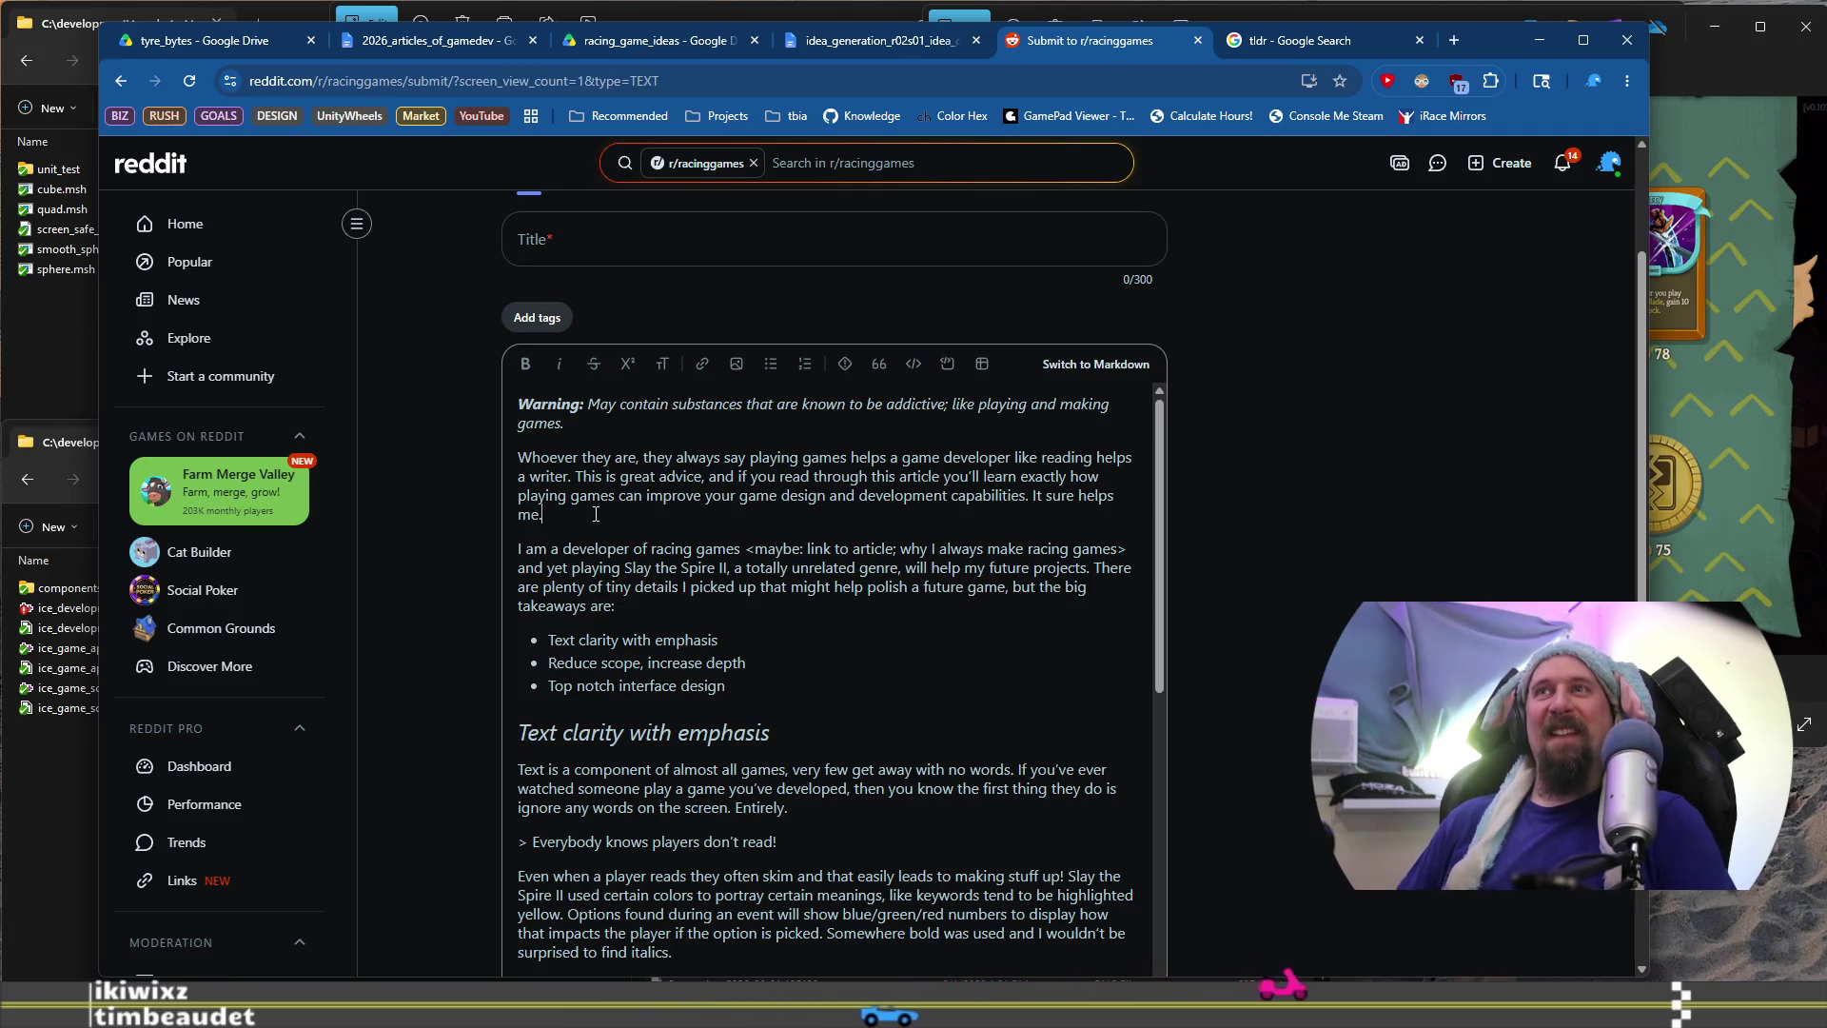
{"action": "left_click", "coordinate": [596, 514]}
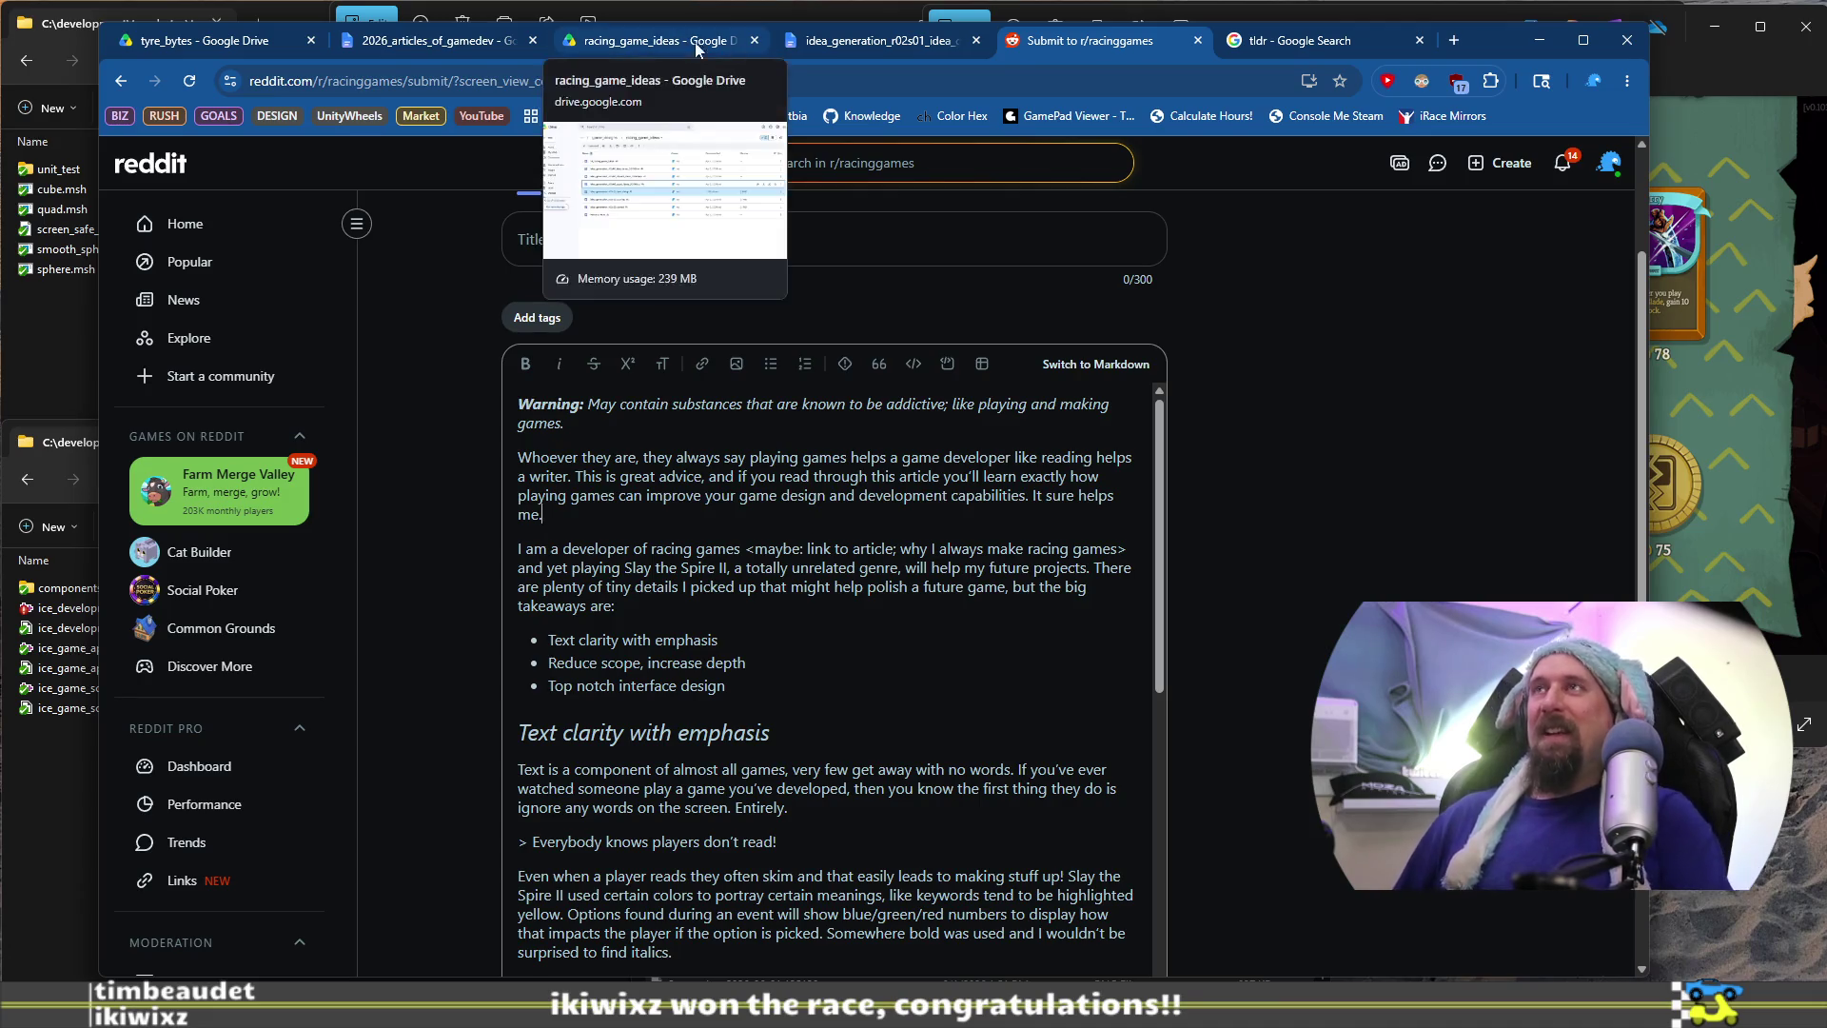
Scroll the Reddit draft to the TL;DR and back, then return to the 2026_articles_of_gamedev document
{"action": "left_click_drag", "start_coordinate": [1502, 40], "coordinate": [1513, 53]}
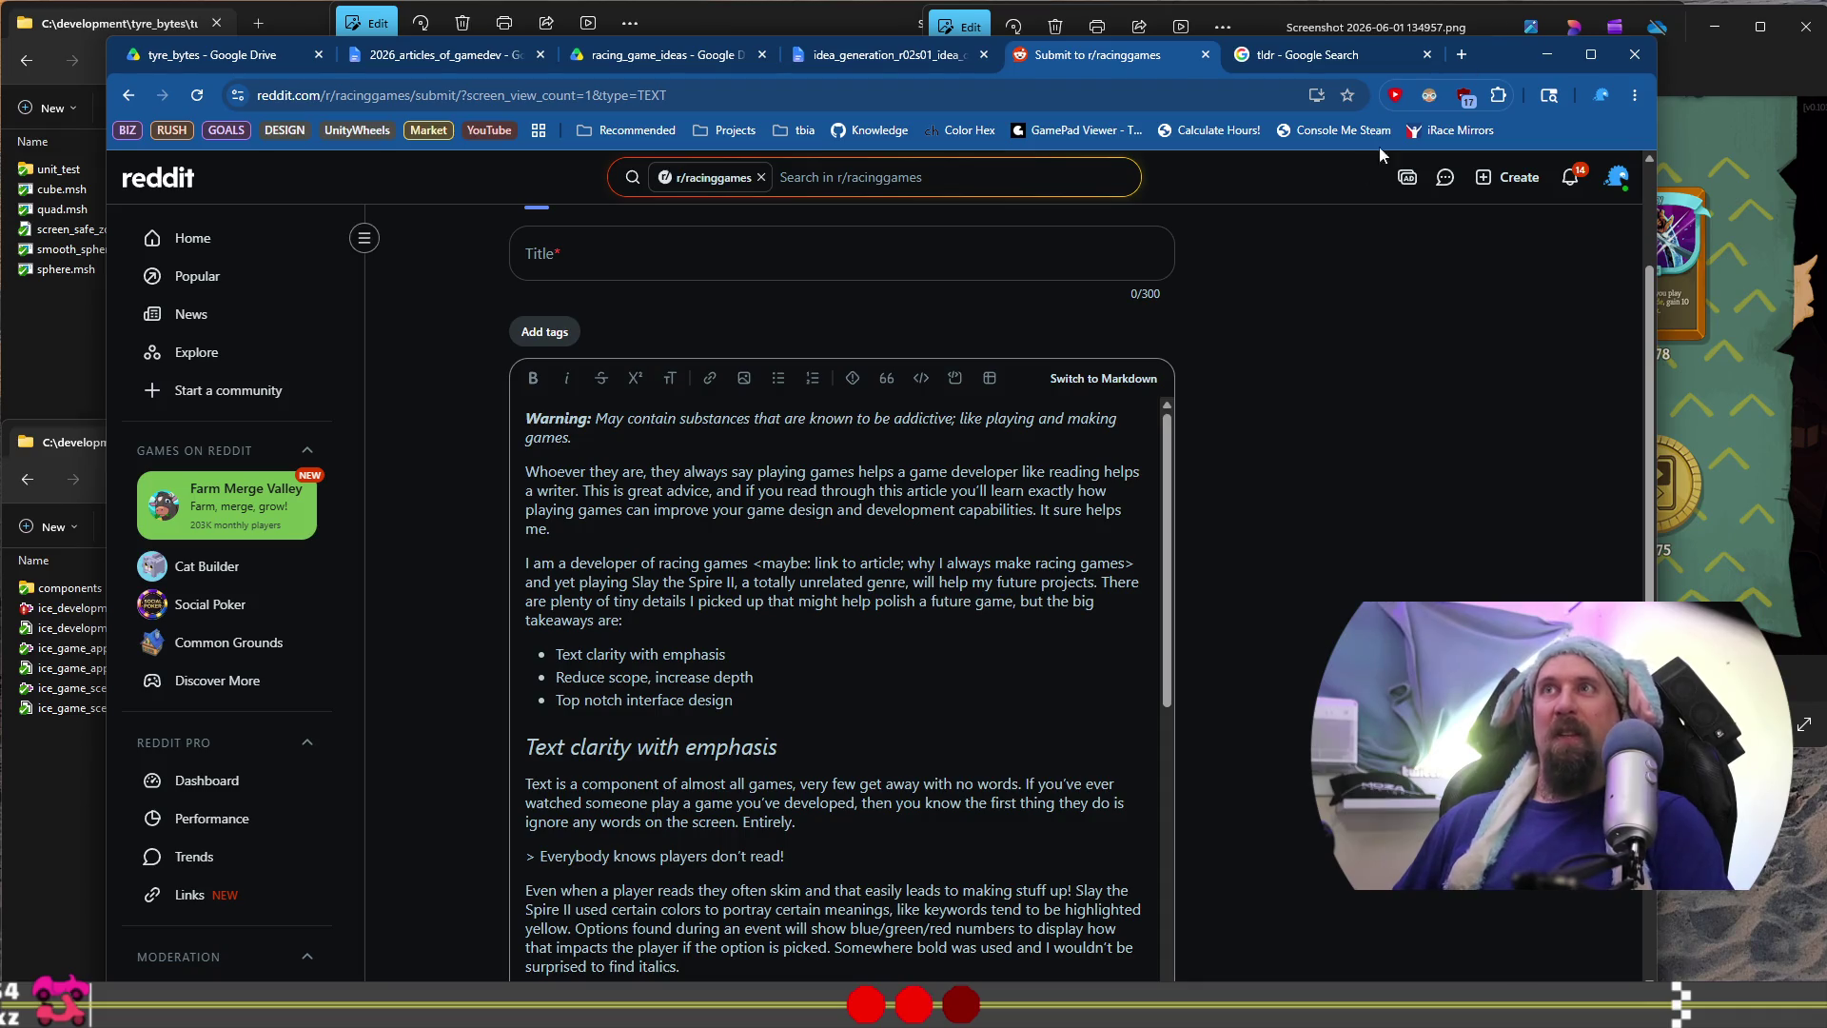
{"action": "scroll", "coordinate": [1288, 367], "scroll_direction": "down", "scroll_amount": 3}
{"action": "scroll", "coordinate": [861, 440], "scroll_direction": "down", "scroll_amount": 10}
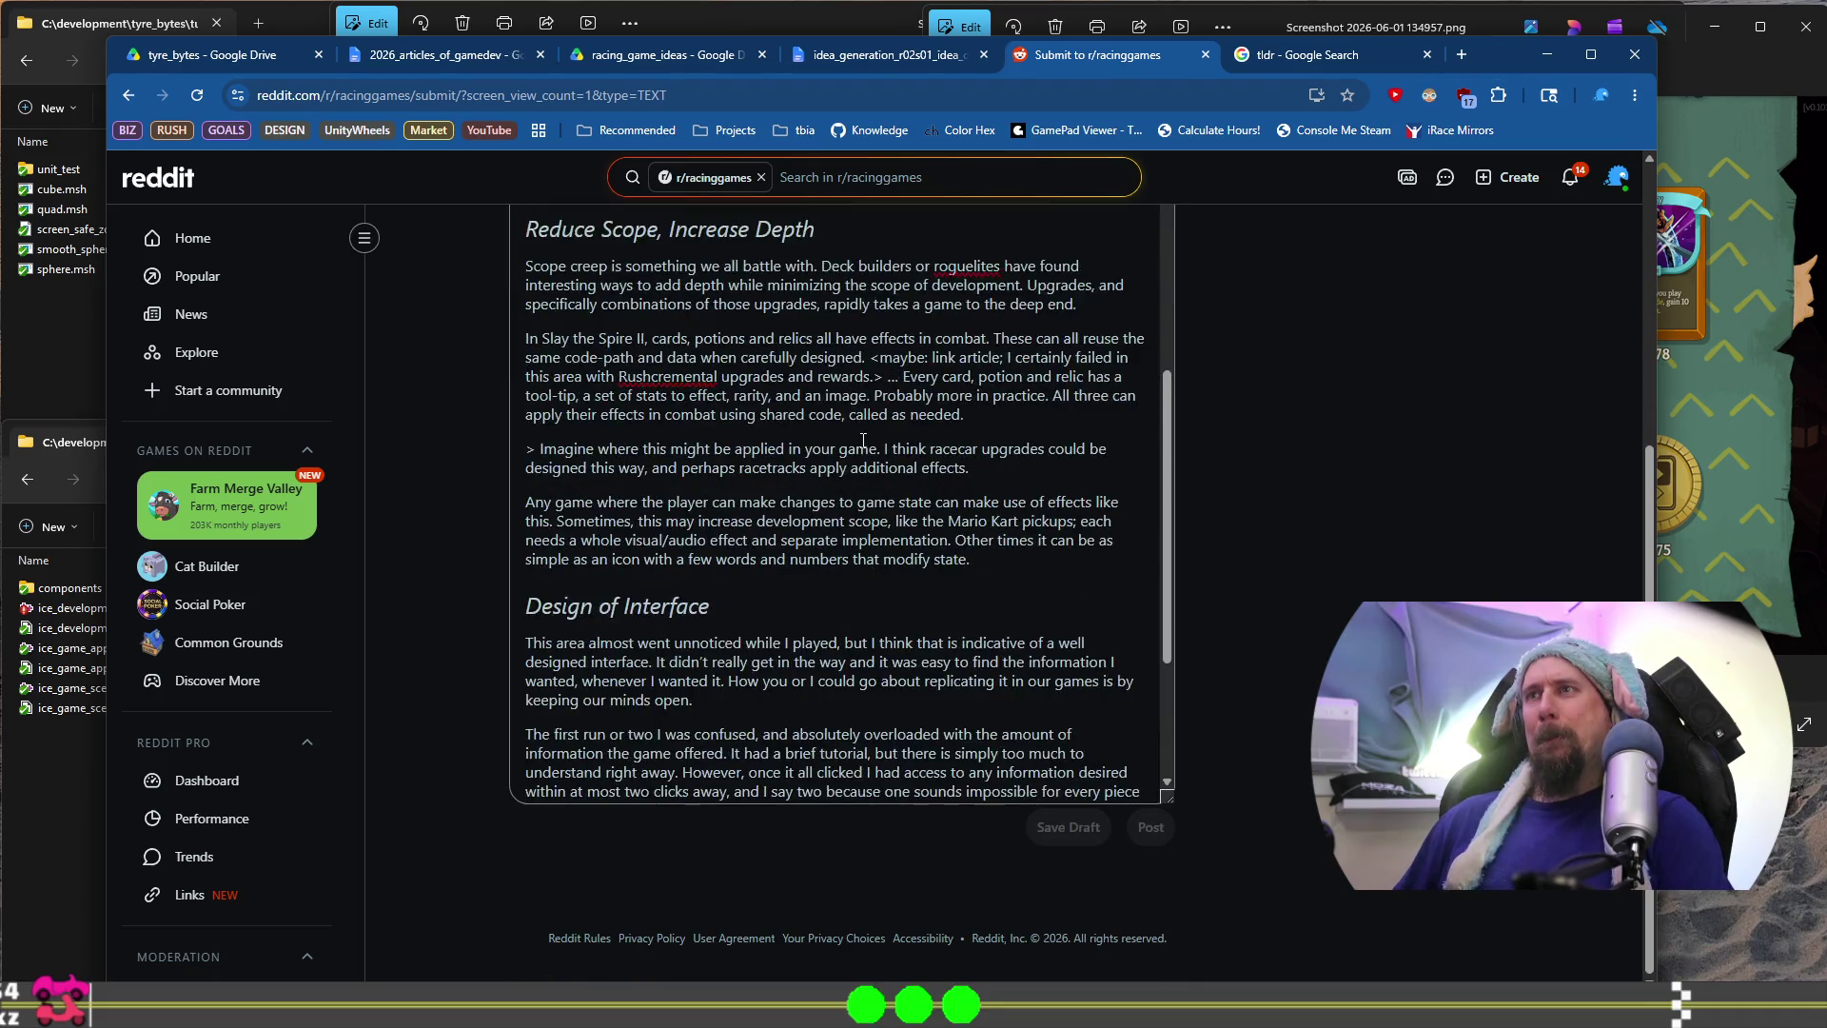
{"action": "scroll", "coordinate": [861, 441], "scroll_direction": "up", "scroll_amount": 15}
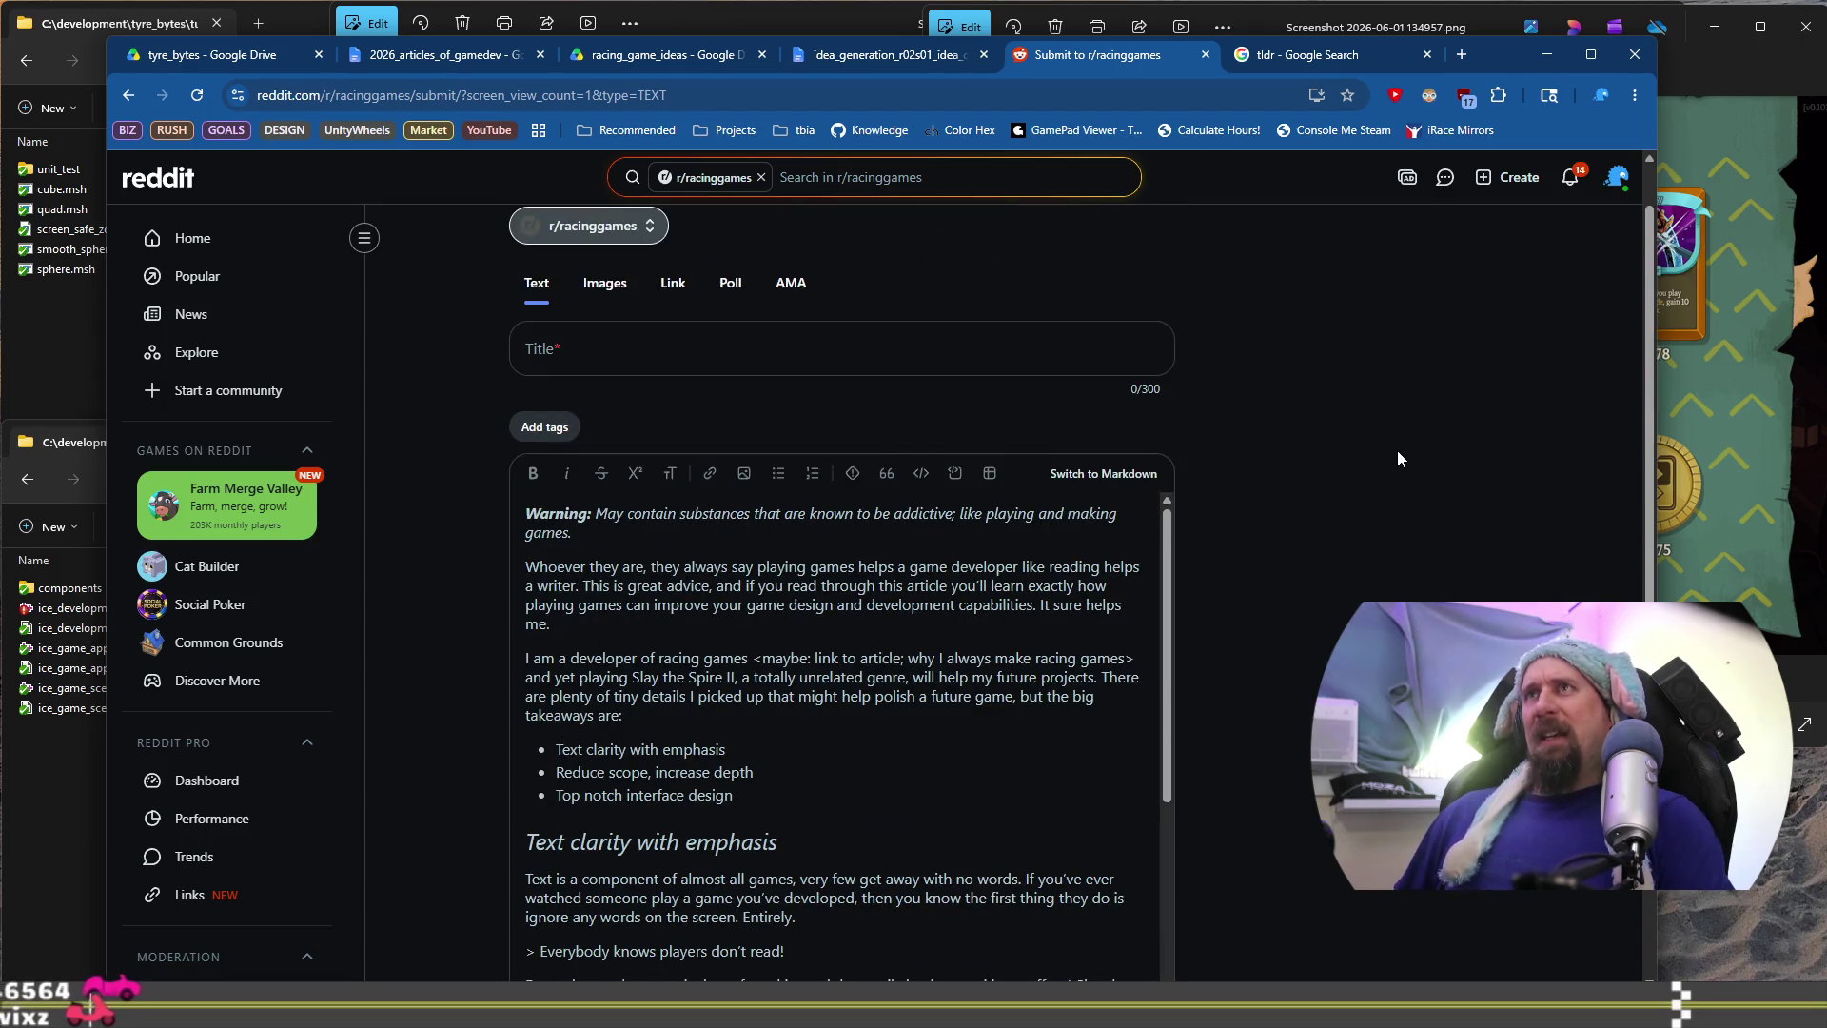
{"action": "left_click", "coordinate": [514, 55]}
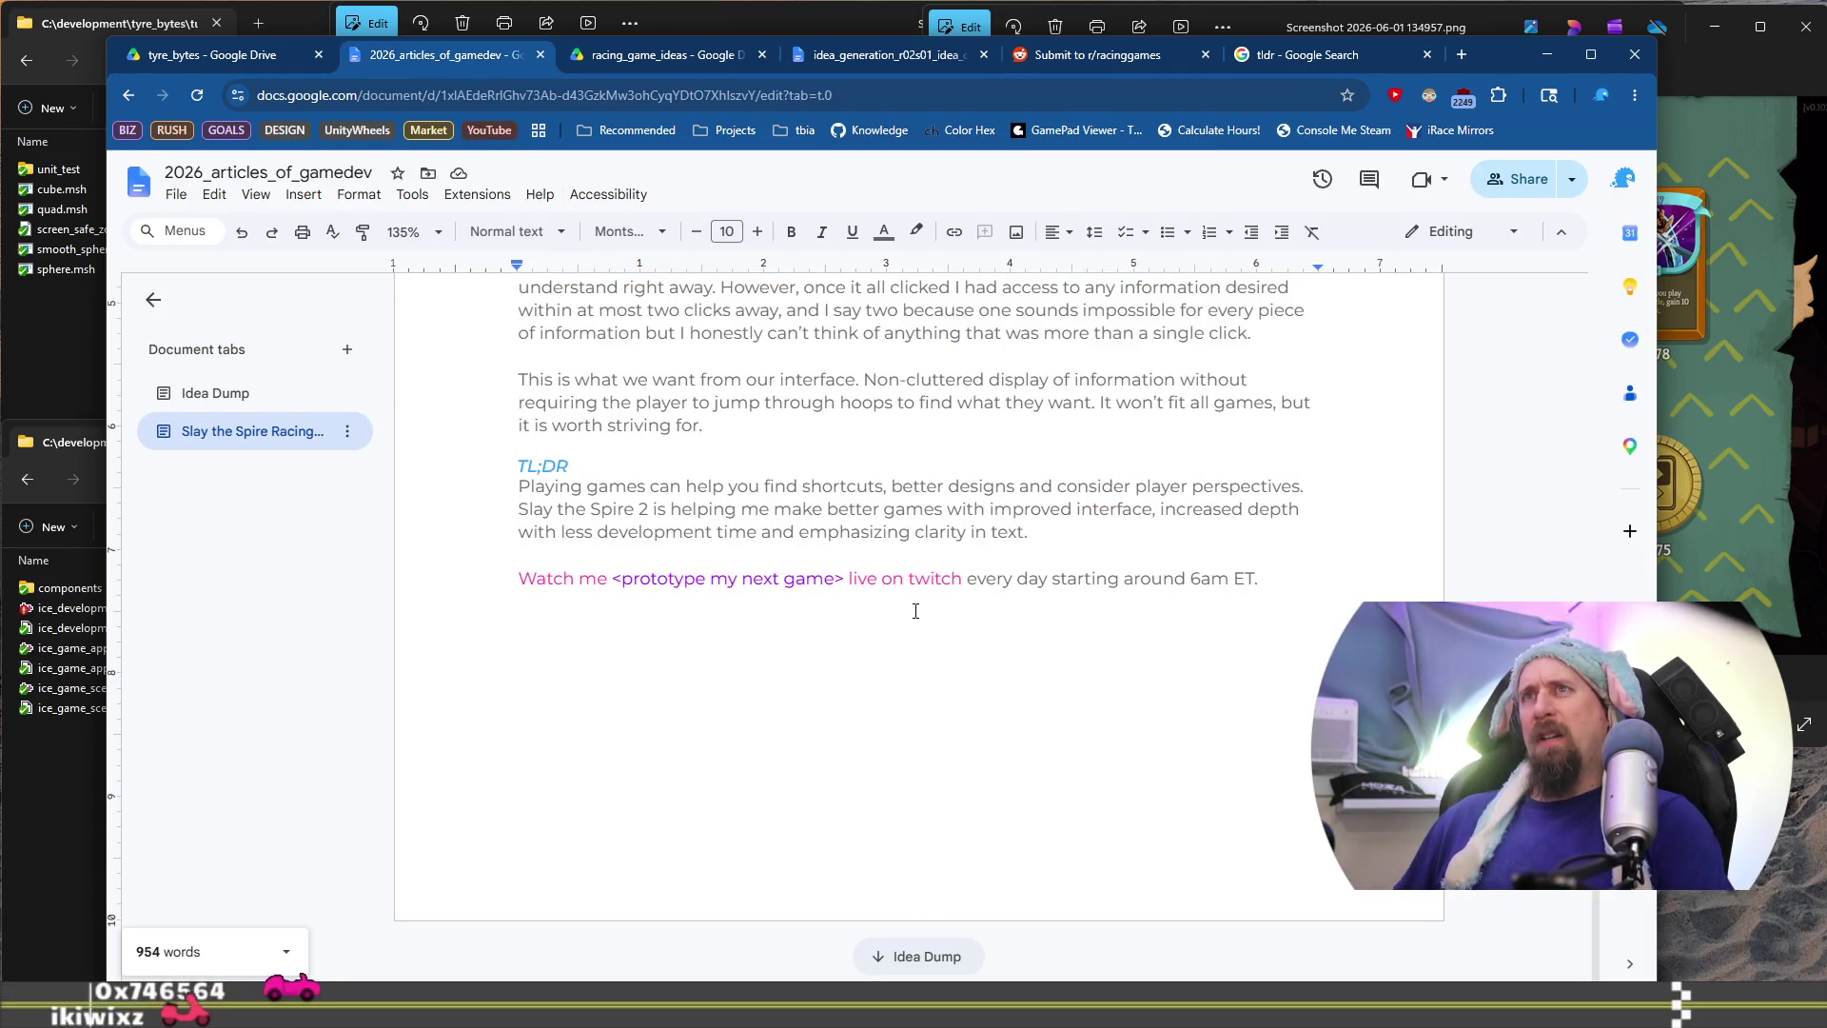
Delete the empty bullet under the Before Releasing Article heading
{"action": "scroll", "coordinate": [790, 481], "scroll_direction": "up", "scroll_amount": 6}
{"action": "scroll", "coordinate": [791, 481], "scroll_direction": "up", "scroll_amount": 5}
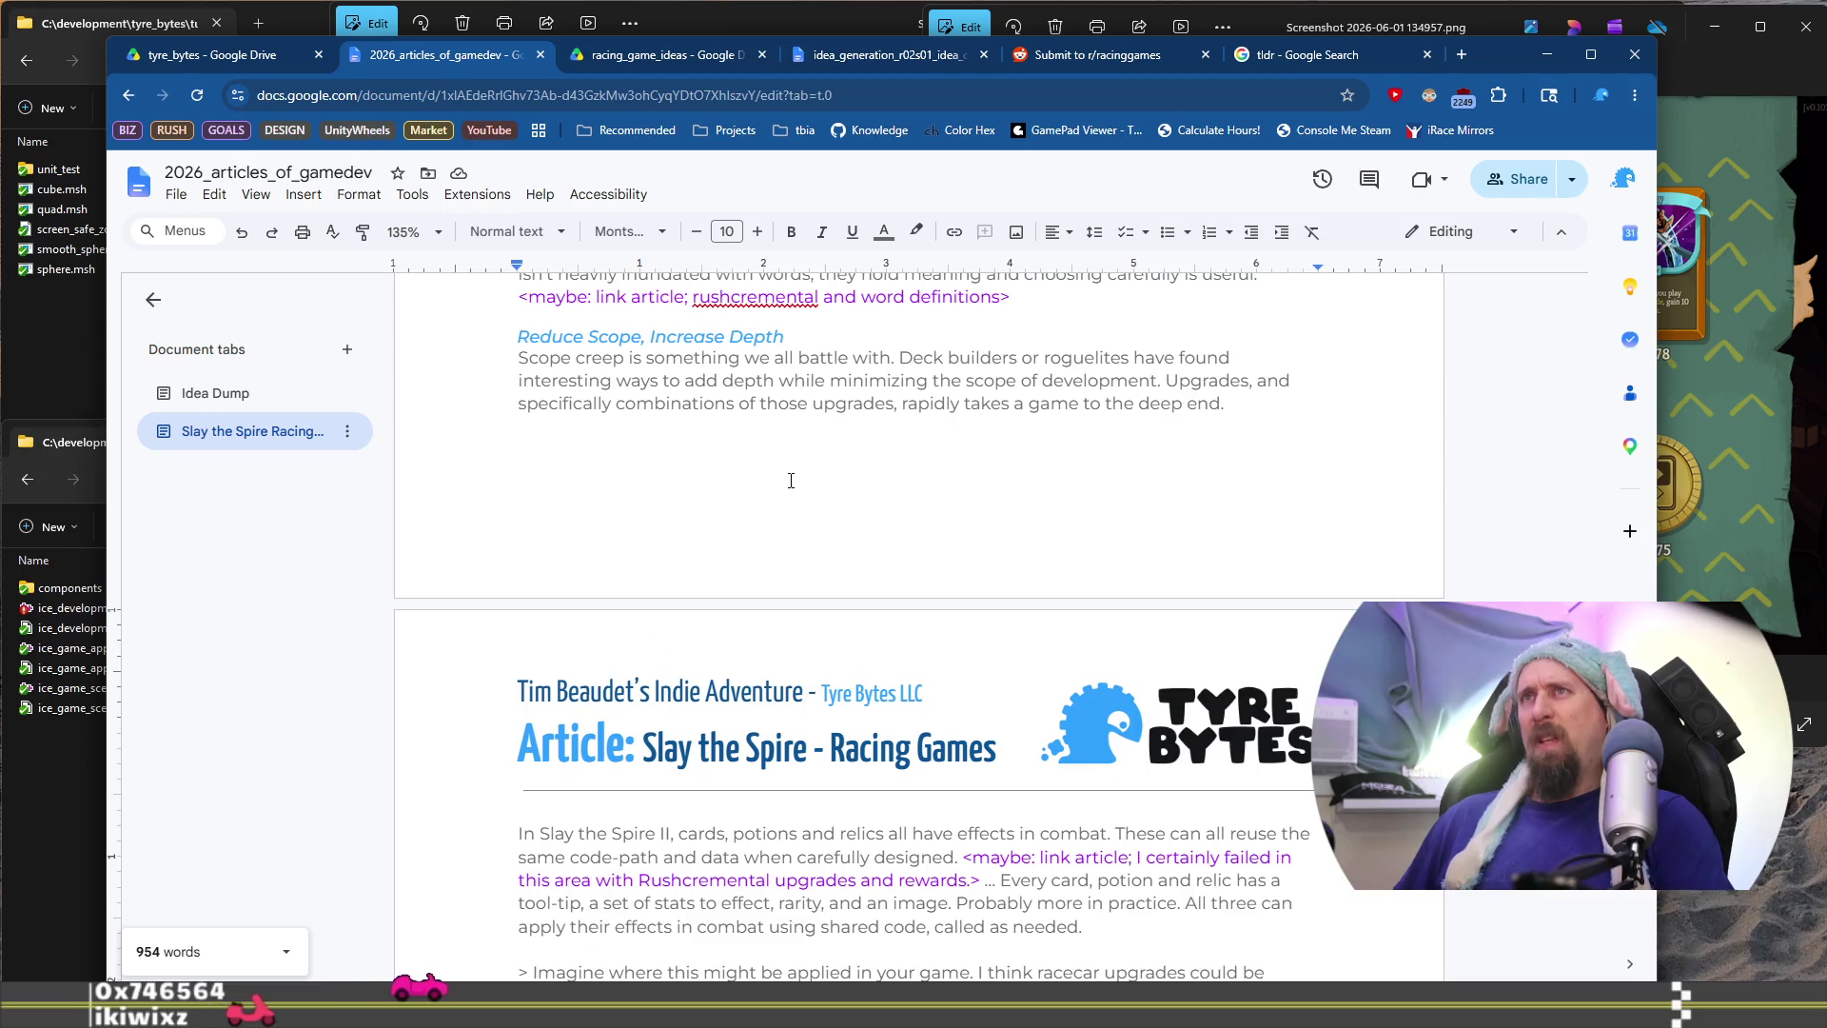
{"action": "scroll", "coordinate": [790, 480], "scroll_direction": "up", "scroll_amount": 15}
{"action": "scroll", "coordinate": [846, 434], "scroll_direction": "up", "scroll_amount": 10}
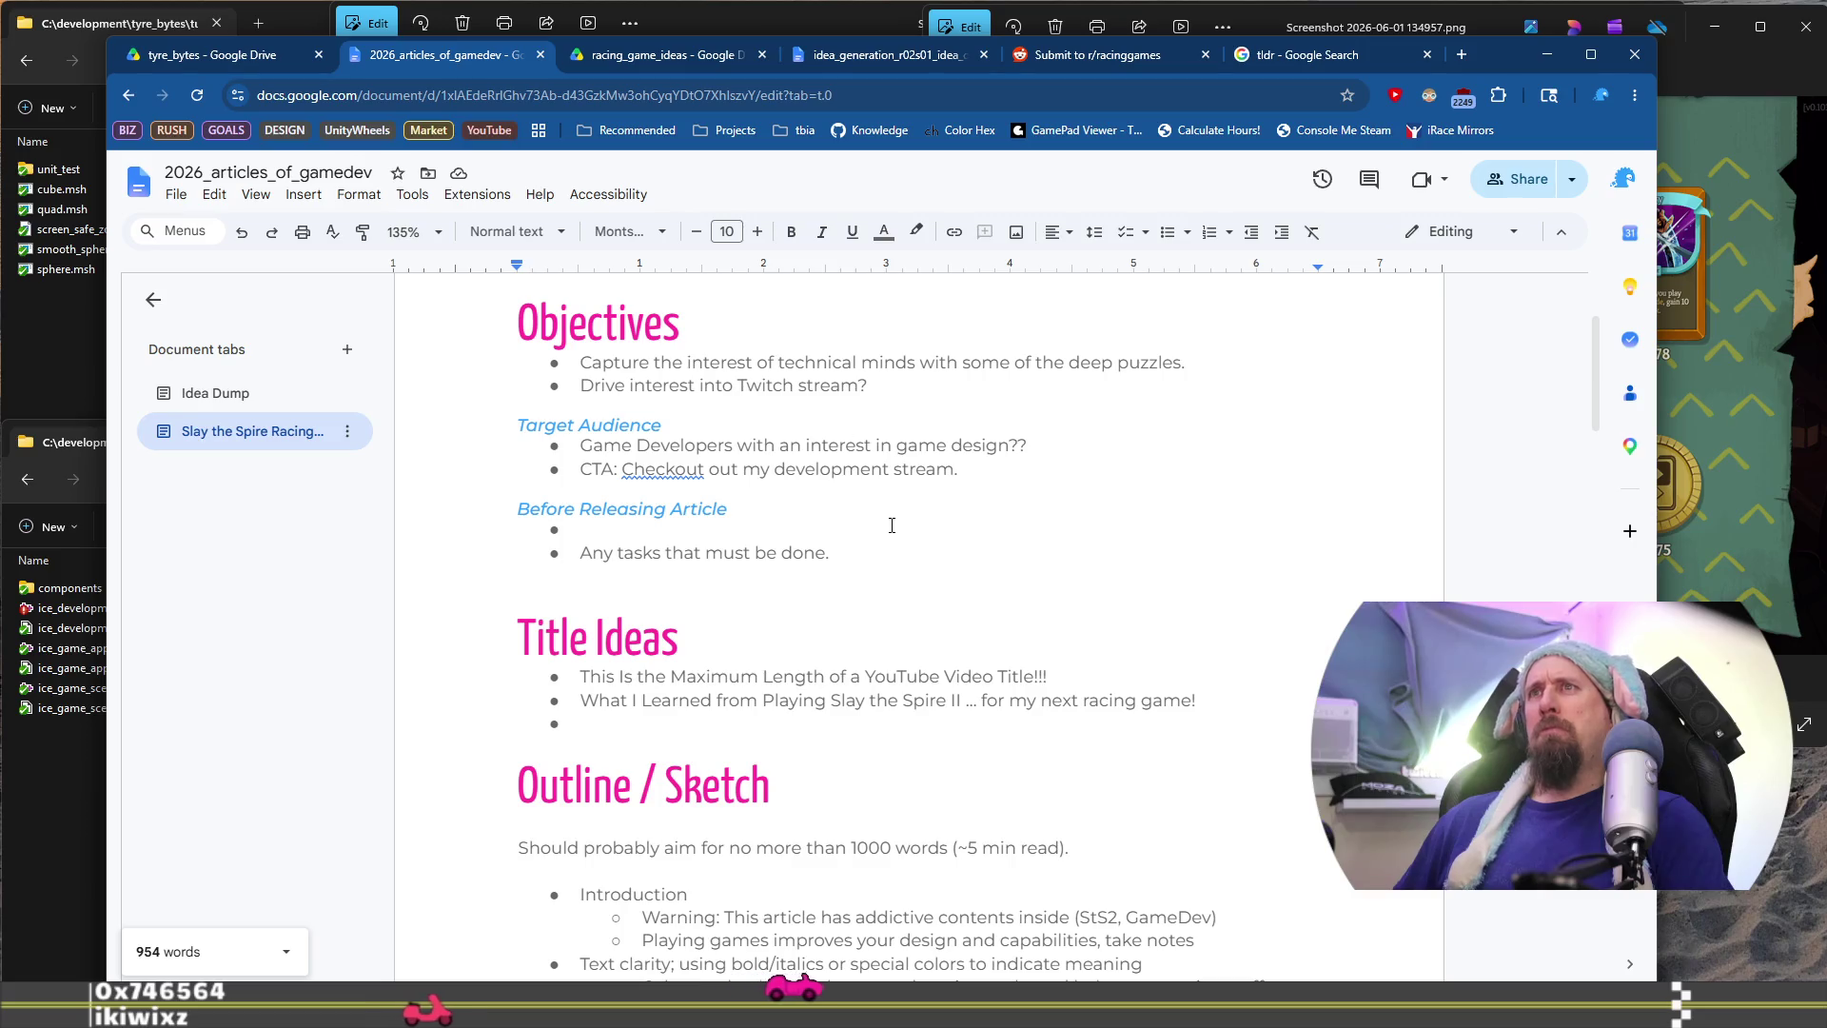
{"action": "left_click", "coordinate": [891, 526]}
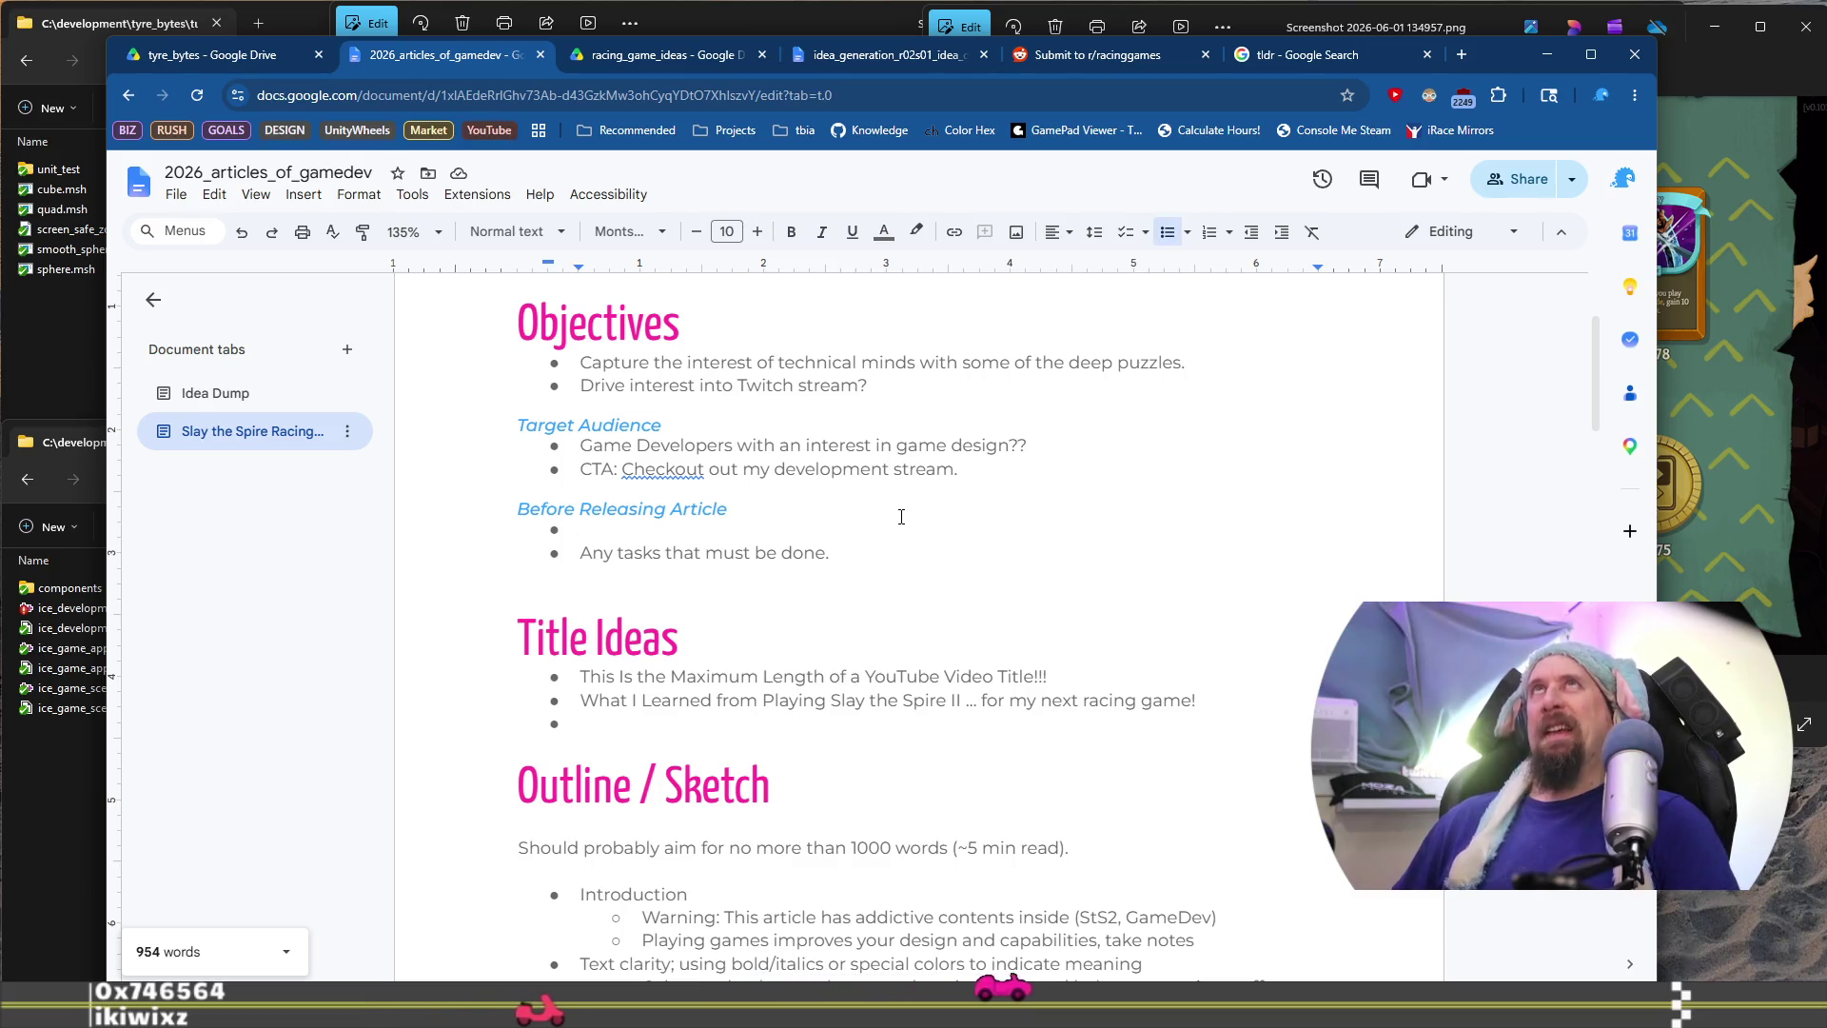
{"action": "key", "text": "BackSpace"}
{"action": "key", "text": "BackSpace"}
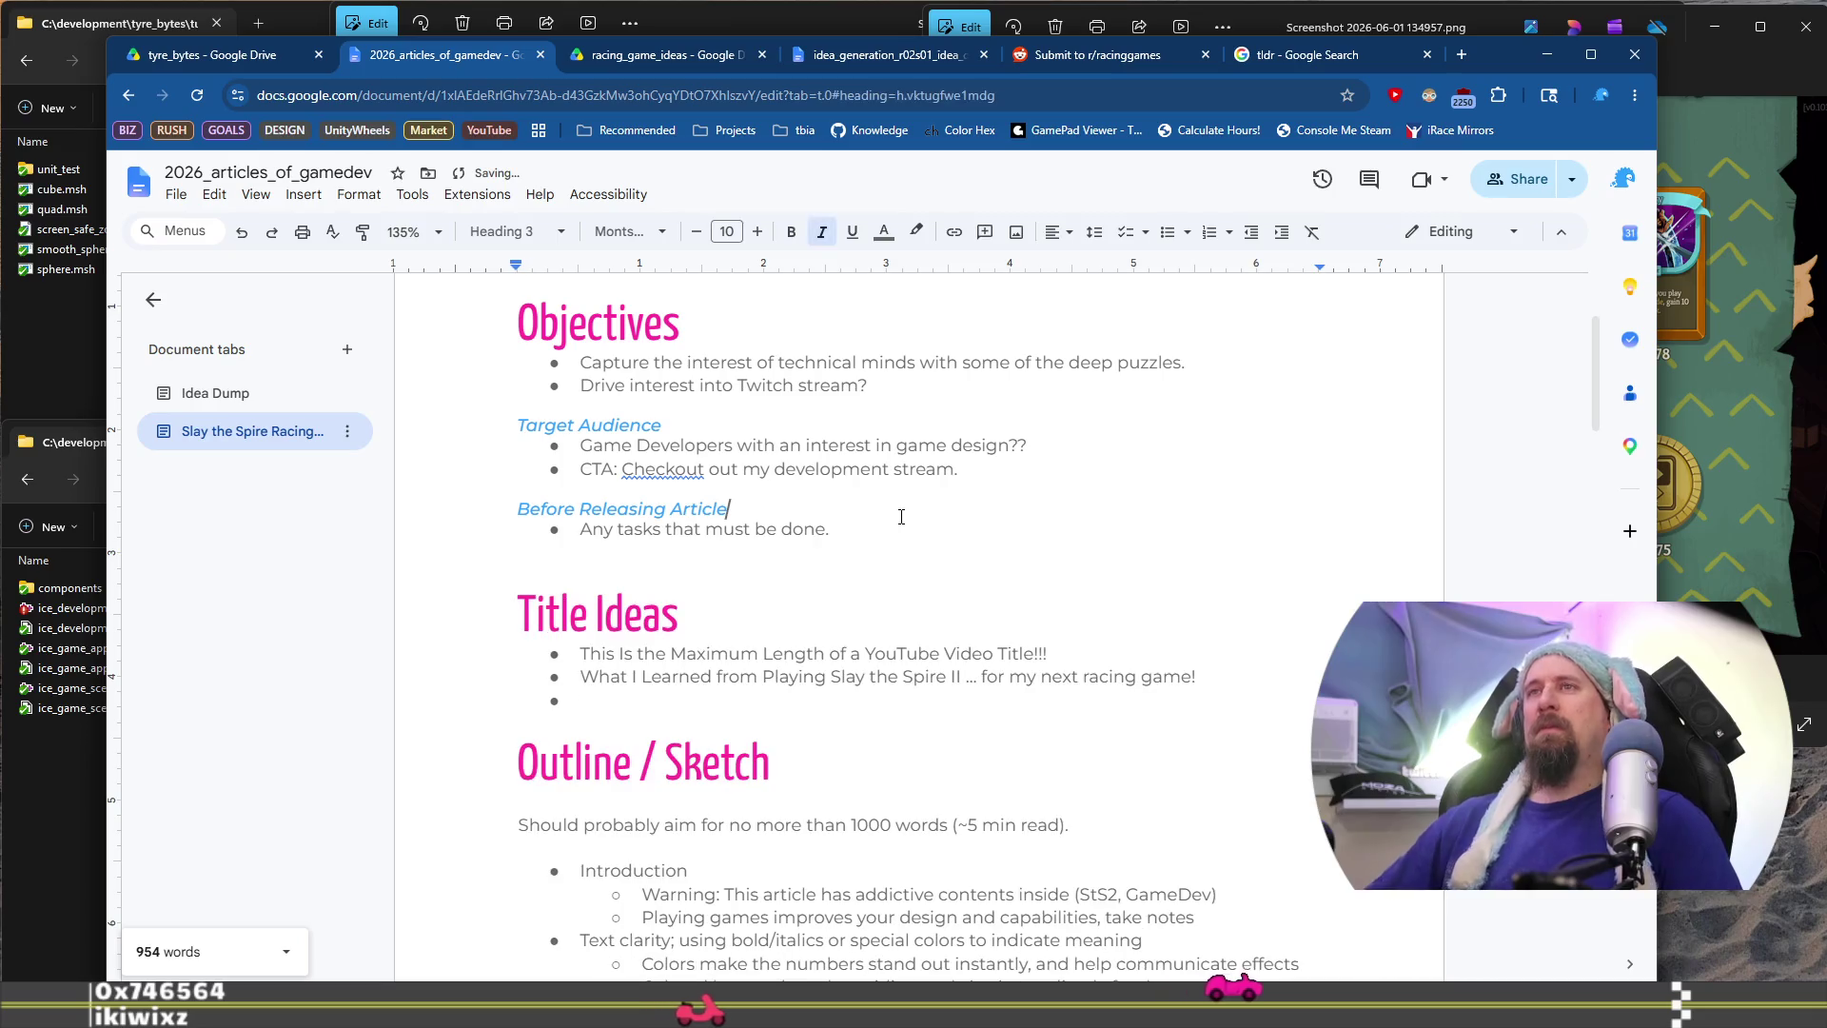
Select the '<maybe: link to article; why I always make racing games>' placeholder in the intro
{"action": "left_click", "coordinate": [819, 701]}
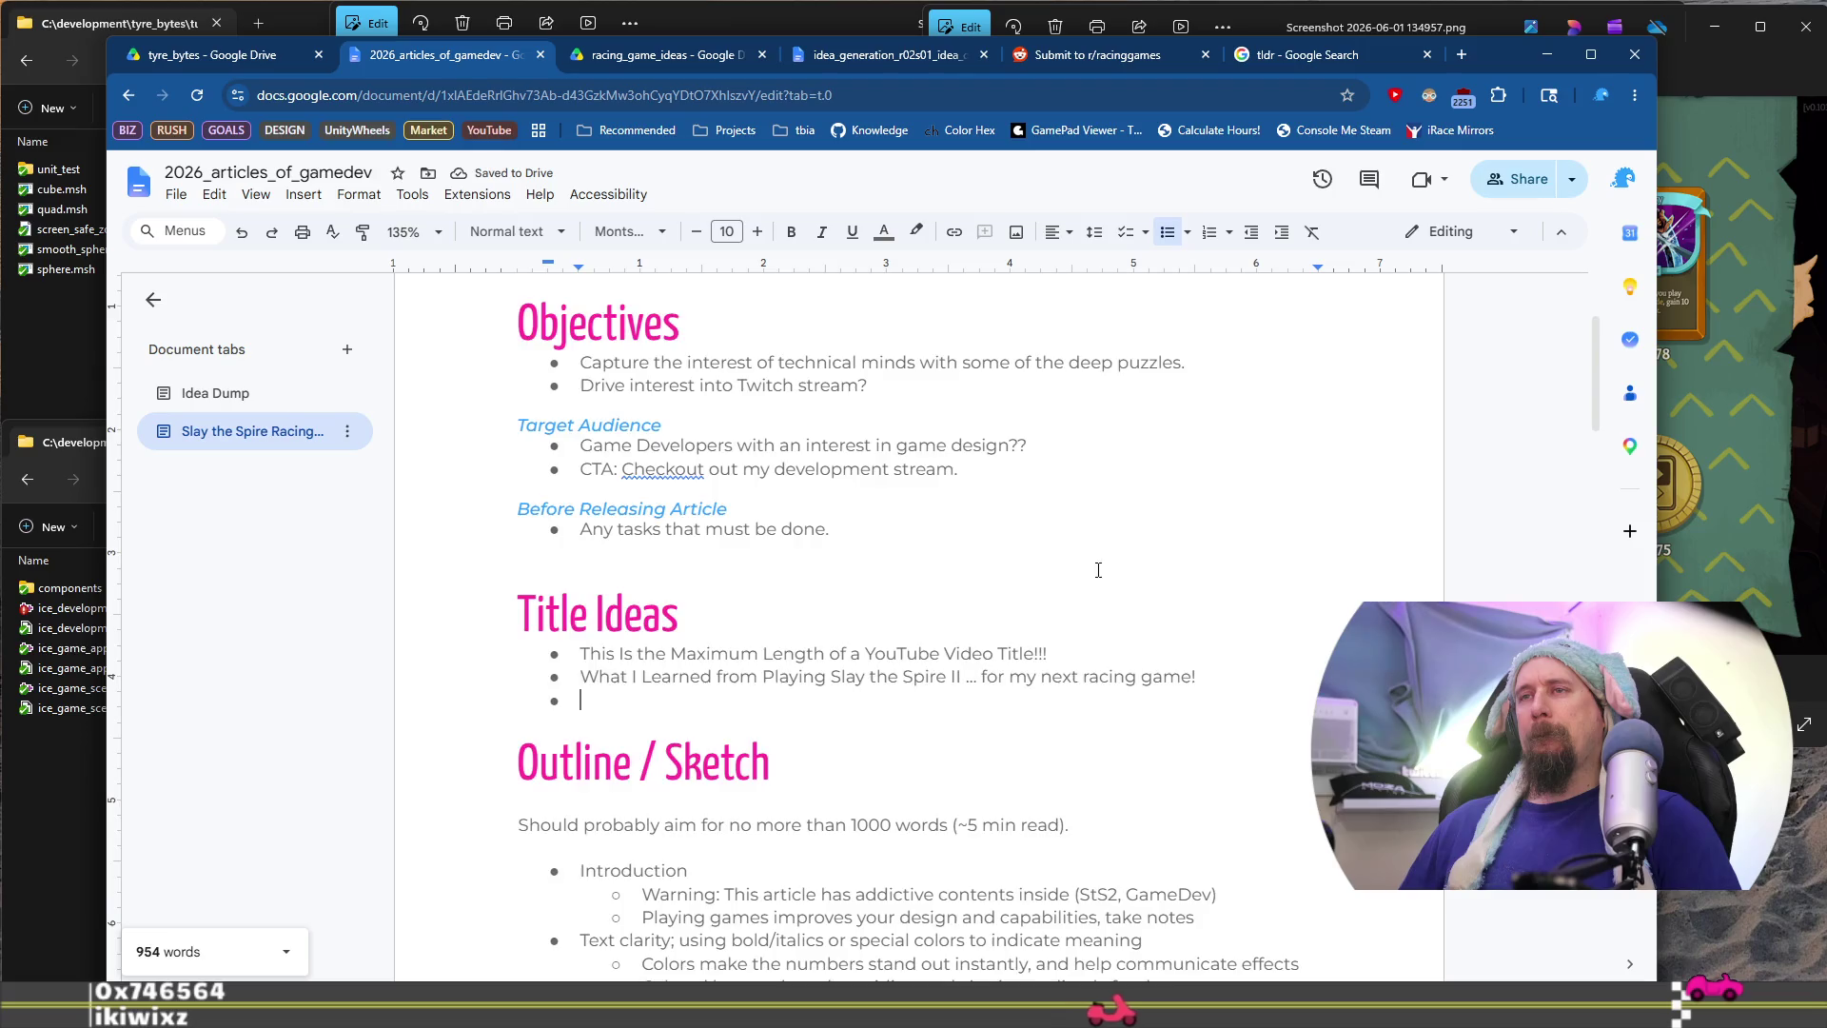
{"action": "scroll", "coordinate": [1098, 569], "scroll_direction": "down", "scroll_amount": 5}
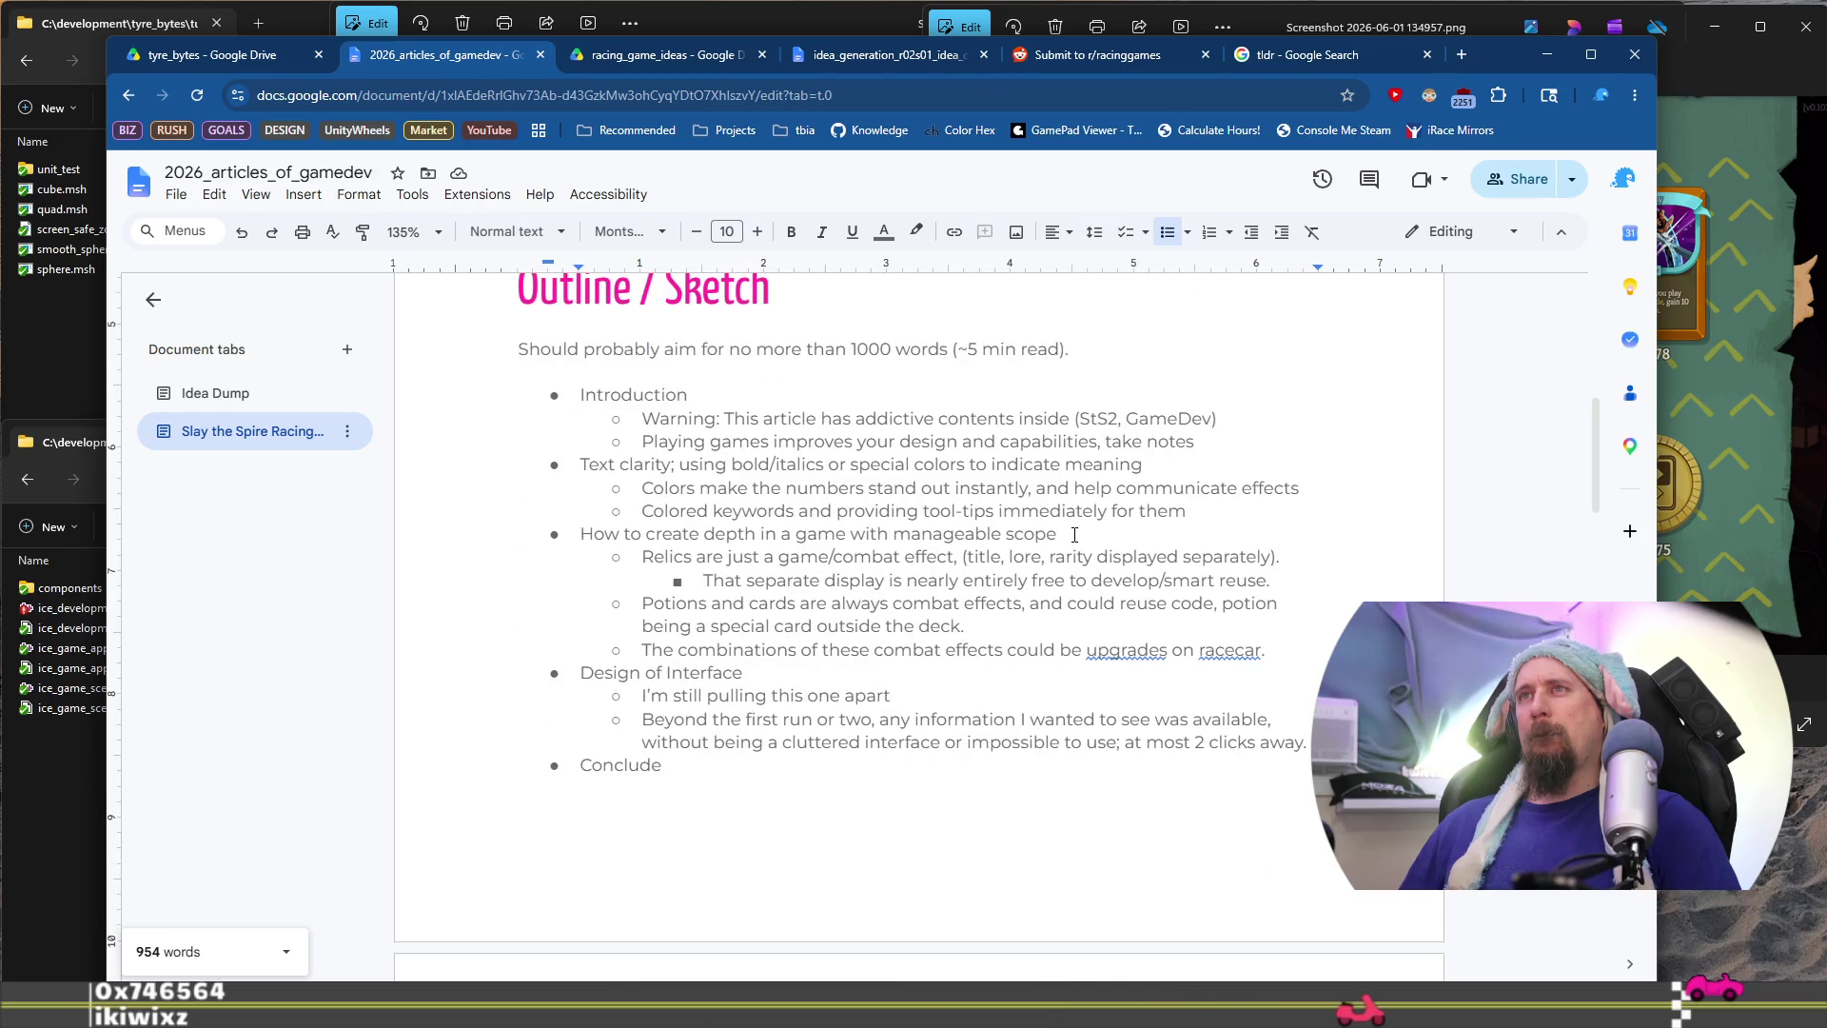
{"action": "scroll", "coordinate": [1075, 534], "scroll_direction": "down", "scroll_amount": 8}
{"action": "scroll", "coordinate": [1075, 531], "scroll_direction": "down", "scroll_amount": 12}
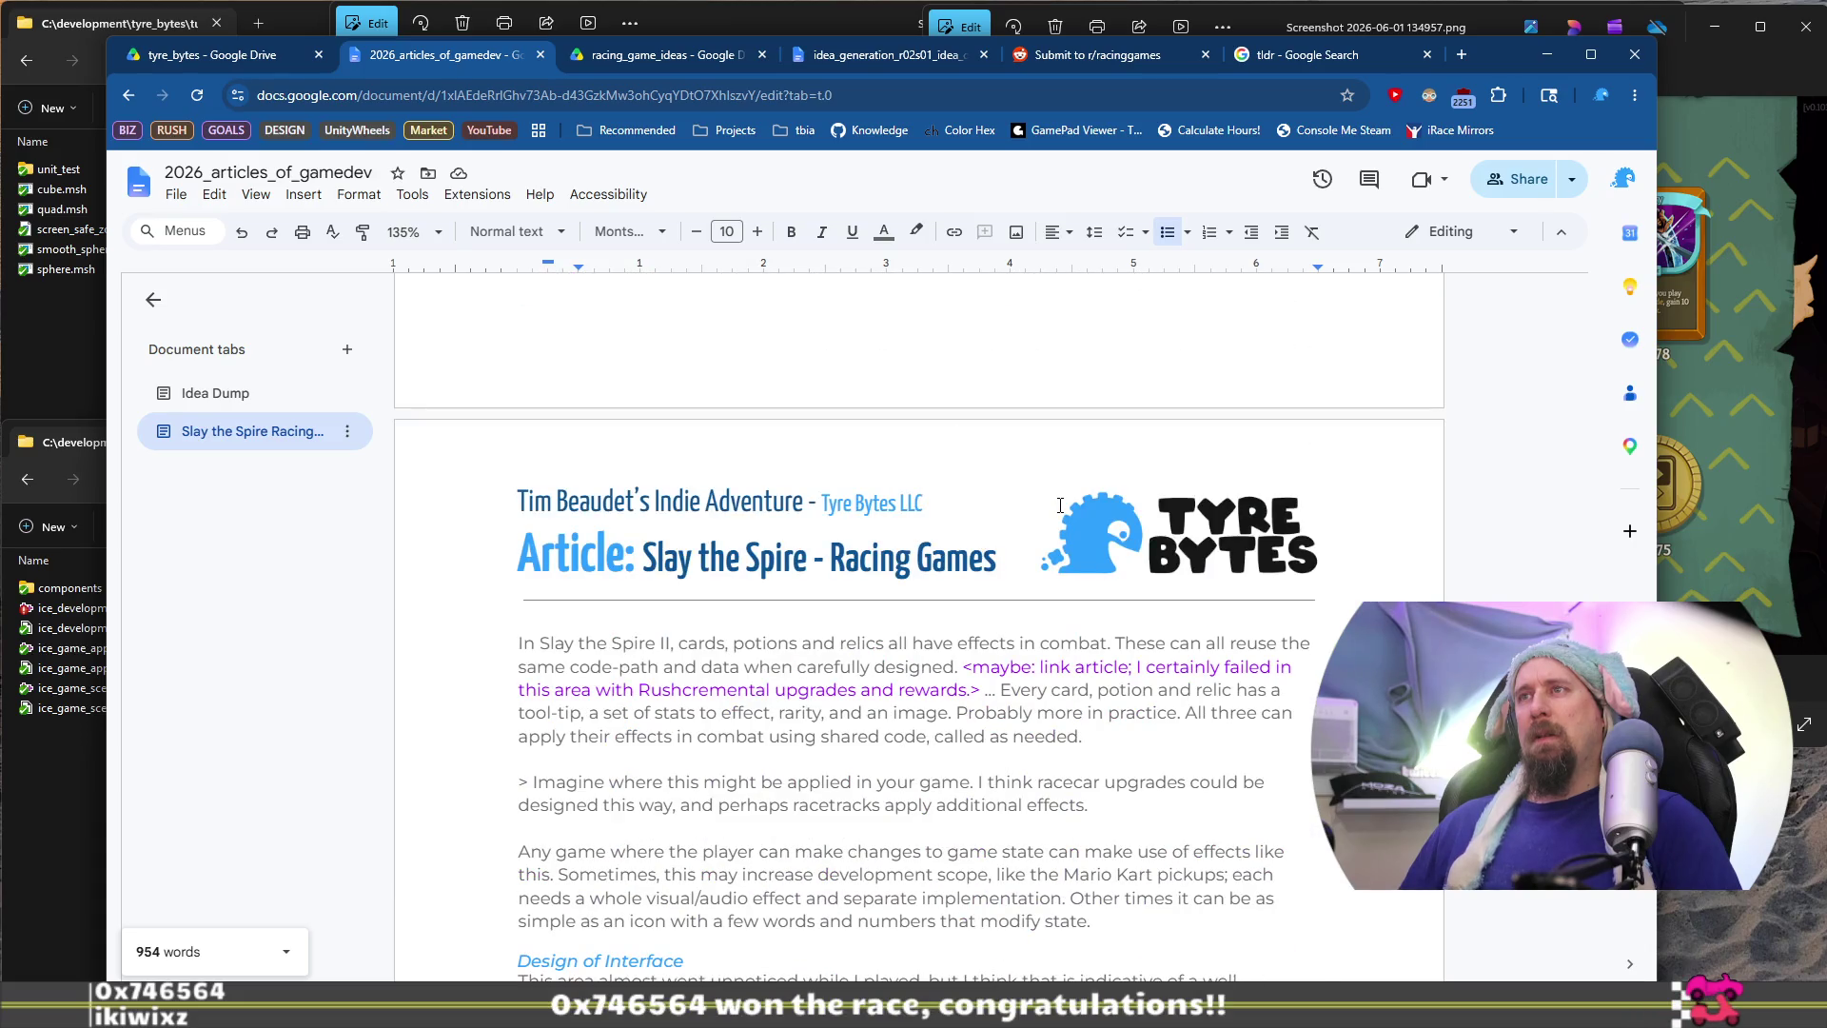
{"action": "scroll", "coordinate": [1060, 505], "scroll_direction": "up", "scroll_amount": 14}
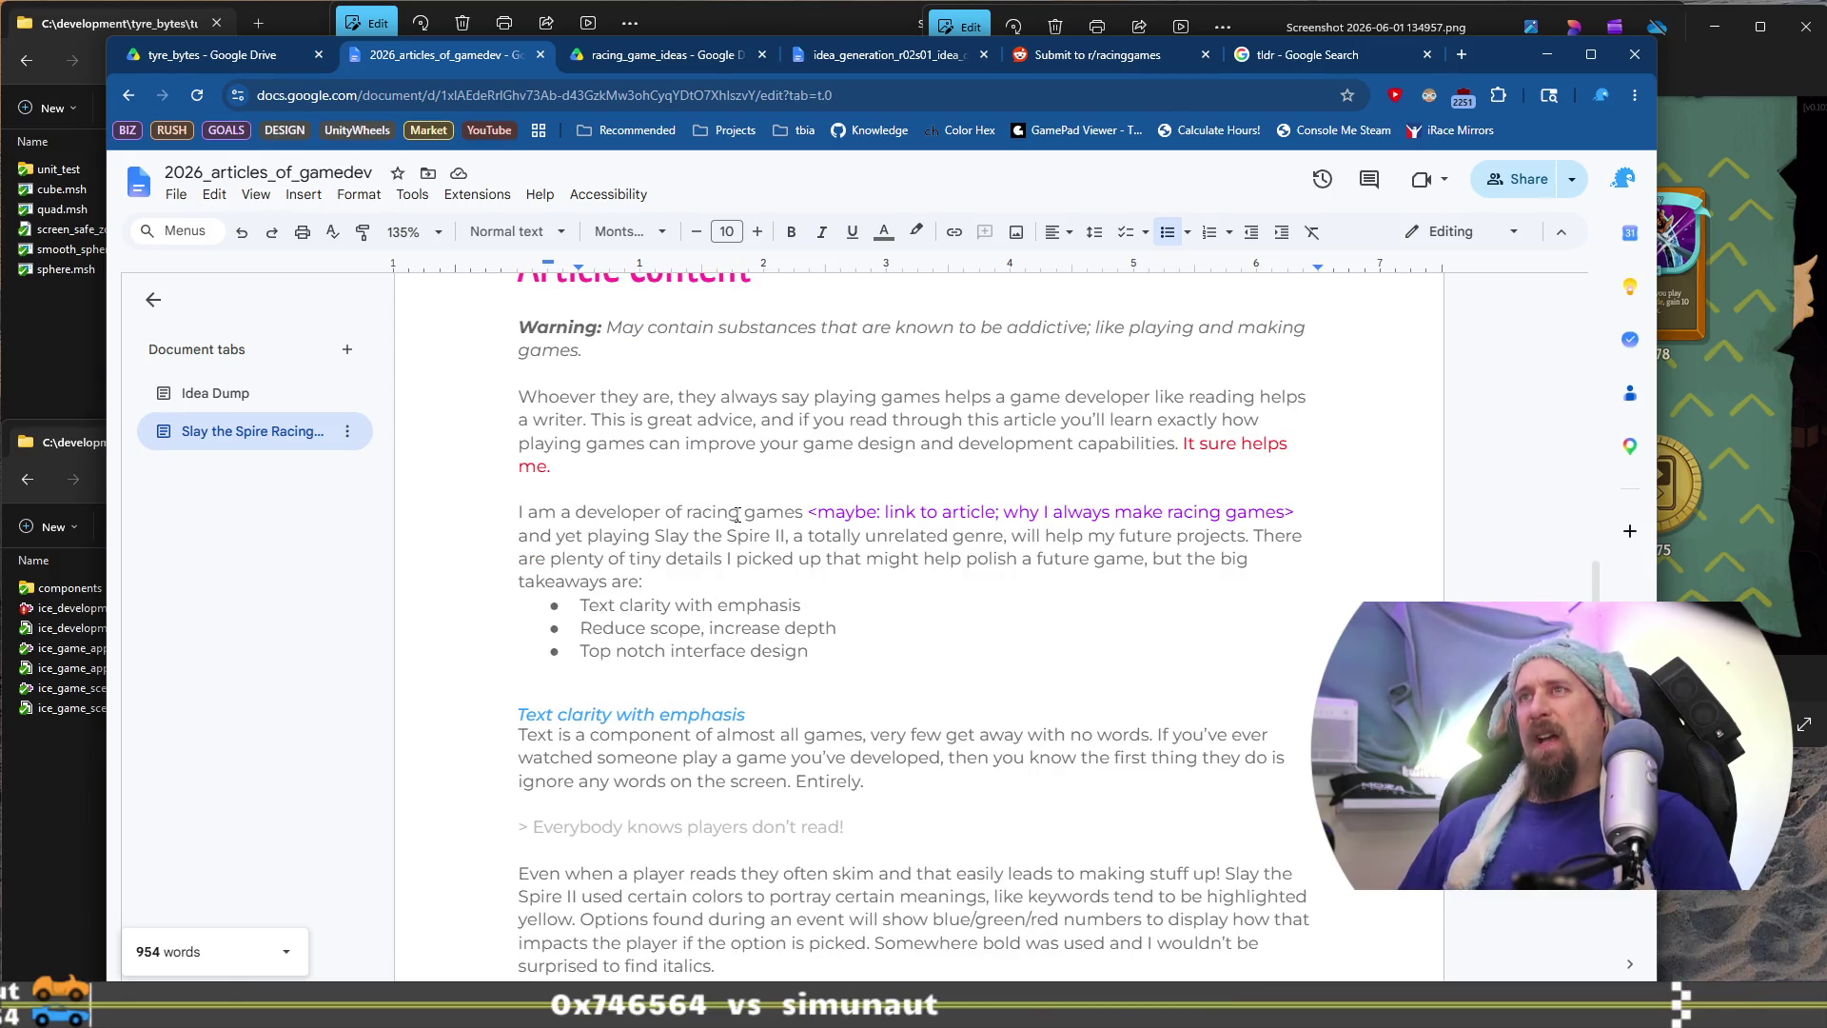
{"action": "mouse_move", "coordinate": [812, 511]}
{"action": "left_mouse_down"}
{"action": "mouse_move", "coordinate": [1324, 511]}
{"action": "mouse_move", "coordinate": [780, 509]}
{"action": "left_mouse_up"}
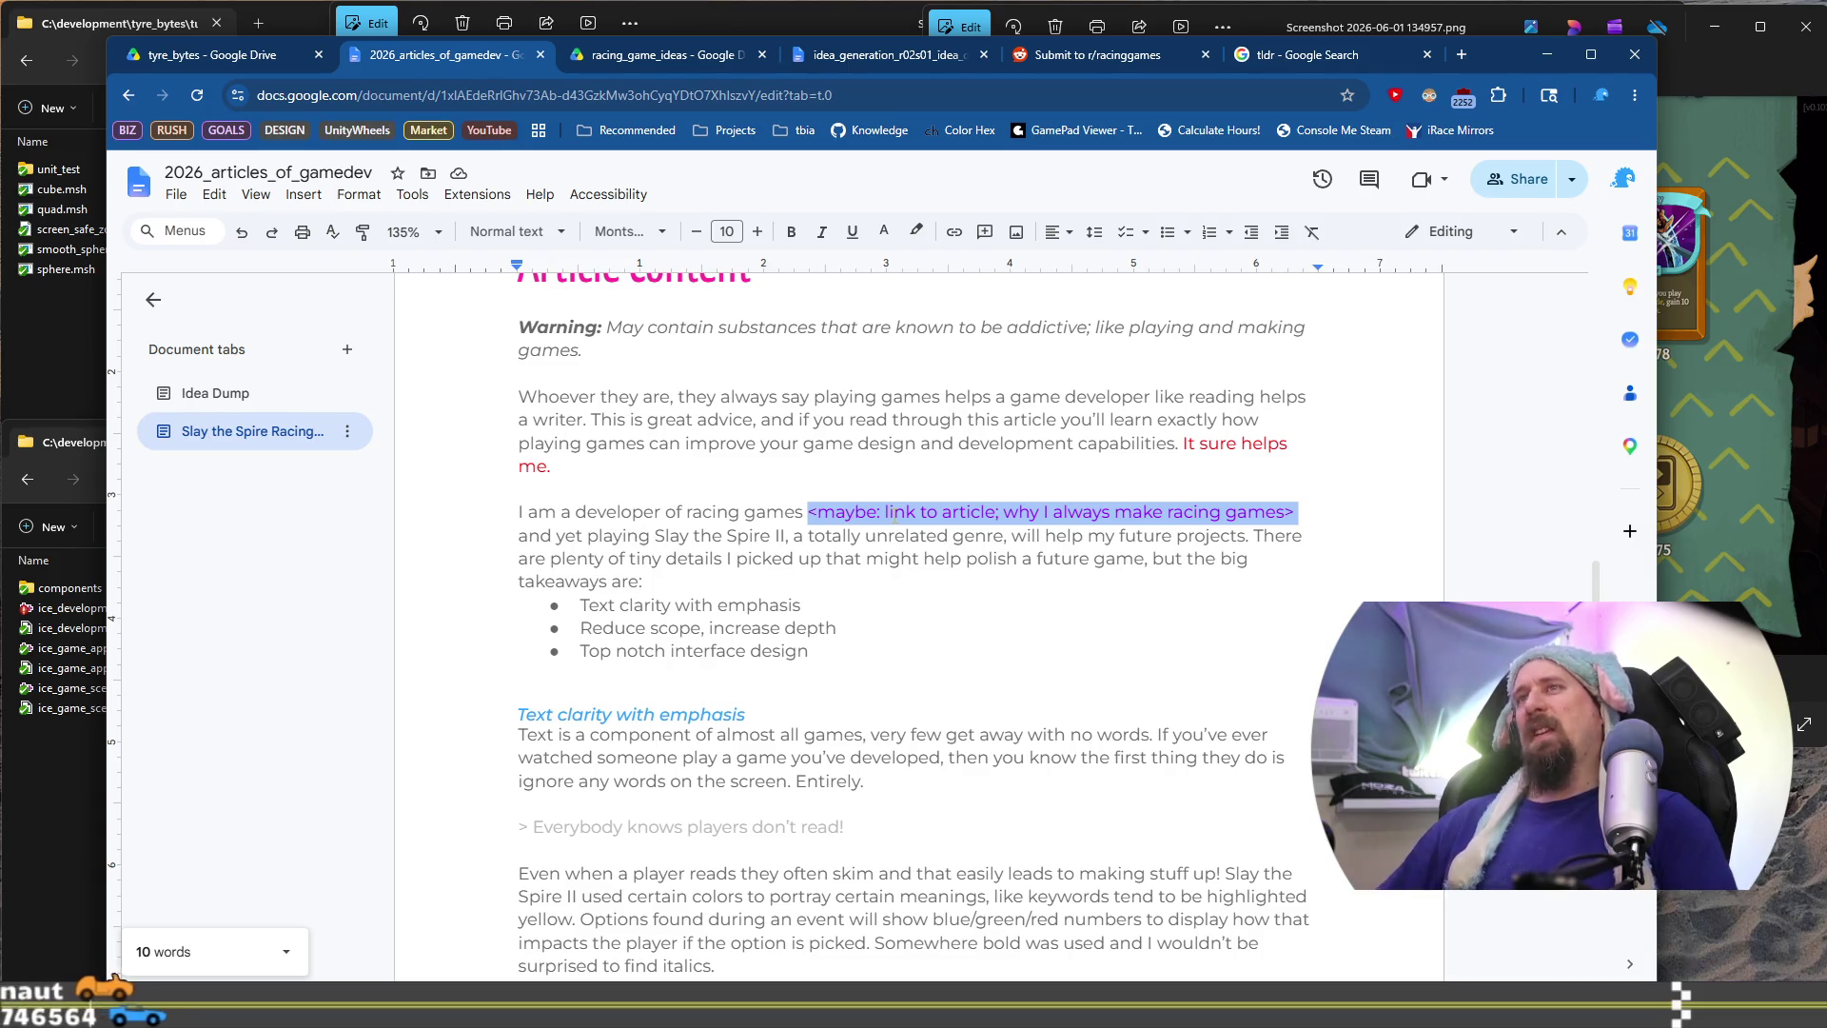
Replace the intro placeholder's text with 'you can watch on twitch', keeping the angle brackets
{"action": "key", "text": "Left"}
{"action": "key", "text": "Right"}
{"action": "key", "text": "shift+End"}
{"action": "key", "text": "shift+Left"}
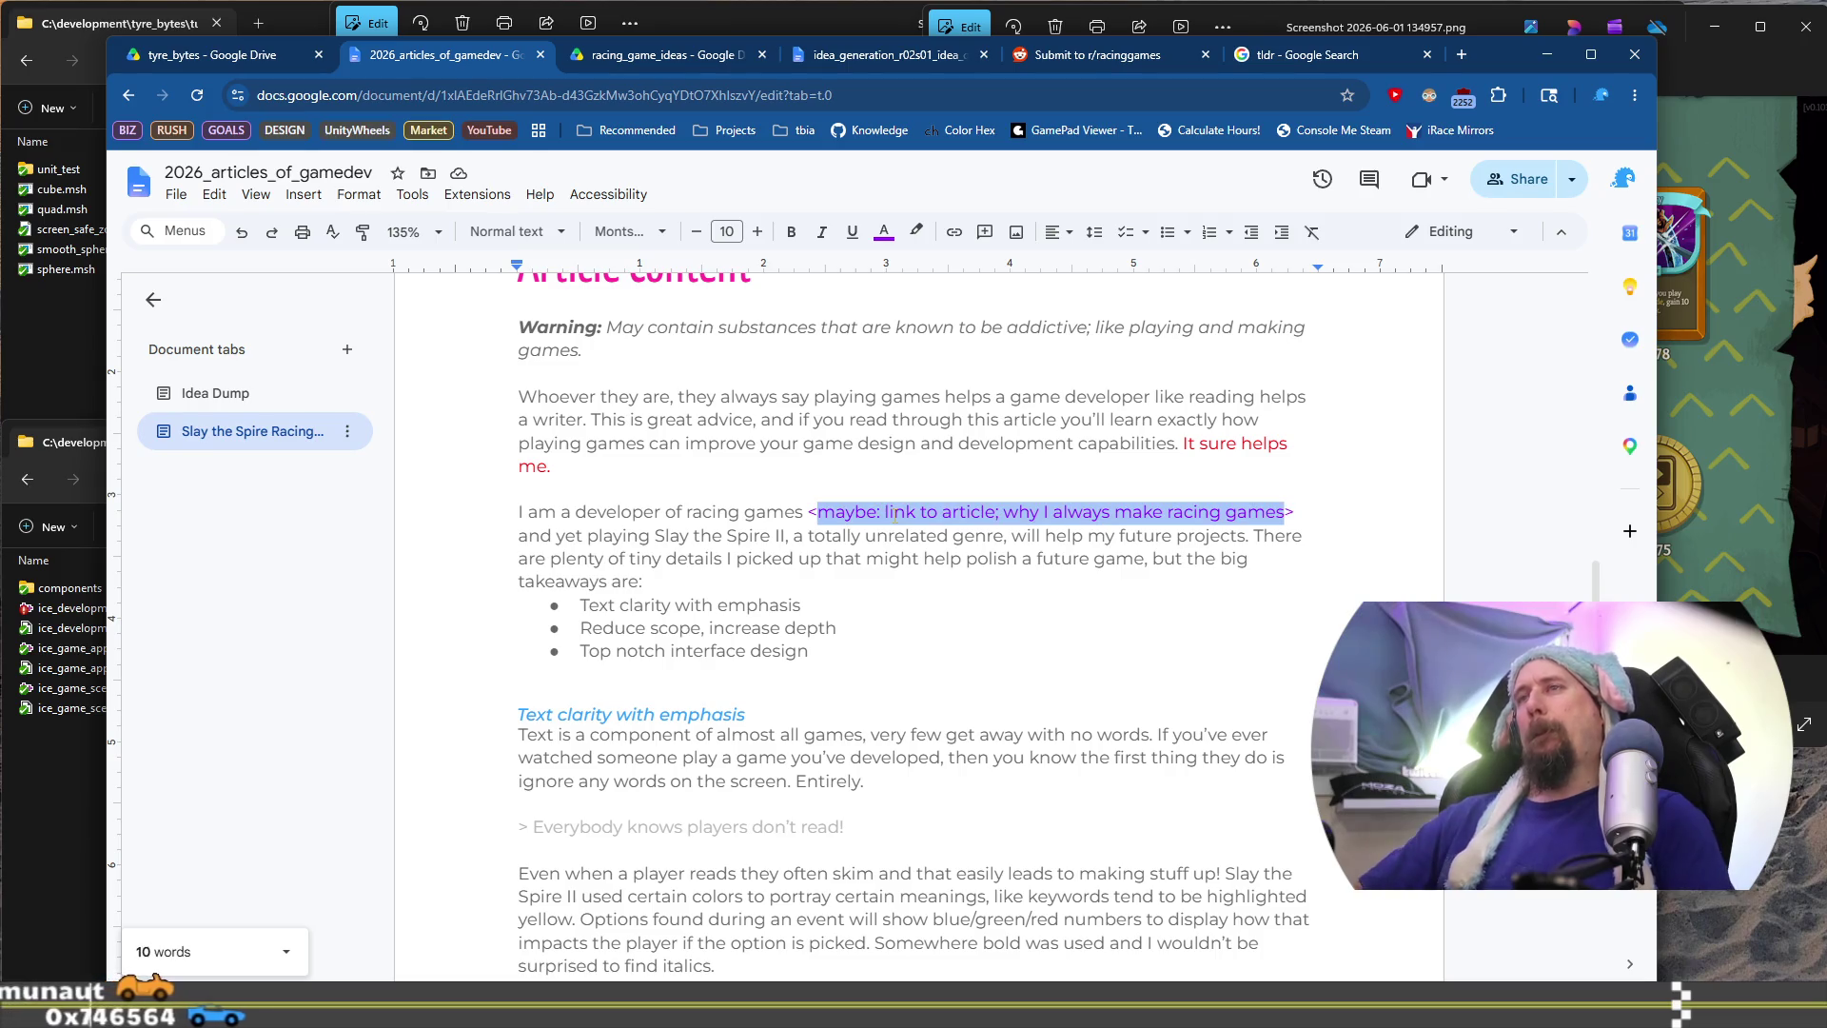
{"action": "type", "text": "who live"}
{"action": "key", "text": "BackSpace"}
{"action": "key", "text": "BackSpace"}
{"action": "key", "text": "BackSpace"}
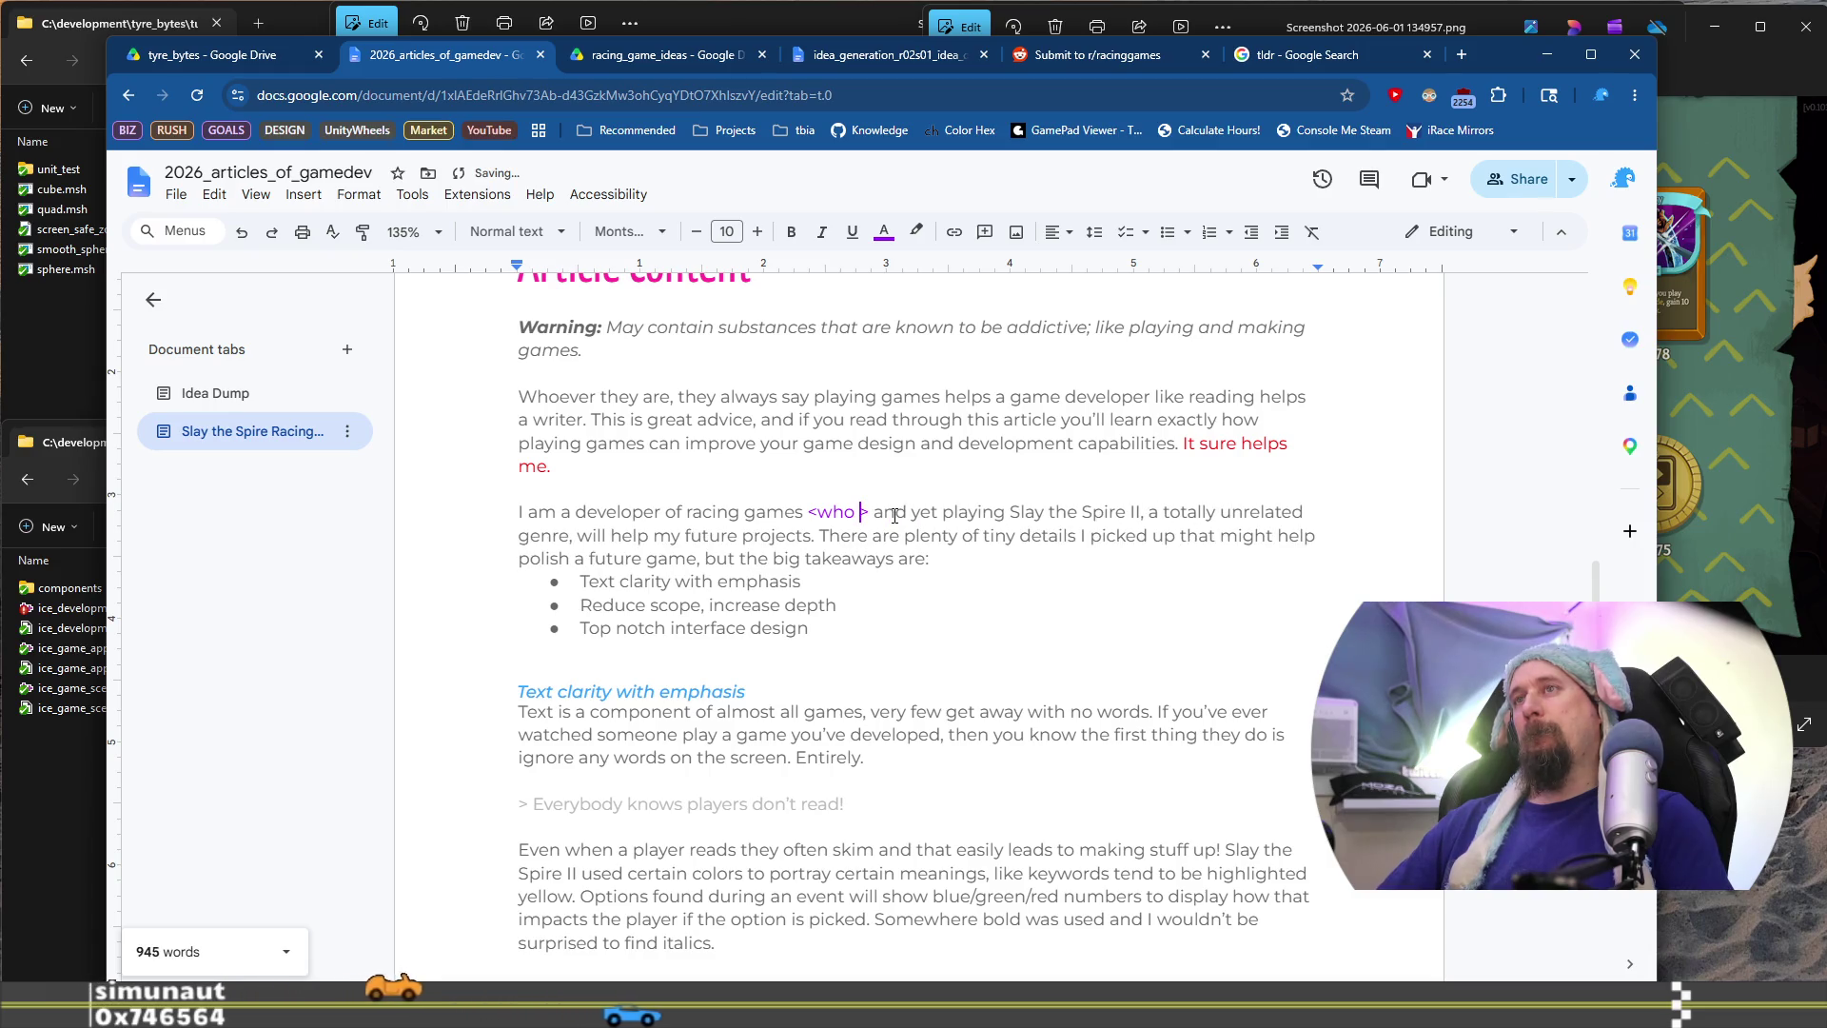
{"action": "key", "text": "ctrl+shift+Left"}
{"action": "type", "text": "you "}
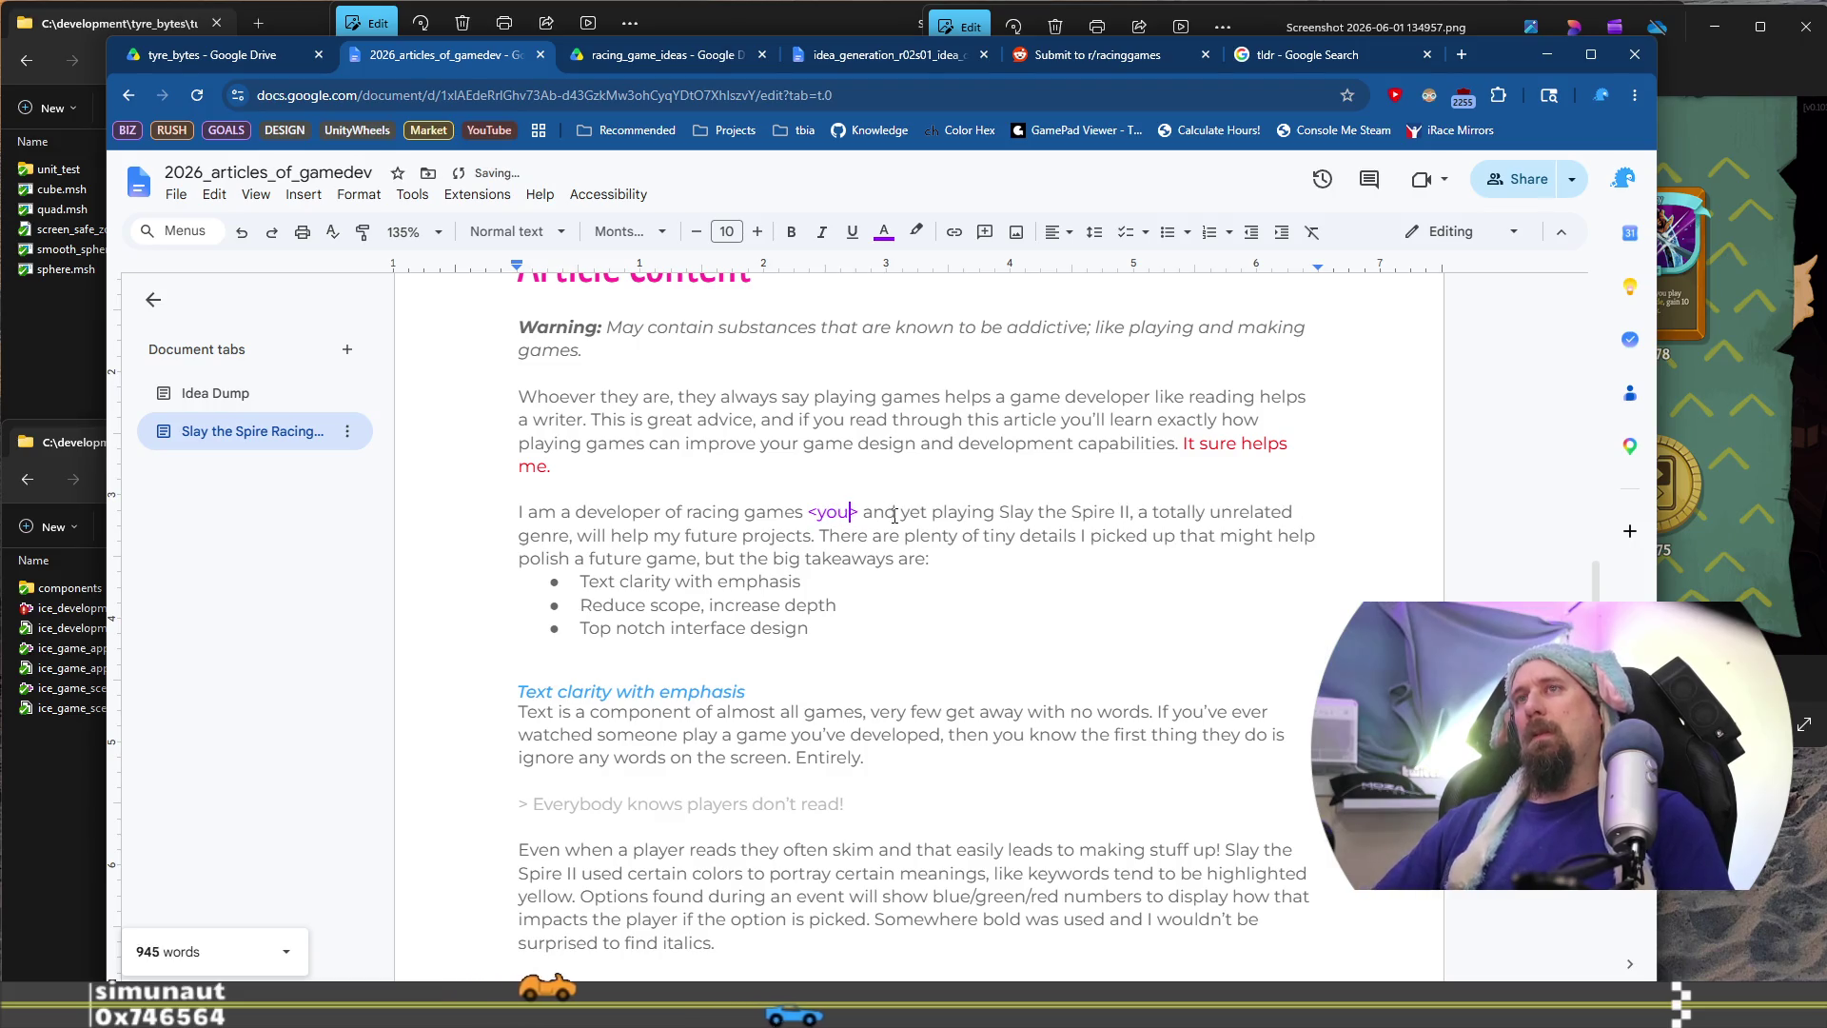
{"action": "type", "text": "can watch "}
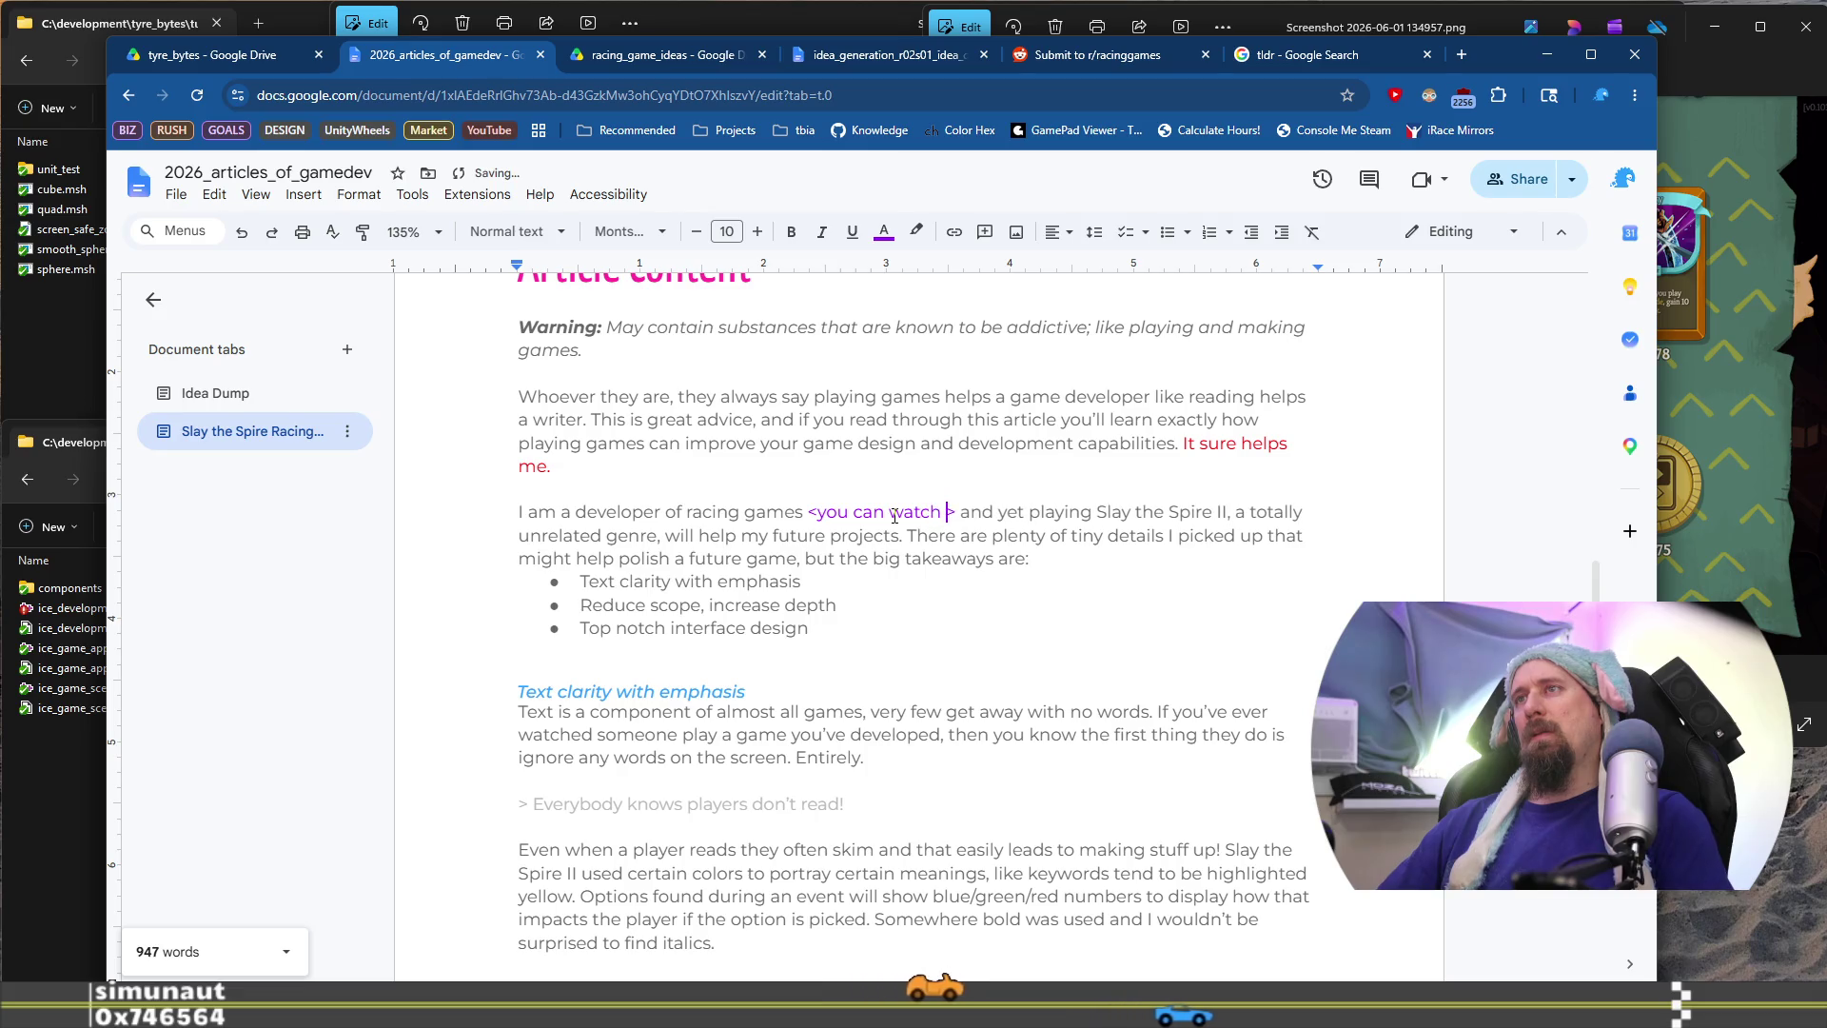
{"action": "type", "text": "on twitch"}
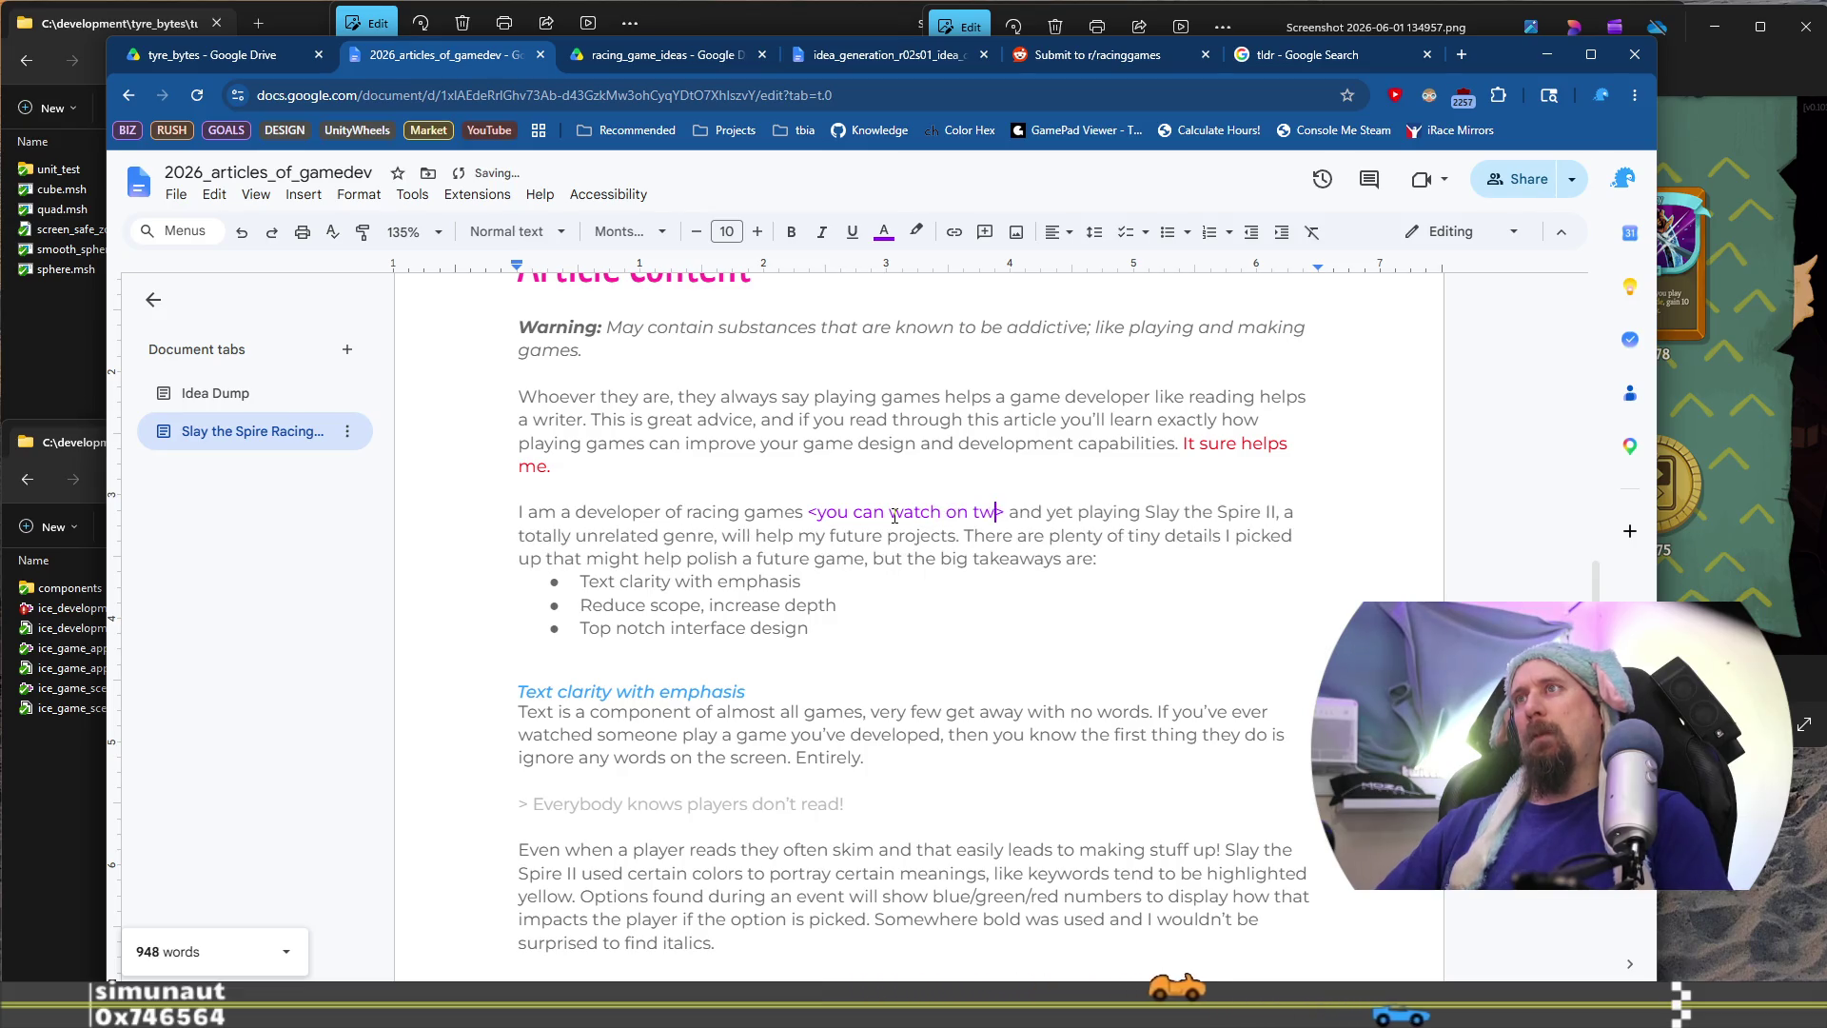
{"action": "key", "text": "ctrl+Right"}
{"action": "key", "text": "ctrl+Right"}
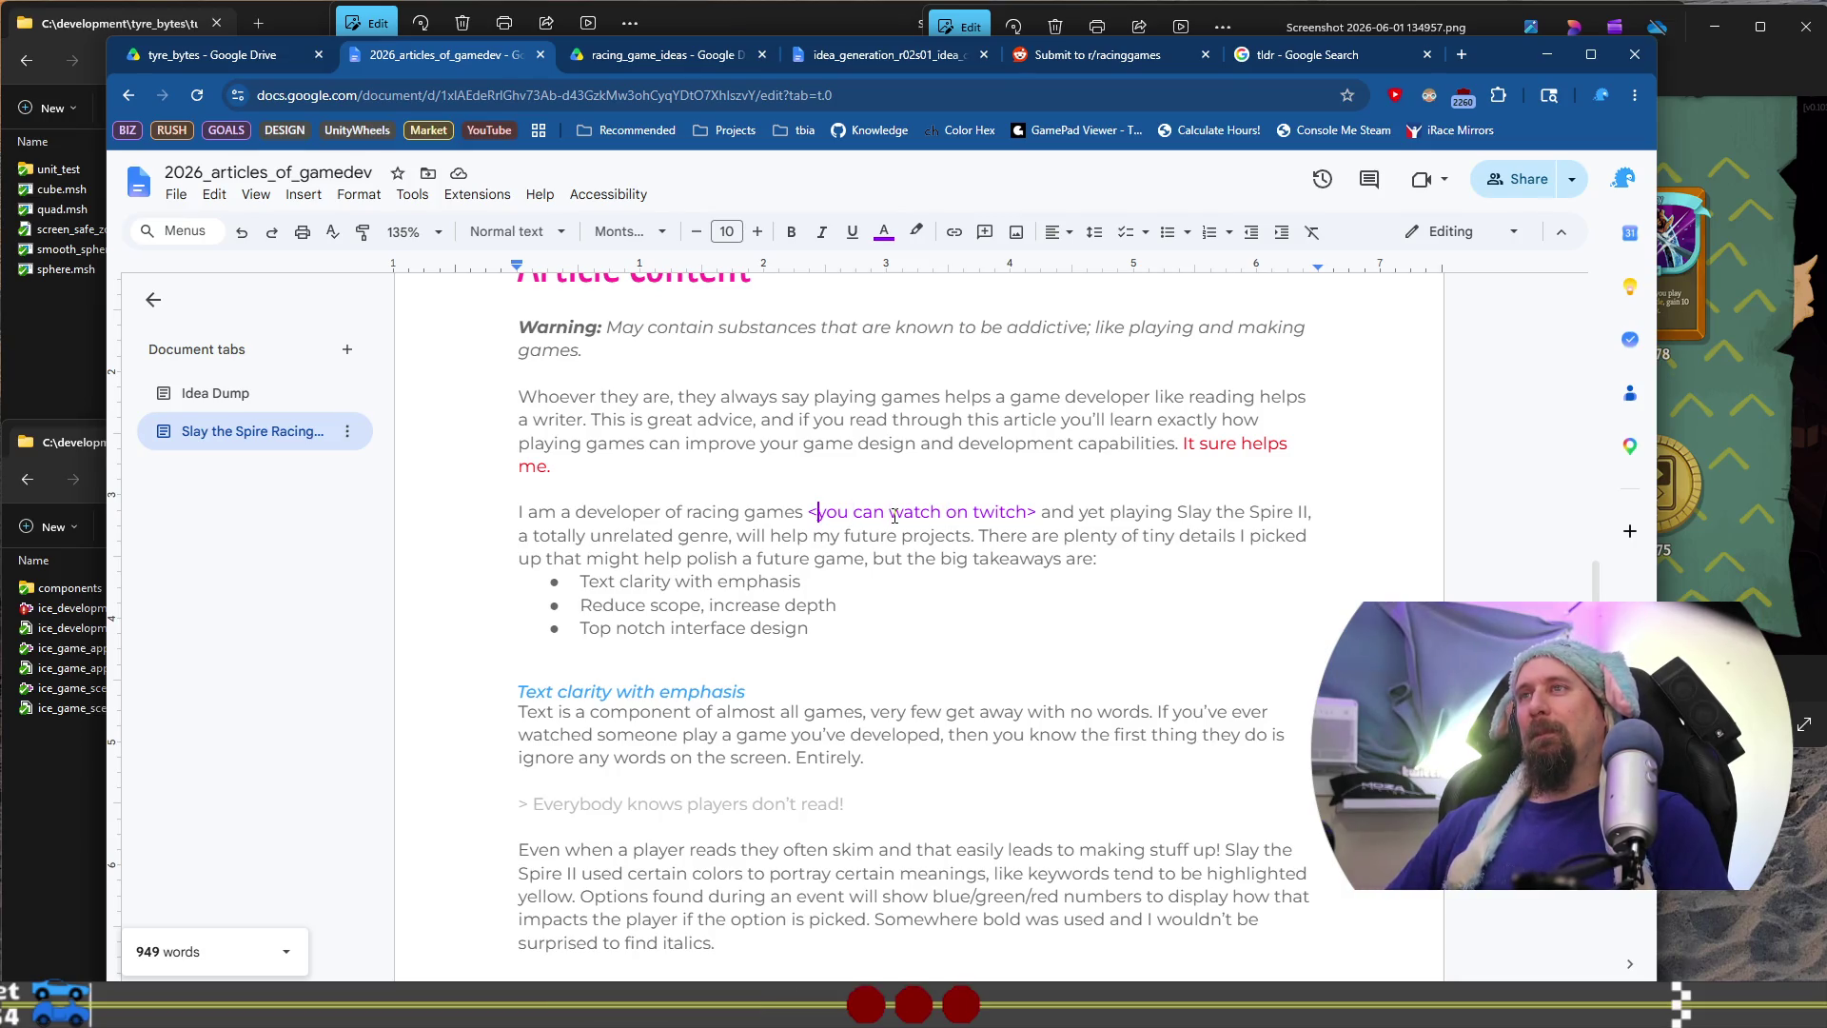
Reword the placeholder to 'you can watch and chat with on twitch'
{"action": "key", "text": "BackSpace"}
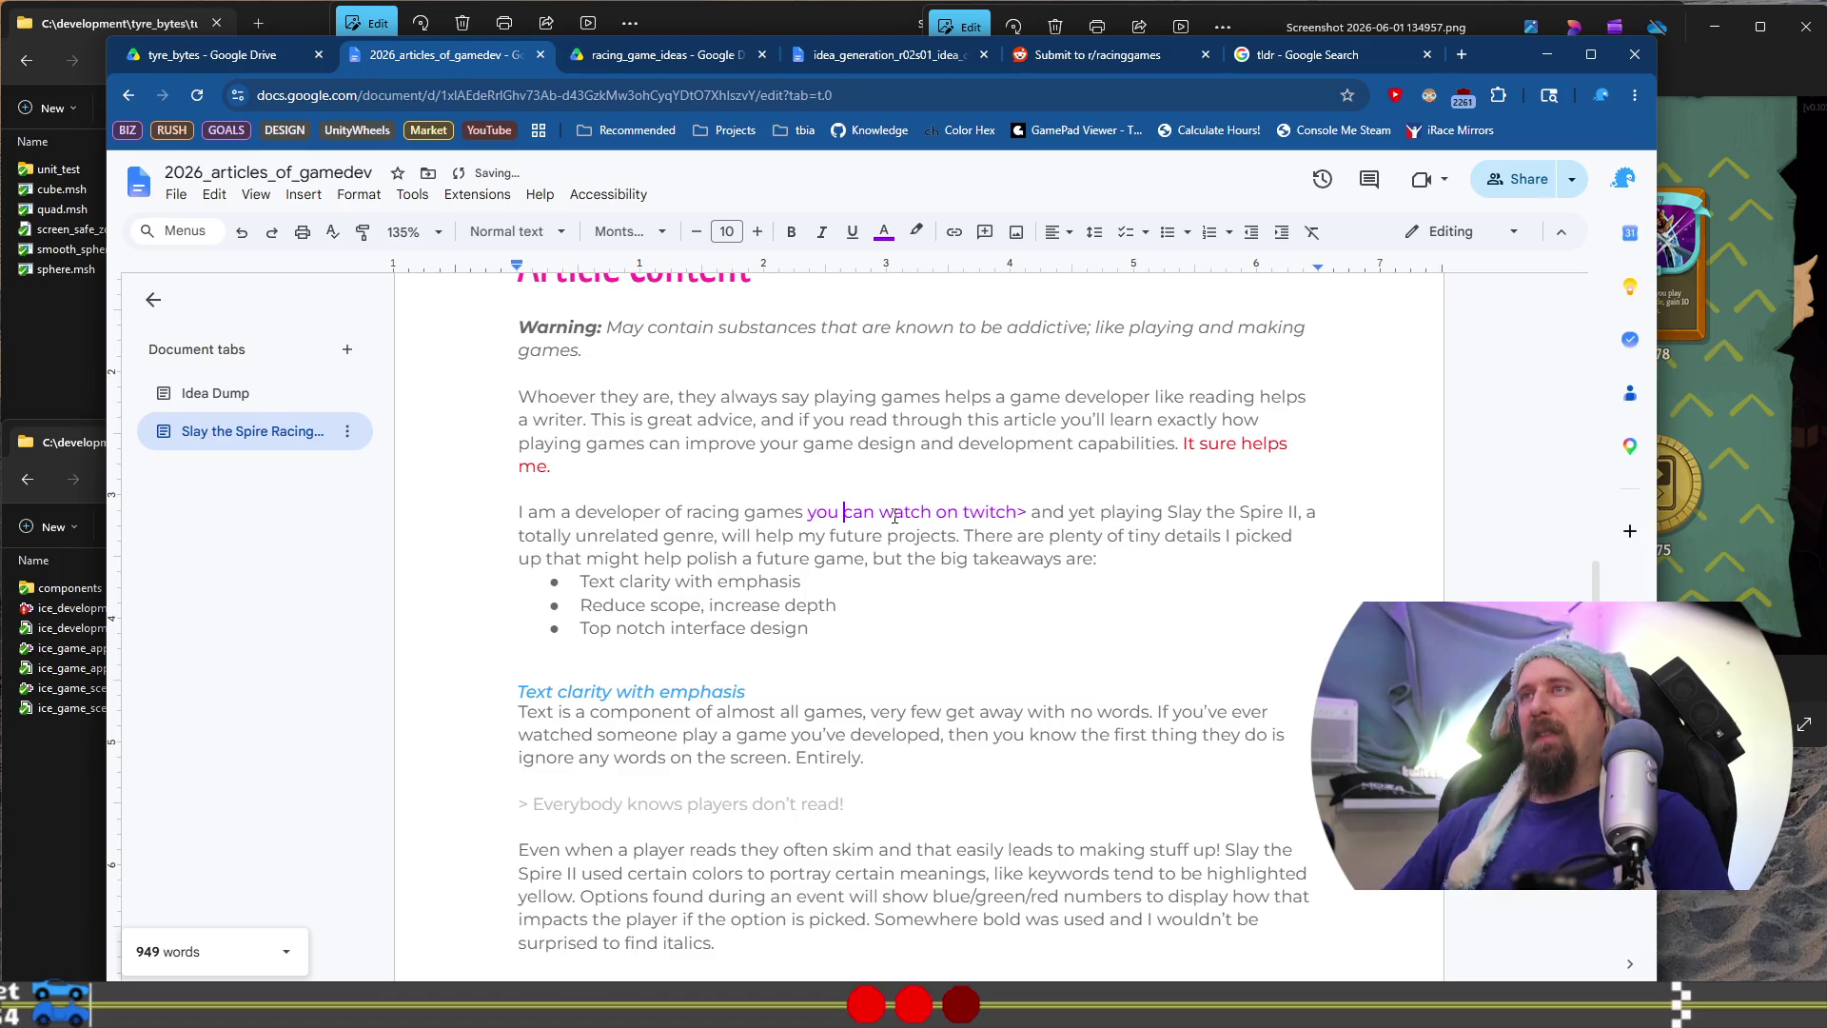
{"action": "key", "text": "ctrl+z"}
{"action": "left_click", "coordinate": [891, 512]}
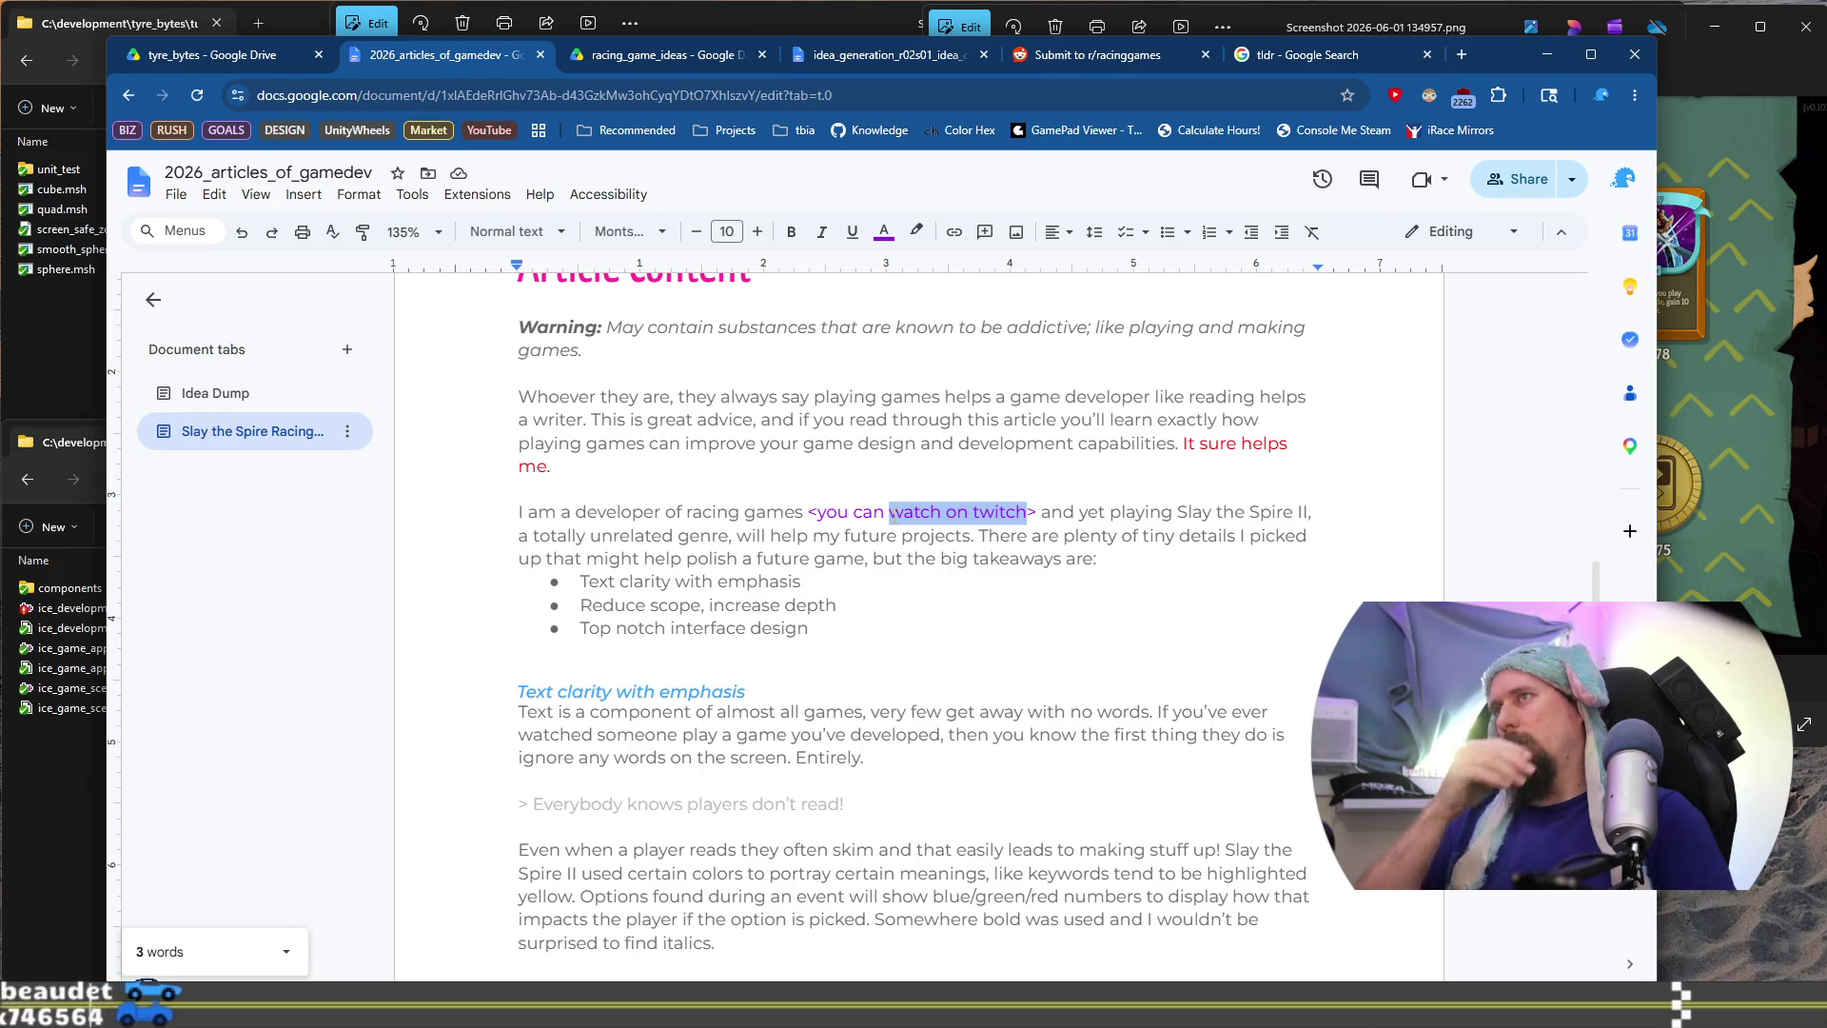
{"action": "key", "text": "Right"}
{"action": "key", "text": "ctrl+Left"}
{"action": "key", "text": "ctrl+Left"}
{"action": "type", "text": "code, des"}
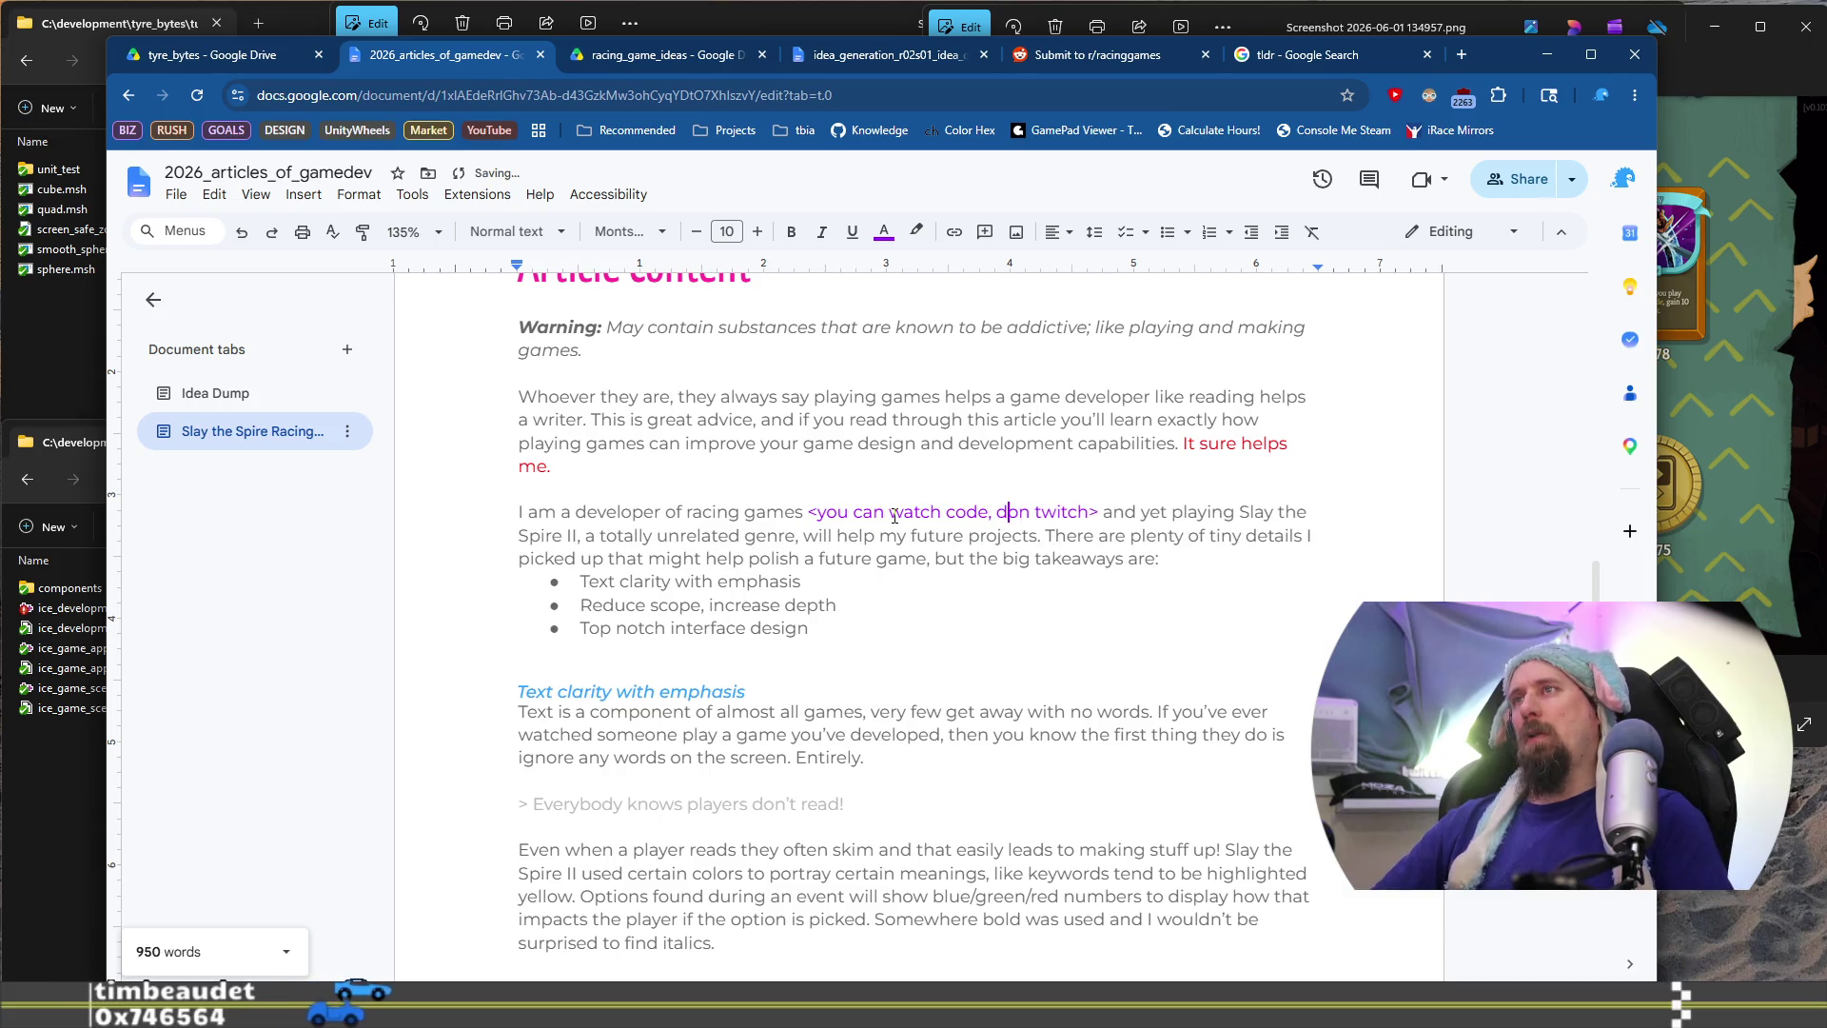
{"action": "type", "text": "ign,"}
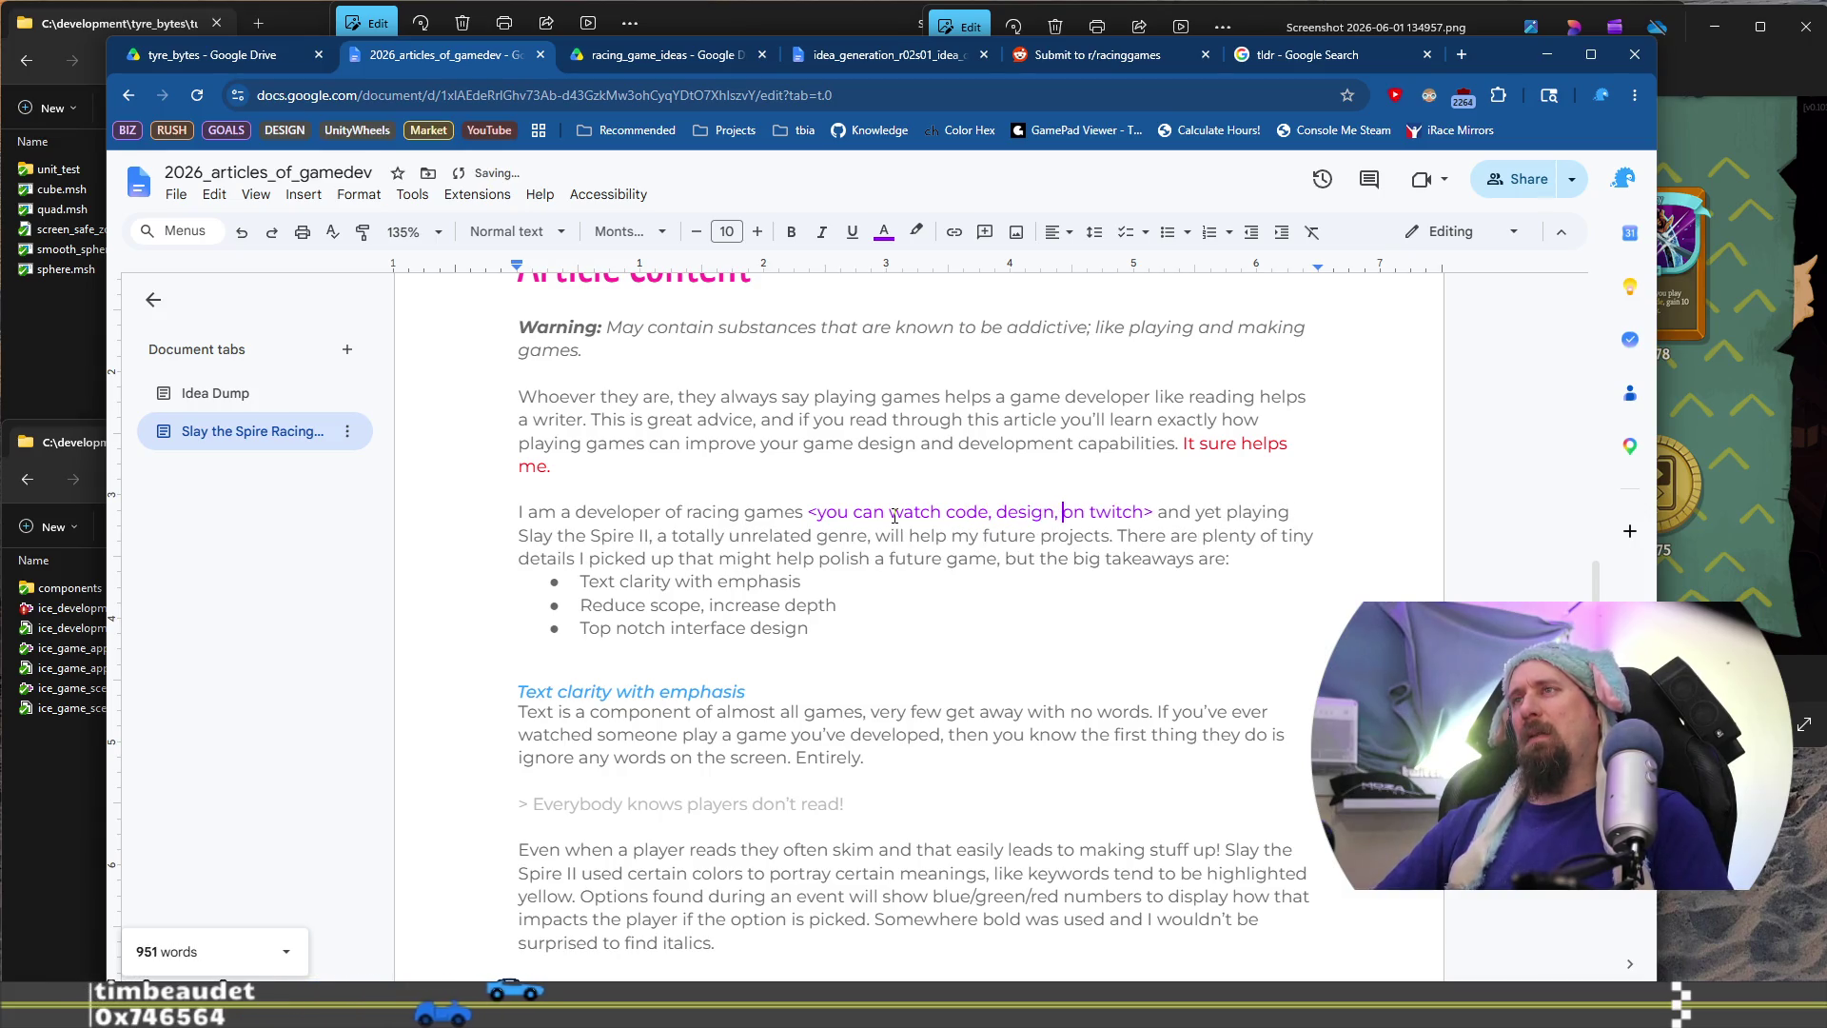
{"action": "key", "text": "ctrl+shift+Left"}
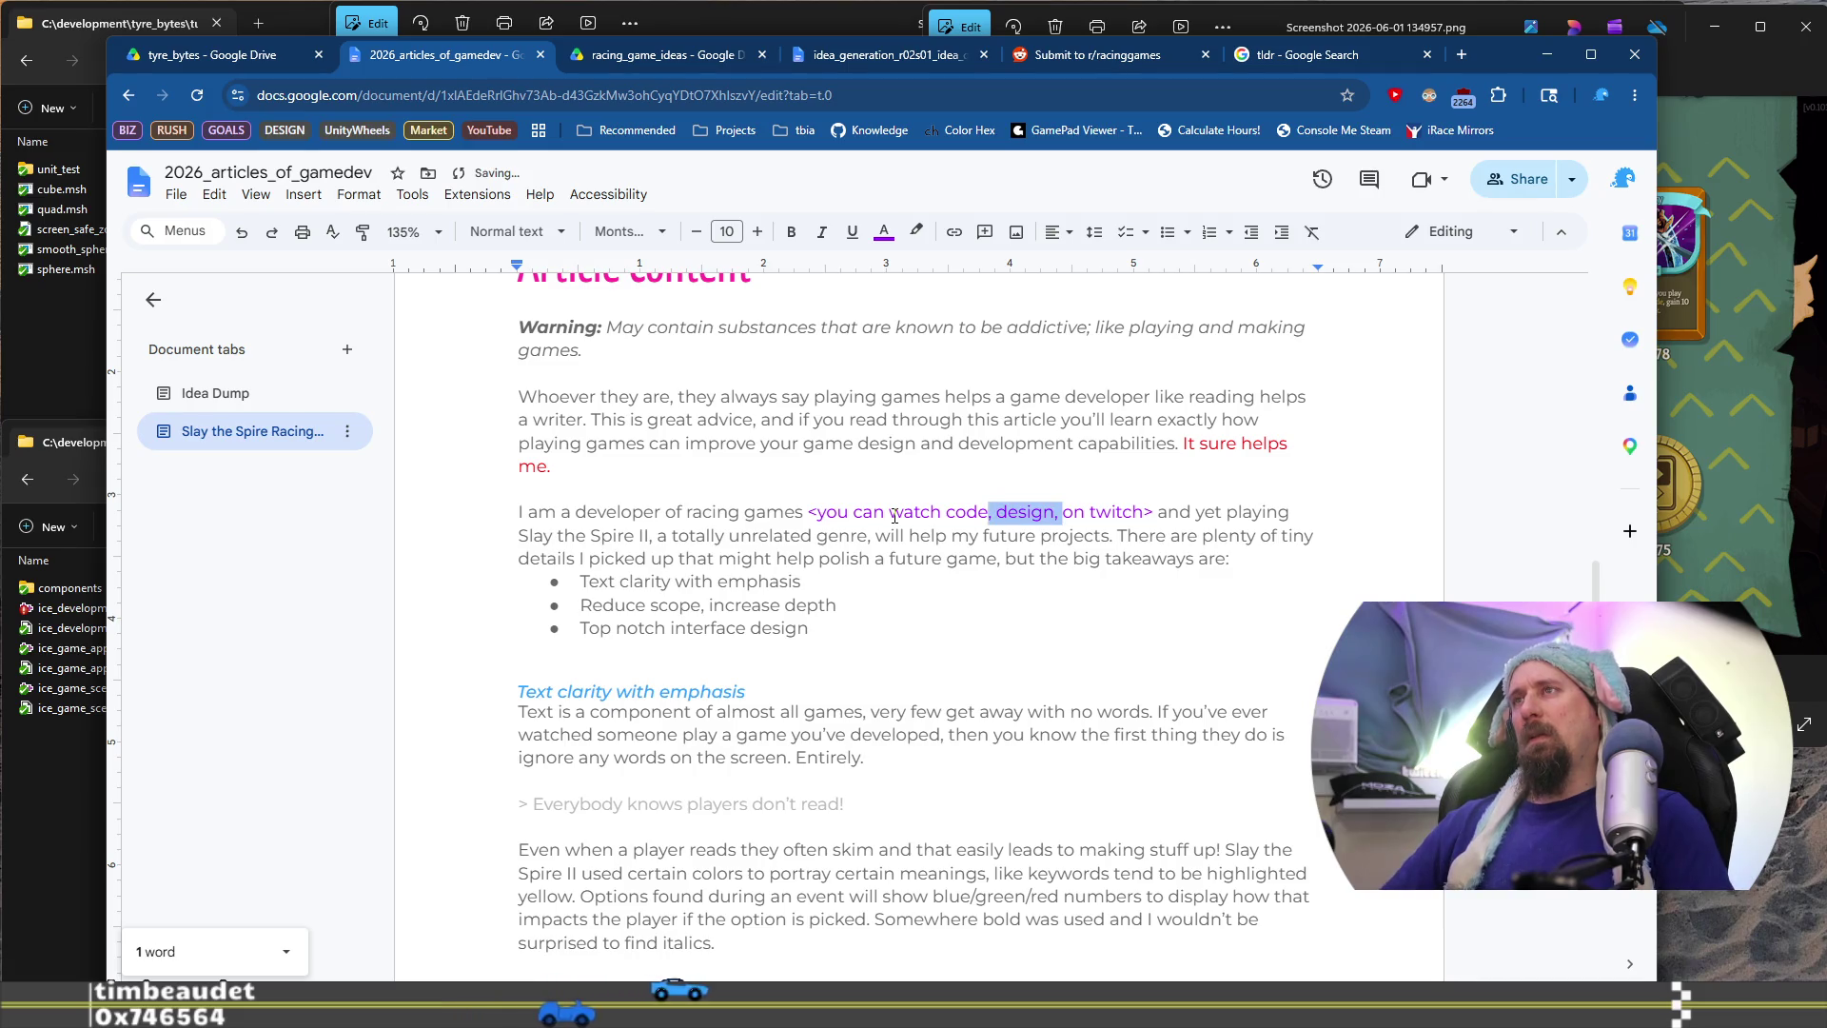
{"action": "key", "text": "BackSpace"}
{"action": "key", "text": "Left"}
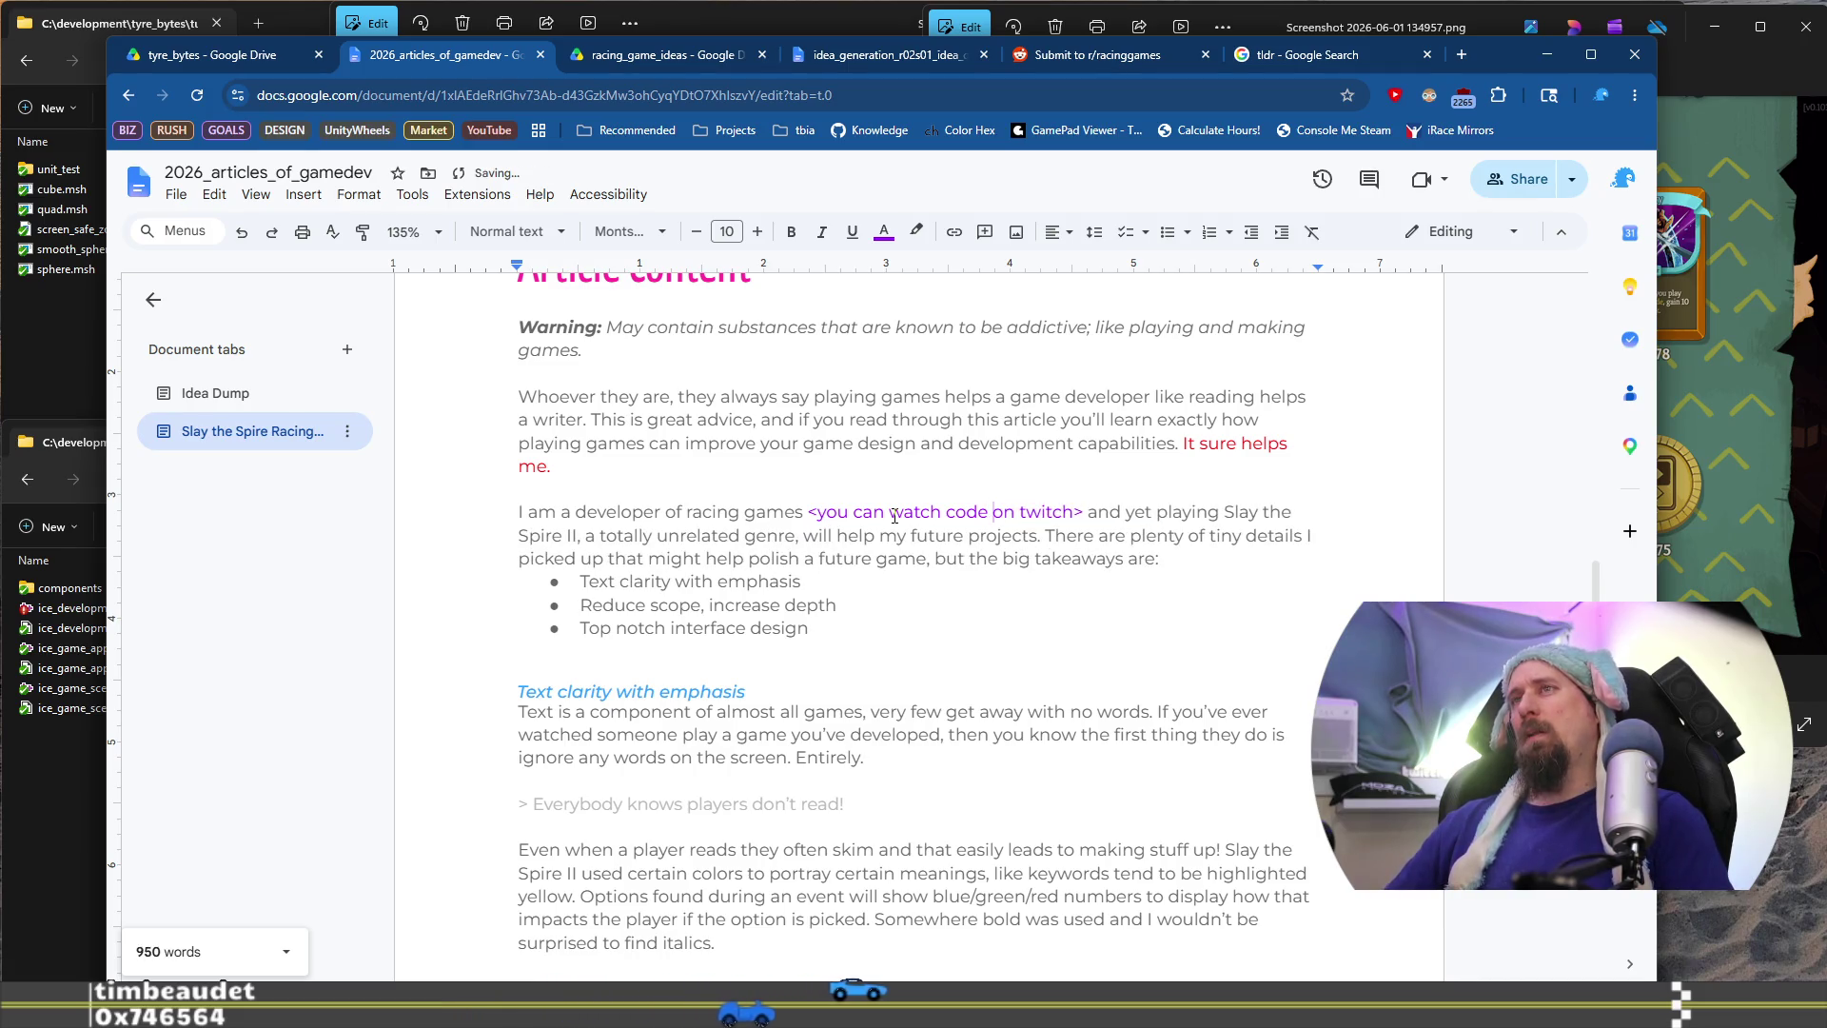
{"action": "key", "text": "ctrl+shift+Left"}
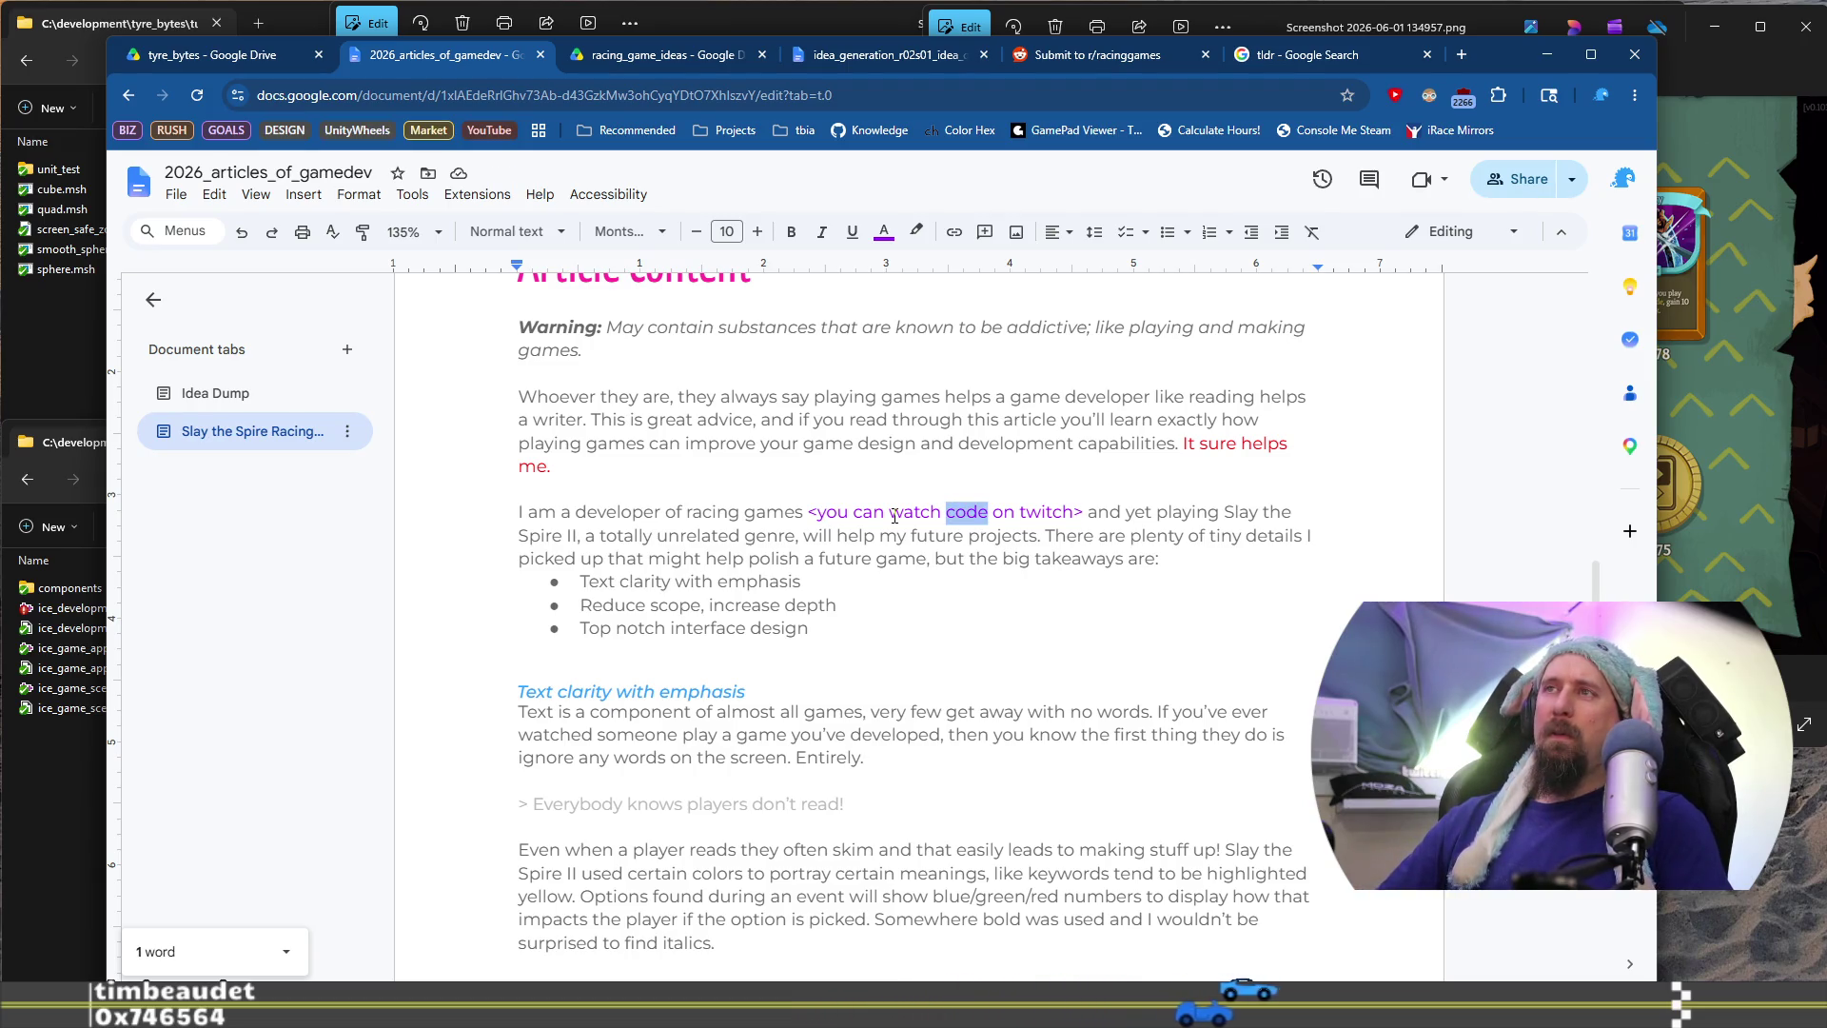
{"action": "type", "text": "create"}
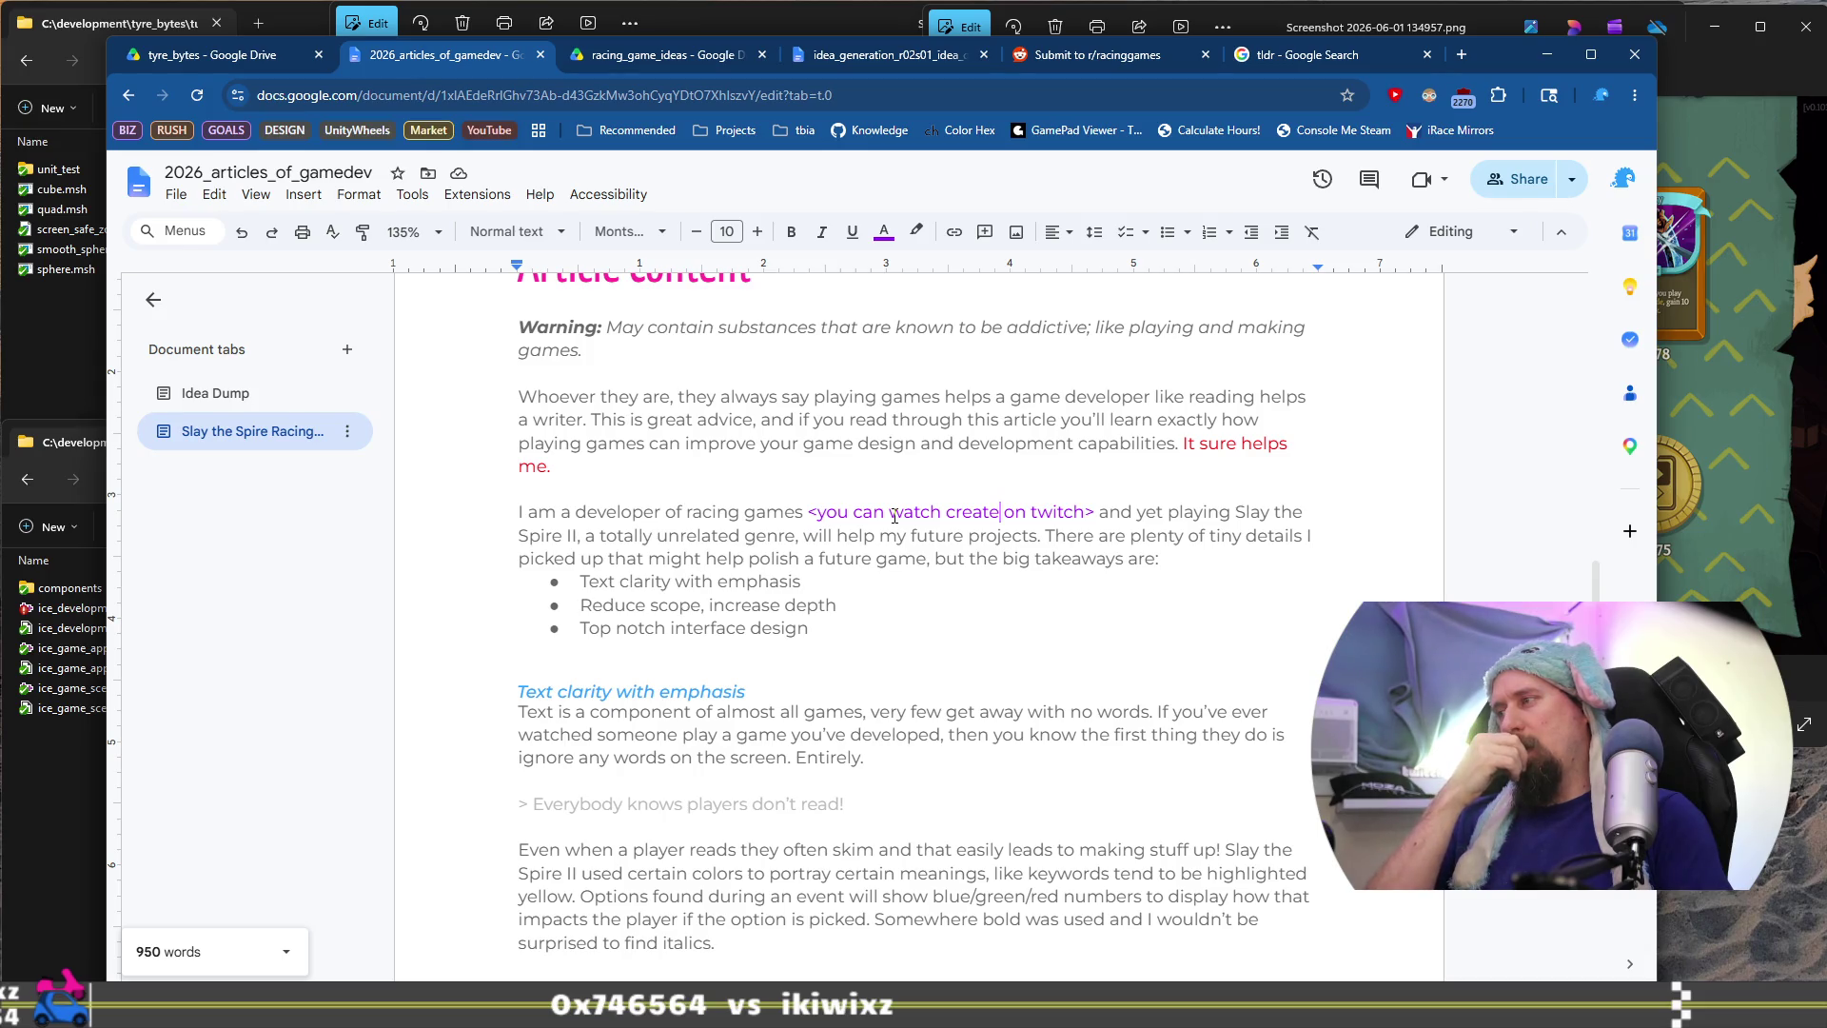
{"action": "key", "text": "ctrl+z"}
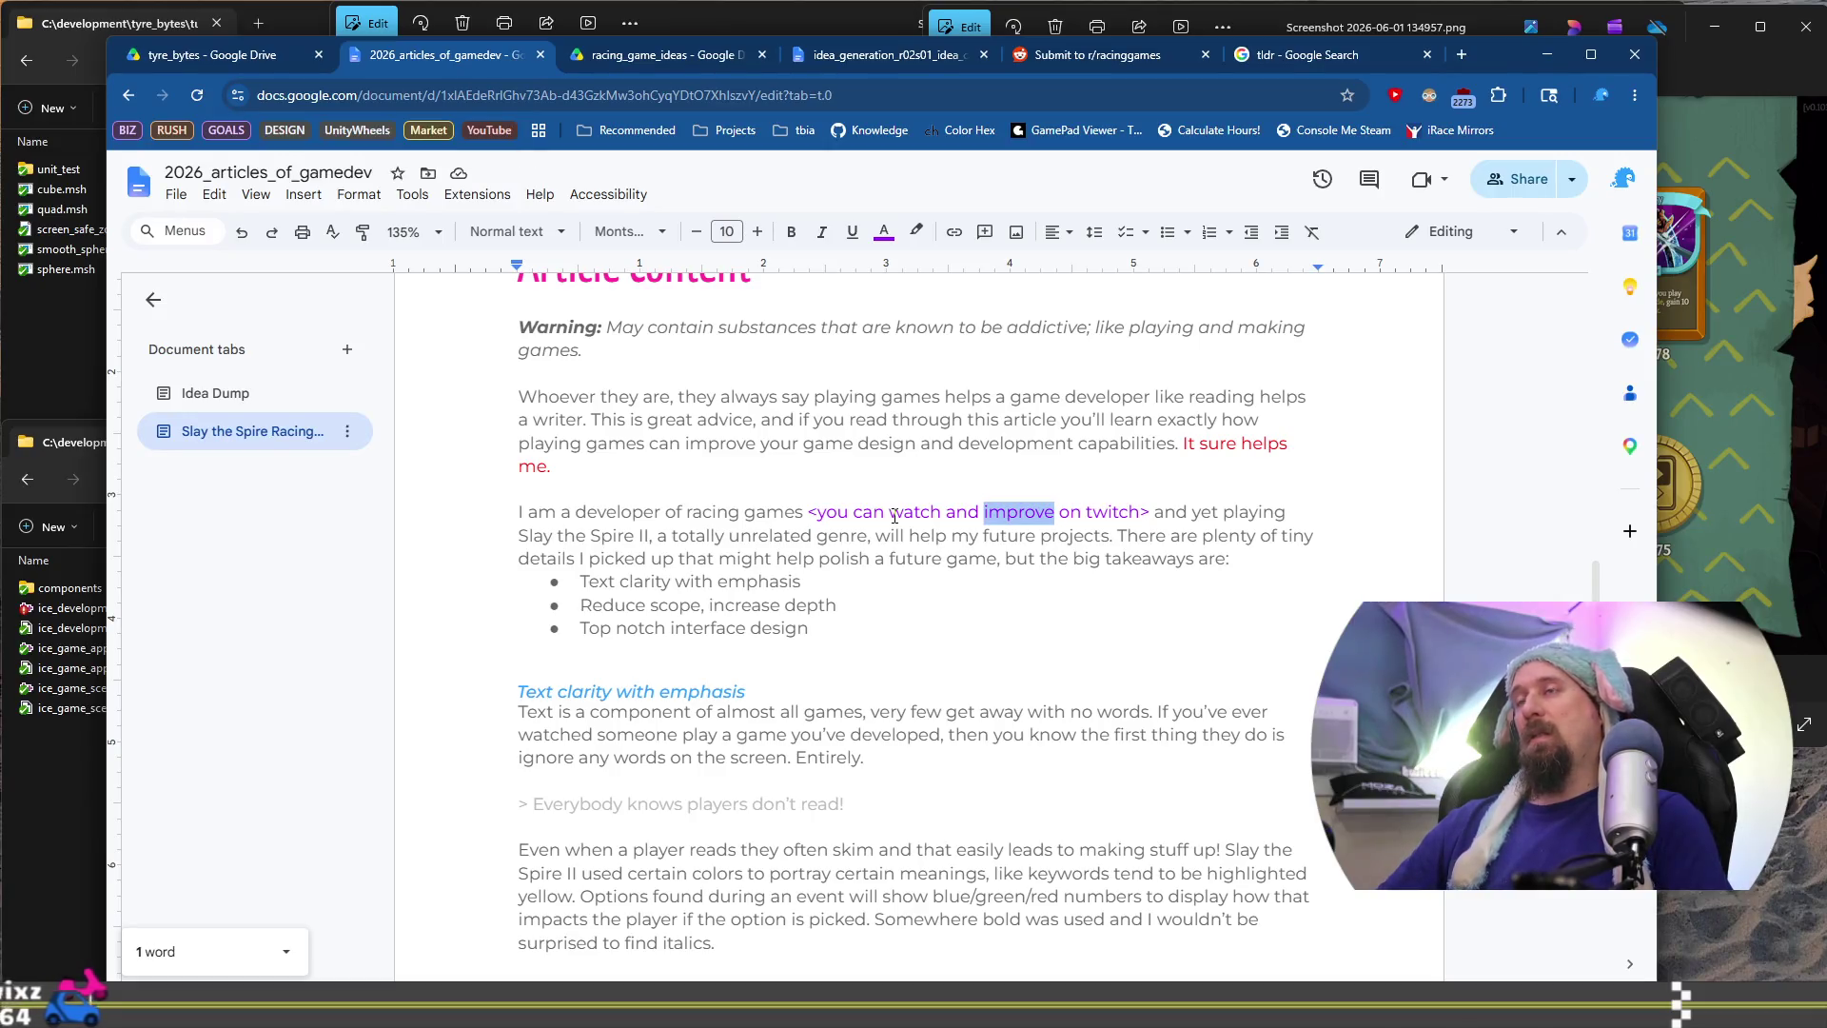
{"action": "type", "text": "chat with"}
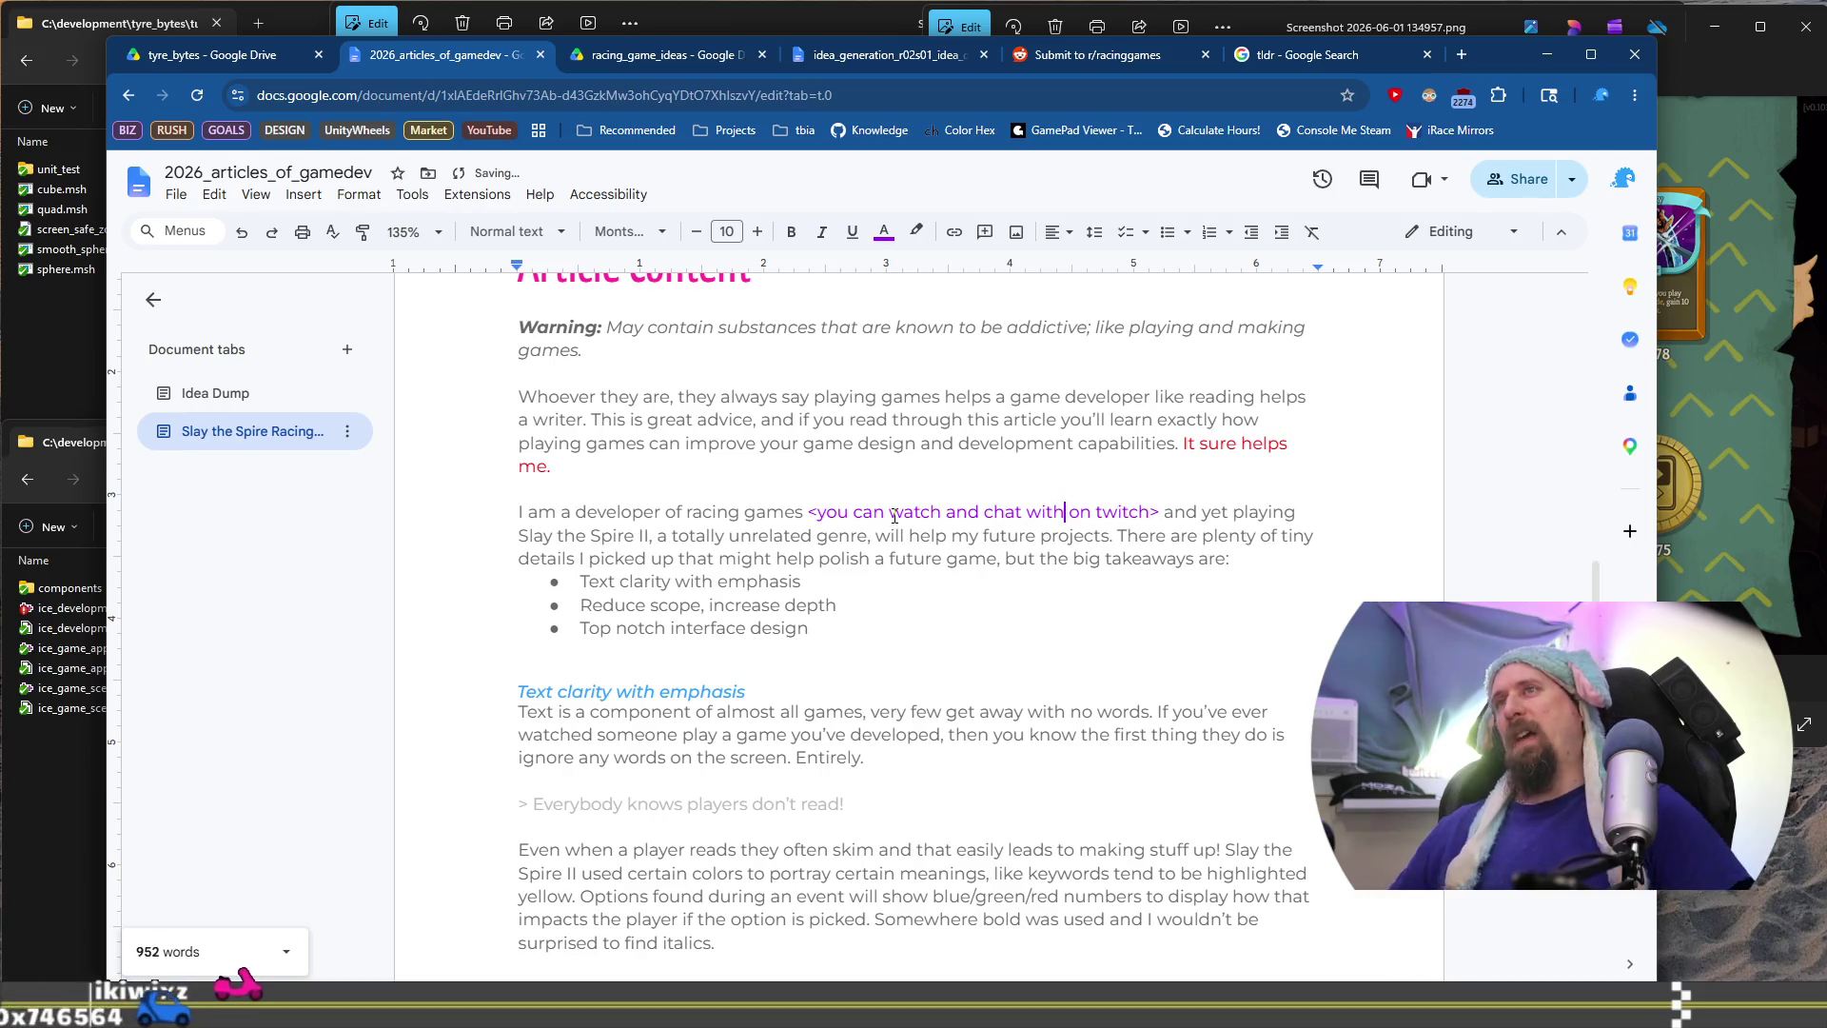
Remove the opening angle bracket and colour 'you can' dark grey
{"action": "left_click_drag", "start_coordinate": [814, 514], "coordinate": [1159, 514]}
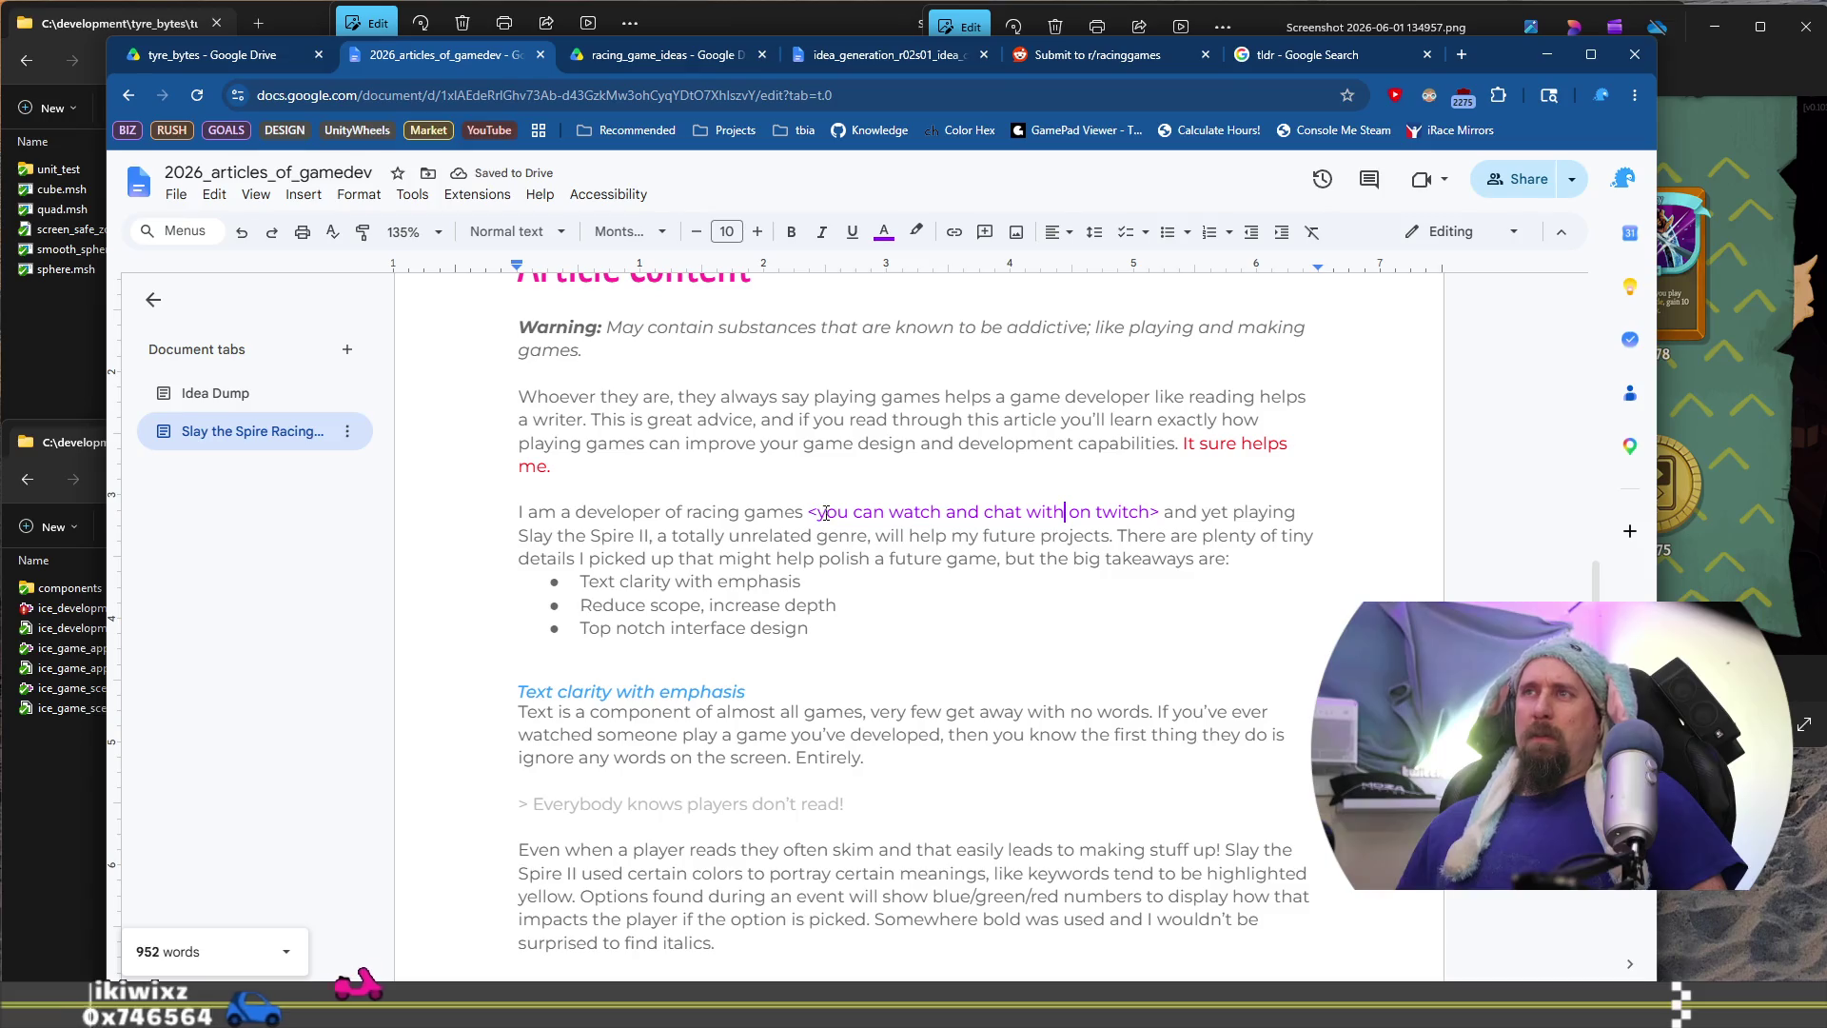
{"action": "left_click", "coordinate": [816, 514]}
{"action": "key", "text": "BackSpace"}
{"action": "key", "text": "ctrl+shift+Right"}
{"action": "key", "text": "ctrl+shift+Right"}
{"action": "left_click", "coordinate": [884, 235]}
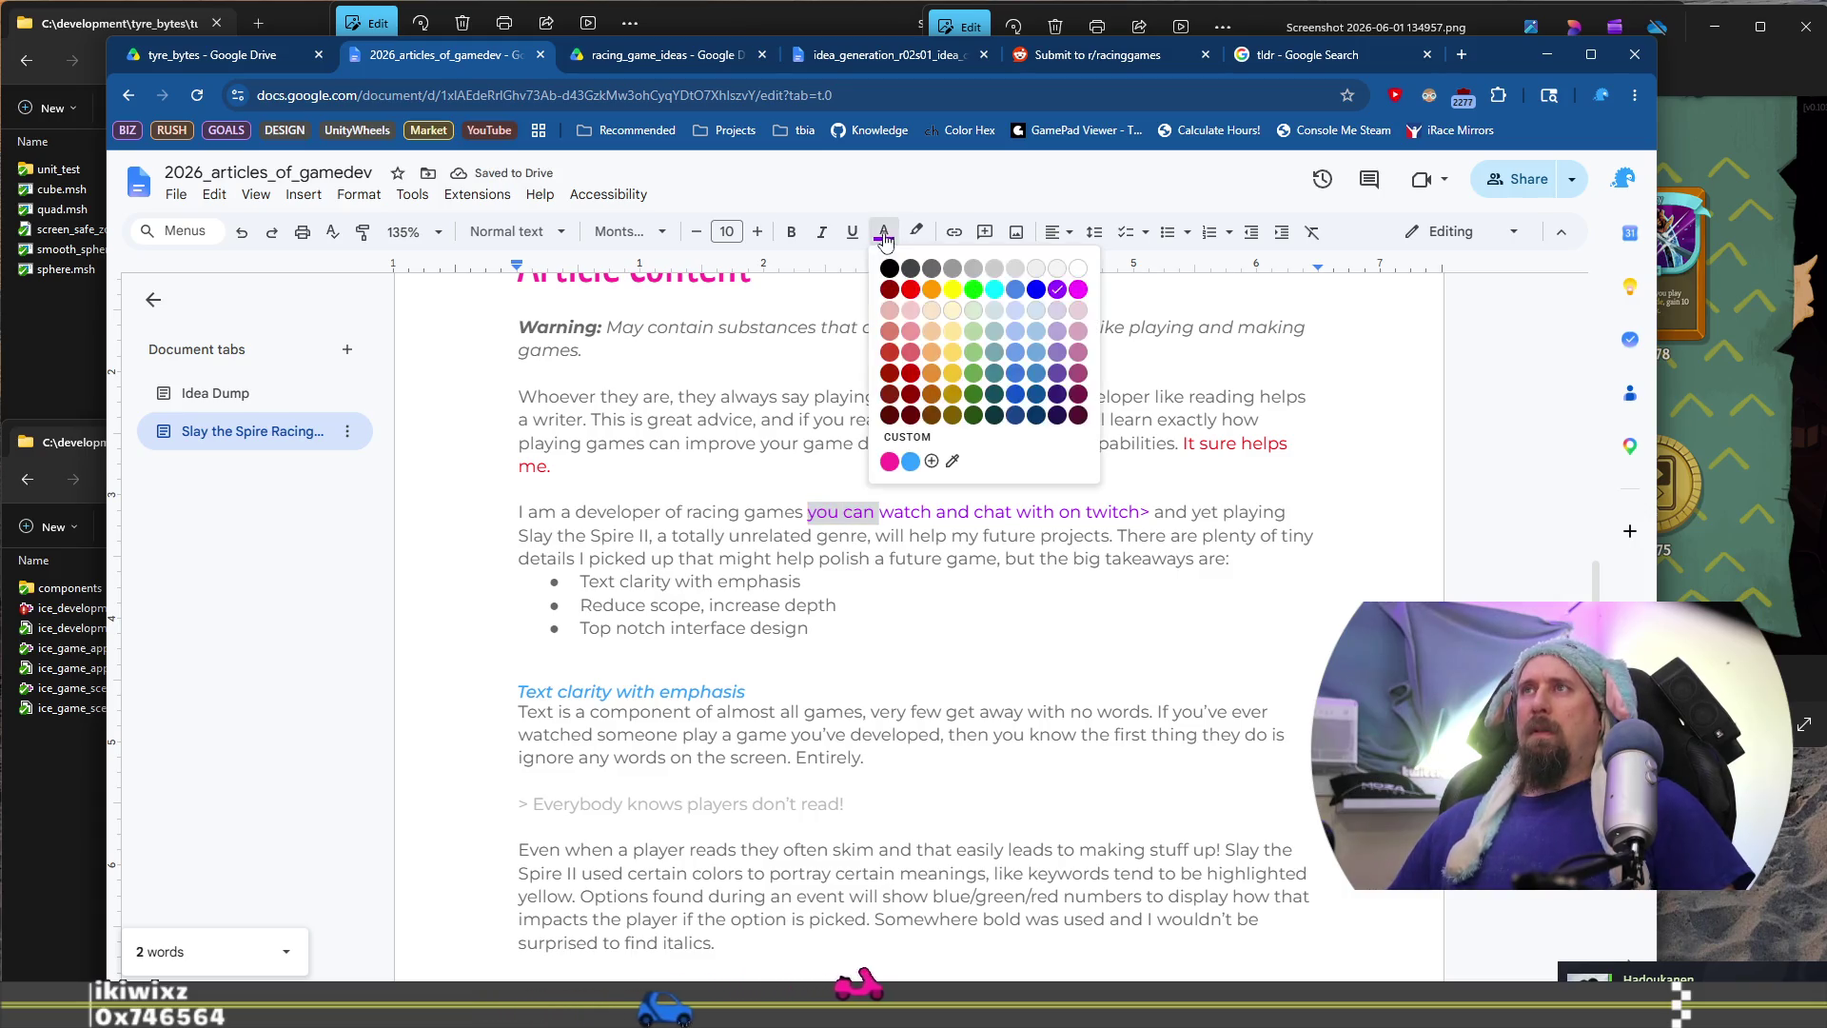
{"action": "left_click", "coordinate": [894, 403]}
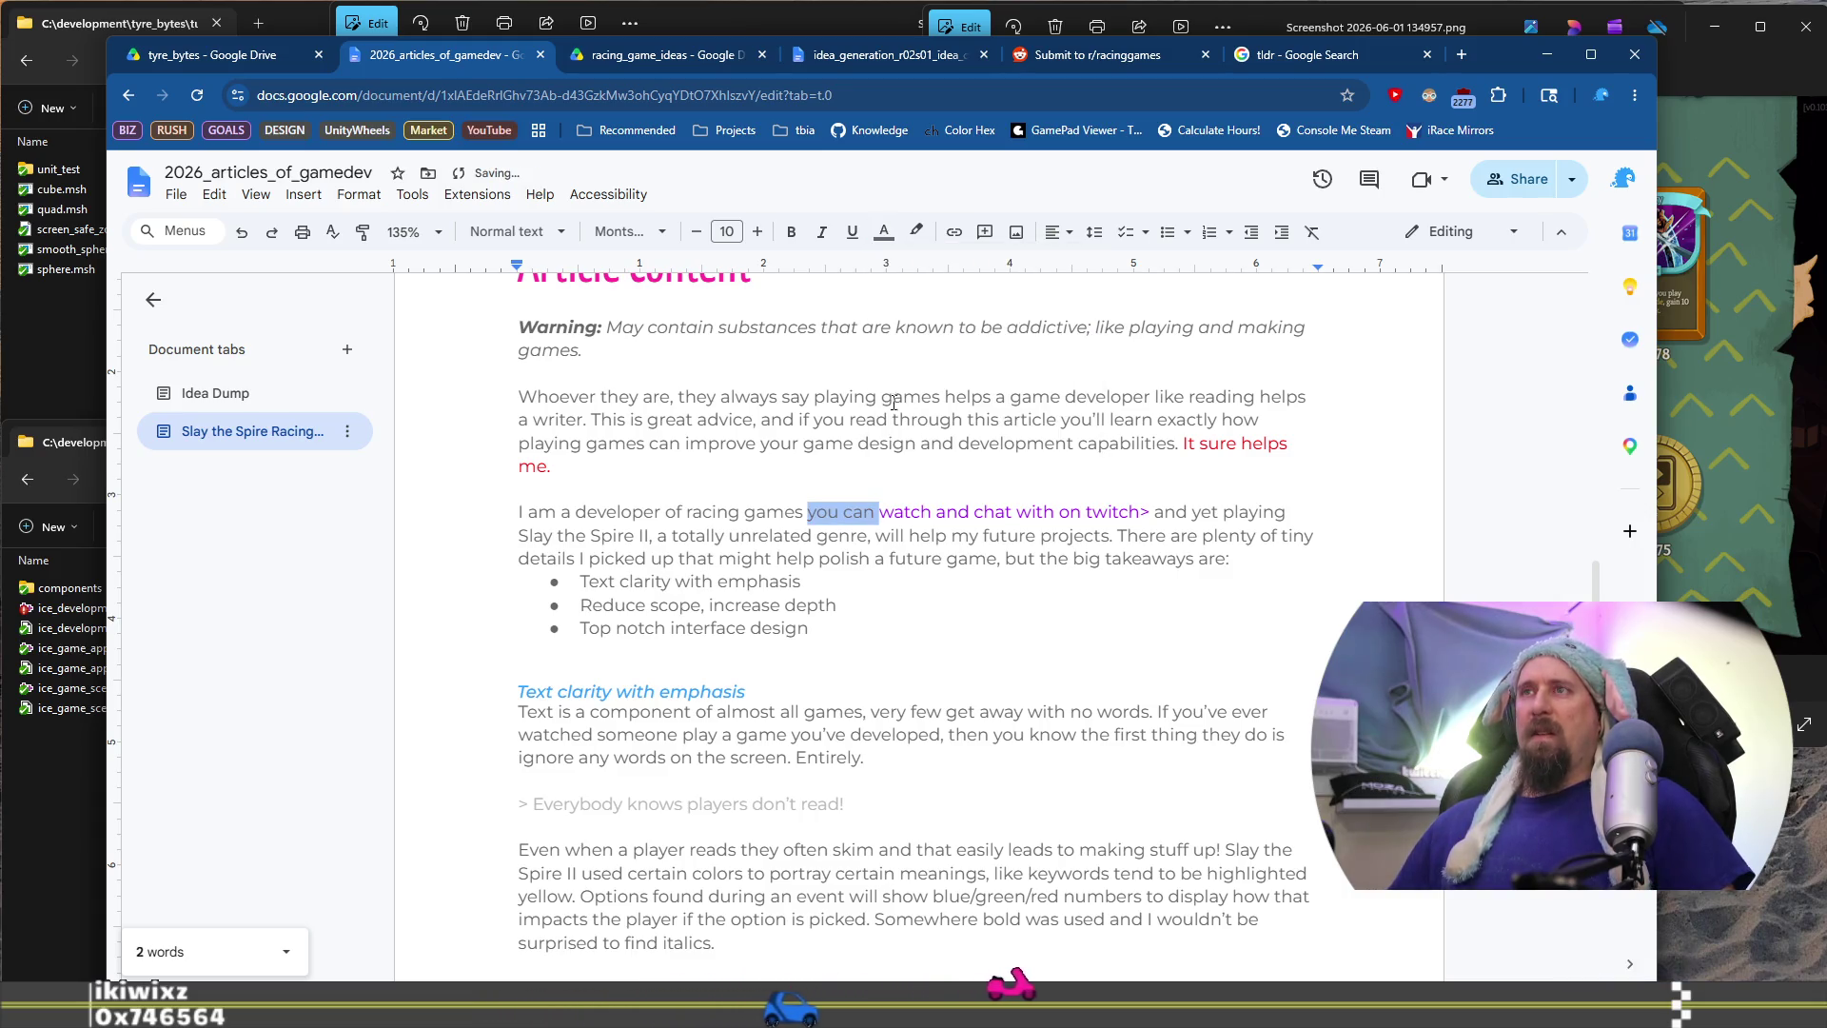
{"action": "left_click", "coordinate": [786, 512]}
Colour 'watch and chat with on twitch' magenta, drop the closing bracket, and paste a sentence copy on a new line
{"action": "left_click", "coordinate": [884, 233]}
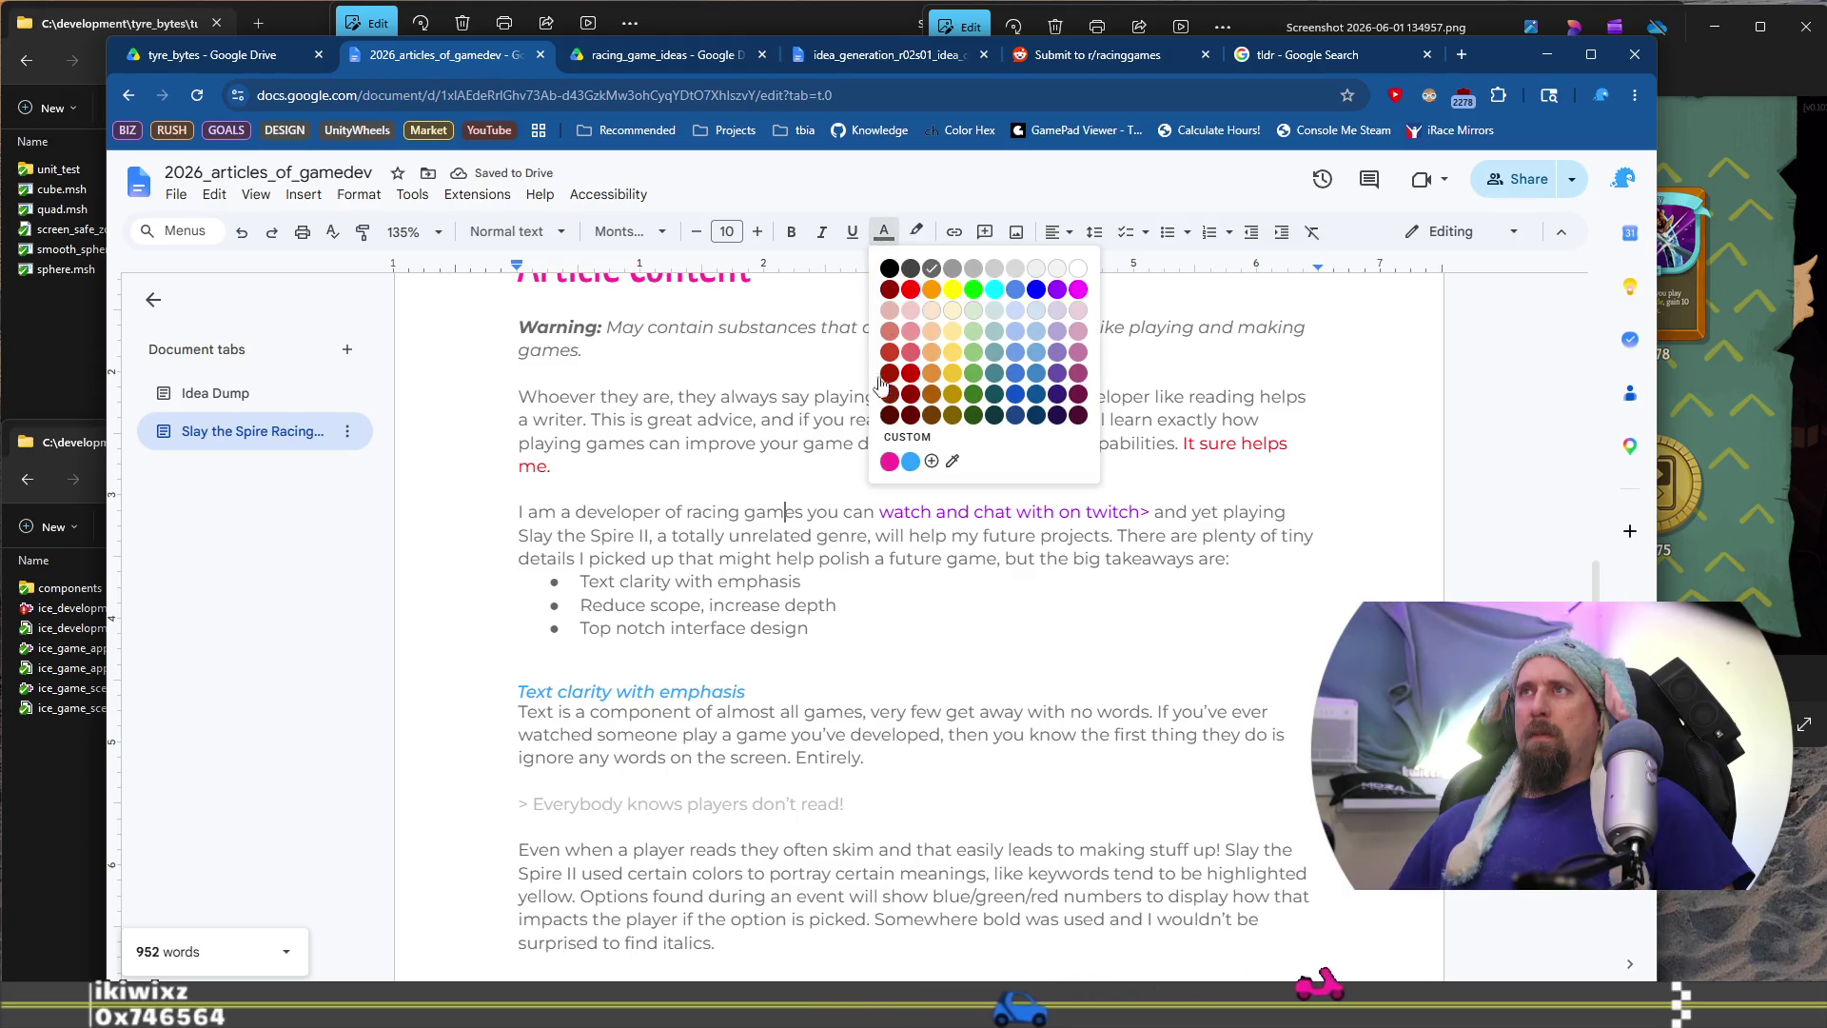
{"action": "left_click", "coordinate": [864, 512]}
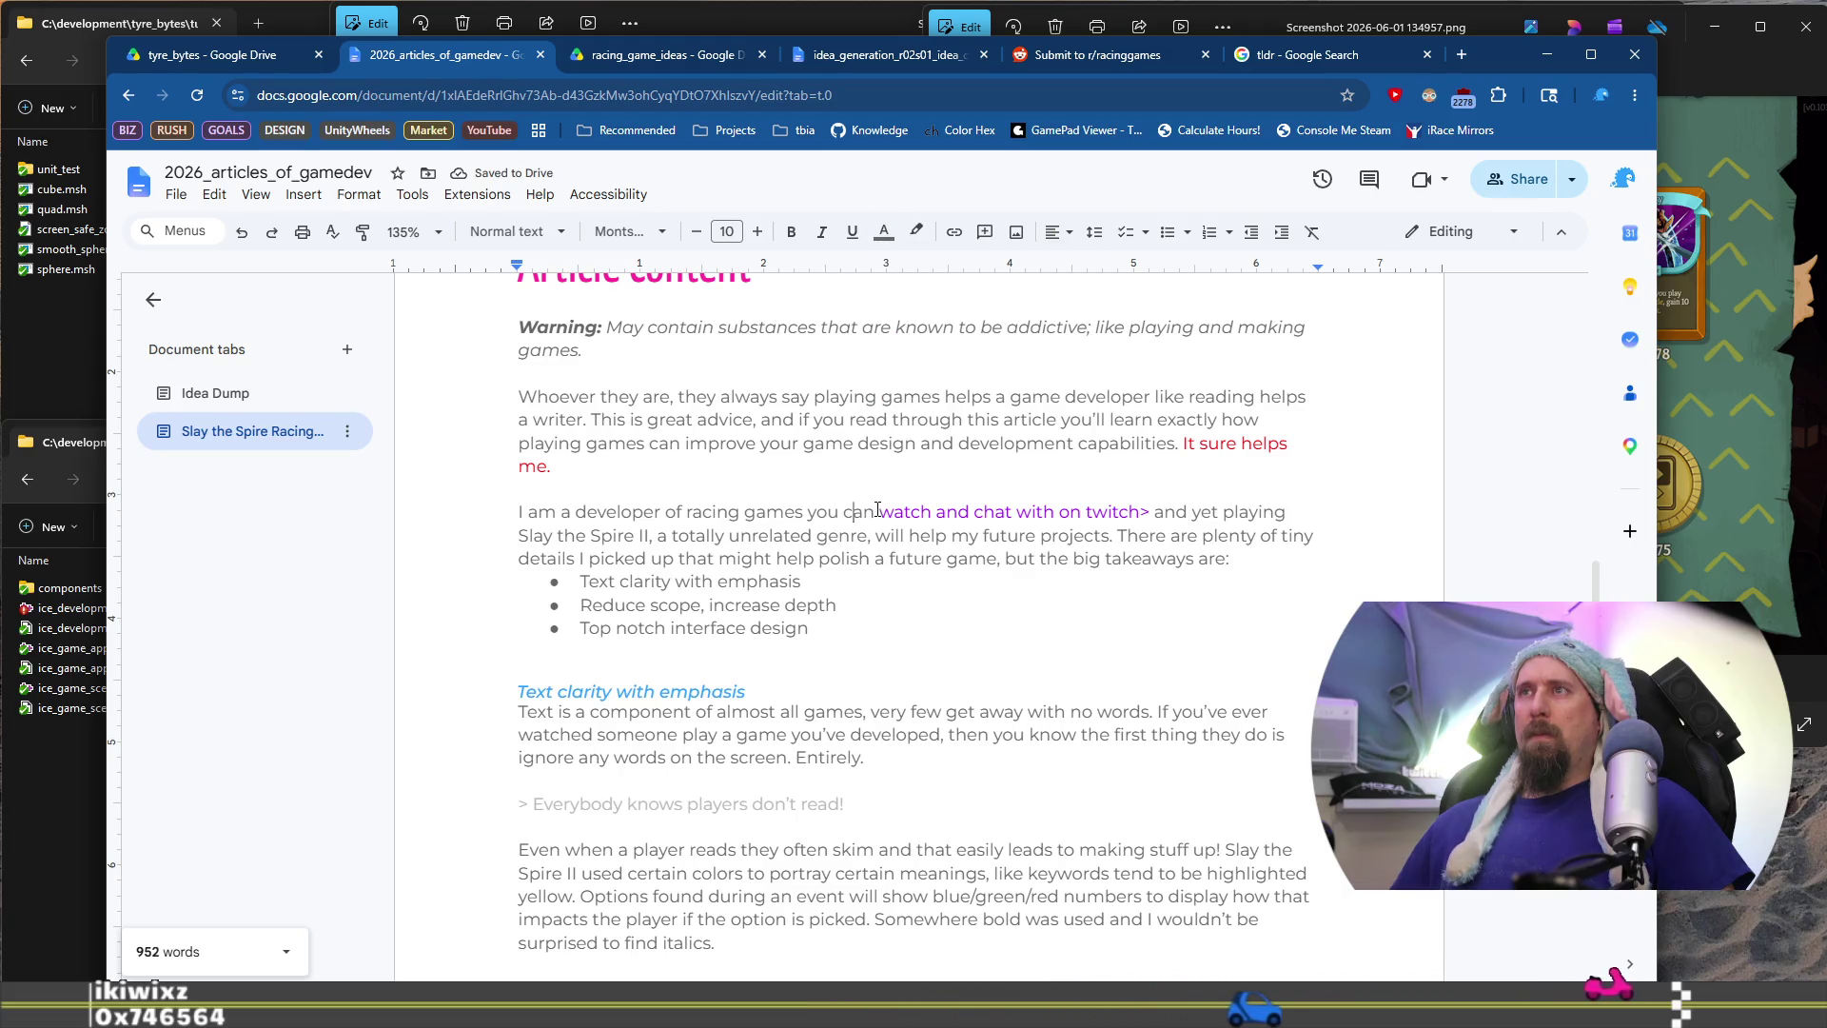
{"action": "left_click_drag", "start_coordinate": [876, 512], "coordinate": [1132, 507]}
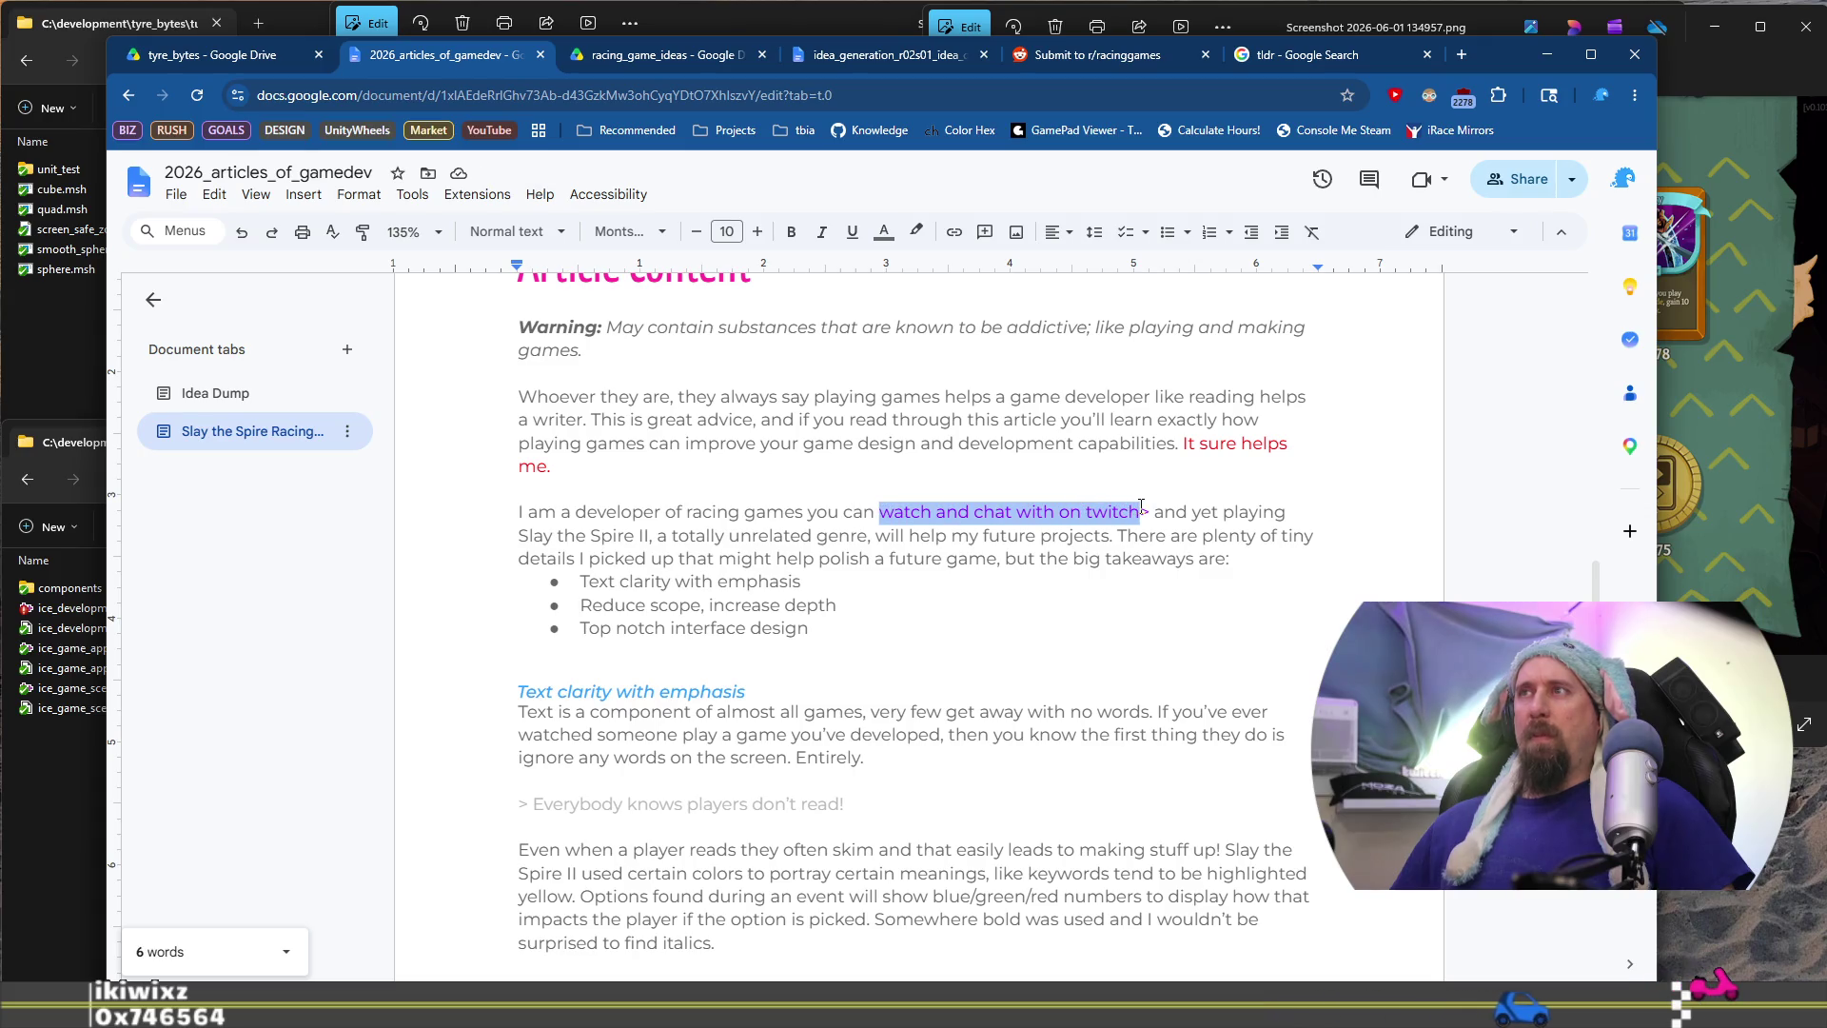
{"action": "left_click", "coordinate": [884, 233]}
{"action": "left_click", "coordinate": [879, 453]}
{"action": "left_click", "coordinate": [1151, 512]}
{"action": "key", "text": "BackSpace"}
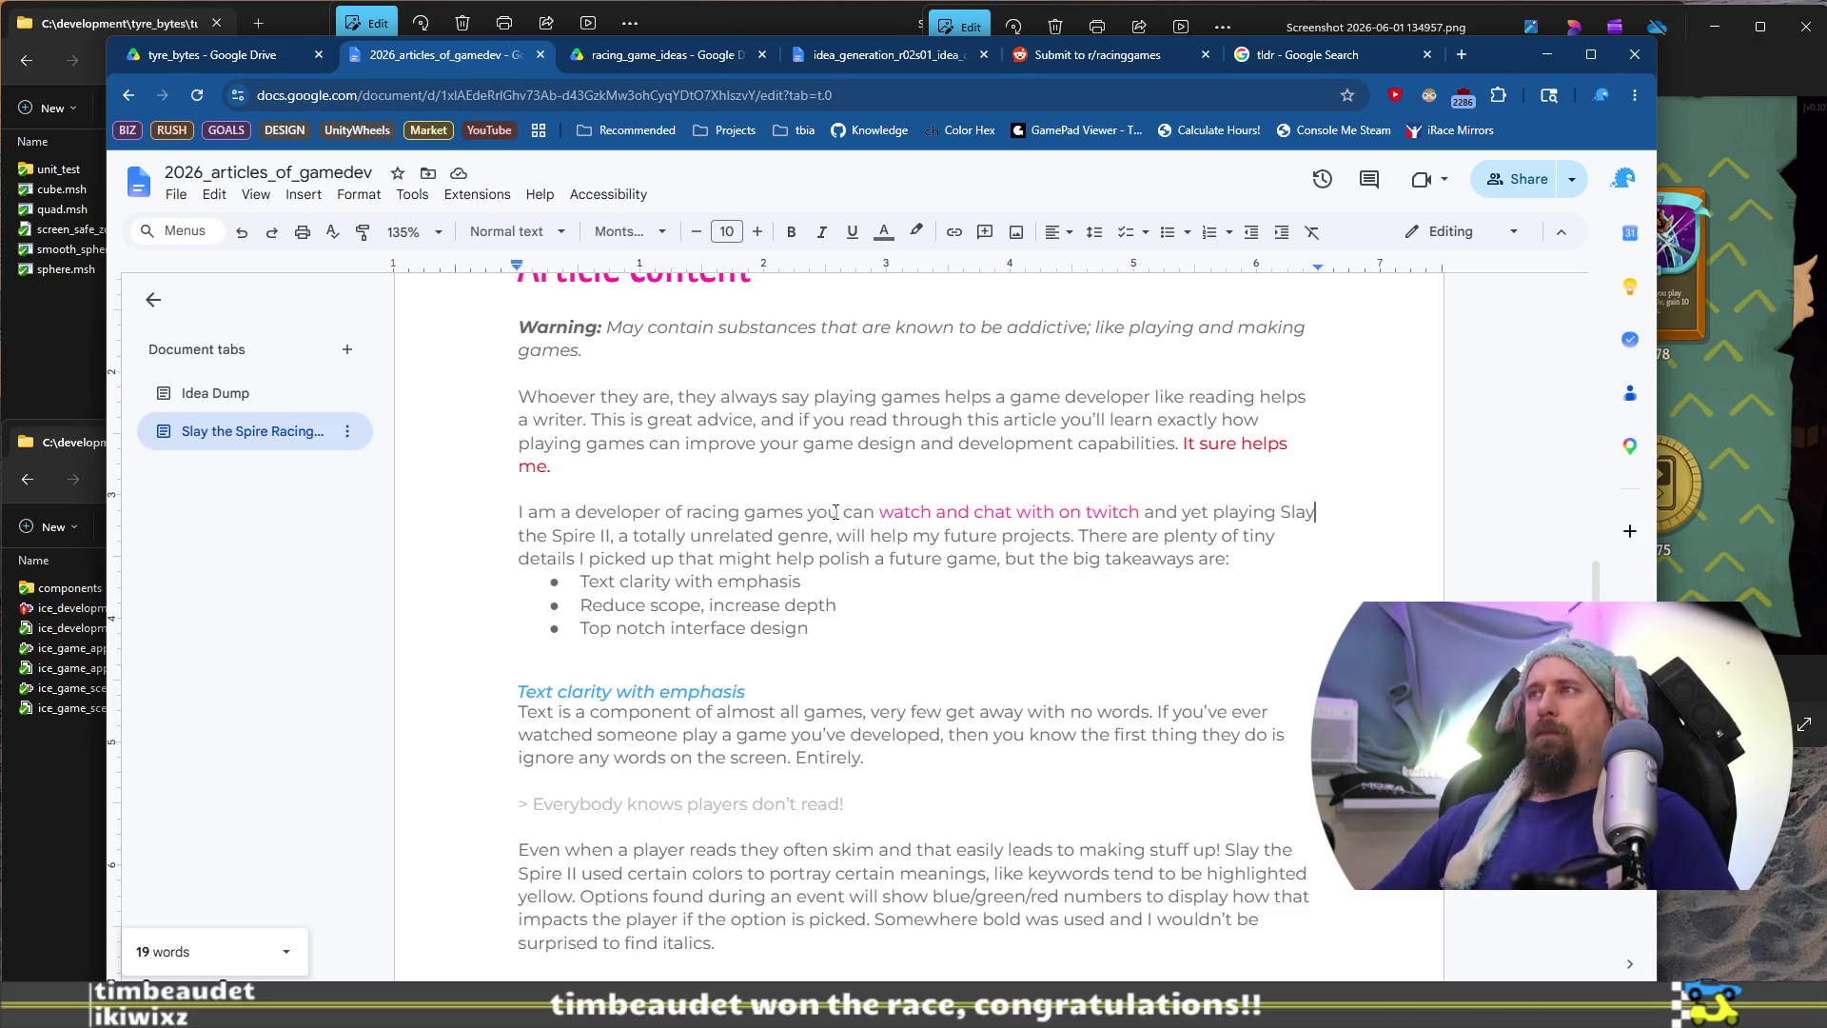
{"action": "key", "text": "Return"}
{"action": "key", "text": "Return"}
{"action": "type", "text": "I am a developer of racing games you can watch and chat with on twitch and yet playing Slay"}
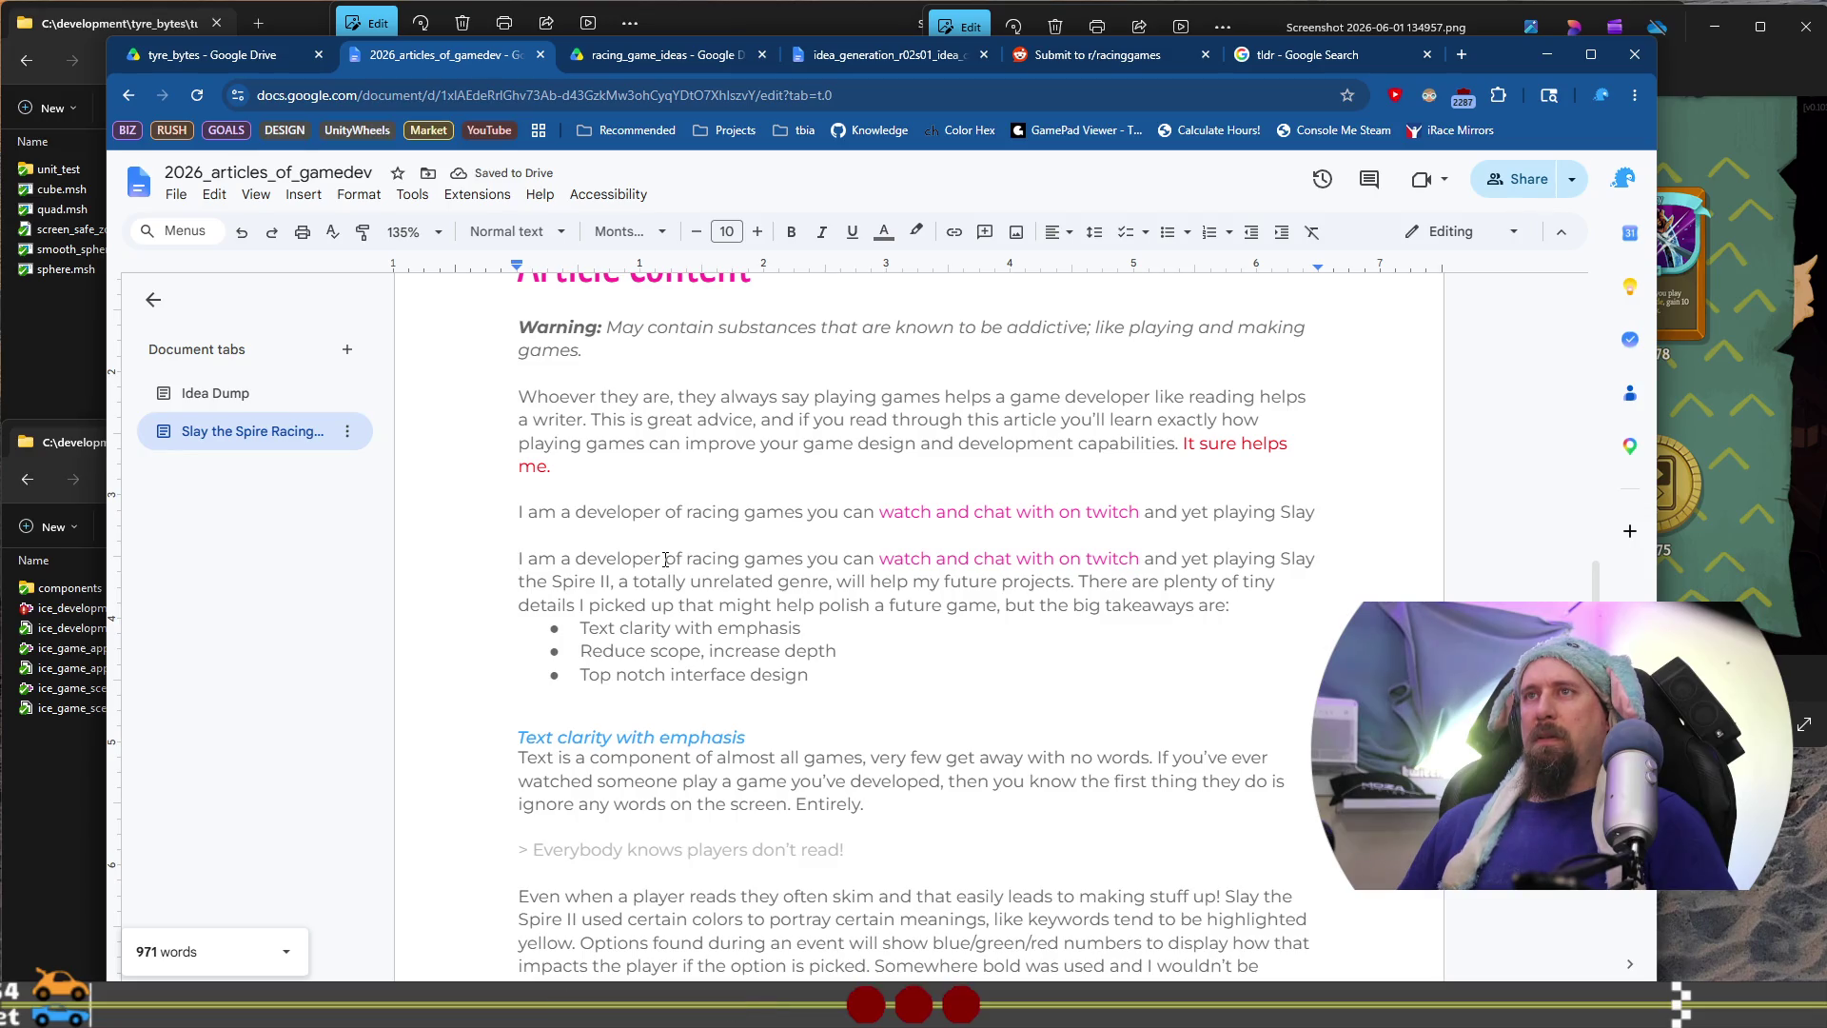
Rewrite the intro to 'I am a developer you can watch build racing games', dropping 'and chat with on twitch'
{"action": "left_click_drag", "start_coordinate": [666, 559], "coordinate": [759, 559]}
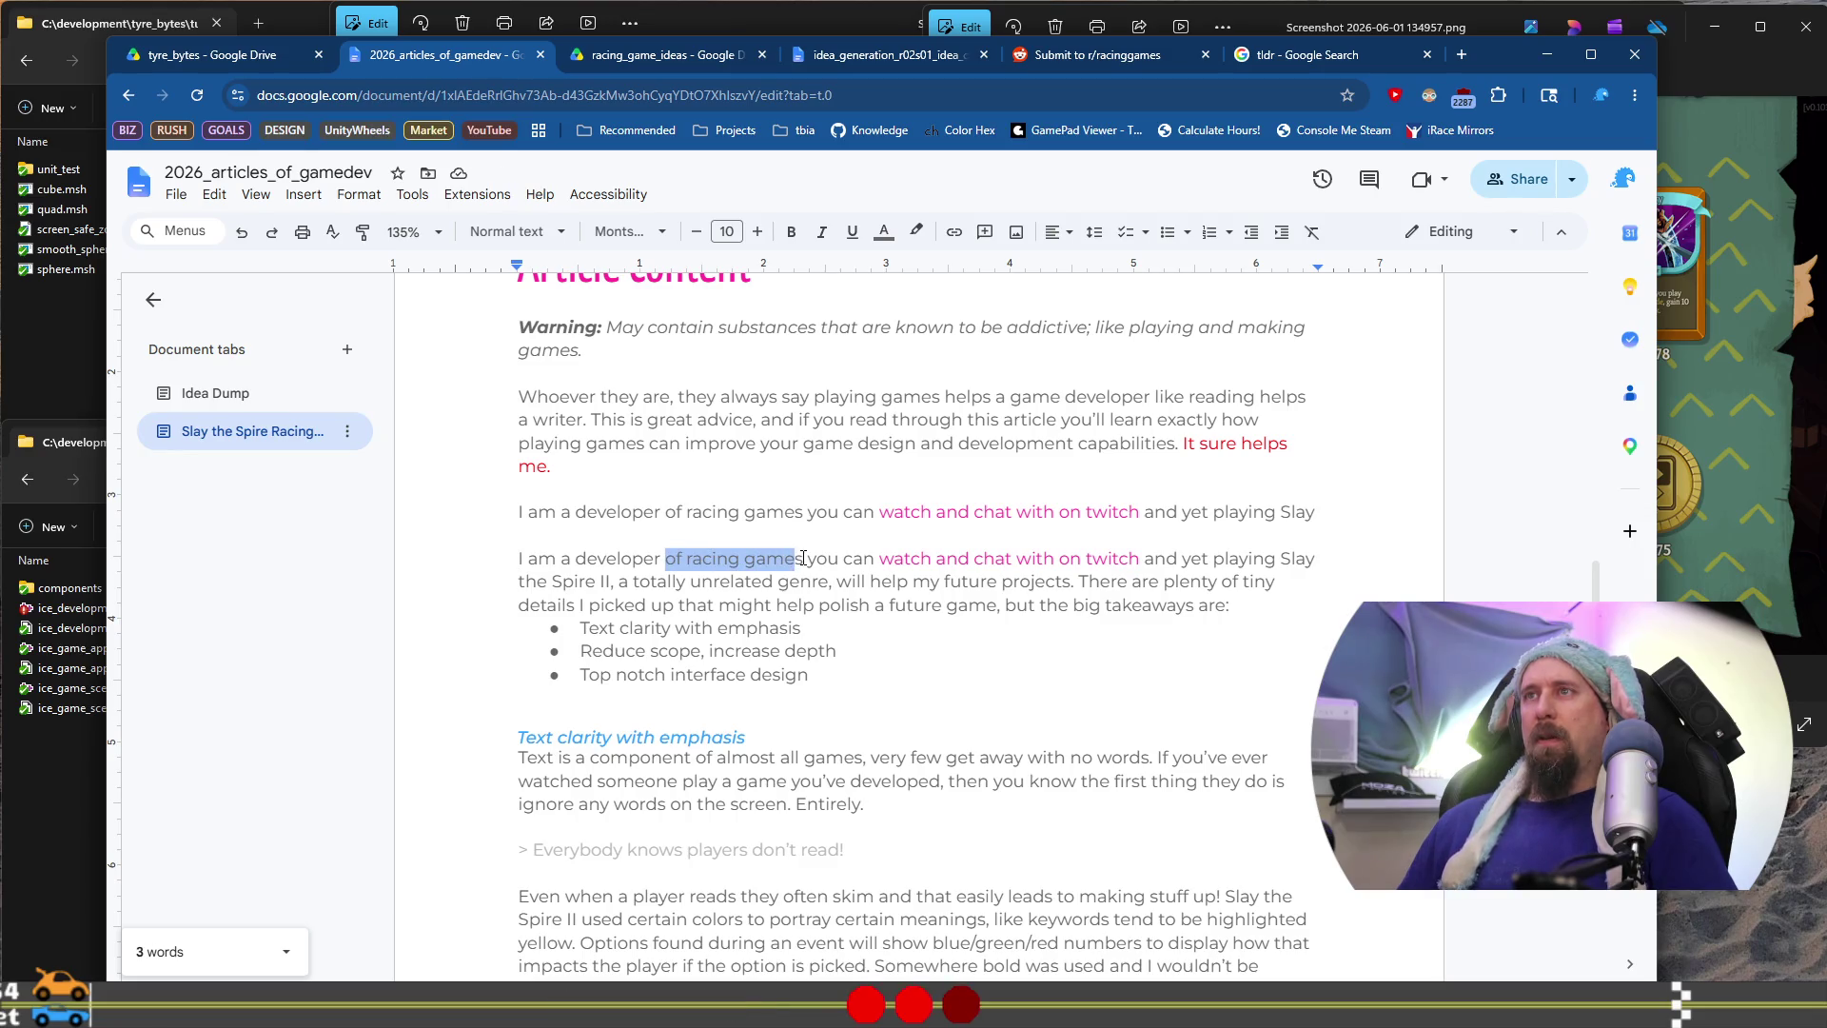
{"action": "key", "text": "BackSpace"}
{"action": "key", "text": "ctrl+Right"}
{"action": "key", "text": "ctrl+Right"}
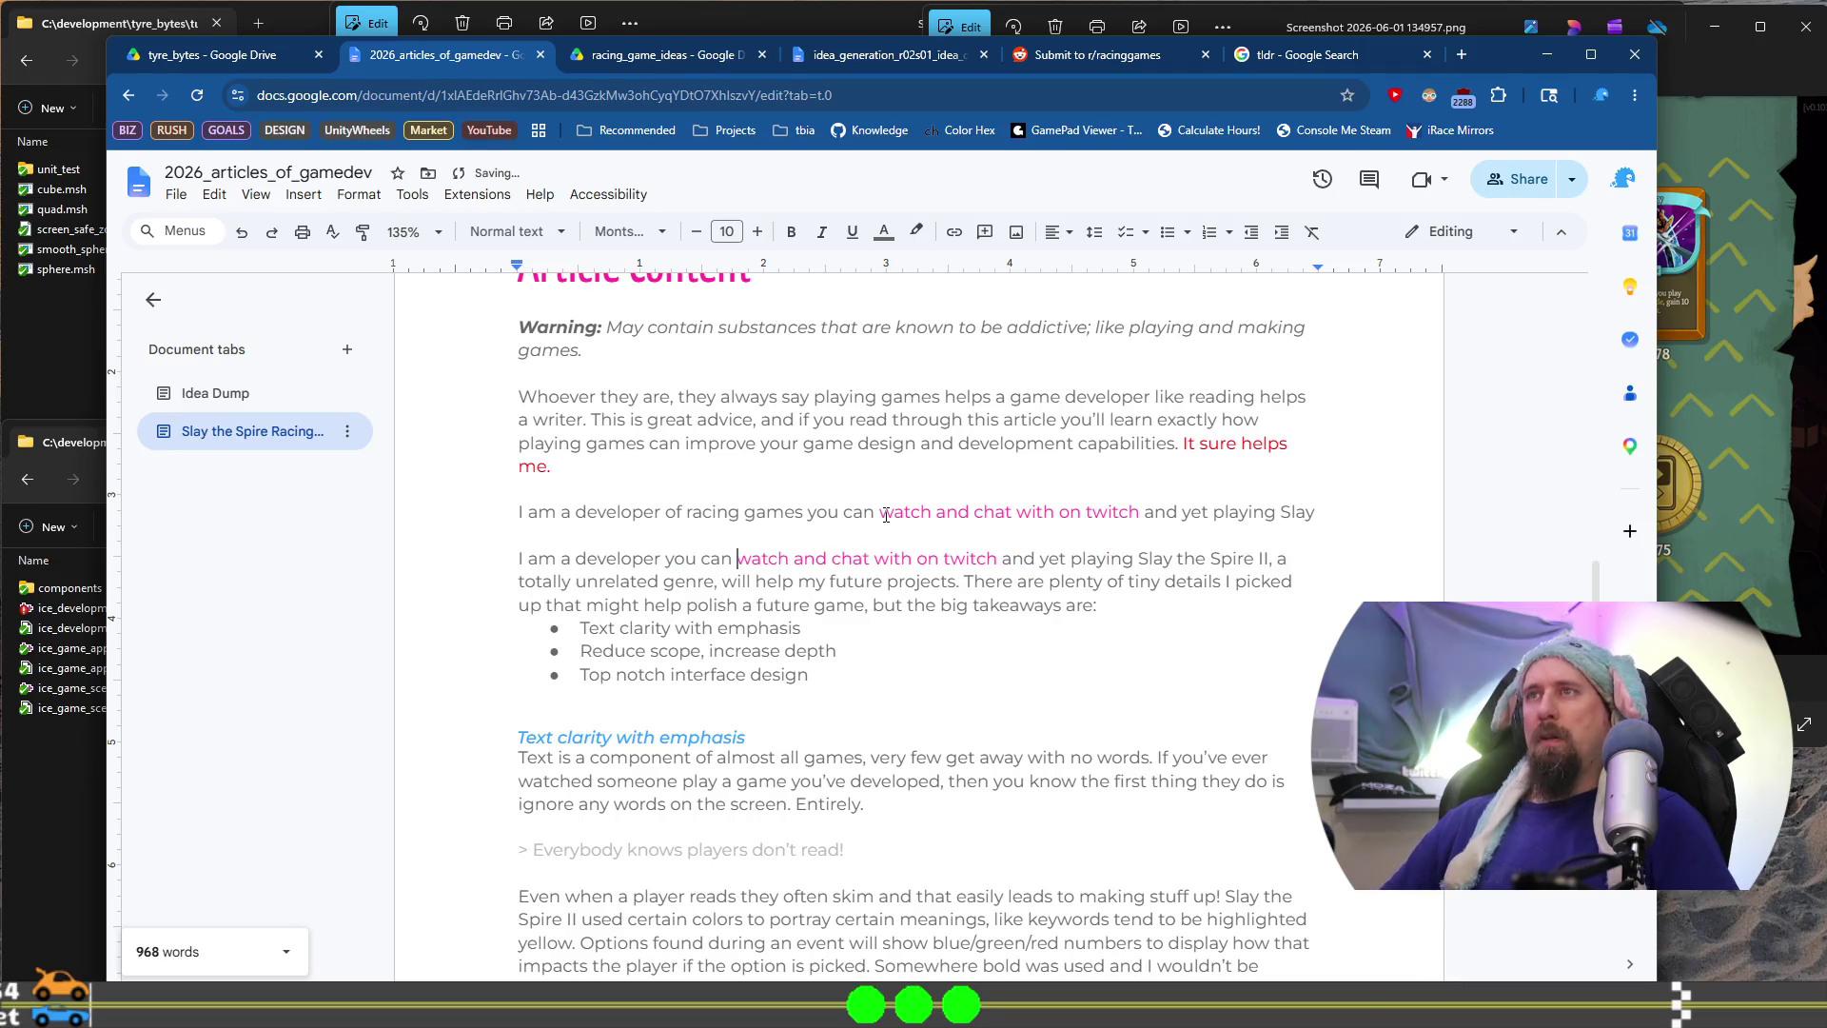
{"action": "type", "text": "of racing games"}
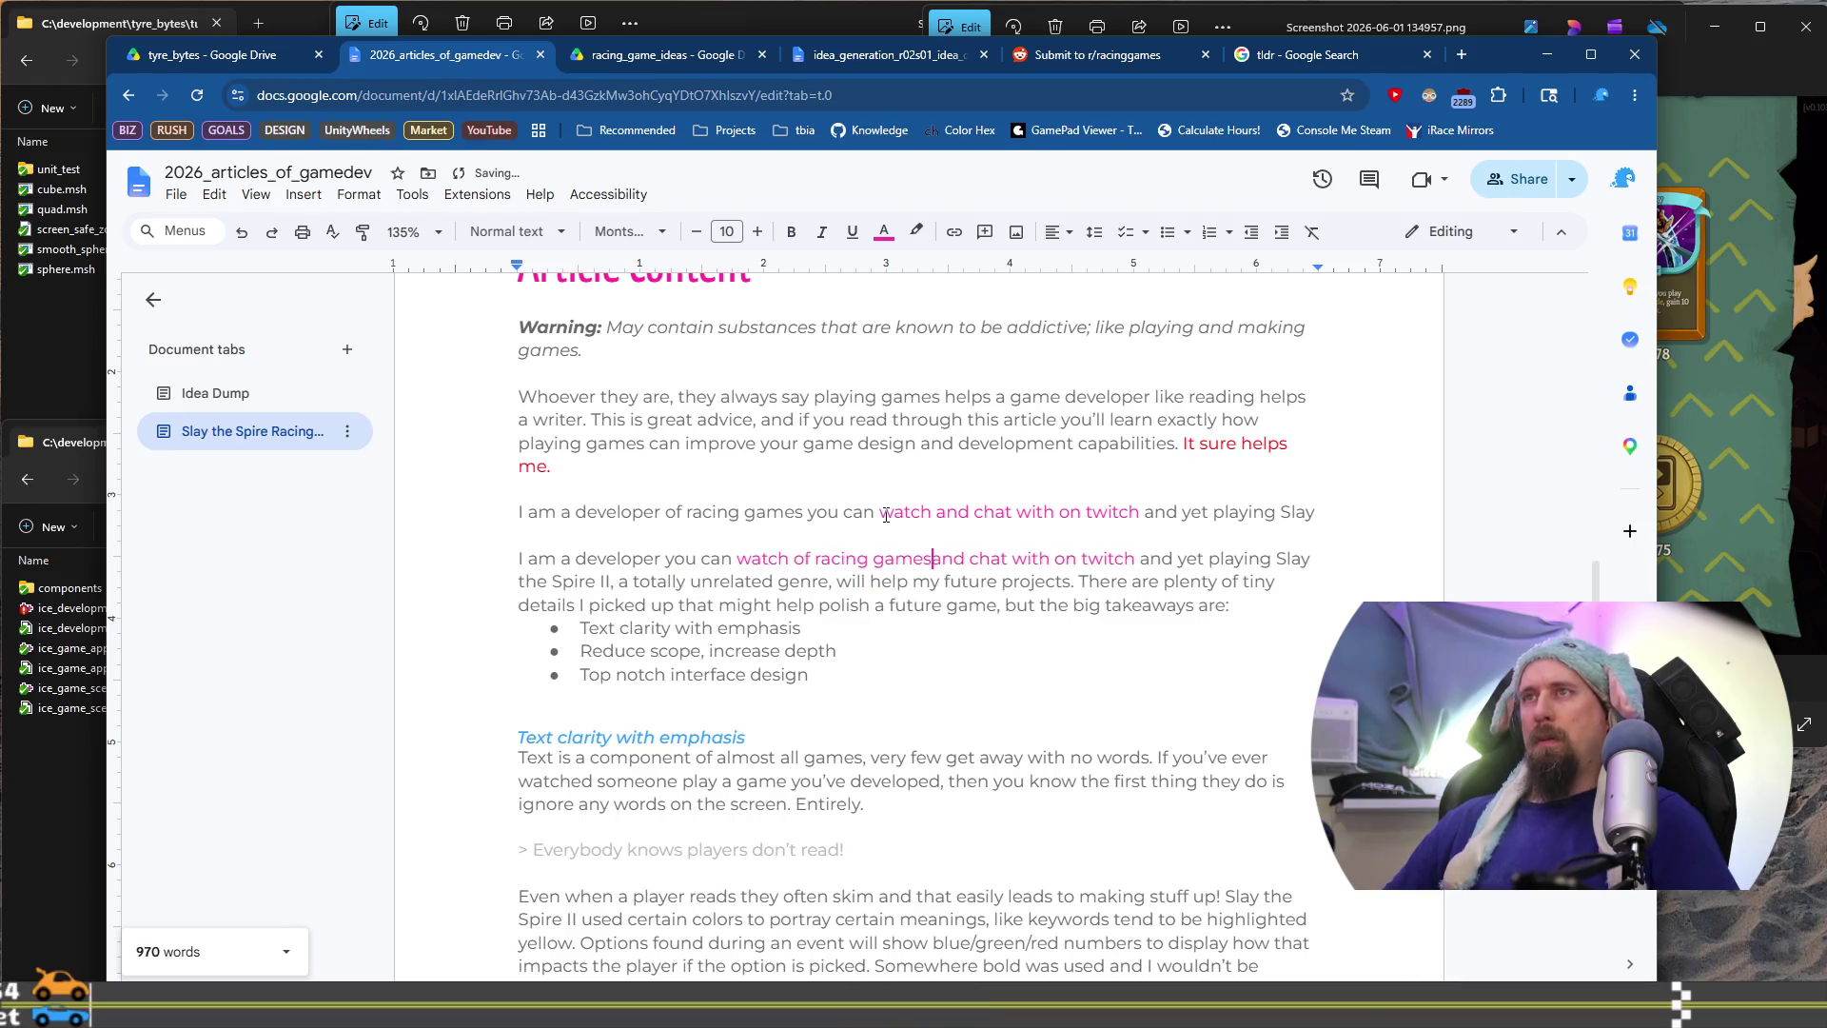
{"action": "left_click", "coordinate": [885, 515]}
{"action": "type", "text": "build"}
{"action": "key", "text": "ctrl+Right"}
{"action": "key", "text": "ctrl+Right"}
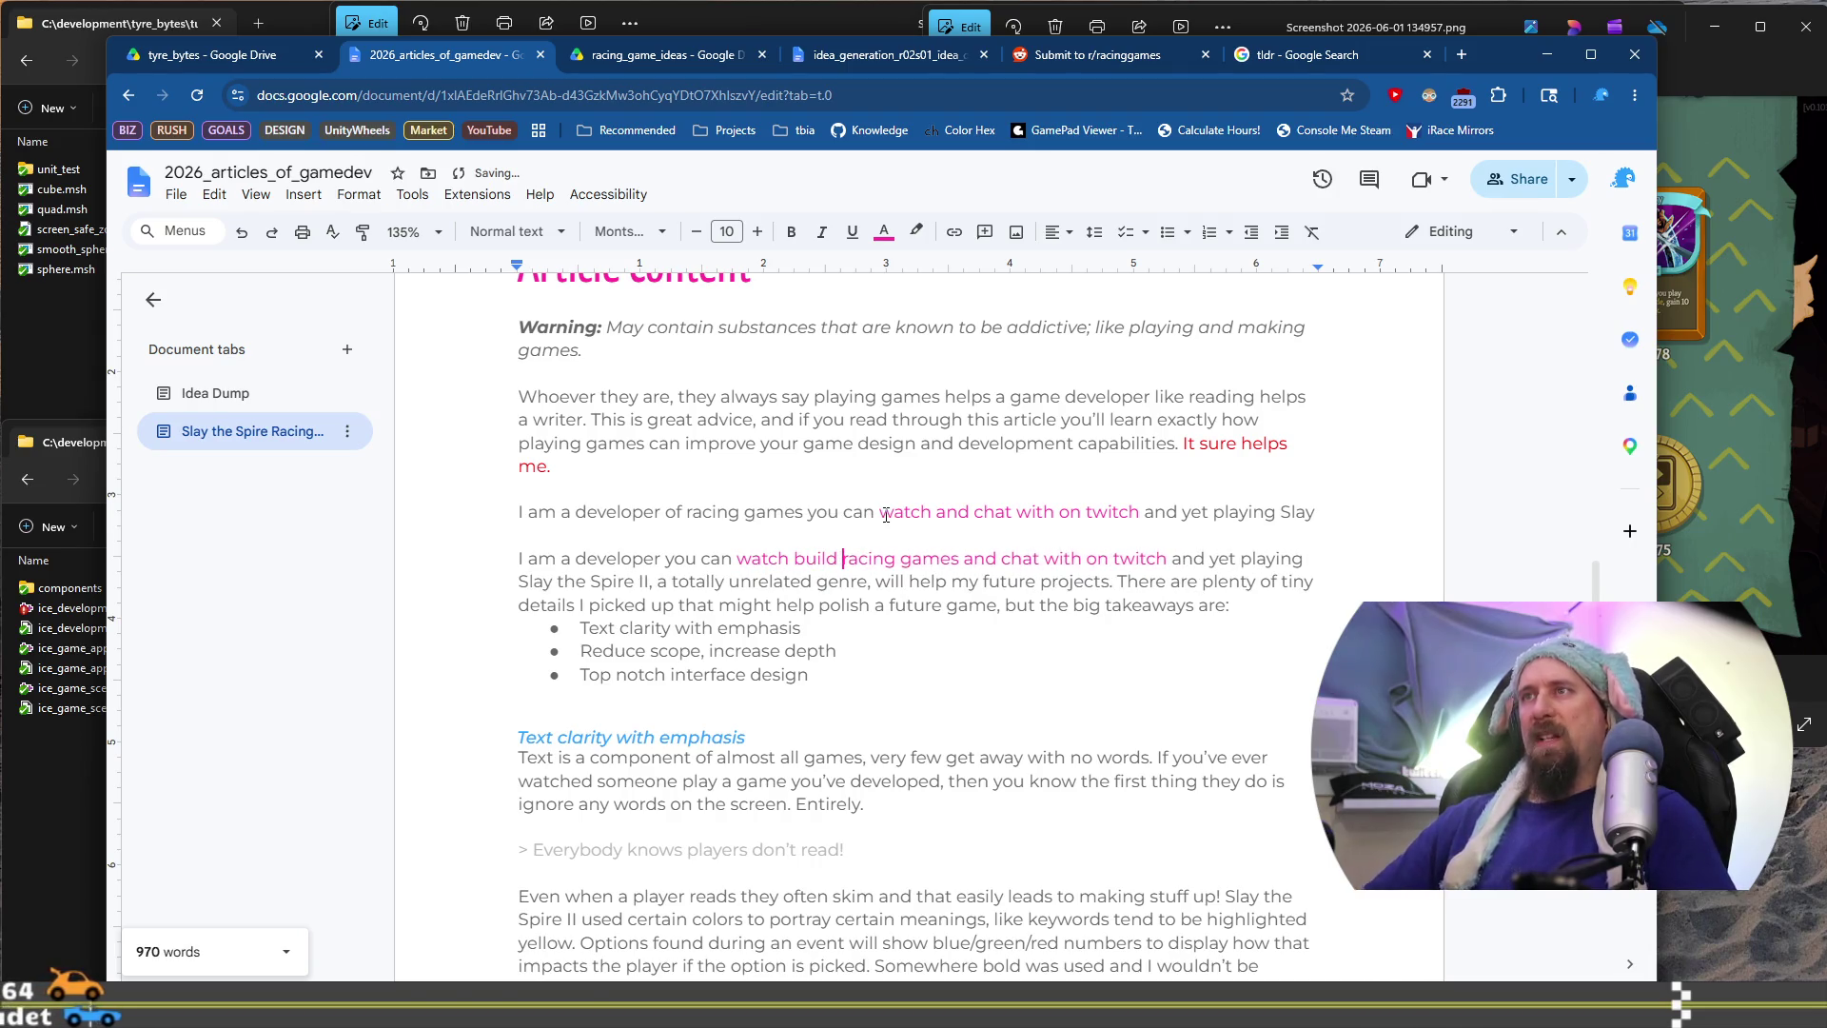
{"action": "key", "text": "ctrl+shift+Right"}
{"action": "key", "text": "ctrl+shift+Right"}
{"action": "key", "text": "ctrl+shift+Right"}
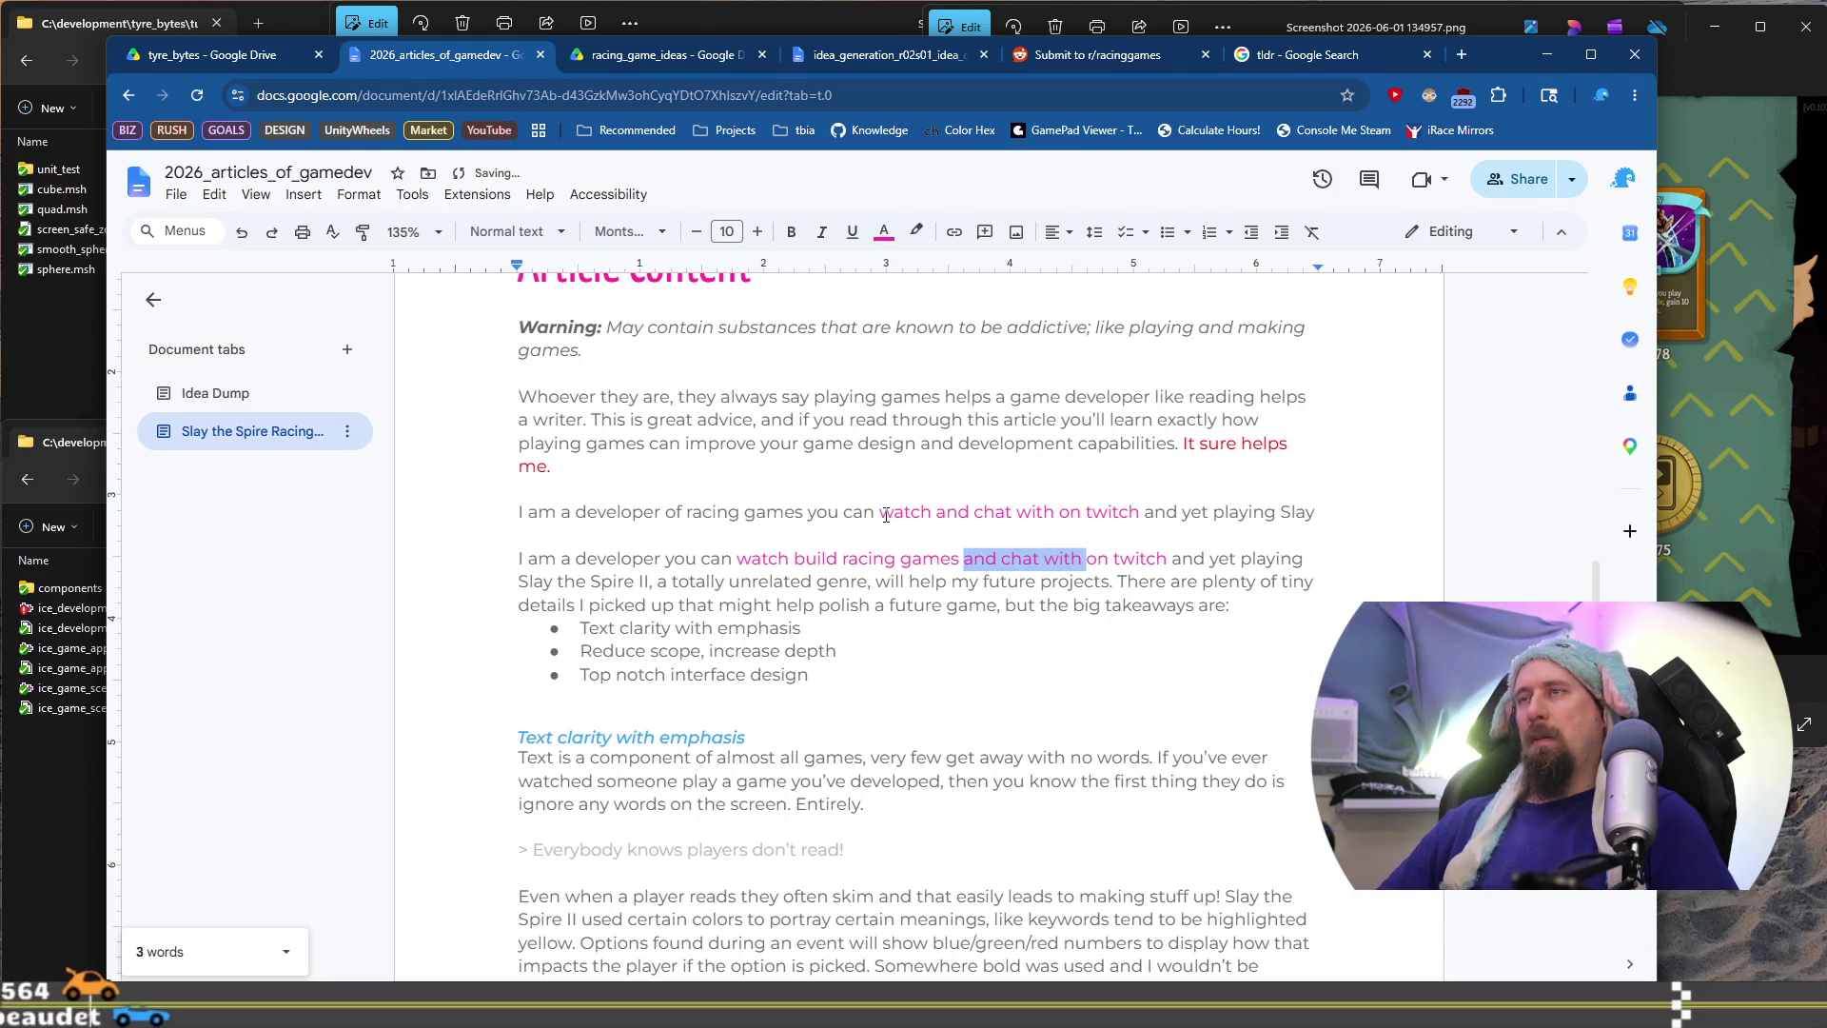
{"action": "key", "text": "ctrl+shift+Right"}
{"action": "key", "text": "ctrl+shift+Right"}
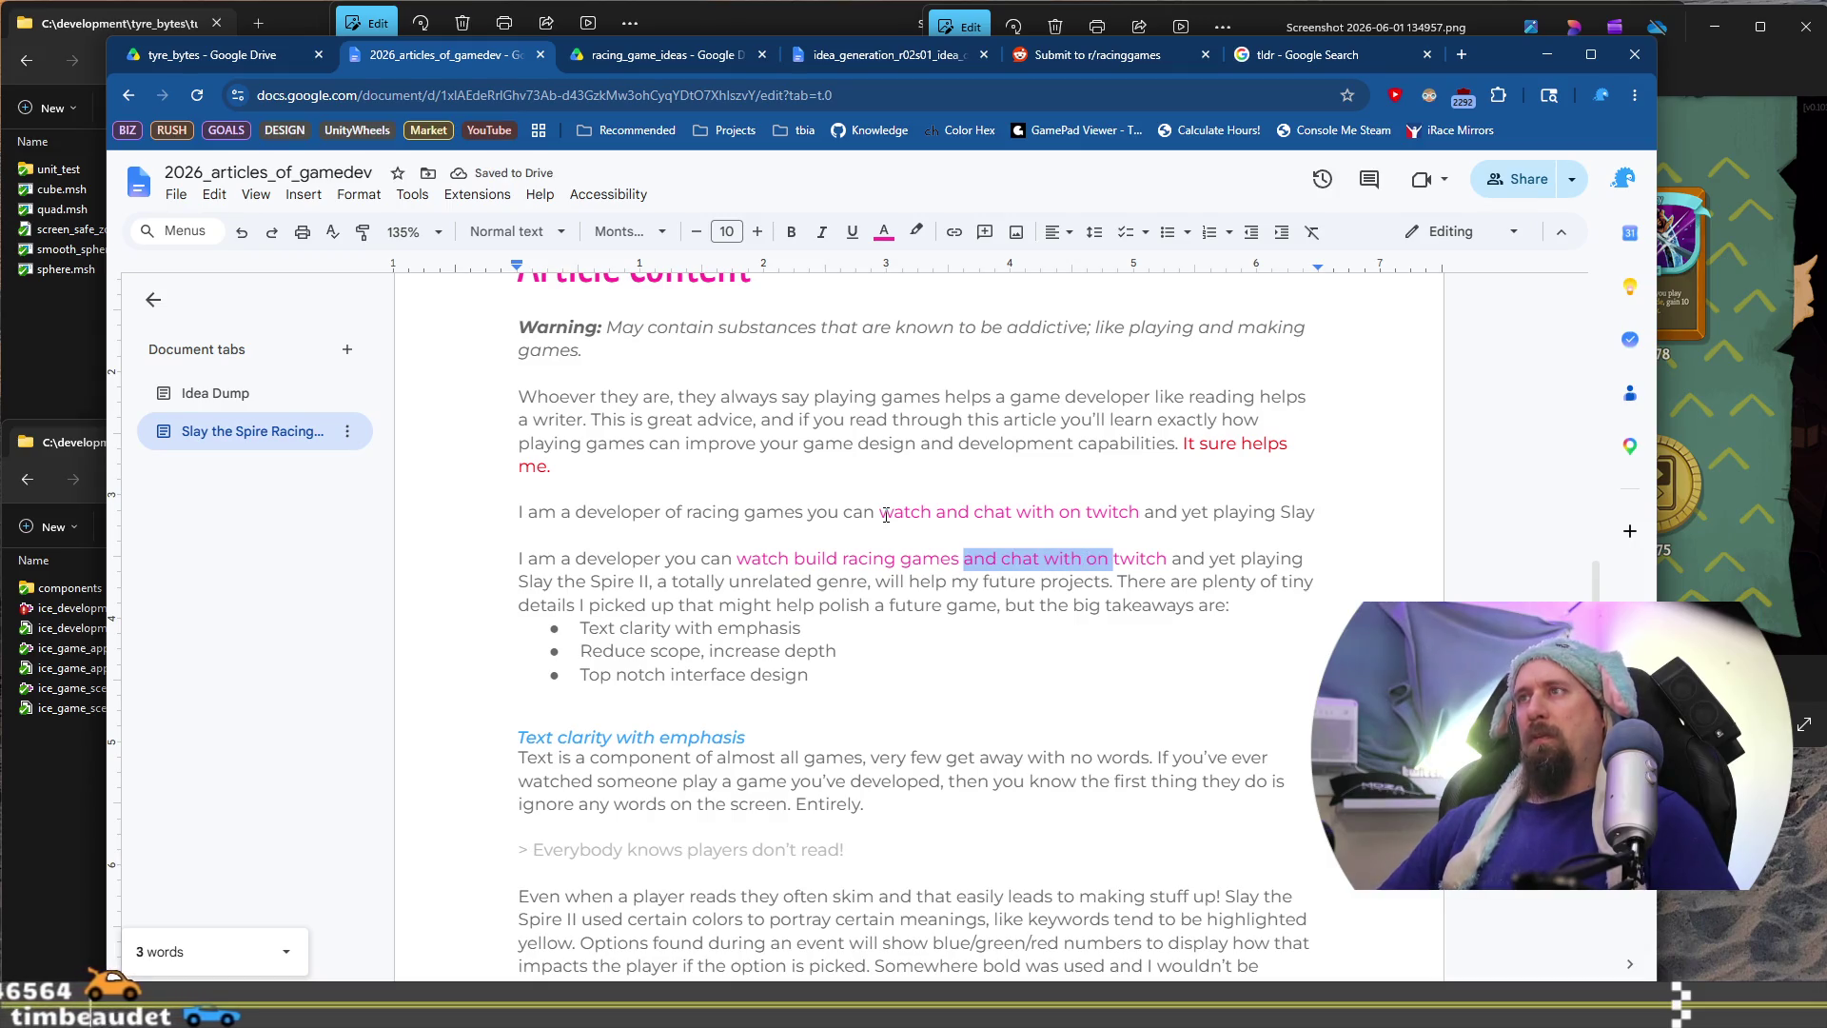
{"action": "key", "text": "Delete"}
{"action": "key", "text": "Down"}
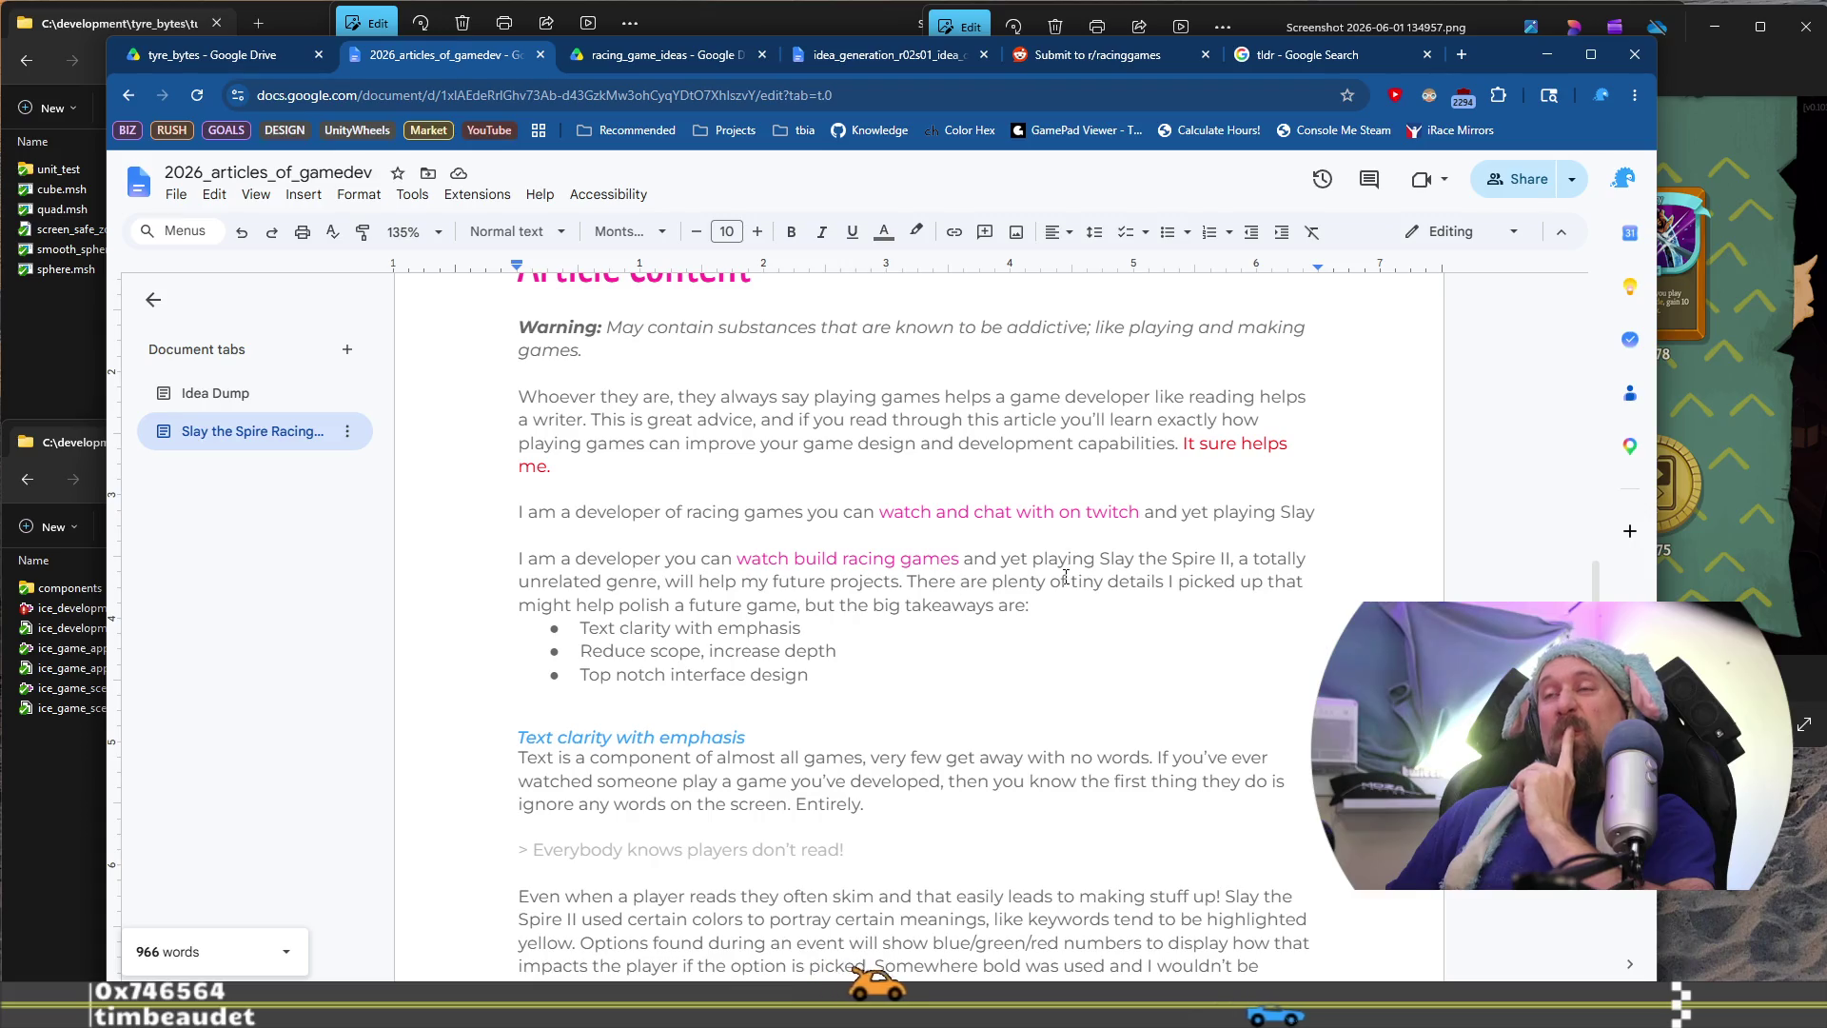
Delete the old partial Twitch draft line above the rewritten sentence
{"action": "left_click", "coordinate": [508, 560]}
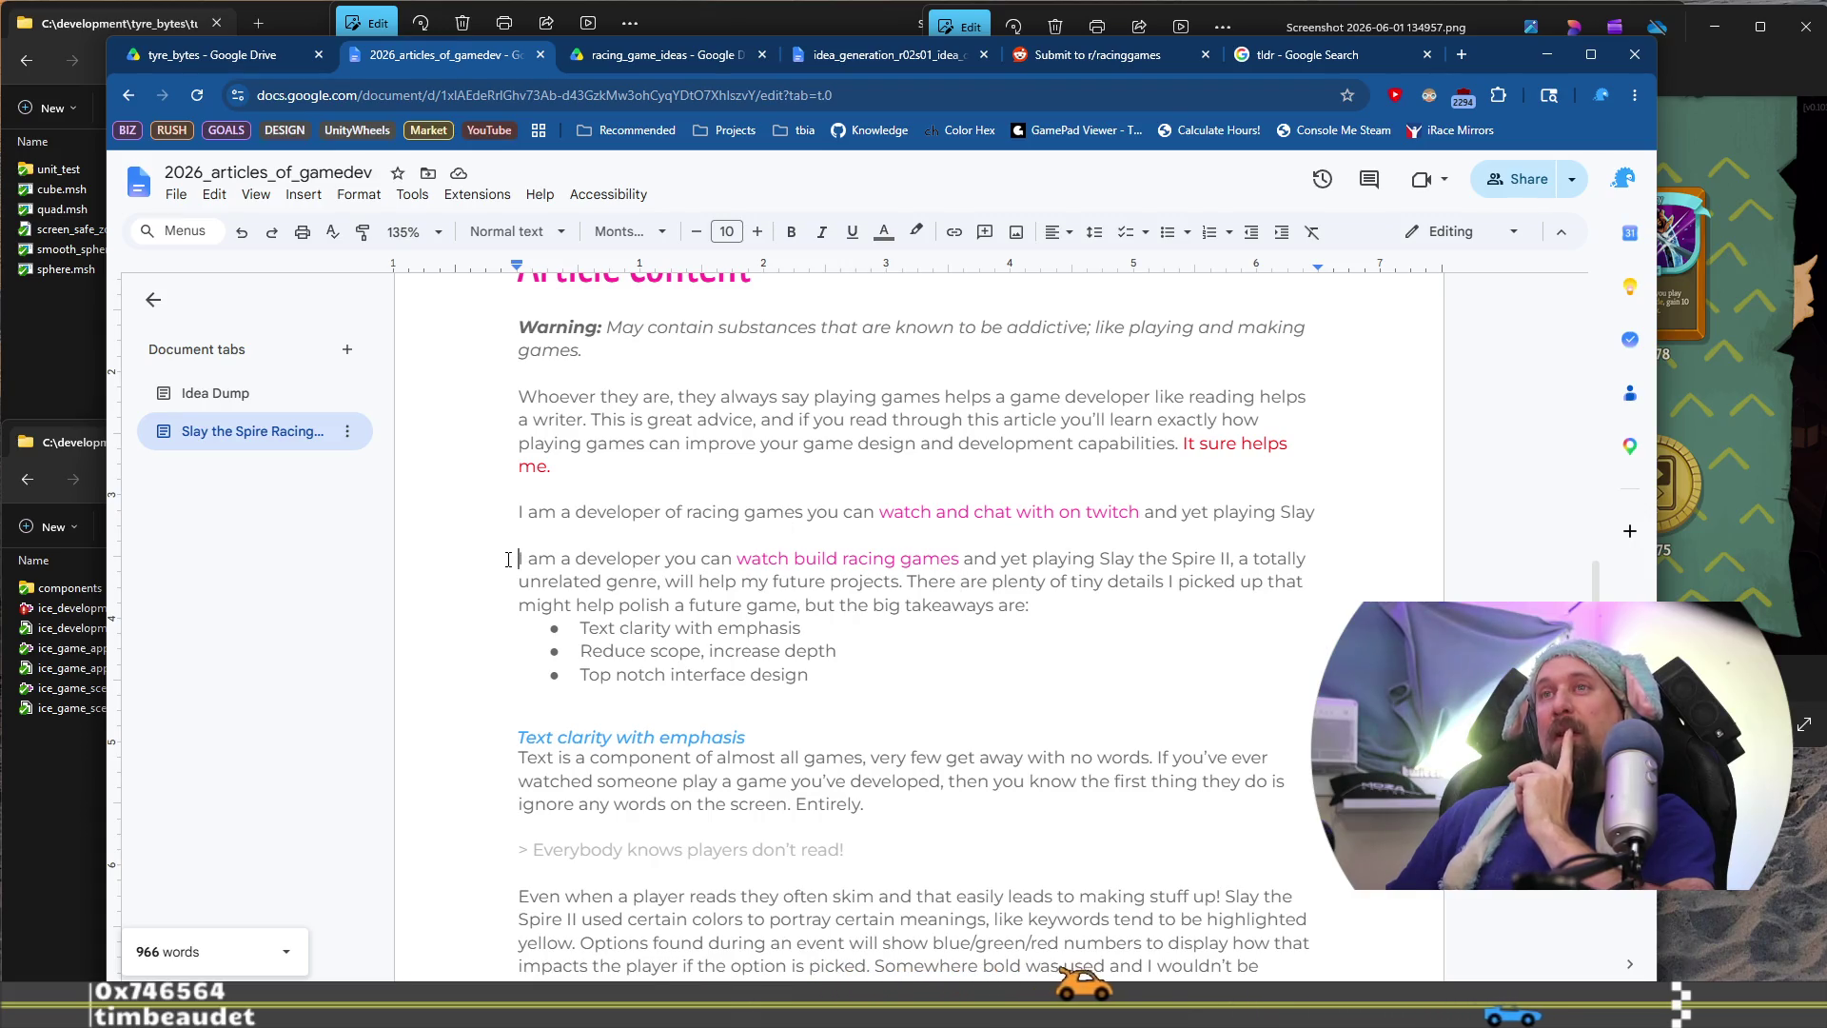
{"action": "key", "text": "shift+Up"}
{"action": "key", "text": "shift+Up"}
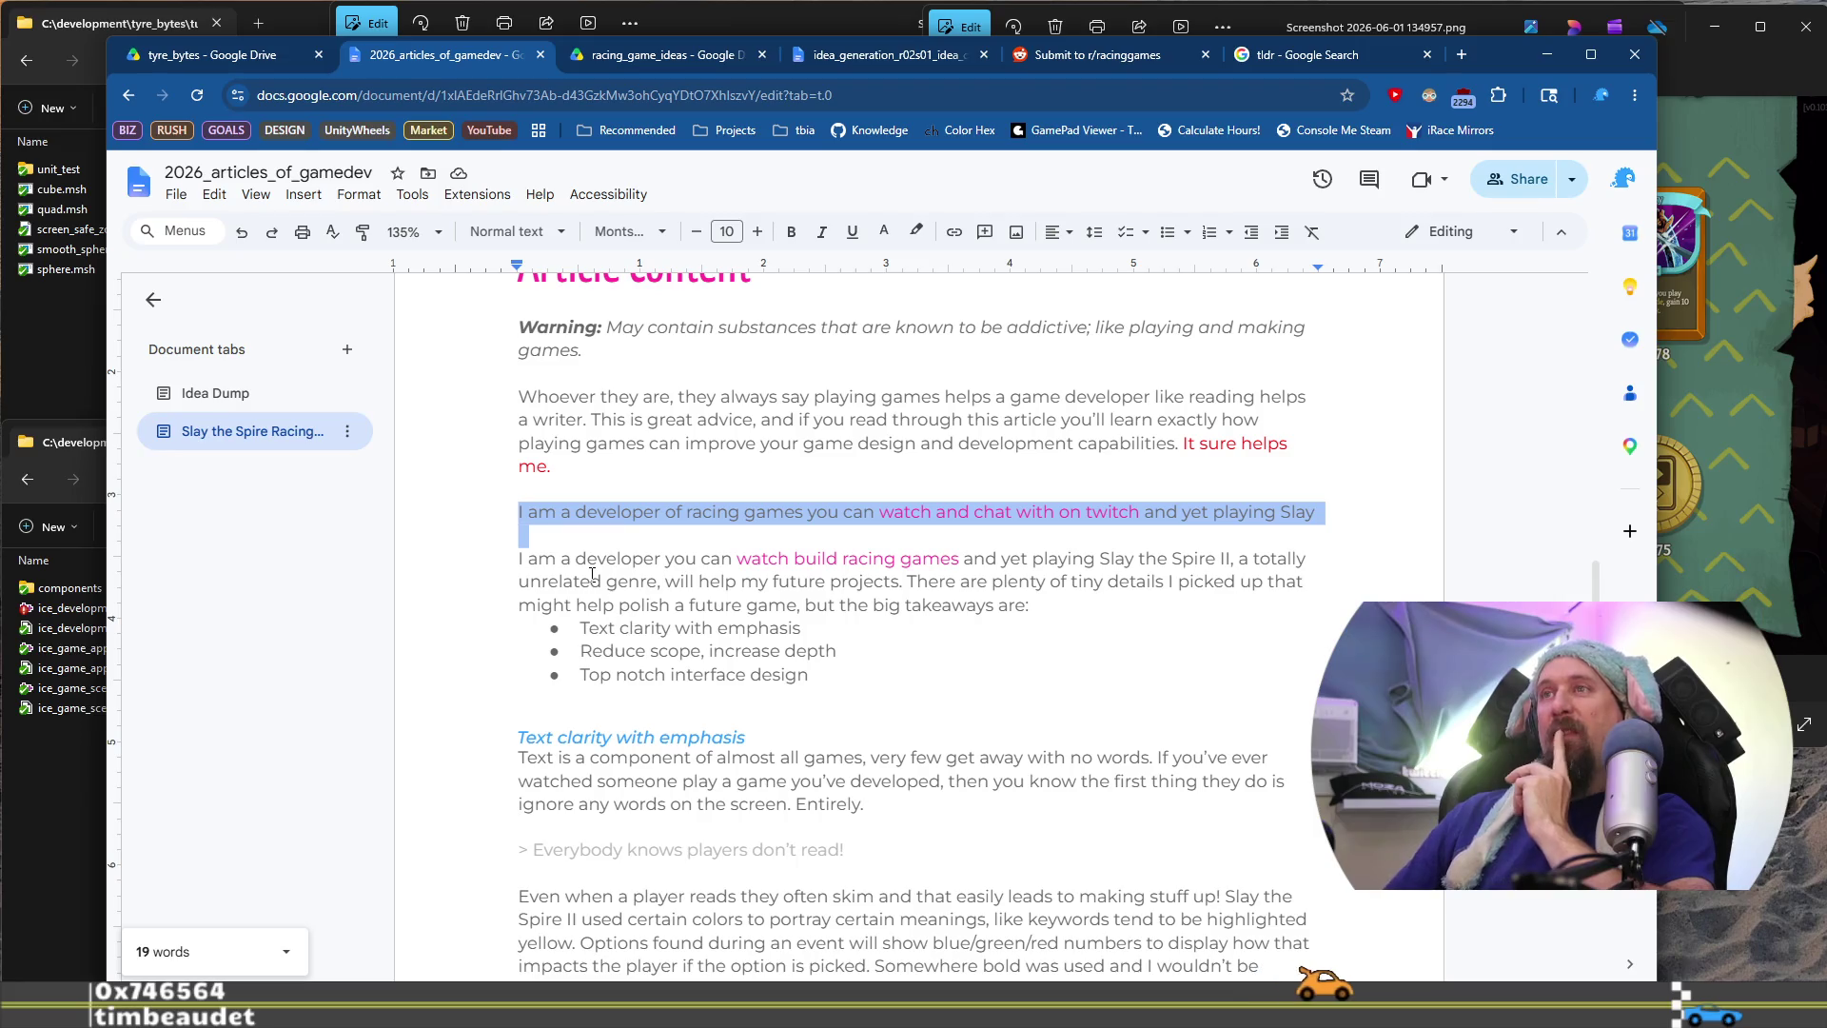
{"action": "key", "text": "BackSpace"}
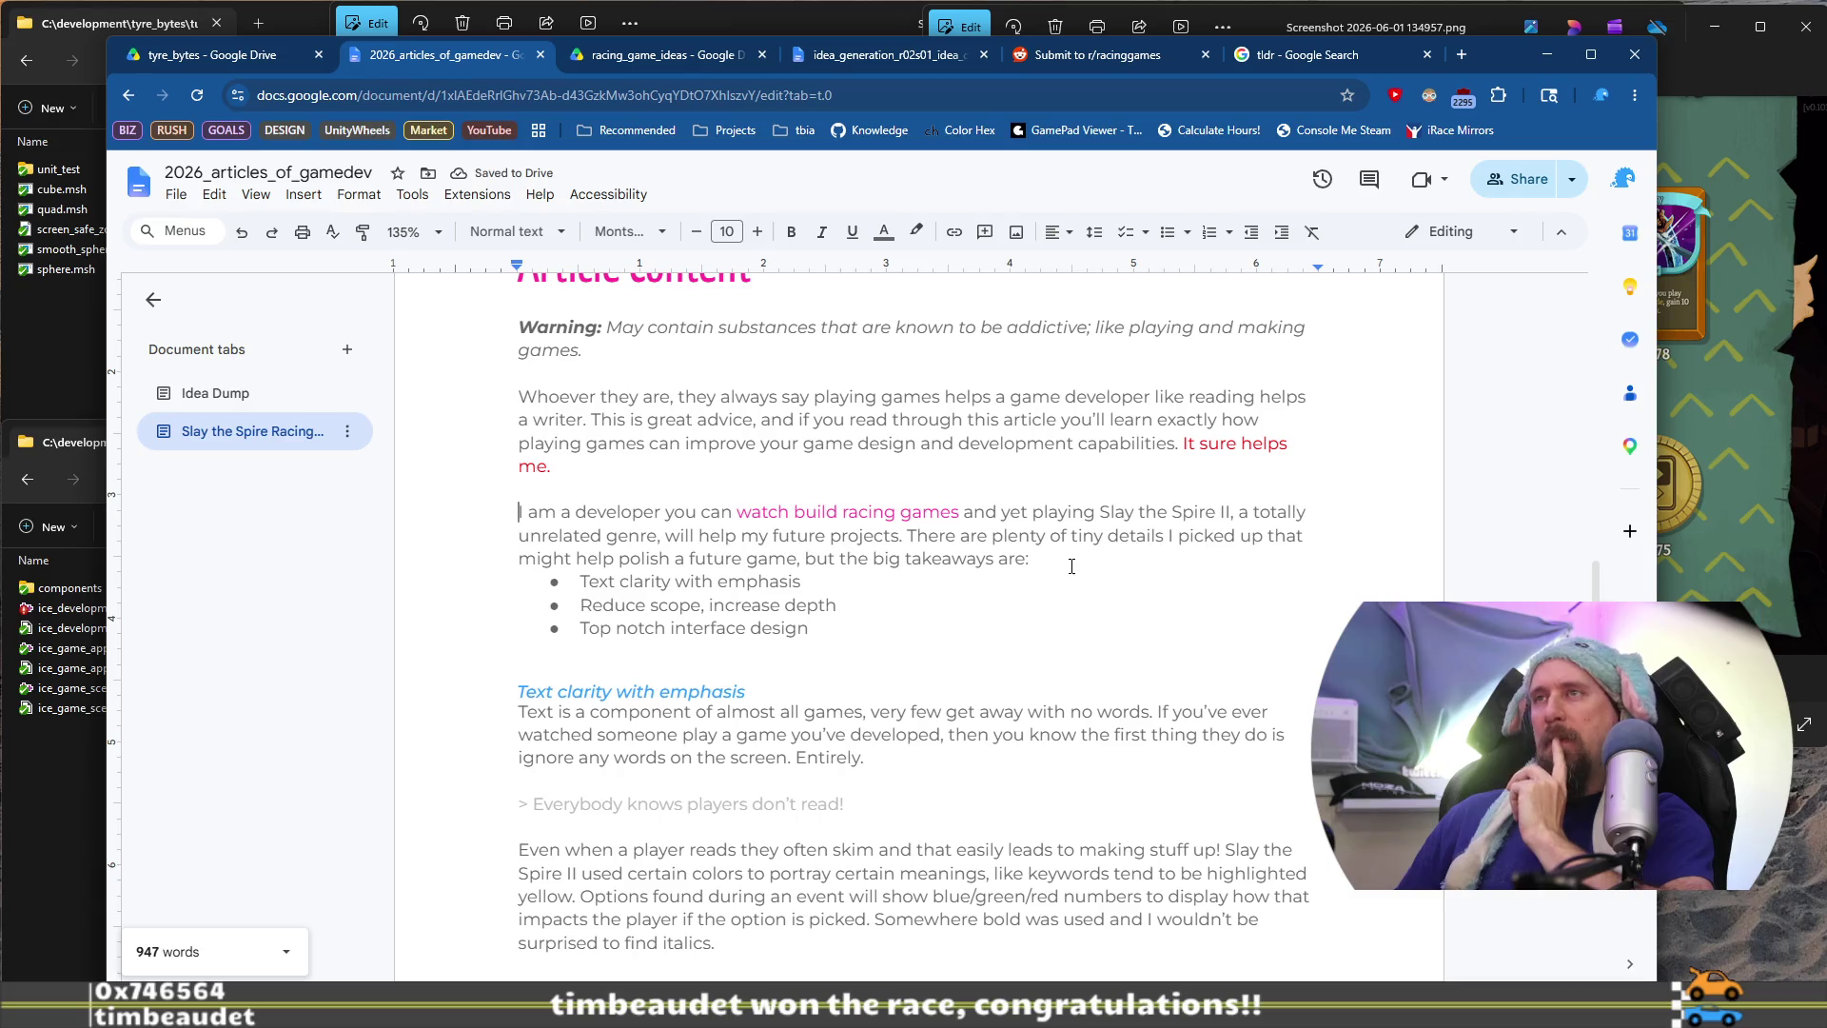
Change 'rushcremental' to 'Rushcremental' in the purple link-article note
{"action": "scroll", "coordinate": [965, 562], "scroll_direction": "down", "scroll_amount": 6}
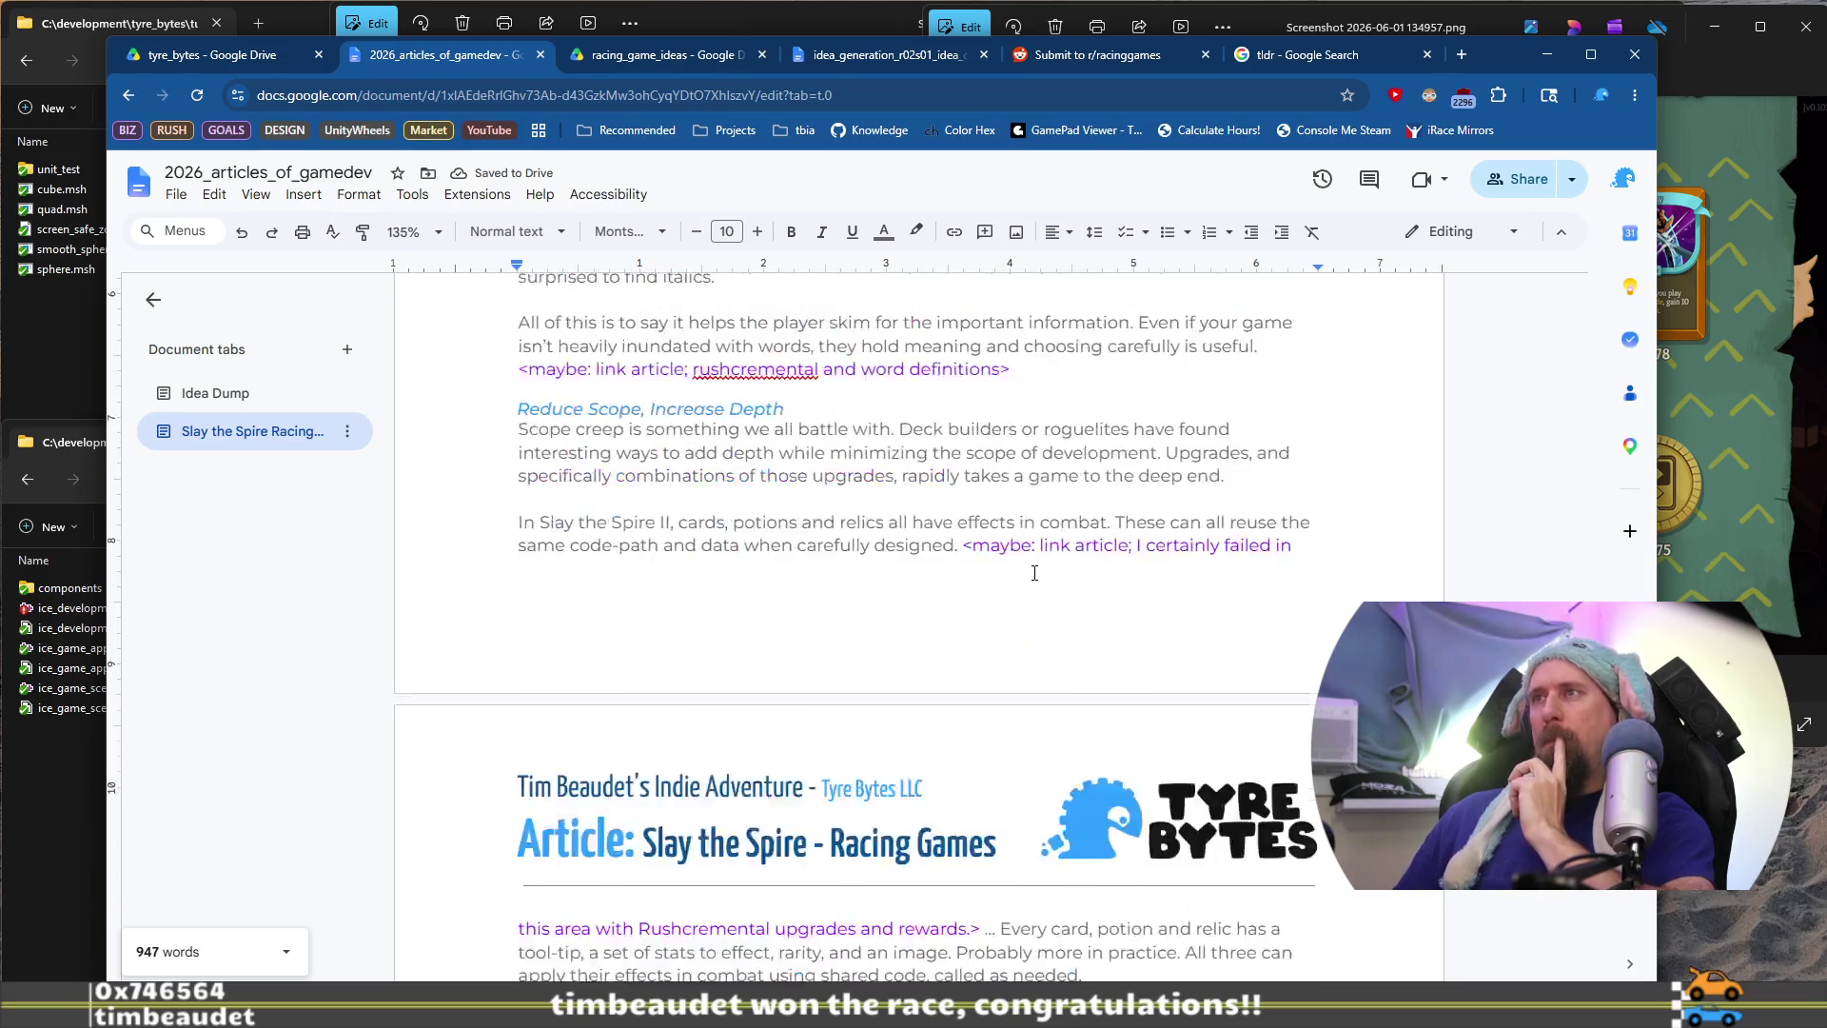
{"action": "scroll", "coordinate": [1042, 571], "scroll_direction": "up", "scroll_amount": 2}
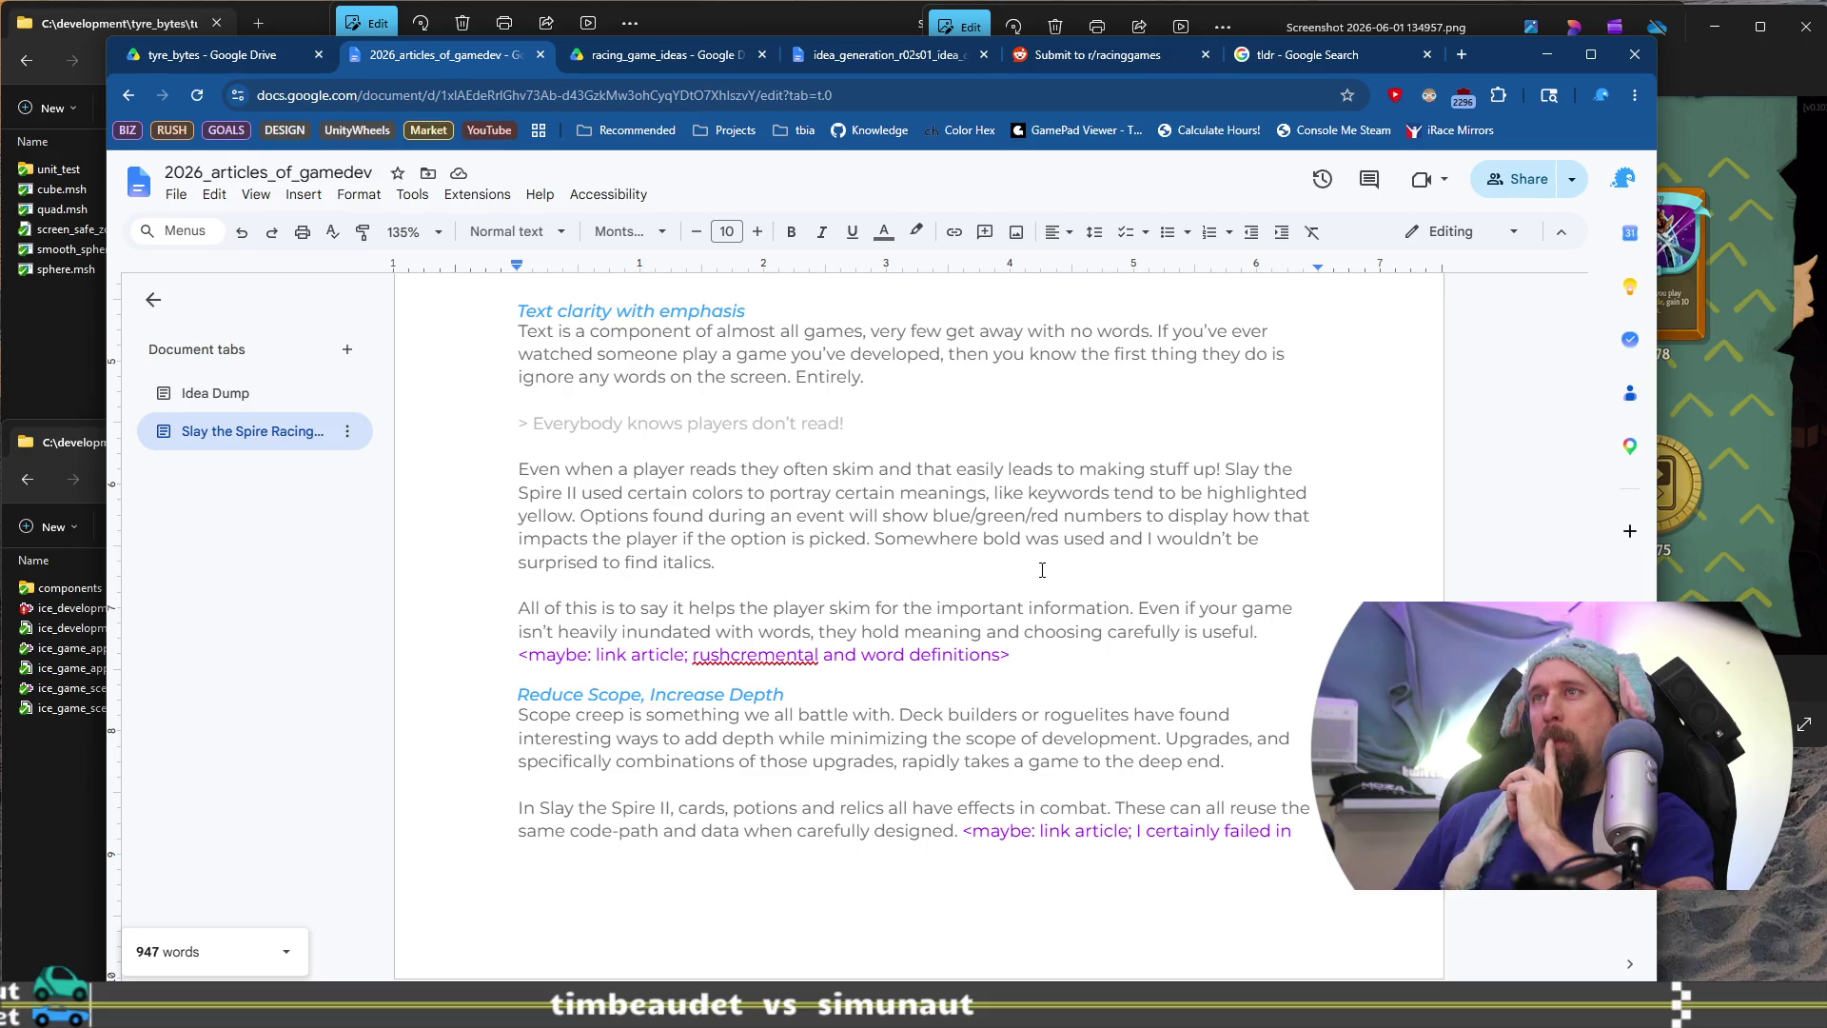
{"action": "scroll", "coordinate": [1042, 570], "scroll_direction": "down", "scroll_amount": 1}
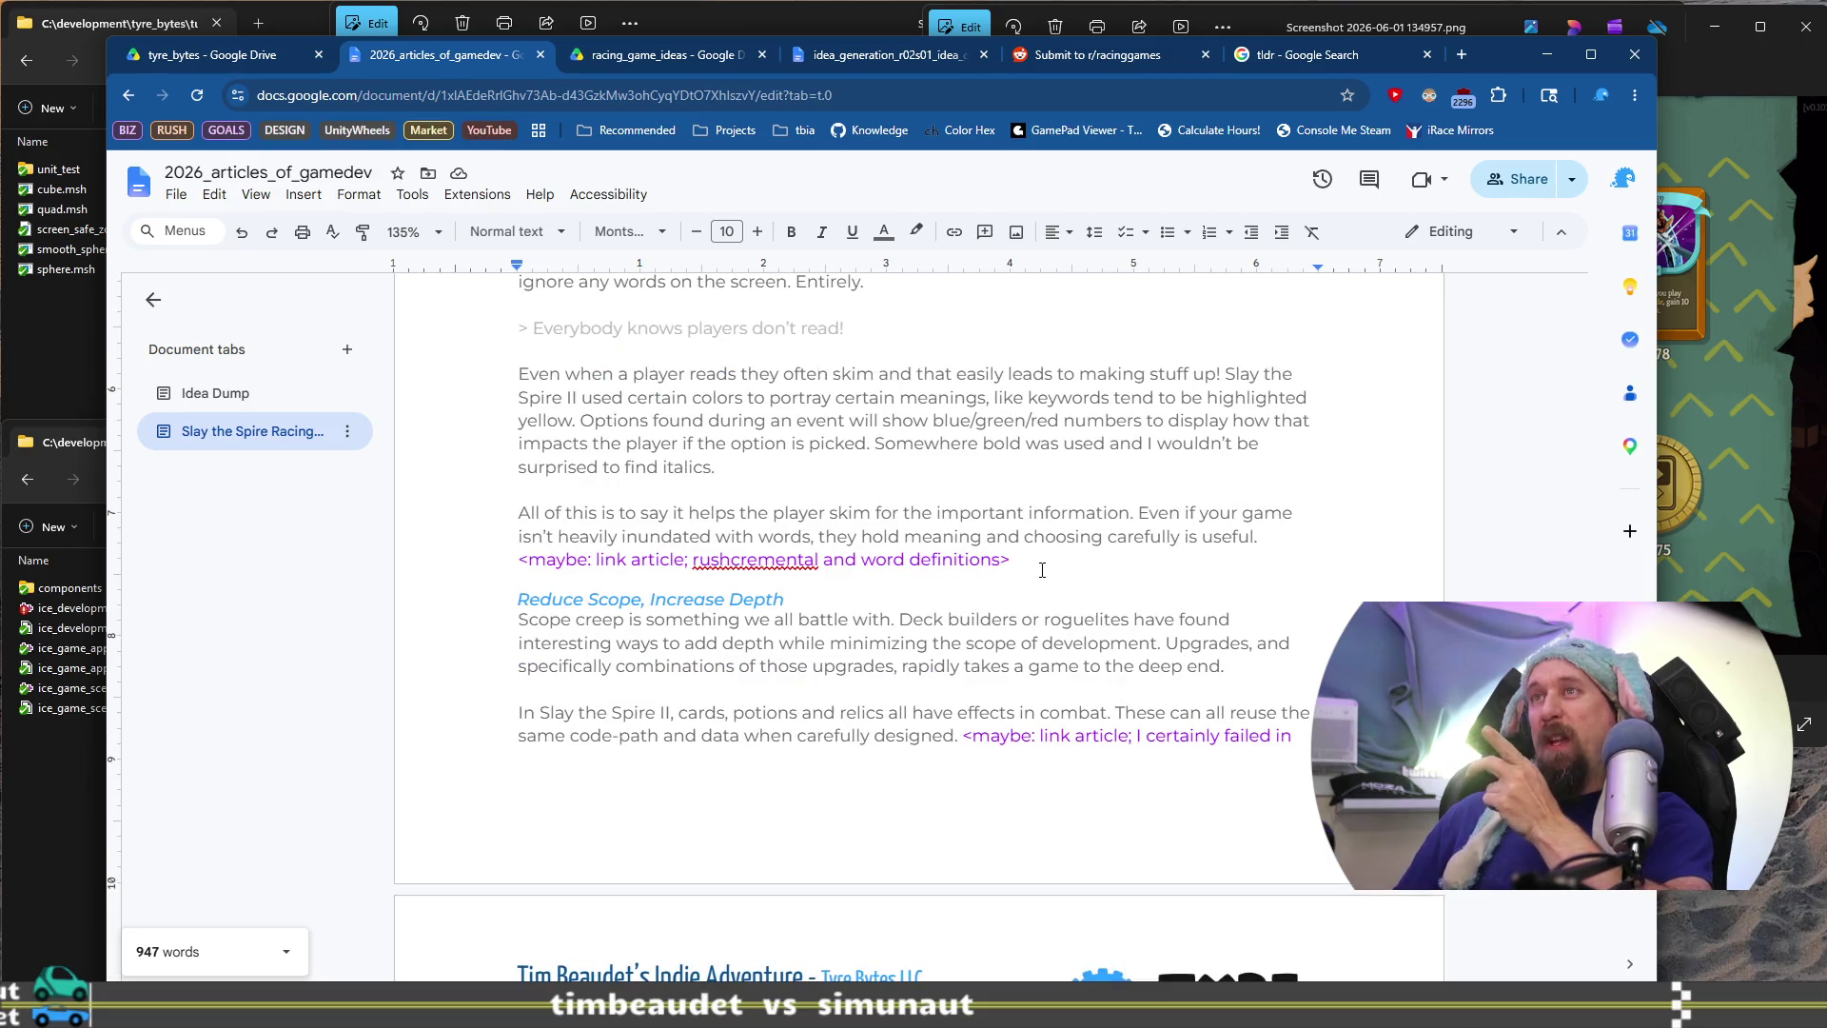
{"action": "left_click_drag", "start_coordinate": [1021, 560], "coordinate": [481, 551]}
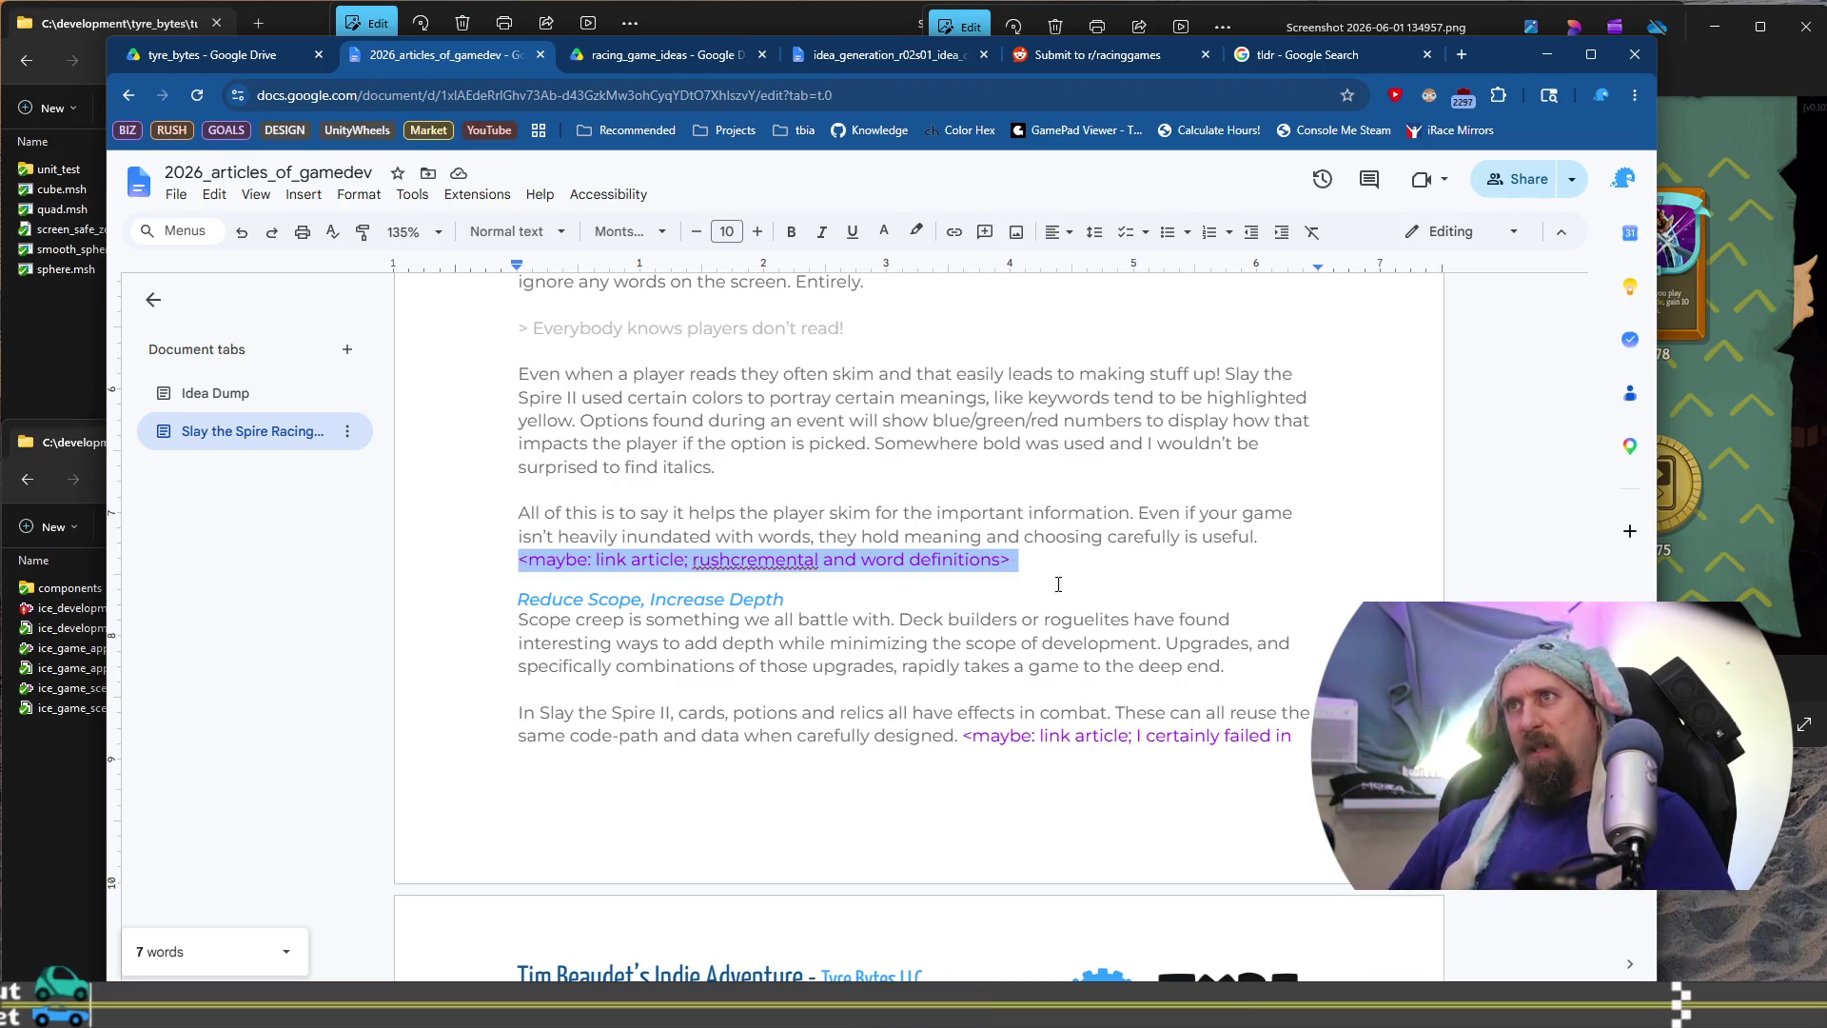
{"action": "scroll", "coordinate": [1043, 519], "scroll_direction": "down", "scroll_amount": 5}
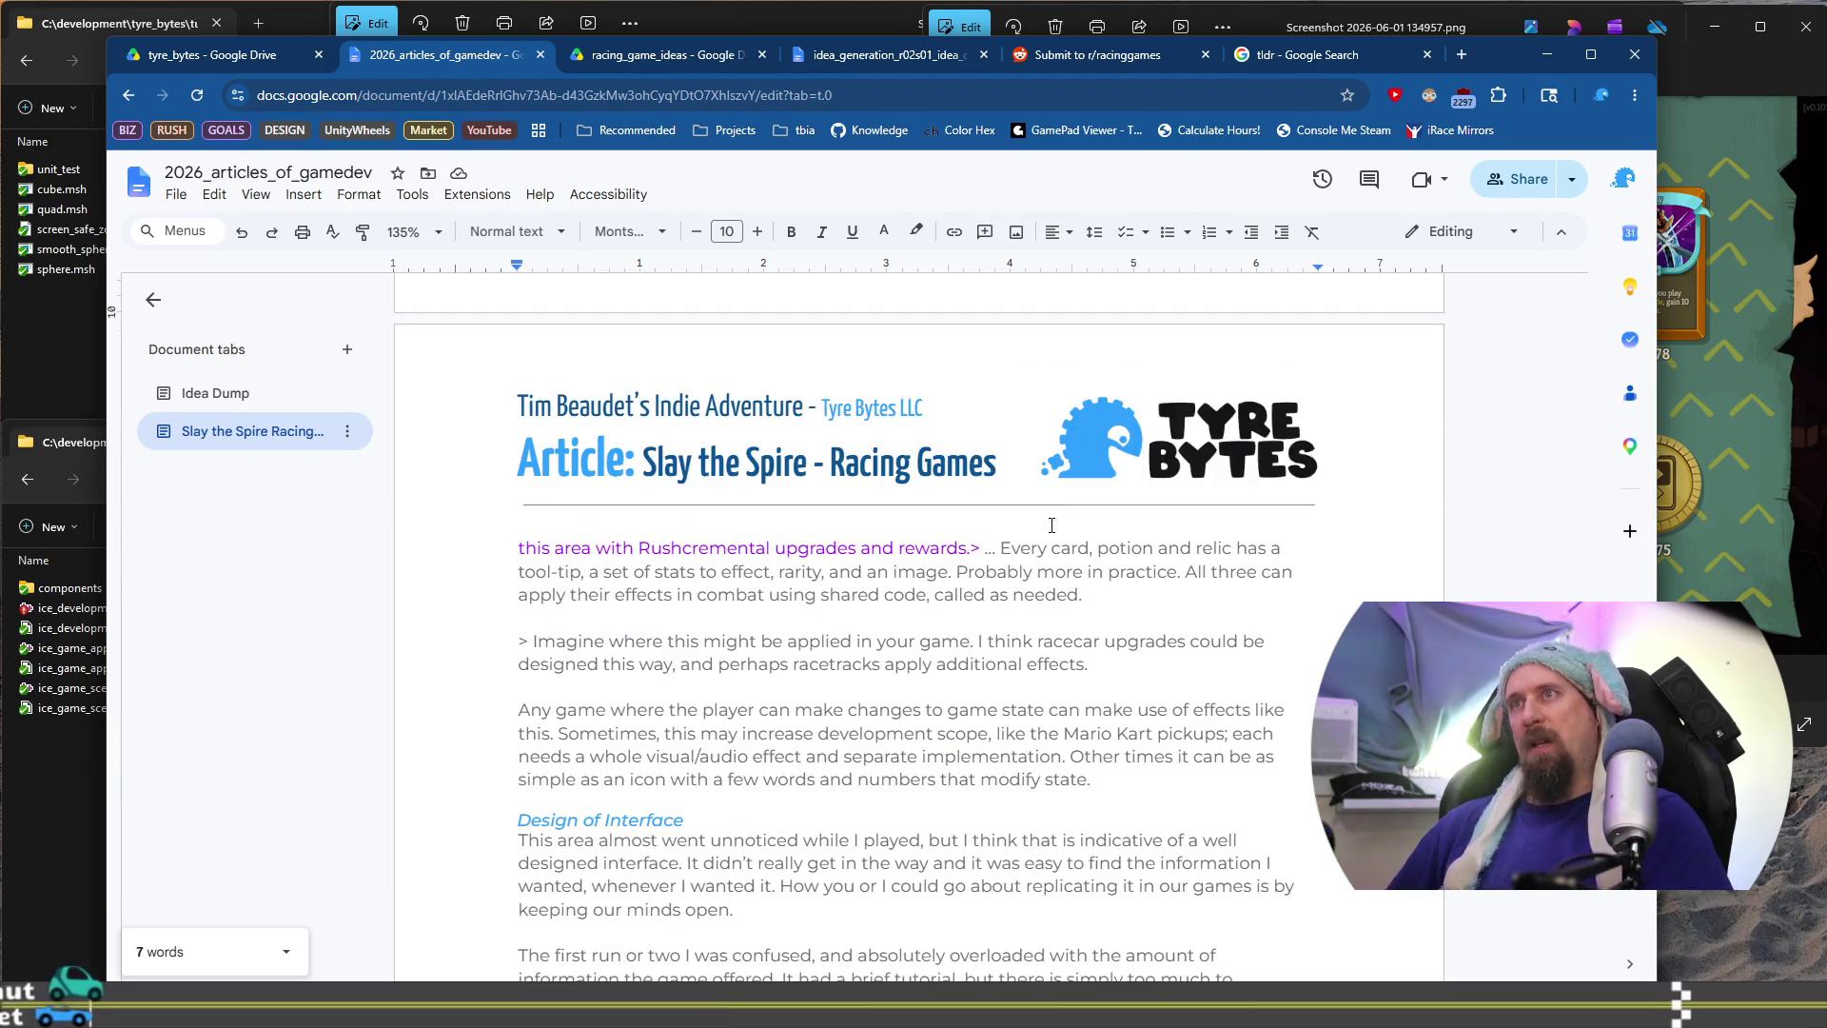
{"action": "scroll", "coordinate": [1046, 565], "scroll_direction": "up", "scroll_amount": 12}
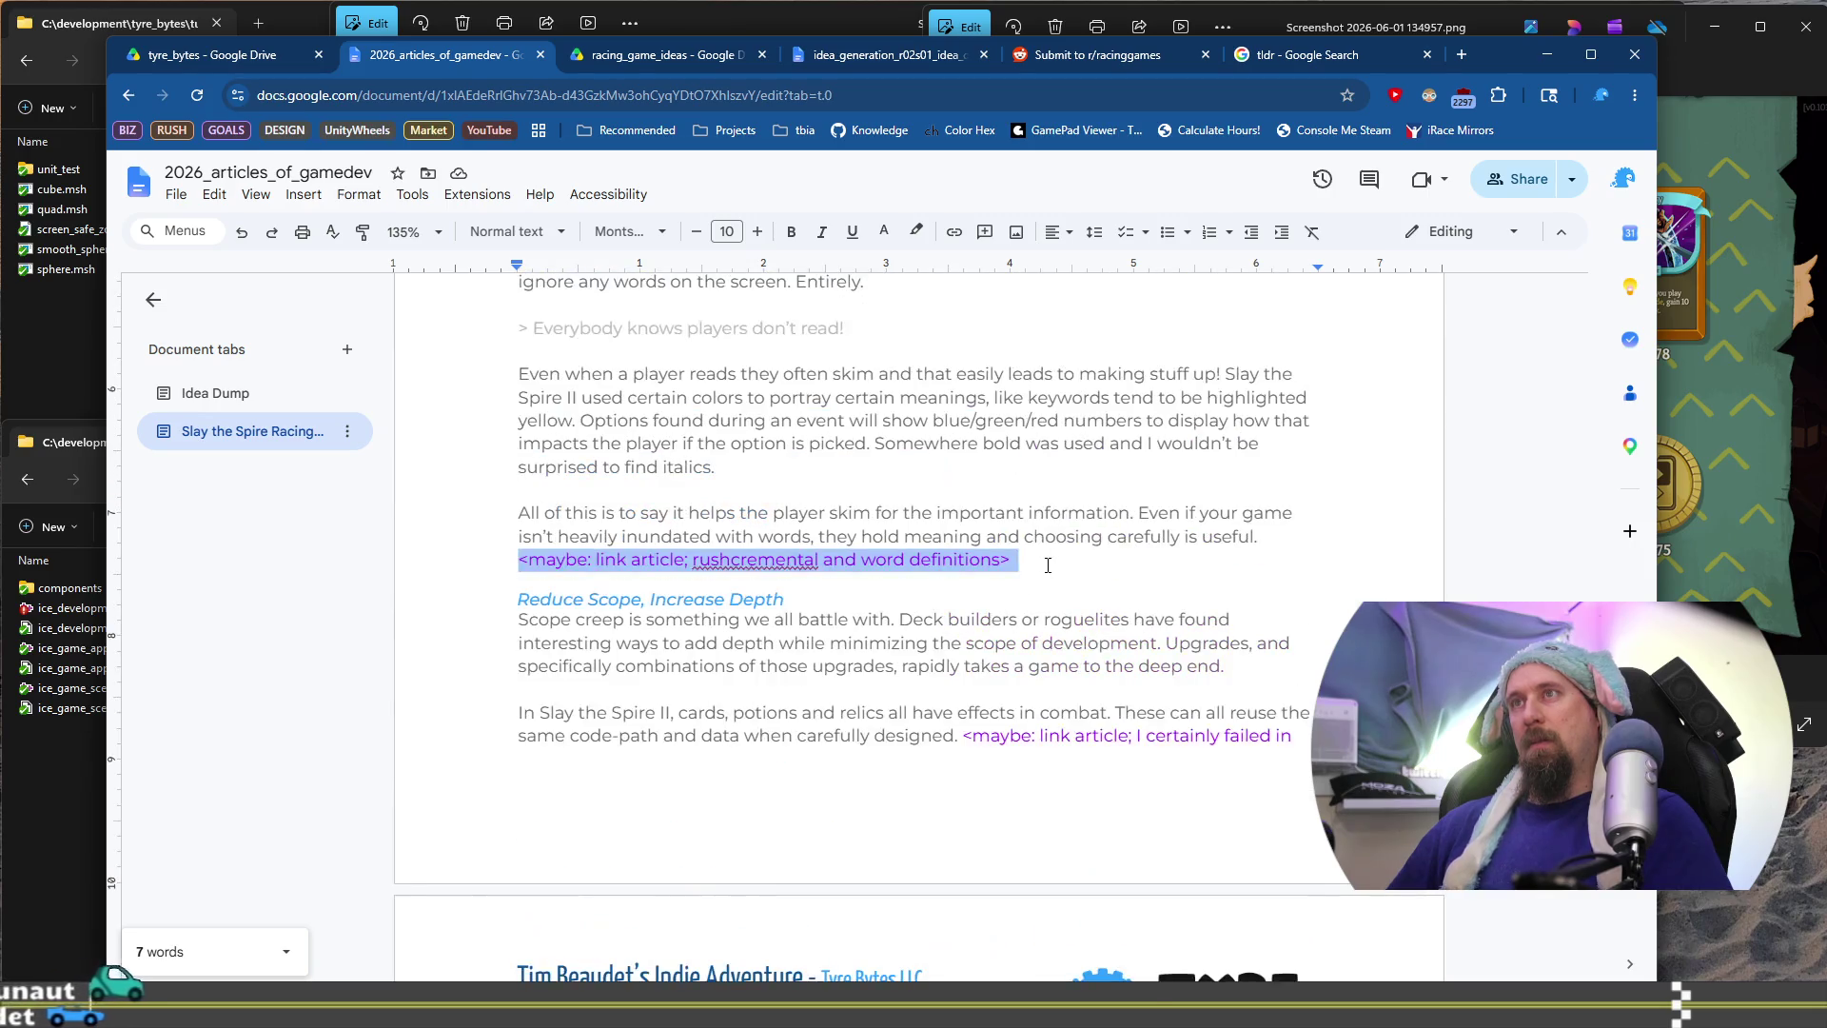
{"action": "scroll", "coordinate": [1051, 574], "scroll_direction": "down", "scroll_amount": 6}
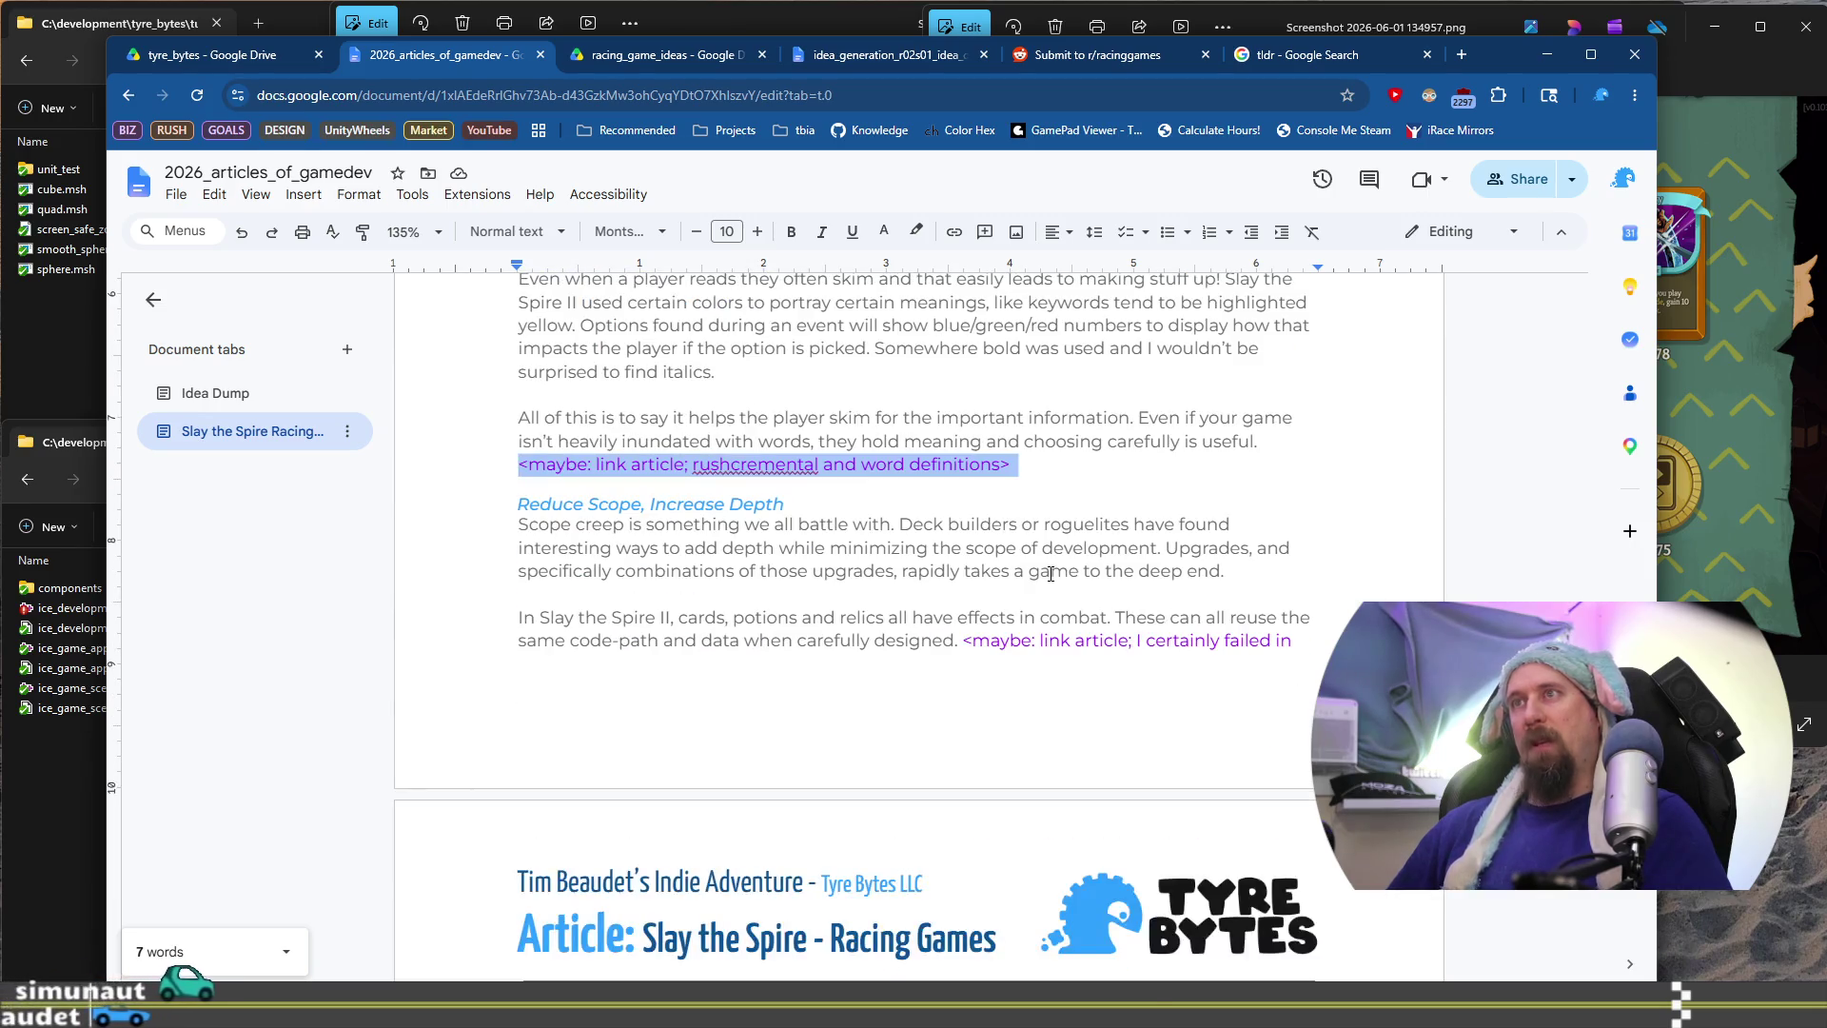
{"action": "left_click", "coordinate": [1051, 572]}
{"action": "scroll", "coordinate": [972, 646], "scroll_direction": "down", "scroll_amount": 4}
{"action": "left_click_drag", "start_coordinate": [1187, 639], "coordinate": [700, 632]}
{"action": "scroll", "coordinate": [699, 633], "scroll_direction": "up", "scroll_amount": 3}
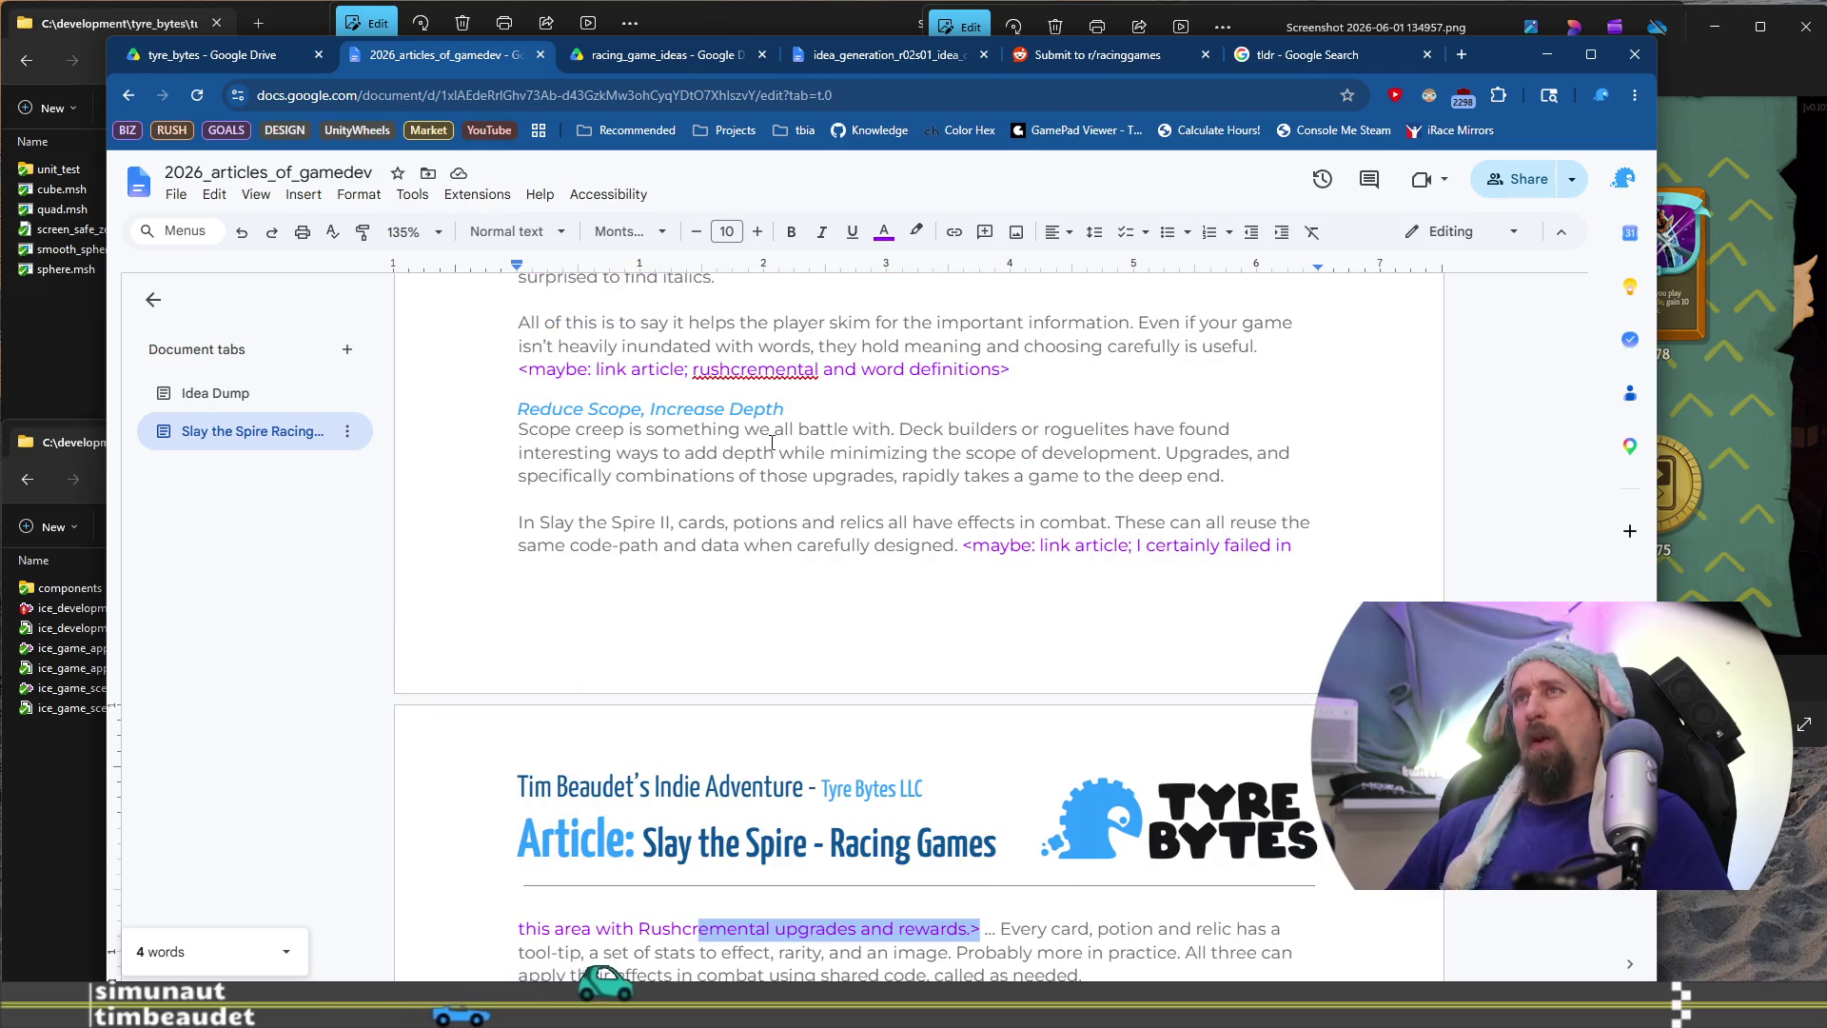
{"action": "double_click", "coordinate": [719, 369]}
{"action": "type", "text": "Rushcremental"}
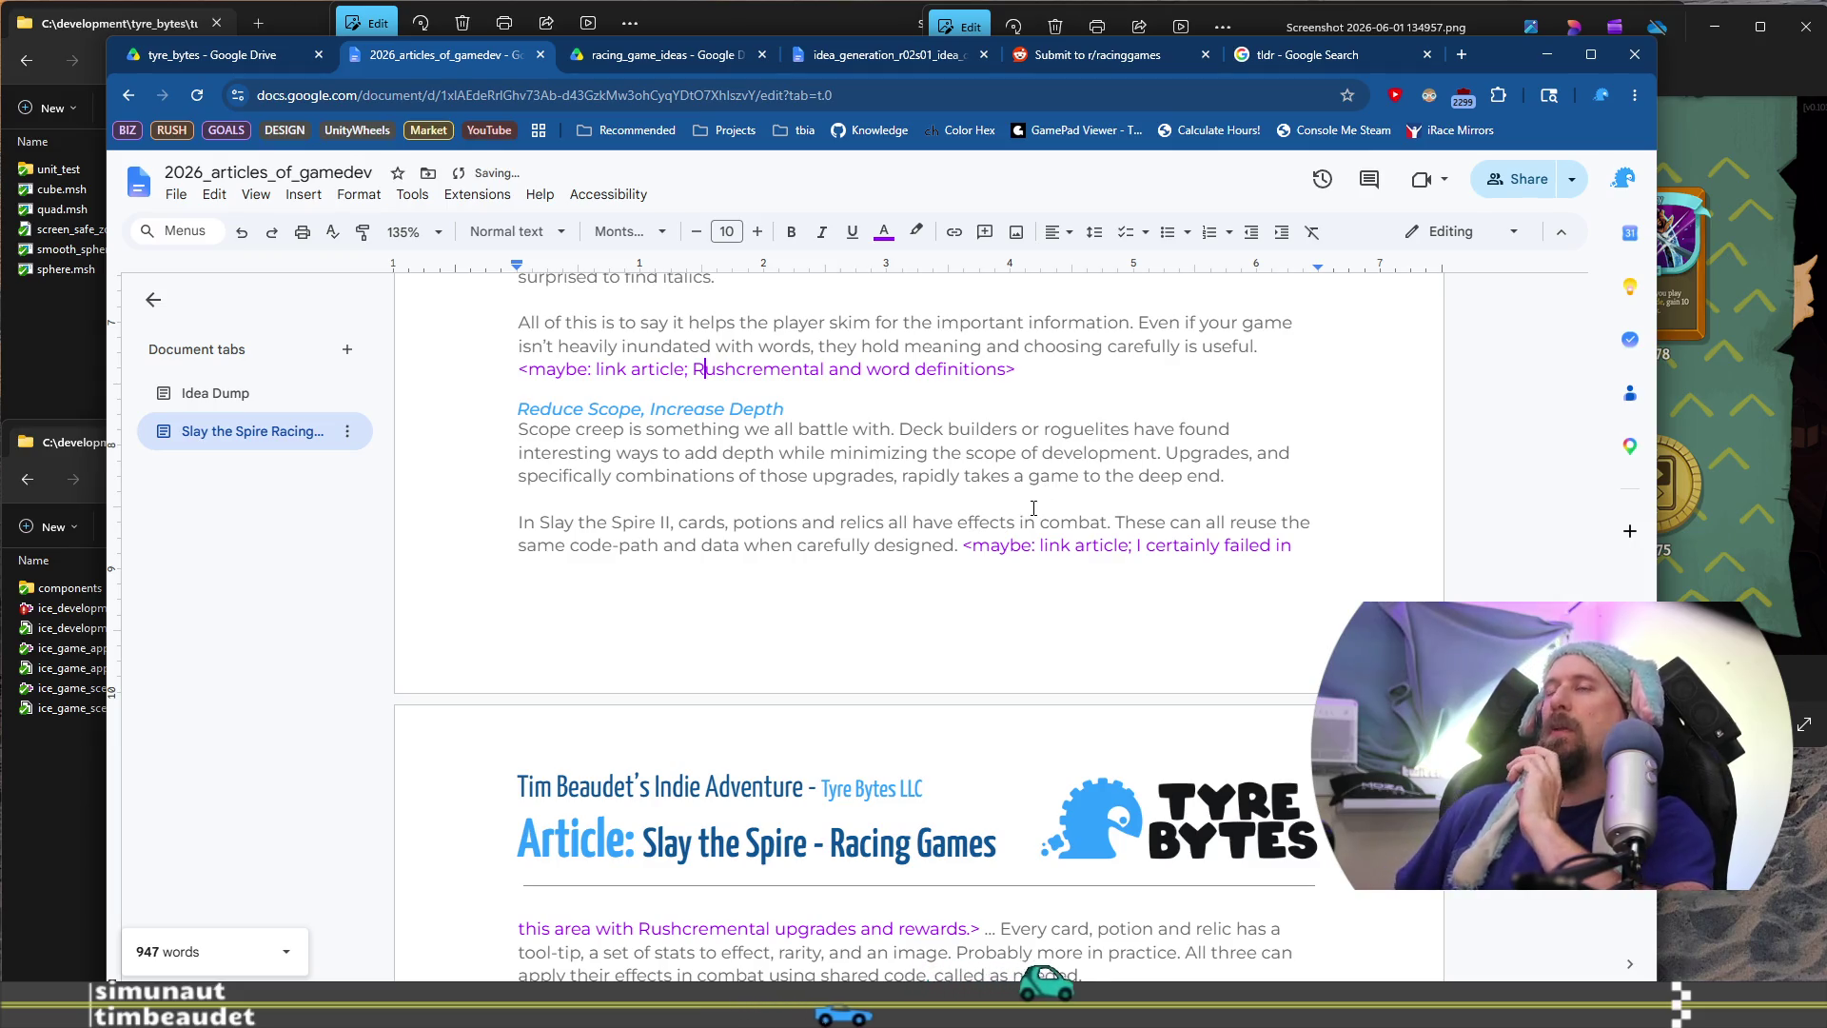
Scroll to the closing line and check the 'prototype my next game' placeholder
{"action": "scroll", "coordinate": [1034, 501], "scroll_direction": "down", "scroll_amount": 6}
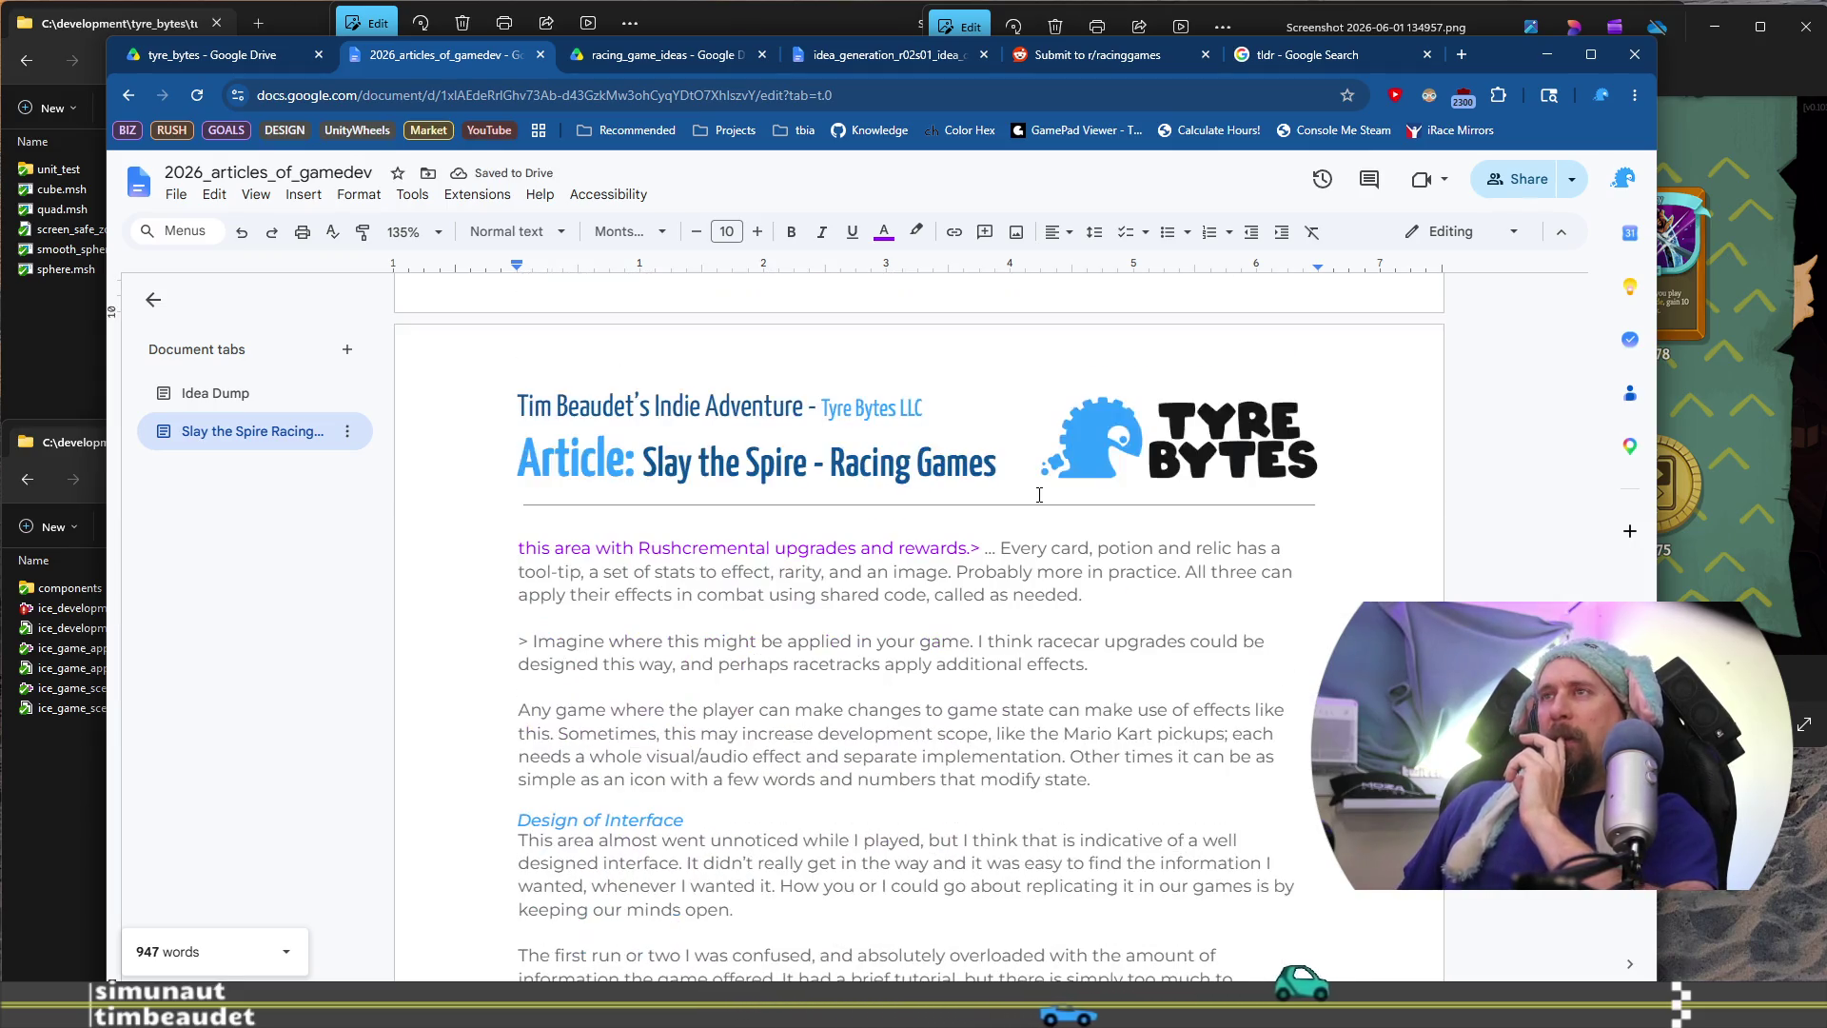
{"action": "scroll", "coordinate": [1033, 503], "scroll_direction": "down", "scroll_amount": 5}
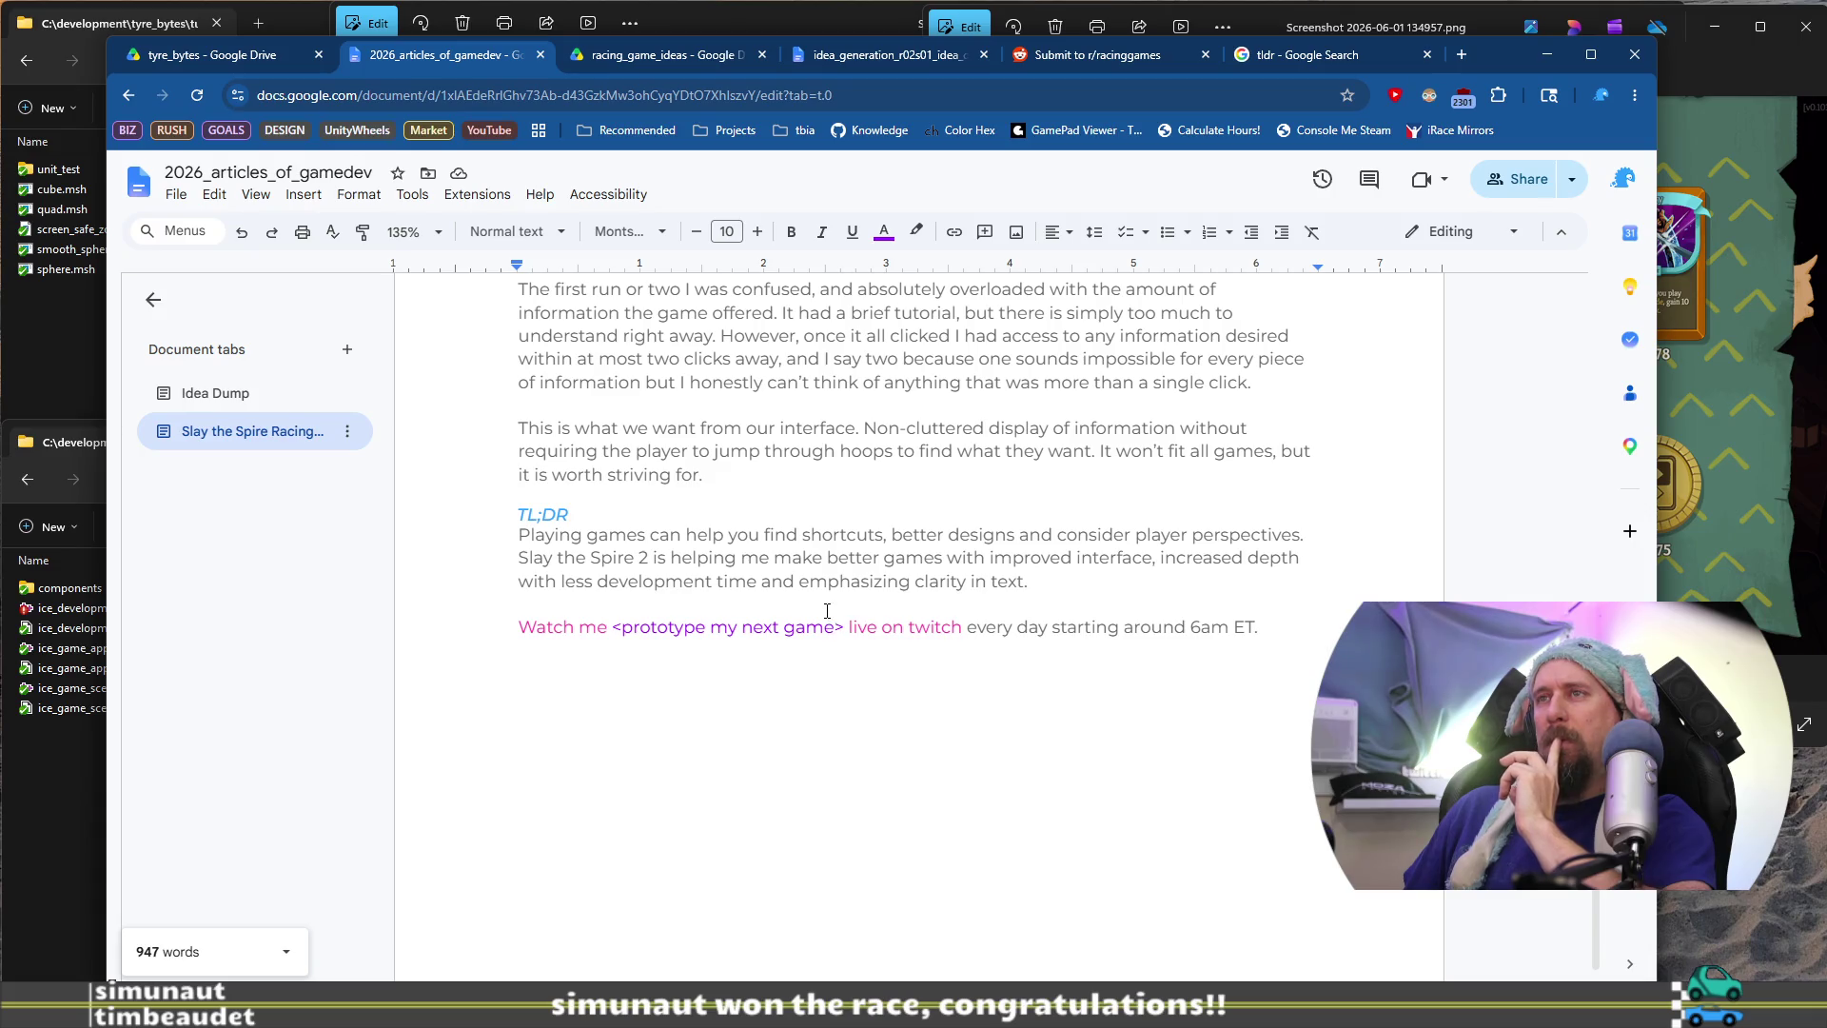
{"action": "left_click_drag", "start_coordinate": [795, 626], "coordinate": [619, 625]}
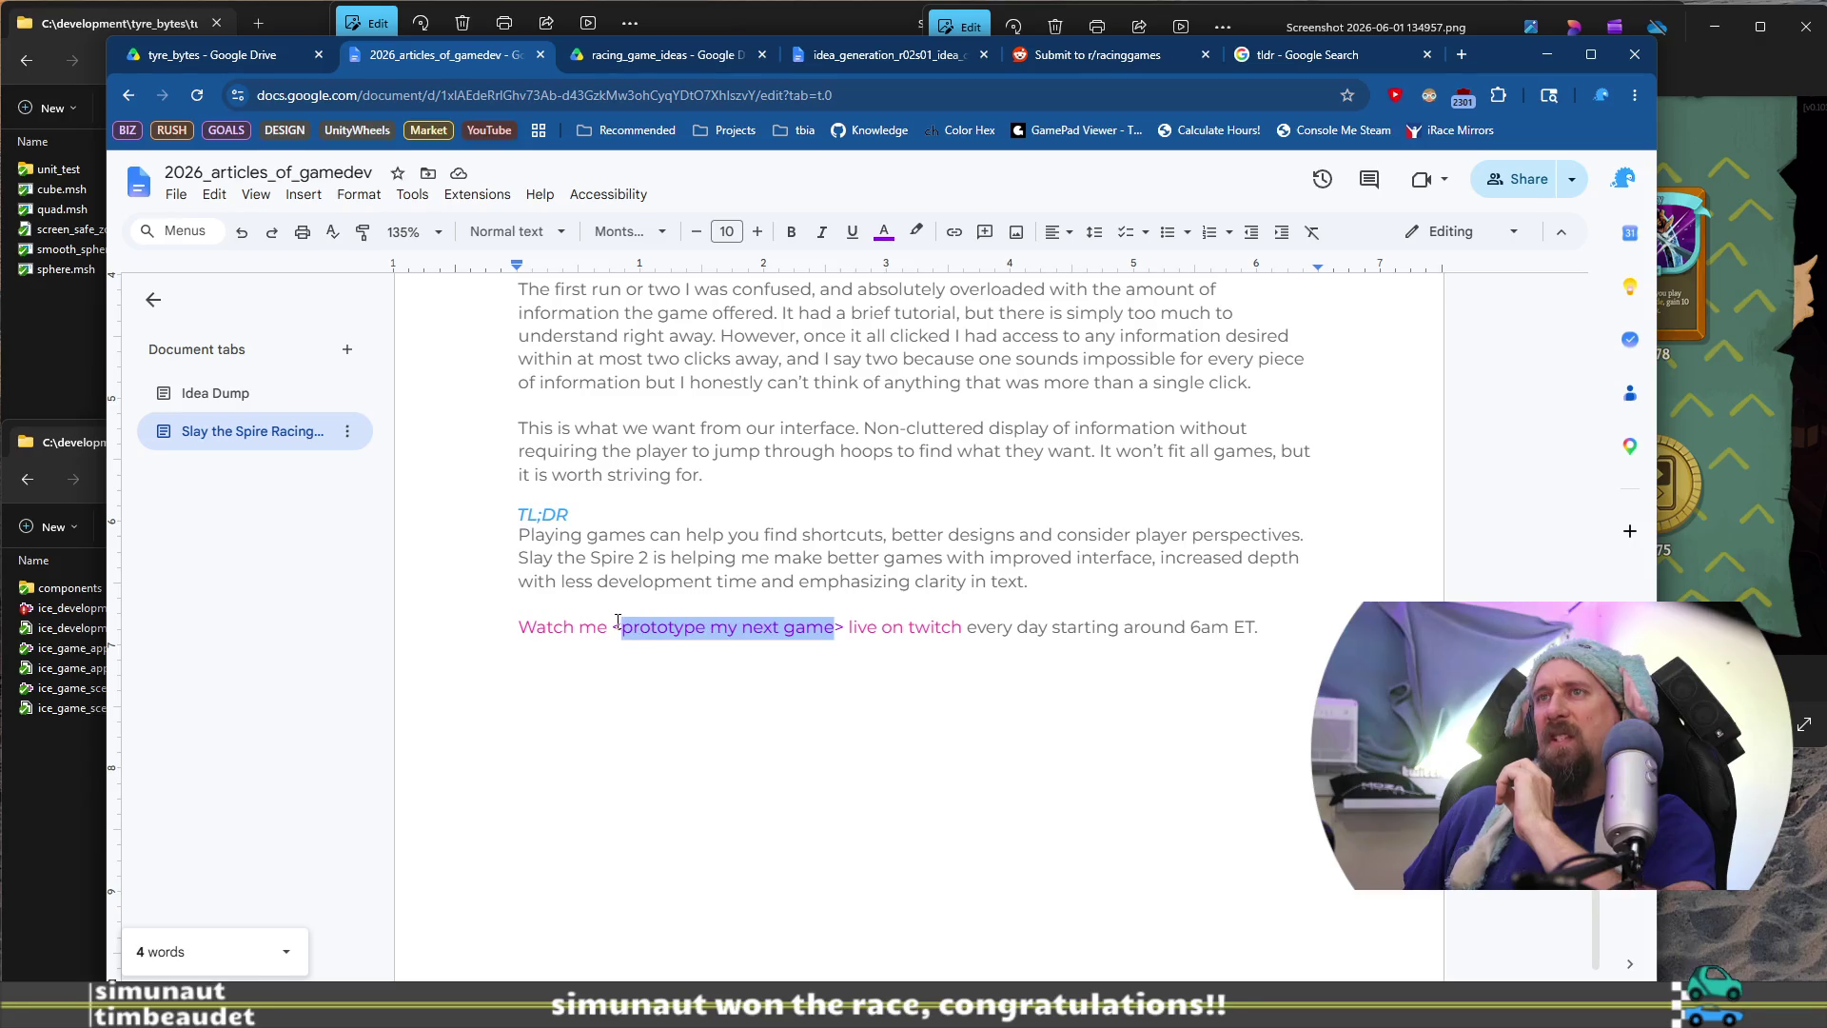
{"action": "left_click", "coordinate": [624, 626]}
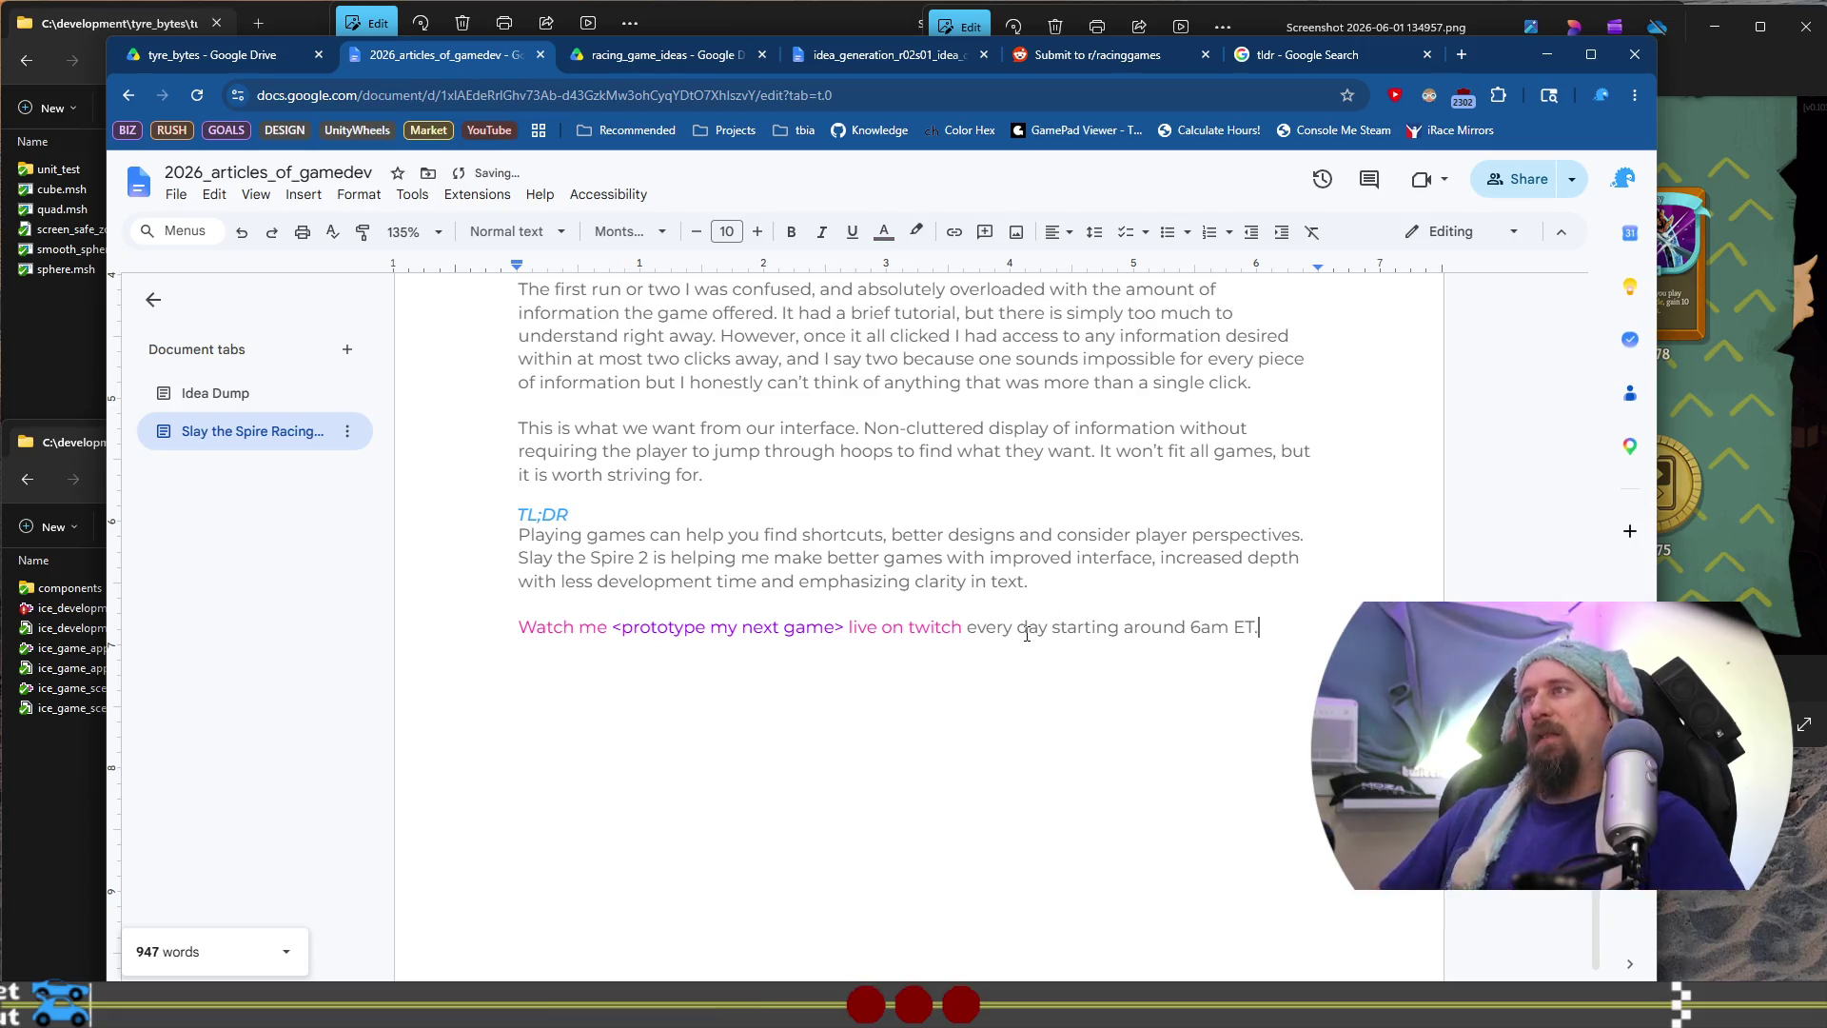
Review the article text from the Warning line, then return to the r/racinggames post draft
{"action": "scroll", "coordinate": [1008, 634], "scroll_direction": "up", "scroll_amount": 15}
{"action": "scroll", "coordinate": [1027, 633], "scroll_direction": "up", "scroll_amount": 5}
{"action": "scroll", "coordinate": [1015, 653], "scroll_direction": "down", "scroll_amount": 5}
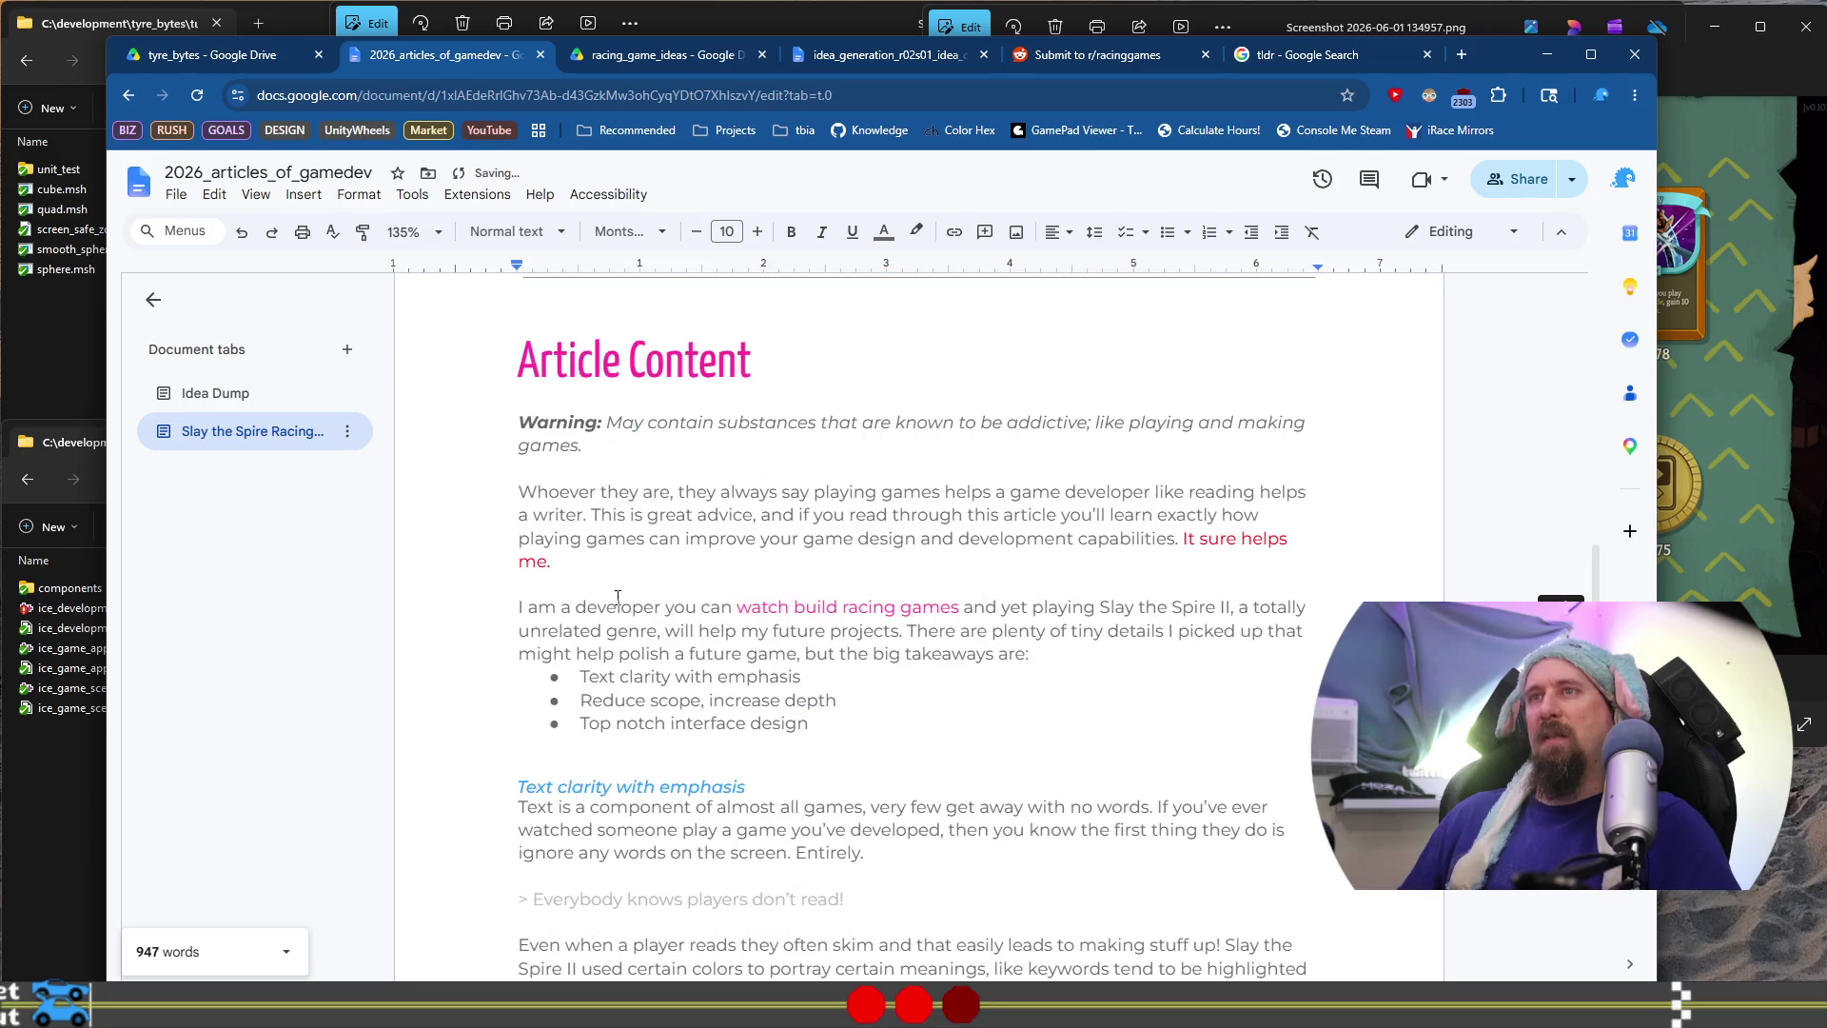
{"action": "left_click", "coordinate": [502, 426], "text": "shift"}
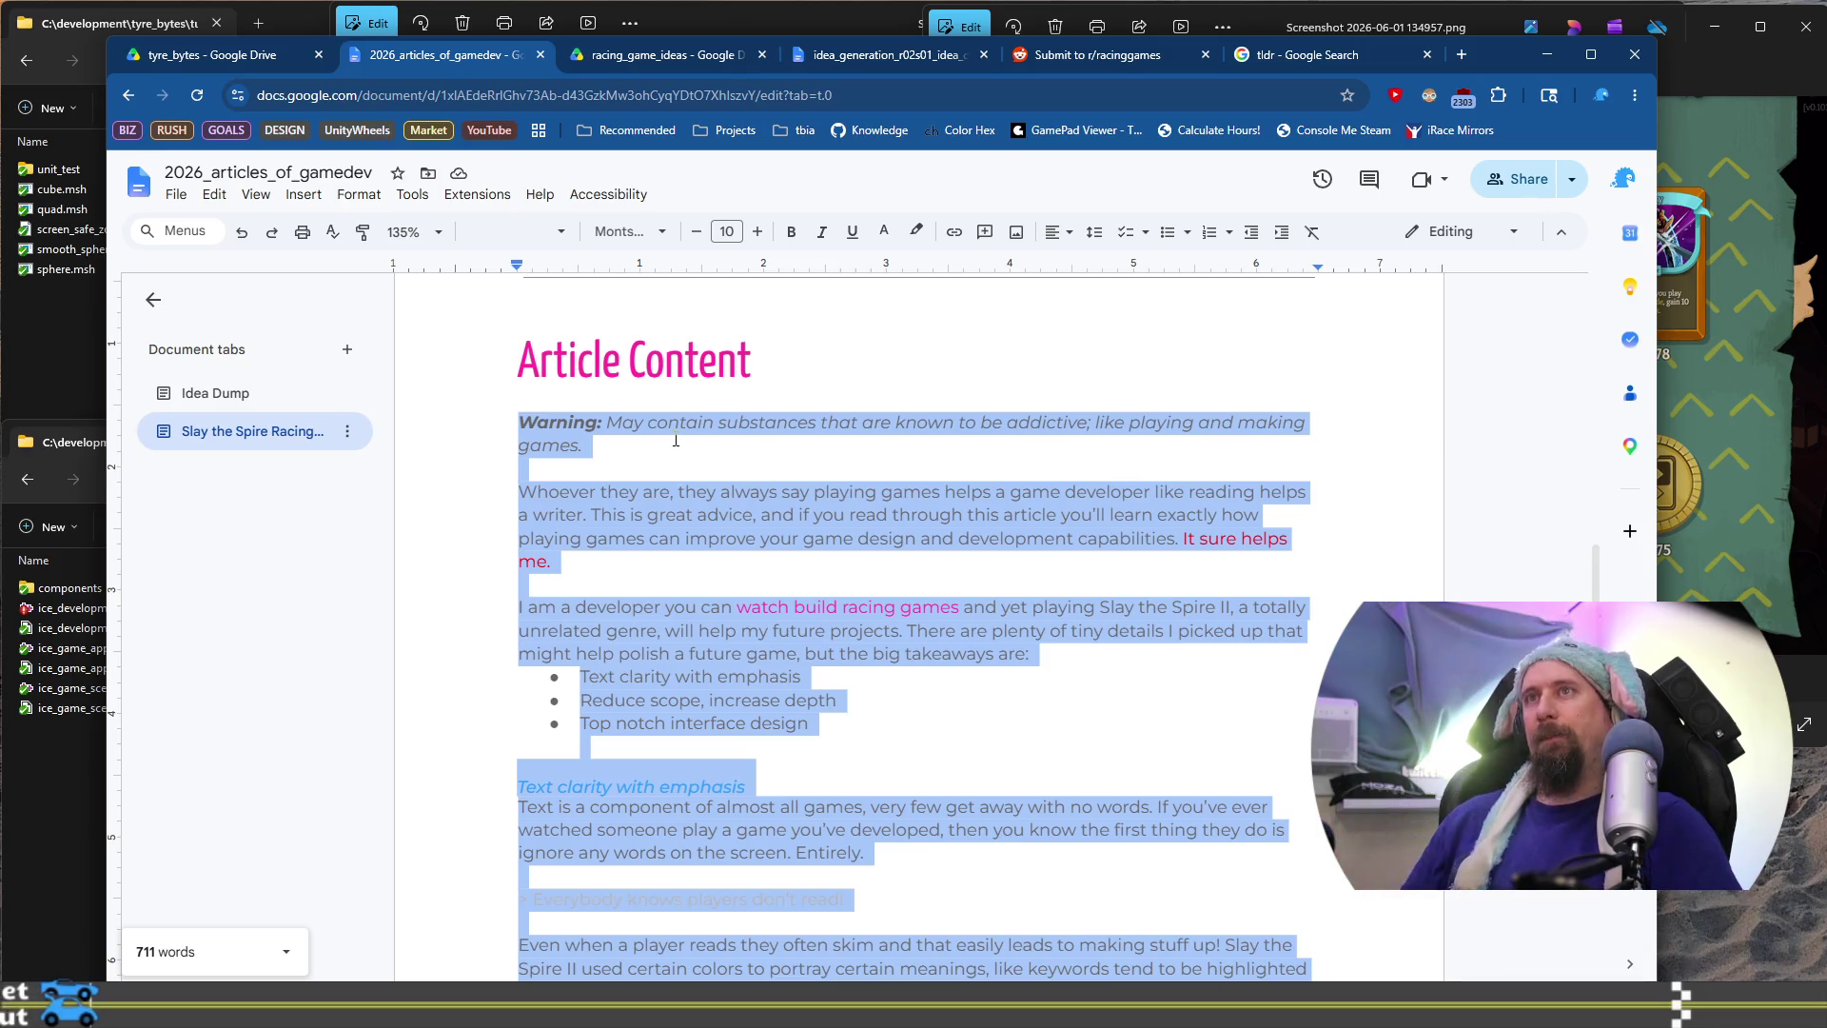
{"action": "left_click", "coordinate": [676, 440]}
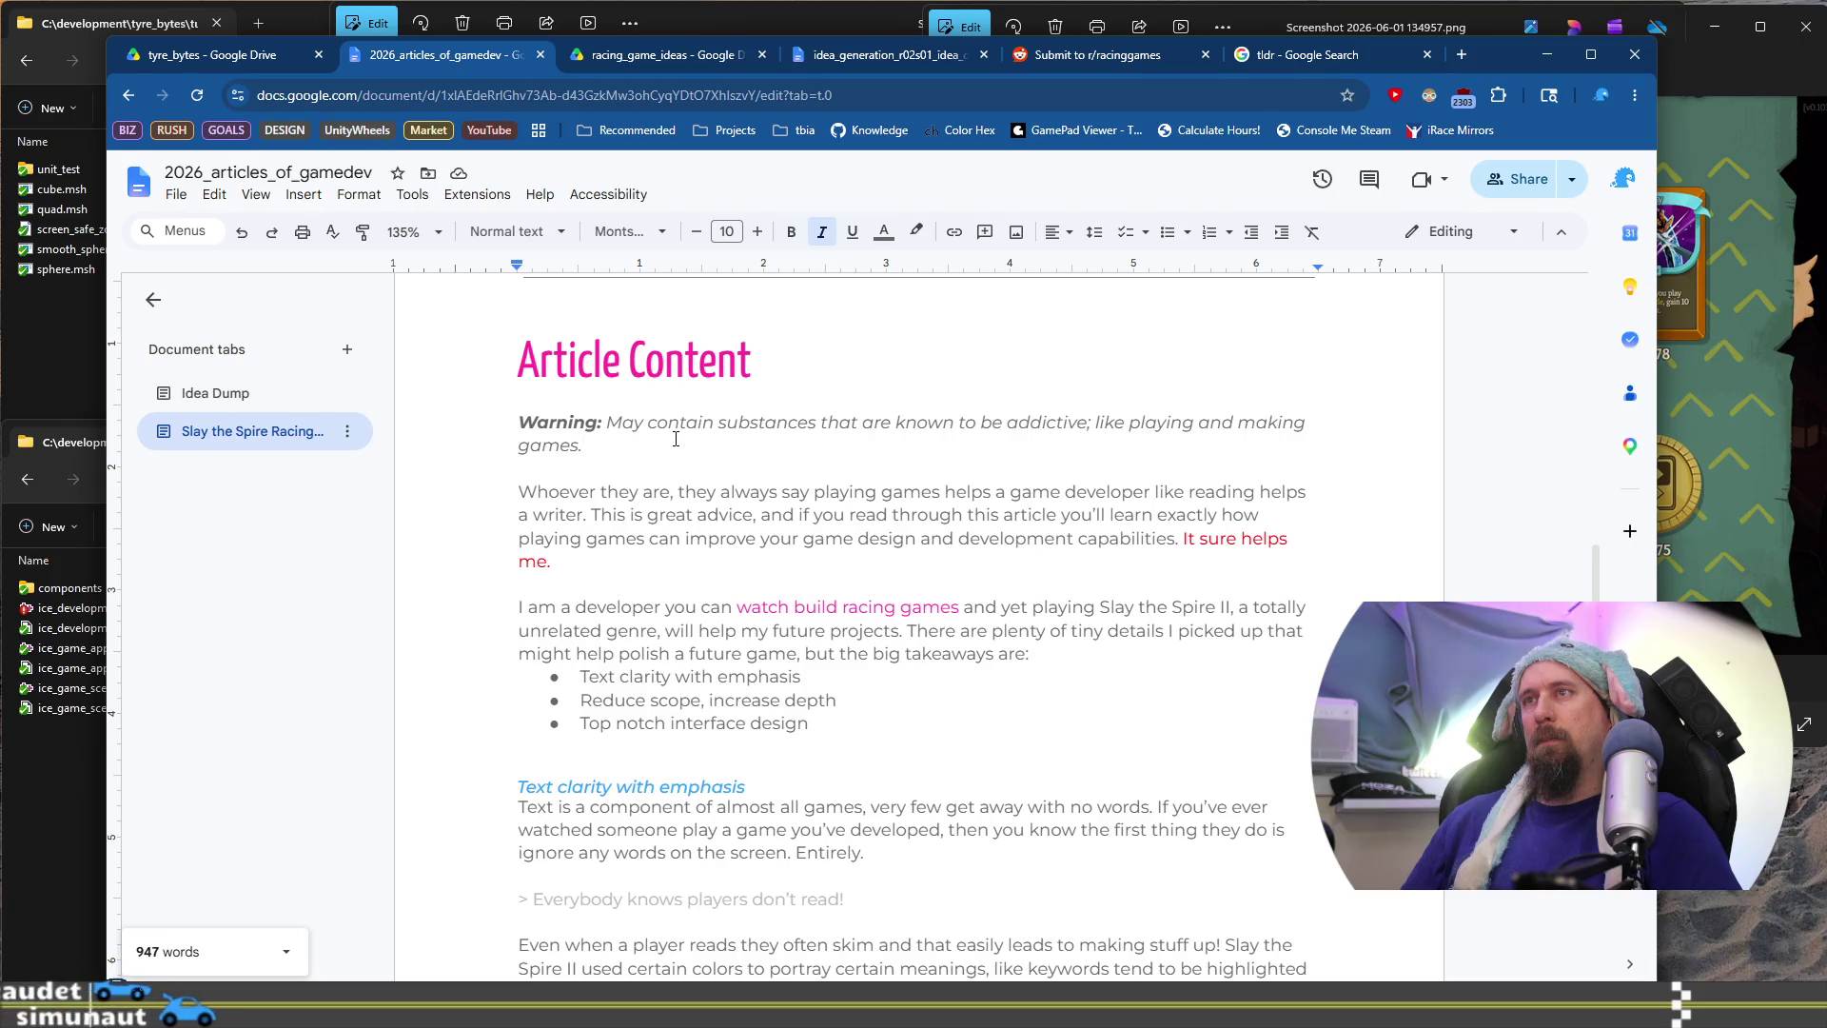
{"action": "left_click", "coordinate": [1062, 59]}
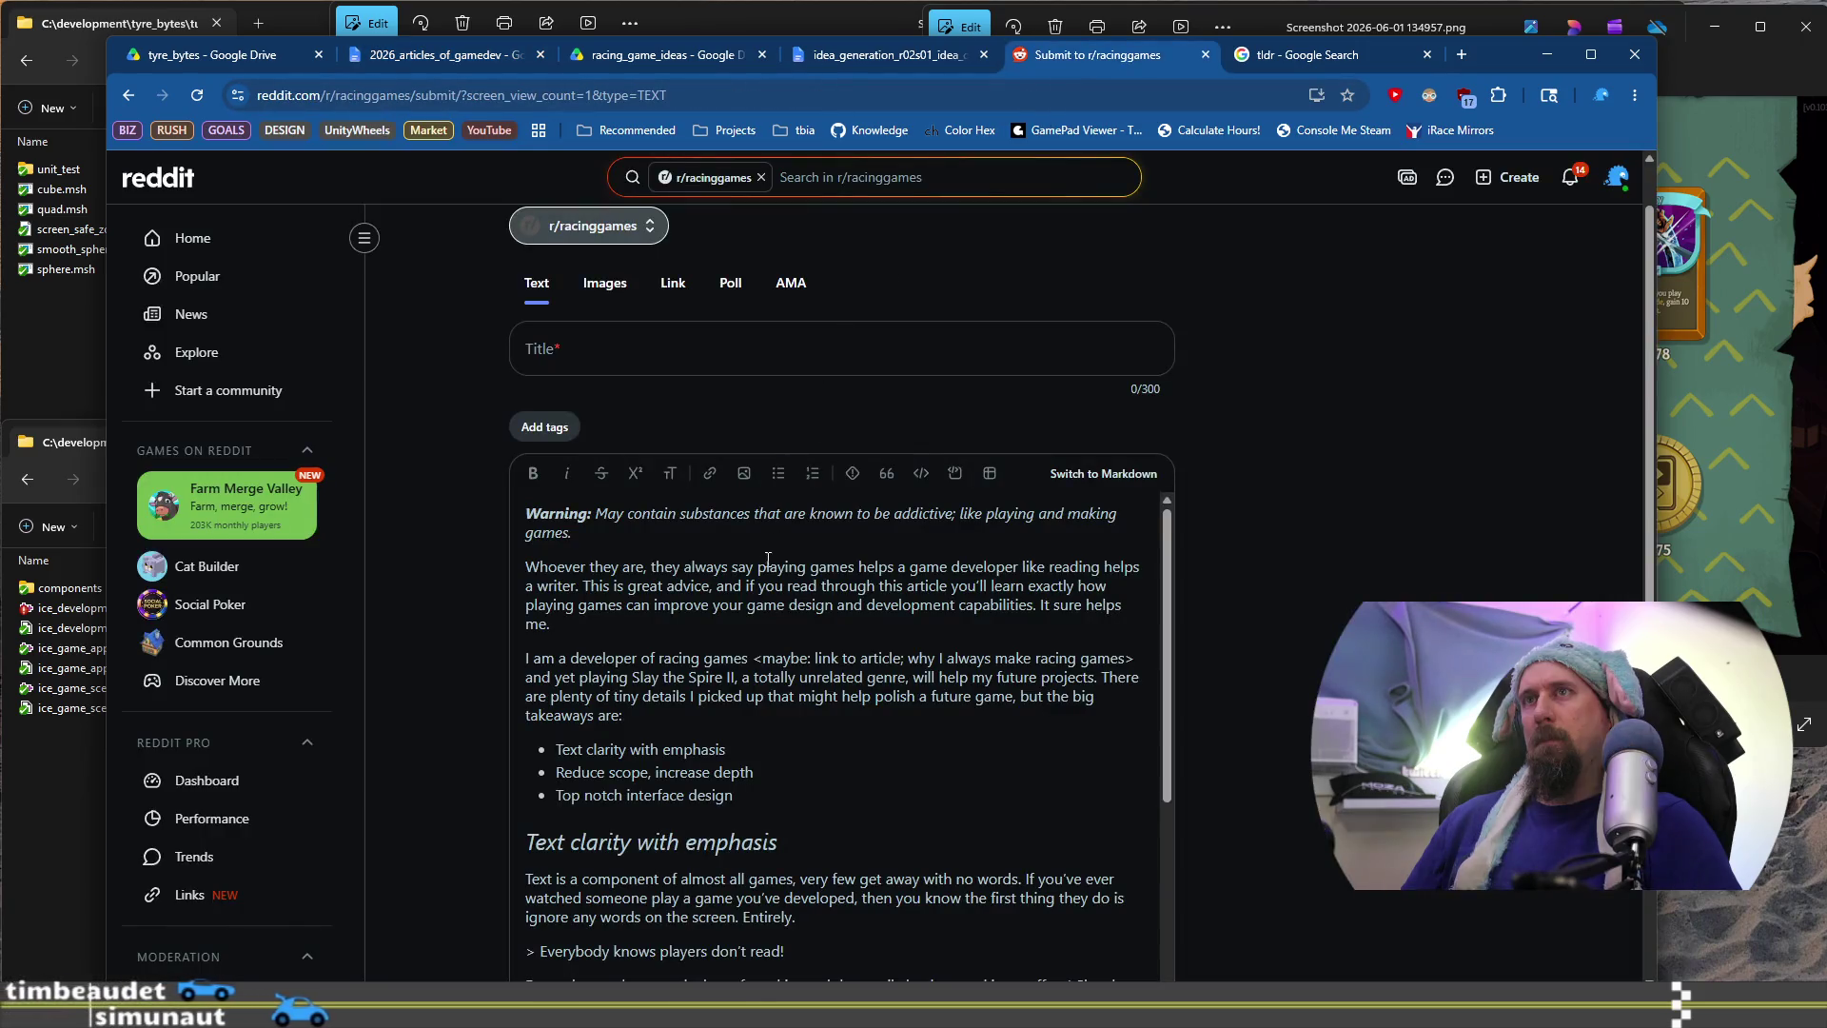
Cut the Warning paragraph from the top of the post and delete the empty line
{"action": "mouse_move", "coordinate": [619, 568]}
{"action": "left_mouse_down"}
{"action": "mouse_move", "coordinate": [590, 519]}
{"action": "mouse_move", "coordinate": [445, 516]}
{"action": "left_mouse_up"}
{"action": "key", "text": "ctrl+c"}
{"action": "left_click_drag", "start_coordinate": [572, 533], "coordinate": [447, 506]}
{"action": "key", "text": "BackSpace"}
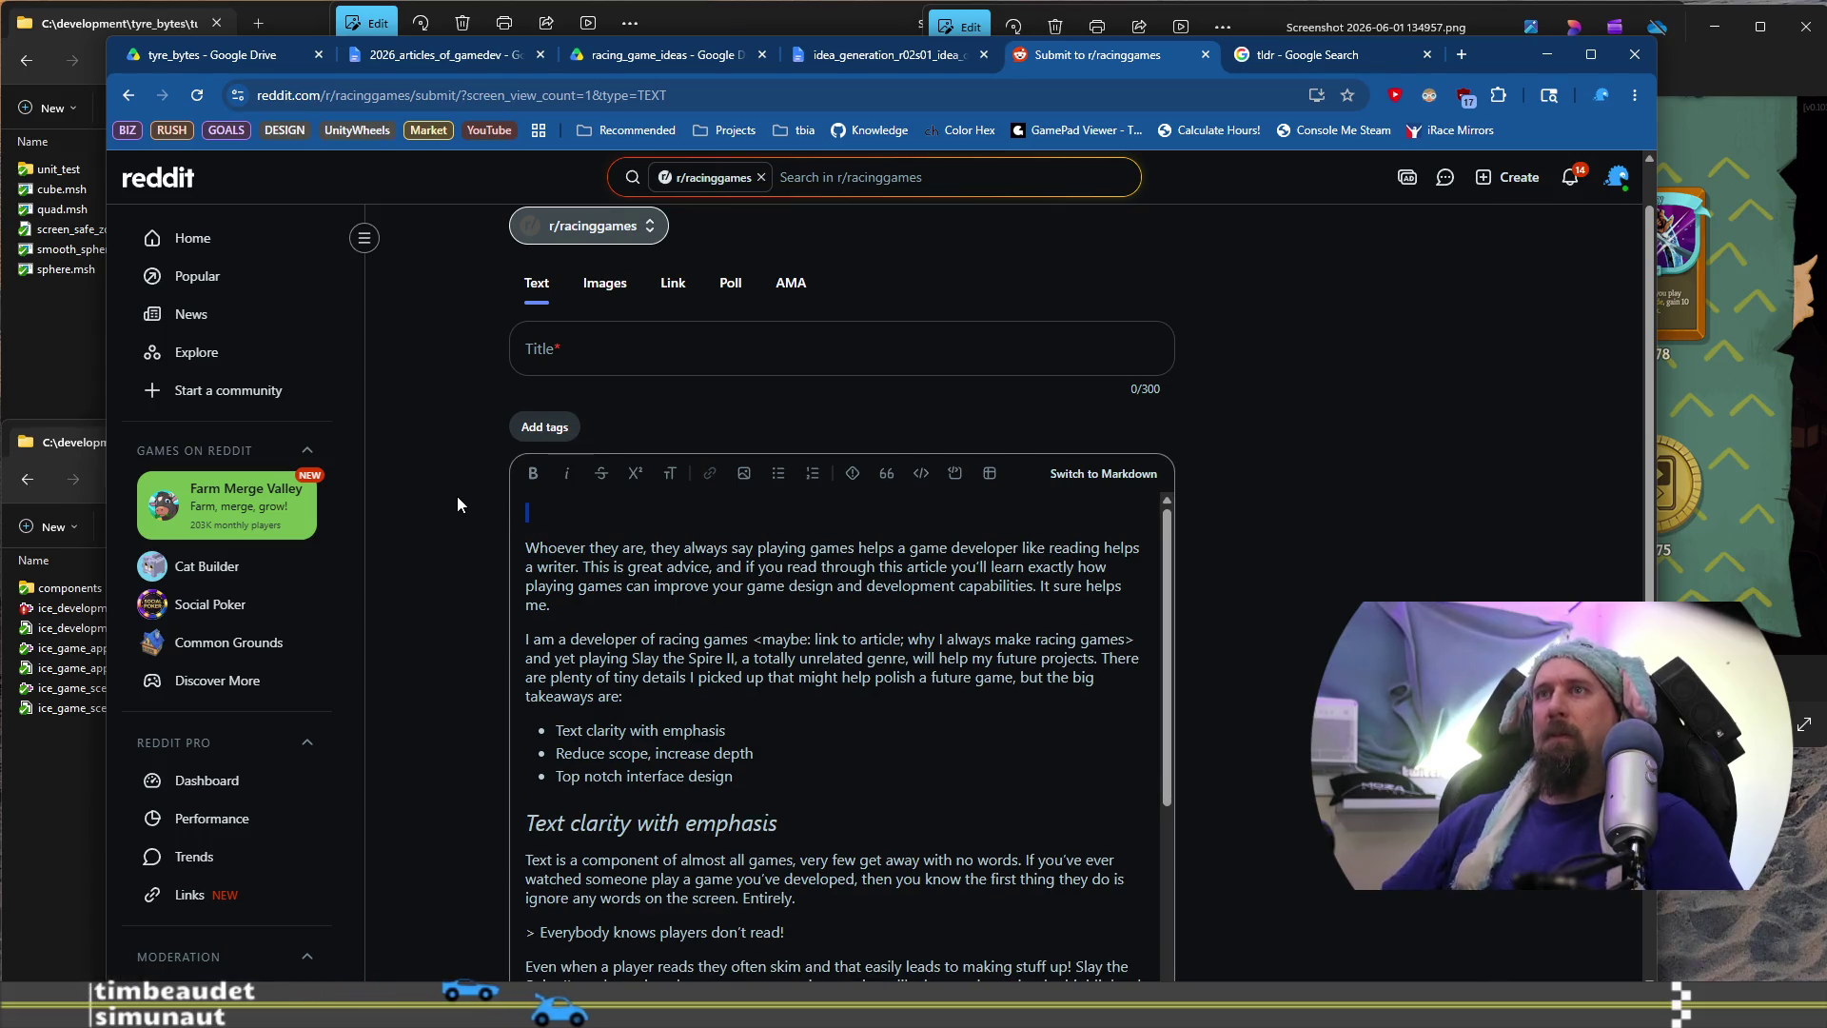
{"action": "key", "text": "Delete"}
Paste the Warning text into a new quote block below the last takeaway bullet
{"action": "key", "text": "Down"}
{"action": "key", "text": "Down"}
{"action": "key", "text": "Down"}
{"action": "key", "text": "End"}
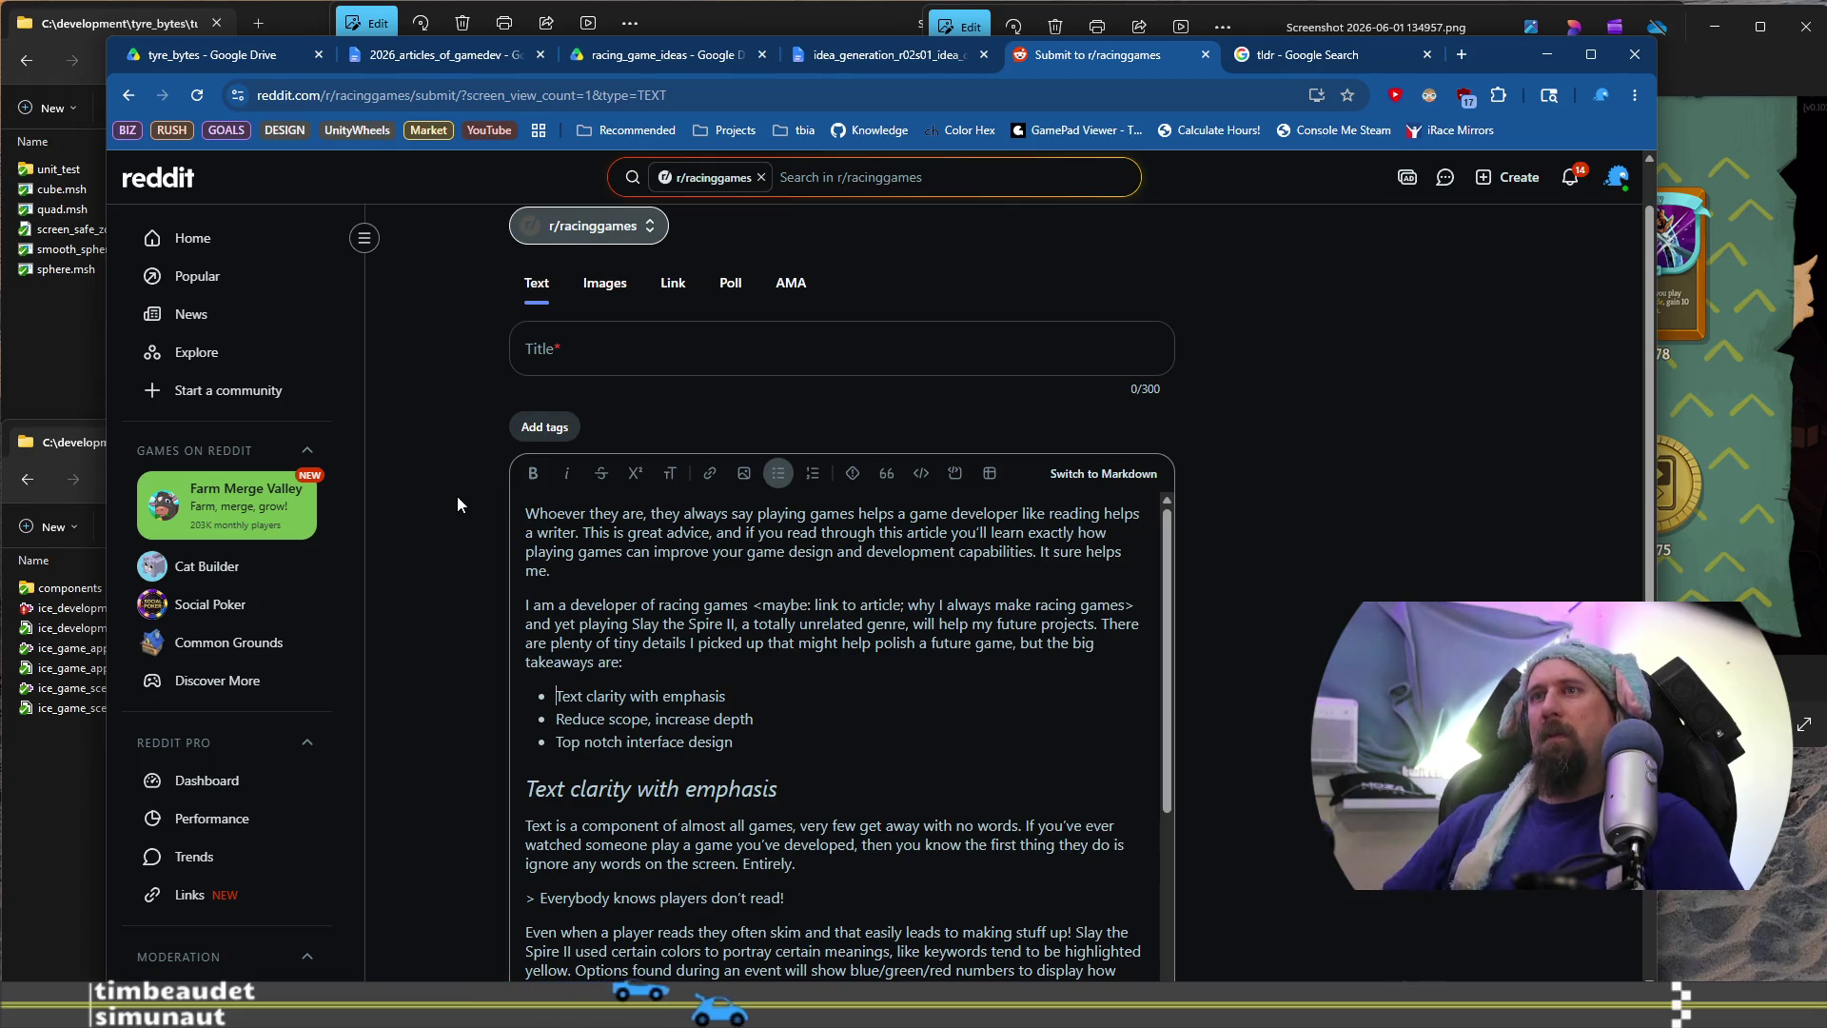
{"action": "key", "text": "Return"}
{"action": "key", "text": "BackSpace"}
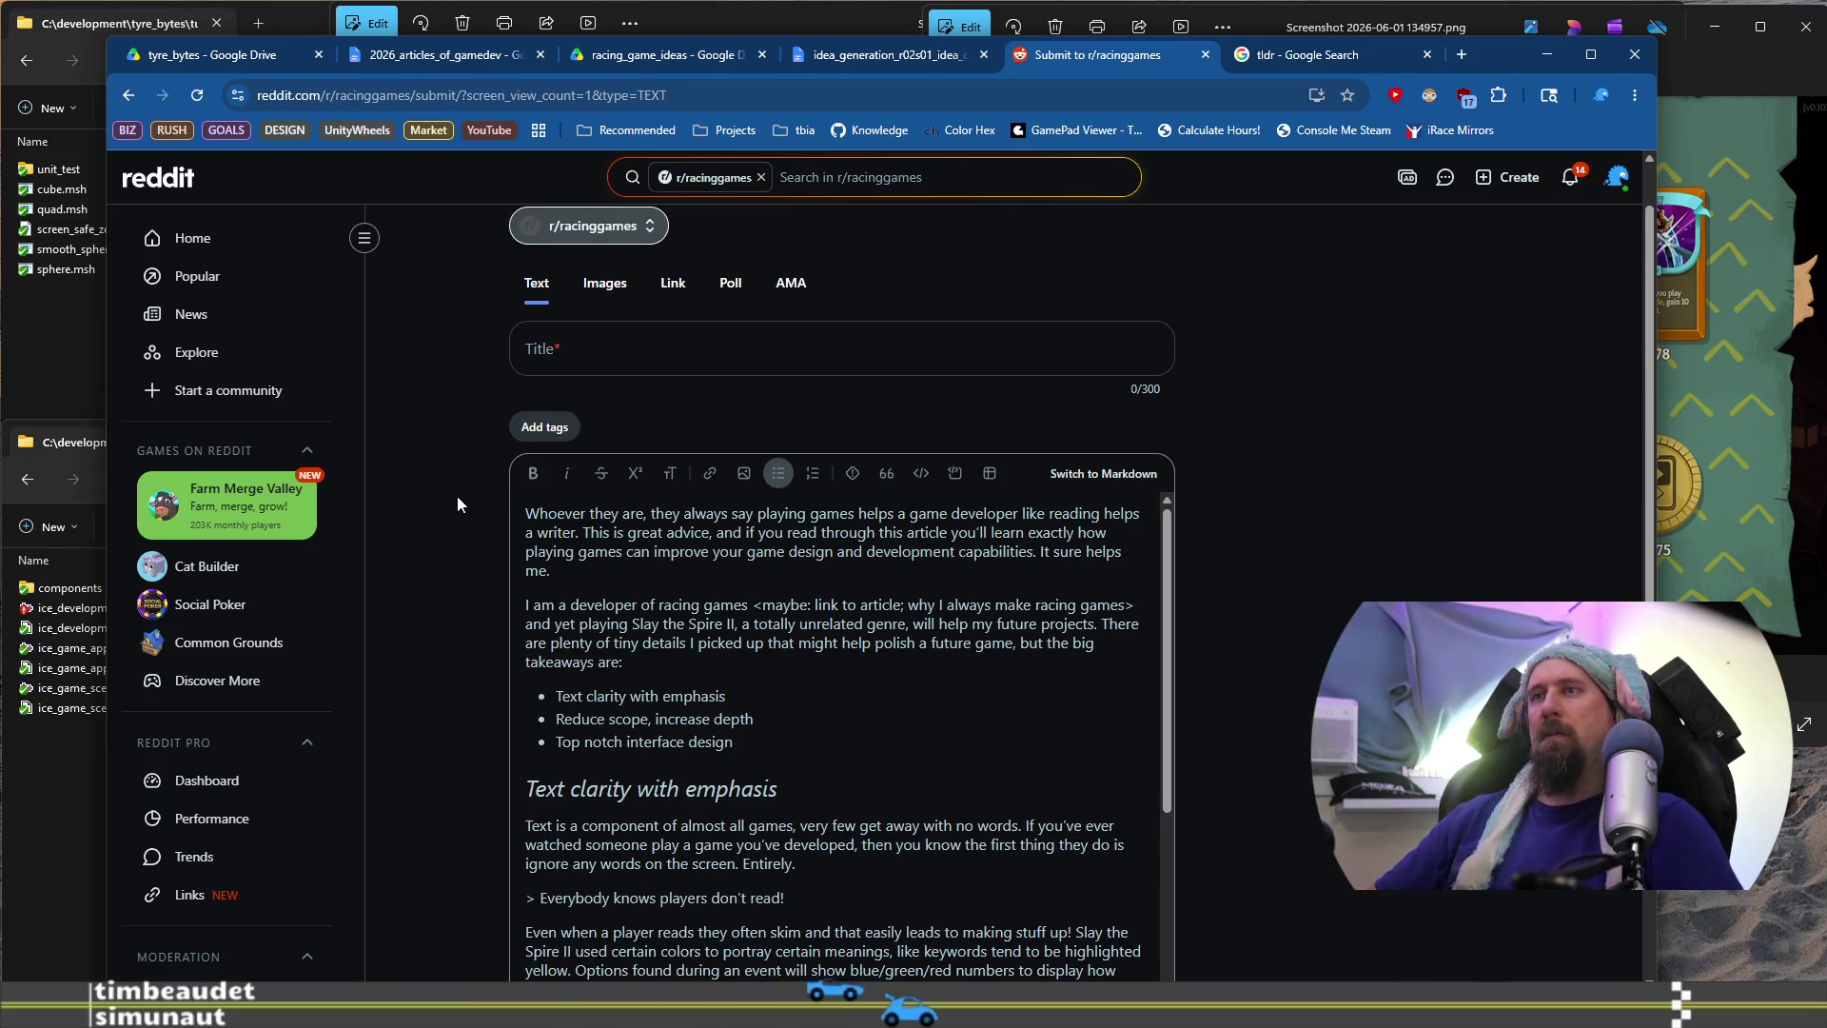
{"action": "key", "text": "Return"}
{"action": "key", "text": "Return"}
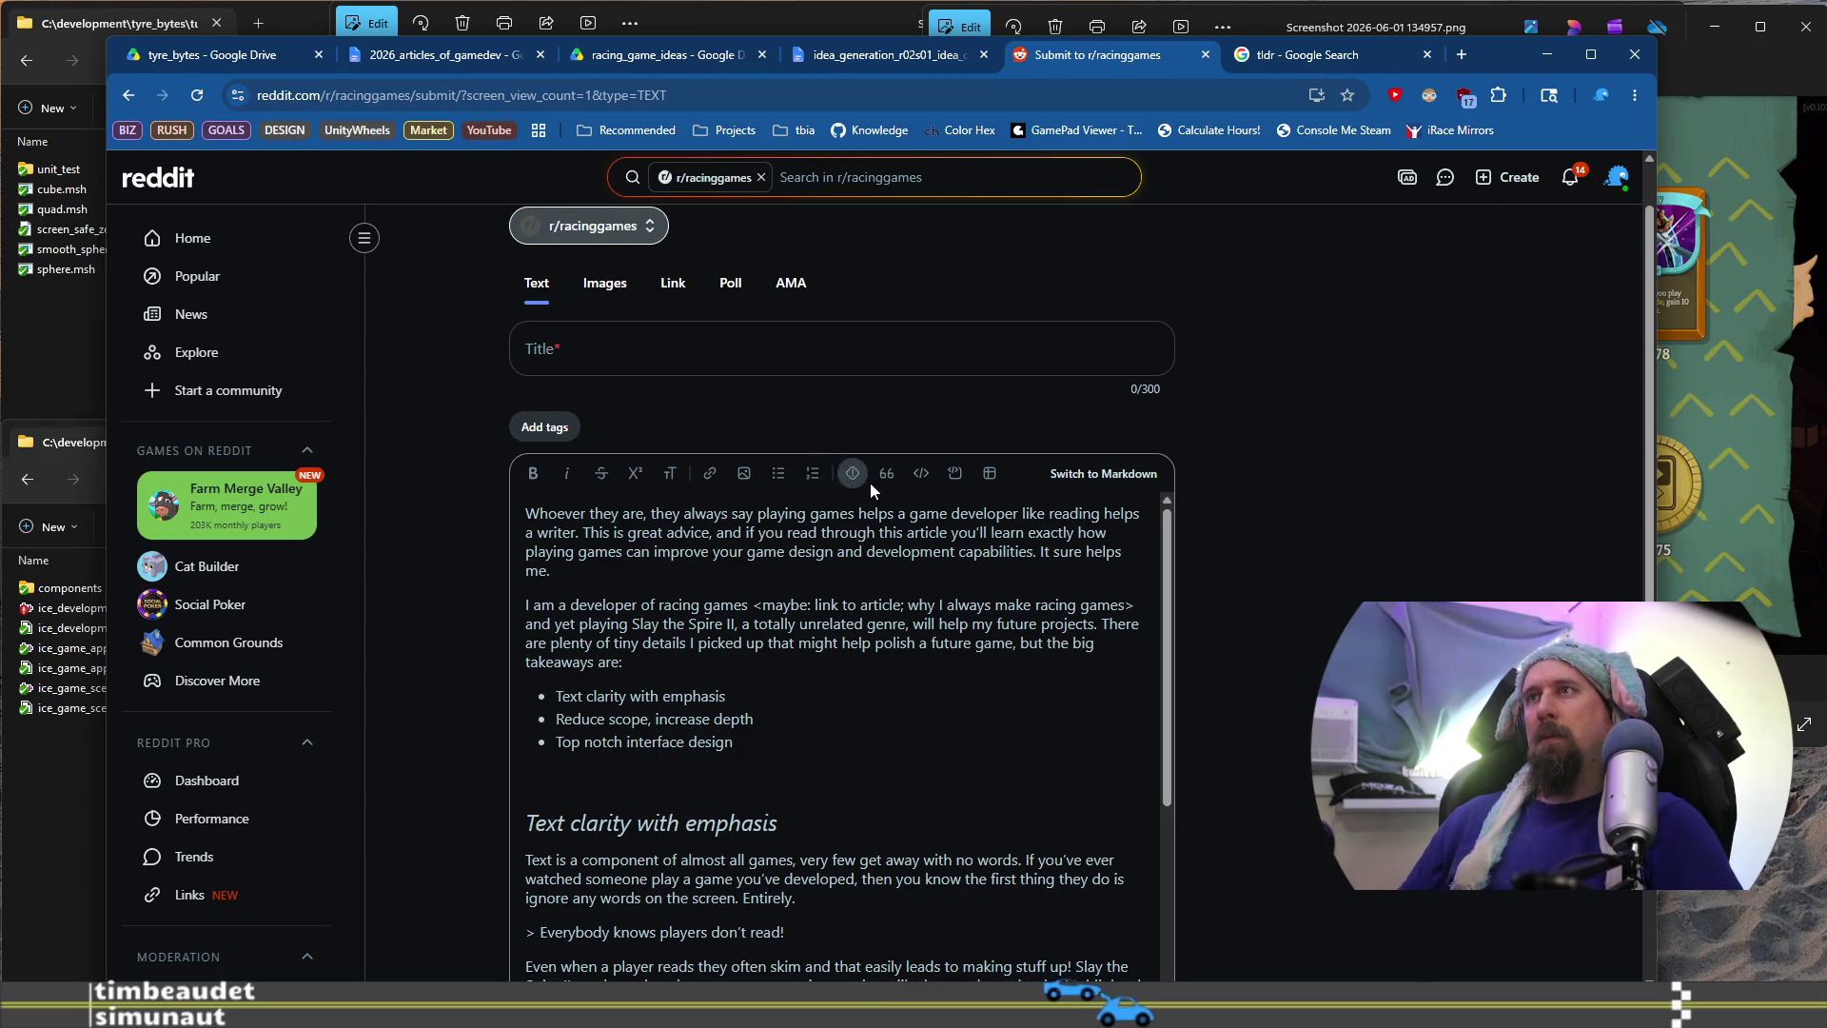
{"action": "left_click", "coordinate": [887, 476]}
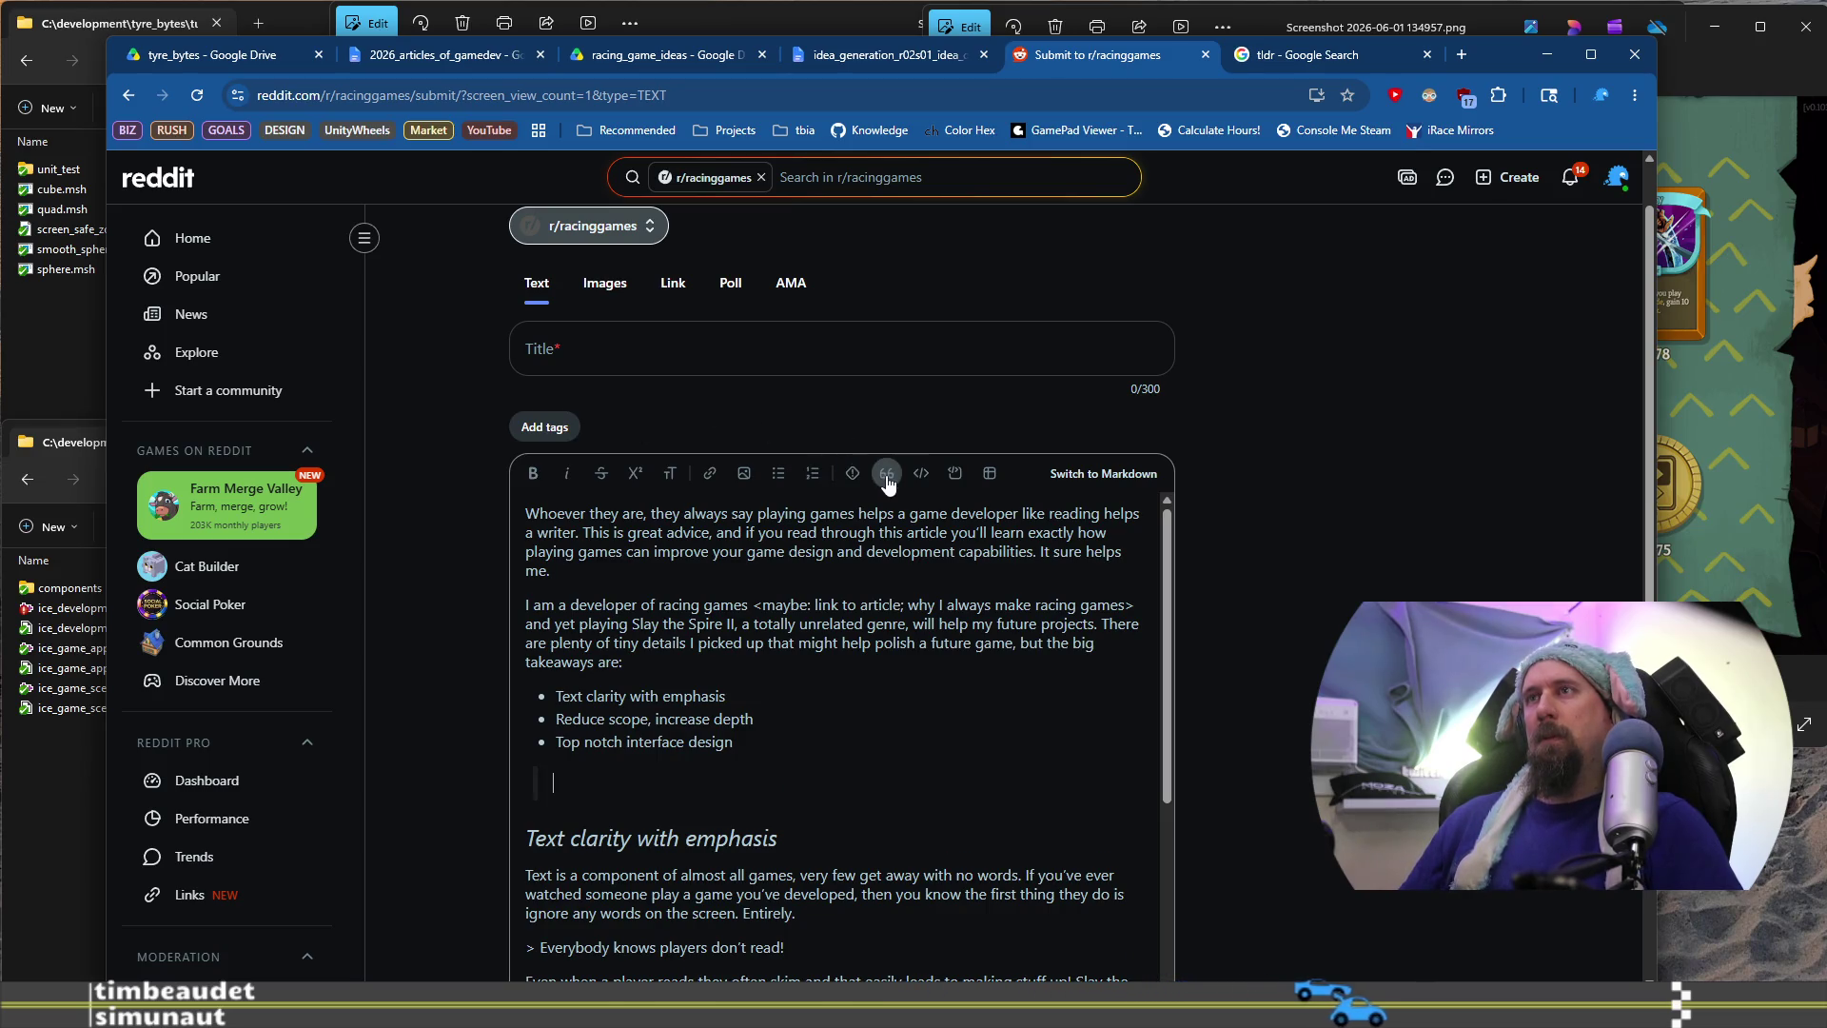
{"action": "key", "text": "ctrl+v"}
{"action": "left_click", "coordinate": [898, 913]}
Review the first two takeaway bullets, then close the Reddit submit page
{"action": "scroll", "coordinate": [898, 912], "scroll_direction": "down", "scroll_amount": 3}
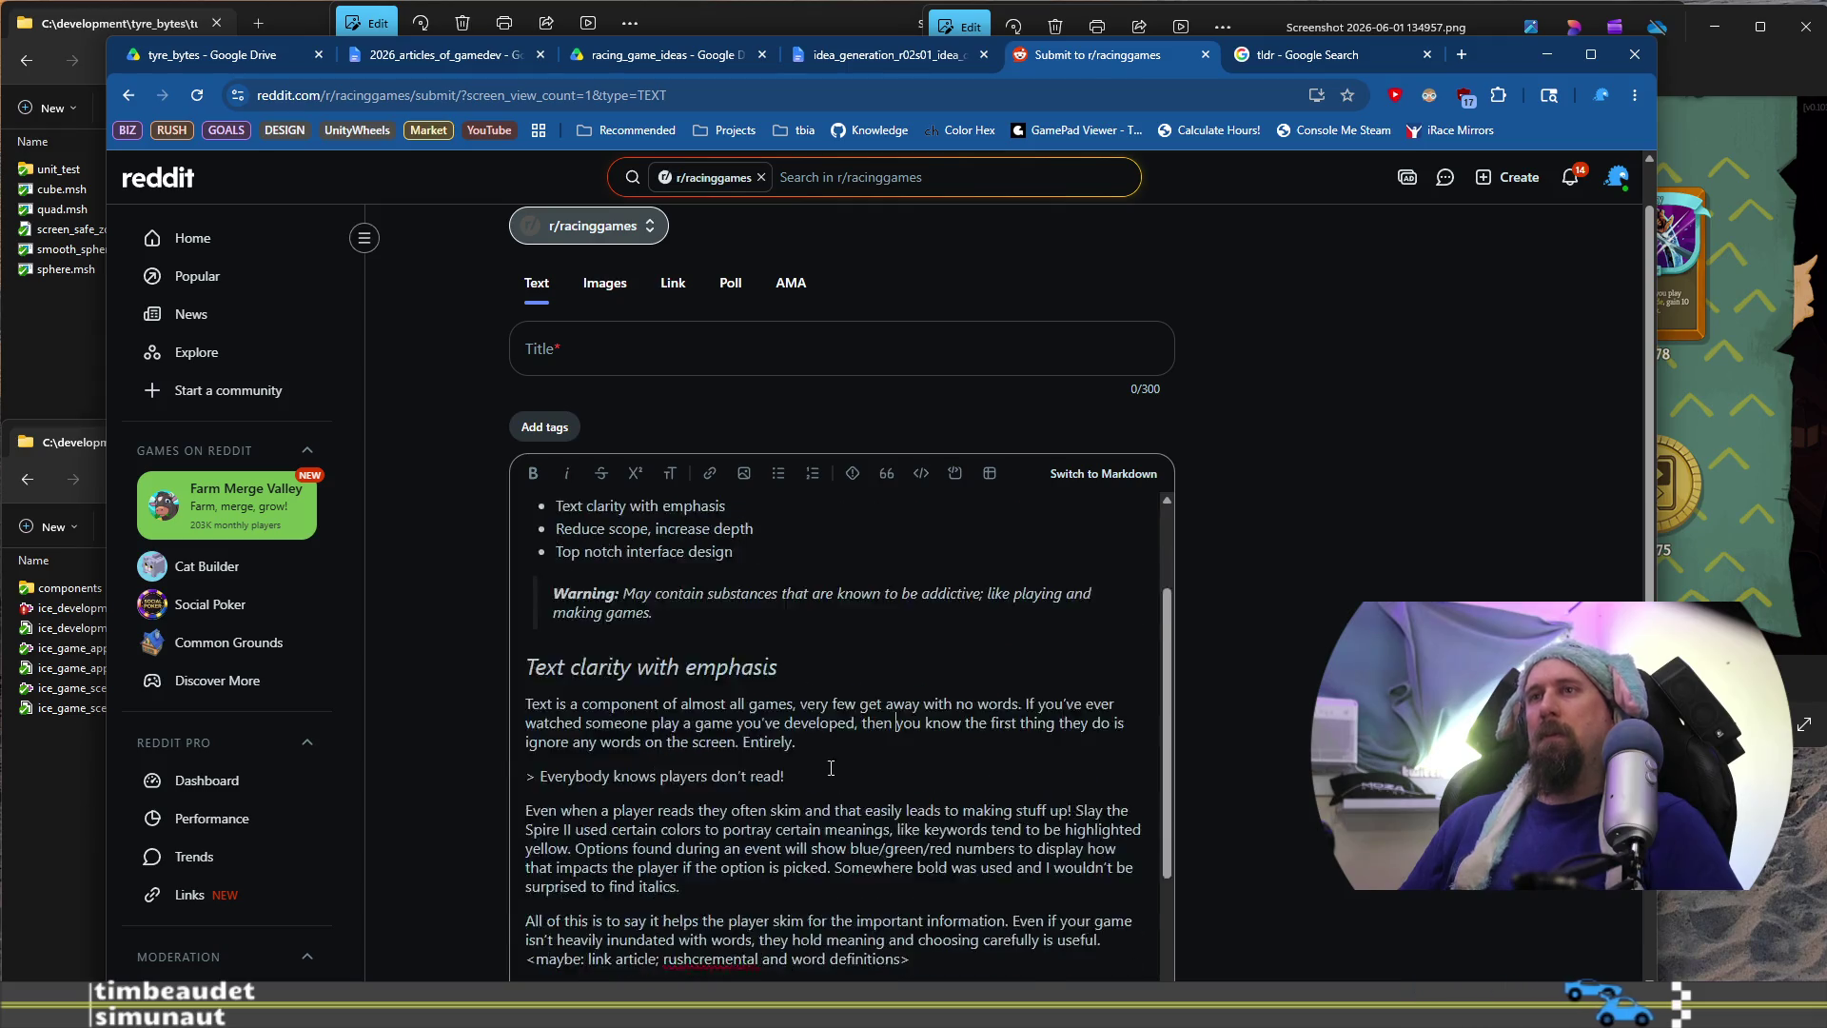
{"action": "scroll", "coordinate": [819, 707], "scroll_direction": "up", "scroll_amount": 3}
{"action": "scroll", "coordinate": [818, 707], "scroll_direction": "up", "scroll_amount": 1}
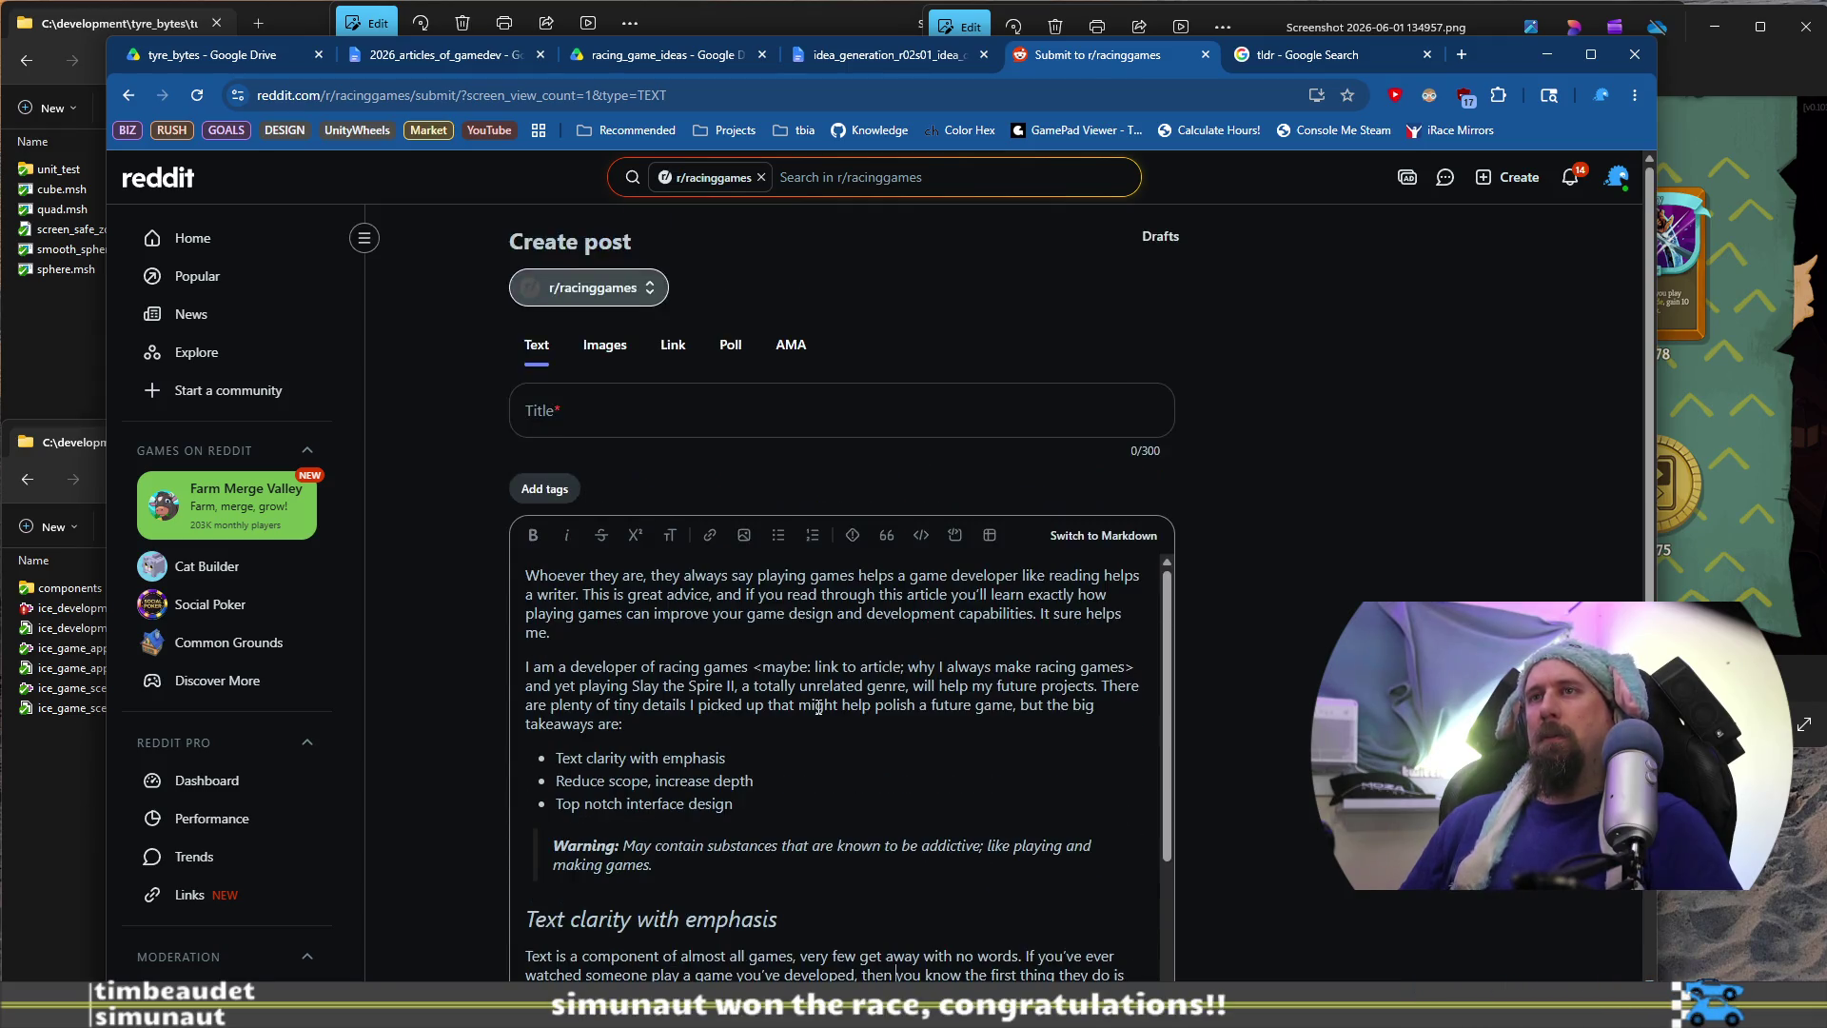
{"action": "left_click_drag", "start_coordinate": [553, 749], "coordinate": [742, 801]}
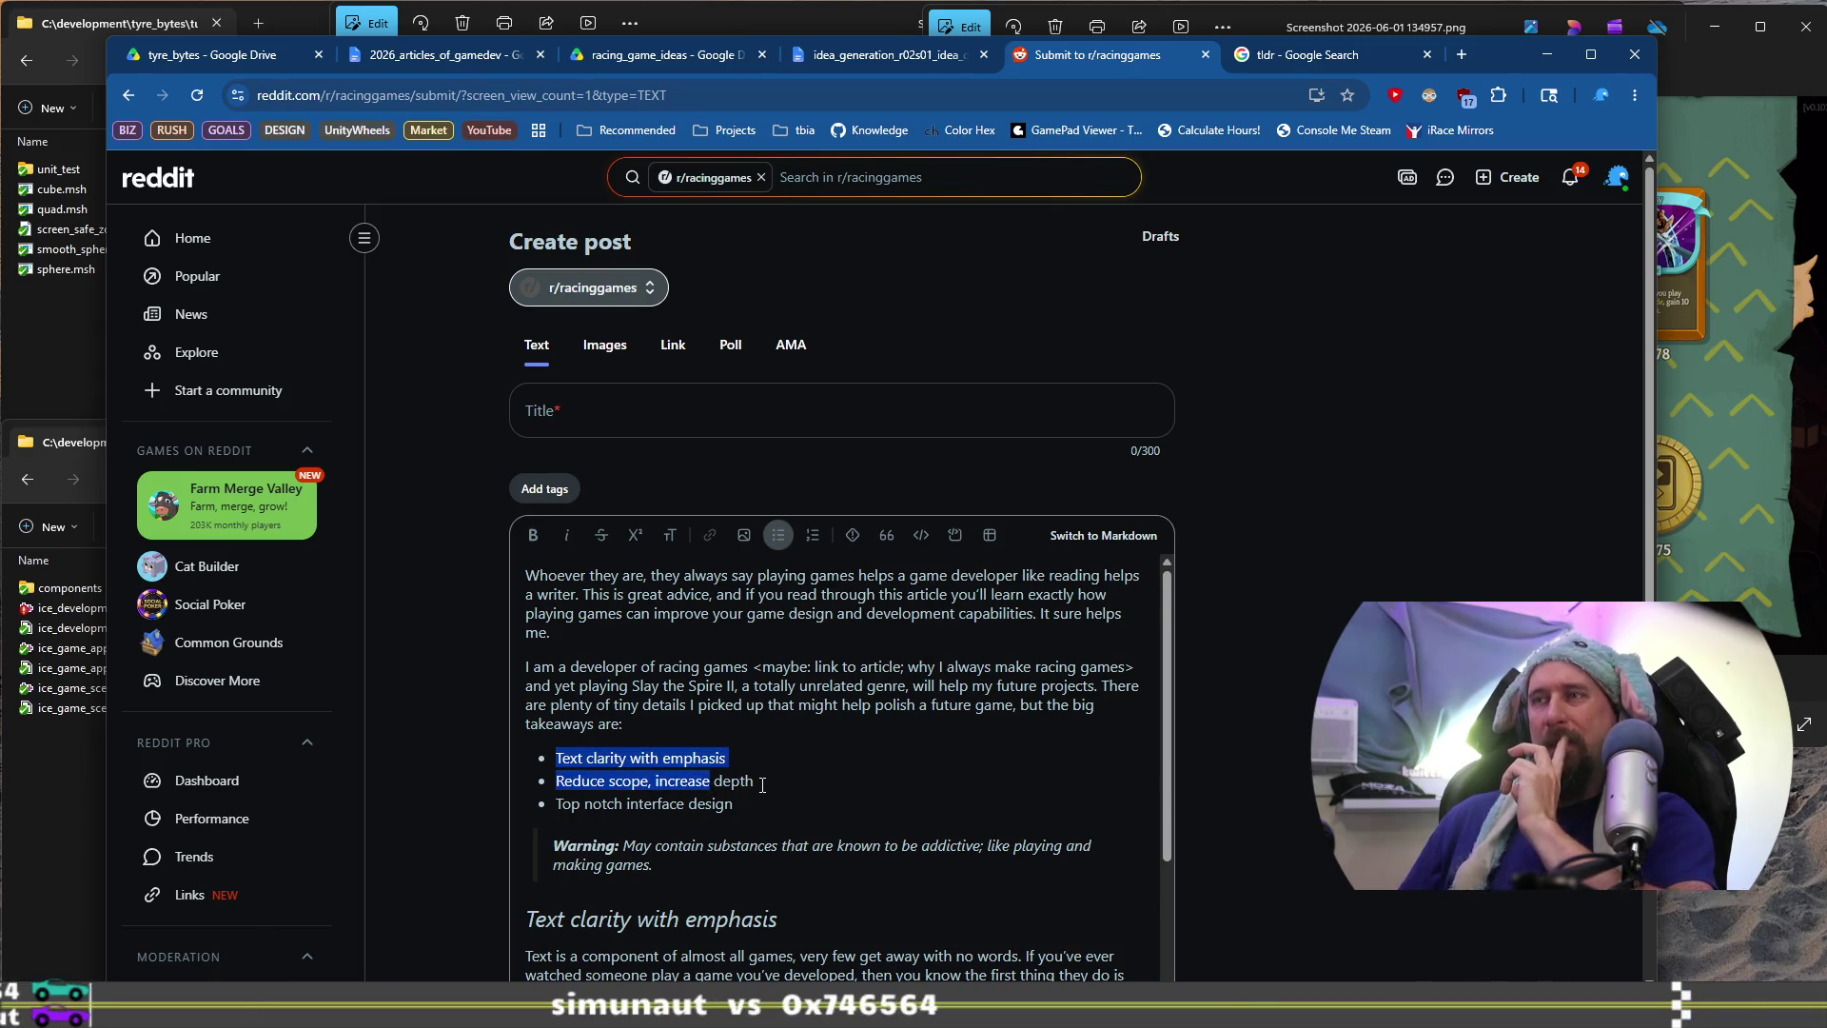
{"action": "scroll", "coordinate": [761, 788], "scroll_direction": "down", "scroll_amount": 2}
{"action": "scroll", "coordinate": [767, 780], "scroll_direction": "down", "scroll_amount": 10}
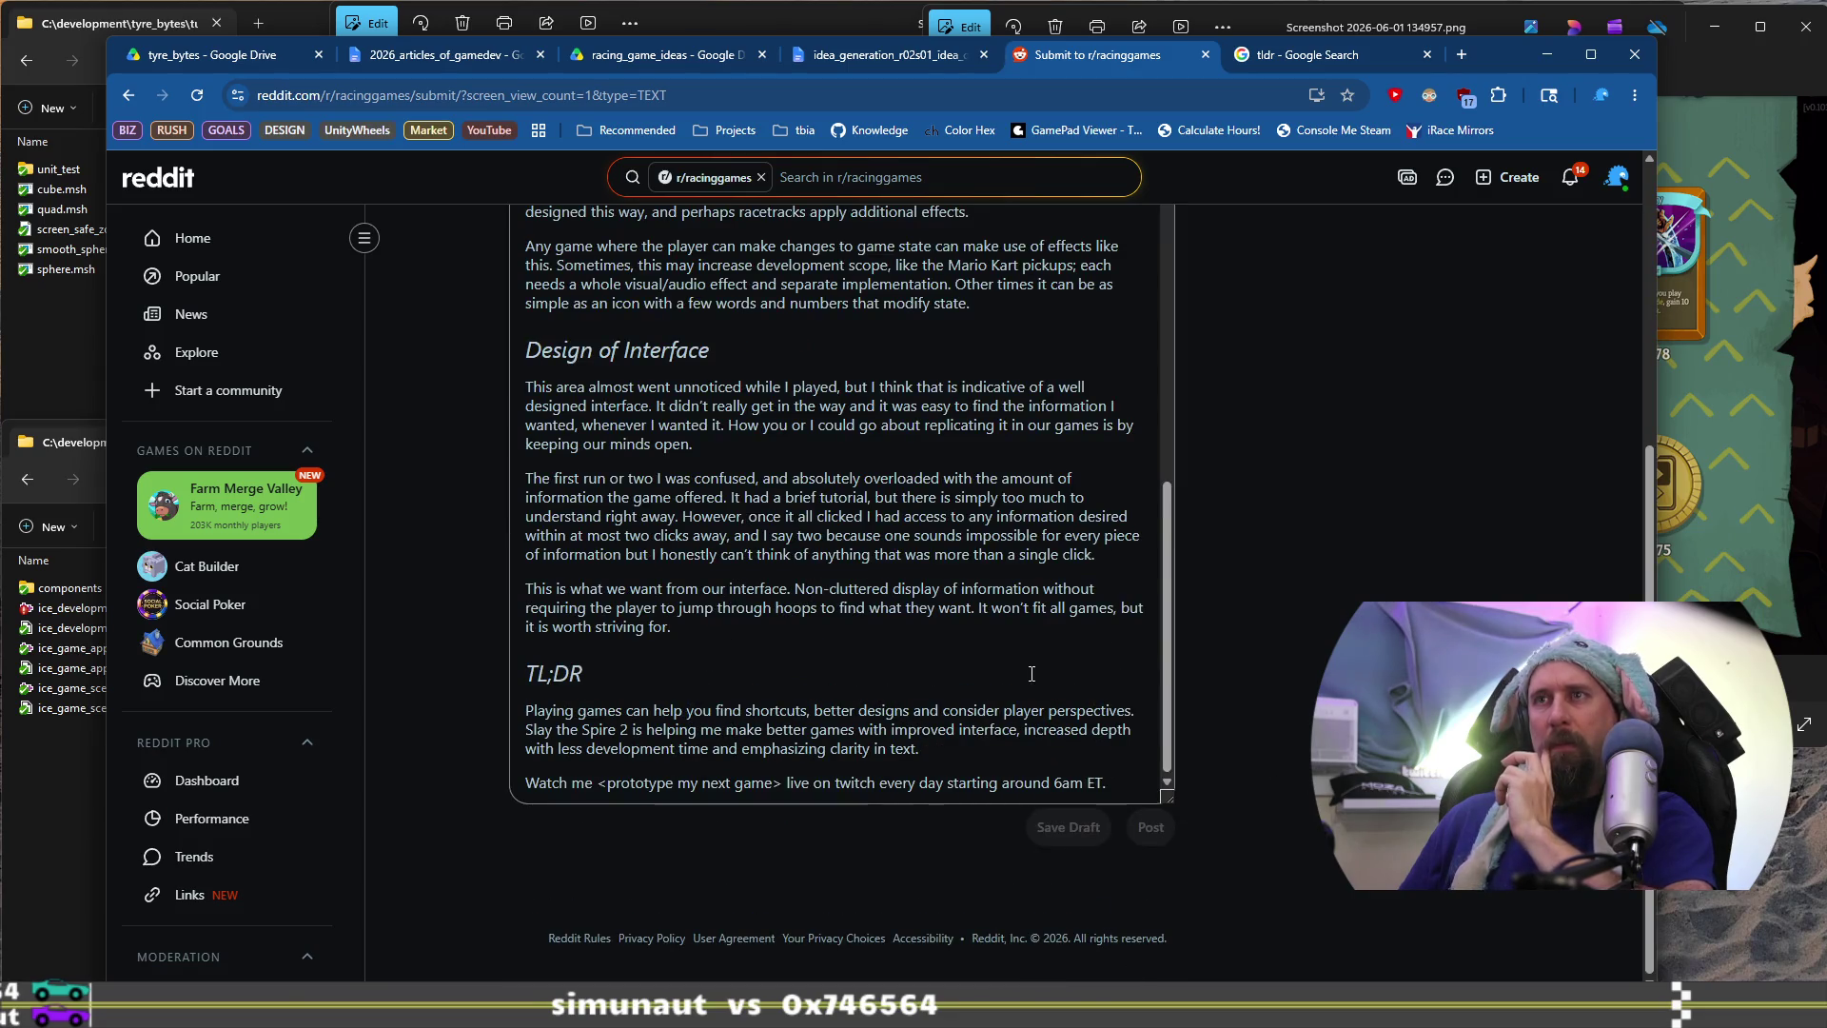
{"action": "scroll", "coordinate": [1032, 673], "scroll_direction": "up", "scroll_amount": 15}
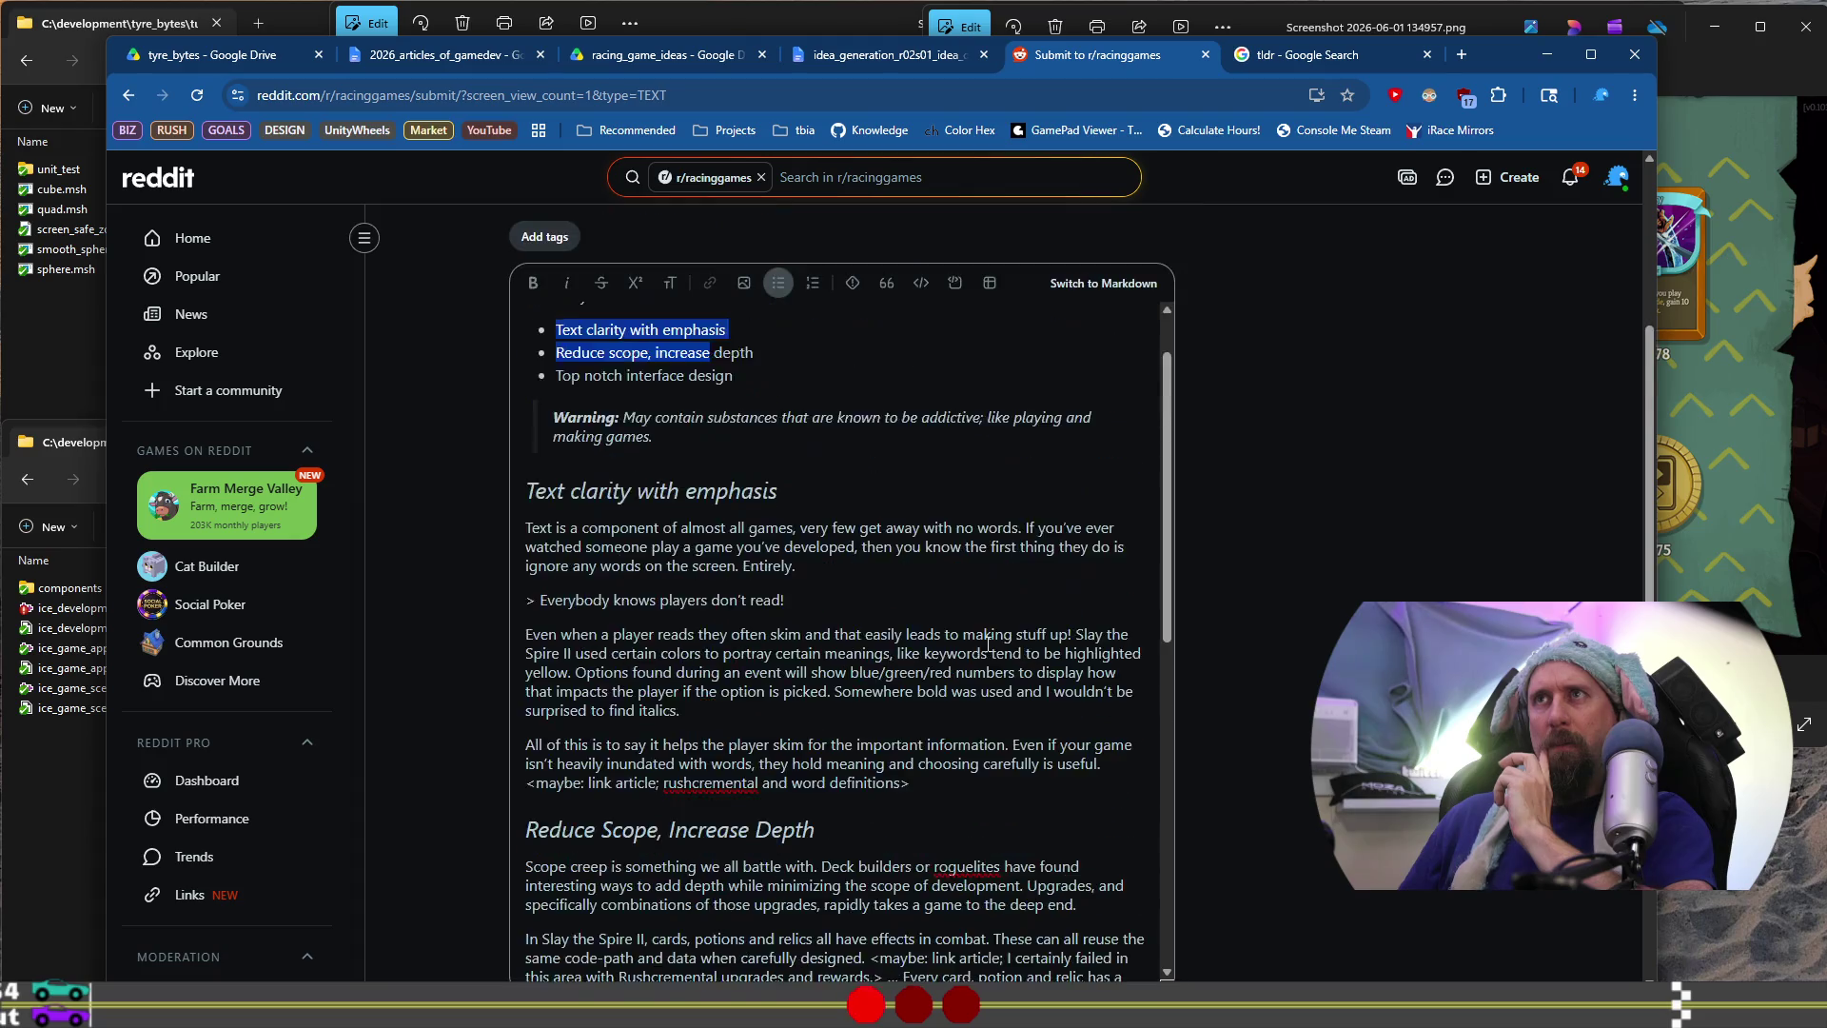
{"action": "scroll", "coordinate": [987, 644], "scroll_direction": "up", "scroll_amount": 2}
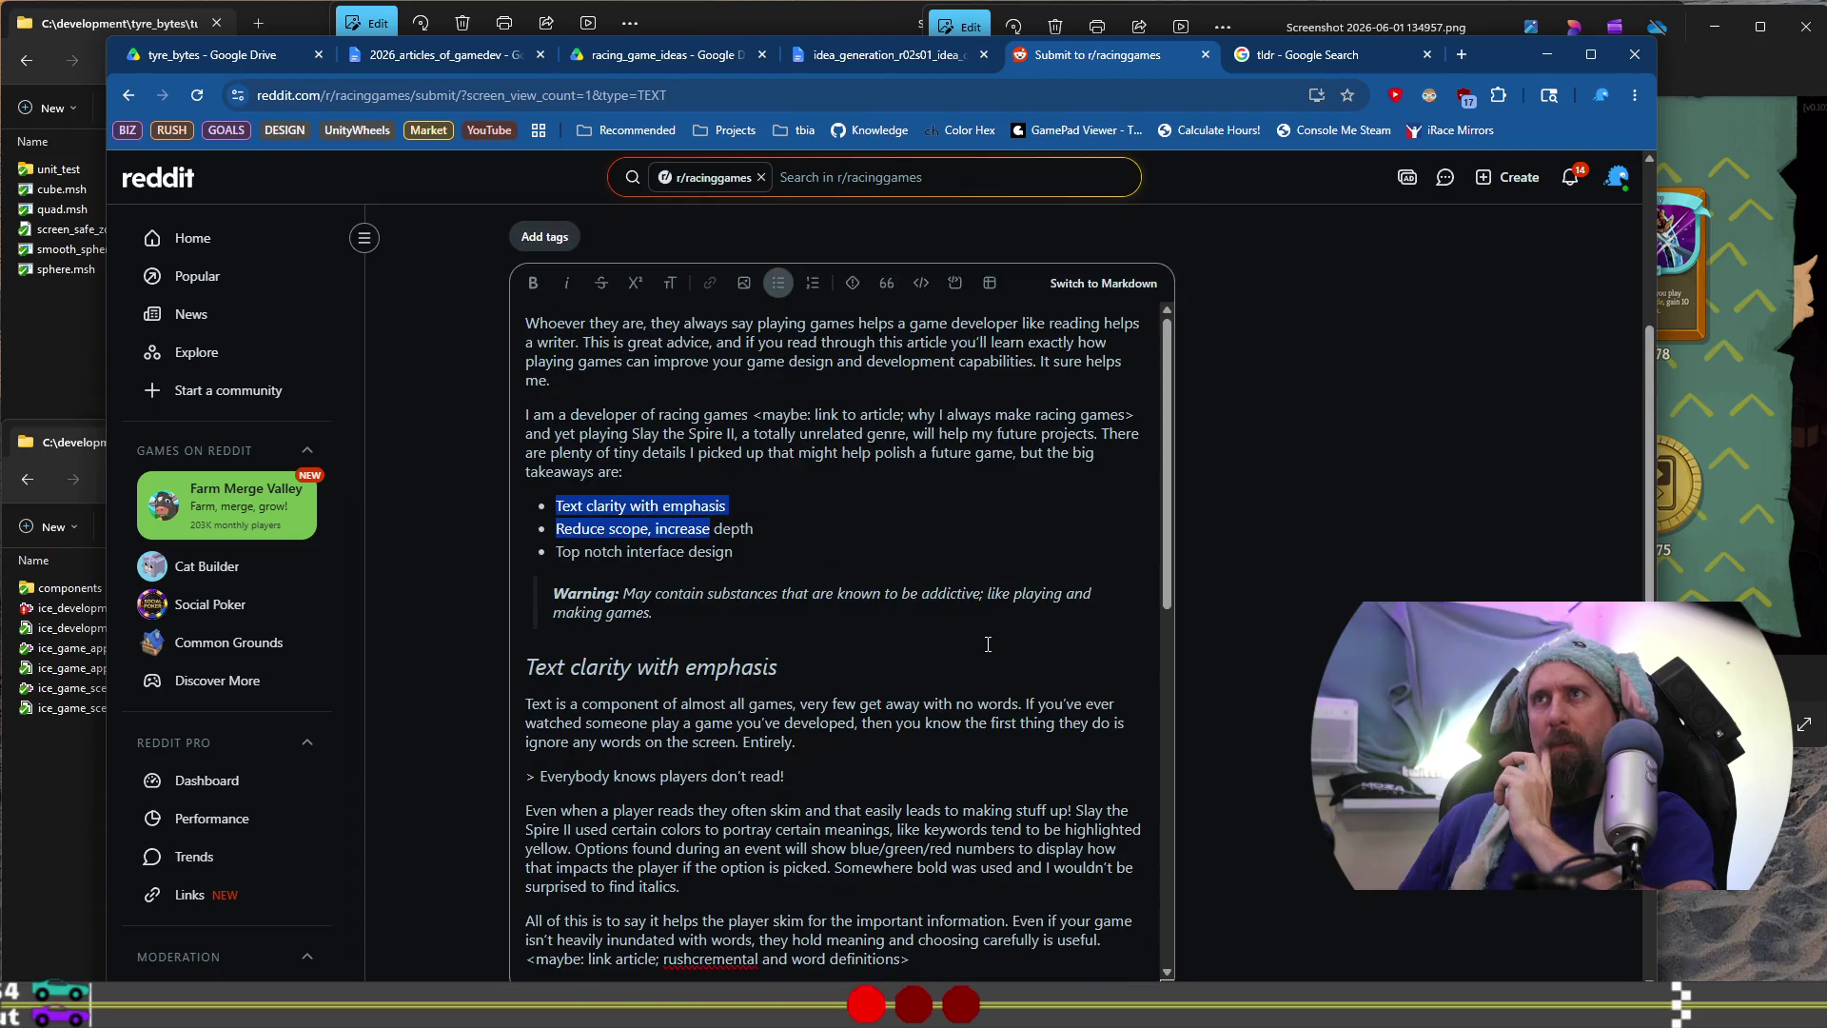
{"action": "left_click", "coordinate": [1207, 54]}
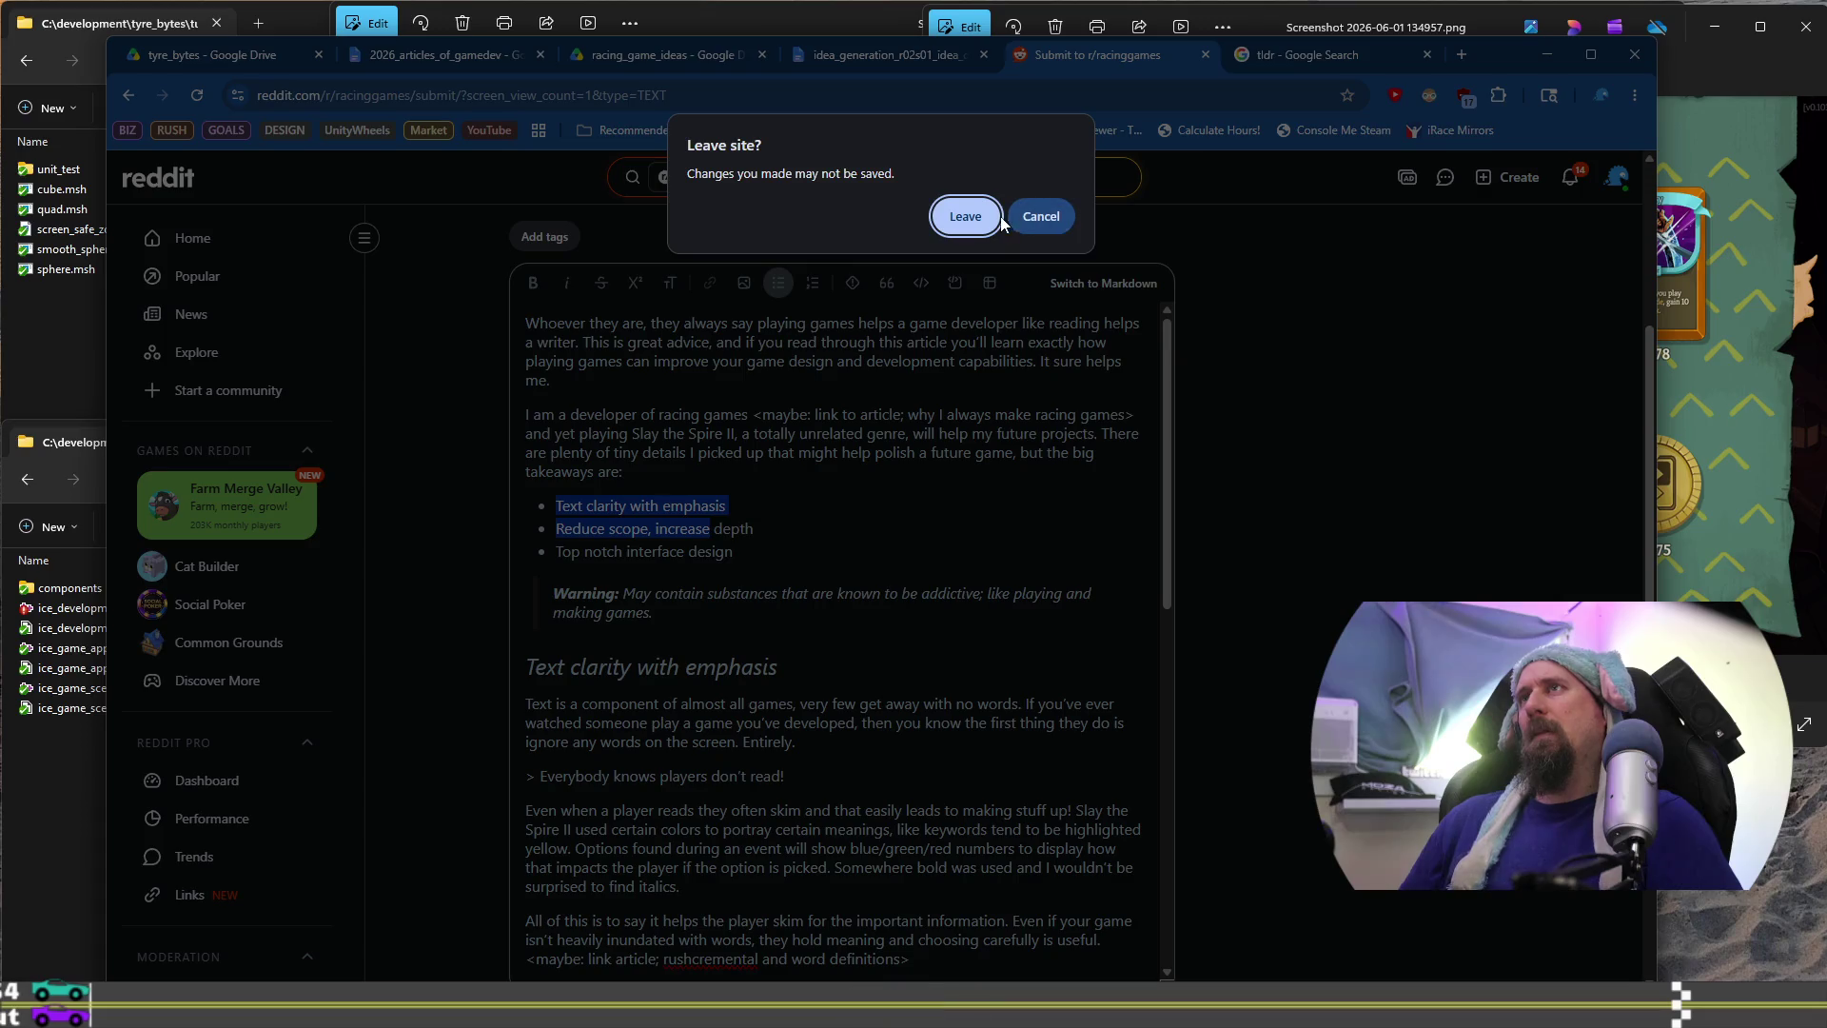
Stay on the Reddit page and delete the entire post body
{"action": "left_click", "coordinate": [1040, 216]}
{"action": "scroll", "coordinate": [1209, 535], "scroll_direction": "down", "scroll_amount": 2}
{"action": "left_click", "coordinate": [960, 559]}
{"action": "key", "text": "ctrl+a"}
{"action": "key", "text": "Delete"}
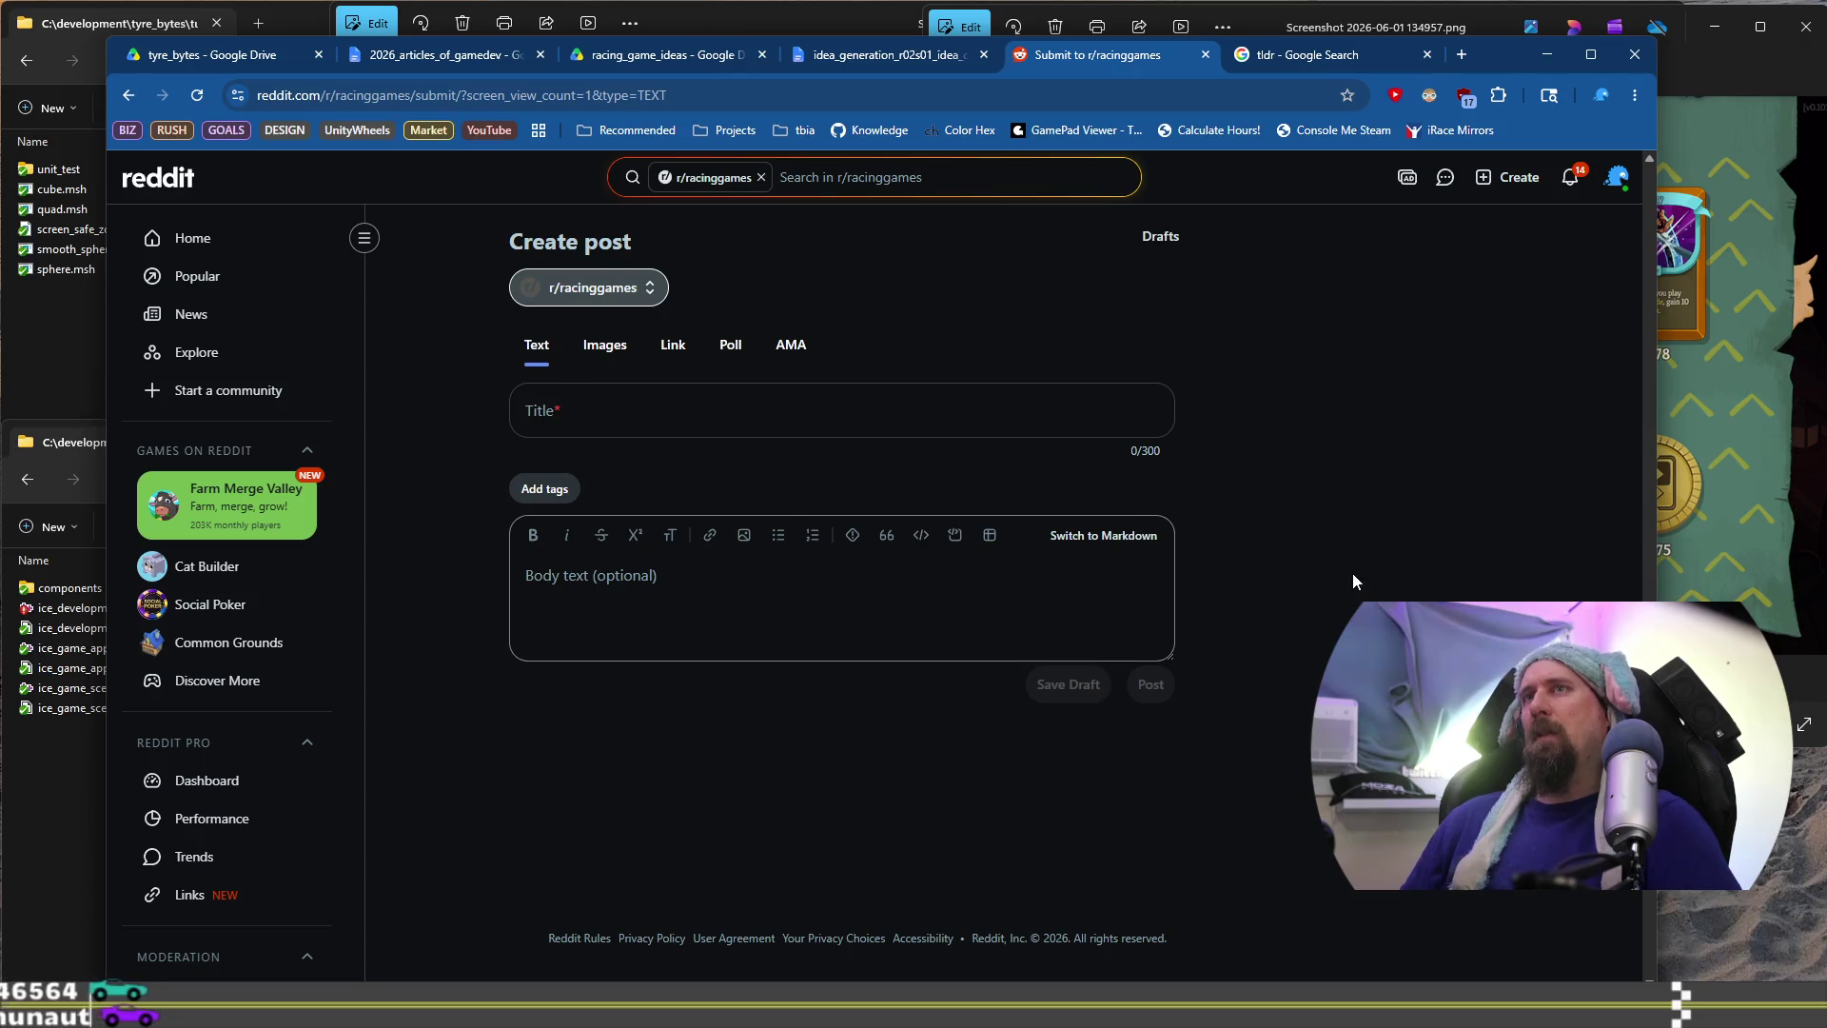
Leave the unsaved Reddit post, close the TLDR search tab, and bring up the tbia_tracker spreadsheet
{"action": "left_click", "coordinate": [1207, 55]}
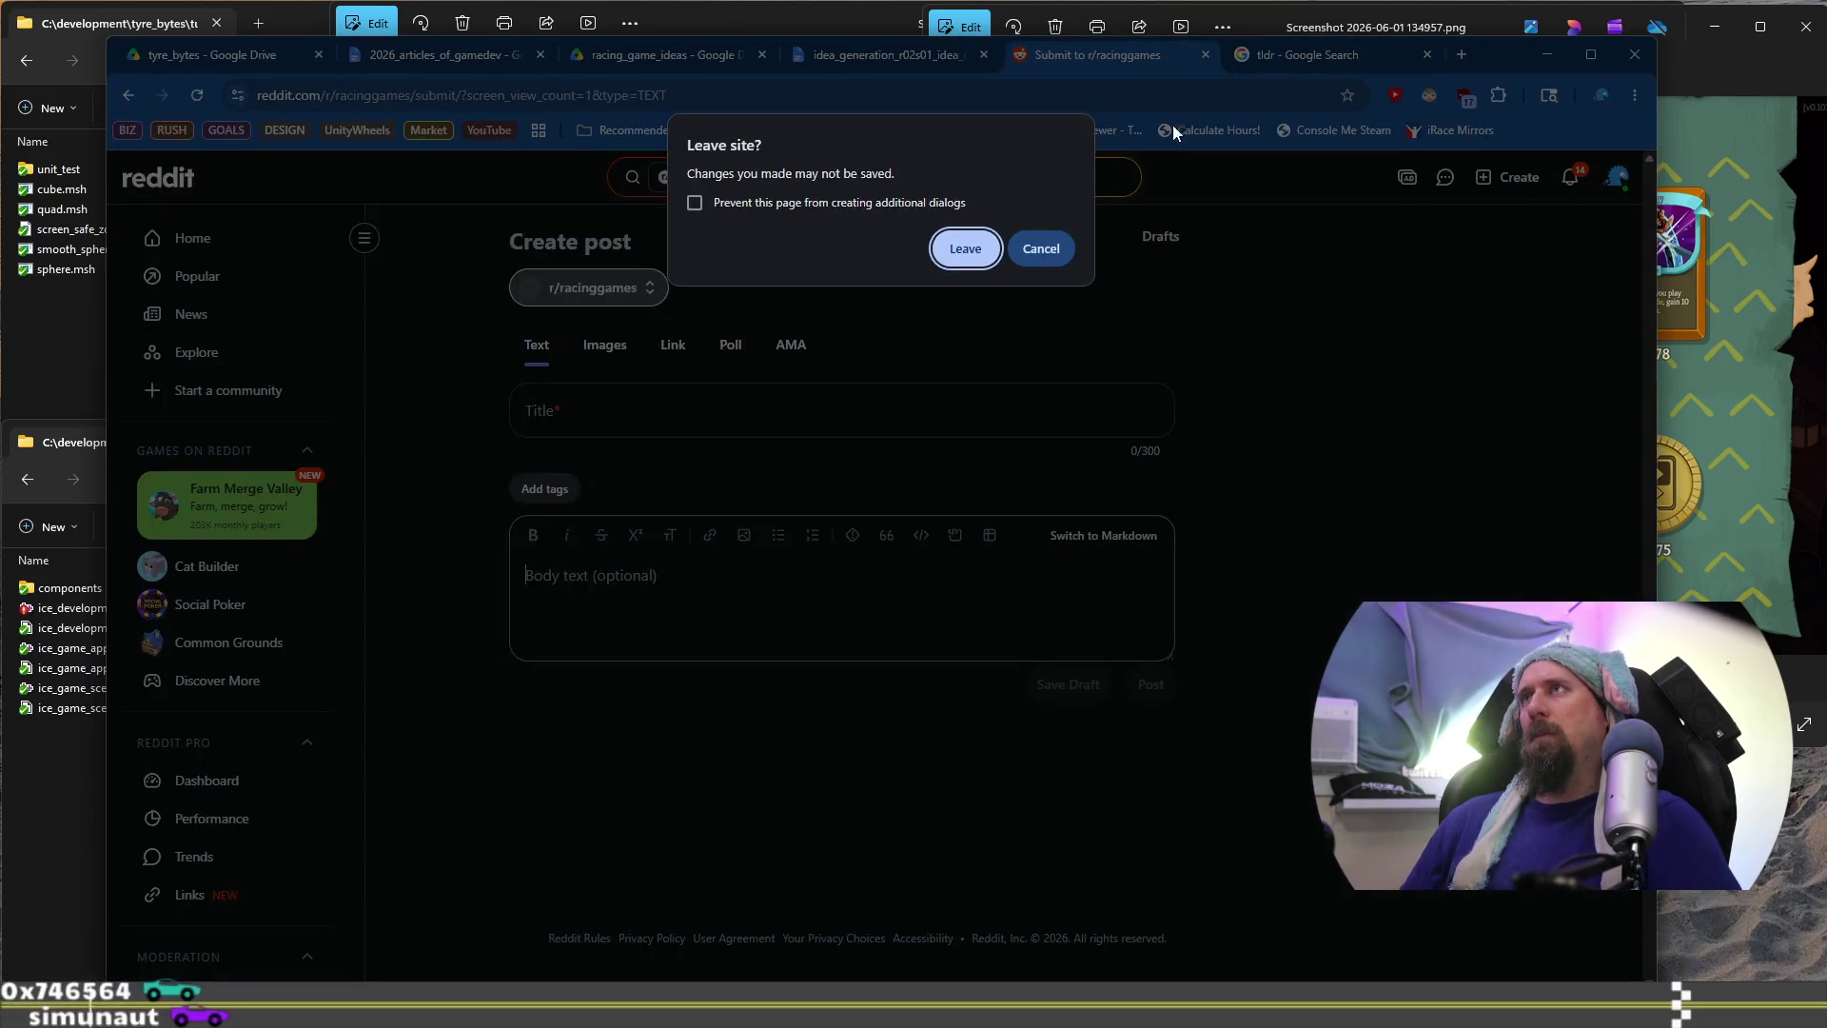
{"action": "left_click", "coordinate": [959, 249]}
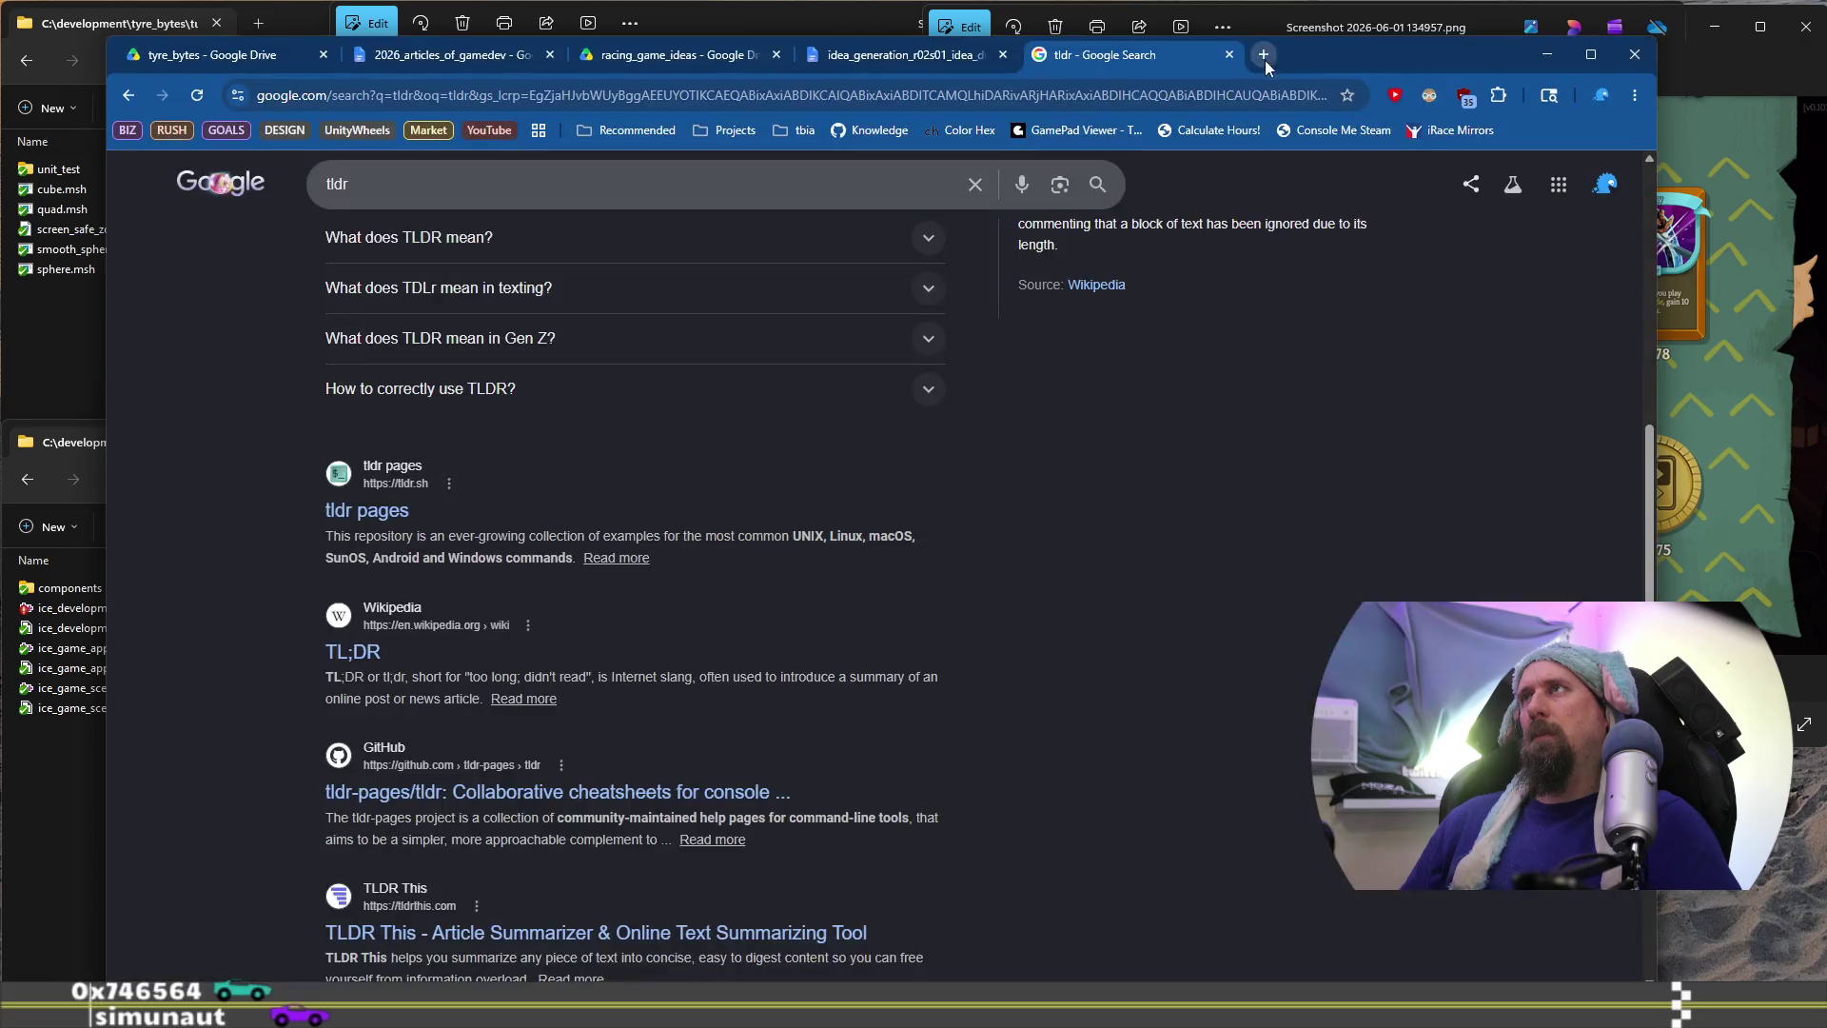
{"action": "key", "text": "ctrl+w"}
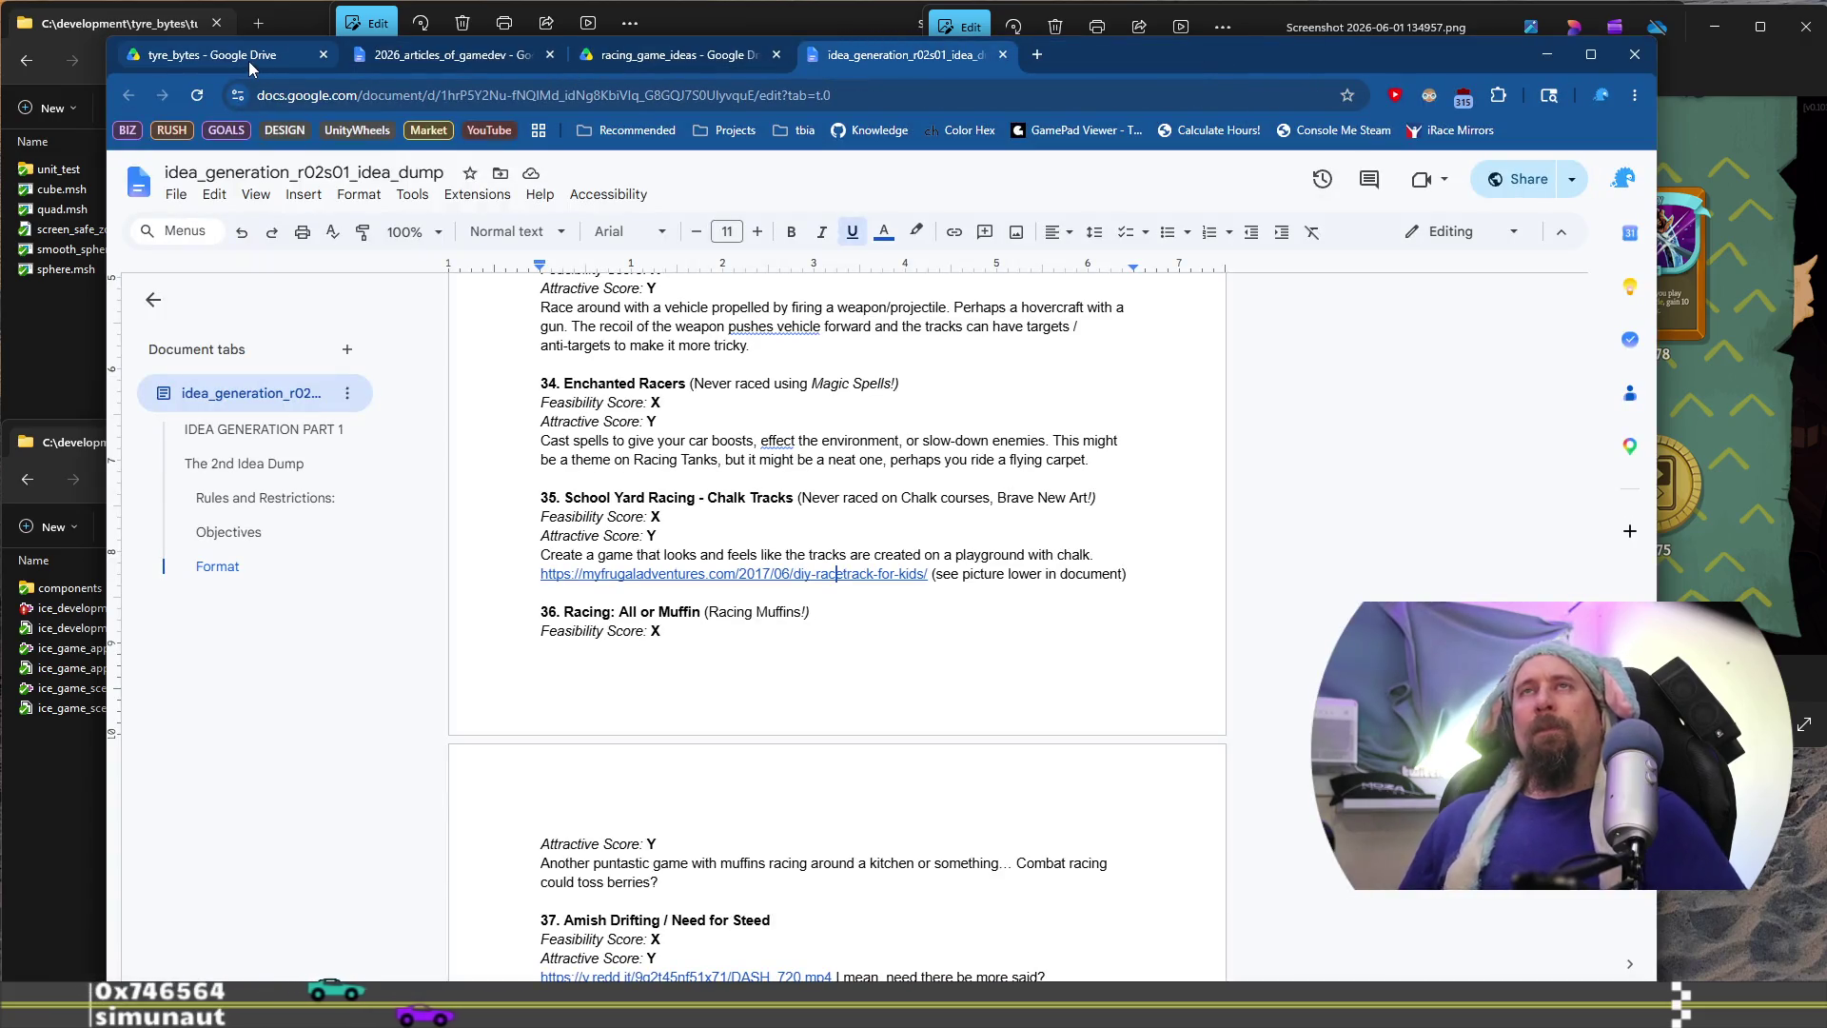
{"action": "key", "text": "alt+Tab"}
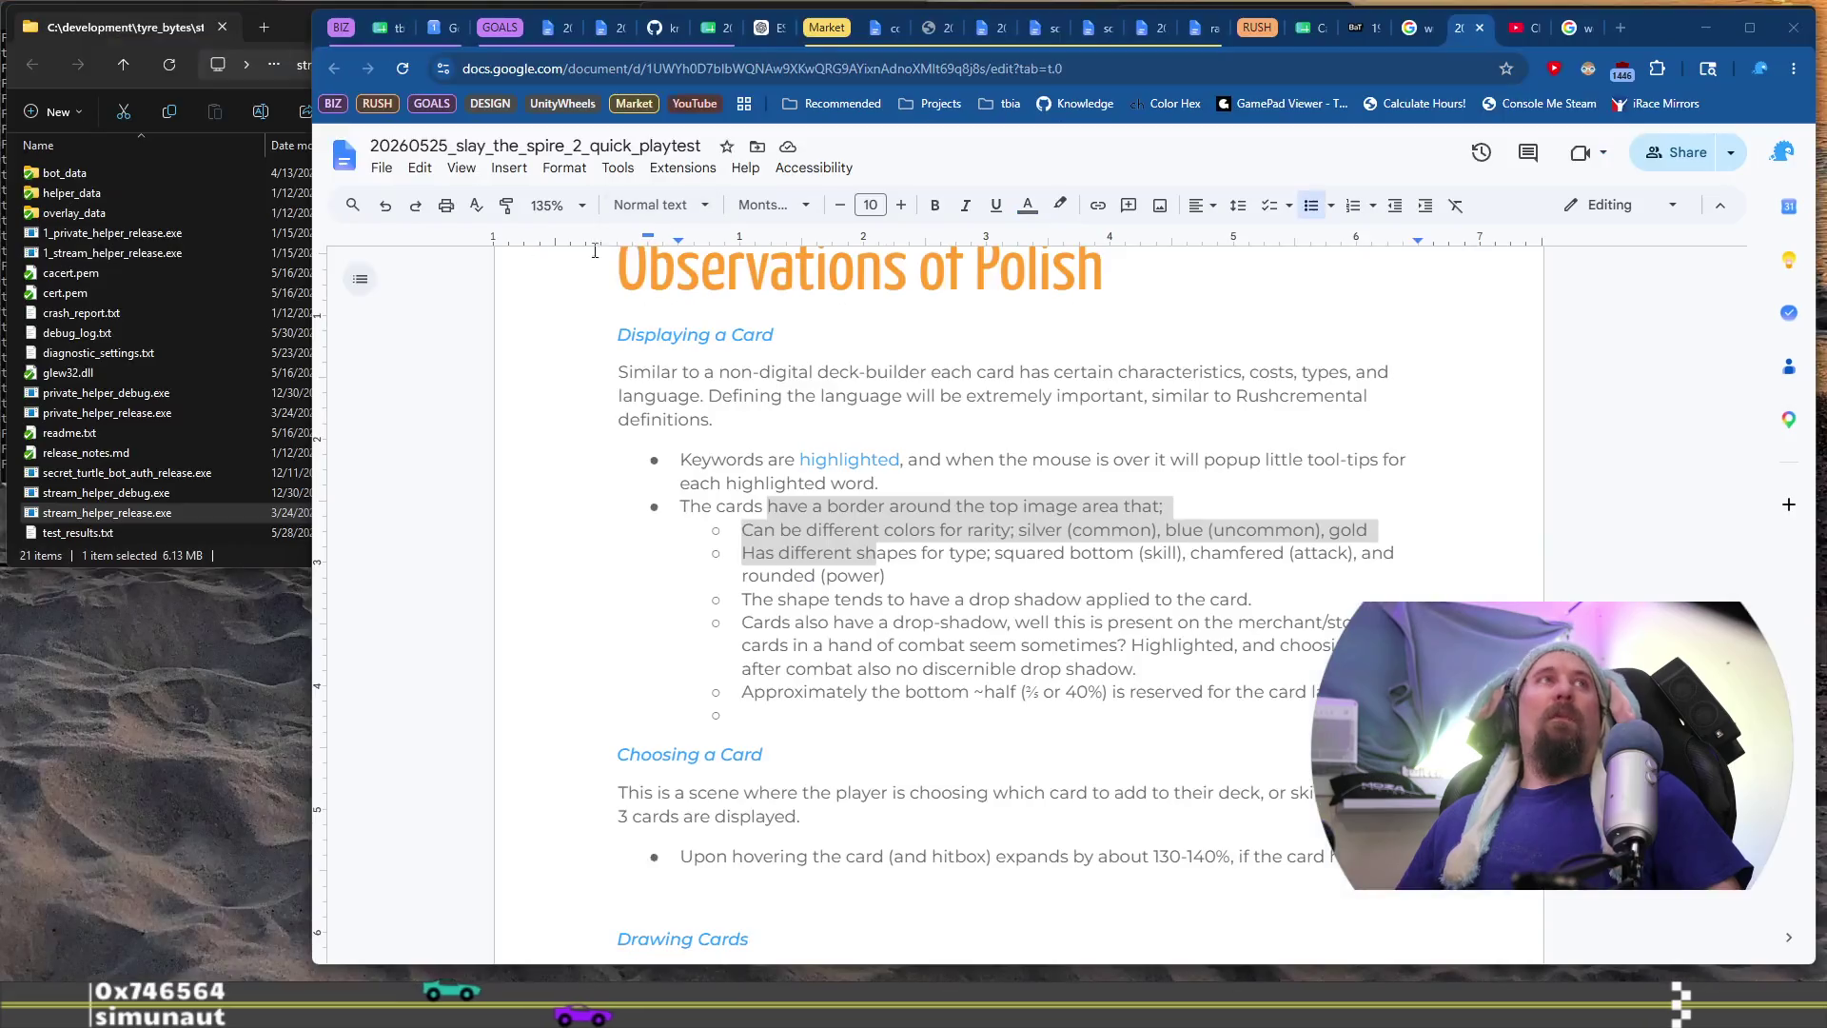
{"action": "left_click", "coordinate": [379, 35]}
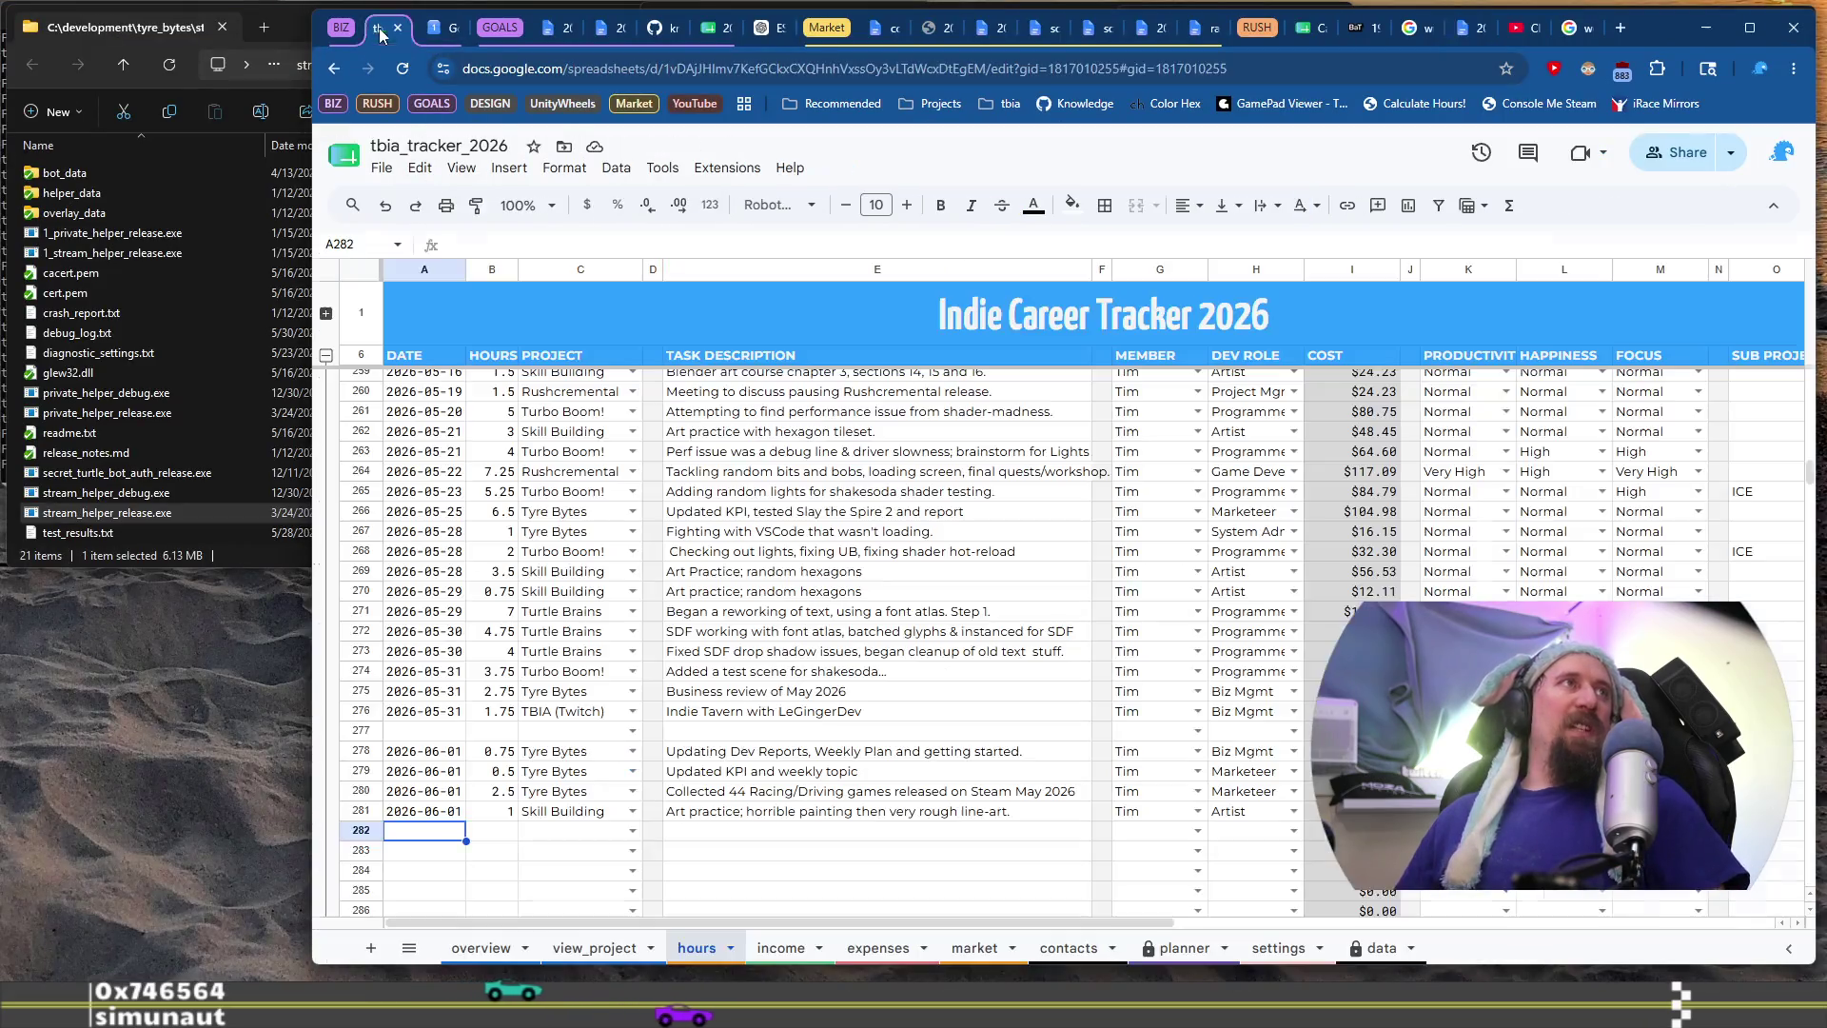
Select today's logged hours to total them, then pick row 282's hours cell
{"action": "left_click", "coordinate": [510, 814]}
{"action": "left_click", "coordinate": [514, 776], "text": "shift"}
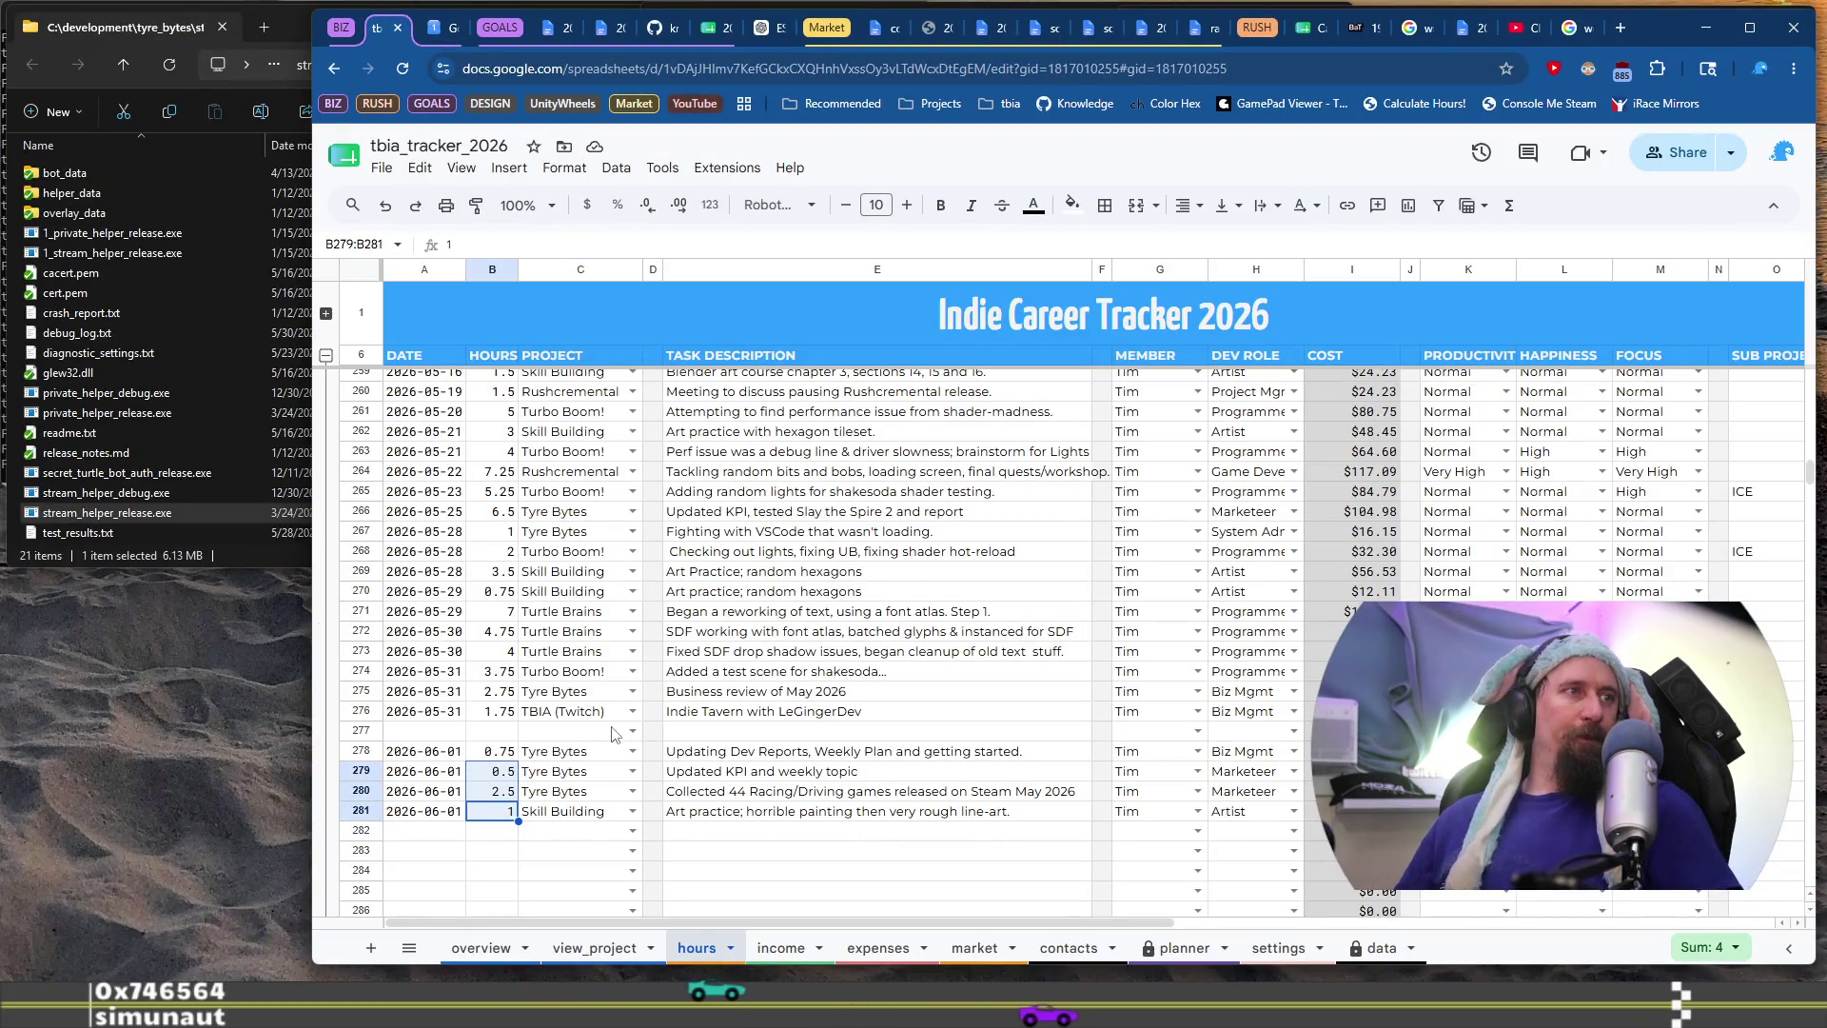
{"action": "left_click", "coordinate": [501, 757], "text": "shift"}
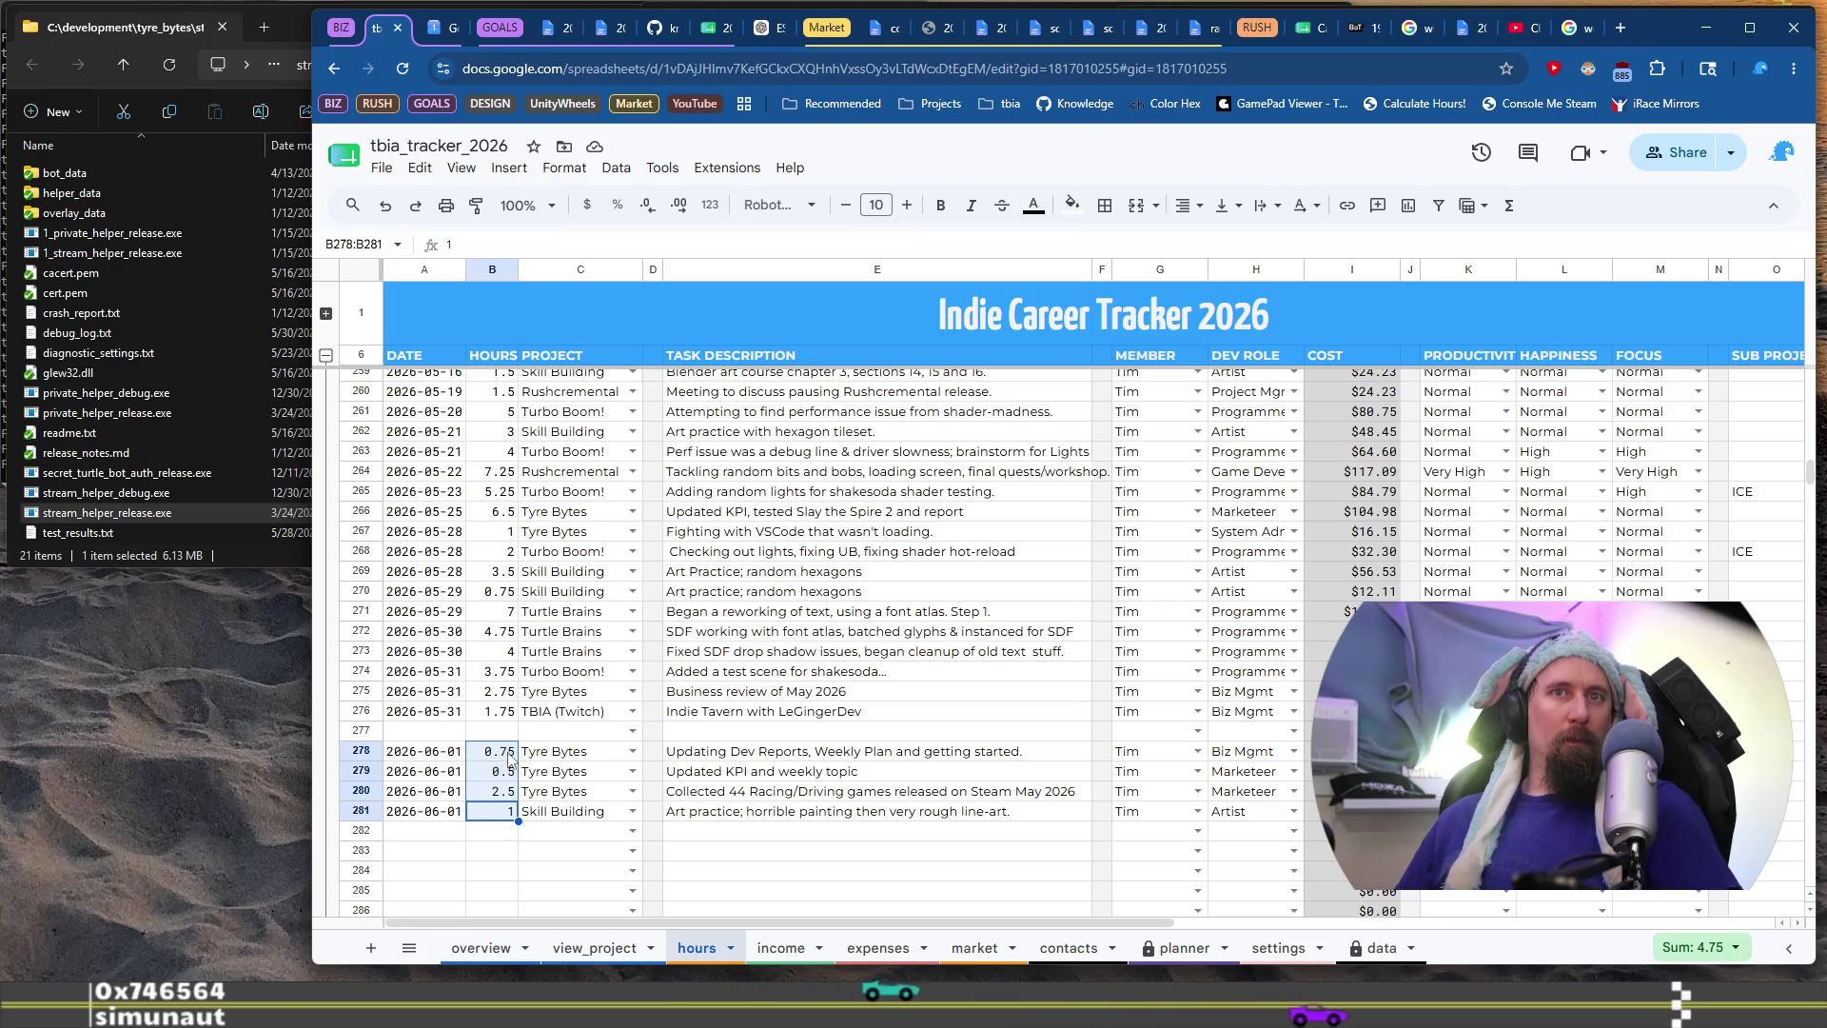
{"action": "left_click", "coordinate": [498, 836]}
{"action": "type", "text": "4.25"}
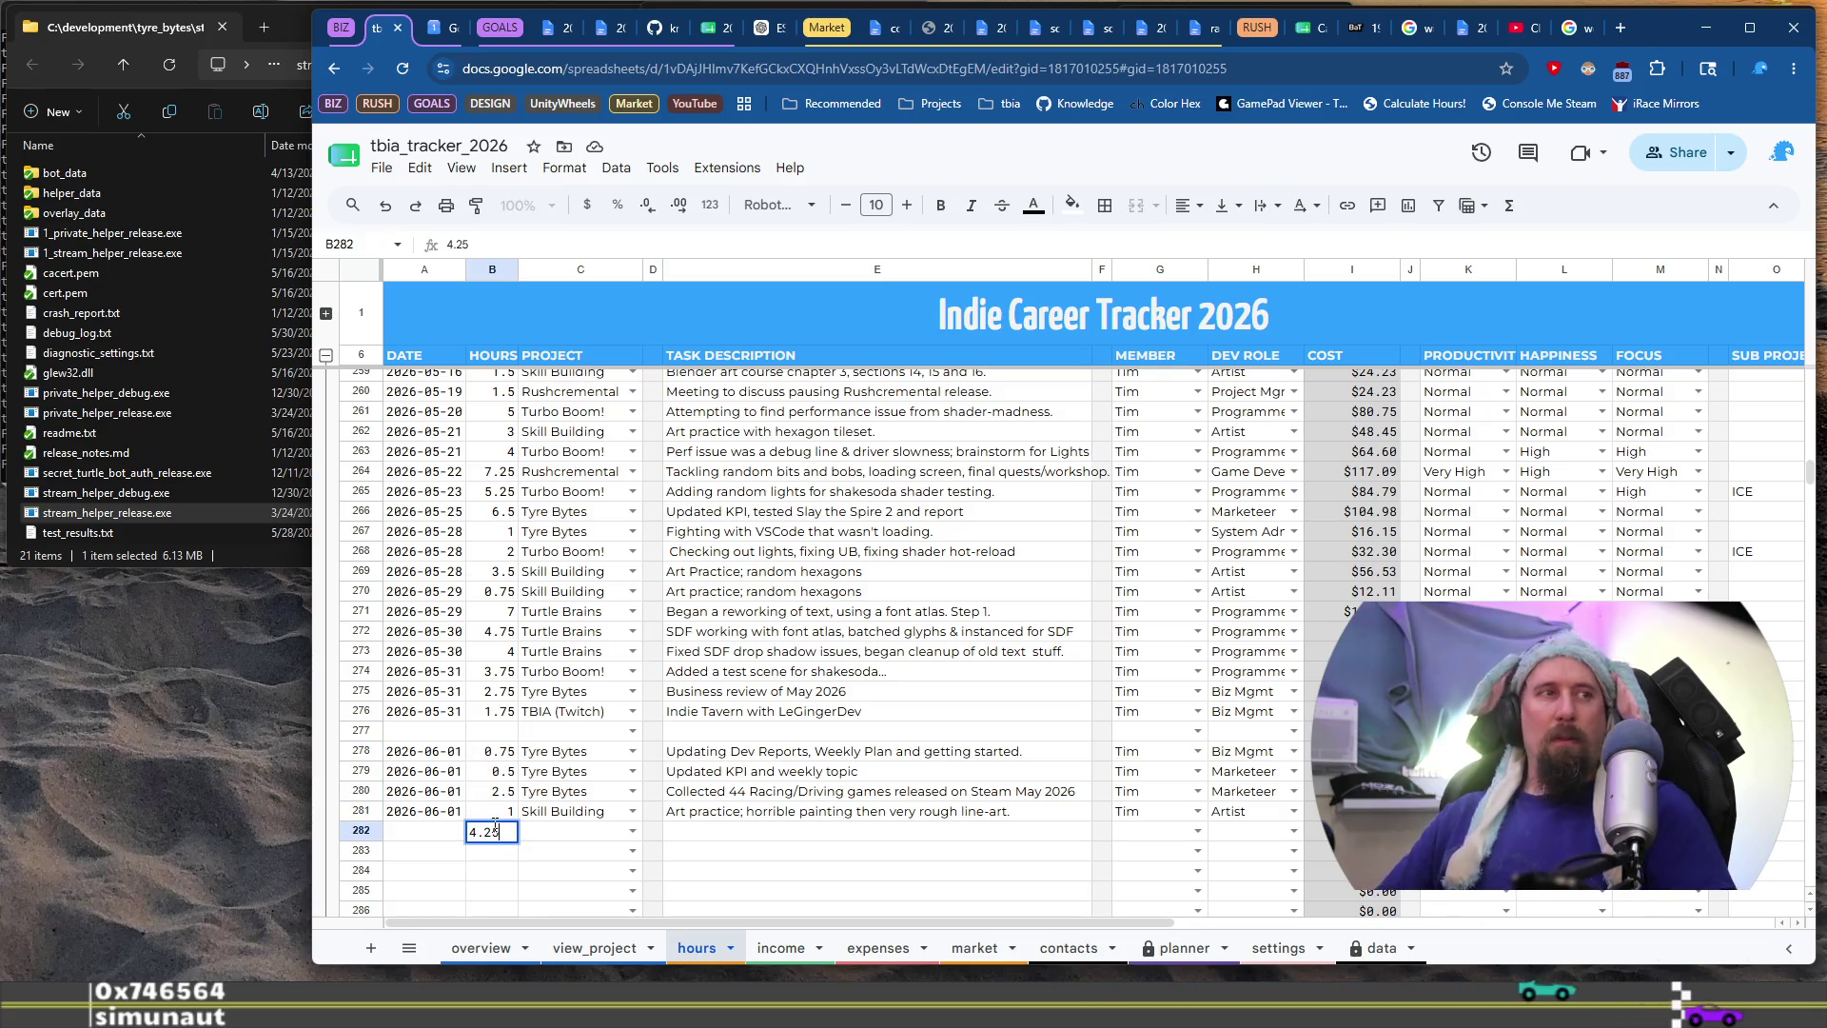
Enter 4.25 hours, date 2026-06-01 and project TBIA (Twitch) in row 282
{"action": "key", "text": "Left"}
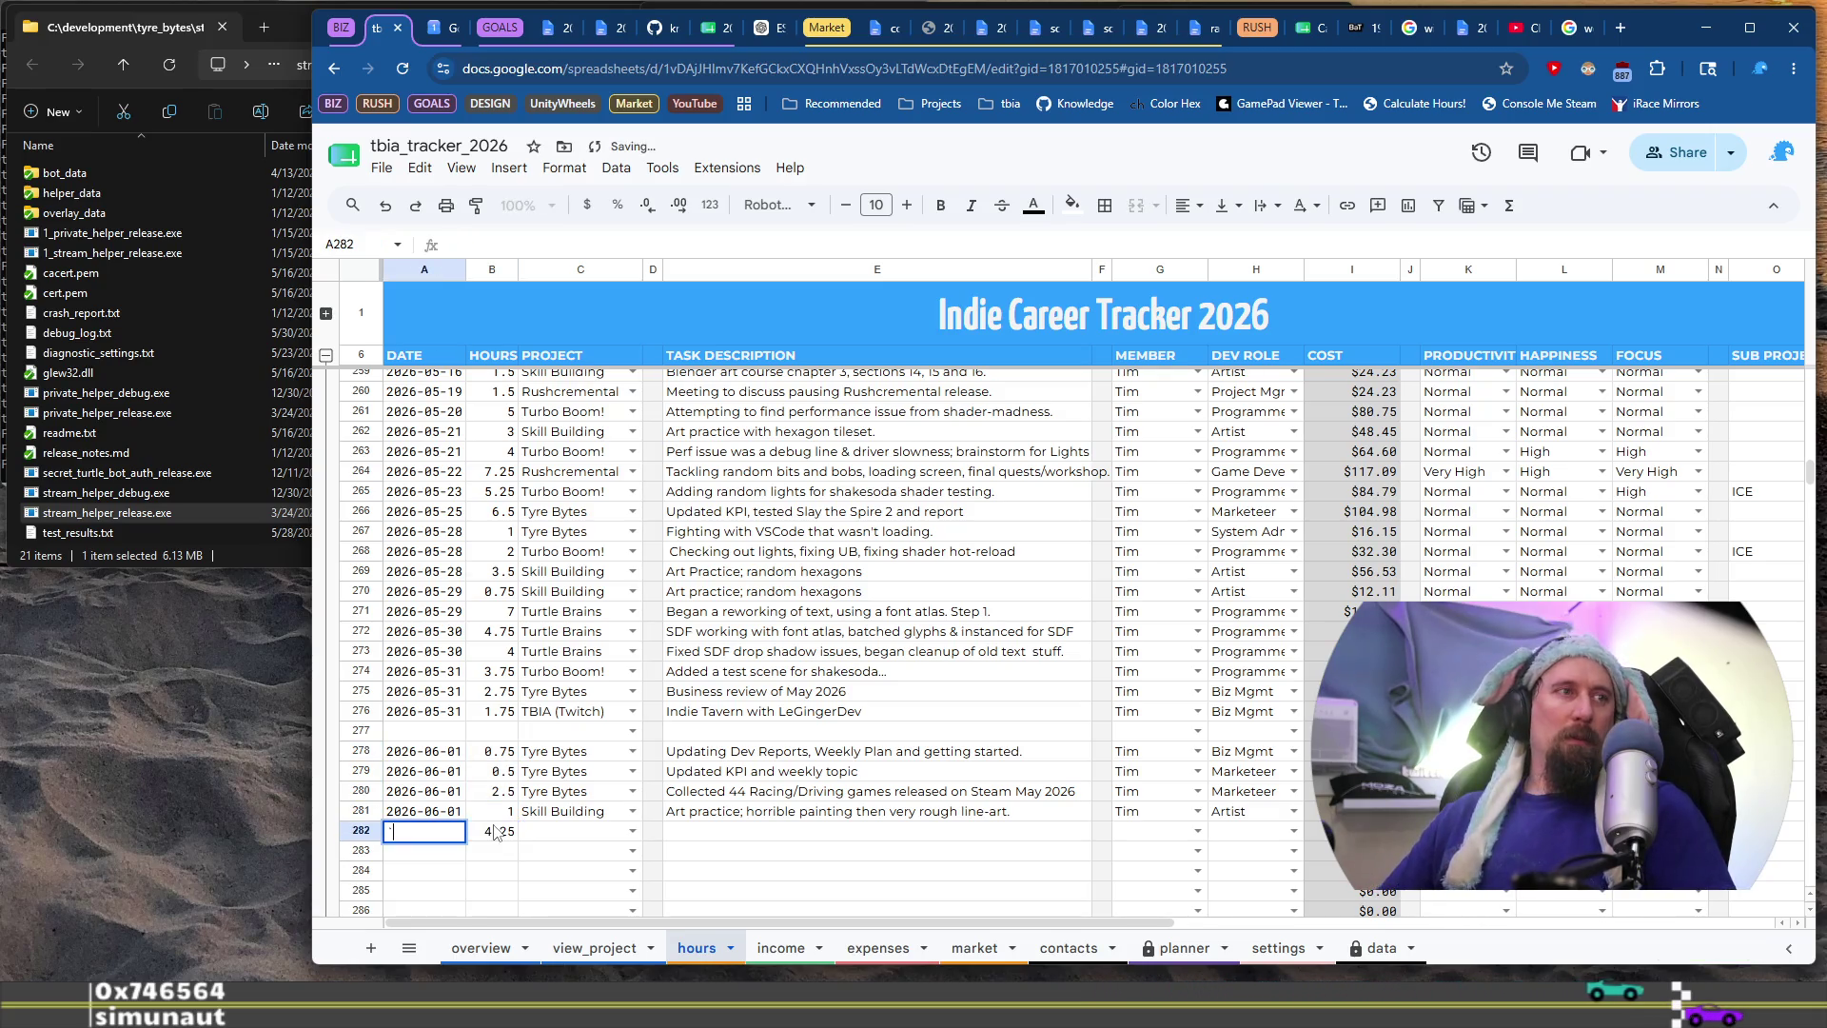
{"action": "key", "text": "BackSpace"}
{"action": "key", "text": "BackSpace"}
{"action": "key", "text": "BackSpace"}
{"action": "type", "text": "2026-06-01"}
{"action": "key", "text": "Tab"}
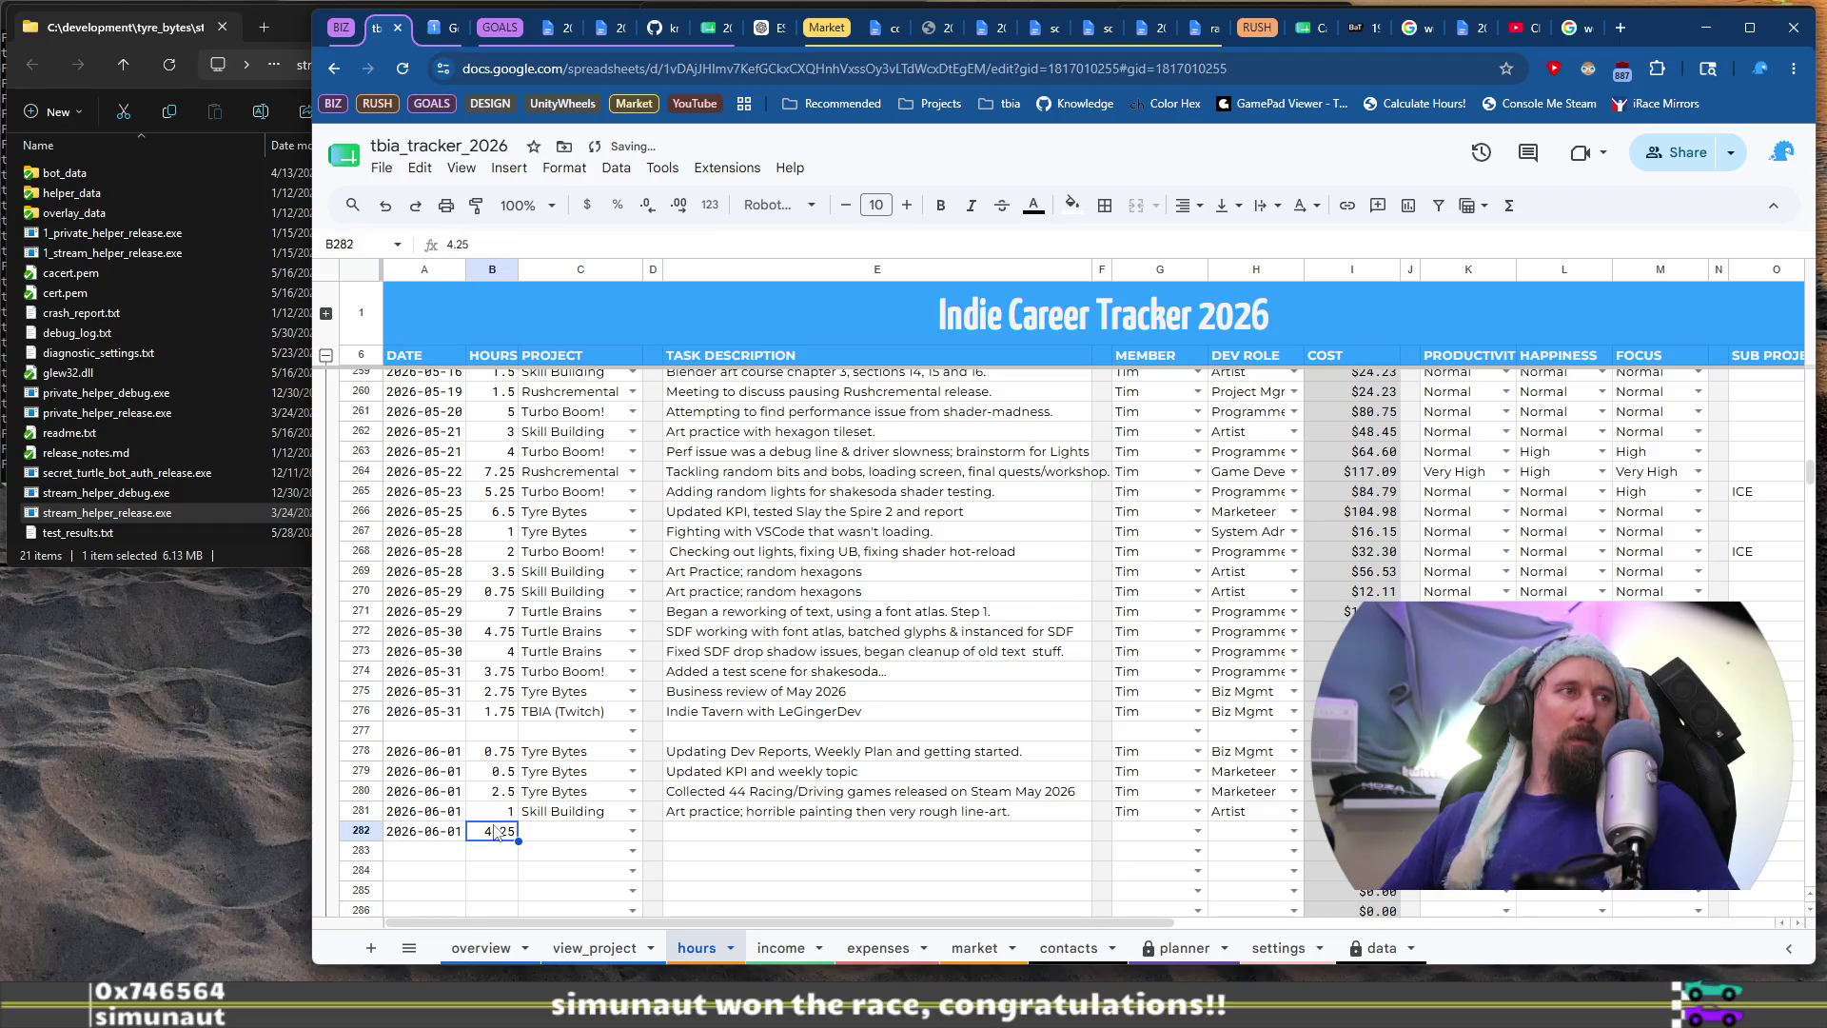
{"action": "key", "text": "Tab"}
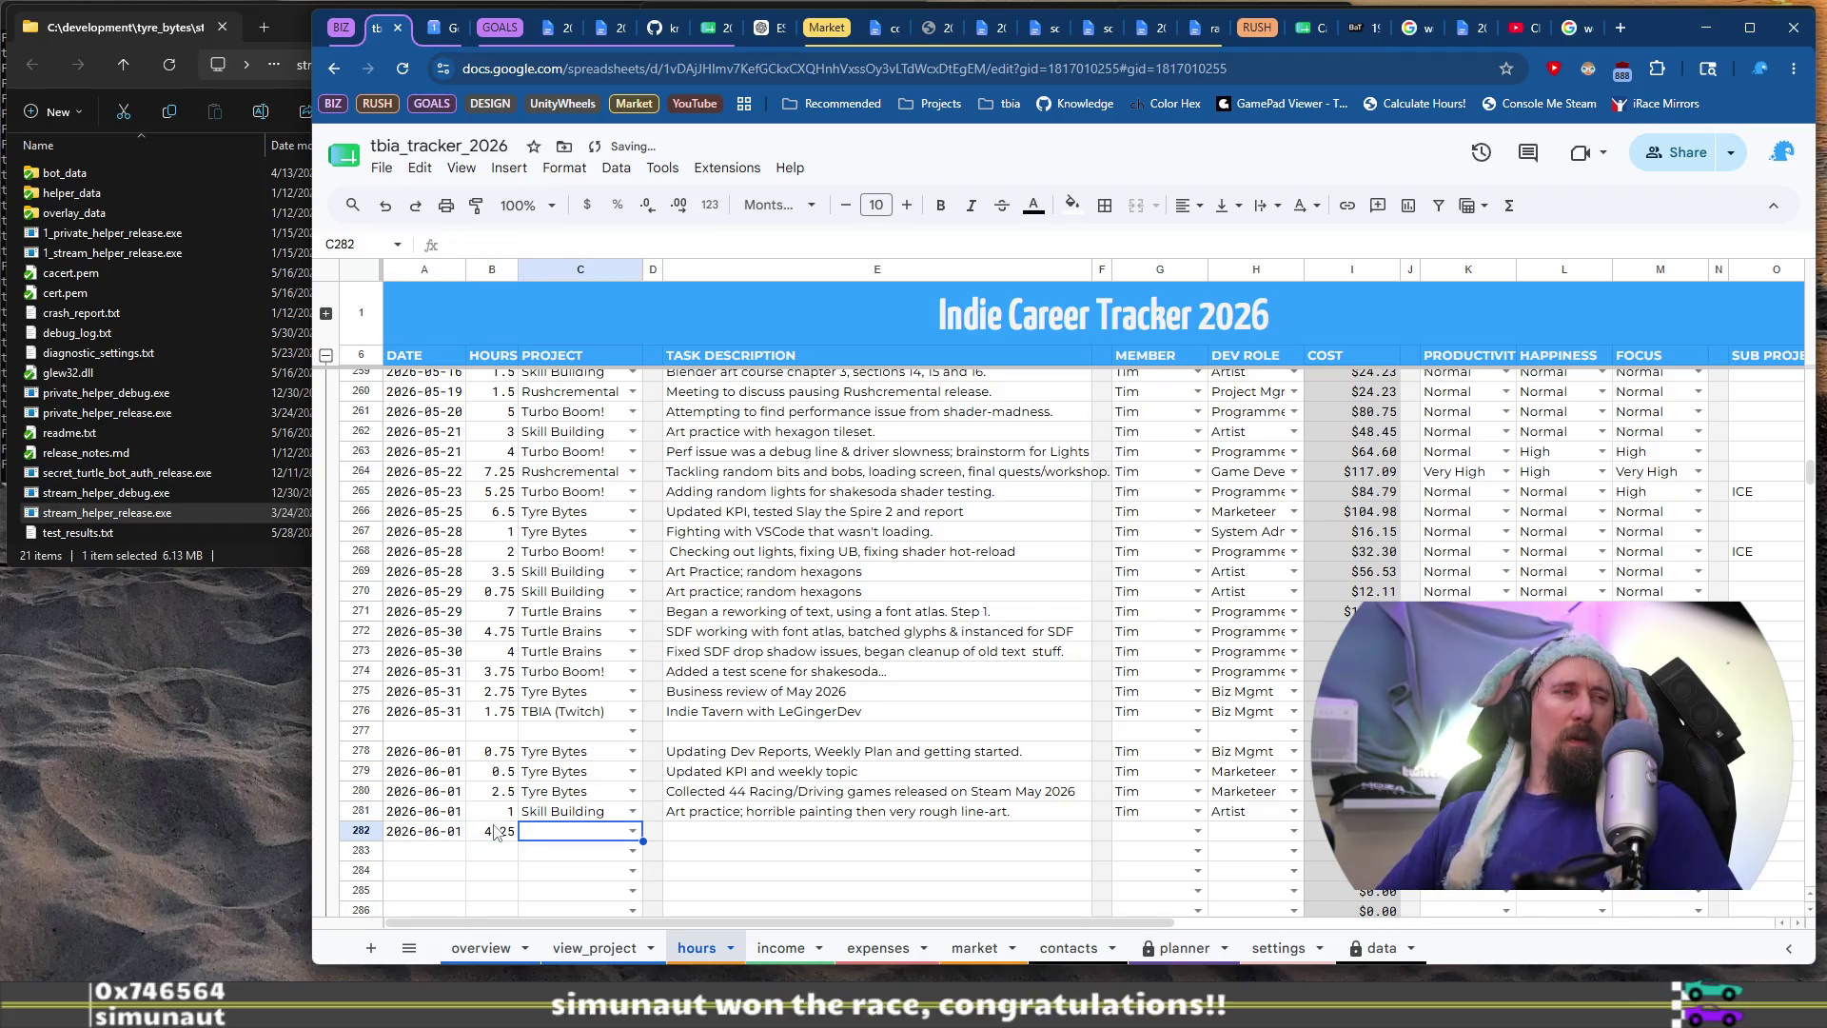
{"action": "type", "text": "TB"}
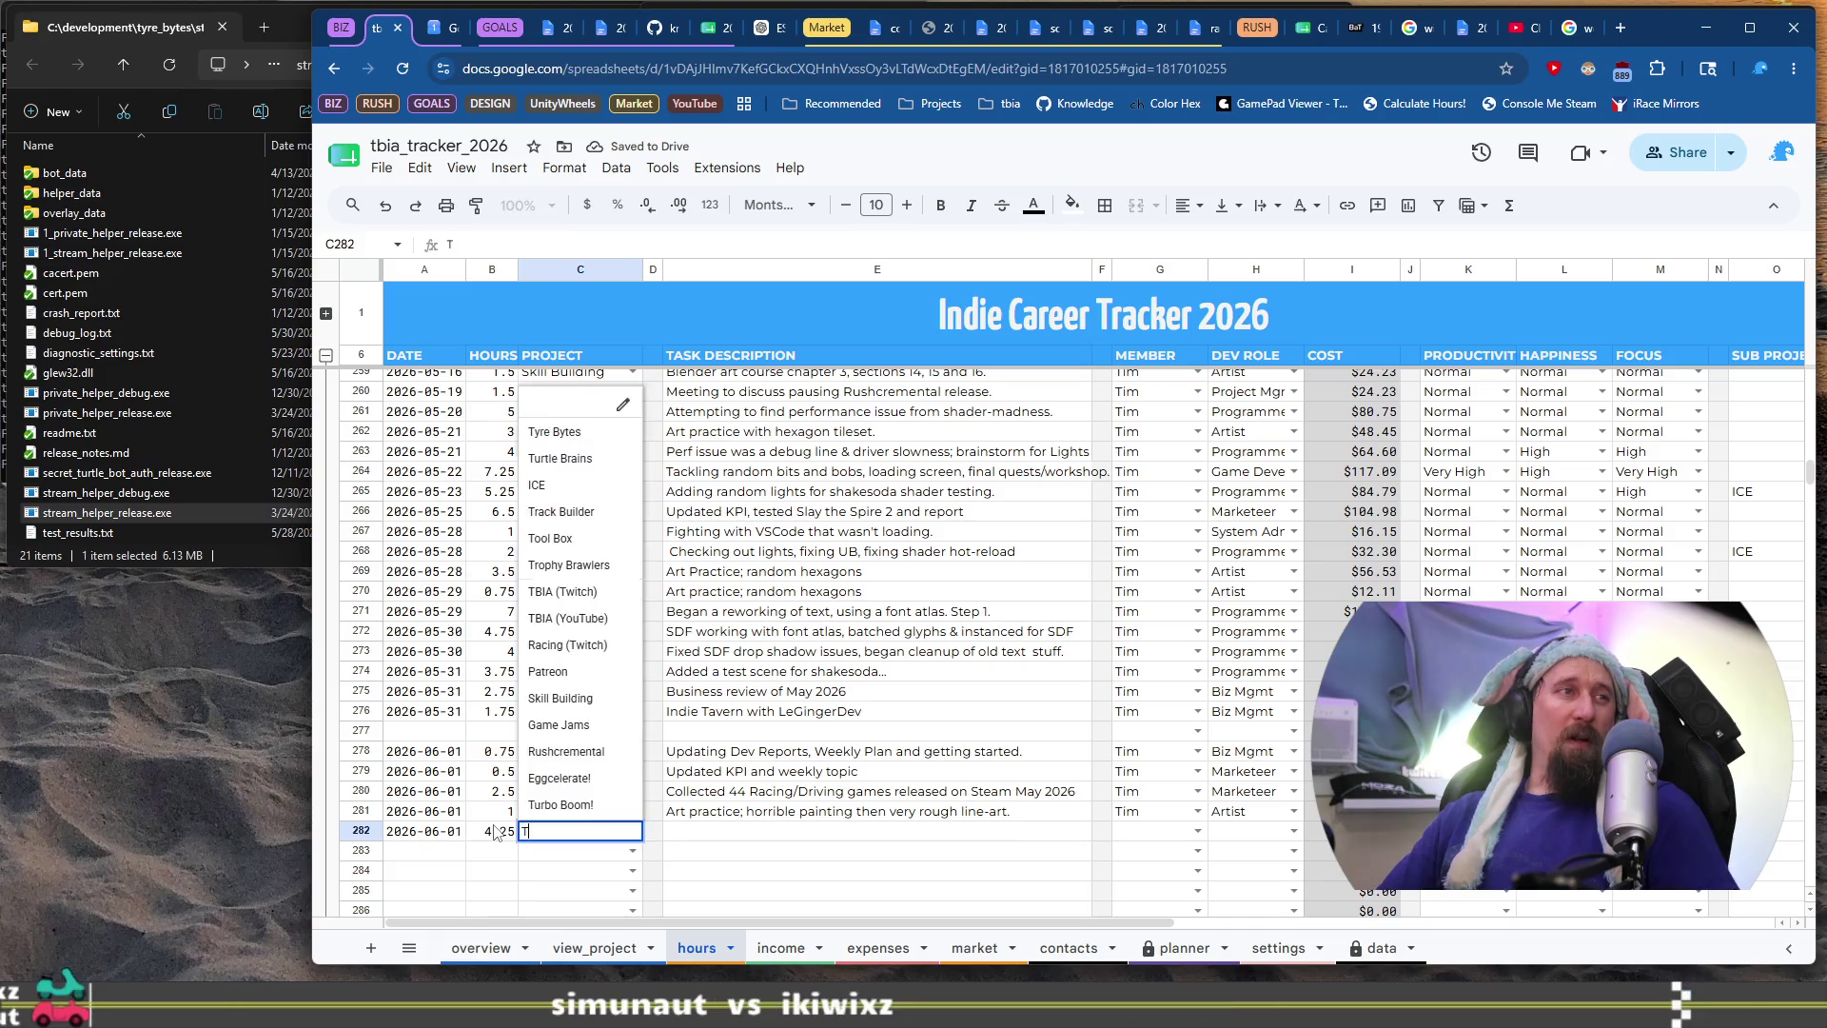
{"action": "key", "text": "Tab"}
{"action": "key", "text": "Tab"}
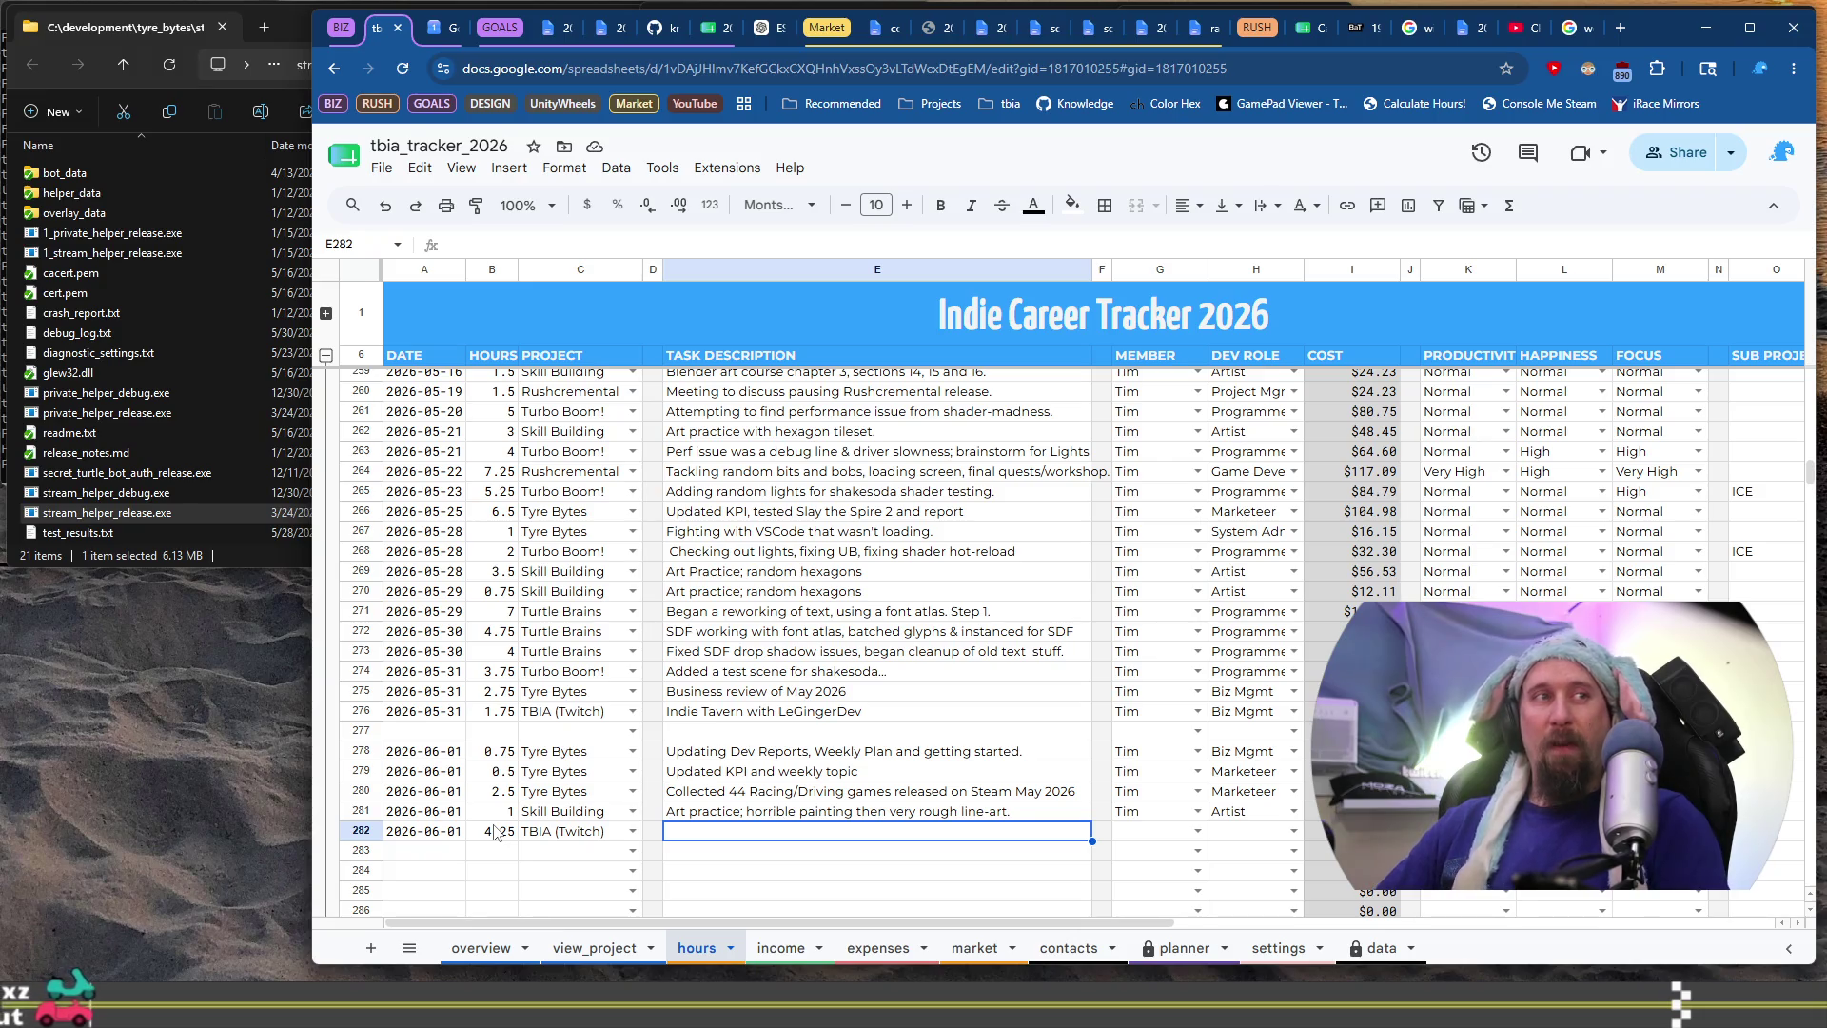
Add task 'Writing article for game designers/developers, cta join twitch.', the team member and role Writer
{"action": "type", "text": "Writin"}
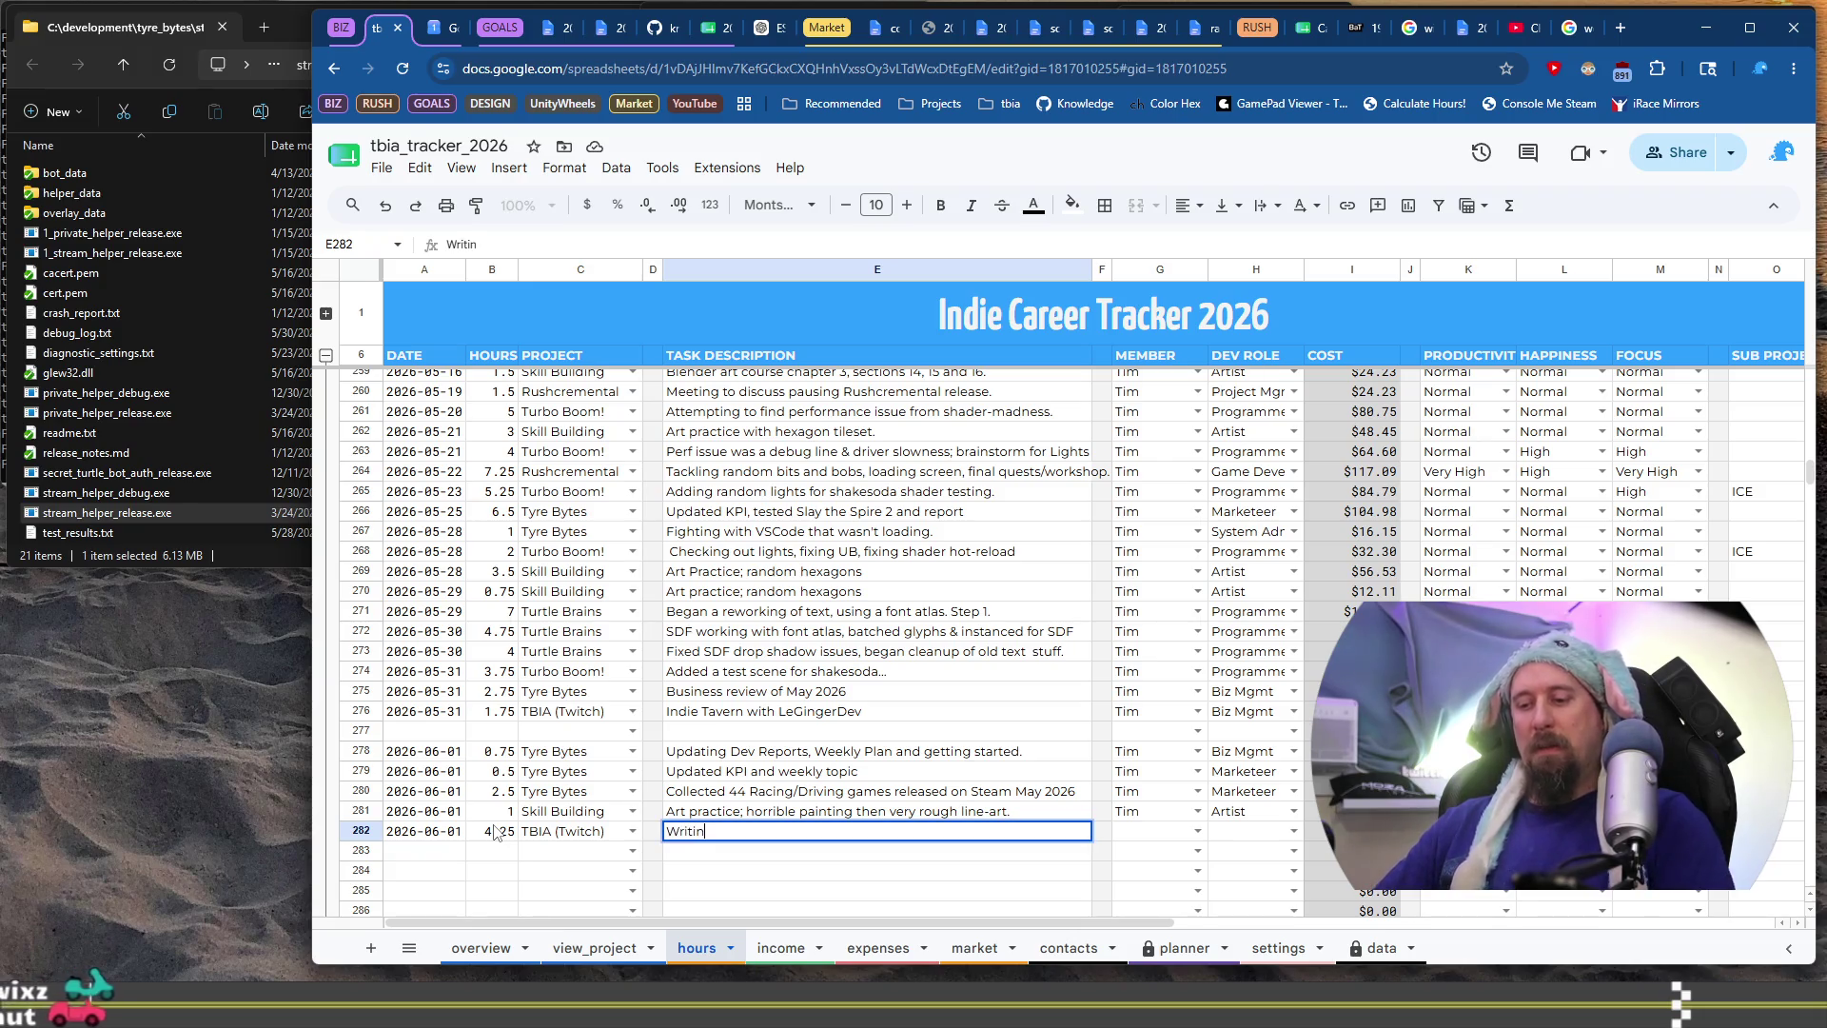
{"action": "type", "text": "g"}
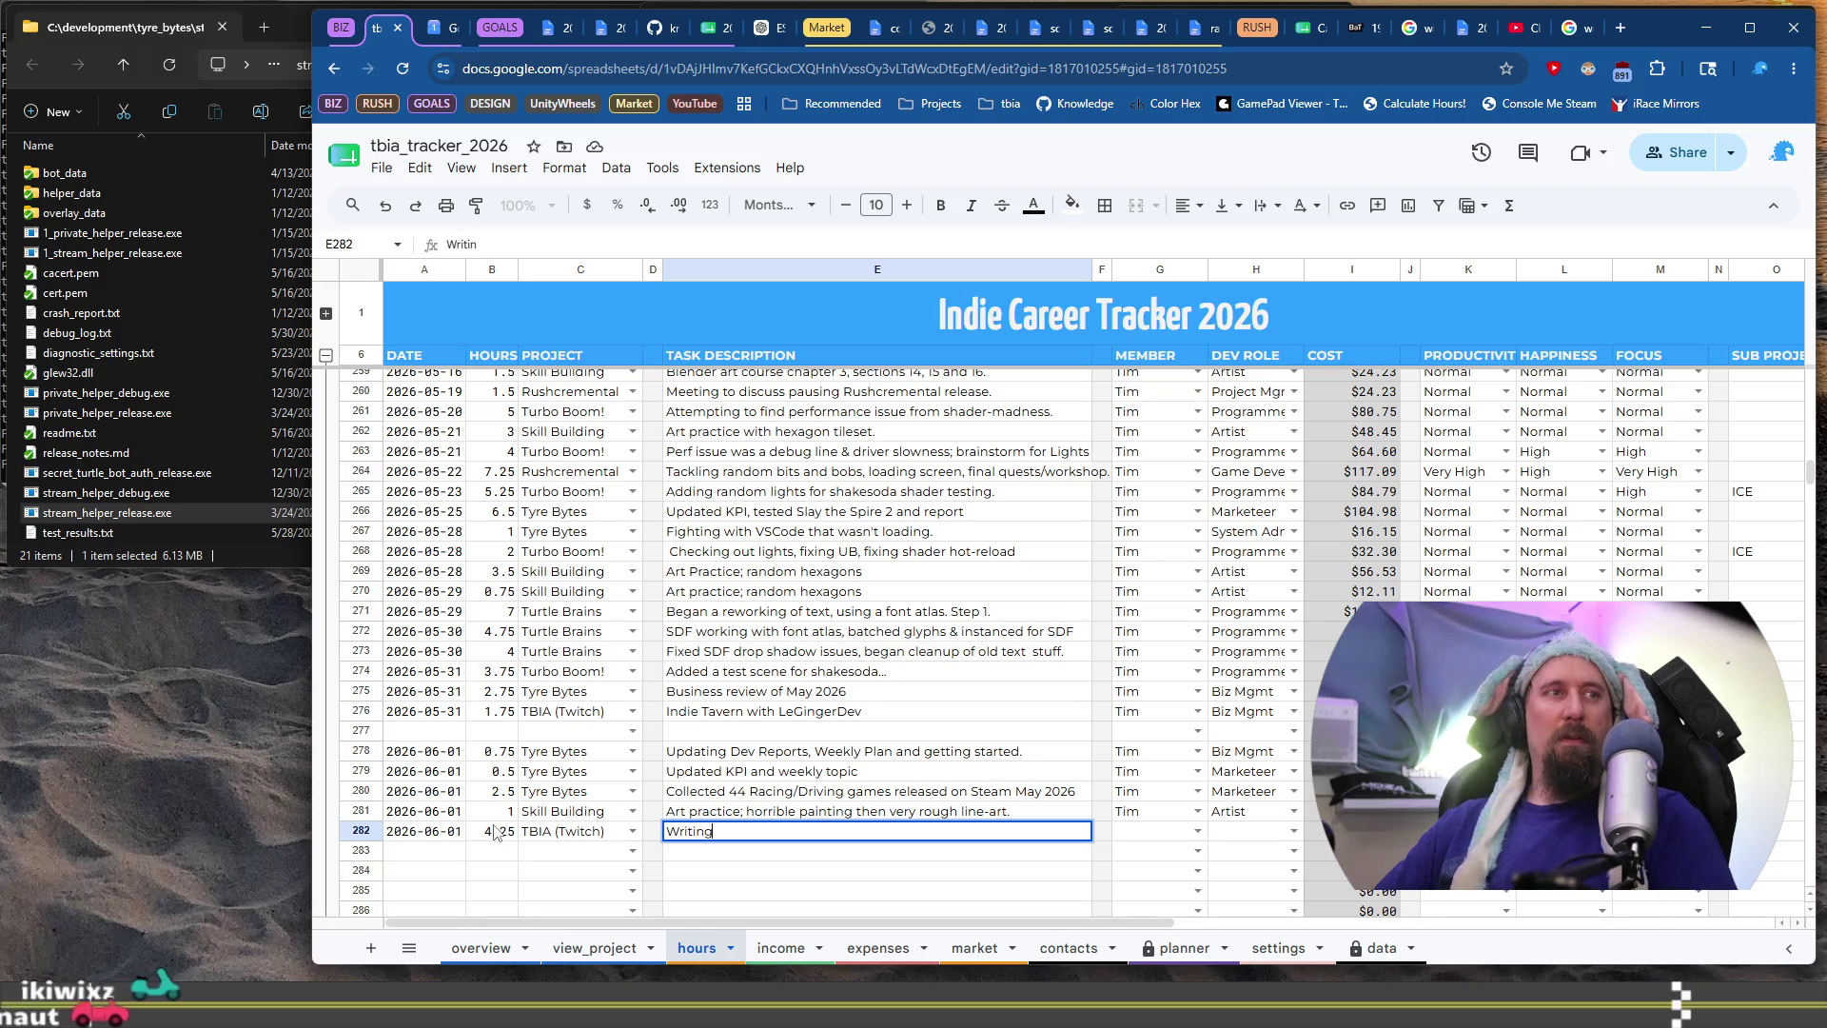
{"action": "type", "text": " article for game designers/develop"}
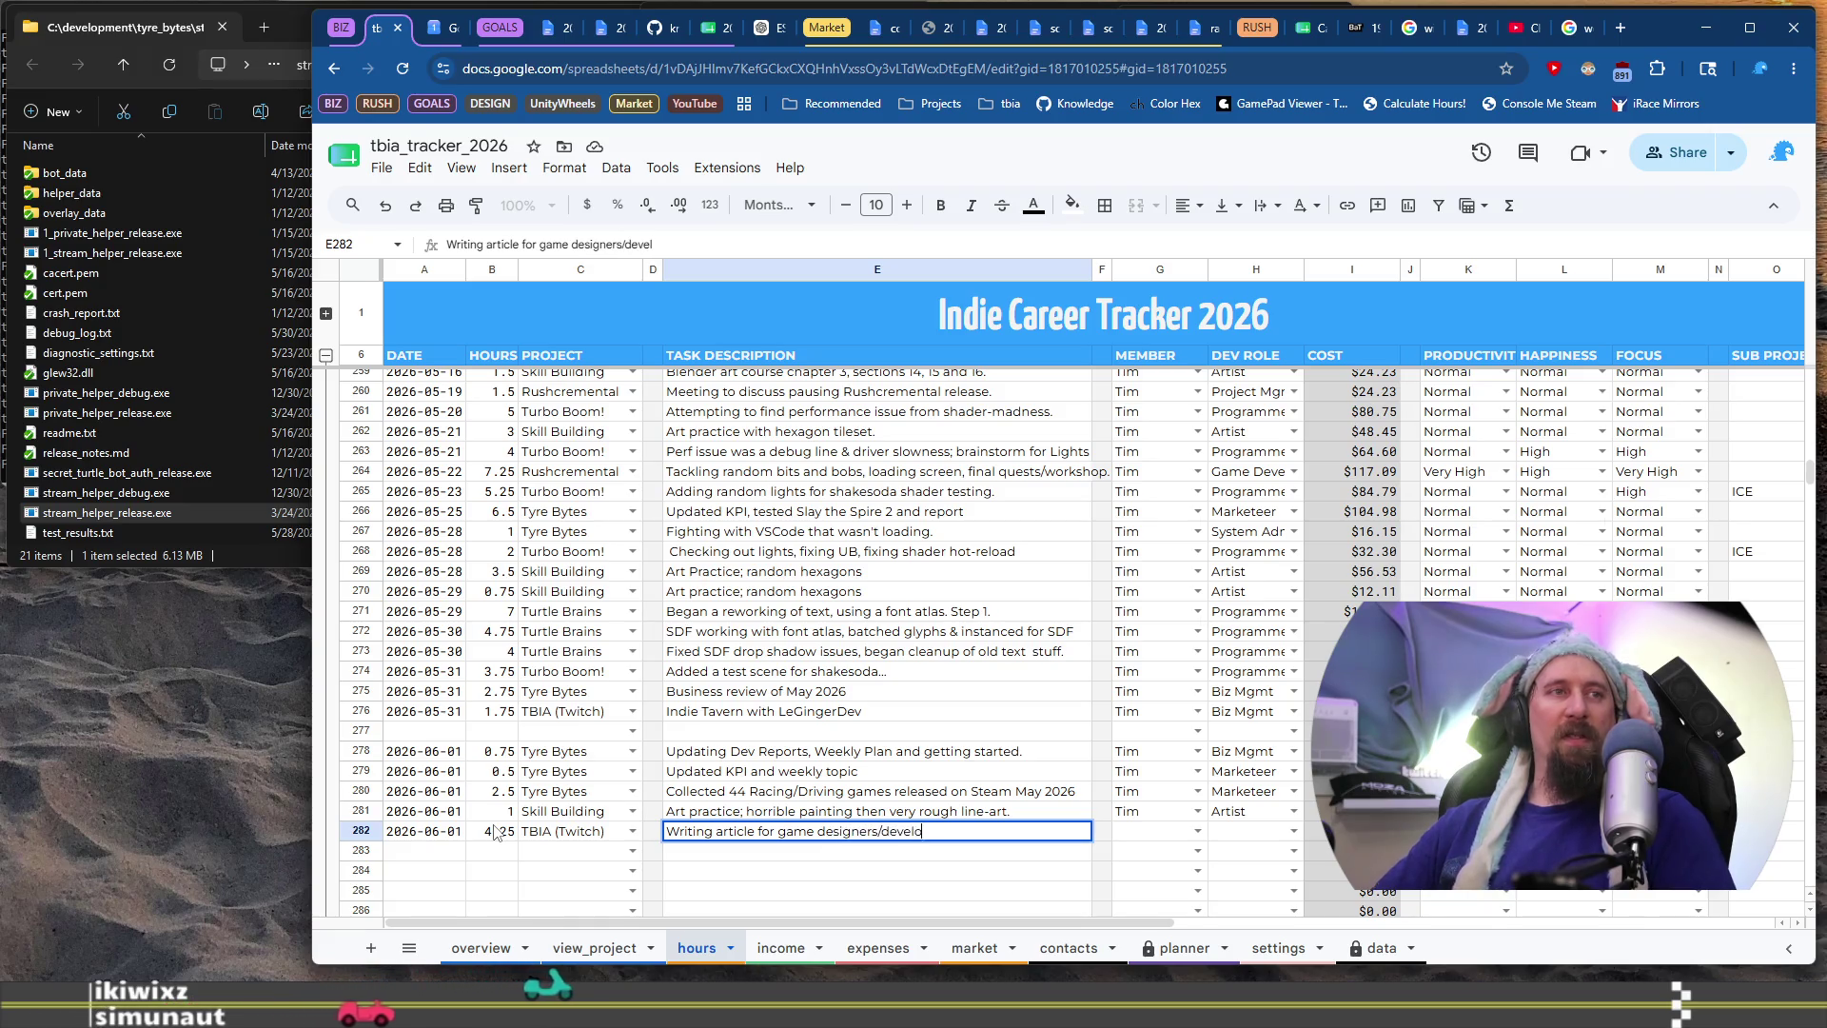
{"action": "type", "text": "ers, cta join"}
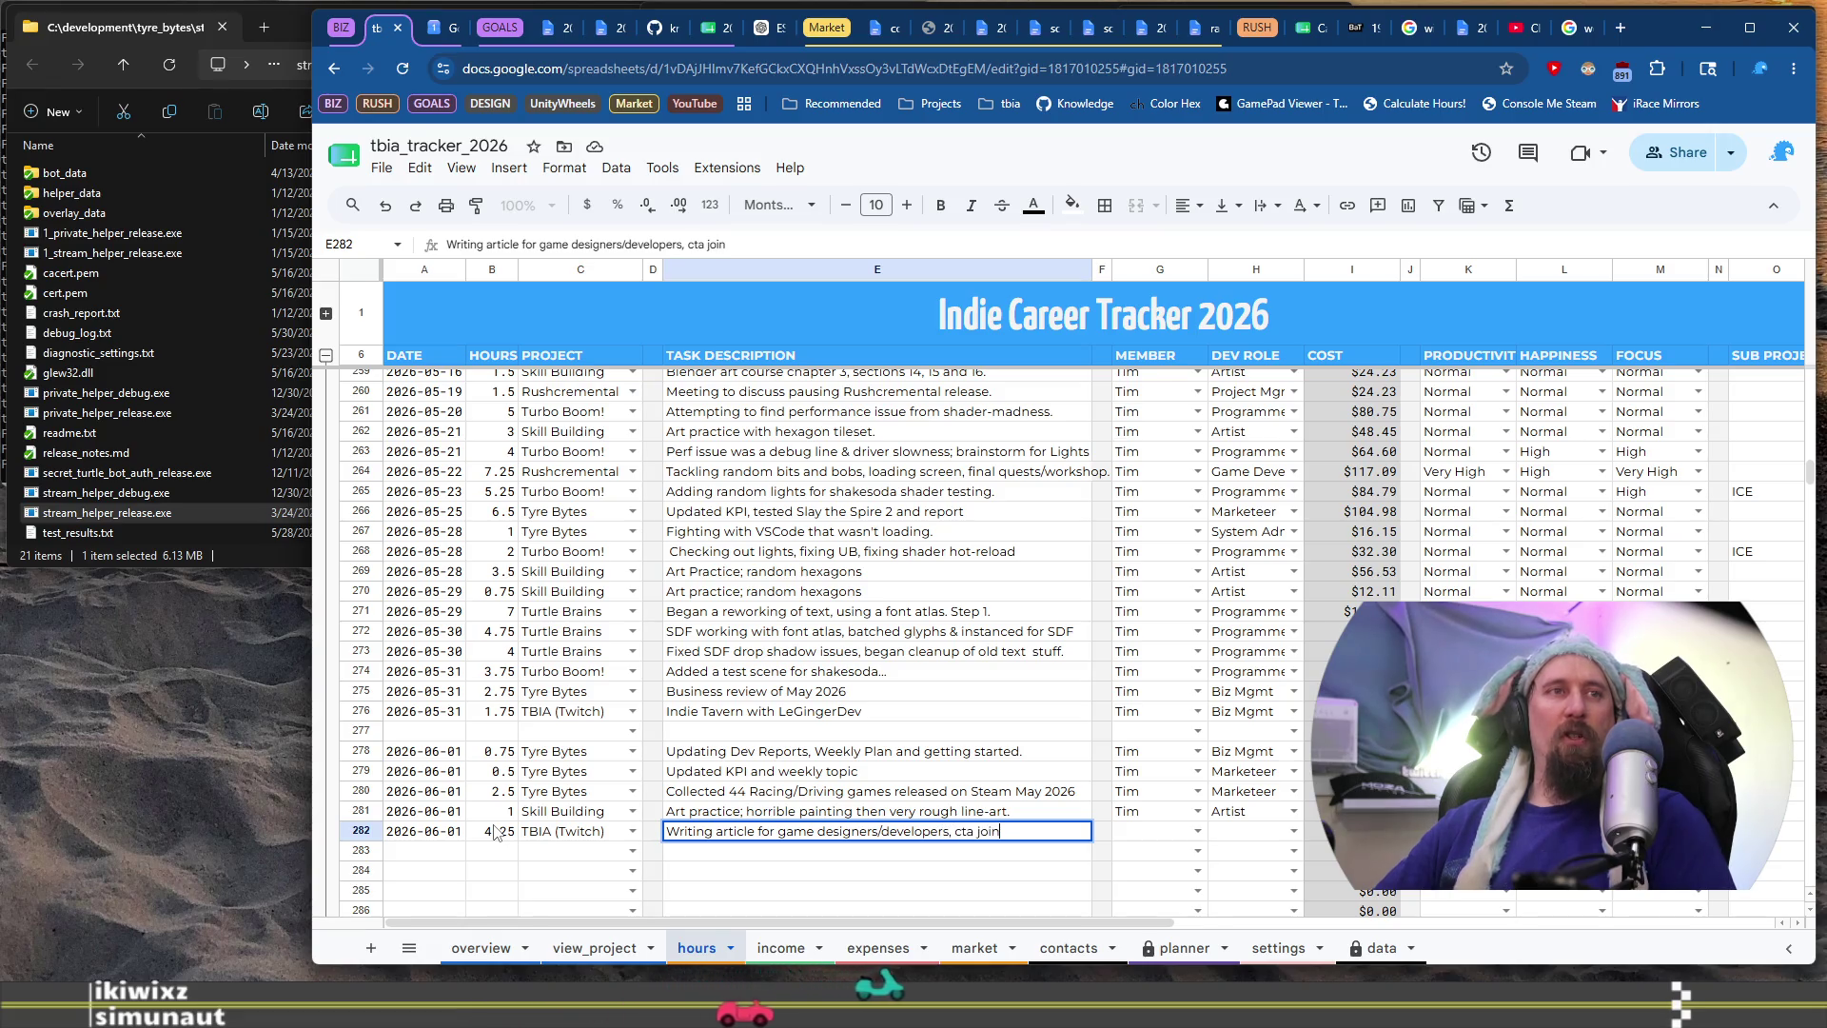
{"action": "type", "text": " twitch."}
{"action": "key", "text": "Tab"}
{"action": "key", "text": "Tab"}
{"action": "type", "text": "T"}
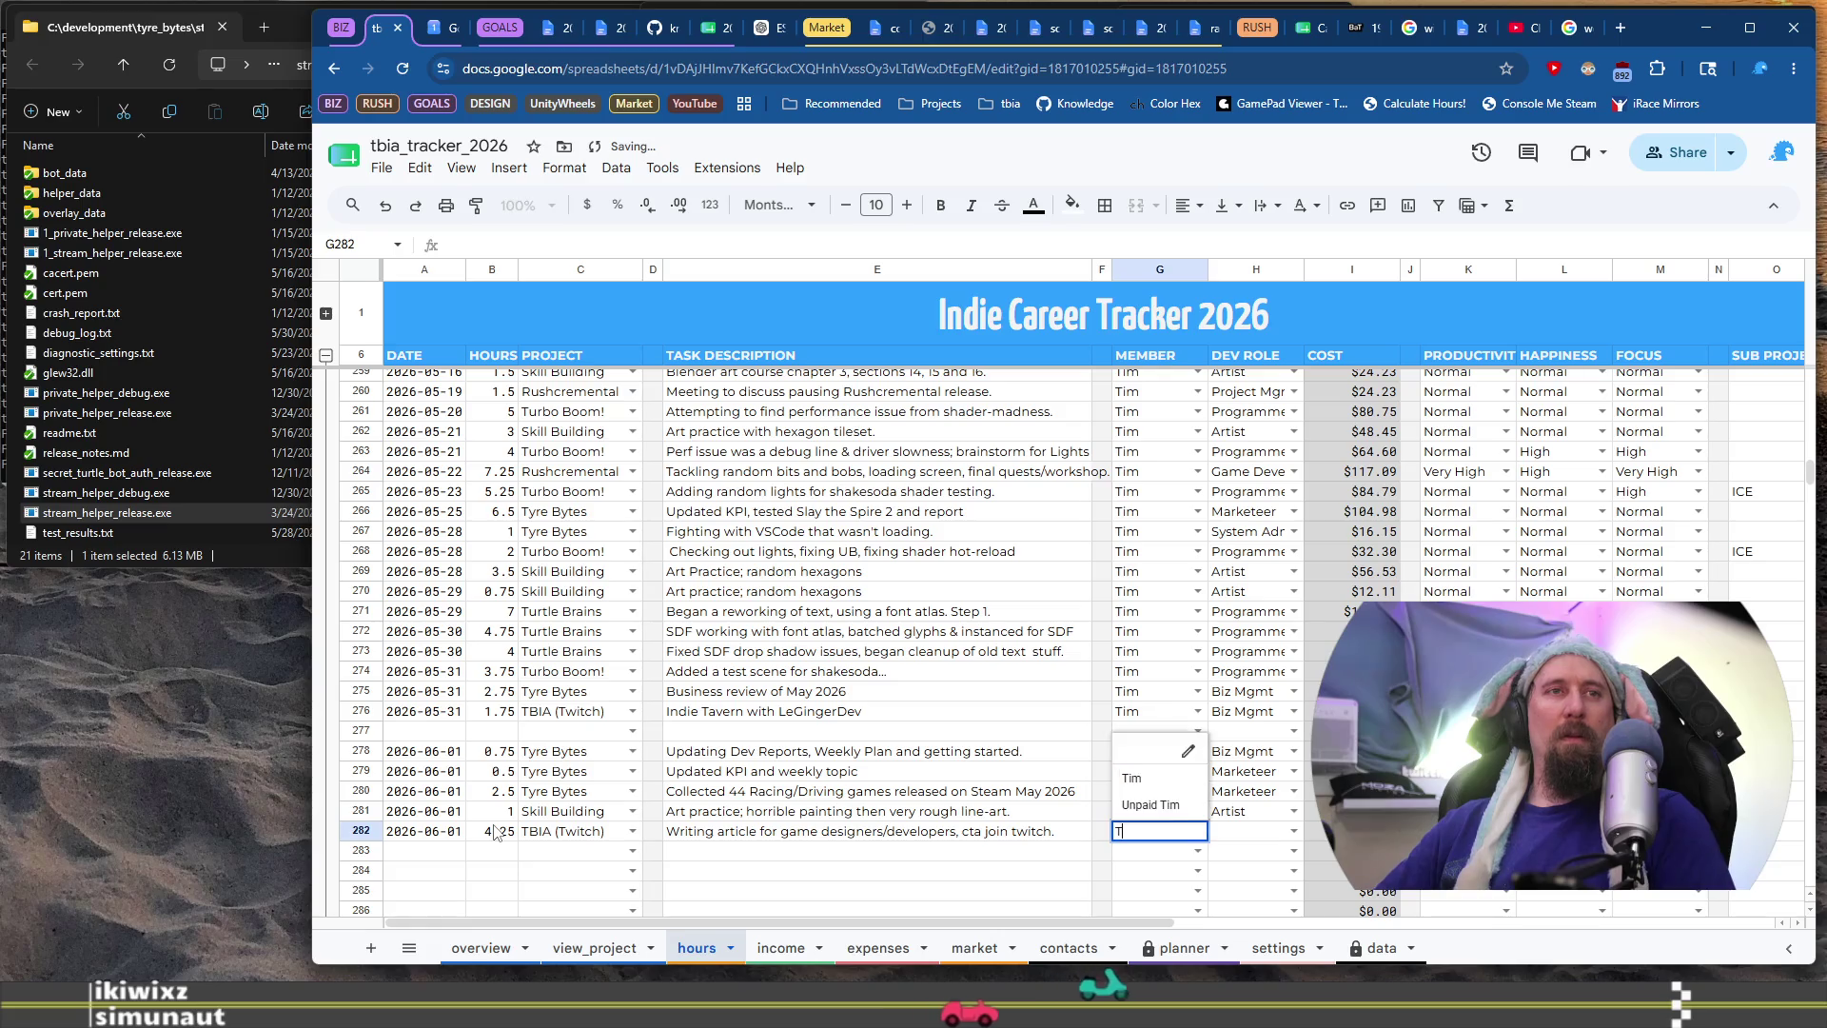
{"action": "key", "text": "Tab"}
{"action": "type", "text": "W"}
{"action": "key", "text": "Tab"}
{"action": "key", "text": "Tab"}
{"action": "key", "text": "Tab"}
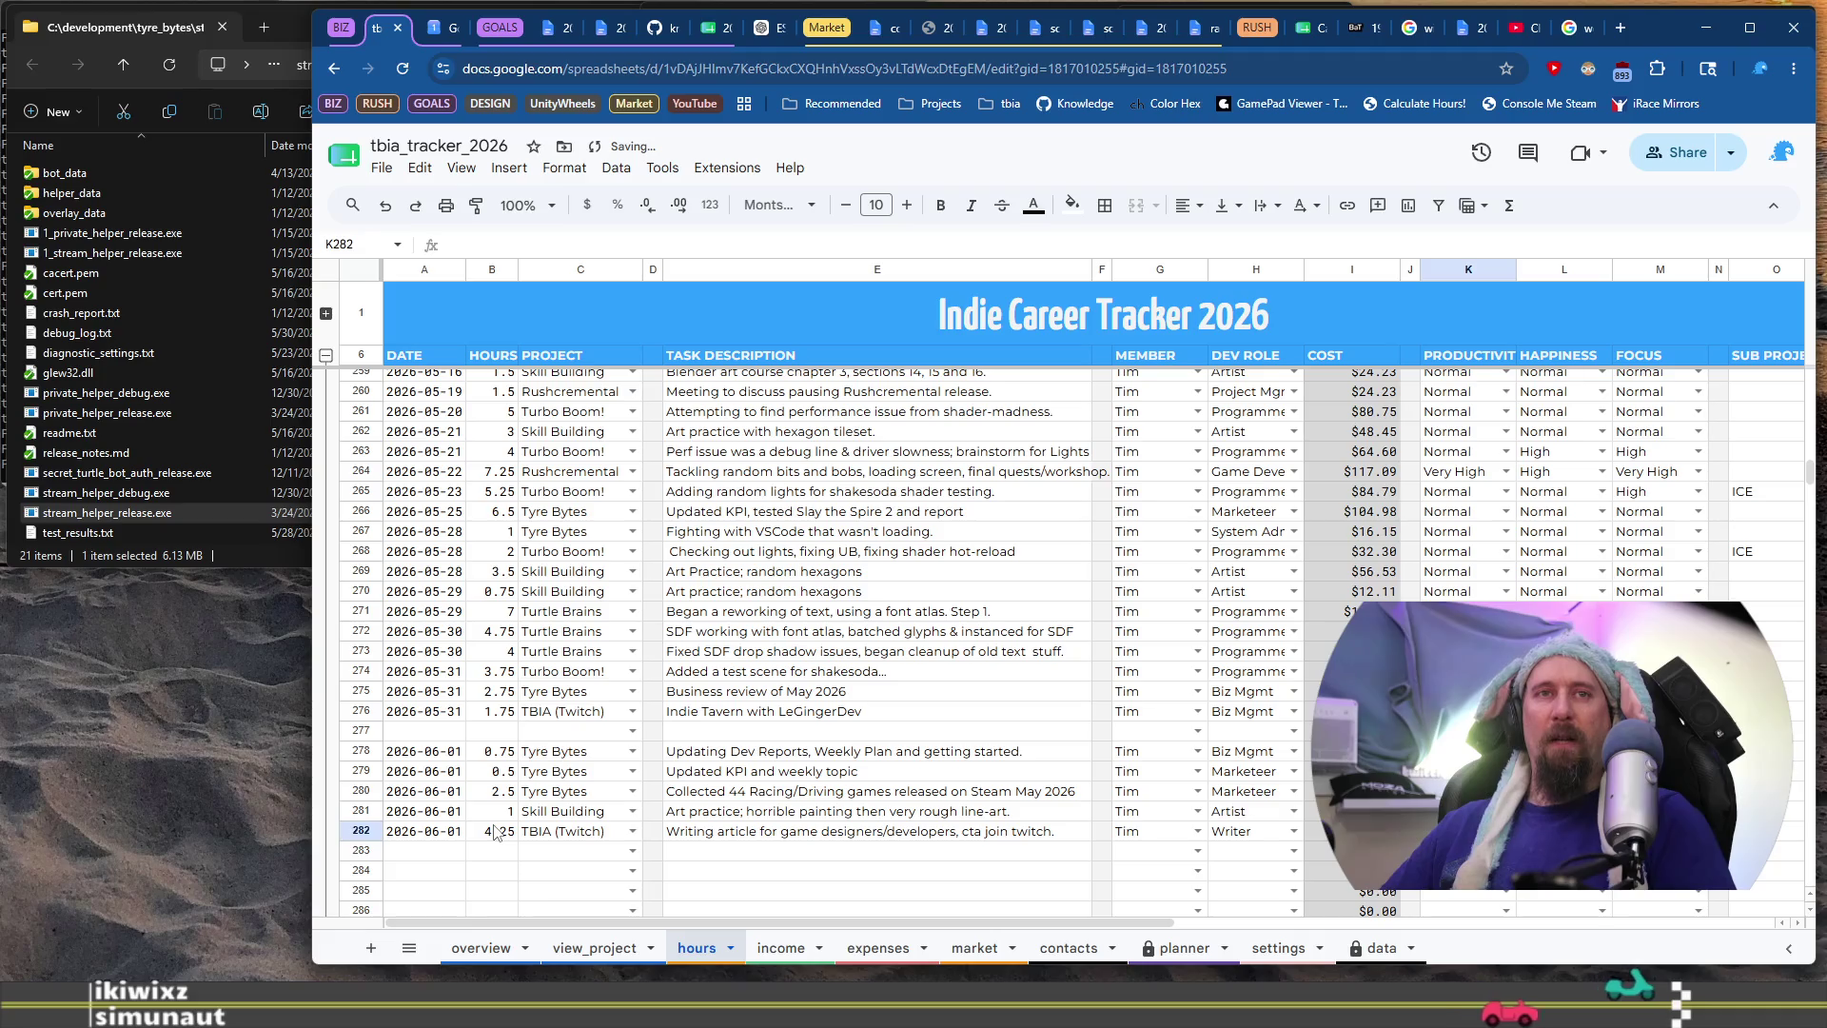
{"action": "key", "text": "Tab"}
{"action": "key", "text": "Tab"}
{"action": "key", "text": "Return"}
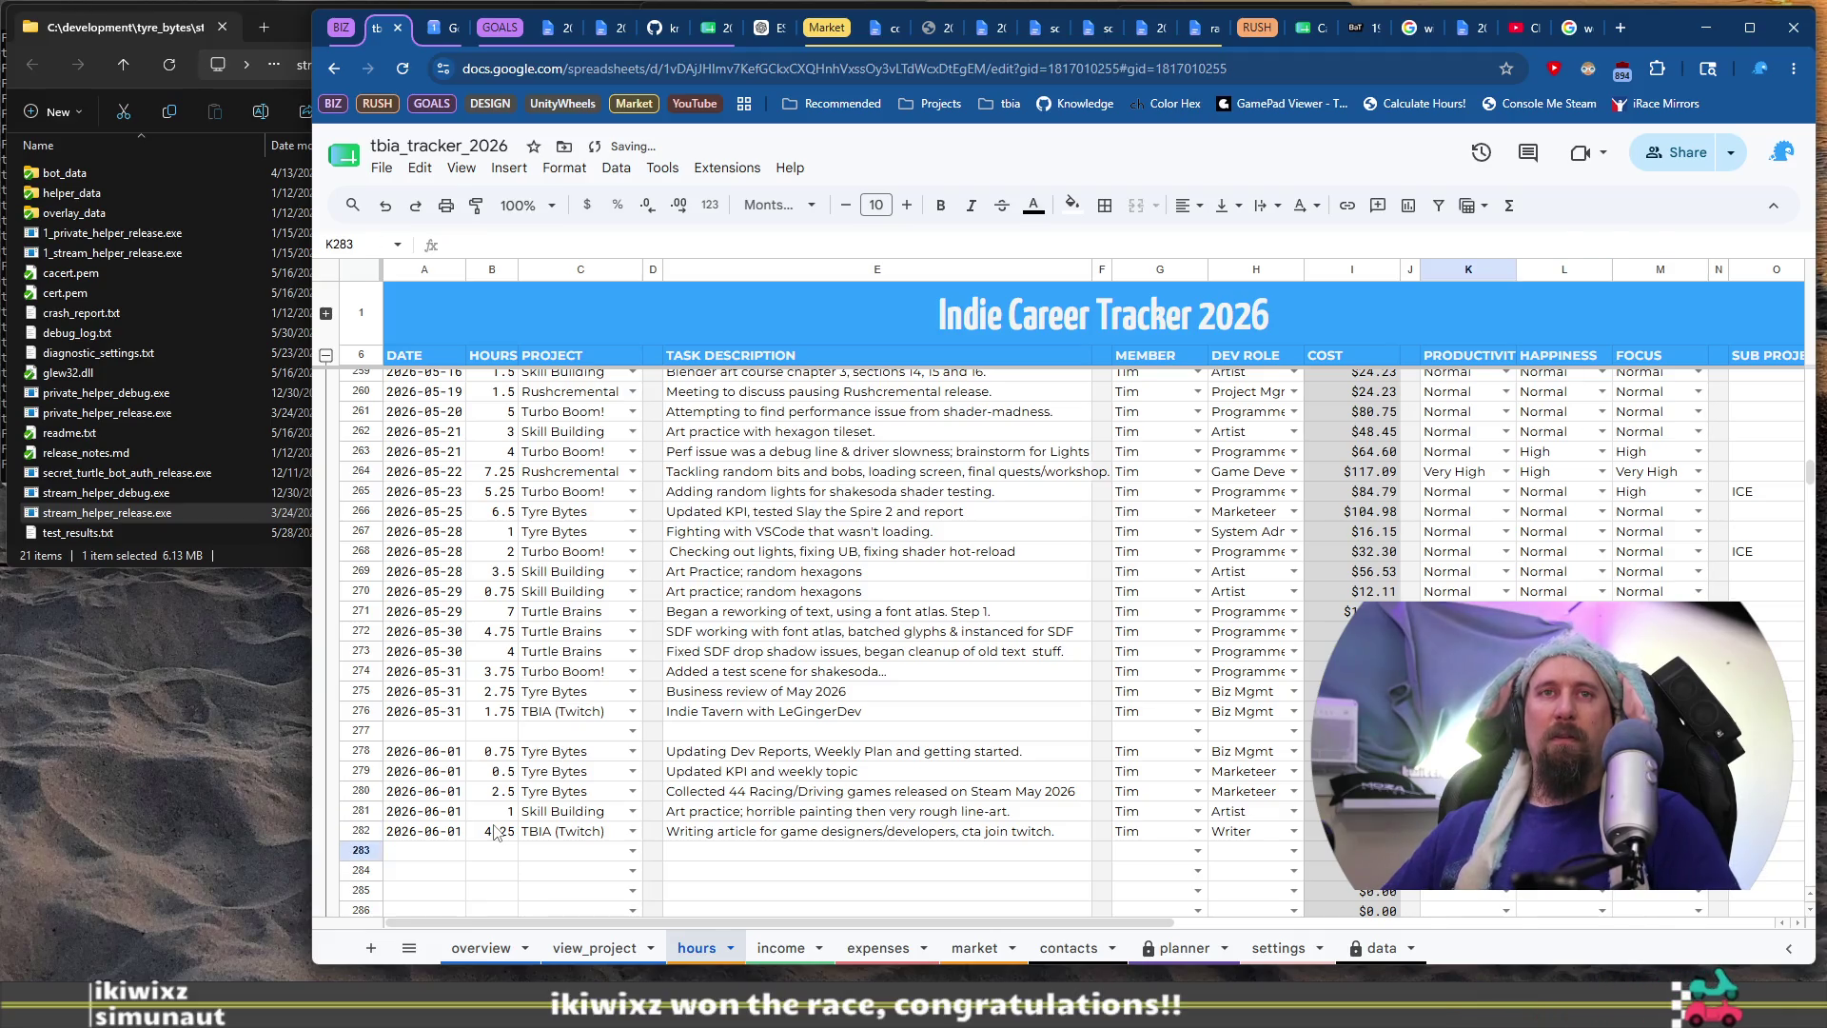
{"action": "key", "text": "Home"}
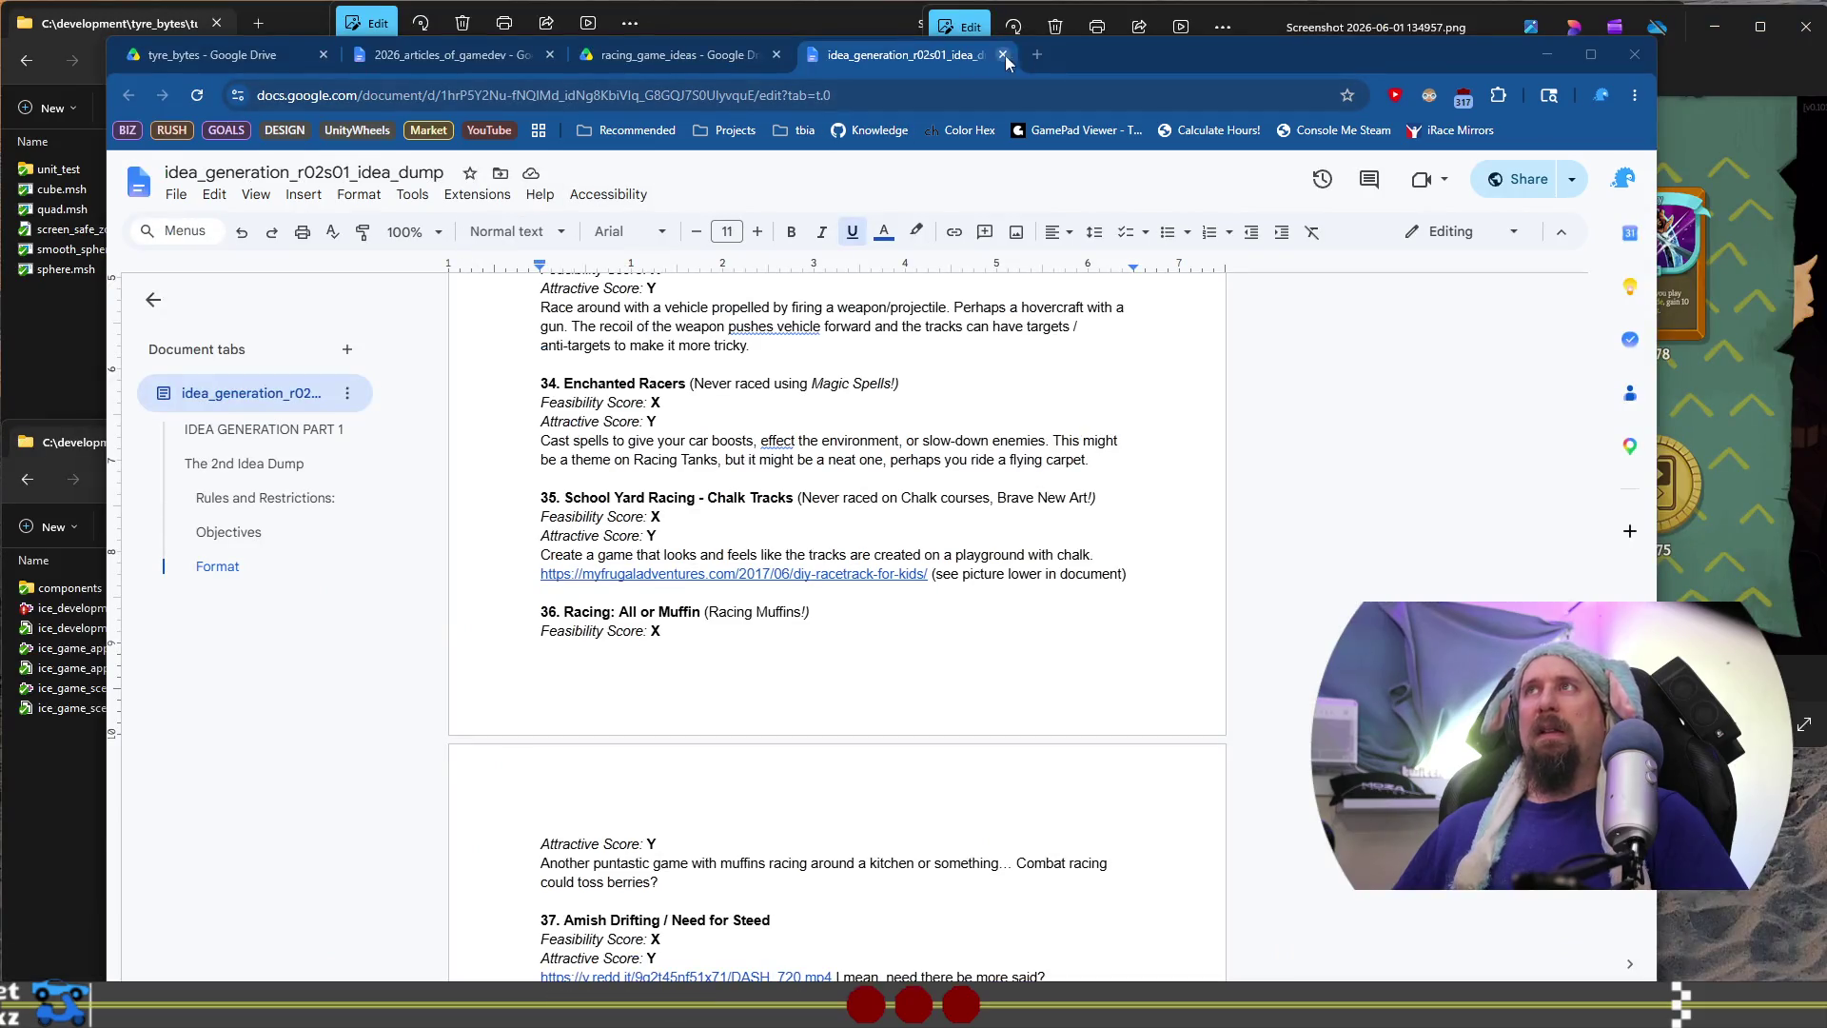
Search 'weather orleans vt' in a new tab
{"action": "left_click", "coordinate": [1038, 52]}
{"action": "type", "text": "we"}
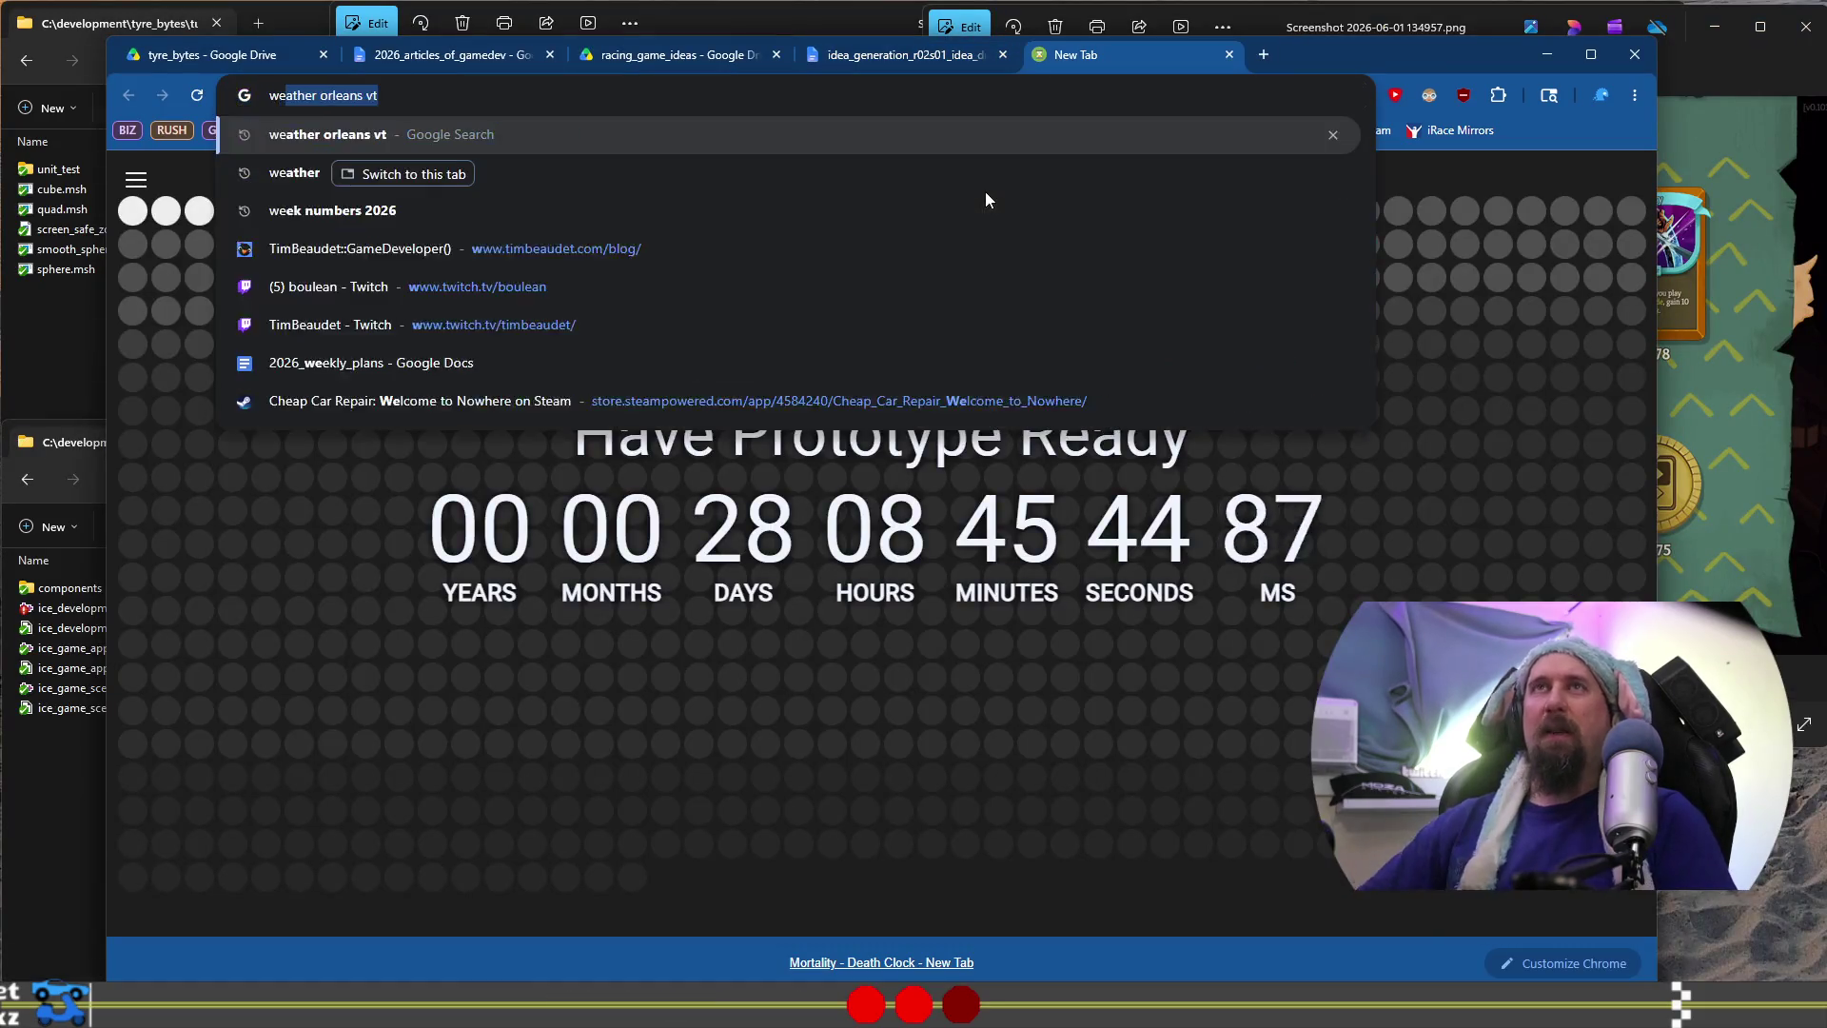
{"action": "type", "text": "ather orleans vt"}
{"action": "key", "text": "Return"}
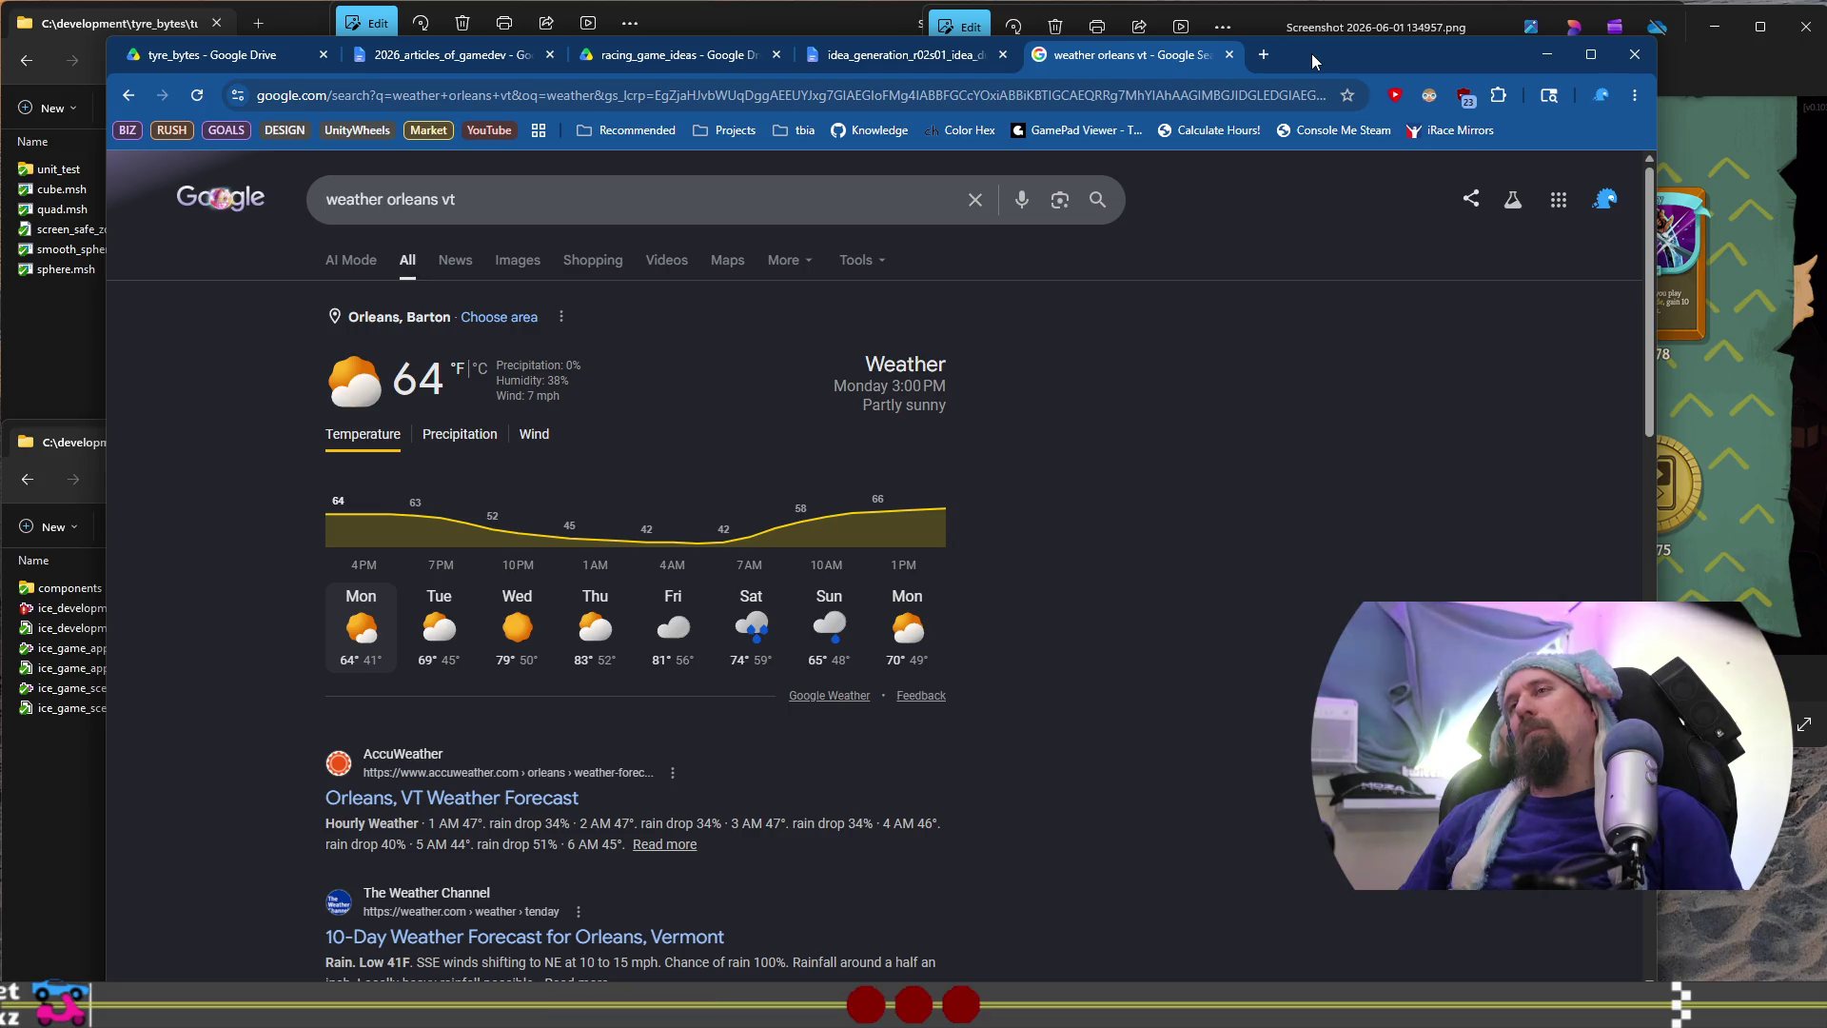
Load the streamer's own Twitch channel URL in another new tab
{"action": "left_click", "coordinate": [1262, 55]}
{"action": "type", "text": "twitch.tv/timbeaudet"}
{"action": "key", "text": "Return"}
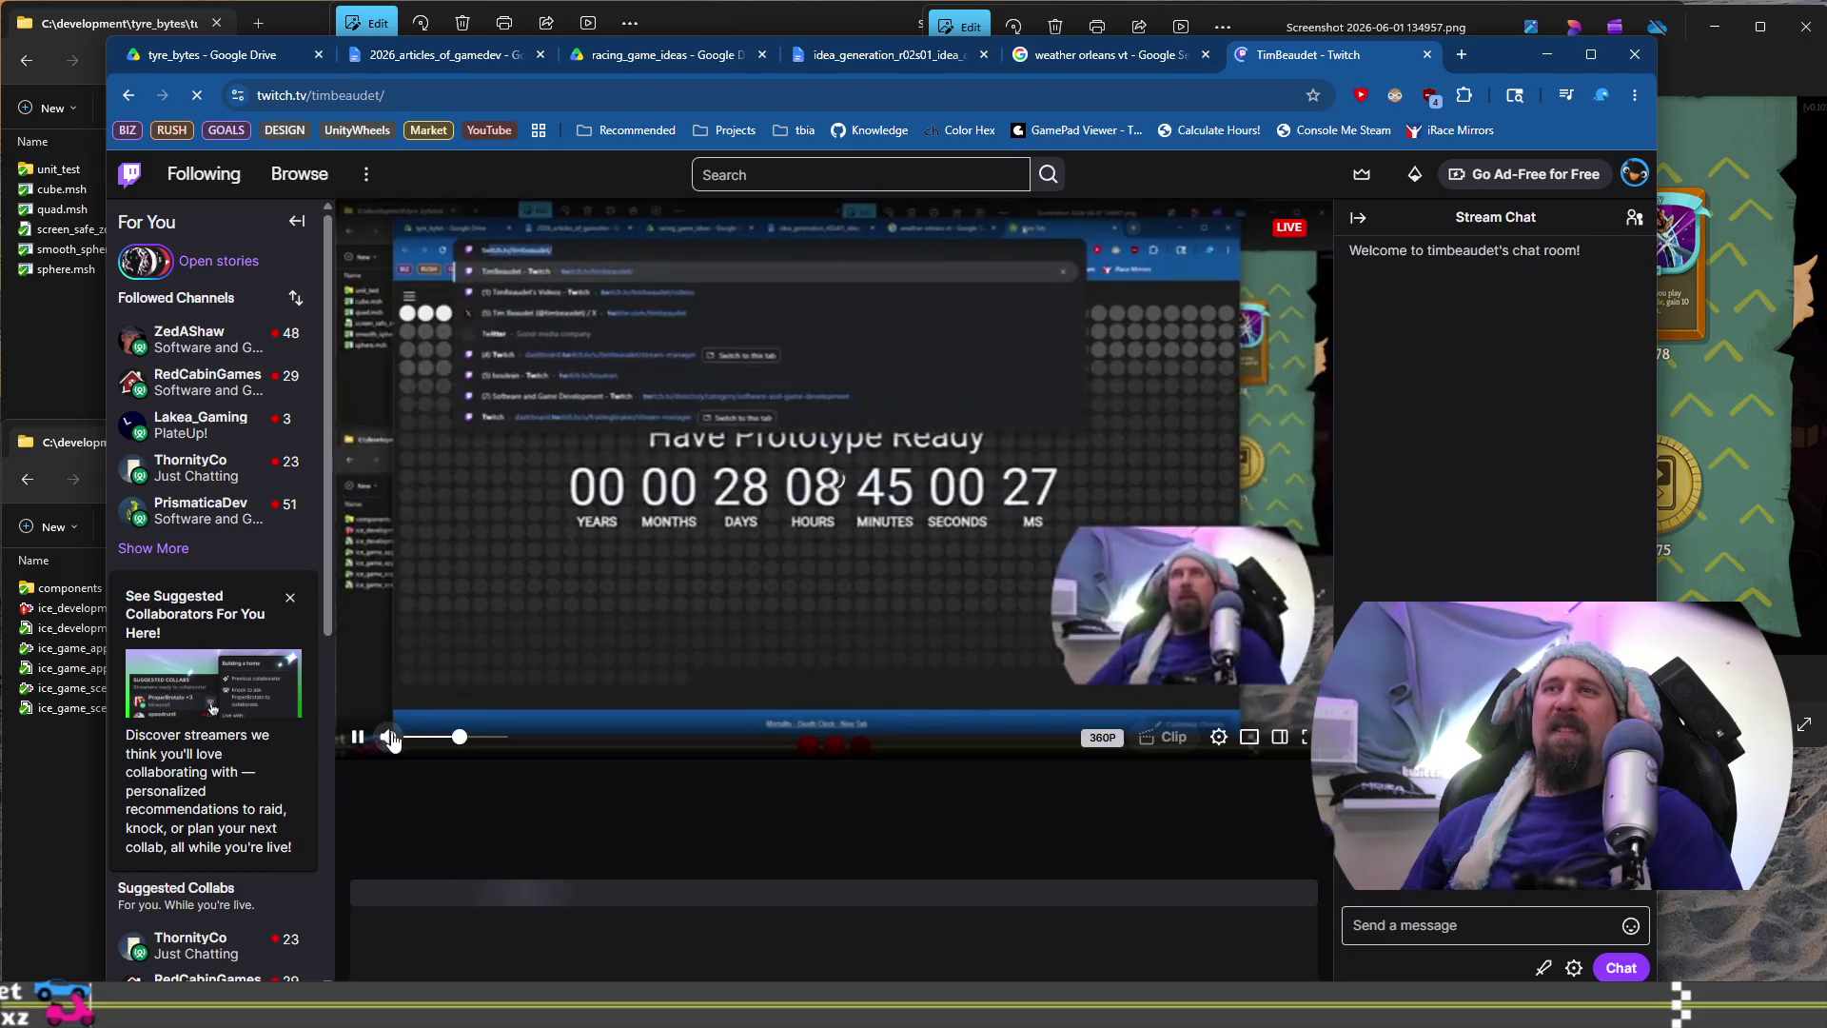
Expand Followed Channels and switch to the RedCabinGames live stream
{"action": "left_click", "coordinate": [191, 549]}
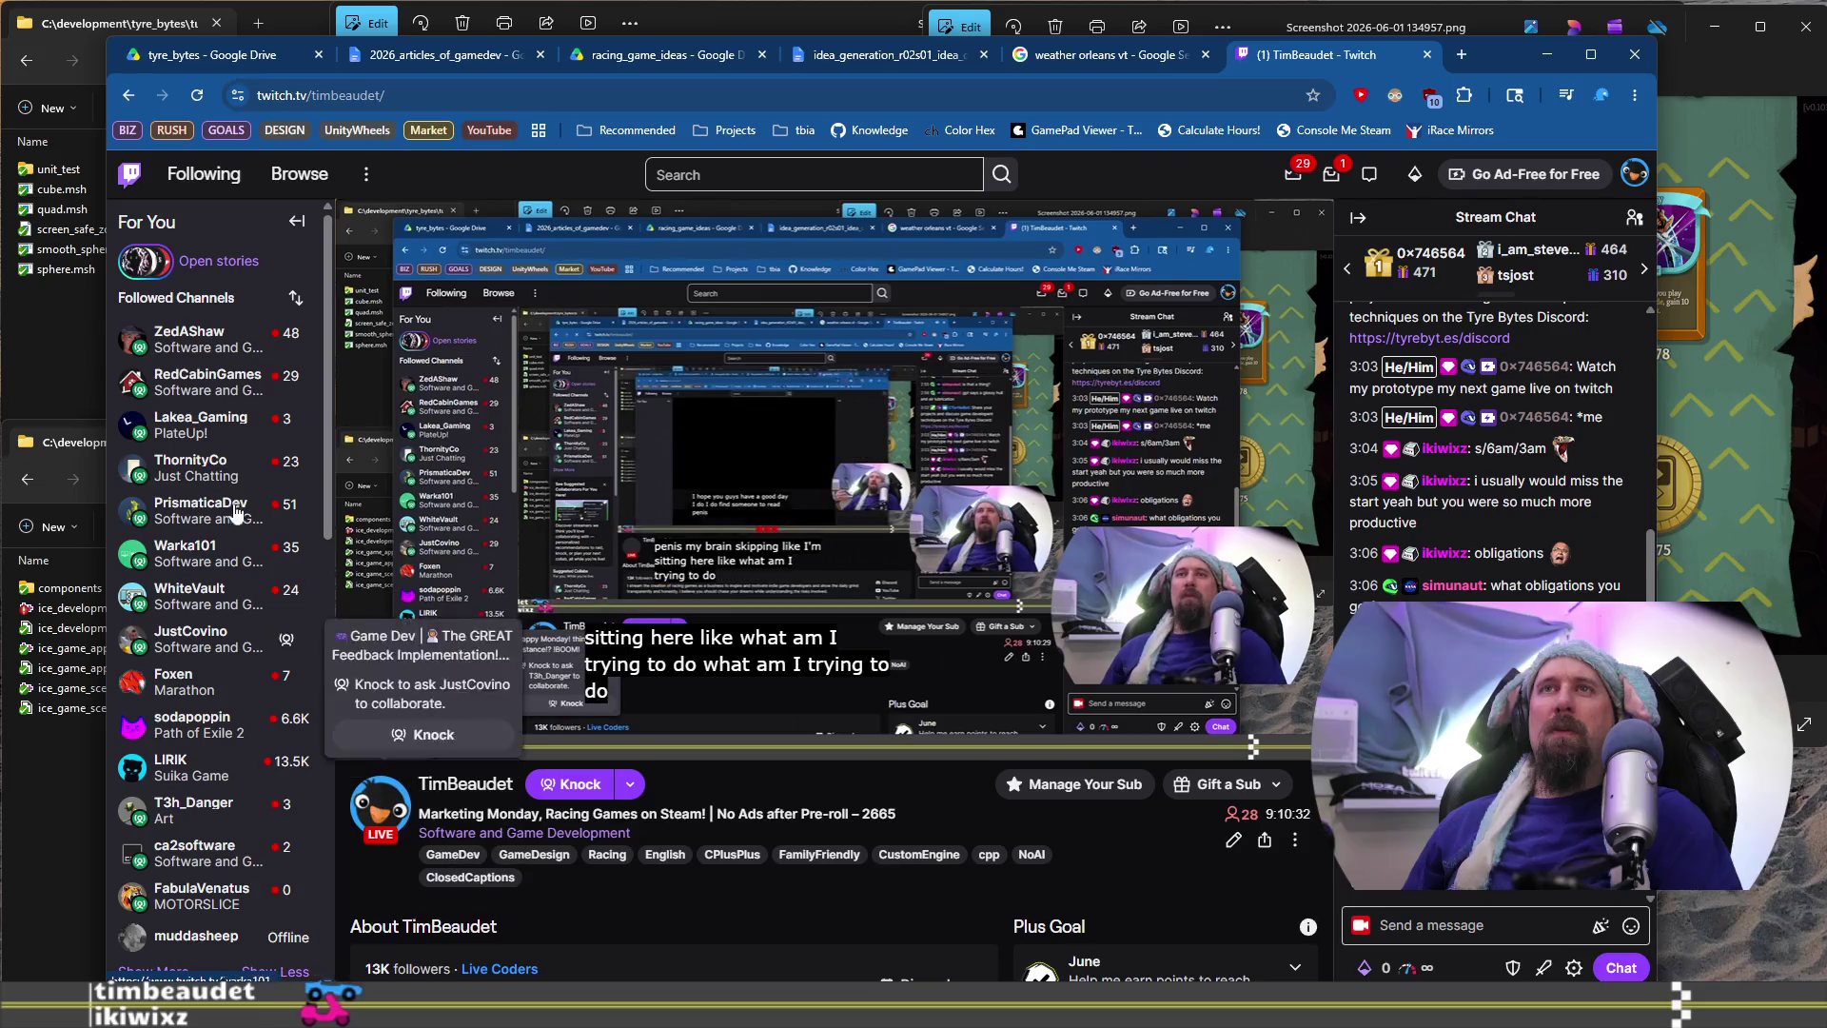
{"action": "left_click", "coordinate": [195, 381]}
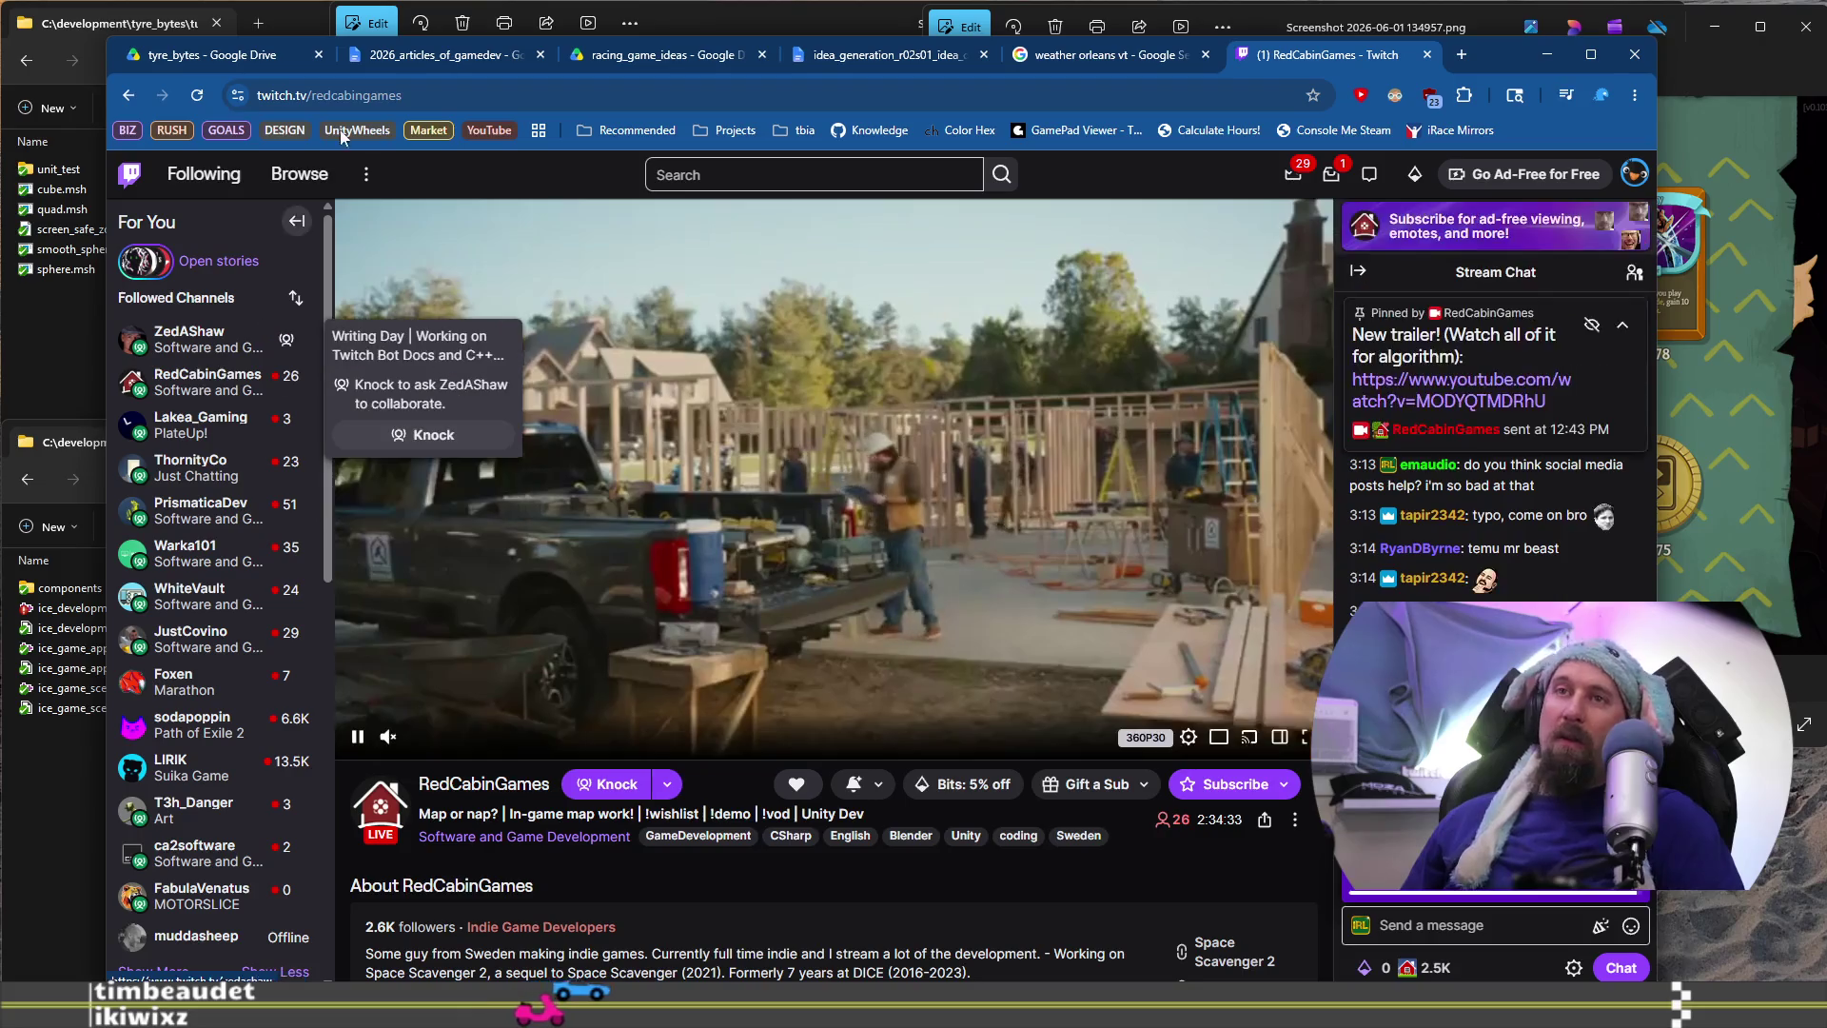
{"action": "left_click", "coordinate": [723, 95]}
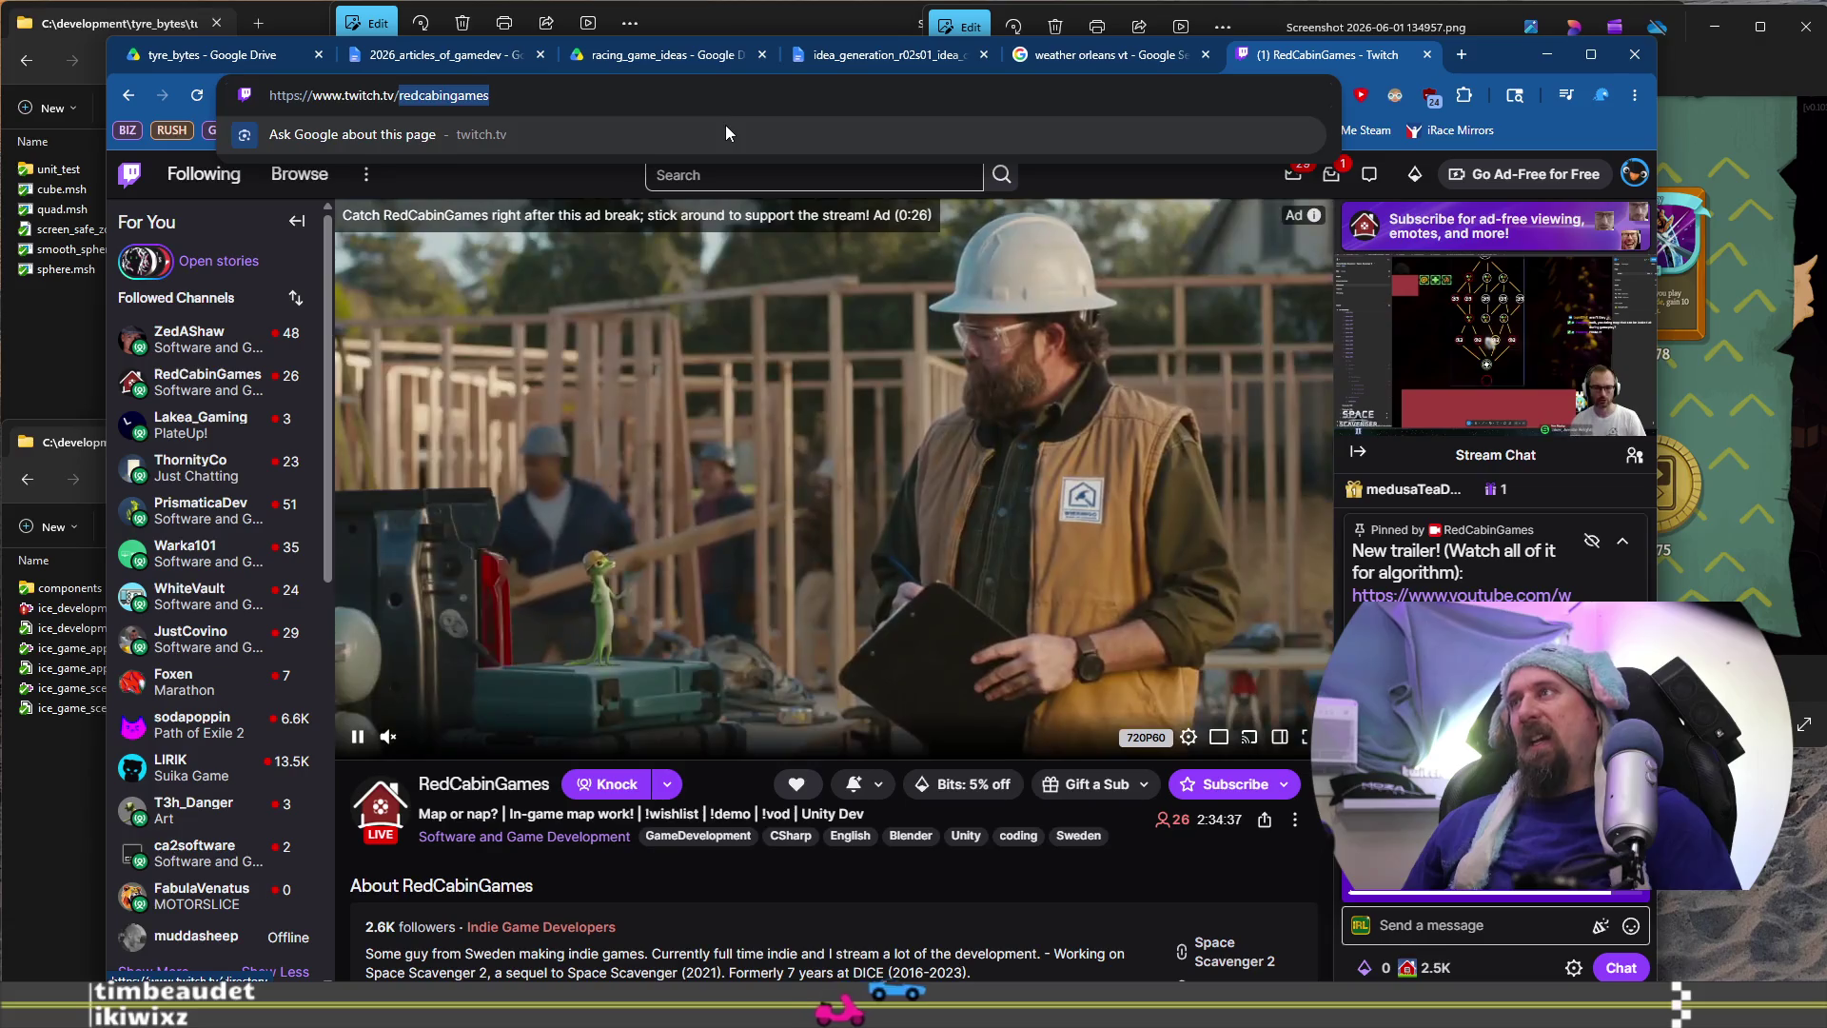
{"action": "key", "text": "alt+Tab"}
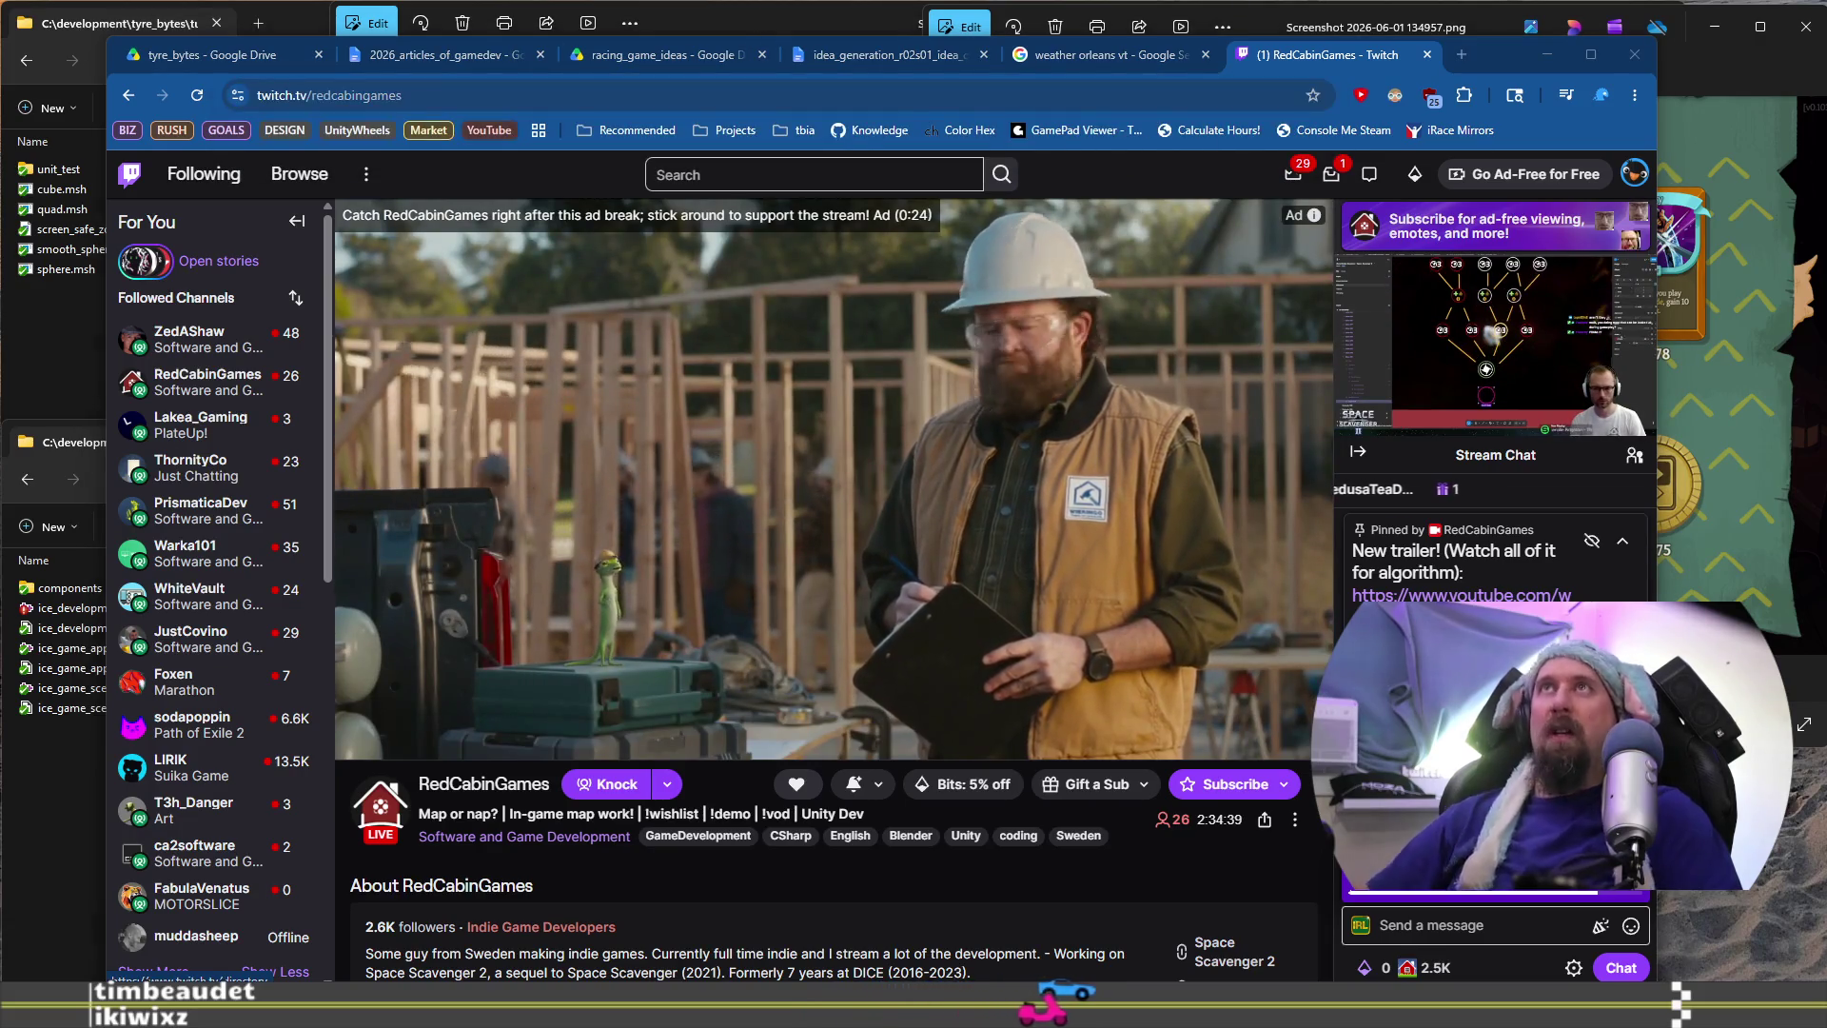